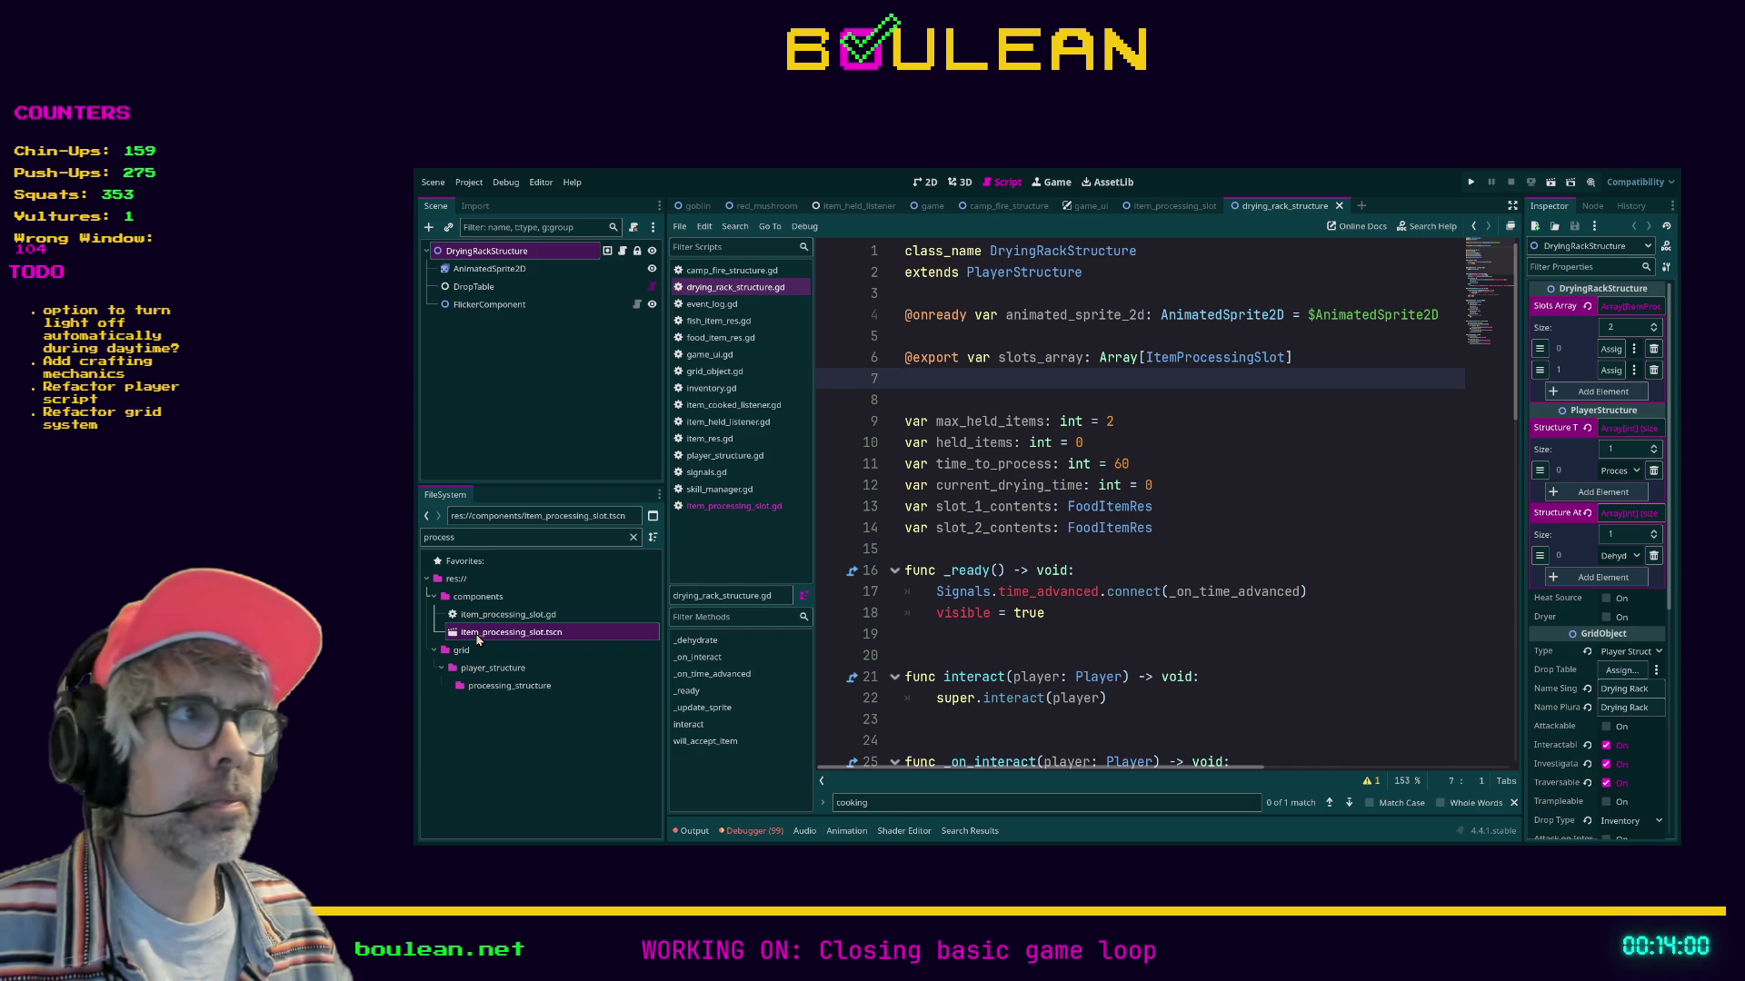
Step: Add an ItemProcessingSlot node under DryingRackStructure and duplicate it into a second slot
click(1614, 354)
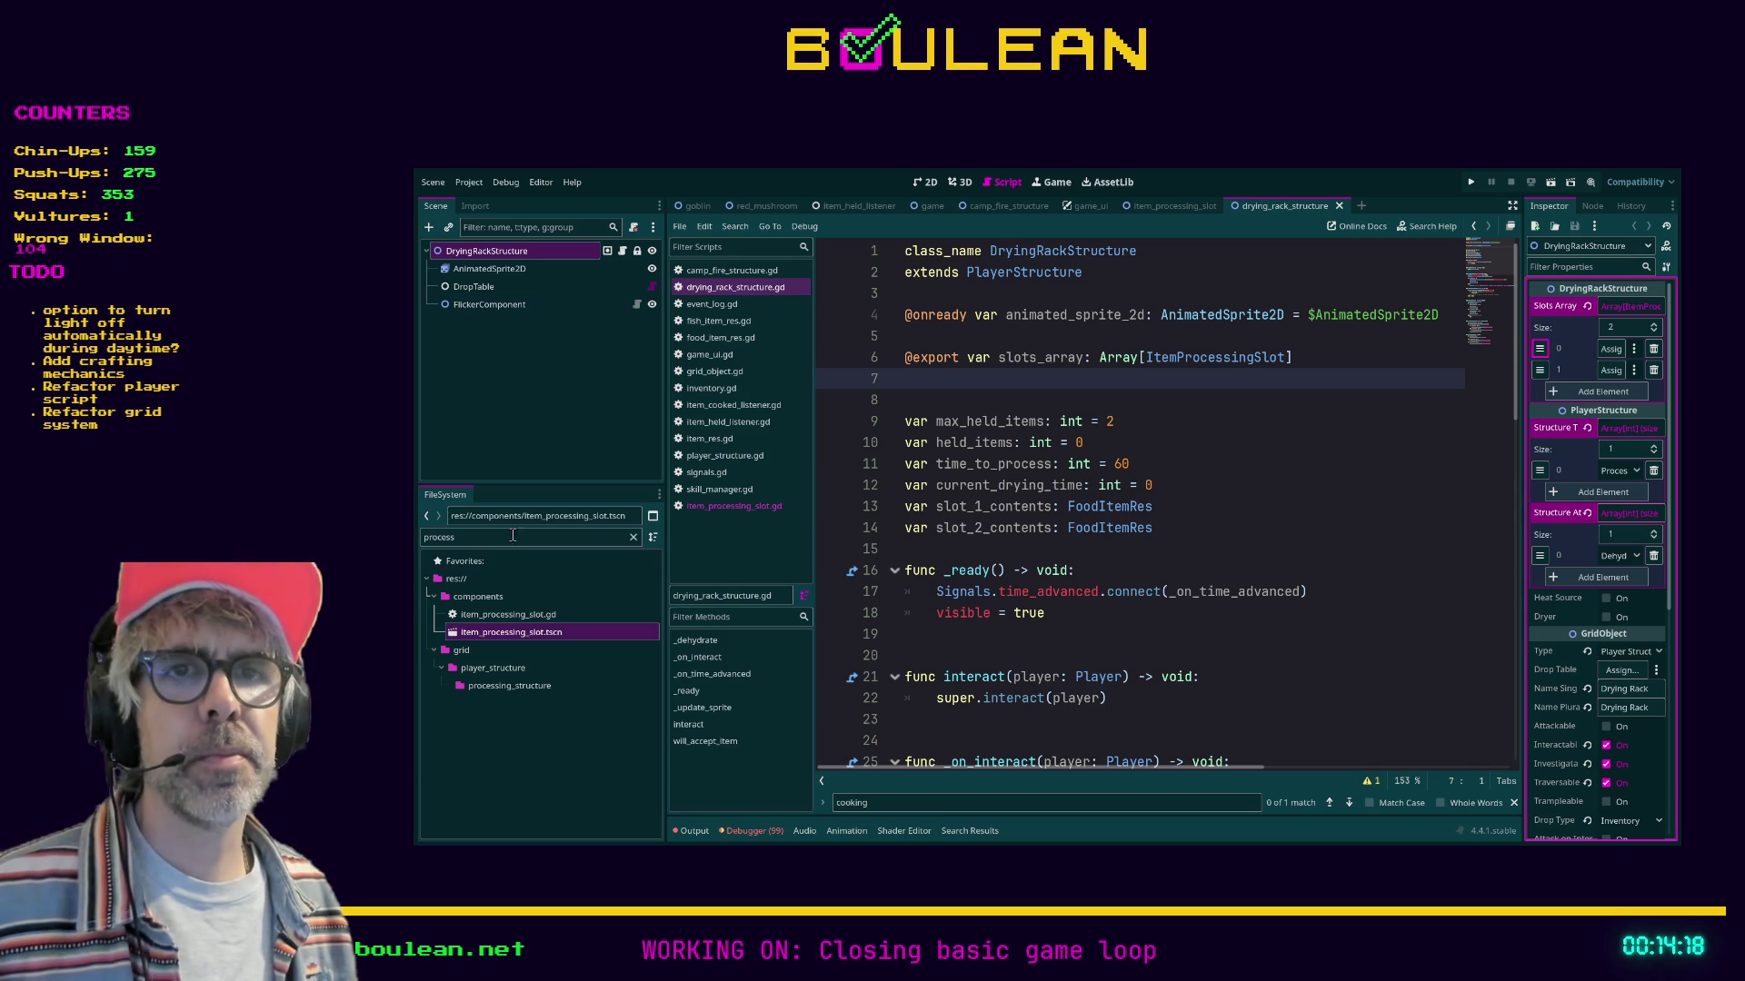
click(485, 253)
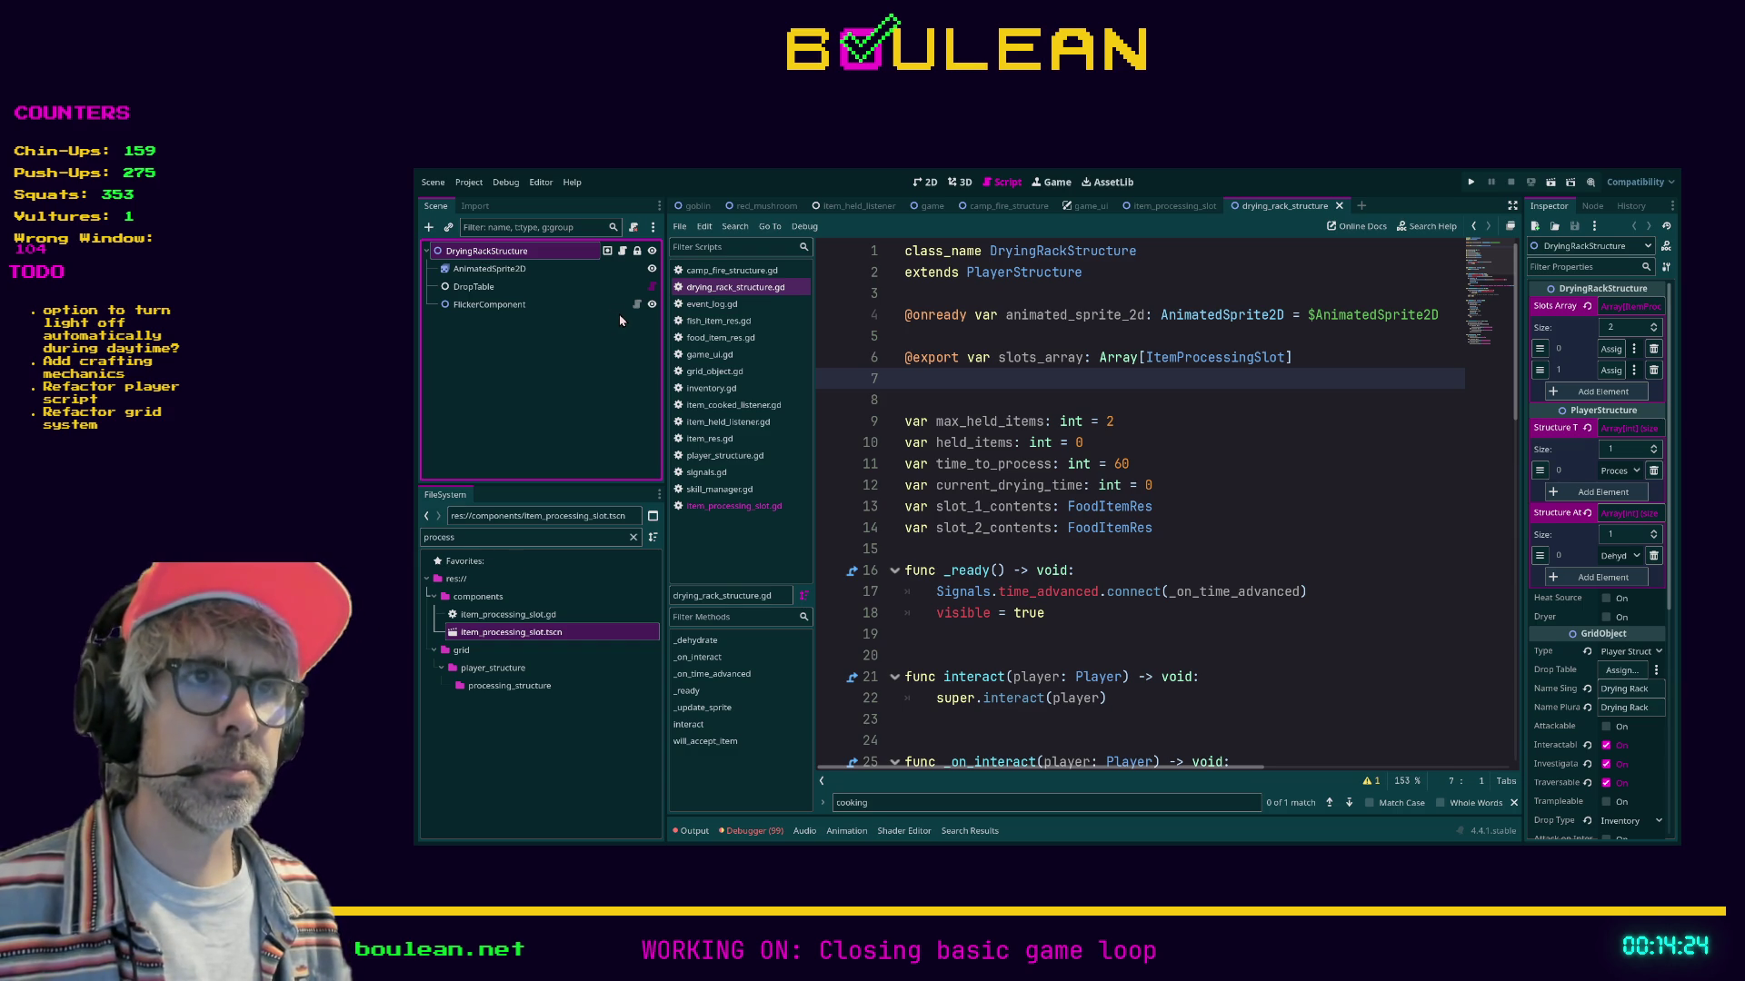
drag(619, 313, 620, 318)
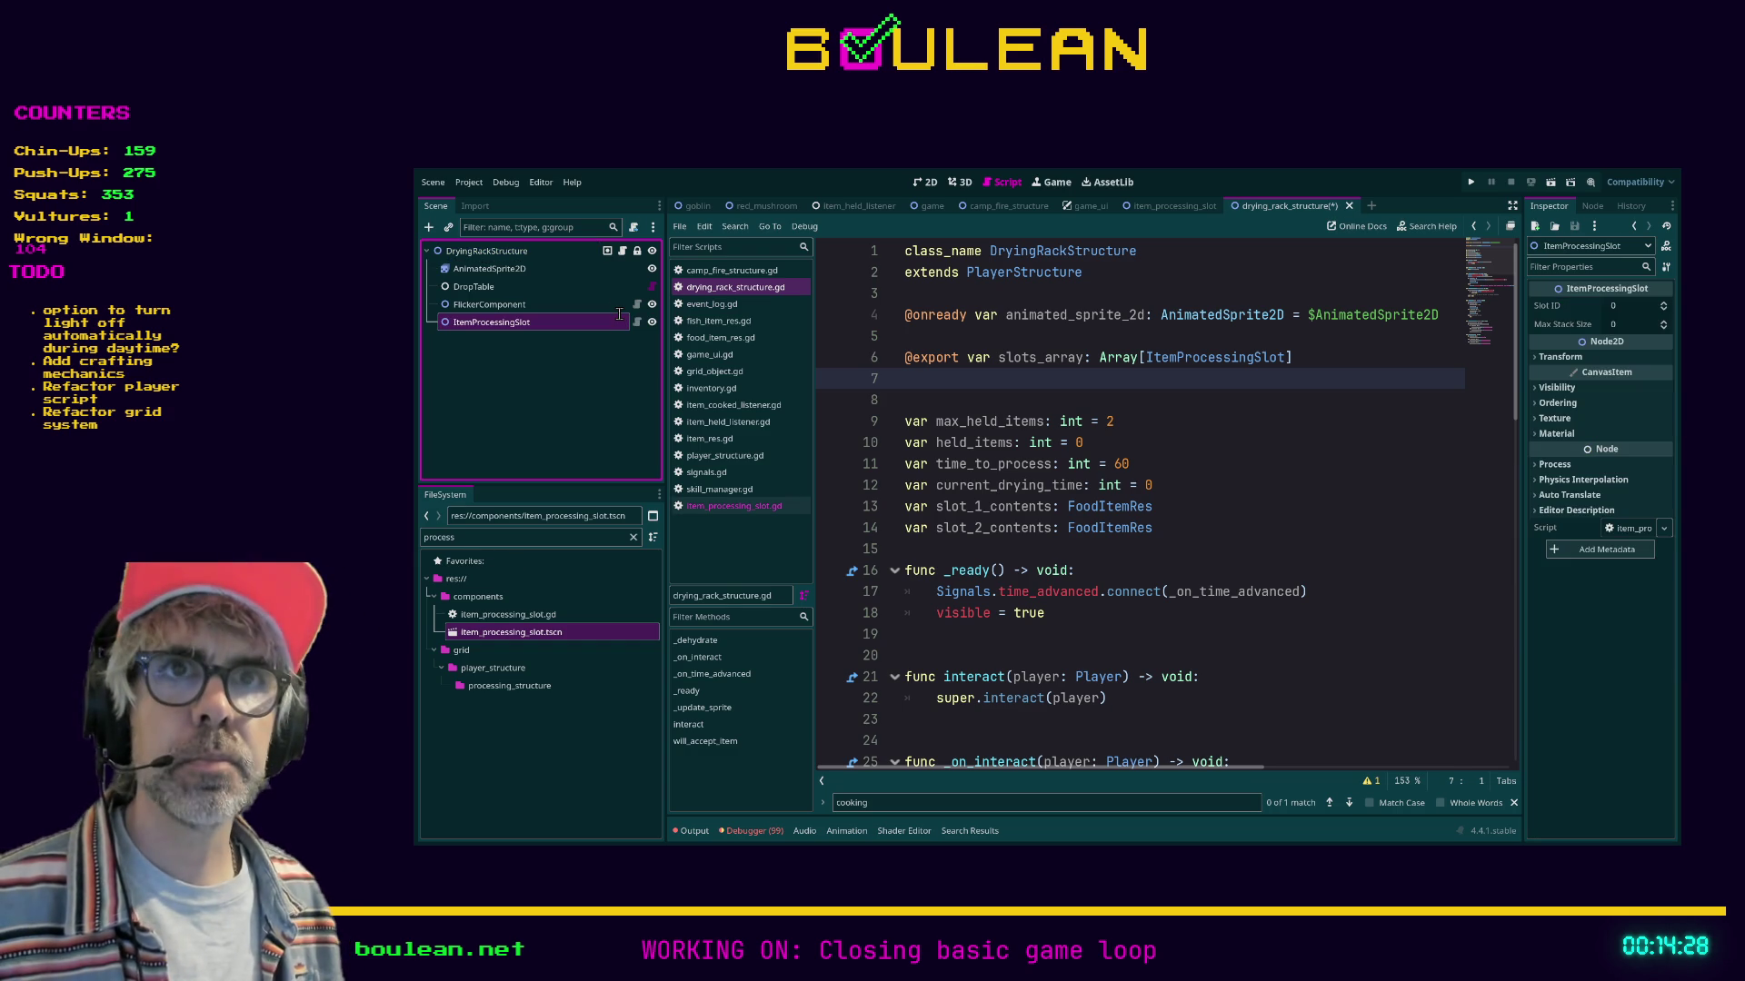
key(ctrl+d)
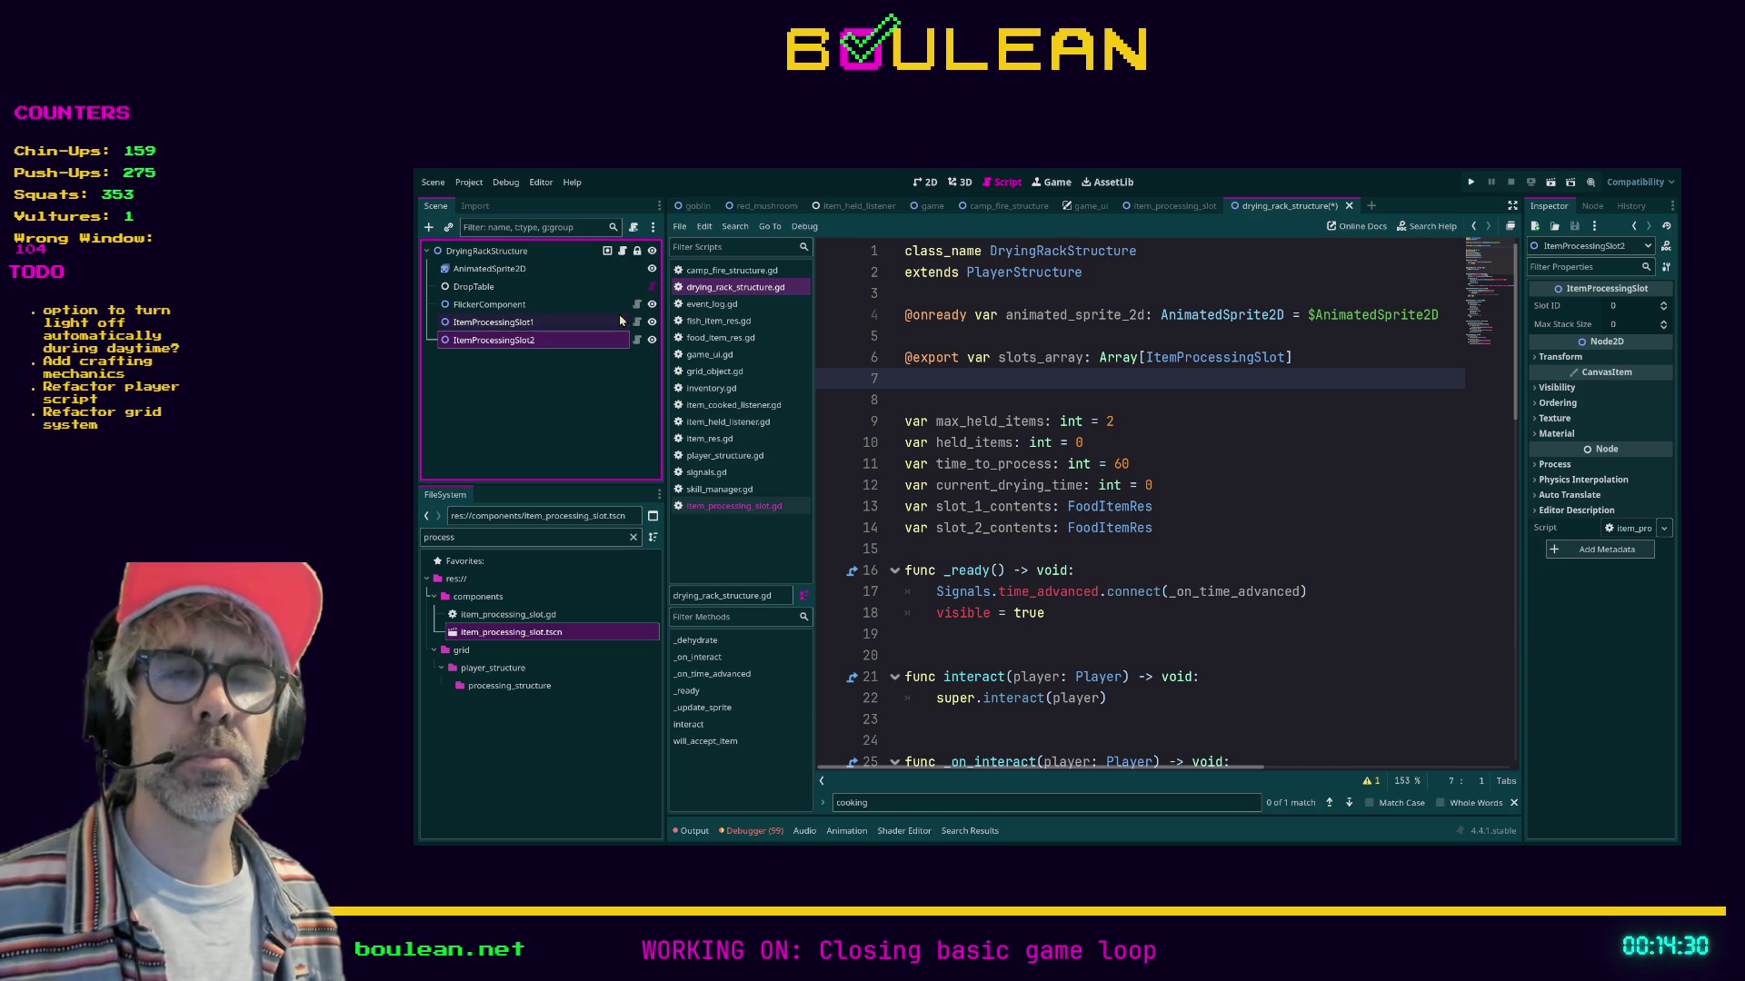
Step: Assign ItemProcessingSlot1 to element 0 of DryingRackStructure's Slots Array
click(500, 254)
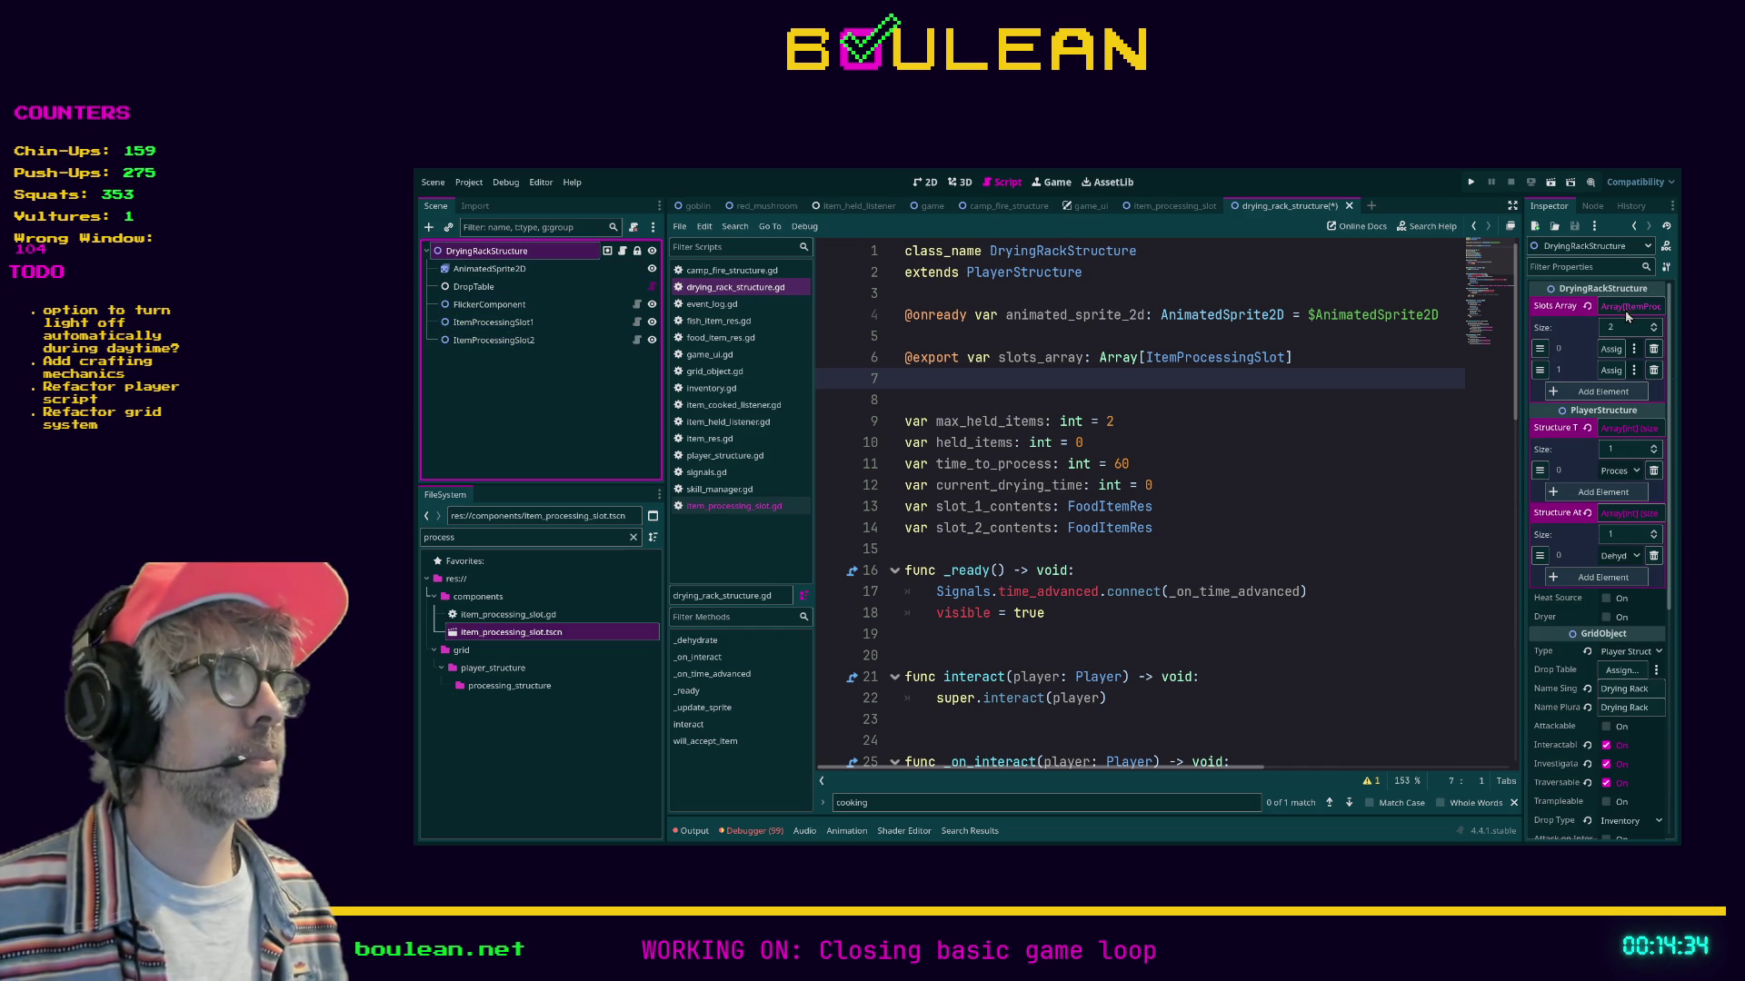
click(491, 323)
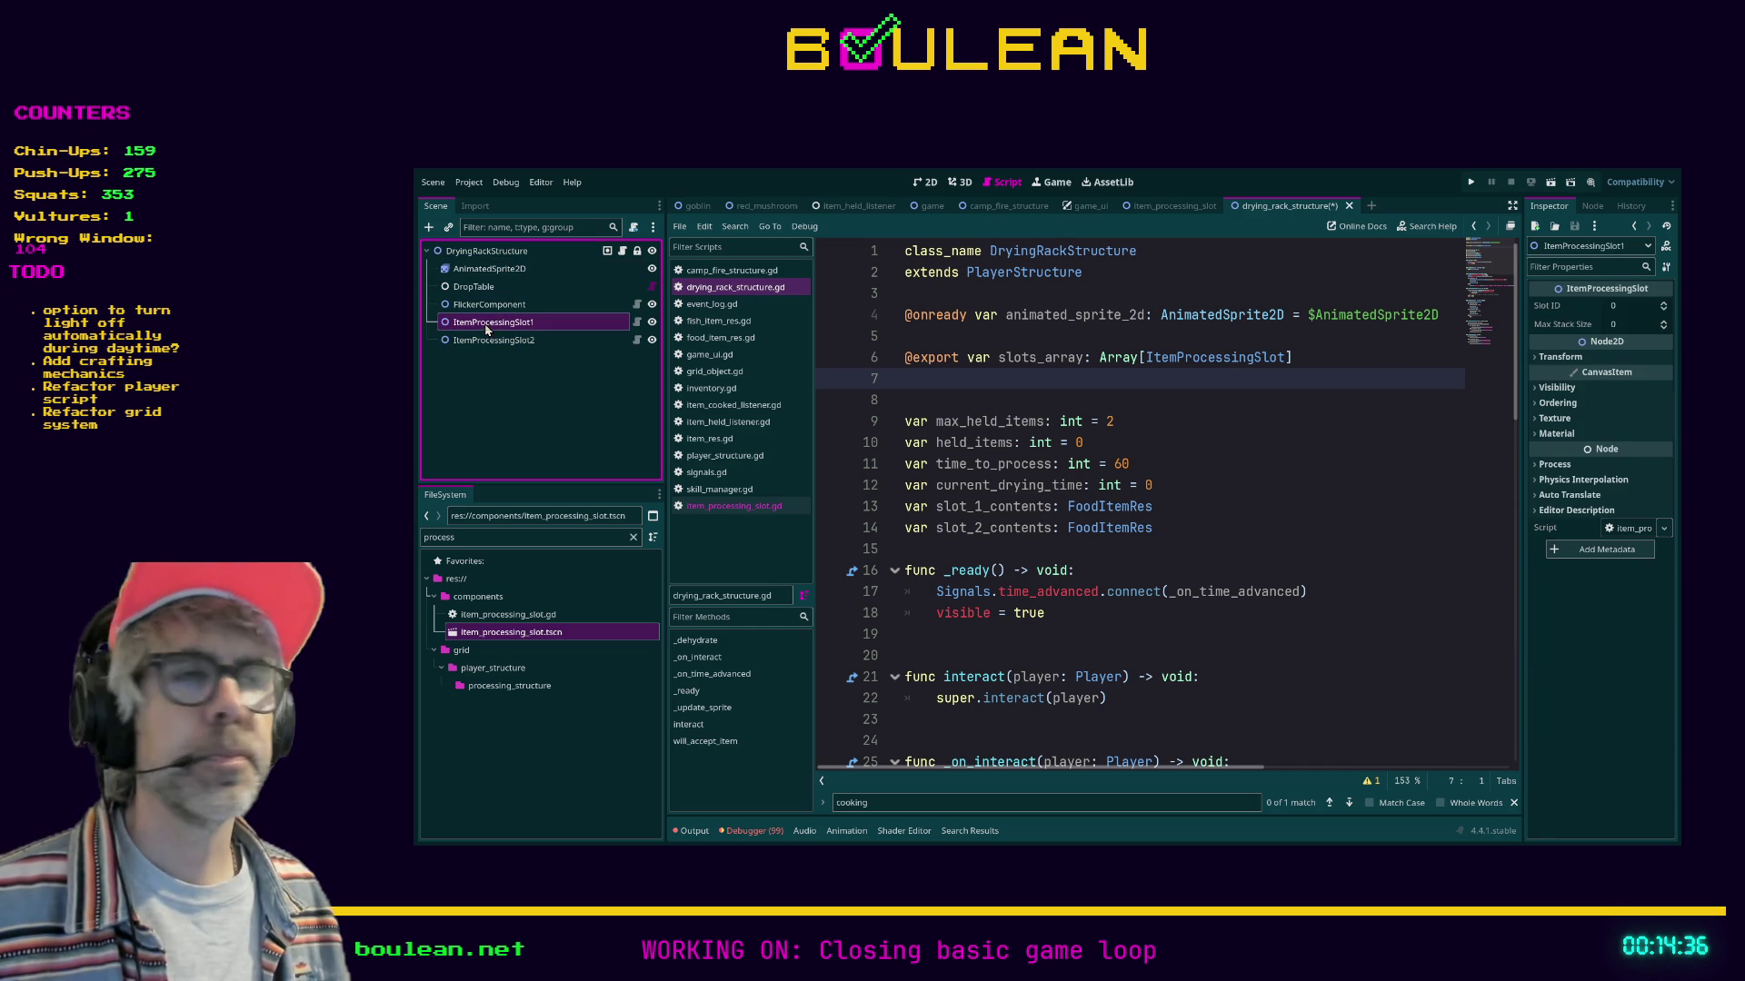
click(489, 254)
drag(483, 320, 1609, 352)
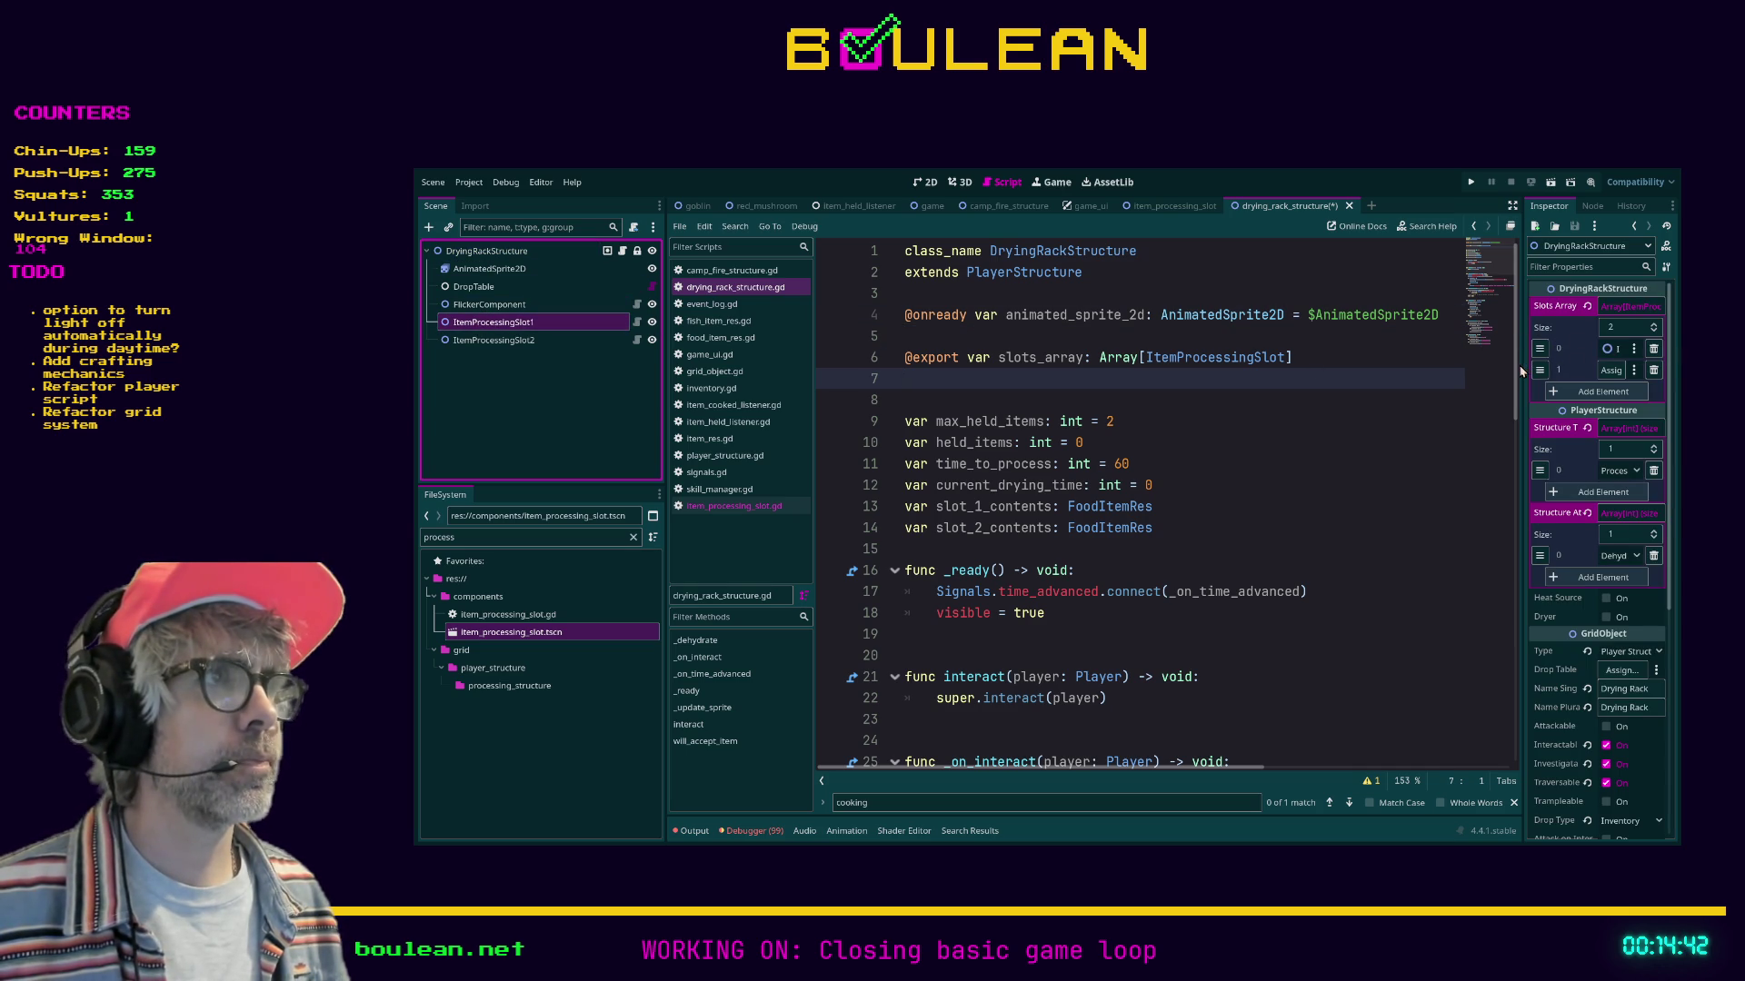
drag(1520, 371, 1322, 409)
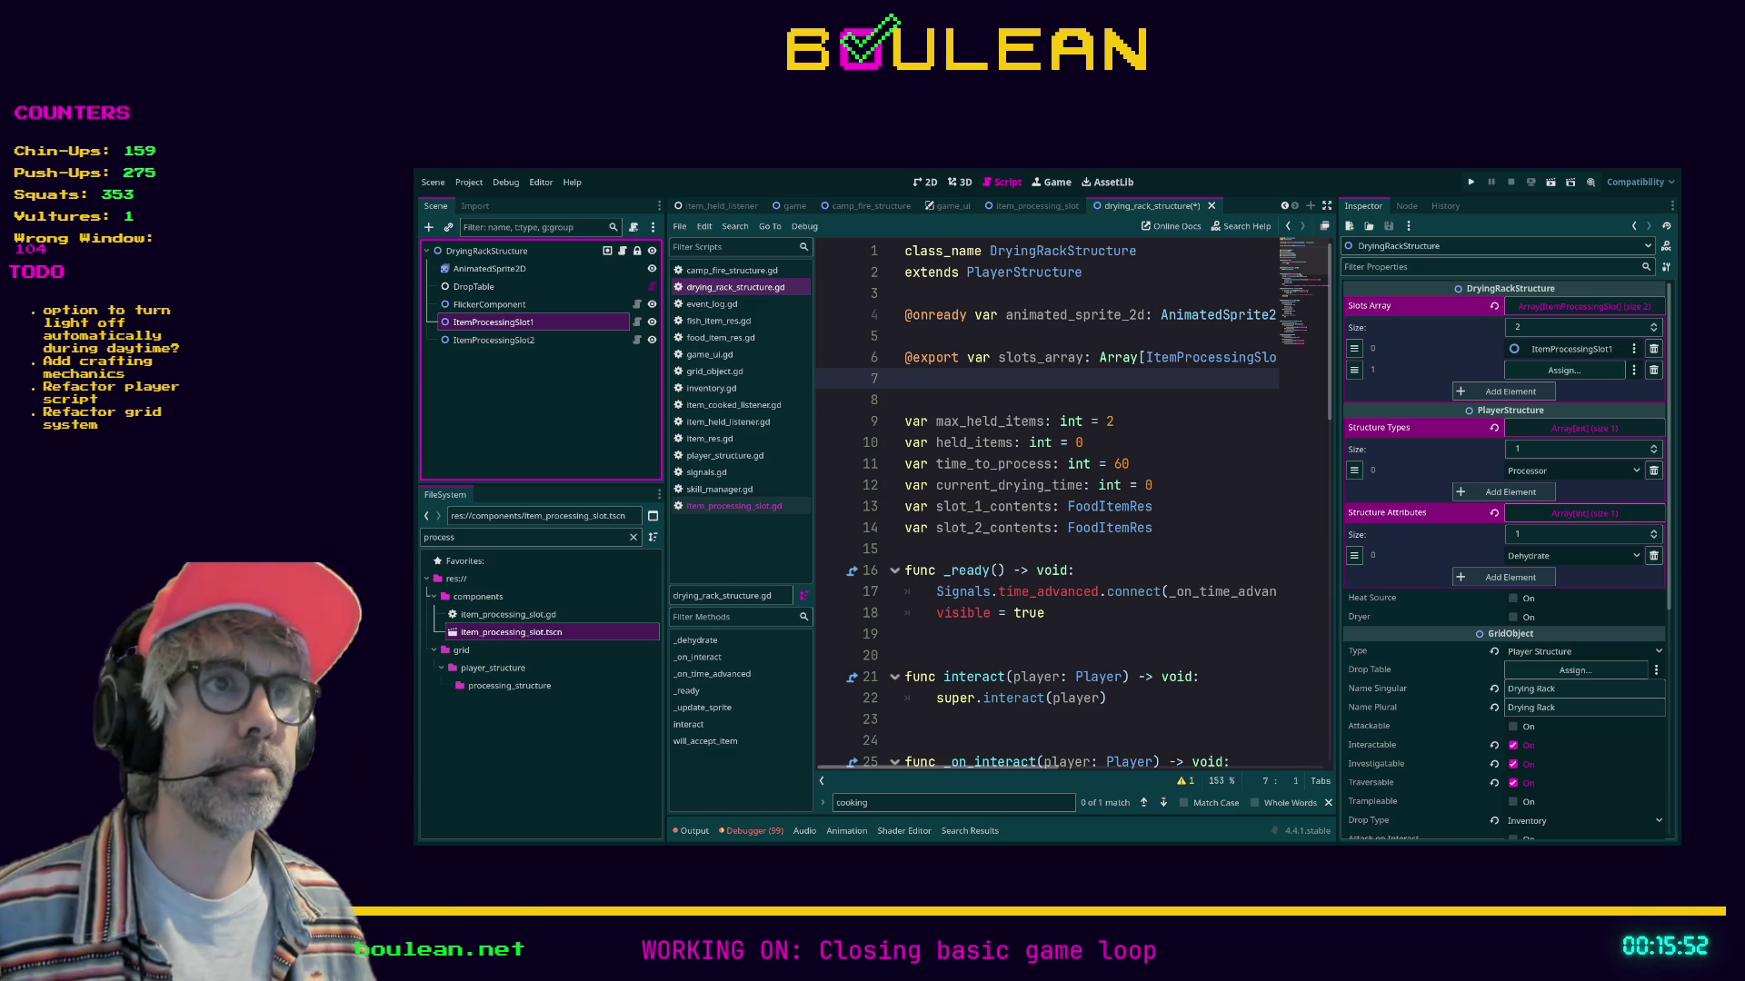
click(959, 392)
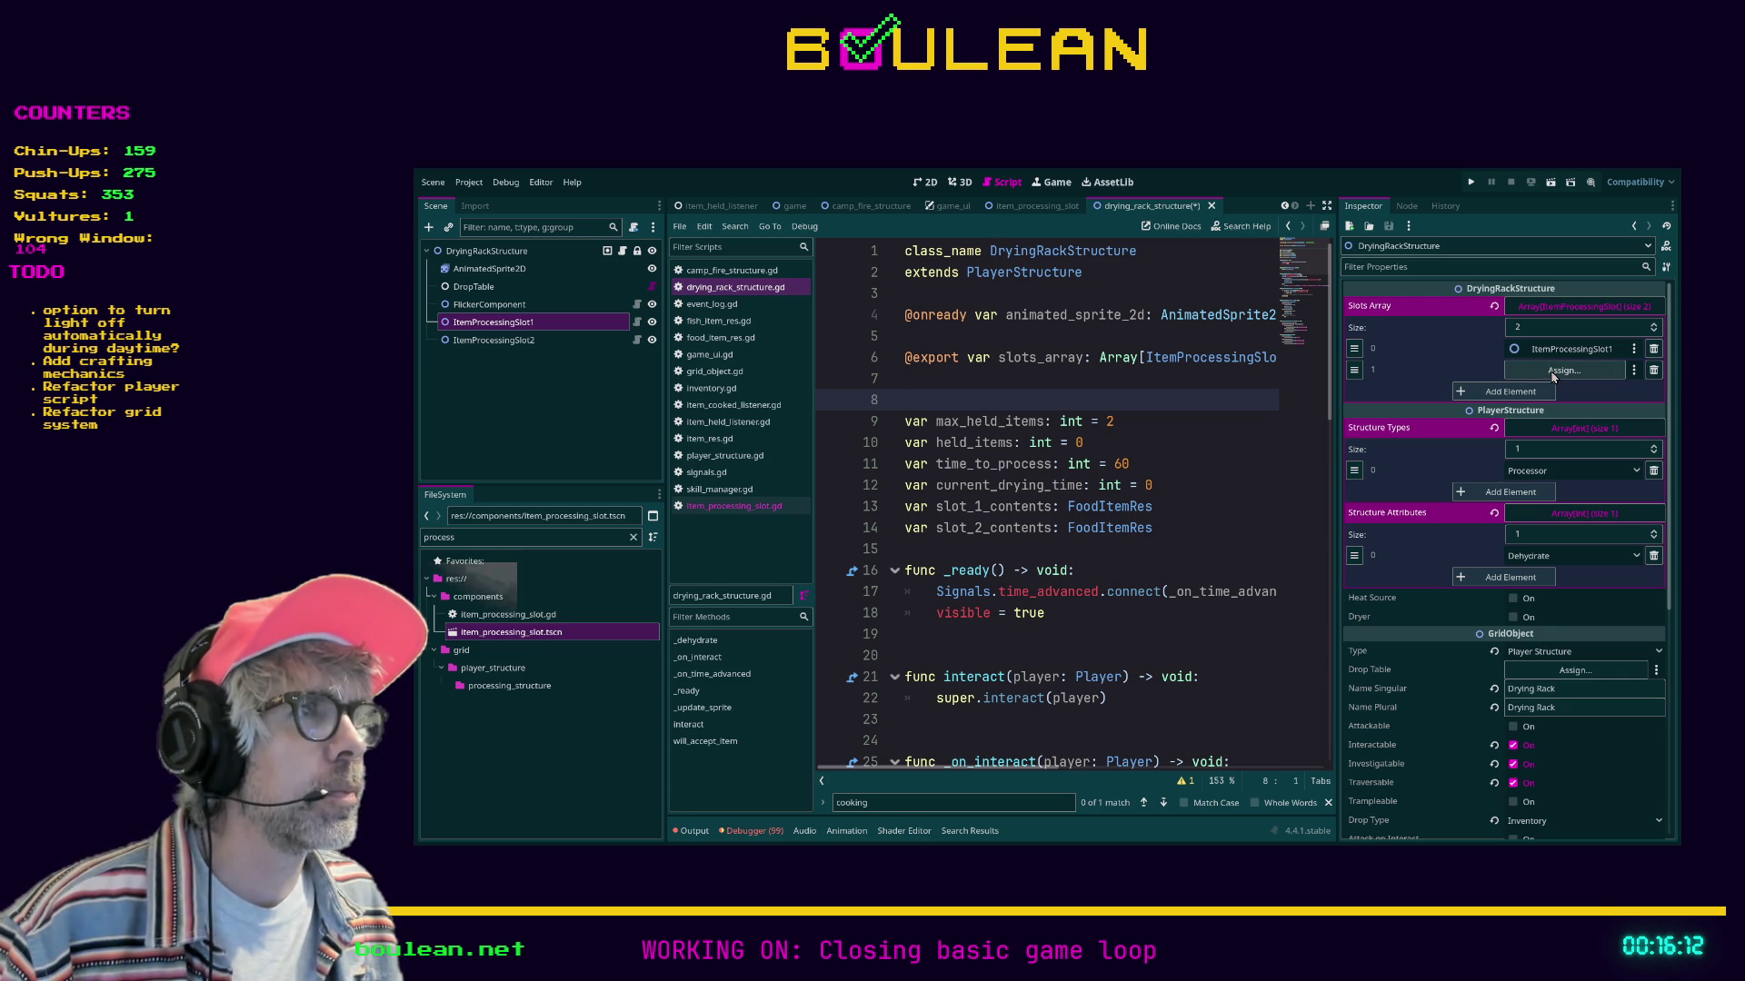
click(468, 341)
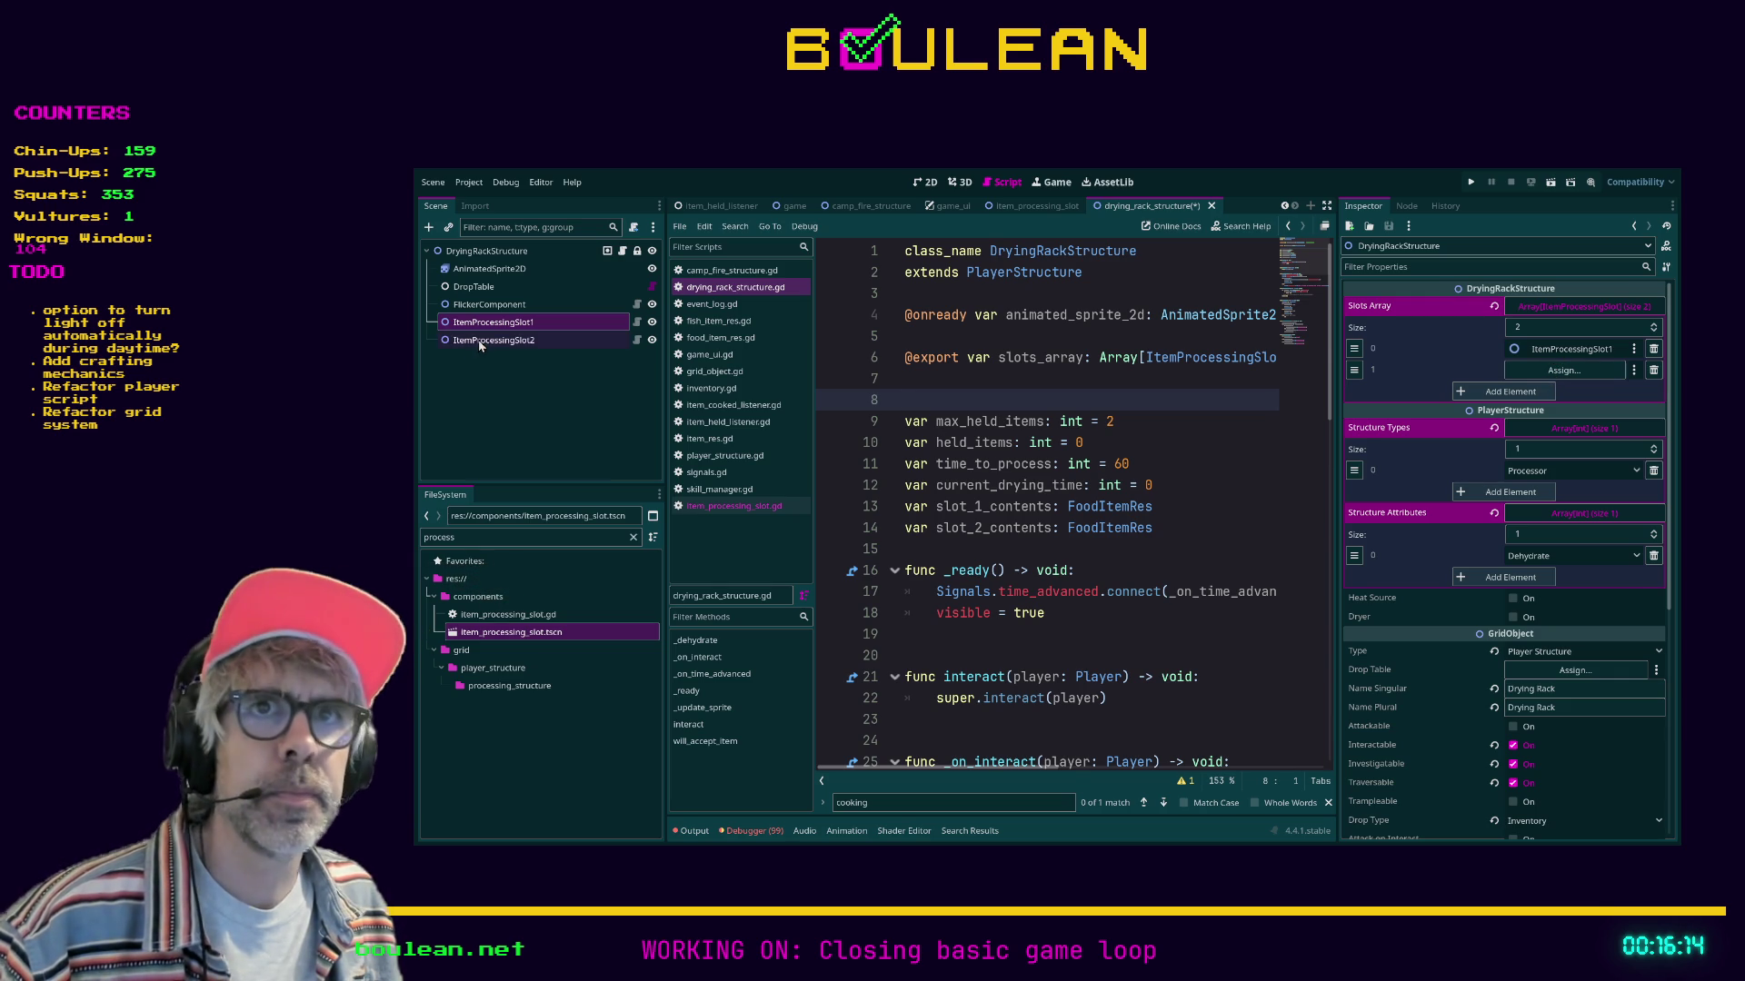
Step: Assign ItemProcessingSlot2 to Slots Array element 1 and save the drying rack script
click(473, 253)
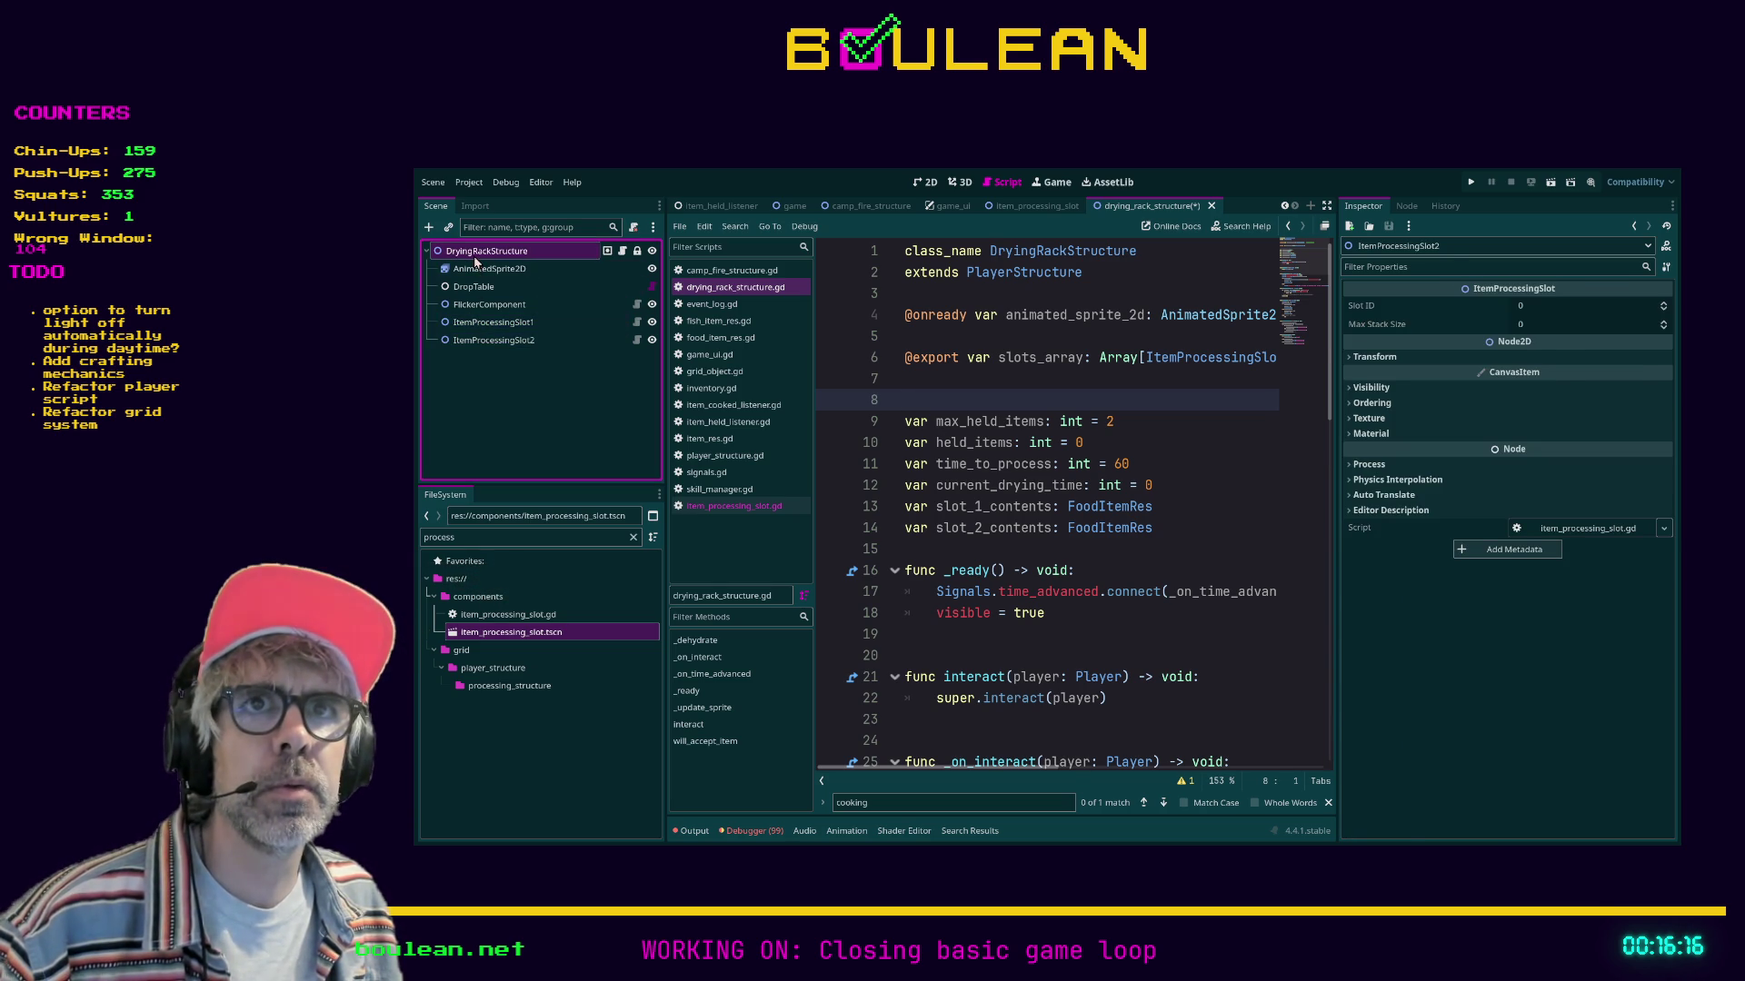
mouse_move(488, 339)
mouse_down()
mouse_move(1218, 386)
mouse_move(1535, 373)
mouse_up()
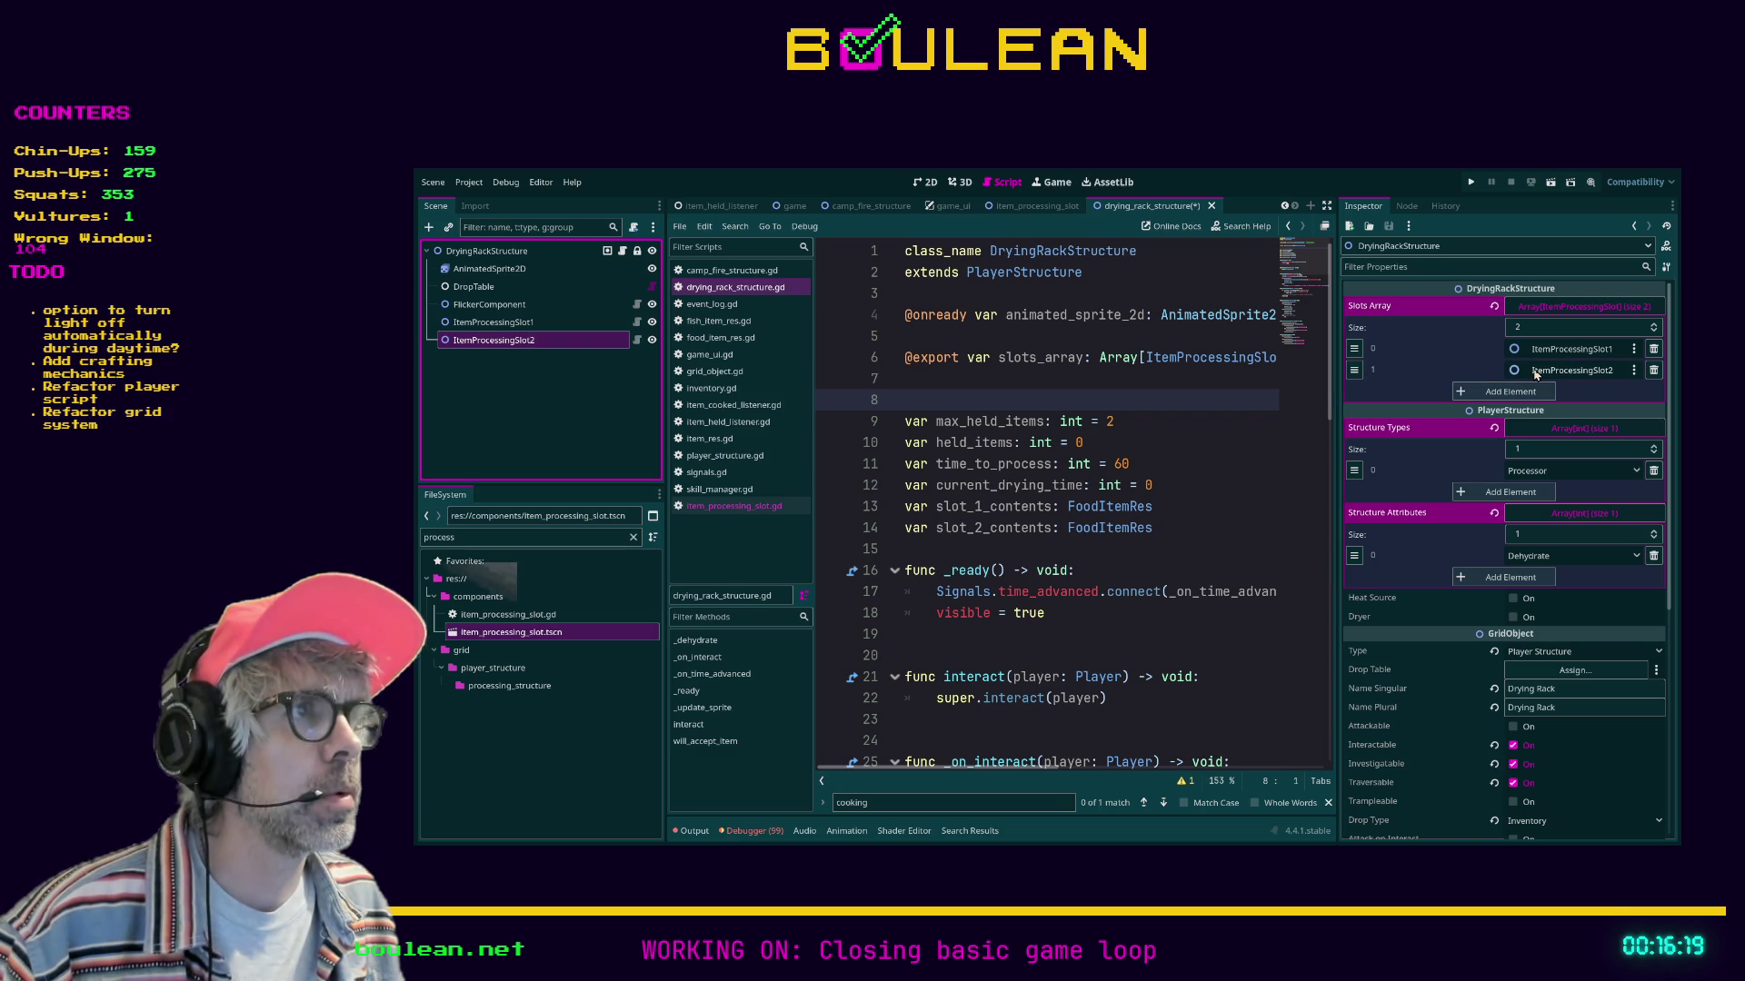
click(1253, 445)
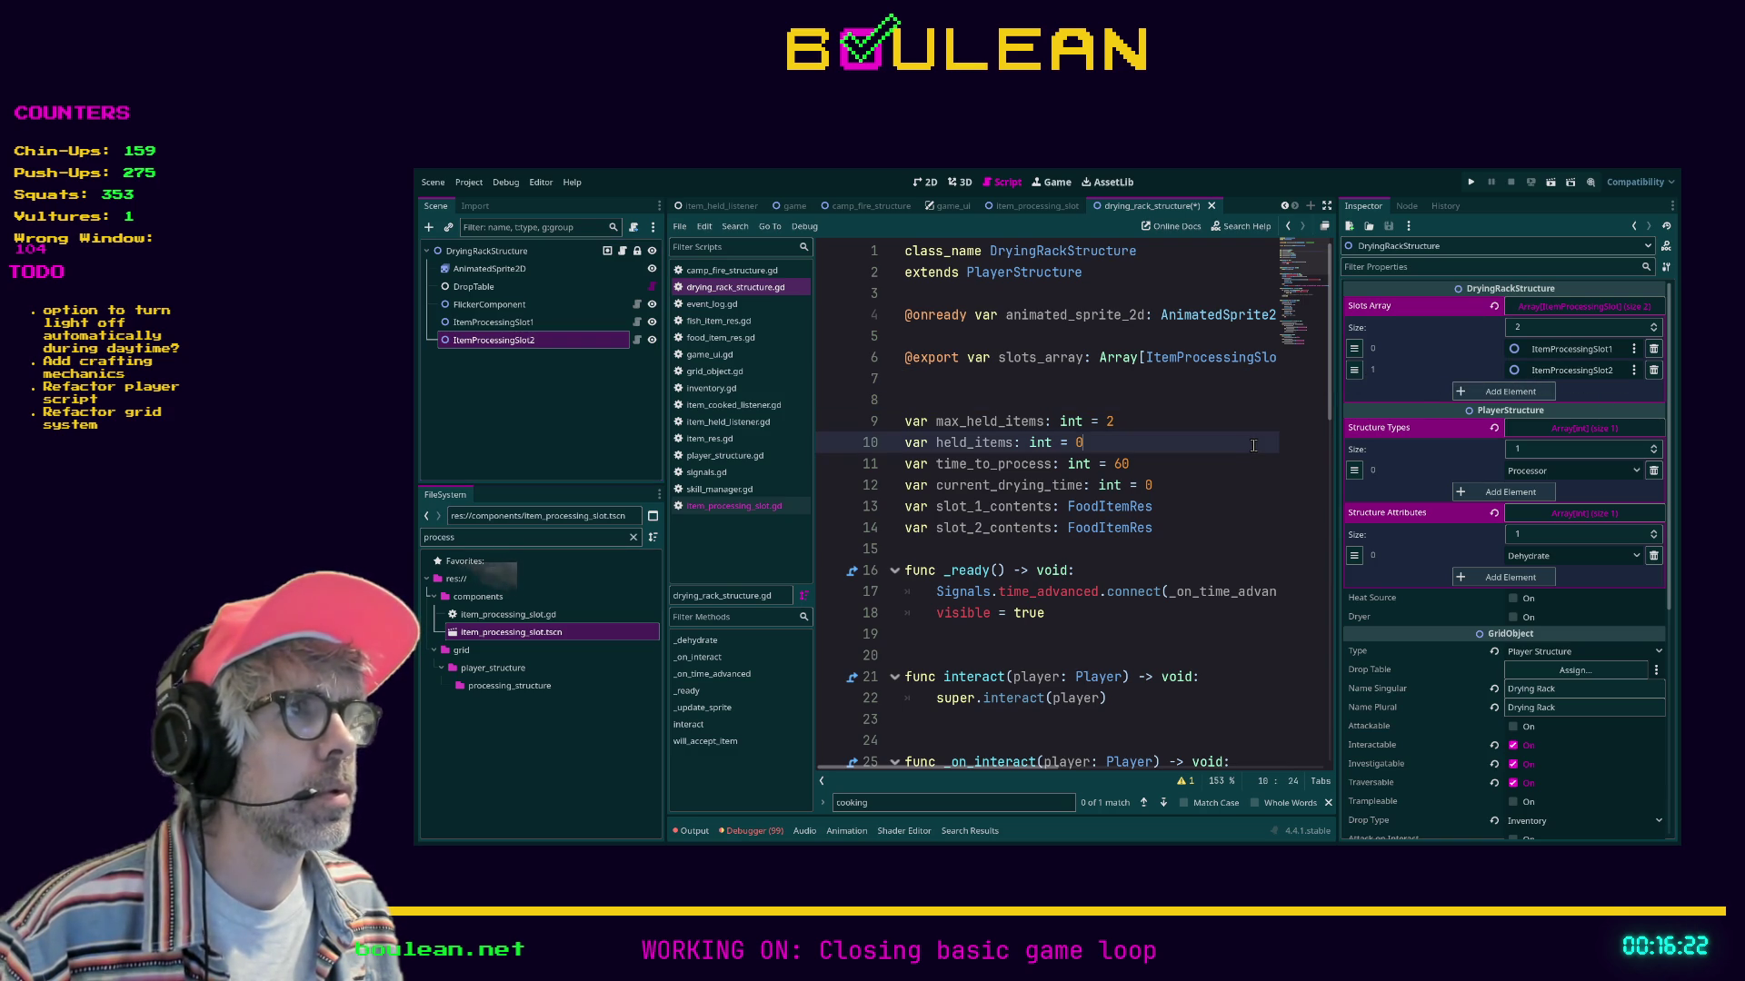
key(ctrl+s)
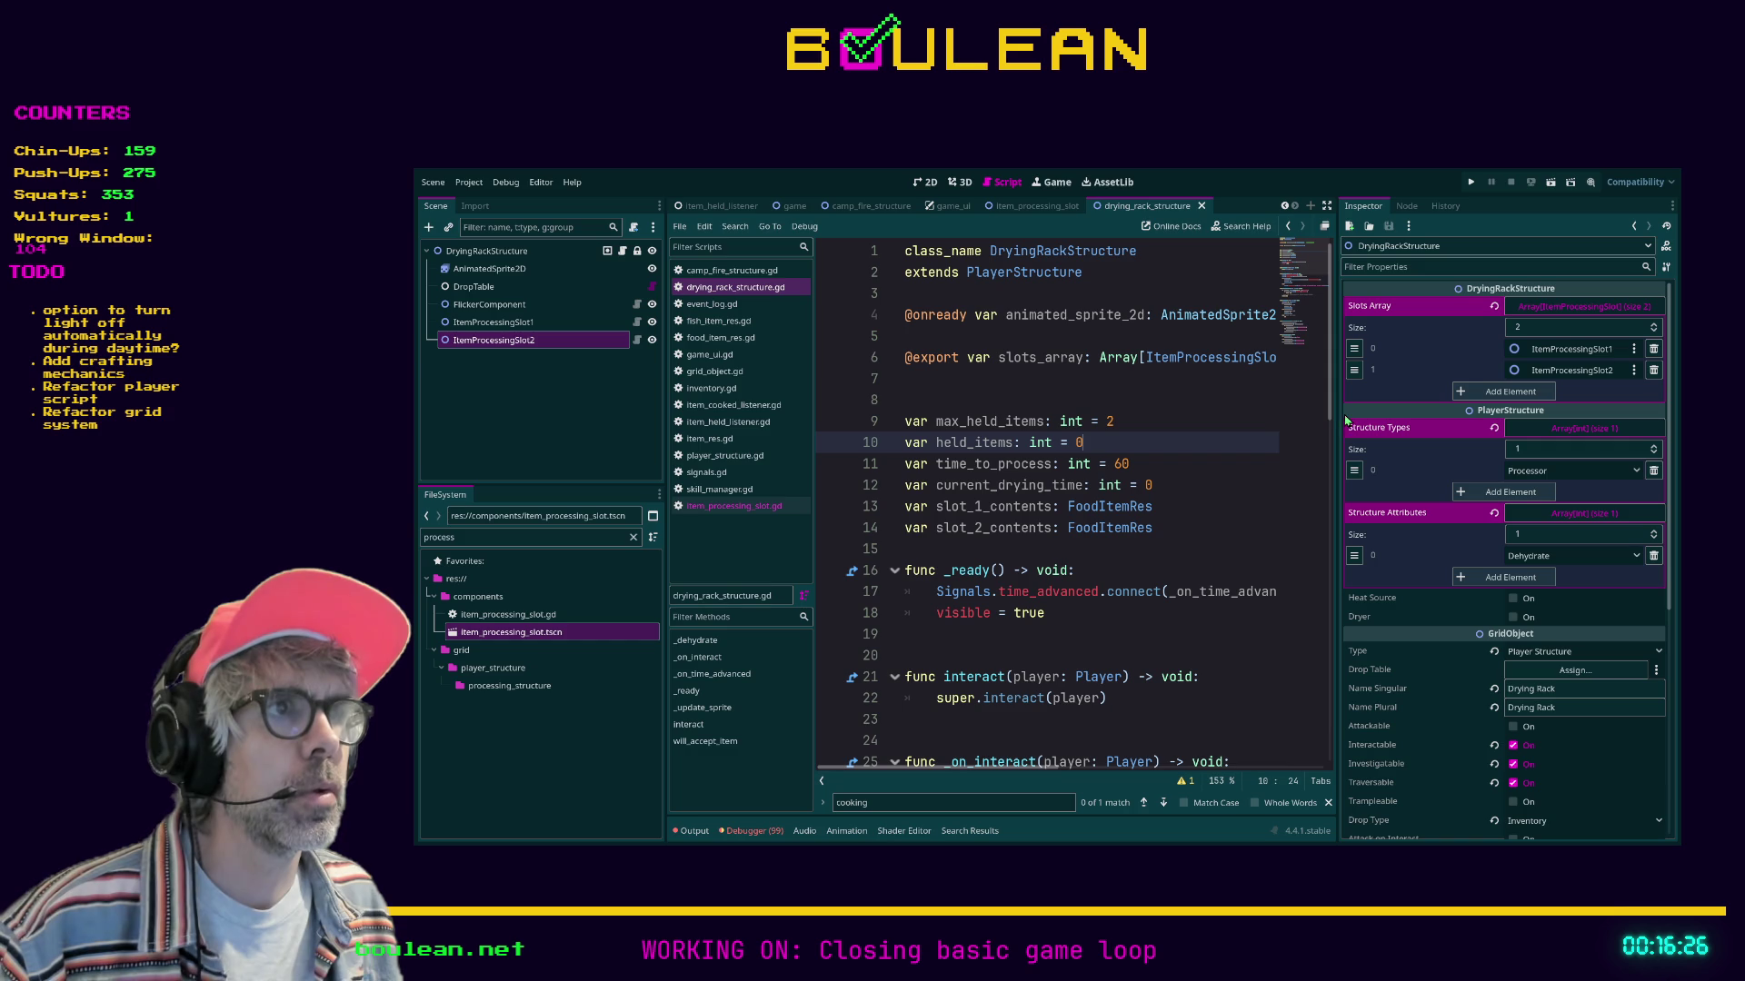
Step: Widen the code editor and put the caret on empty line 7
mouse_move(1335, 423)
mouse_down()
mouse_move(1501, 429)
mouse_move(1454, 431)
mouse_move(1499, 431)
mouse_move(1479, 436)
mouse_up()
click(1258, 469)
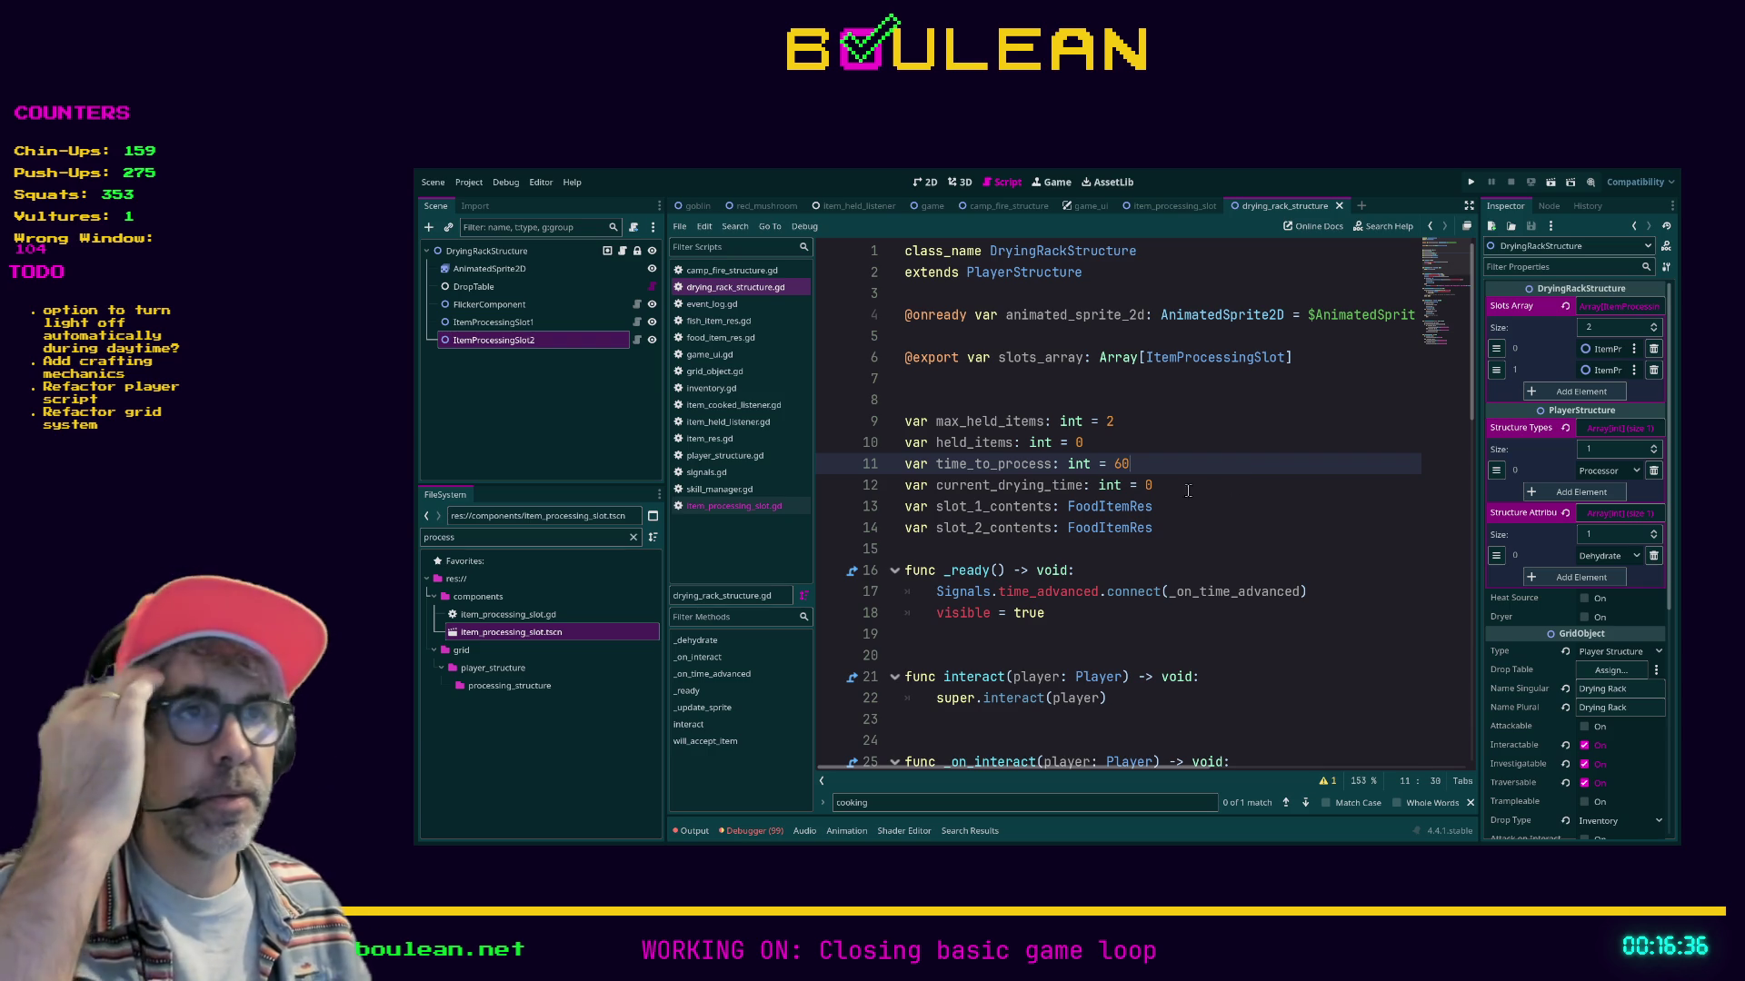
click(900, 379)
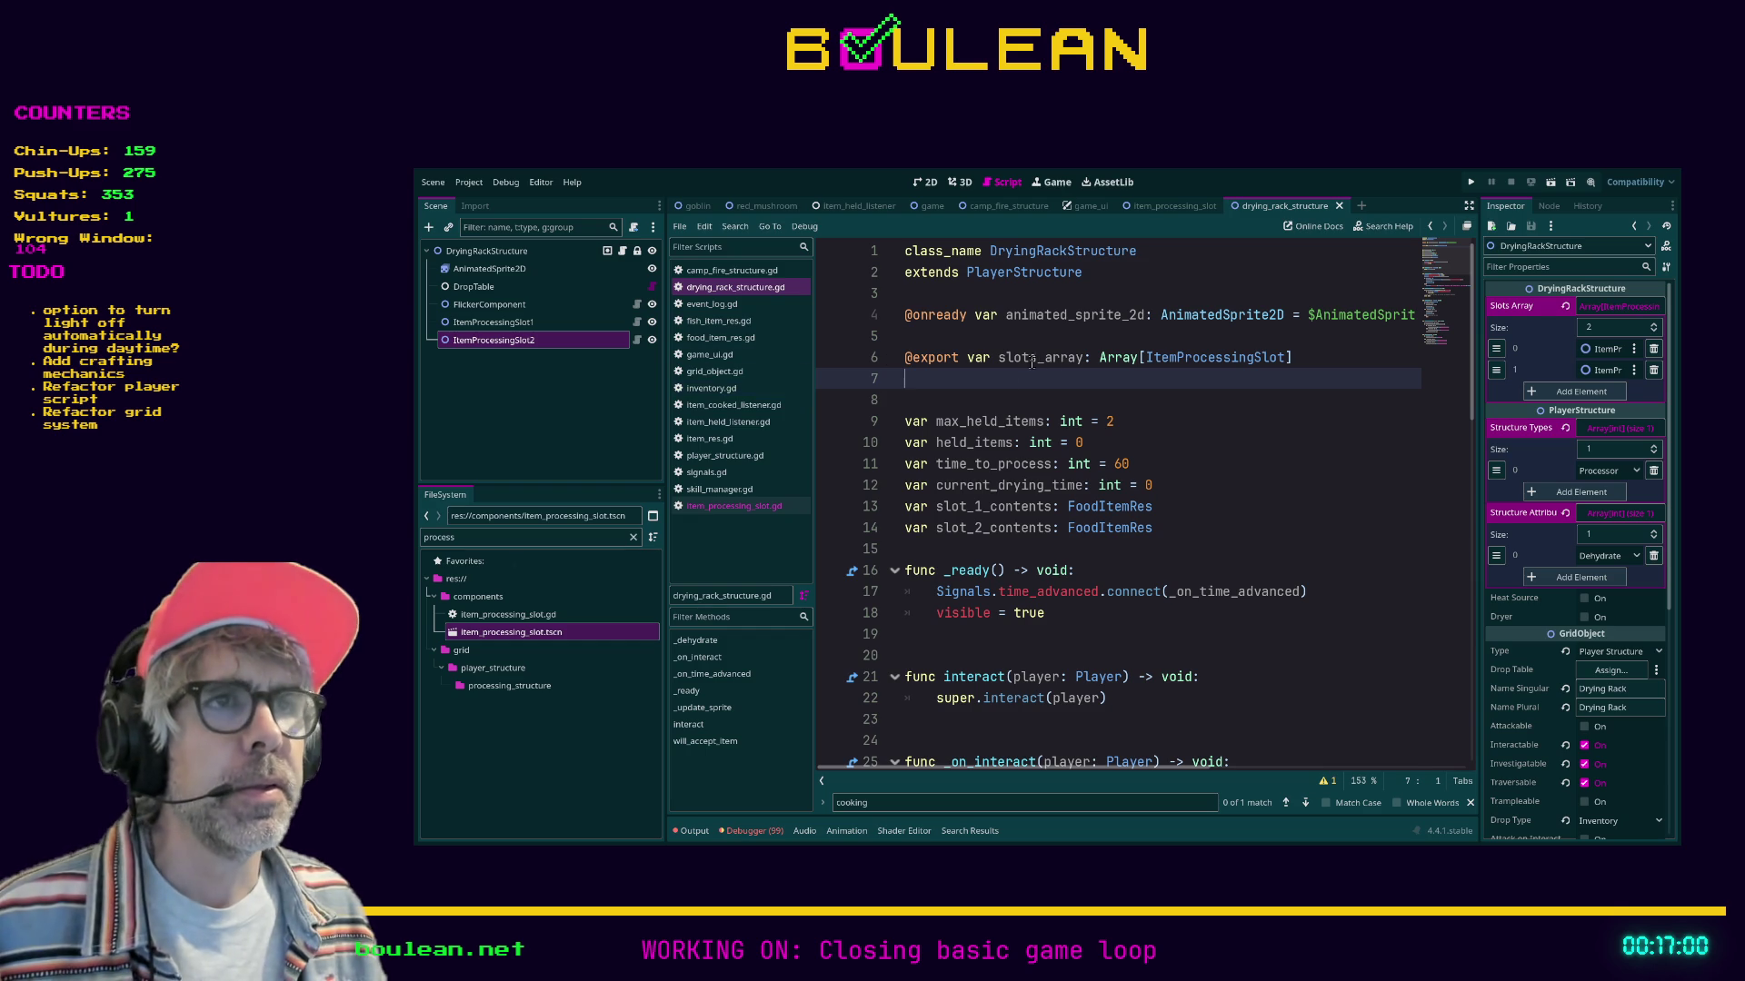
Step: Enter Slot ID 1 for ItemProcessingSlot1, then select ItemProcessingSlot2 for Slot ID 2
click(489, 325)
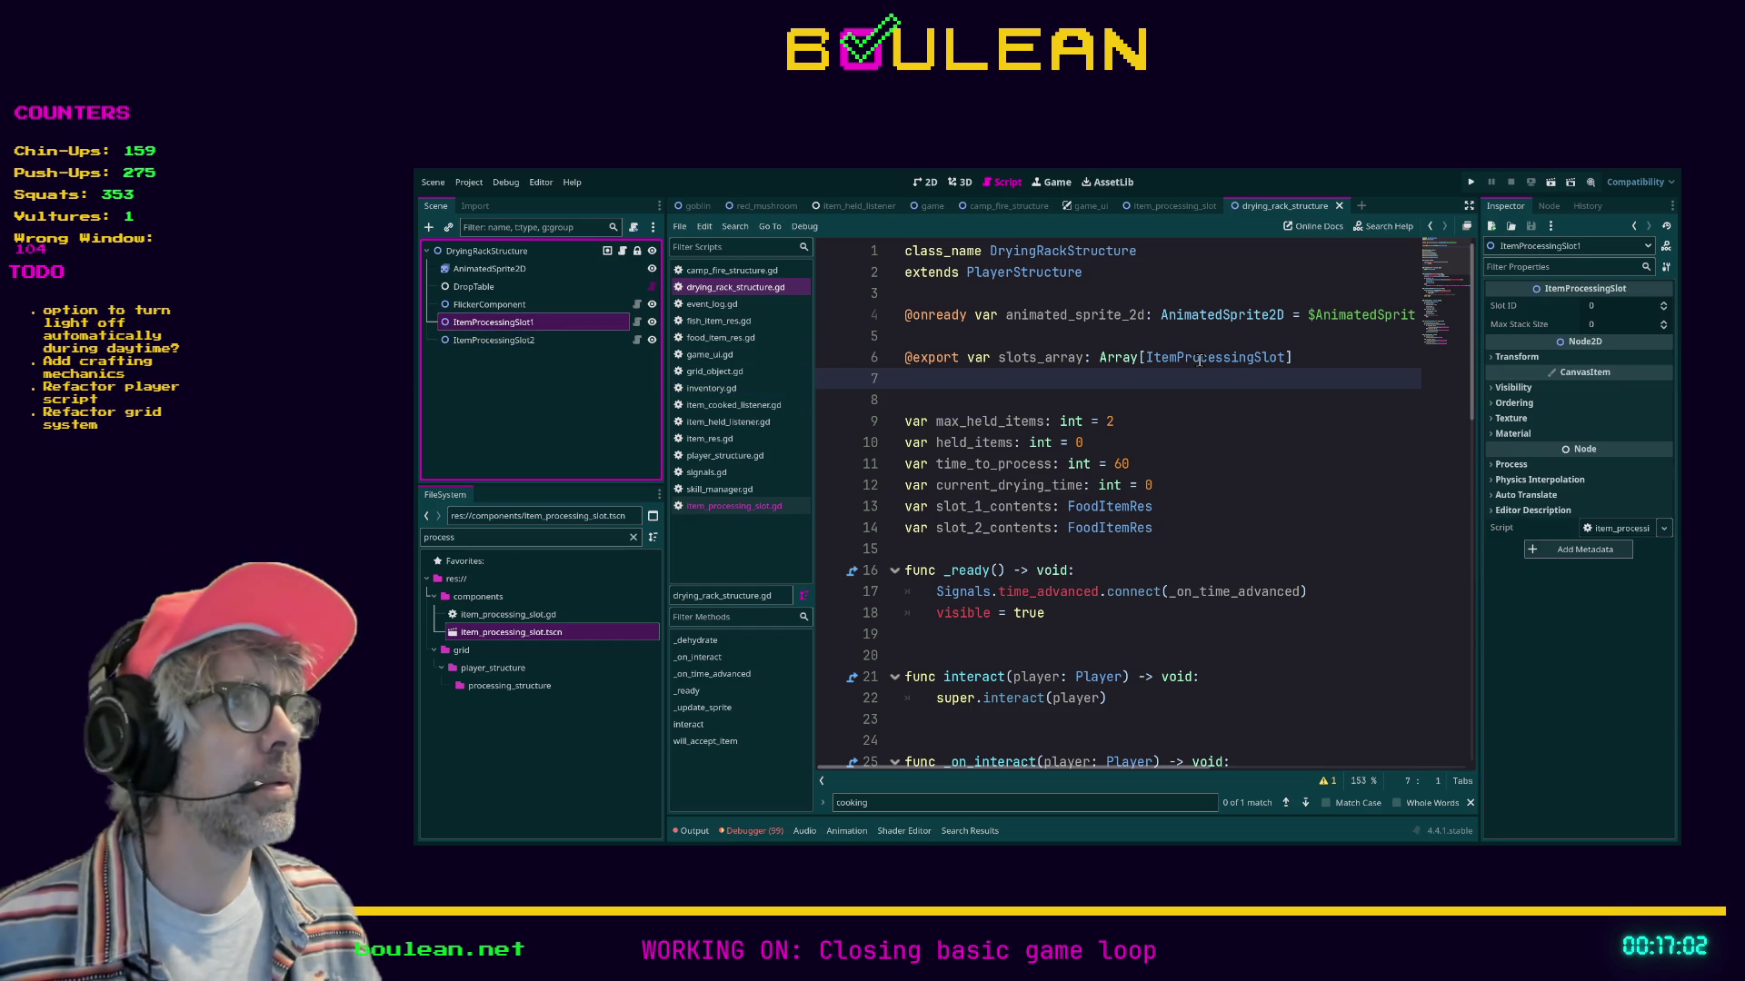
click(1601, 309)
text(1)
key(Return)
click(523, 343)
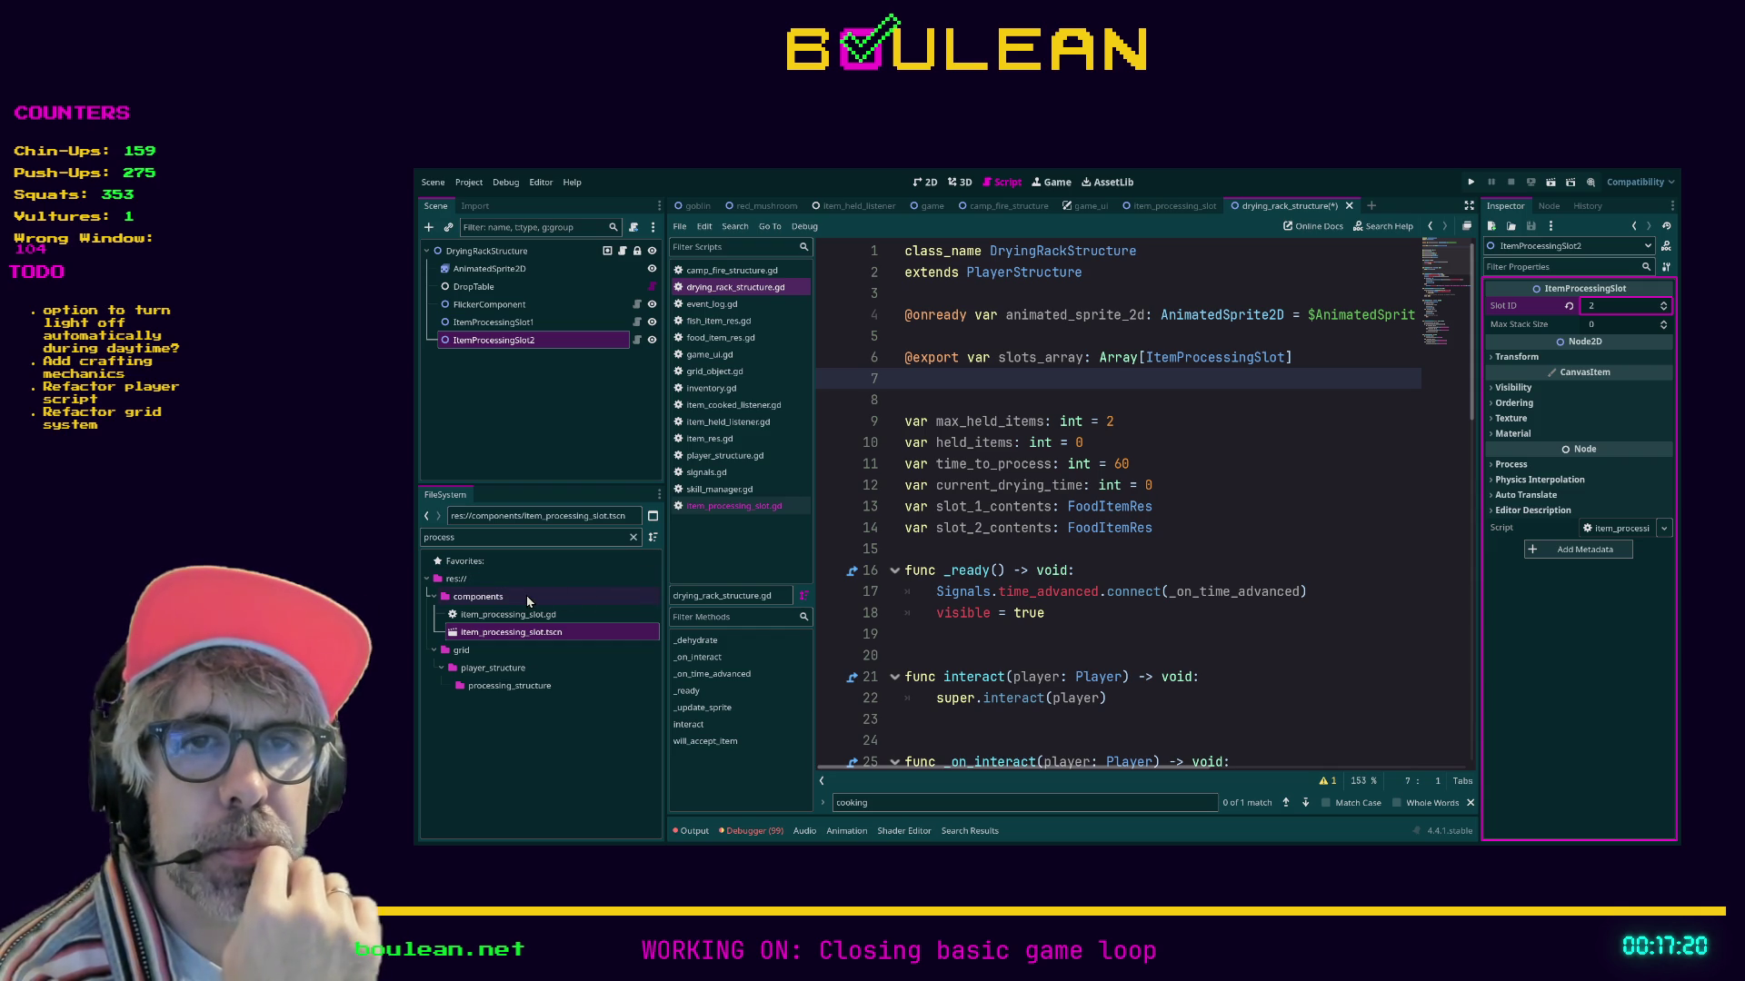
click(479, 598)
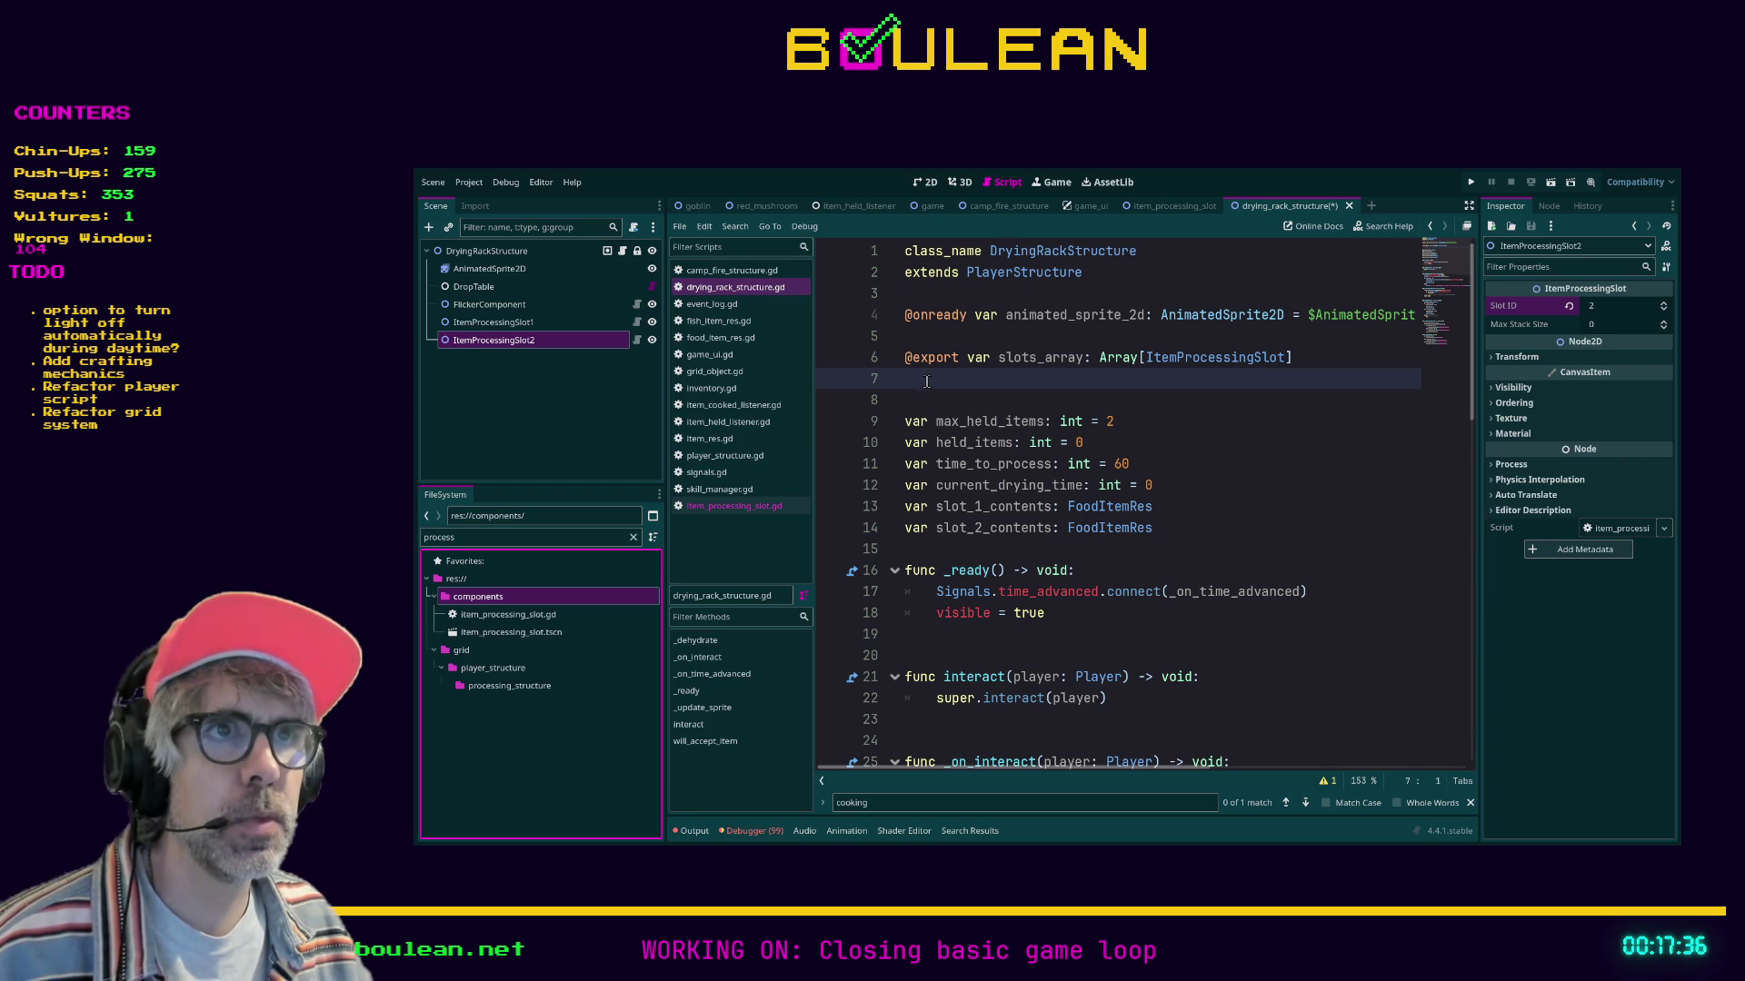
text(@export var )
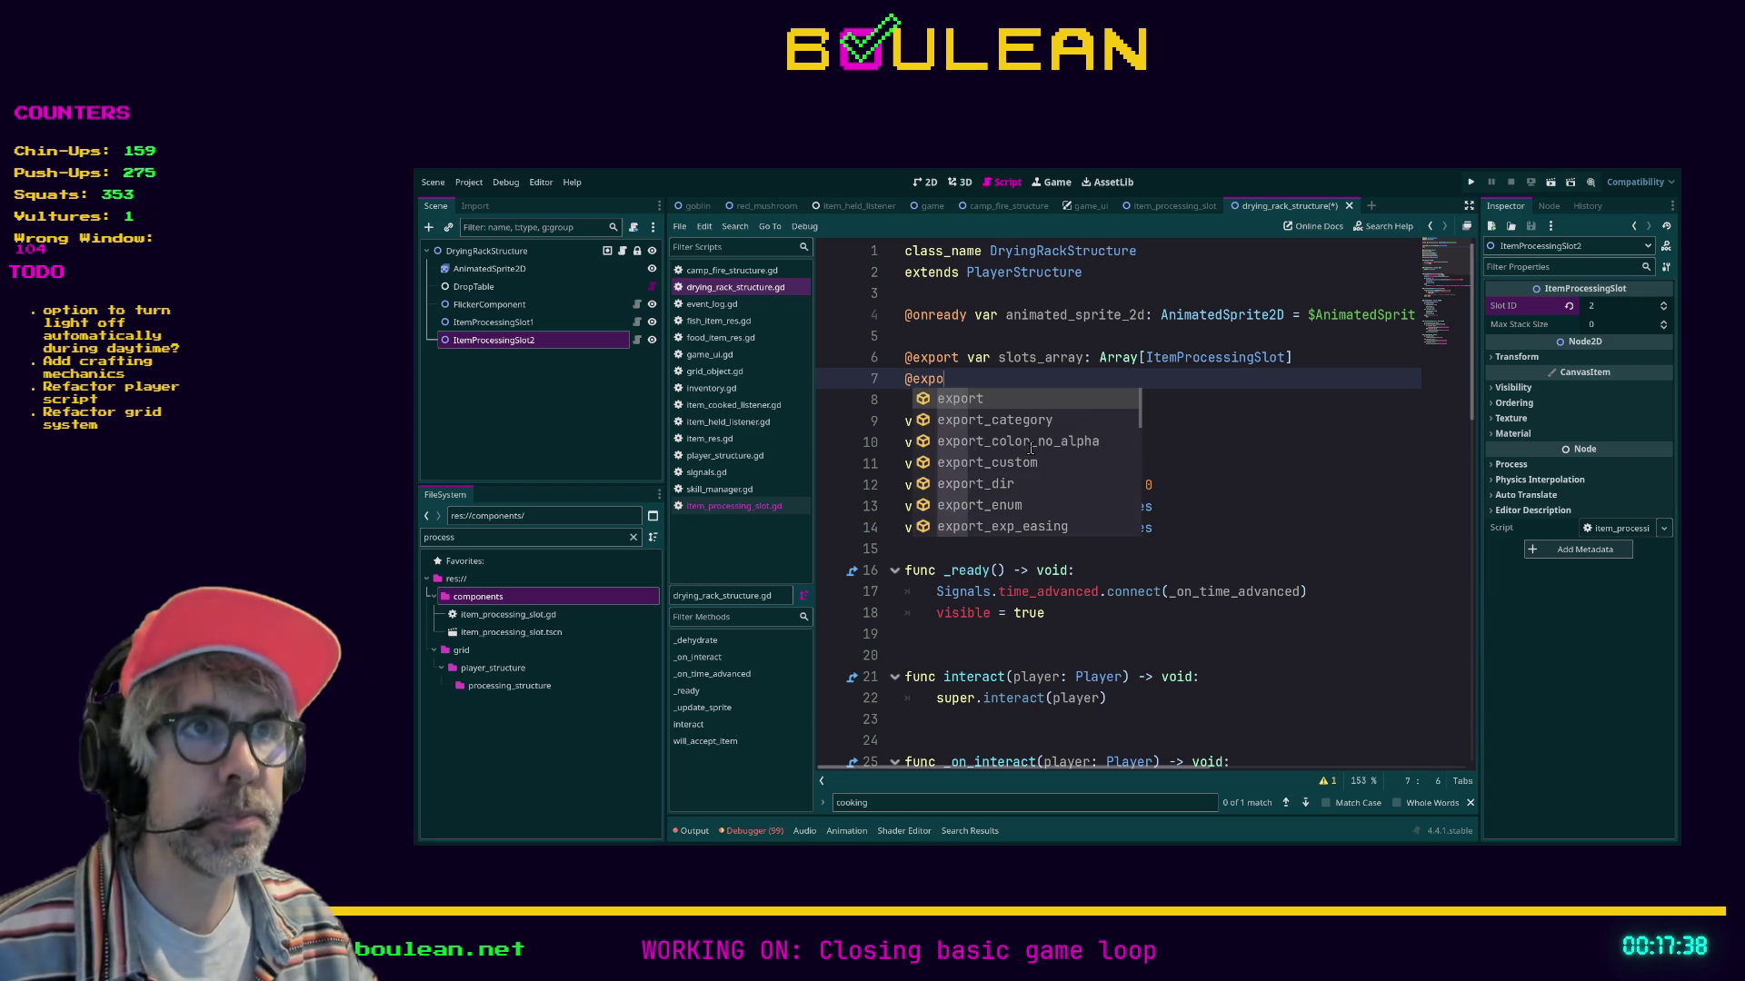
text(slots_res_)
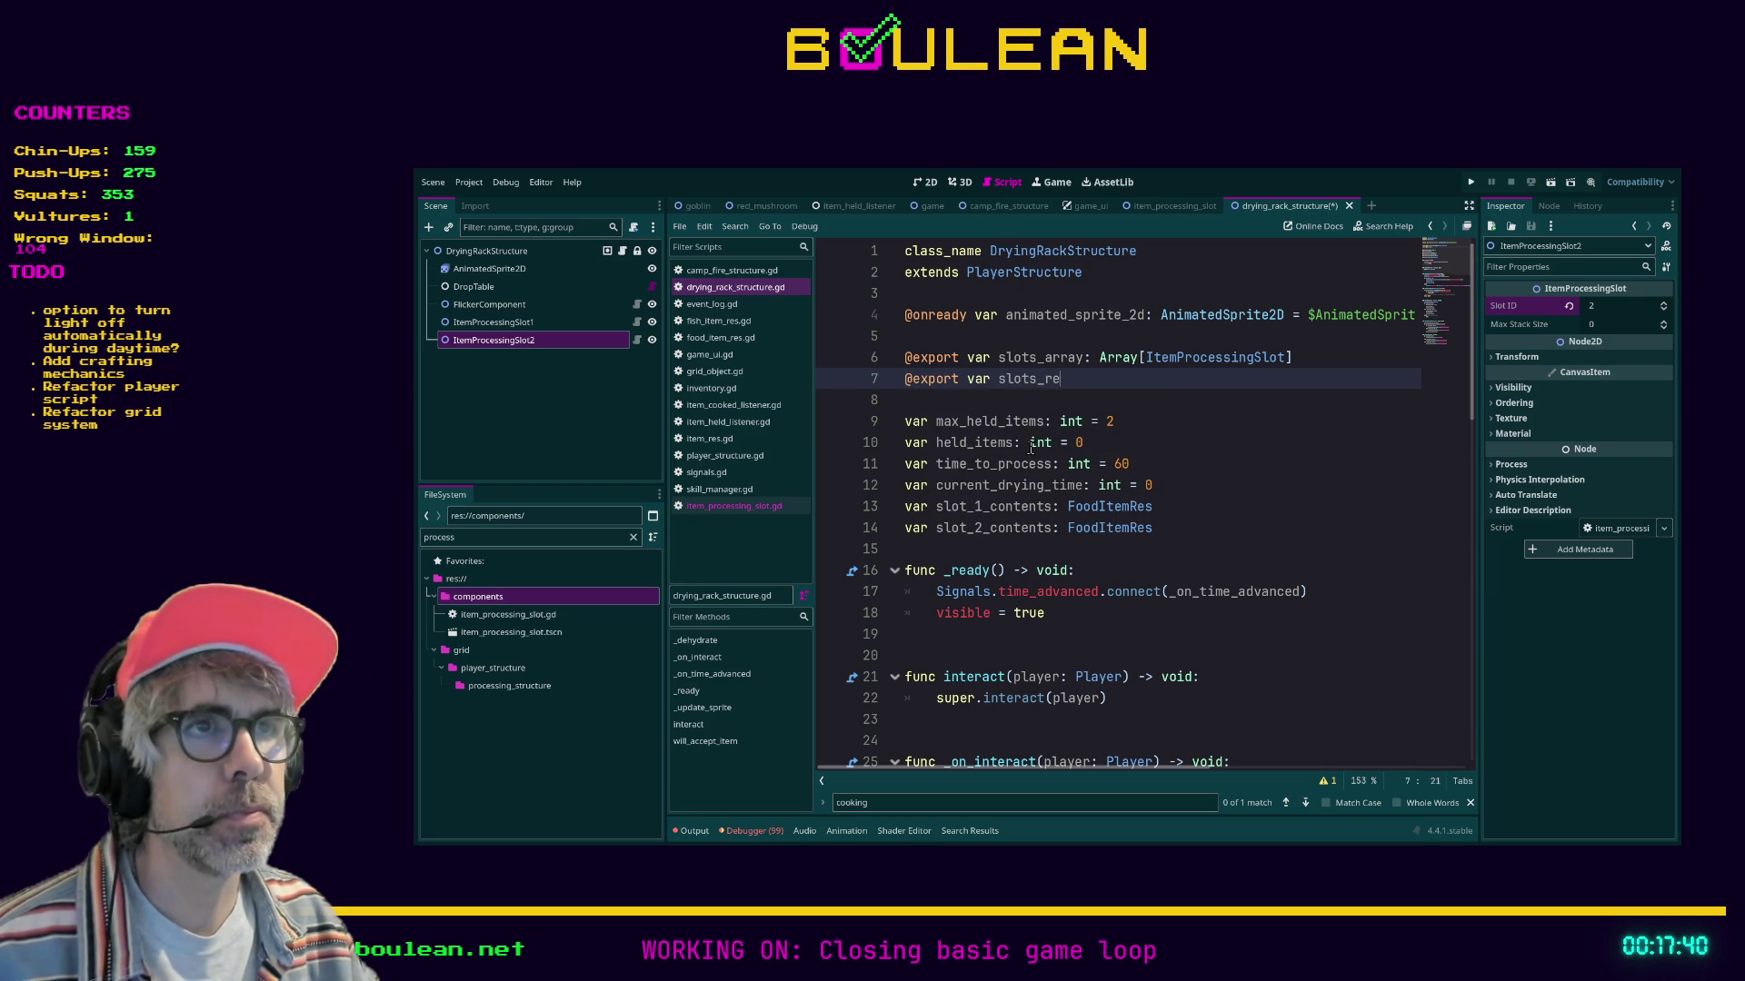
text(array)
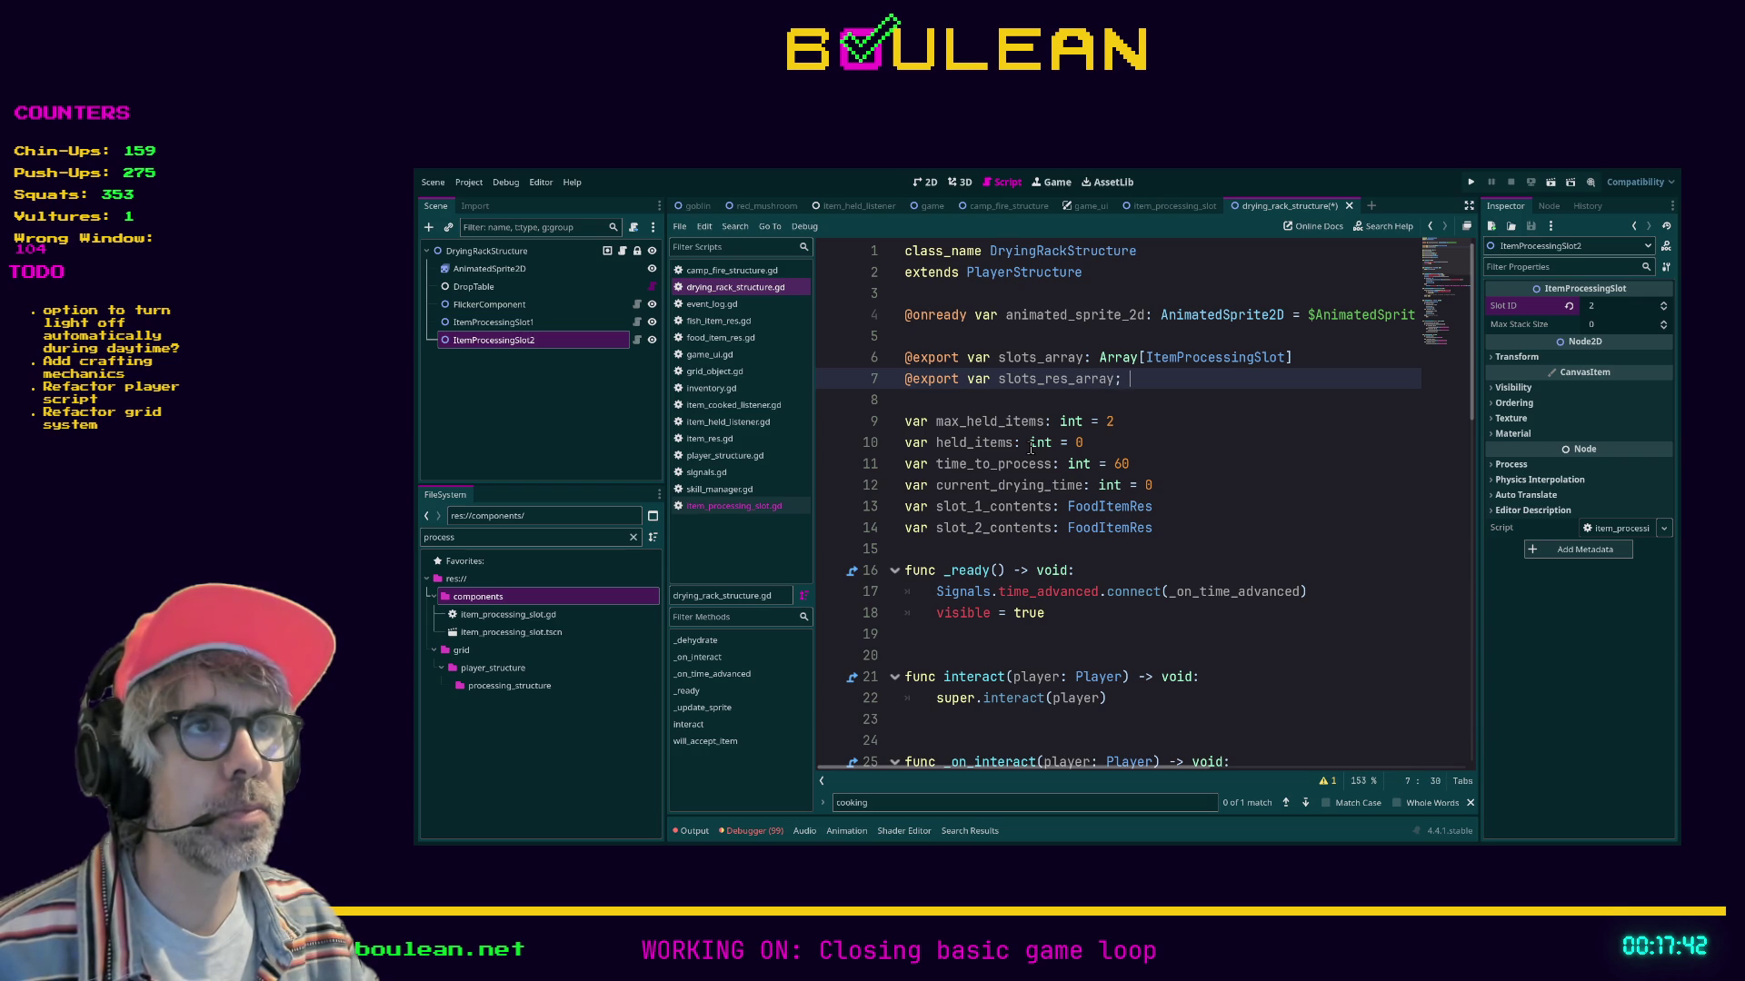
text(: Array)
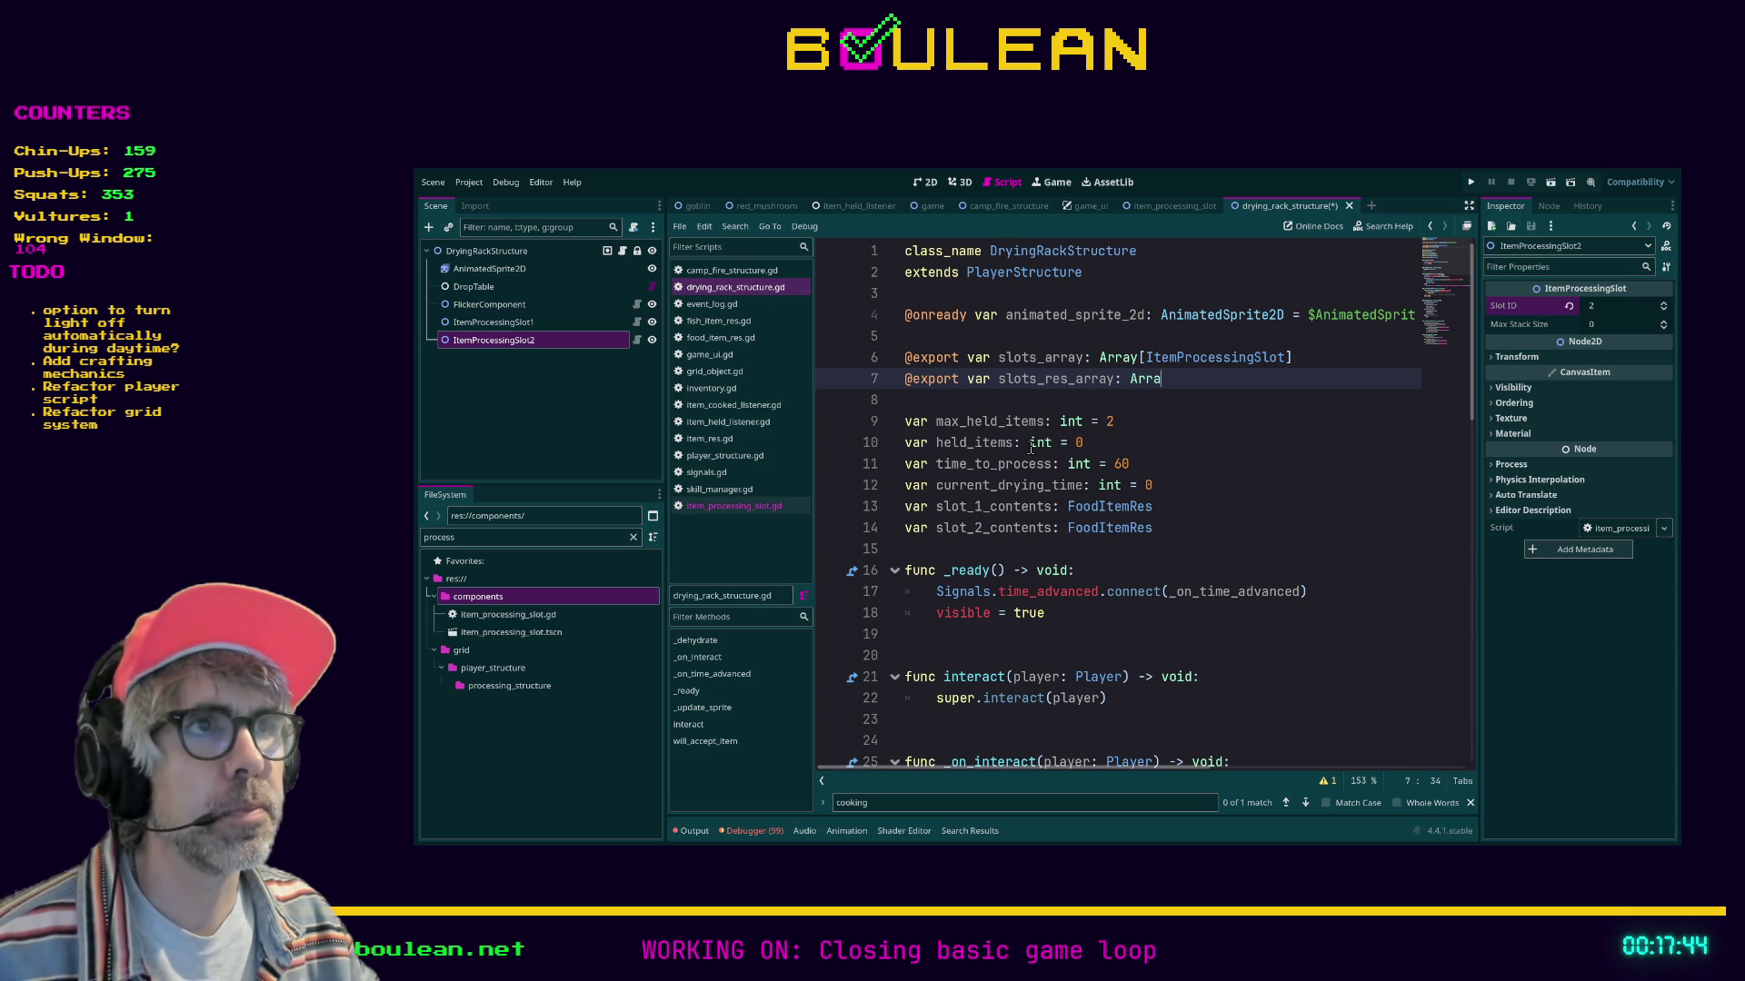
text([ItemProcess)
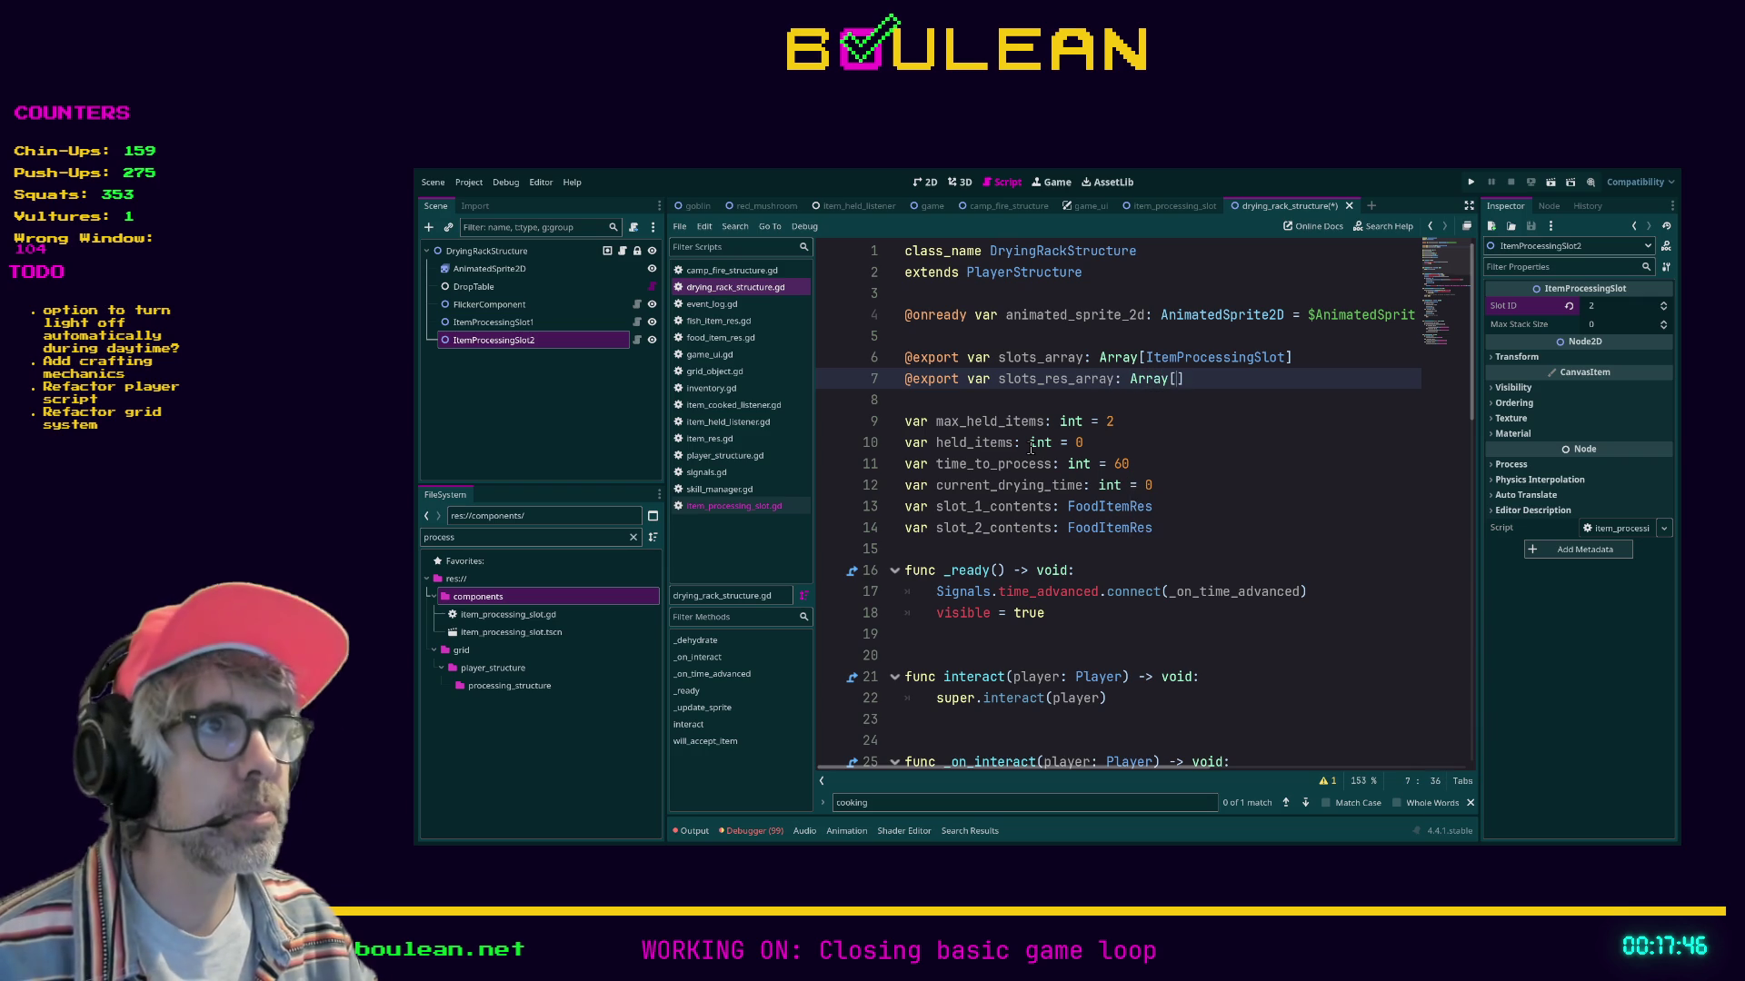
text(ingSlotRes)
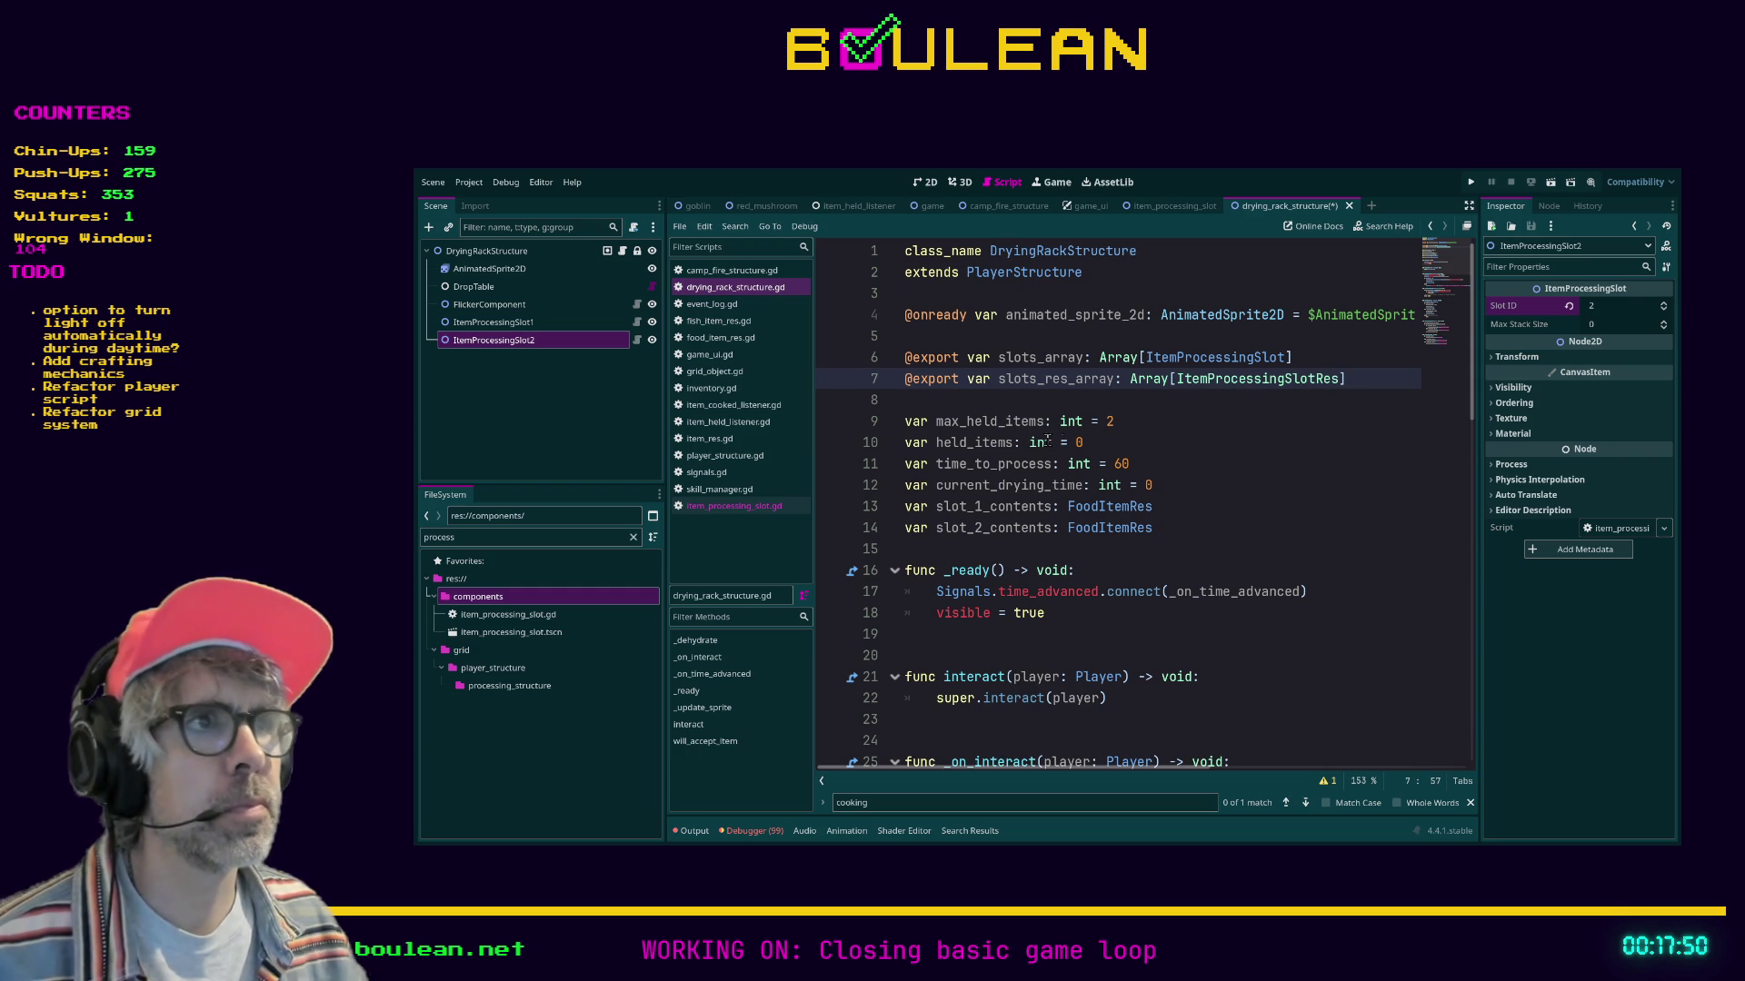
key(Down)
key(Down)
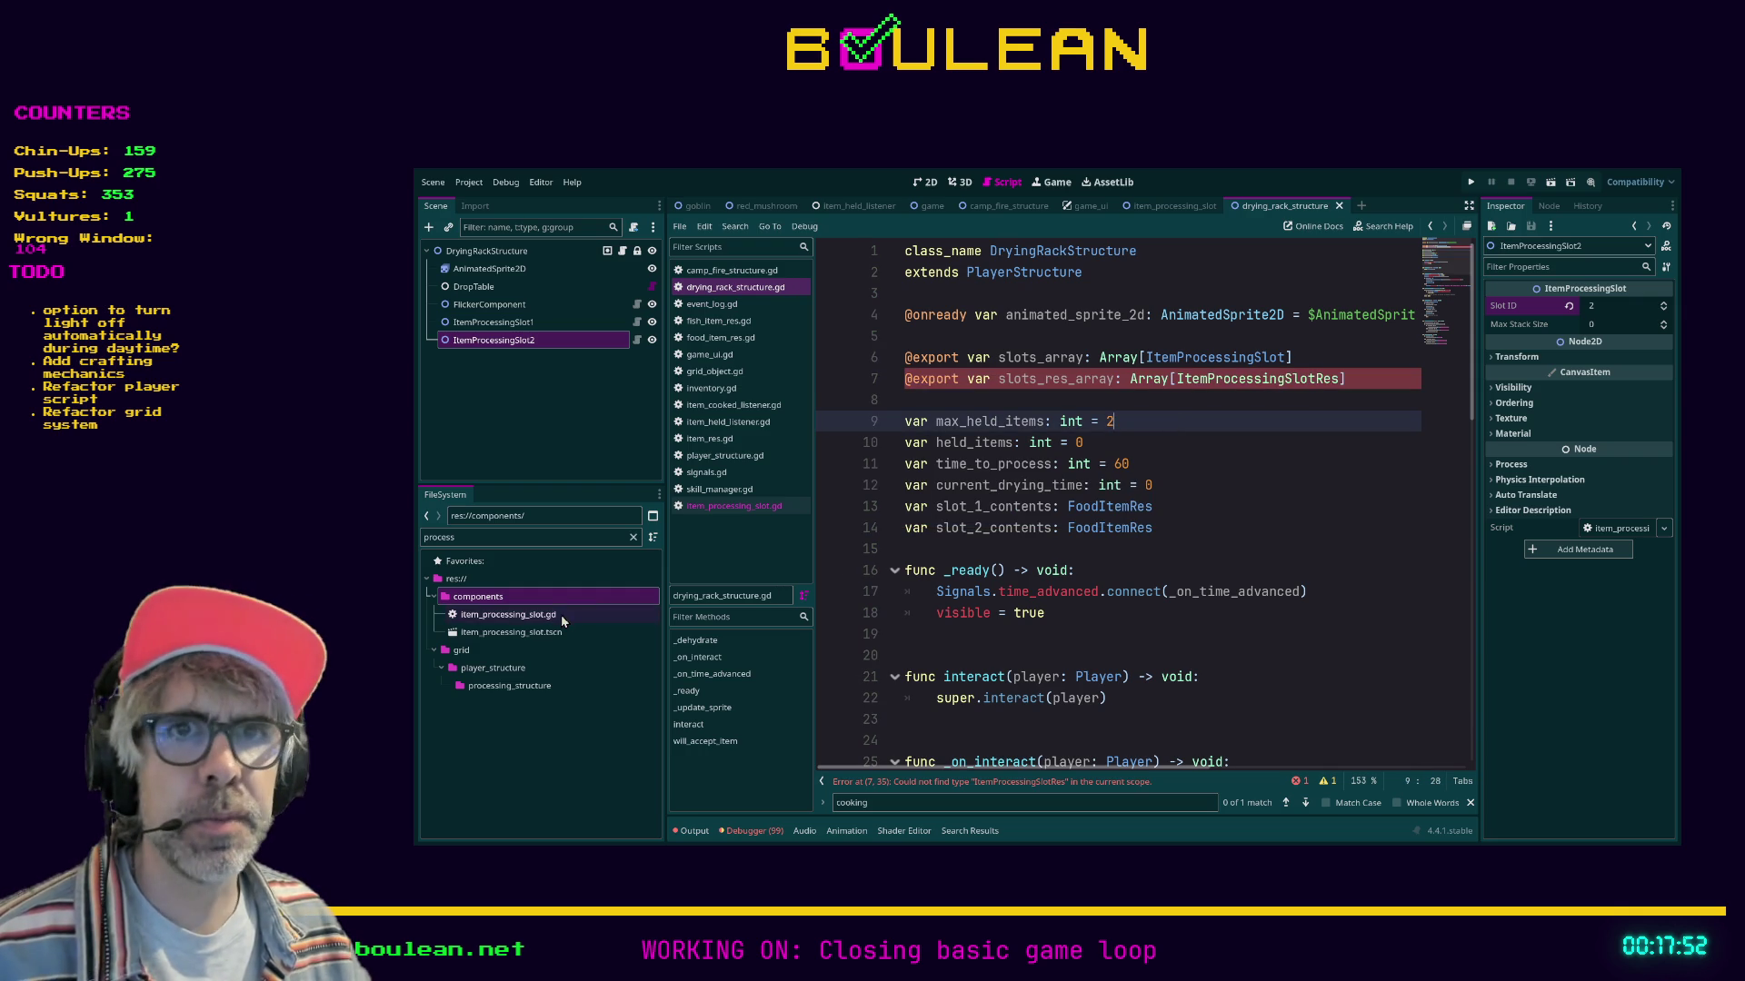
Step: Create item_processing_slot_res.tres and an item_processing_slot_res script in the components folder
click(564, 598)
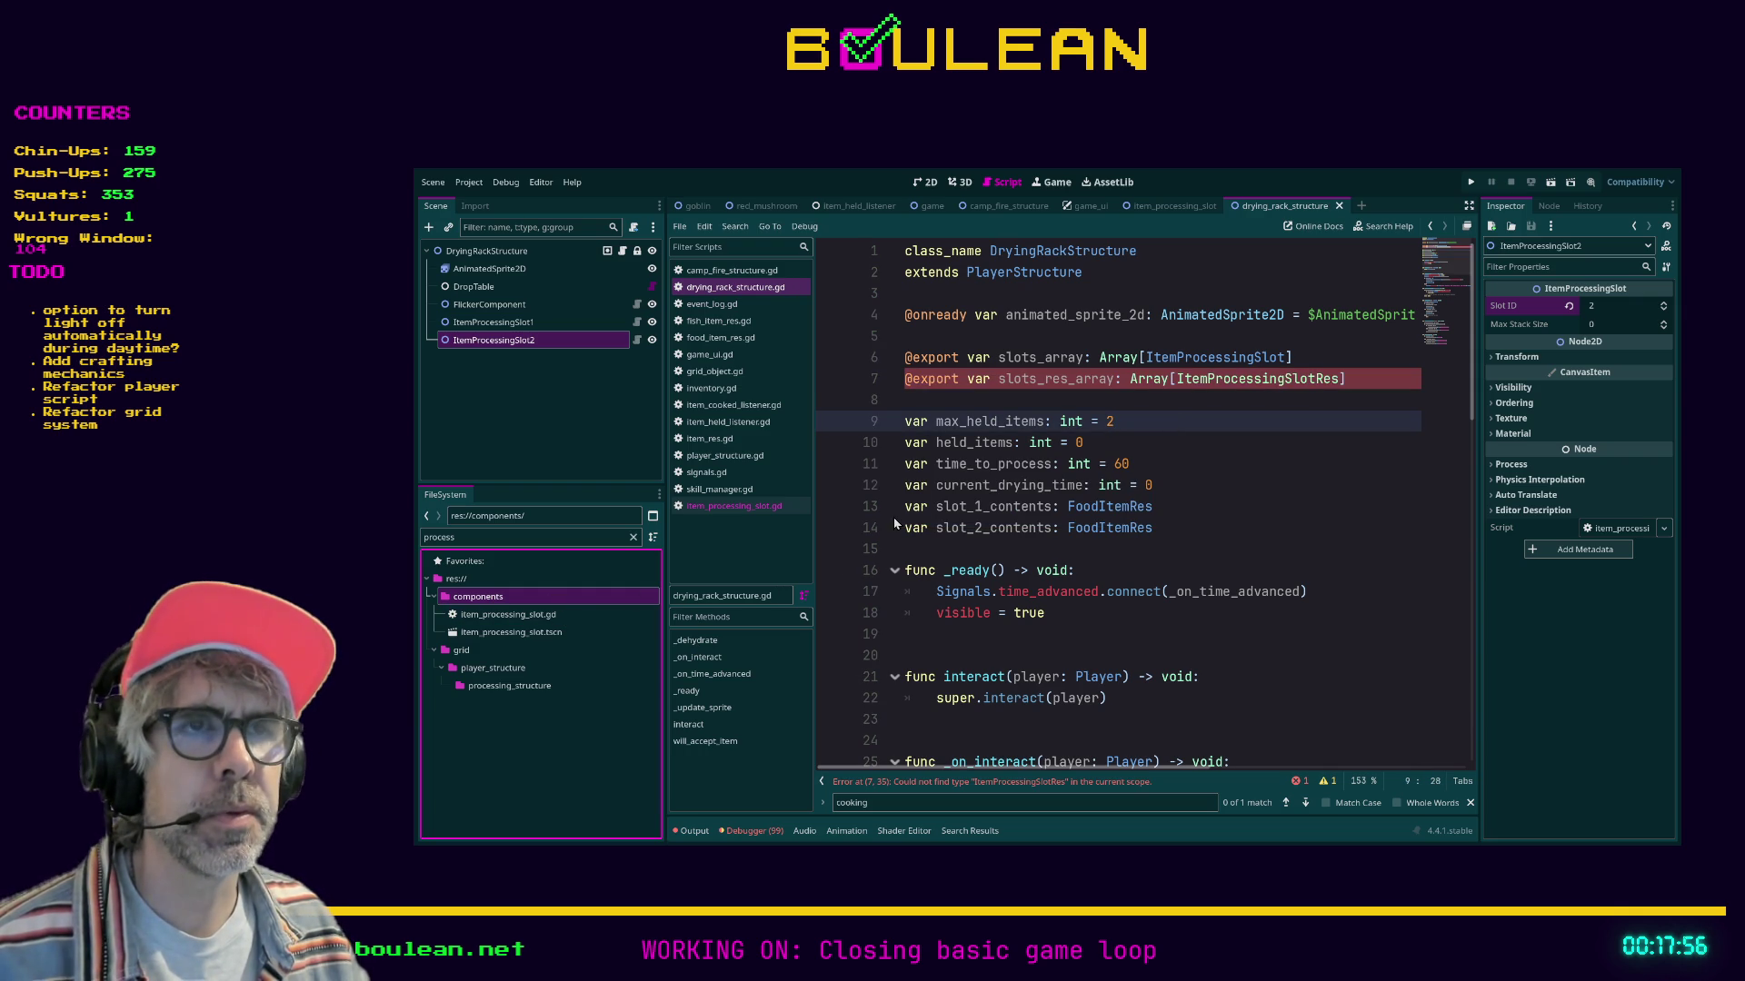
click(951, 770)
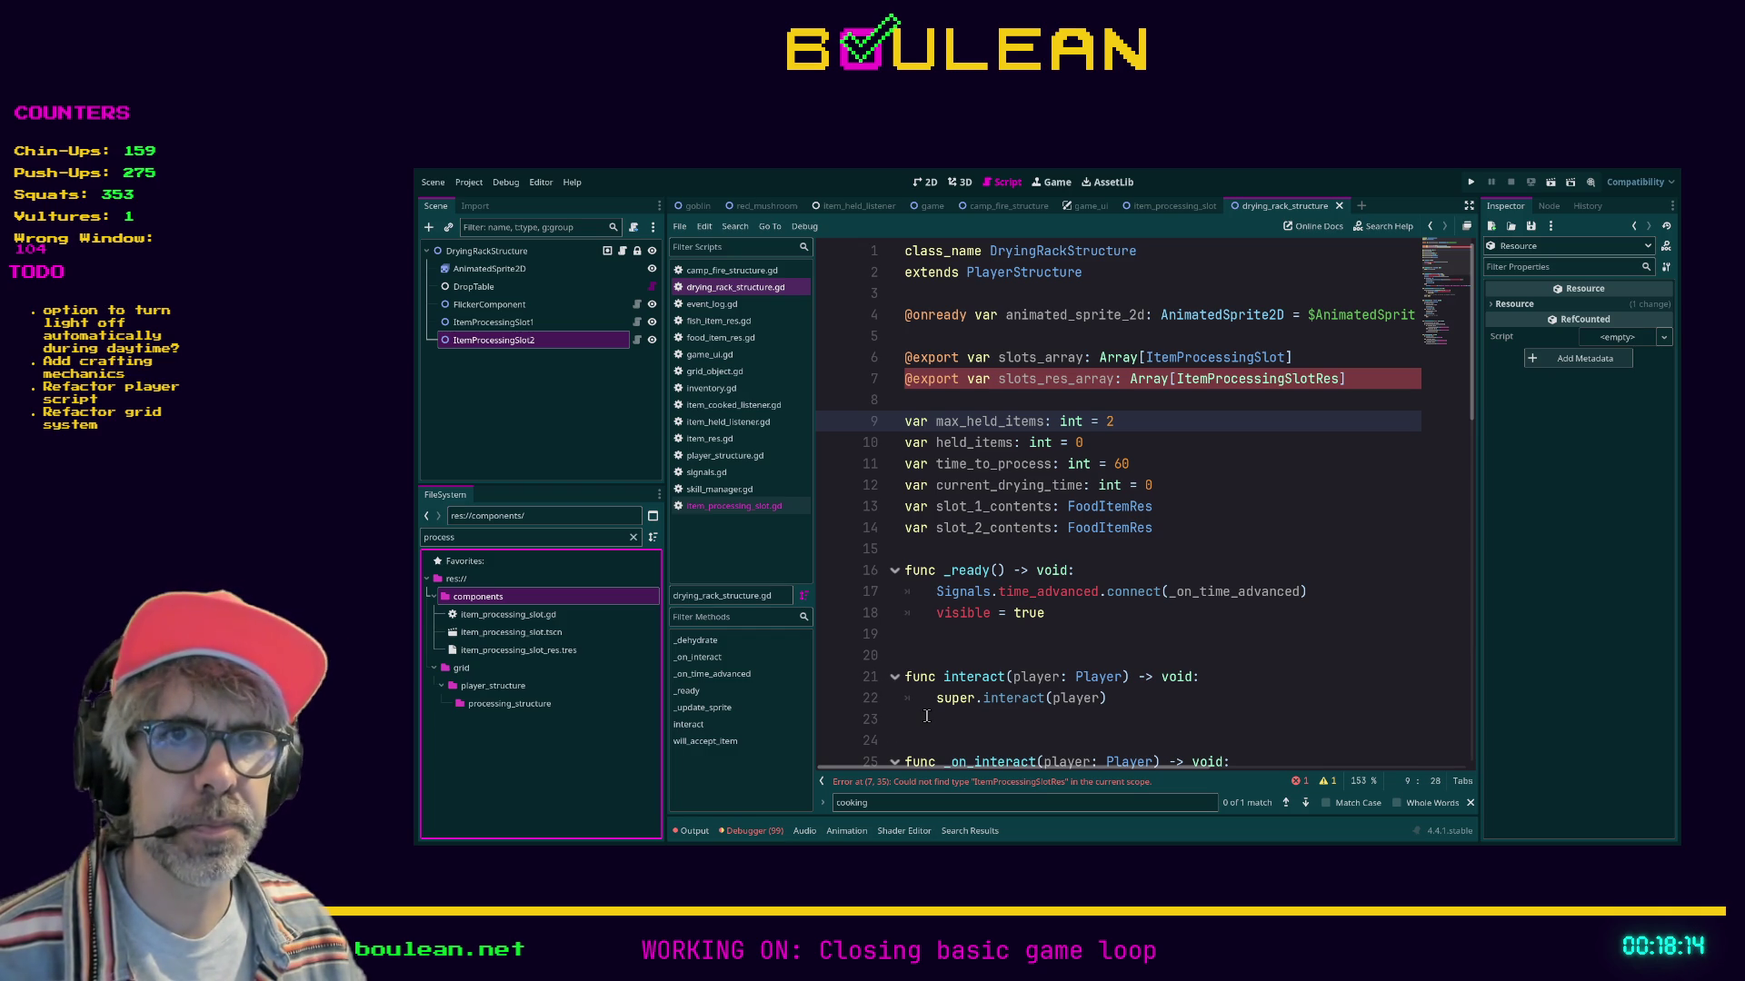
click(558, 651)
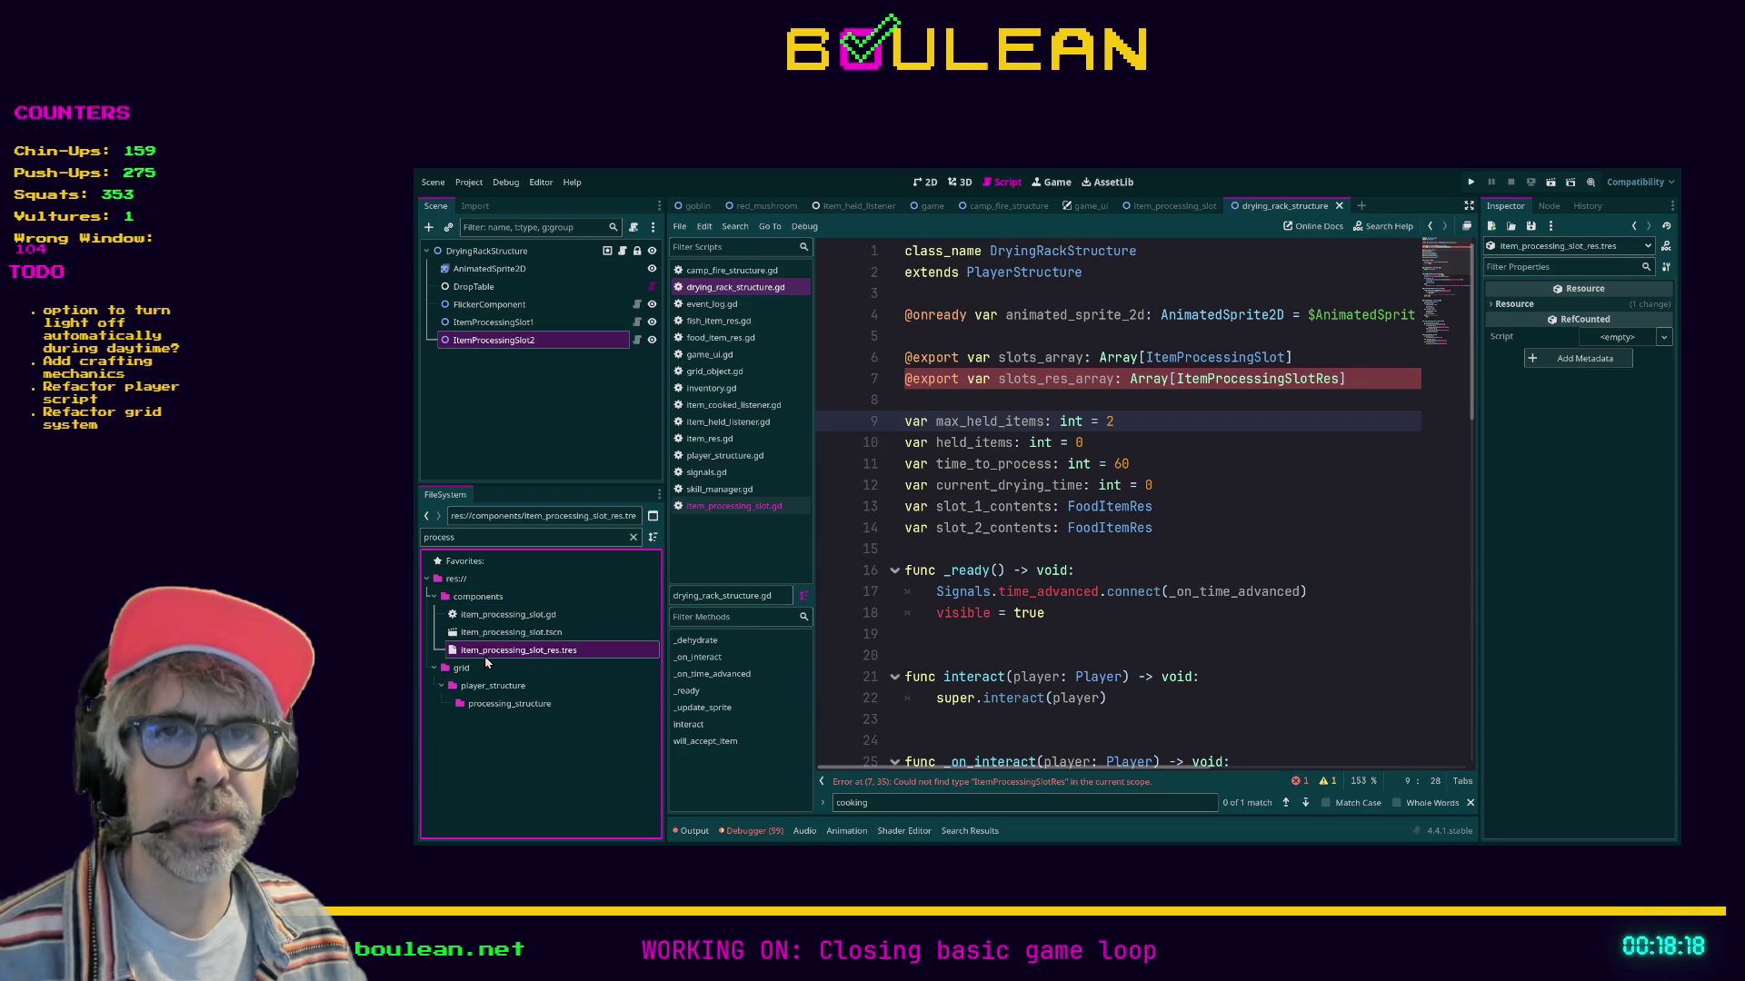
click(529, 599)
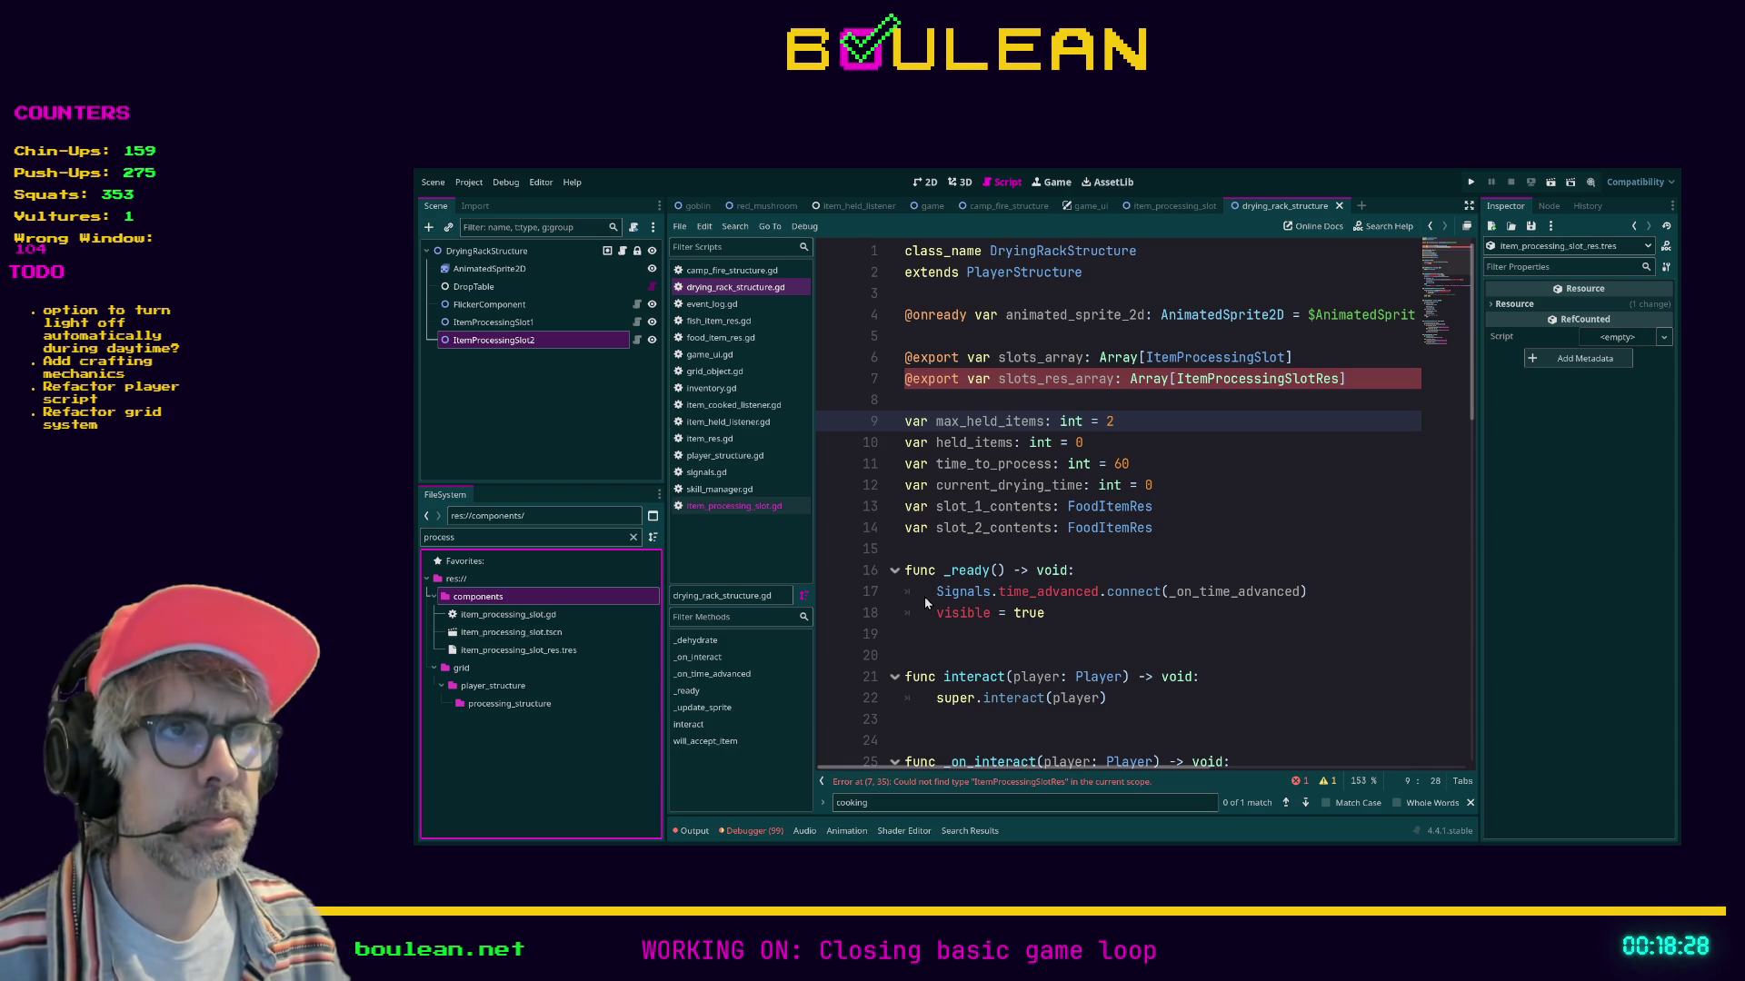
click(515, 674)
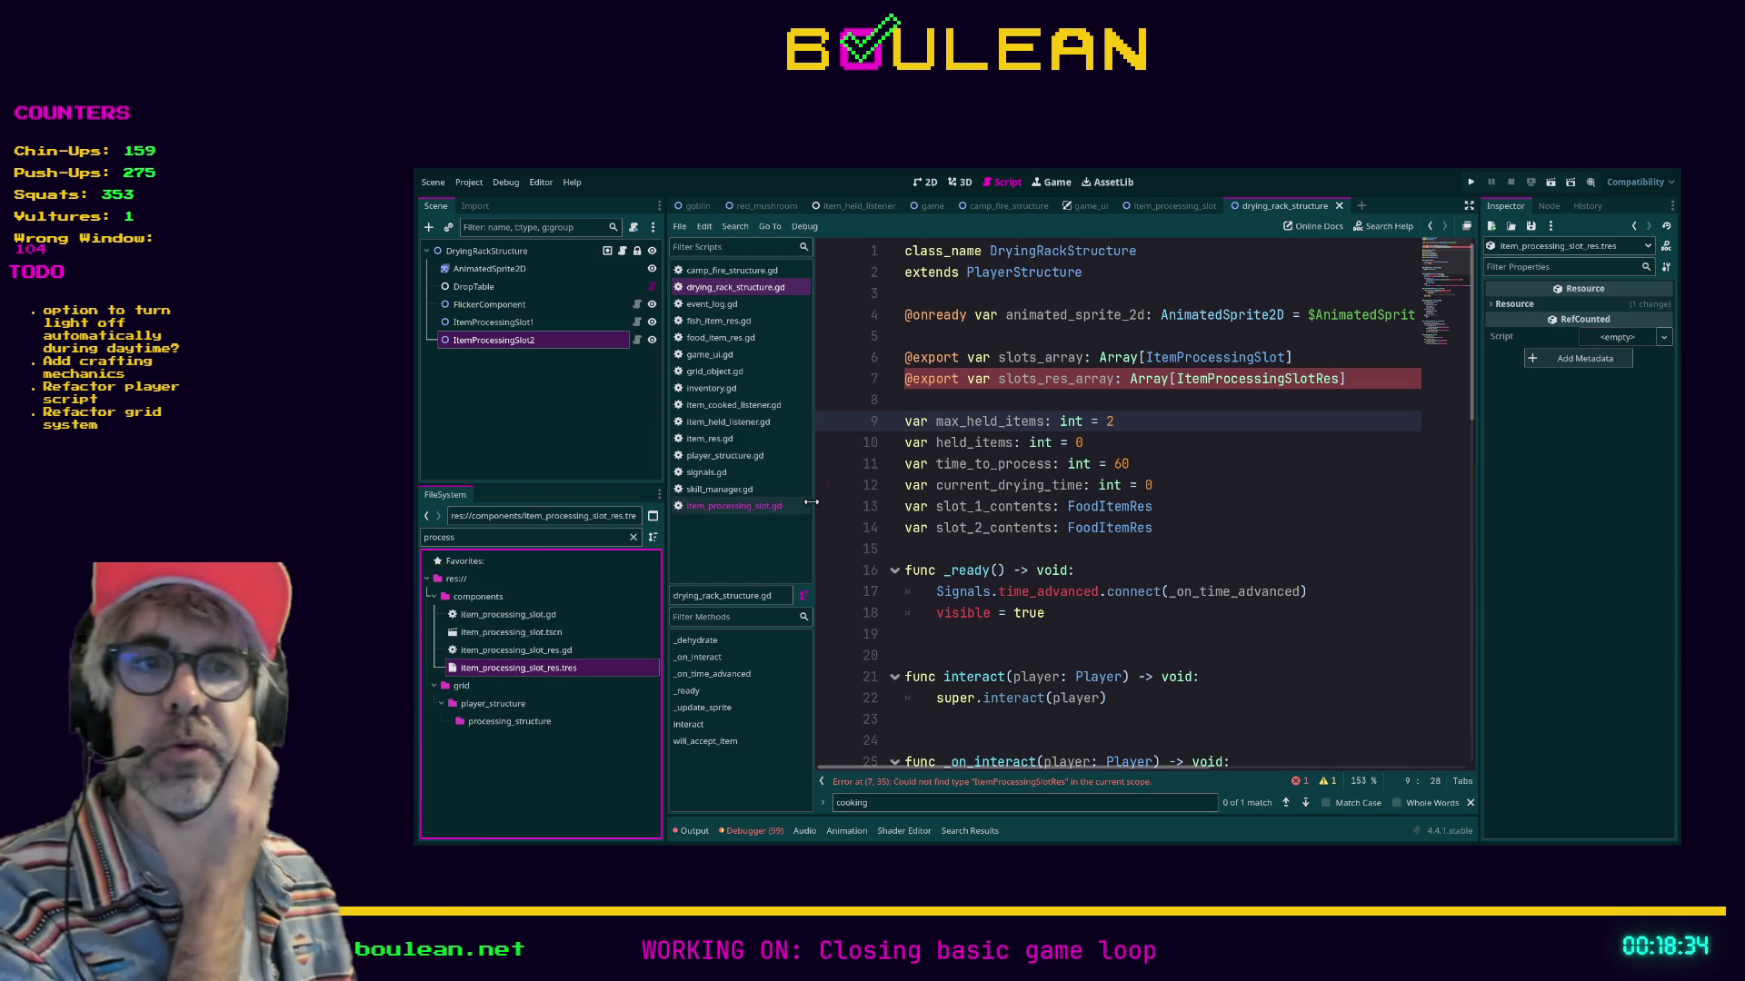
Step: Insert an extra blank line below the exported slot arrays in drying_rack_structure.gd
click(1205, 462)
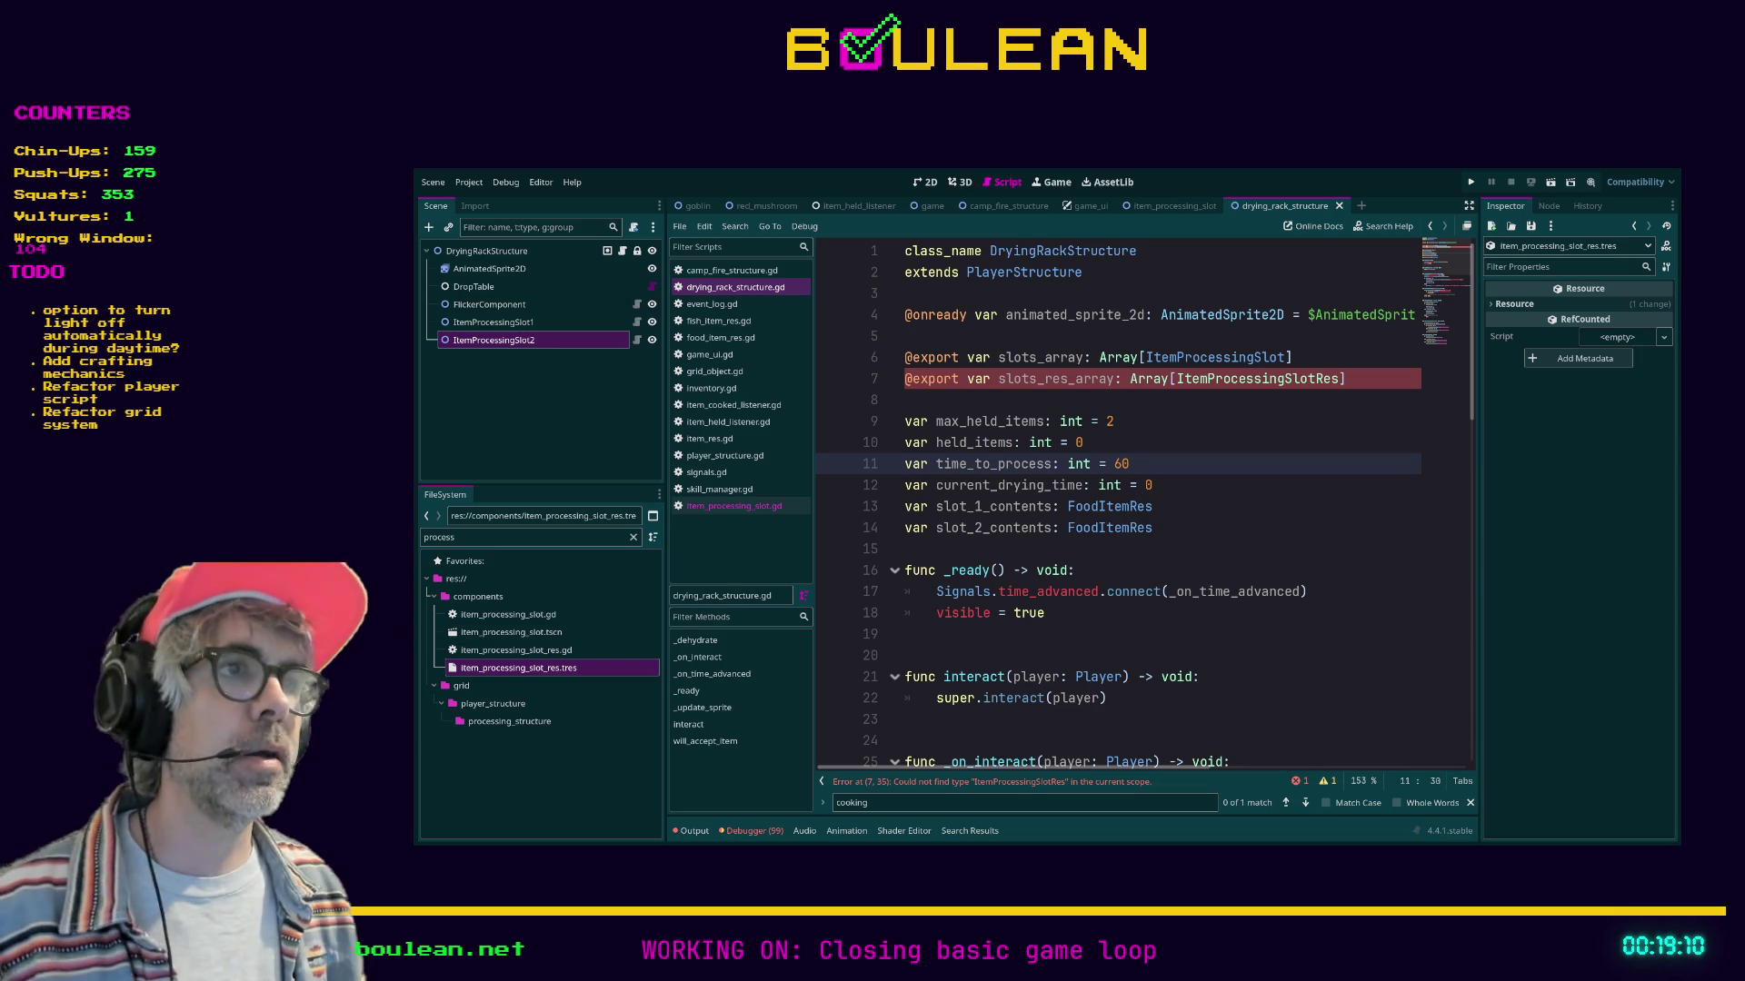
click(922, 401)
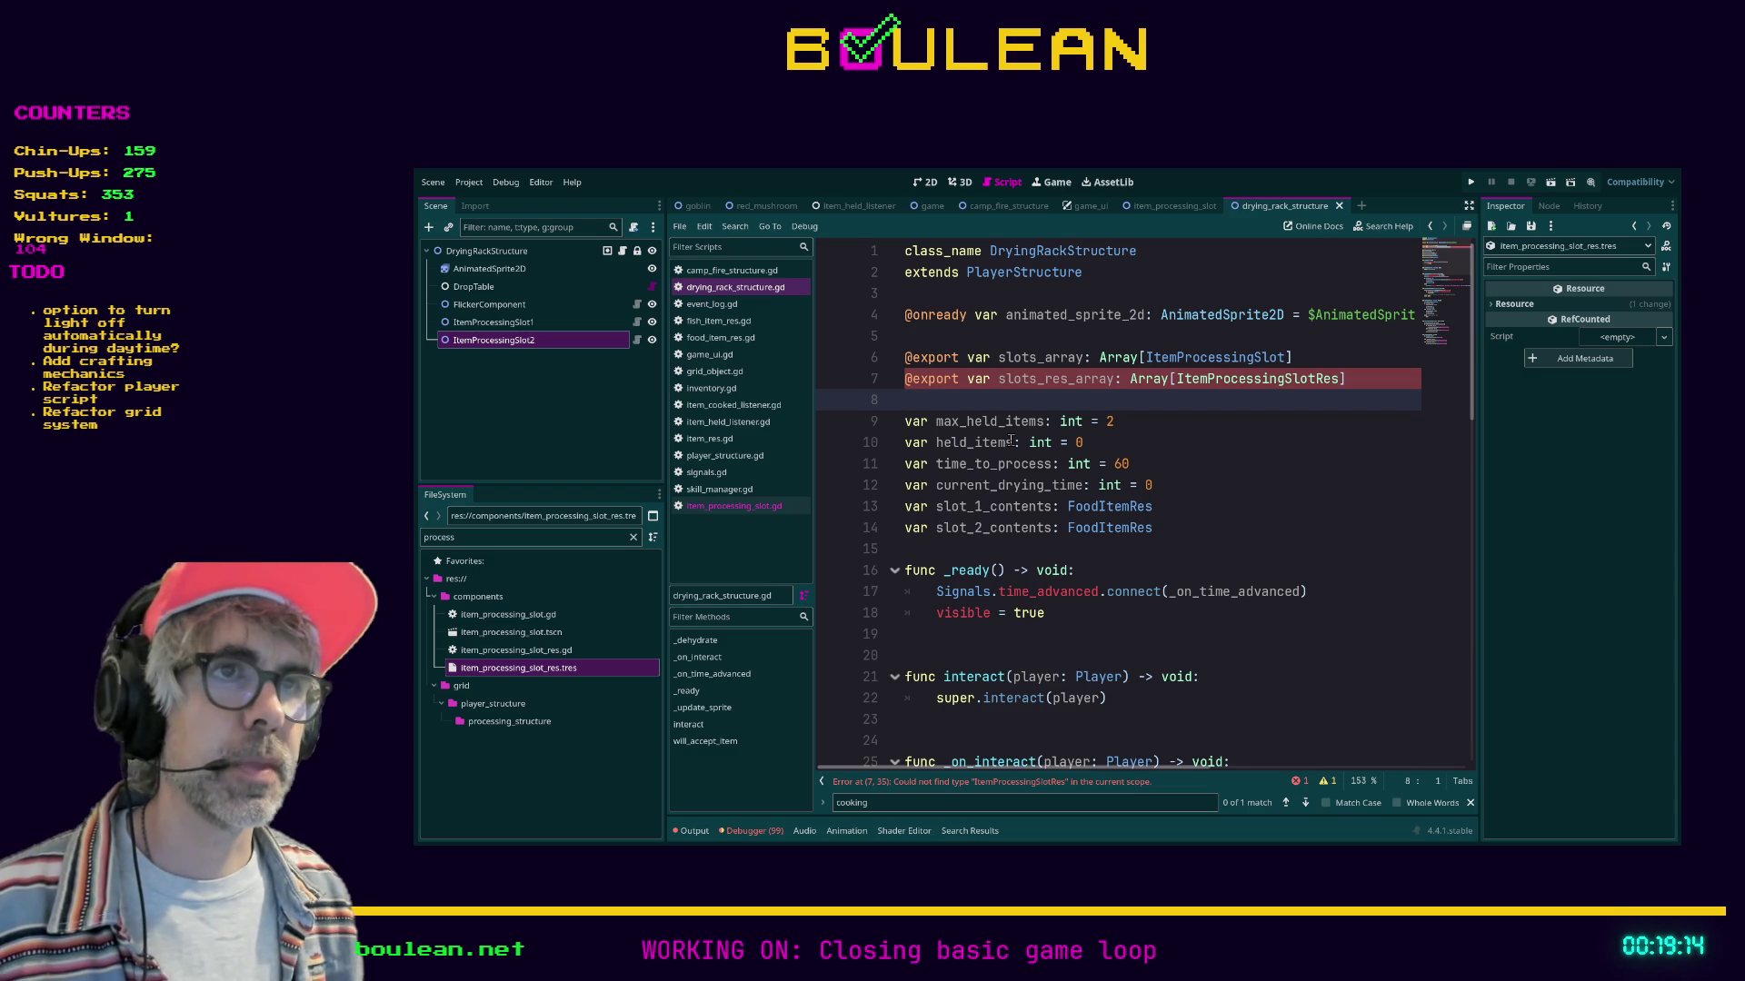
key(Return)
key(Up)
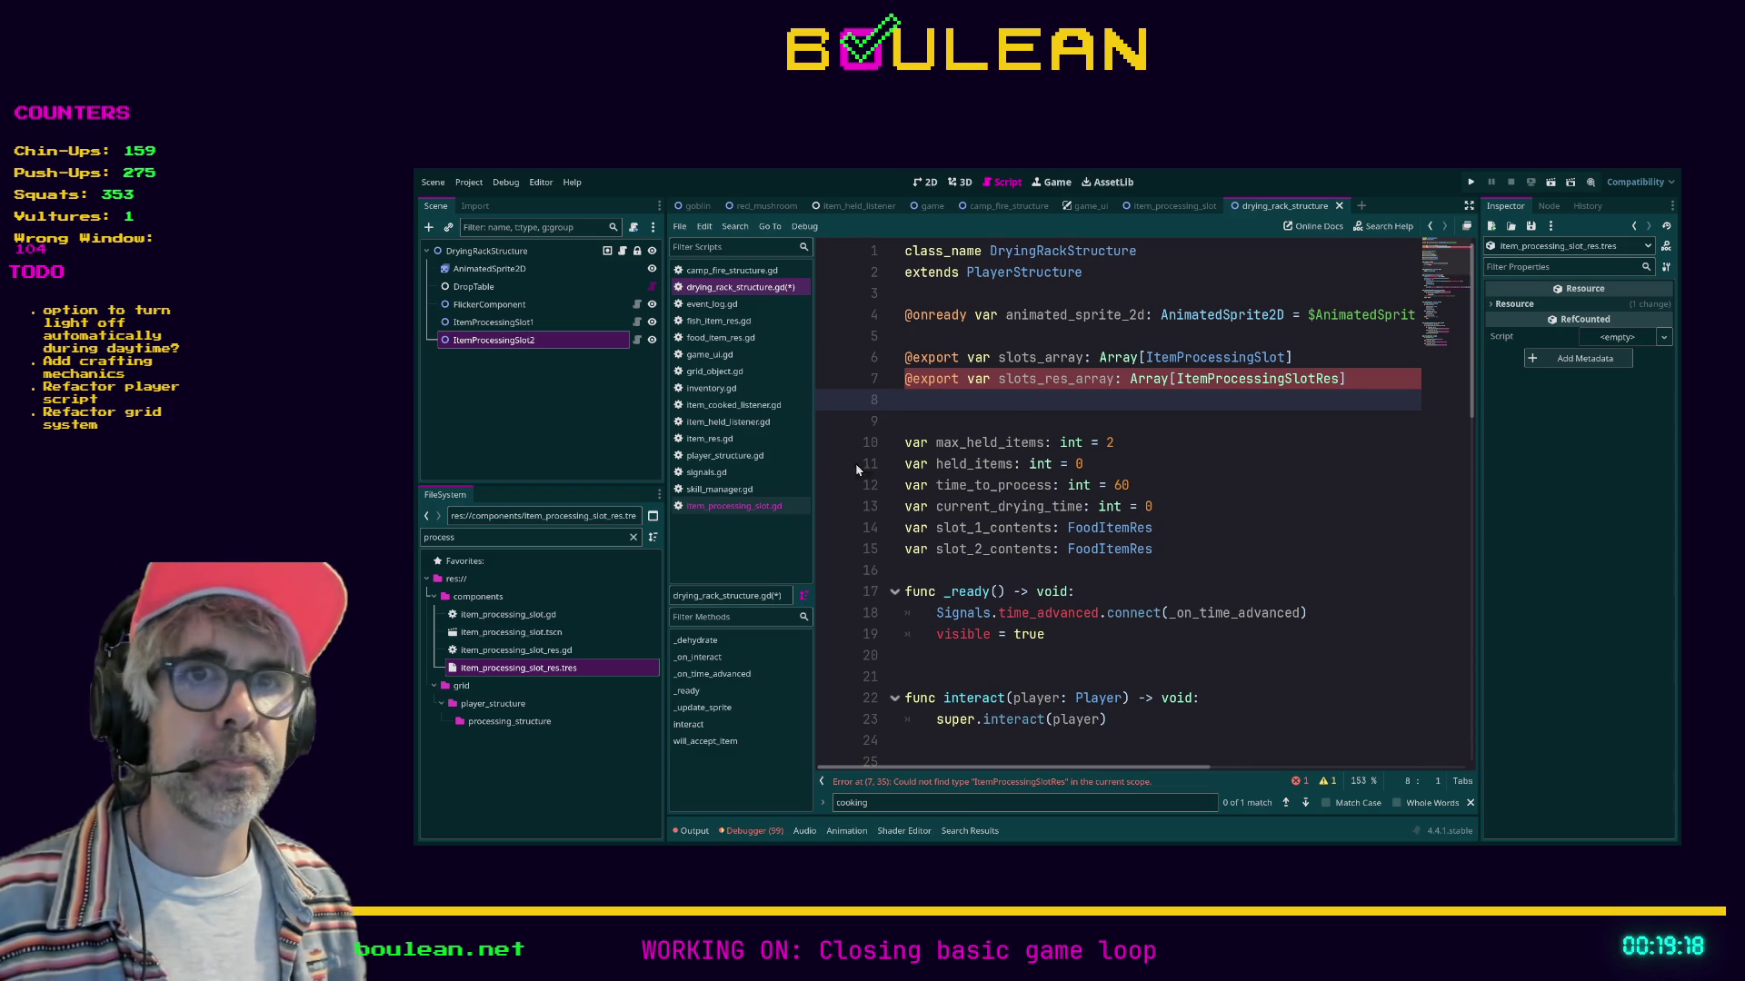
Step: Open item_processing_slot_res.gd and change its base class to Resource
click(580, 654)
double_click(580, 654)
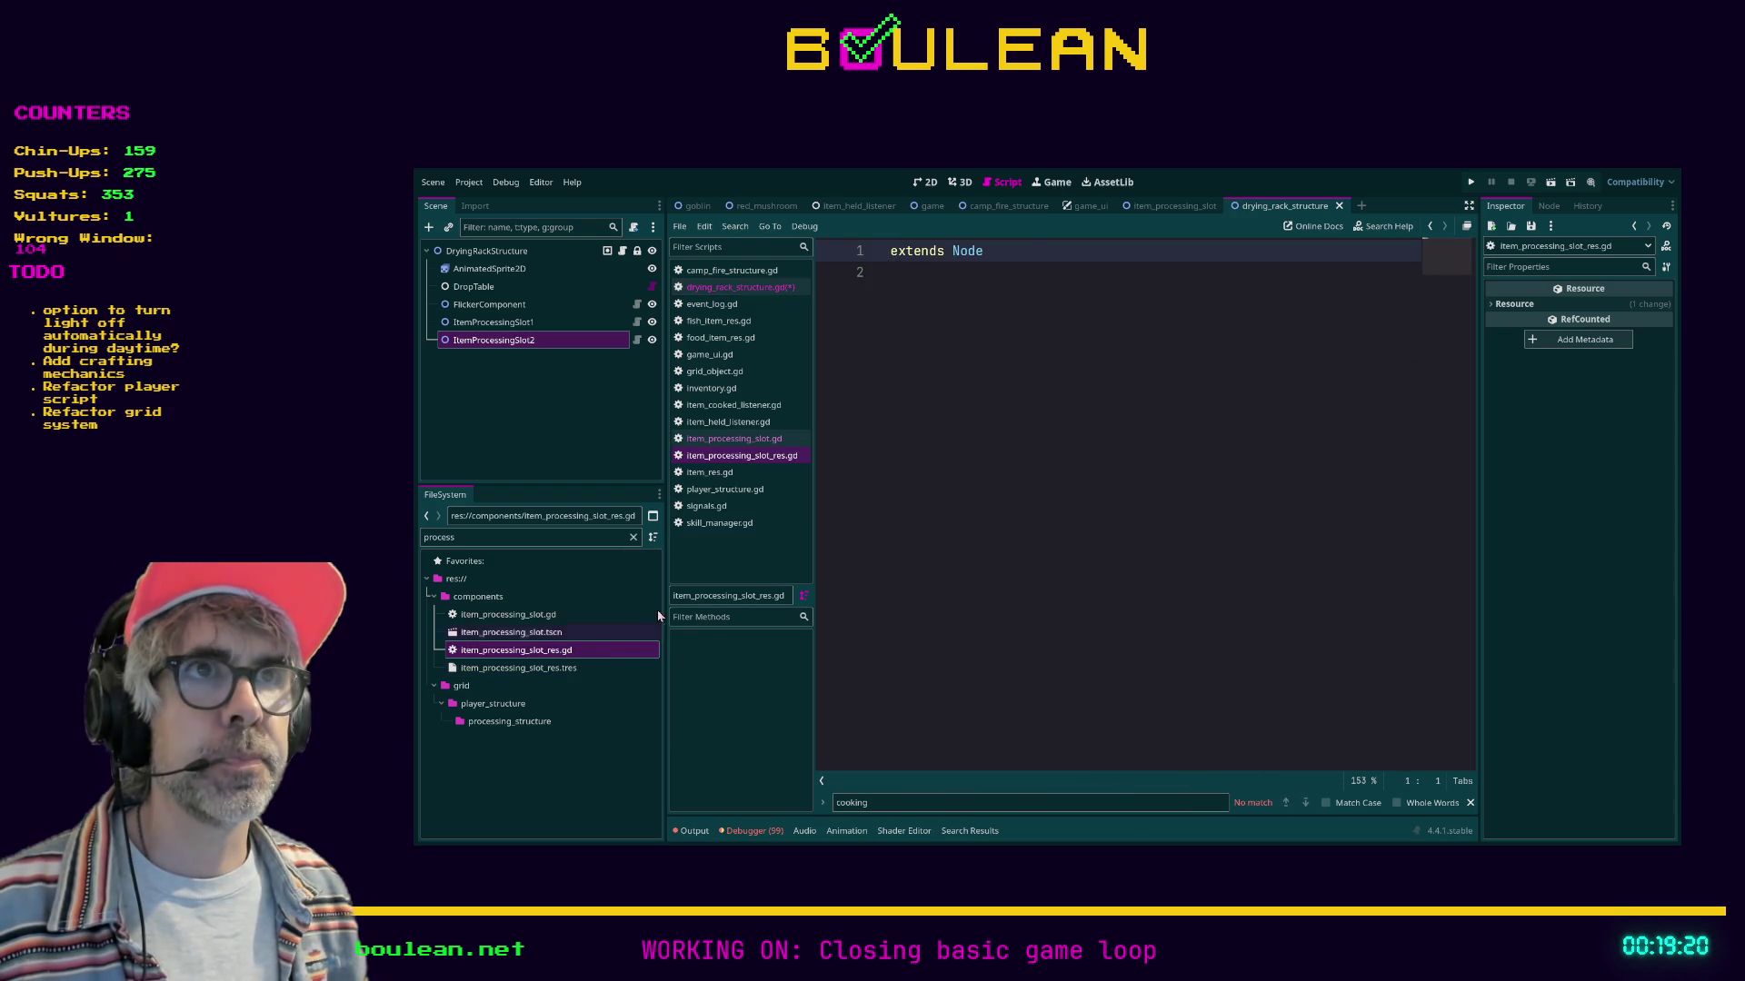
key(BackSpace)
key(BackSpace)
key(BackSpace)
text(Resource)
key(Escape)
Step: Add 'class_name ItemProcessingSlotRes' as the script's first line
key(ctrl+shift+Return)
text(class_)
key(BackSpace)
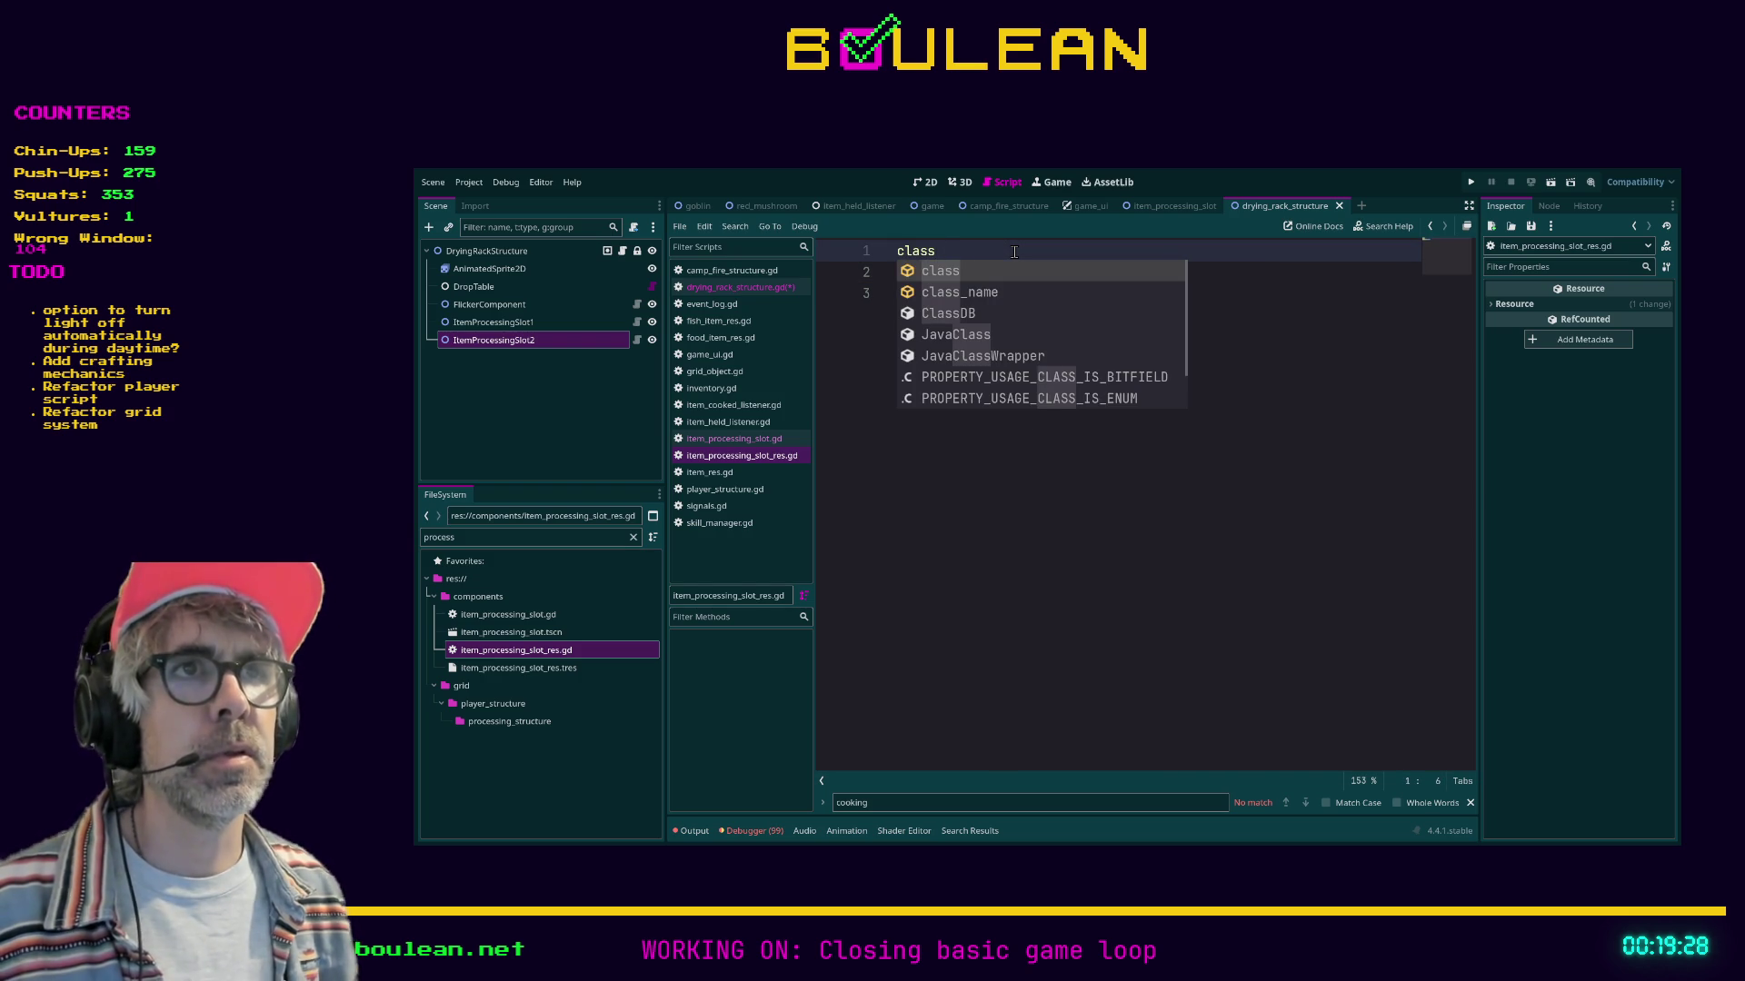
key(Down)
key(Return)
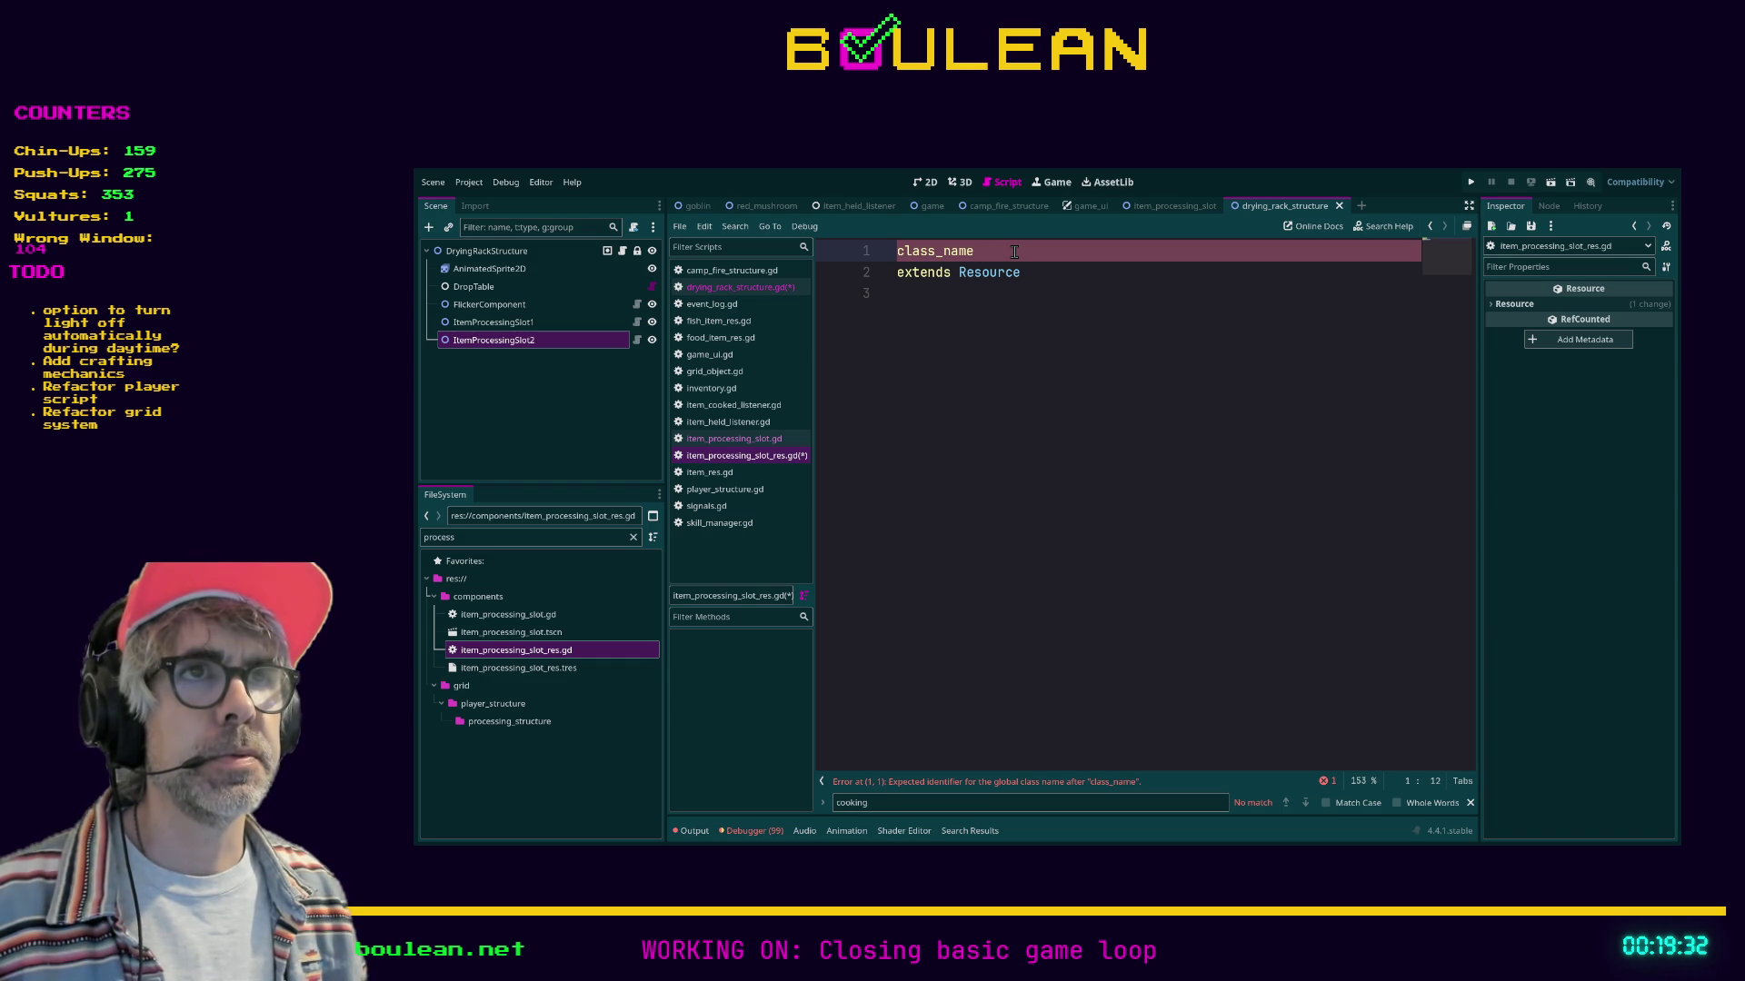
text(ItemProcessingSlotR)
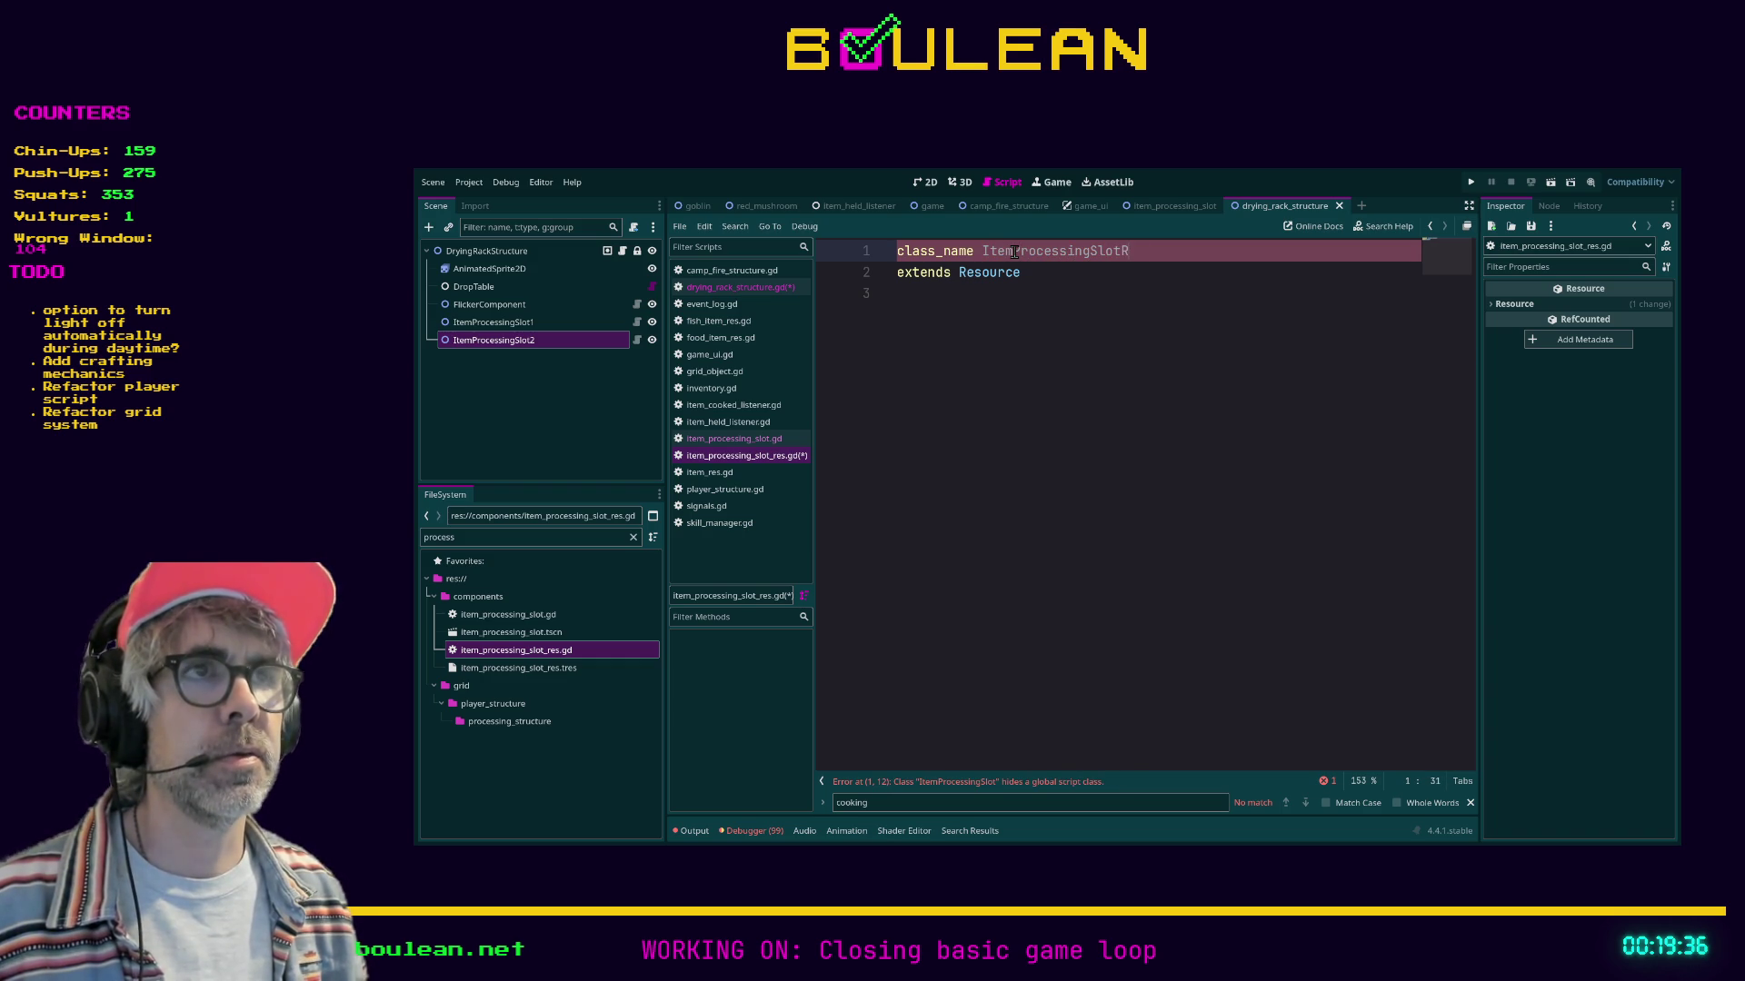
text(es)
click(1042, 374)
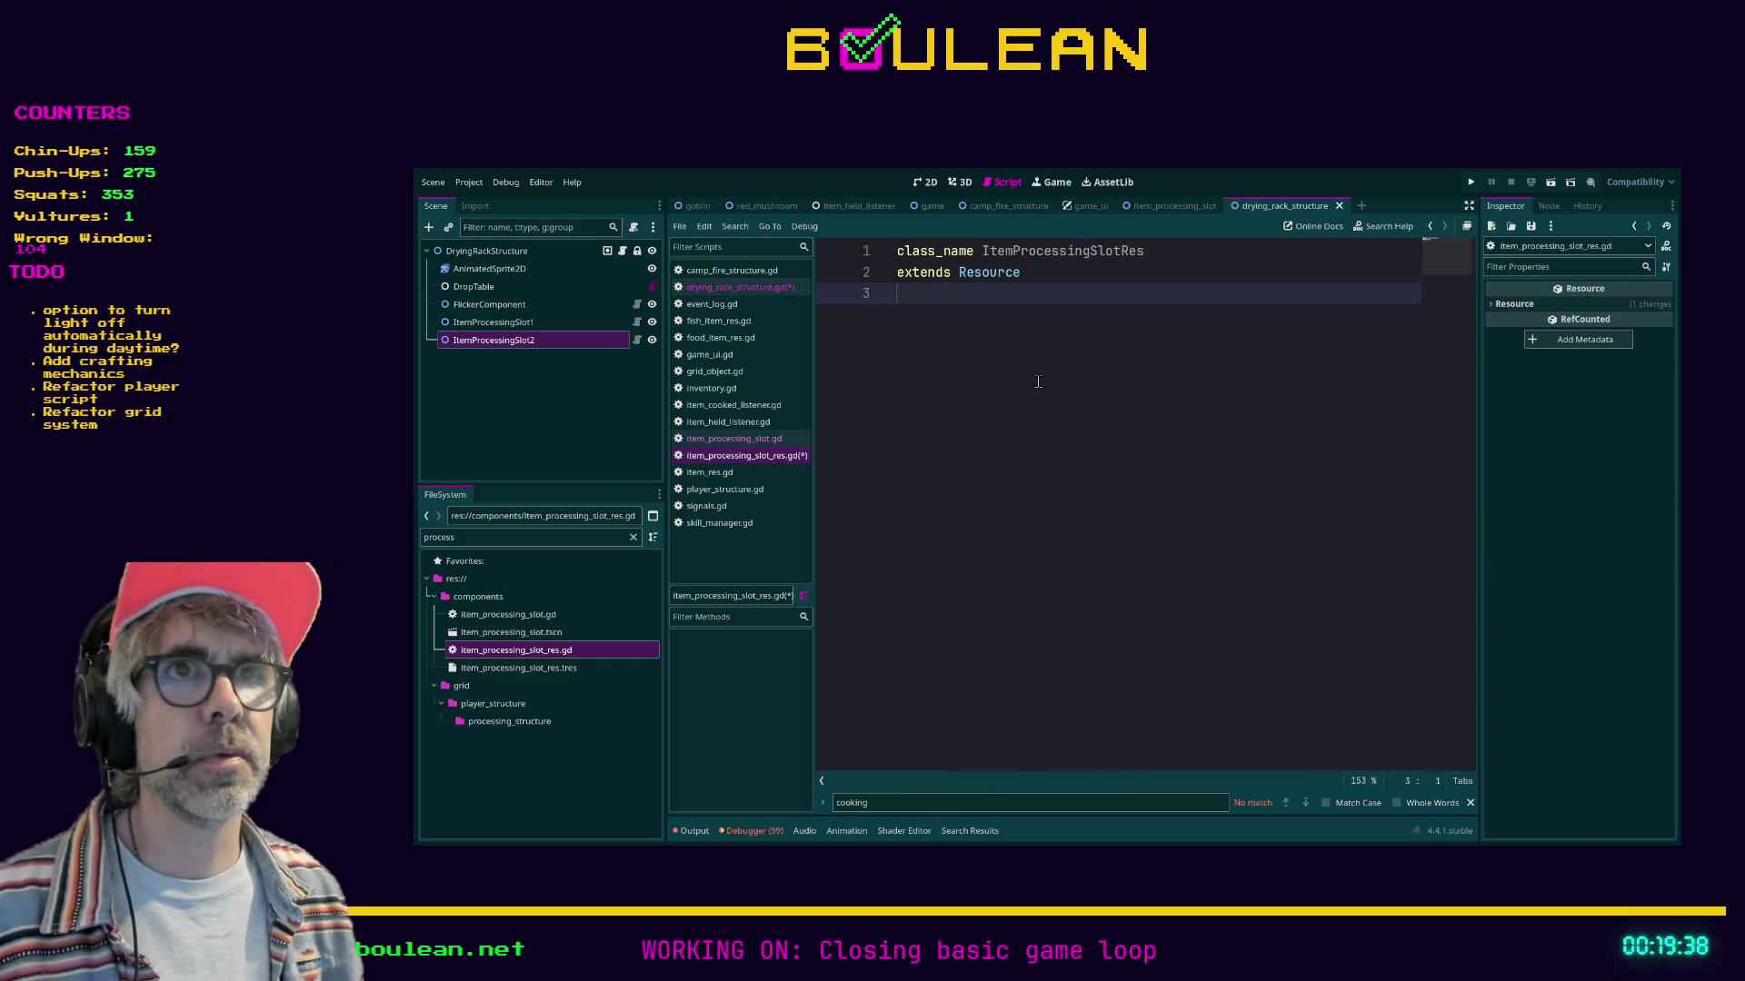
Step: Re-edit line 7 of drying_rack_structure.gd and undo so ItemProcessingSlotRes resolves without error
click(765, 289)
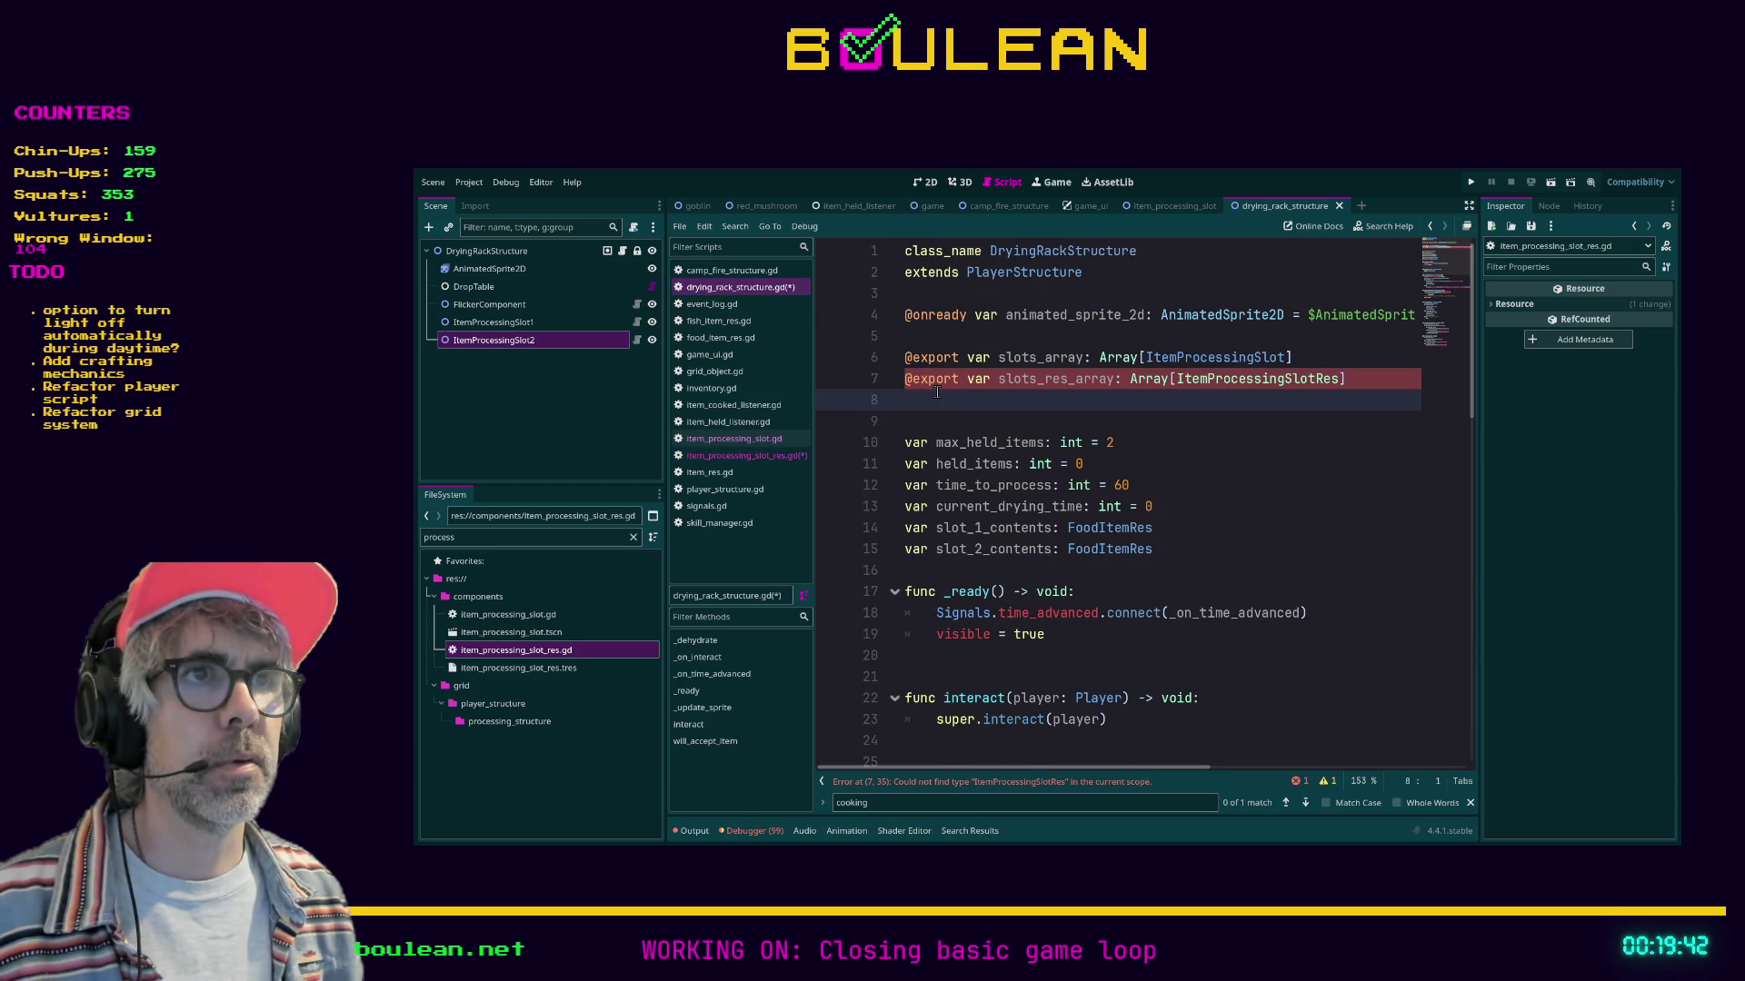
click(1199, 382)
click(1064, 409)
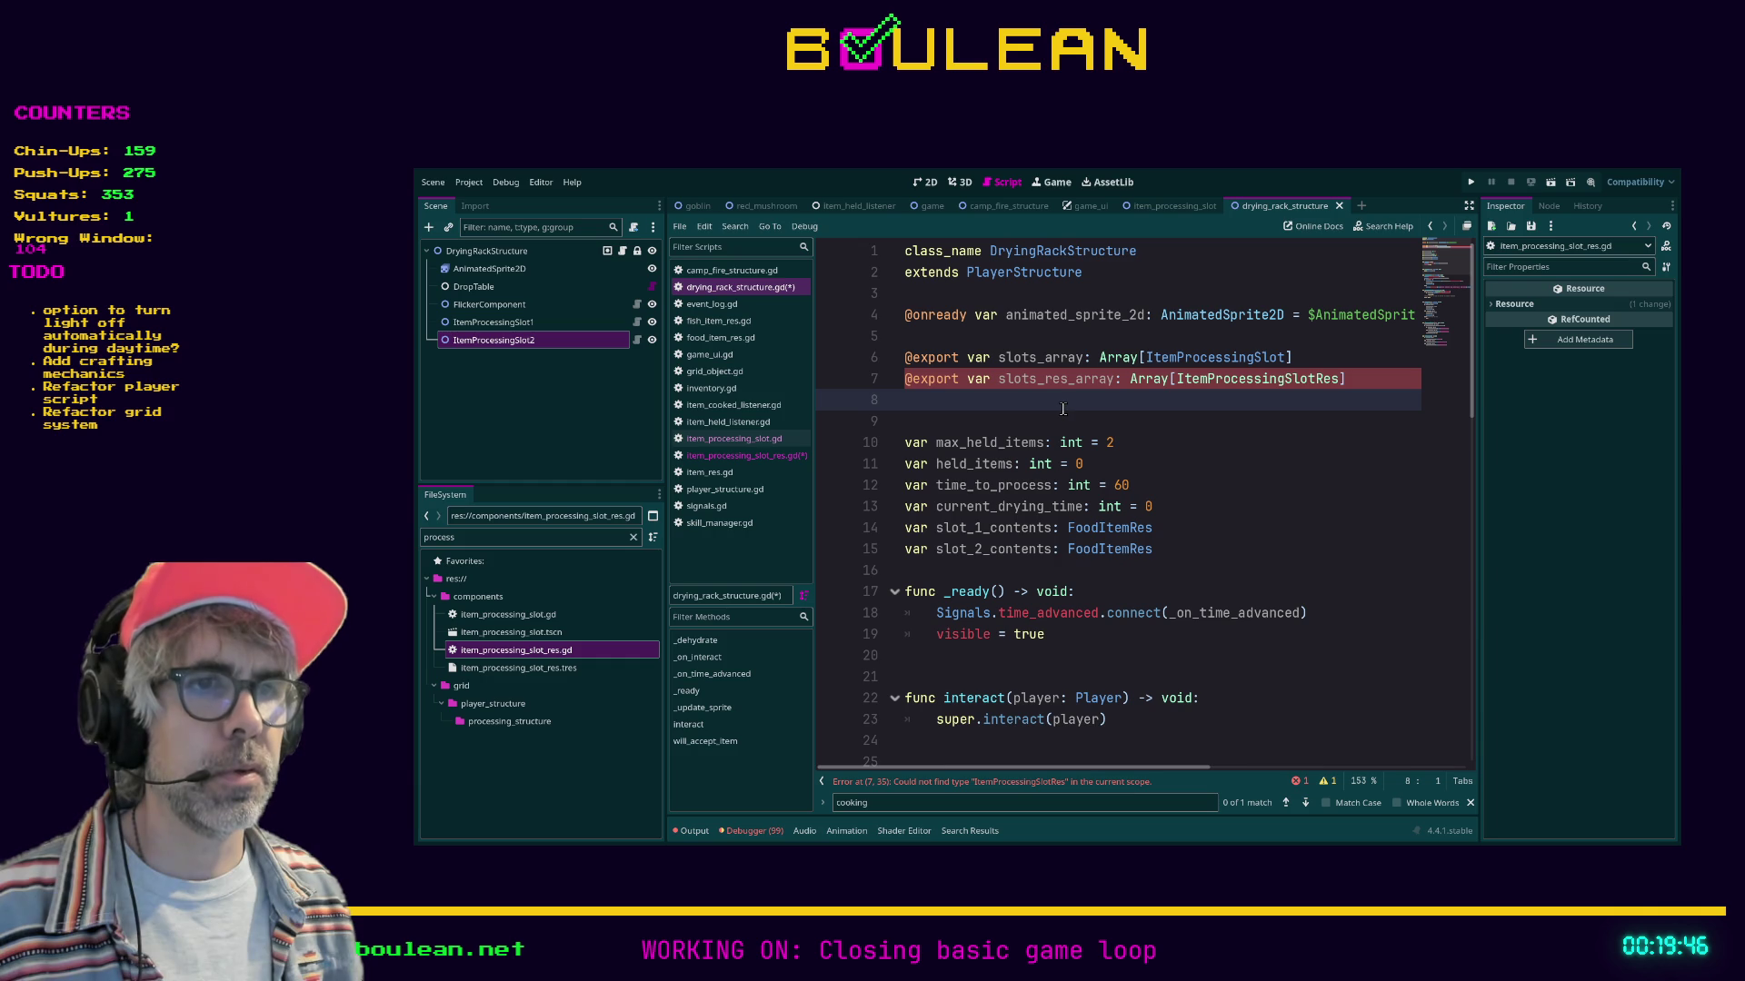
click(1341, 379)
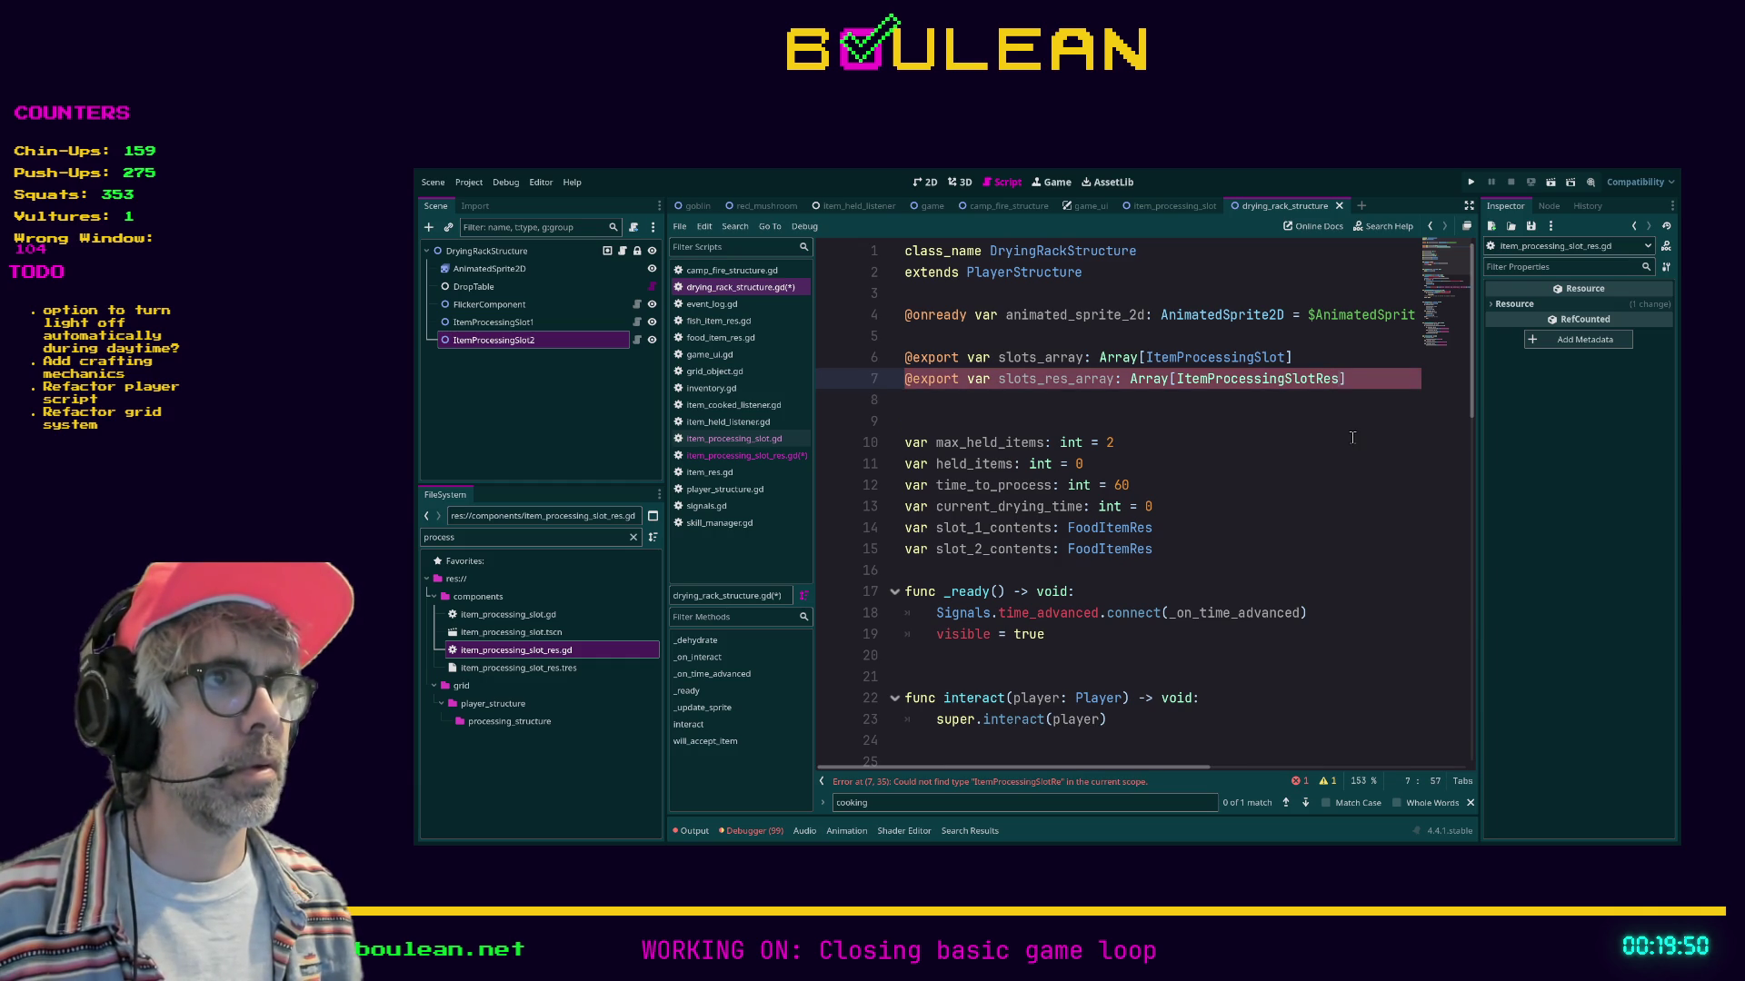
key(BackSpace)
key(BackSpace)
key(BackSpace)
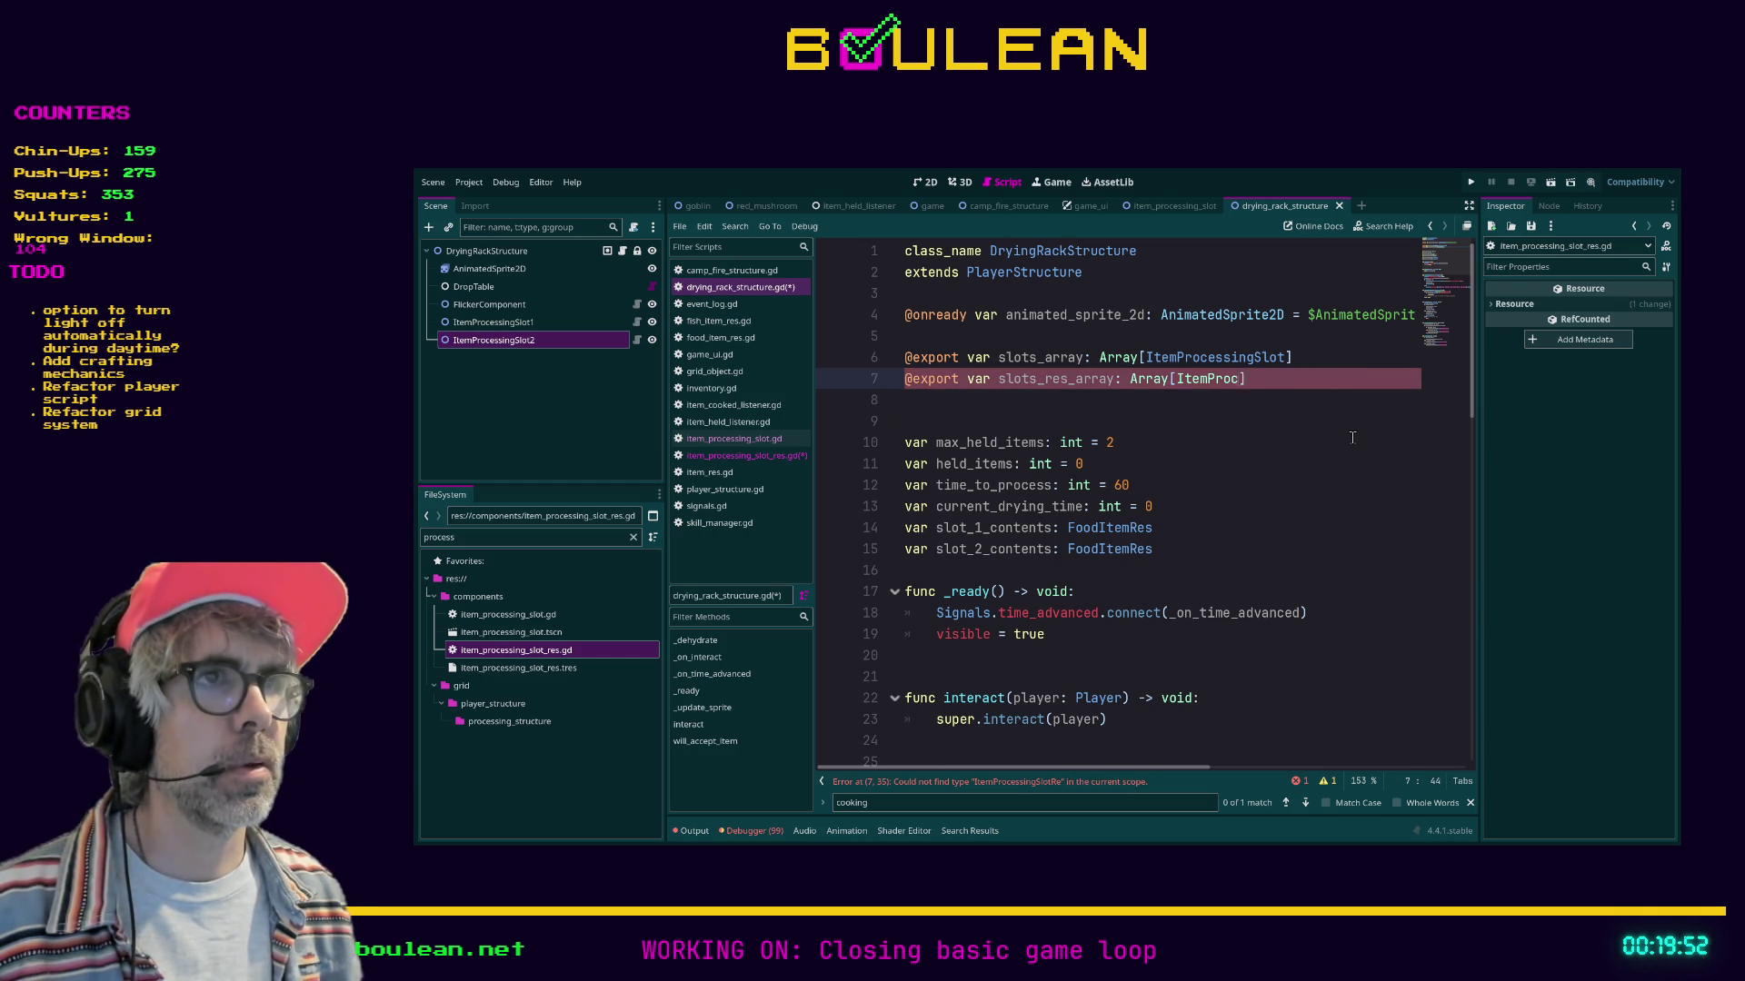
click(743, 455)
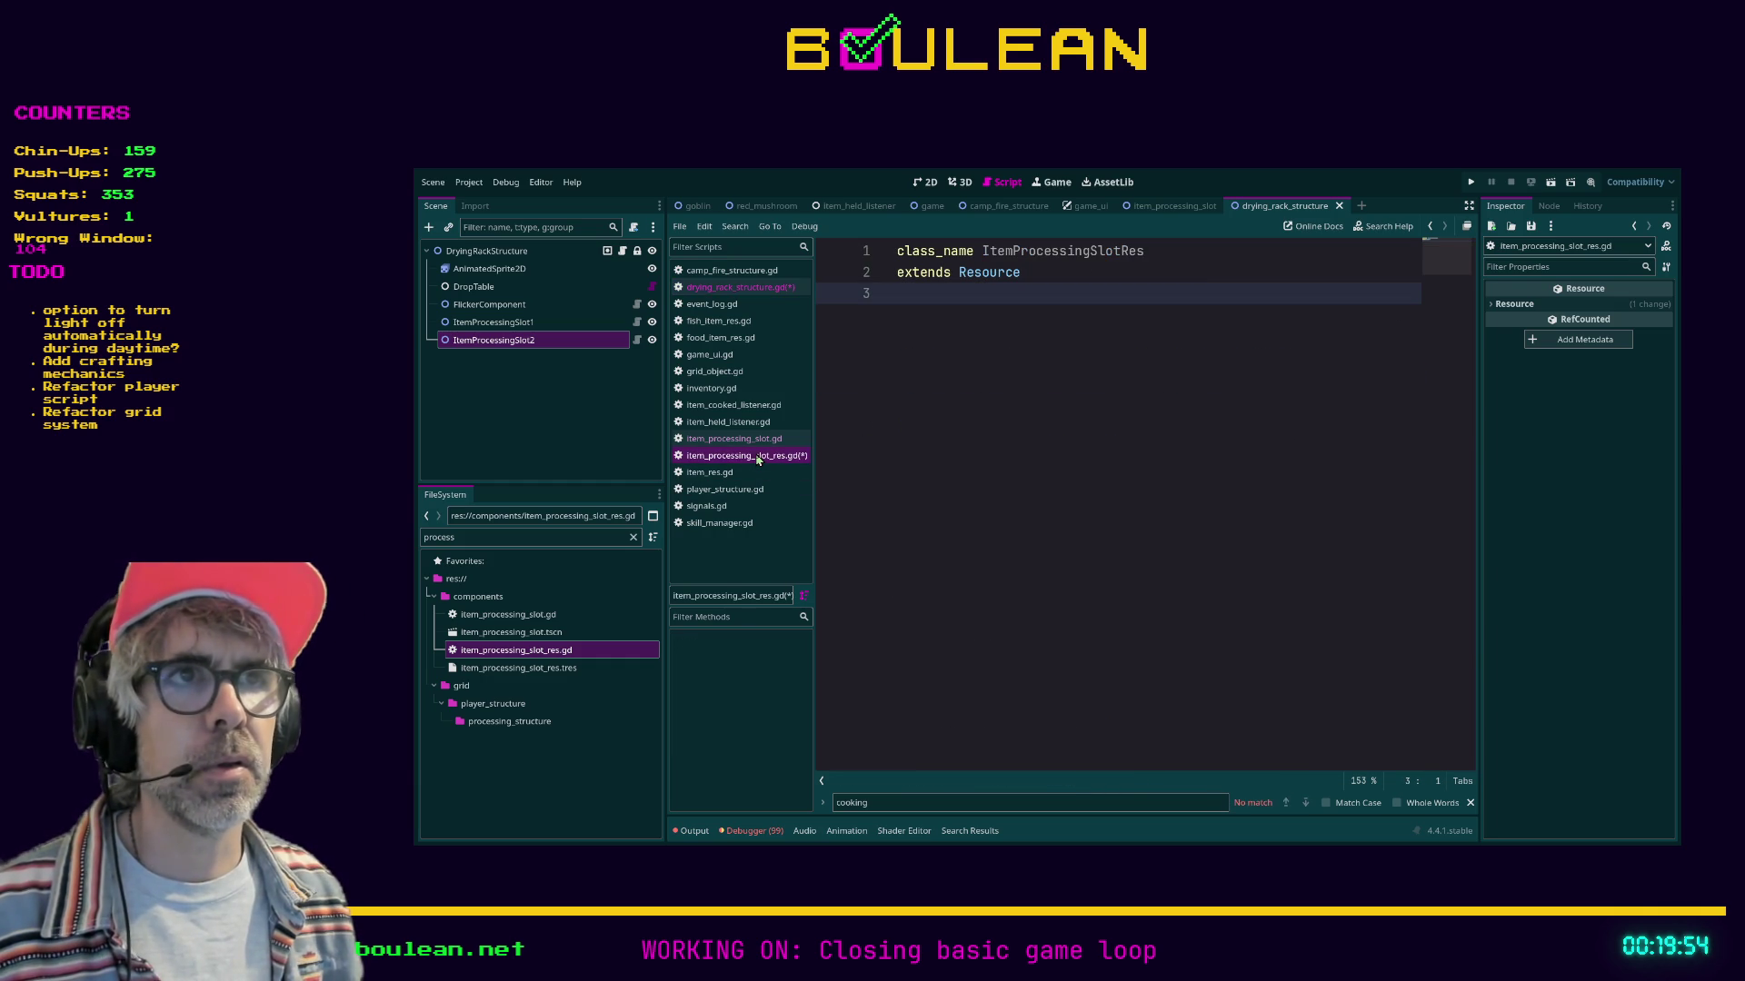
click(738, 289)
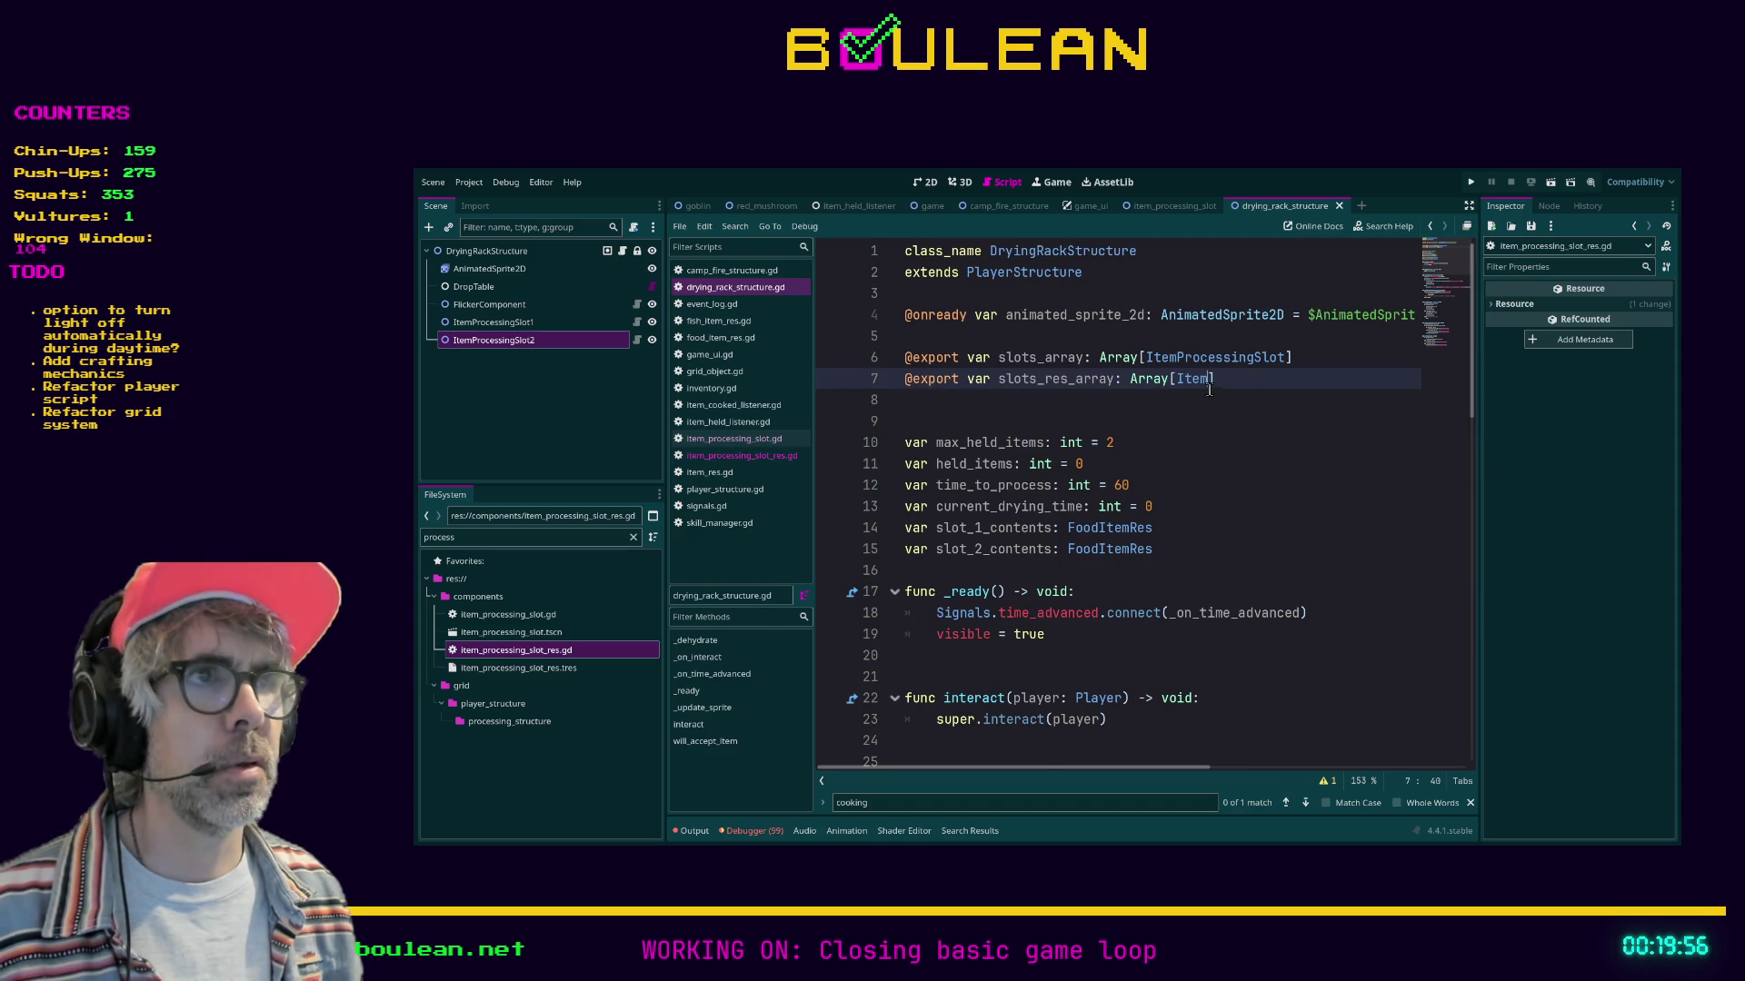
key(ctrl+z)
click(1173, 402)
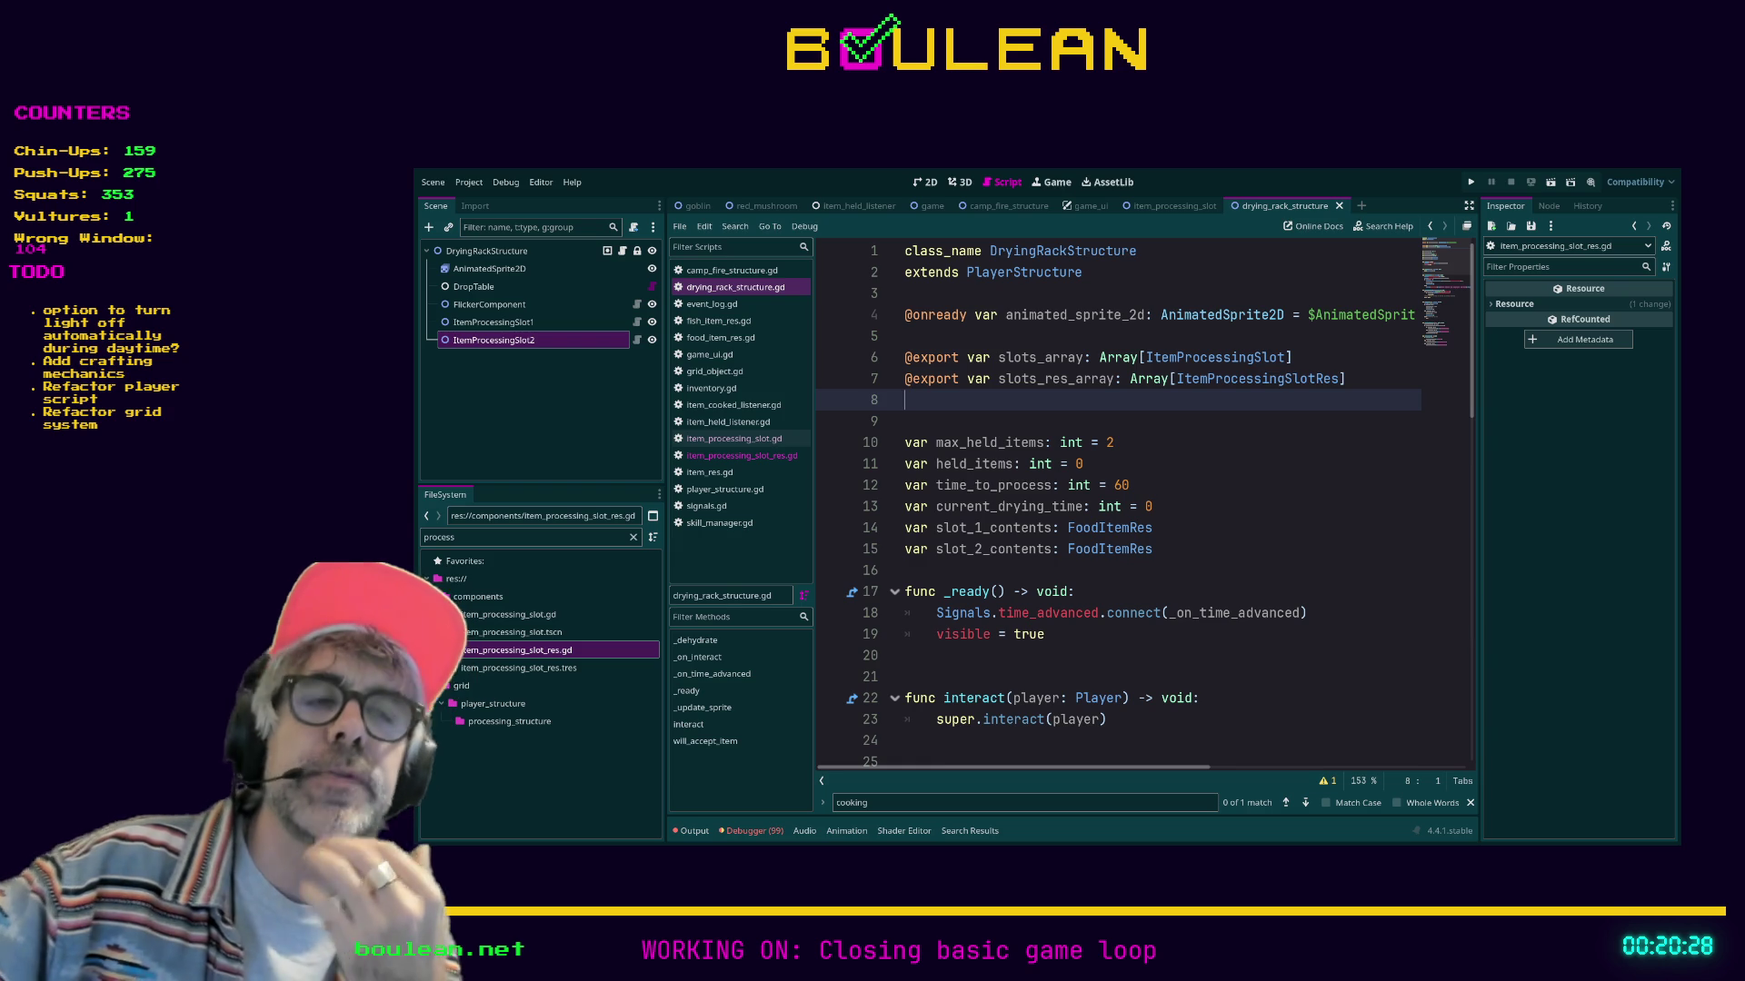
Step: Inspect ItemProcessingSlot1 and ItemProcessingSlot2 to check Slot ID 2, then select the slot resource files
click(1011, 423)
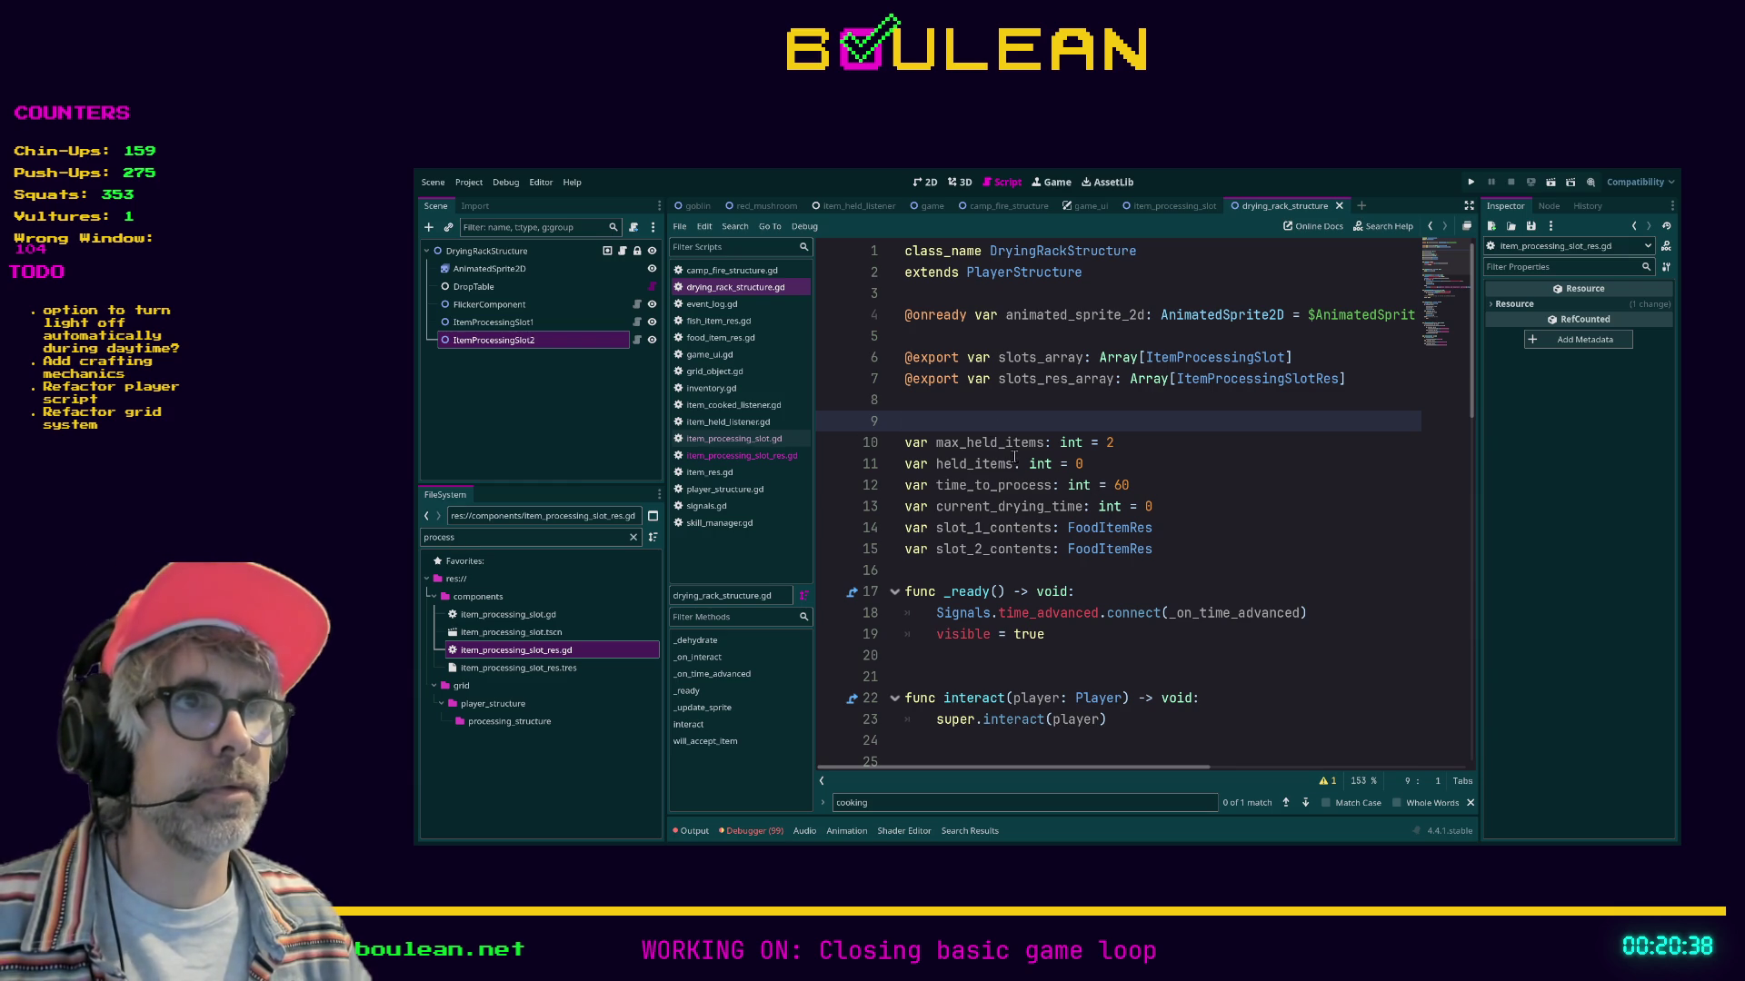
click(957, 408)
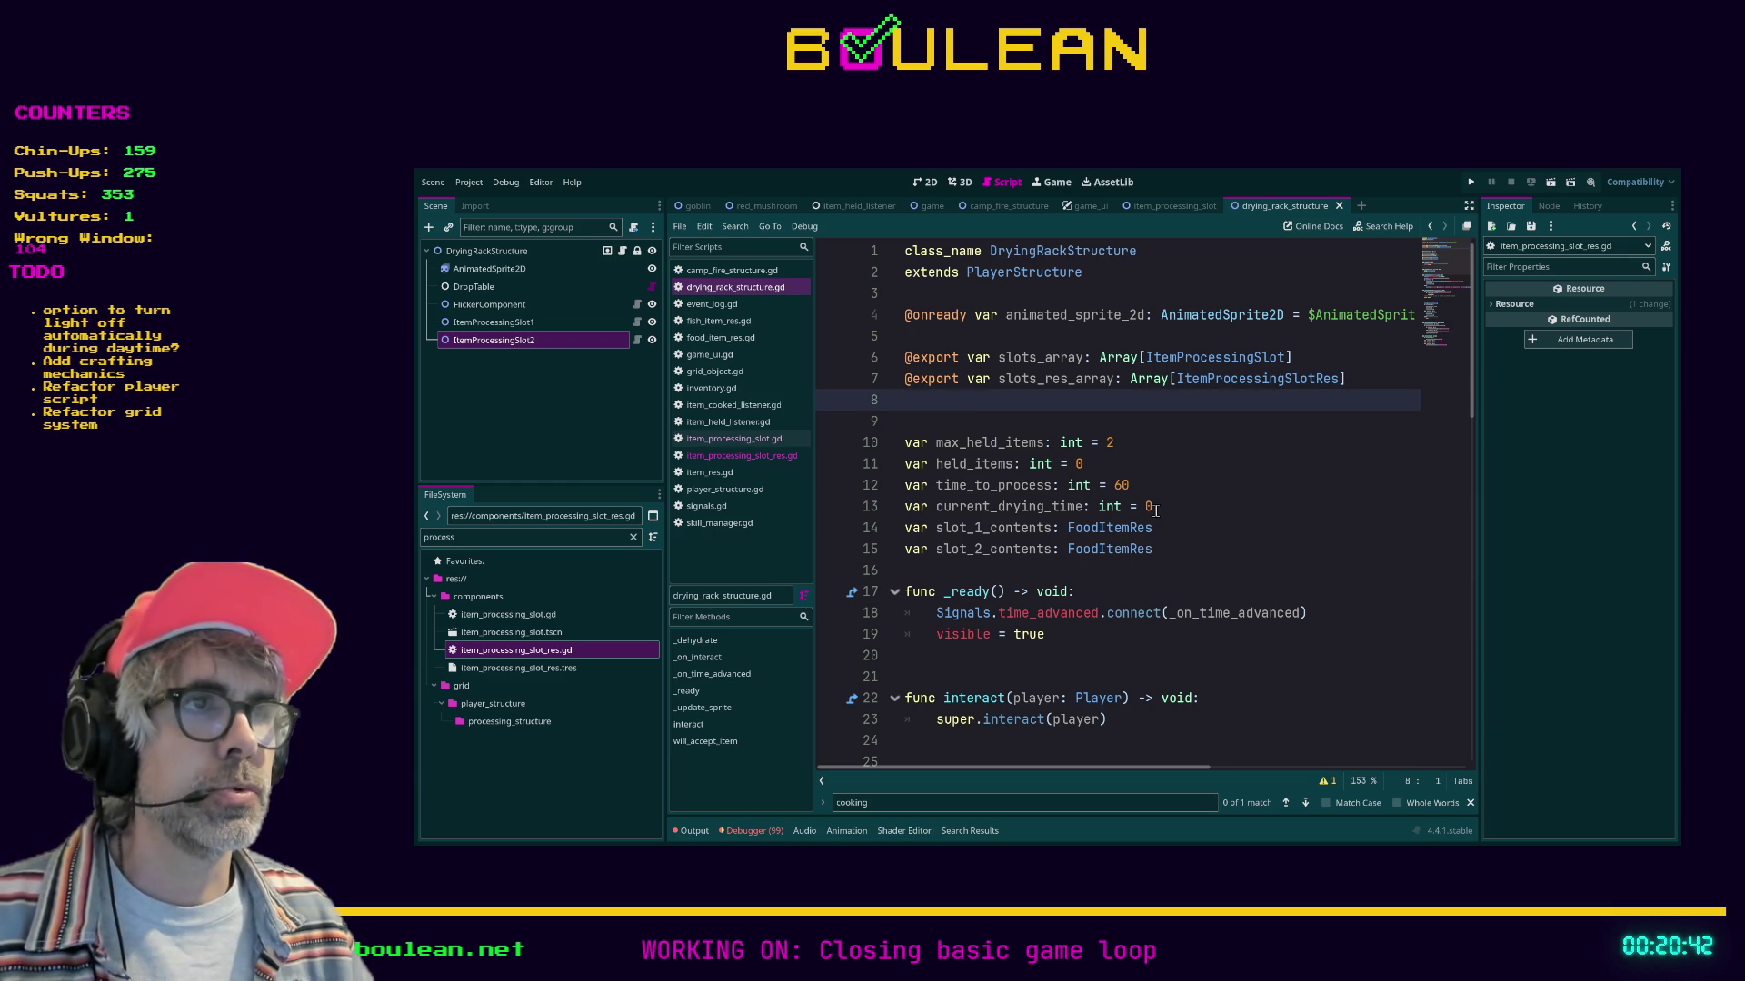
click(508, 324)
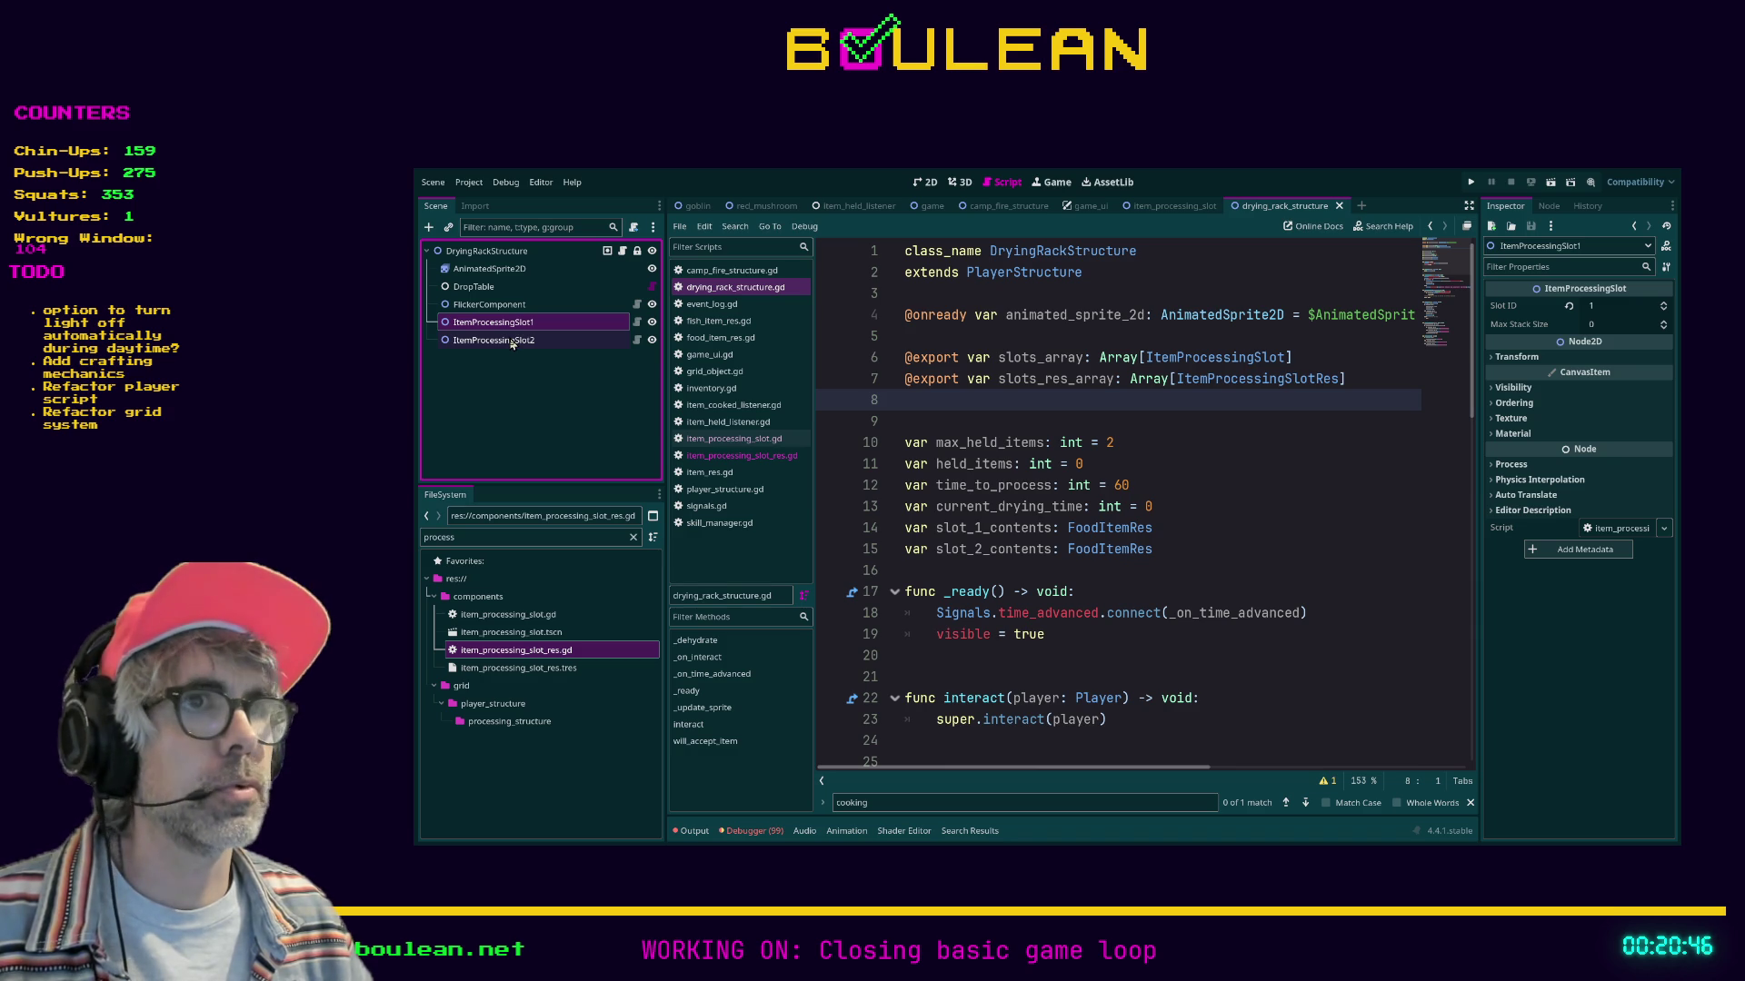
click(512, 342)
click(958, 408)
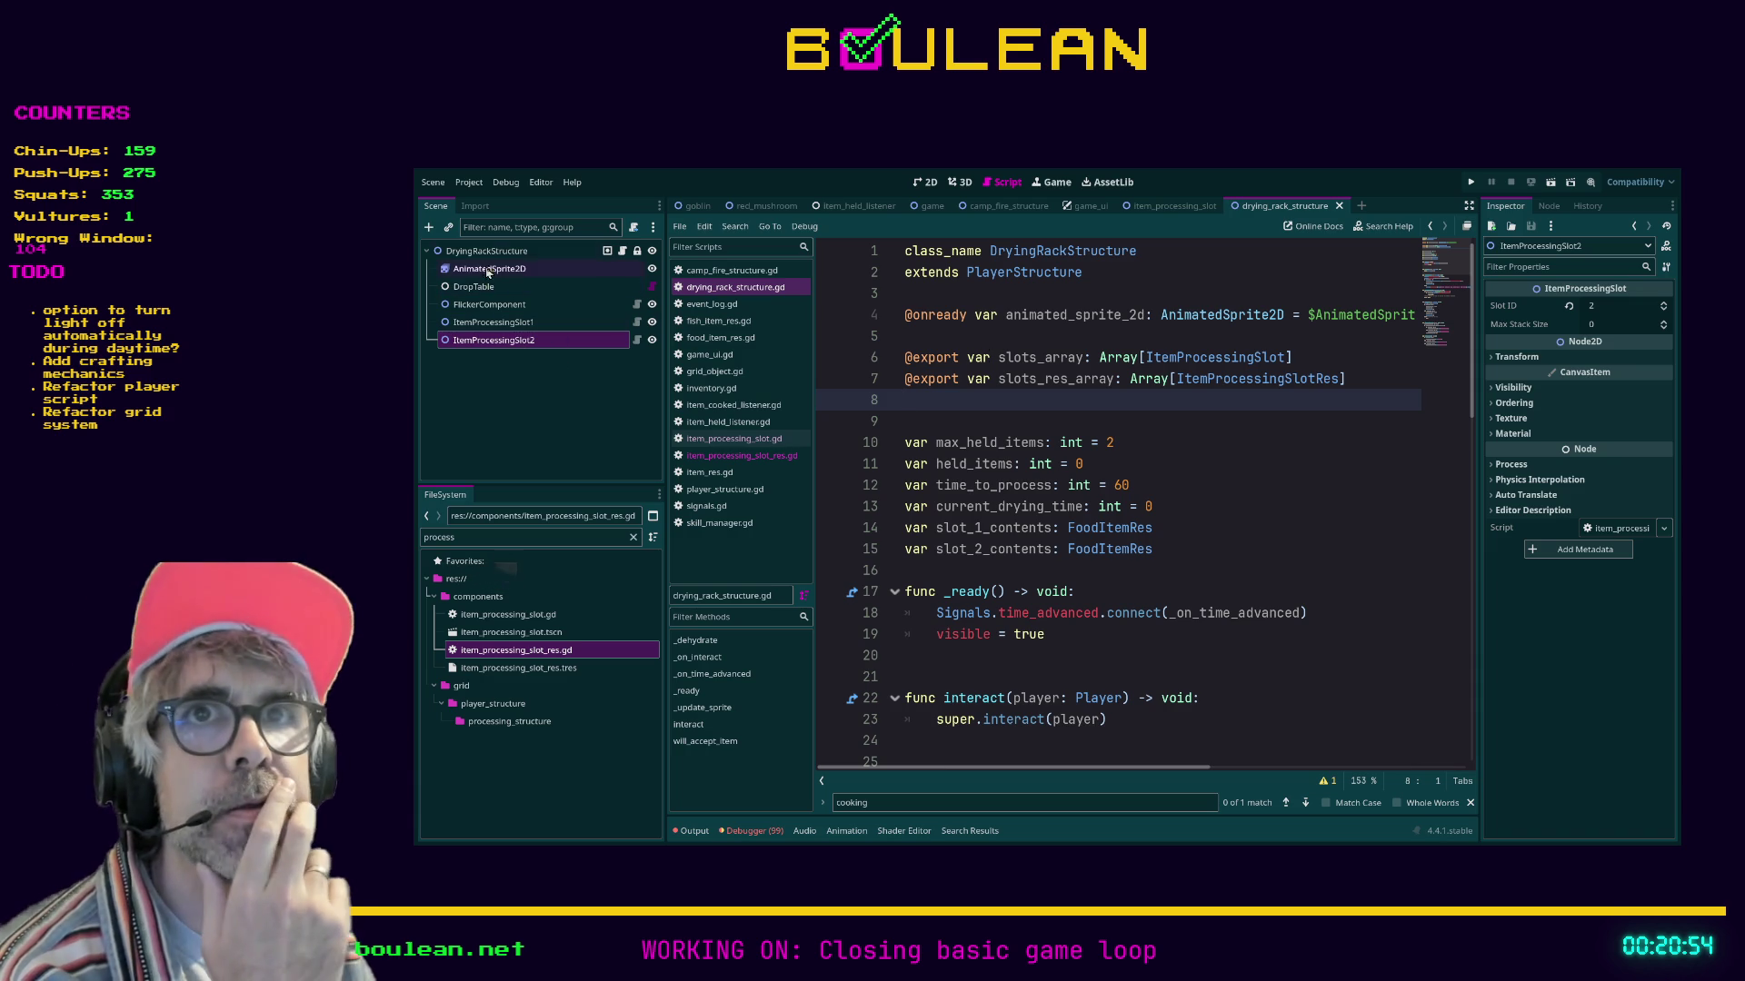
click(540, 670)
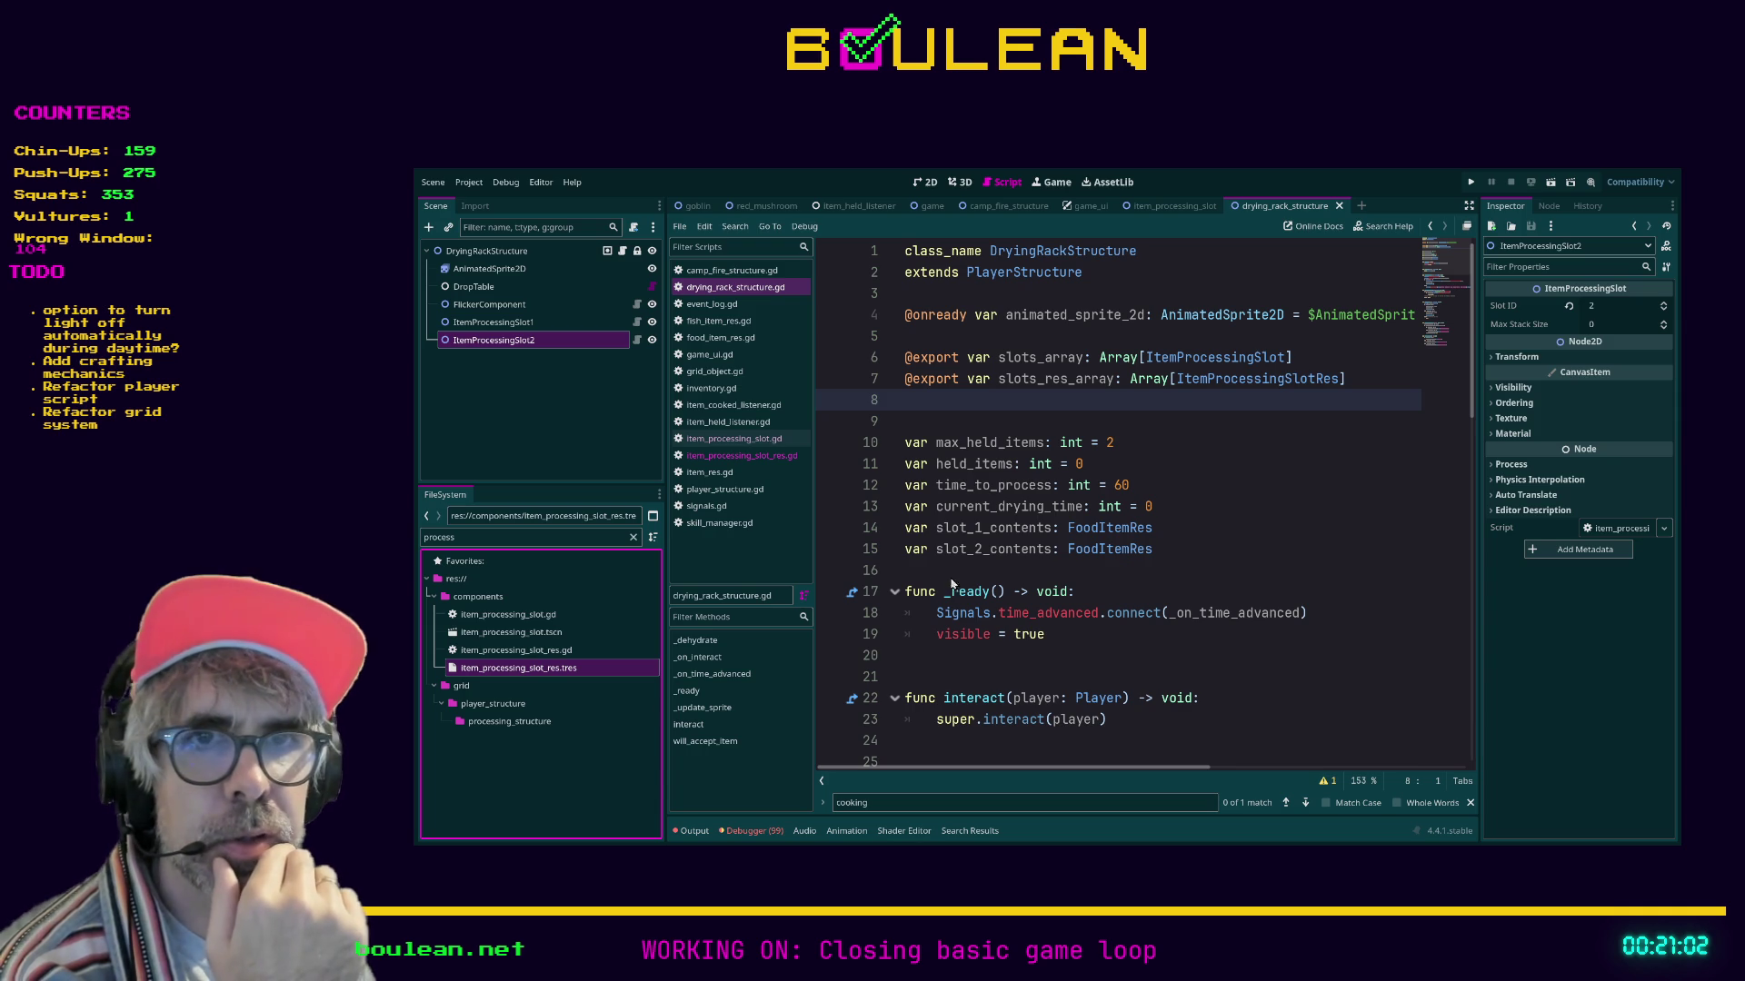
click(549, 650)
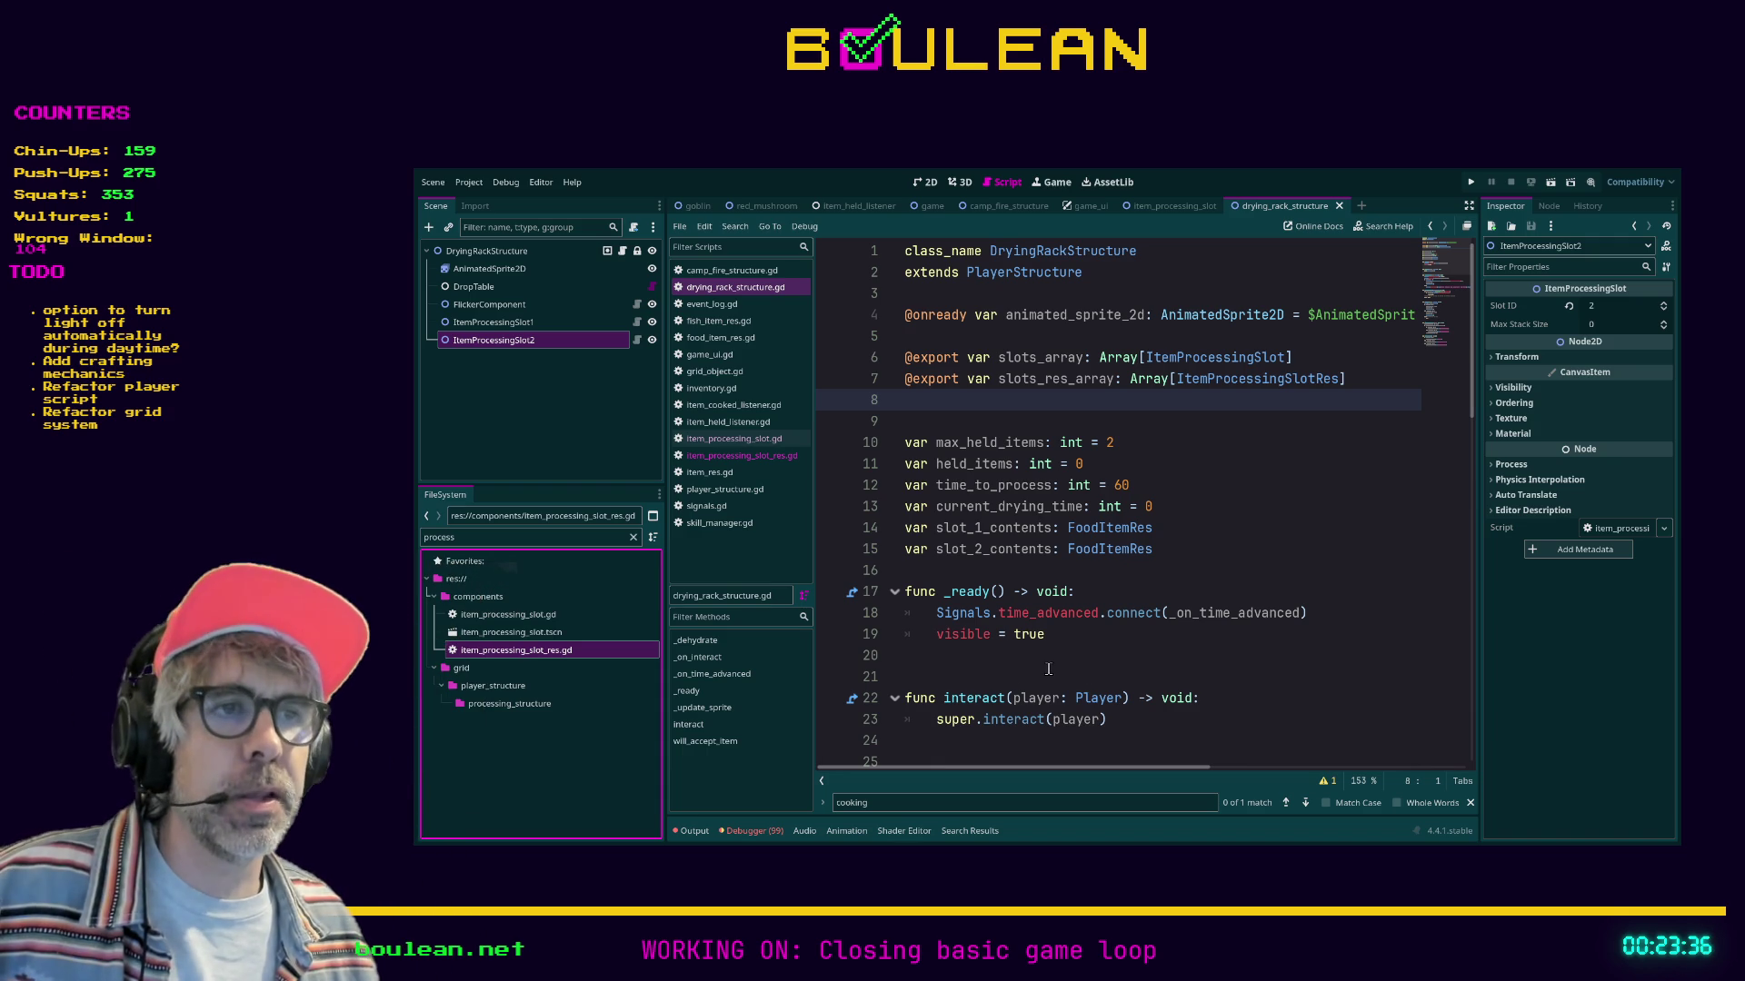
Step: Move the caret between empty lines 21, 9, 10 and 16 of the drying rack script
click(994, 684)
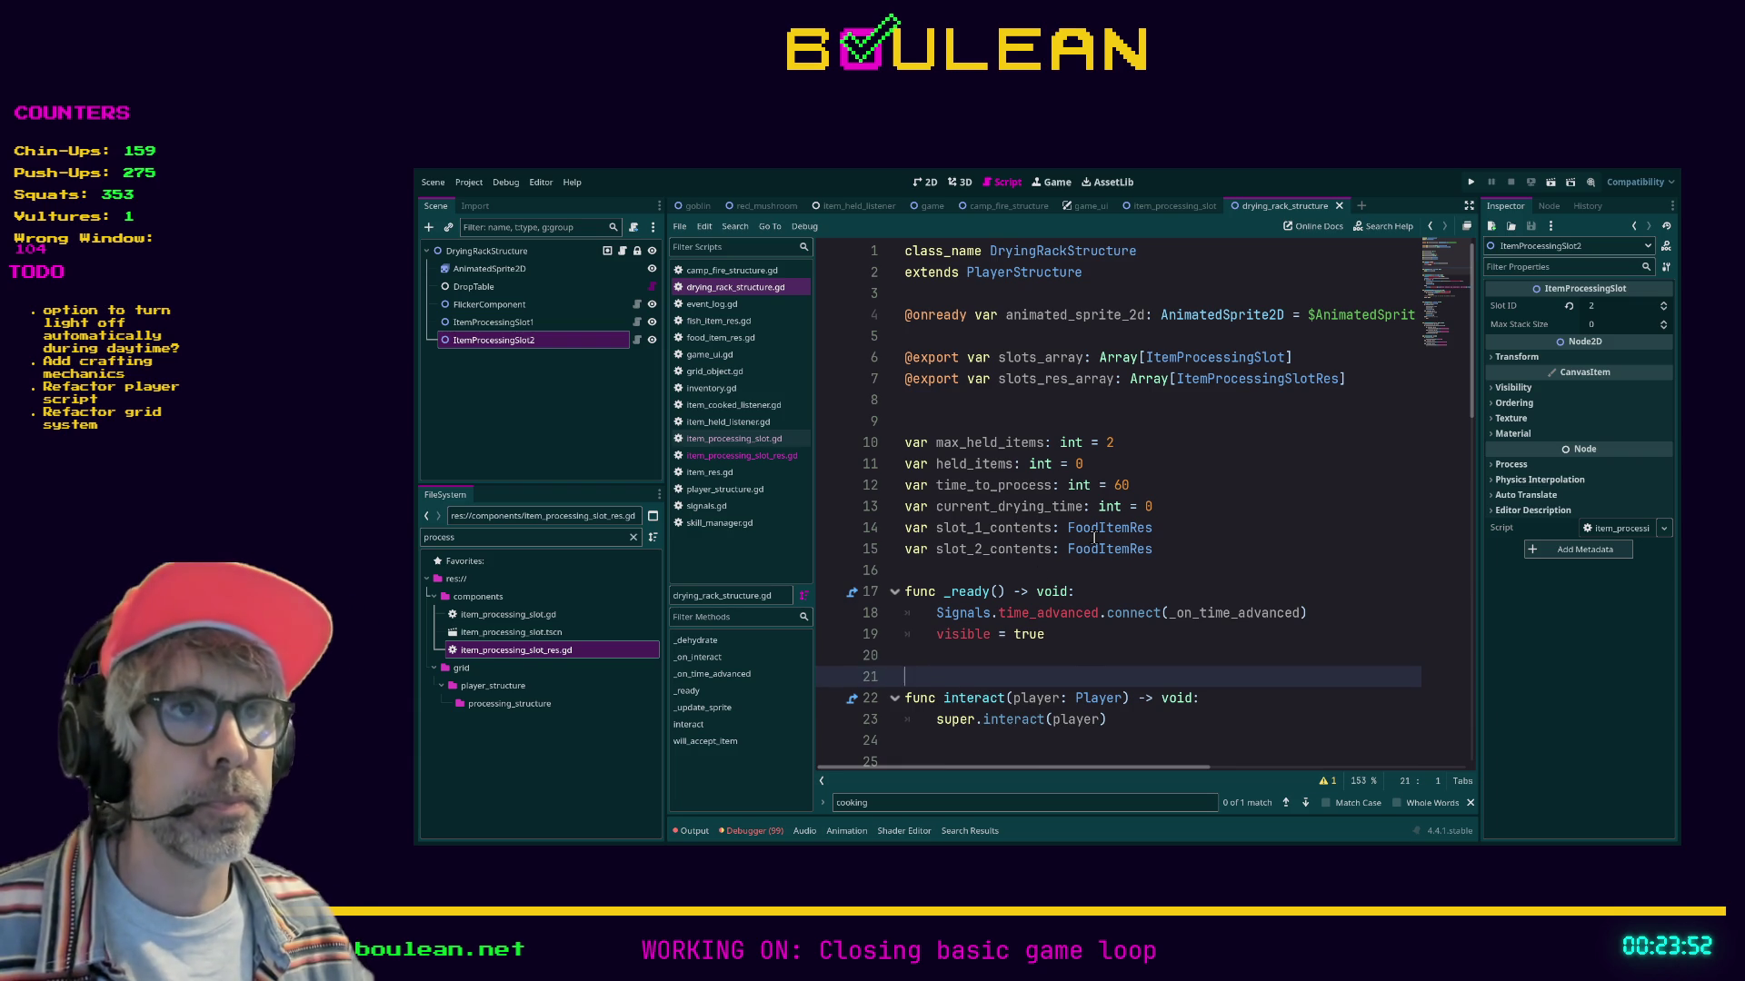
click(919, 423)
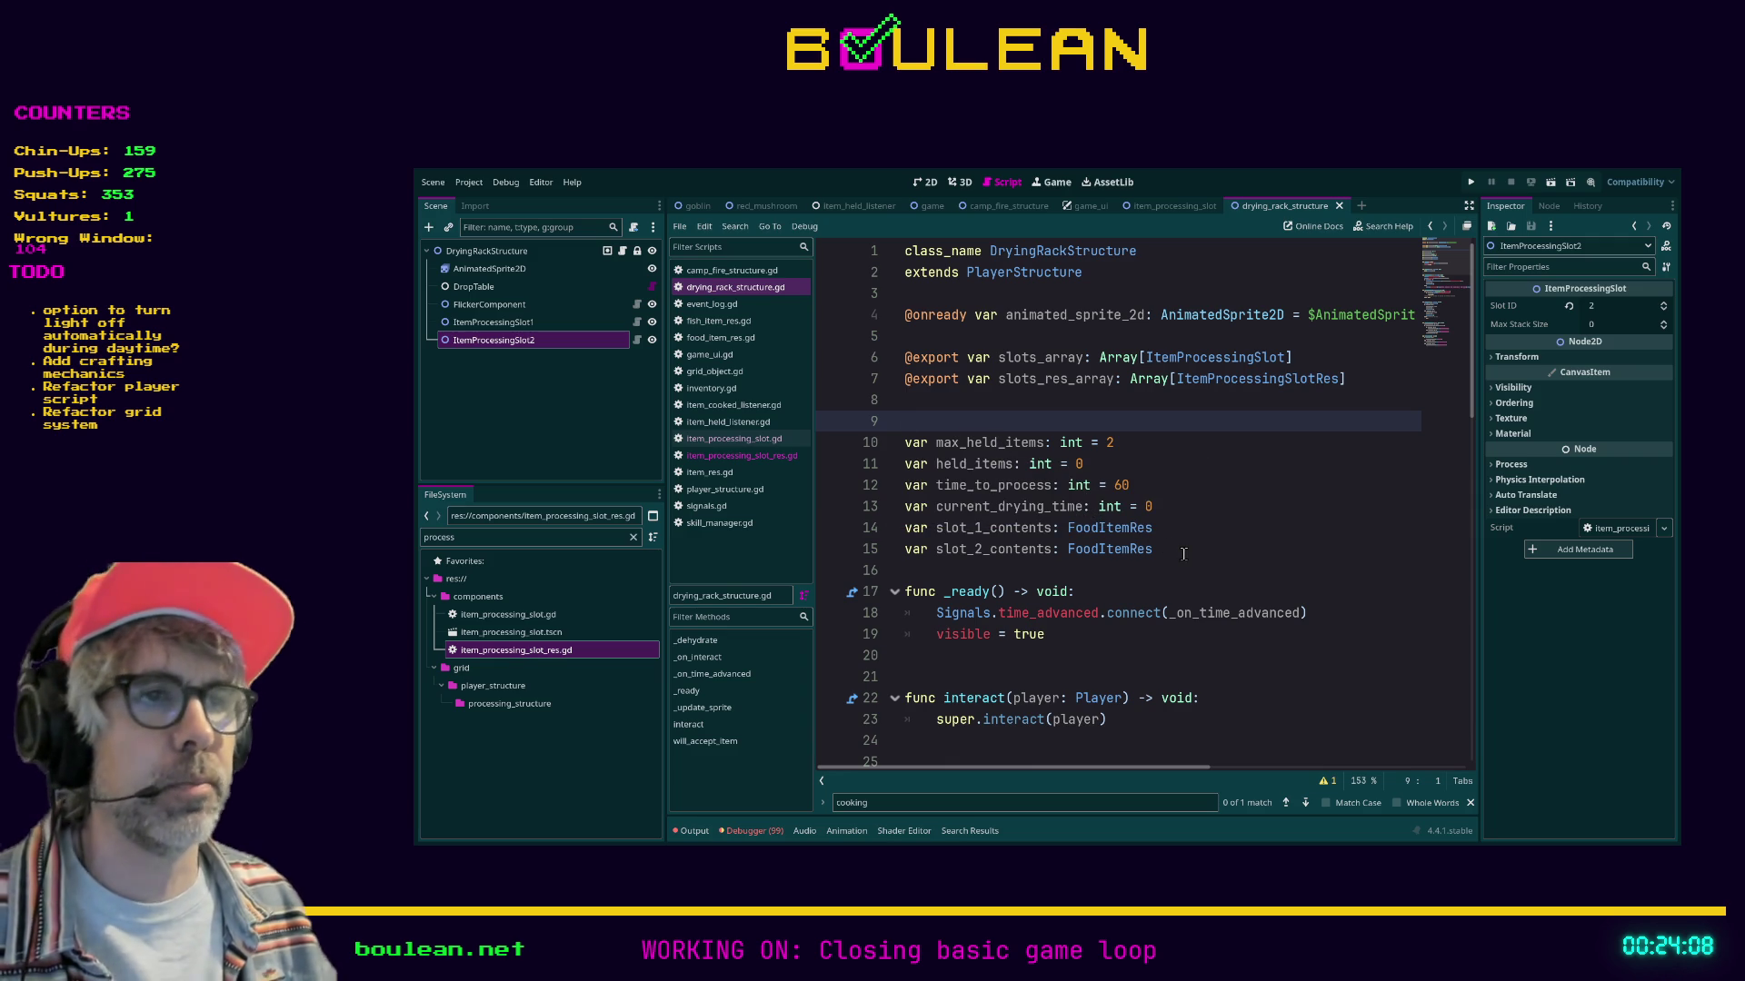
key(Down)
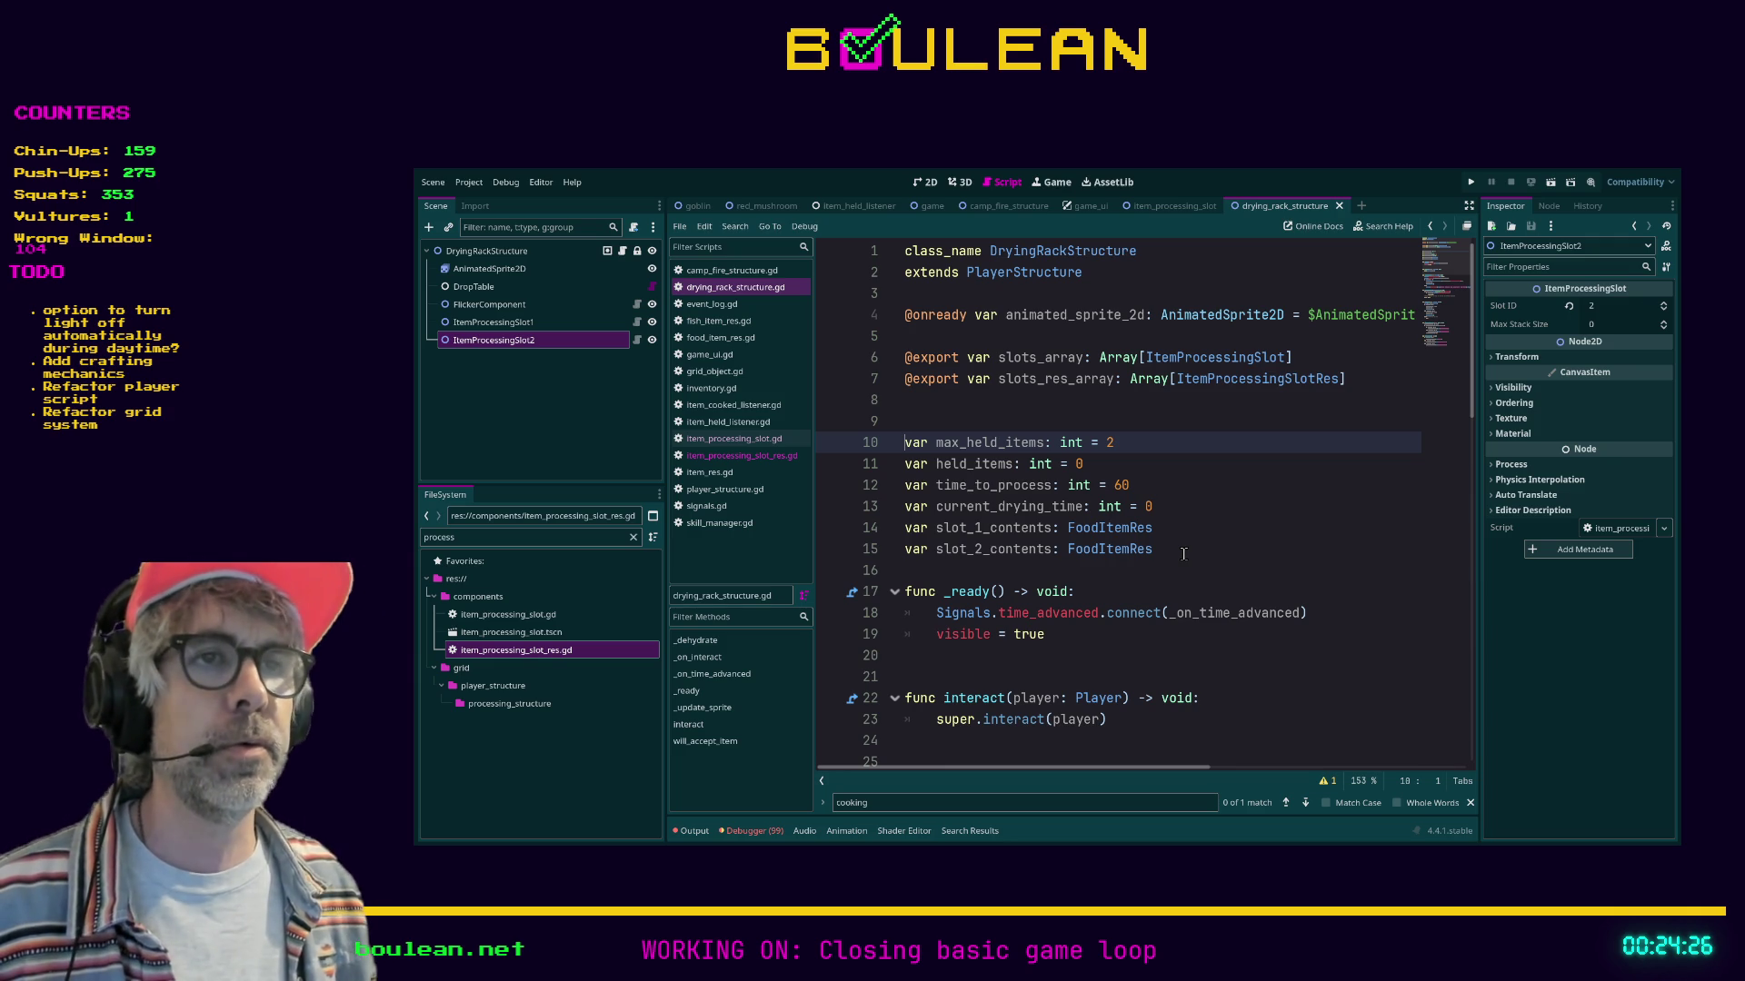
key(Up)
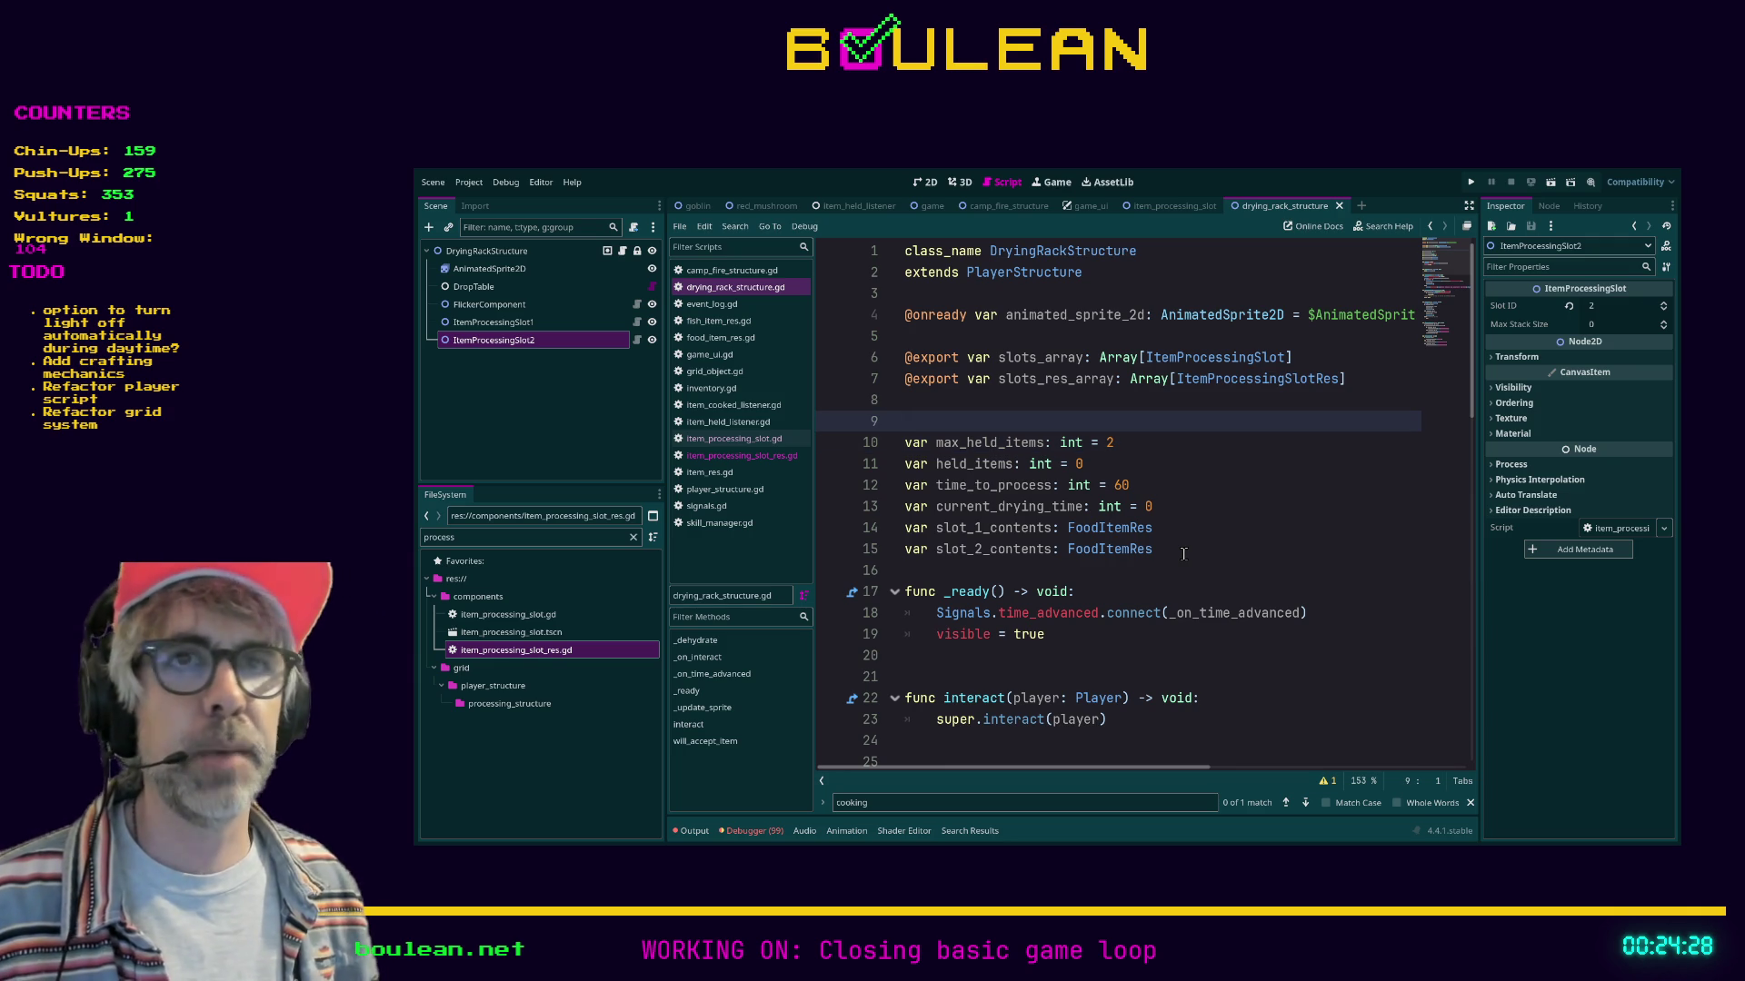
click(988, 574)
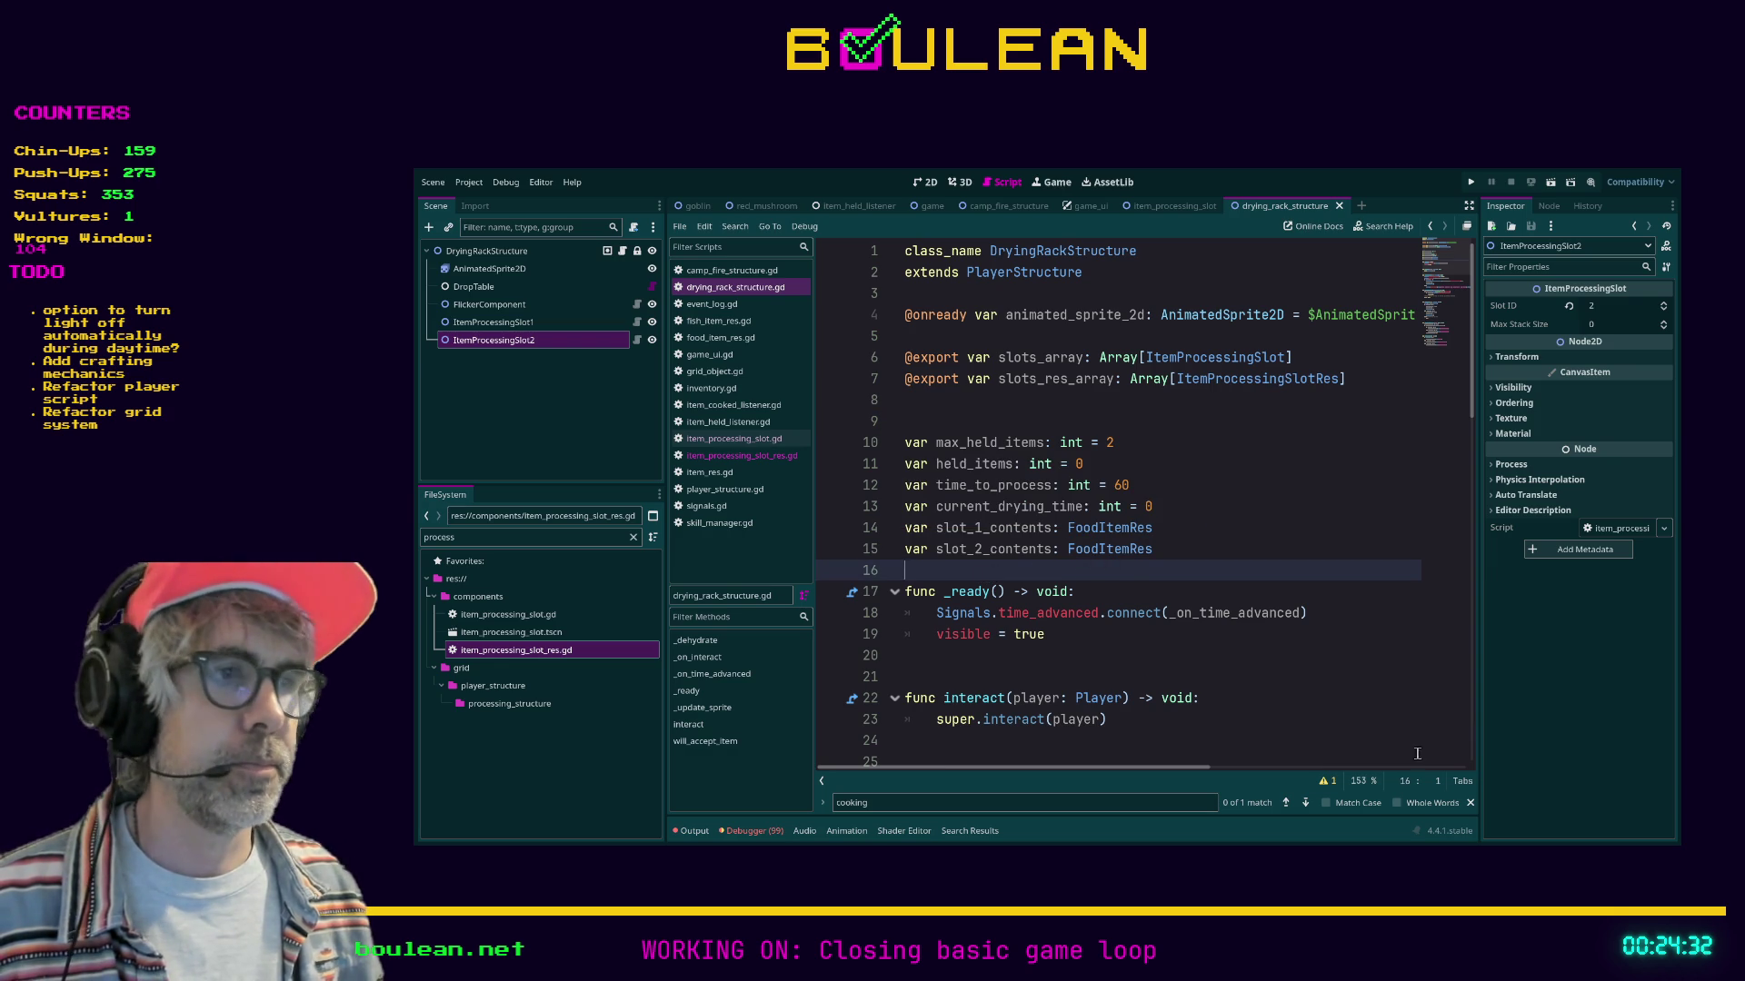
Step: Close the search bar and inspect ItemProcessingSlot1, then the DryingRackStructure root node
click(1471, 803)
click(1053, 663)
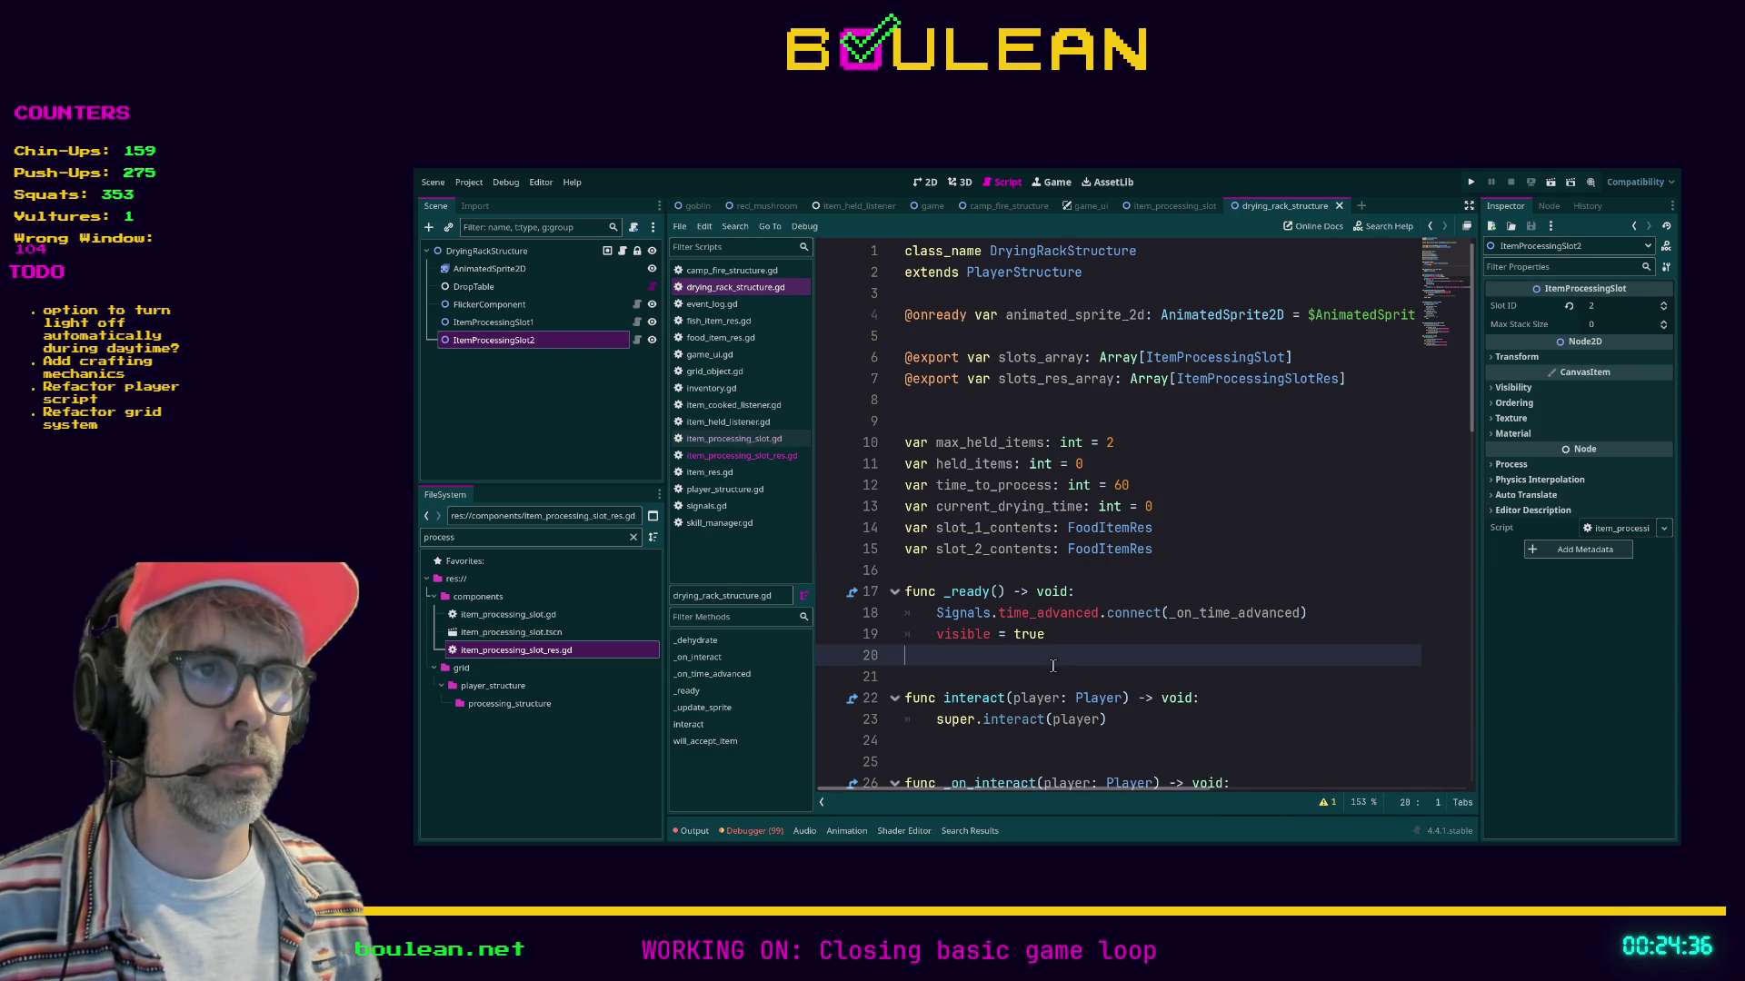
click(499, 324)
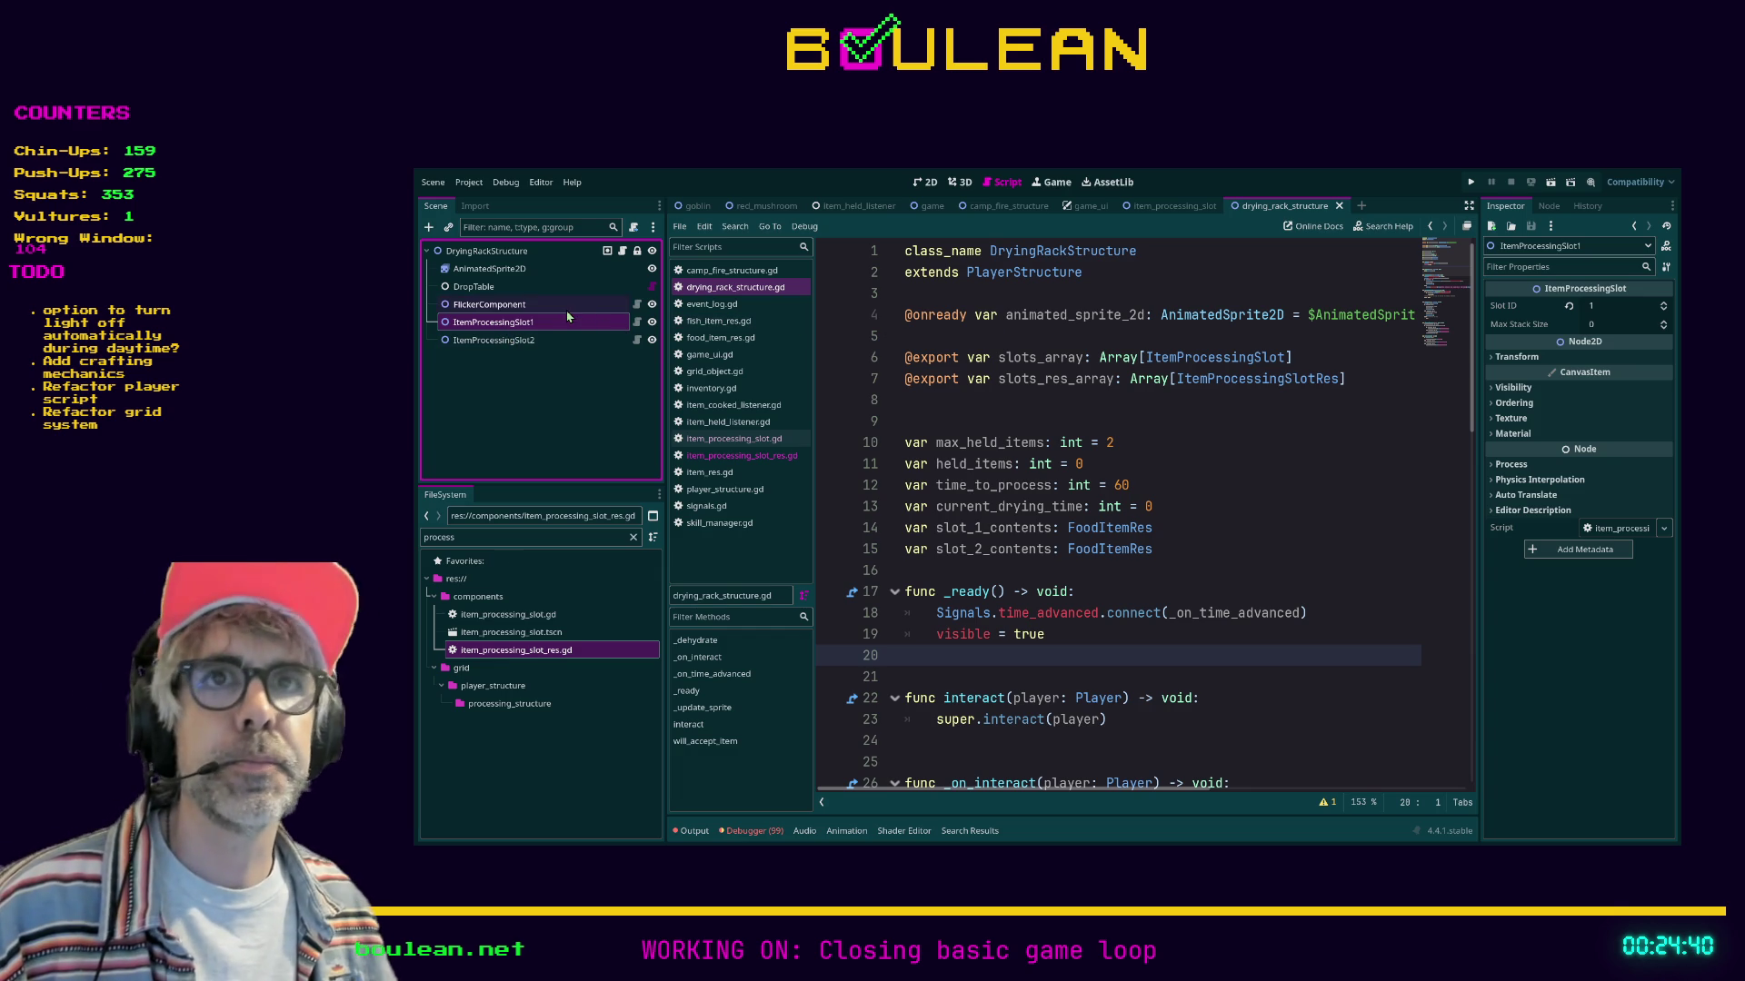
click(495, 254)
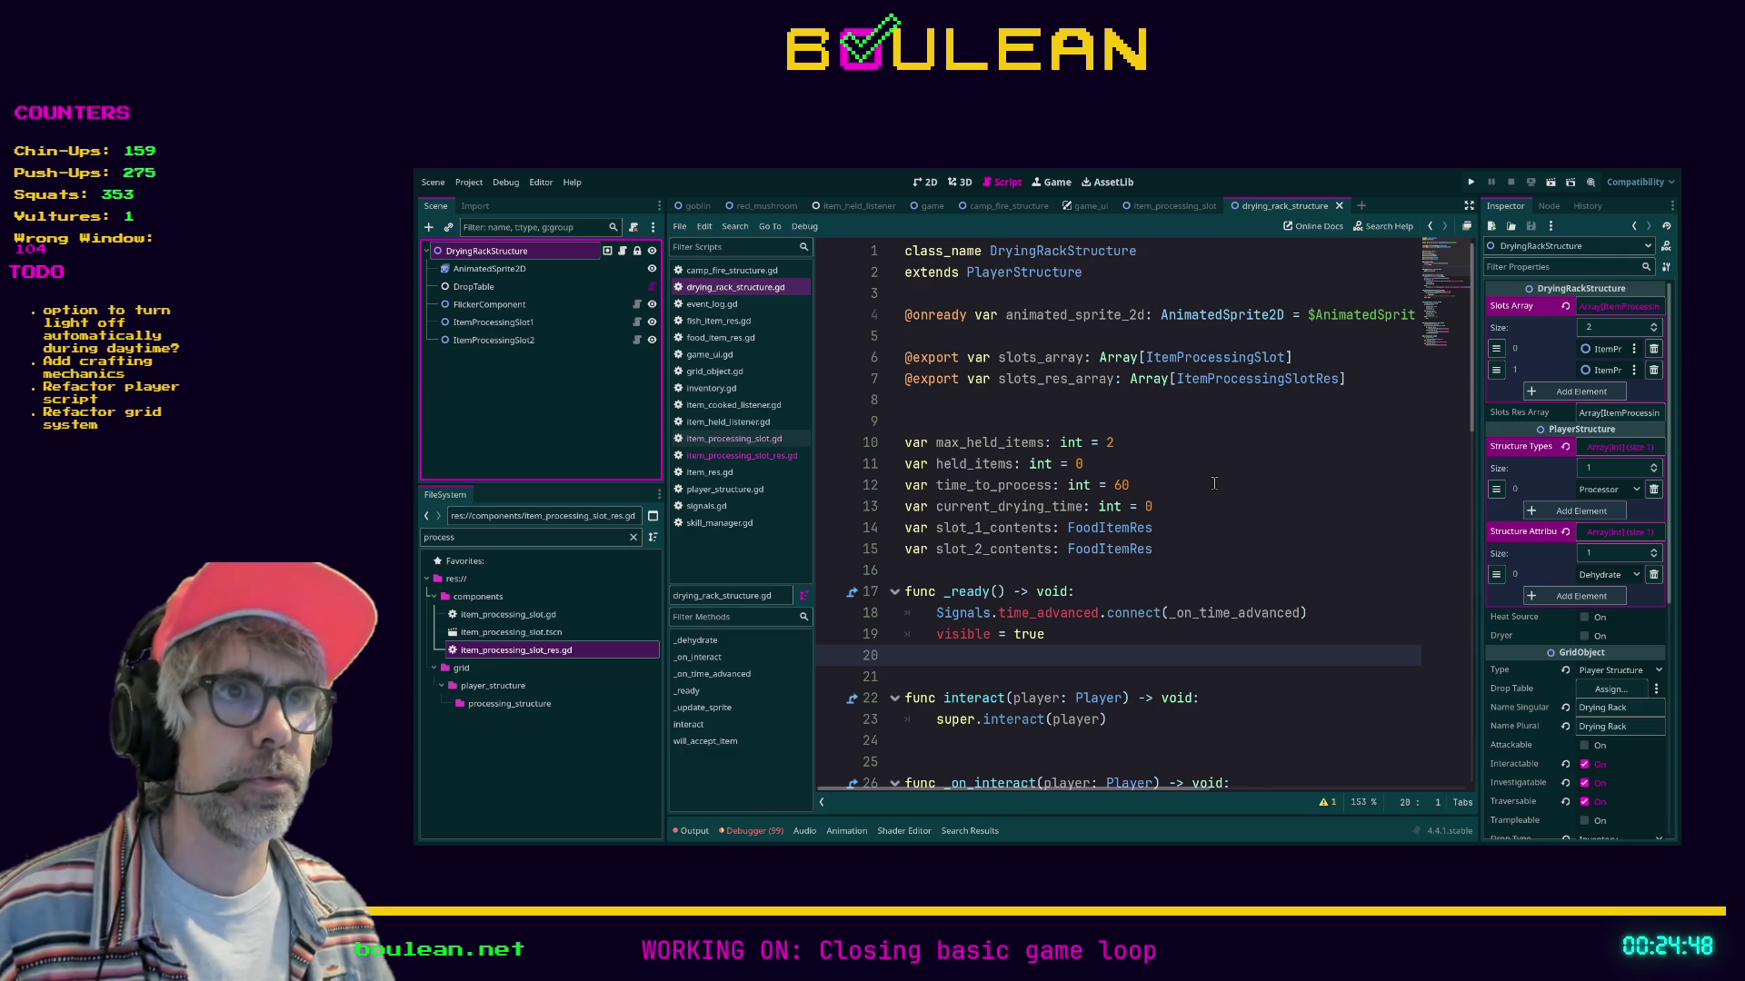
Step: Resize DryingRackStructure's Slots Res Array to 2 elements and expand element 0's resource
click(1629, 414)
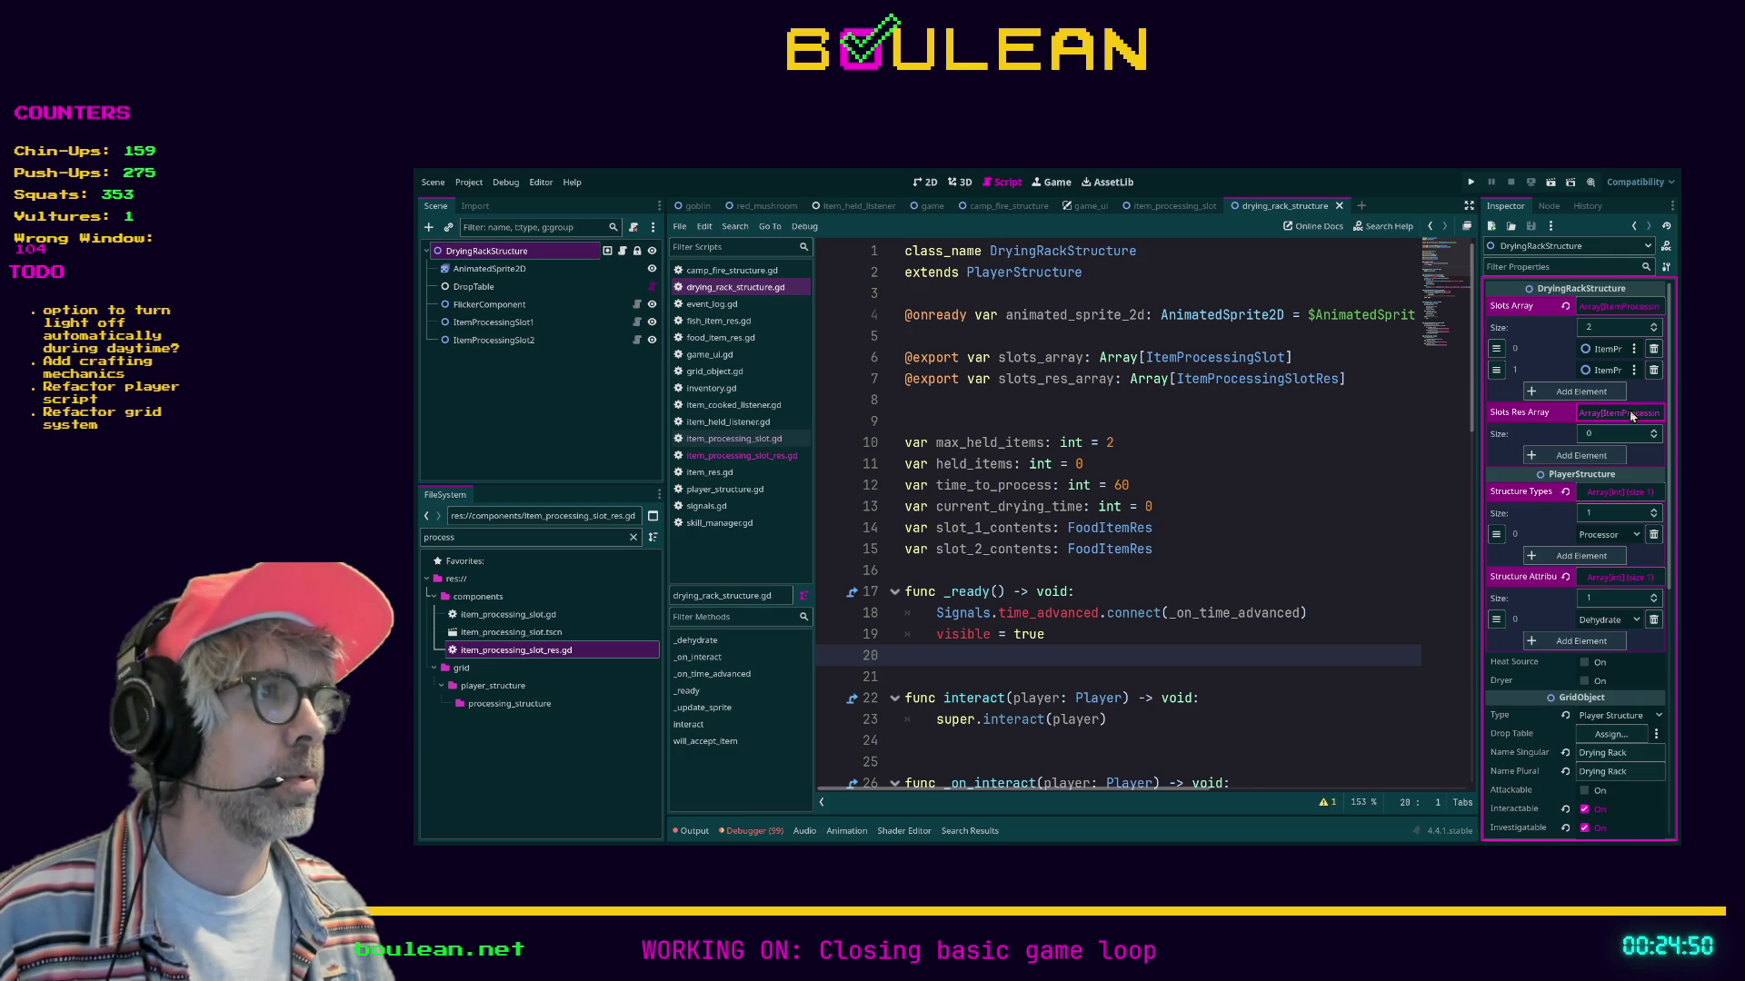
click(1653, 432)
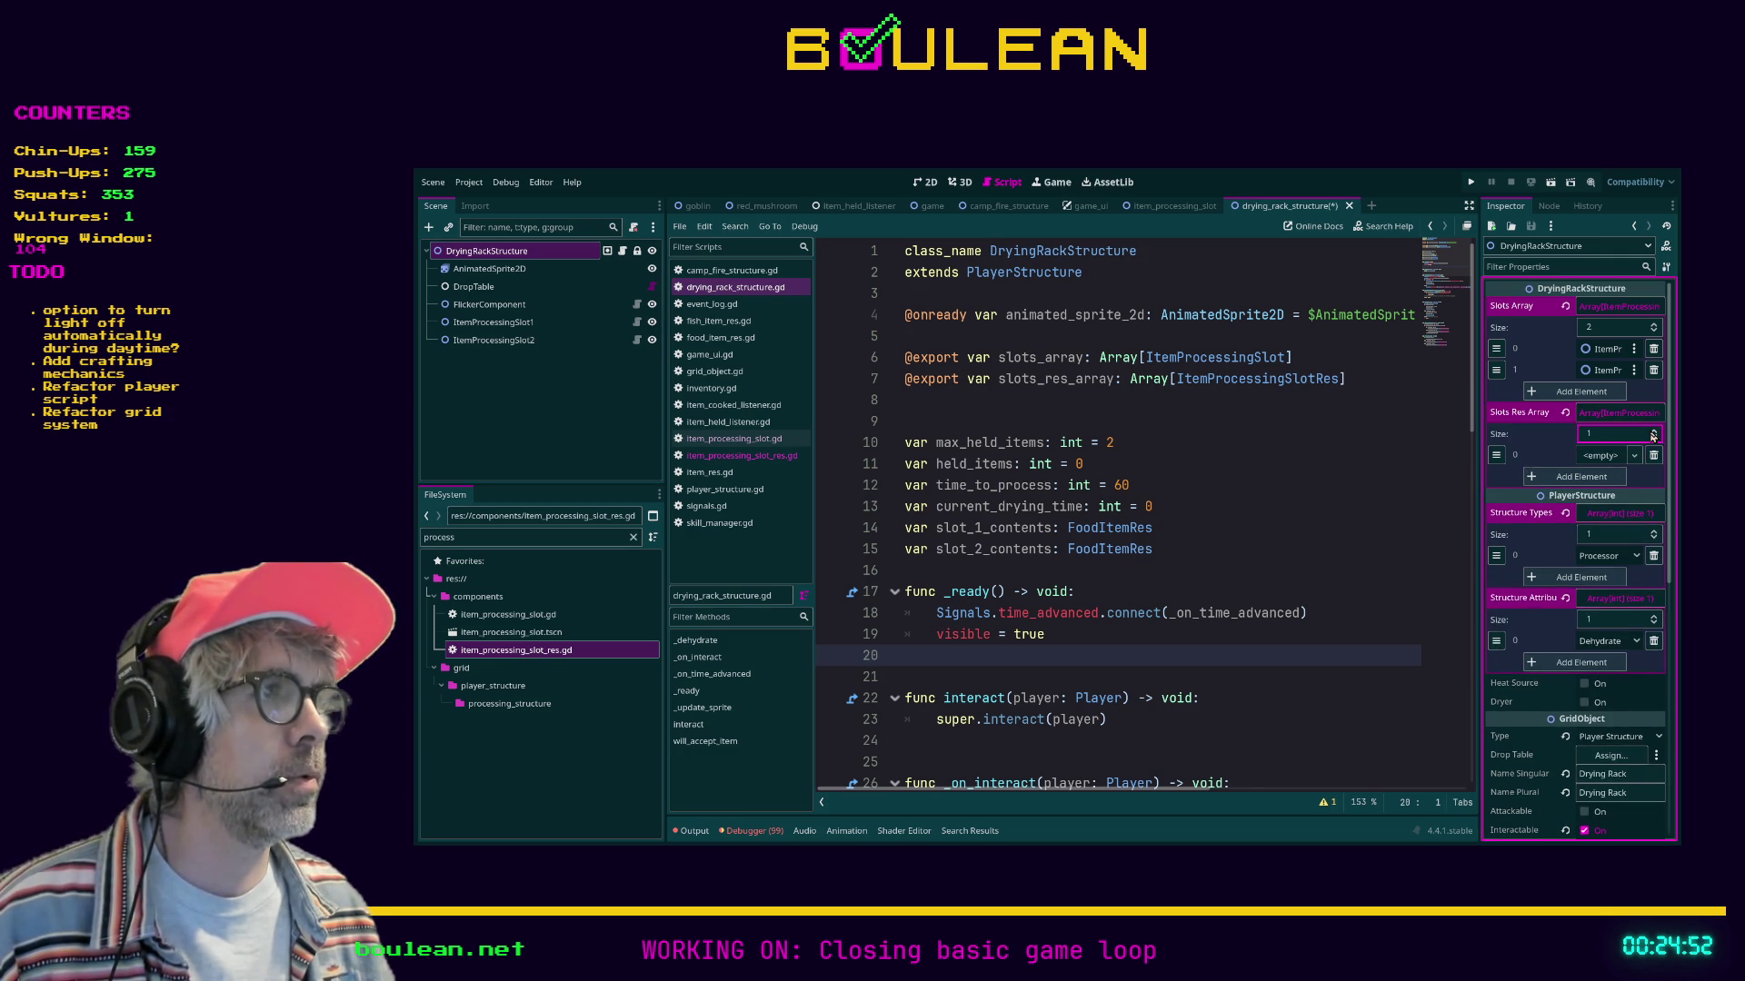
click(1653, 433)
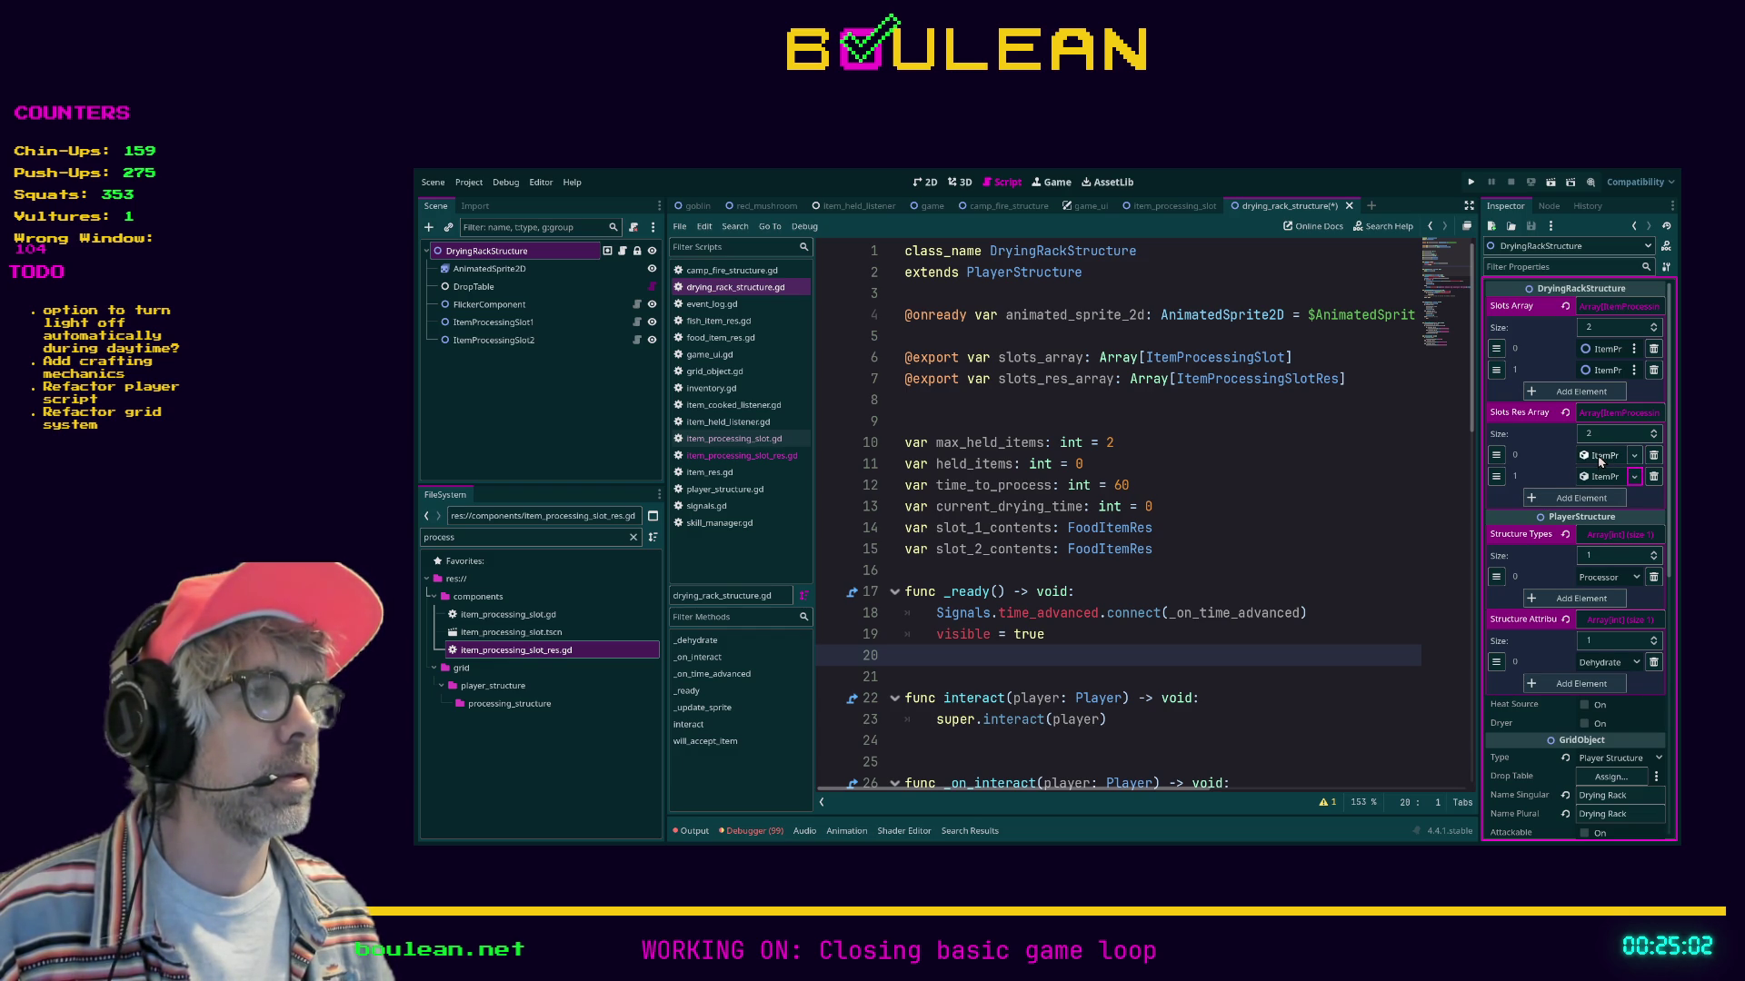
click(1595, 498)
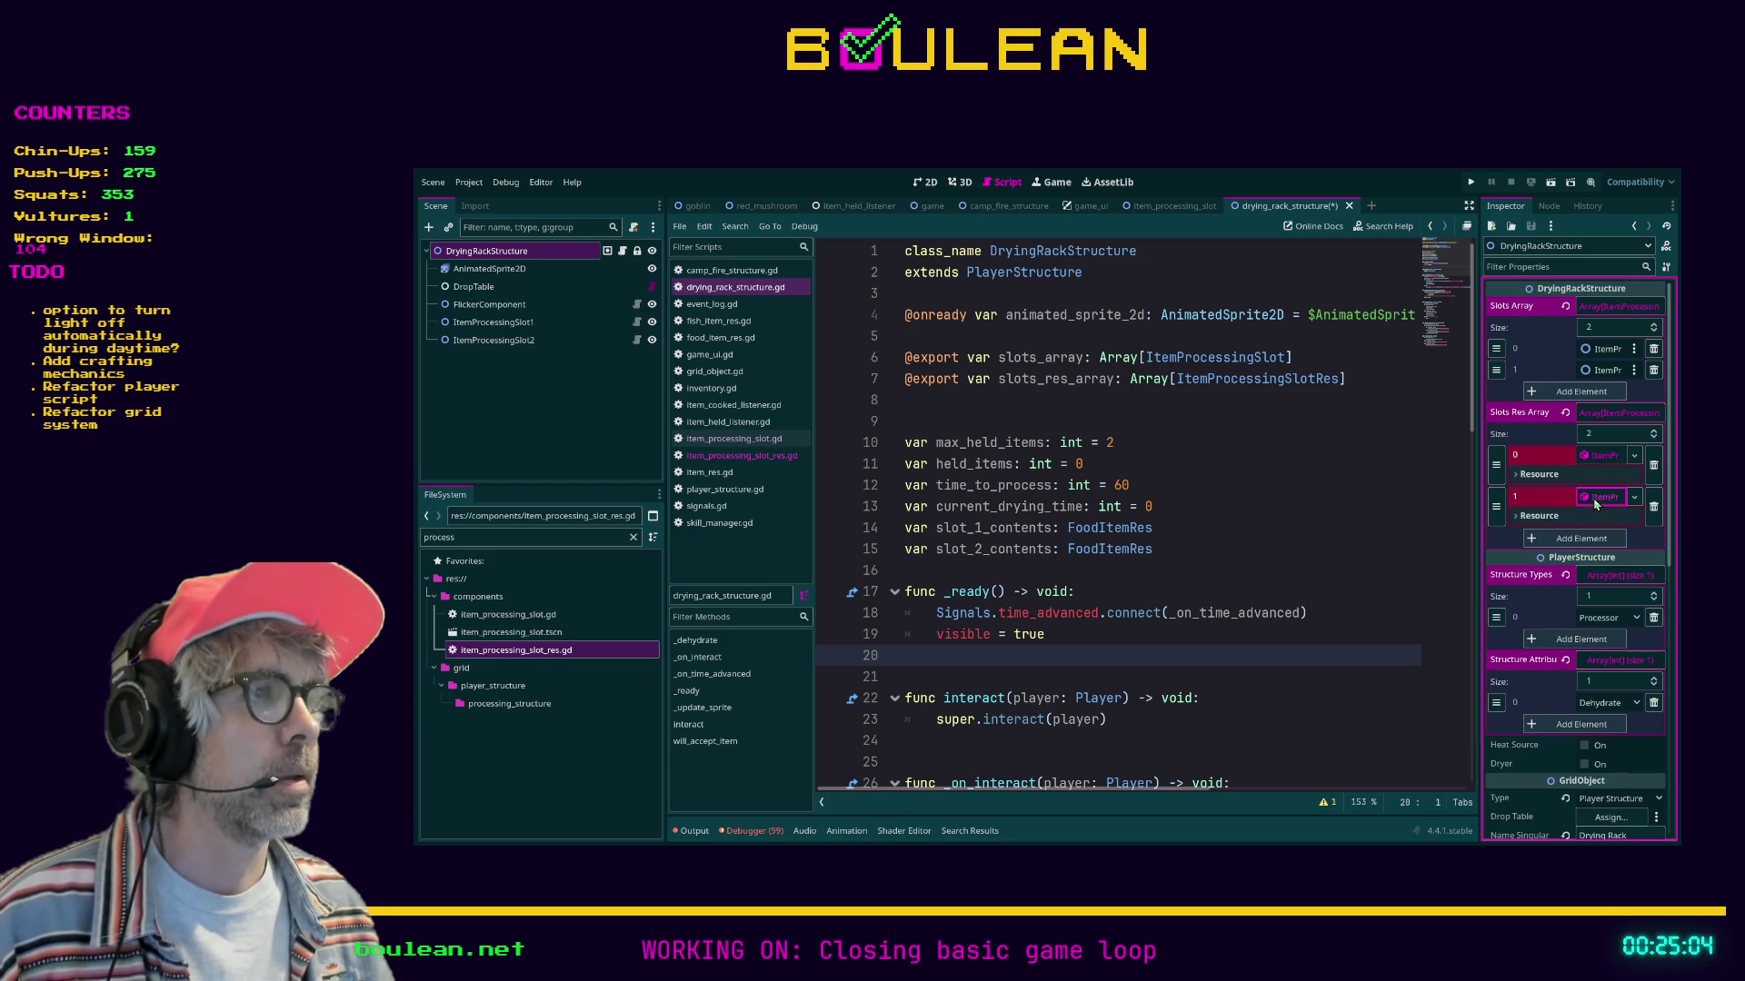
click(1519, 475)
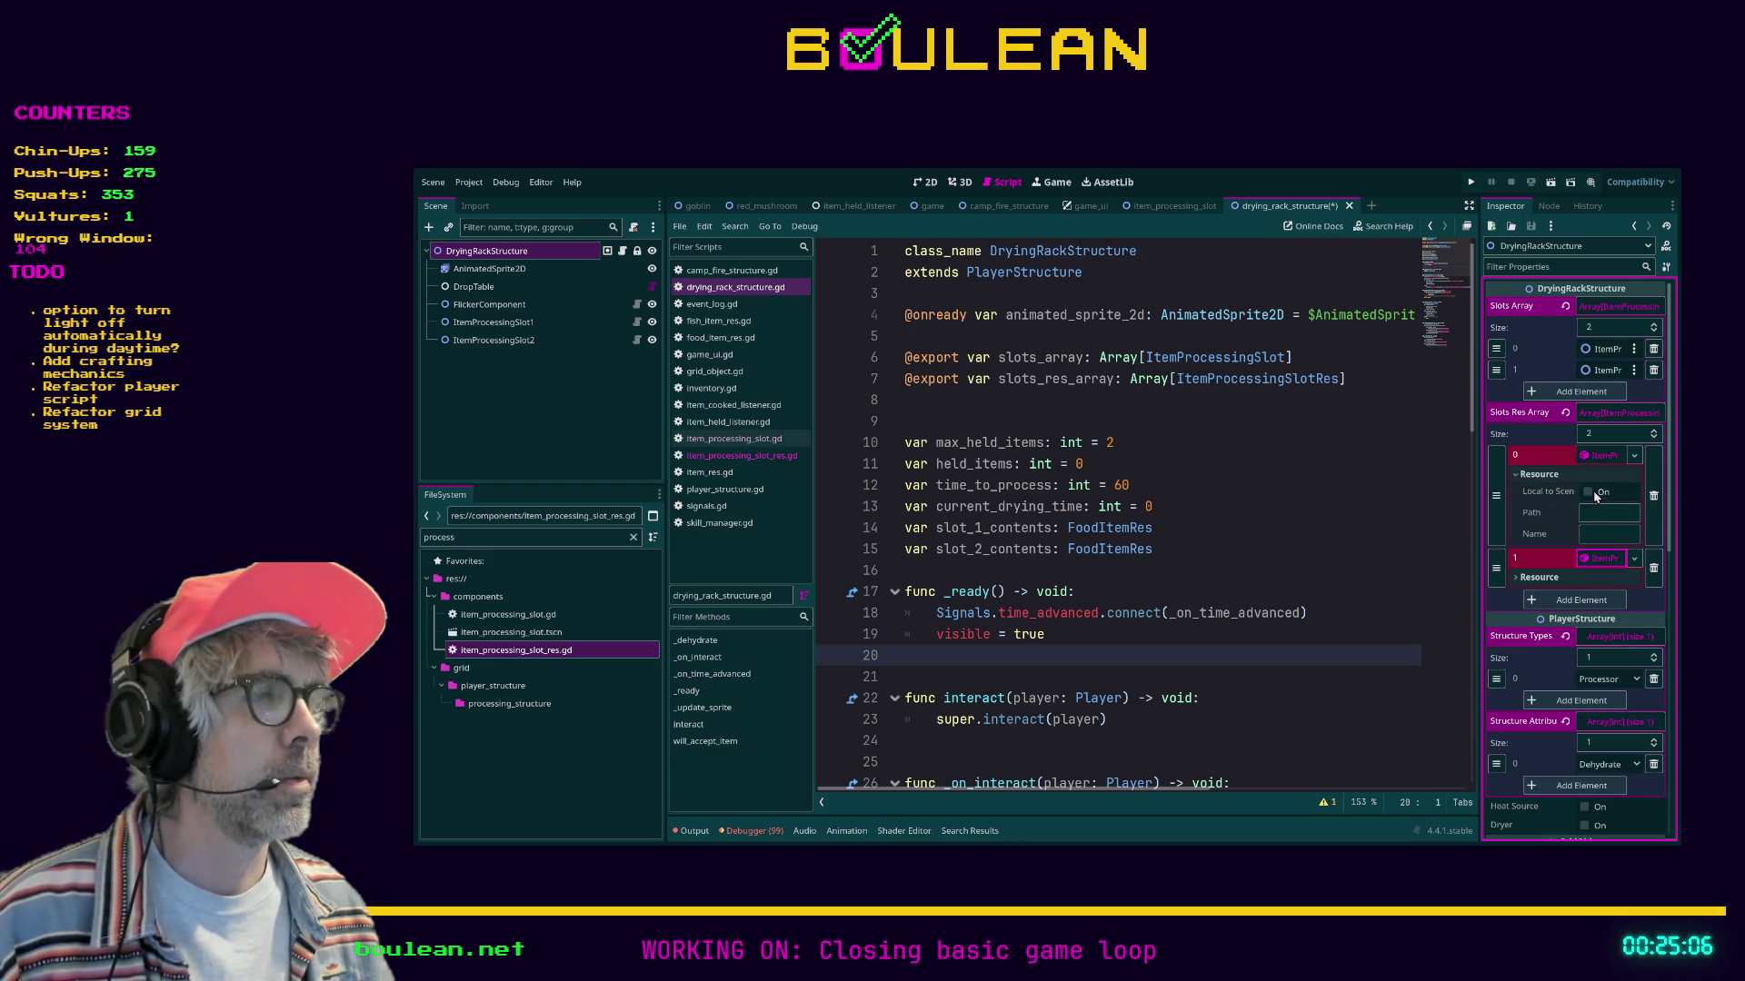
Step: Save, then open item_processing_slot.gd and select its slot variables on lines 4–11
click(1272, 485)
key(ctrl+s)
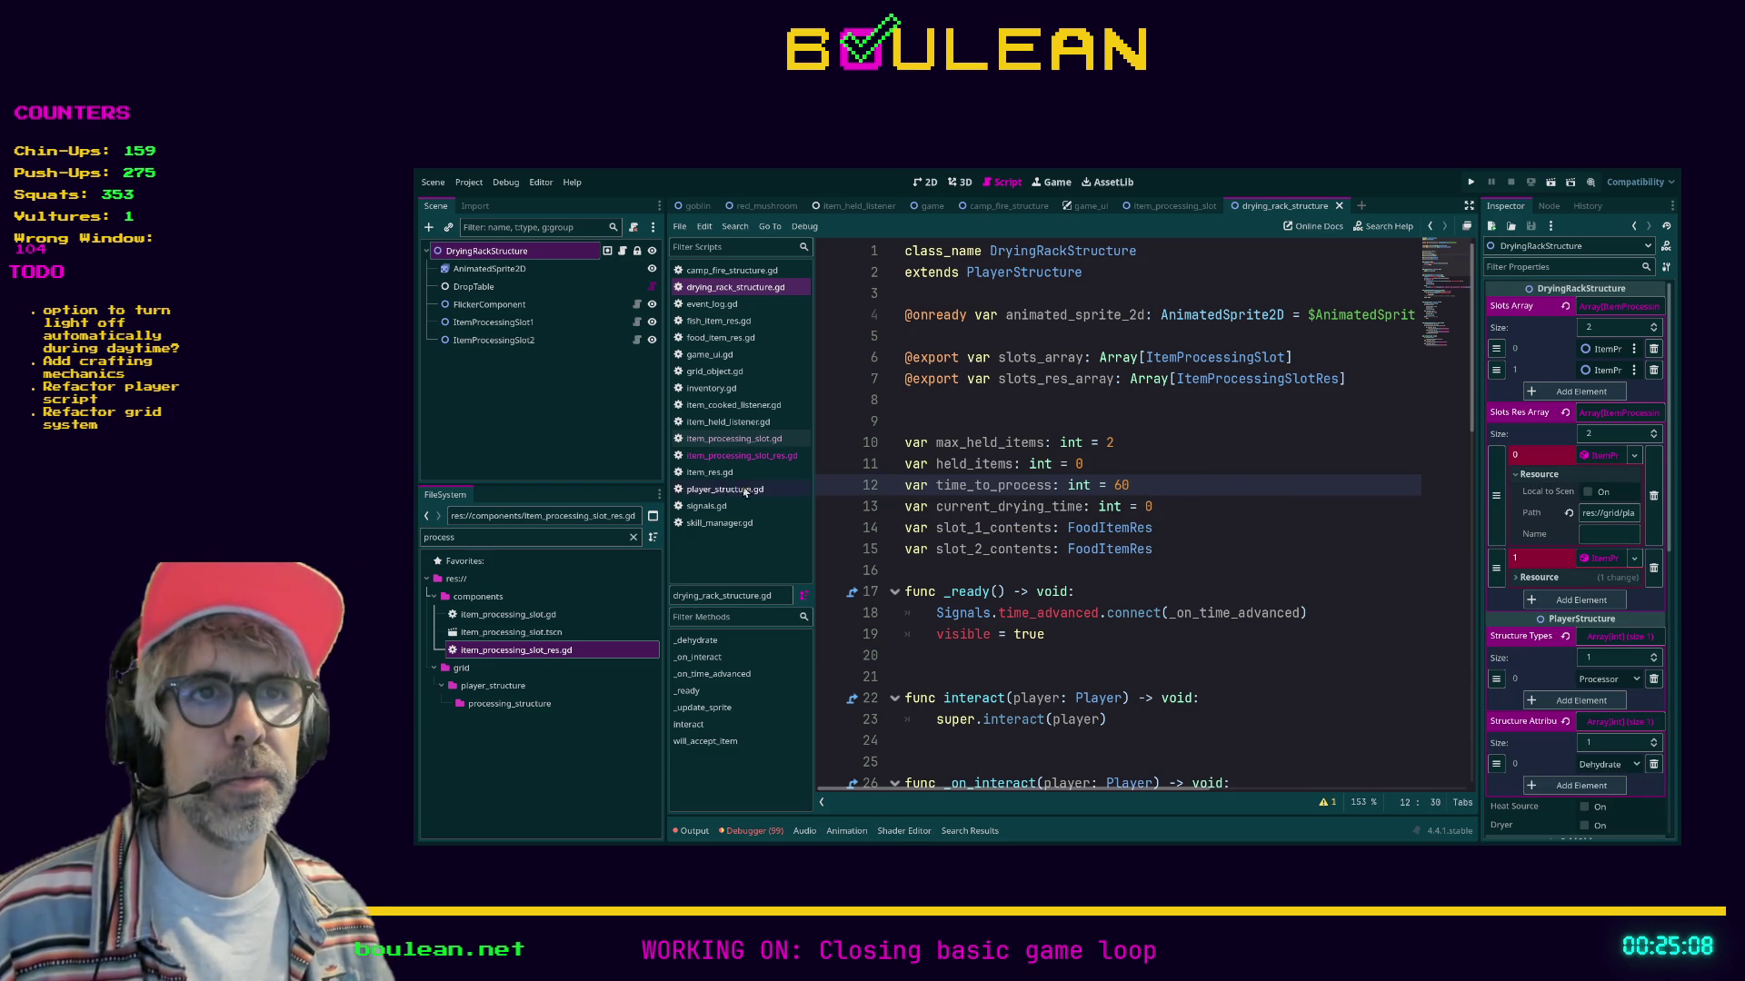
click(732, 455)
click(733, 438)
mouse_move(992, 498)
mouse_down()
mouse_move(908, 379)
mouse_move(896, 316)
mouse_up()
key(ctrl+c)
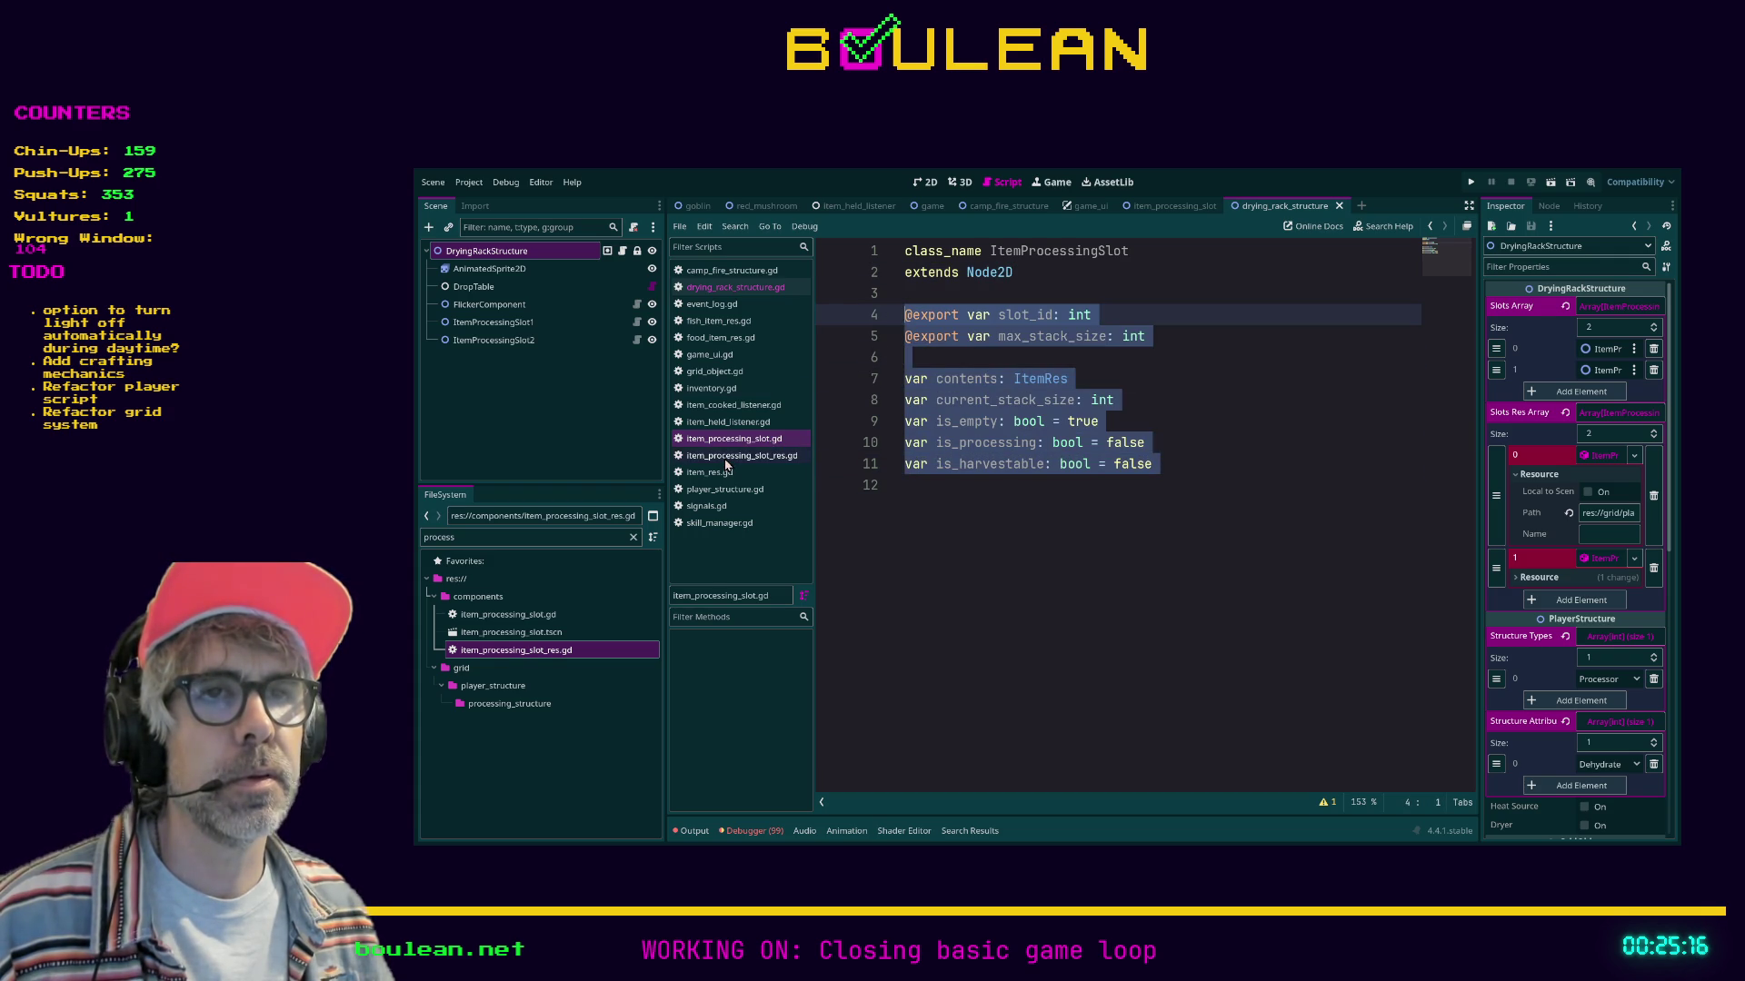
Step: Paste the copied slot variables into item_processing_slot_res.gd and save it
click(728, 460)
key(Return)
key(ctrl+v)
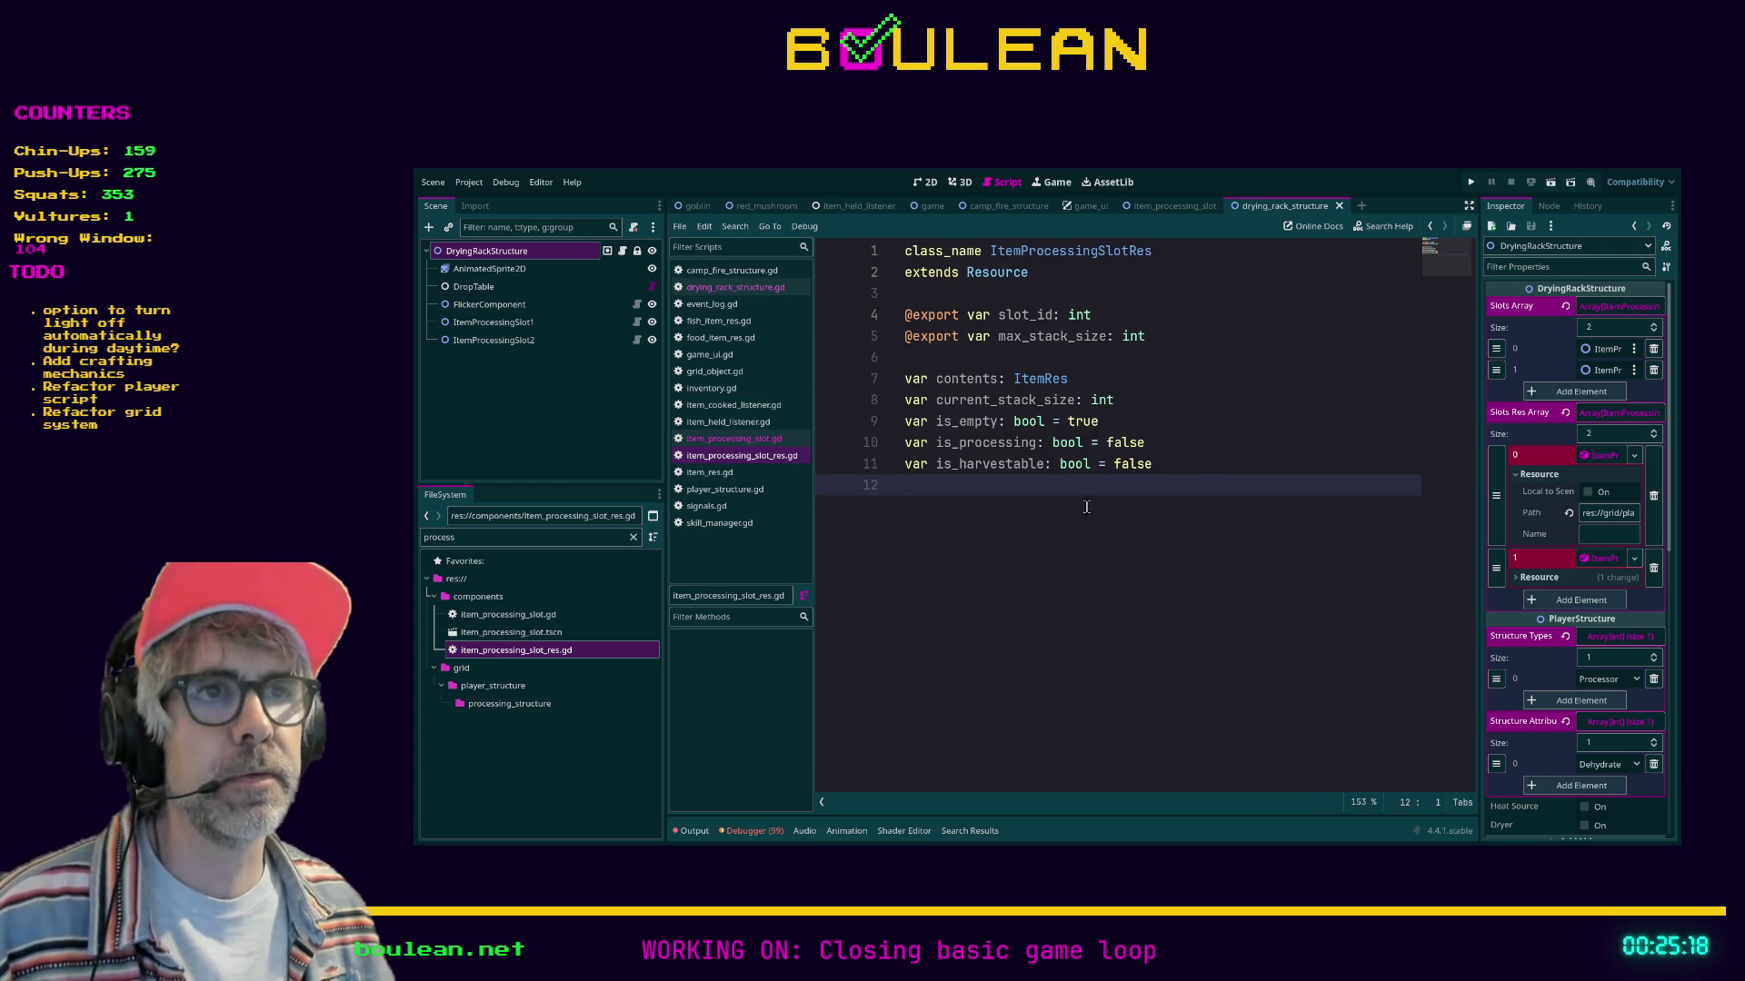
key(ctrl+s)
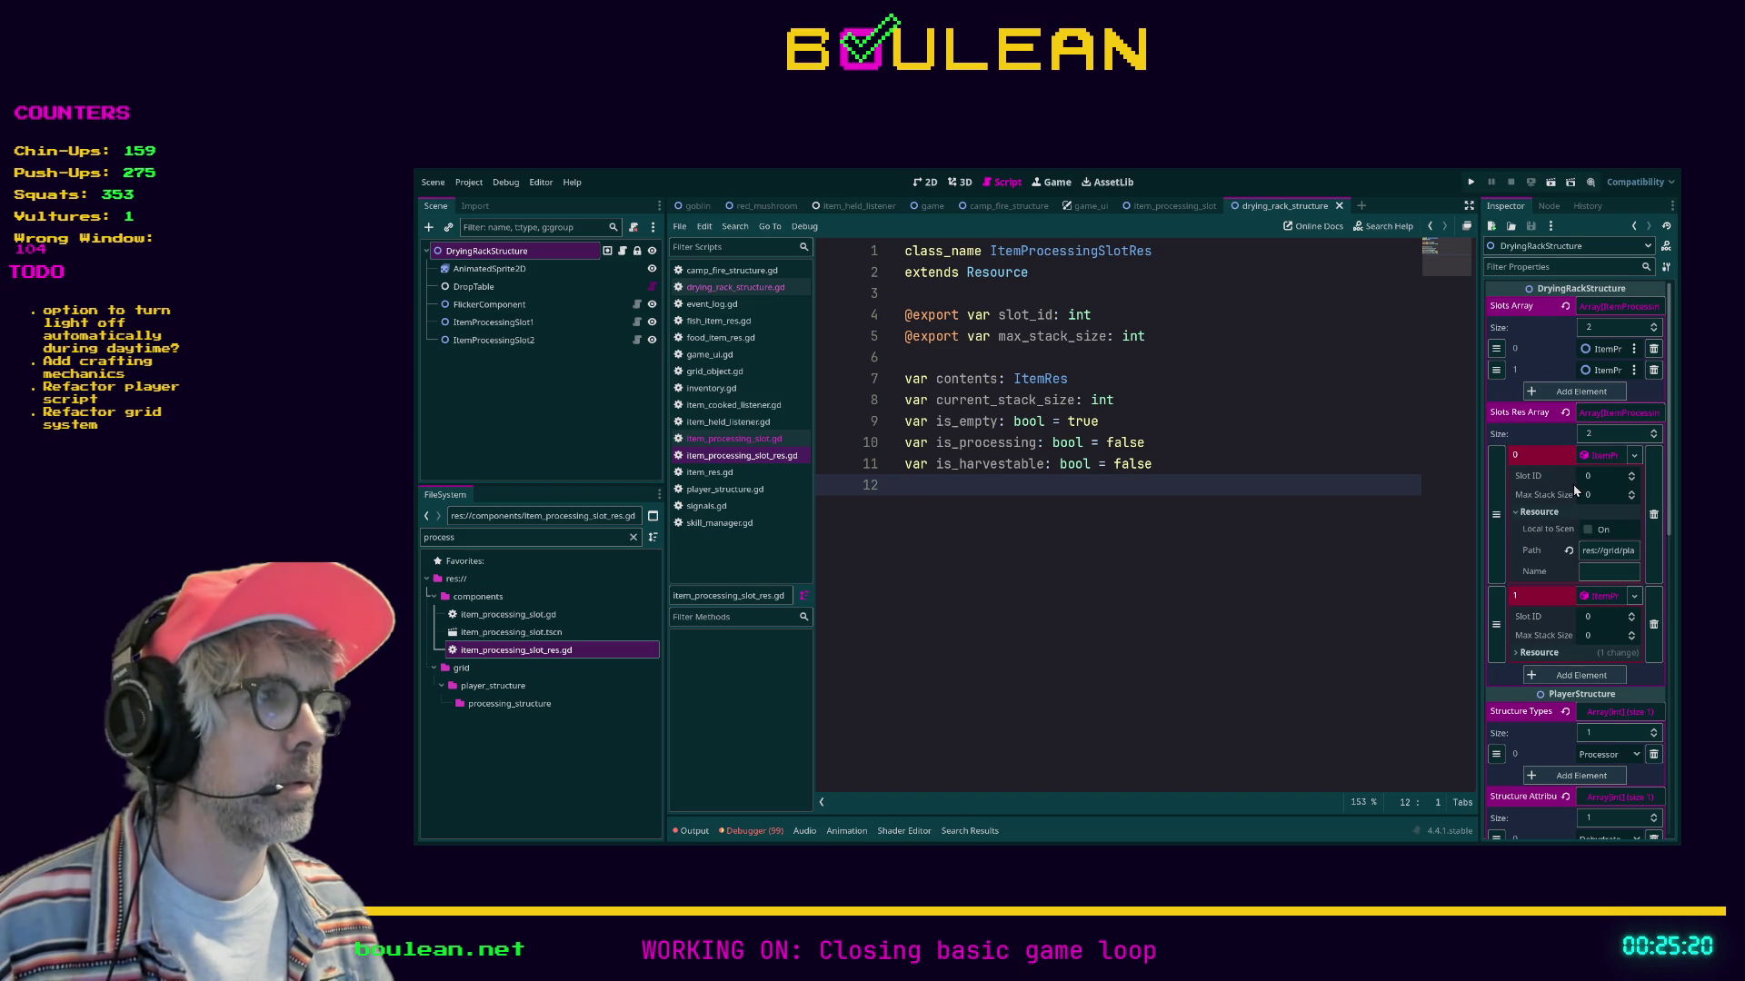
Step: Give the two drying-rack slots Slot IDs 1 and 2 and Max Stack Size 1, then save
click(1601, 460)
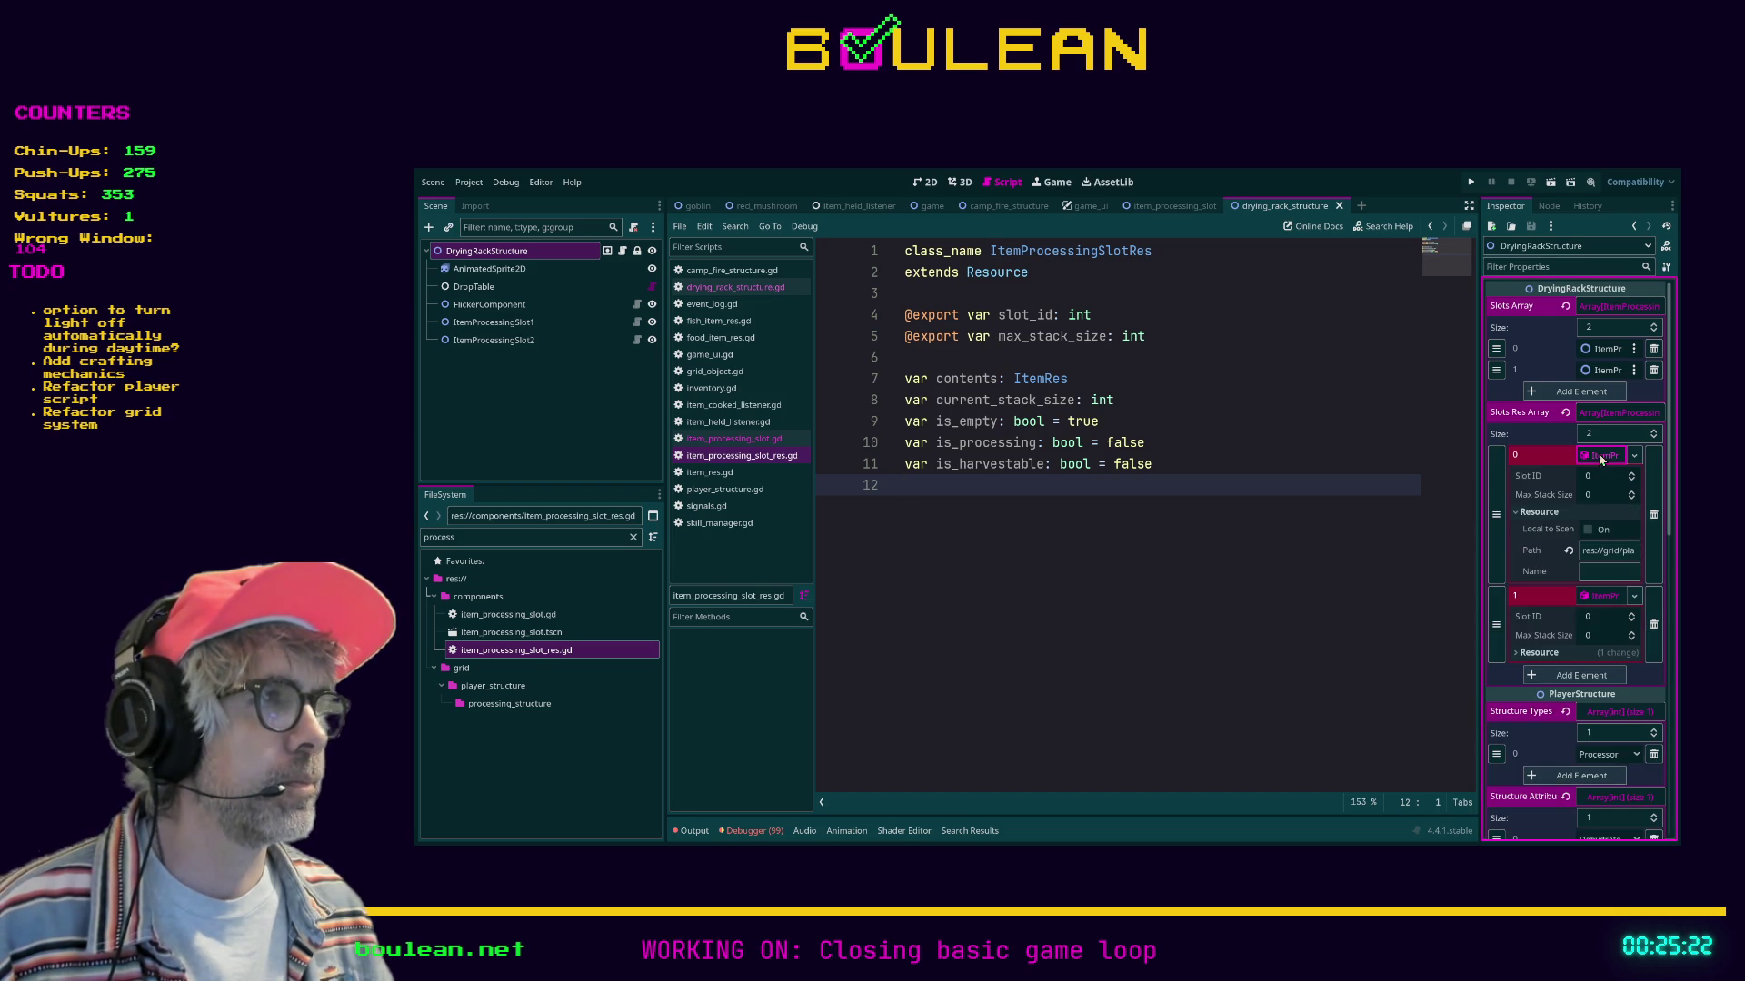
click(1632, 474)
click(1632, 616)
click(1632, 616)
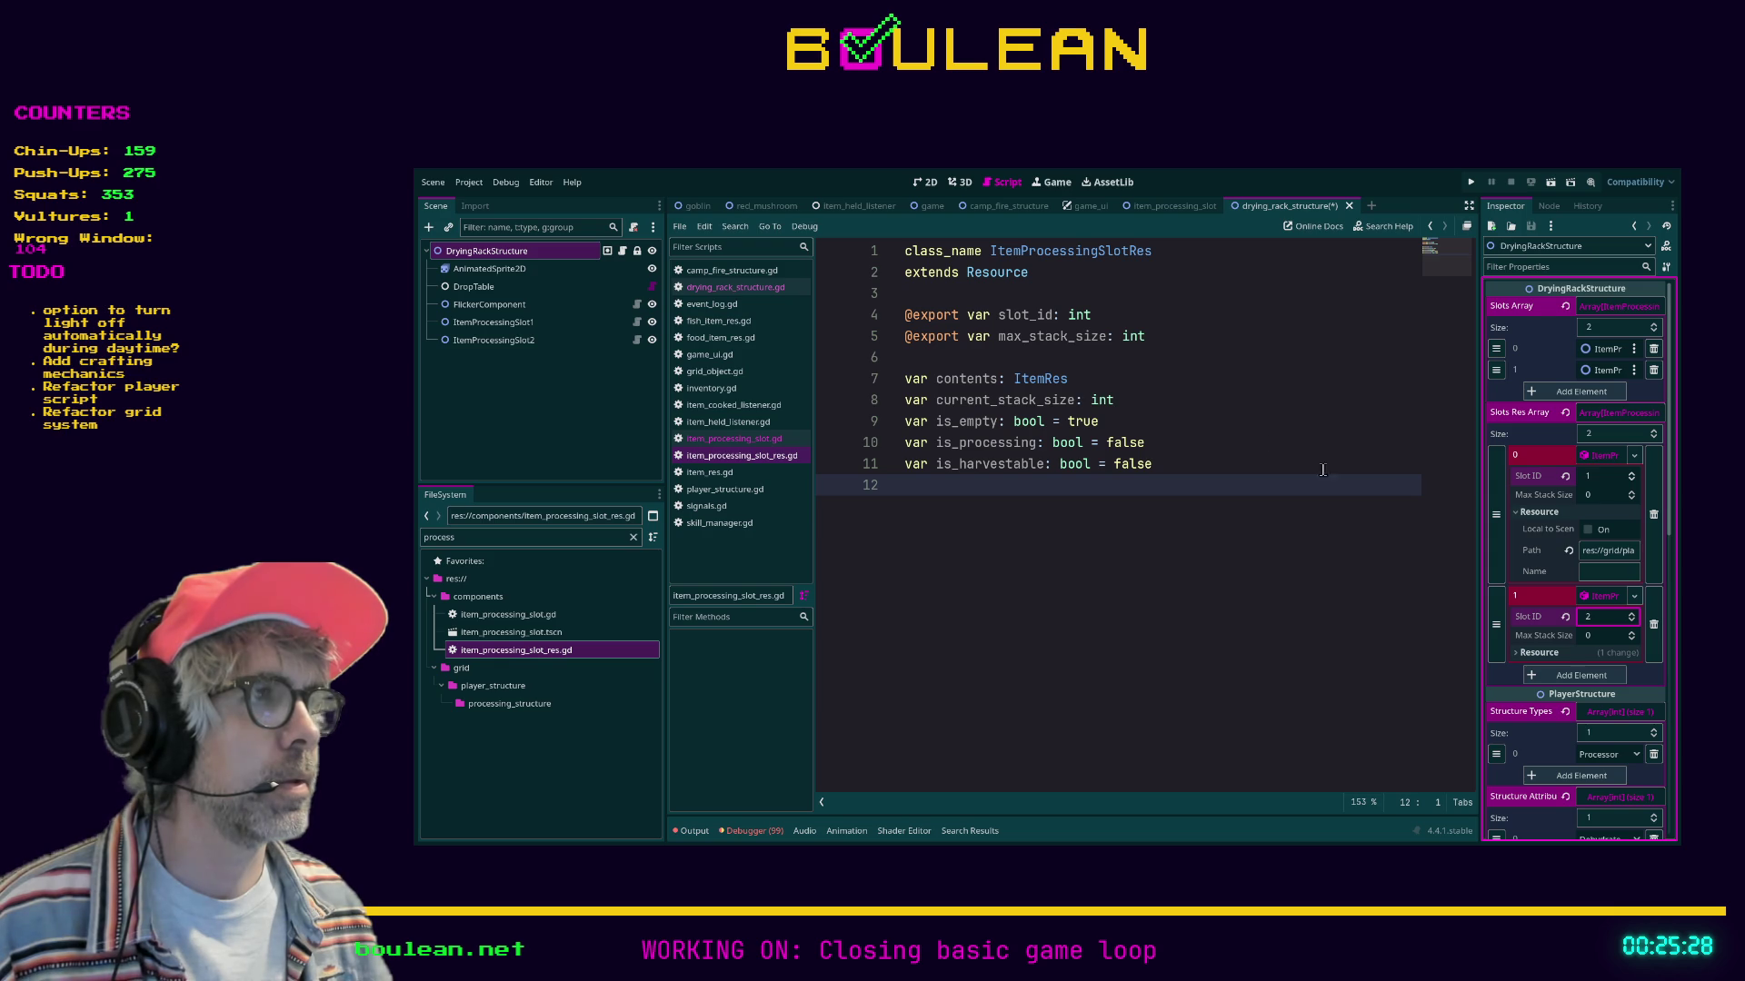
click(1604, 494)
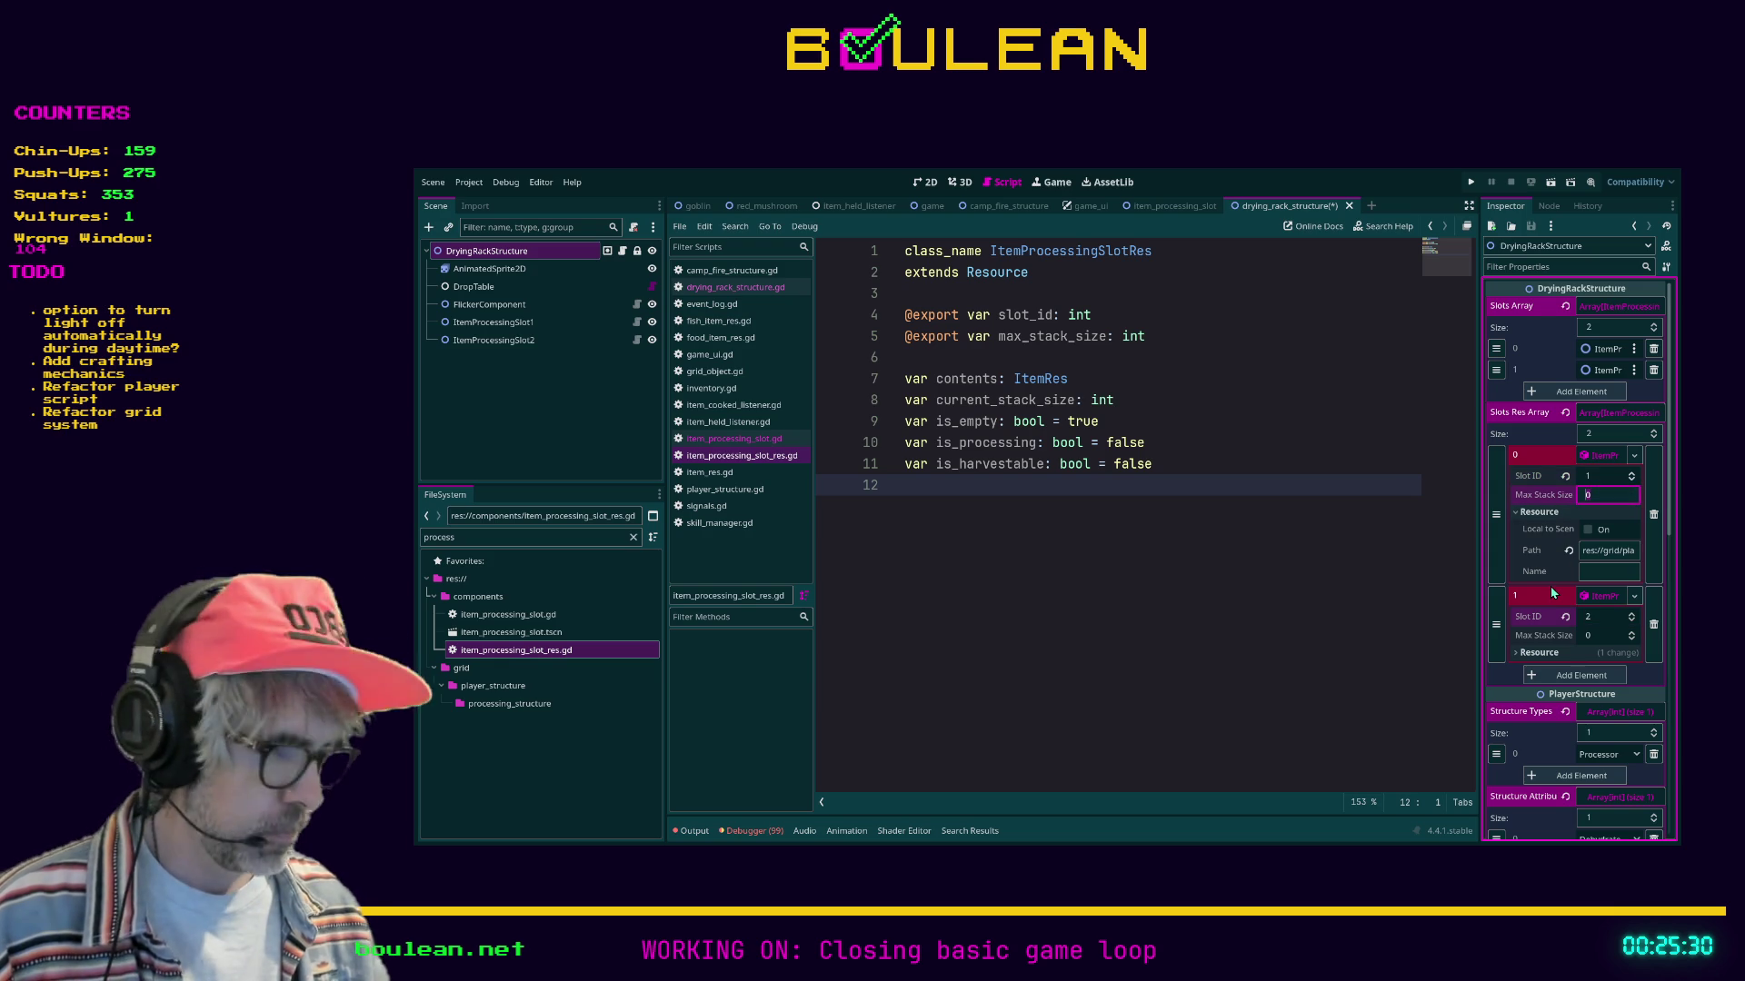
text(1)
click(1600, 636)
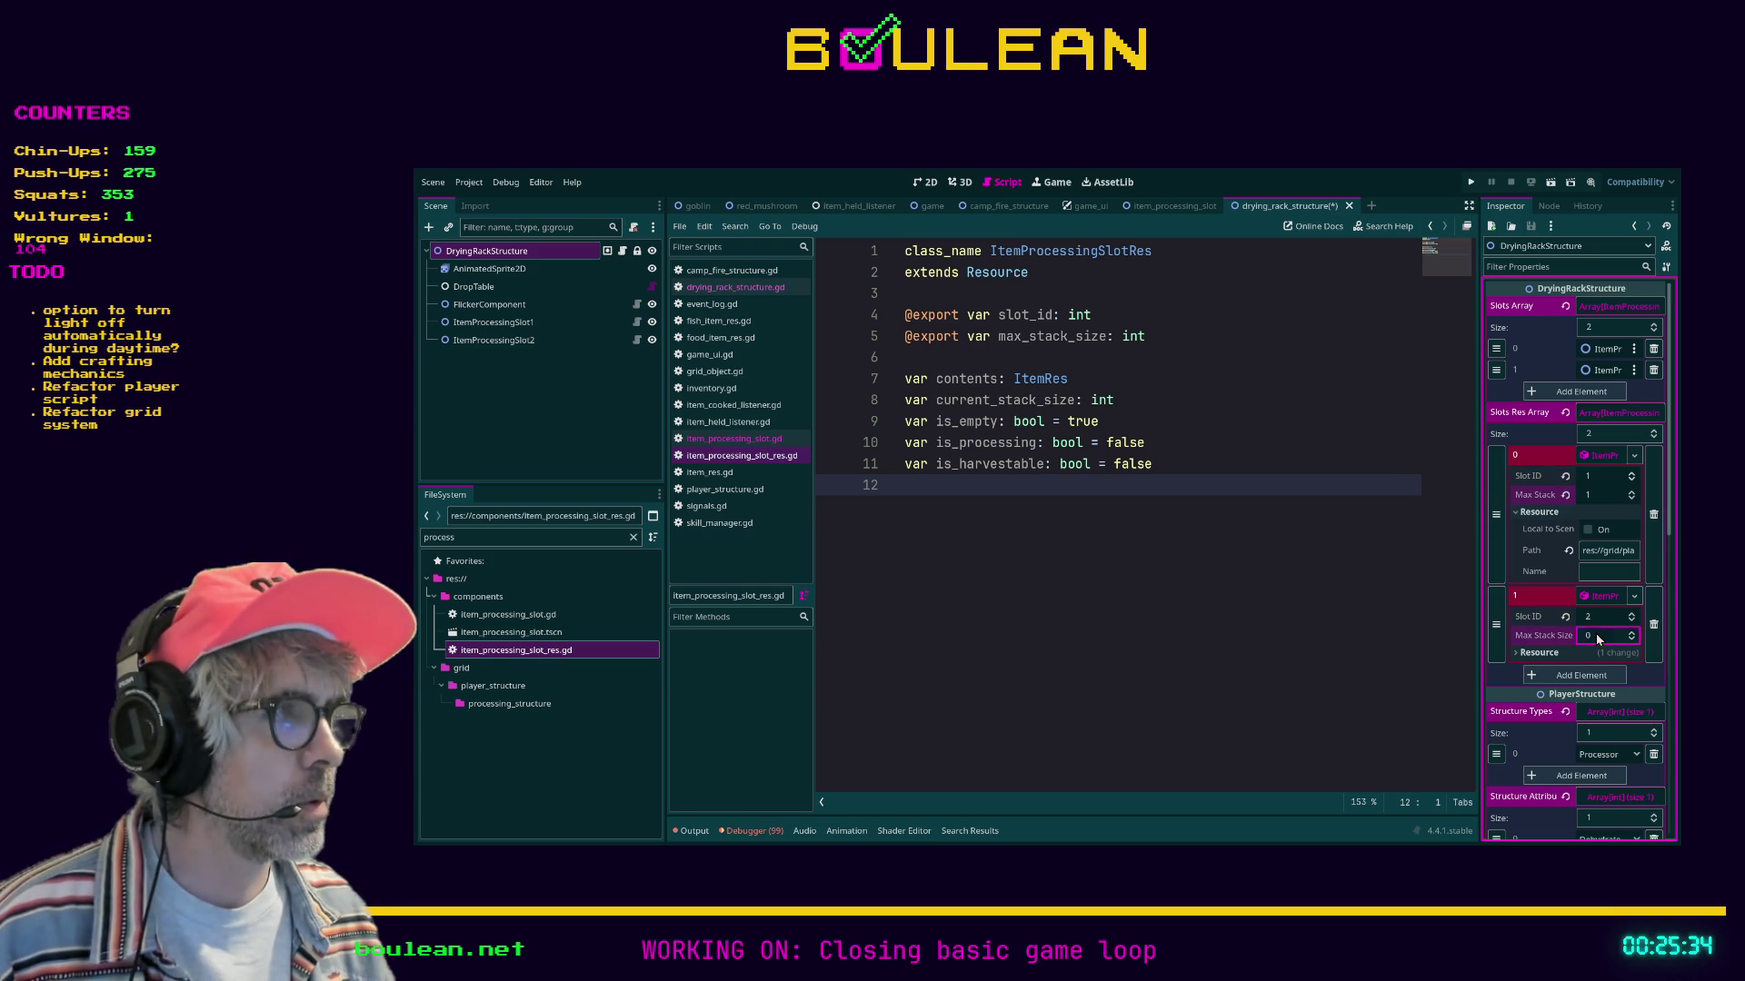
text(1)
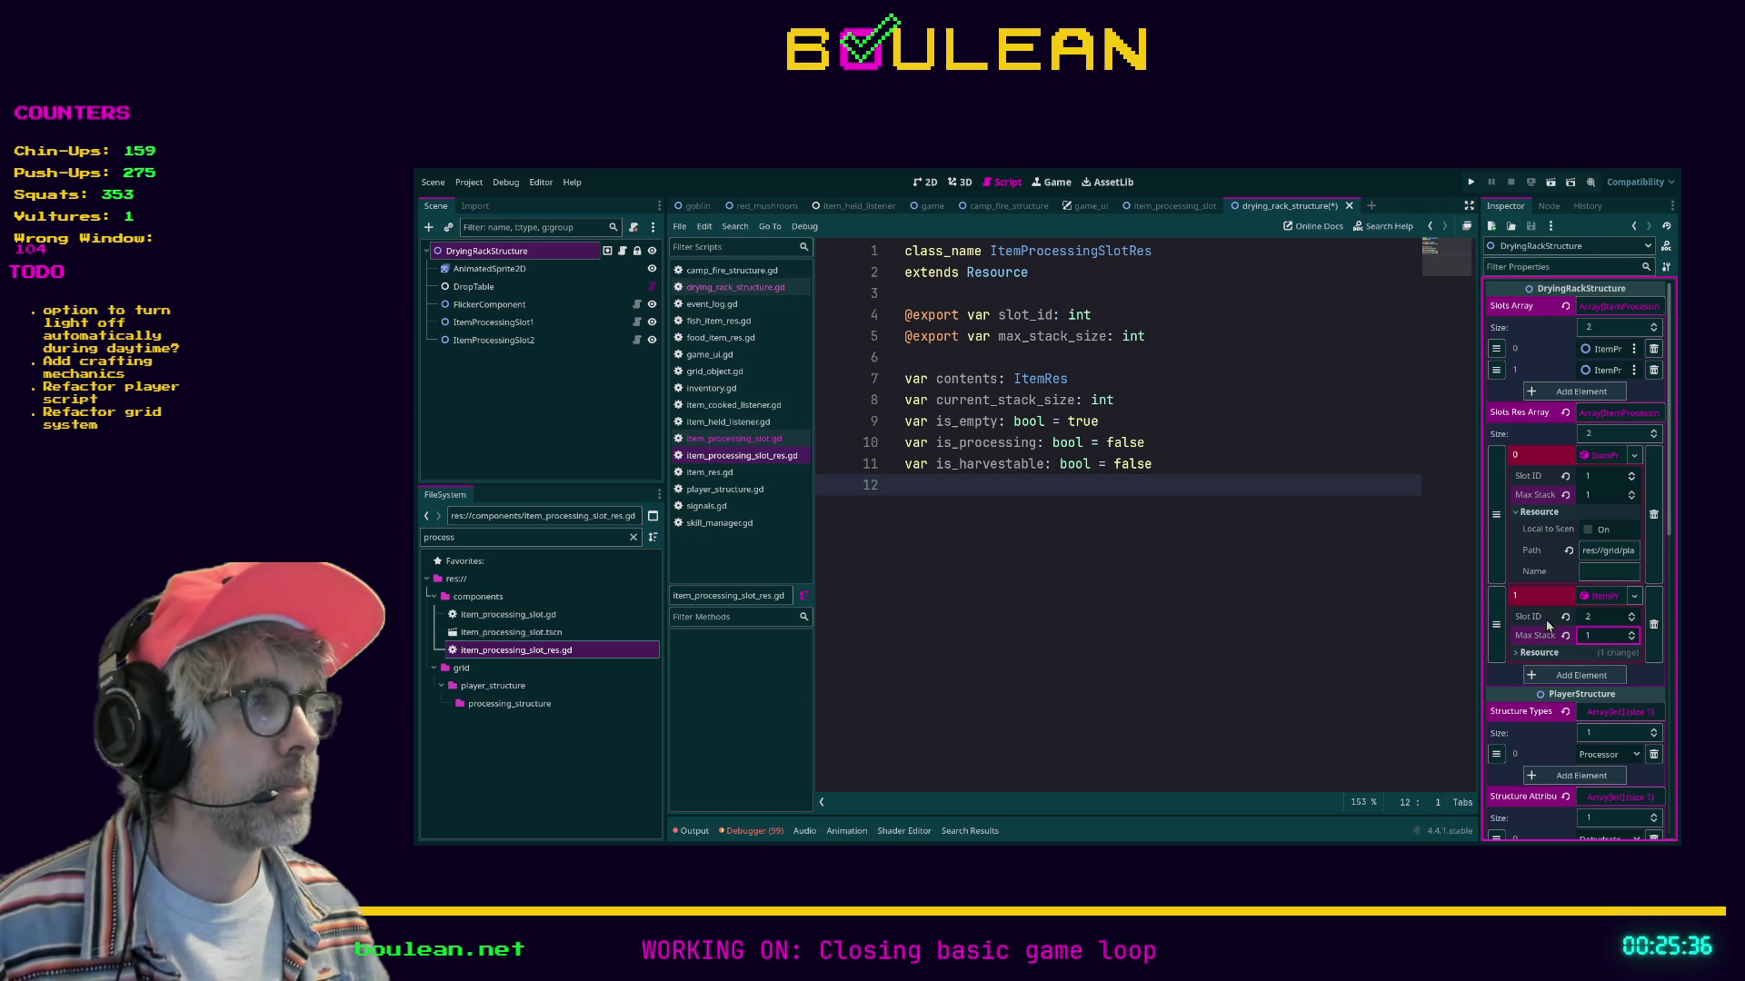
click(1340, 584)
key(ctrl+s)
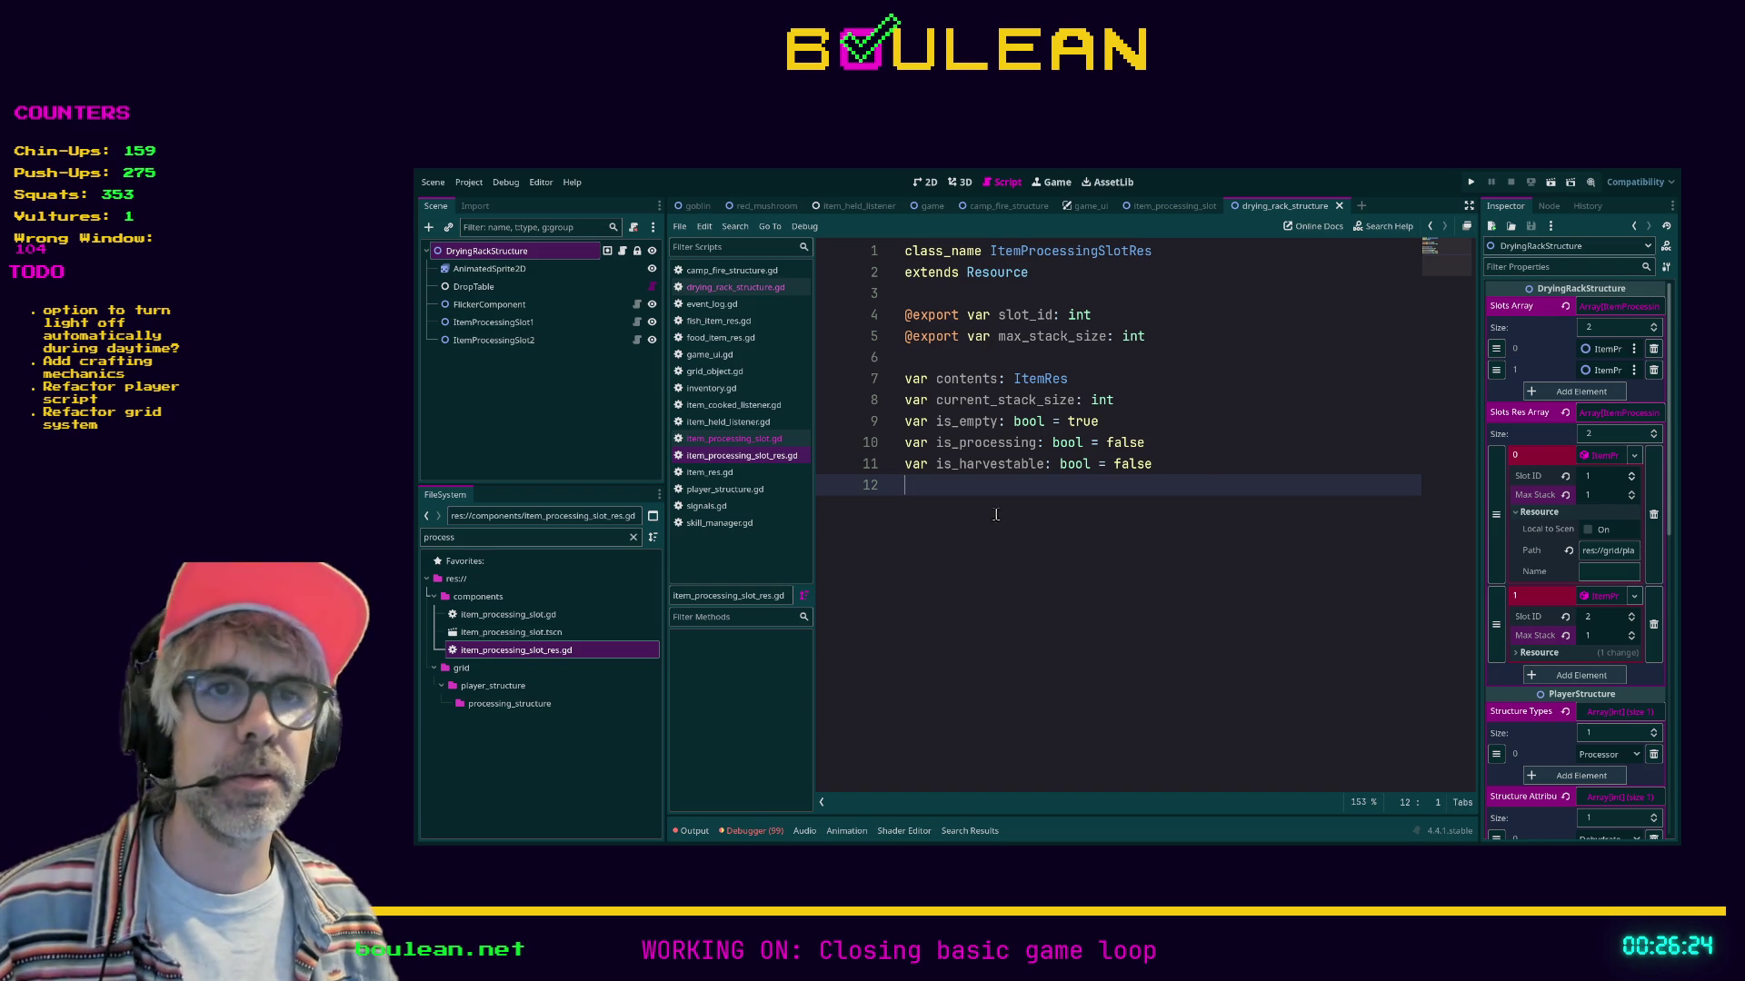
click(493, 638)
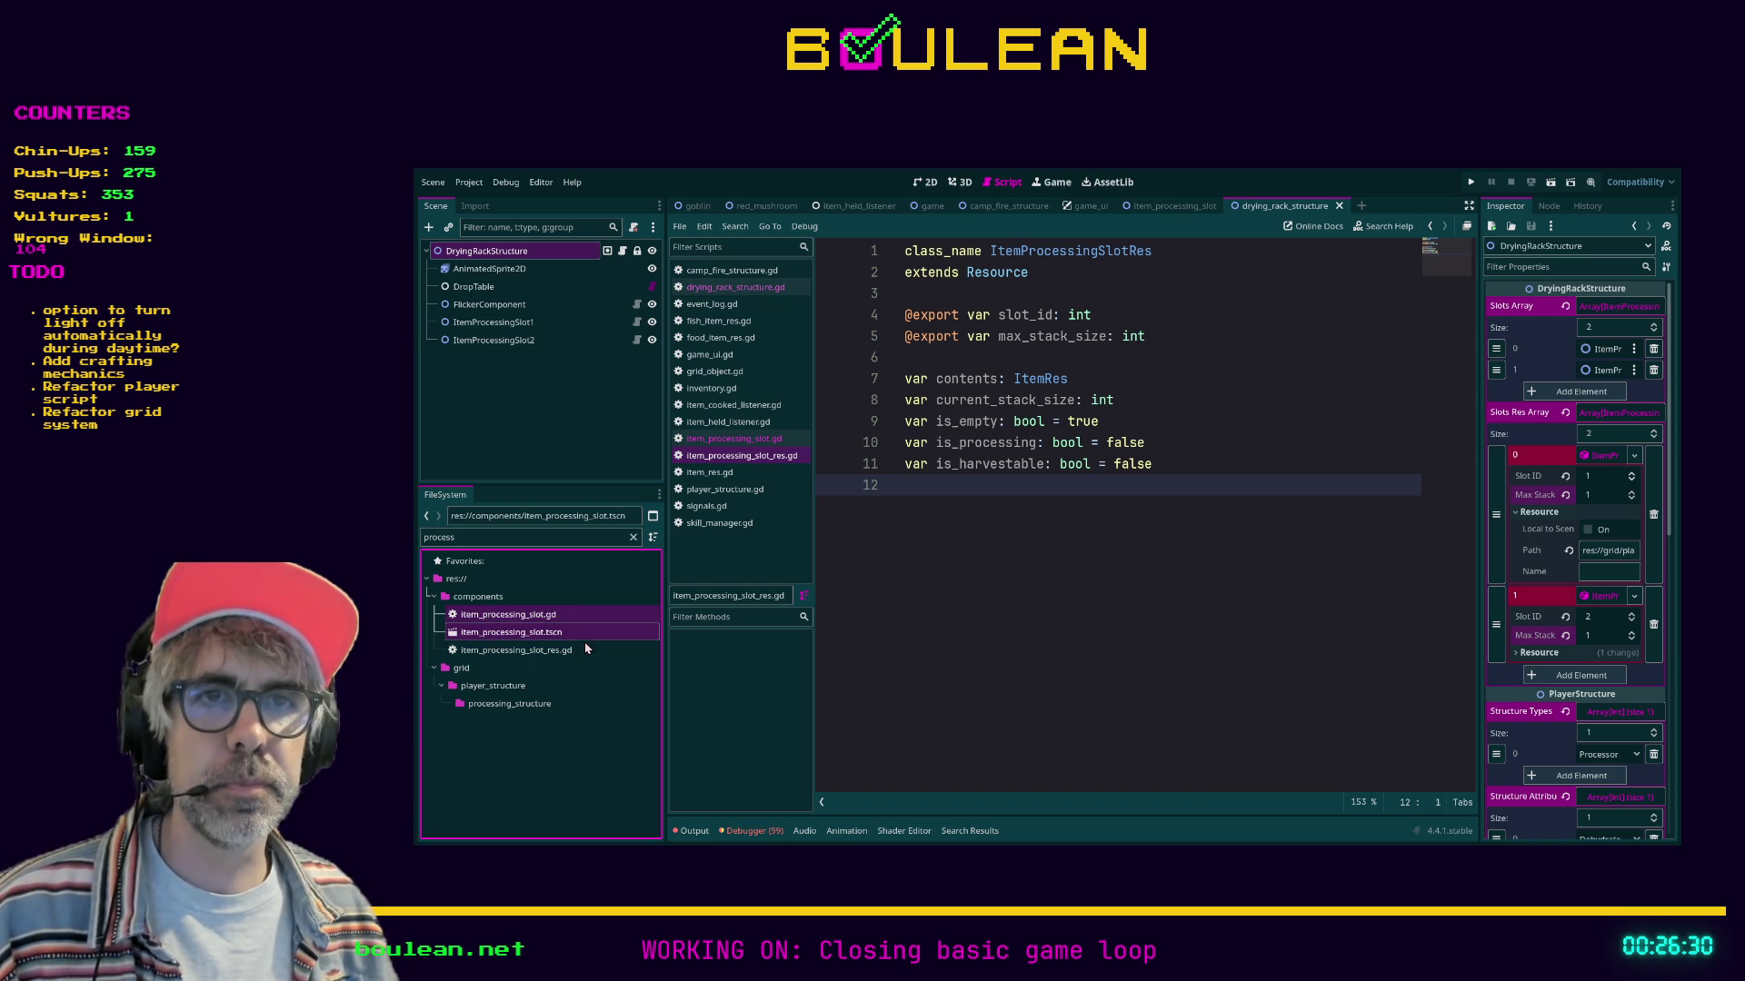
Step: Delete the old item_processing_slot.gd file and open the ItemProcessingSlot scene
click(531, 616)
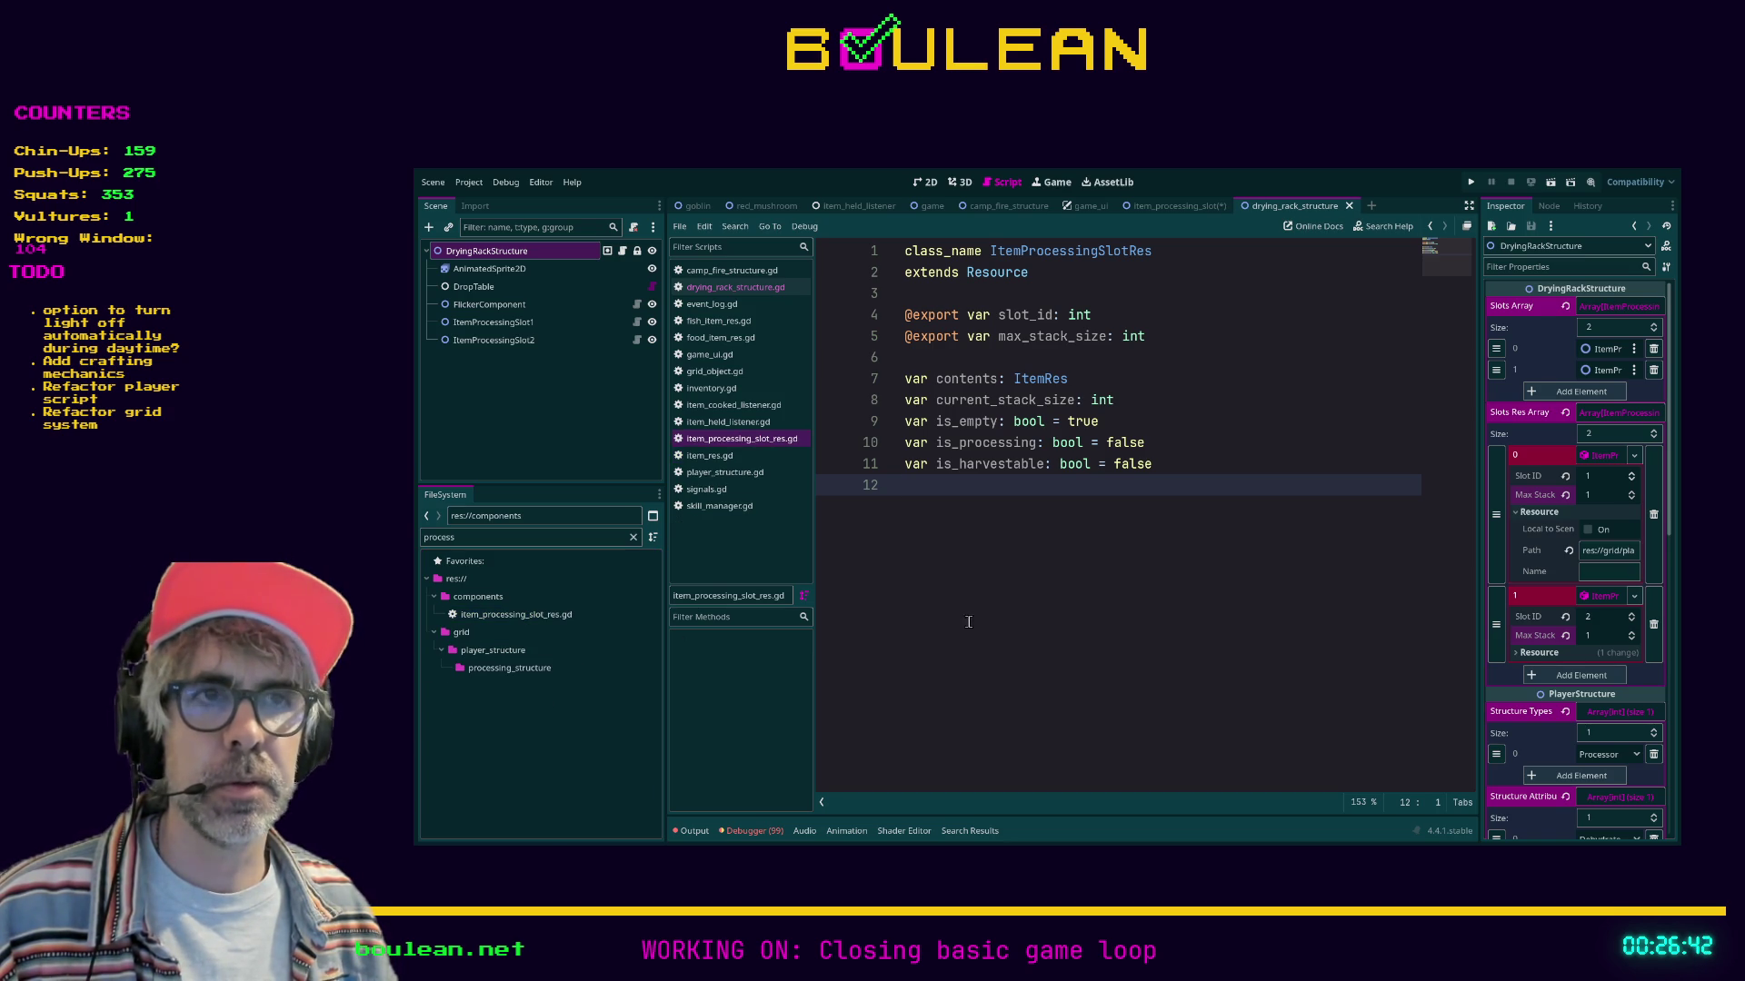
click(1185, 208)
click(1239, 317)
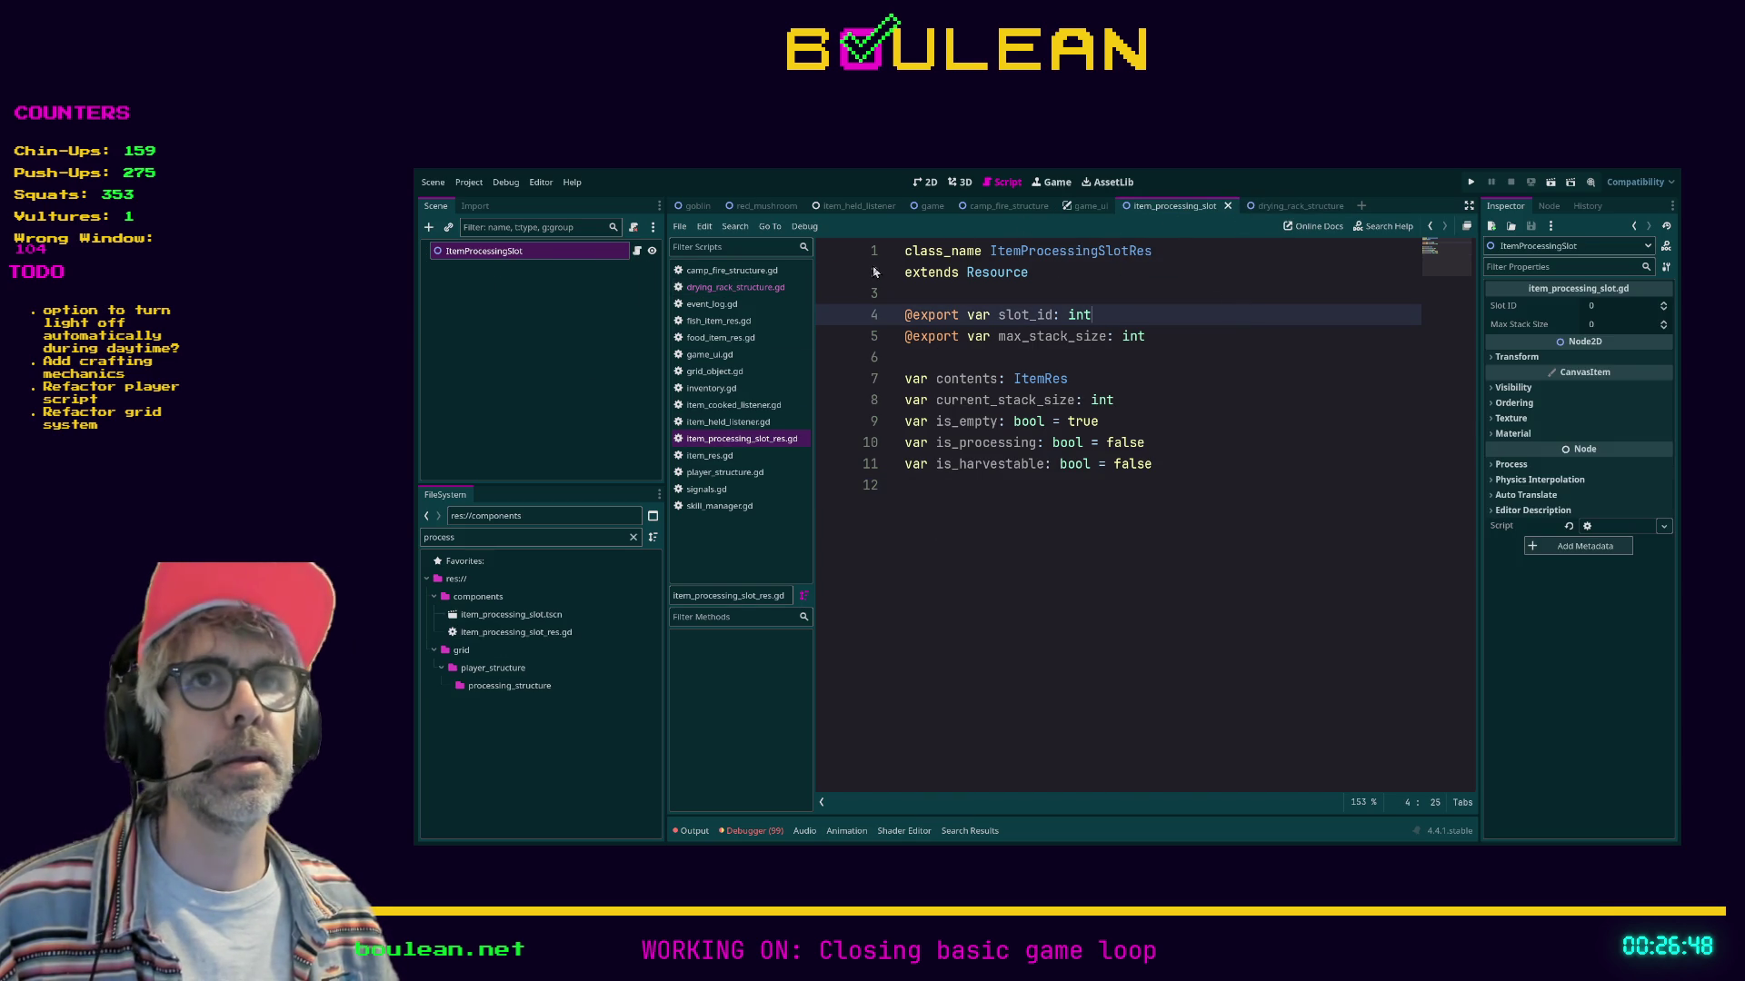
click(1181, 207)
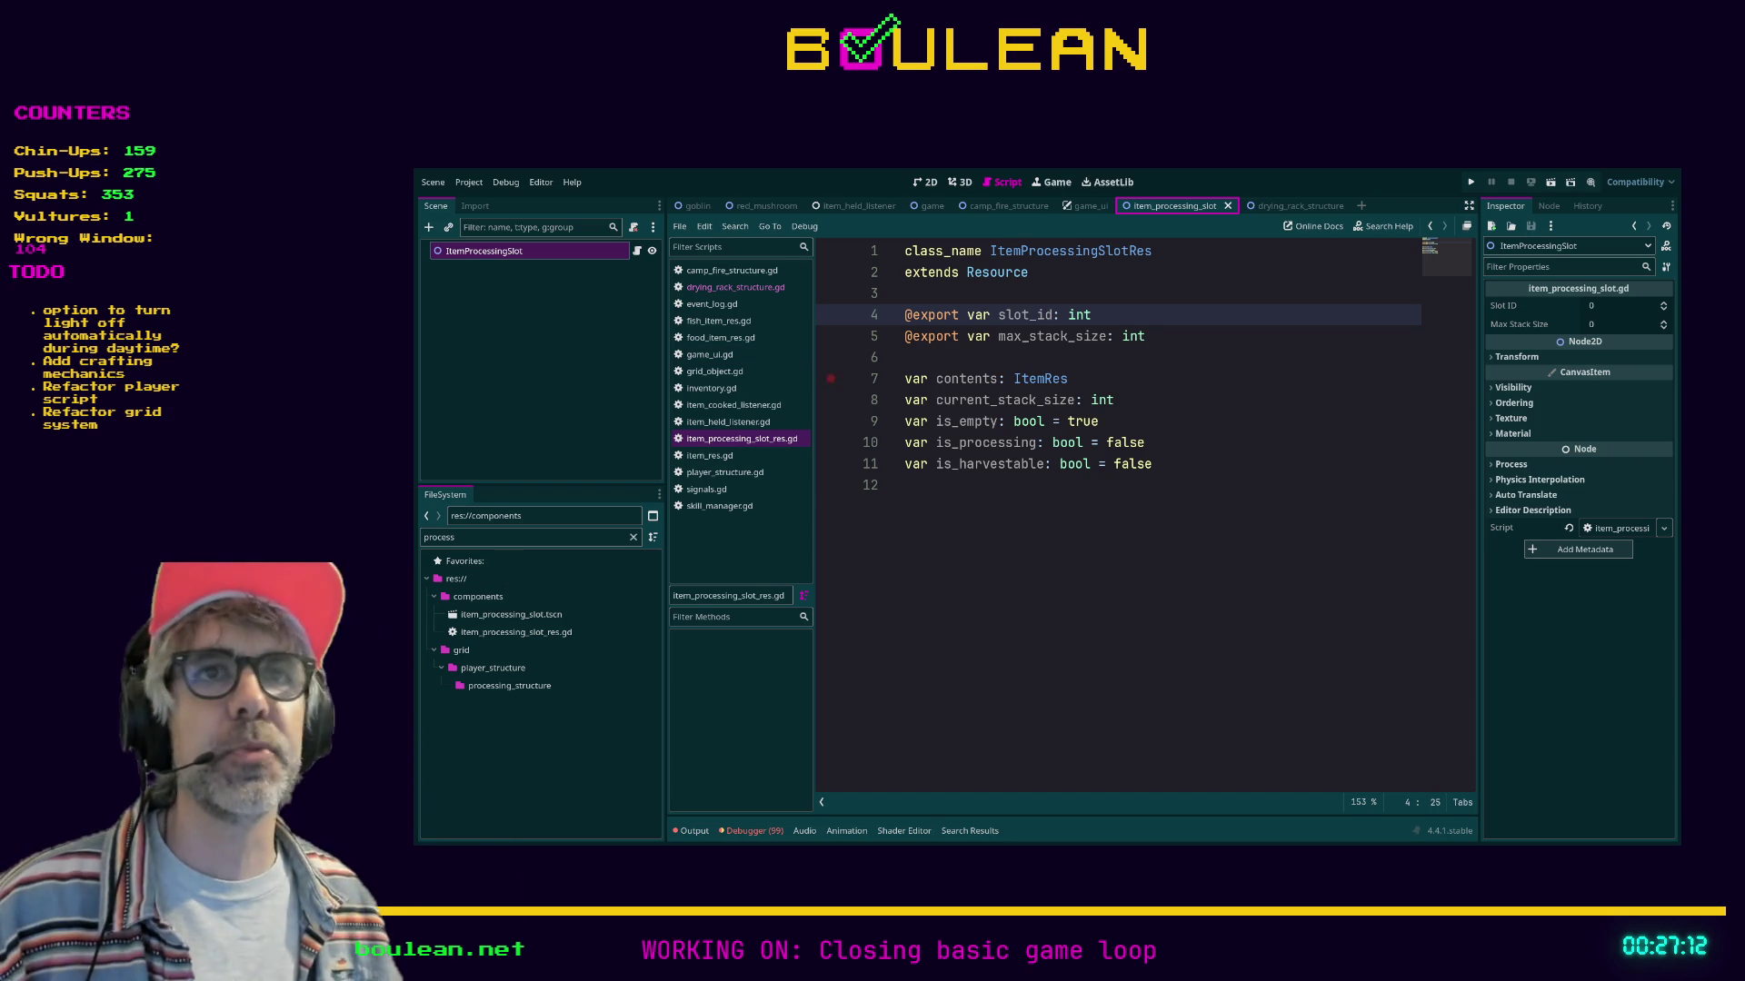
click(1045, 486)
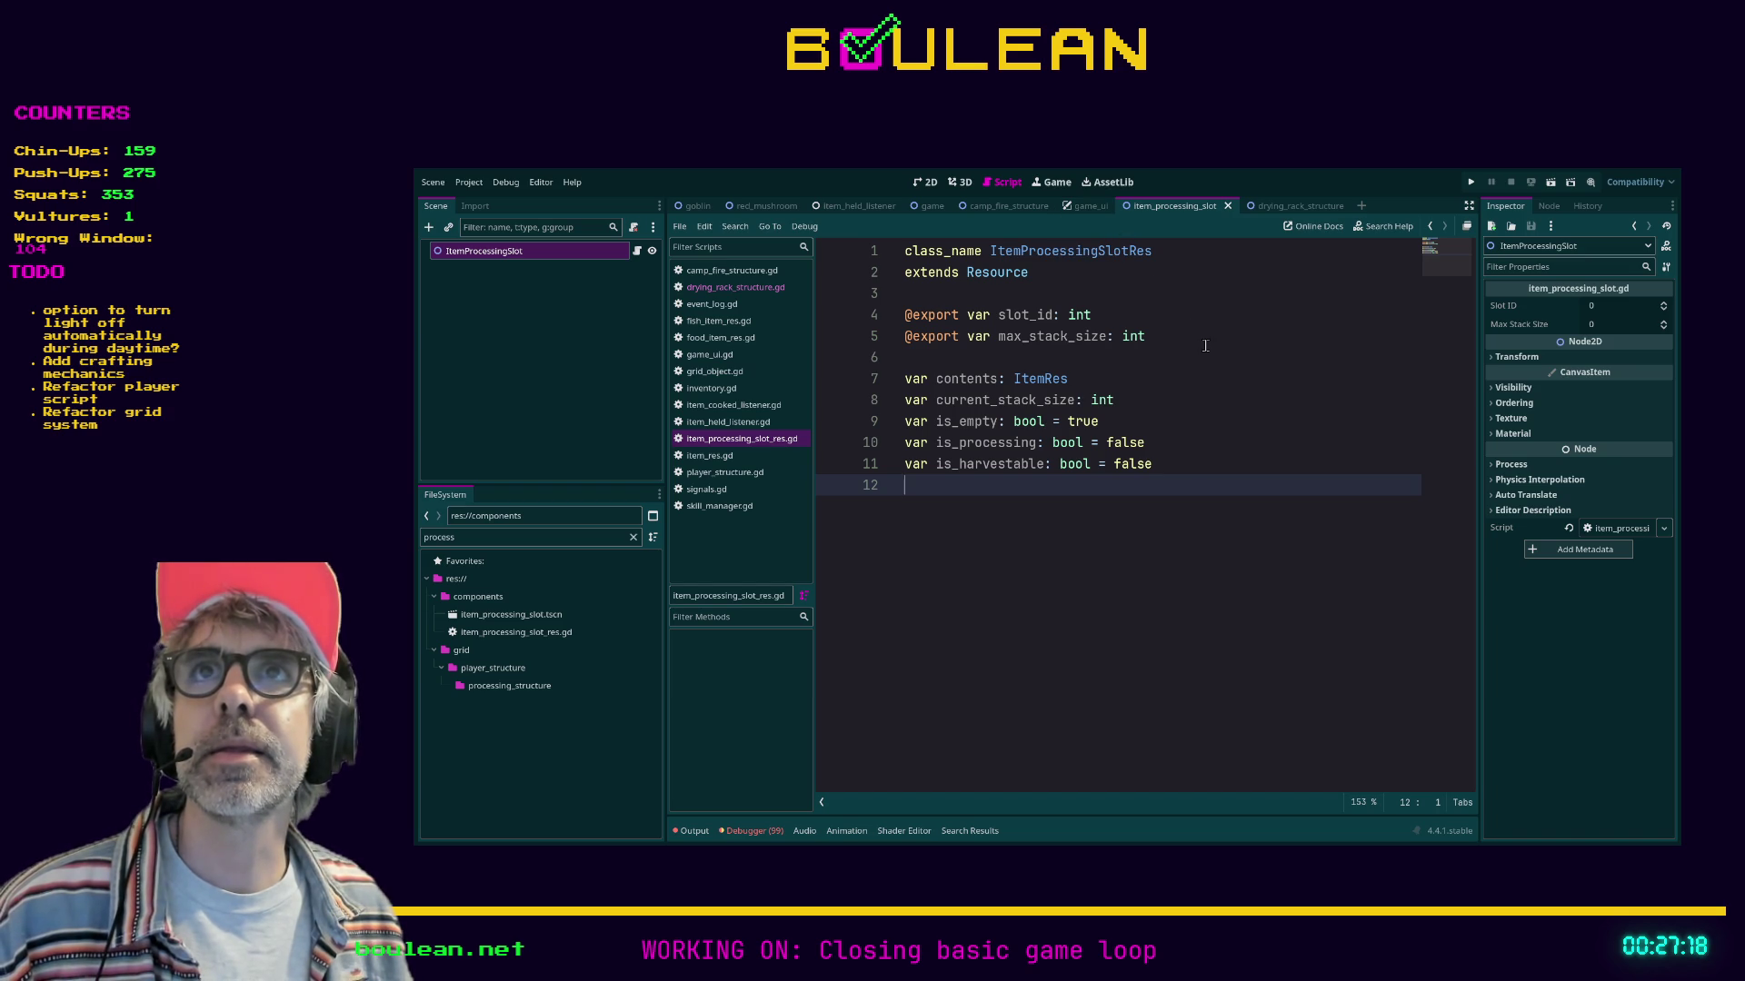
click(571, 255)
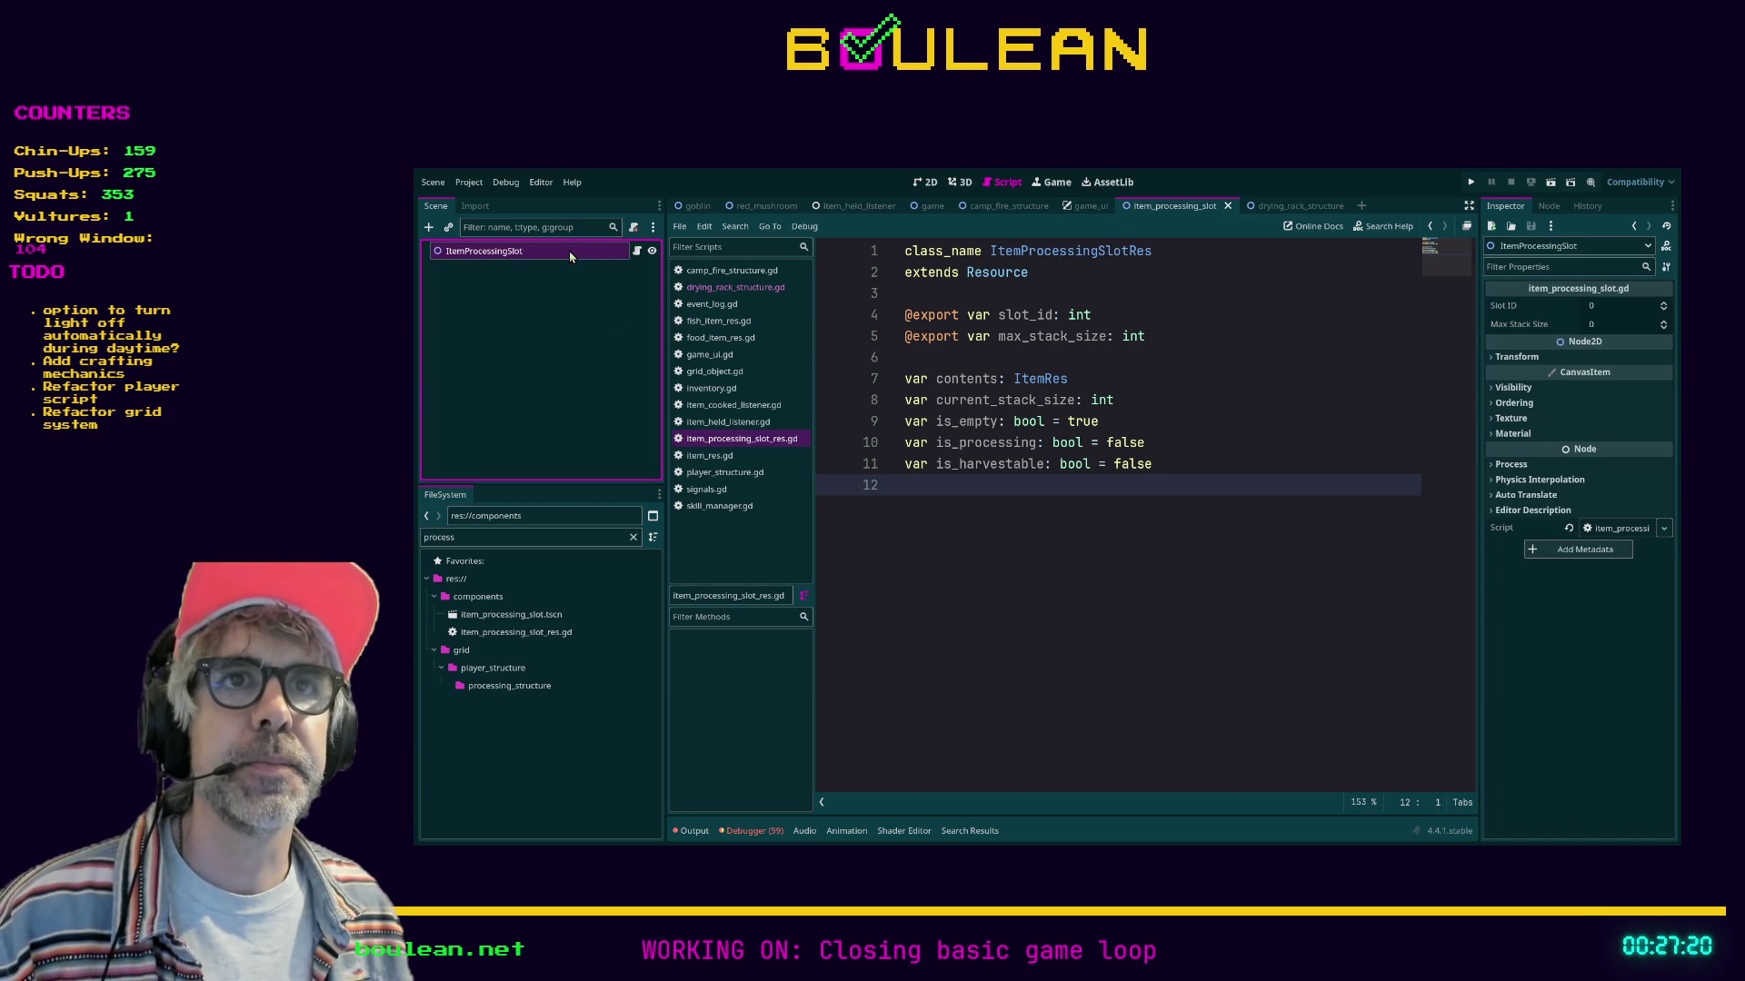
click(1145, 293)
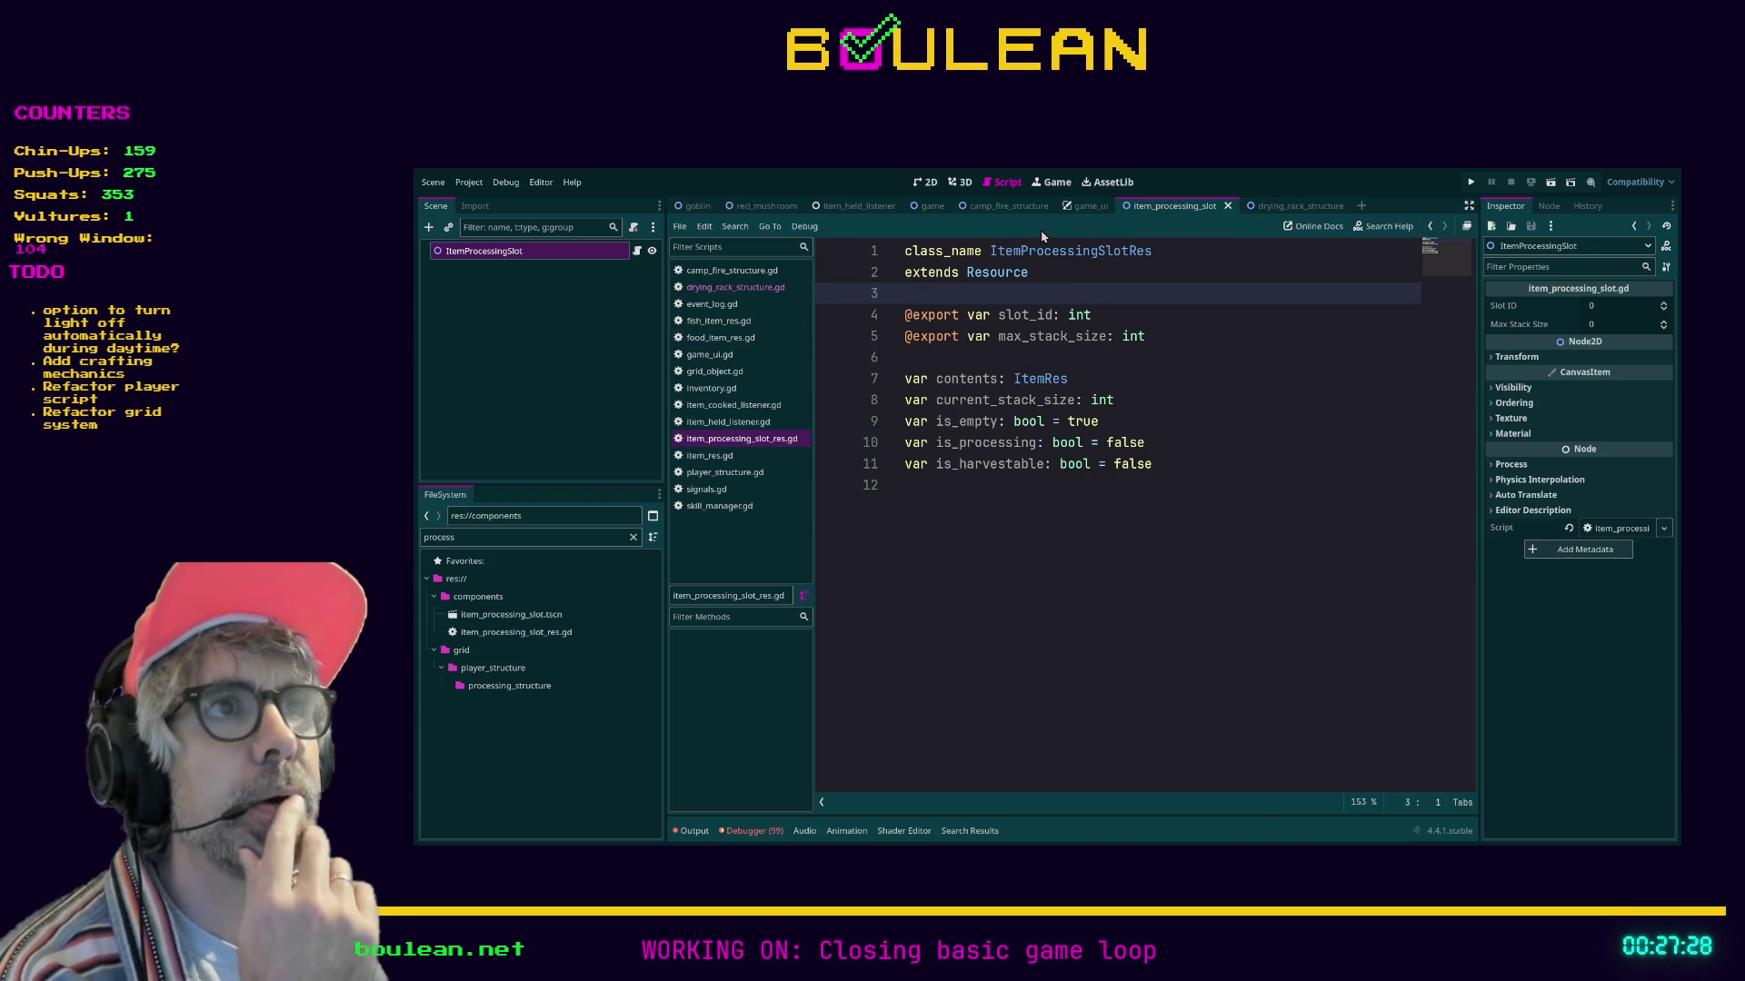
click(577, 277)
click(544, 258)
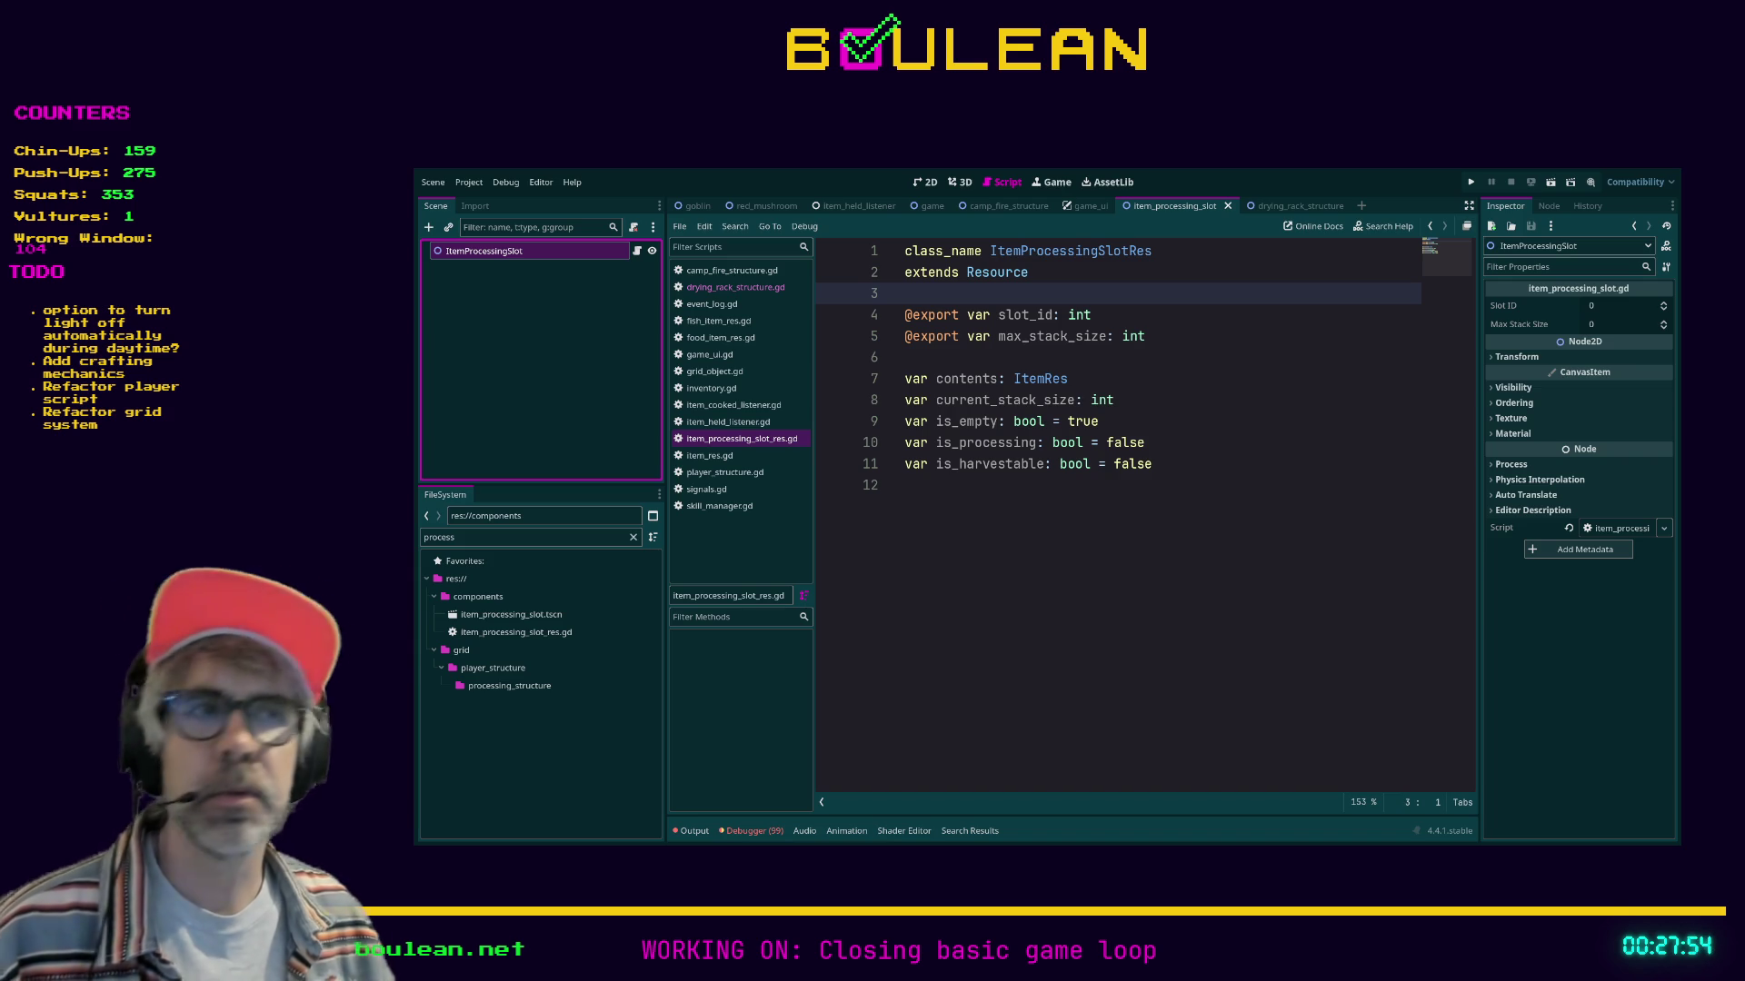
key(ctrl+End)
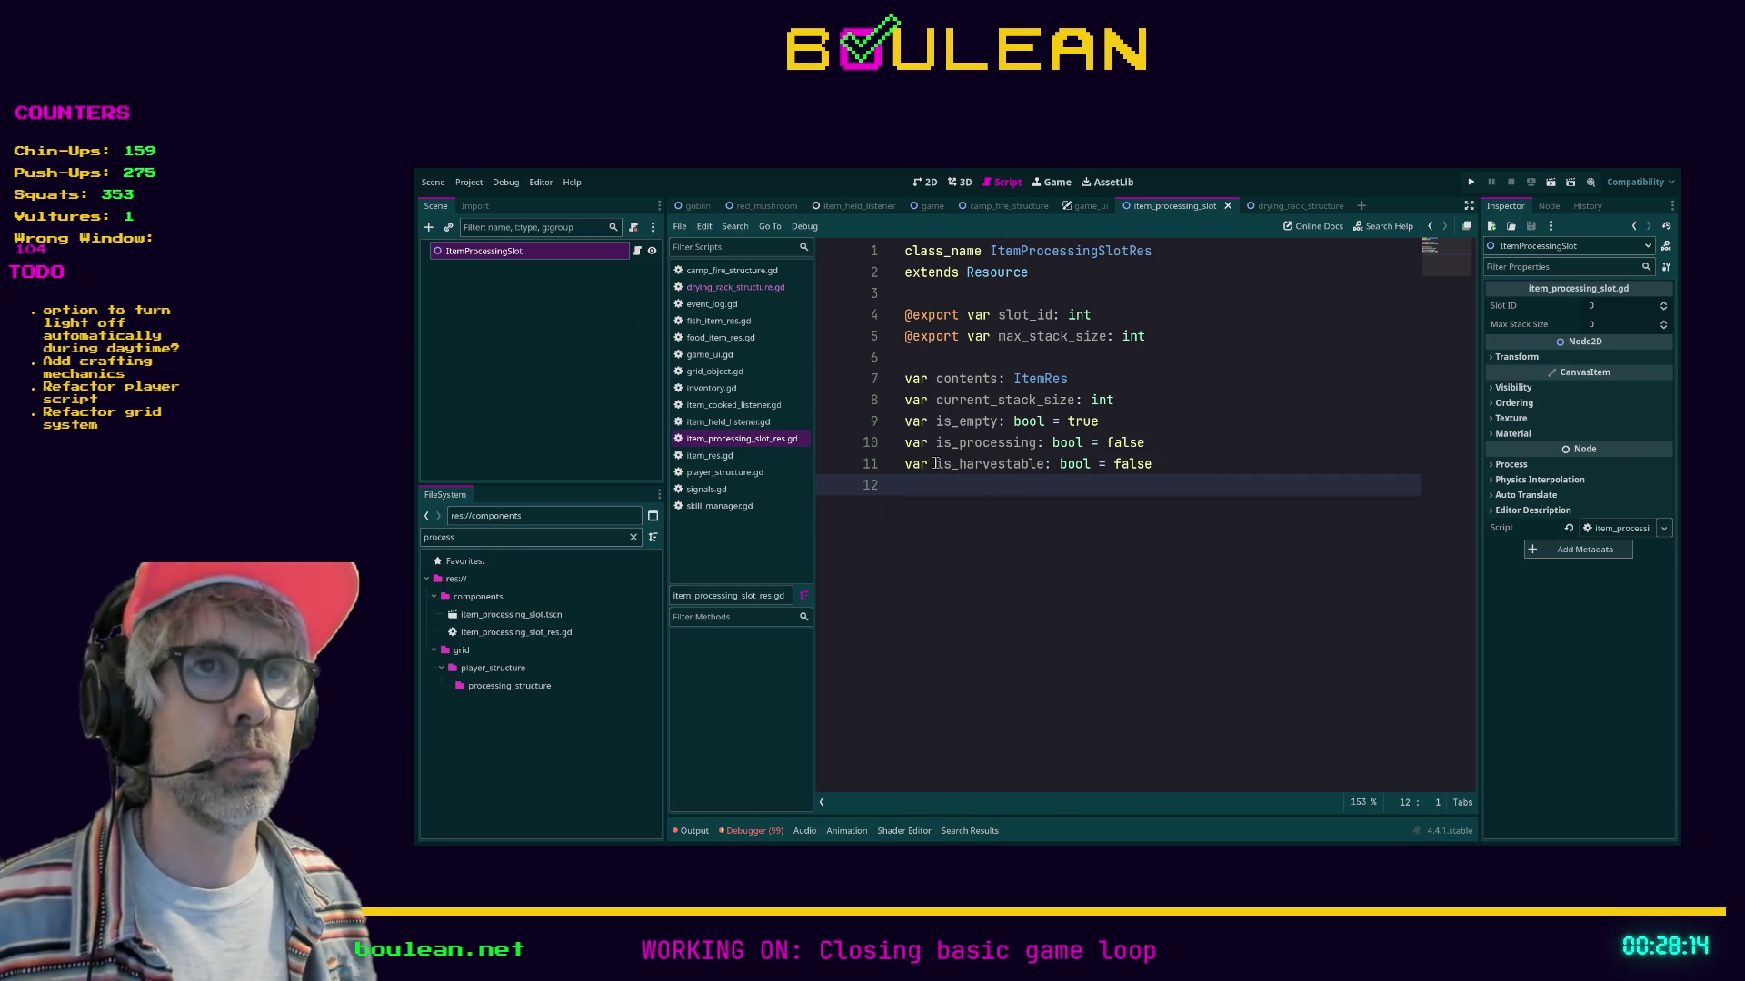
click(482, 254)
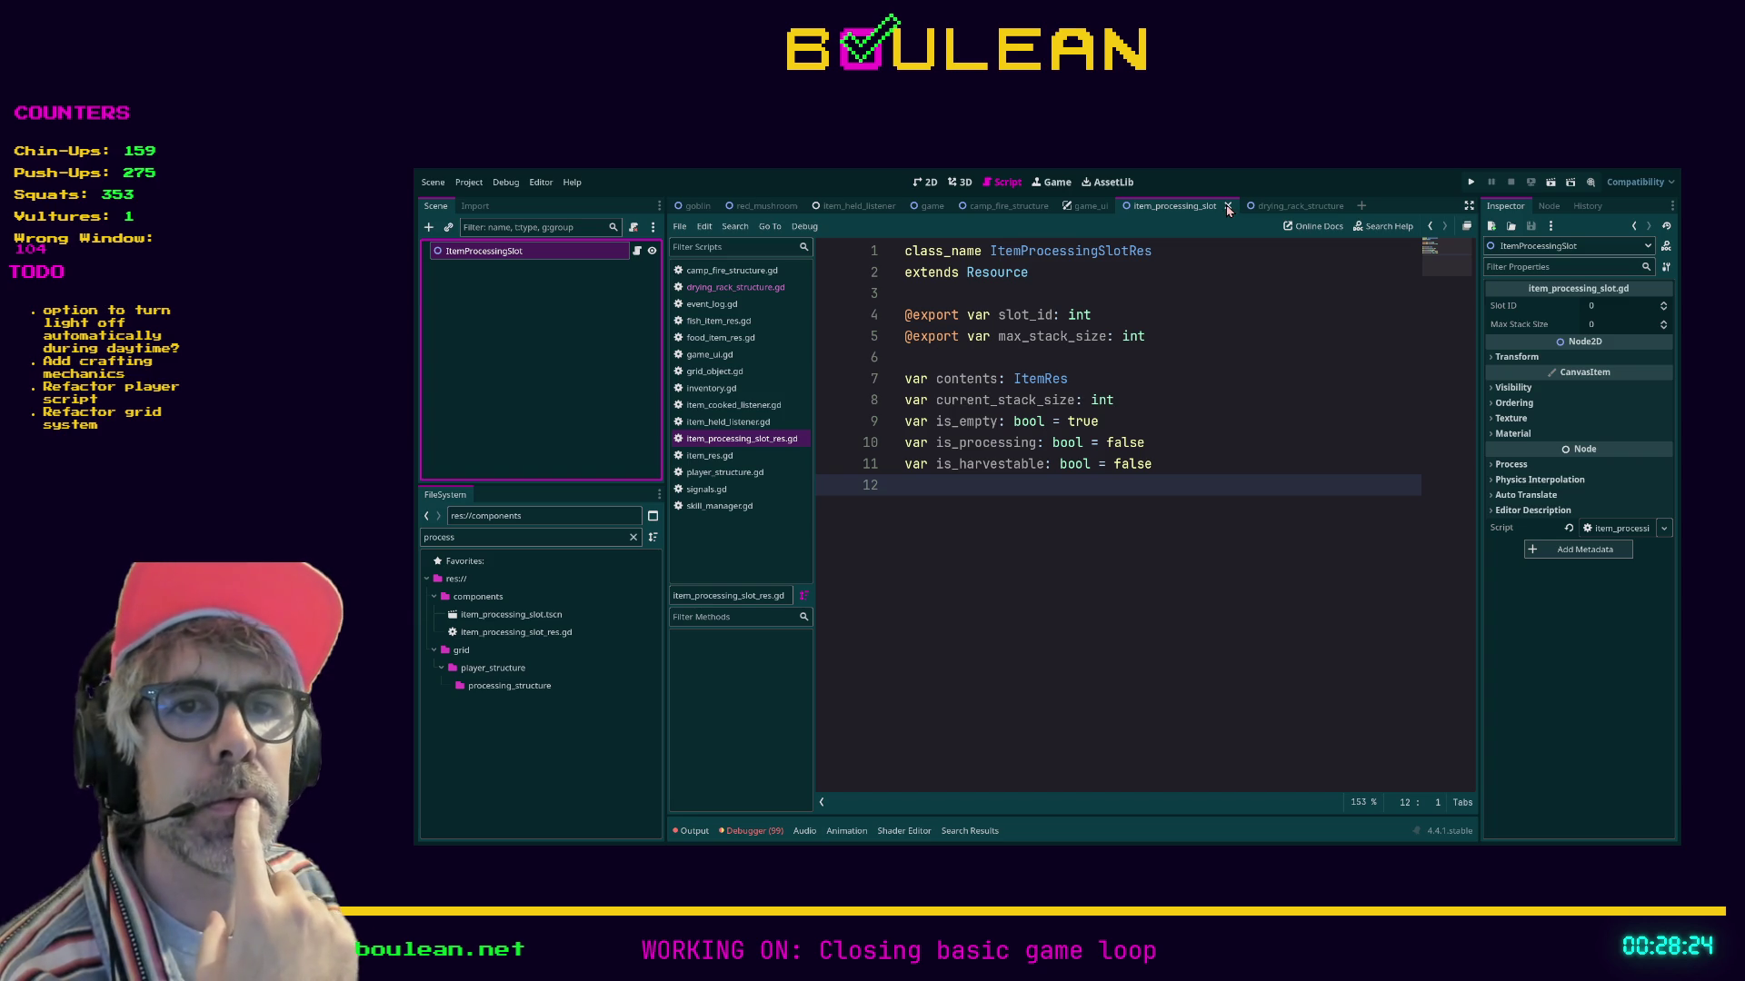
Step: Close the ItemProcessingSlot scene tab and delete item_processing_slot.tscn from the project files
click(1227, 207)
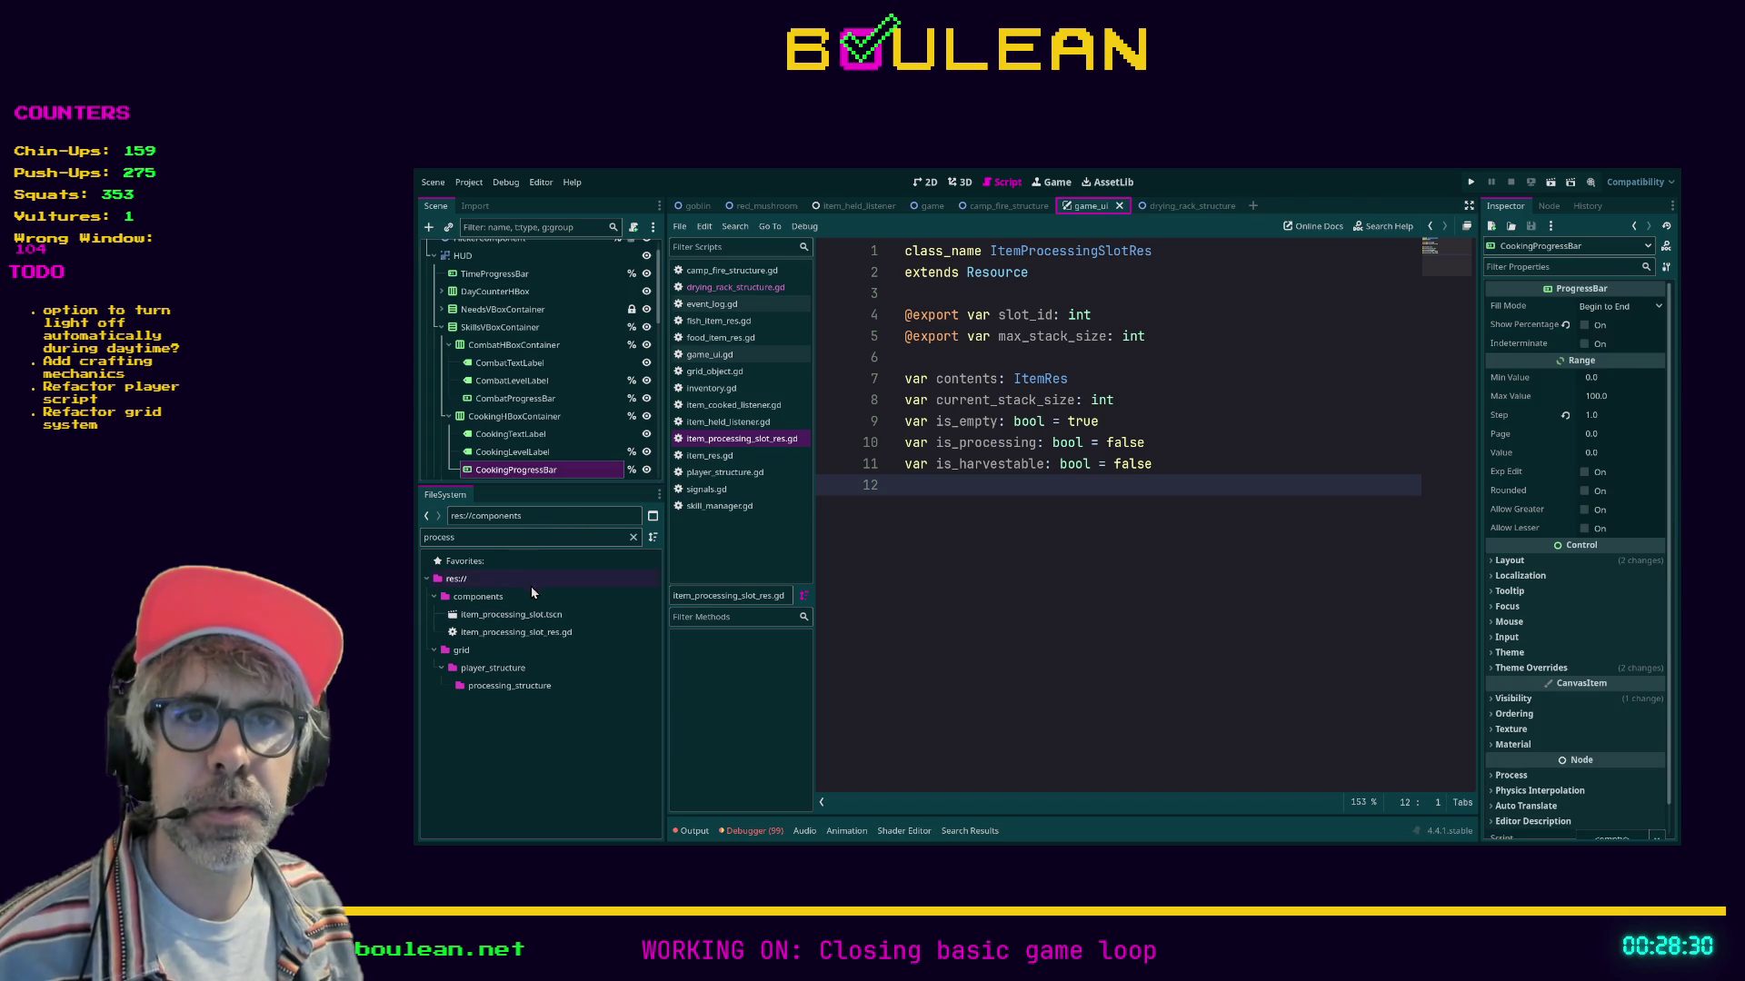
click(534, 620)
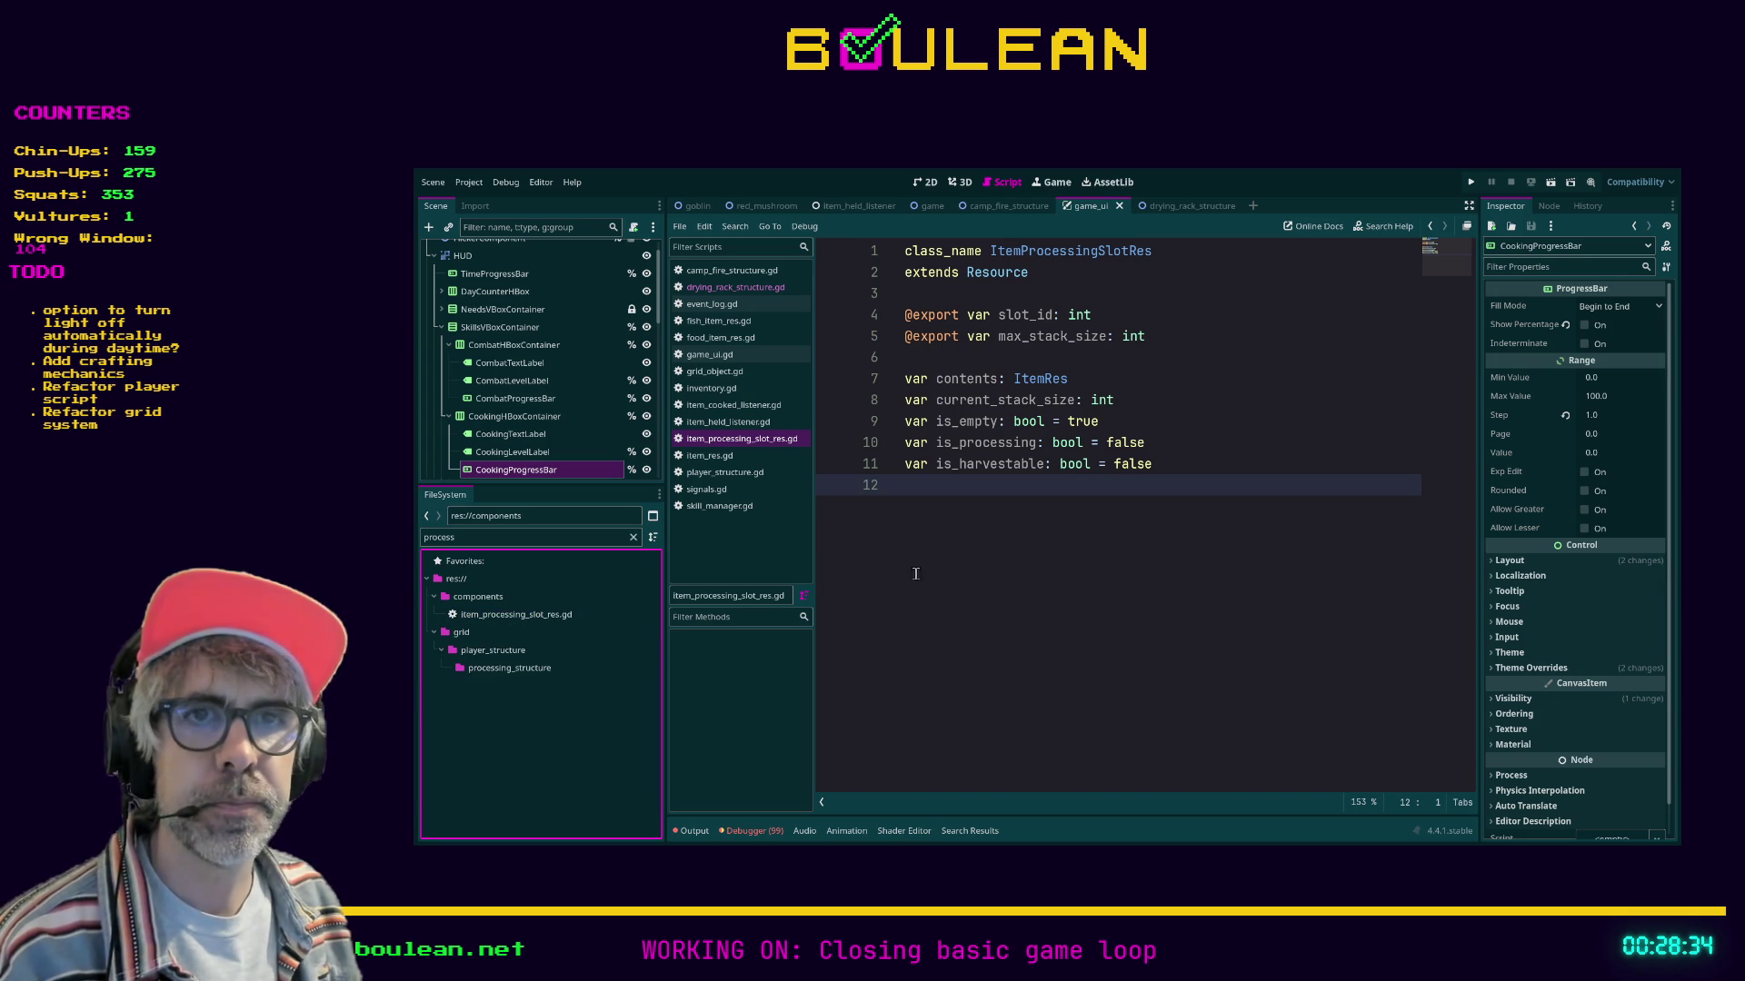
click(530, 615)
click(993, 514)
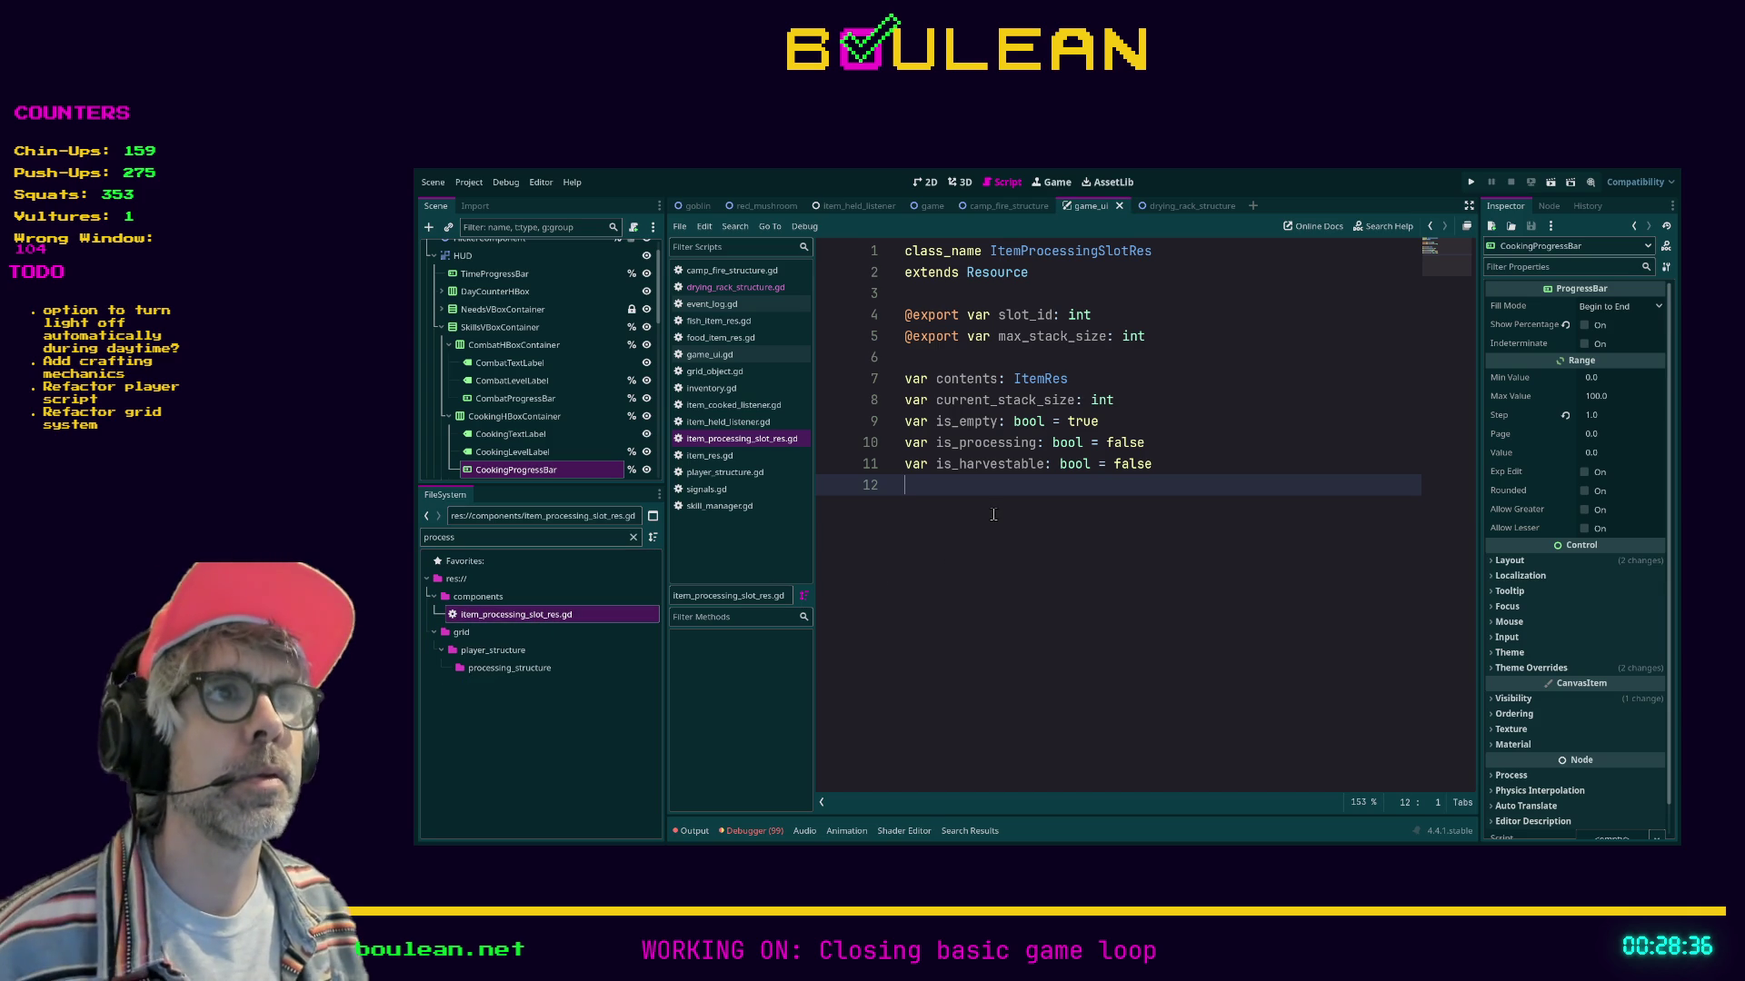
Step: In the drying rack scene, delete the ItemProcessingSlot1 and ItemProcessingSlot2 nodes
click(1181, 206)
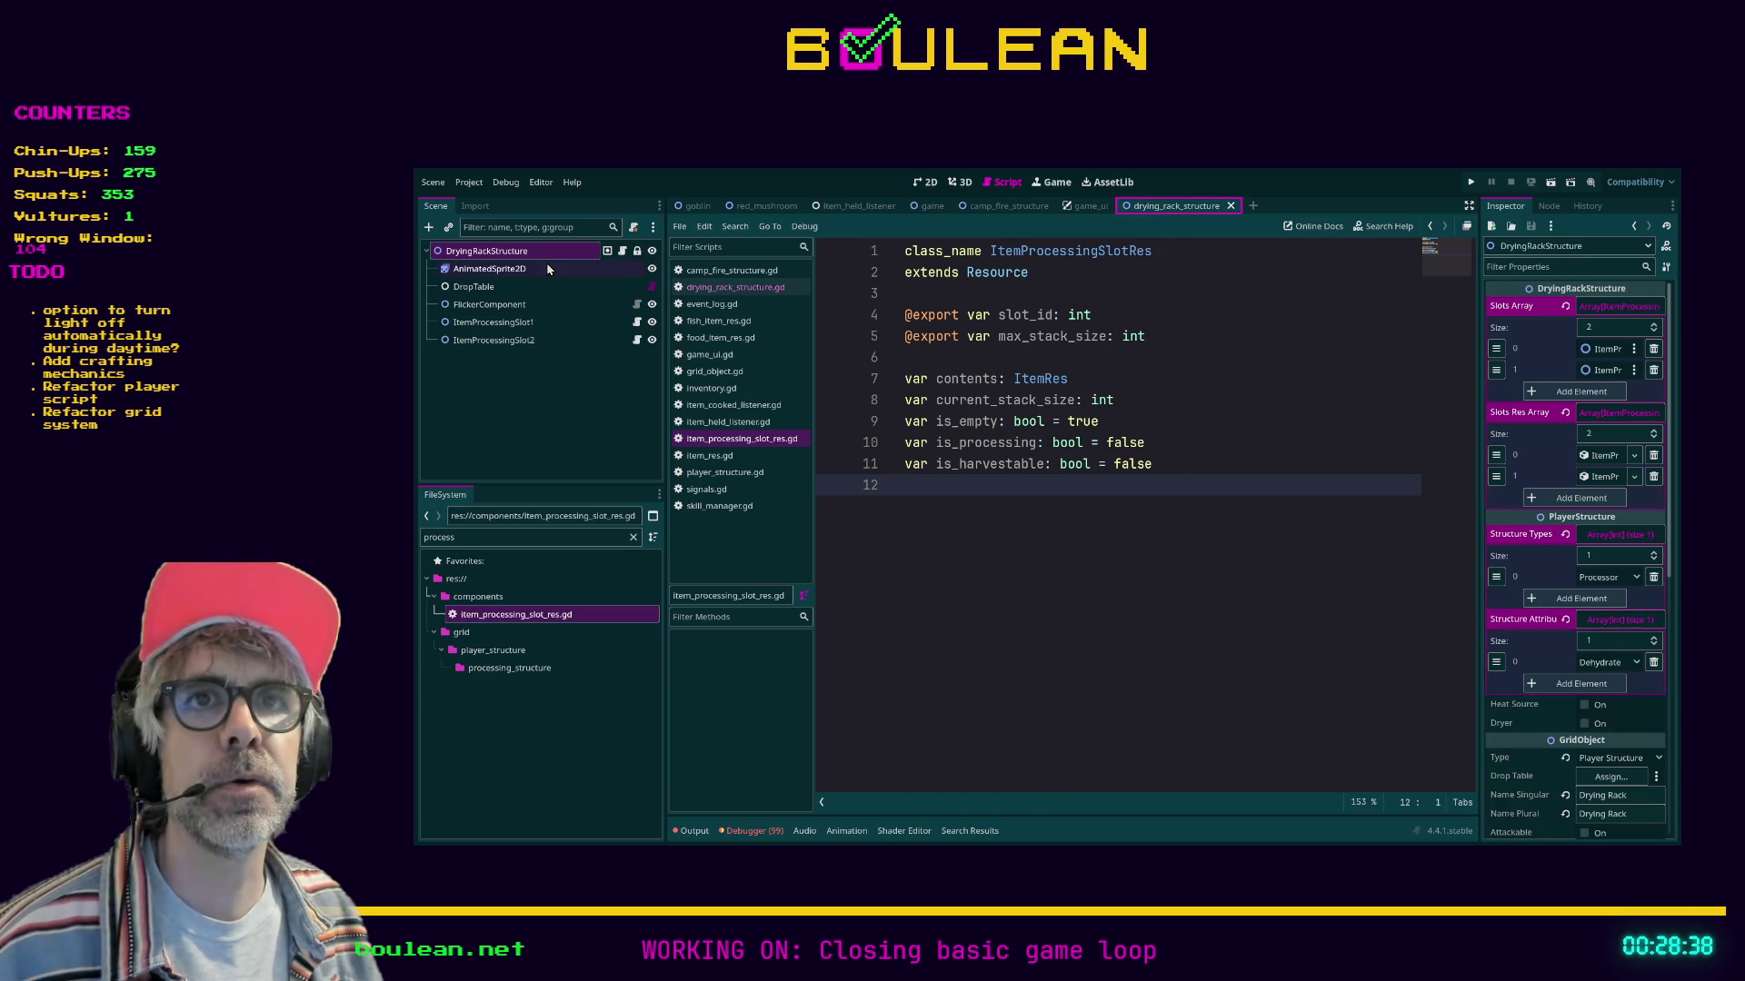
click(495, 322)
shift+click(508, 342)
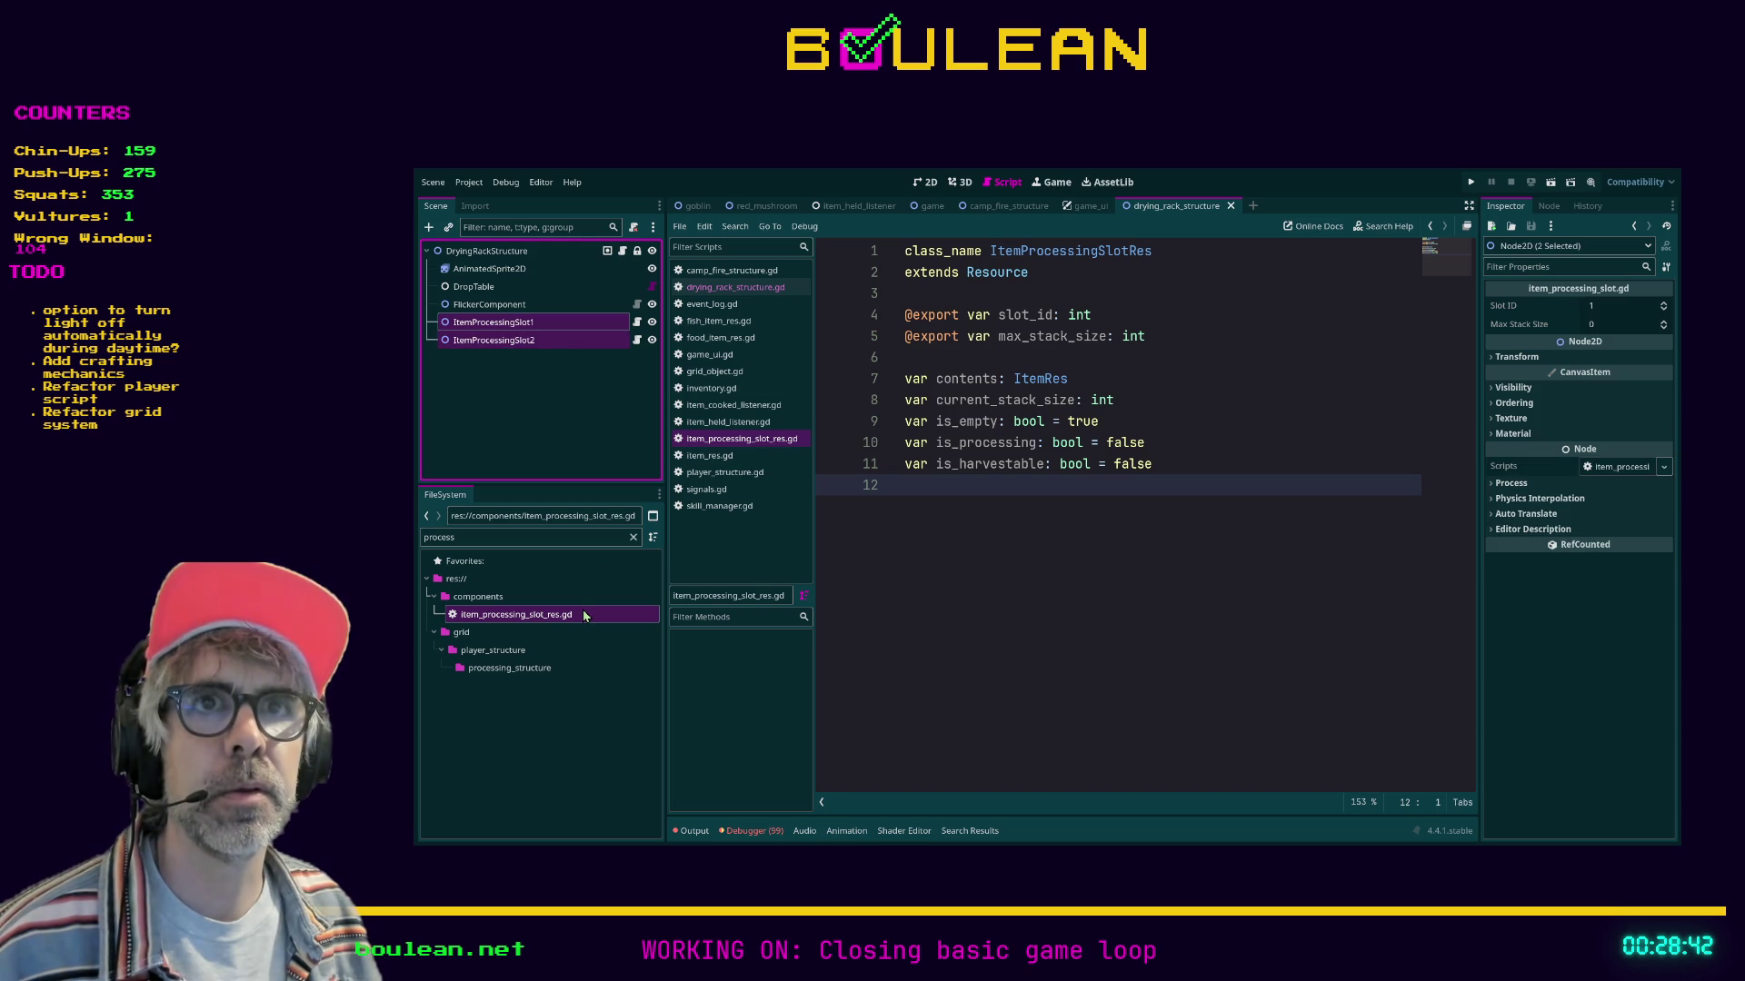
key(Delete)
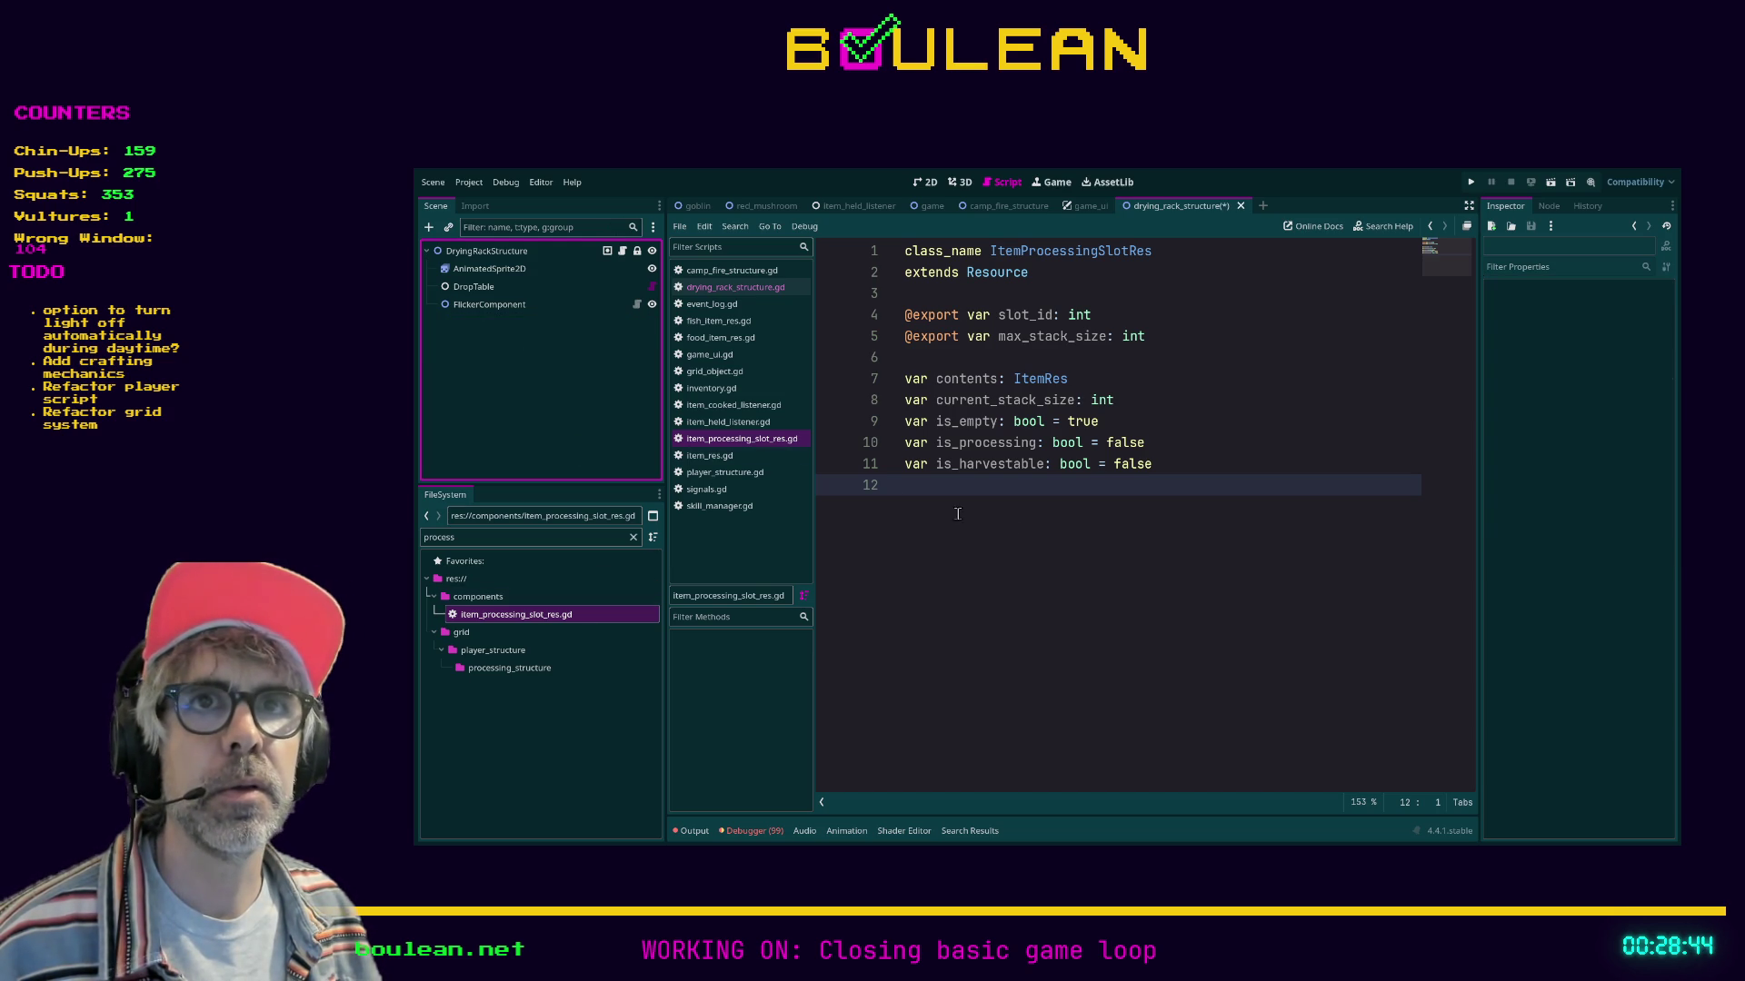
click(486, 251)
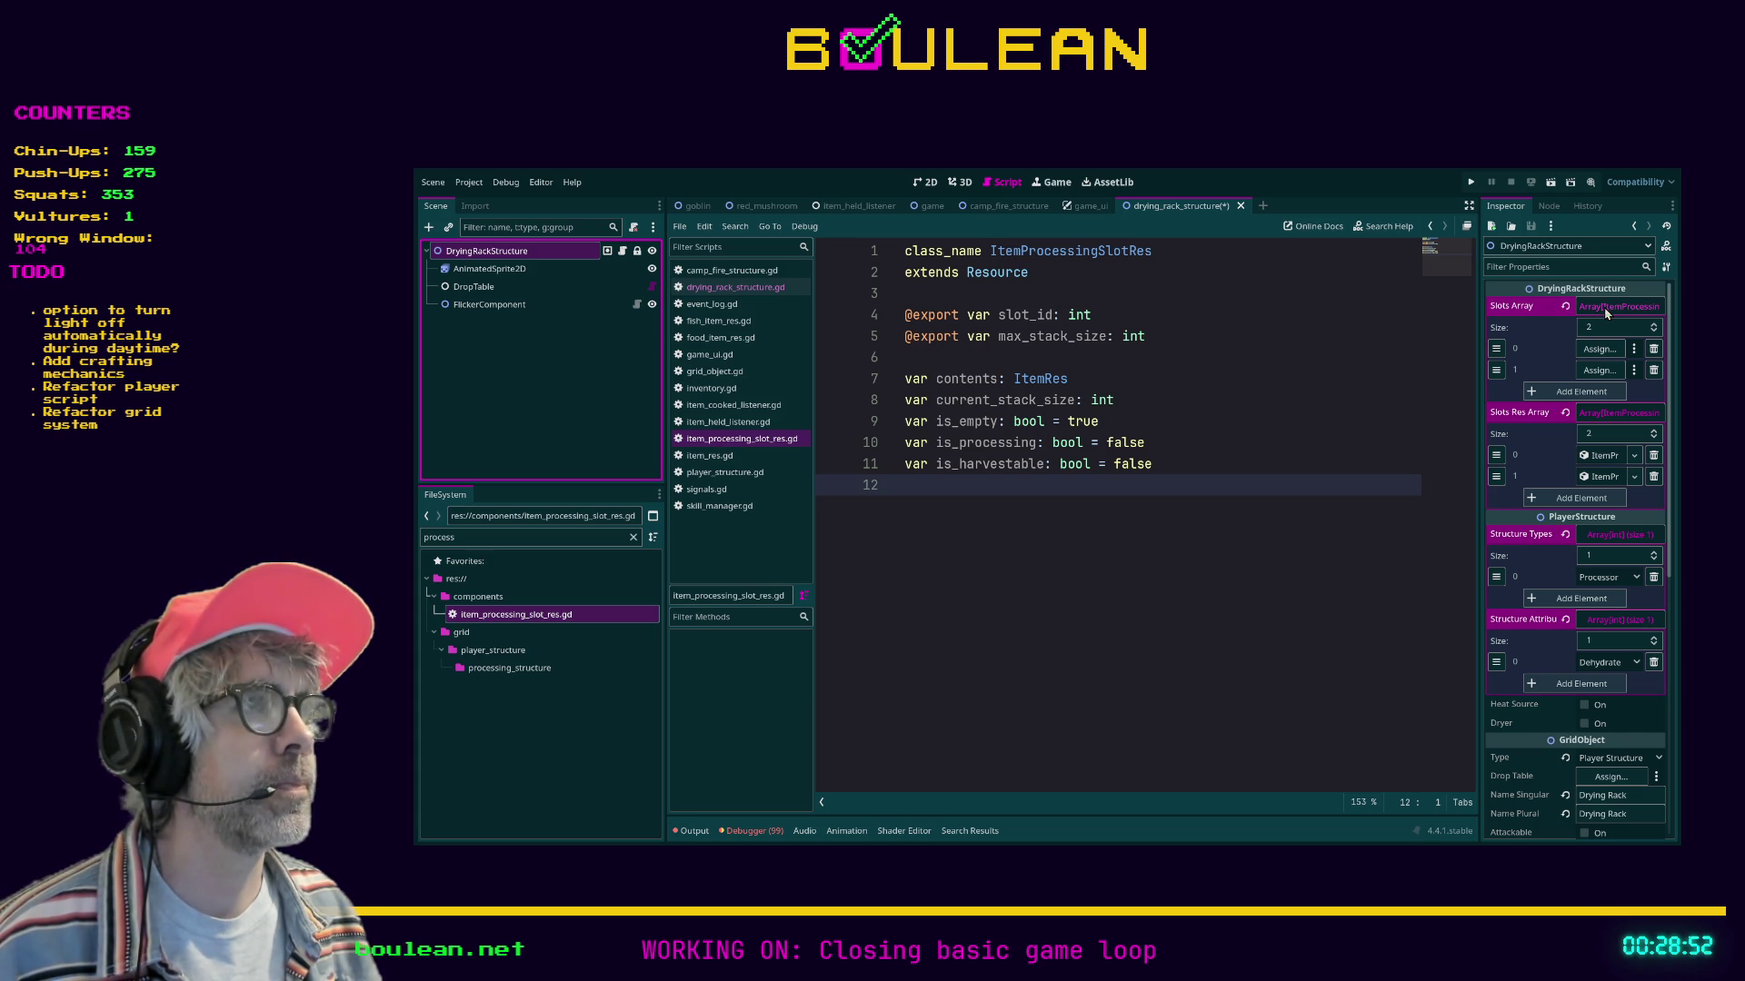
Step: Check the Slots Array and Slots Res Array entries, then return to drying_rack_structure.gd
click(1605, 307)
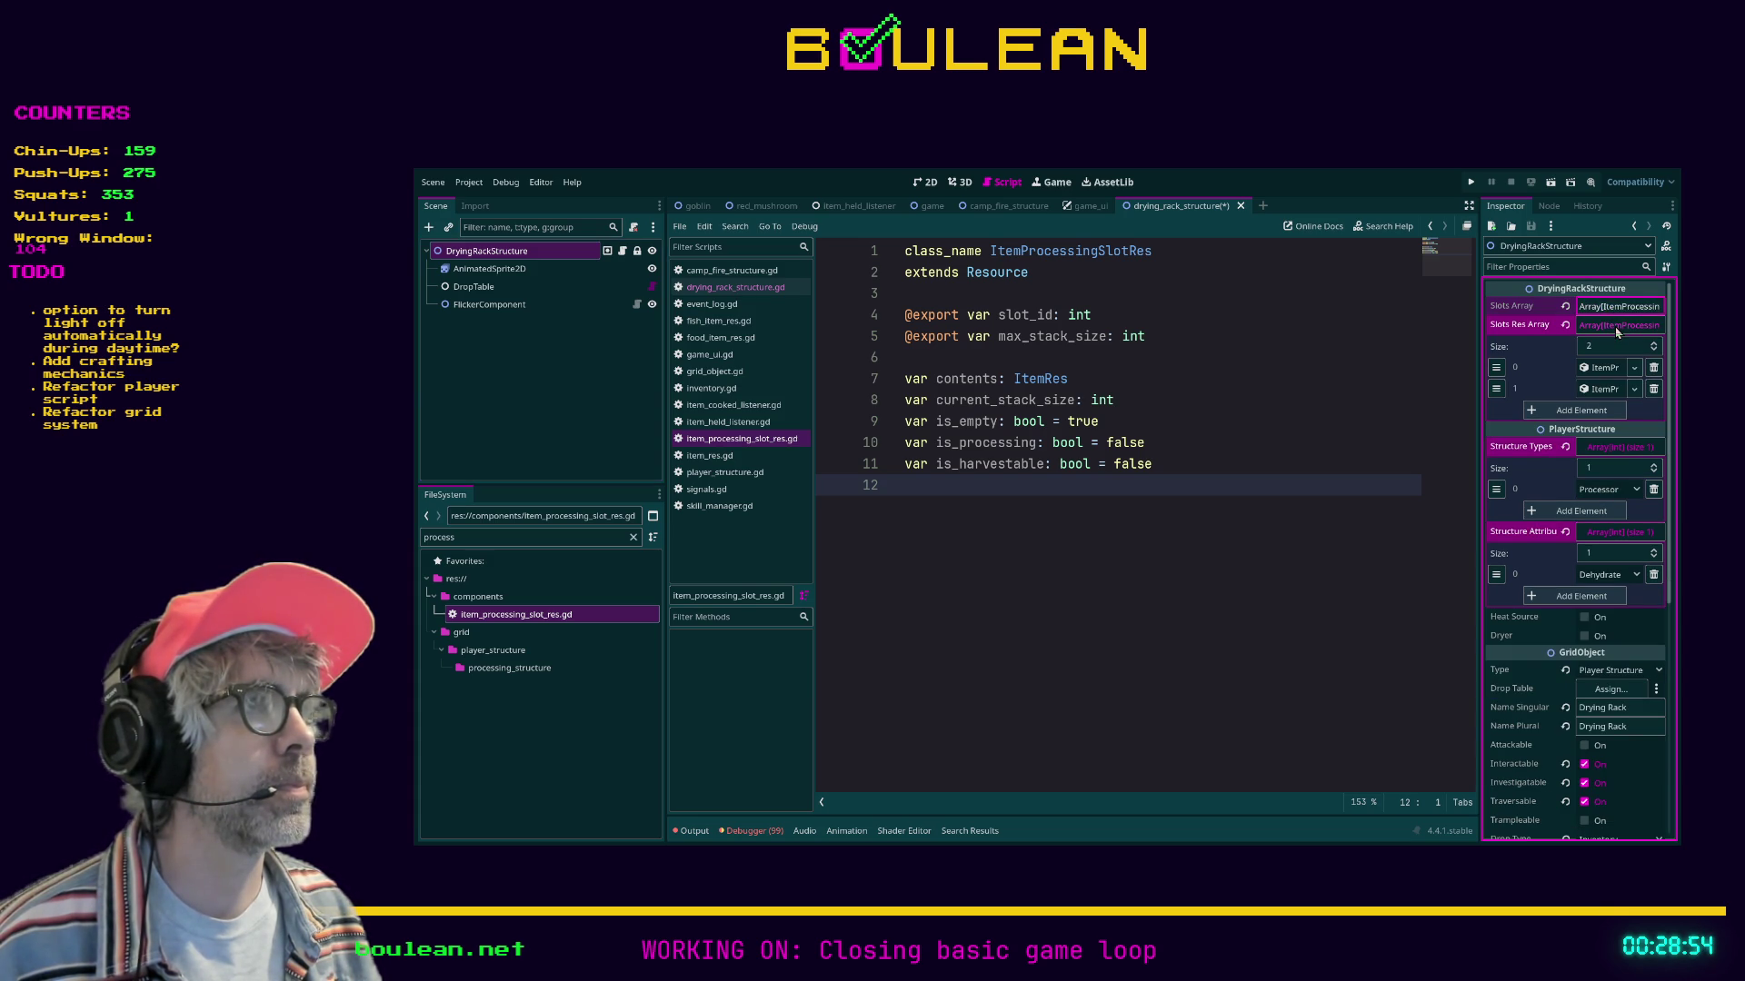
click(1616, 328)
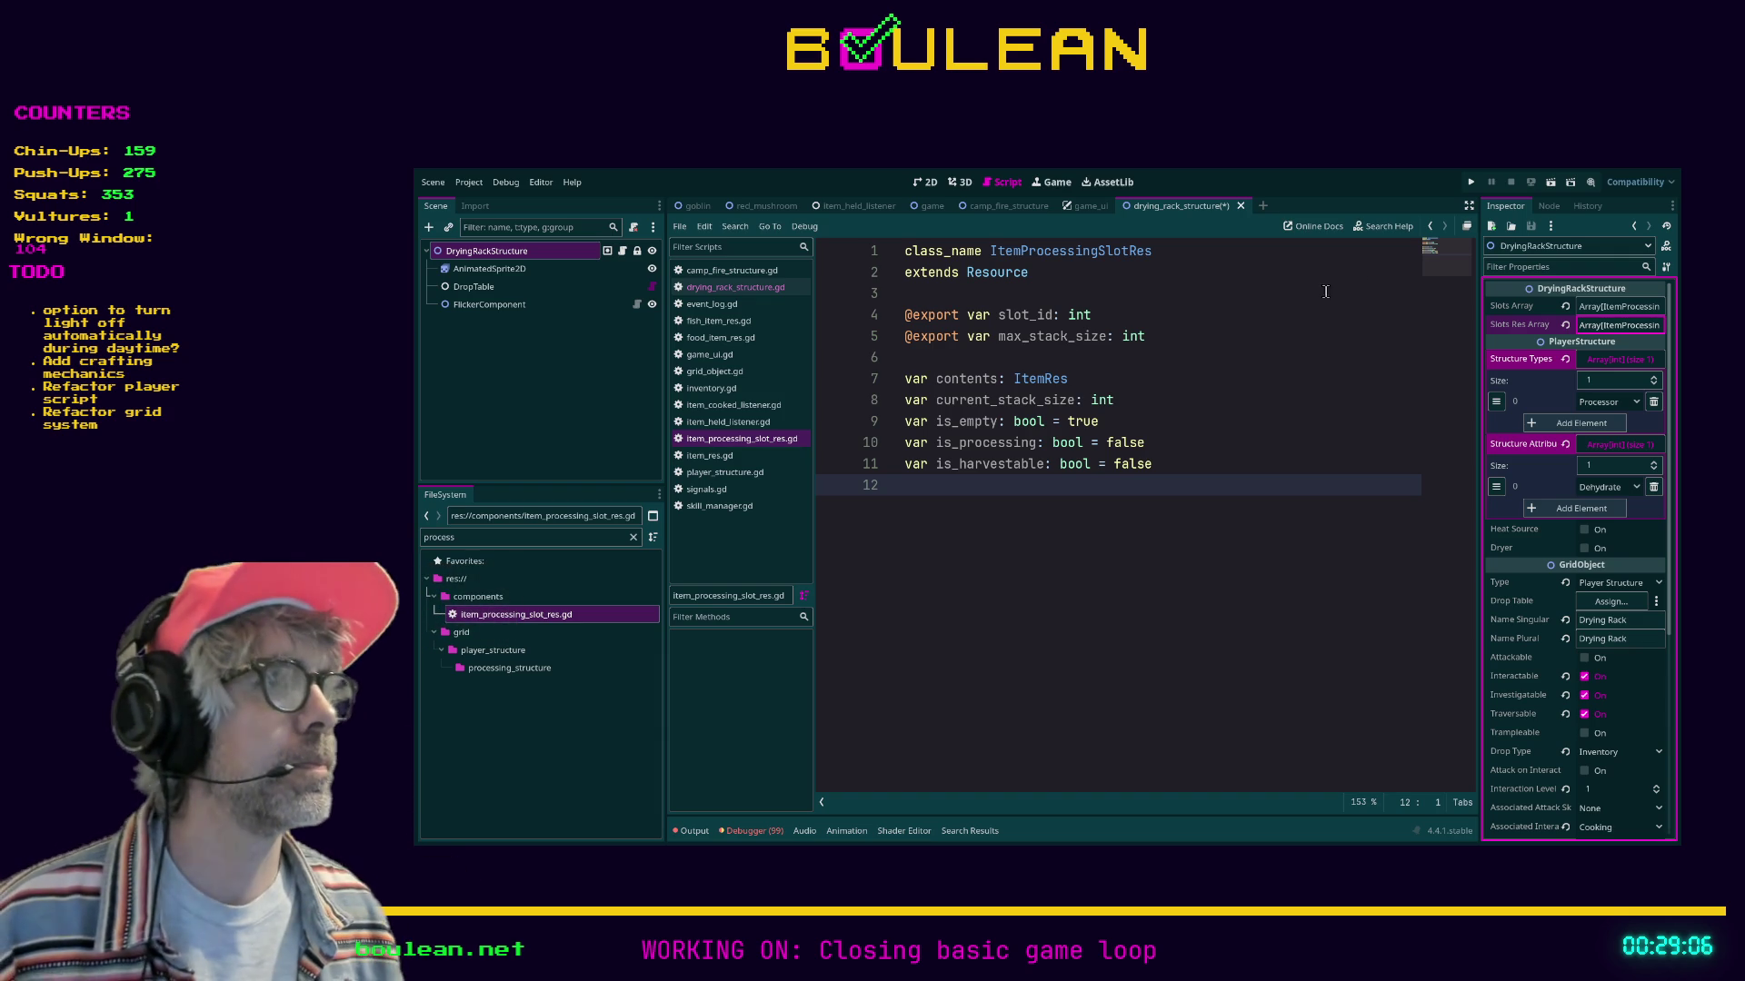
click(1606, 309)
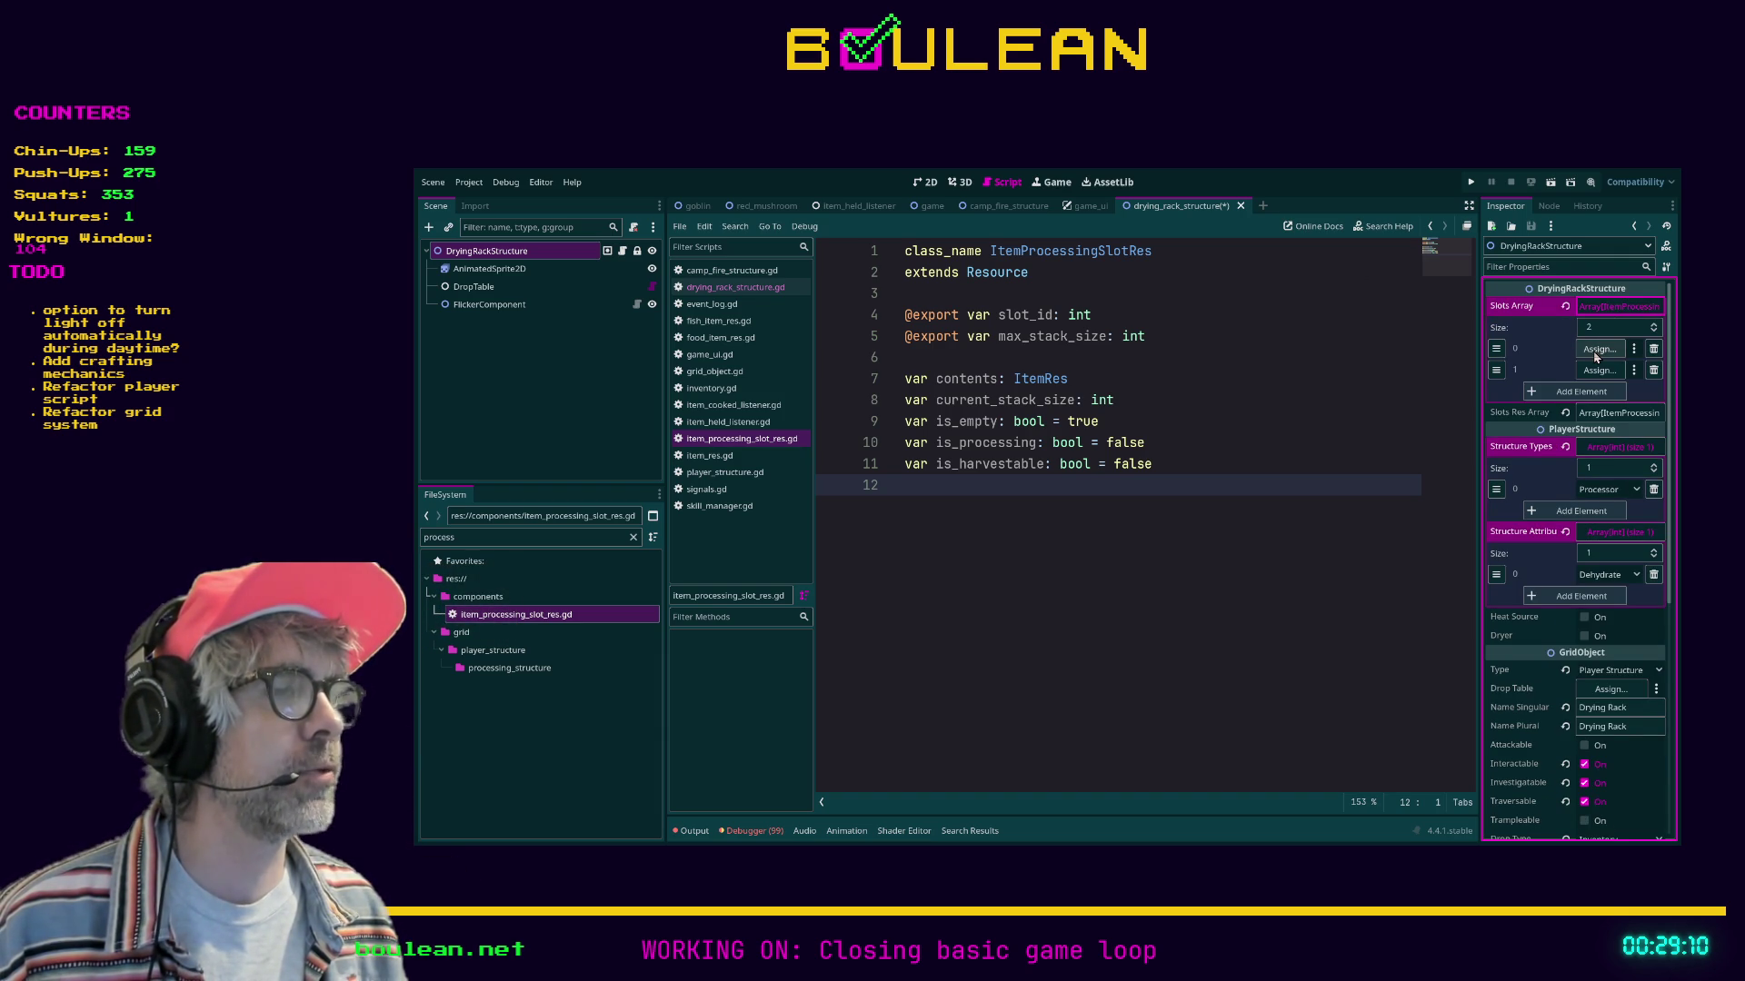
click(1608, 307)
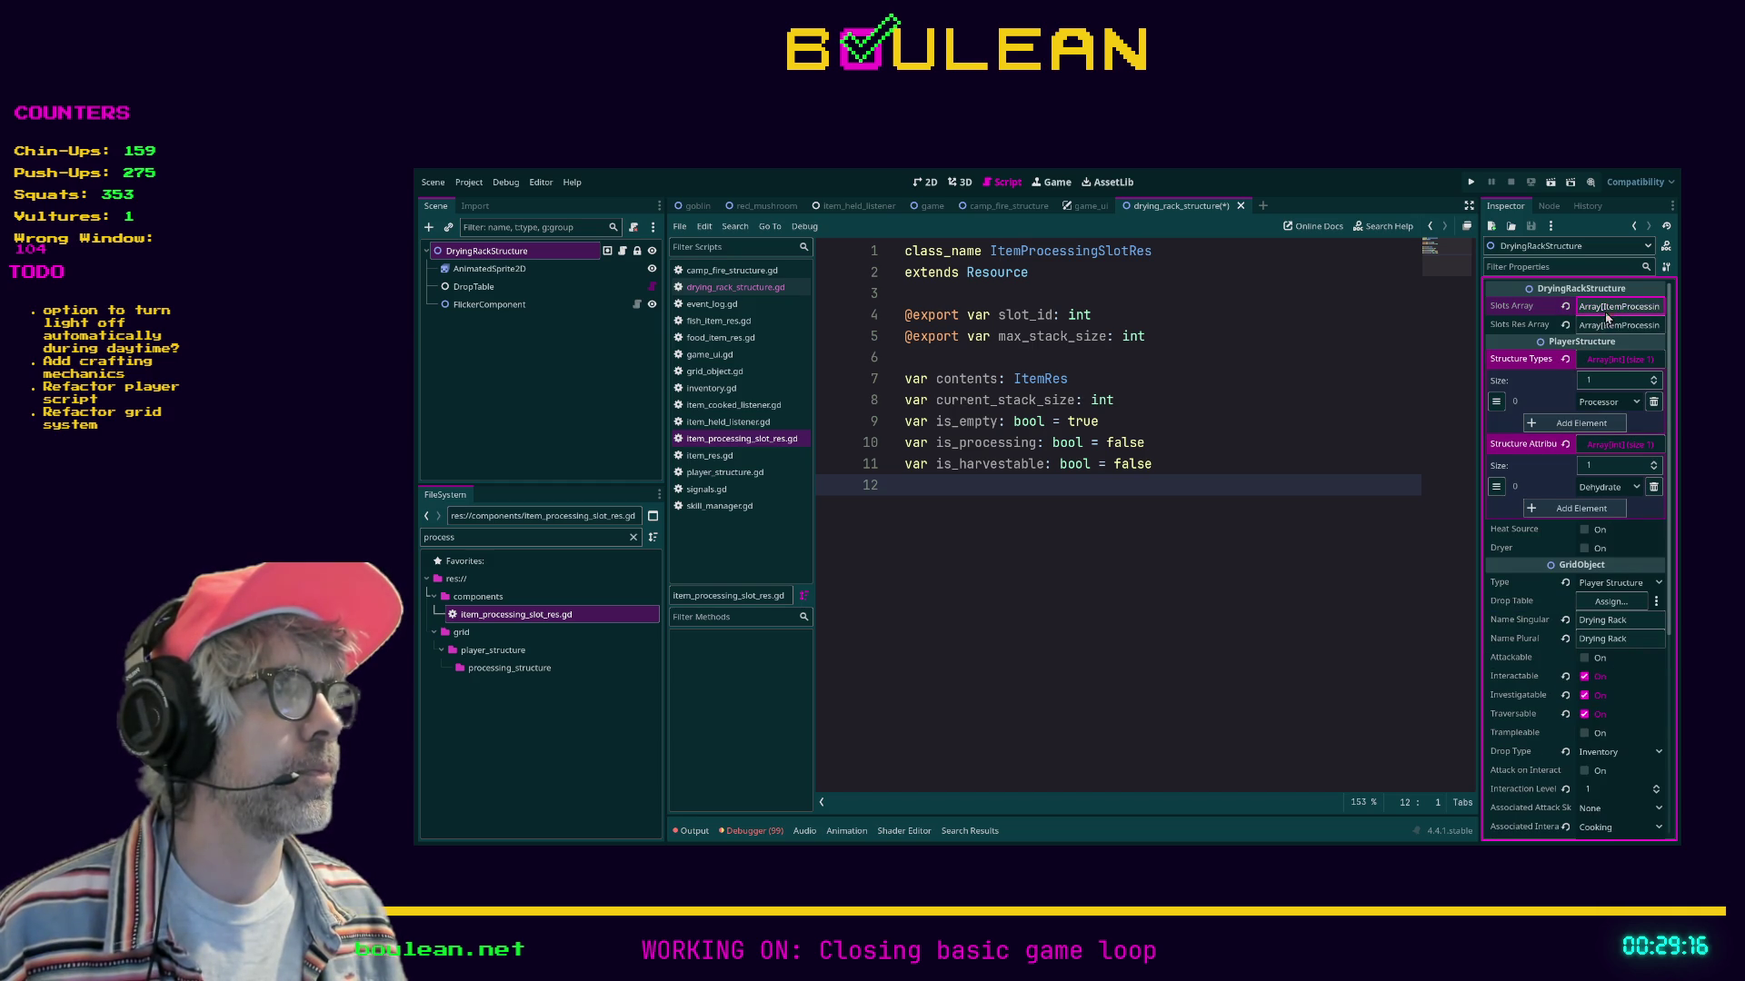
click(1604, 326)
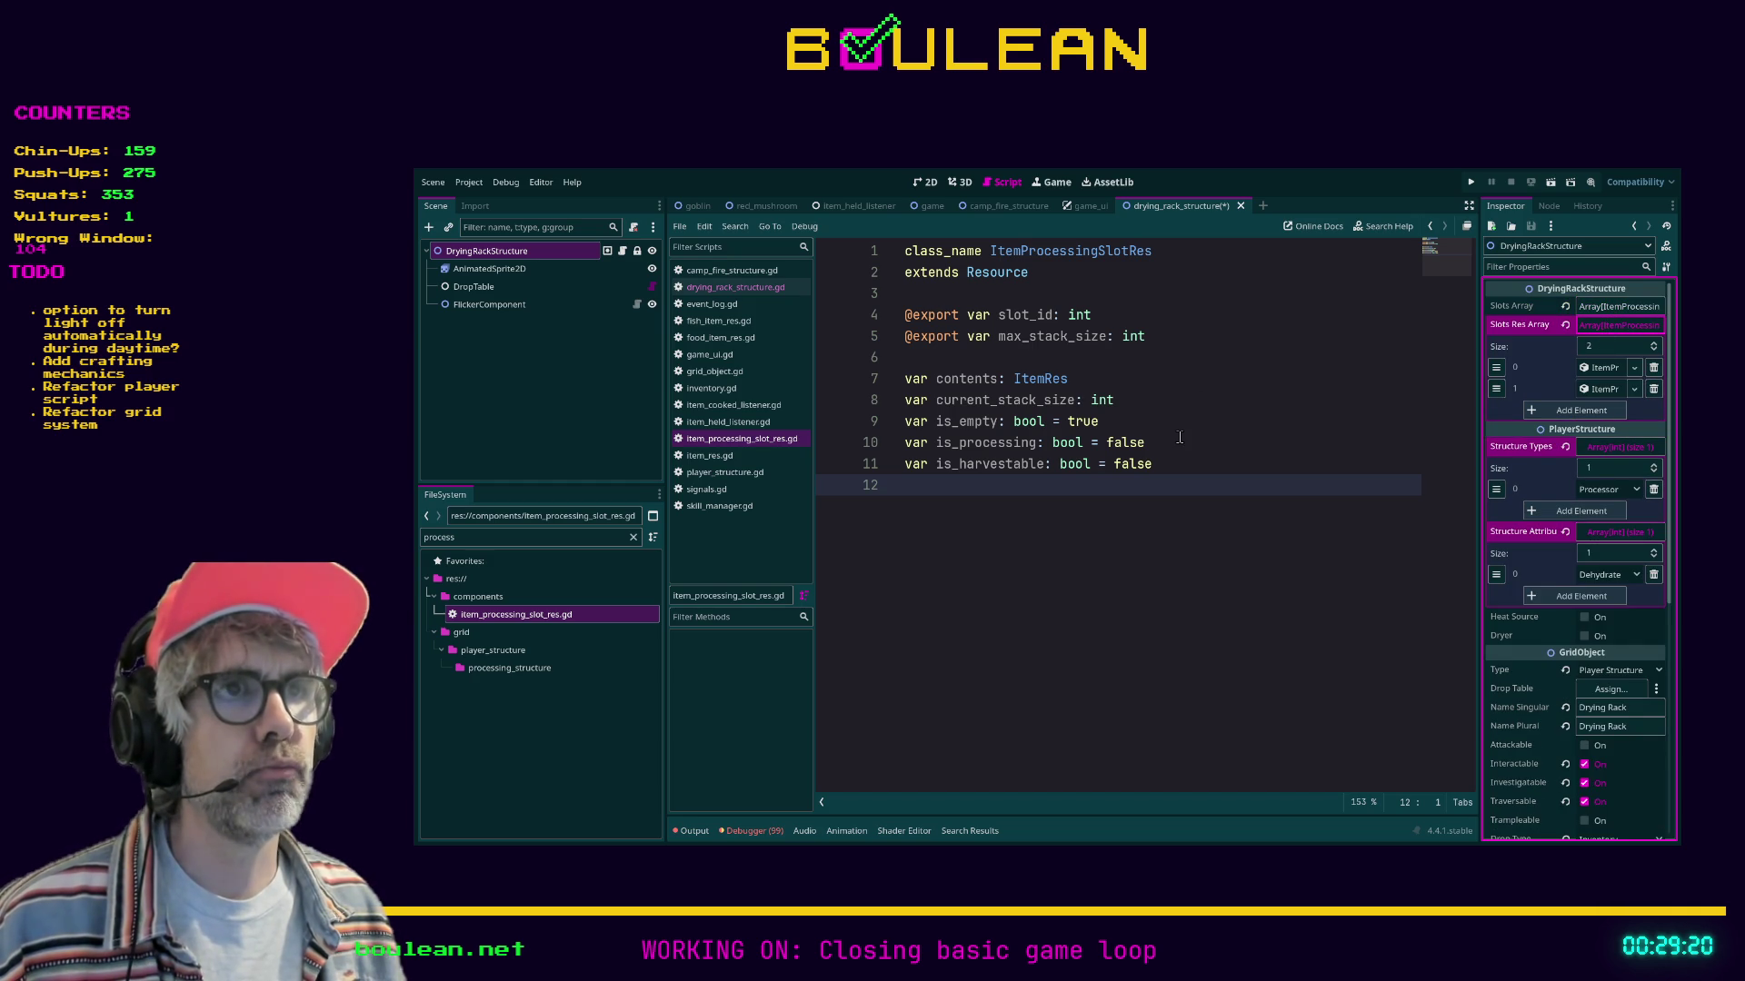
click(714, 289)
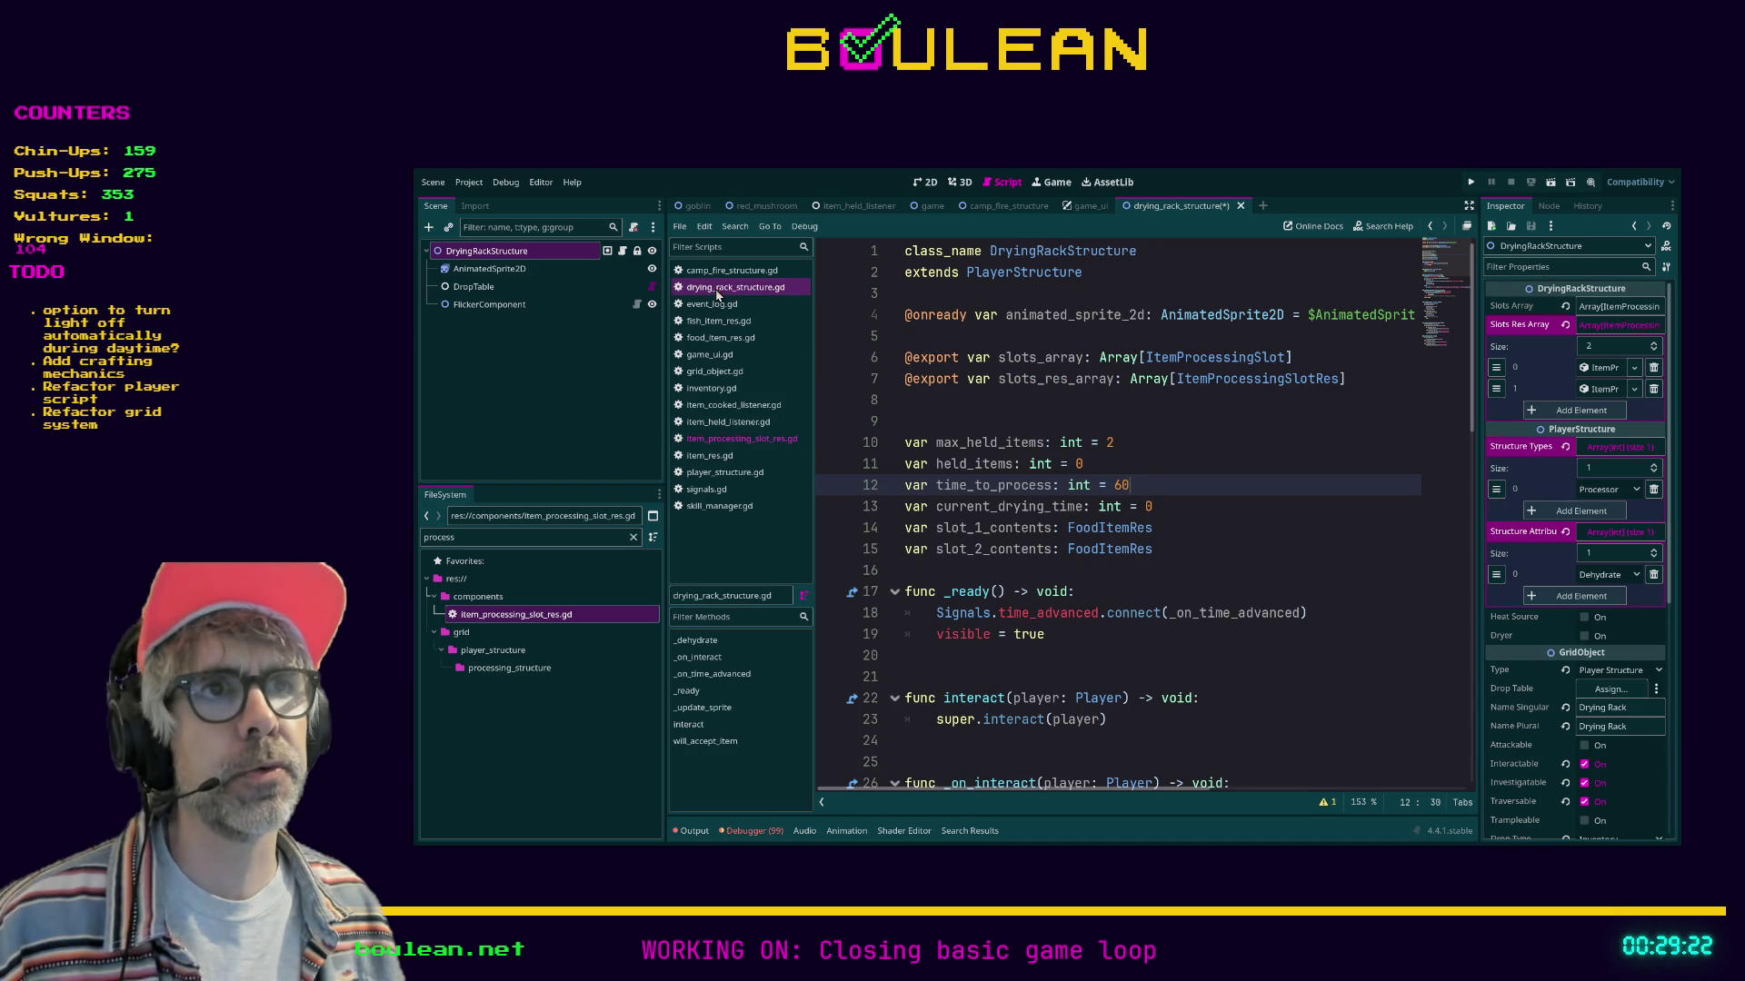
triple_click(1328, 359)
key(BackSpace)
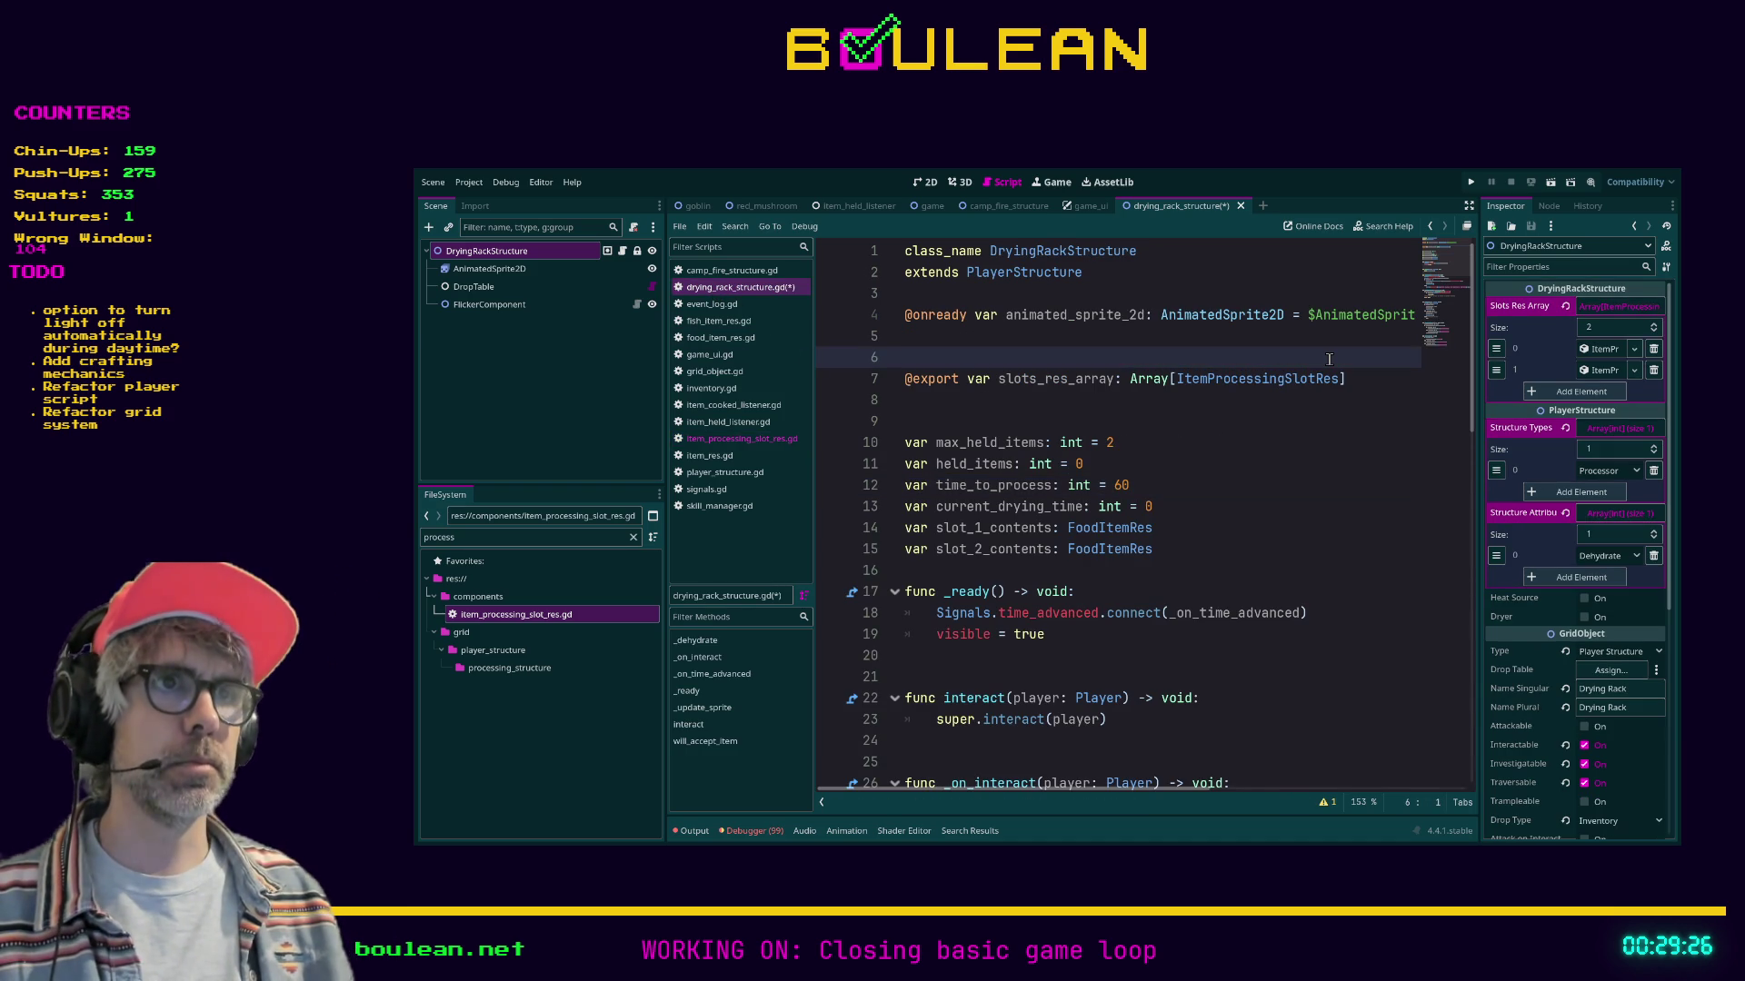
key(BackSpace)
key(ctrl+s)
key(Down)
key(Down)
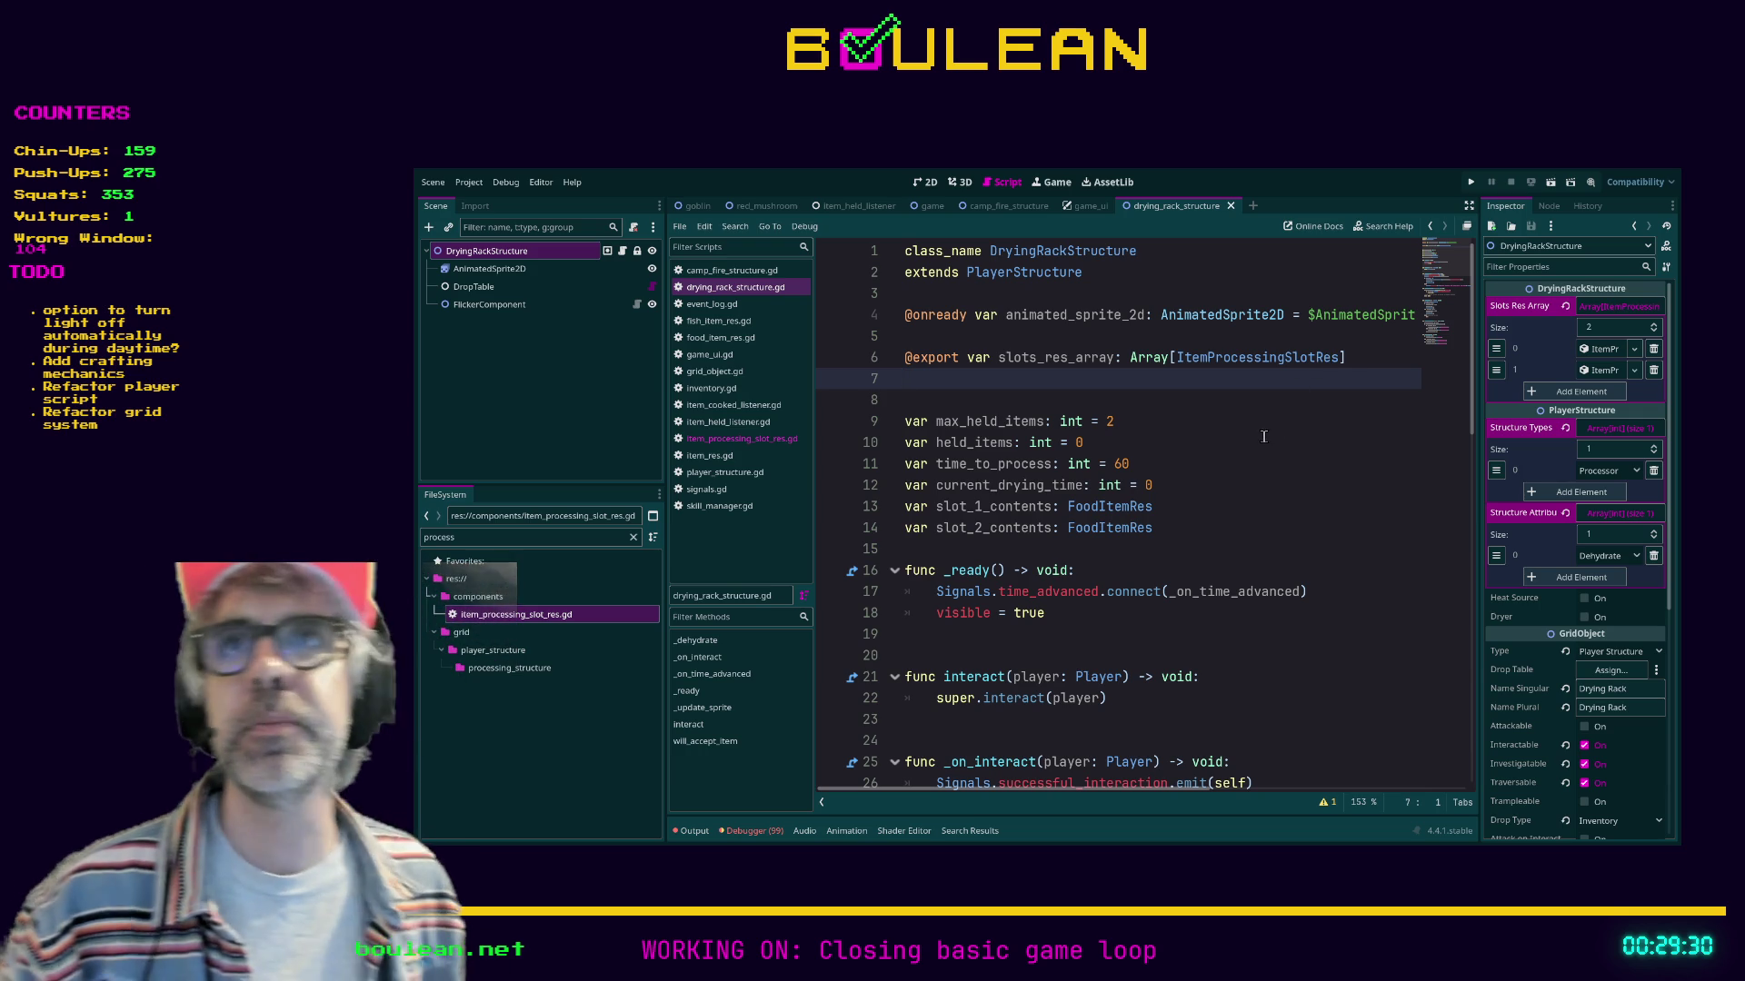
click(1119, 407)
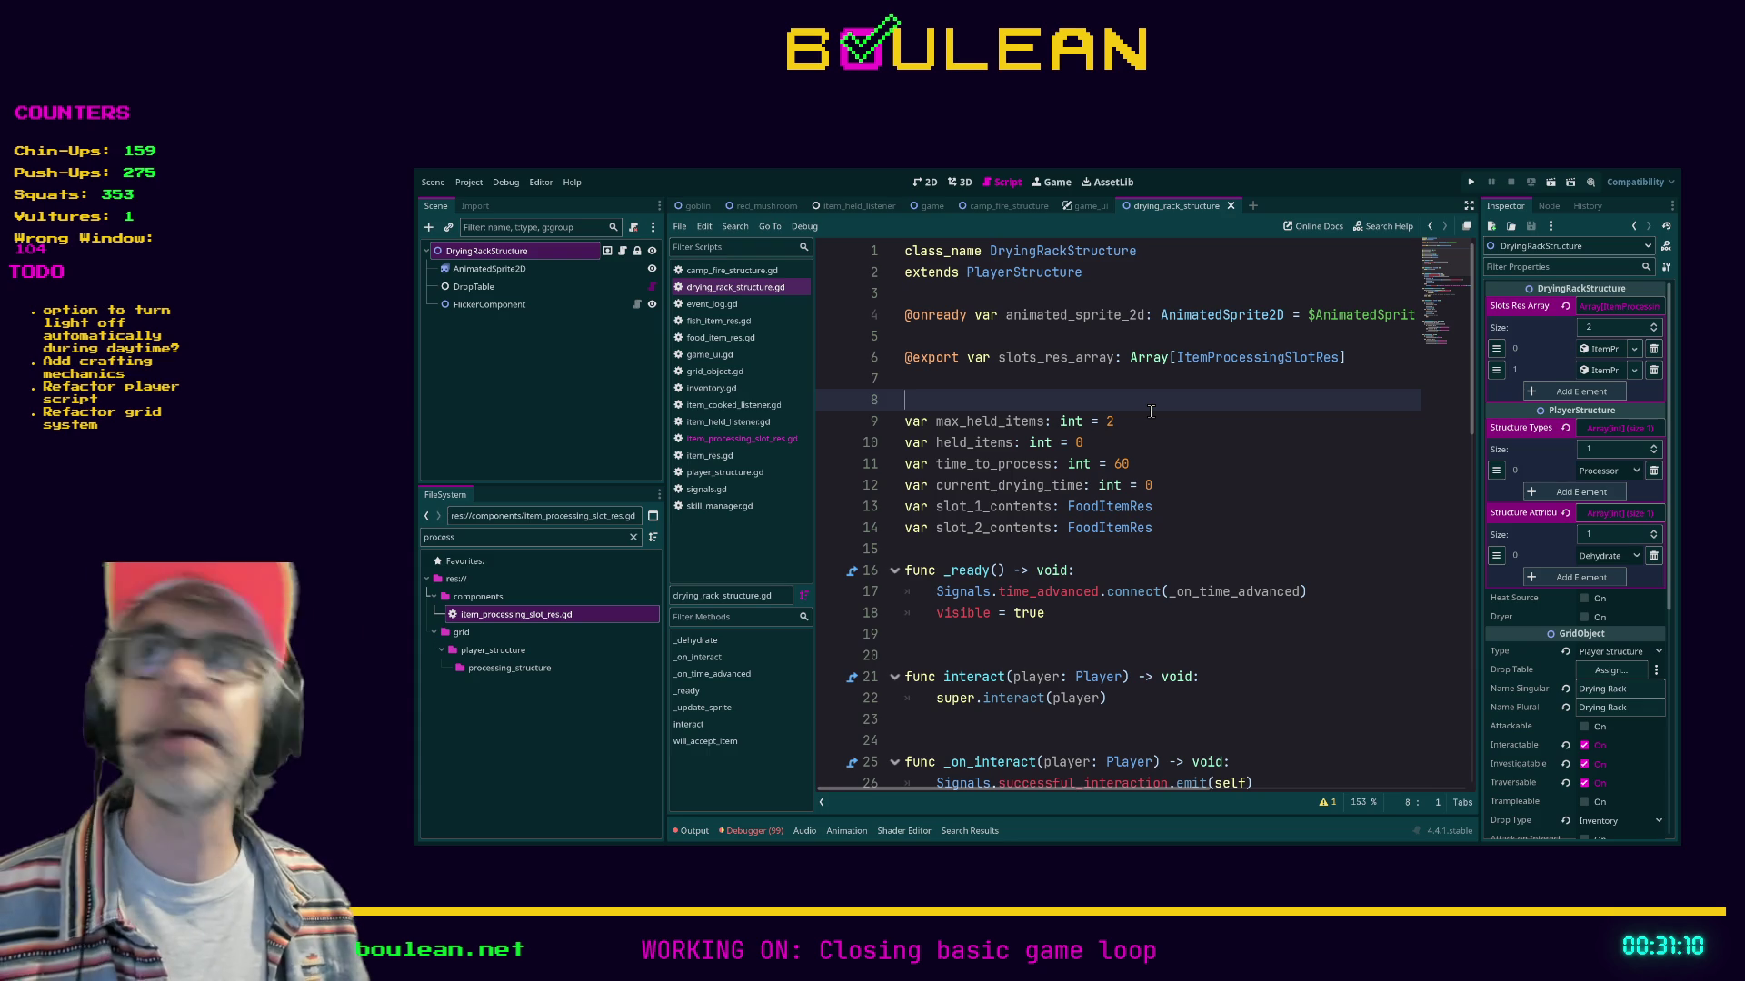
click(1147, 443)
scroll(1136, 454, down, 3)
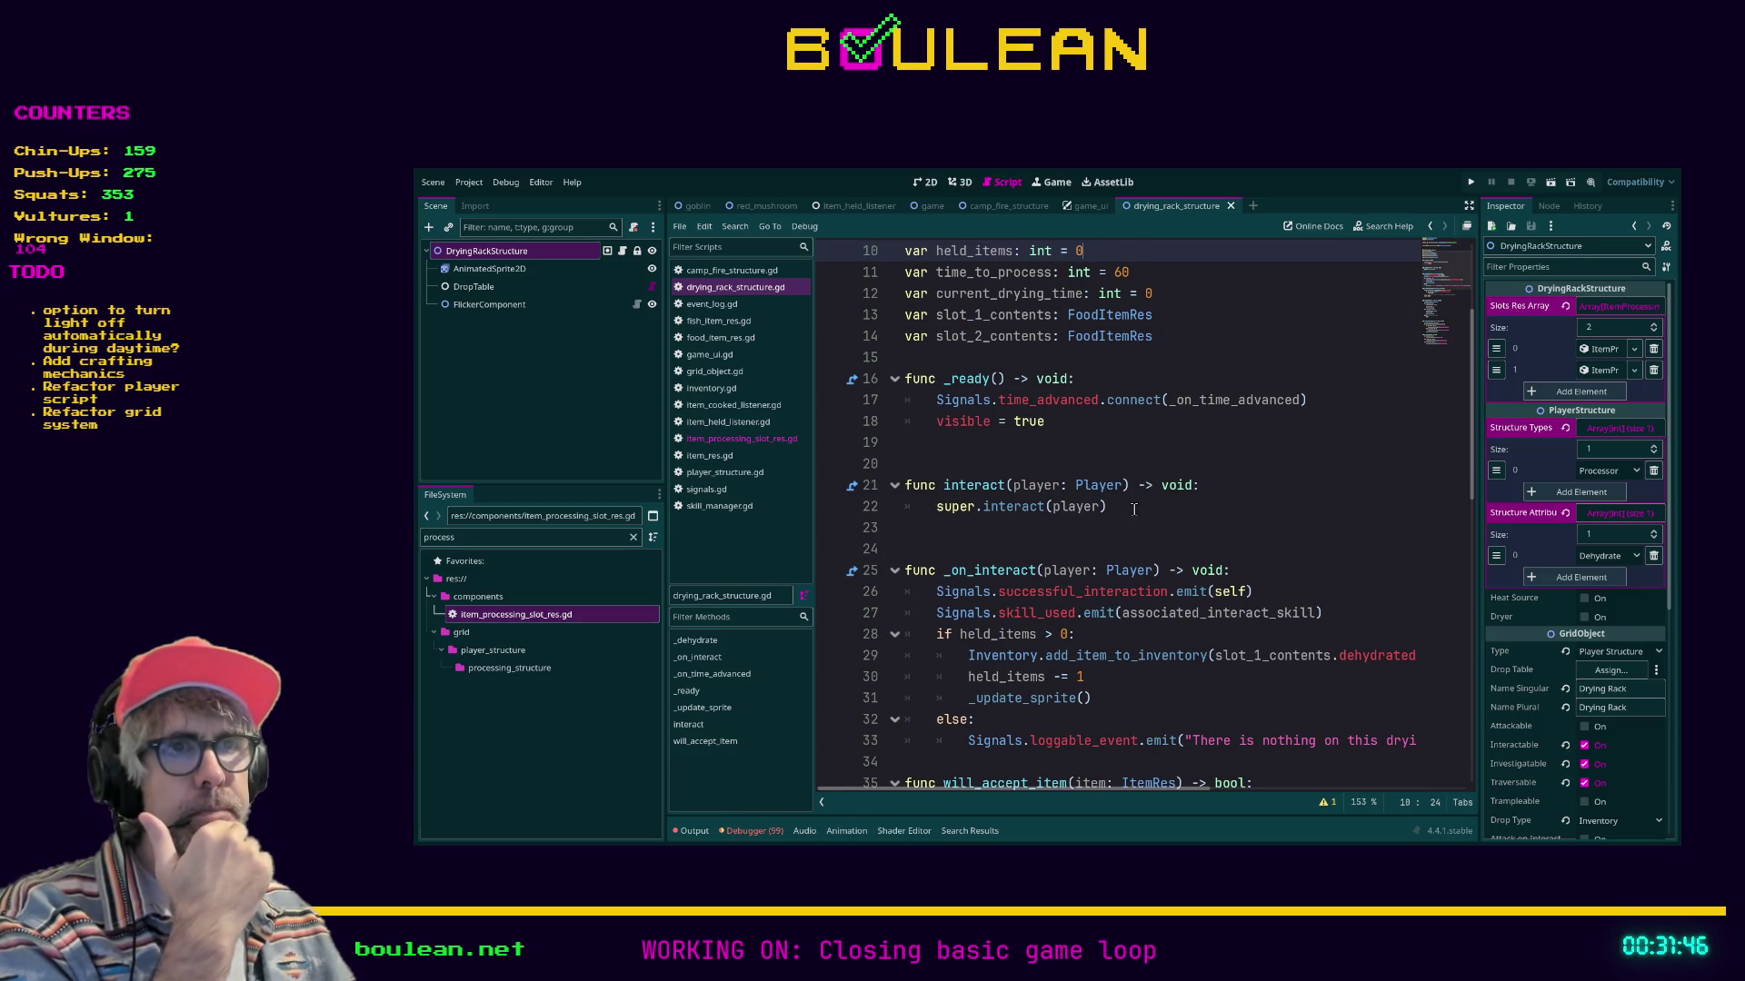
Step: Start _on_interact with a 'for slot in slots_res_array' loop and an 'if not slot.is_empty' check
scroll(1132, 509, down, 1)
scroll(1181, 509, down, 1)
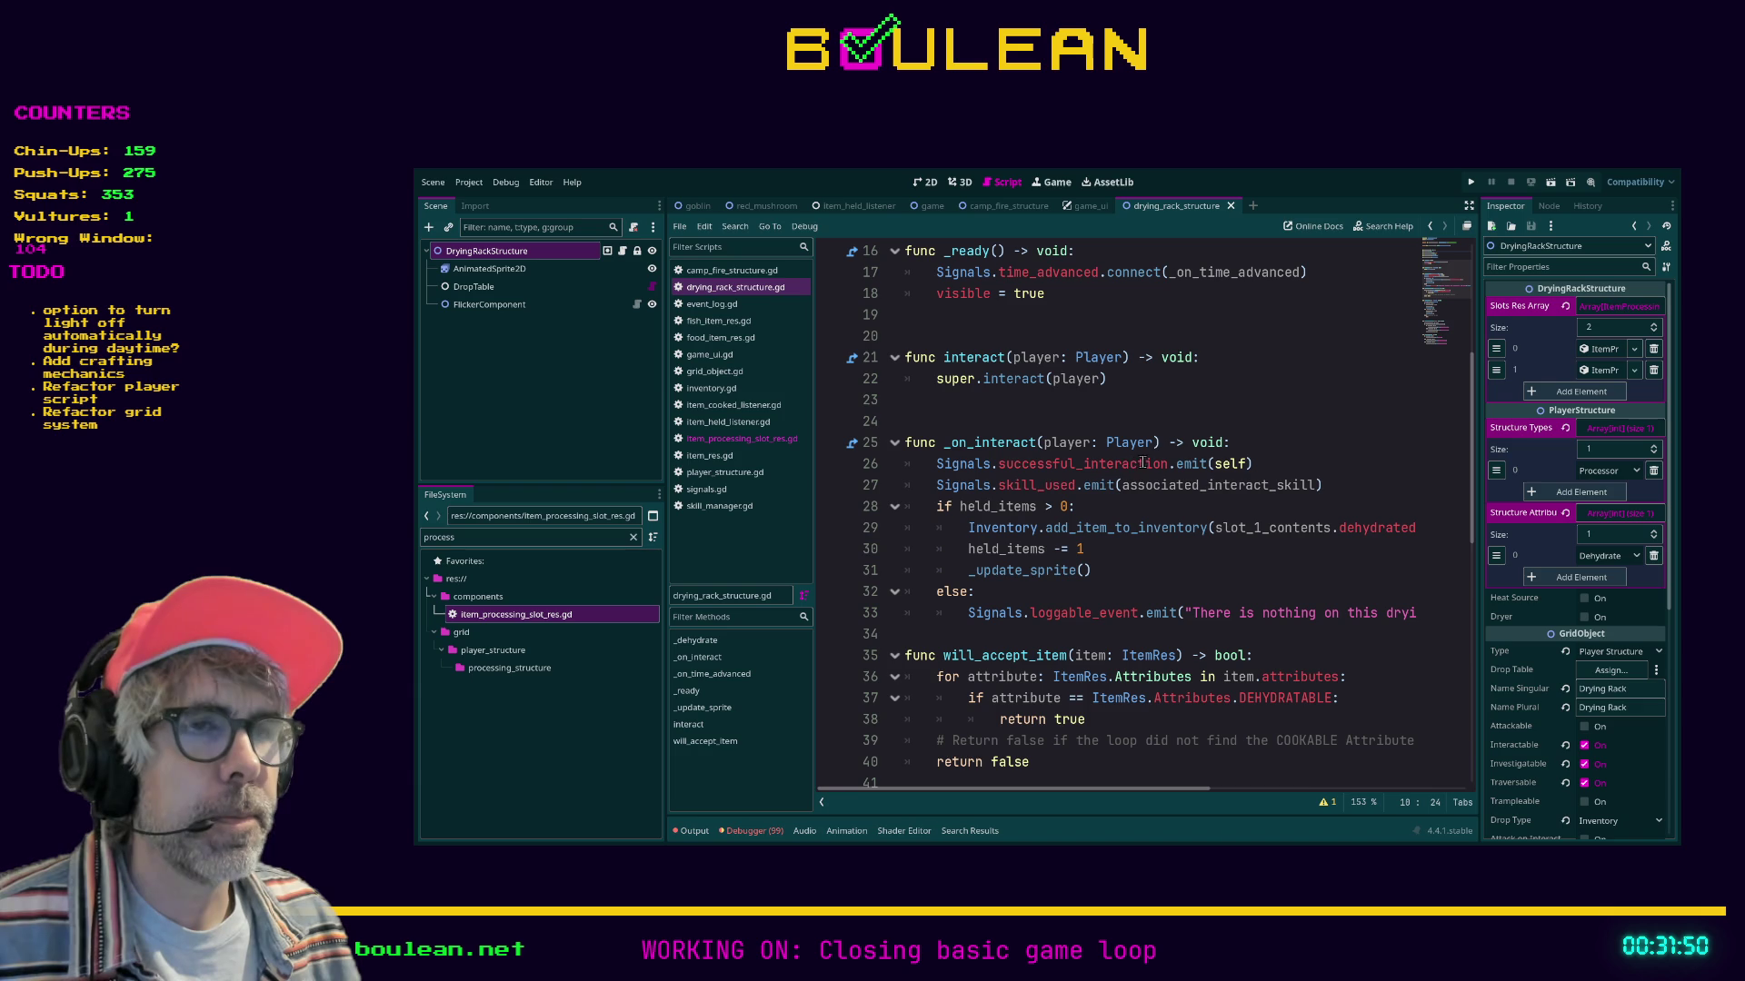
click(1271, 445)
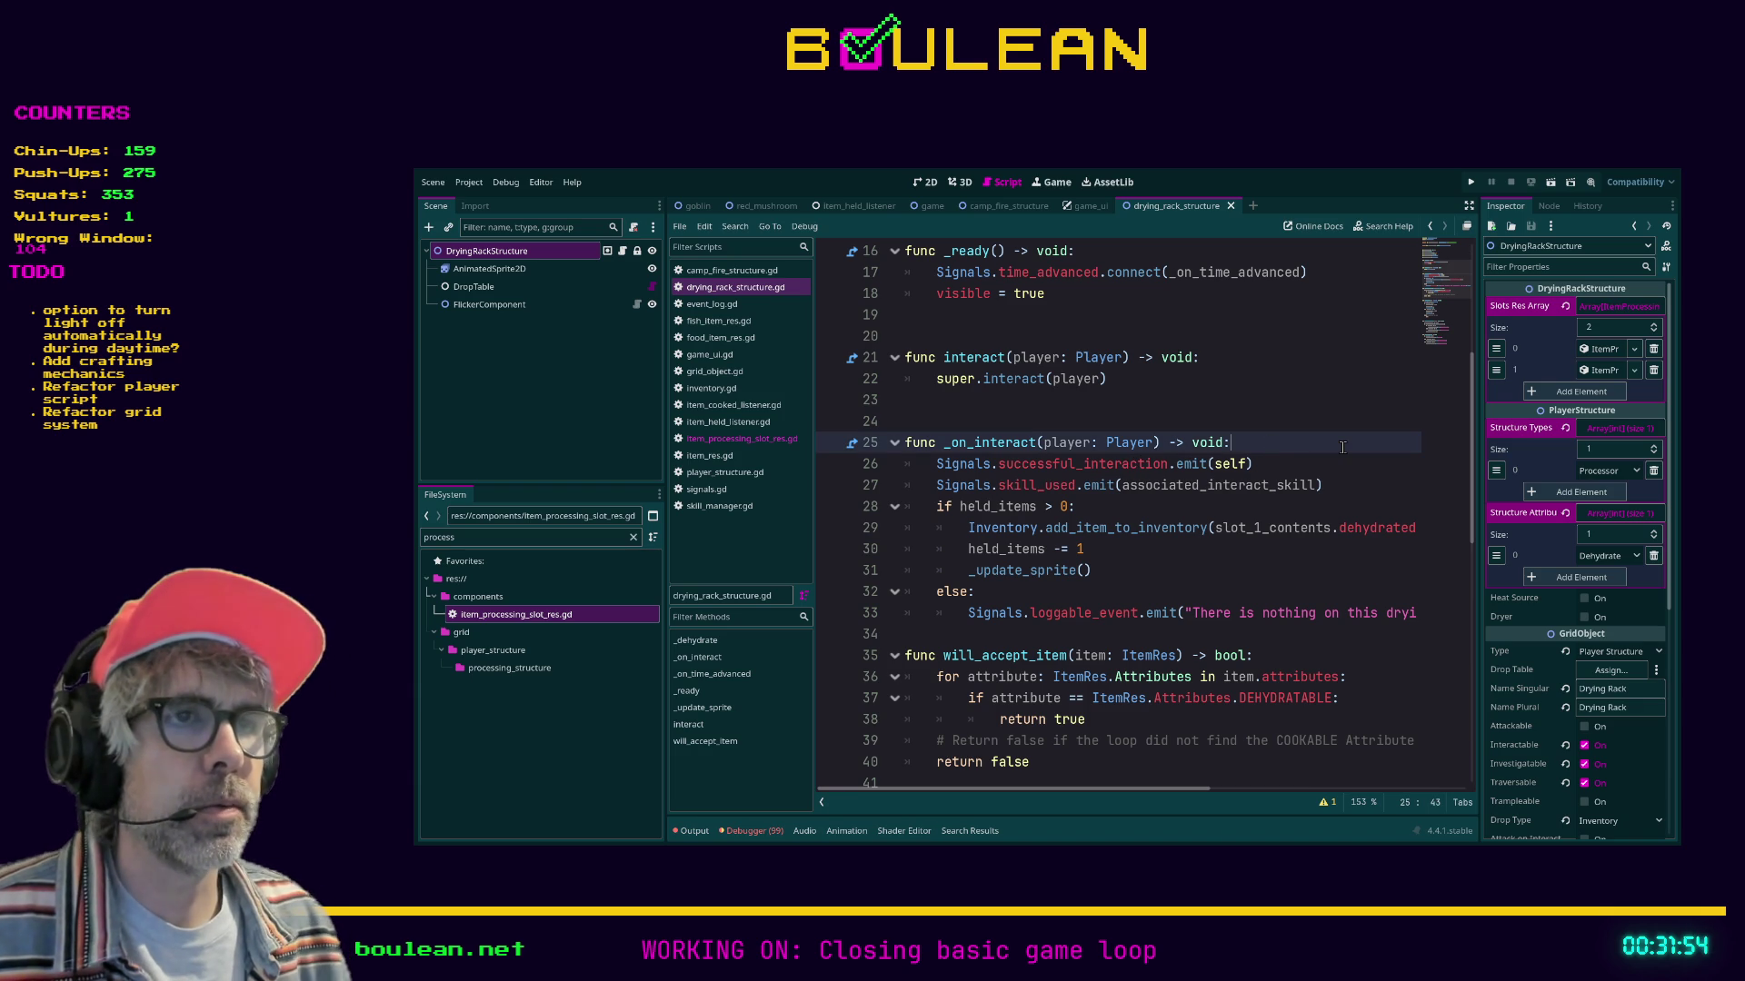
key(Return)
text(for slot in)
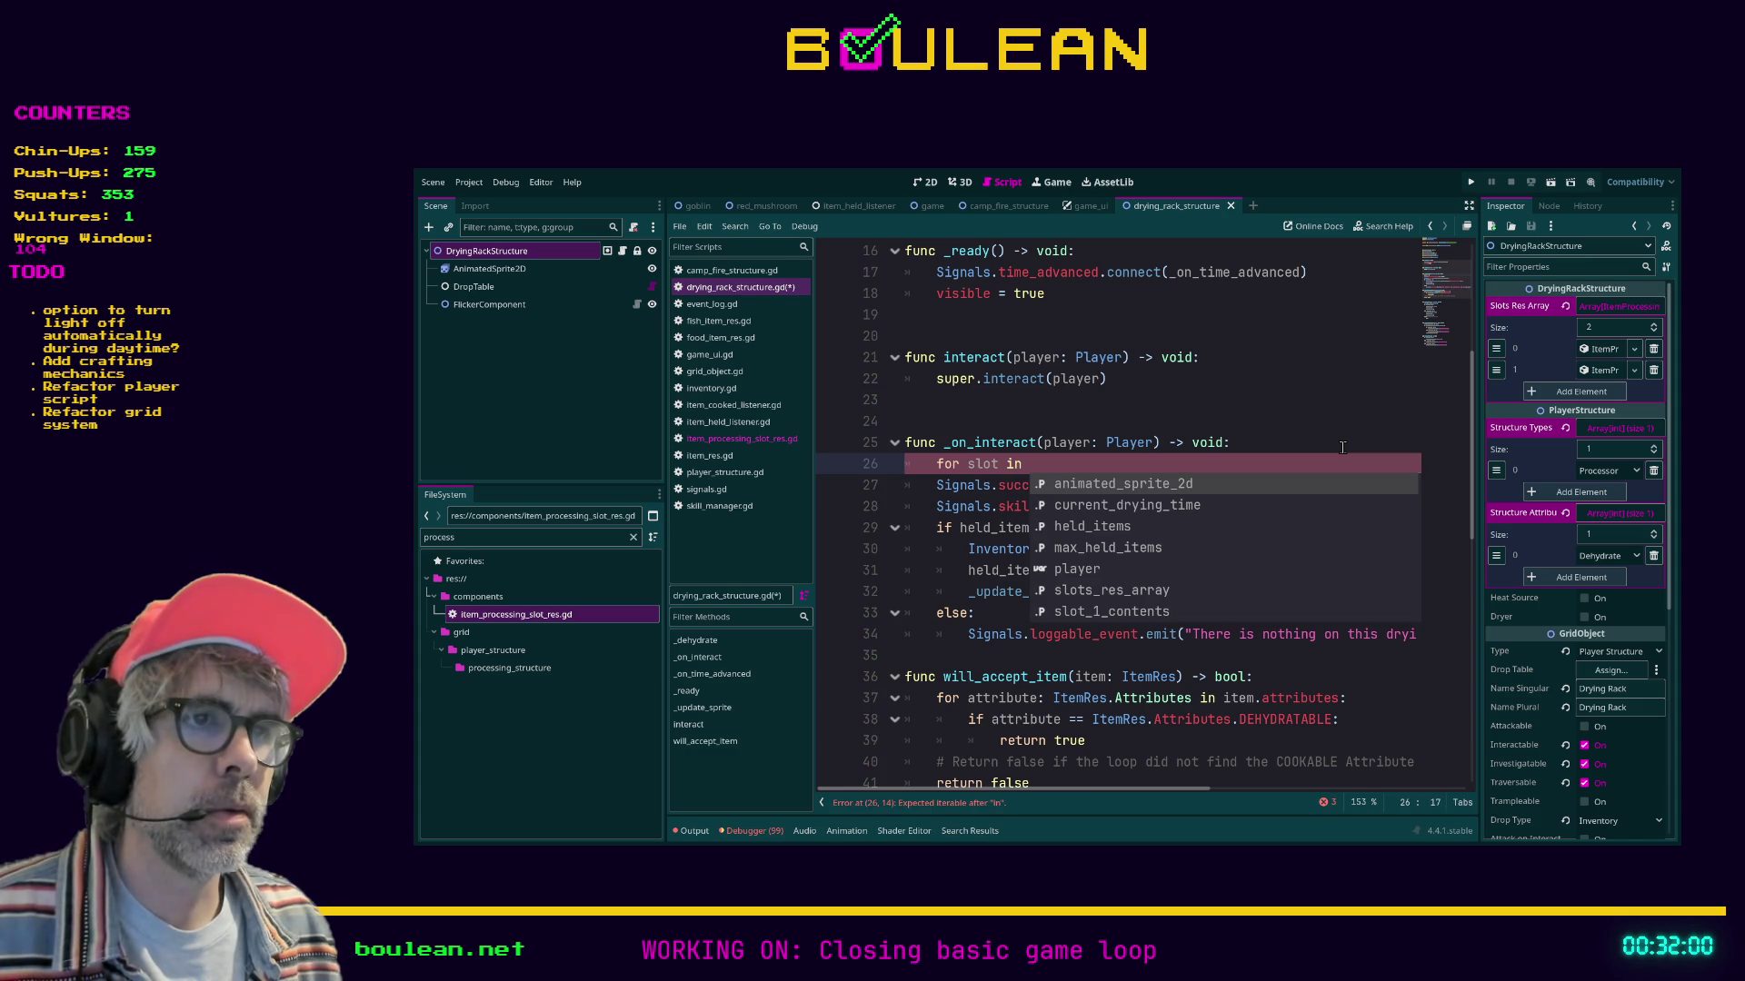
key(Down)
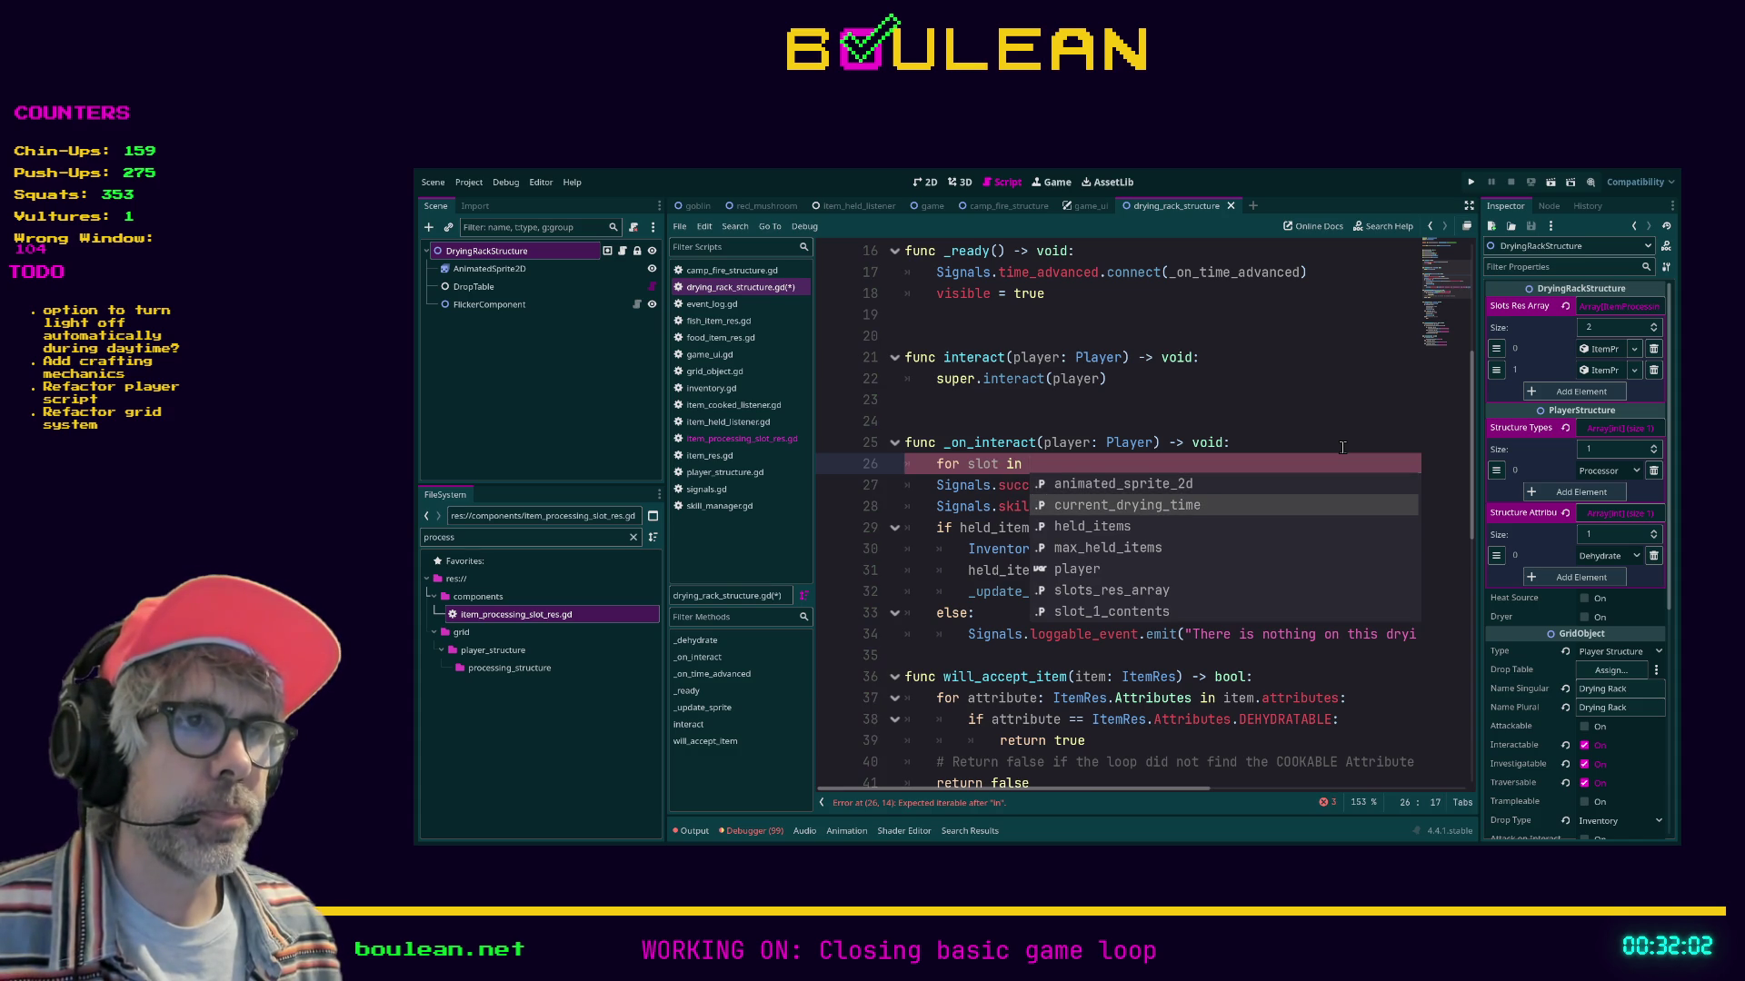
key(Down)
key(Down)
key(Down)
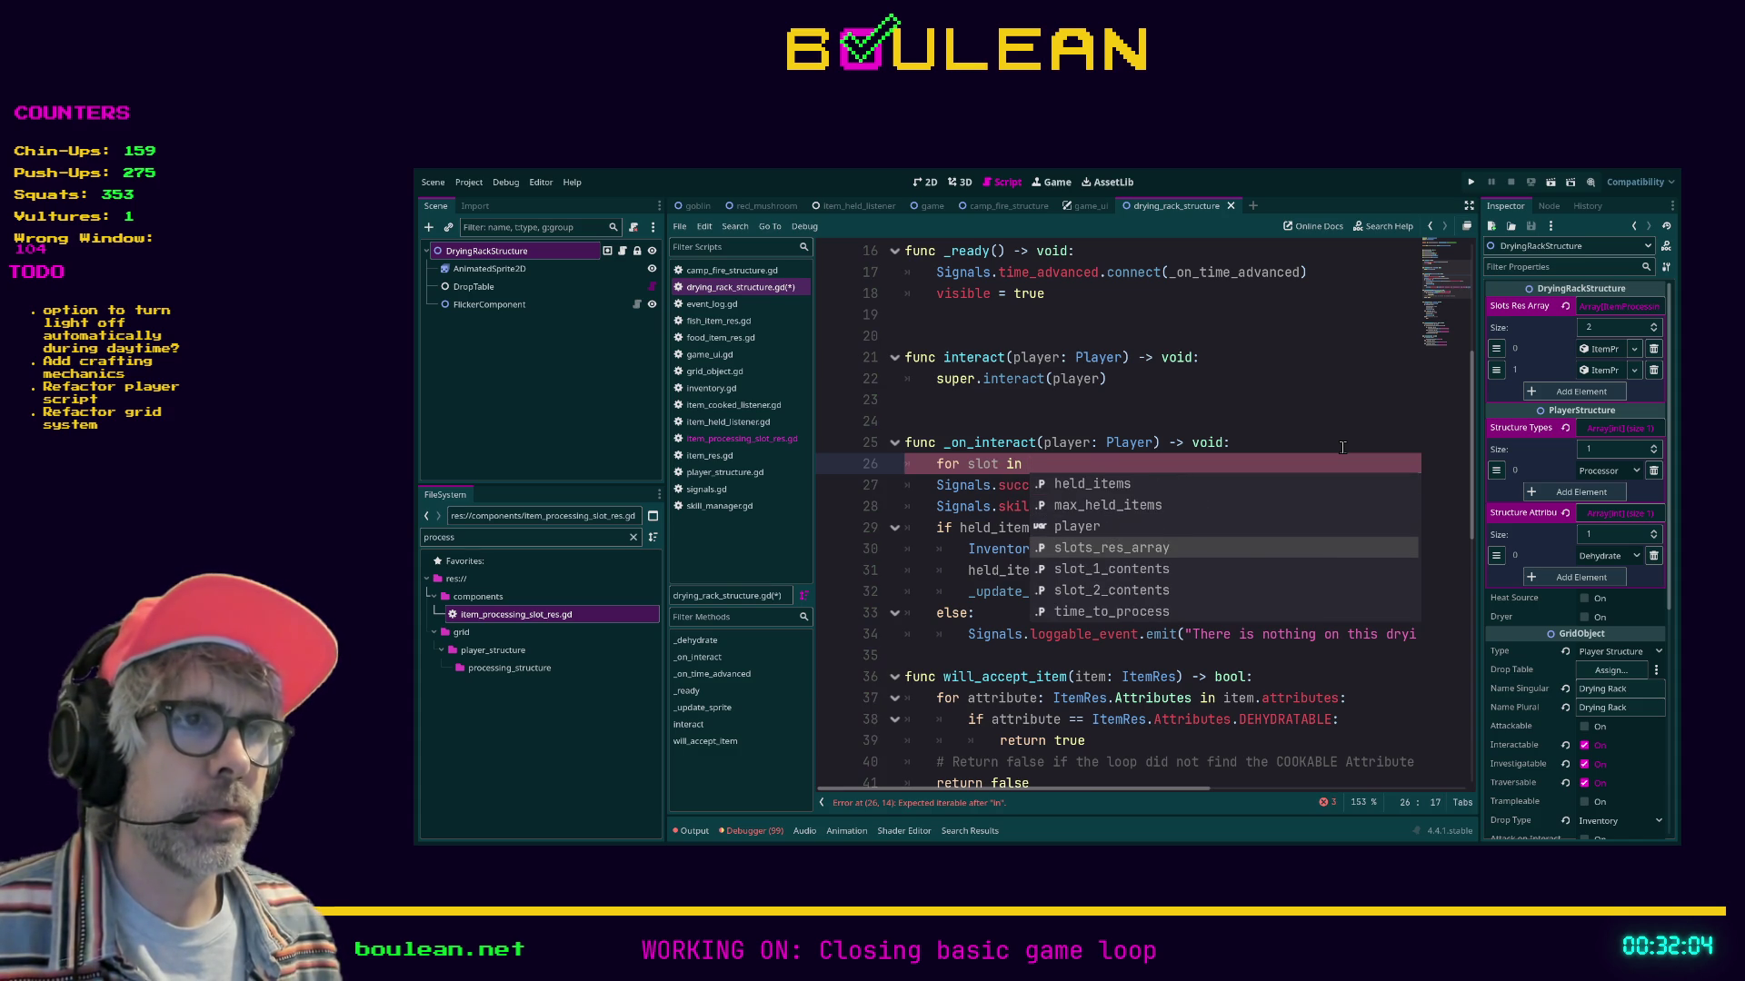
key(Return)
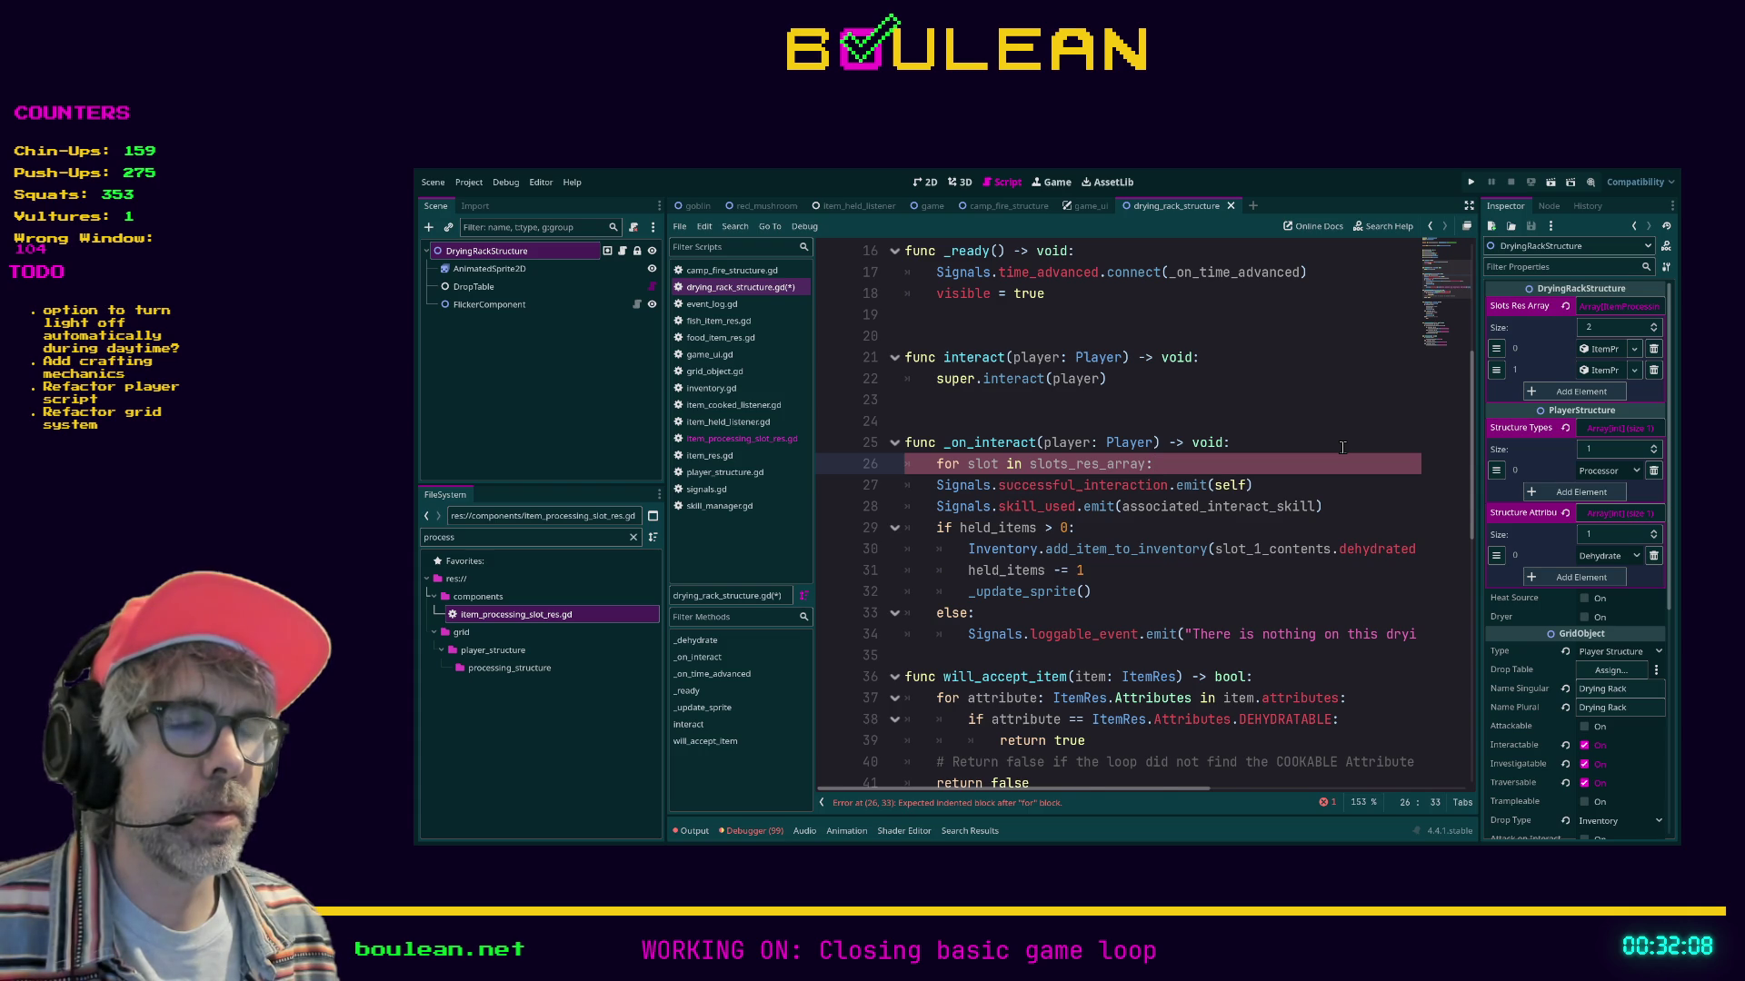
key(Return)
text(if slot)
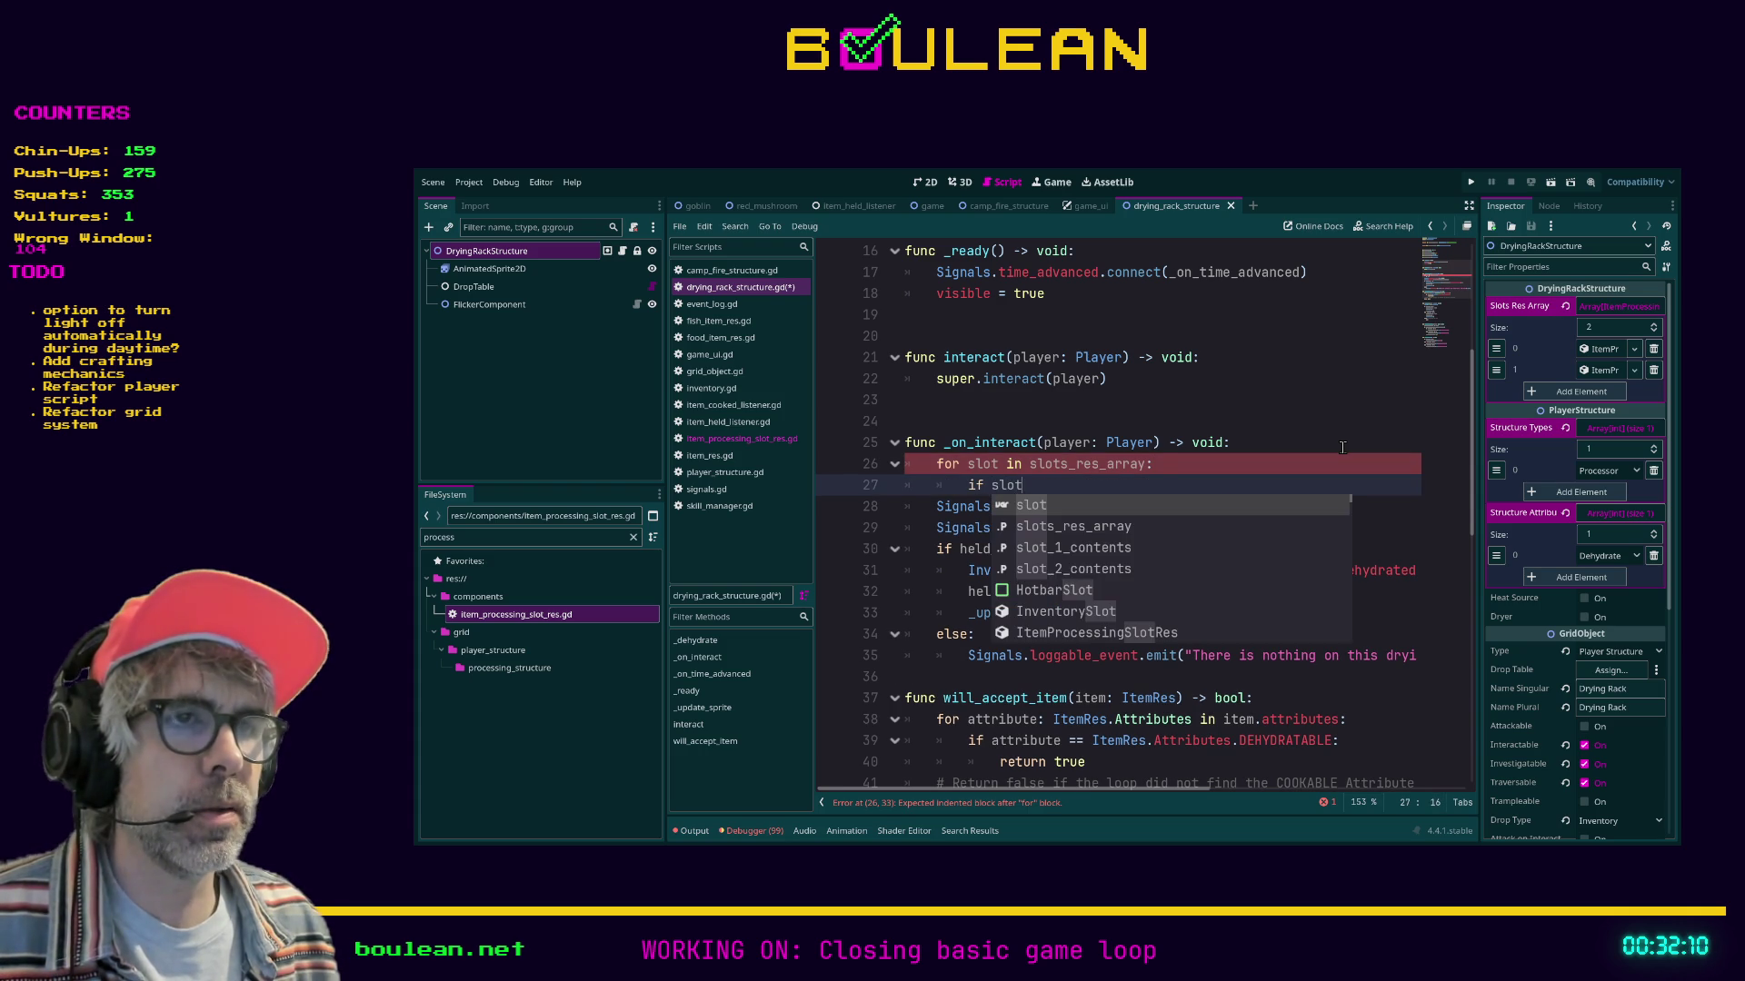
text(.)
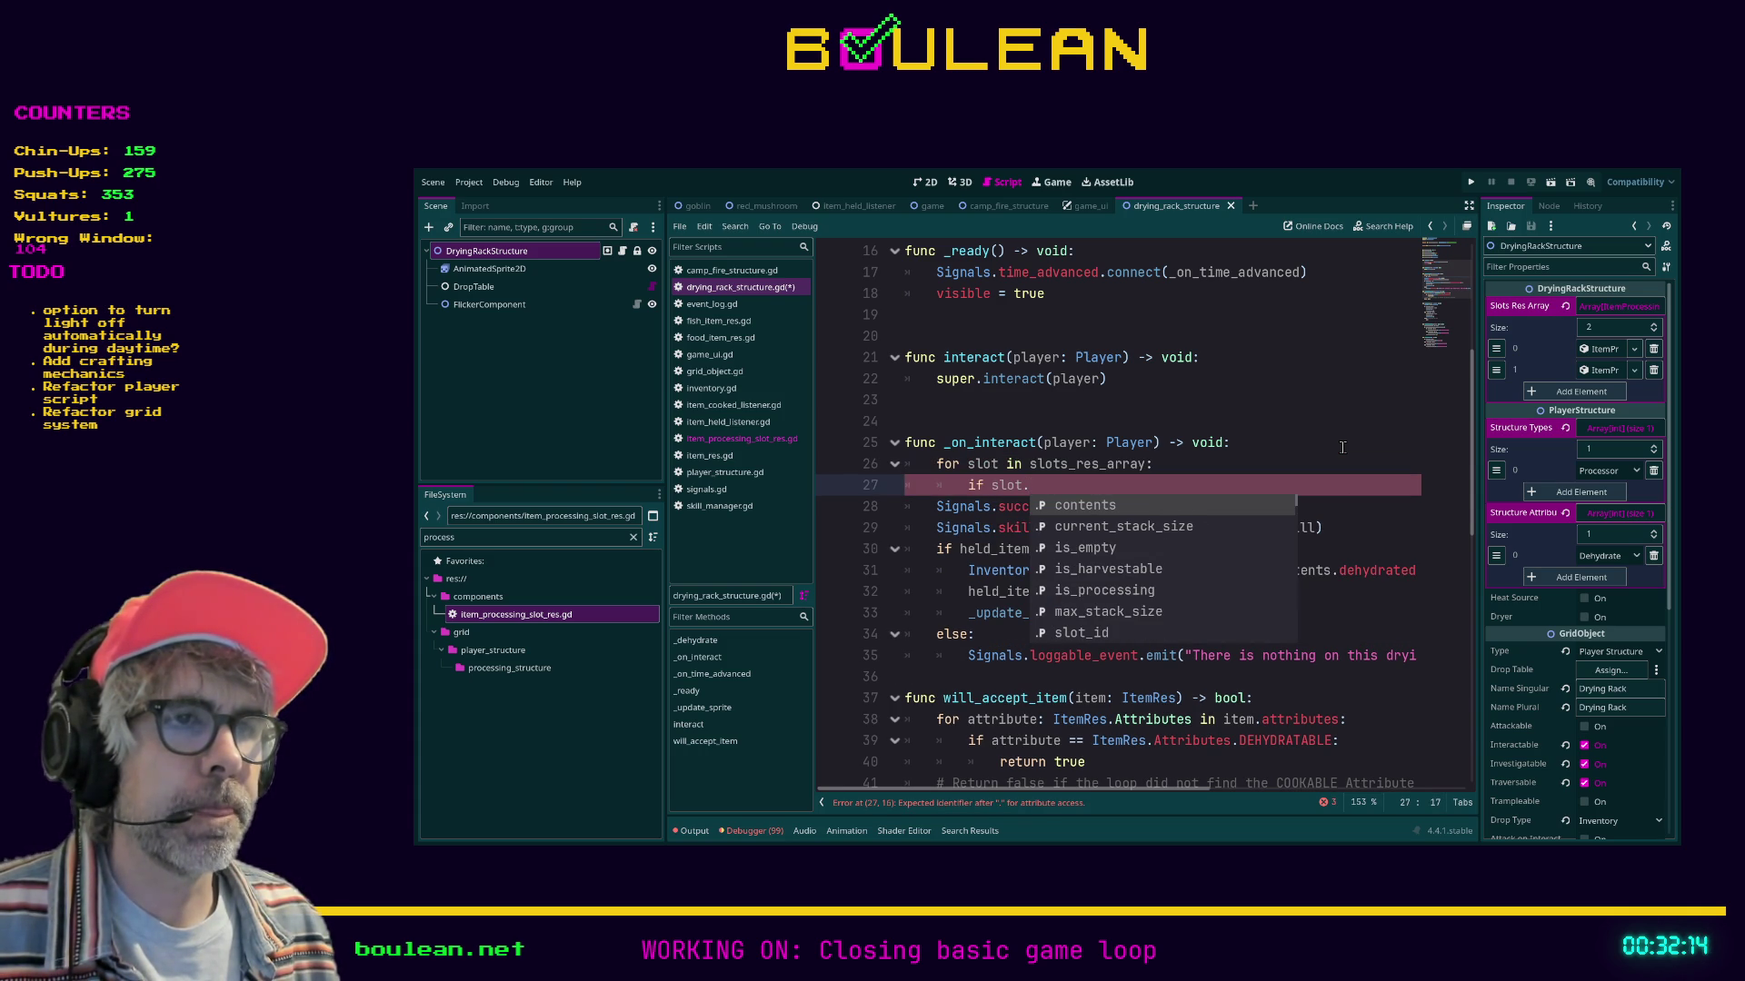
key(BackSpace)
key(BackSpace)
key(BackSpace)
text(not slot.is_empty:)
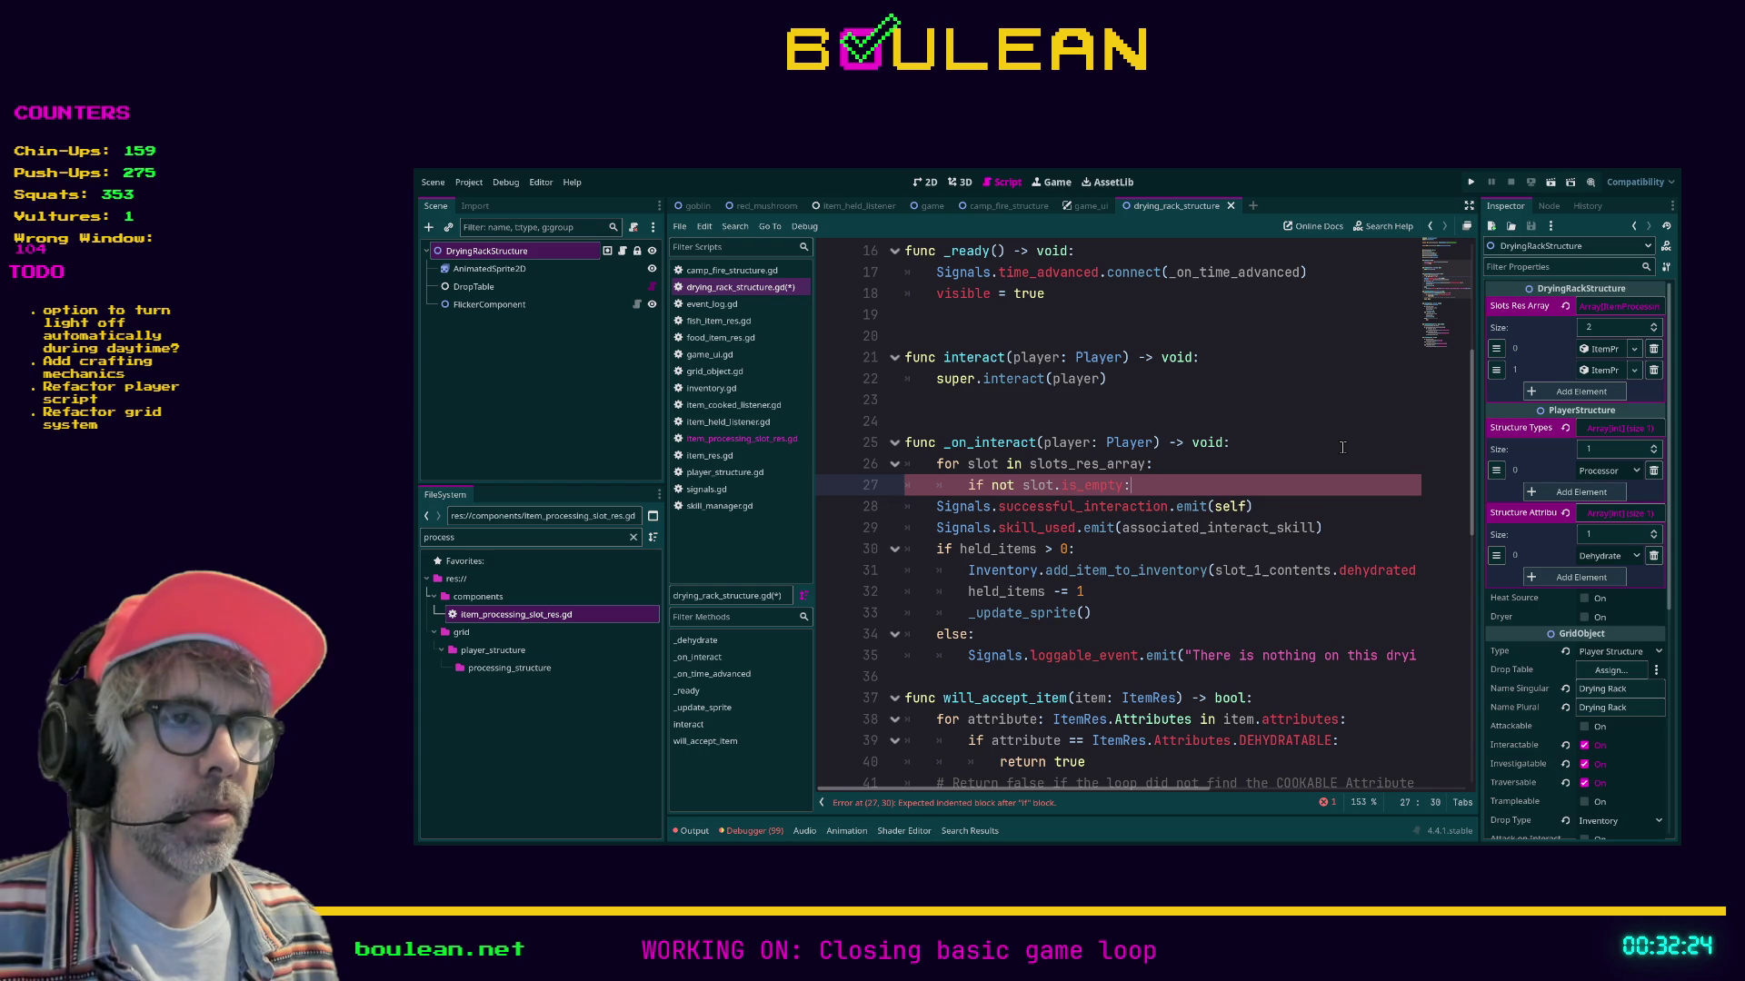
key(Return)
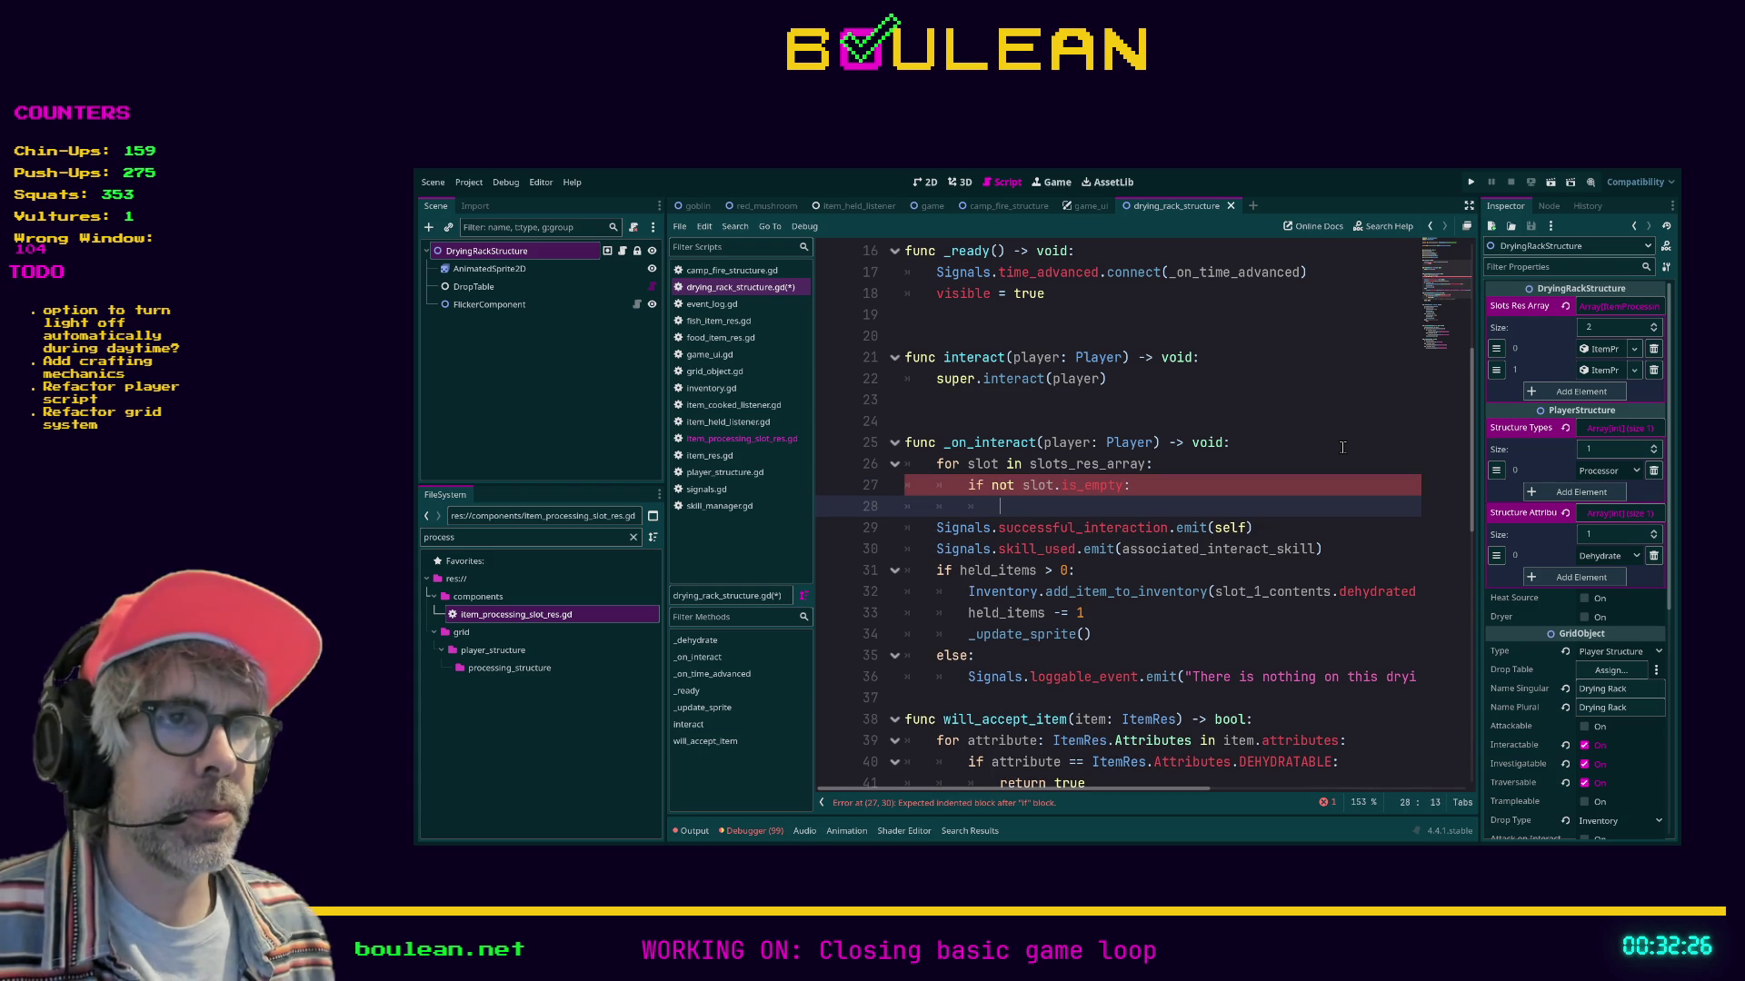
Step: Indent the successful_interaction and skill_used emits into the non-empty slot block
key(Down)
key(Tab)
key(Tab)
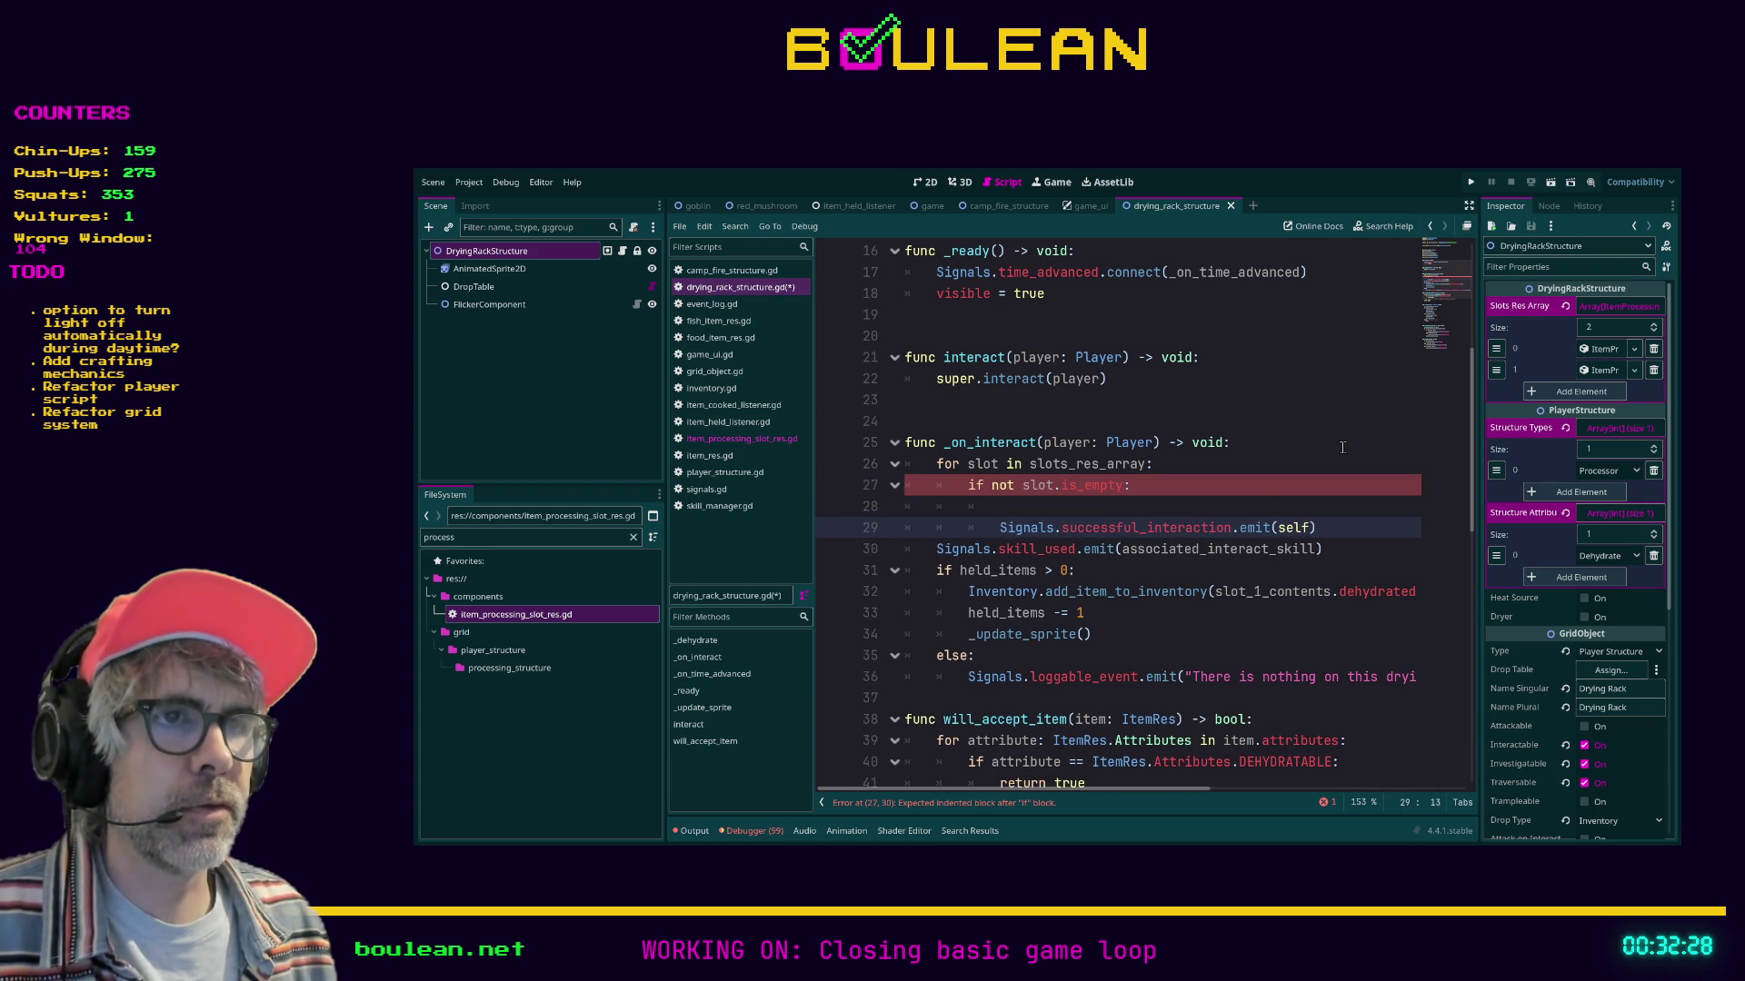
key(Up)
key(BackSpace)
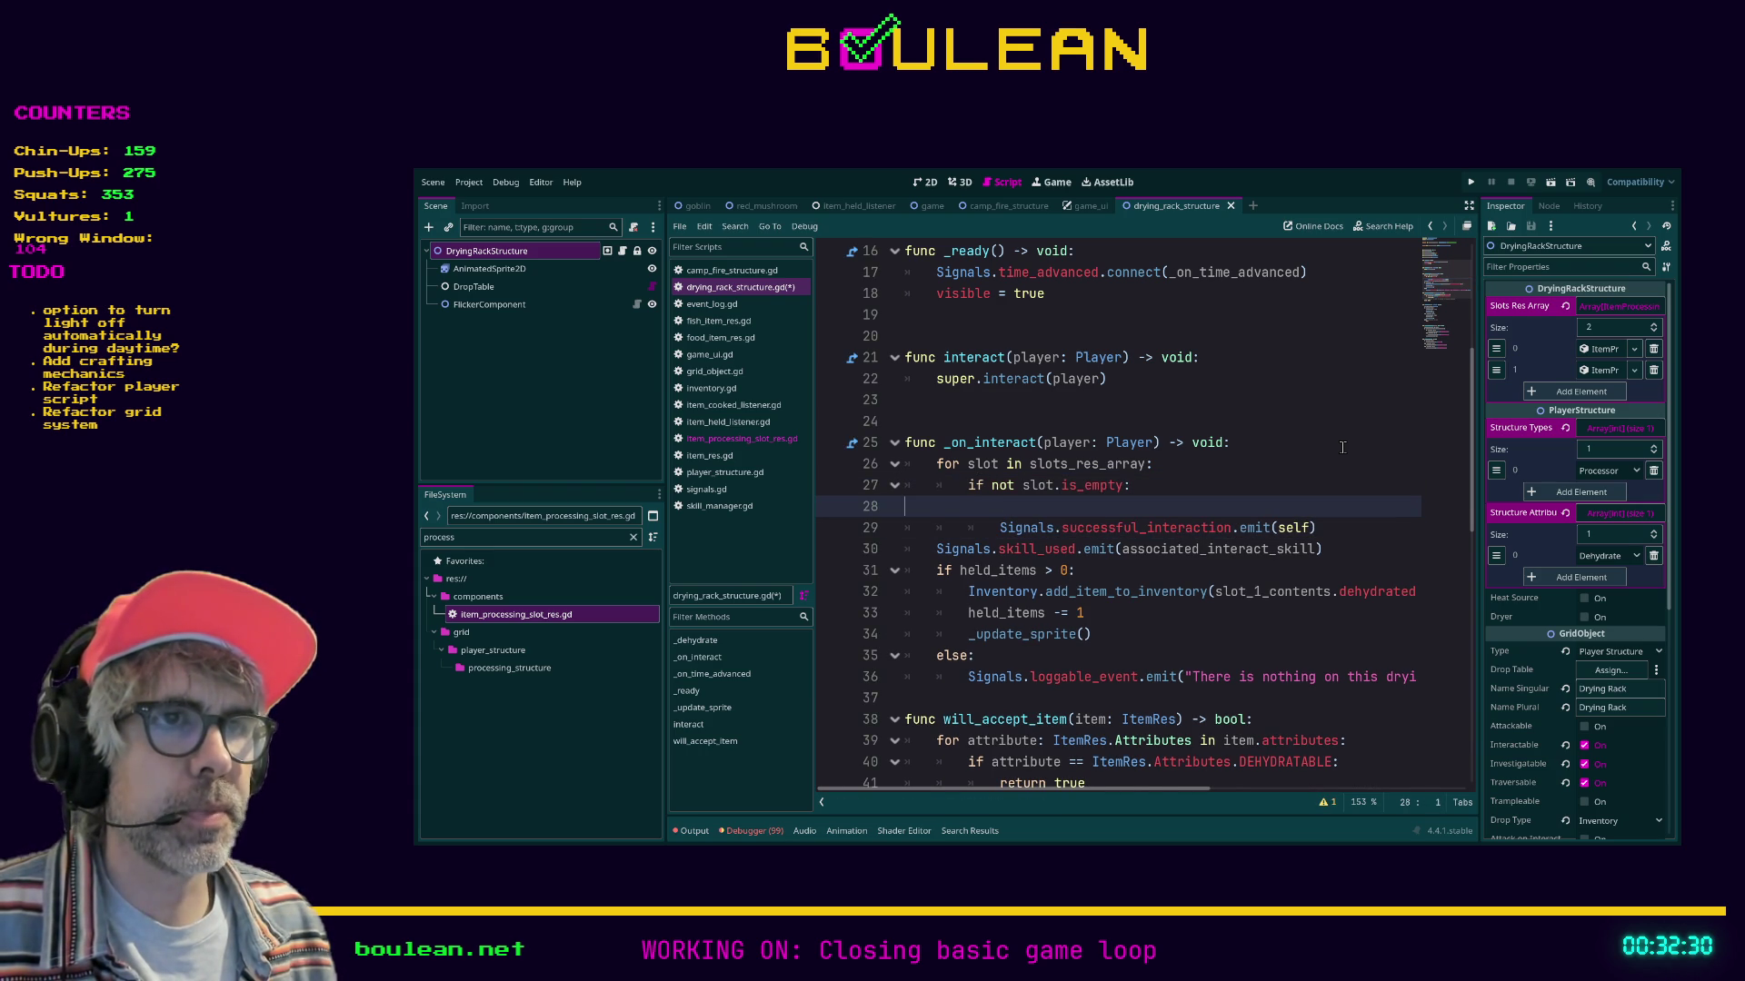
key(BackSpace)
key(Down)
key(Down)
key(Tab)
key(Tab)
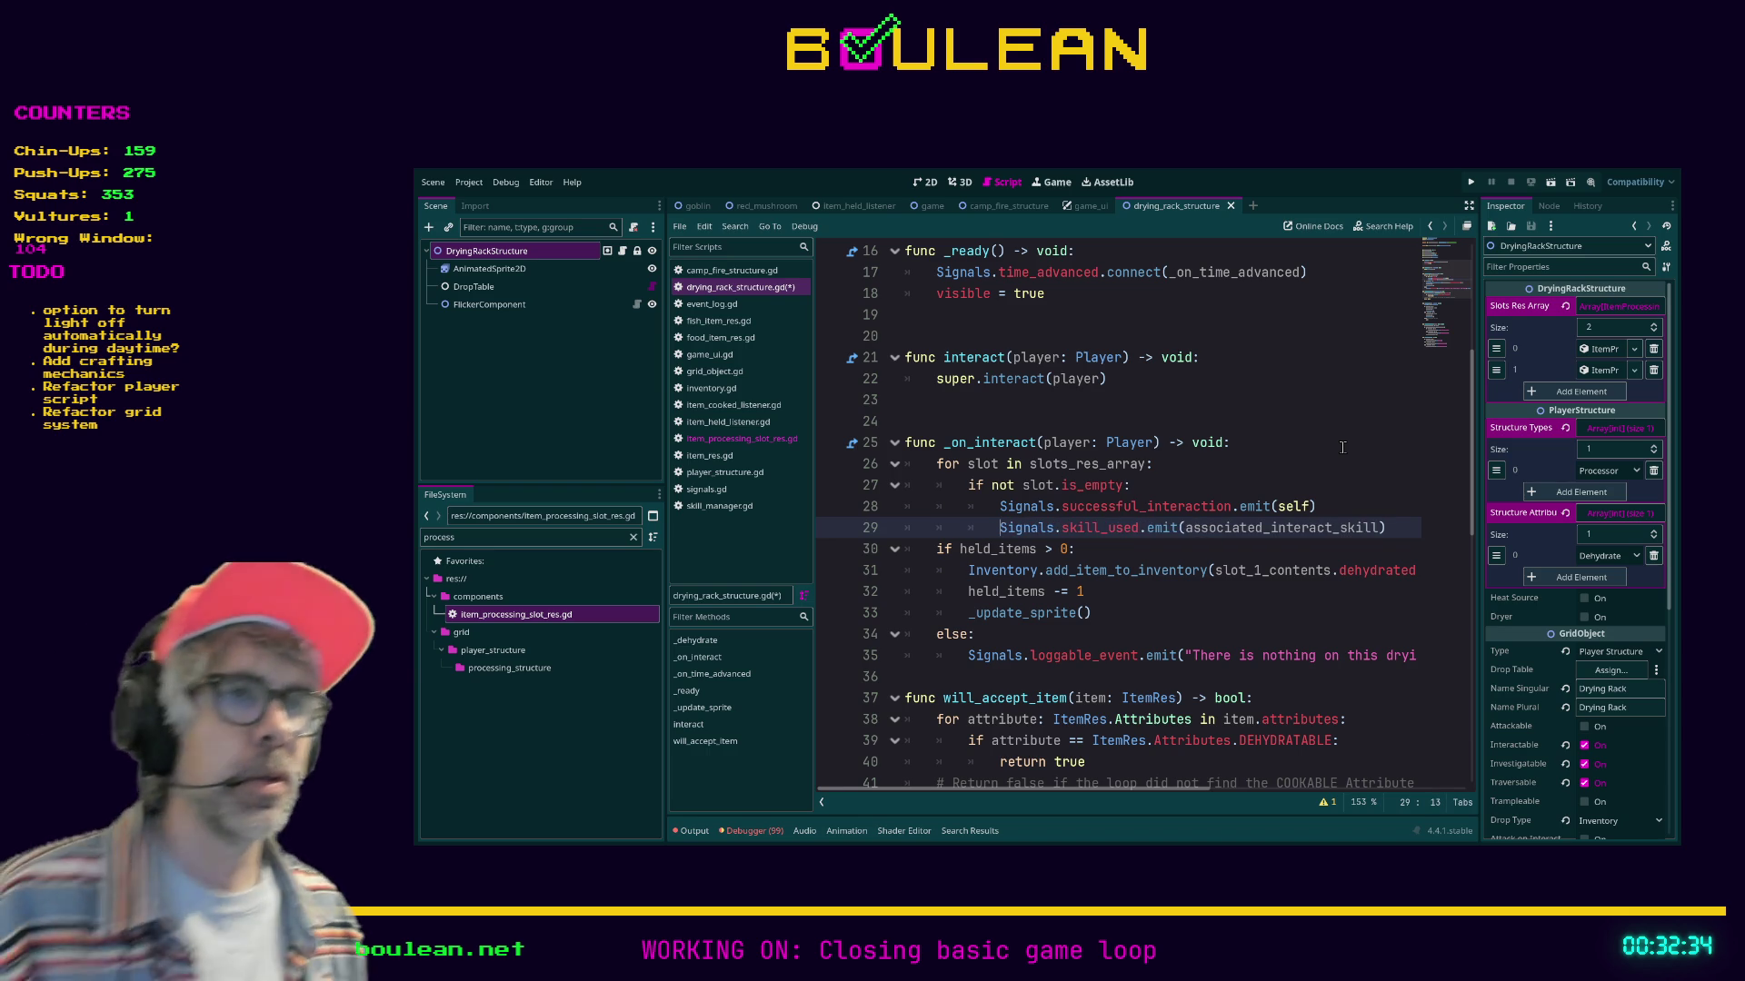
key(End)
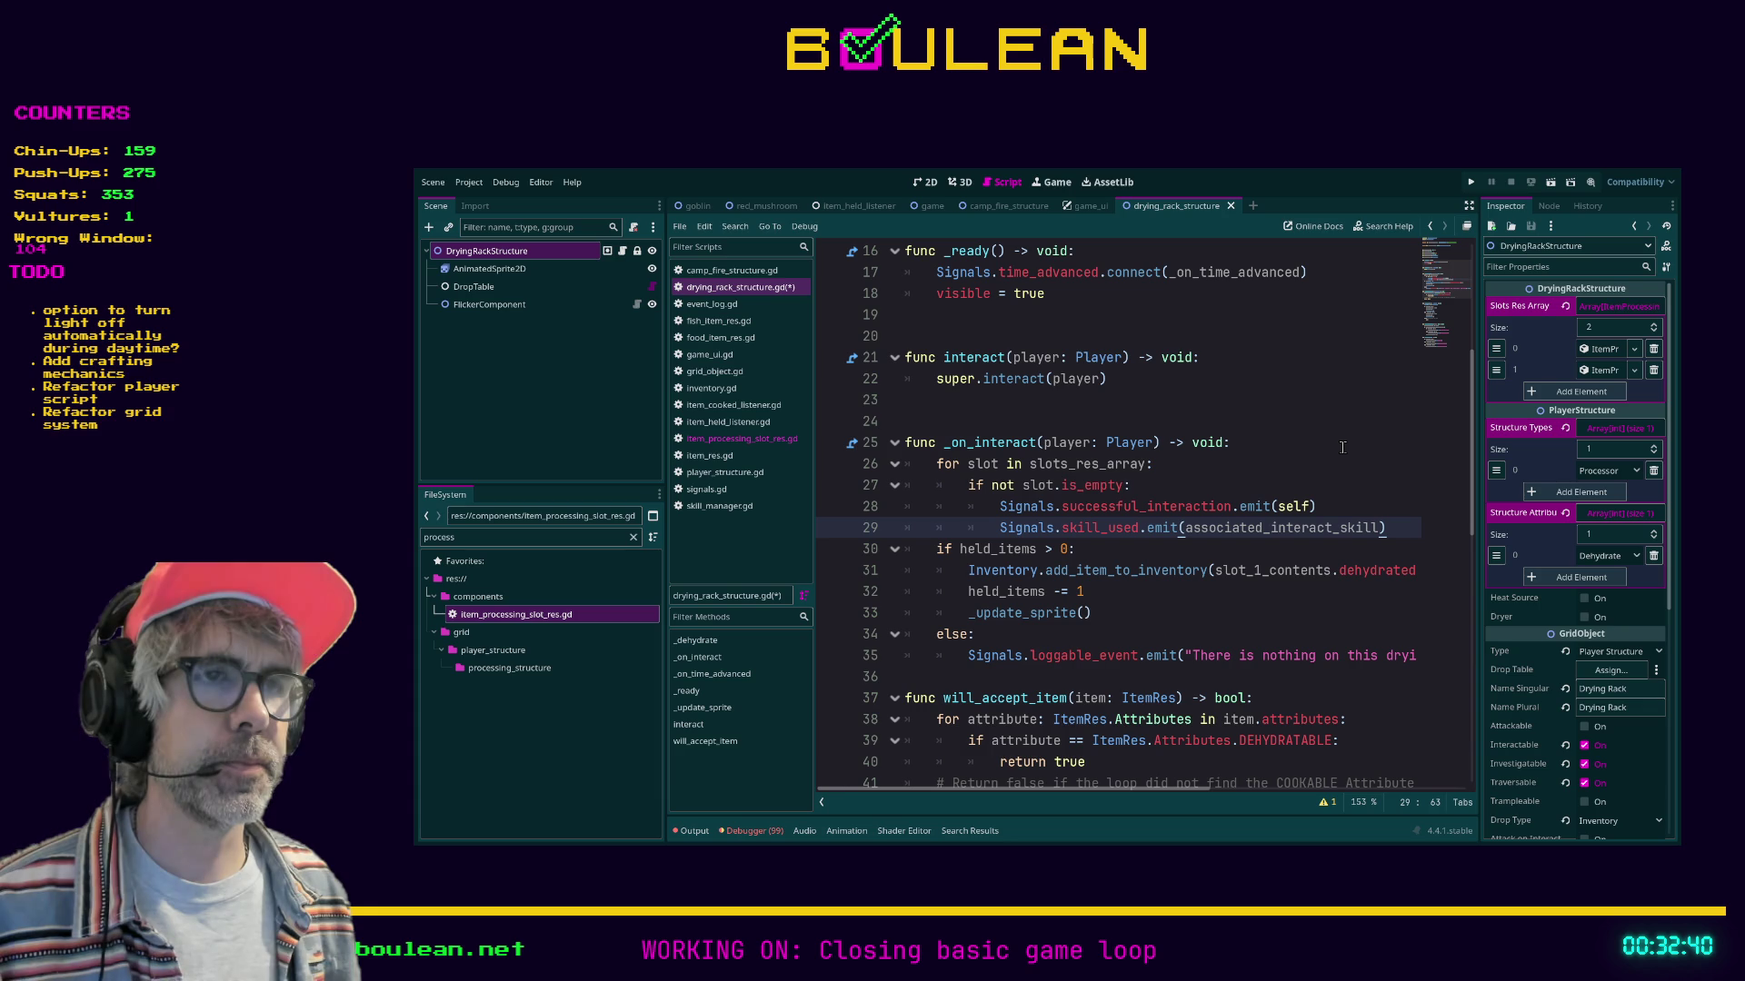
key(Return)
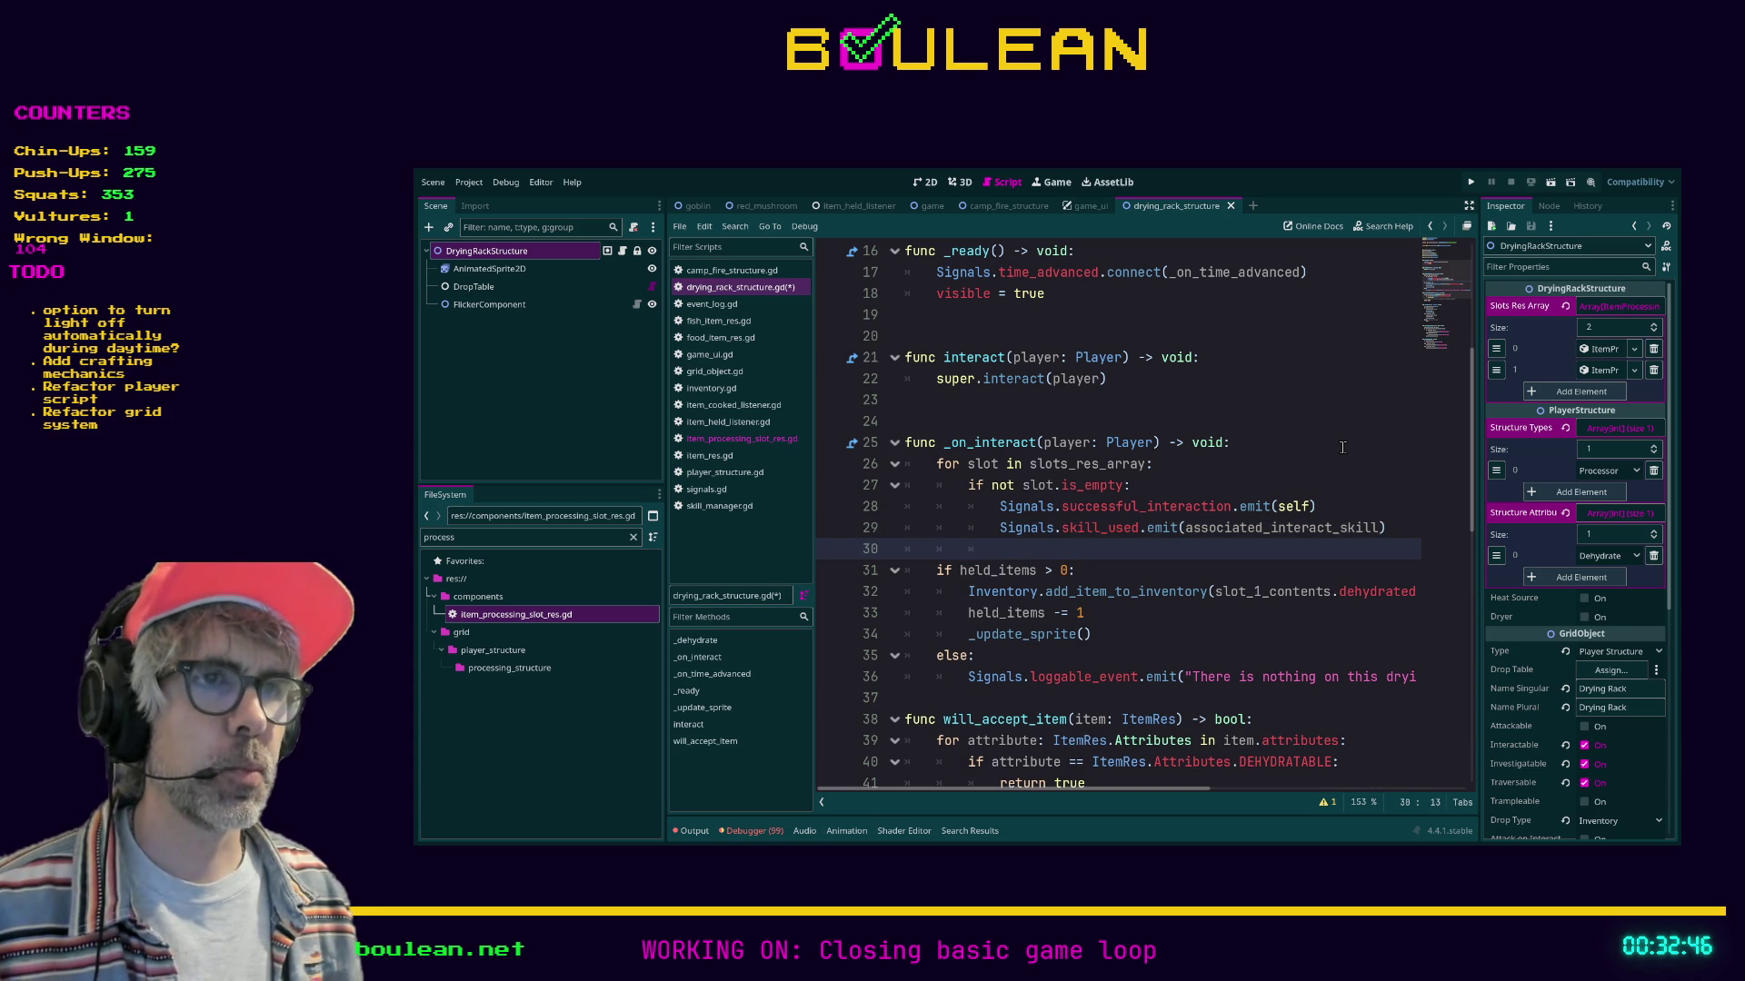
Step: Move the add_item_to_inventory line up into the non-empty slot block
key(Down)
key(Down)
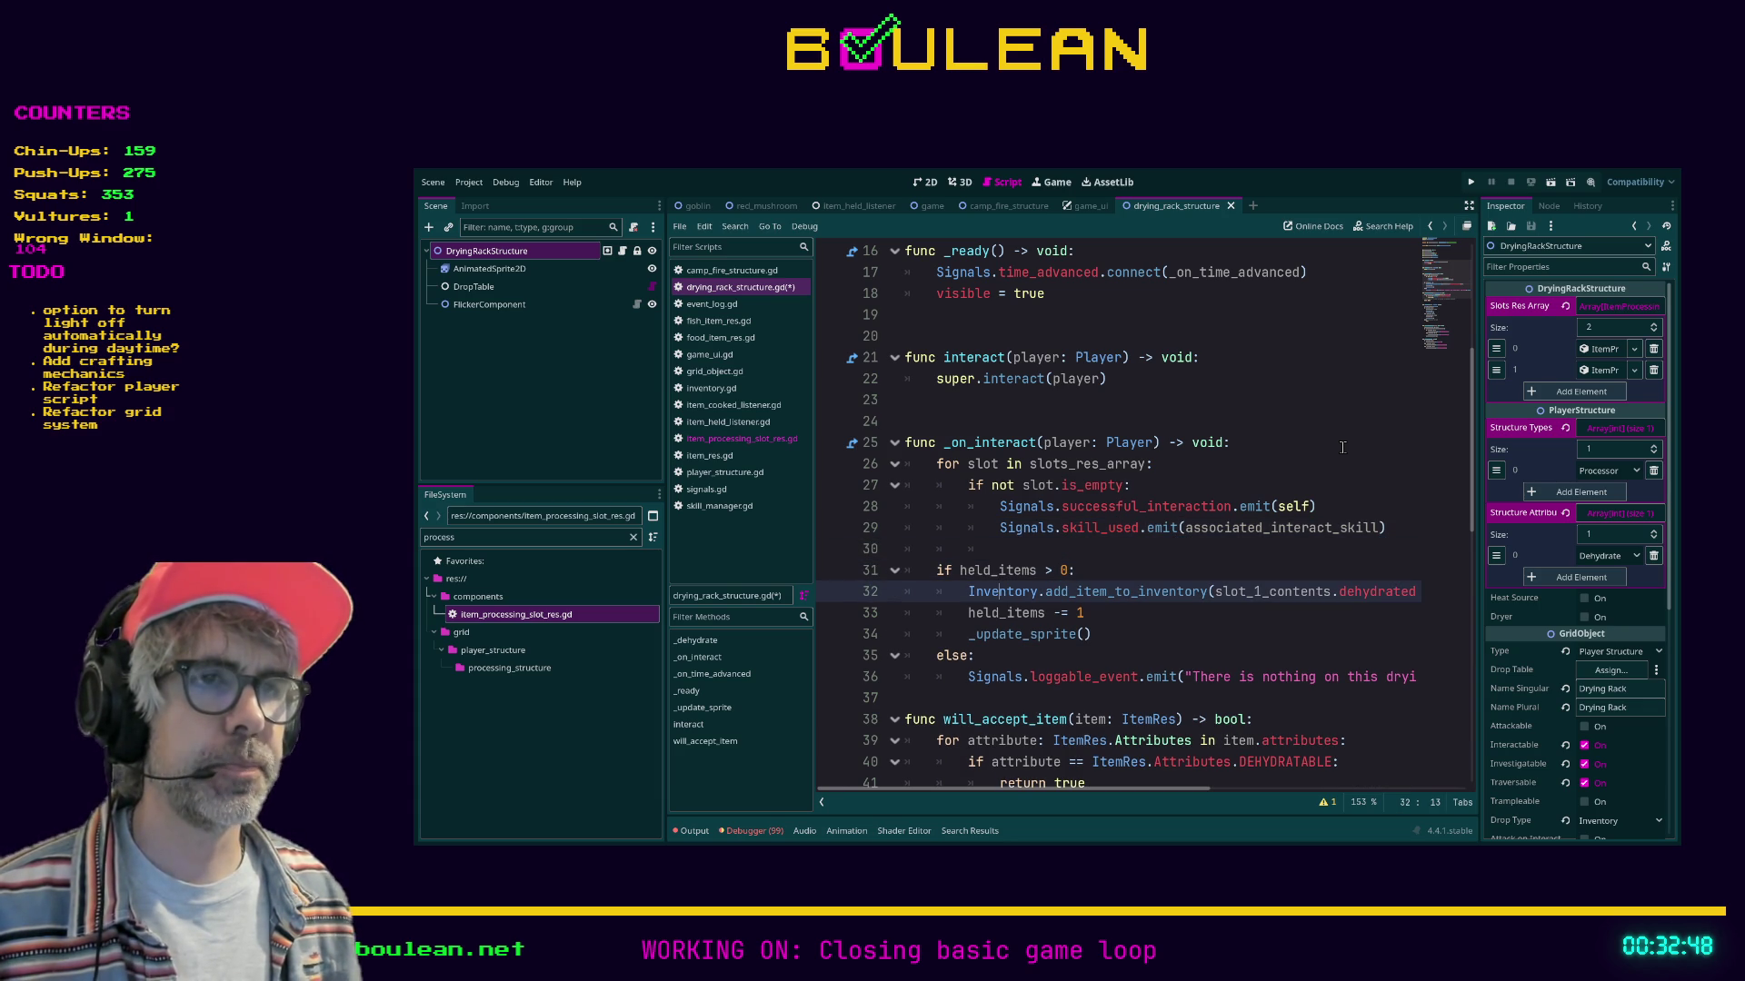
key(shift+End)
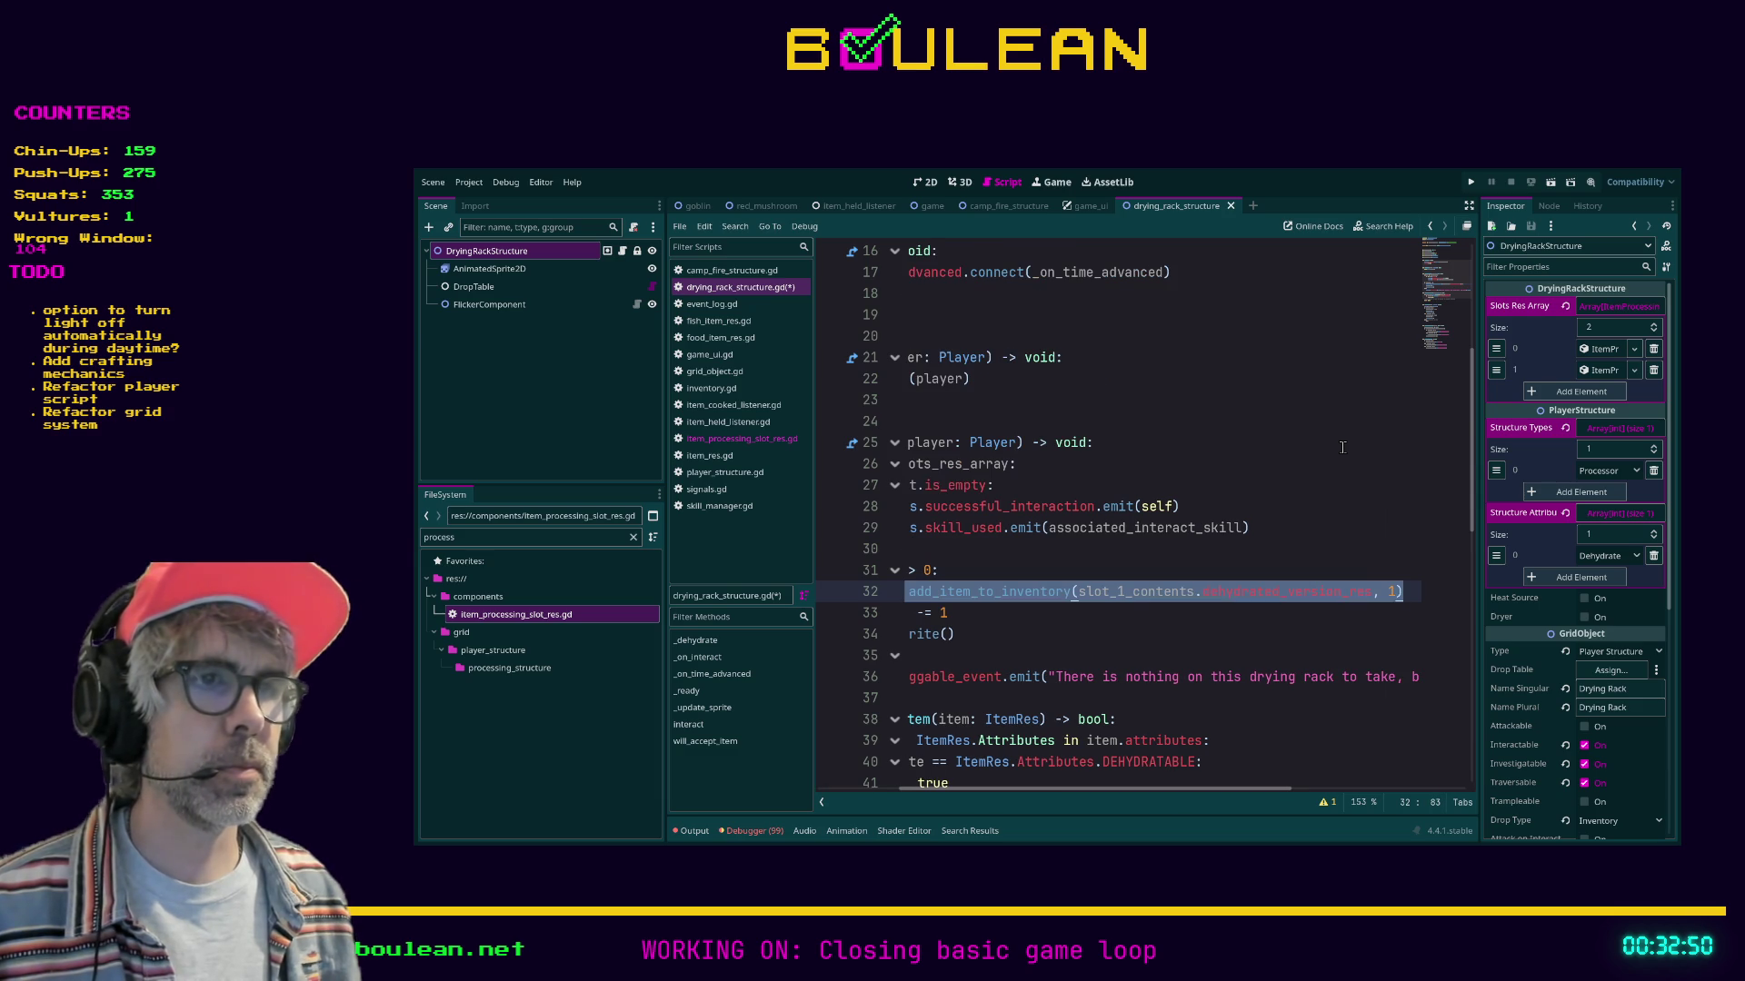
key(alt+Up)
key(alt+Up)
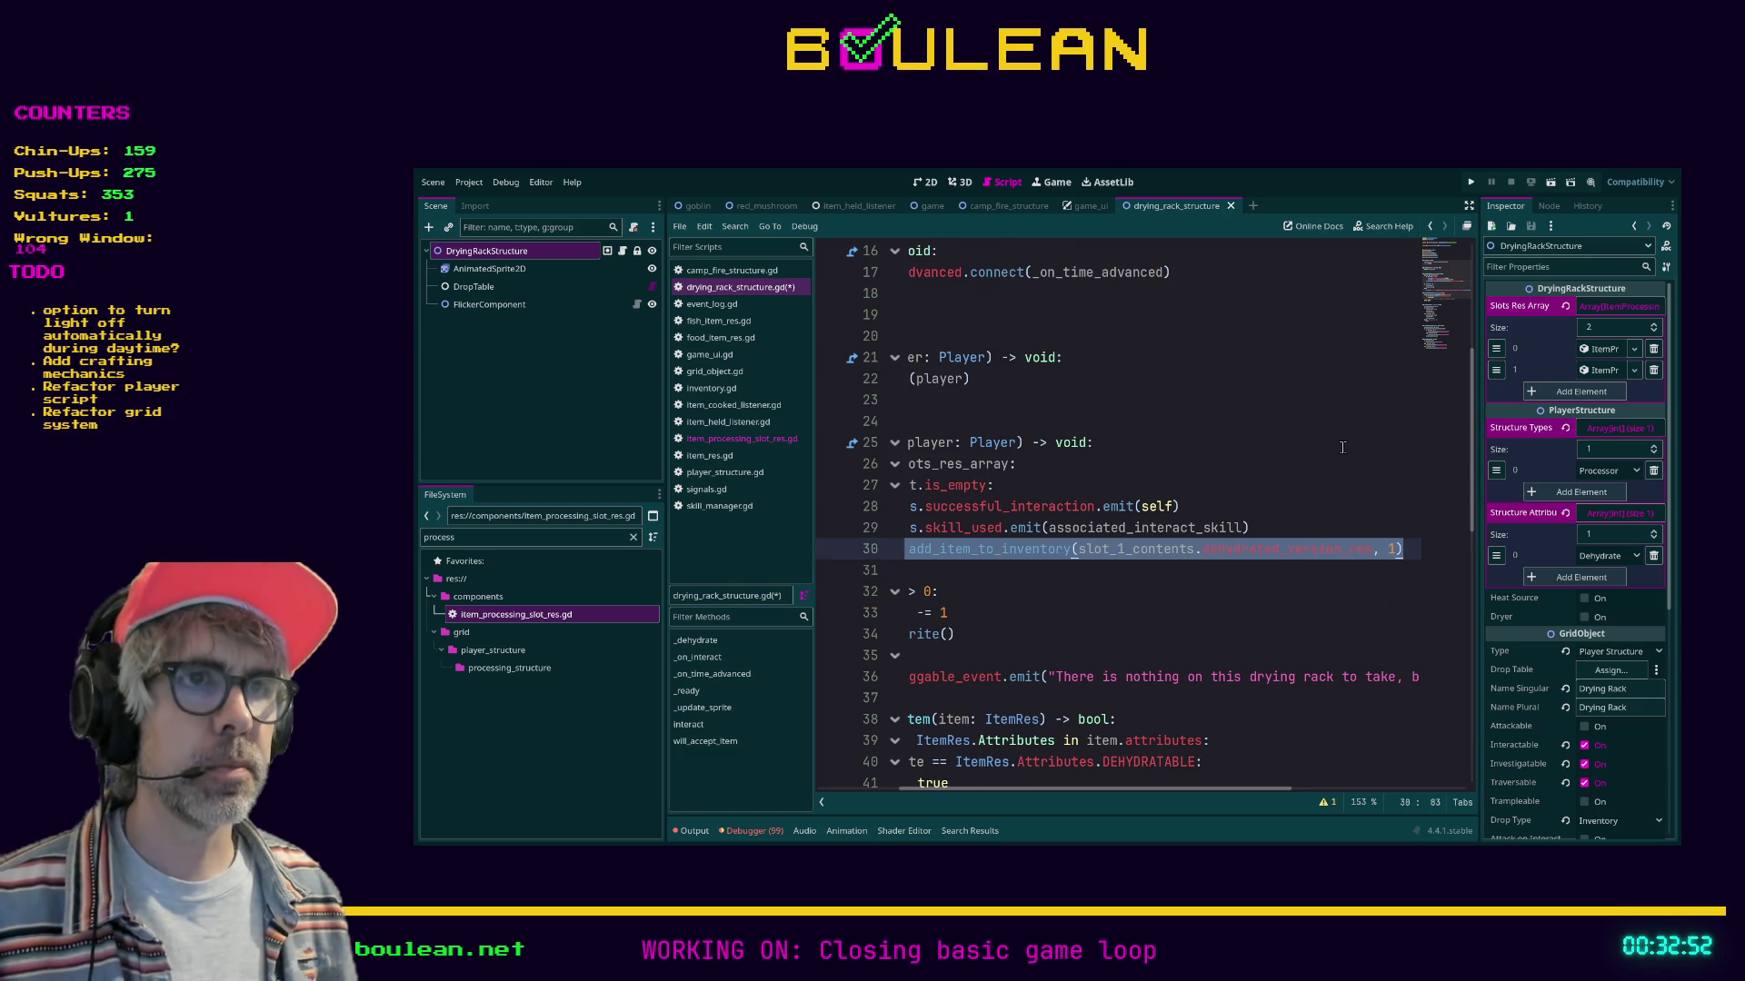
key(Tab)
key(Left)
key(Down)
key(Home)
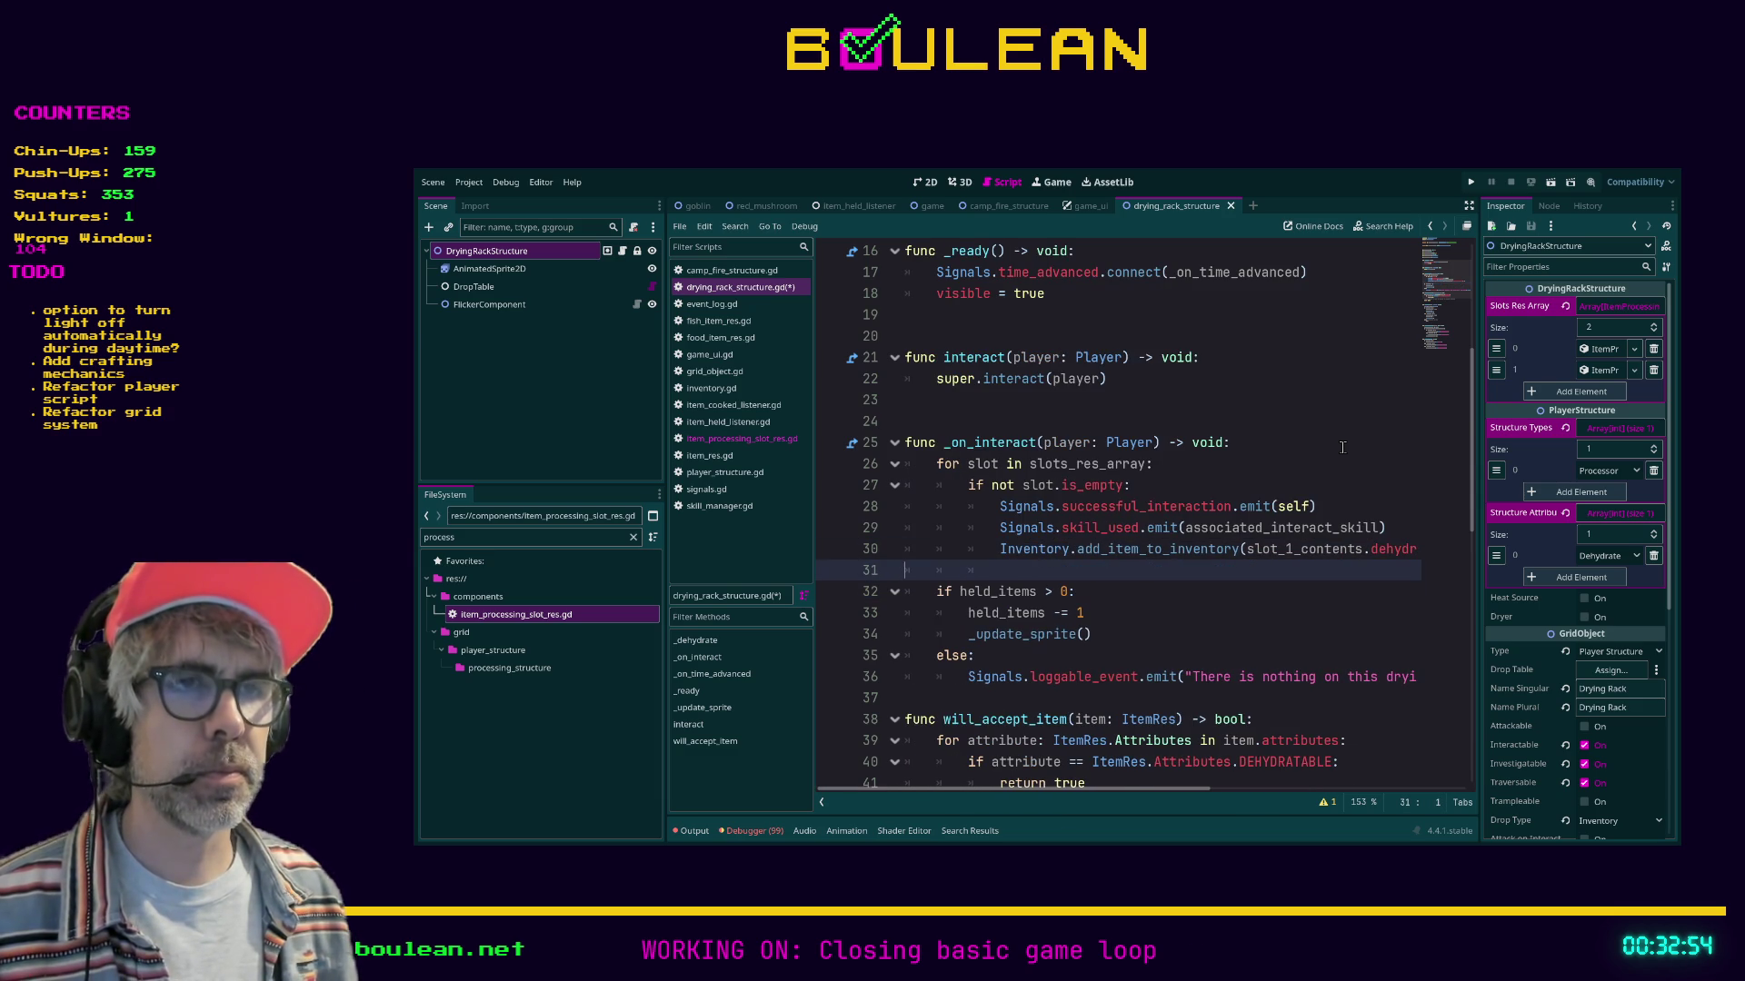
Step: Move _update_sprite() into the non-empty slot block and follow it with a return
key(Down)
key(Down)
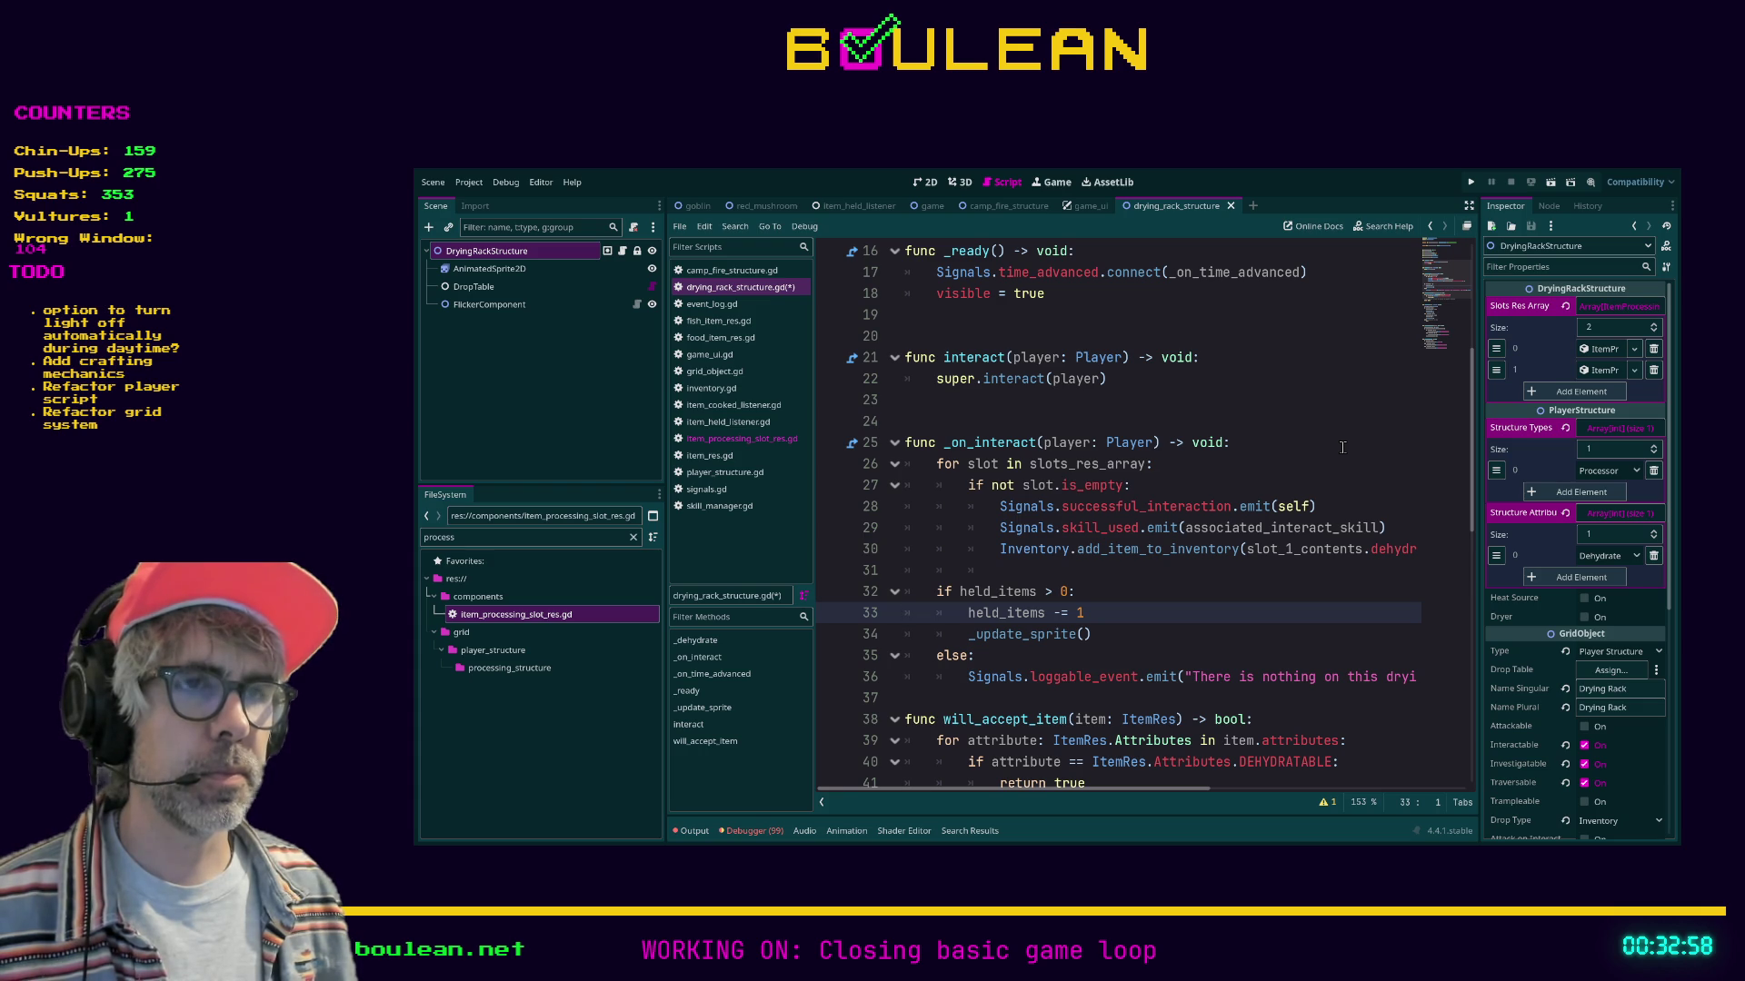
key(Down)
key(shift+End)
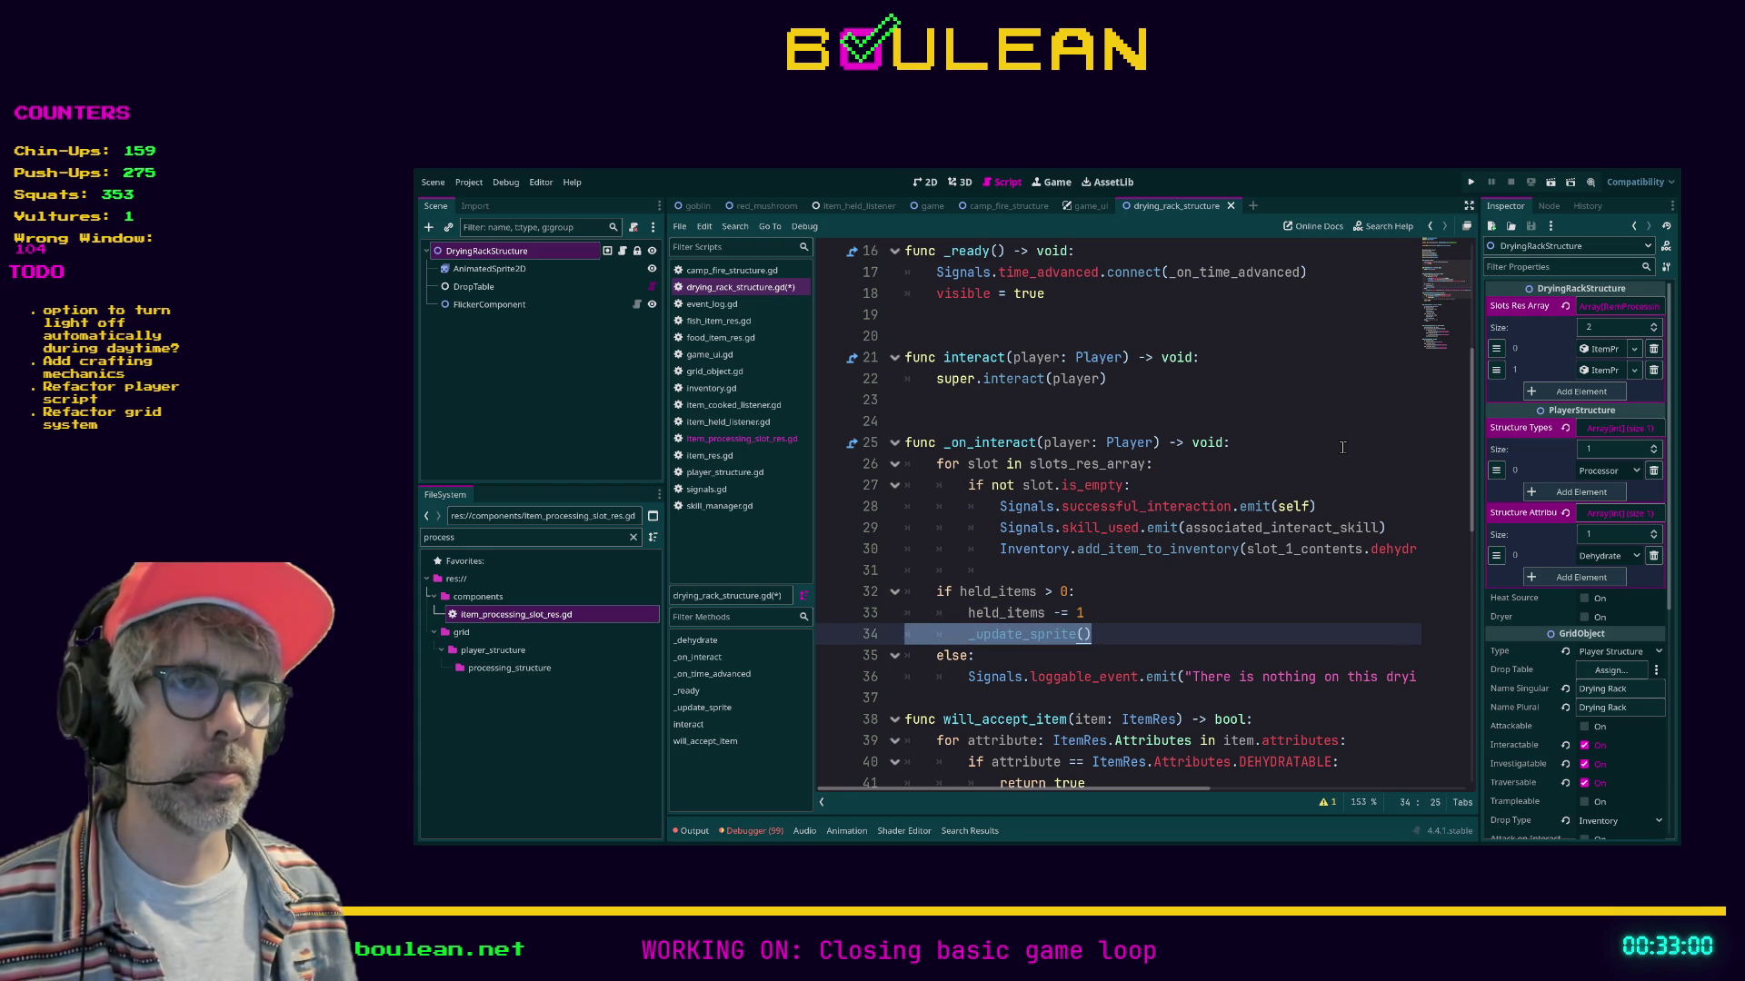
key(alt+Up)
key(alt+Up)
key(alt+Up)
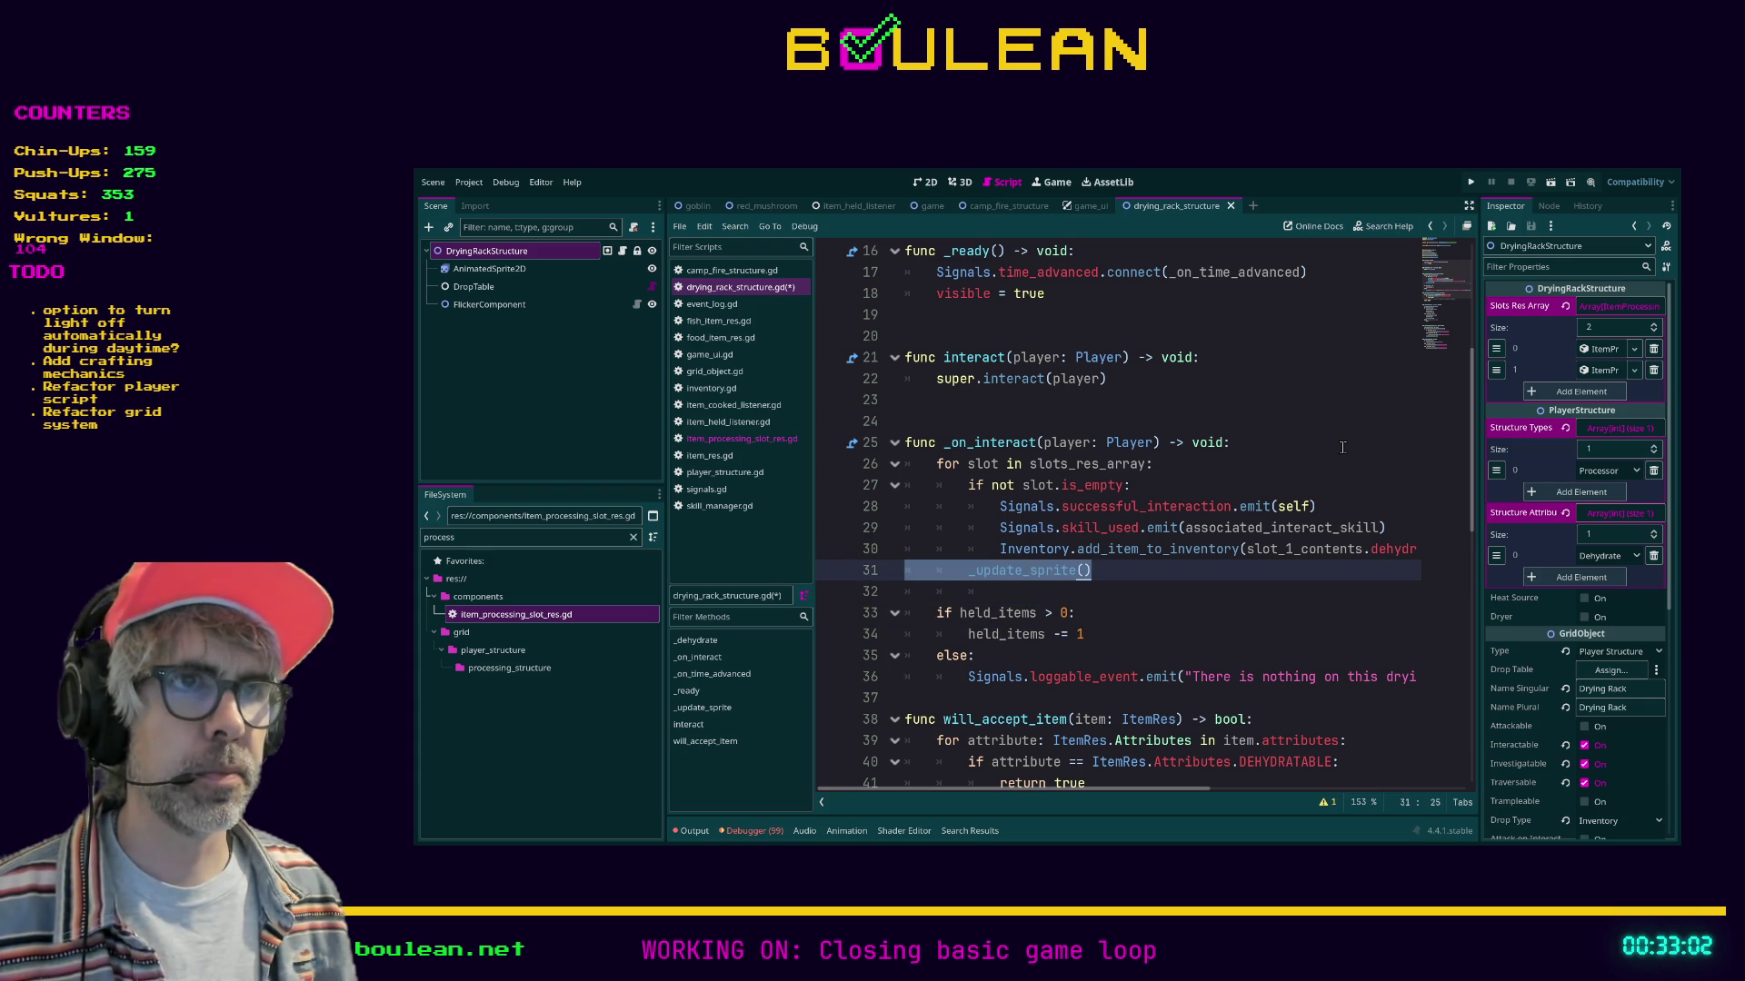
key(Home)
key(Tab)
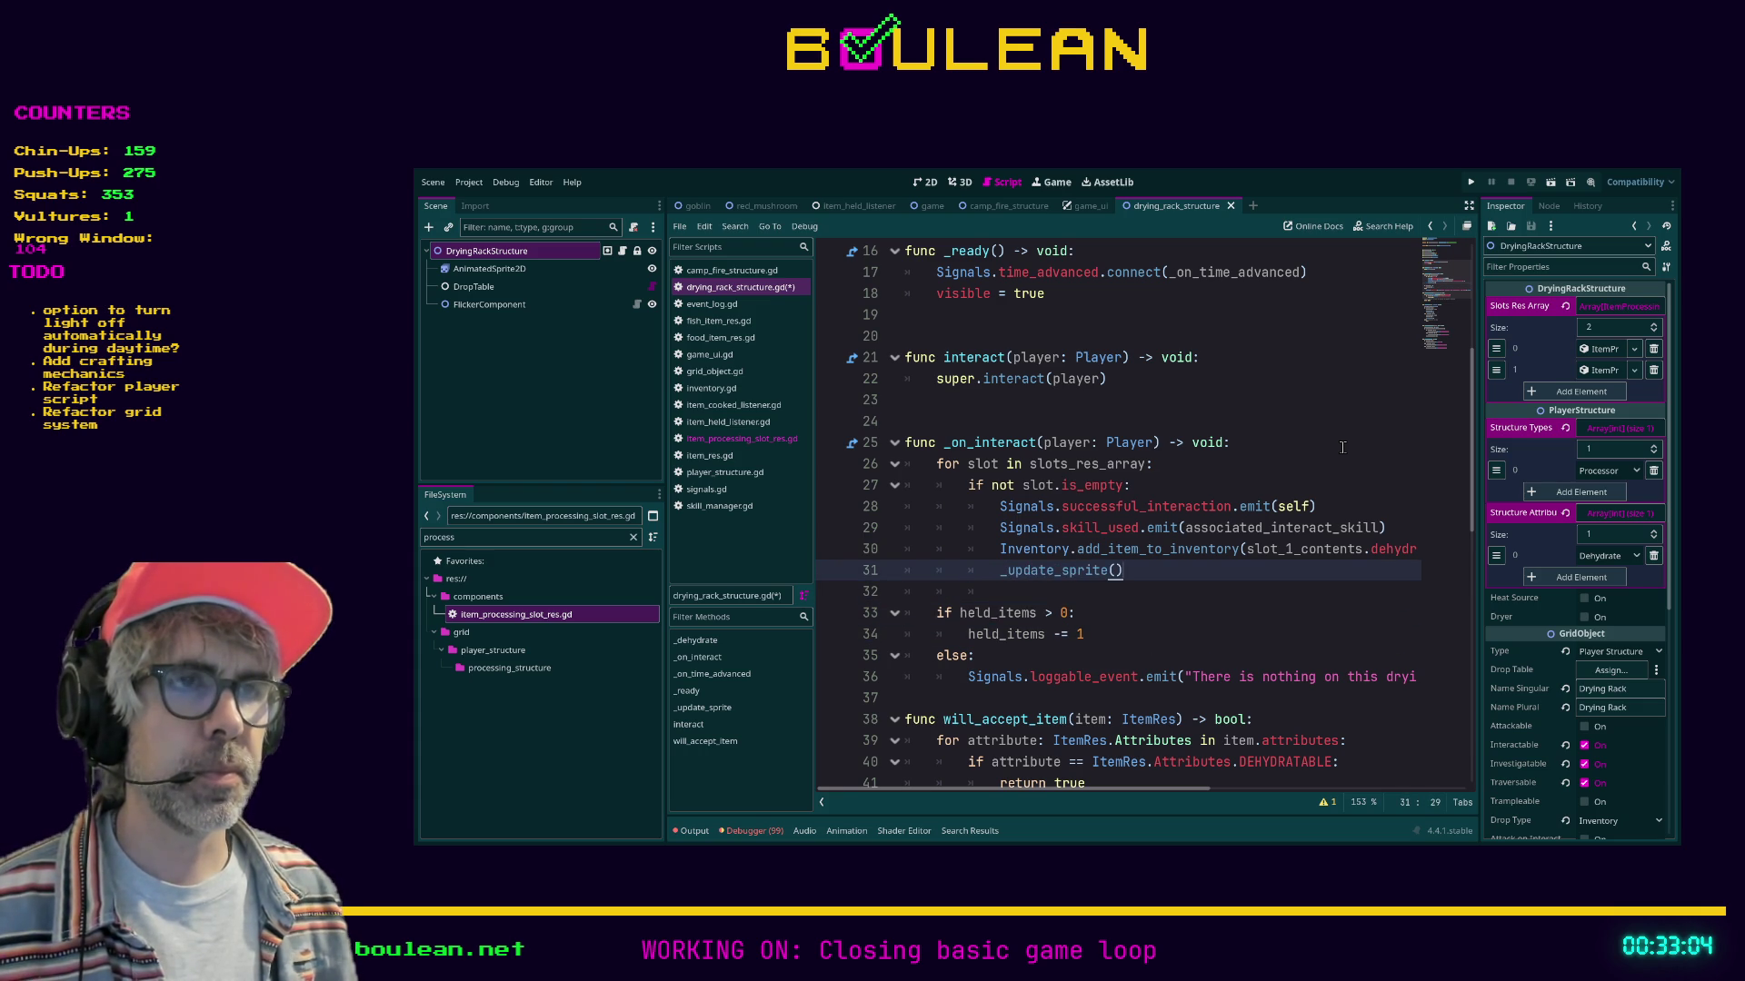
key(Return)
text(return)
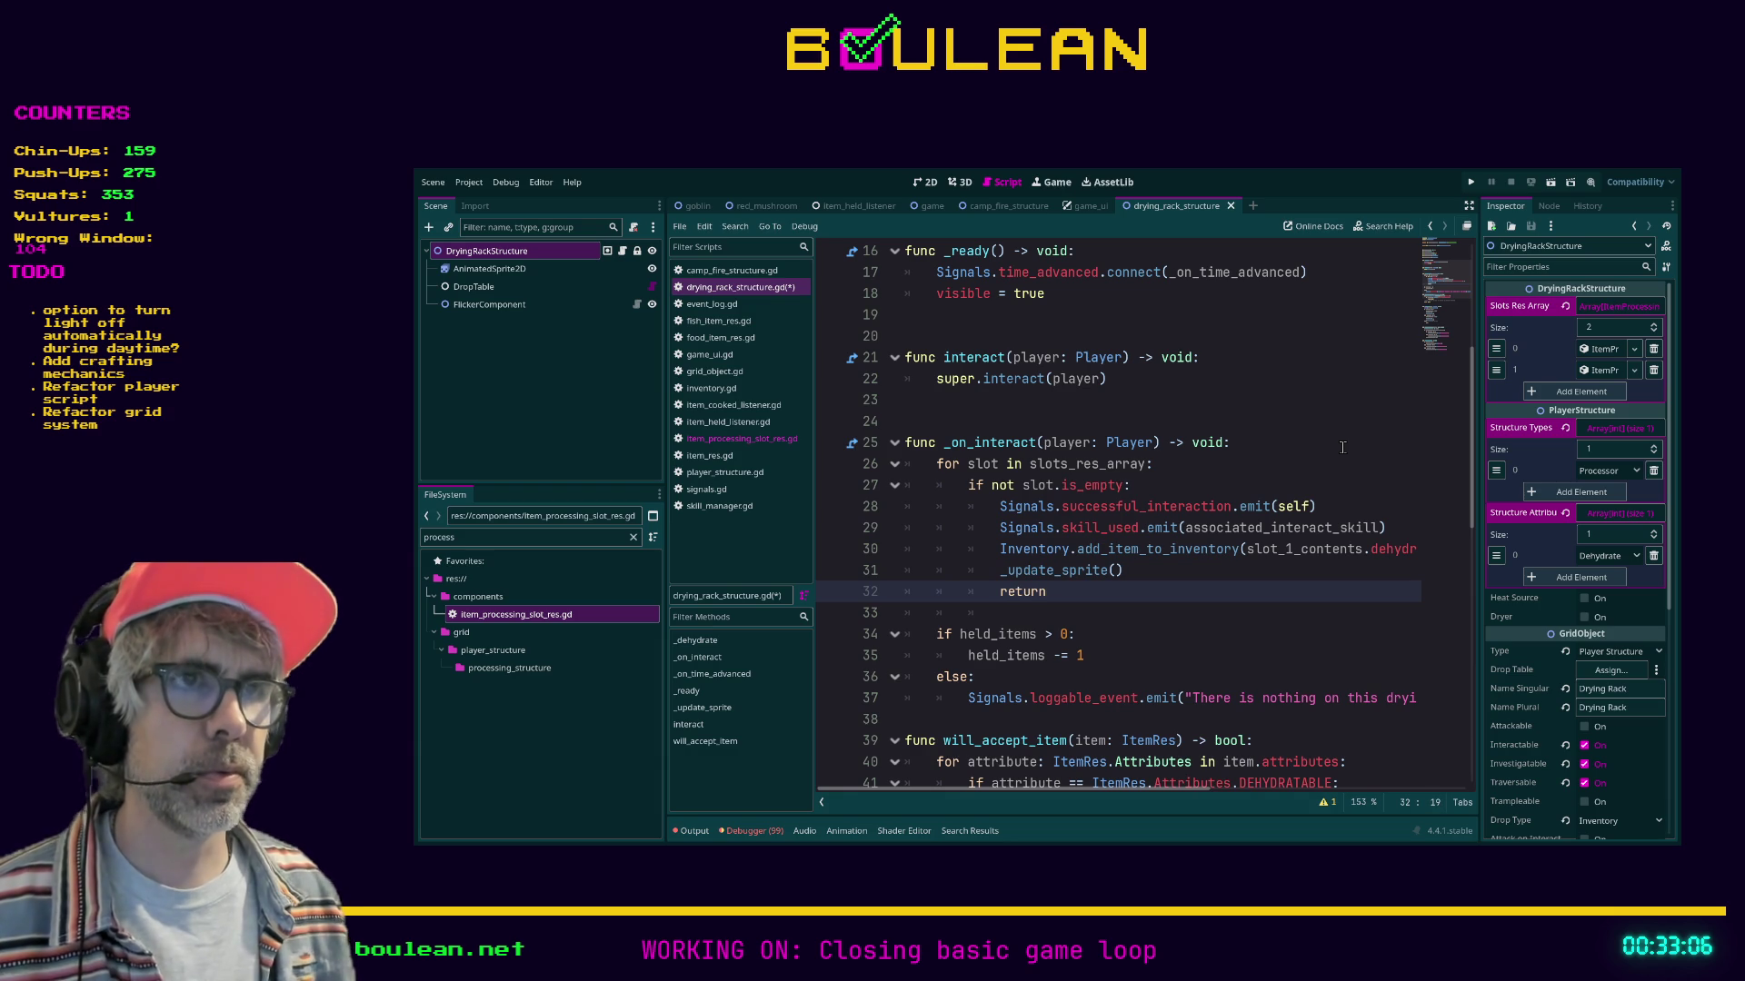
Step: Try deleting the held_items check lines, undo the deletion, and select the slot loop lines
scroll(1068, 589, down, 1)
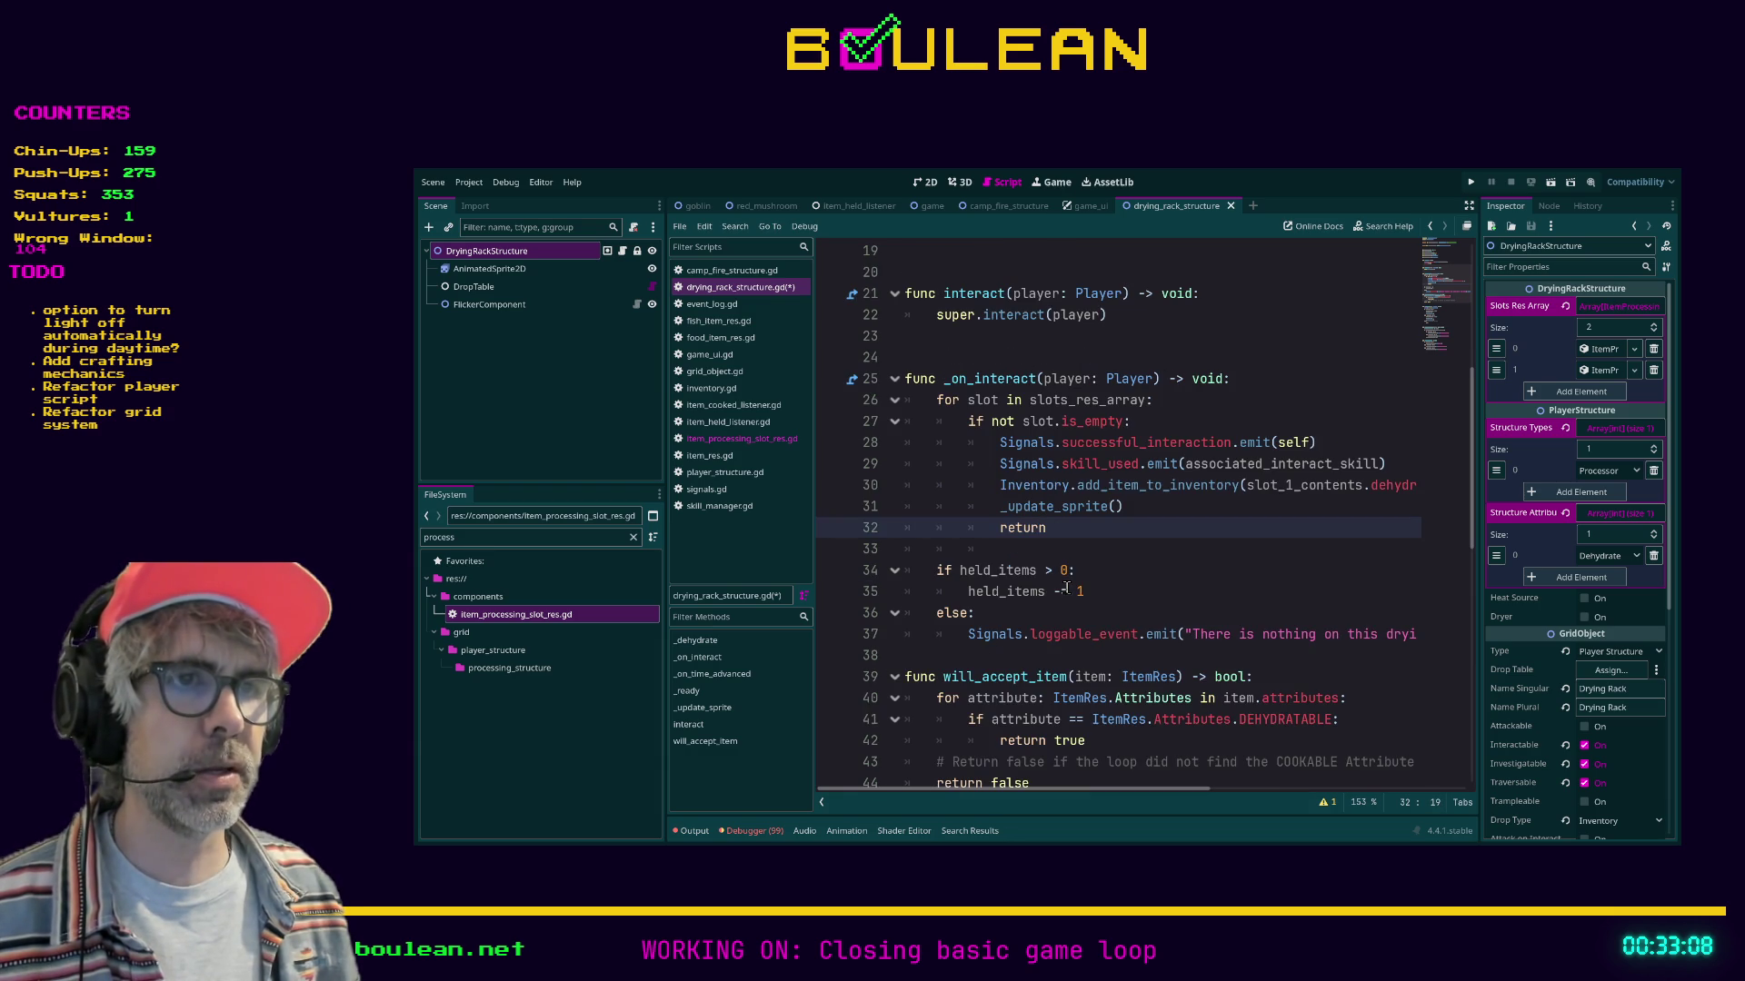
drag(1100, 590, 874, 572)
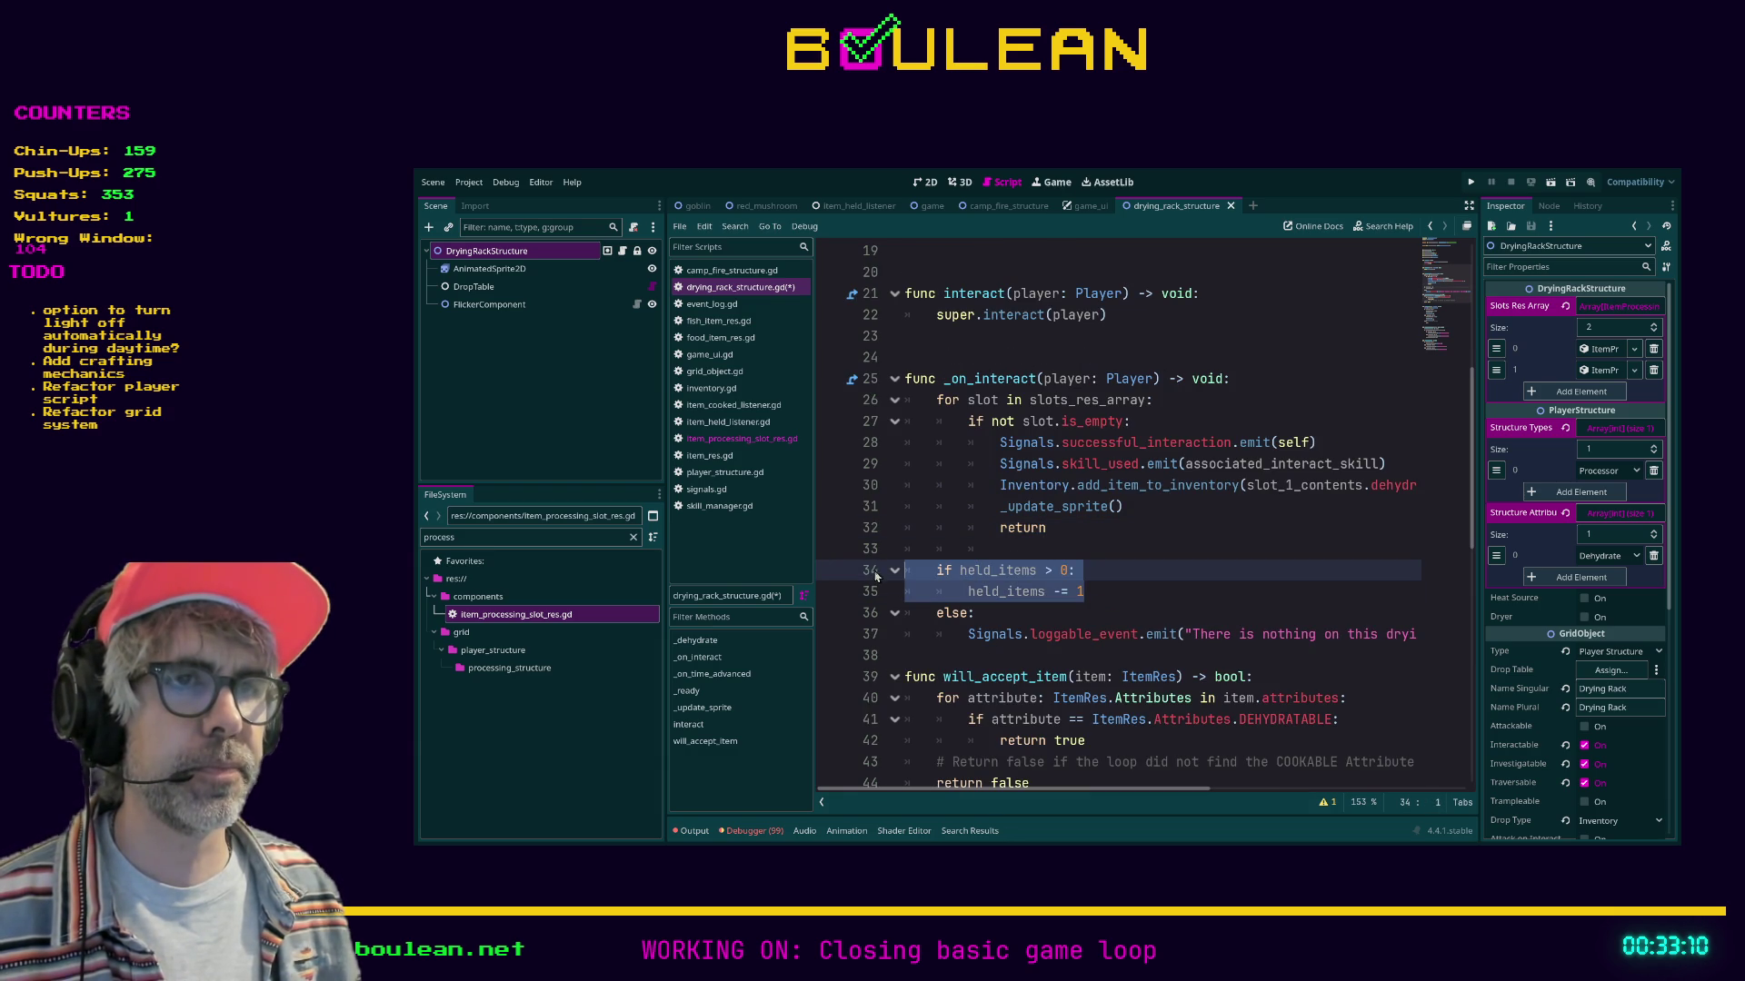
key(BackSpace)
key(BackSpace)
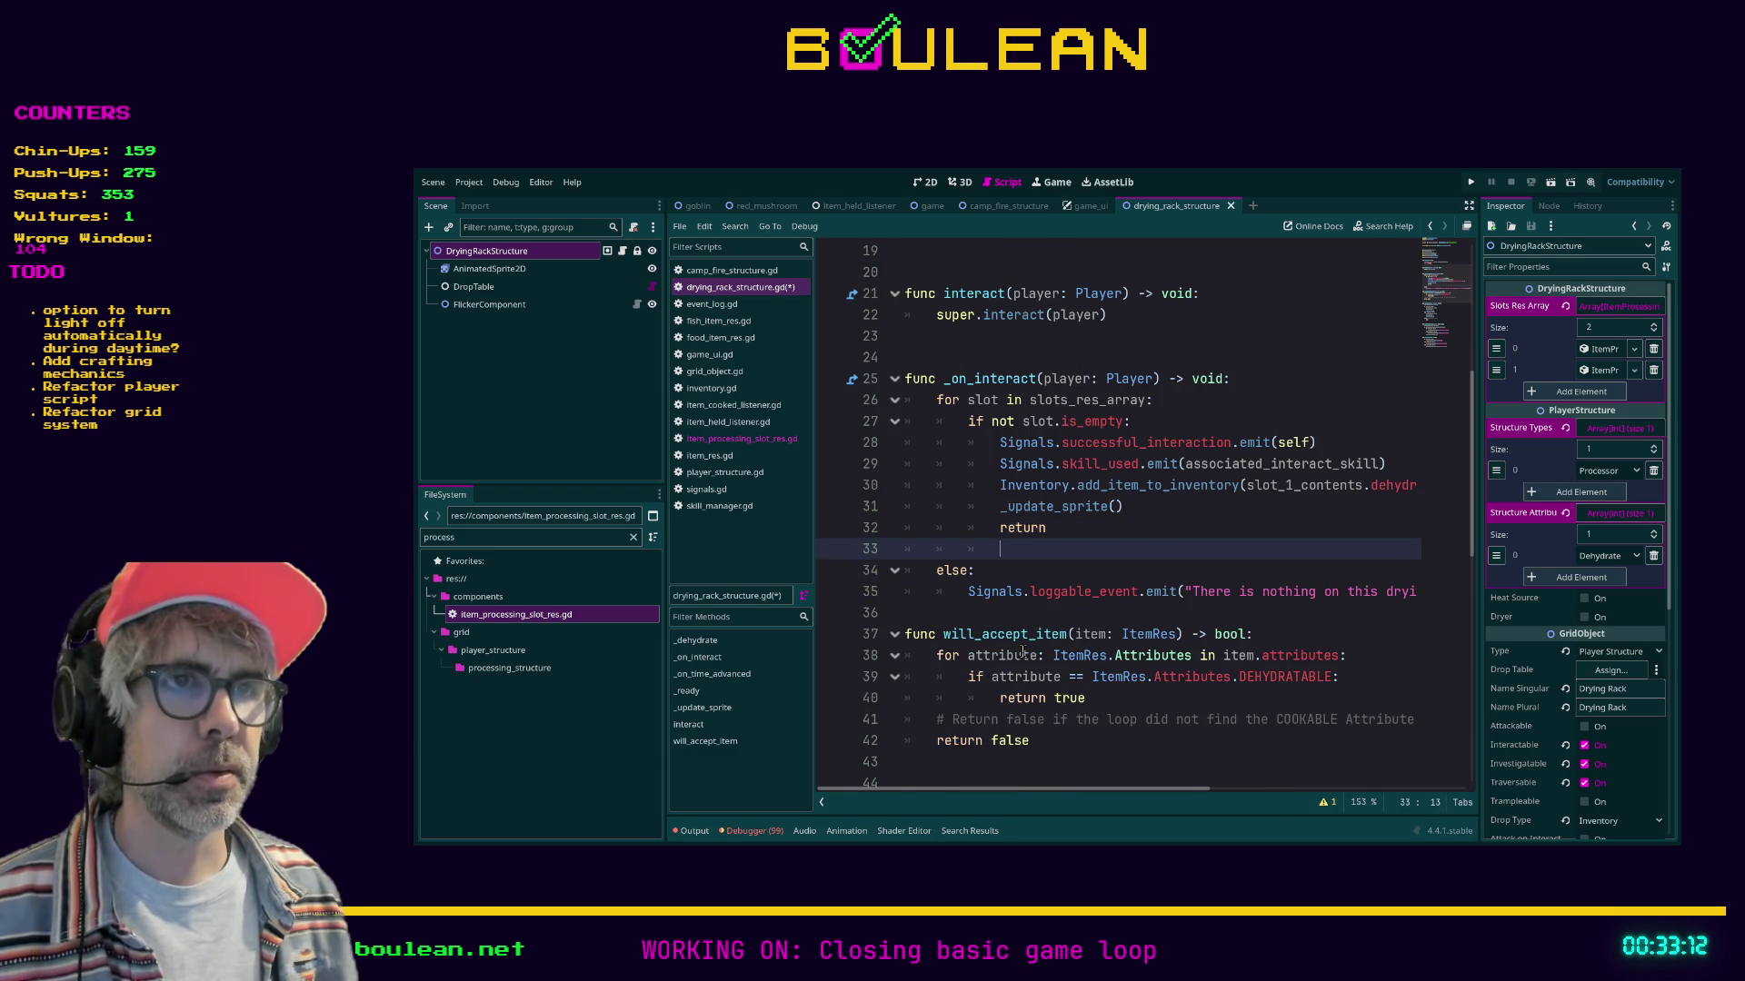
key(BackSpace)
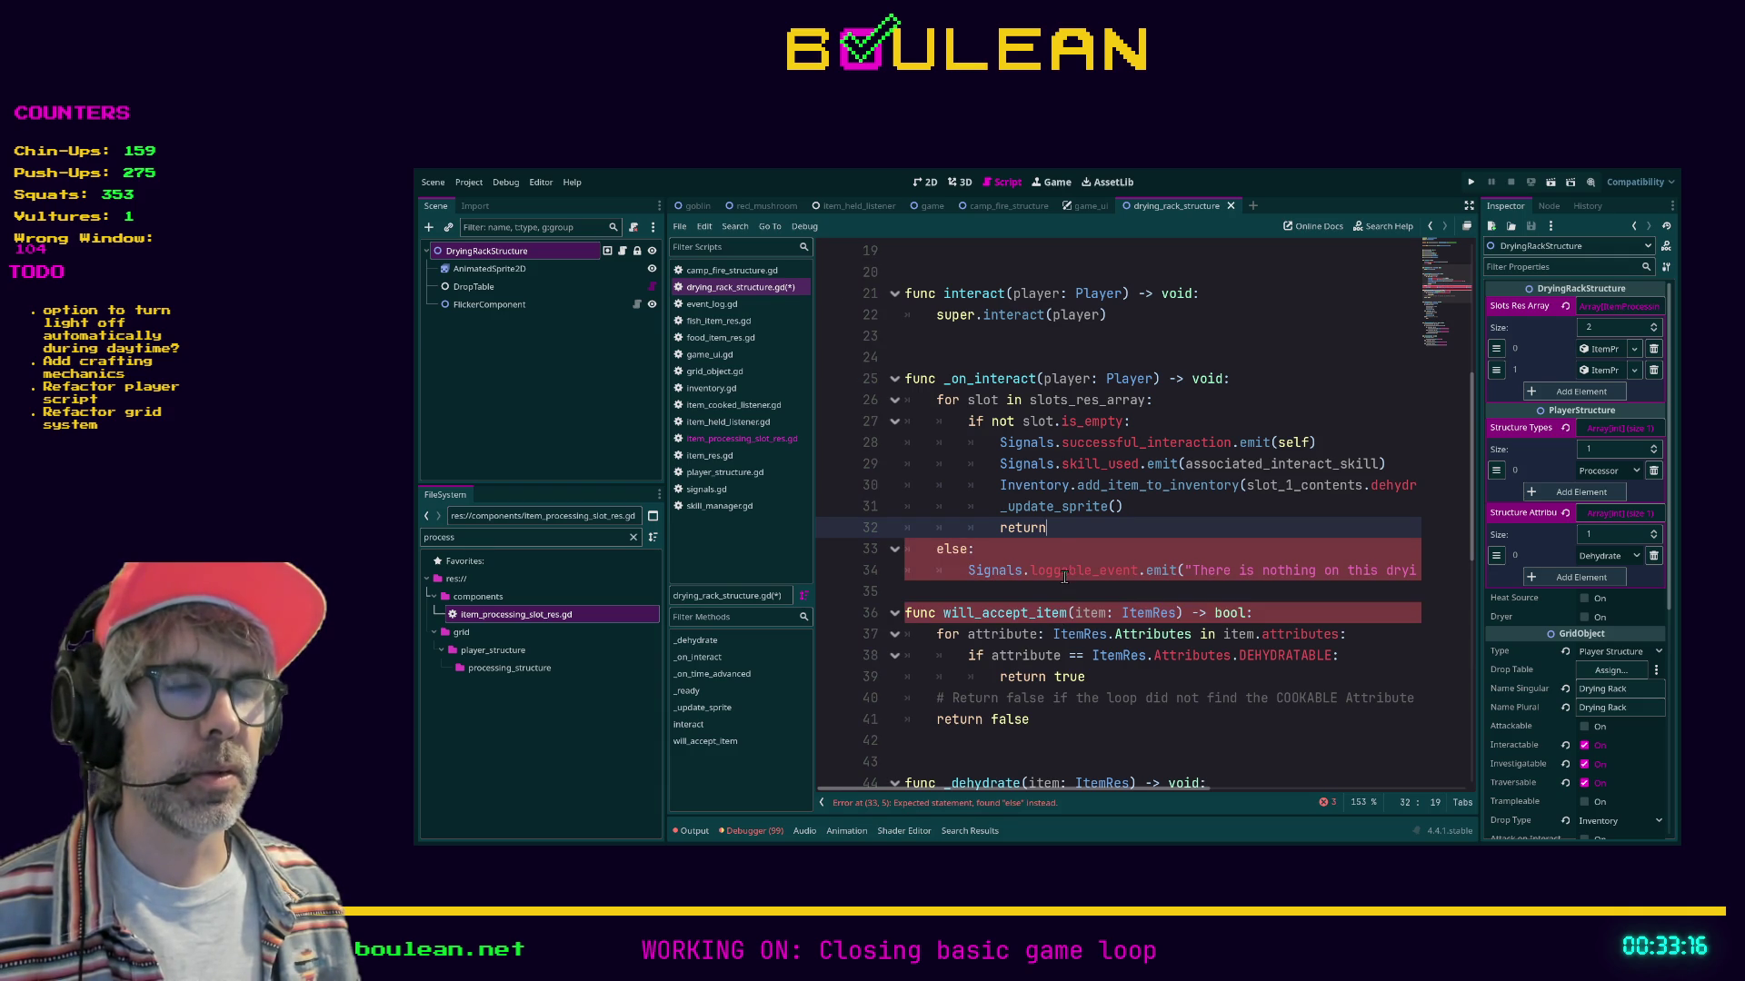
key(ctrl+z)
key(ctrl+z)
key(ctrl+z)
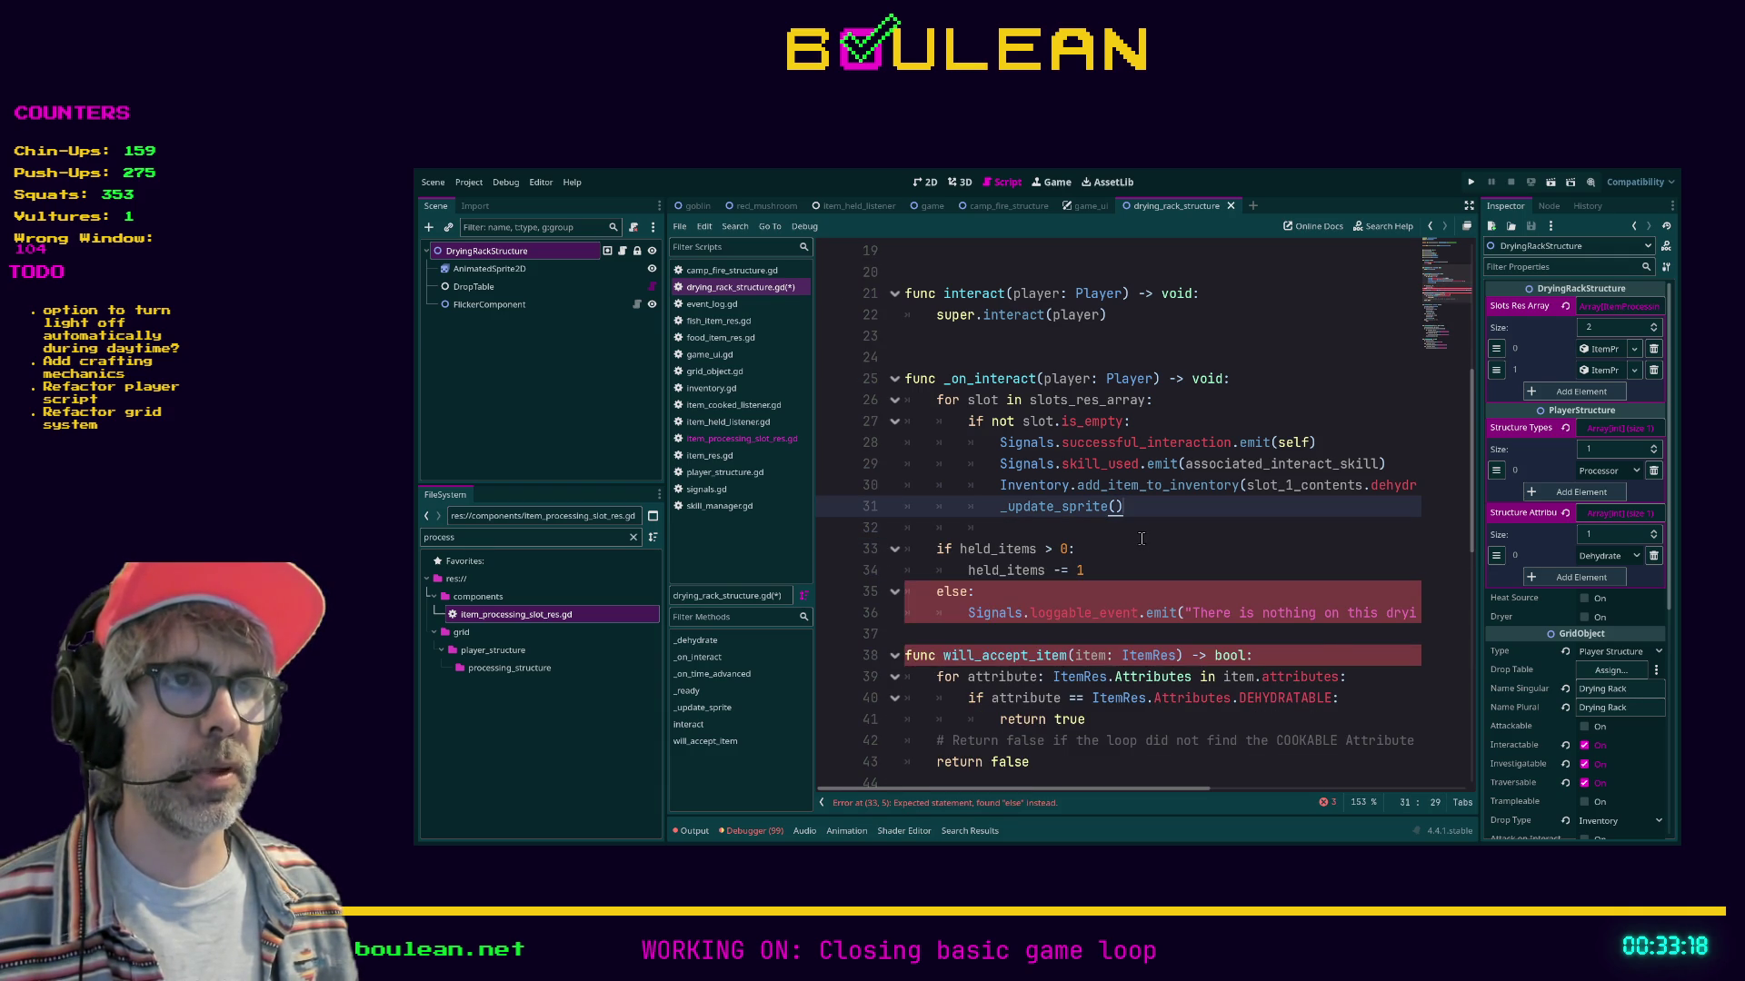
drag(1141, 538, 884, 411)
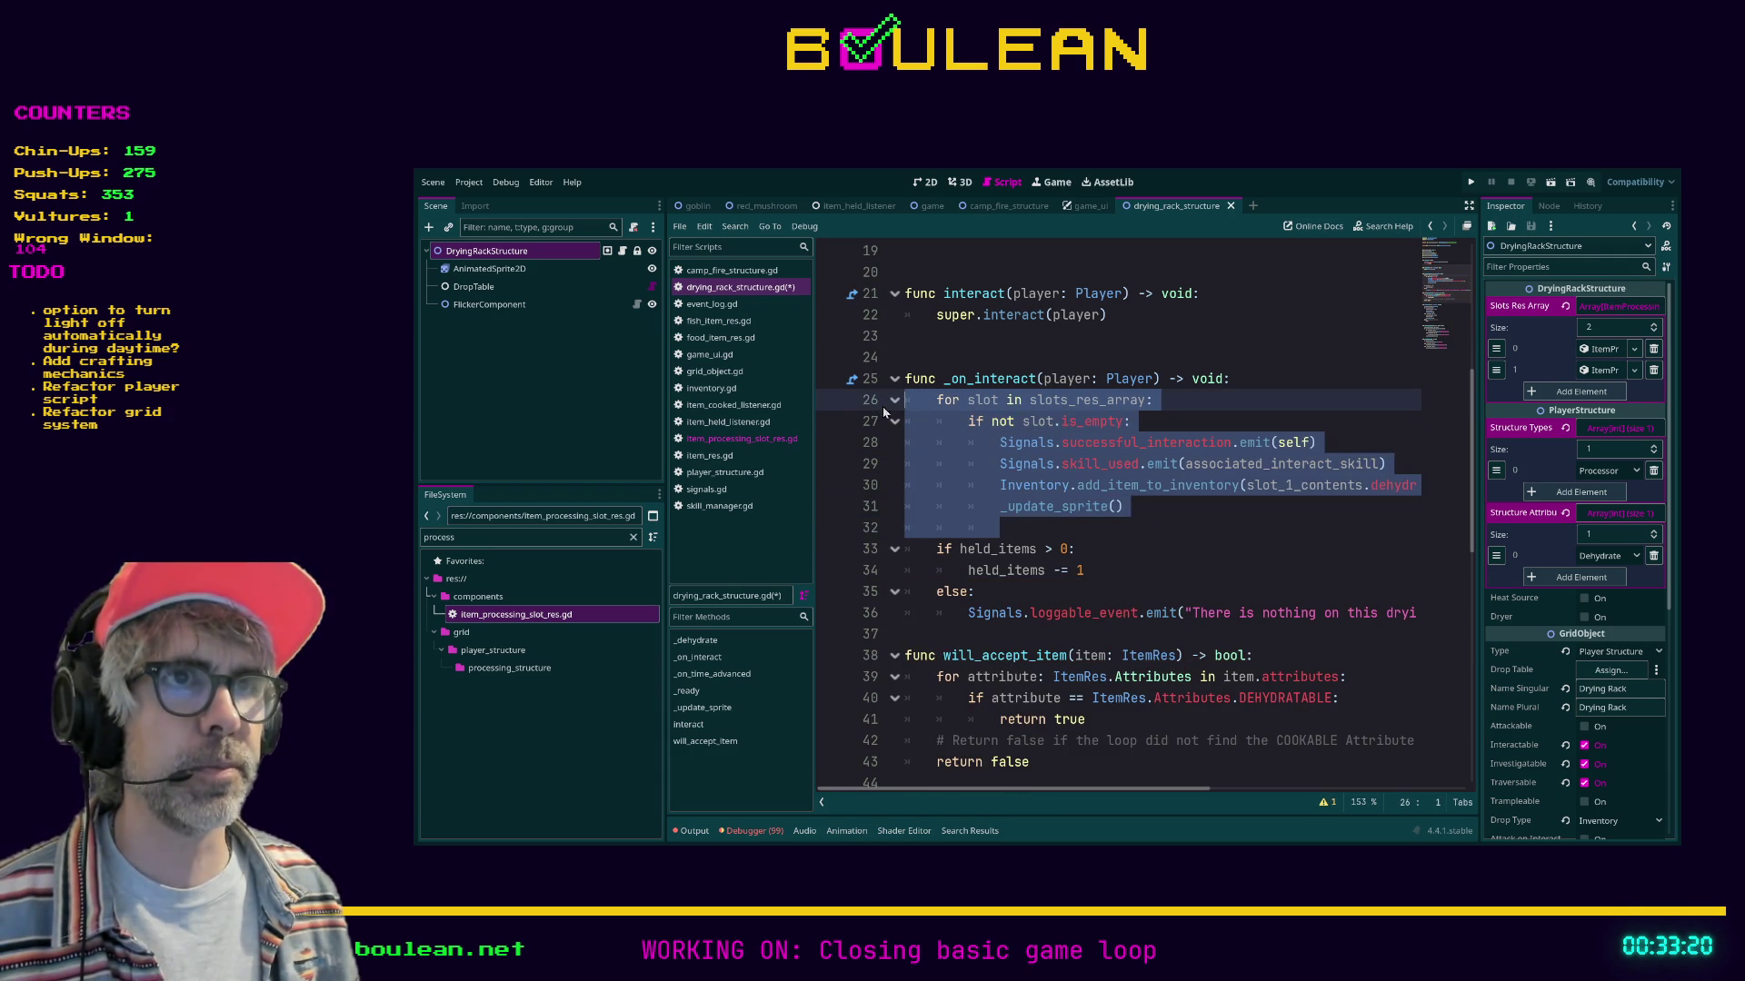
Step: Move the _update_sprite() and inventory add lines back out, below the held_items check
triple_click(1127, 507)
key(alt+Down)
key(shift+Tab)
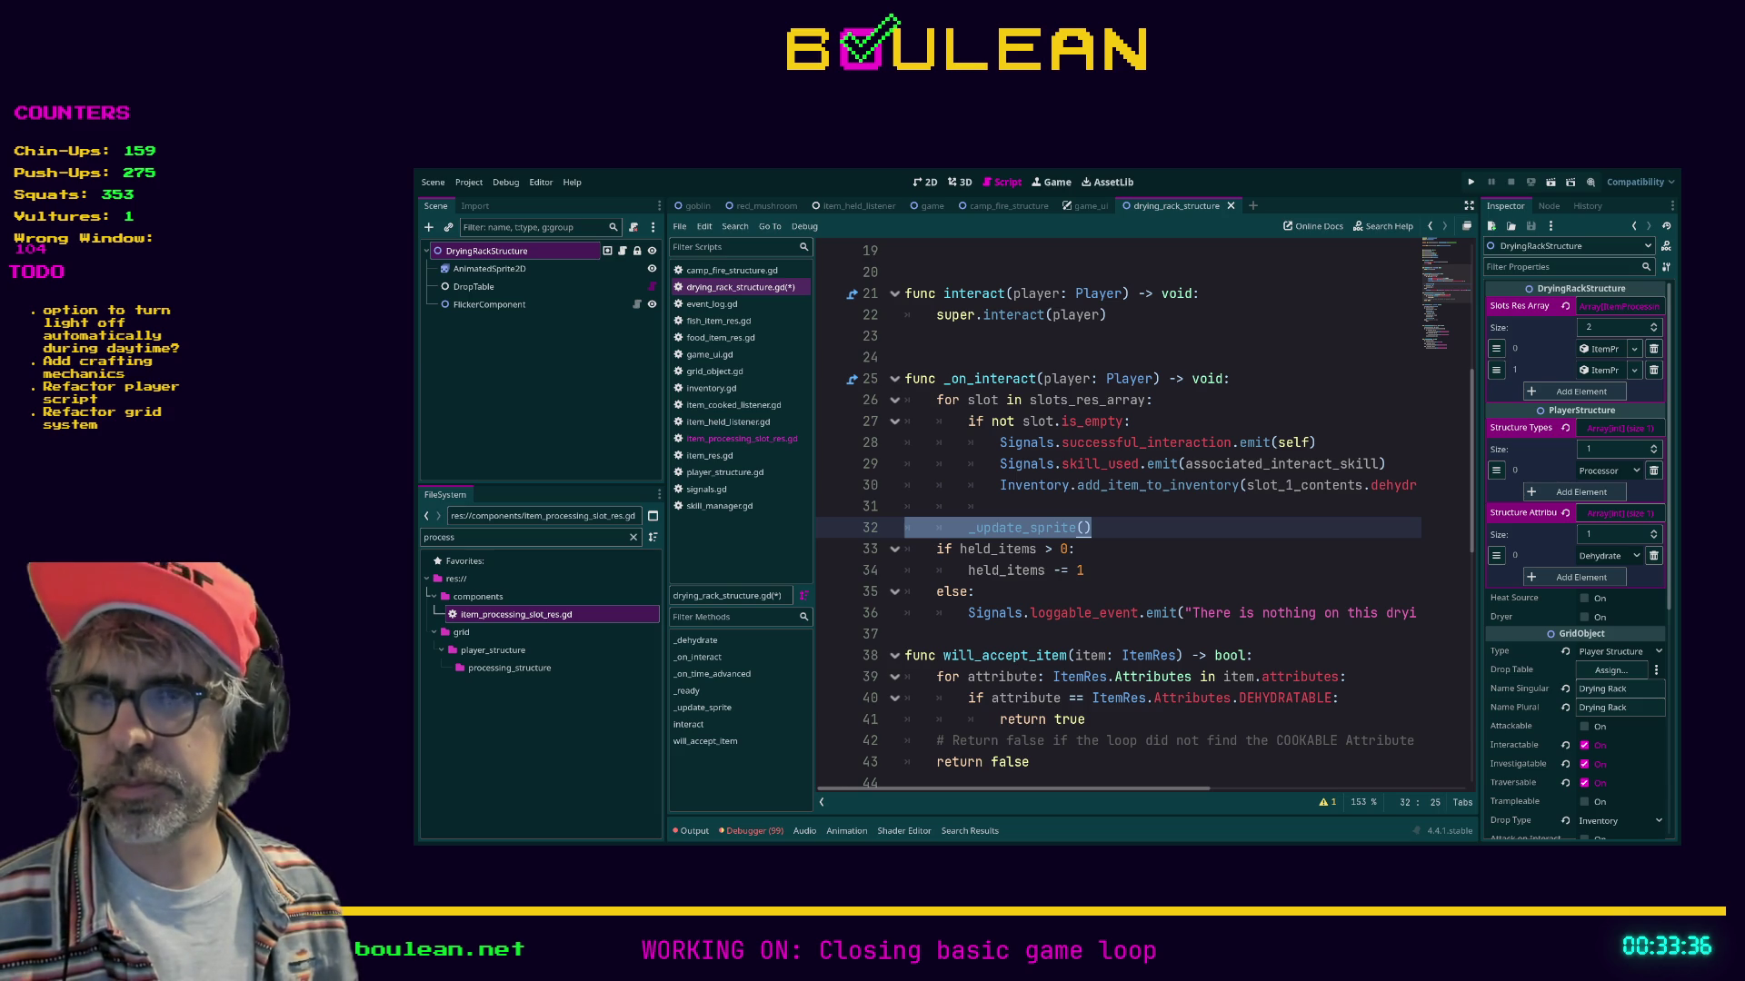
key(Right)
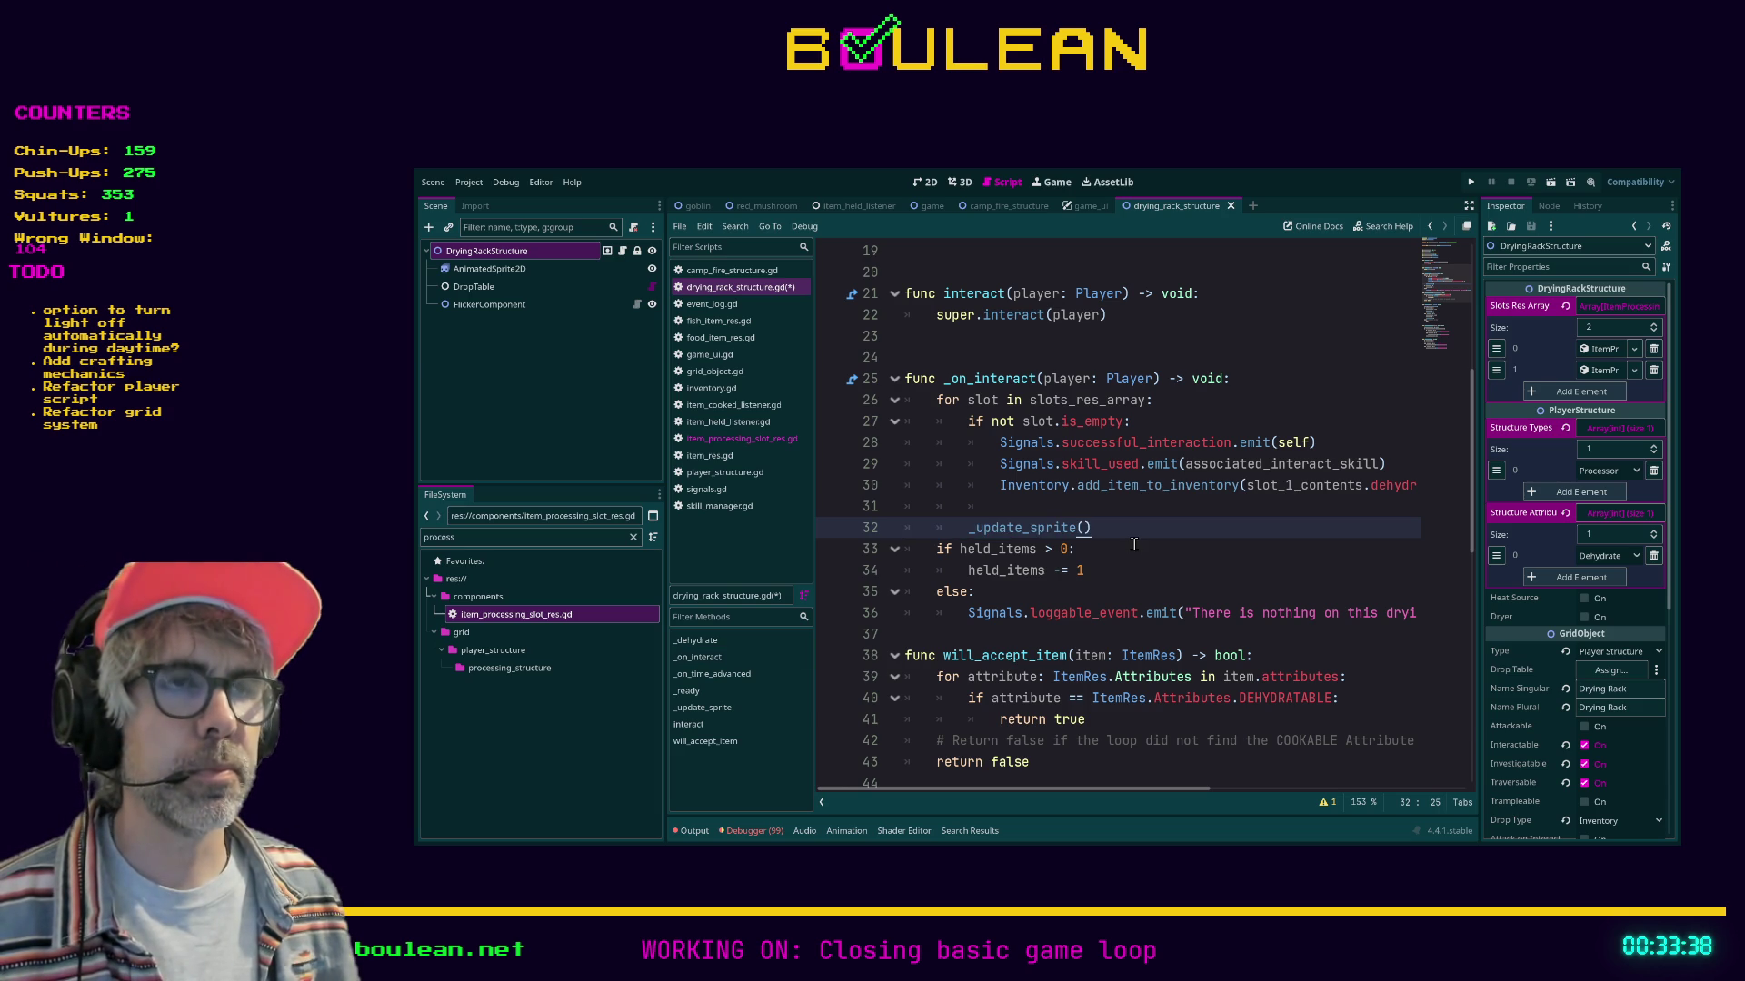
key(alt+Down)
key(alt+Down)
key(Up)
key(Up)
key(Up)
key(alt+Down)
key(shift+Tab)
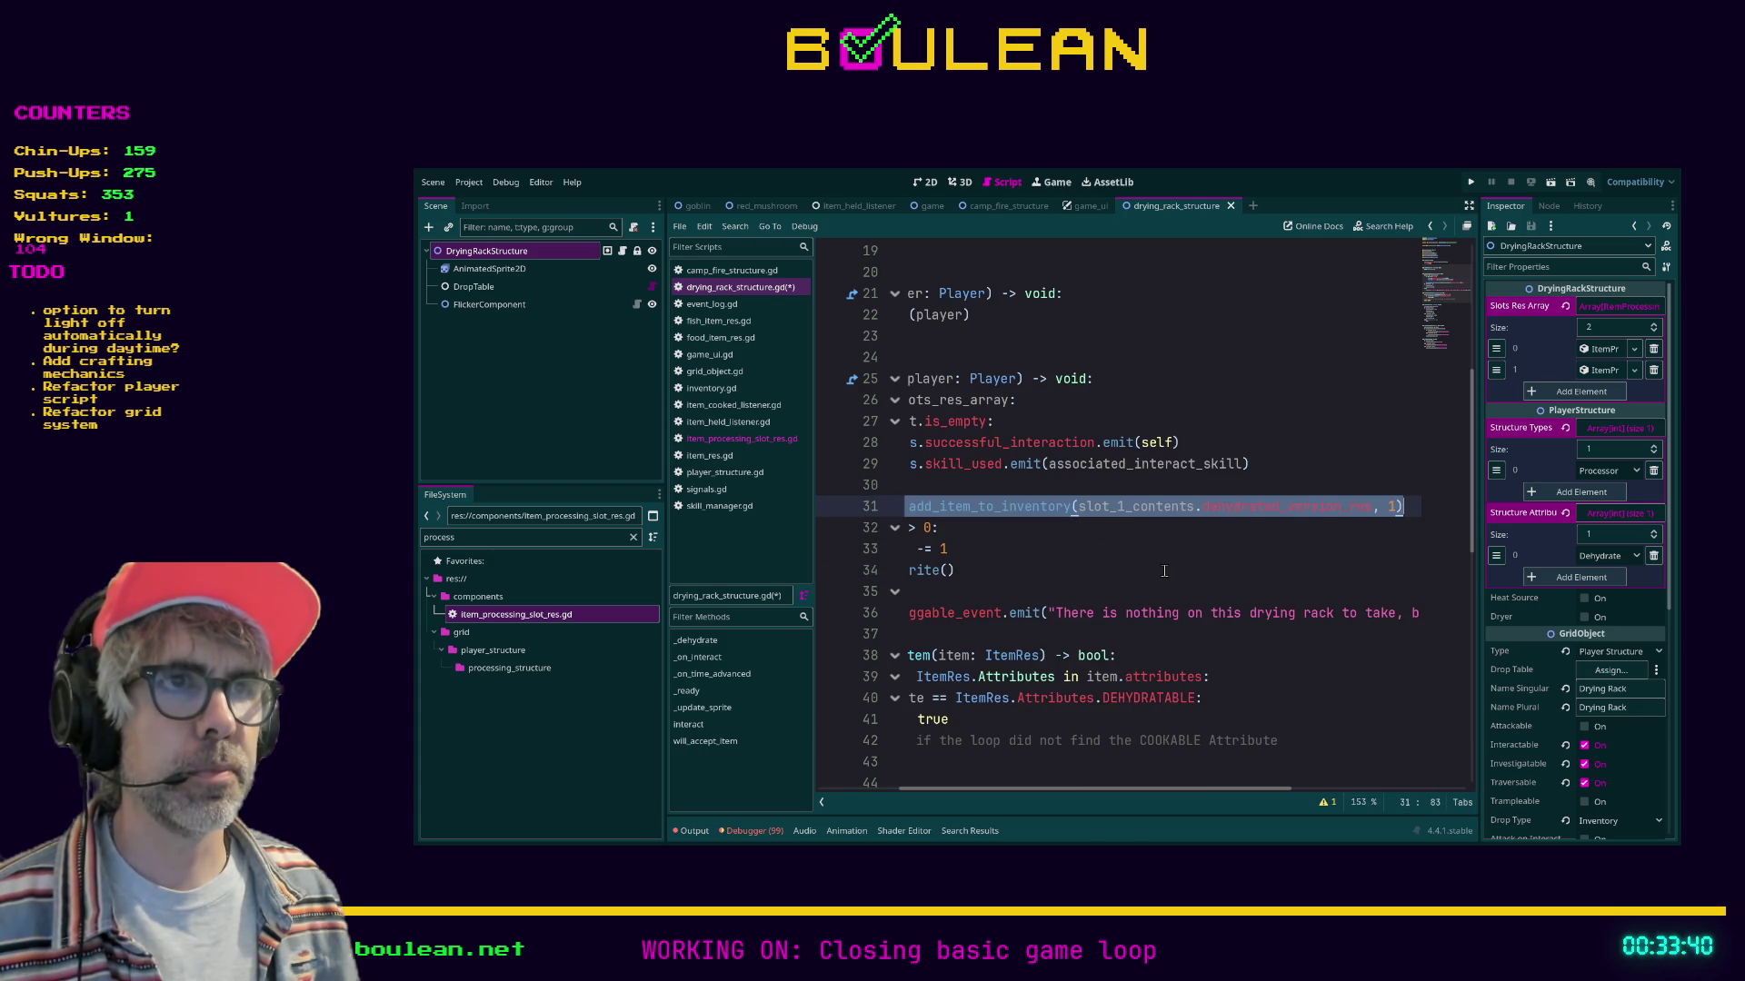
drag(1097, 799, 1018, 799)
key(alt+Down)
key(Up)
key(Up)
key(Up)
key(Delete)
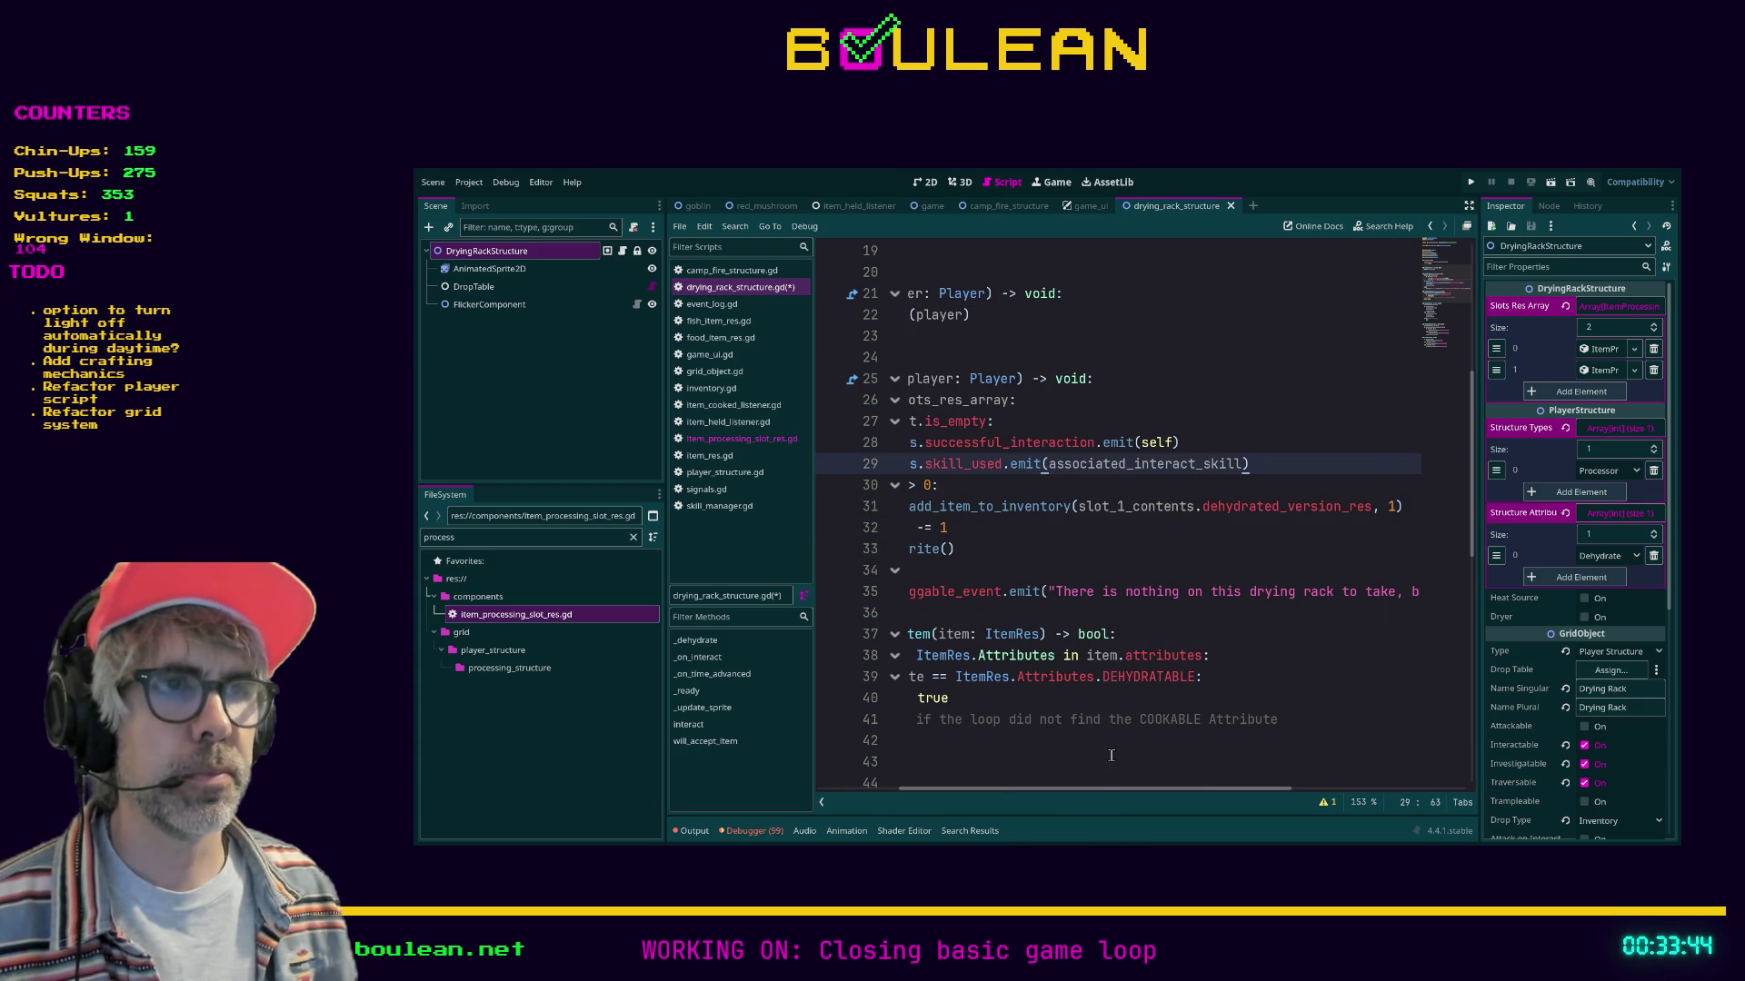
drag(1072, 789, 977, 792)
Step: Dedent the skill_used and successful_interaction emits back to the function level
key(Home)
key(shift+Tab)
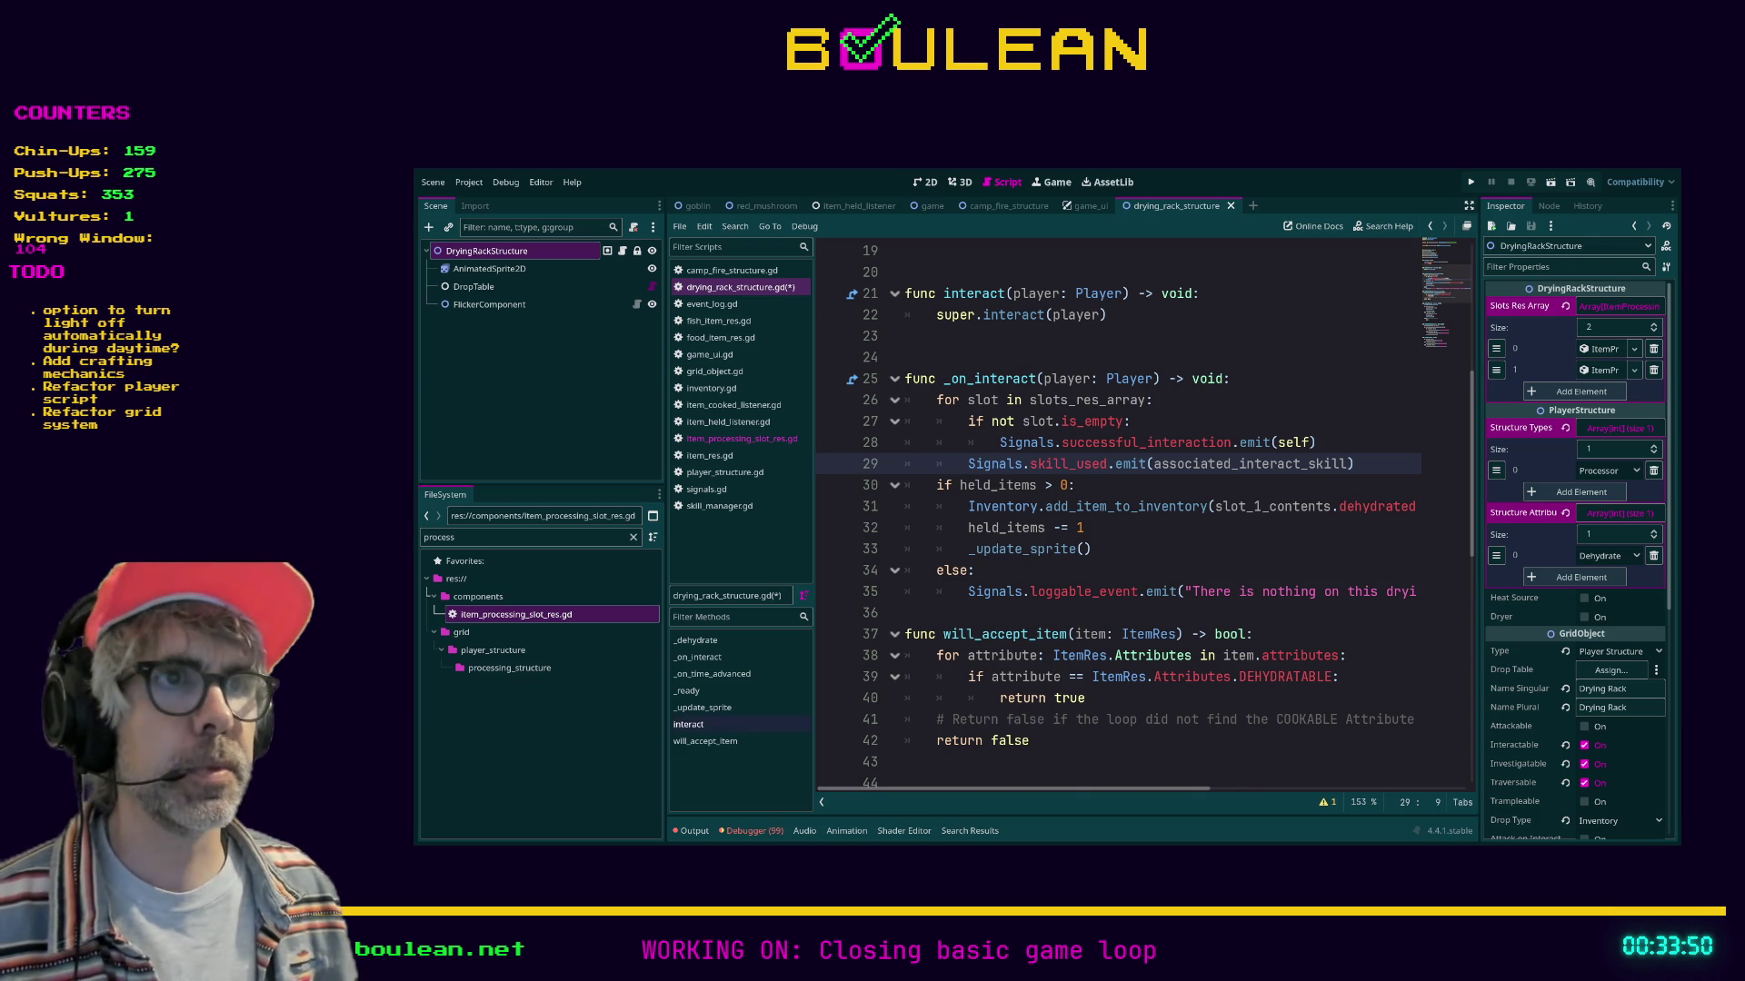
key(shift+Tab)
key(Up)
key(Home)
key(Return)
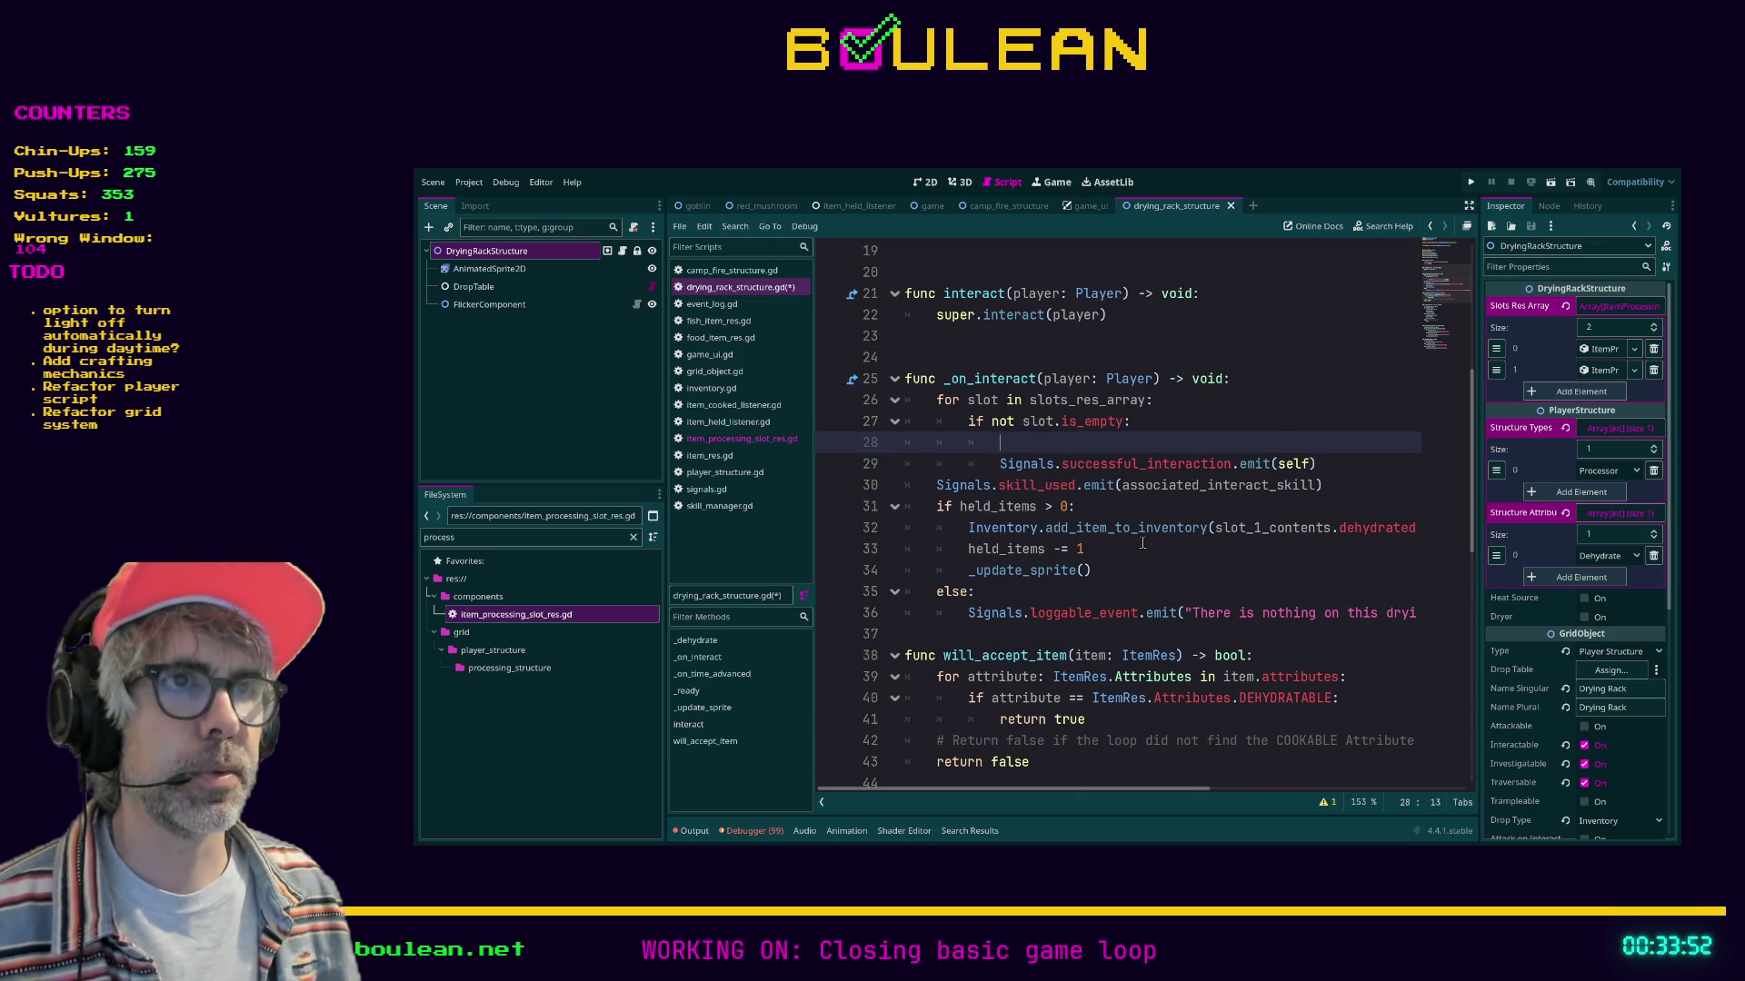
key(shift+Tab)
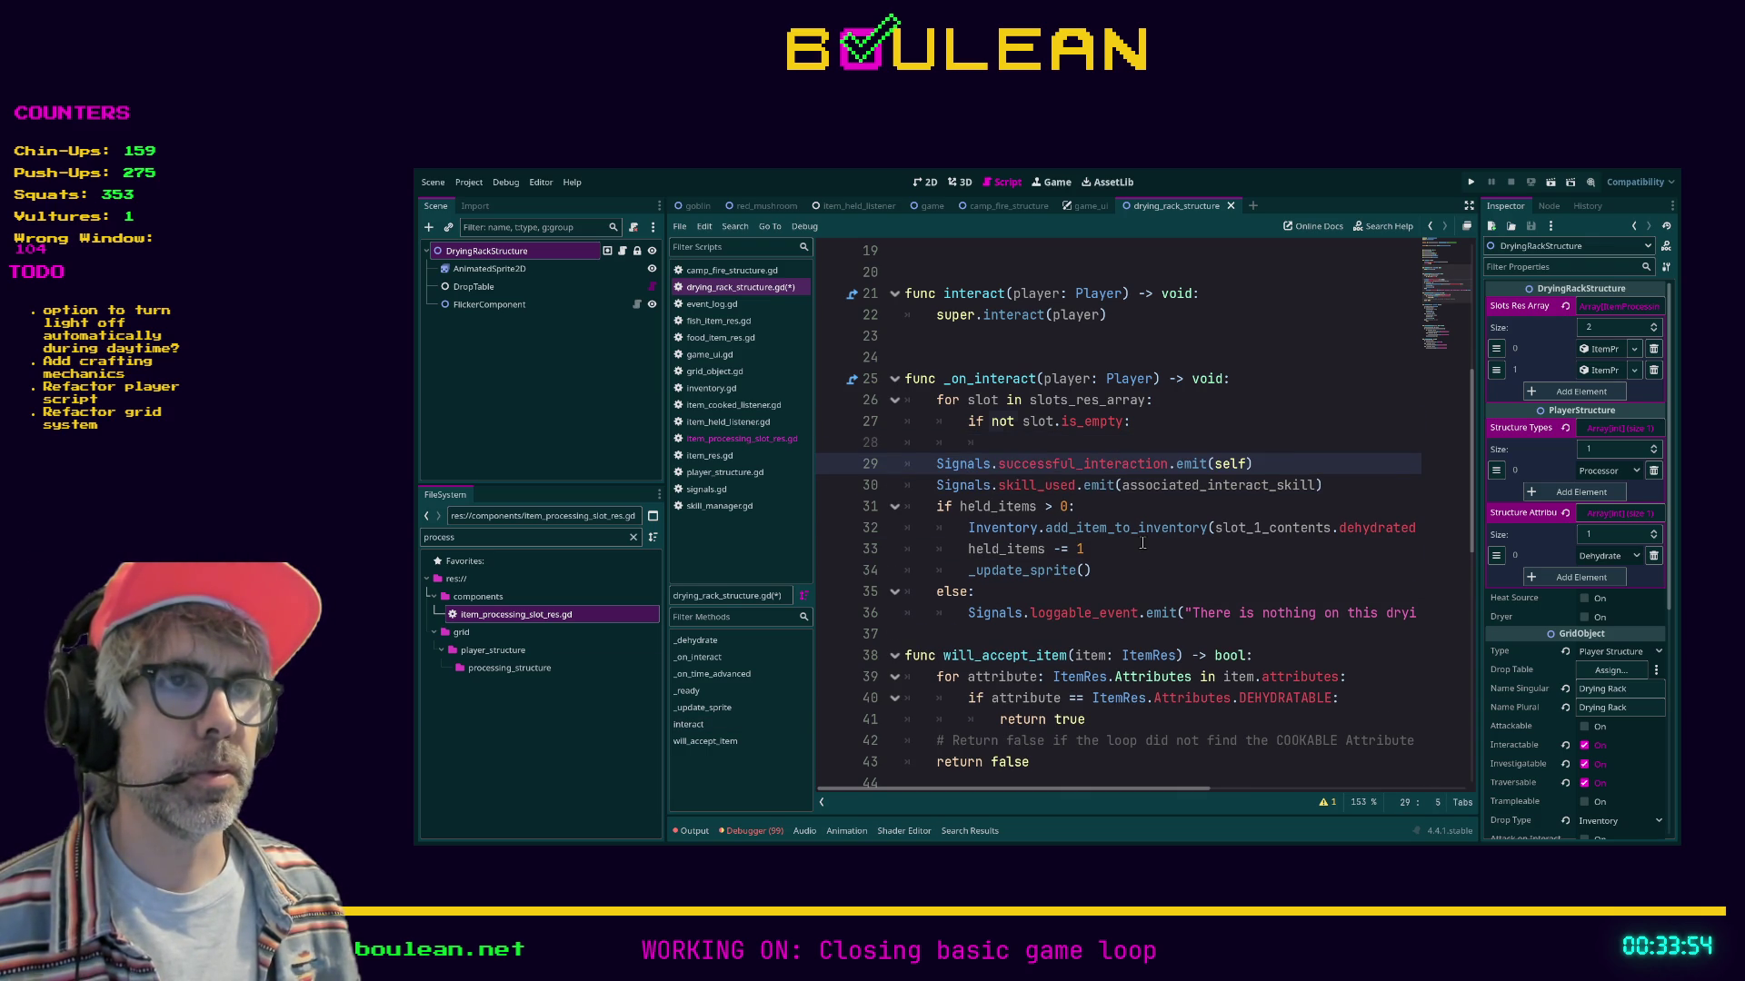
key(Up)
key(BackSpace)
key(BackSpace)
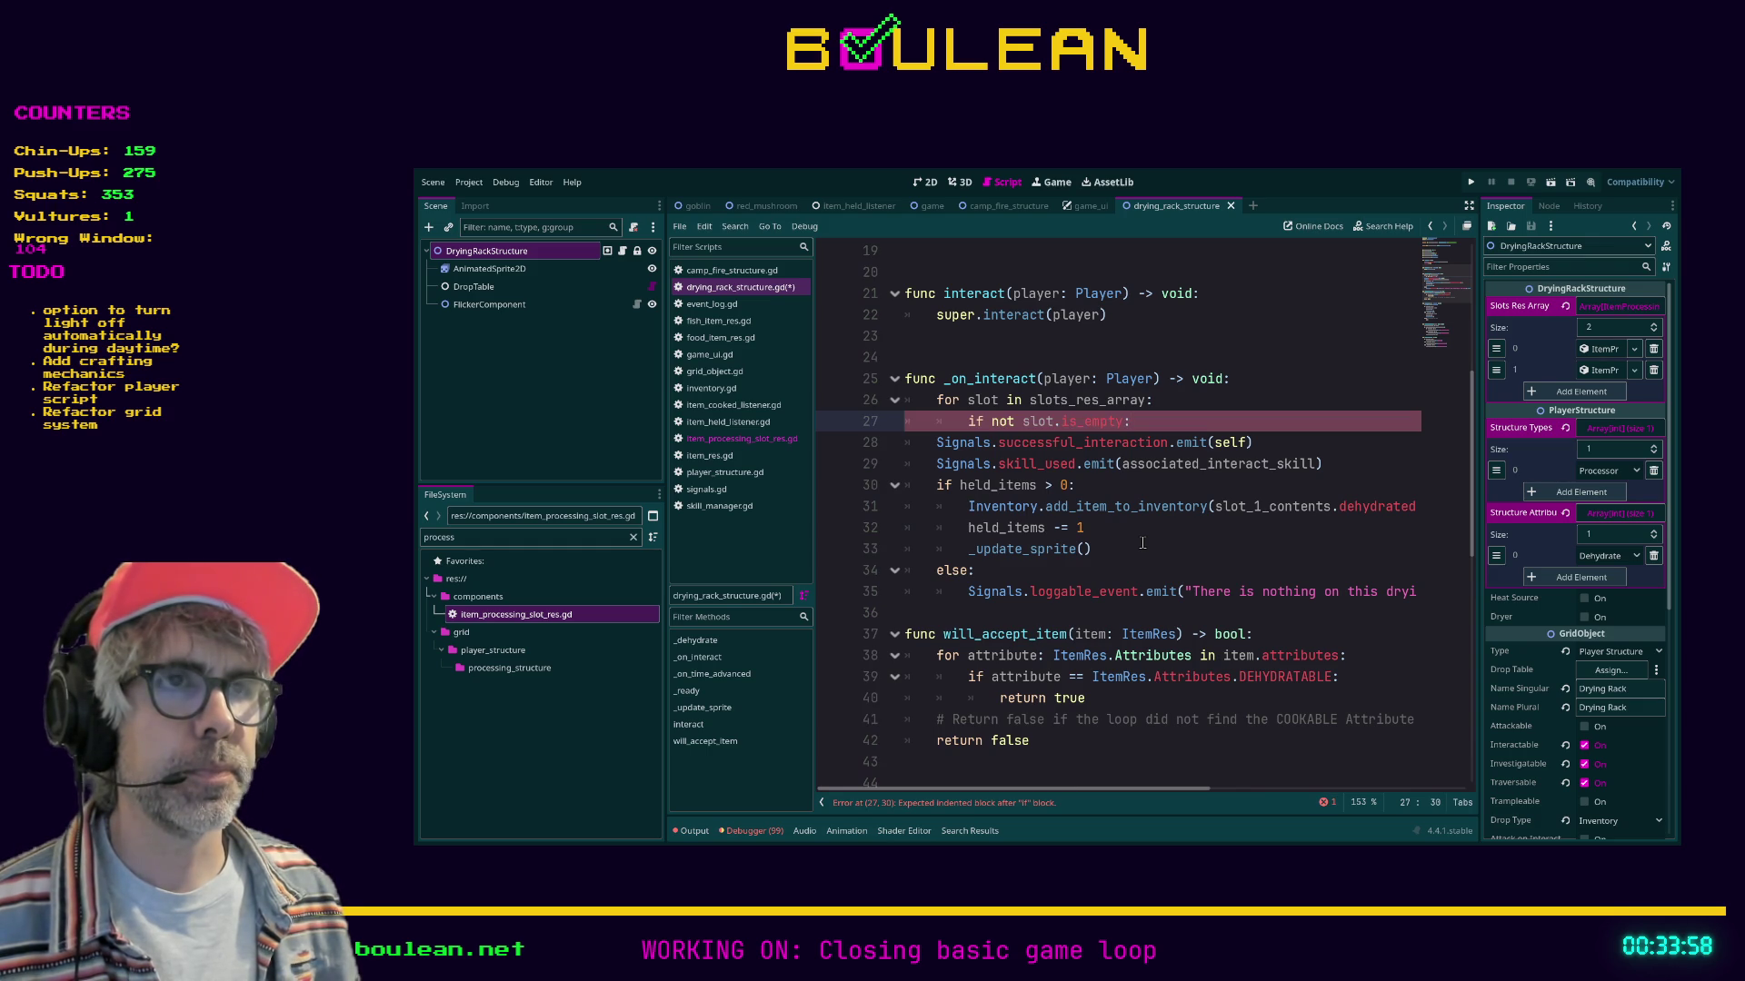
Step: Delete the 'if not slot.is_empty' and 'for slot' lines, then save the script
key(ctrl+BackSpace)
key(ctrl+BackSpace)
key(ctrl+BackSpace)
text(slot)
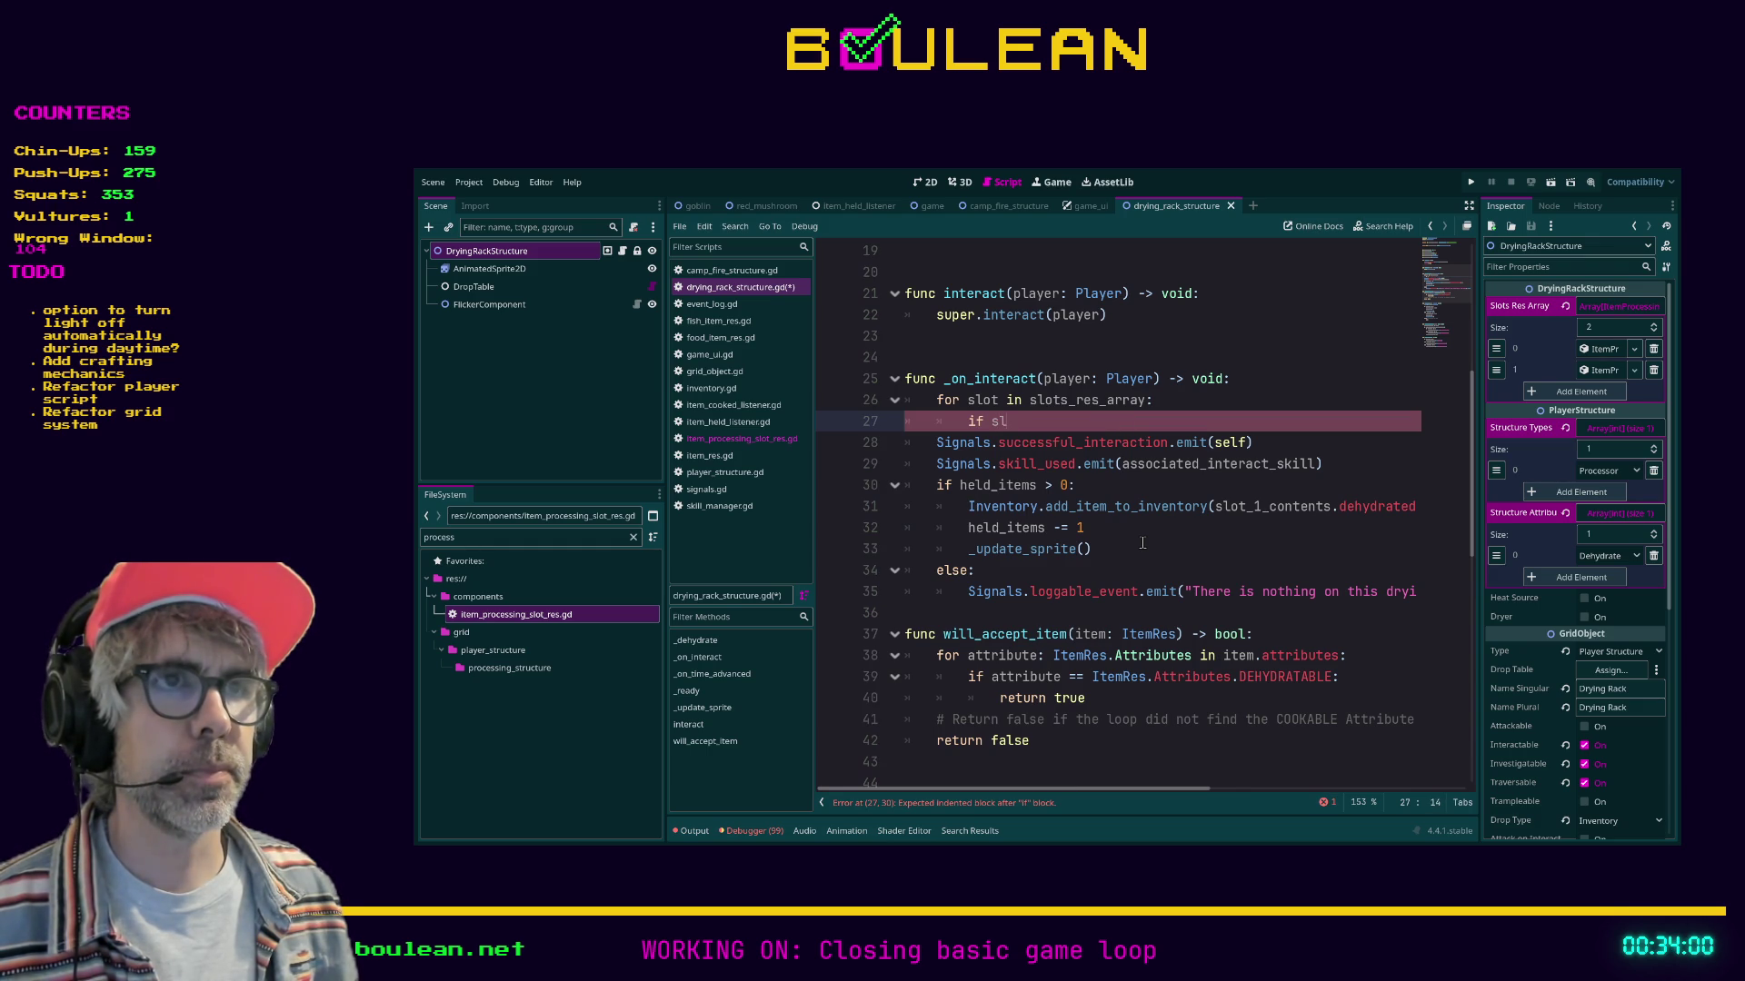
key(ctrl+BackSpace)
key(ctrl+BackSpace)
key(ctrl+BackSpace)
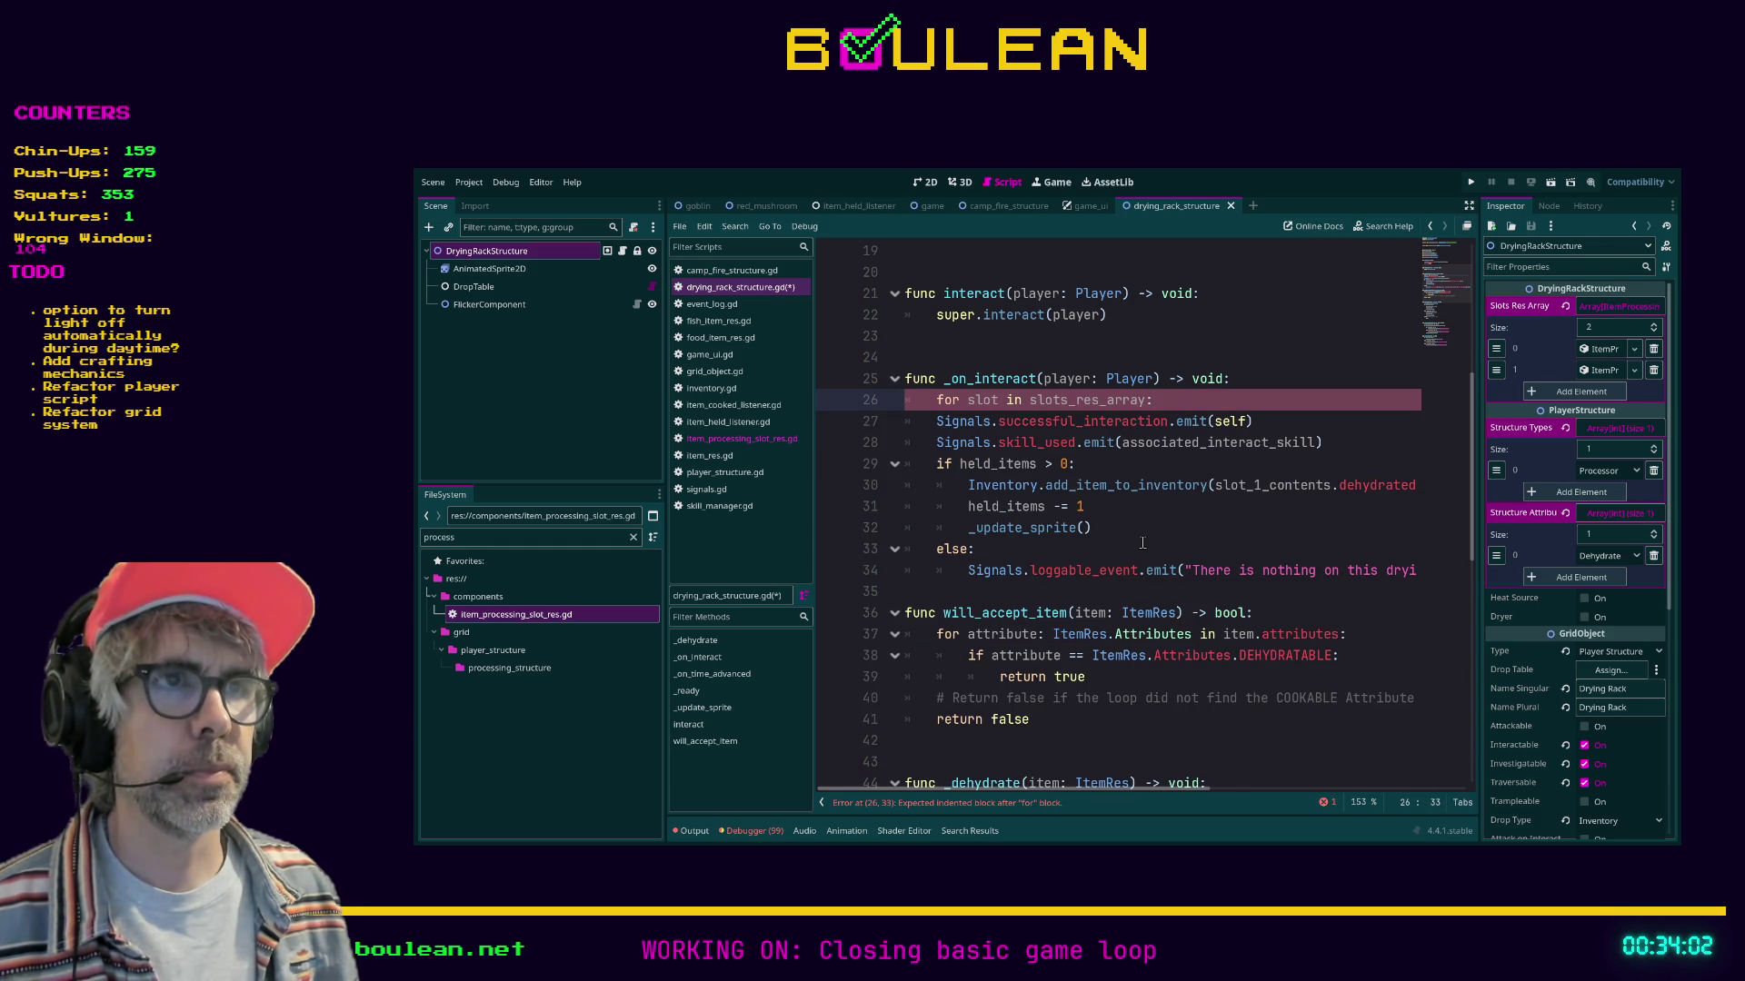
key(ctrl+BackSpace)
key(ctrl+BackSpace)
key(ctrl+BackSpace)
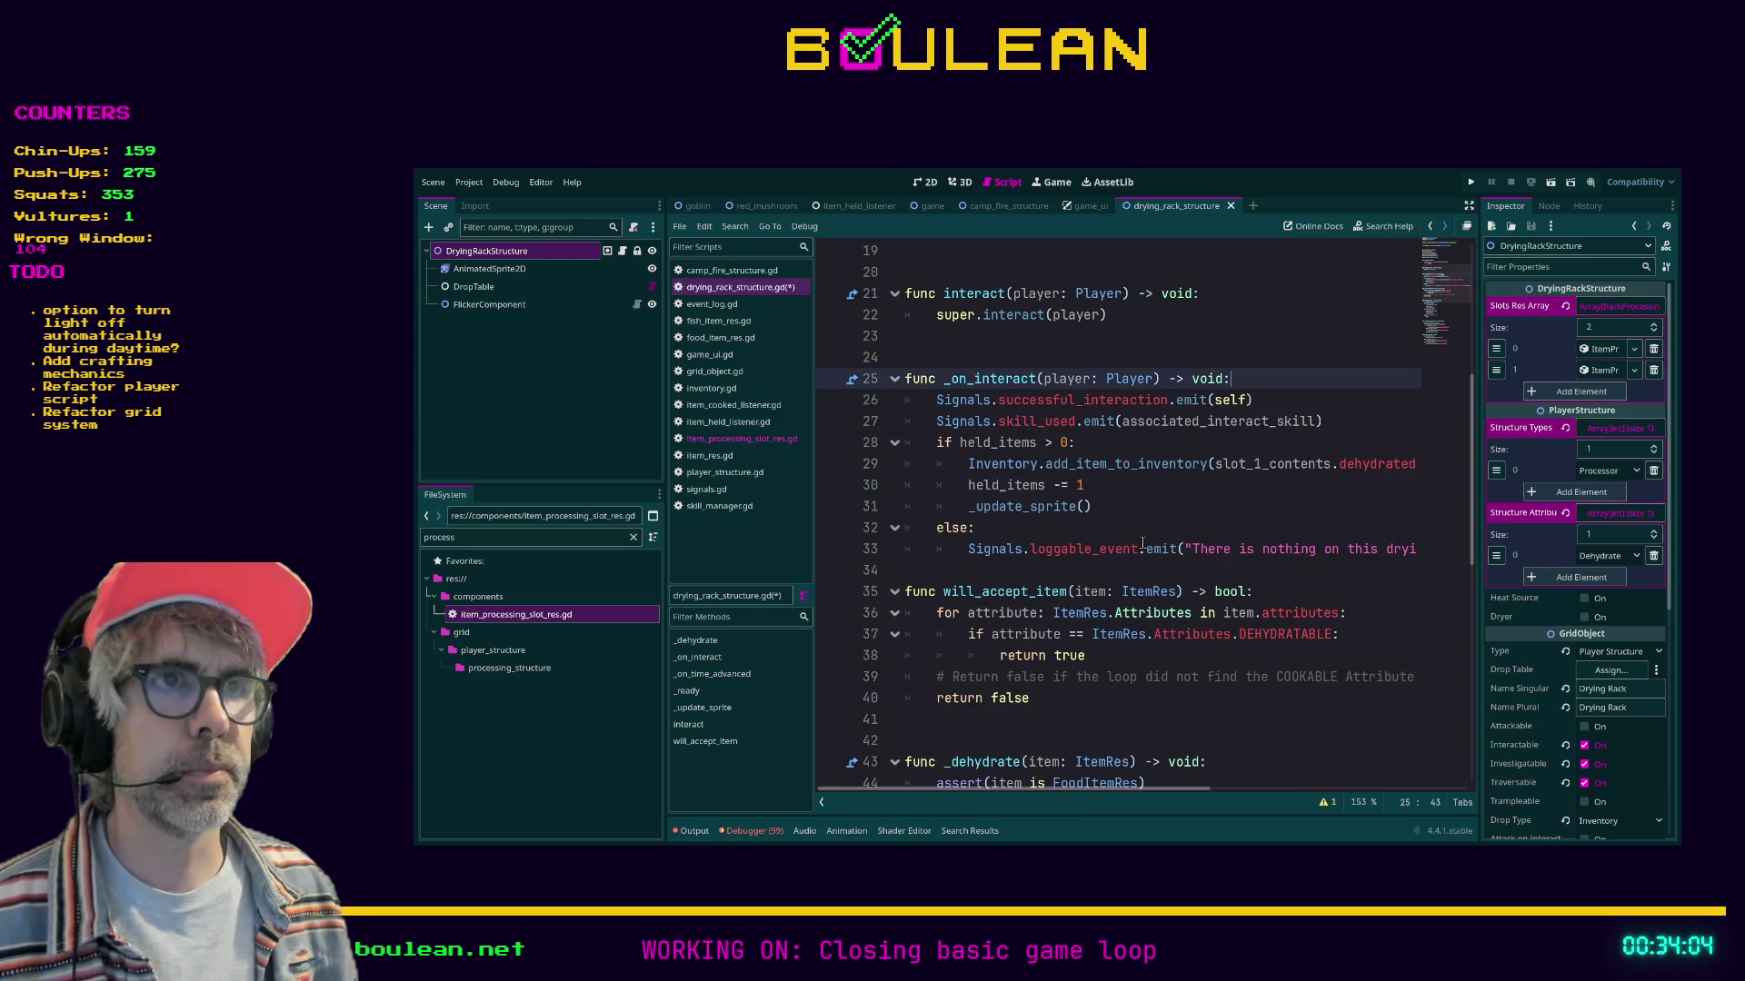
key(ctrl+s)
mouse_move(1034, 570)
mouse_down()
mouse_move(895, 405)
mouse_move(879, 409)
mouse_up()
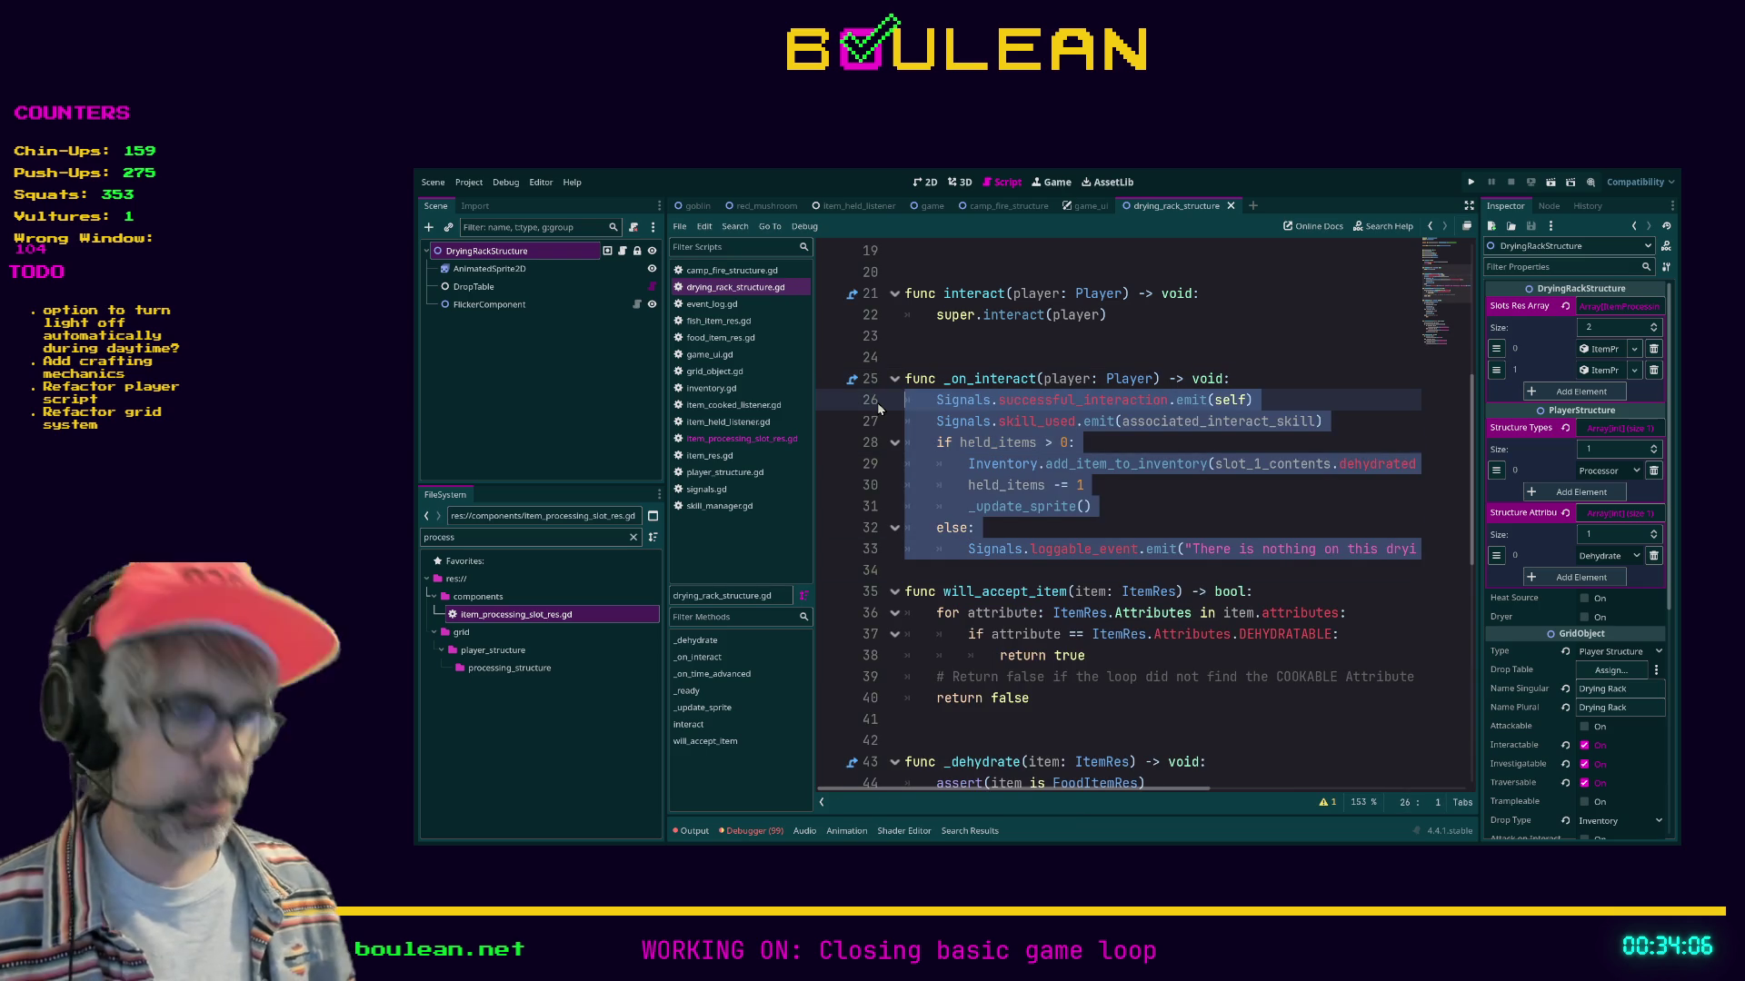
Step: Comment out the old _on_interact body and paste the slot loop below it, ending with return
key(ctrl+k)
key(Down)
key(Down)
key(Down)
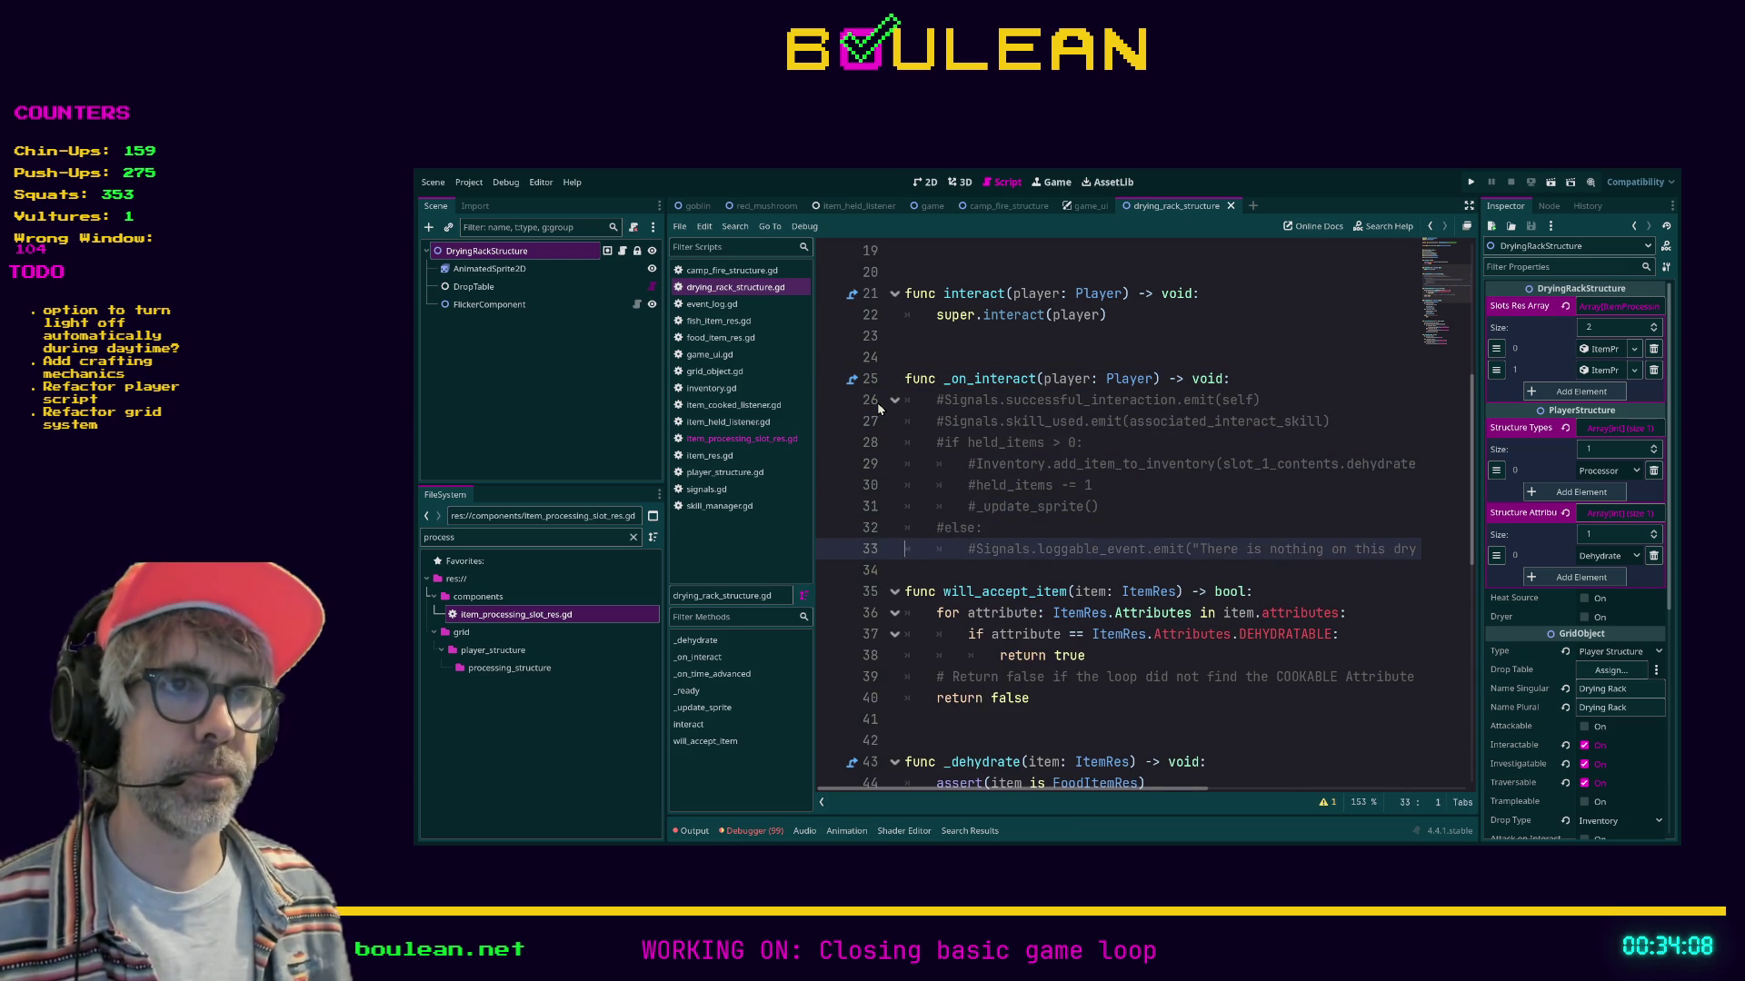
key(ctrl+v)
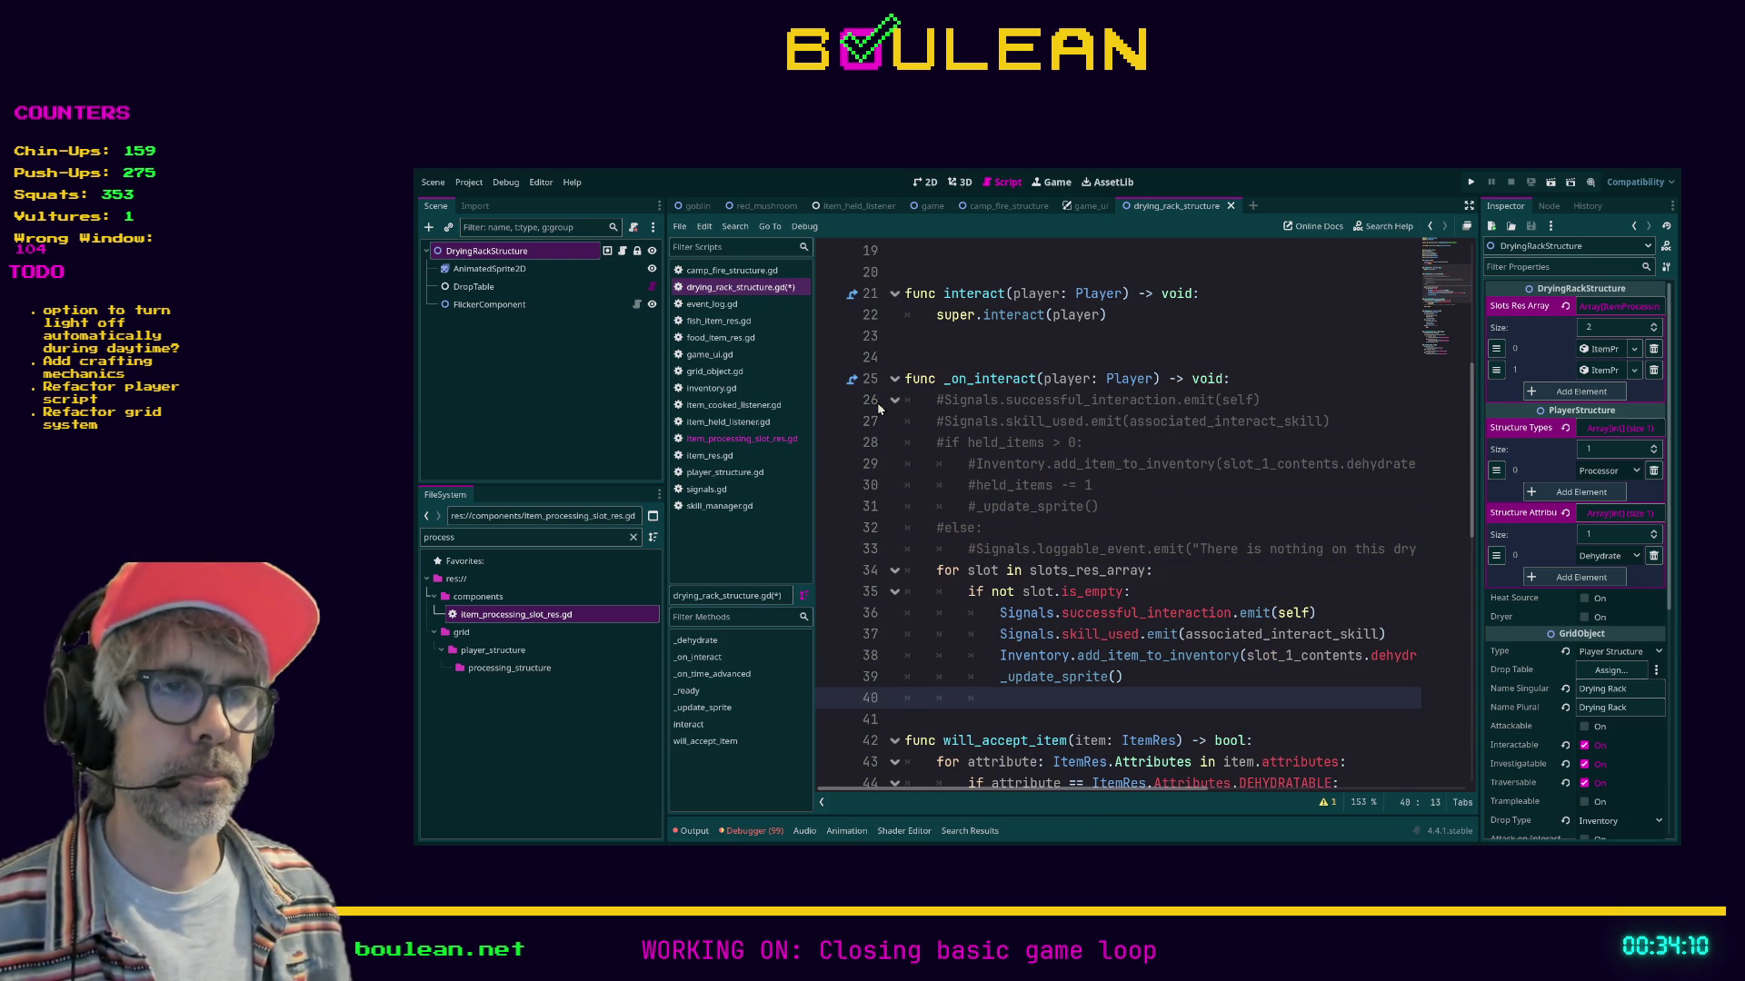
scroll(1183, 595, down, 1)
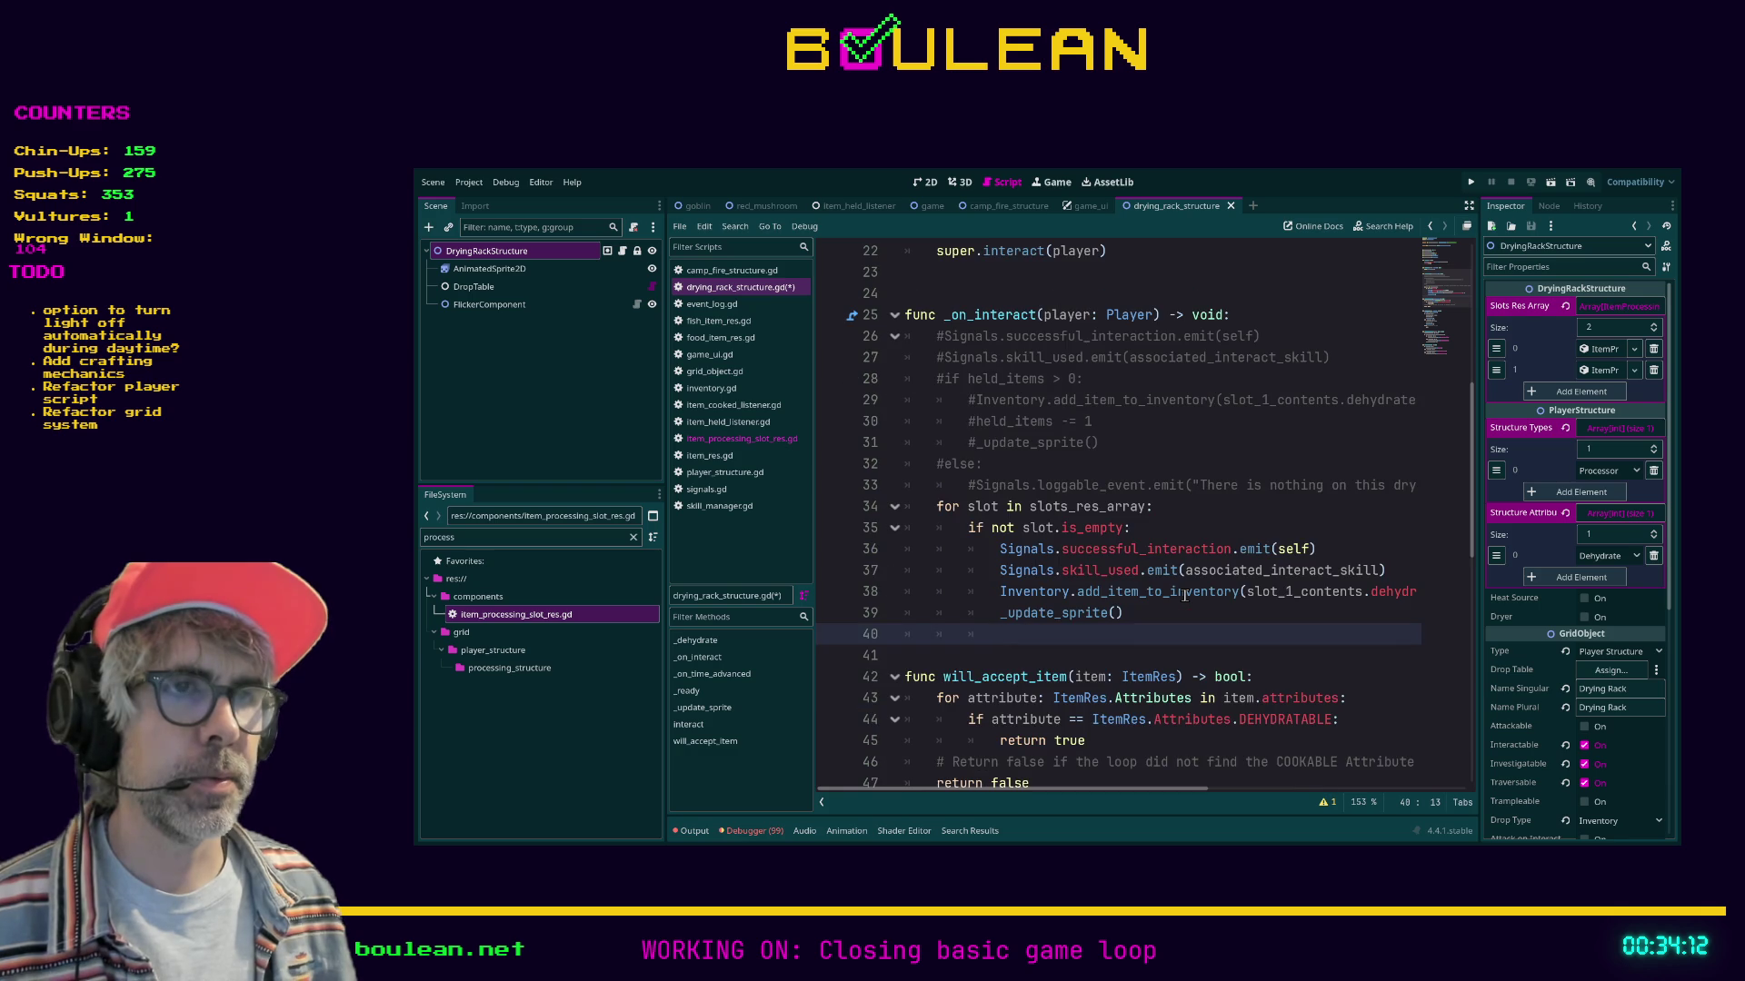
text(return)
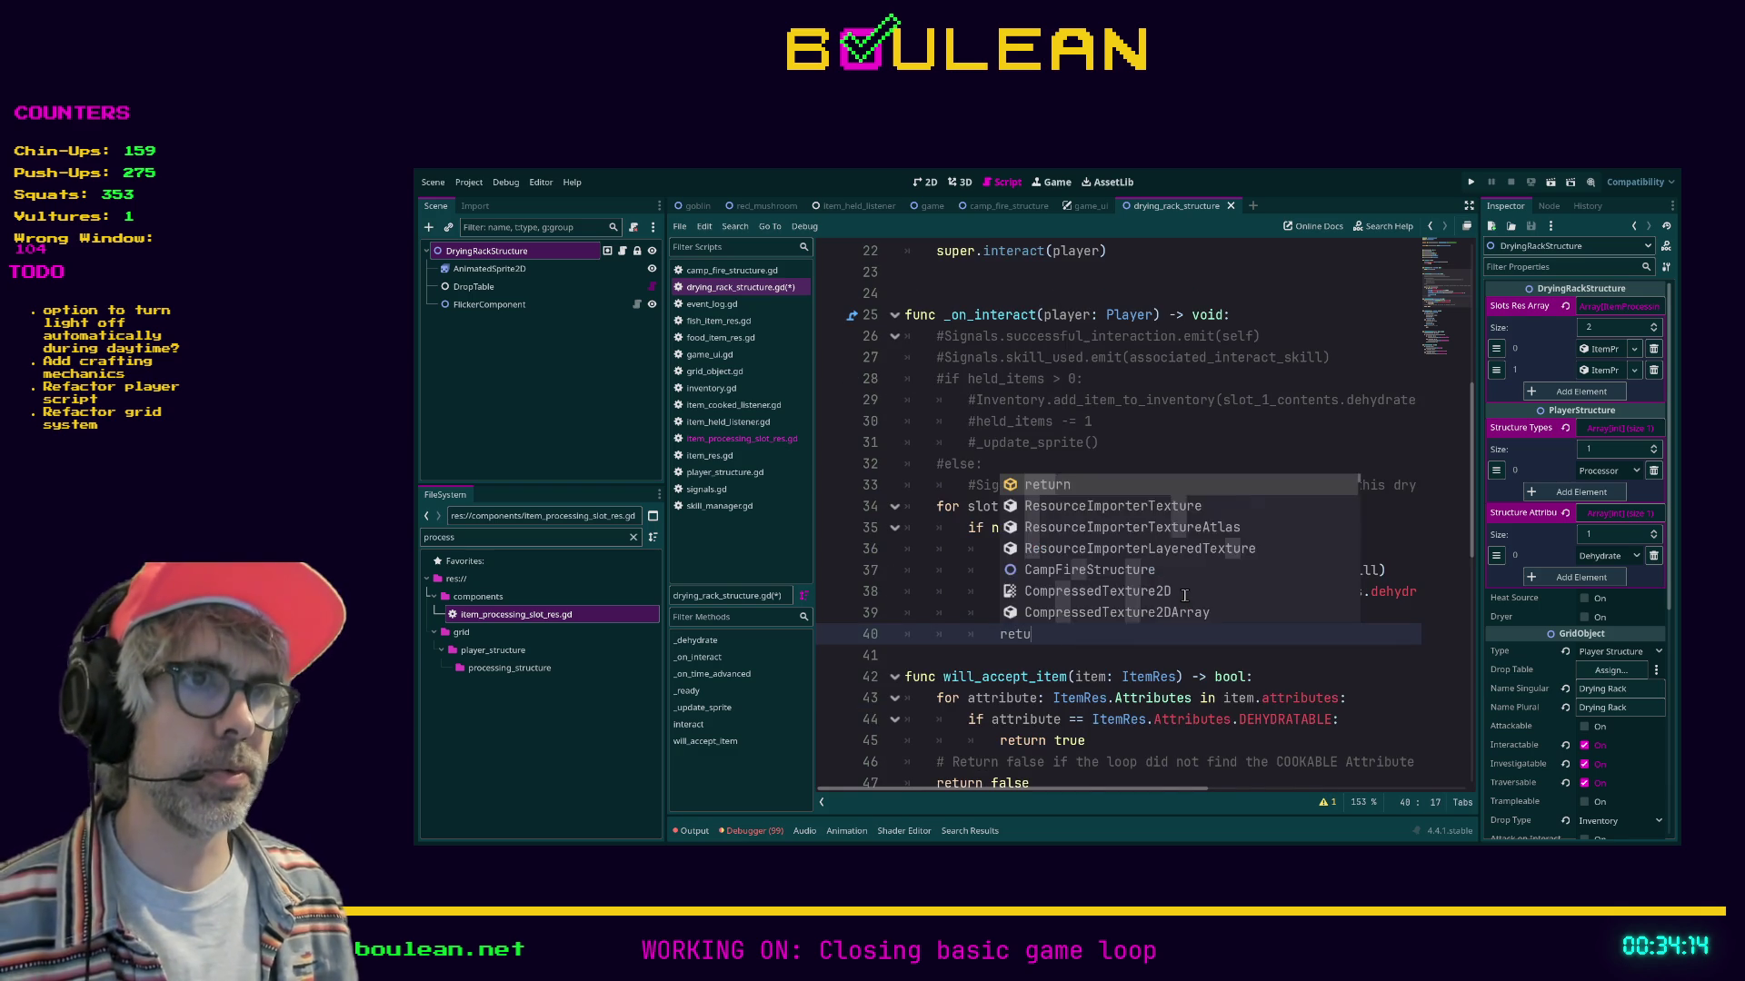
key(Return)
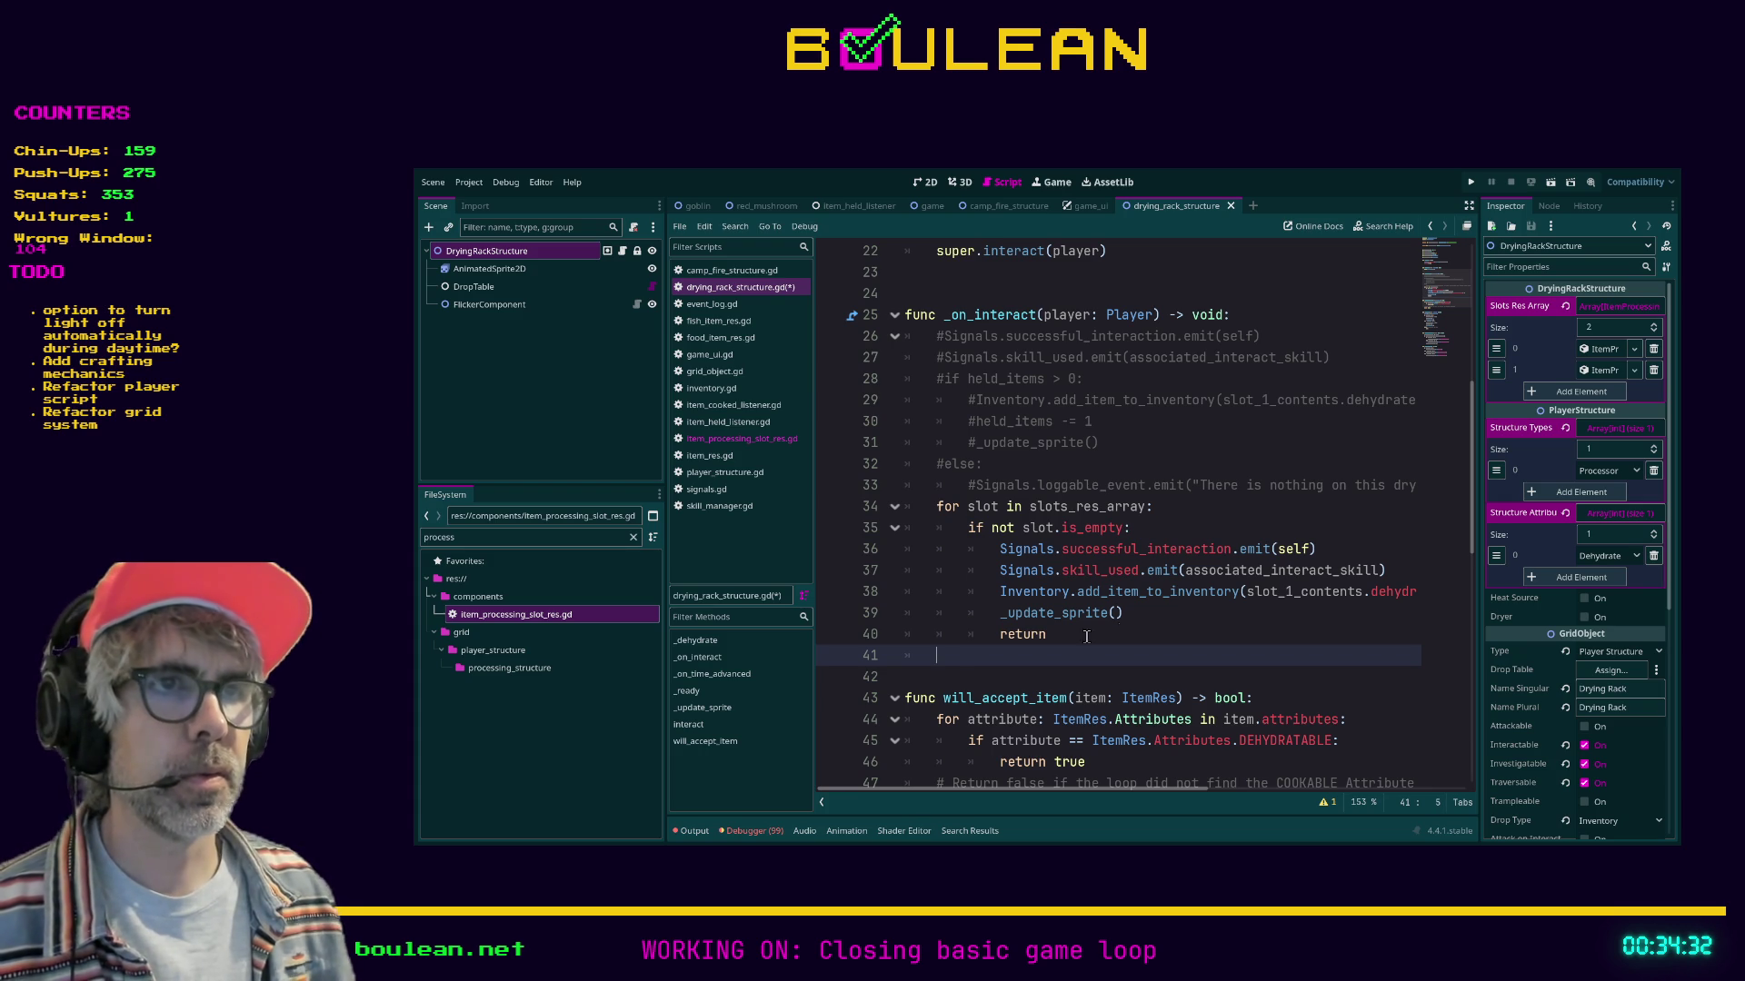
Step: Copy the 'nothing on this drying rack' log line below the loop and add a blank line after return
click(973, 485)
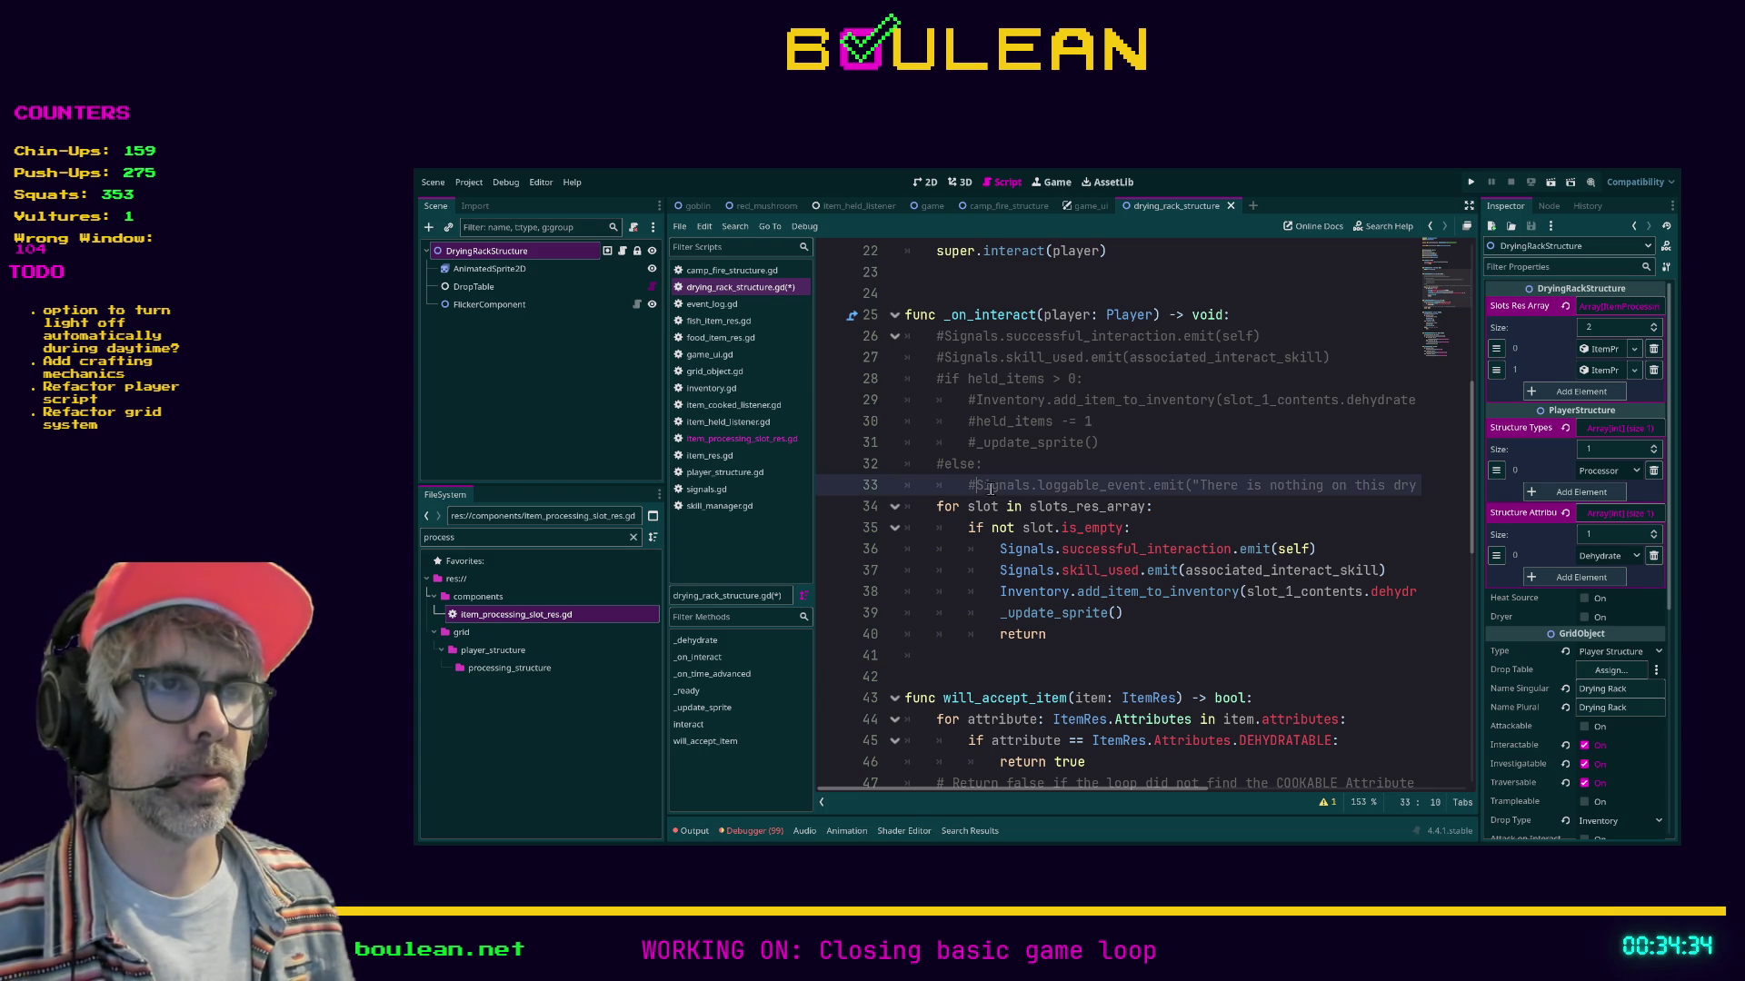
key(shift+End)
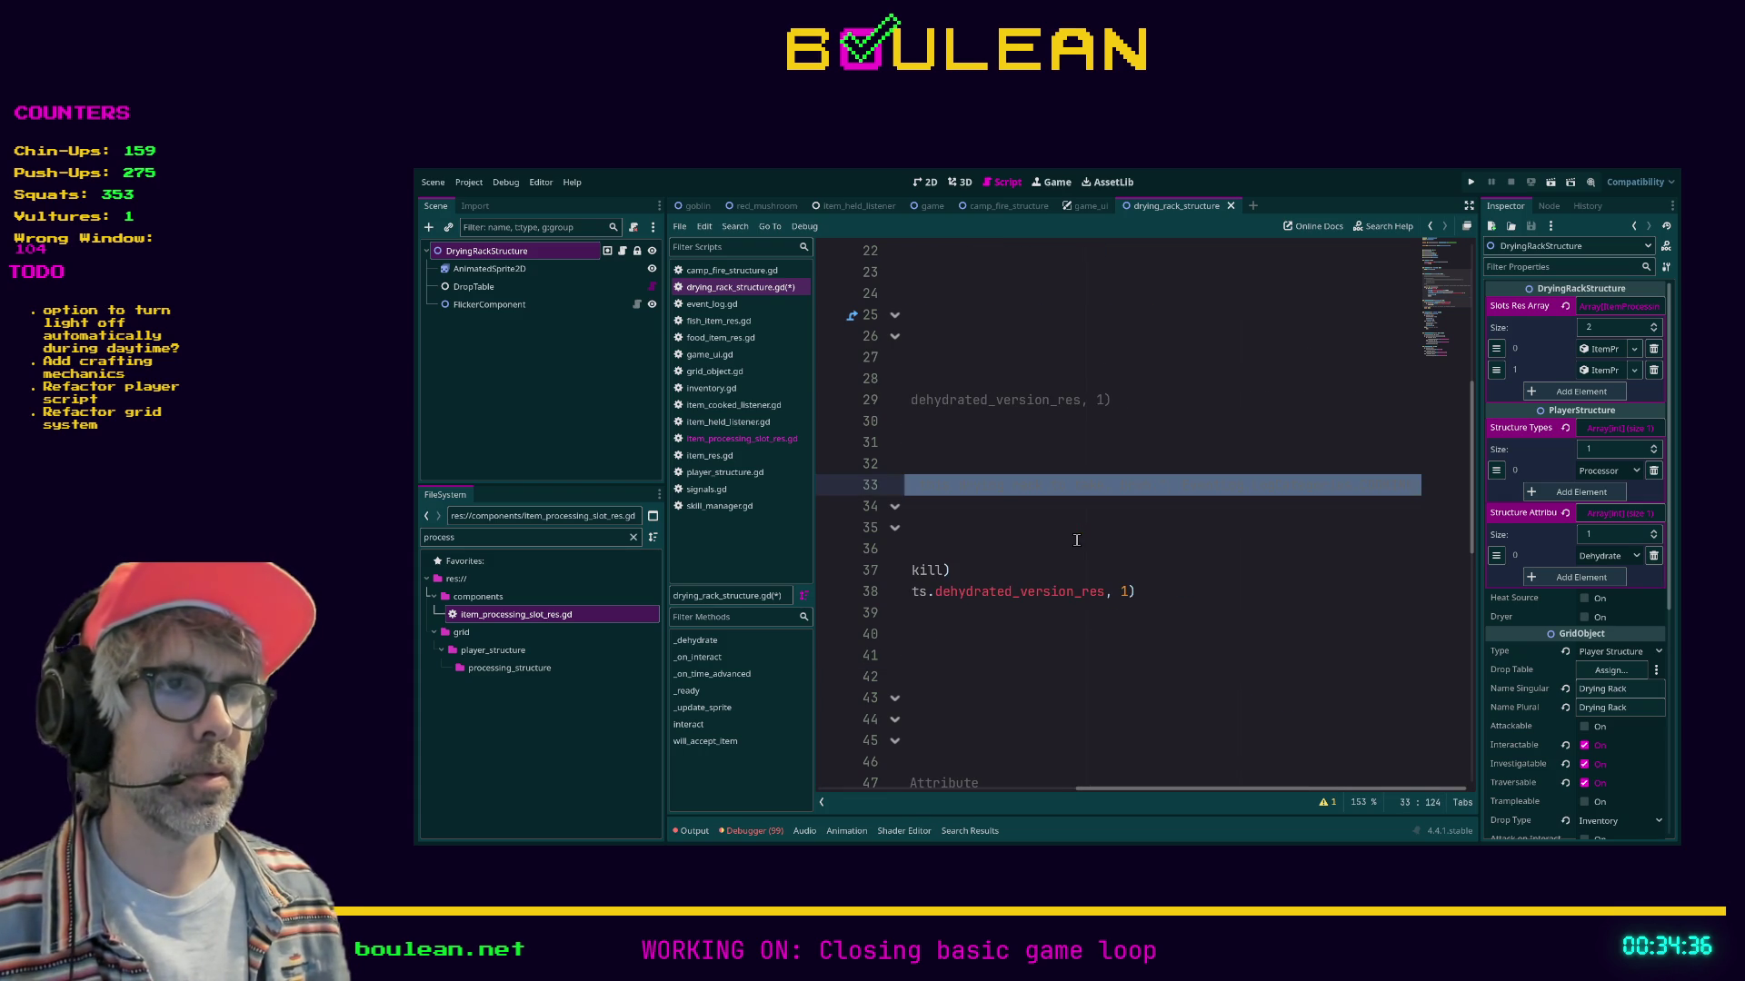
key(Home)
key(Home)
key(Down)
key(Down)
key(Down)
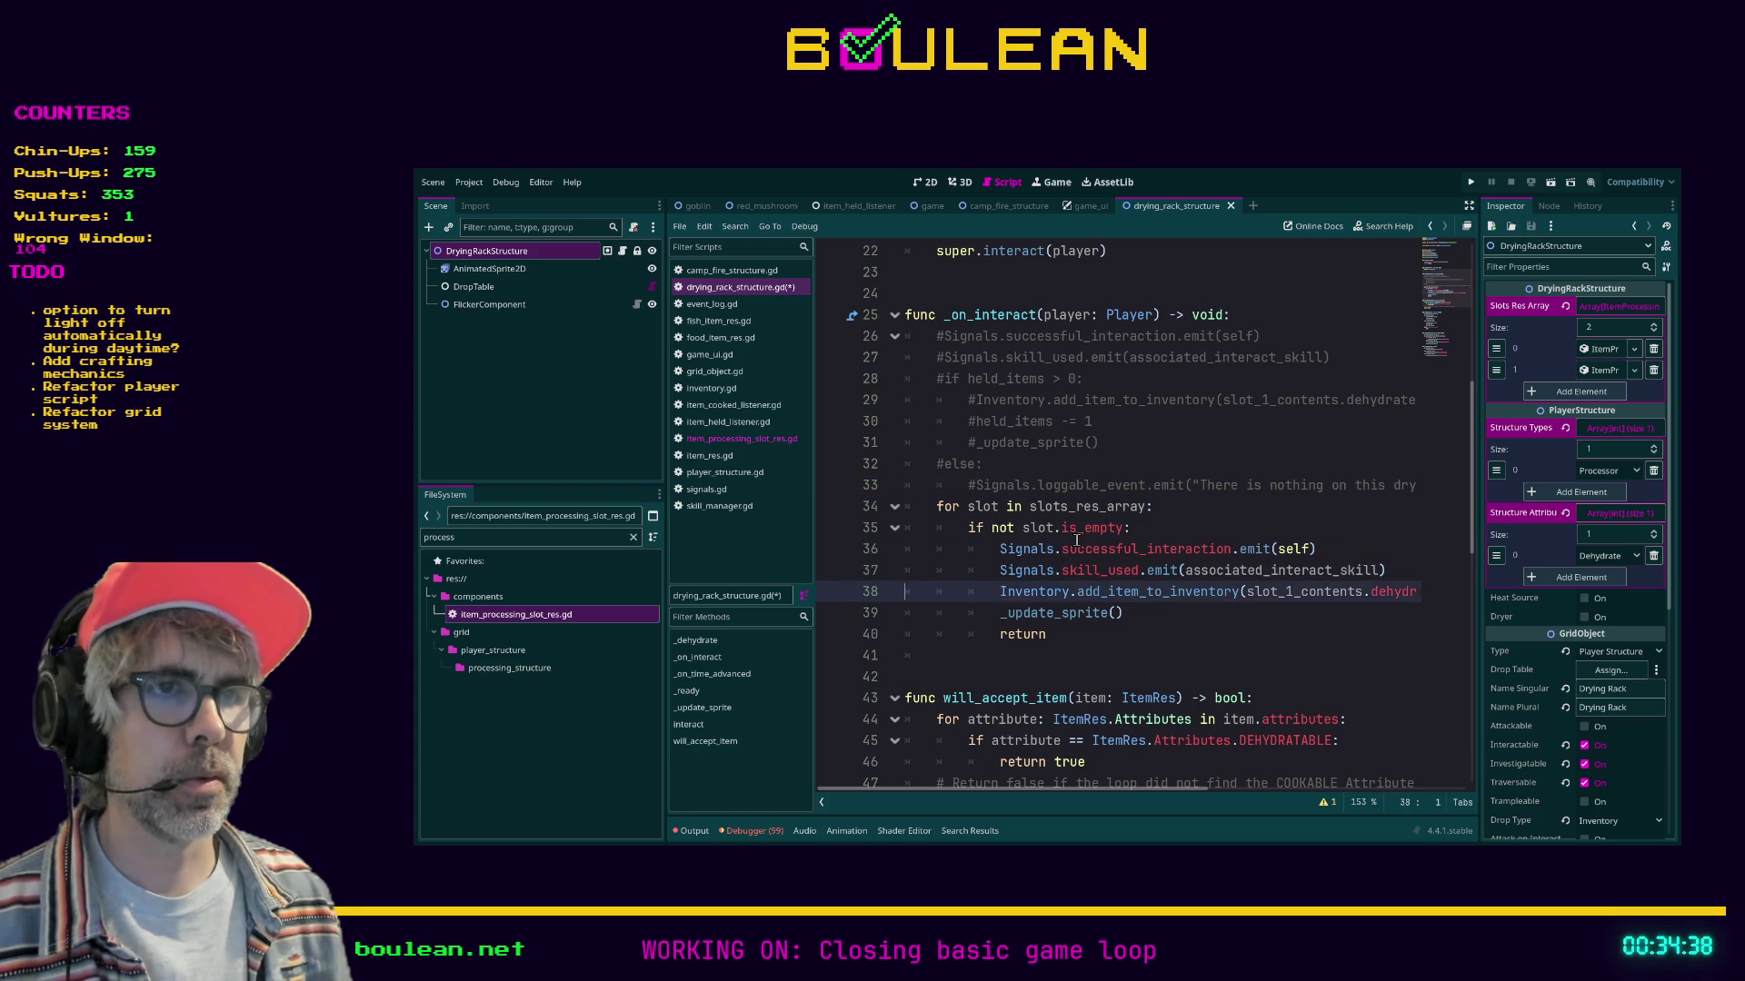
text(Signals.loggable_event.emit("There is nothing on this drying rack to take, bruh.", EventLog.LogCategories.COOKING))
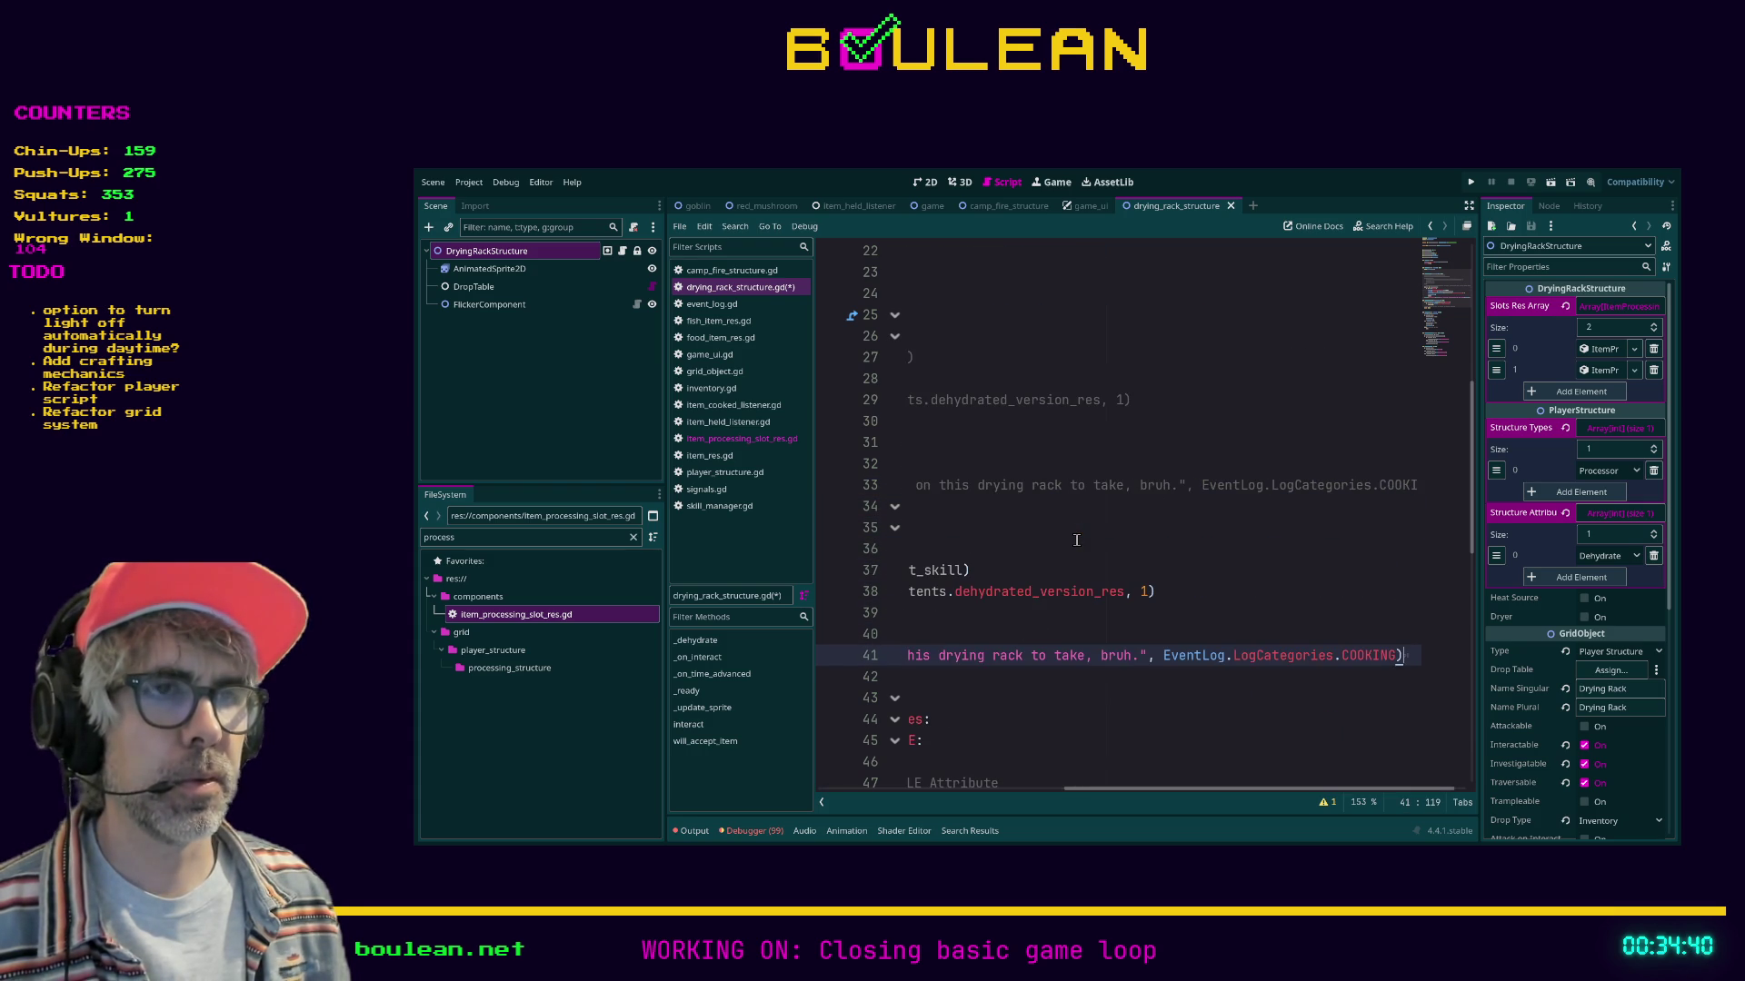
key(Home)
key(Home)
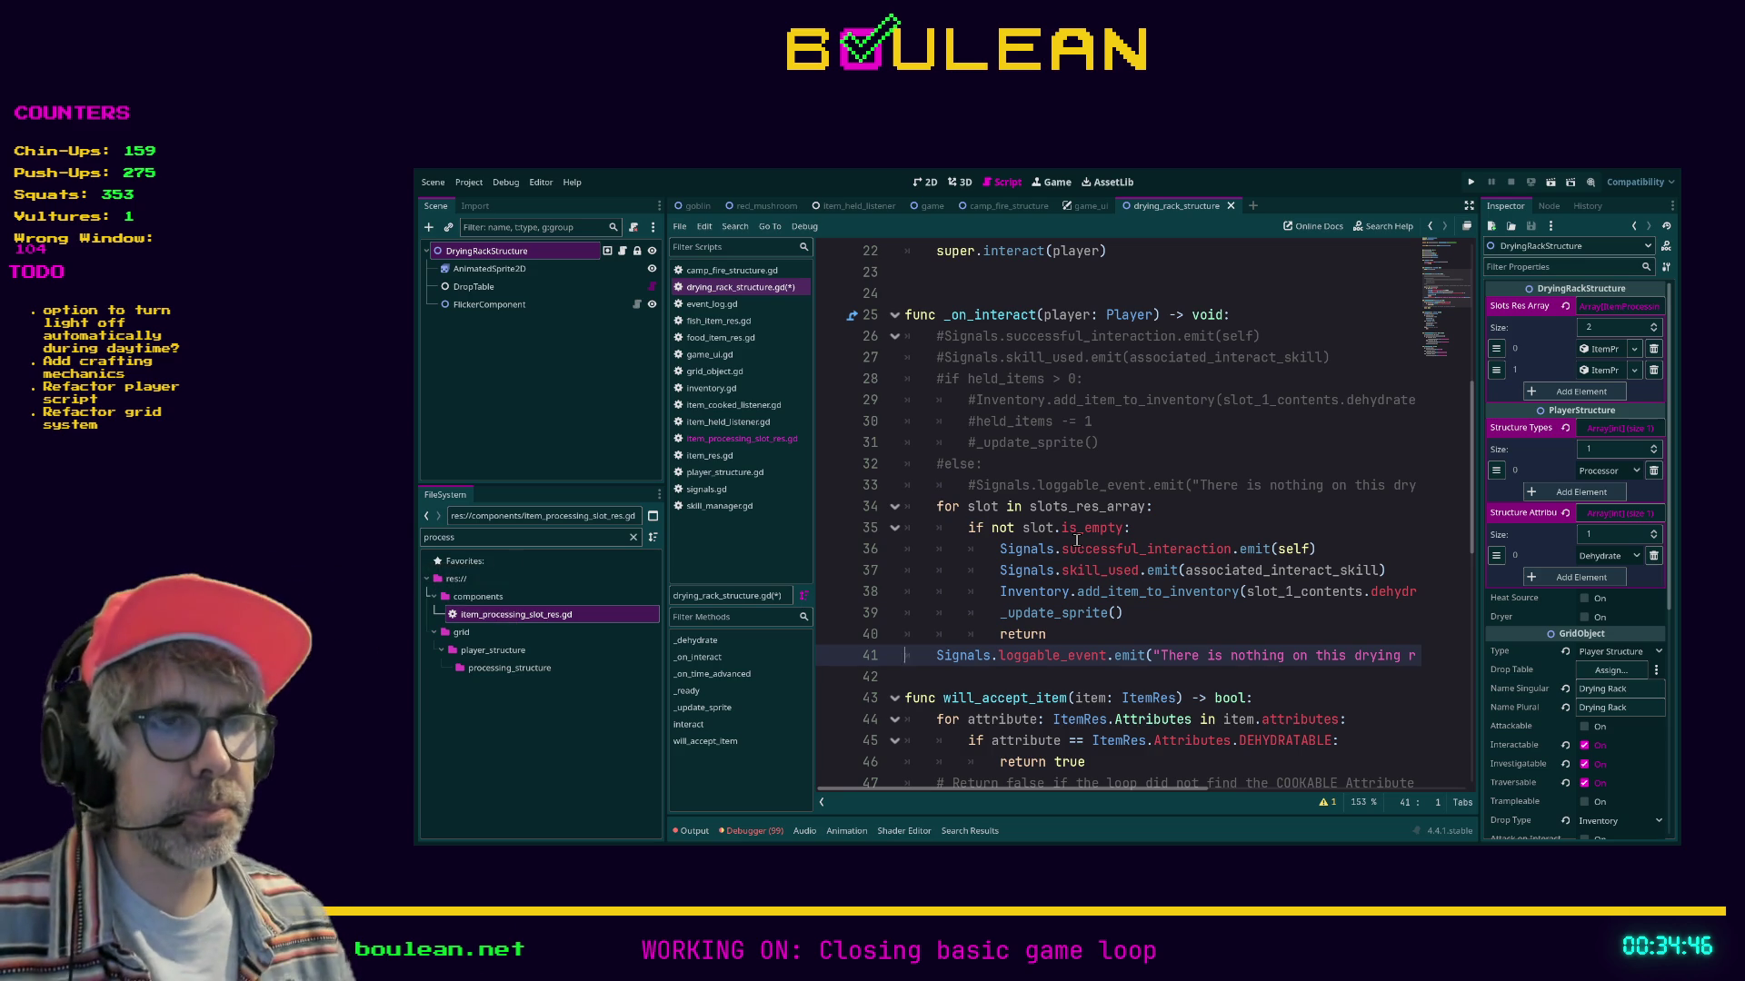
key(Right)
key(Up)
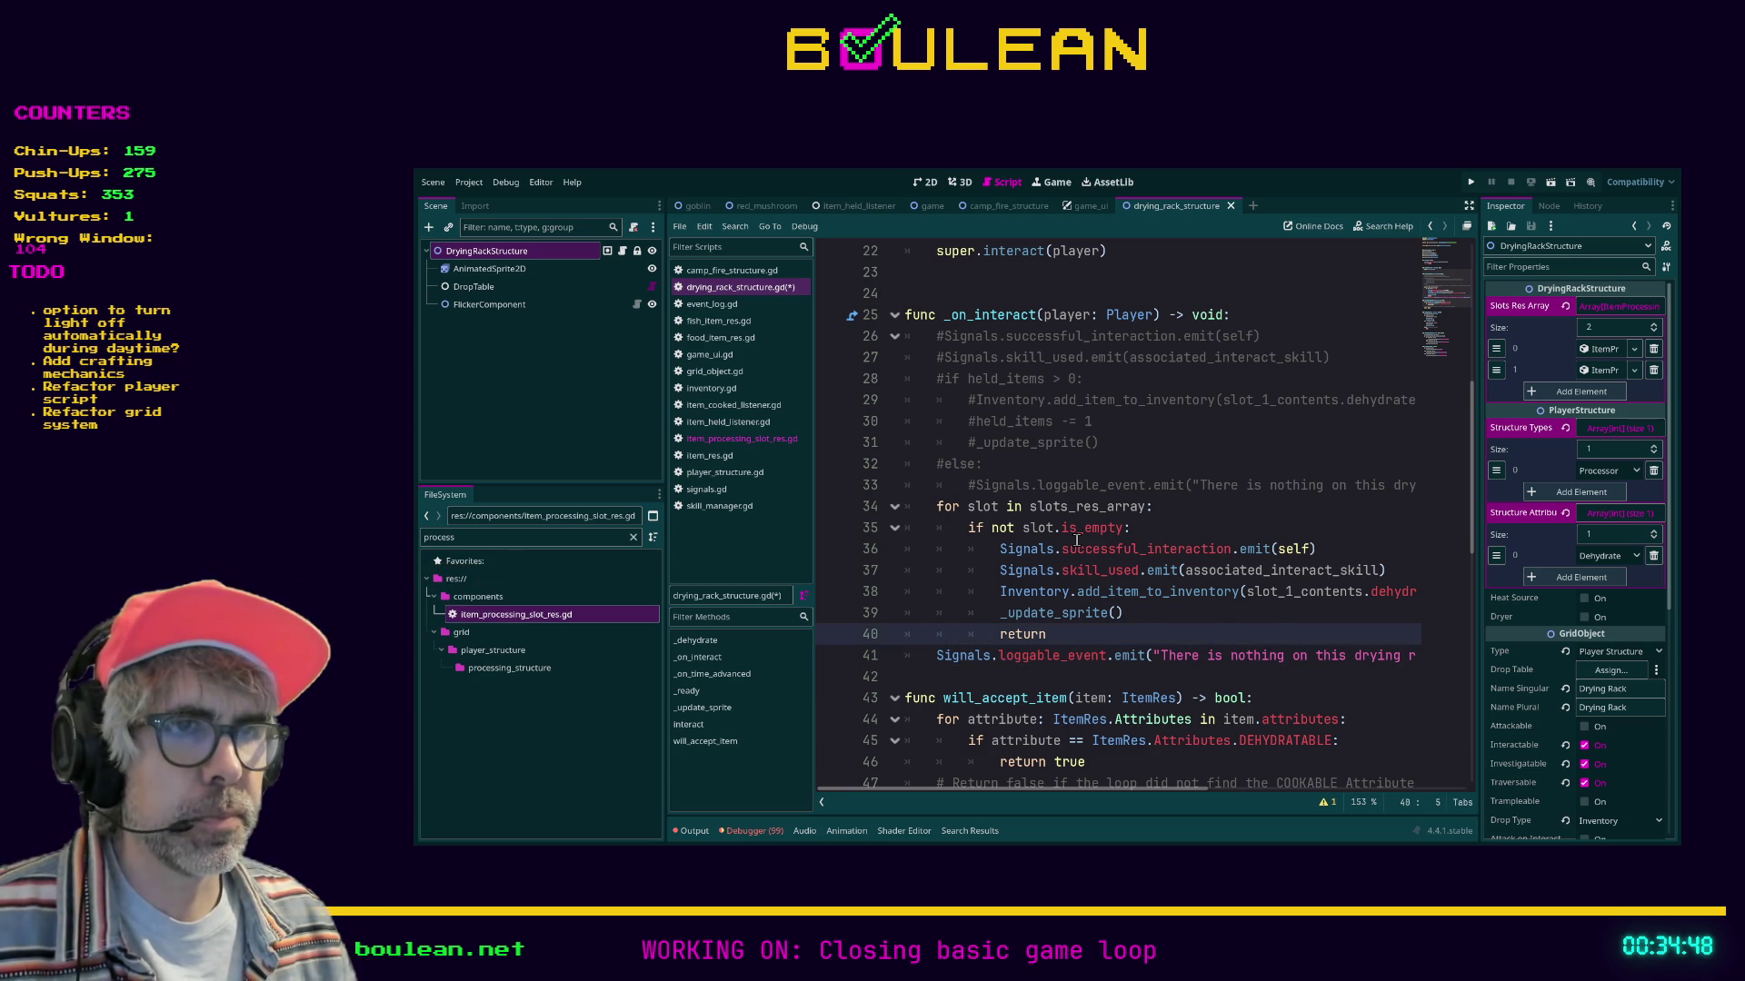
key(End)
key(Return)
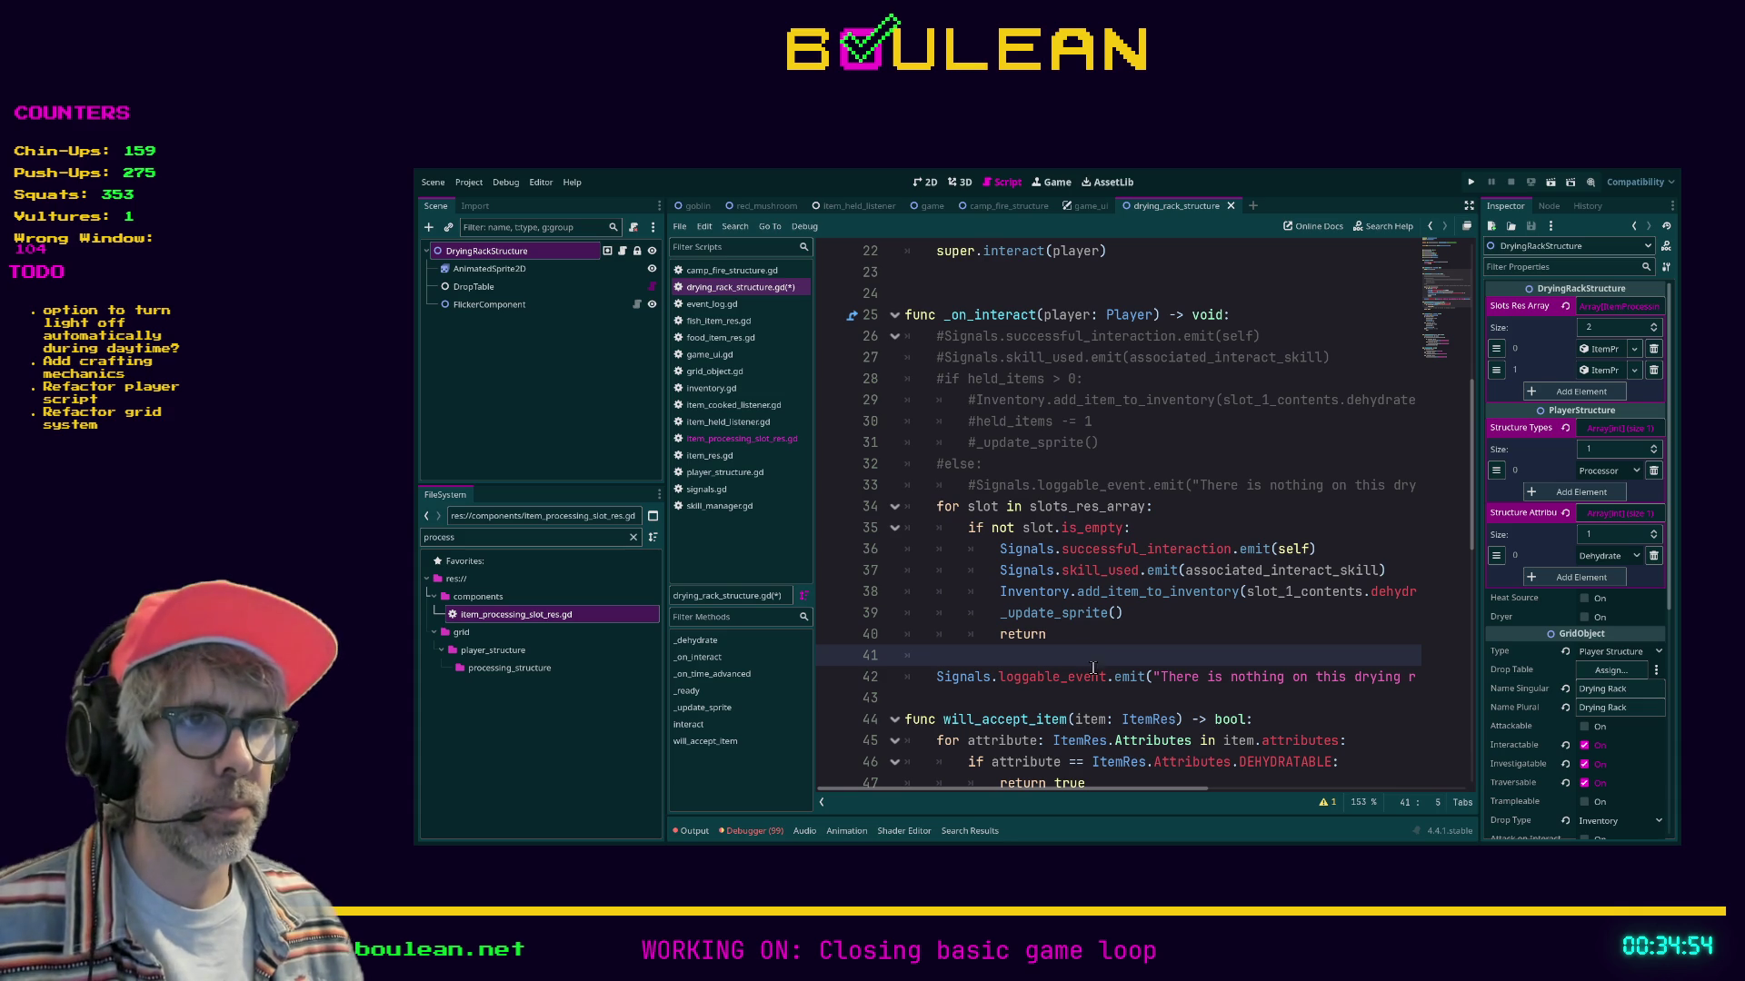
Step: Write the comment '# Will only reach this if all slots are empty' above the log line
text(should)
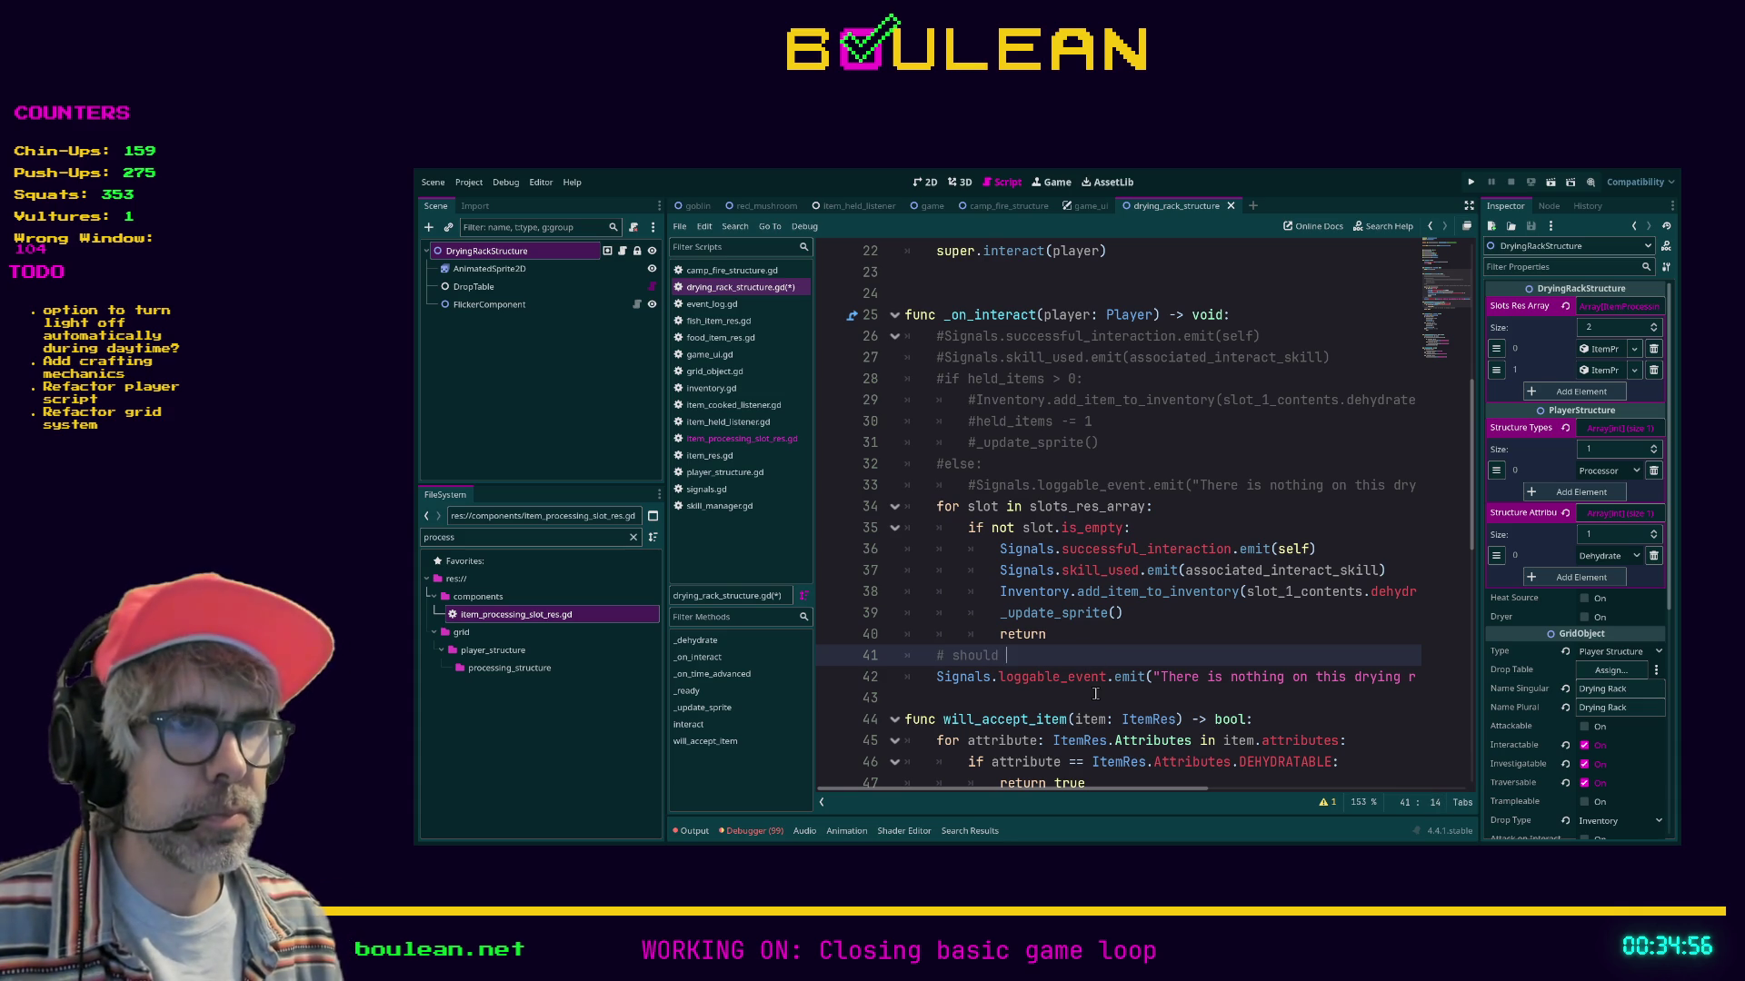
key(BackSpace)
key(BackSpace)
key(BackSpace)
text(Else slot is empty)
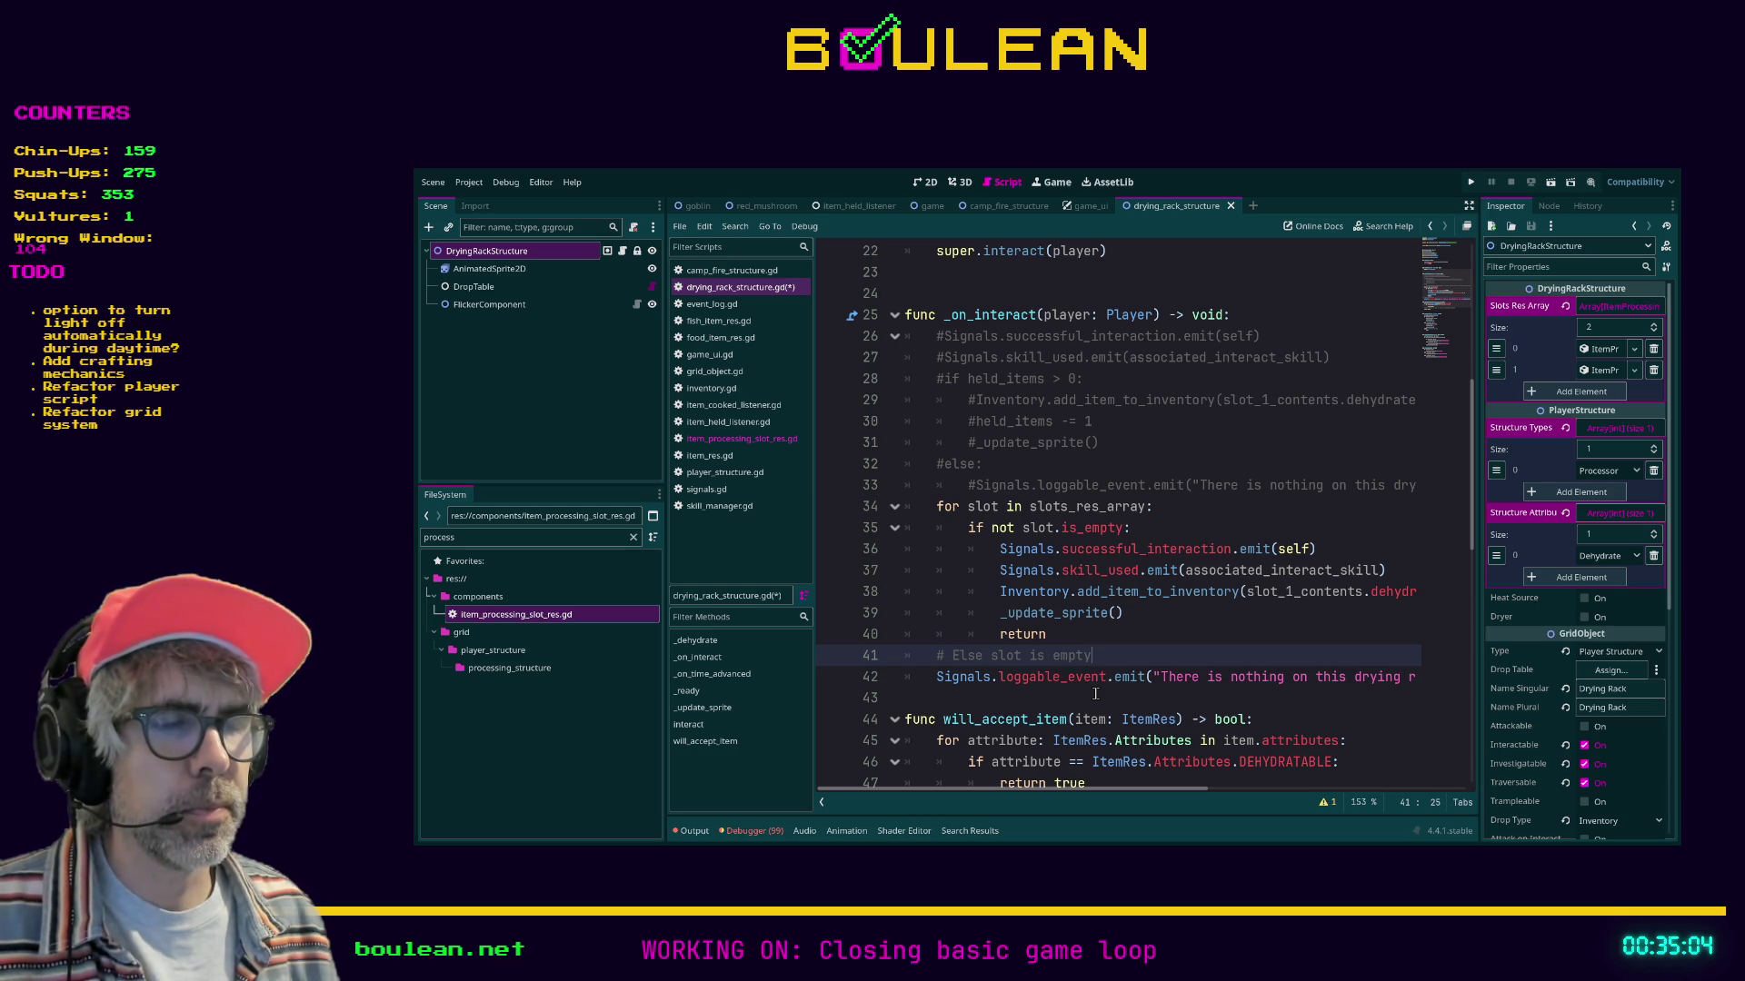
key(BackSpace)
key(BackSpace)
key(BackSpace)
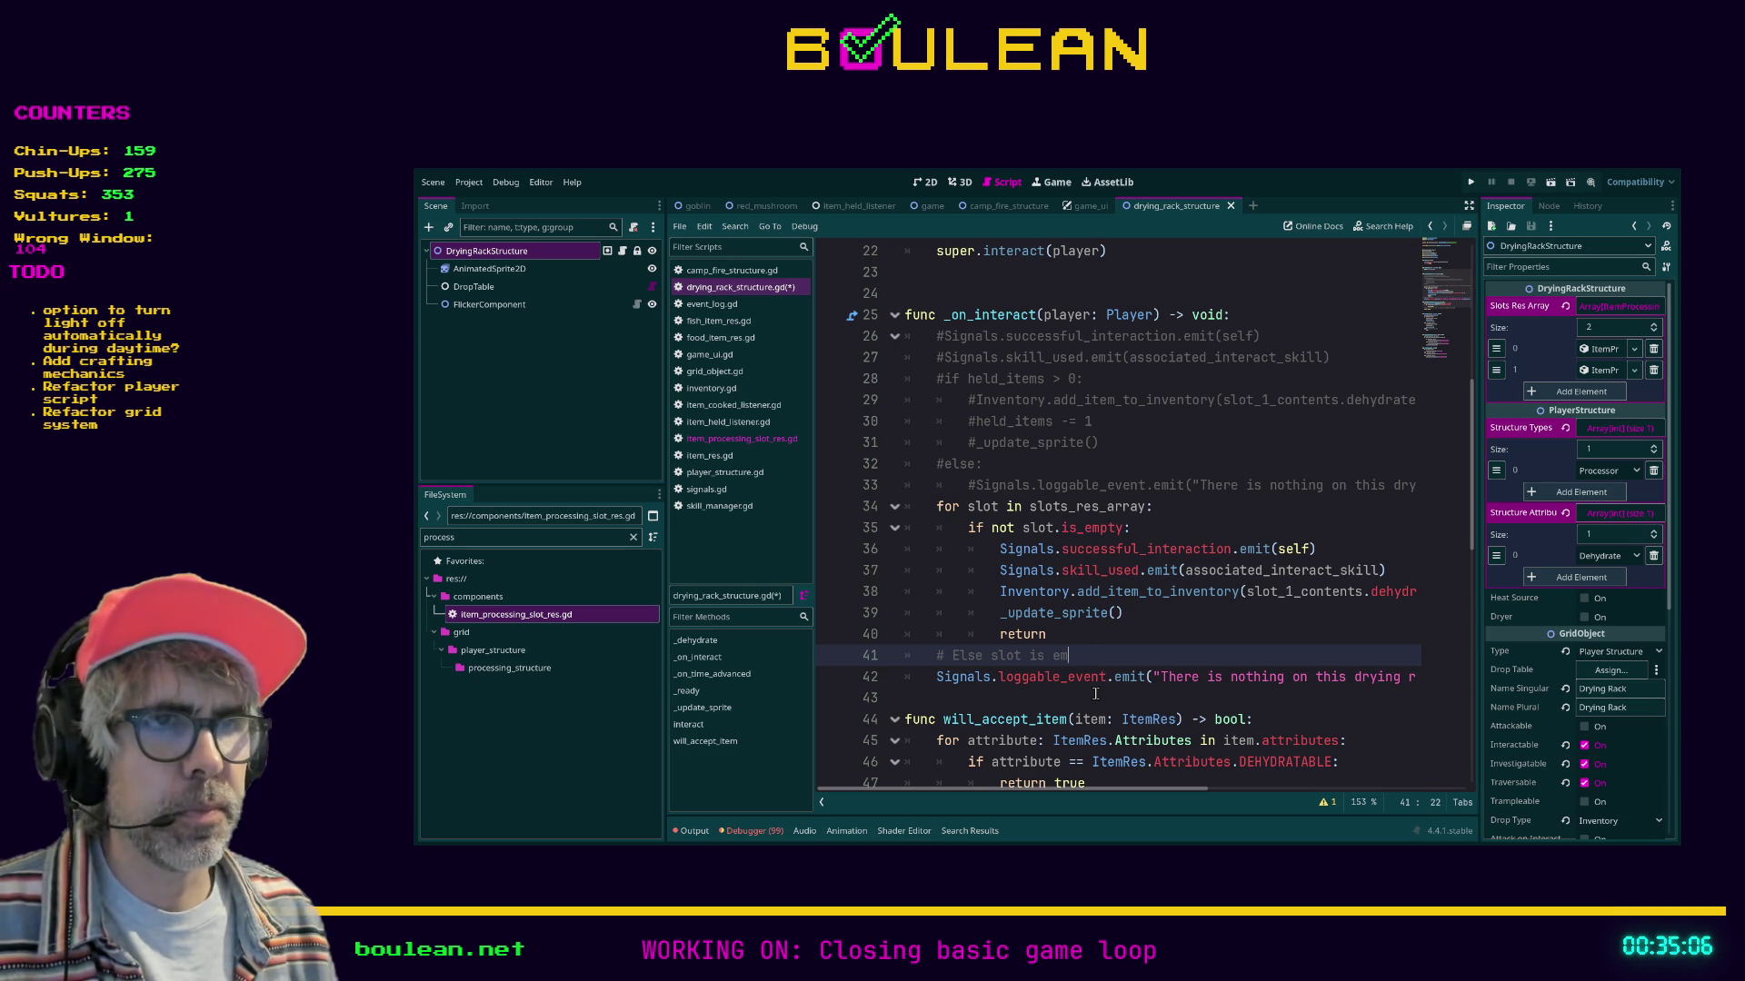
text(All slots)
key(BackSpace)
key(BackSpace)
key(BackSpace)
text(Will only reach this if all a)
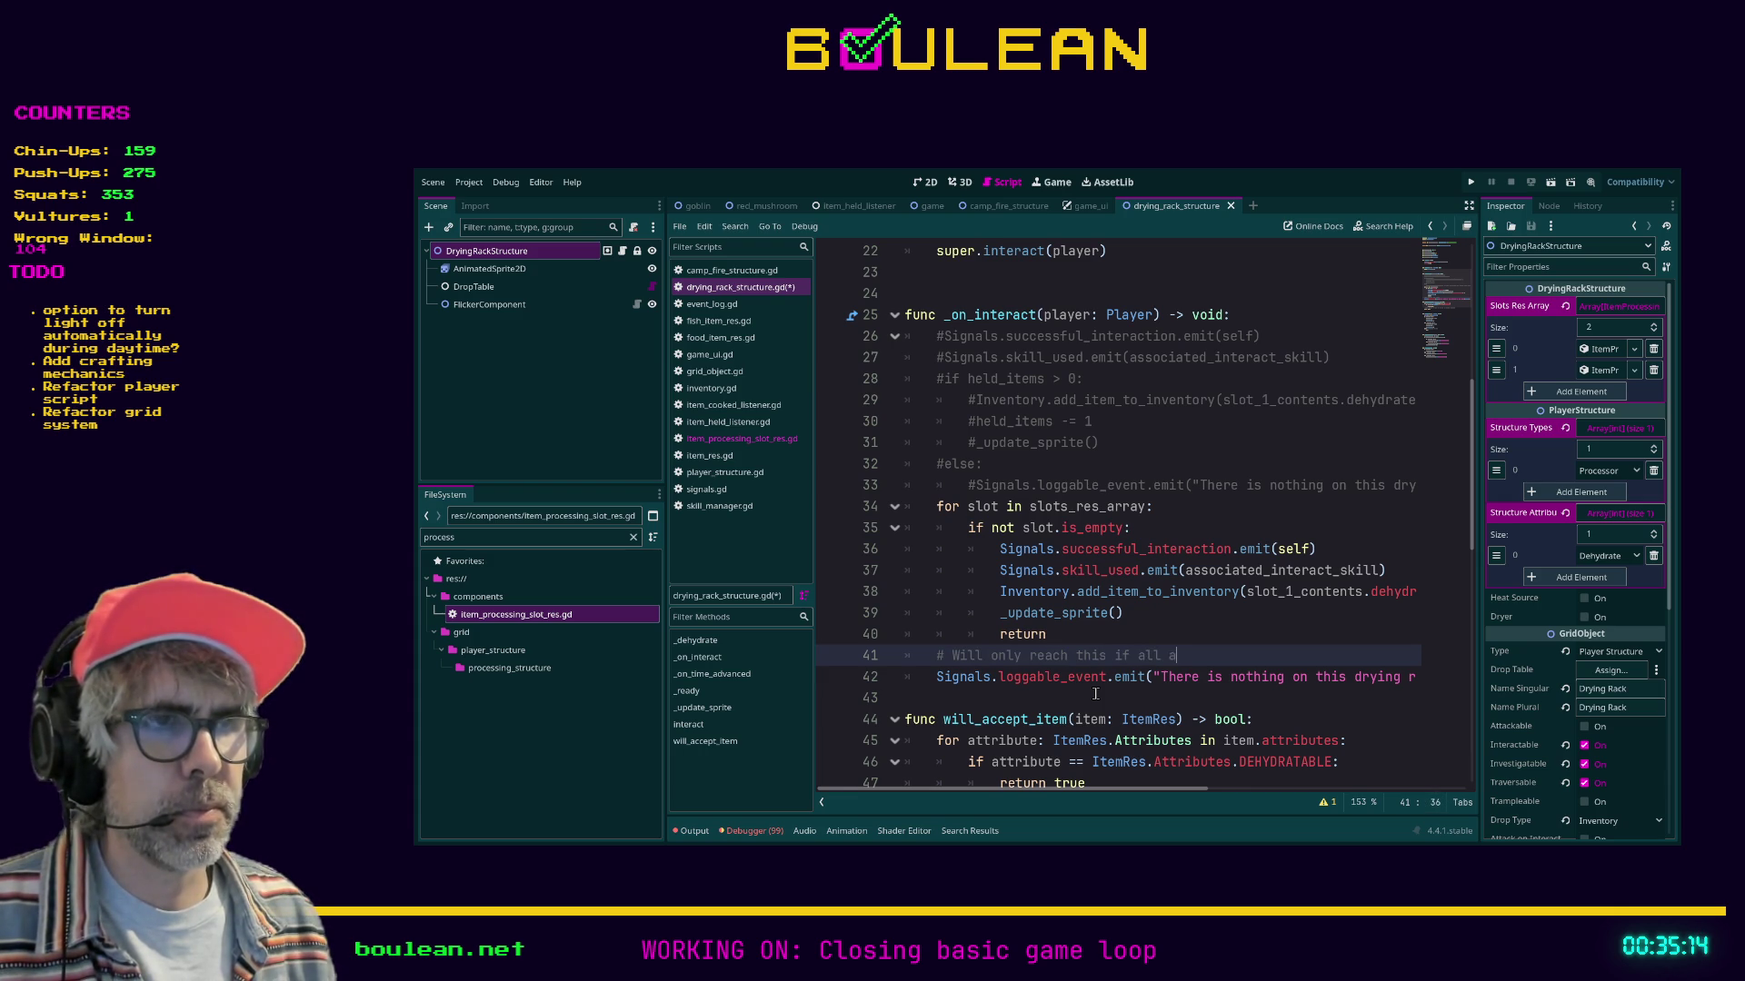
key(BackSpace)
text(slots are empty)
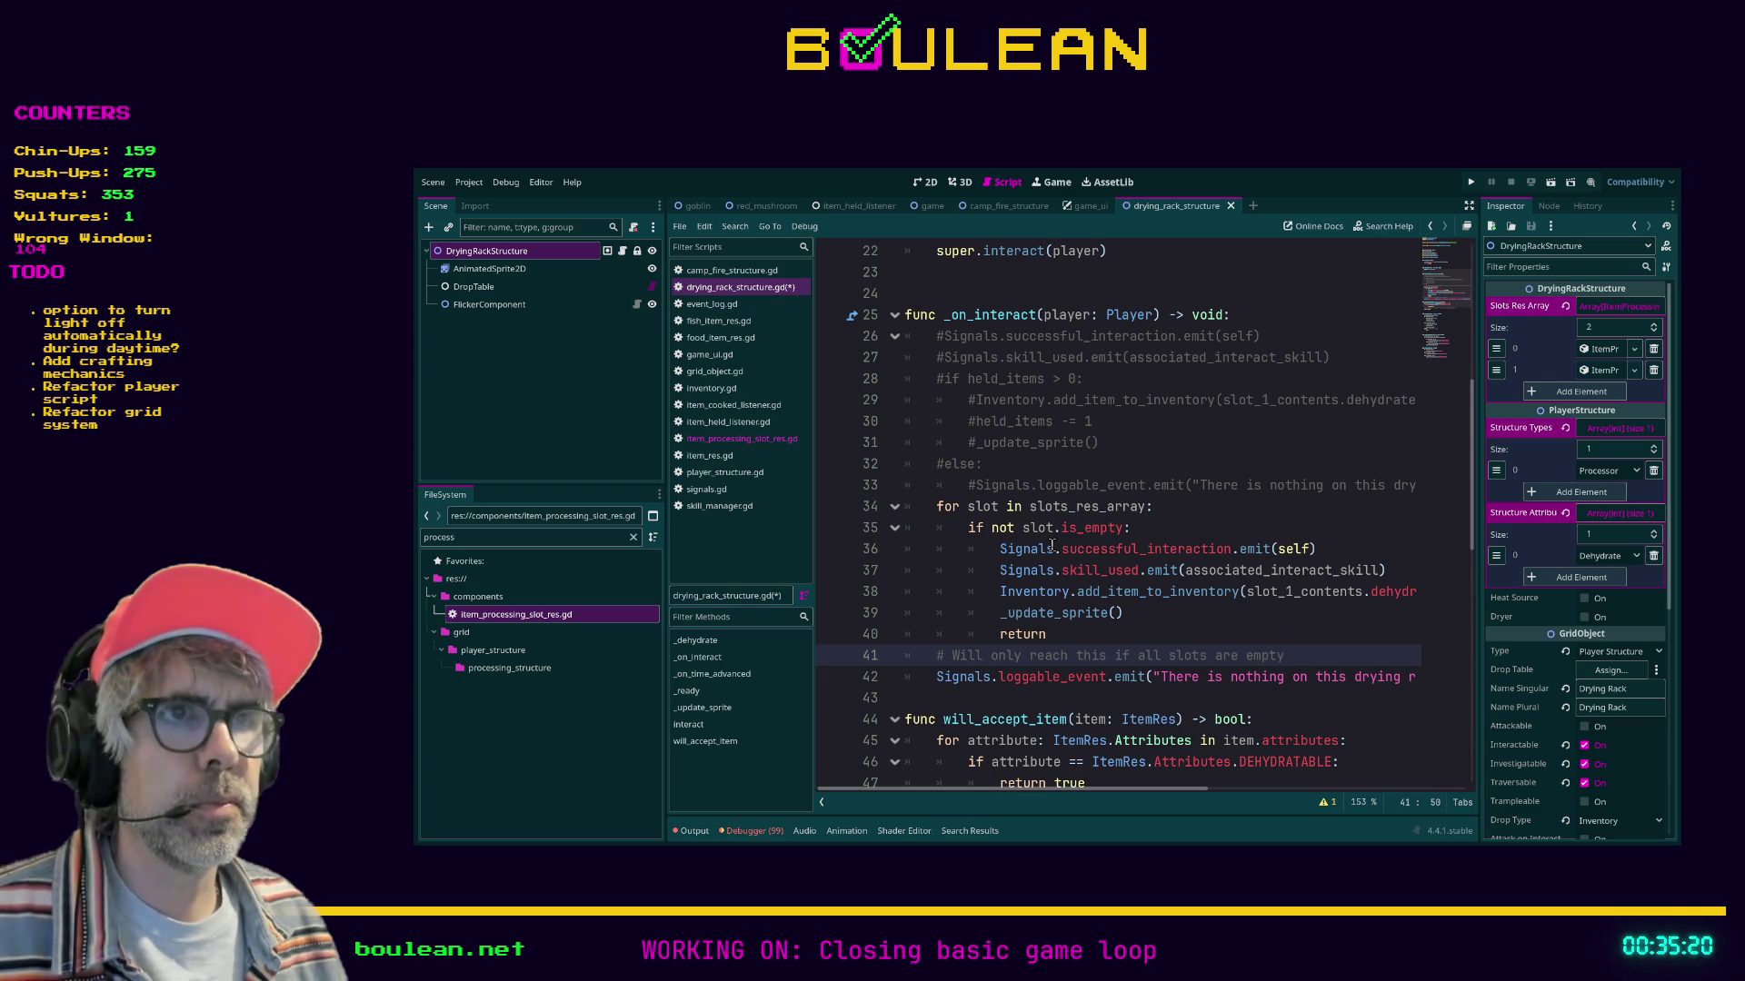
Step: Scroll through the script and select the body of the _update_sprite function to review it
scroll(934, 514, down, 1)
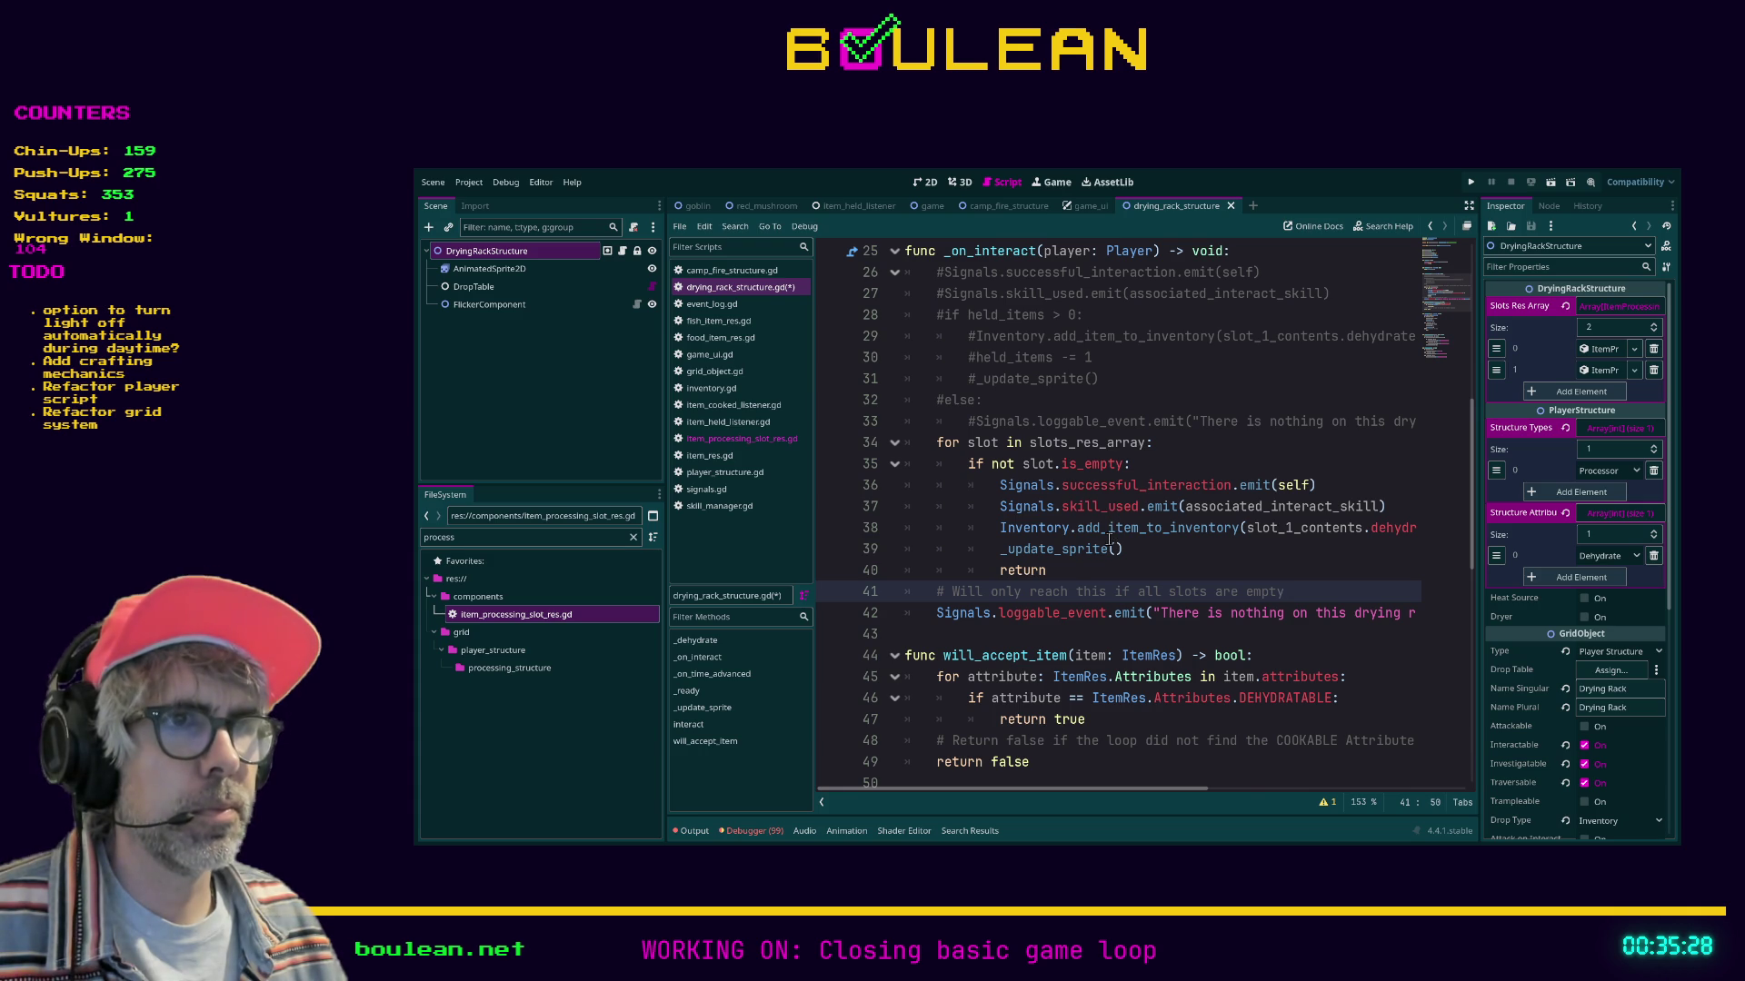
scroll(1064, 555, down, 1)
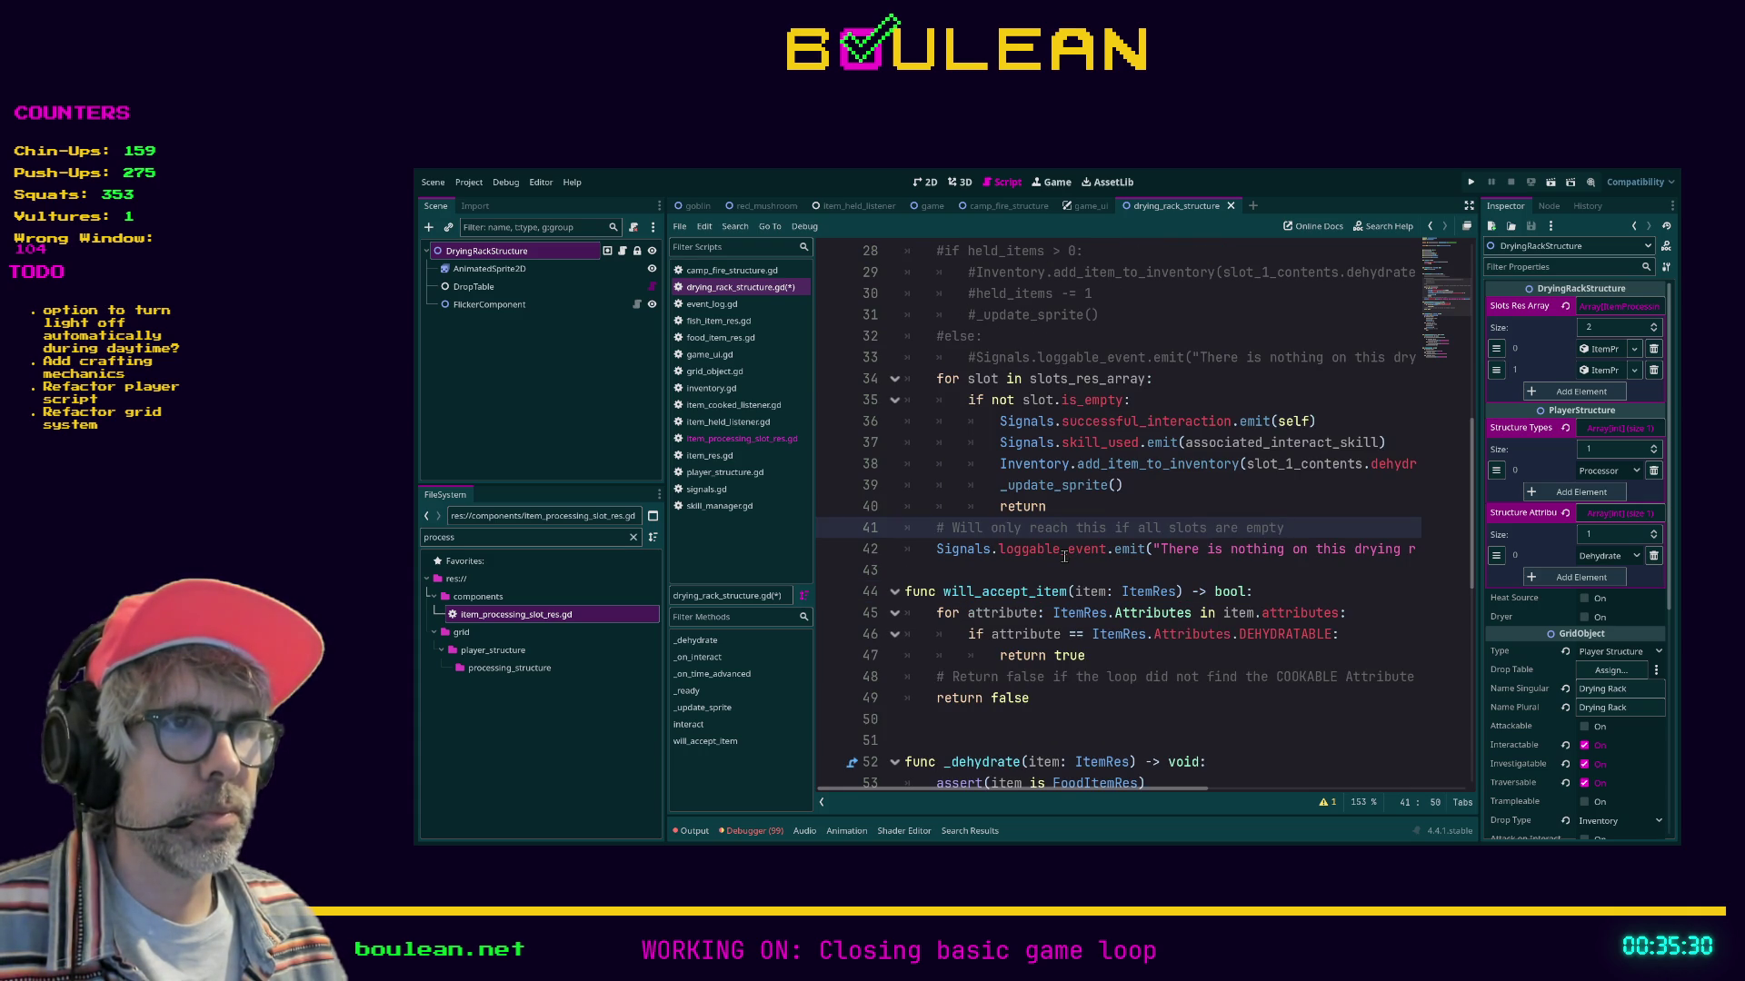
scroll(1064, 555, down, 5)
scroll(1064, 555, down, 5)
mouse_move(1325, 750)
mouse_down()
mouse_move(1045, 738)
mouse_move(909, 644)
mouse_up()
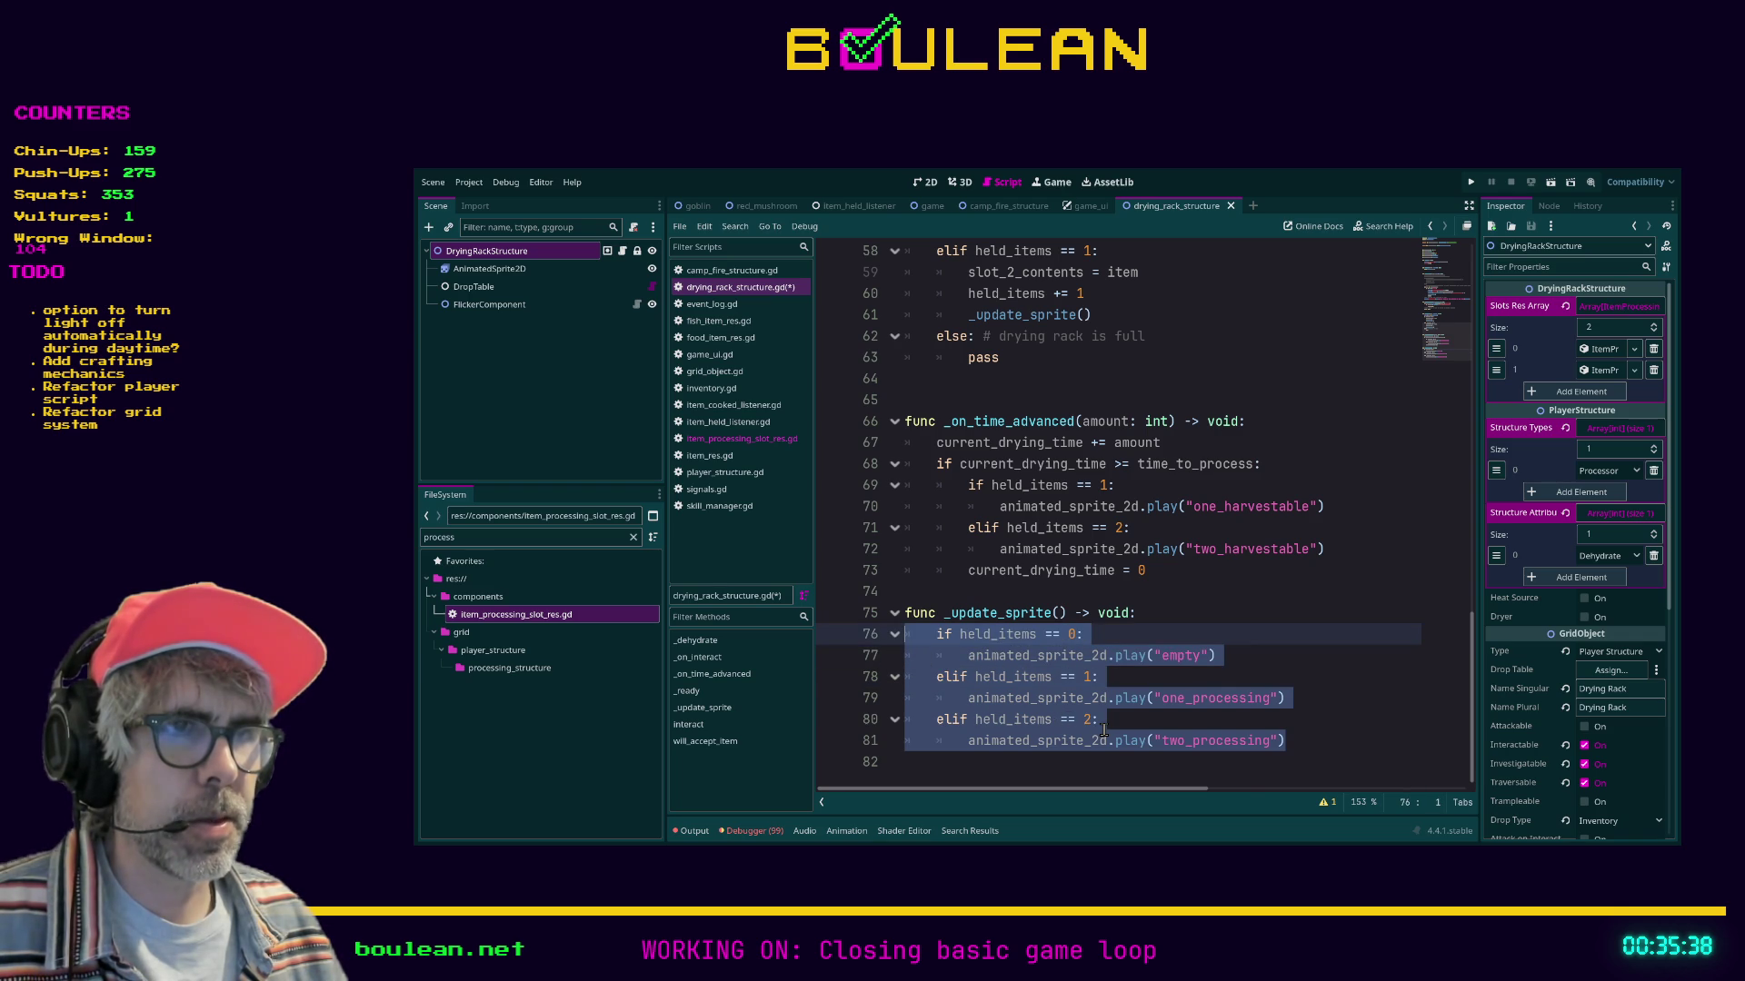
scroll(1104, 730, up, 10)
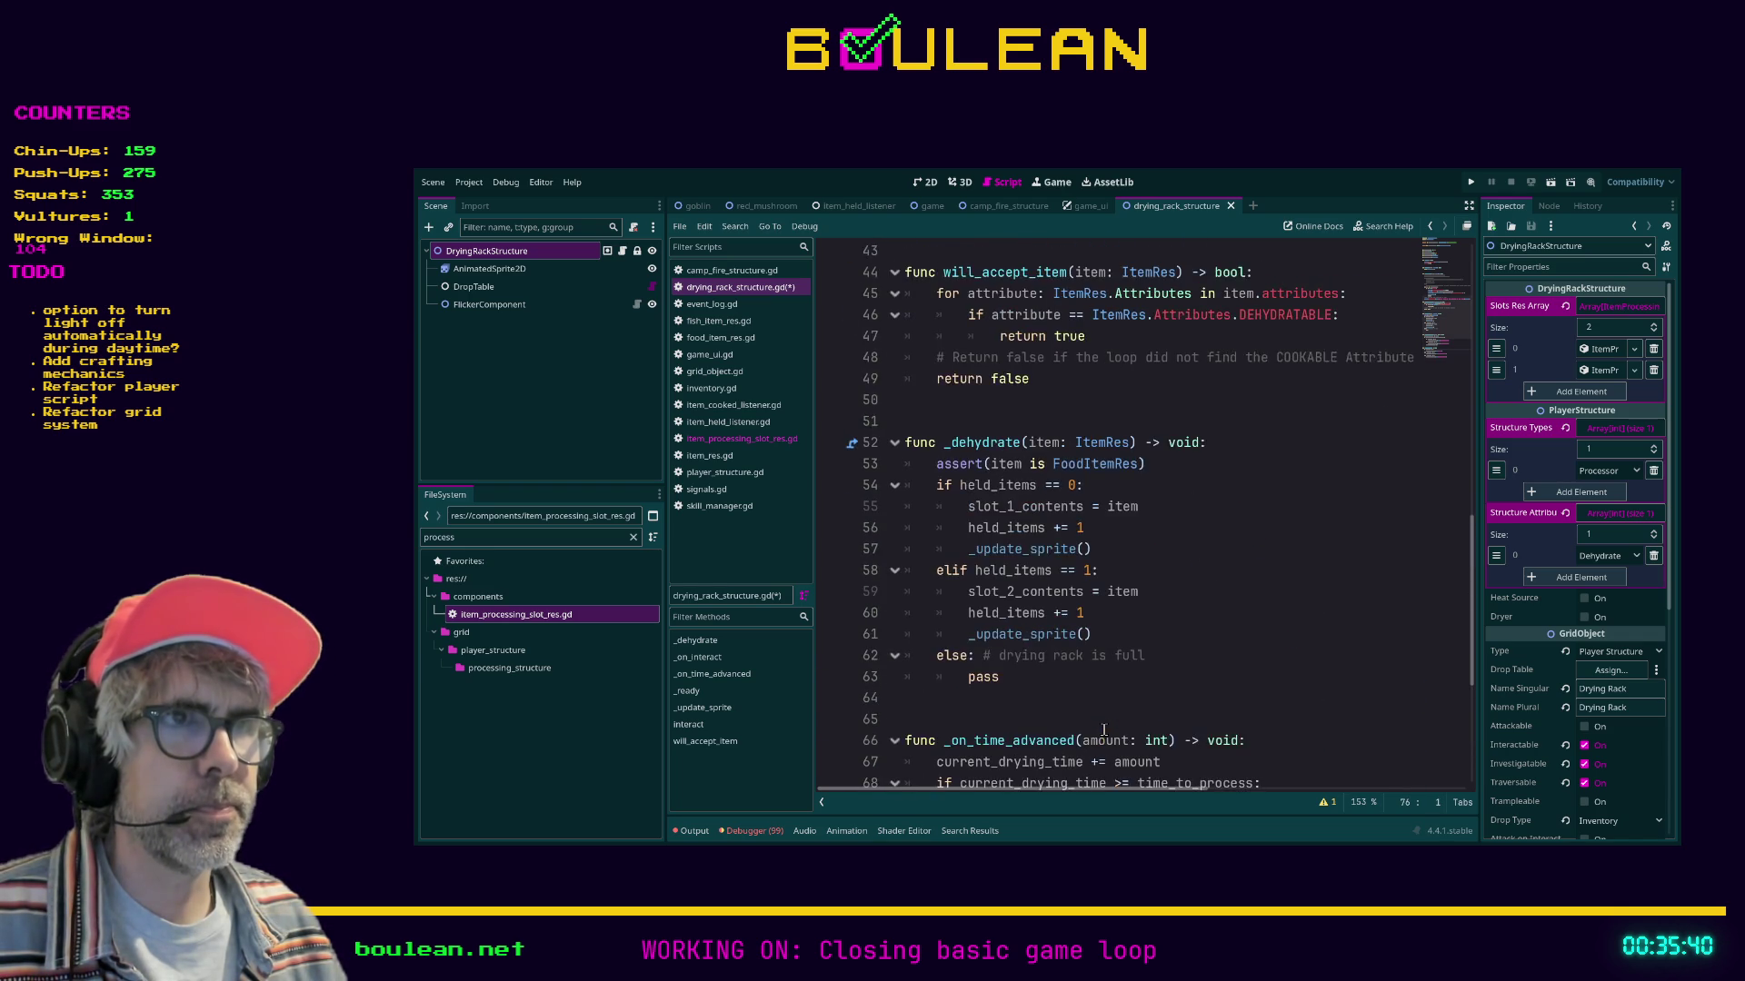
scroll(1099, 718, up, 5)
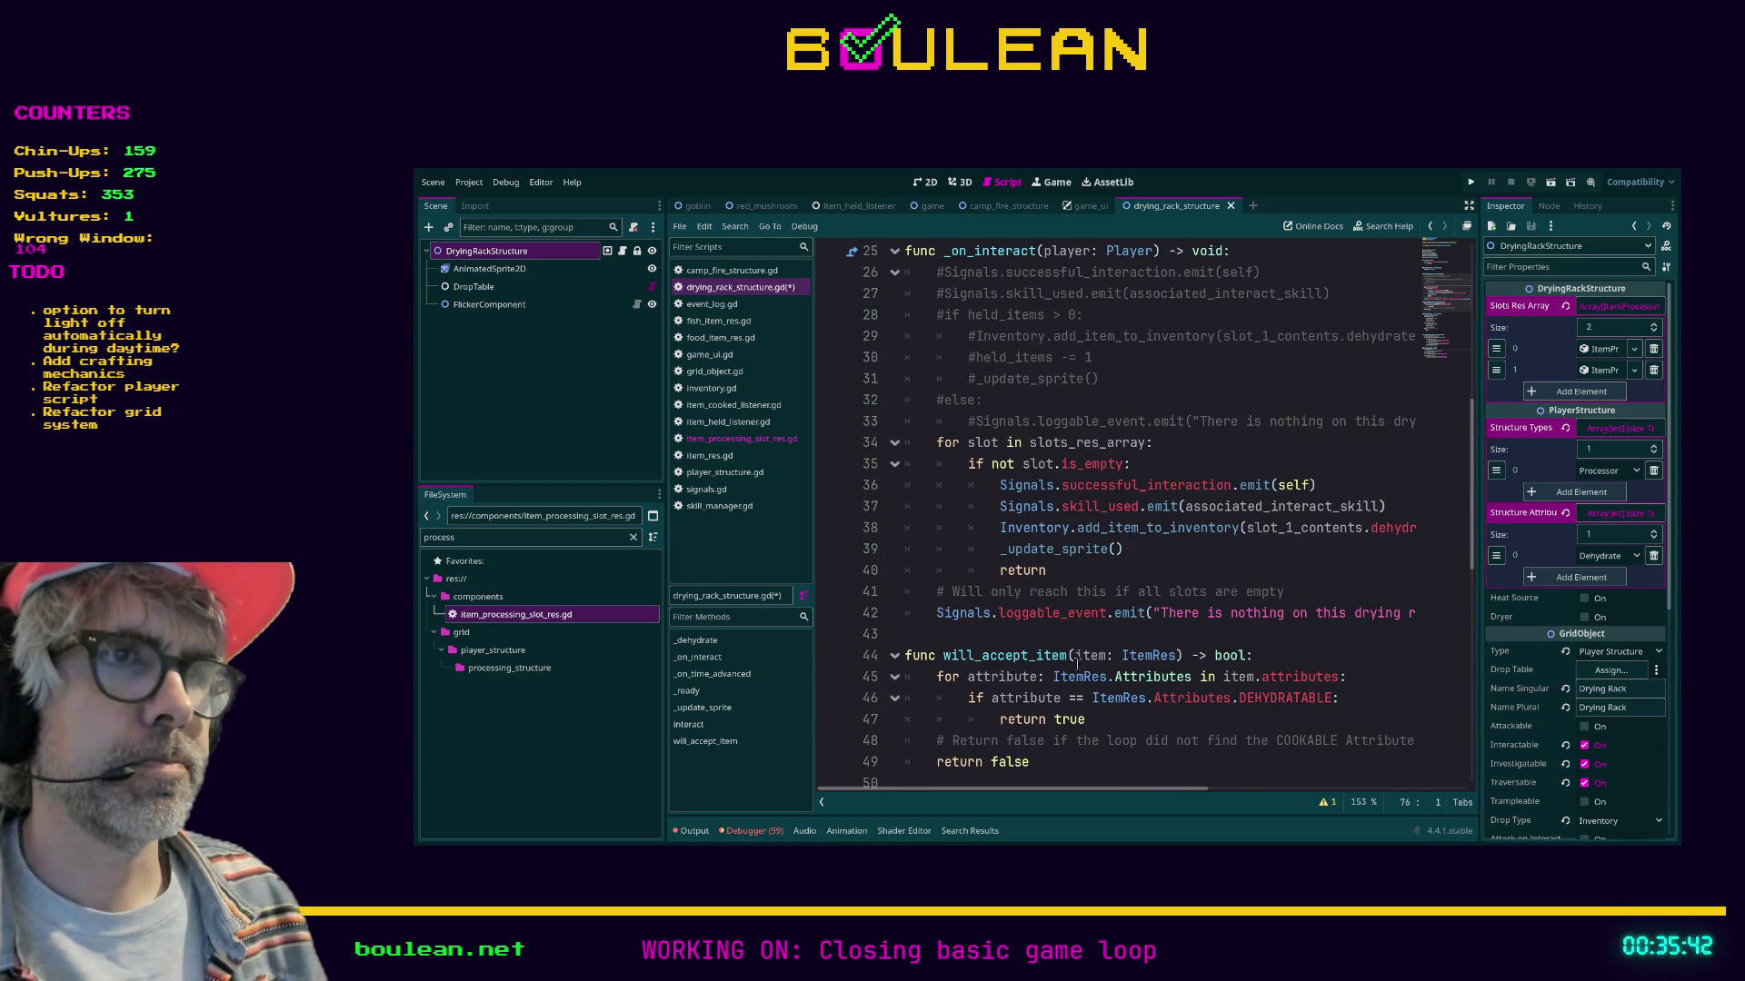
scroll(1077, 664, up, 4)
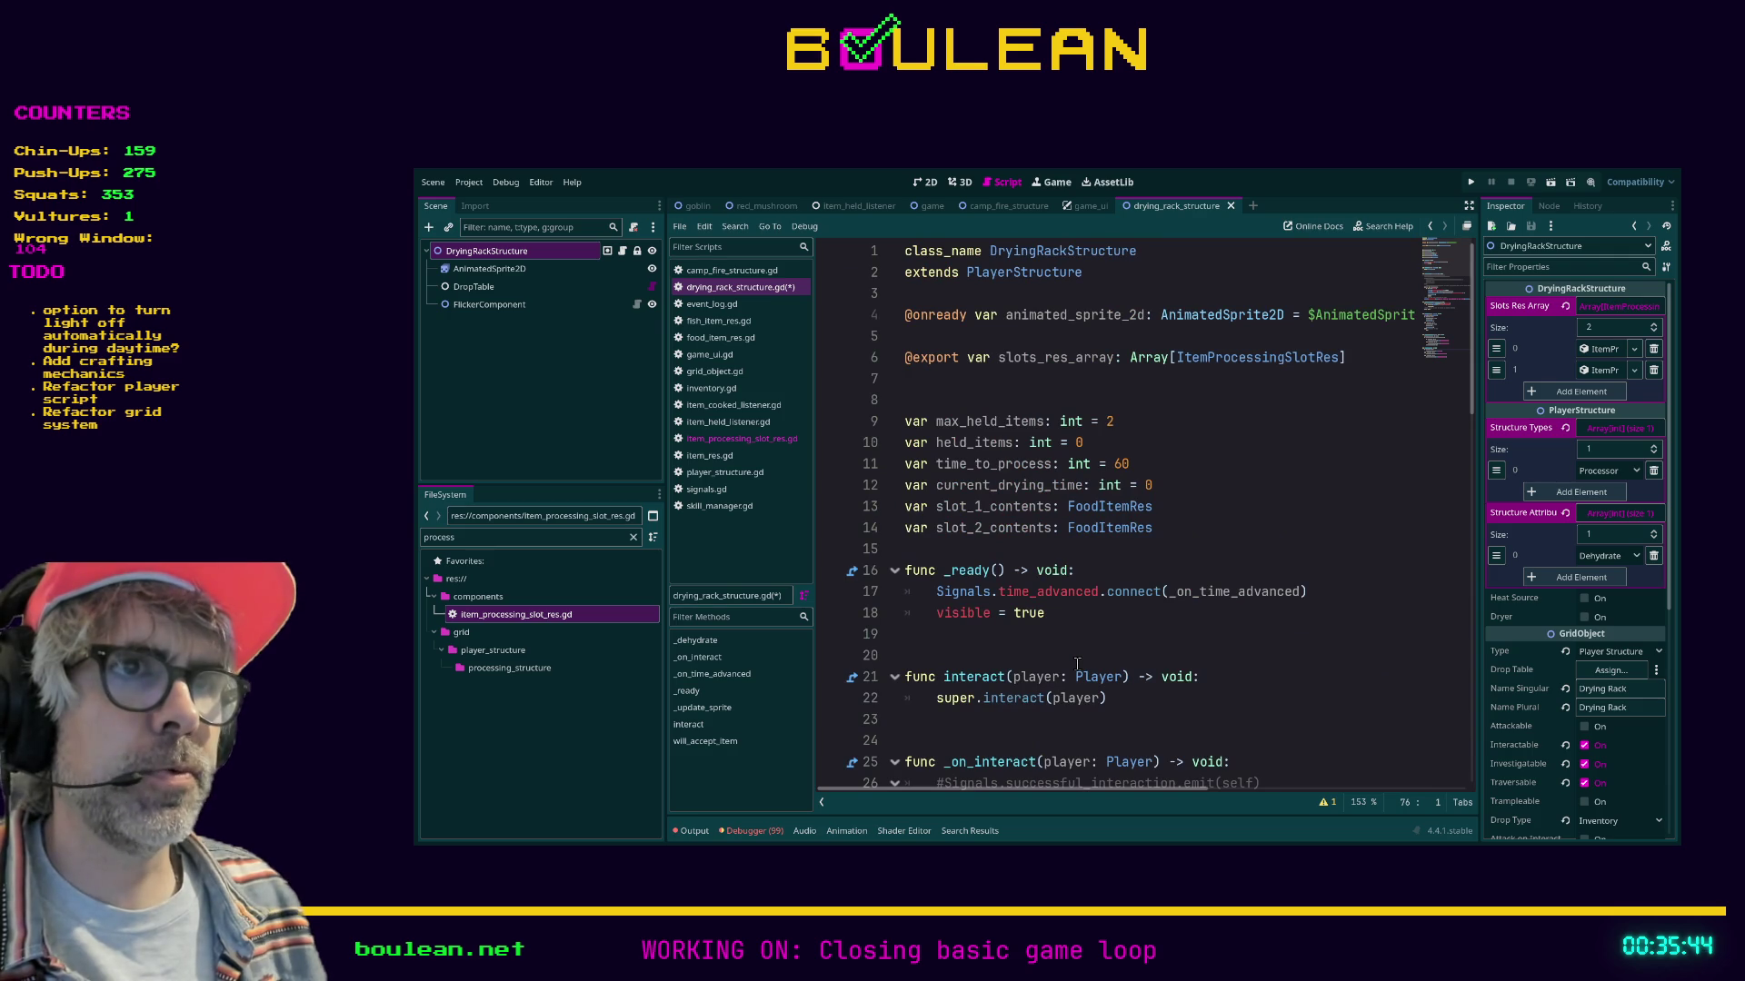
scroll(1075, 649, down, 7)
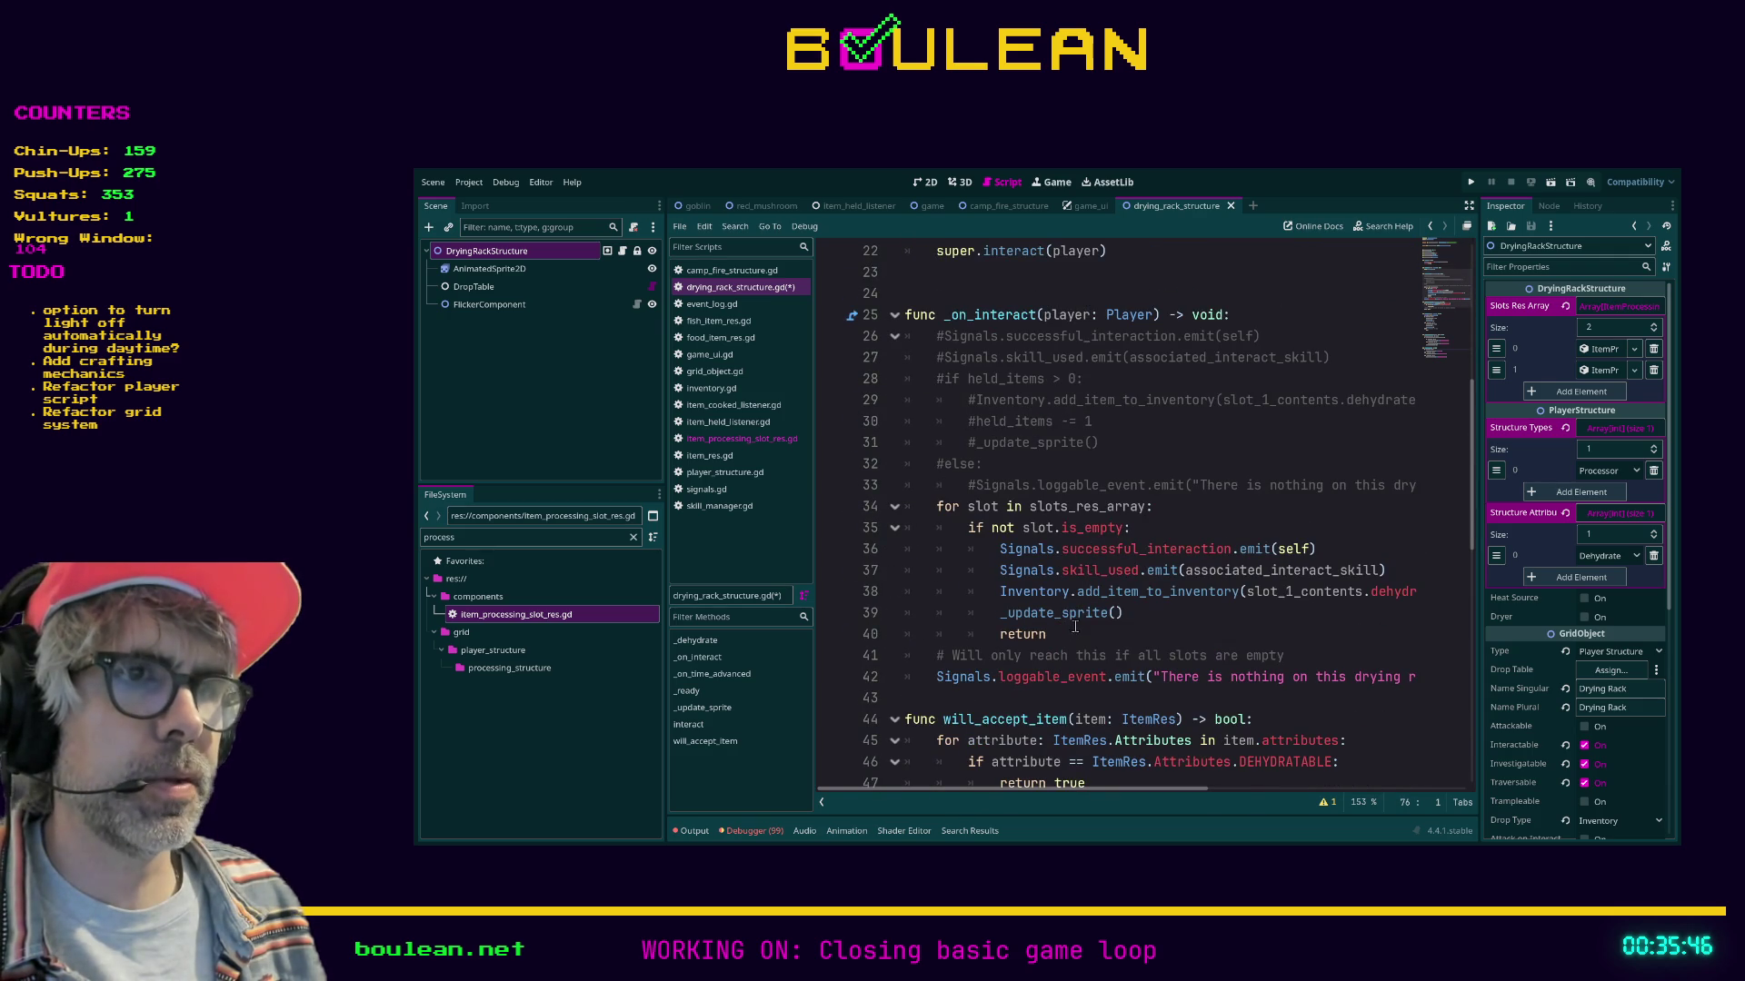
Step: Insert 'held_items -= 1' on a new line above the _update_sprite() call in the slot loop
click(1136, 611)
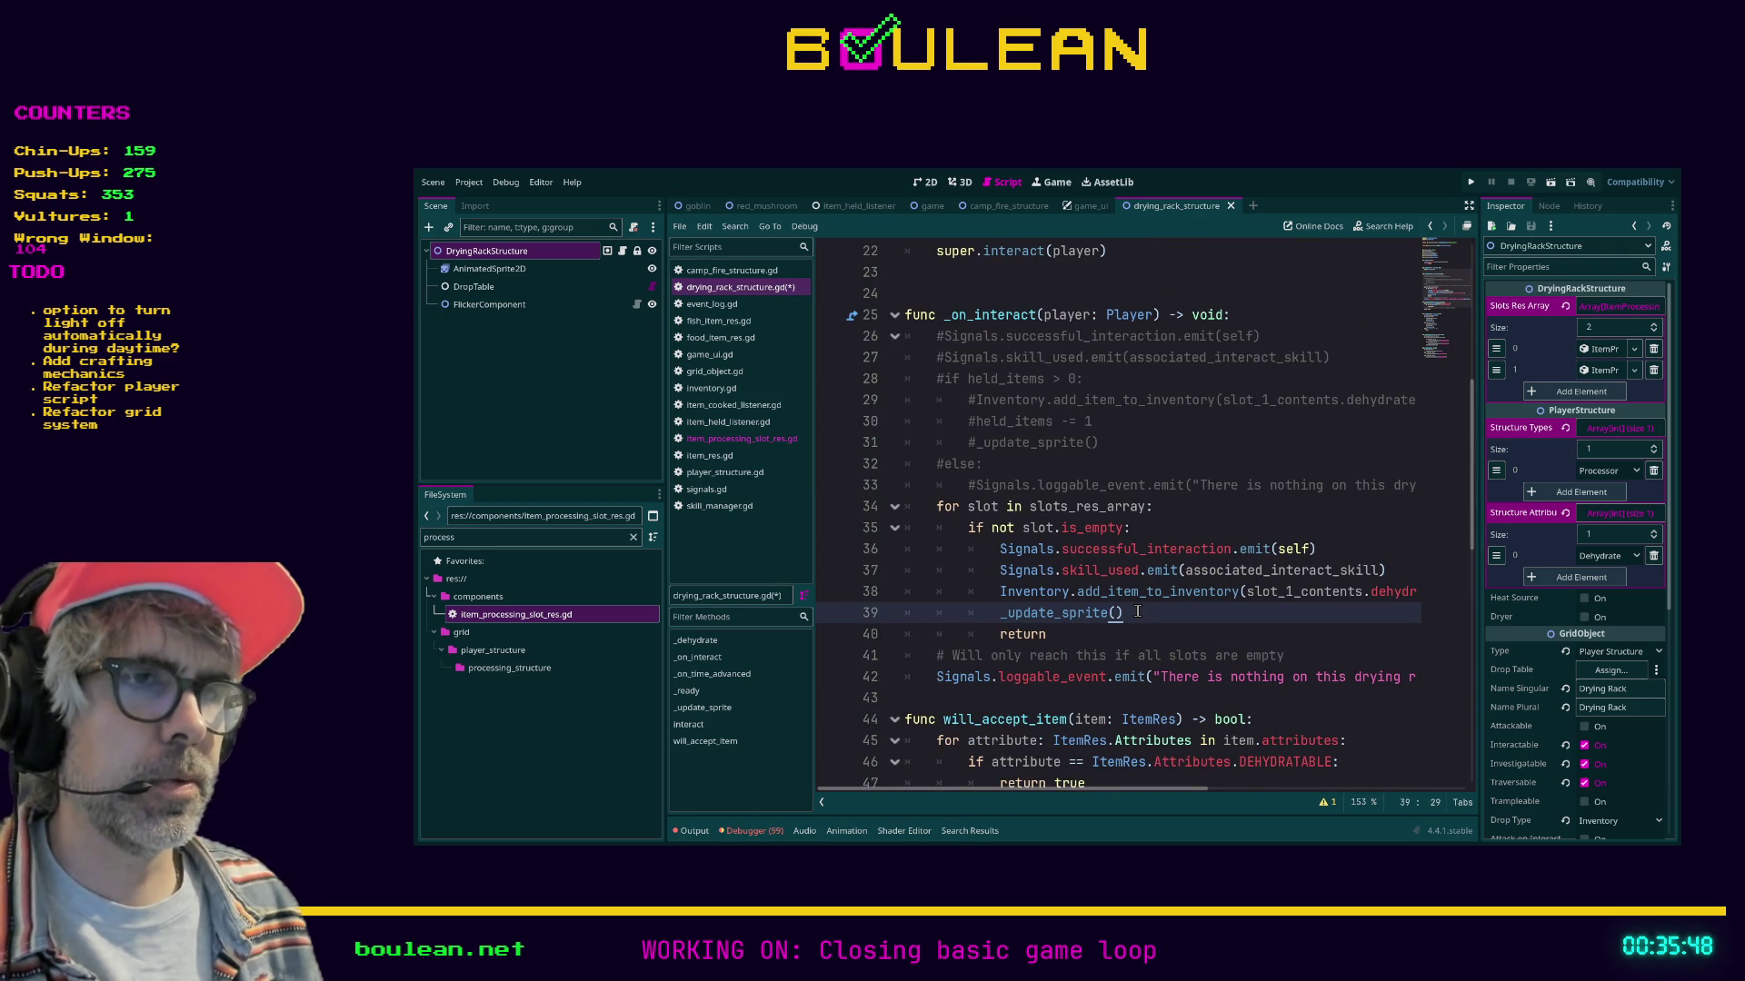
key(Return)
key(Up)
text(eld_)
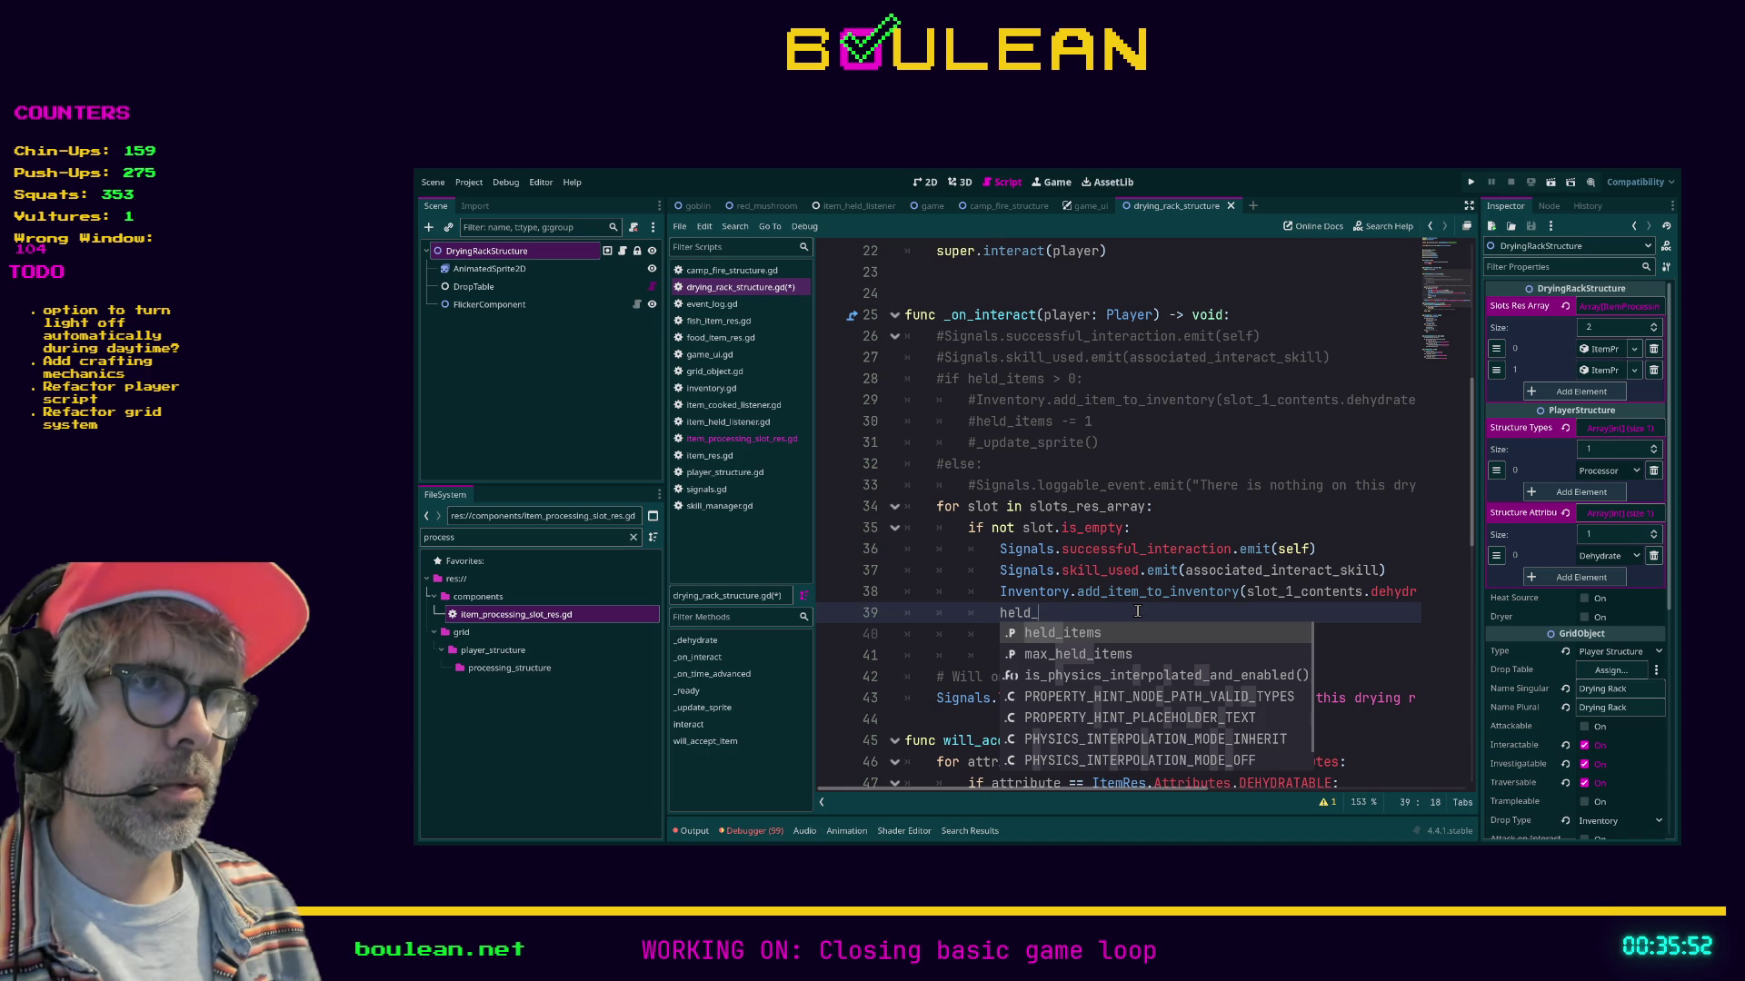
text(items)
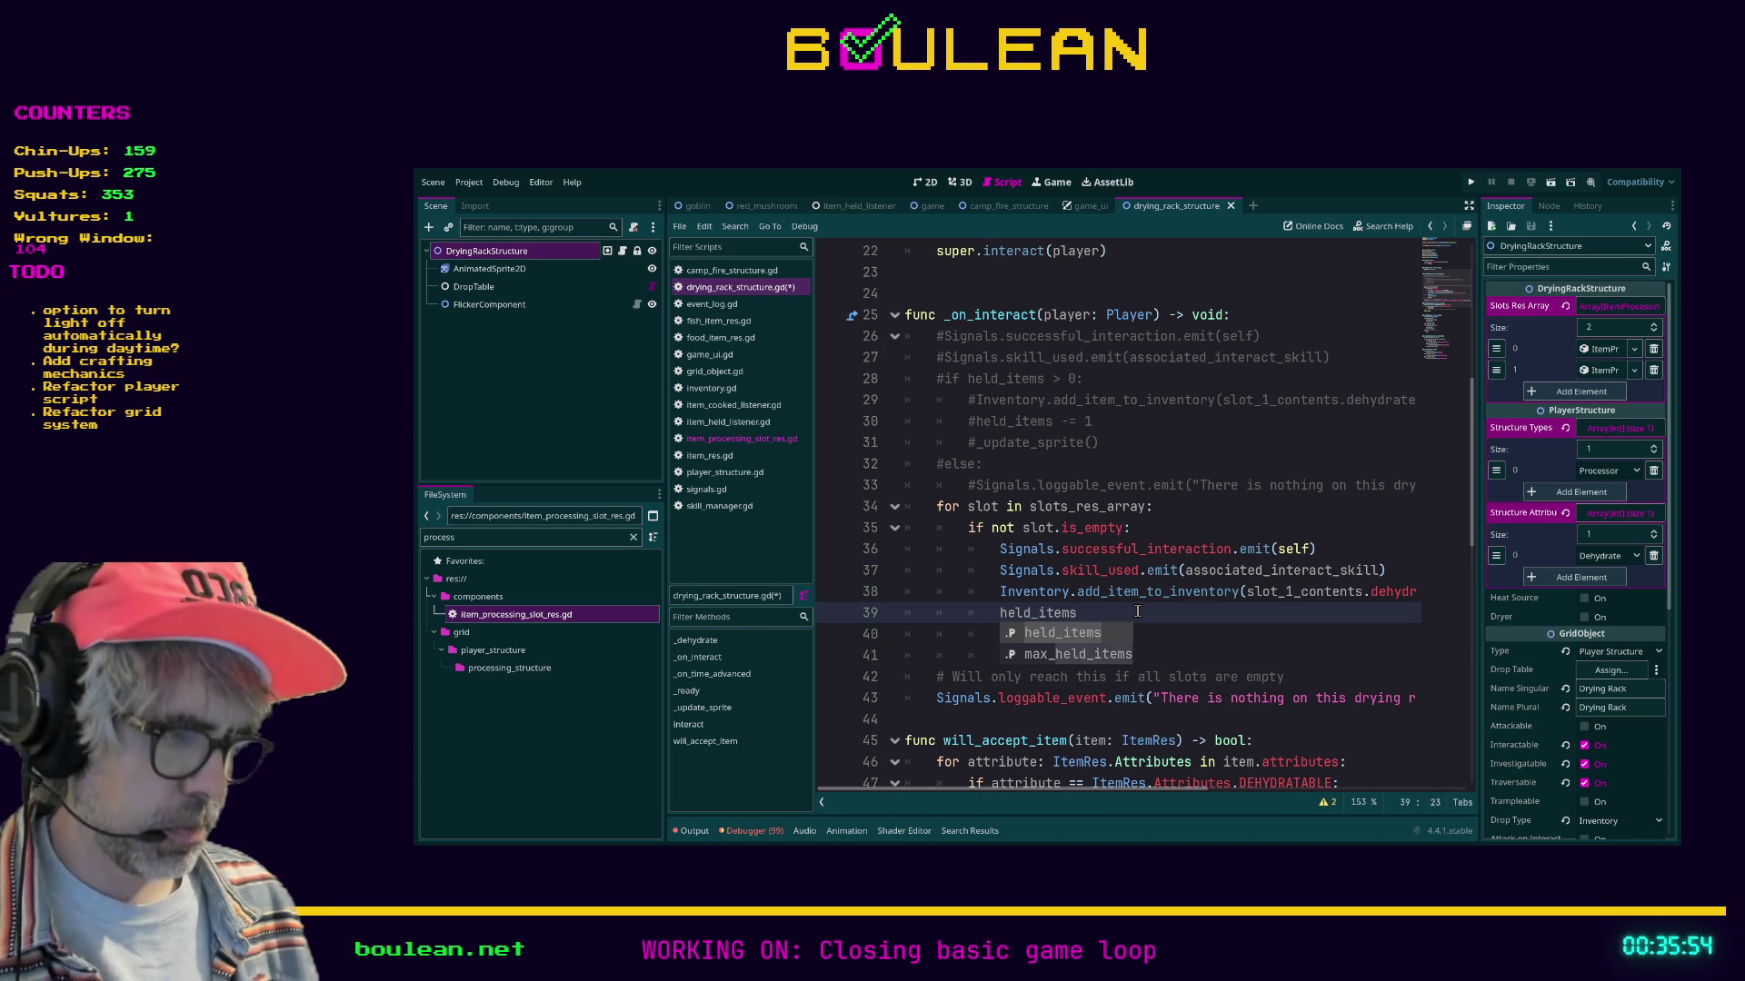
text( -= 1)
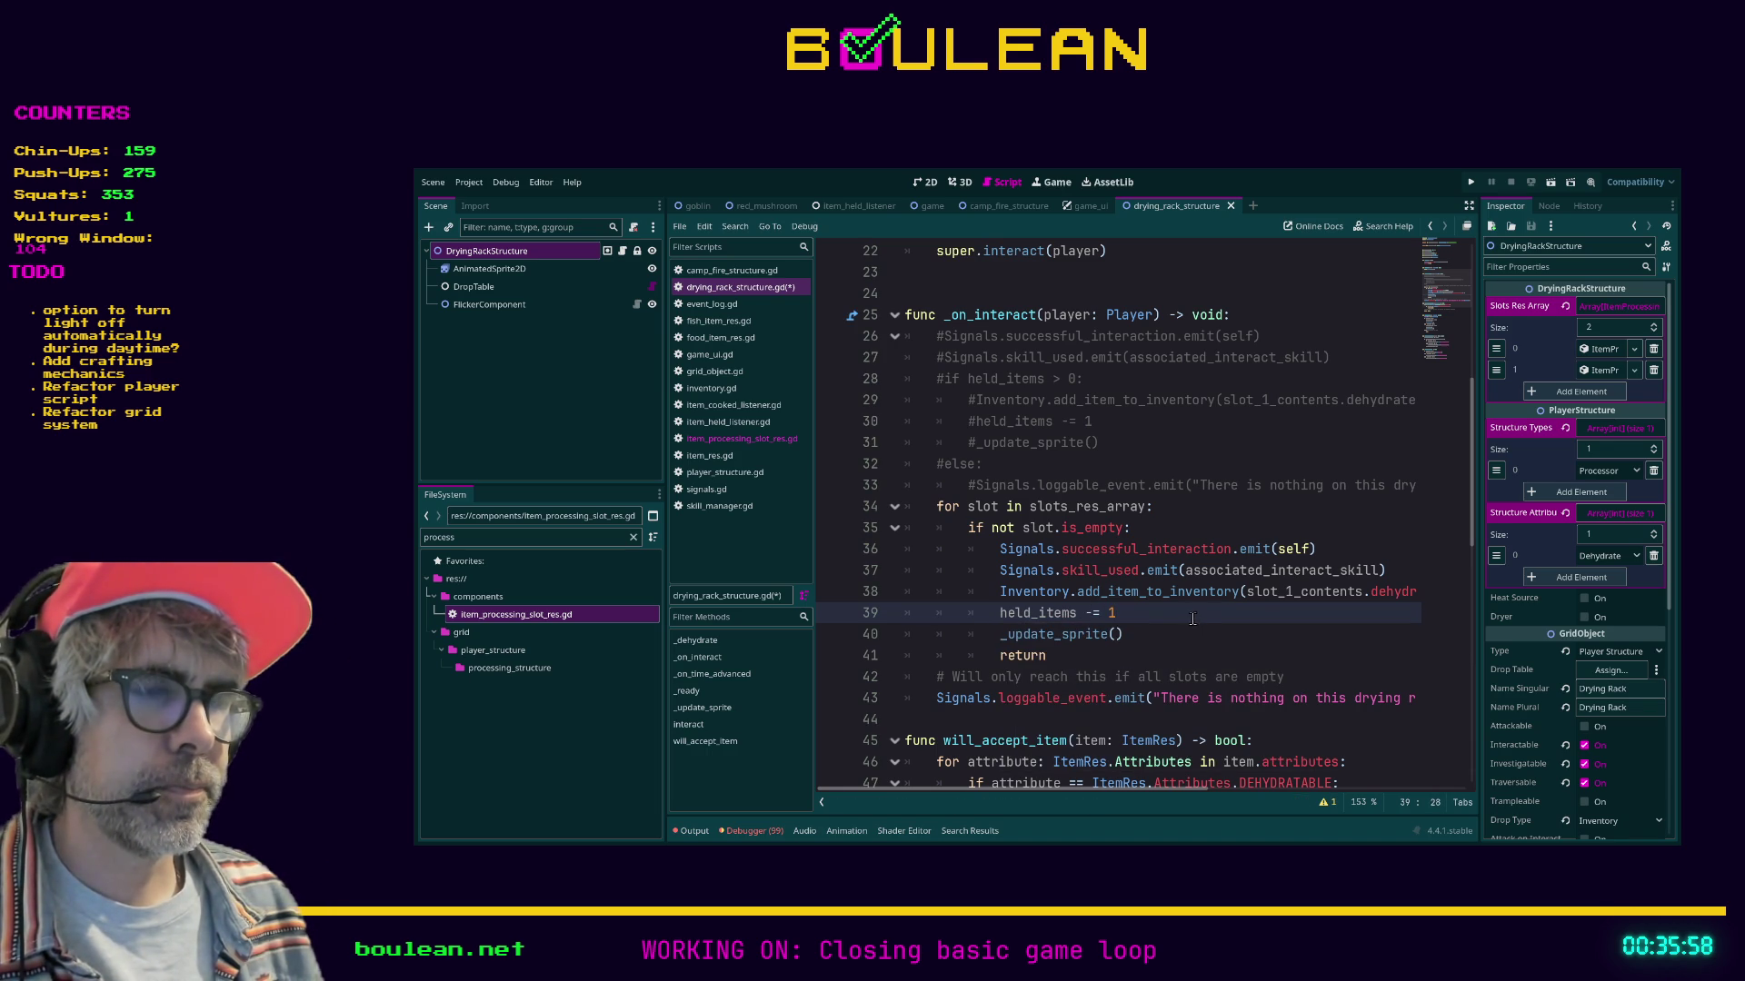
scroll(1191, 616, down, 1)
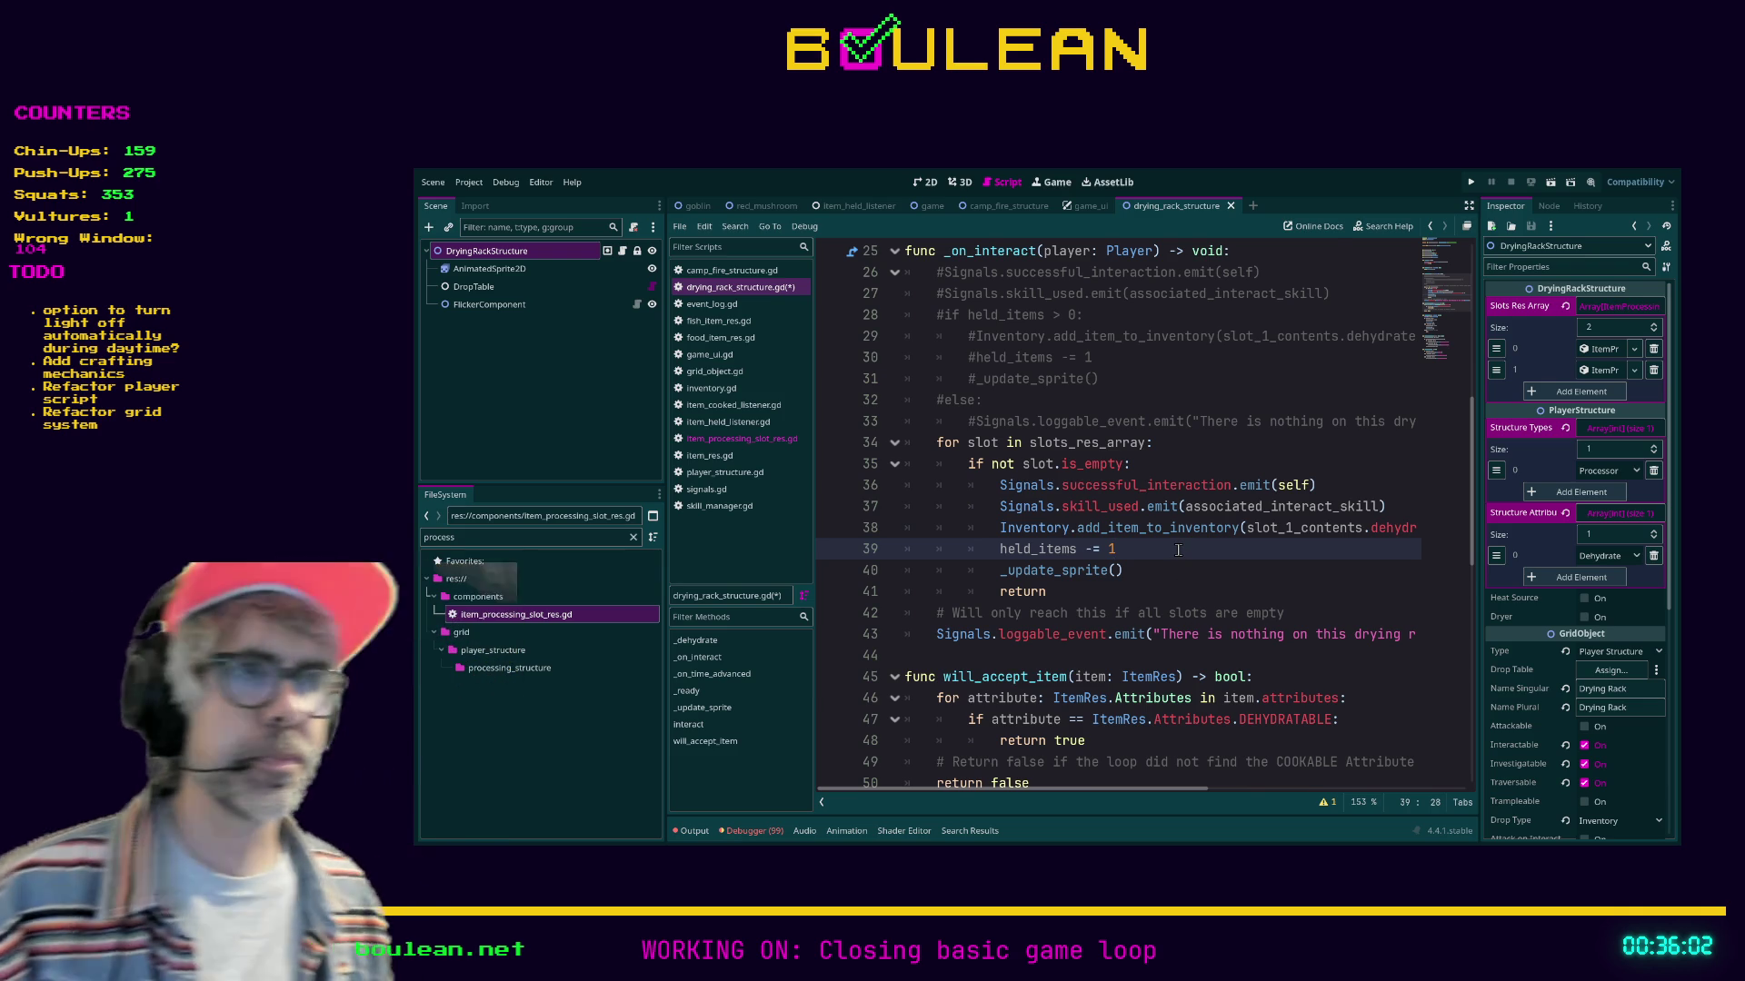
scroll(1177, 550, down, 1)
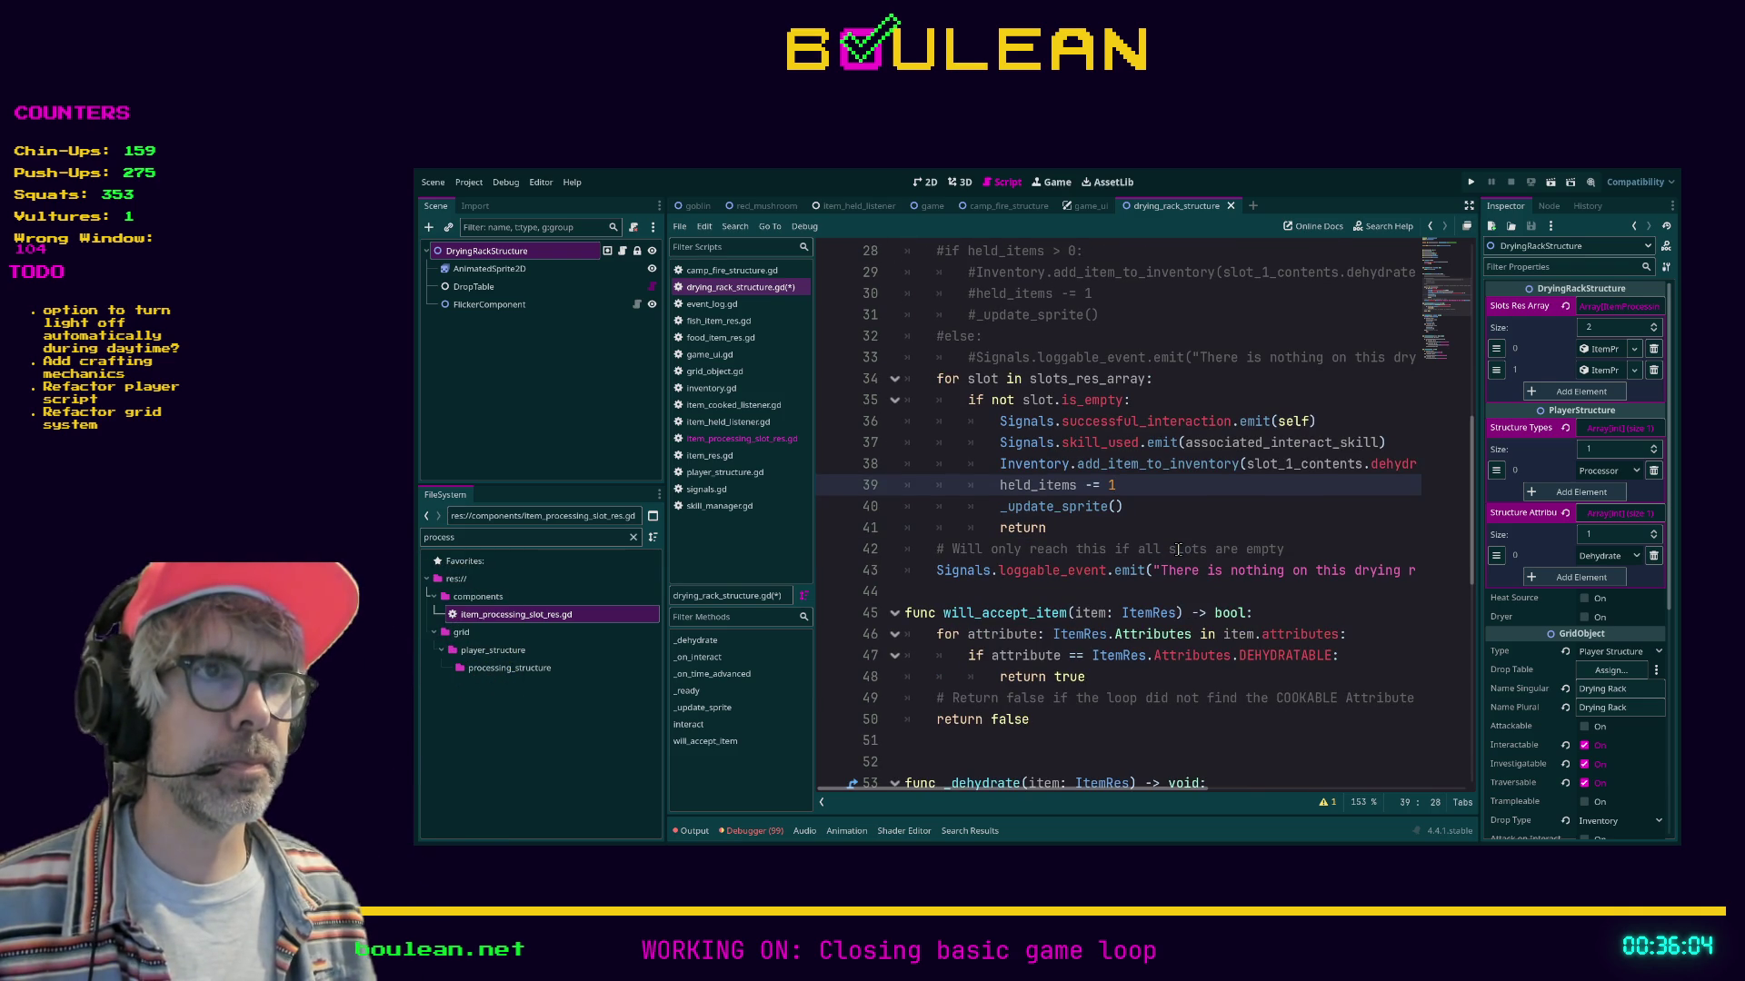
scroll(1178, 550, down, 1)
scroll(976, 524, down, 1)
scroll(977, 524, down, 5)
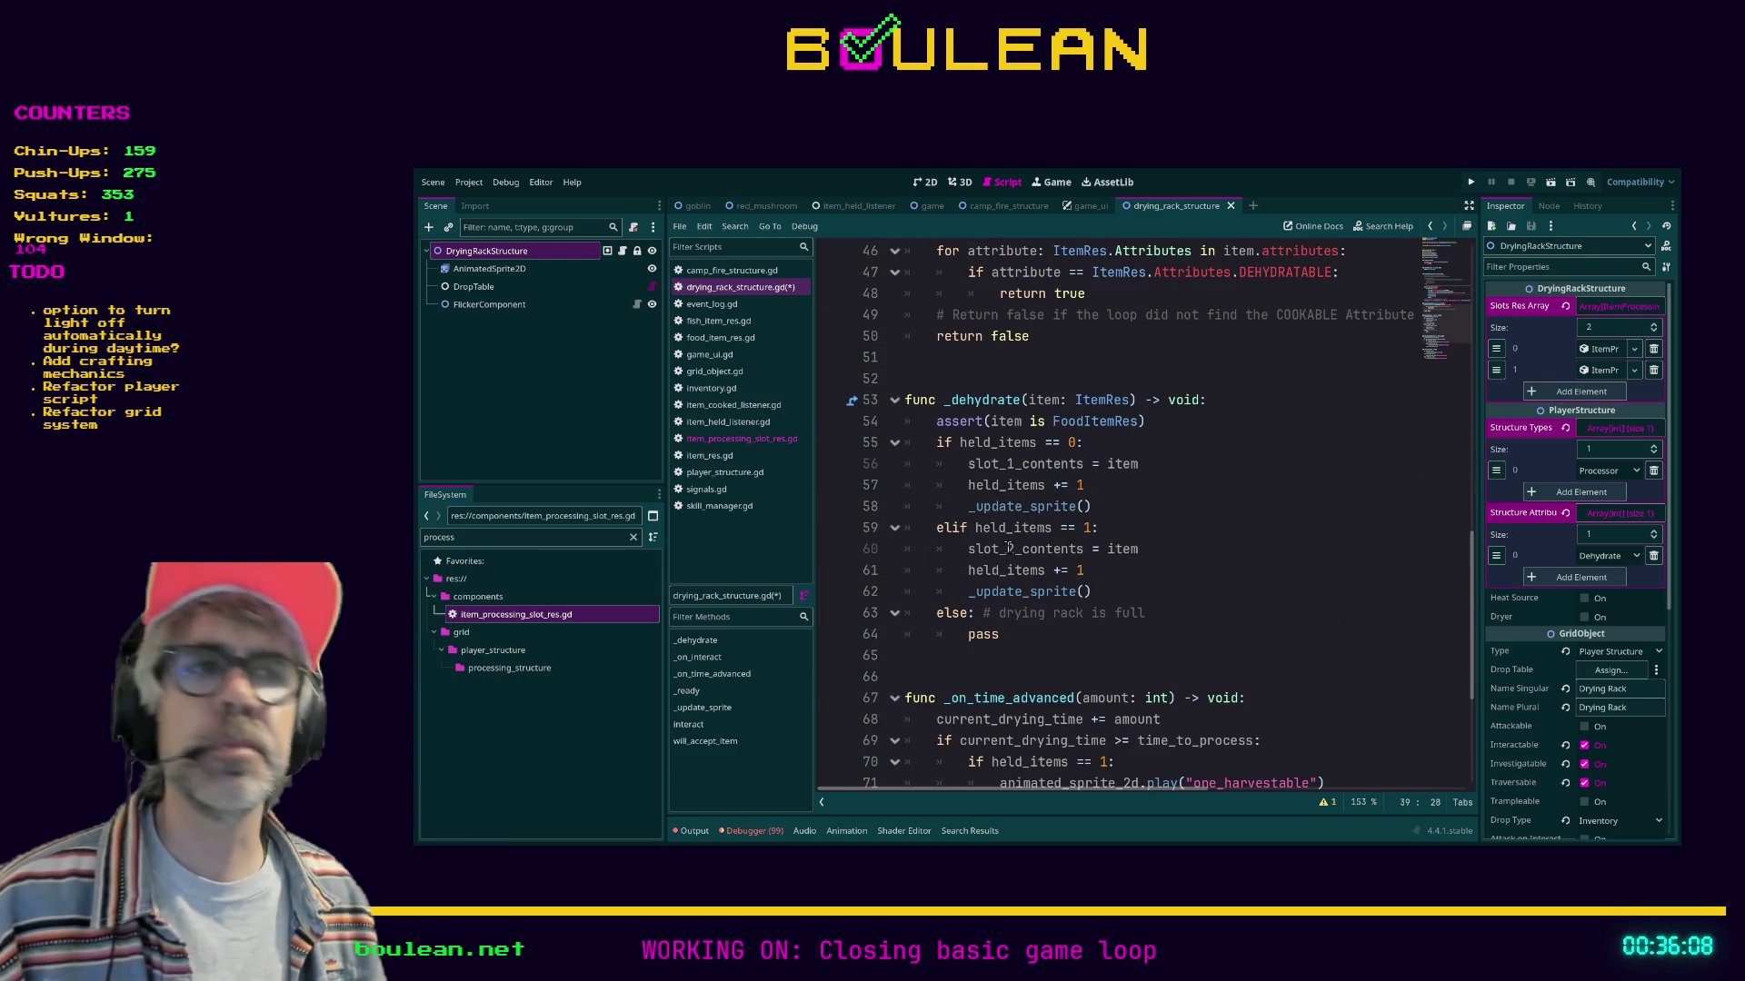
scroll(1110, 580, down, 3)
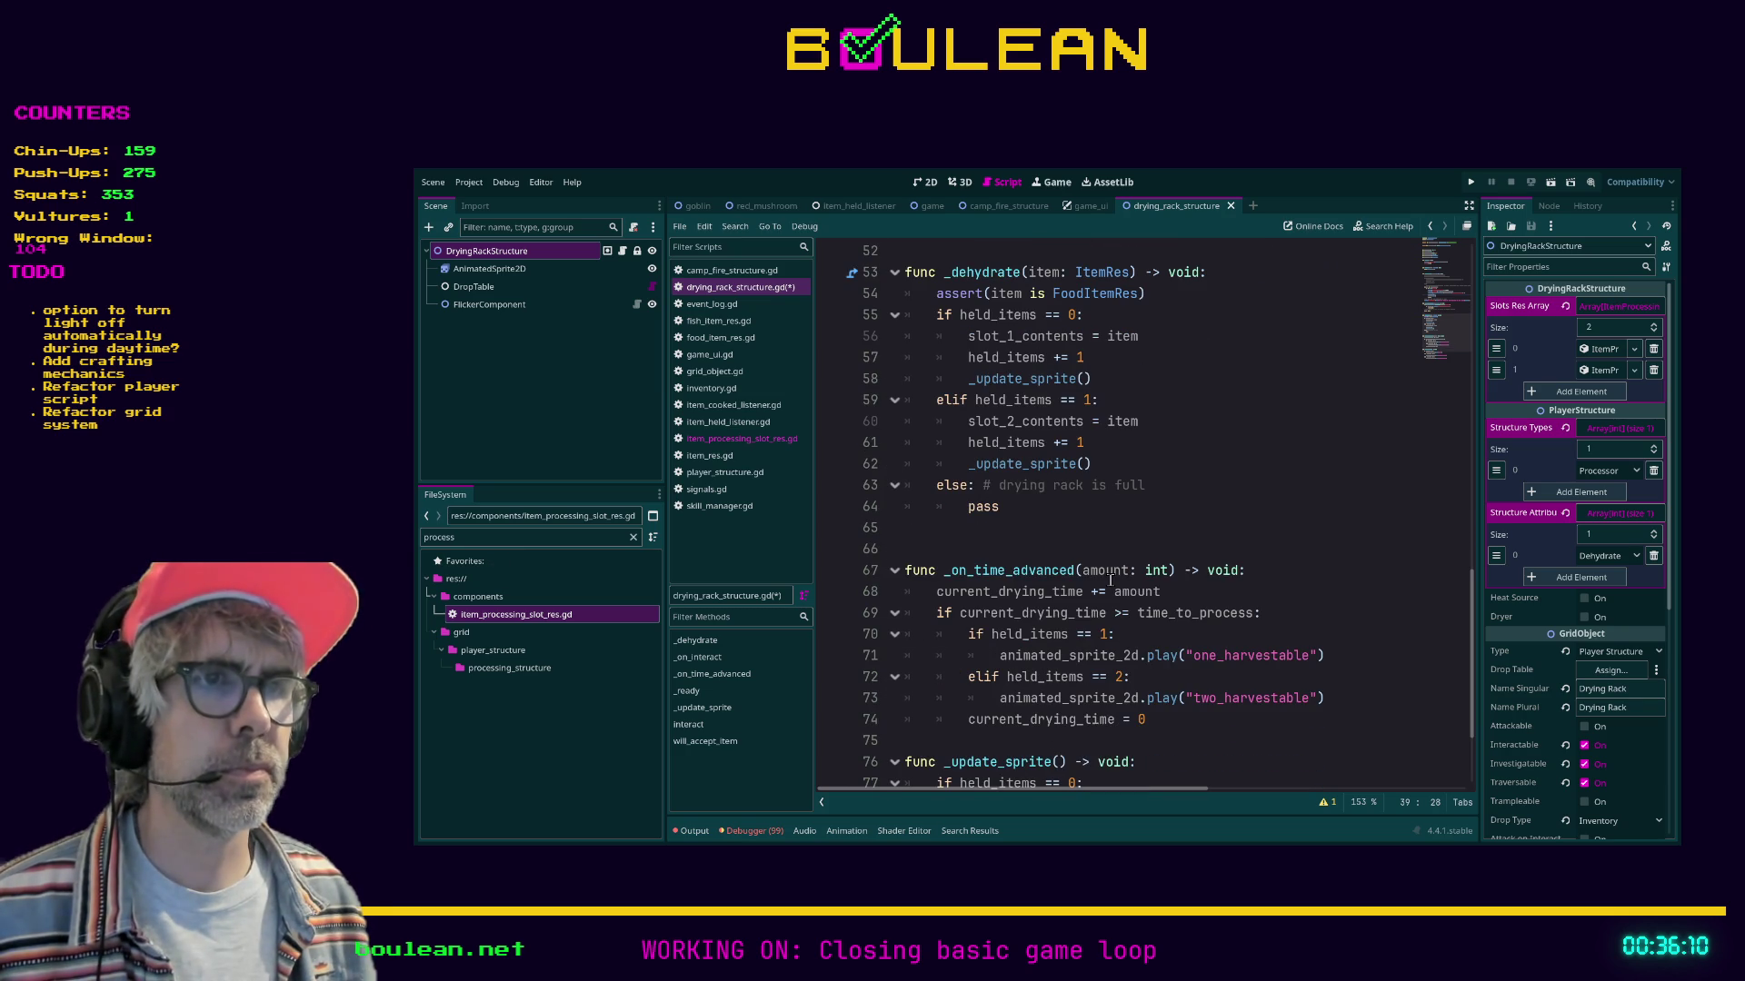
scroll(1107, 579, down, 2)
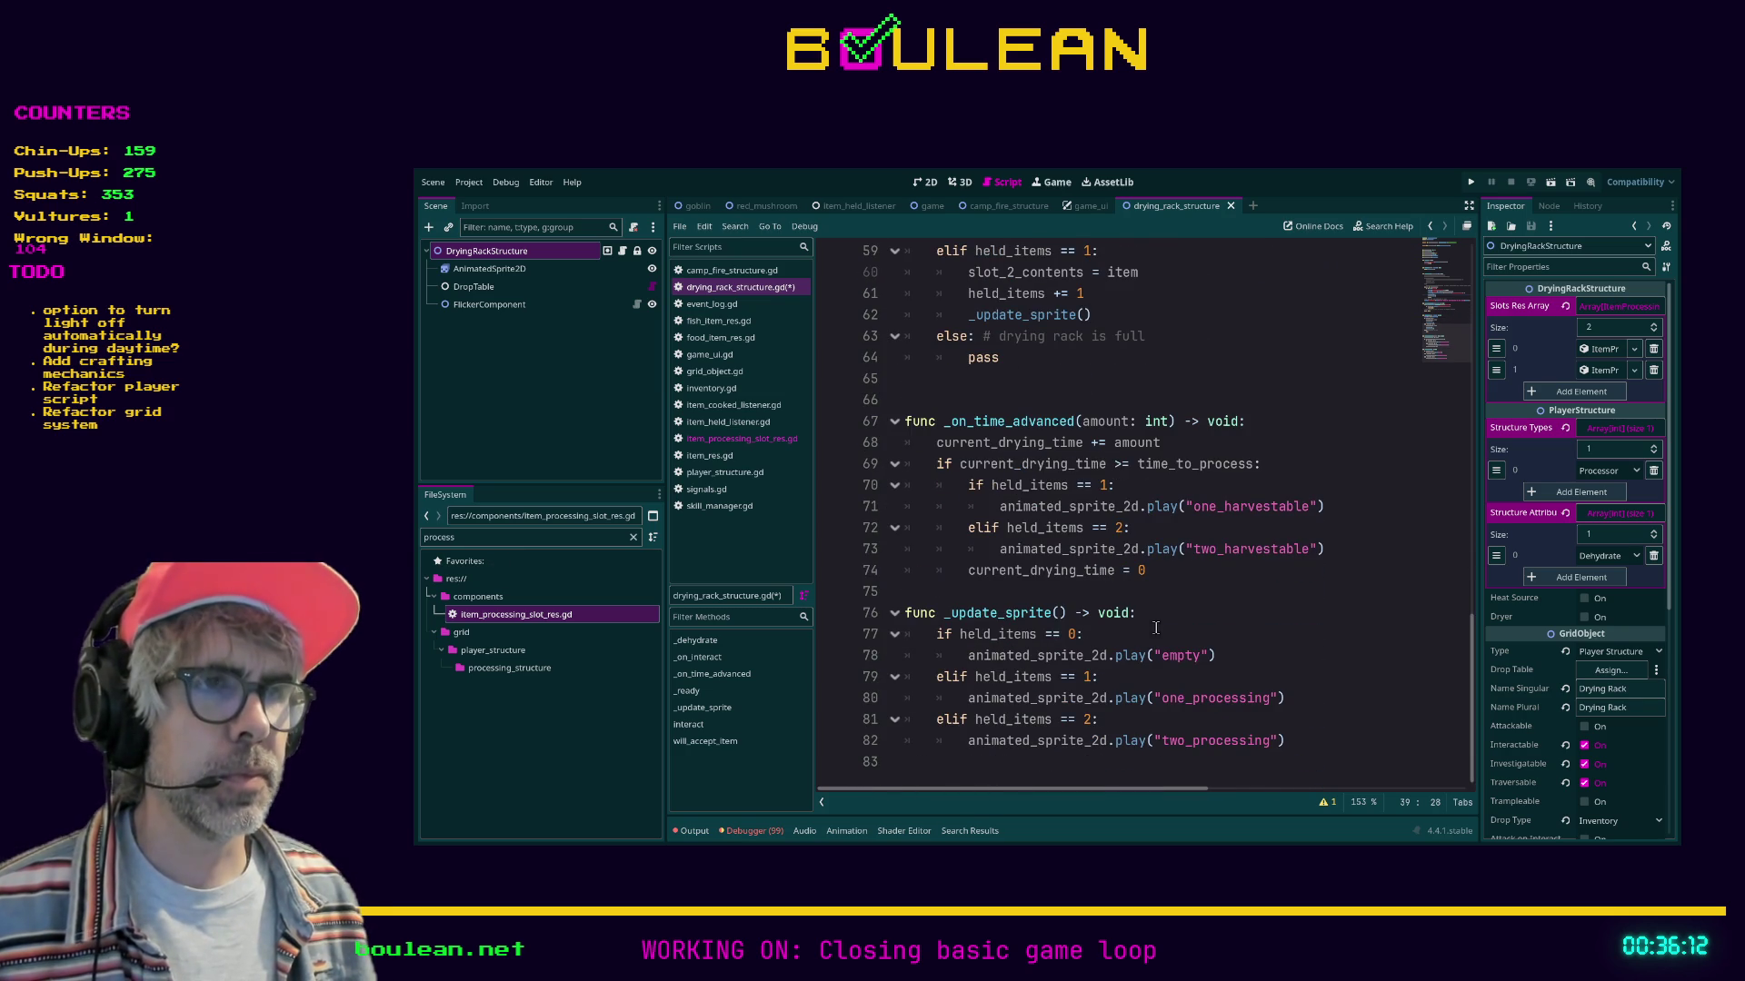
click(1159, 614)
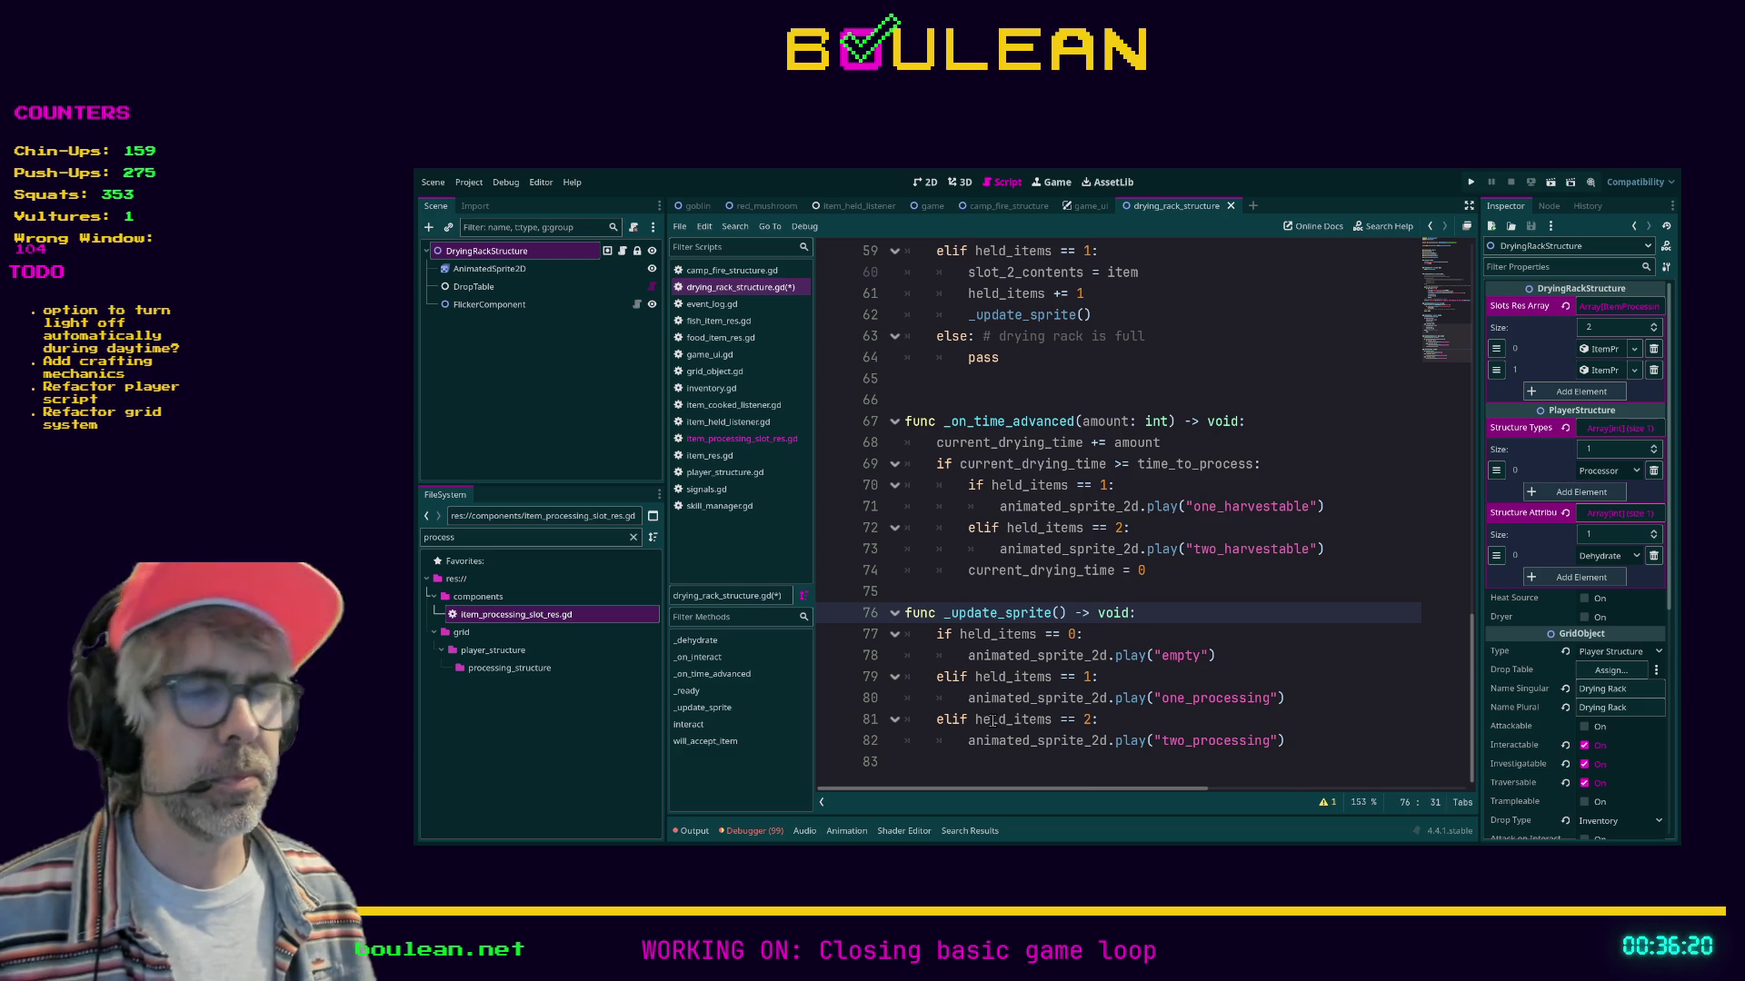
scroll(1201, 687, up, 5)
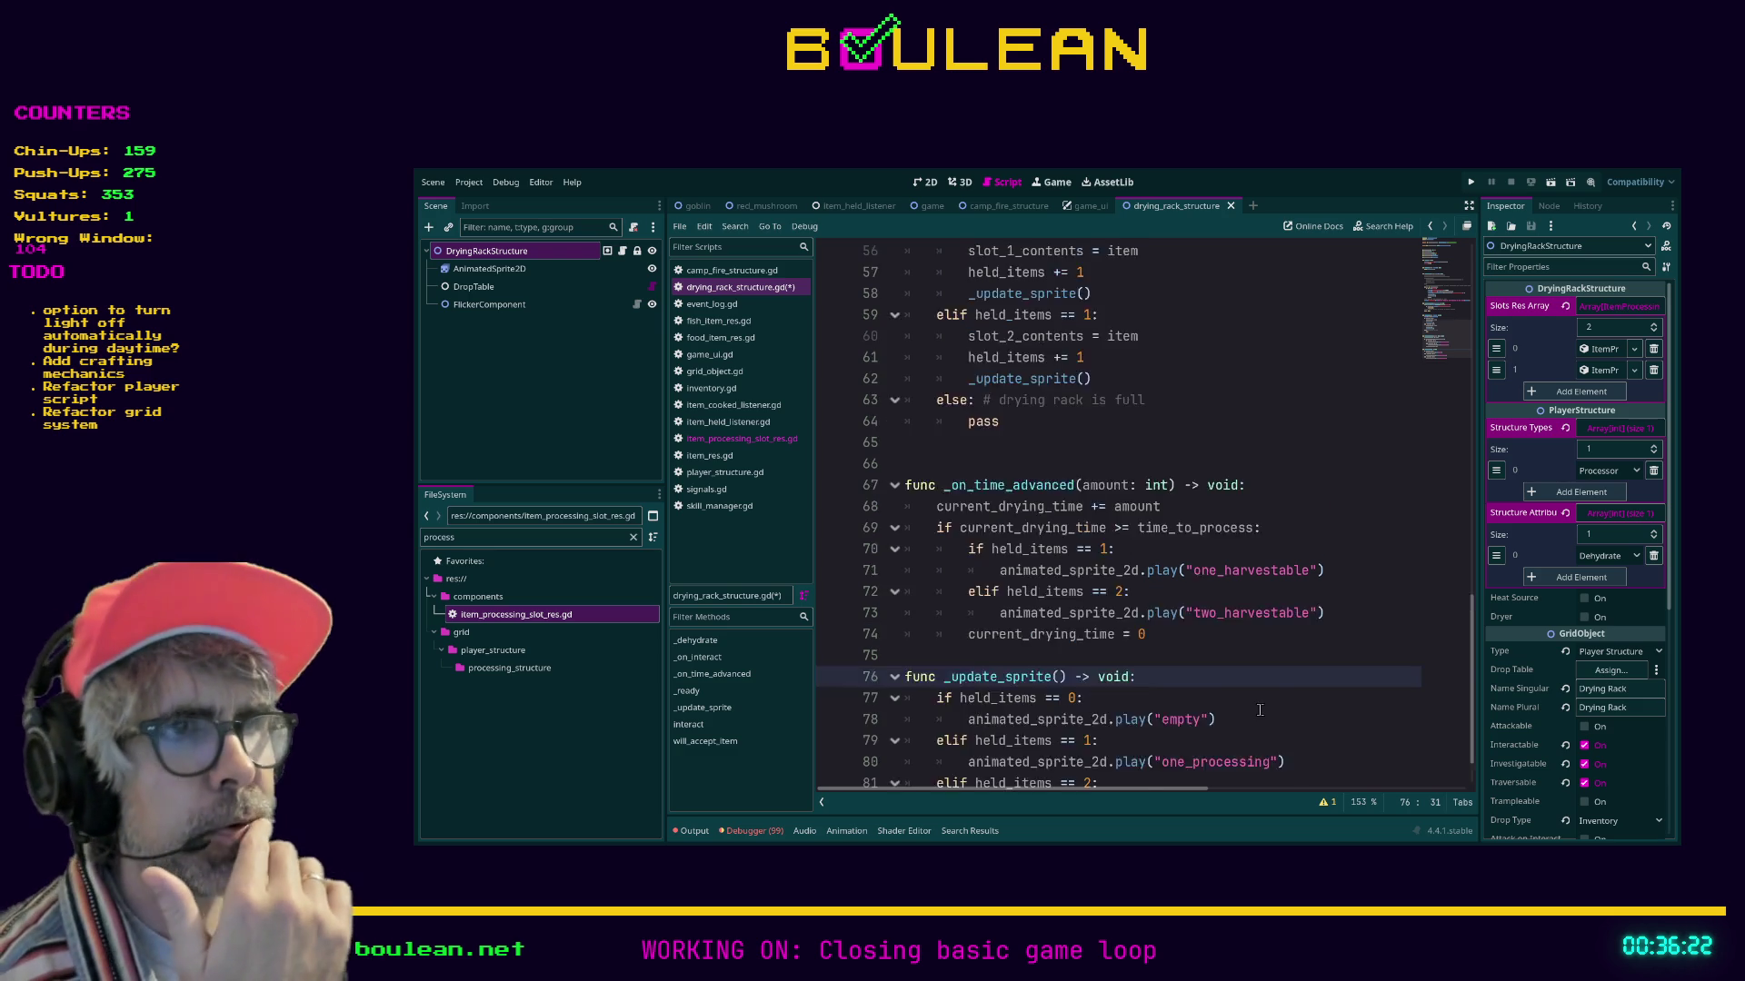
scroll(1202, 687, up, 4)
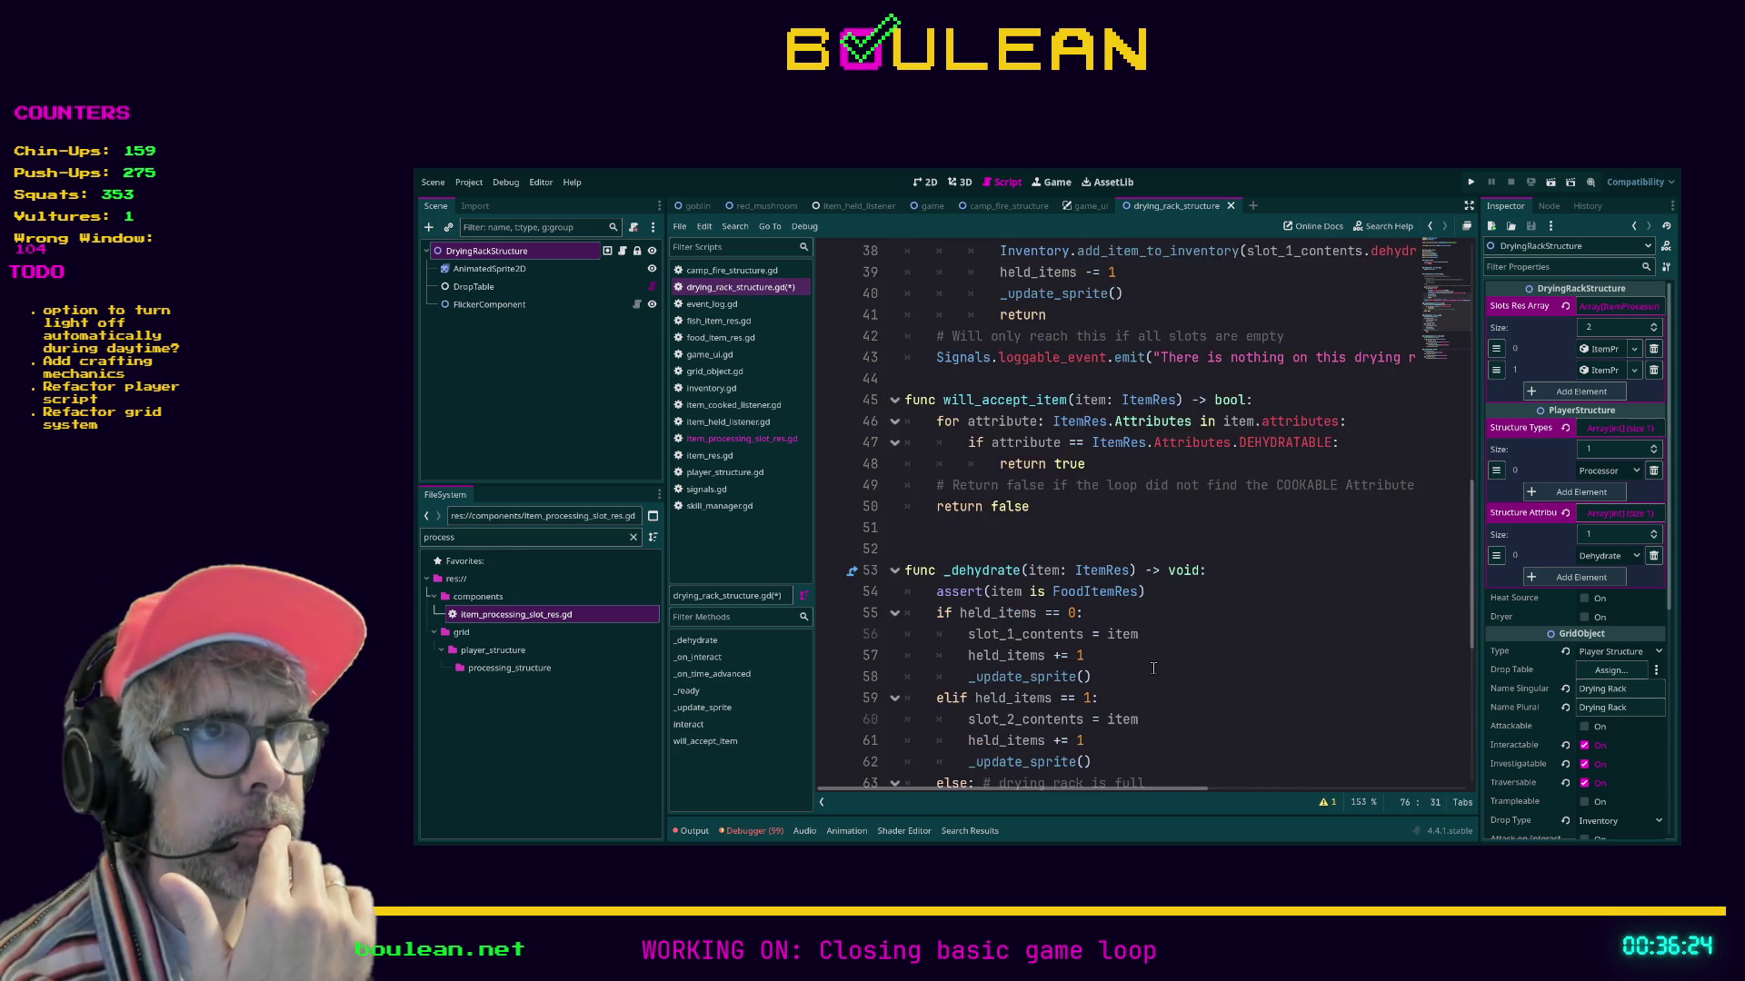
scroll(1153, 669, up, 7)
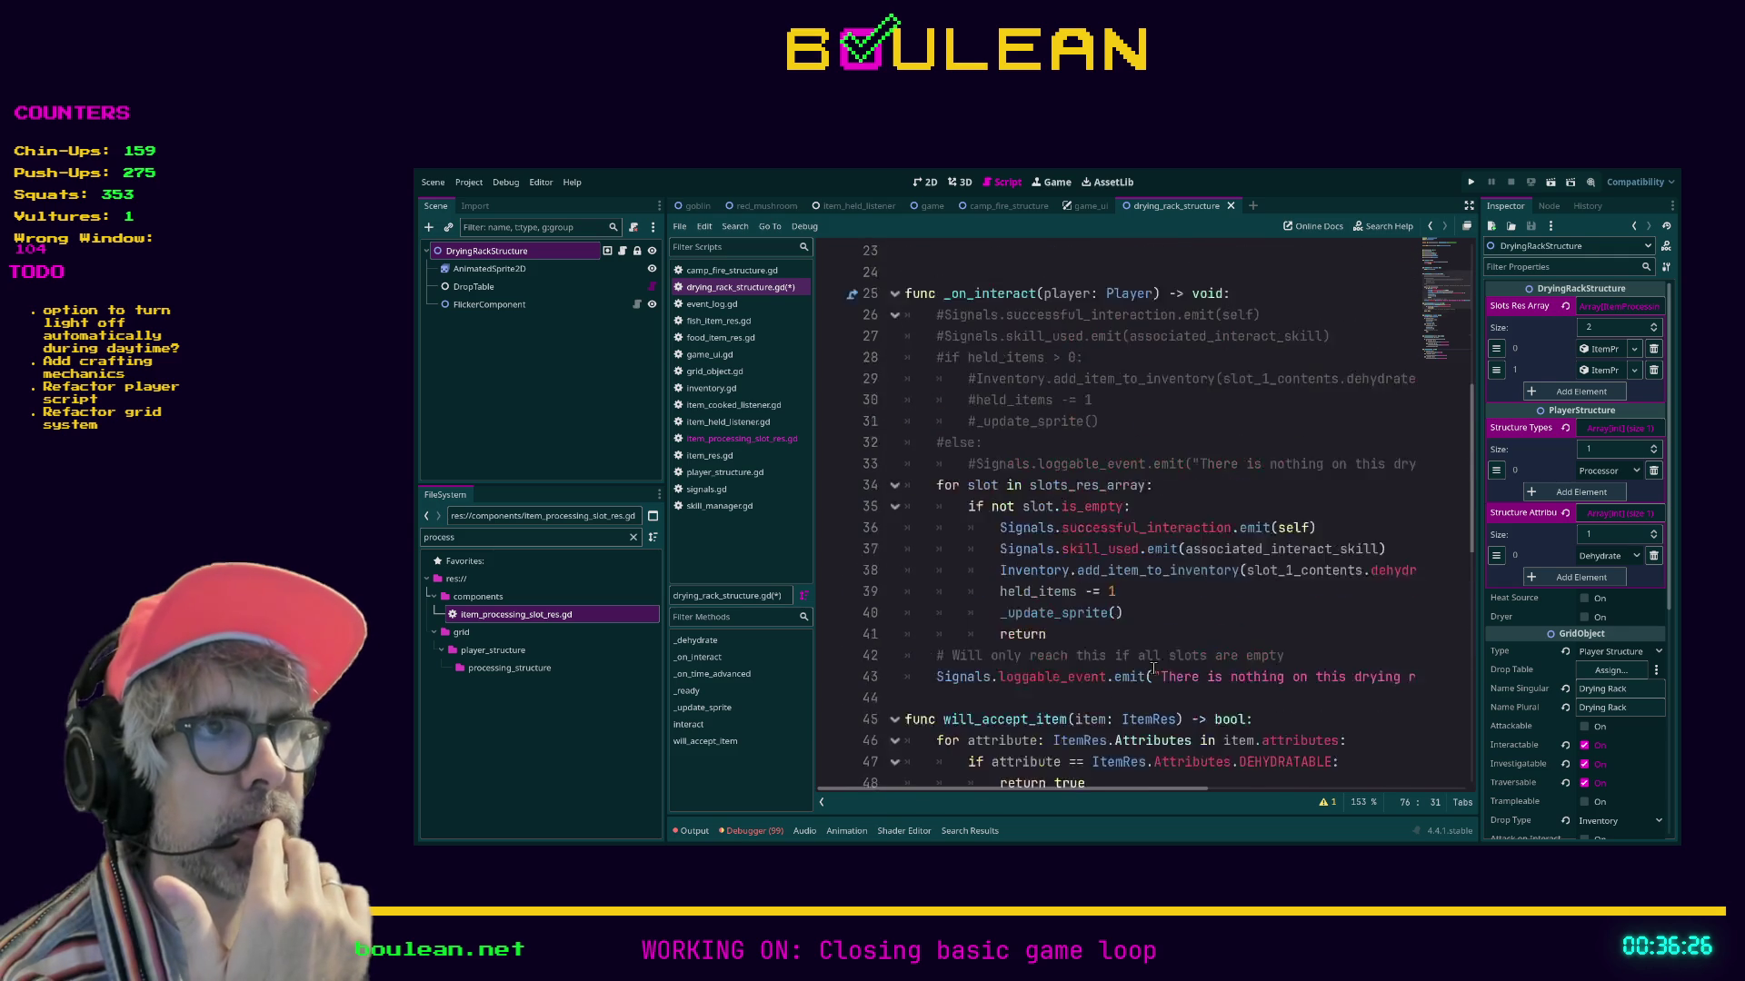
scroll(1153, 669, up, 4)
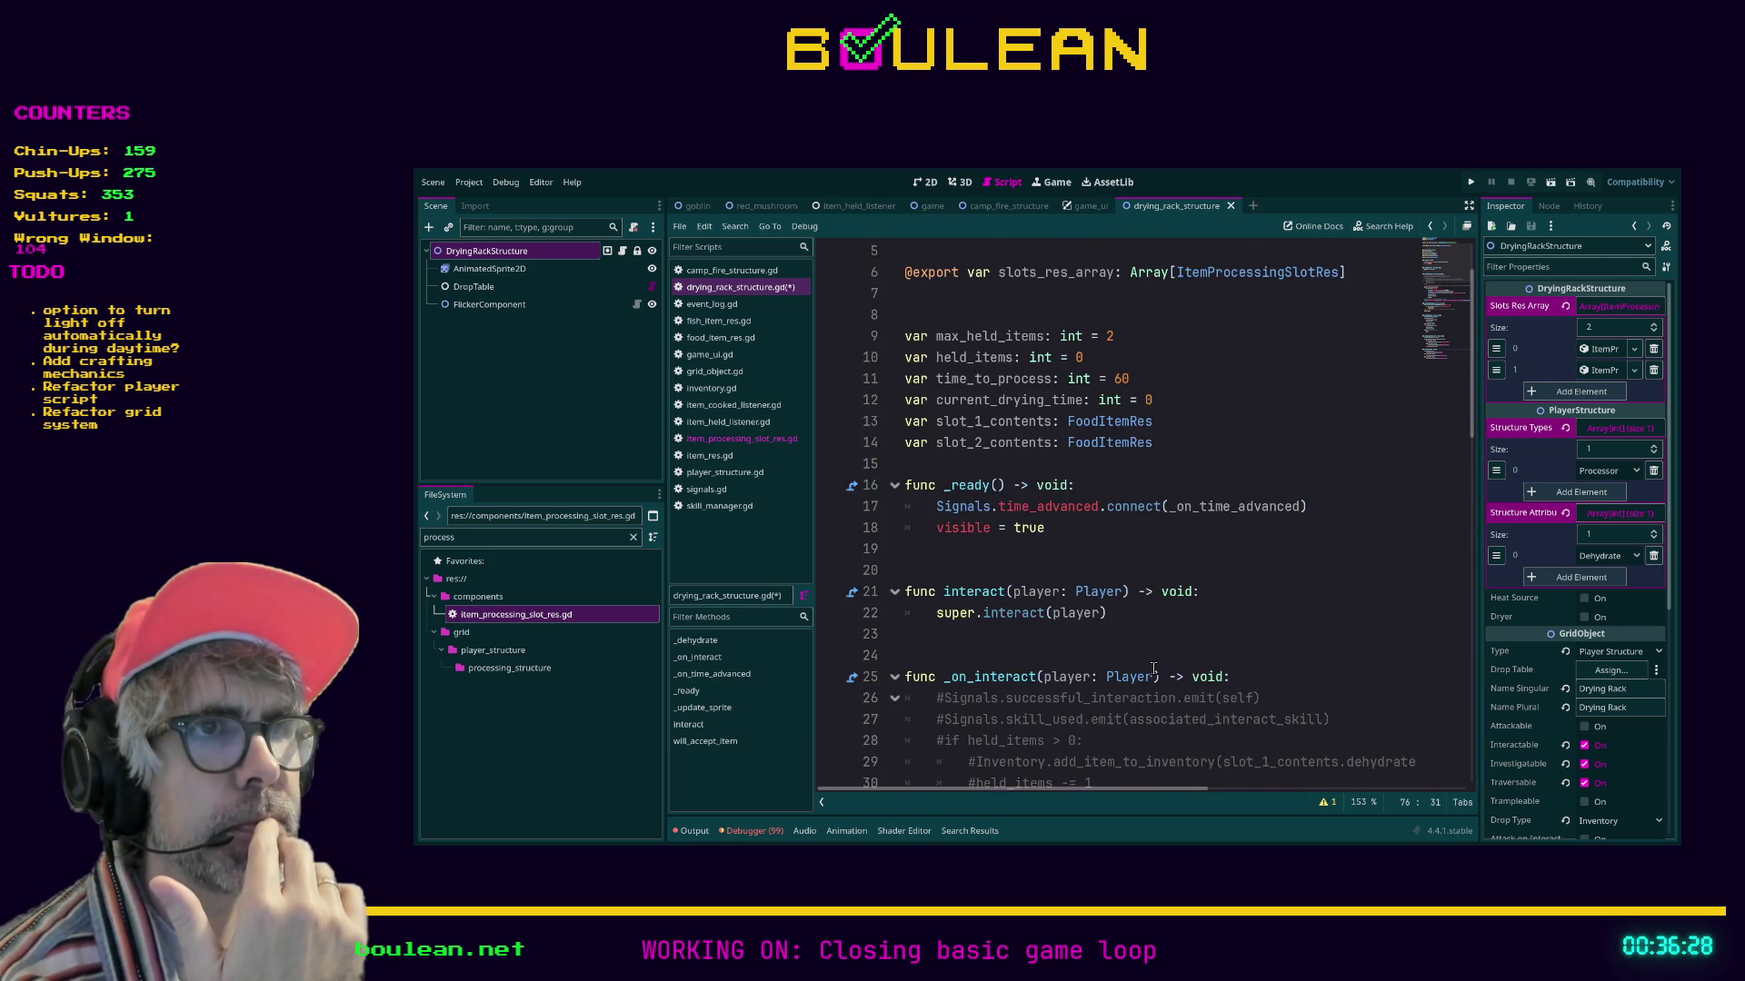
scroll(1153, 669, down, 8)
scroll(1153, 669, down, 9)
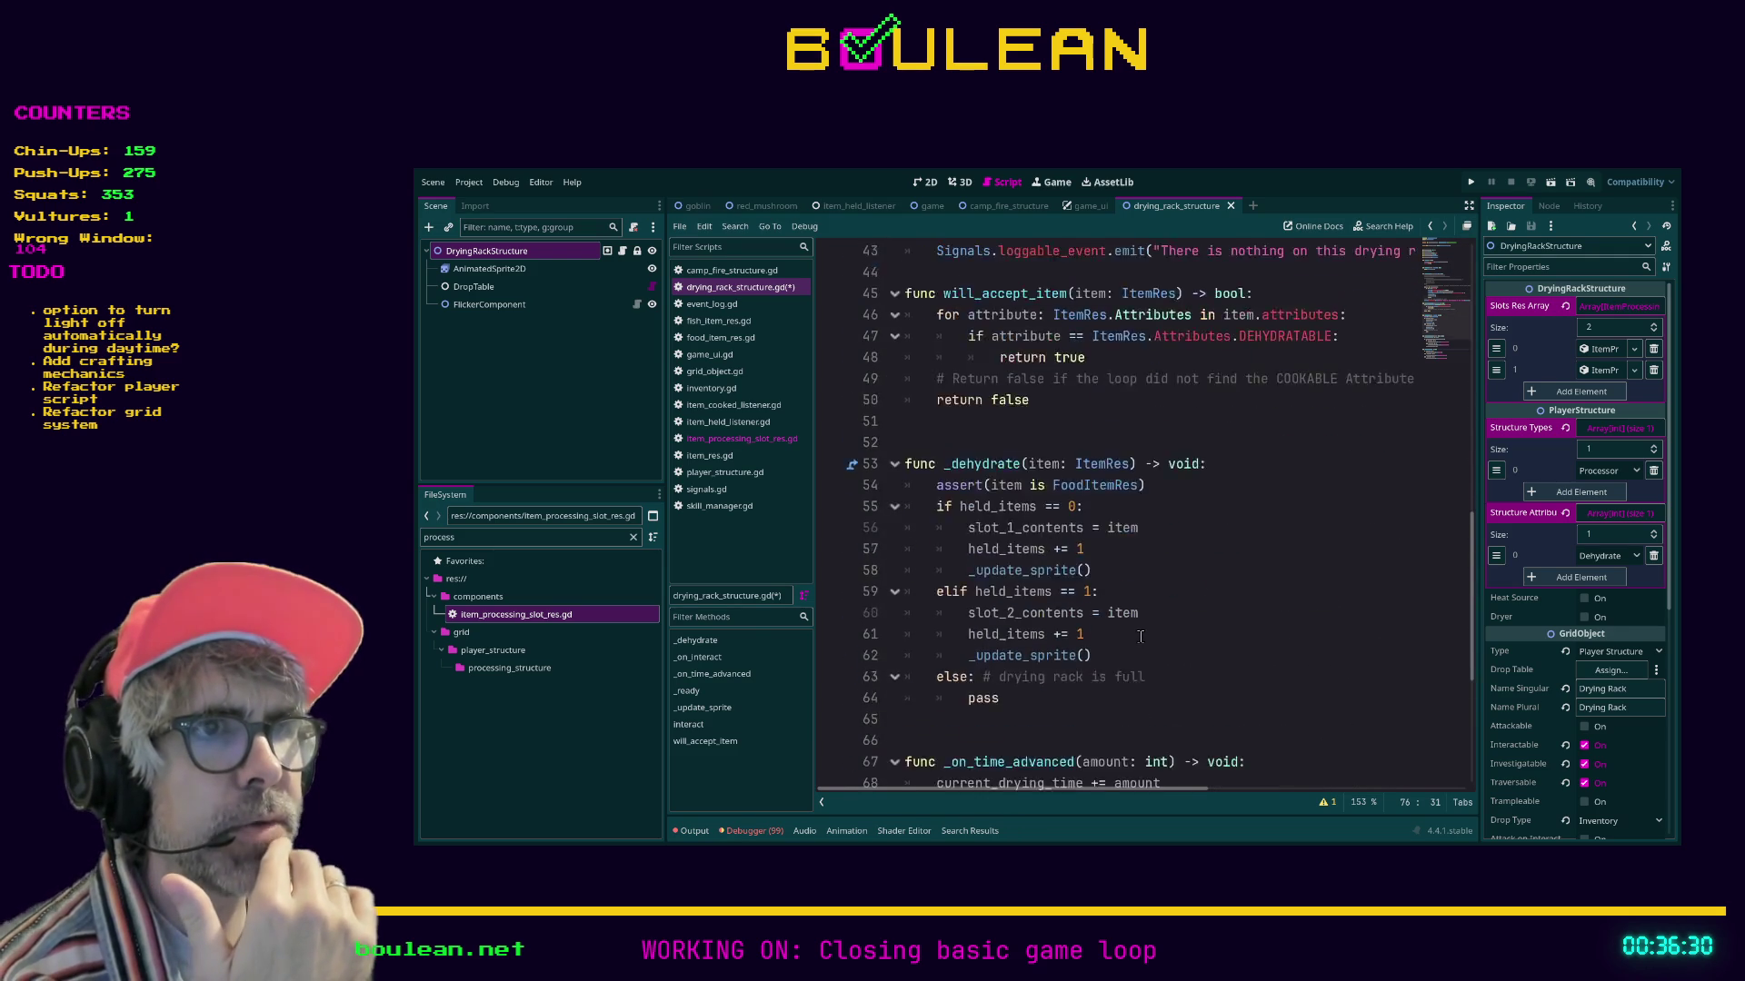
scroll(1140, 636, down, 1)
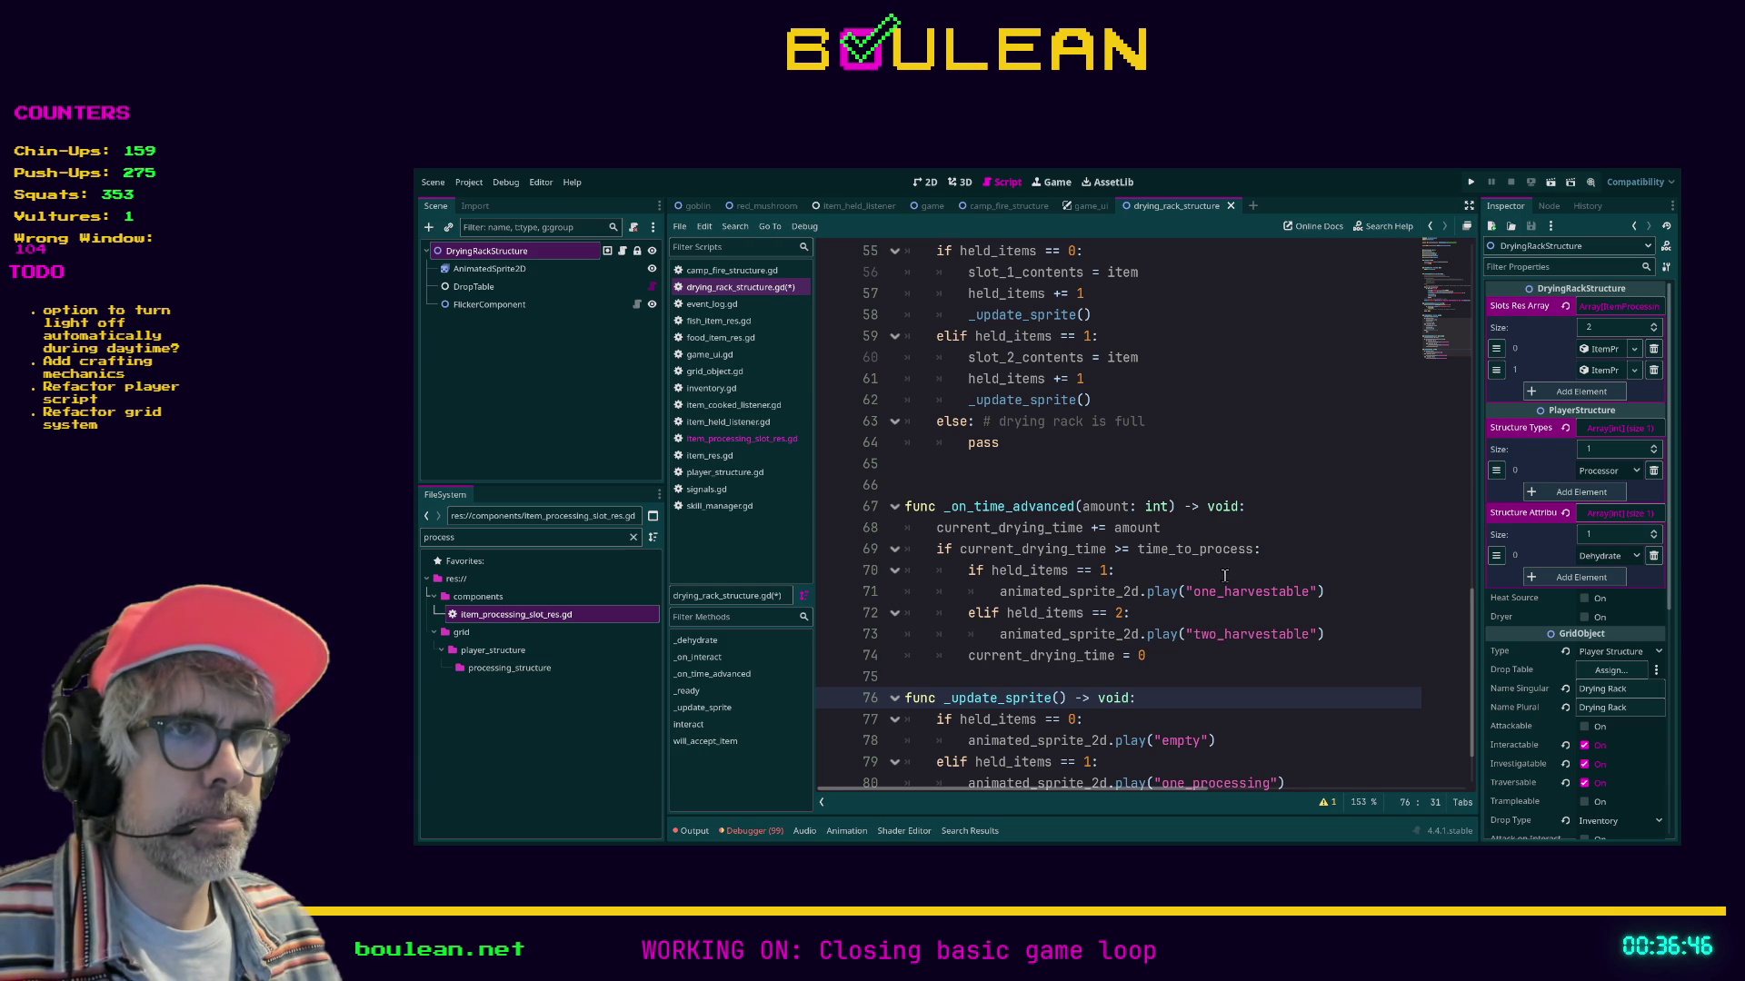
scroll(1172, 582, up, 1)
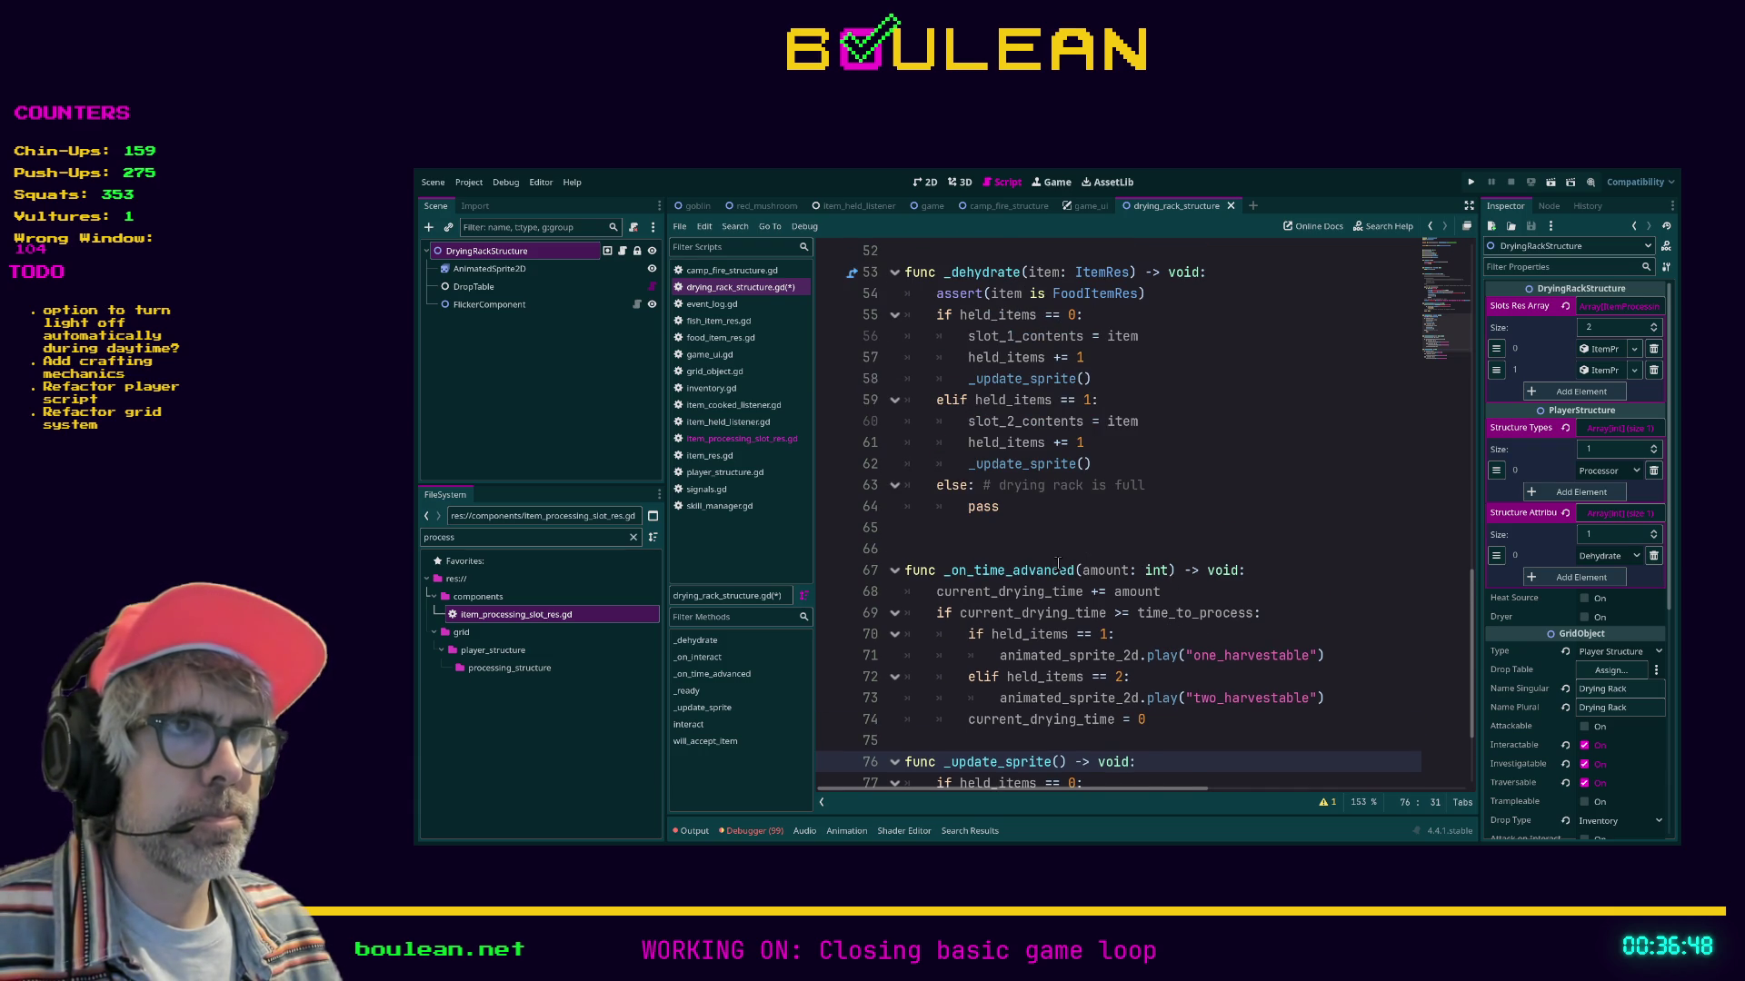
scroll(1057, 563, down, 1)
scroll(1064, 556, up, 2)
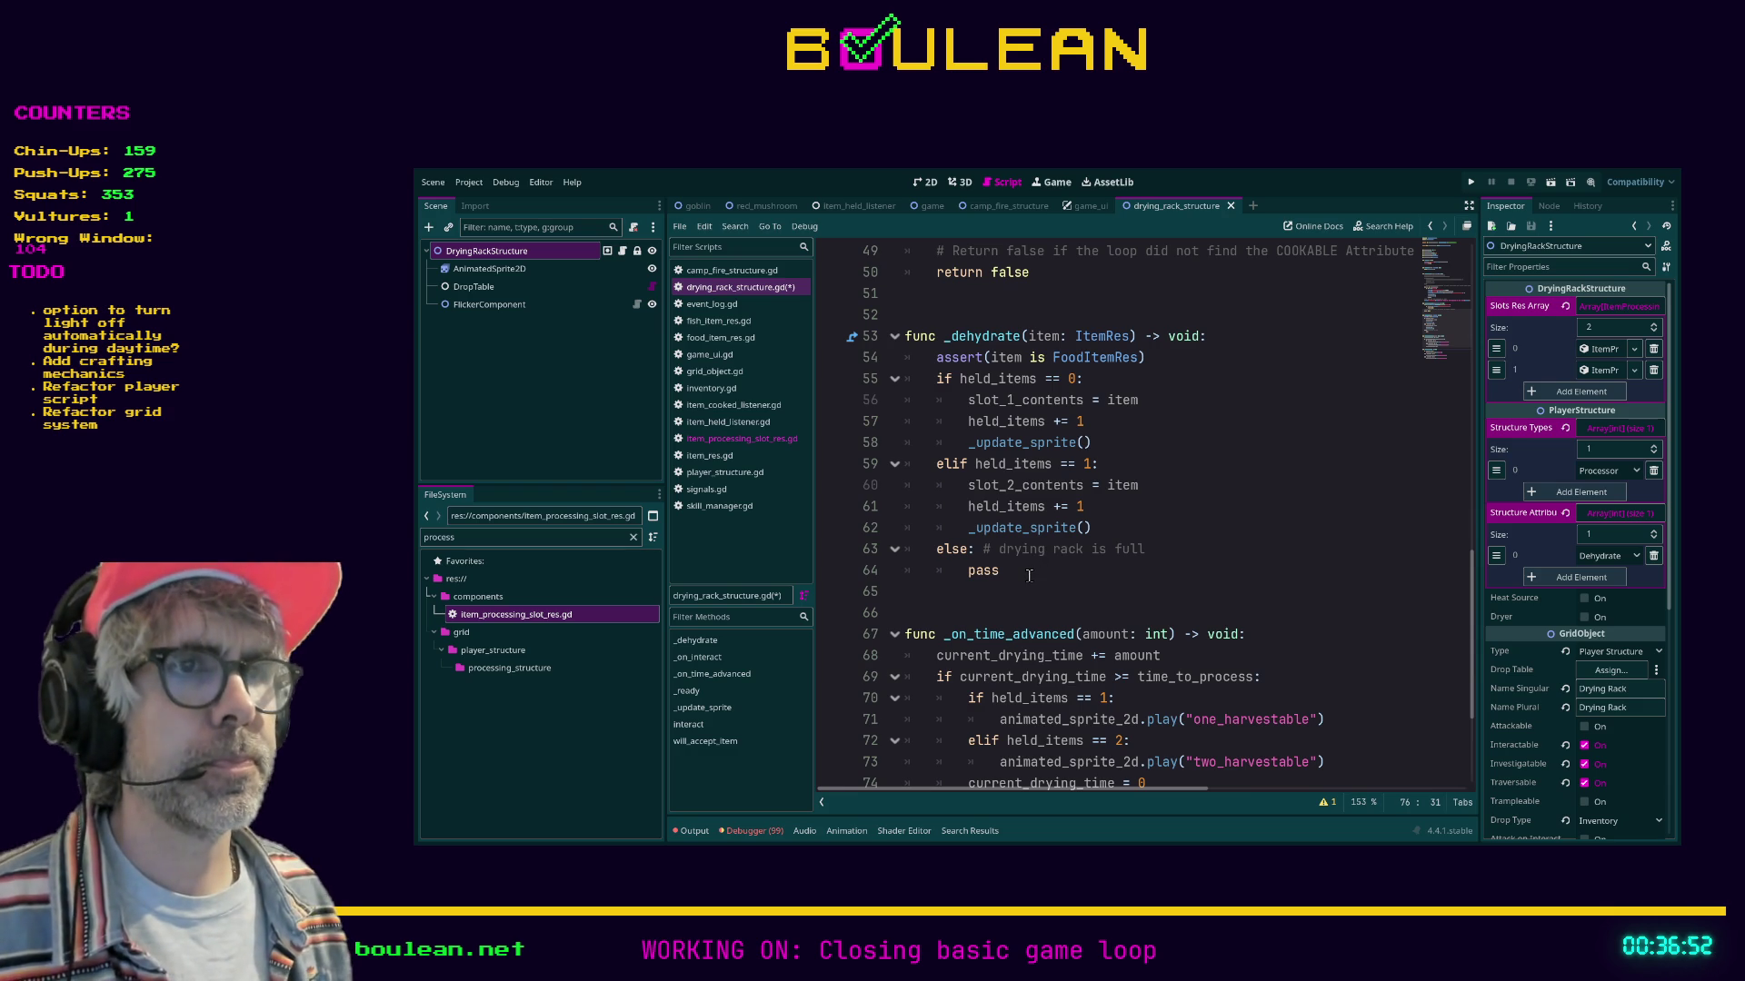
mouse_move(1033, 571)
mouse_down()
mouse_move(893, 456)
mouse_move(881, 391)
mouse_up()
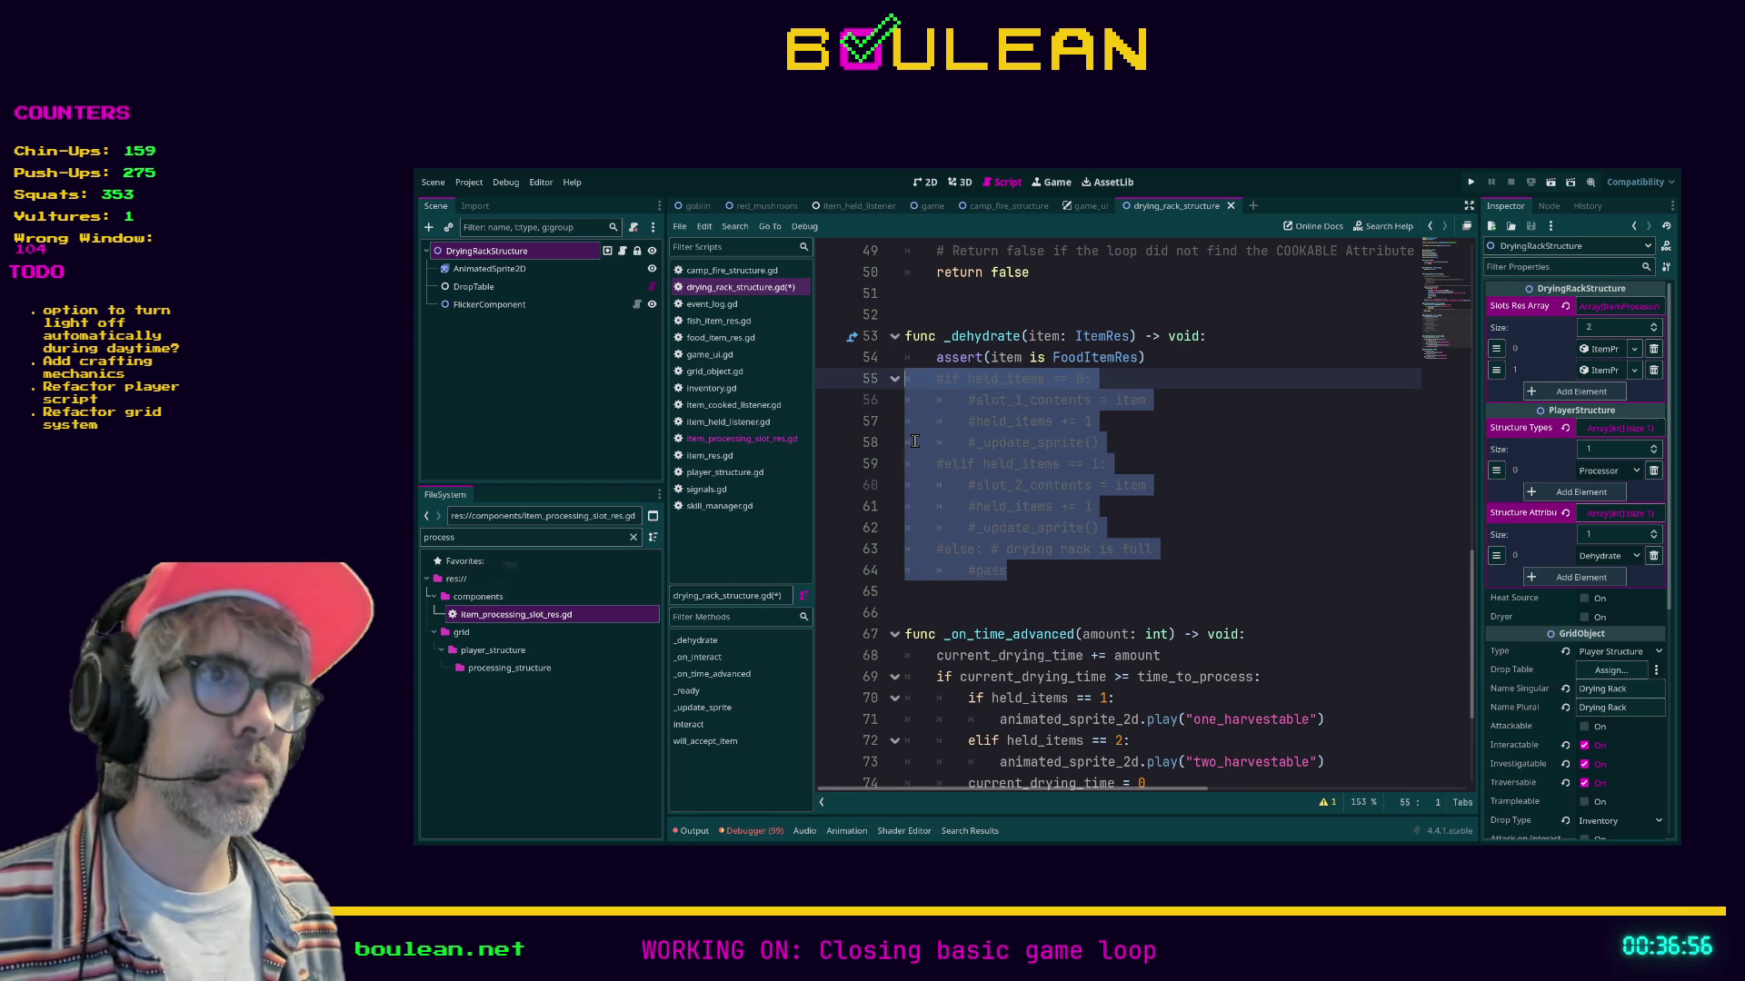
Step: Comment out the old held_items branches and add 'for slot in slots_res_array:' below them
key(ctrl+k)
key(Down)
key(Down)
key(Down)
key(Down)
key(Down)
key(Down)
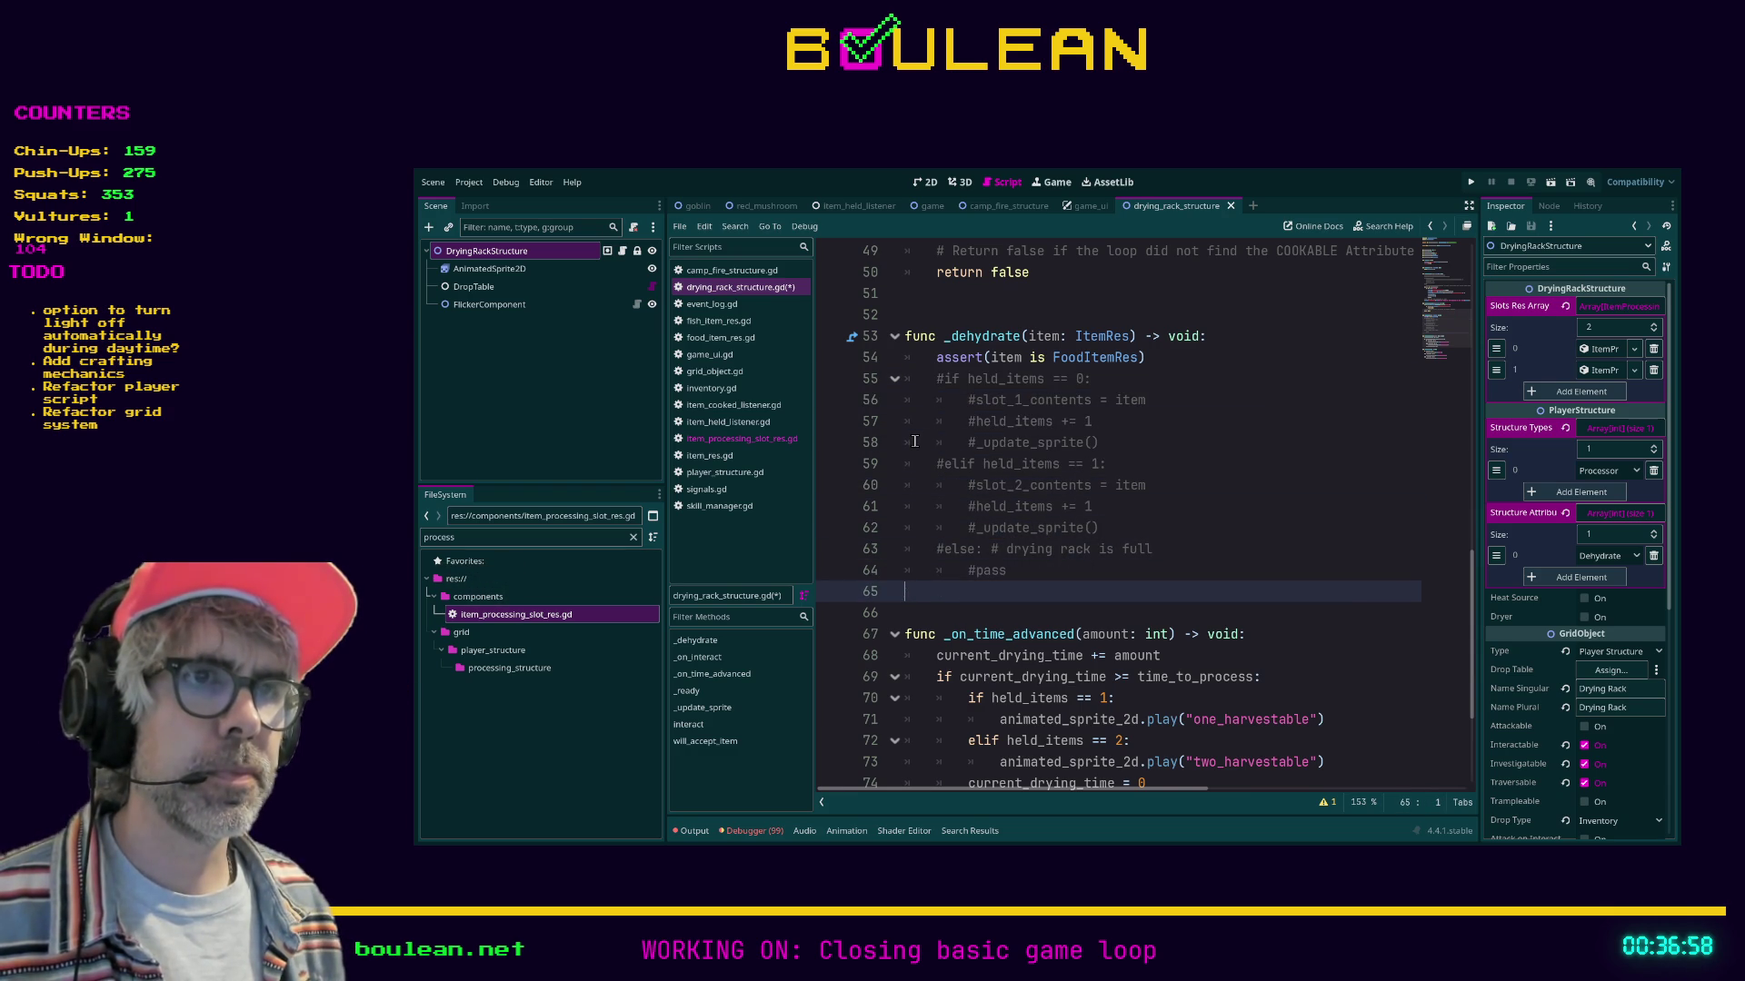
key(Return)
key(Return)
key(Up)
key(Up)
text(for slot i)
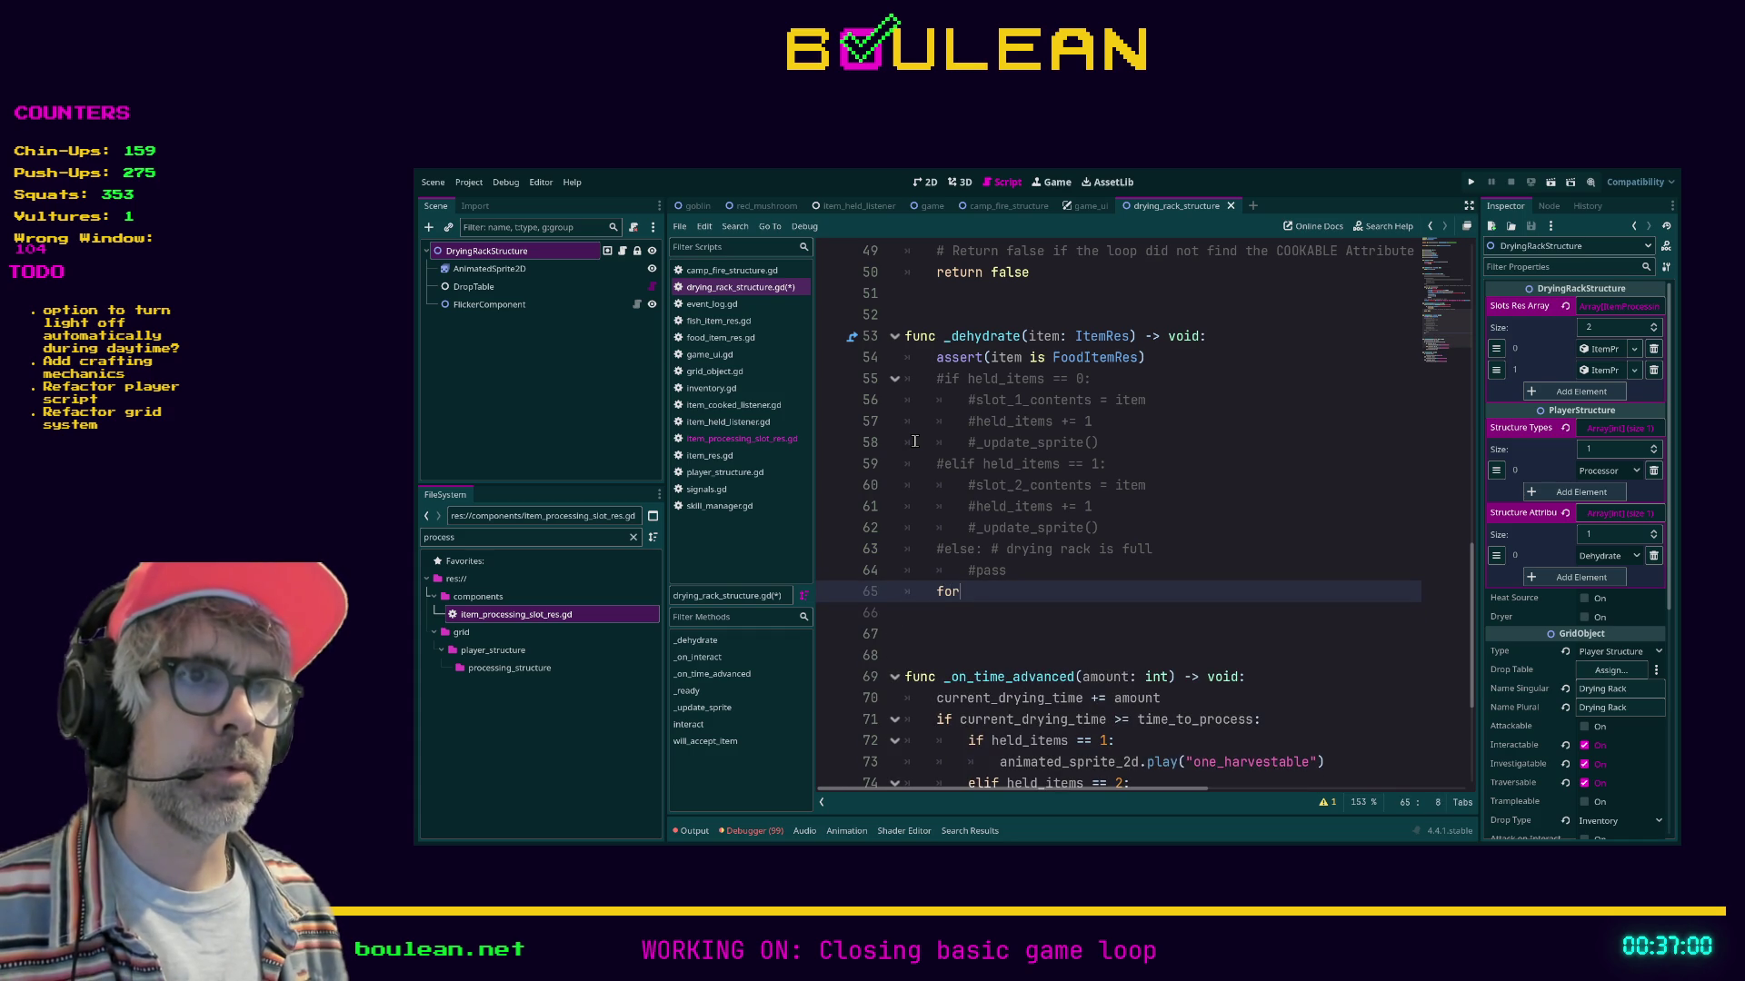
text(n slo)
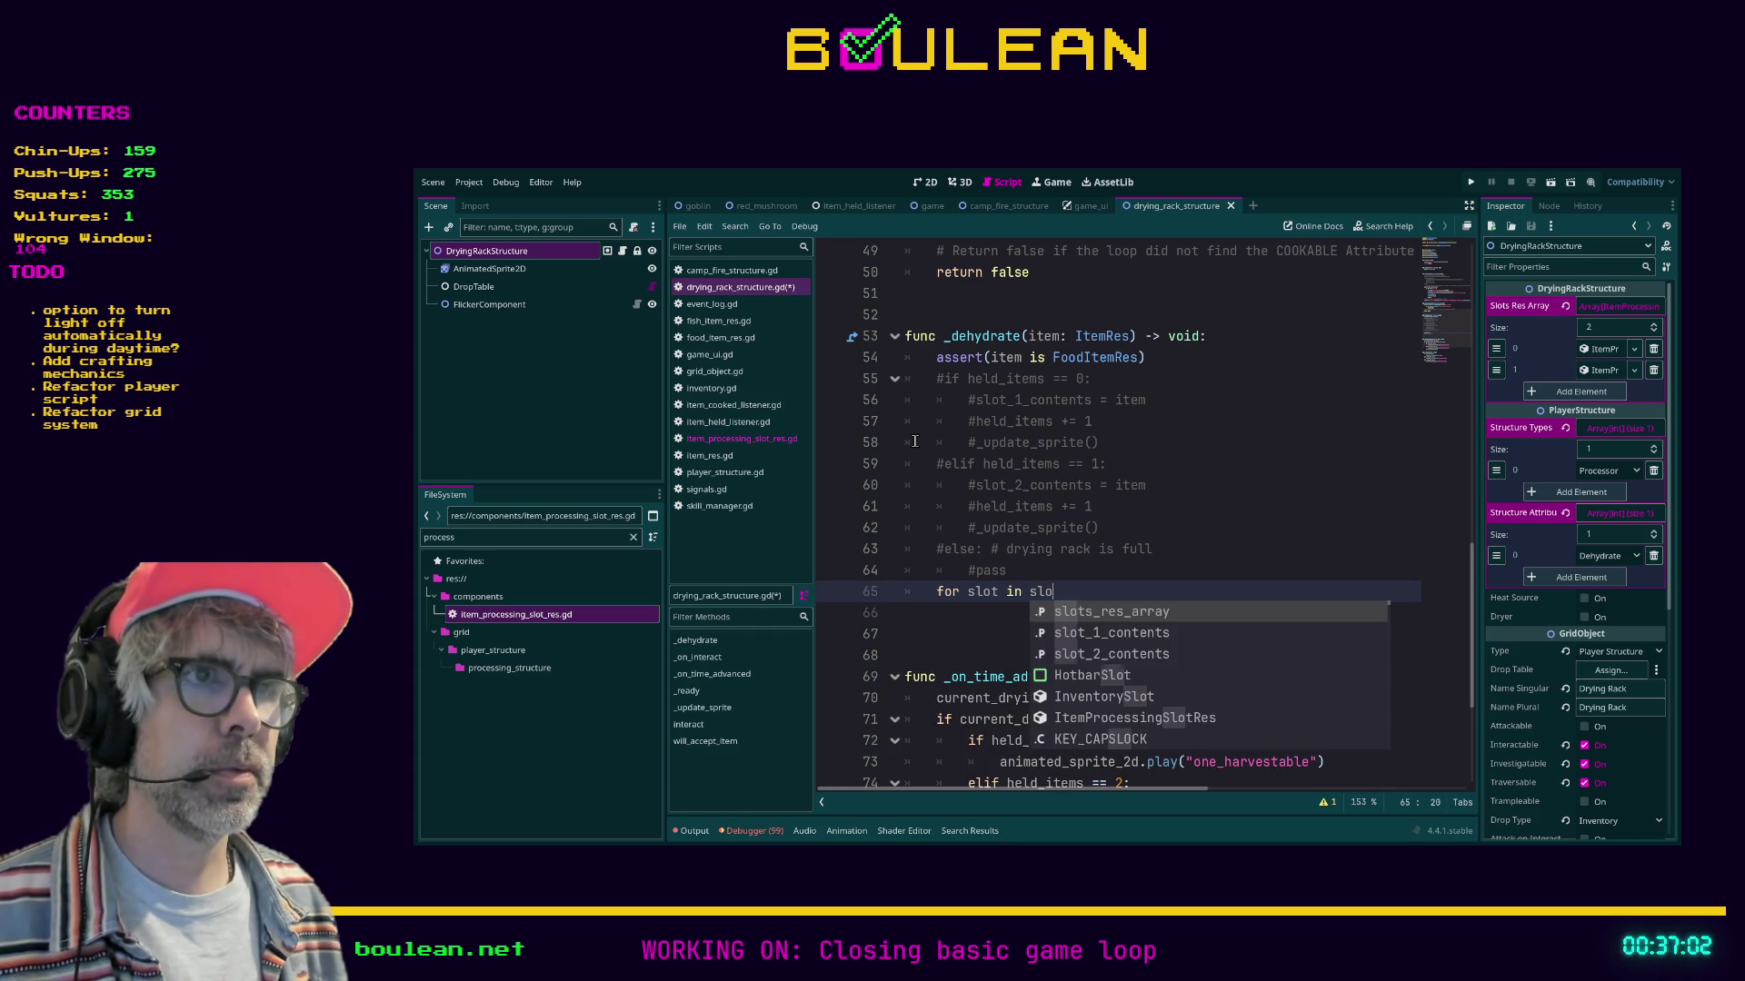
key(Return)
text(:)
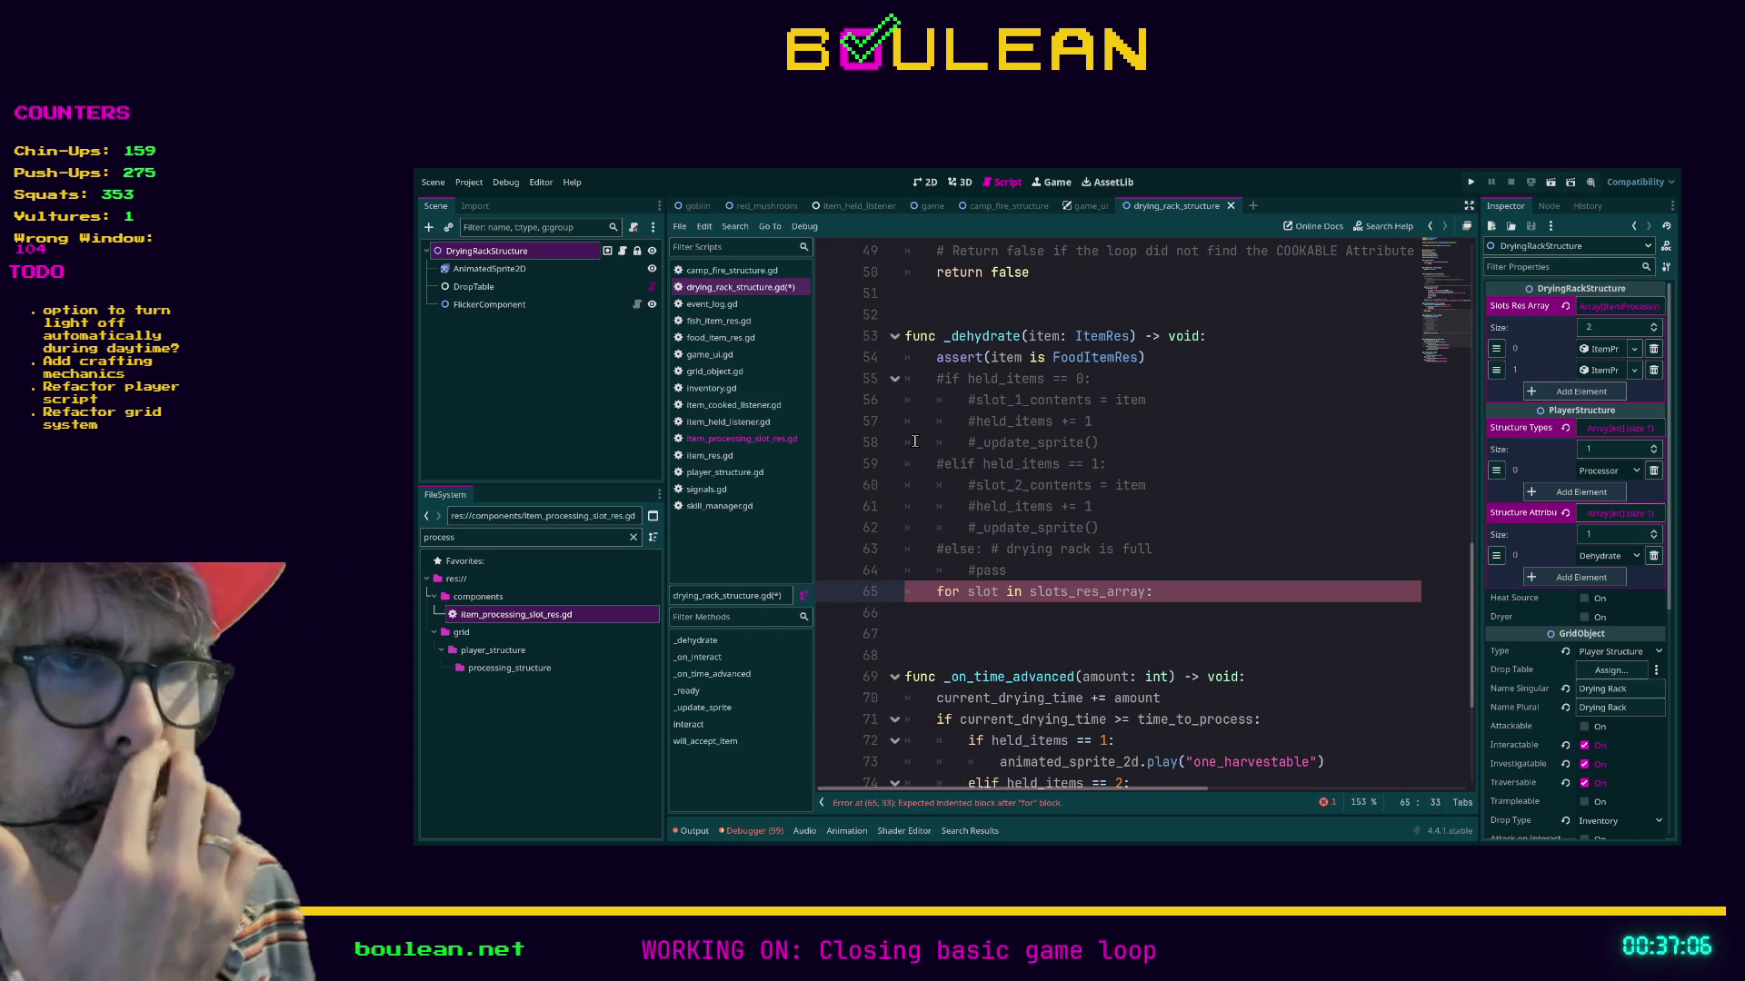
Step: Add an 'if not slot.is_empty' check inside the loop and start its body
key(Return)
text(if held_)
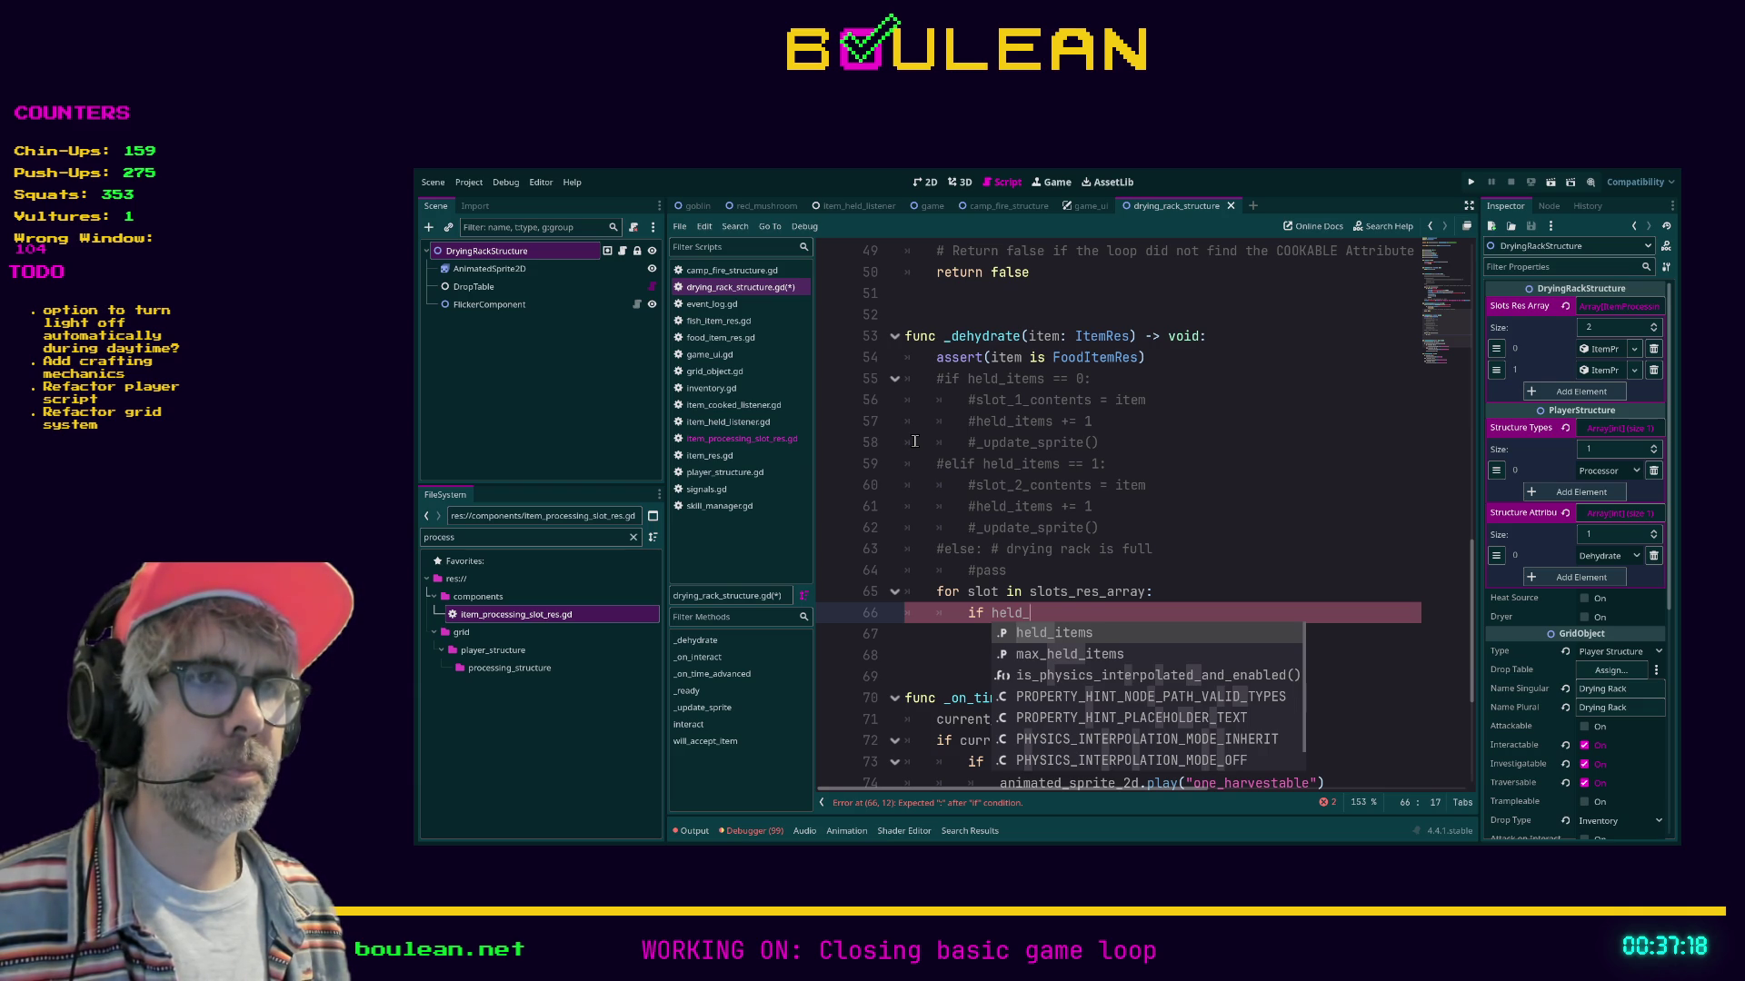
key(BackSpace)
key(BackSpace)
key(BackSpace)
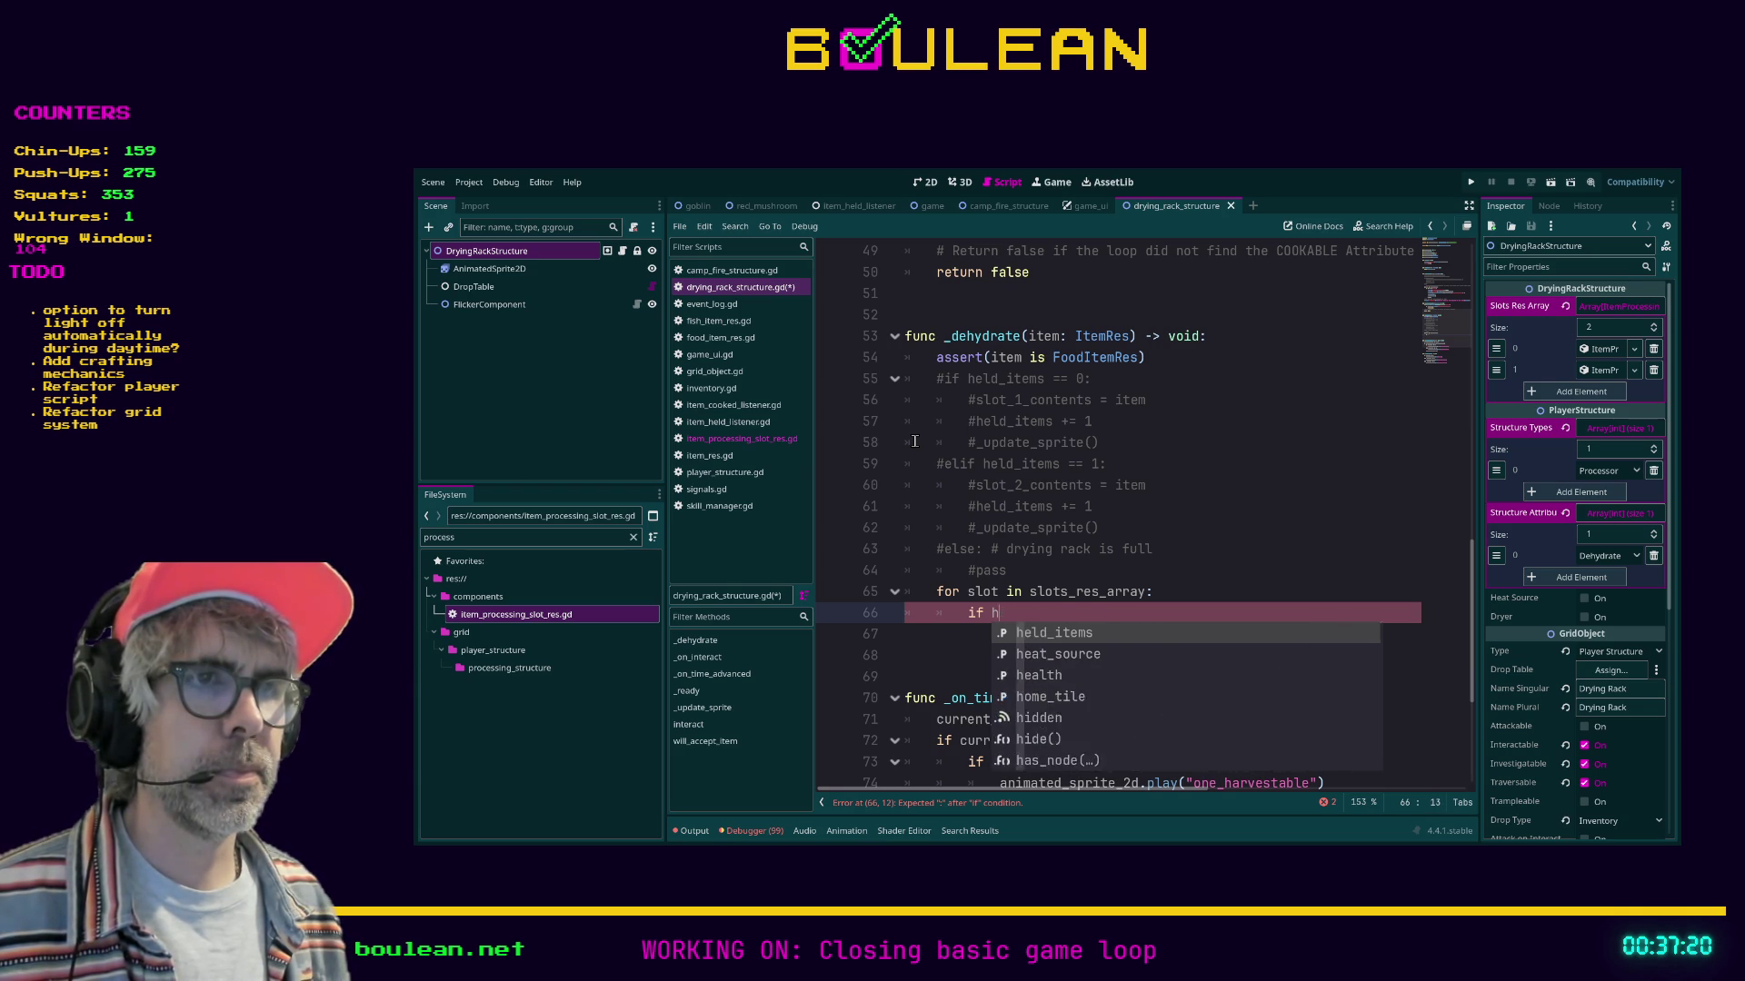
text(slot)
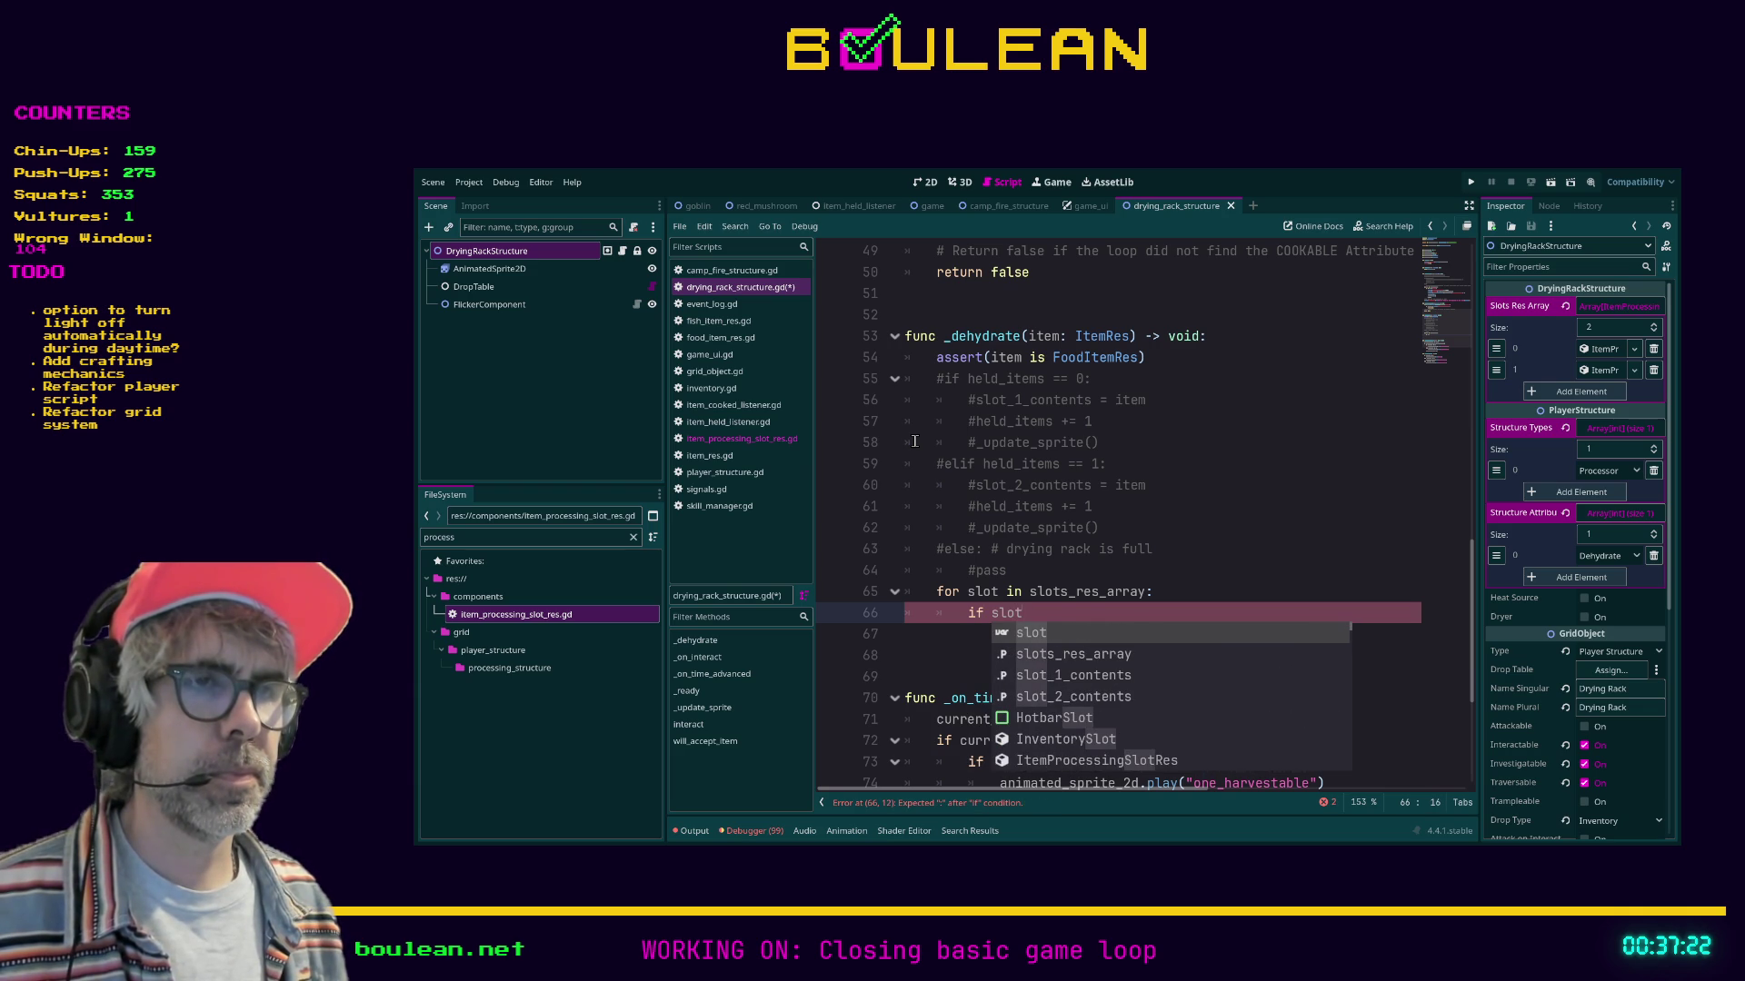
text(.is_empty)
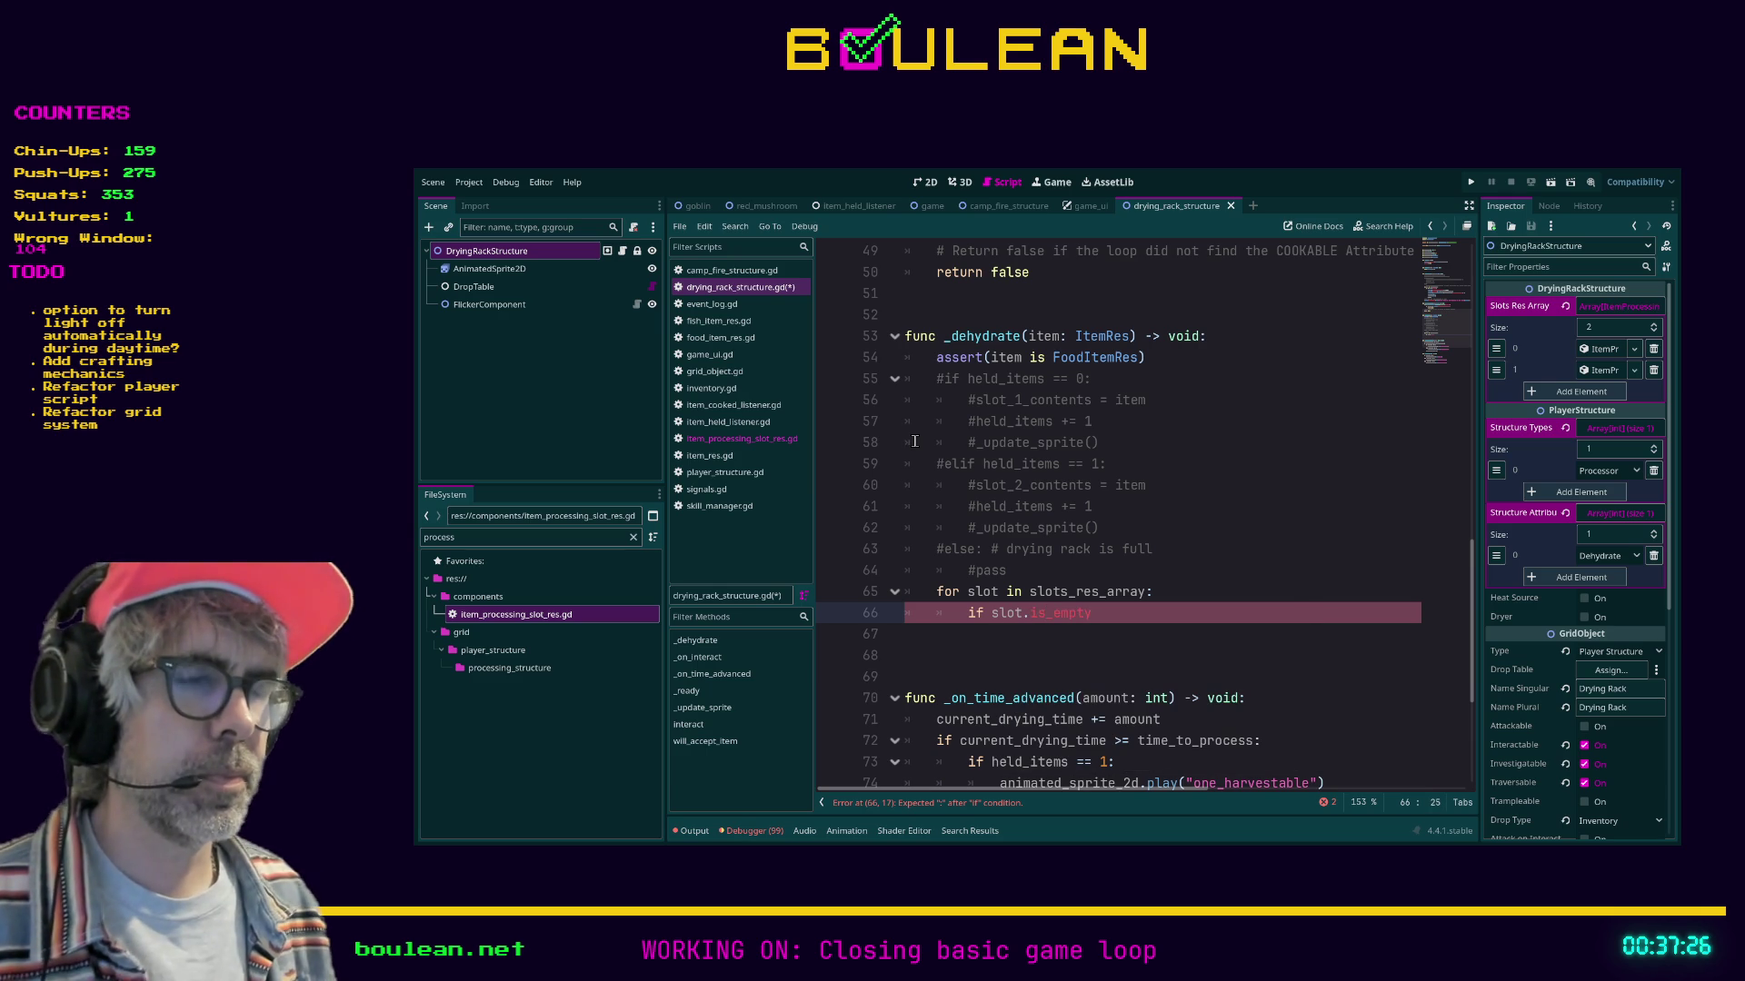
key(ctrl+Left)
key(Left)
key(Left)
text(not)
key(End)
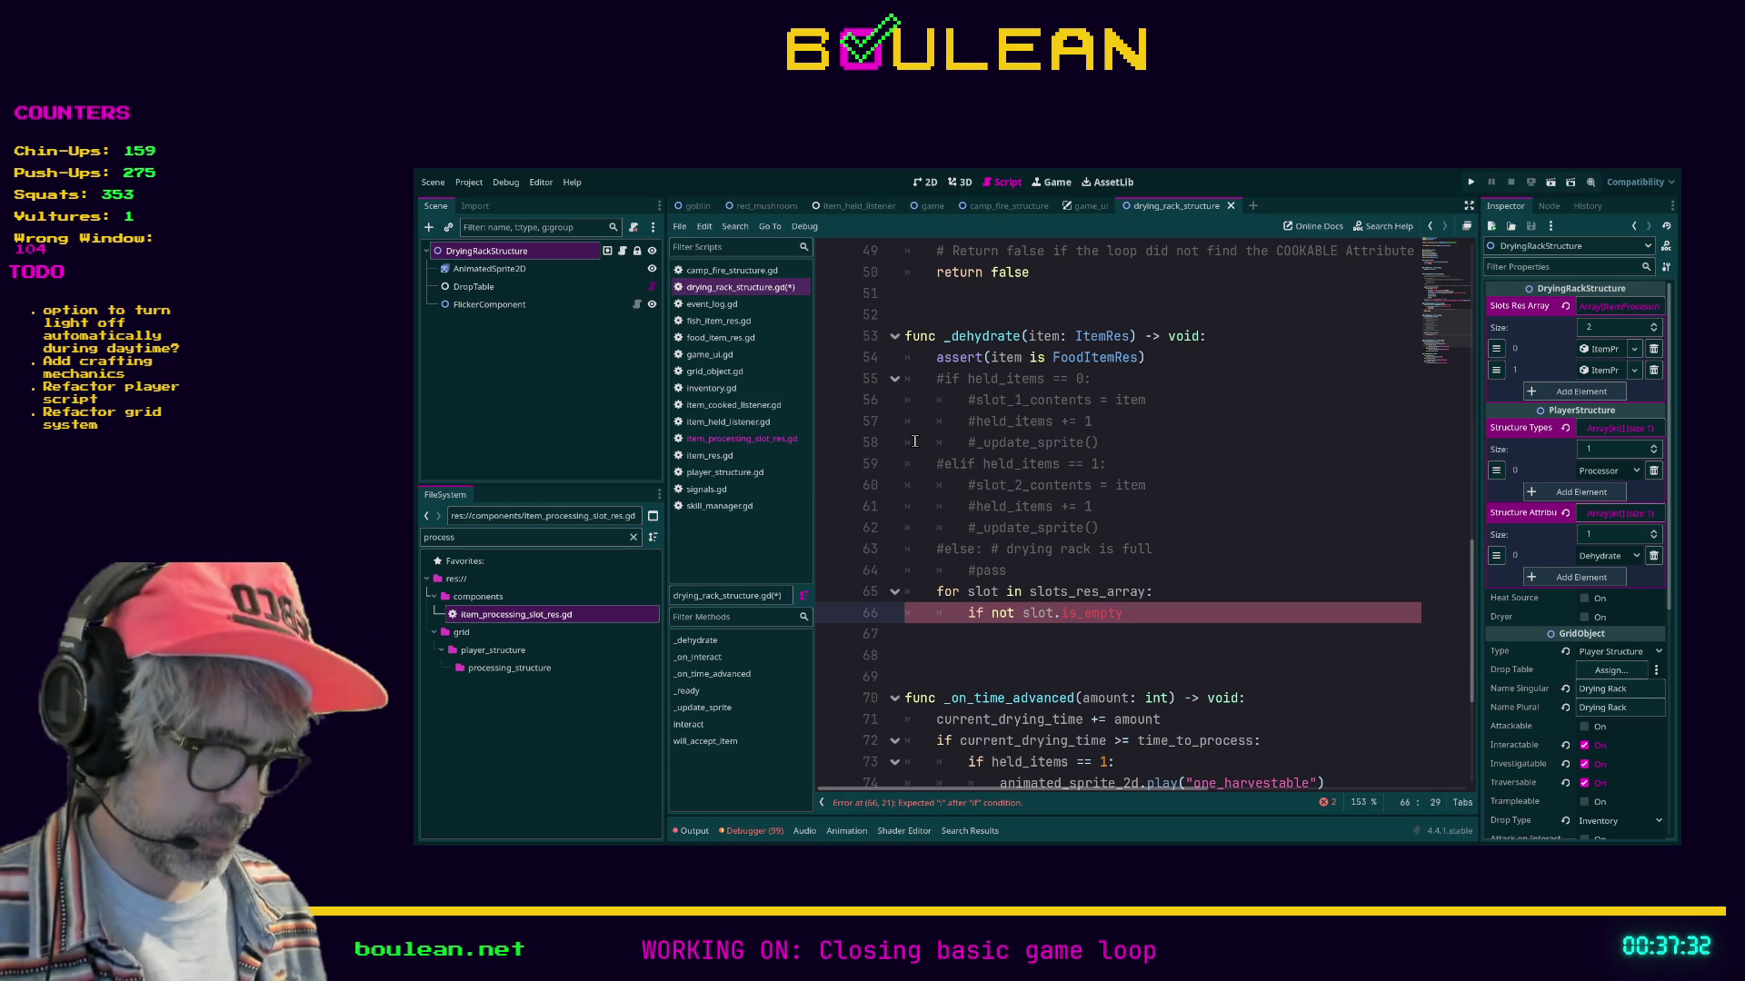
key(Return)
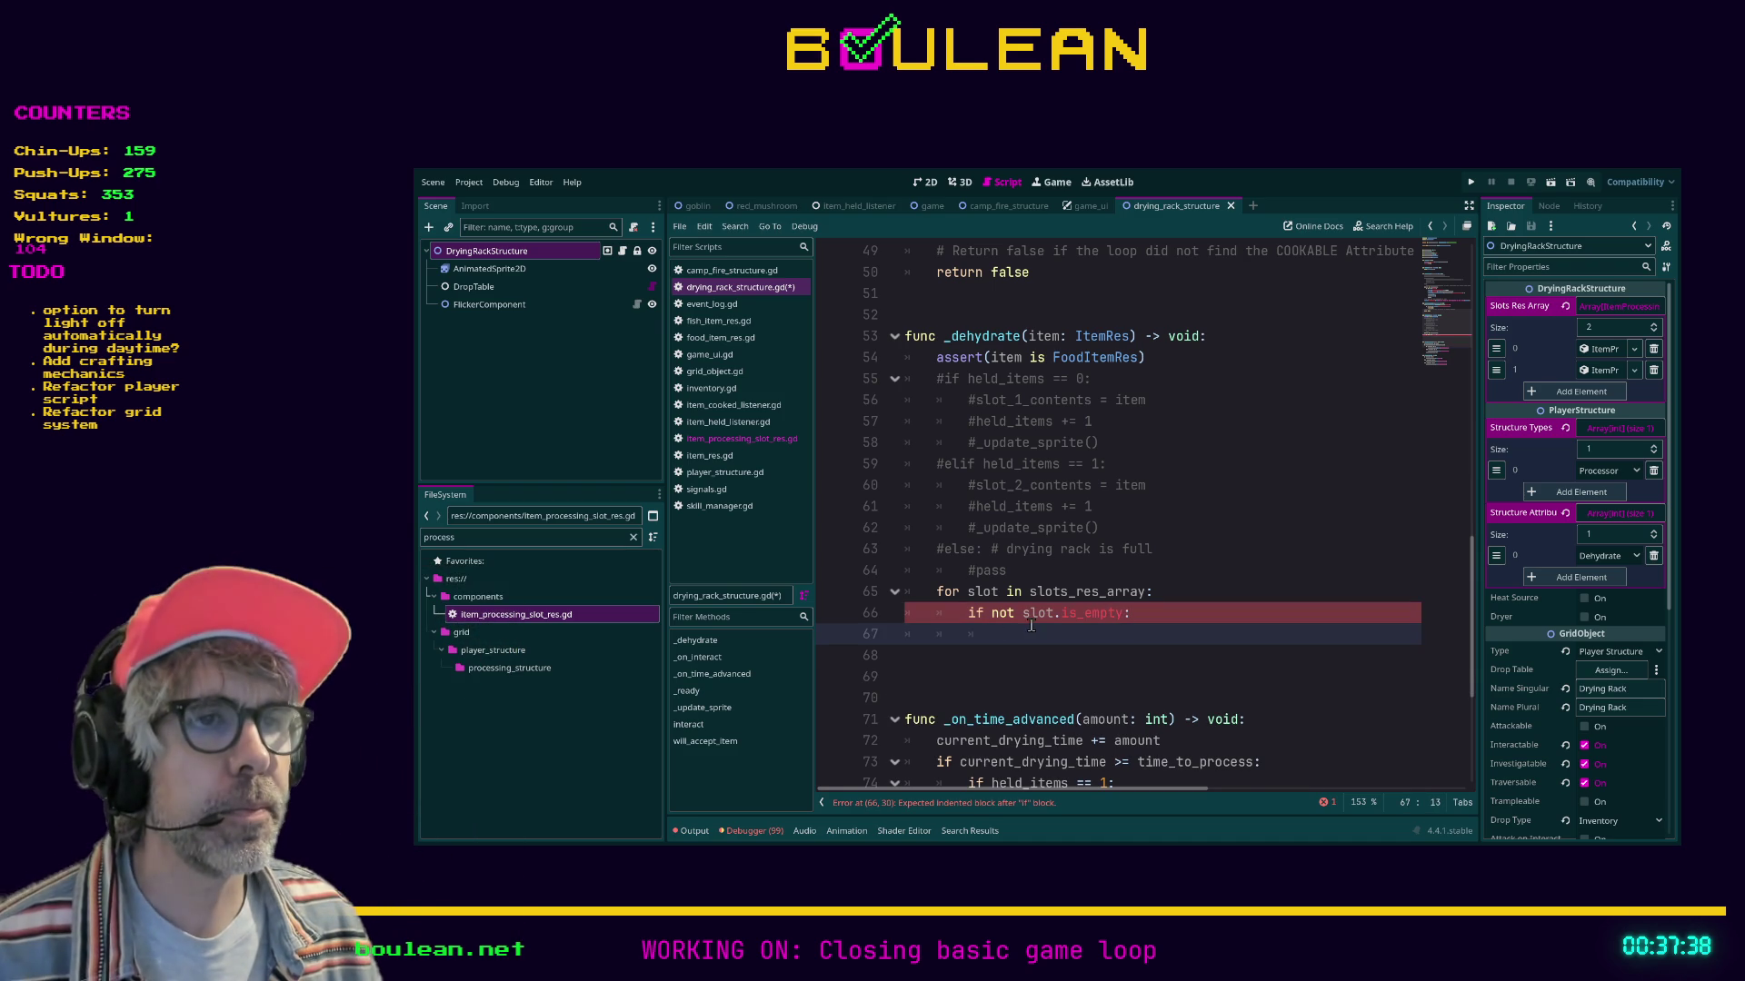
Step: Select the new slot loop lines and scroll to review _dehydrate
key(shift+Up)
key(shift+Up)
key(shift+Home)
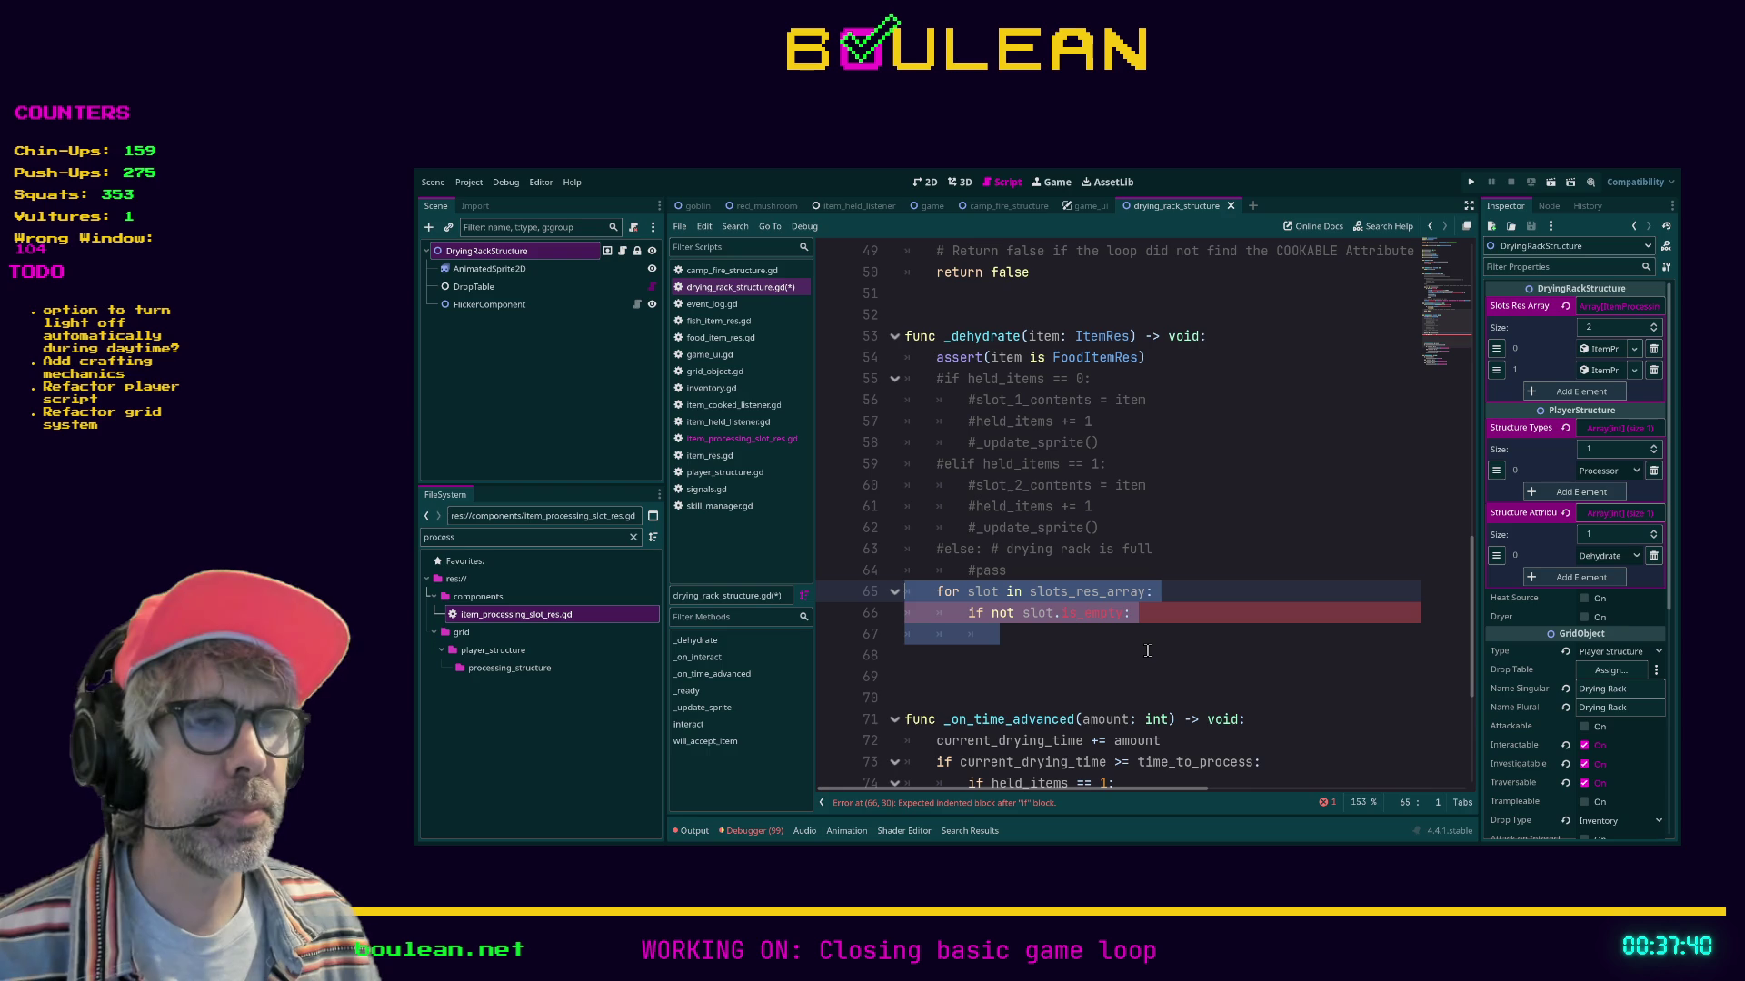
scroll(1146, 650, up, 8)
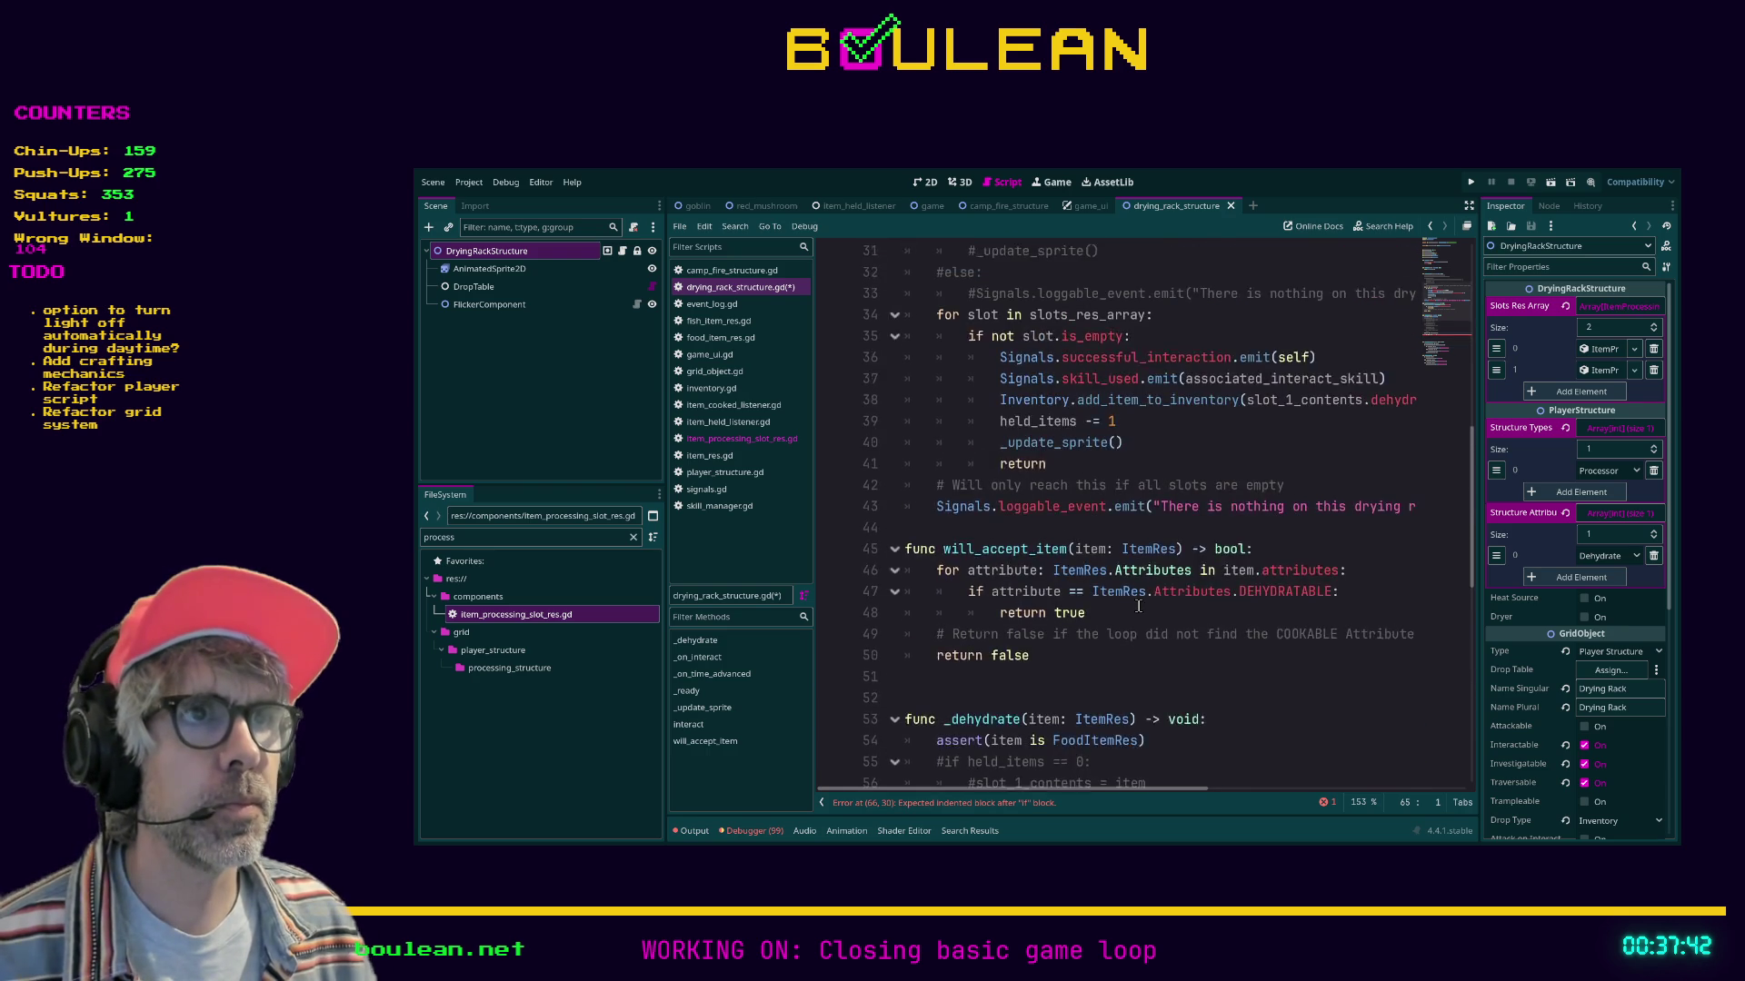
scroll(1006, 502, up, 1)
scroll(1003, 503, down, 1)
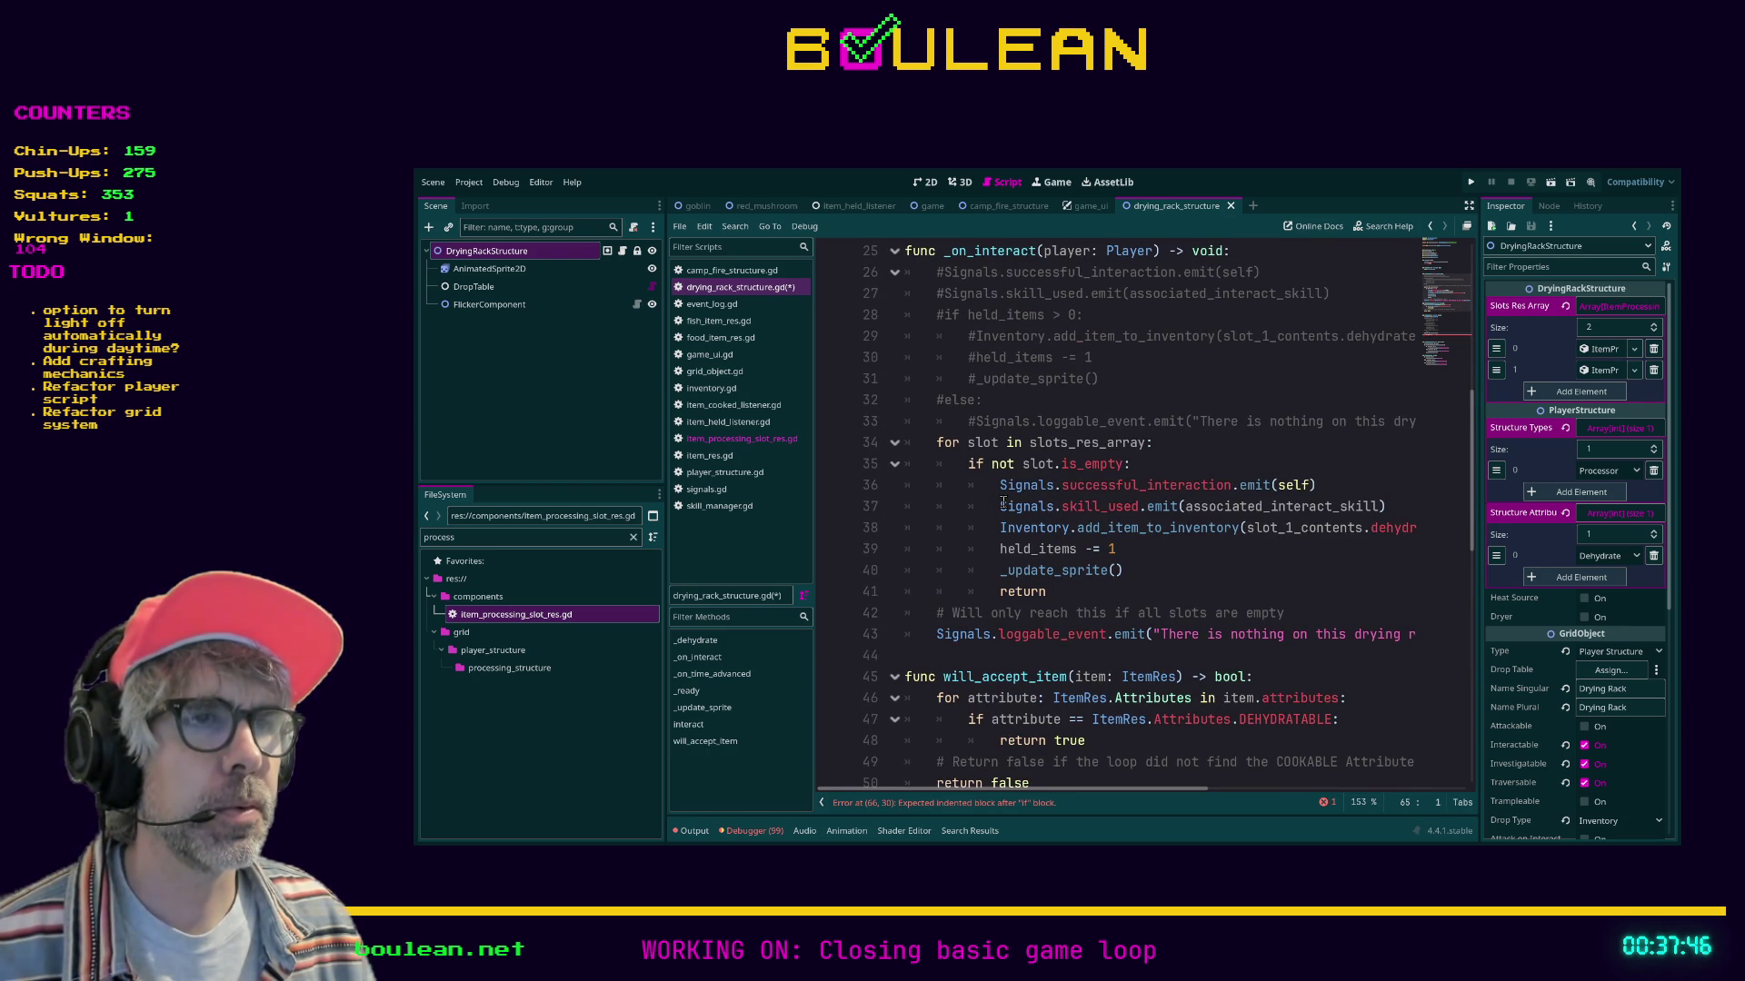
scroll(1127, 554, down, 6)
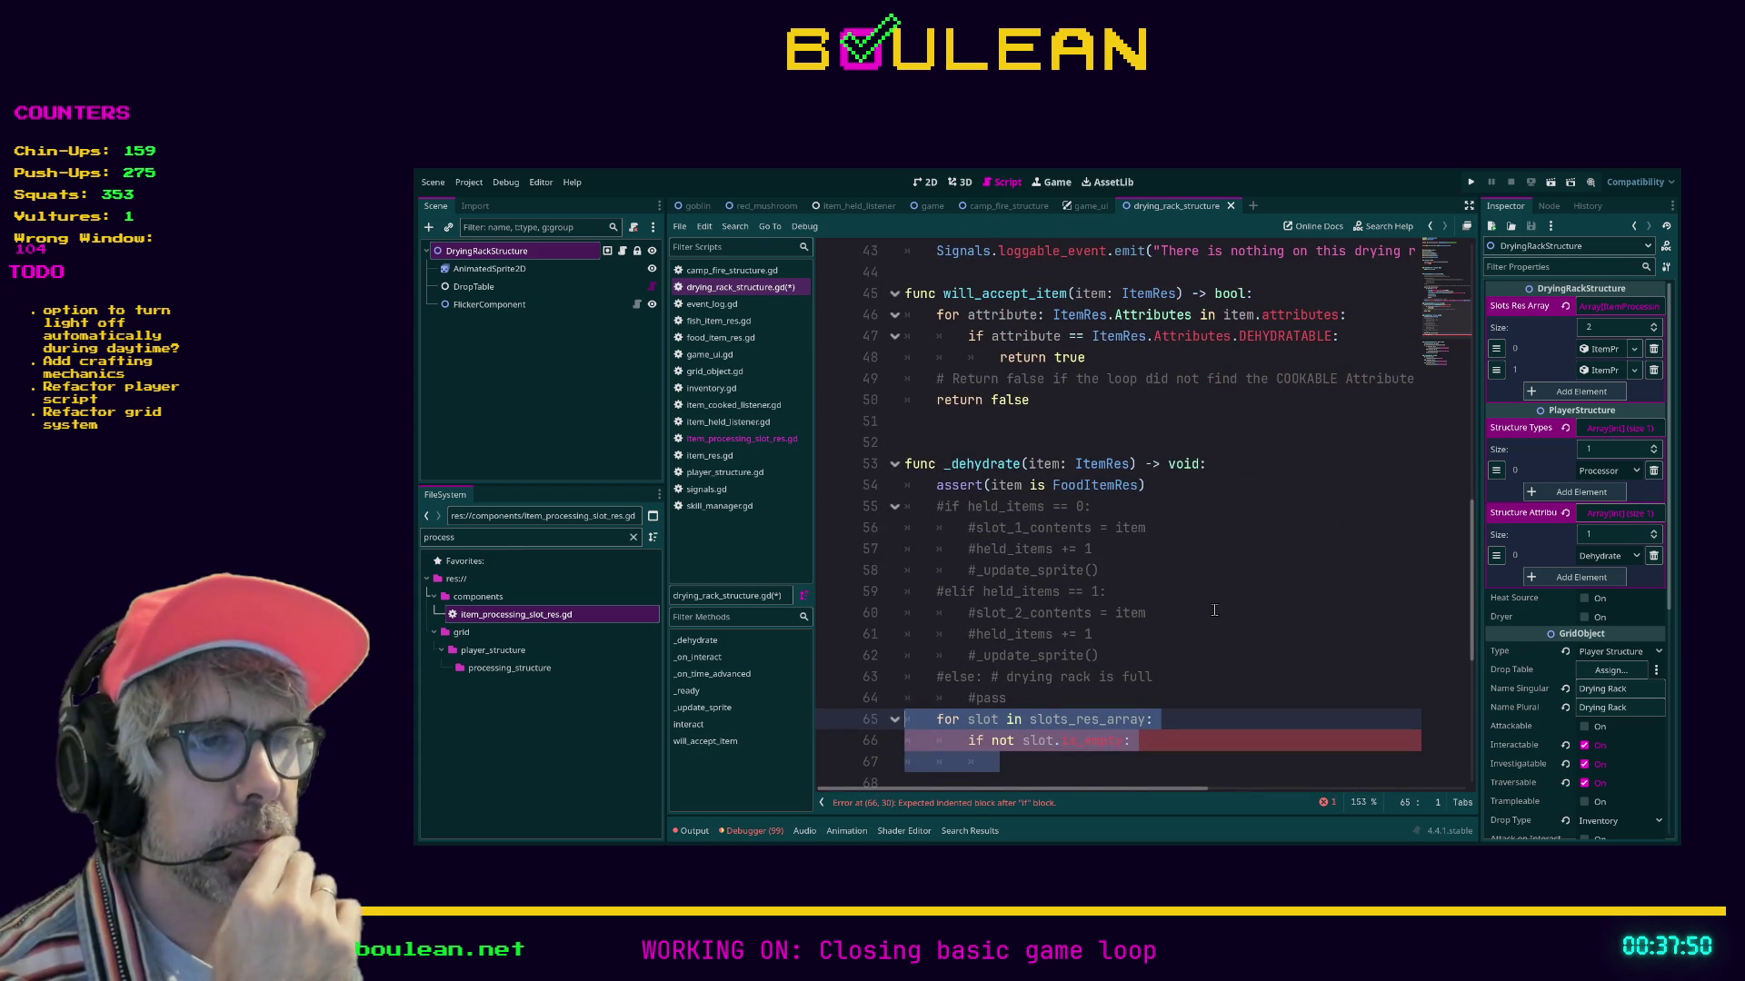
scroll(1214, 610, down, 1)
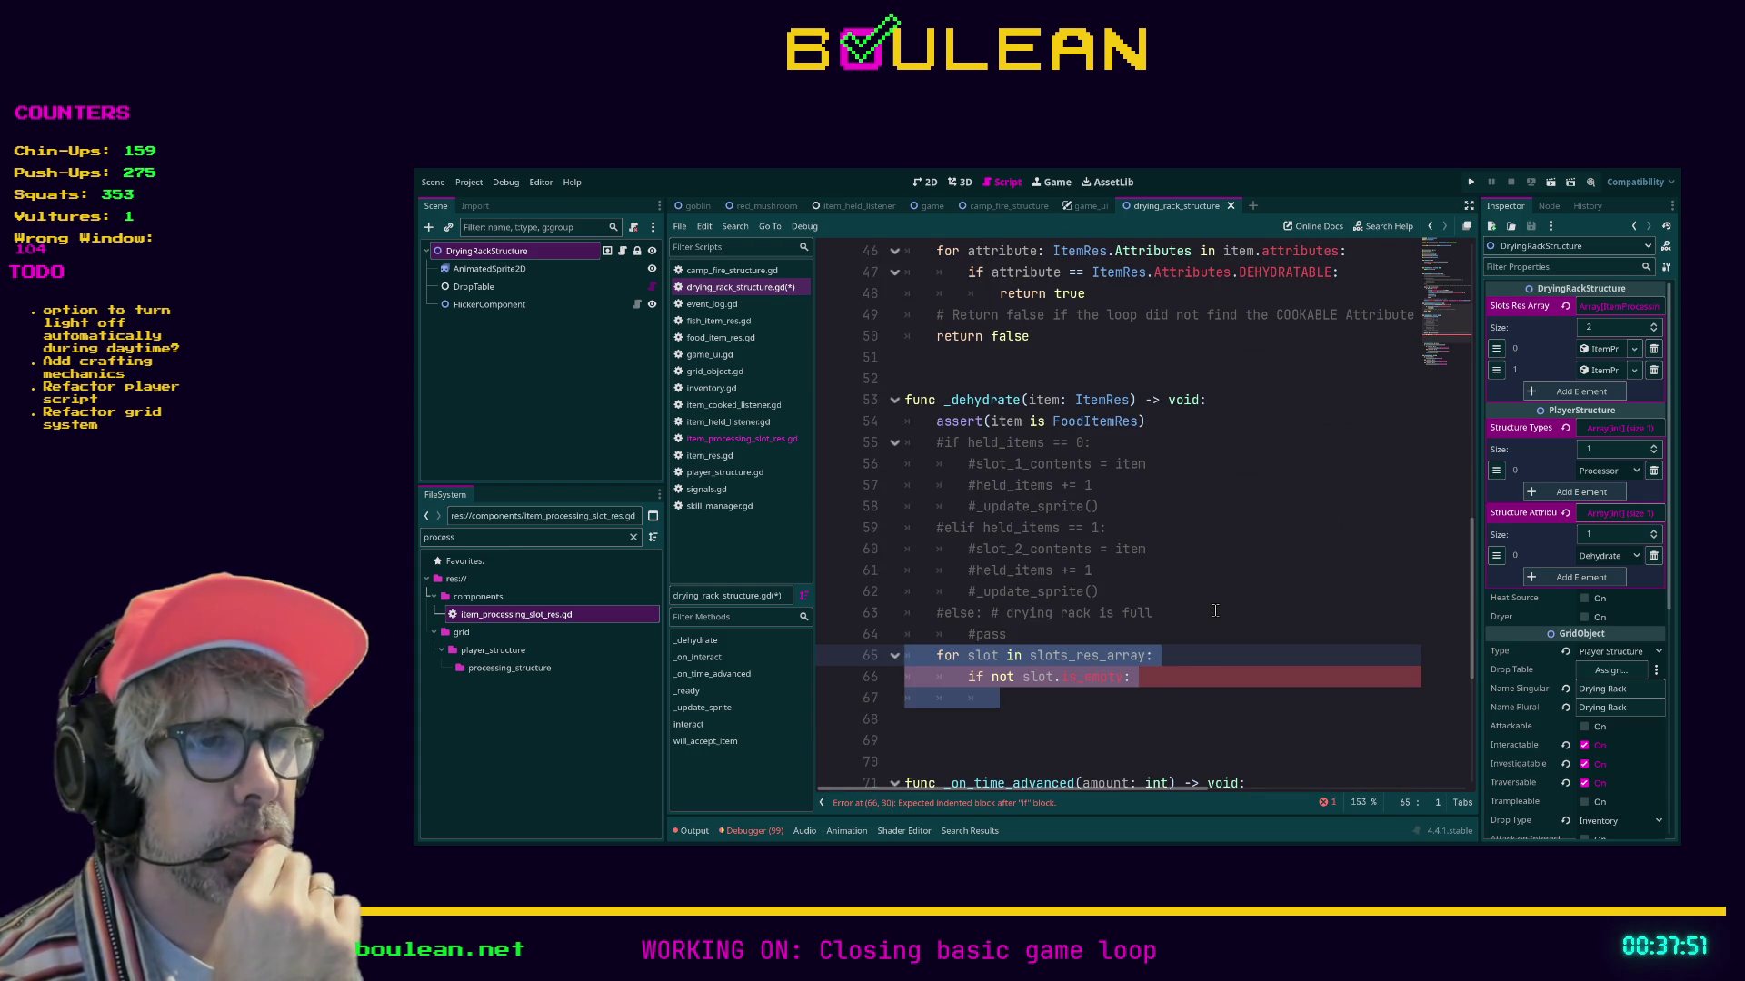
Step: Drop 'not' from the condition and assign 'slot.contents = item' for empty slots
click(1022, 677)
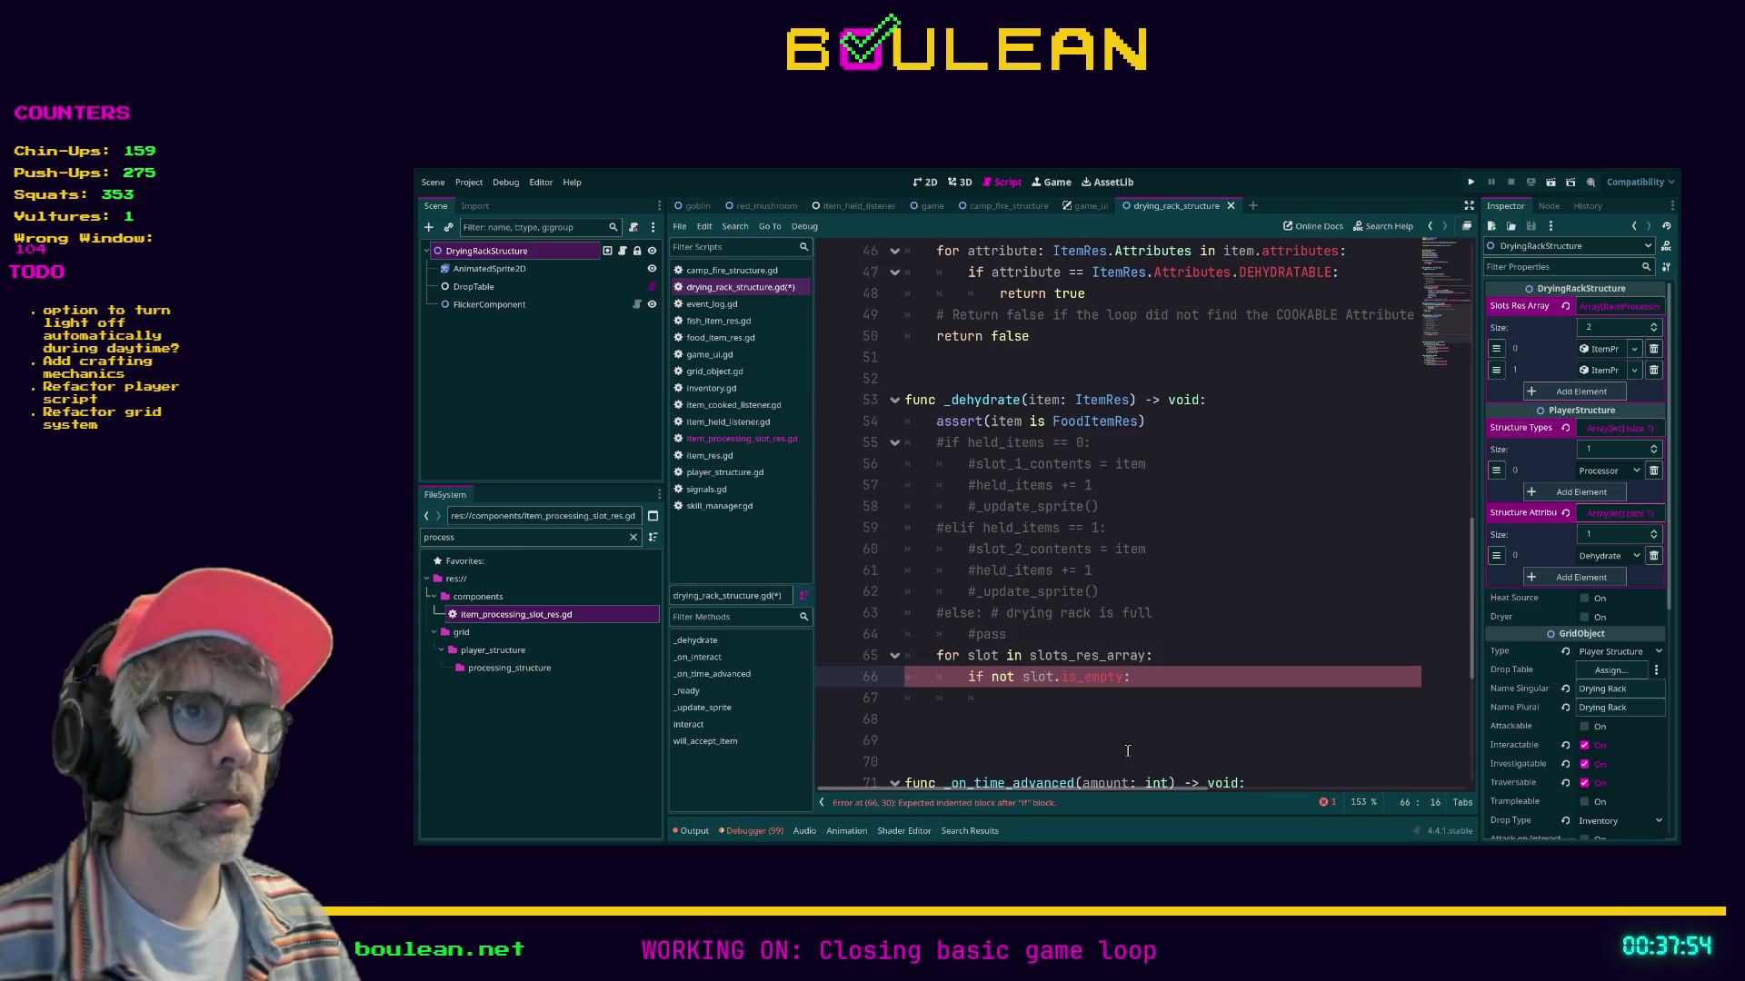
key(BackSpace)
key(BackSpace)
key(BackSpace)
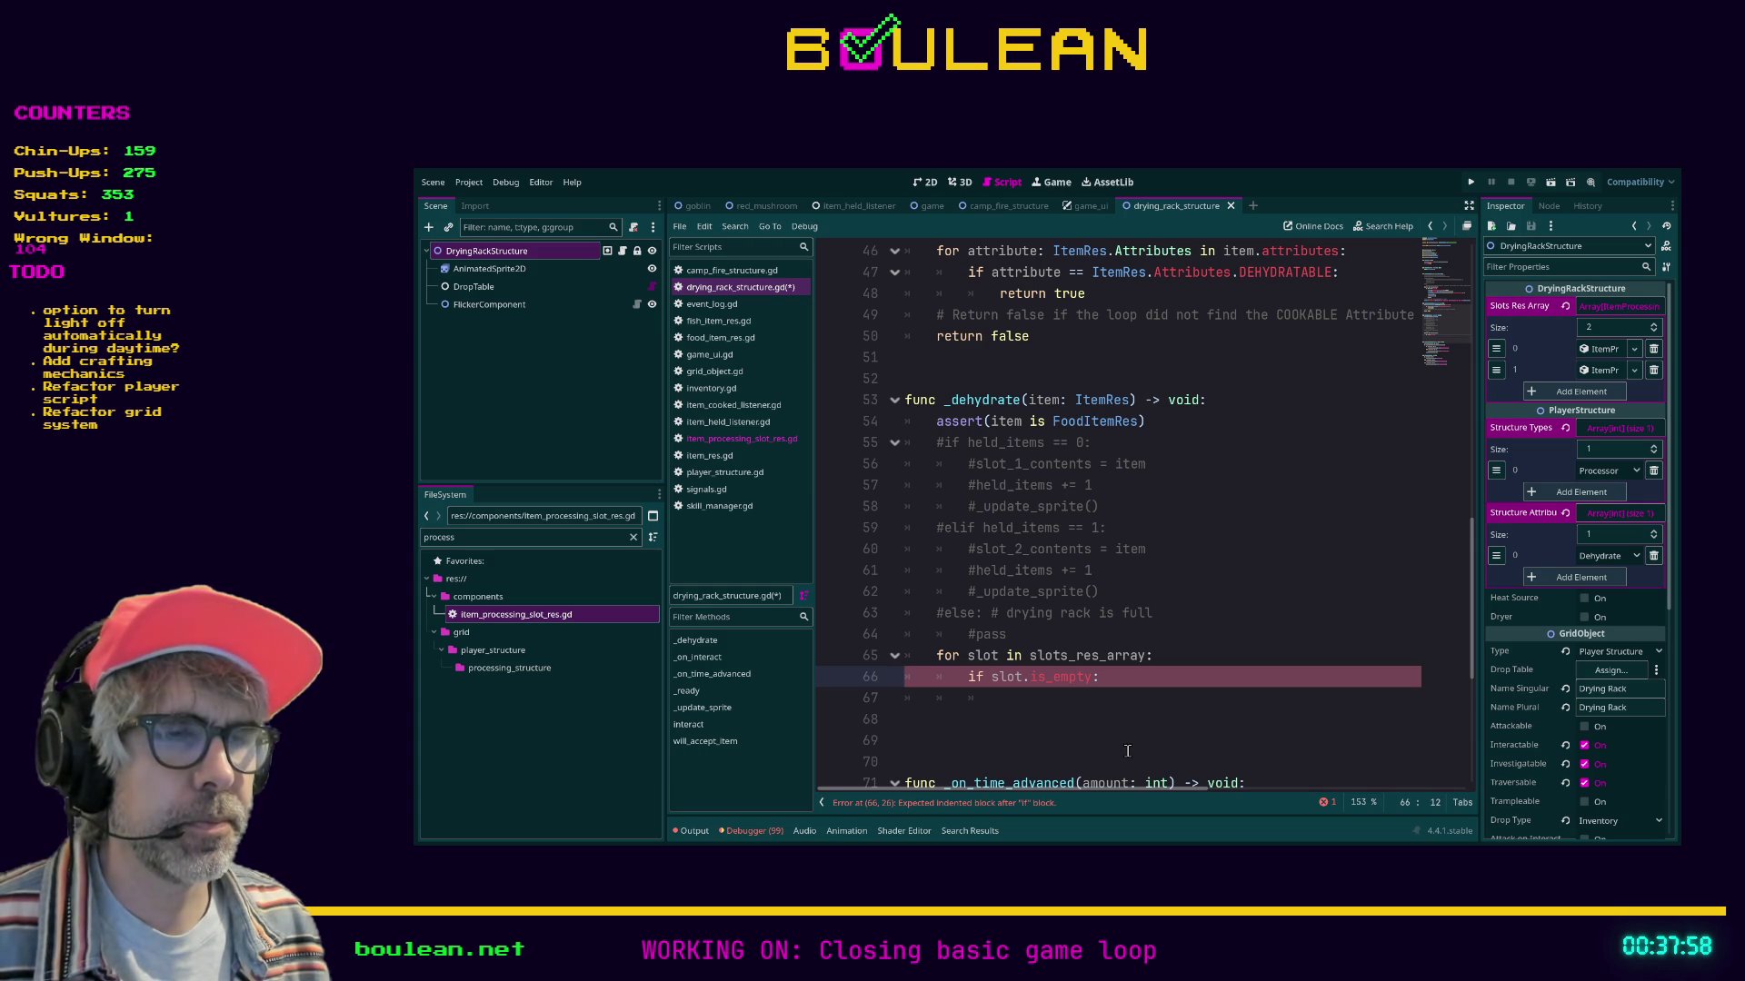
key(End)
key(Return)
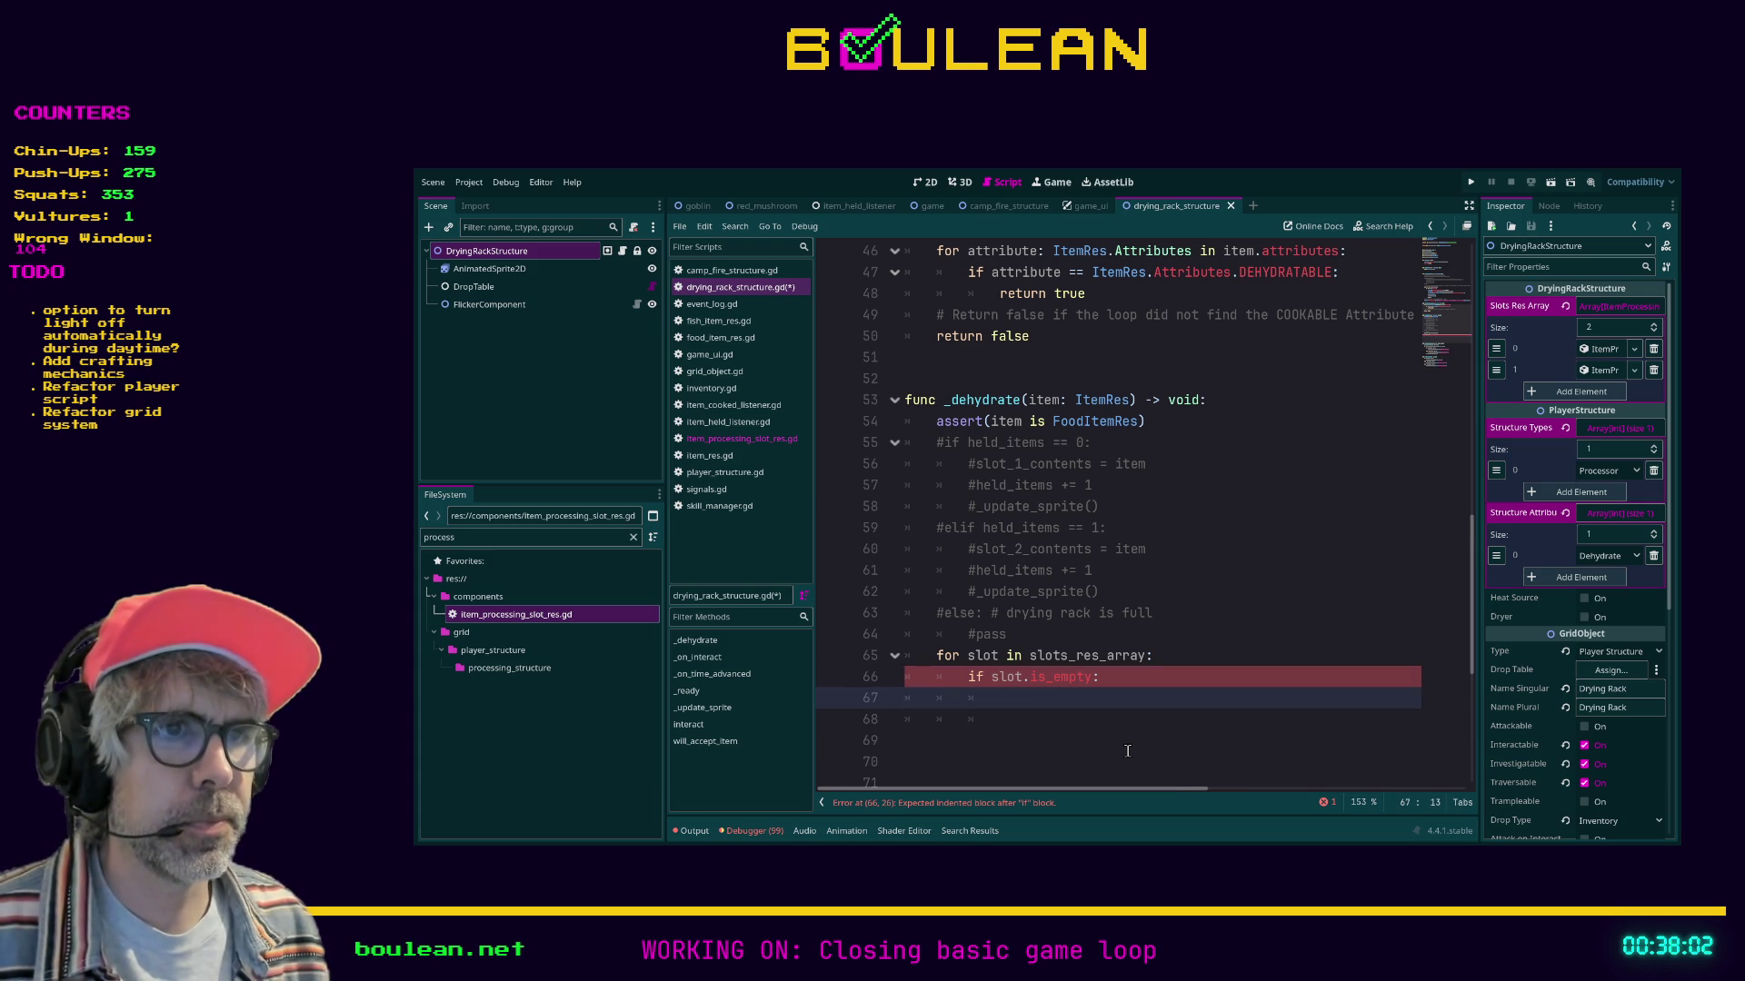
text(slot)
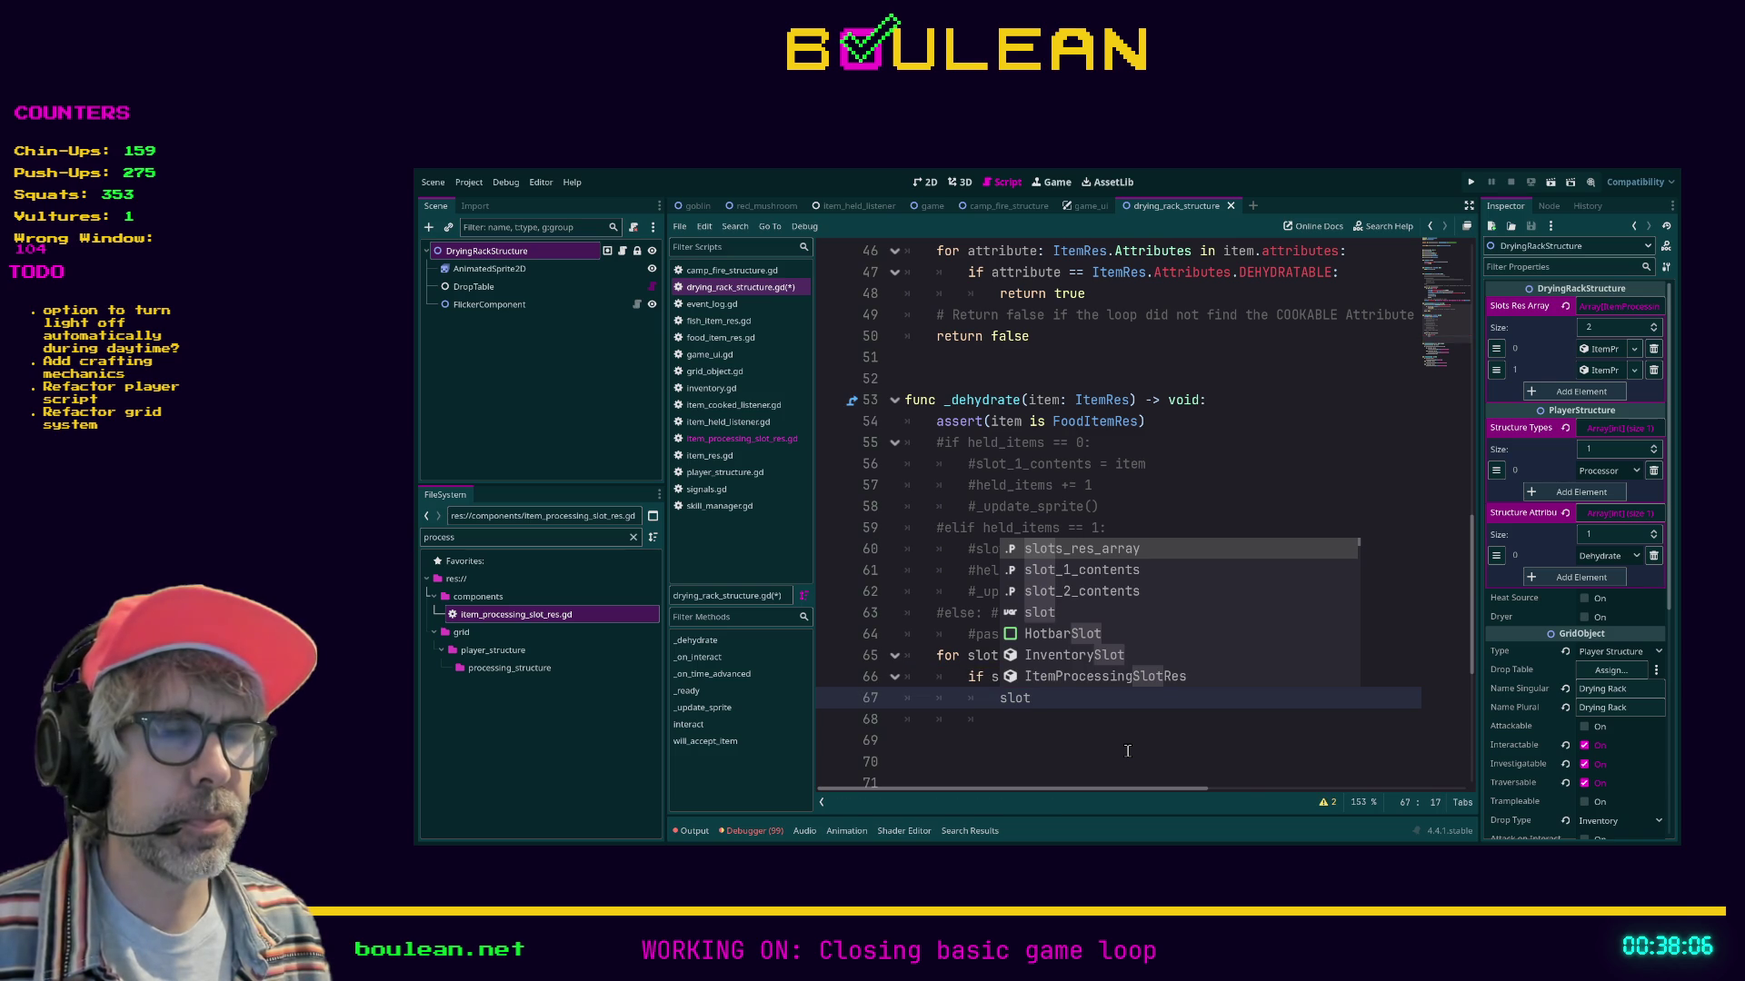
text(.con)
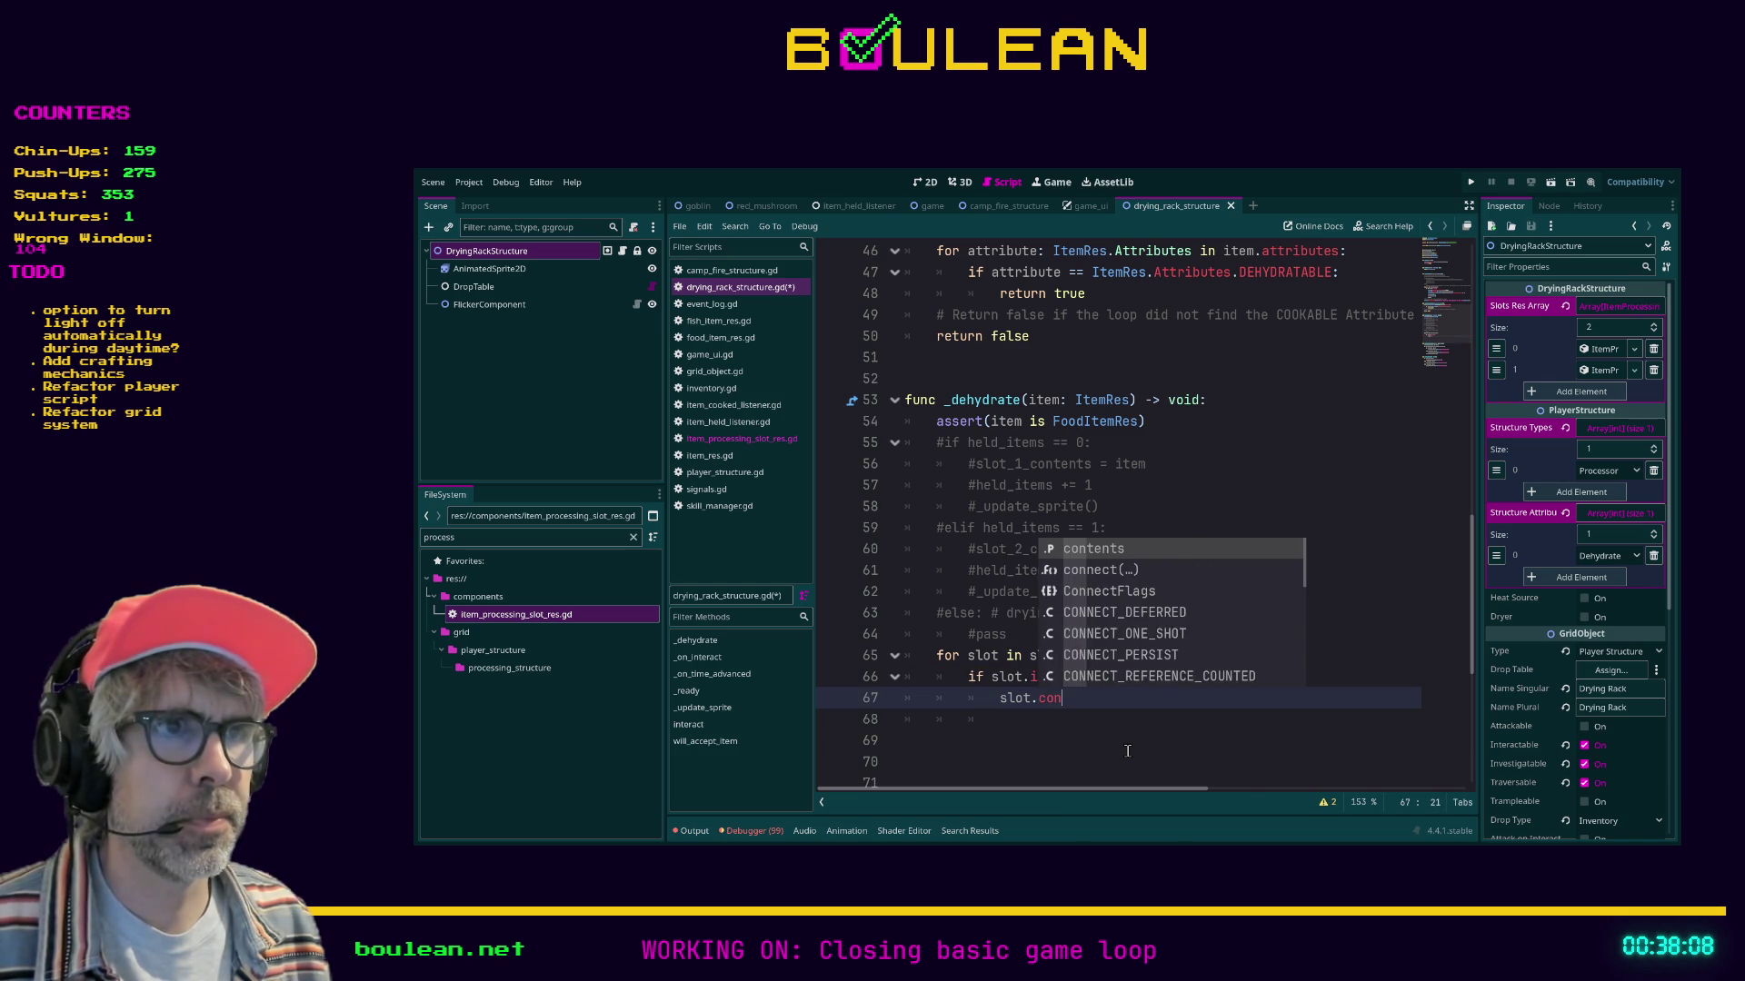
key(Return)
text(item)
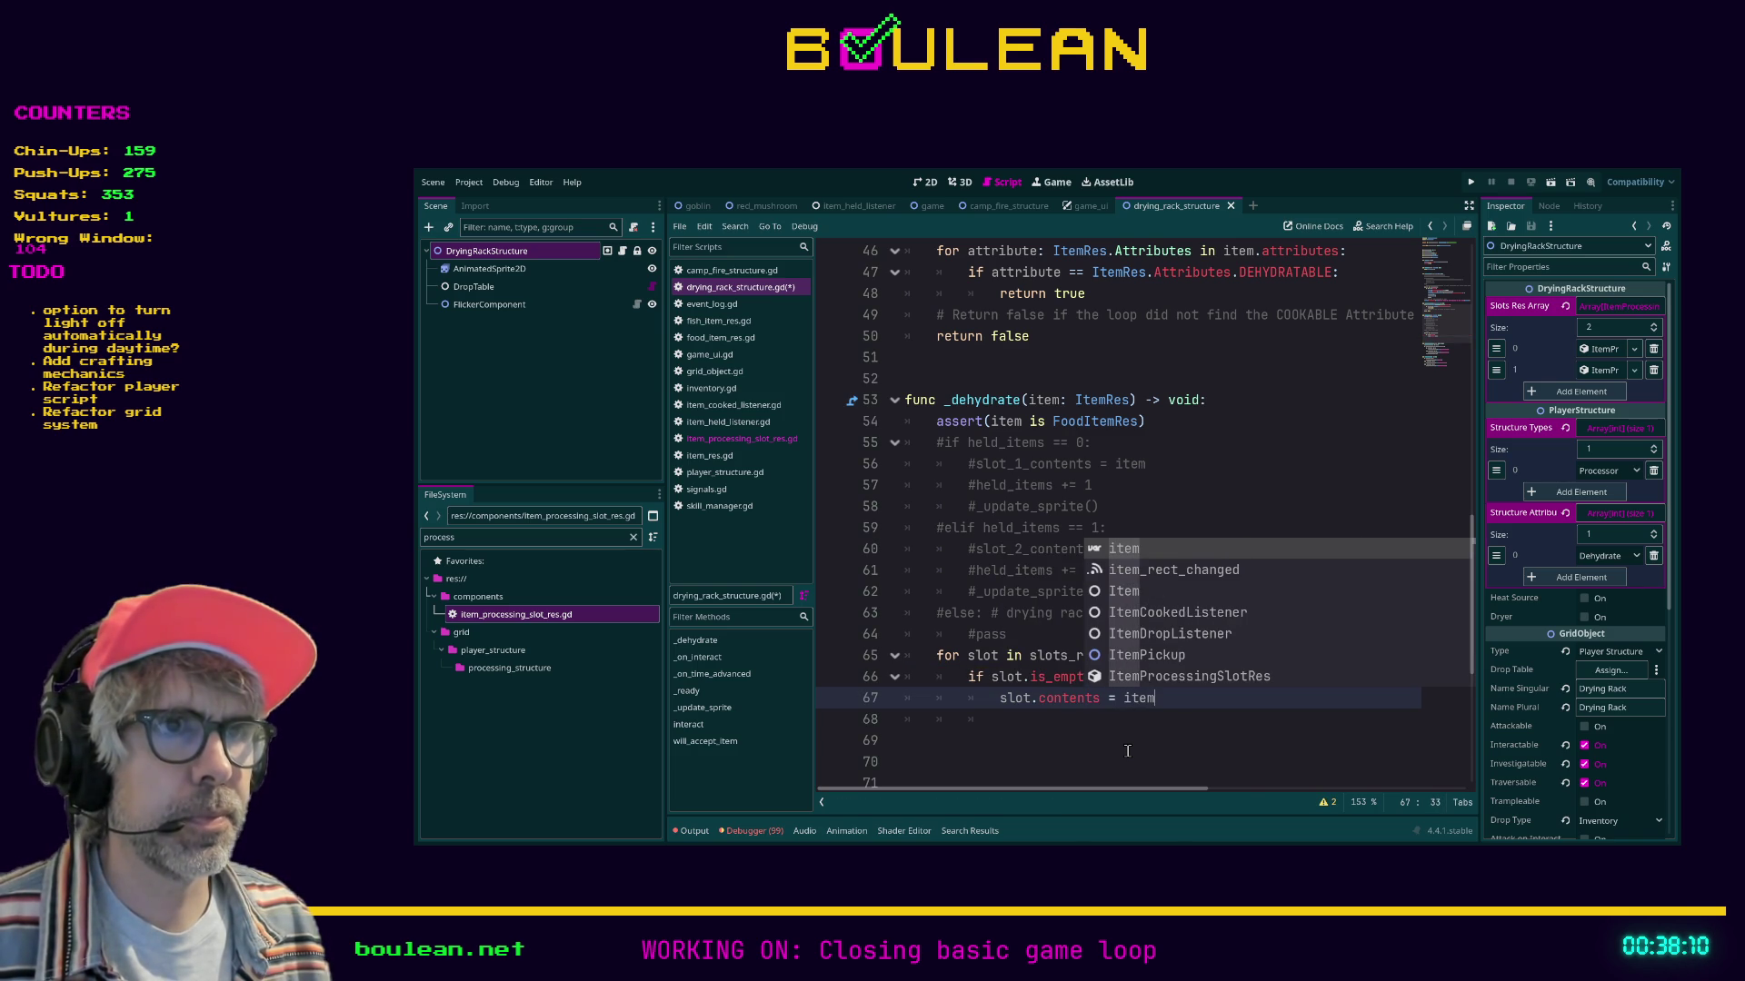
key(Return)
key(Return)
text(held_)
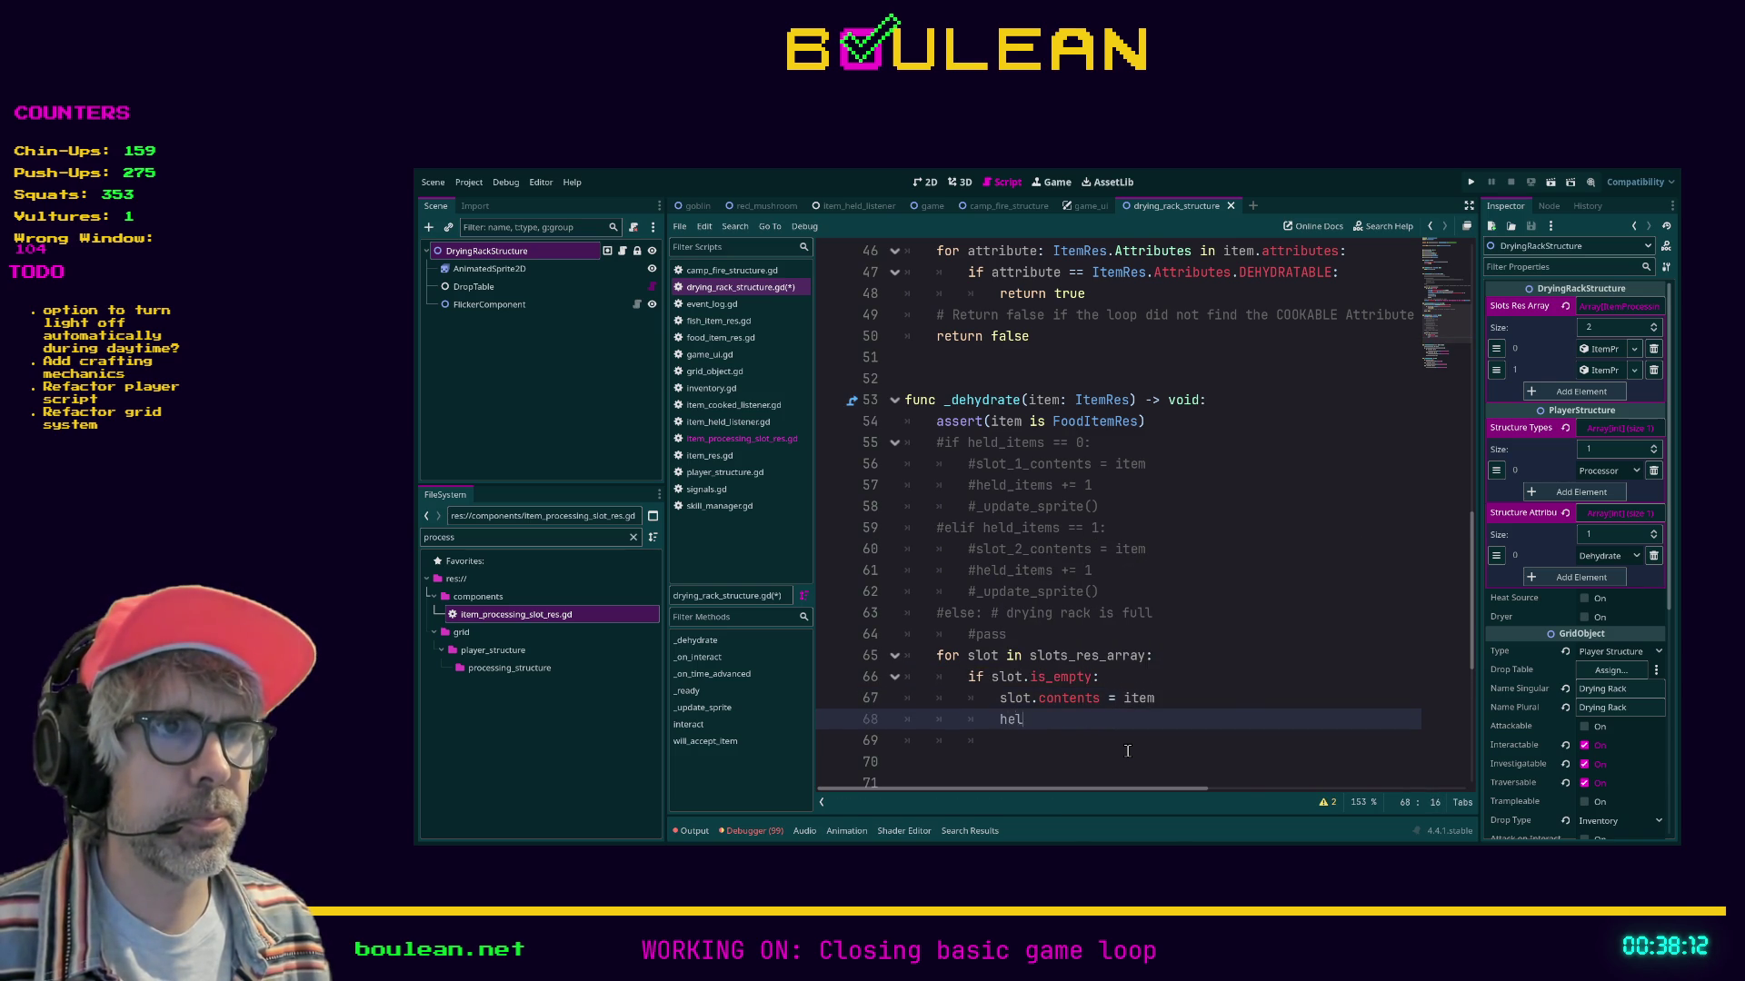
key(BackSpace)
key(BackSpace)
key(BackSpace)
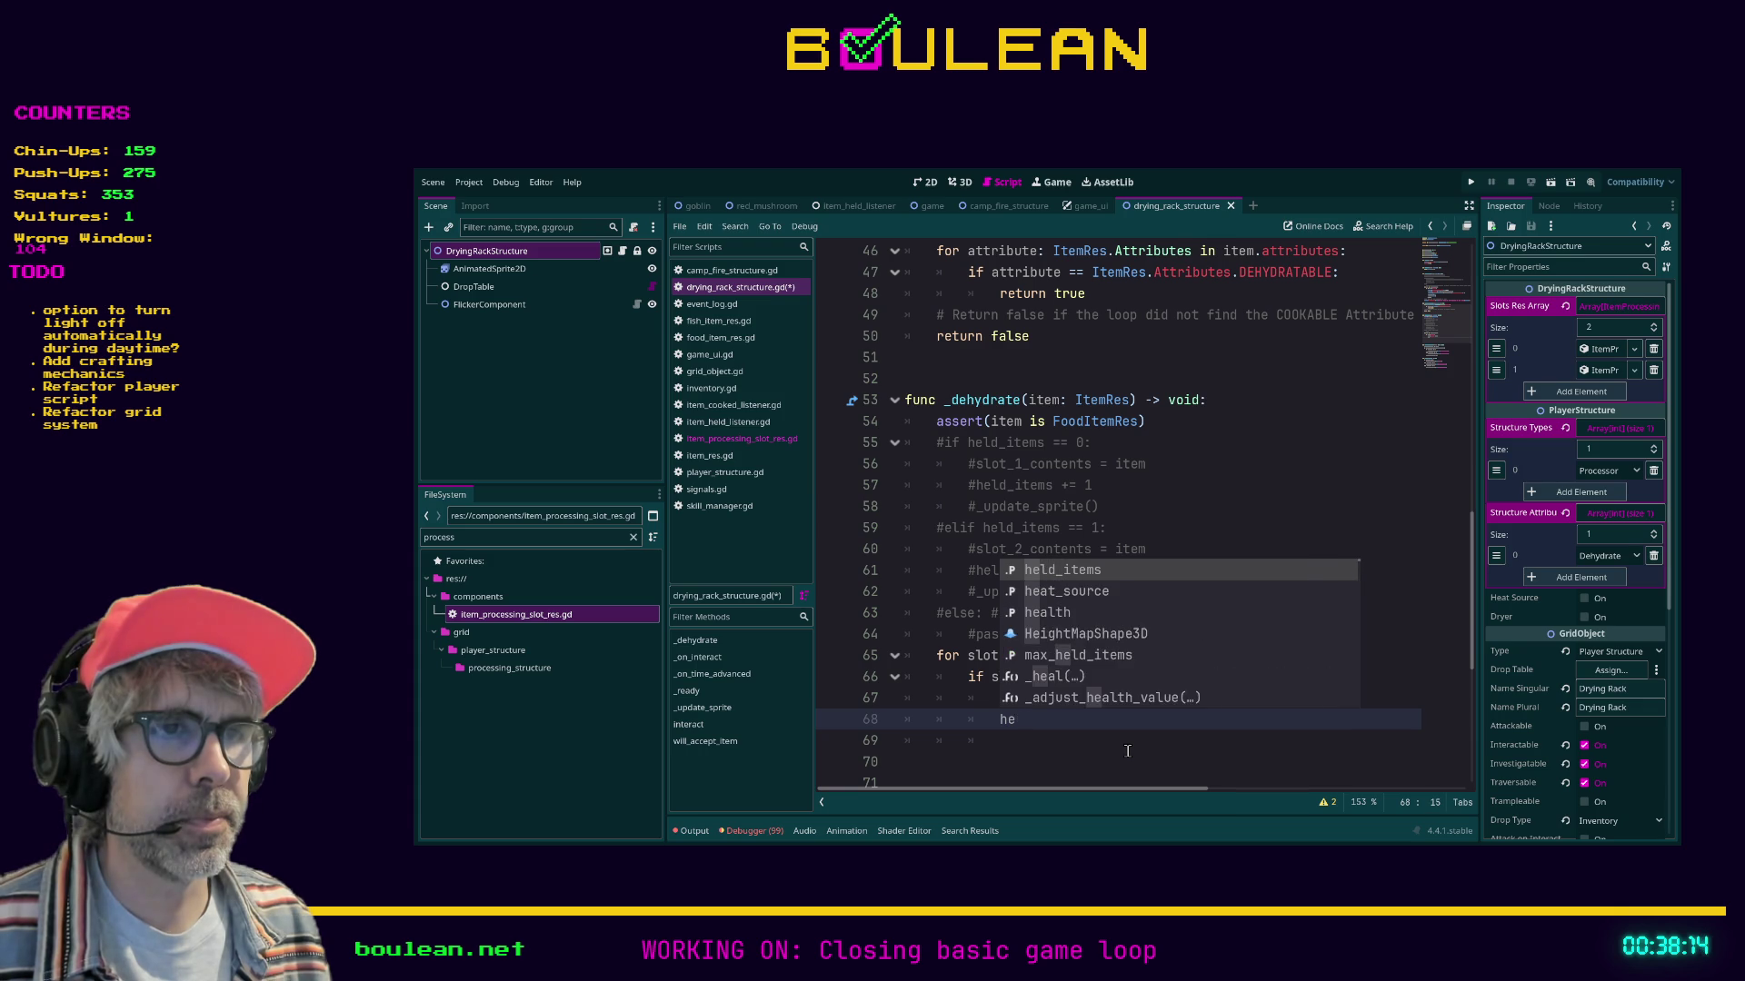
Step: Begin a new function 'func _update_held_items_count() -> void:' below _dehydrate
scroll(1126, 751, down, 2)
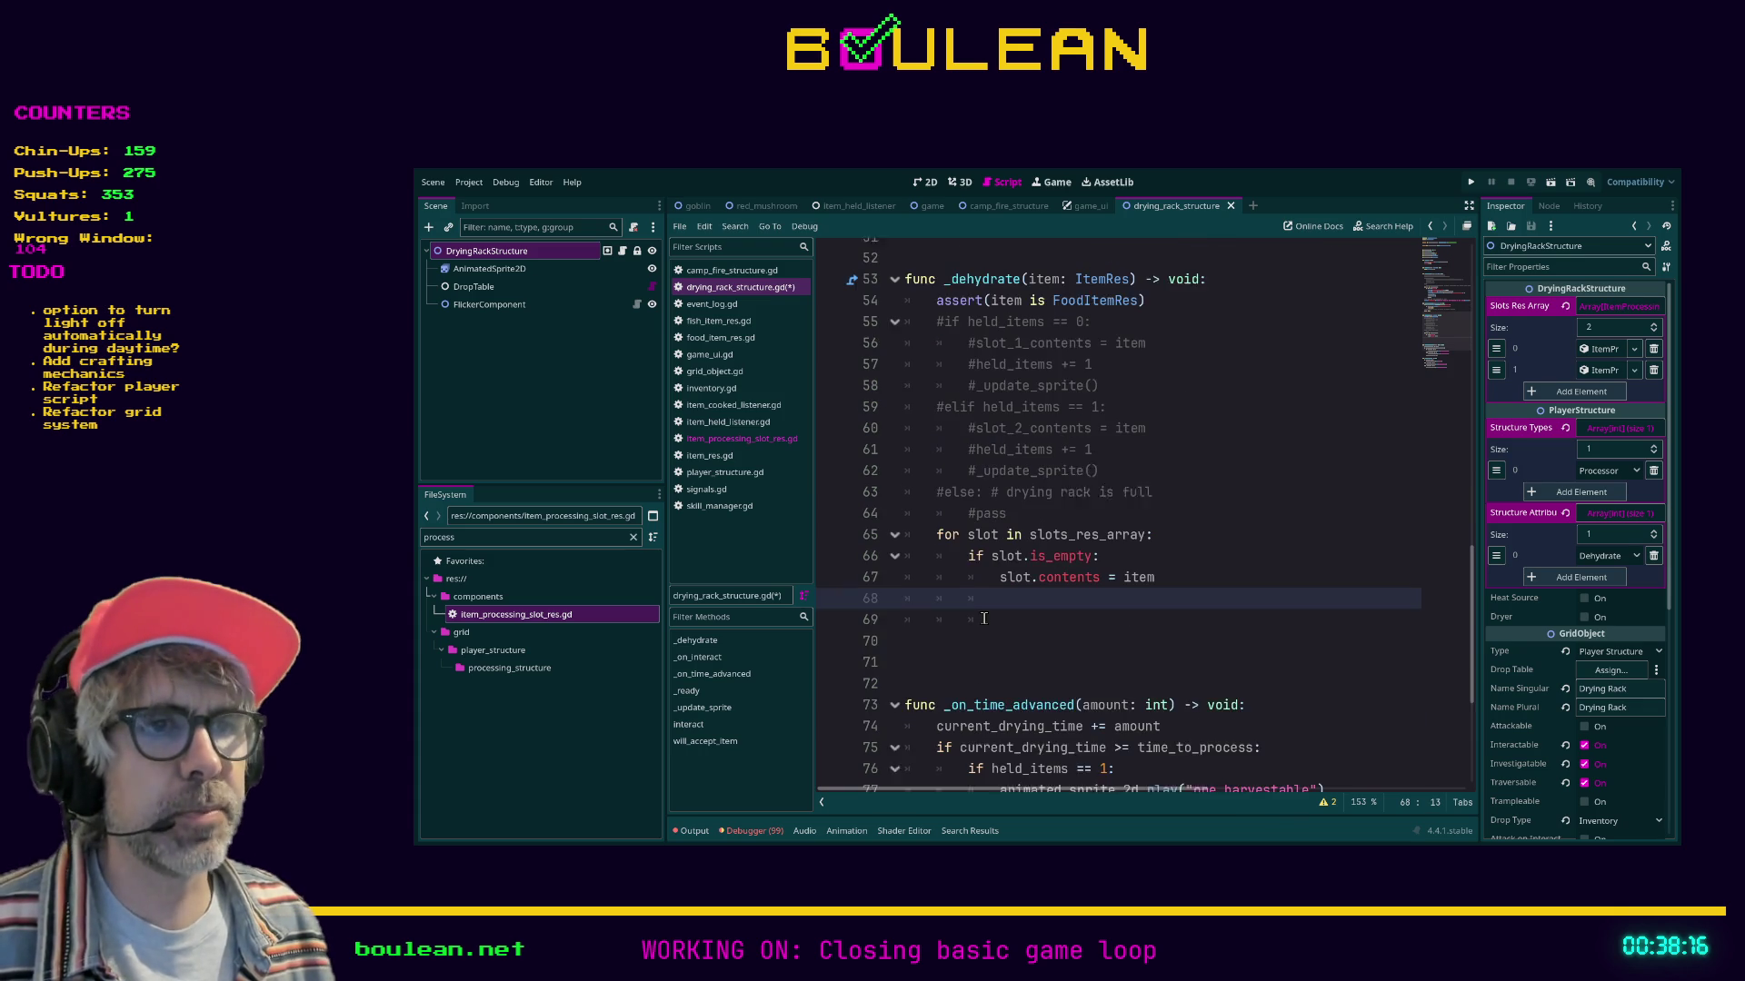
key(Return)
key(Return)
text(func _update)
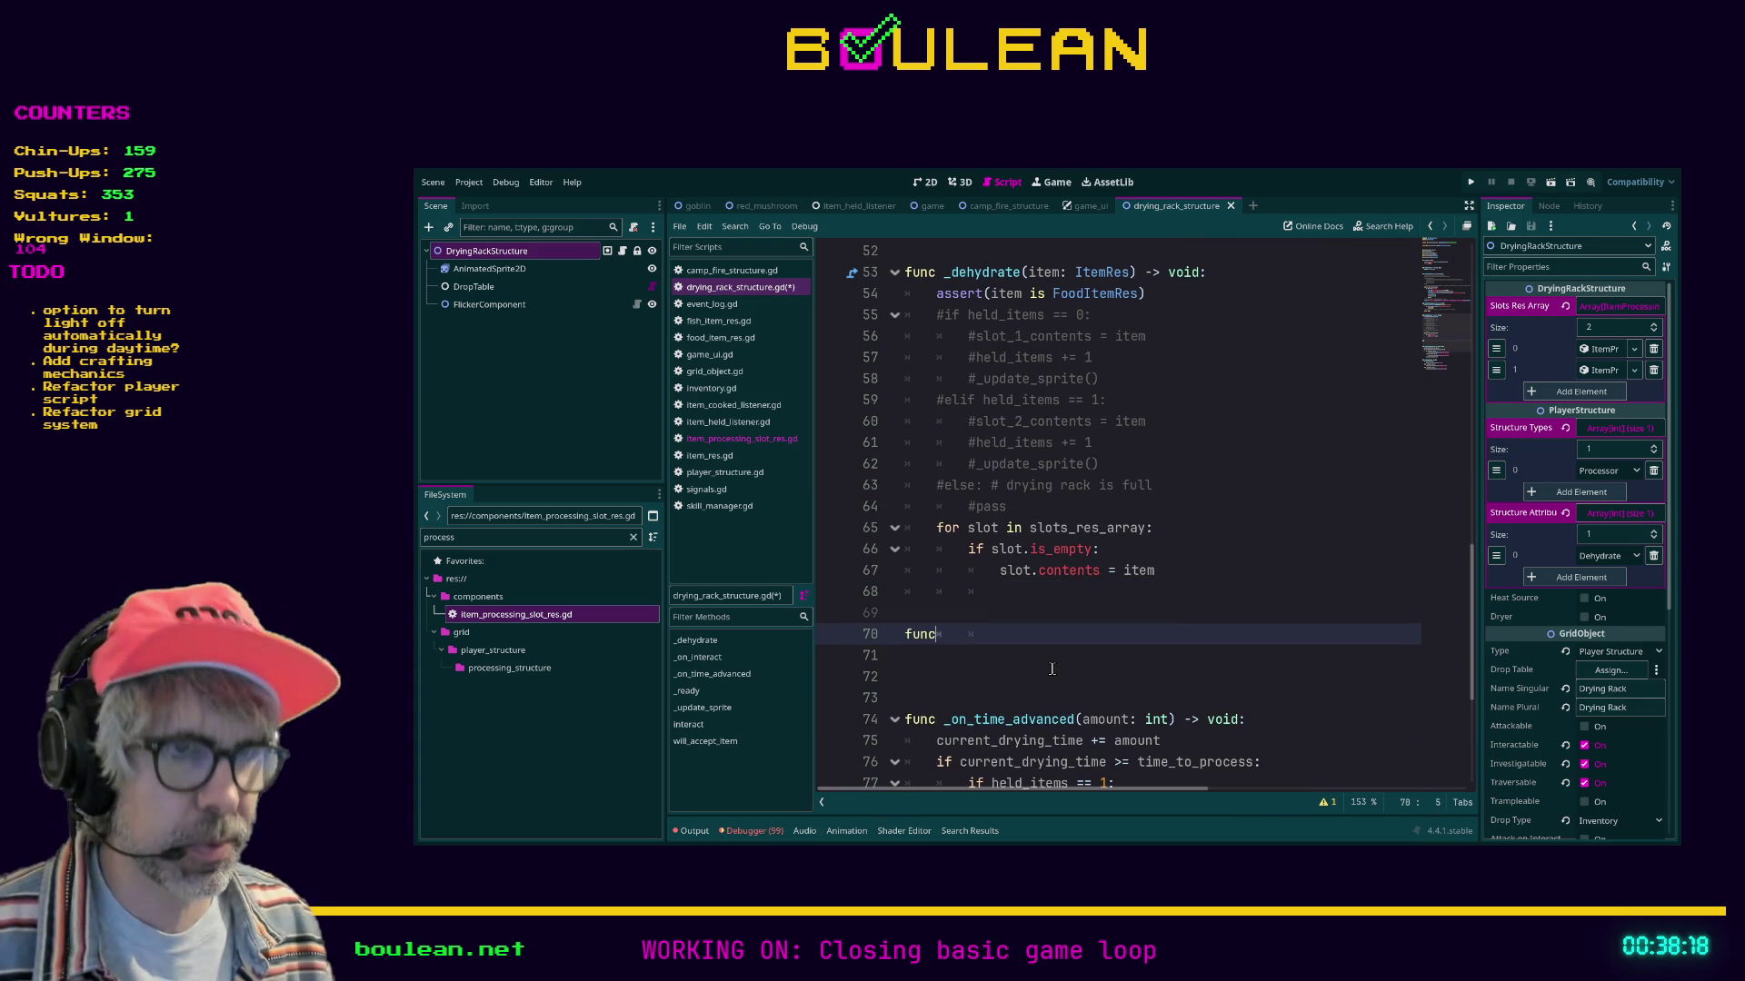
text(_held_items)
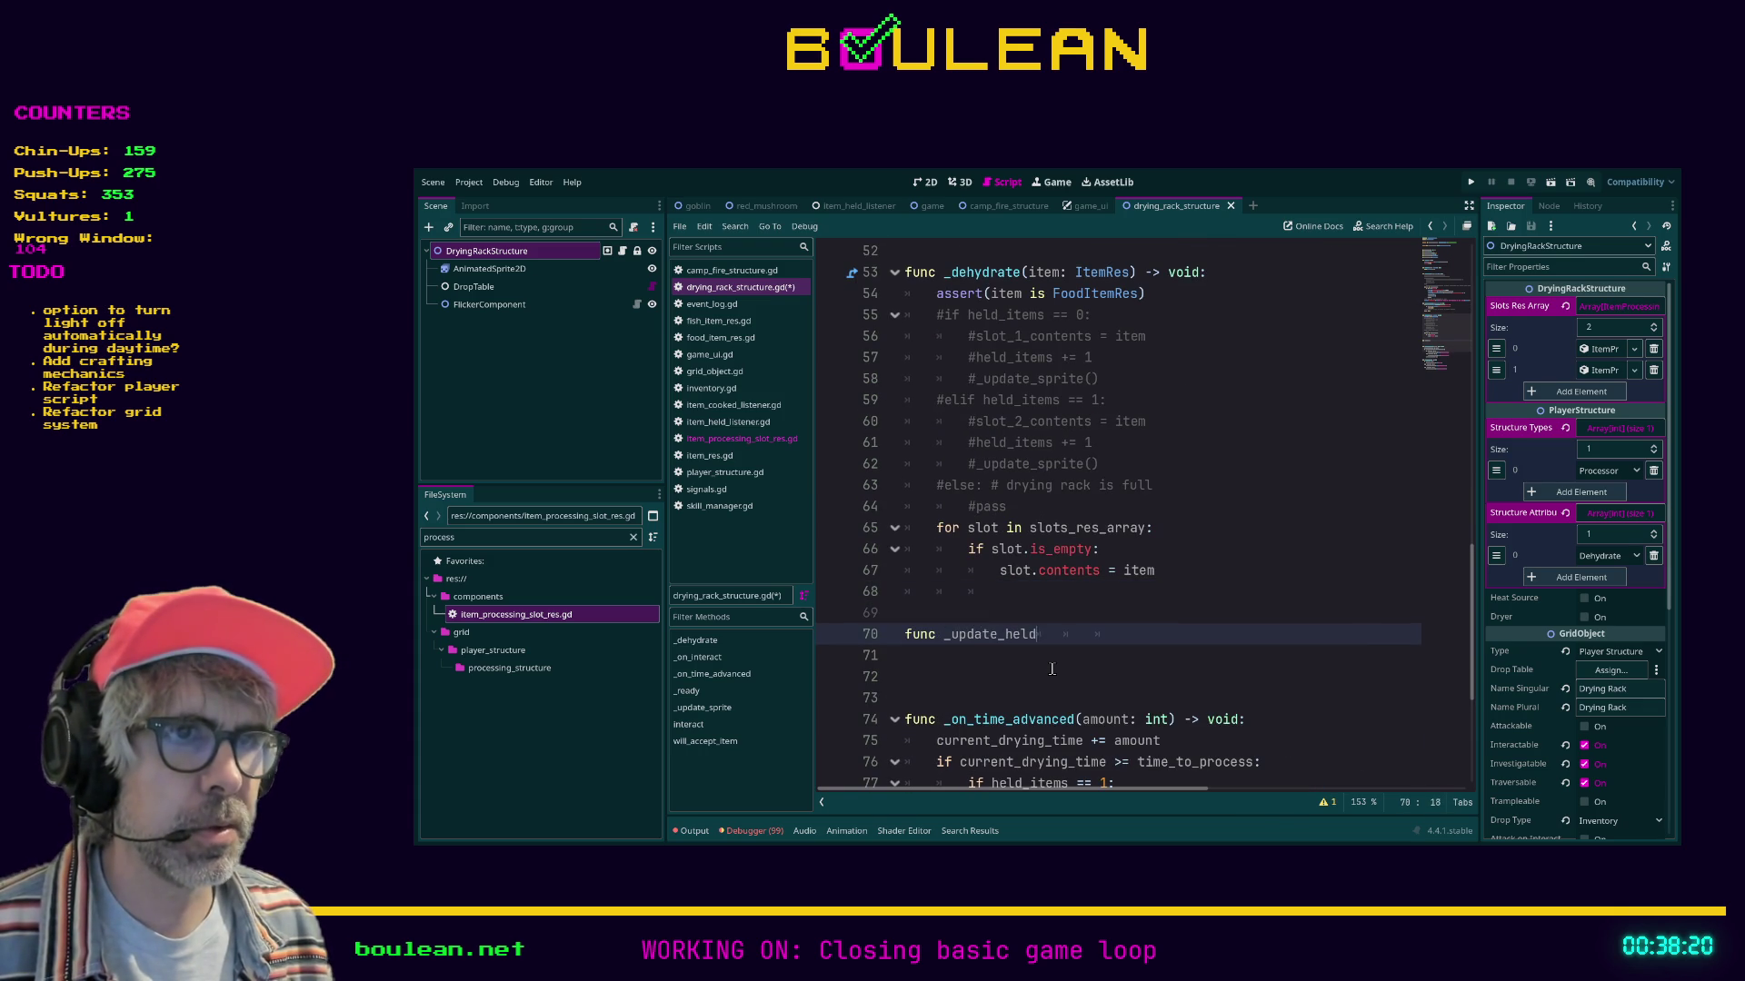
text(_count())
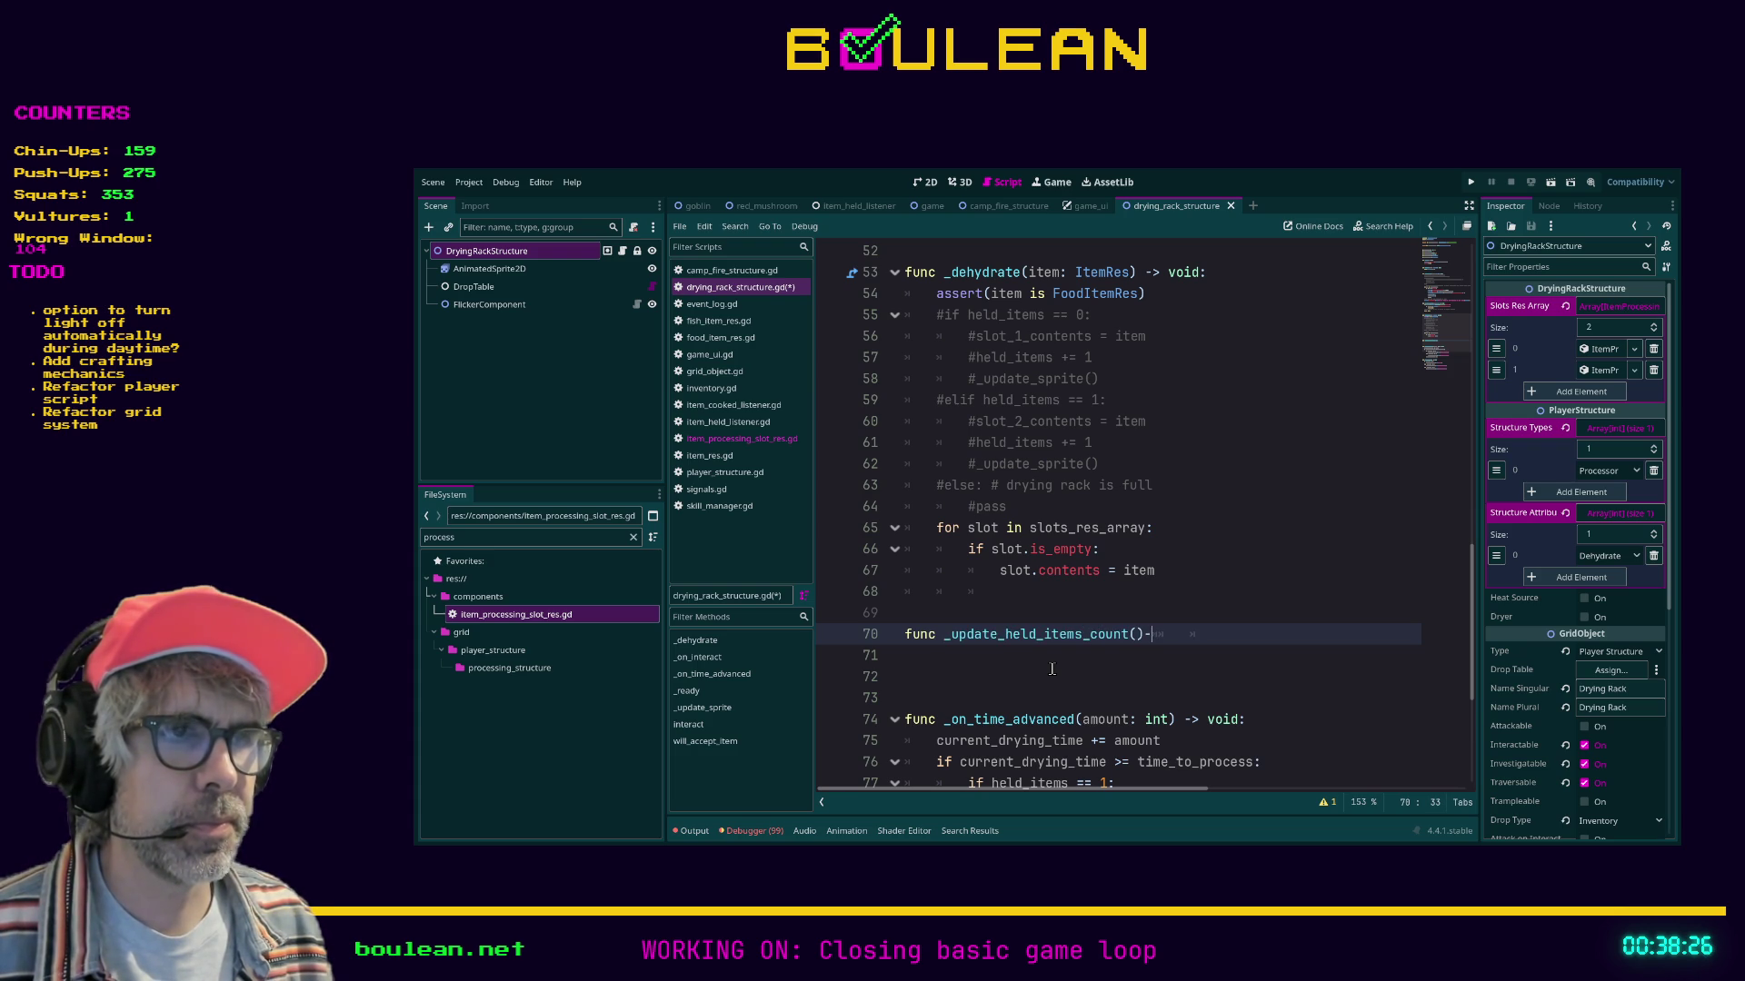
text( -> void:)
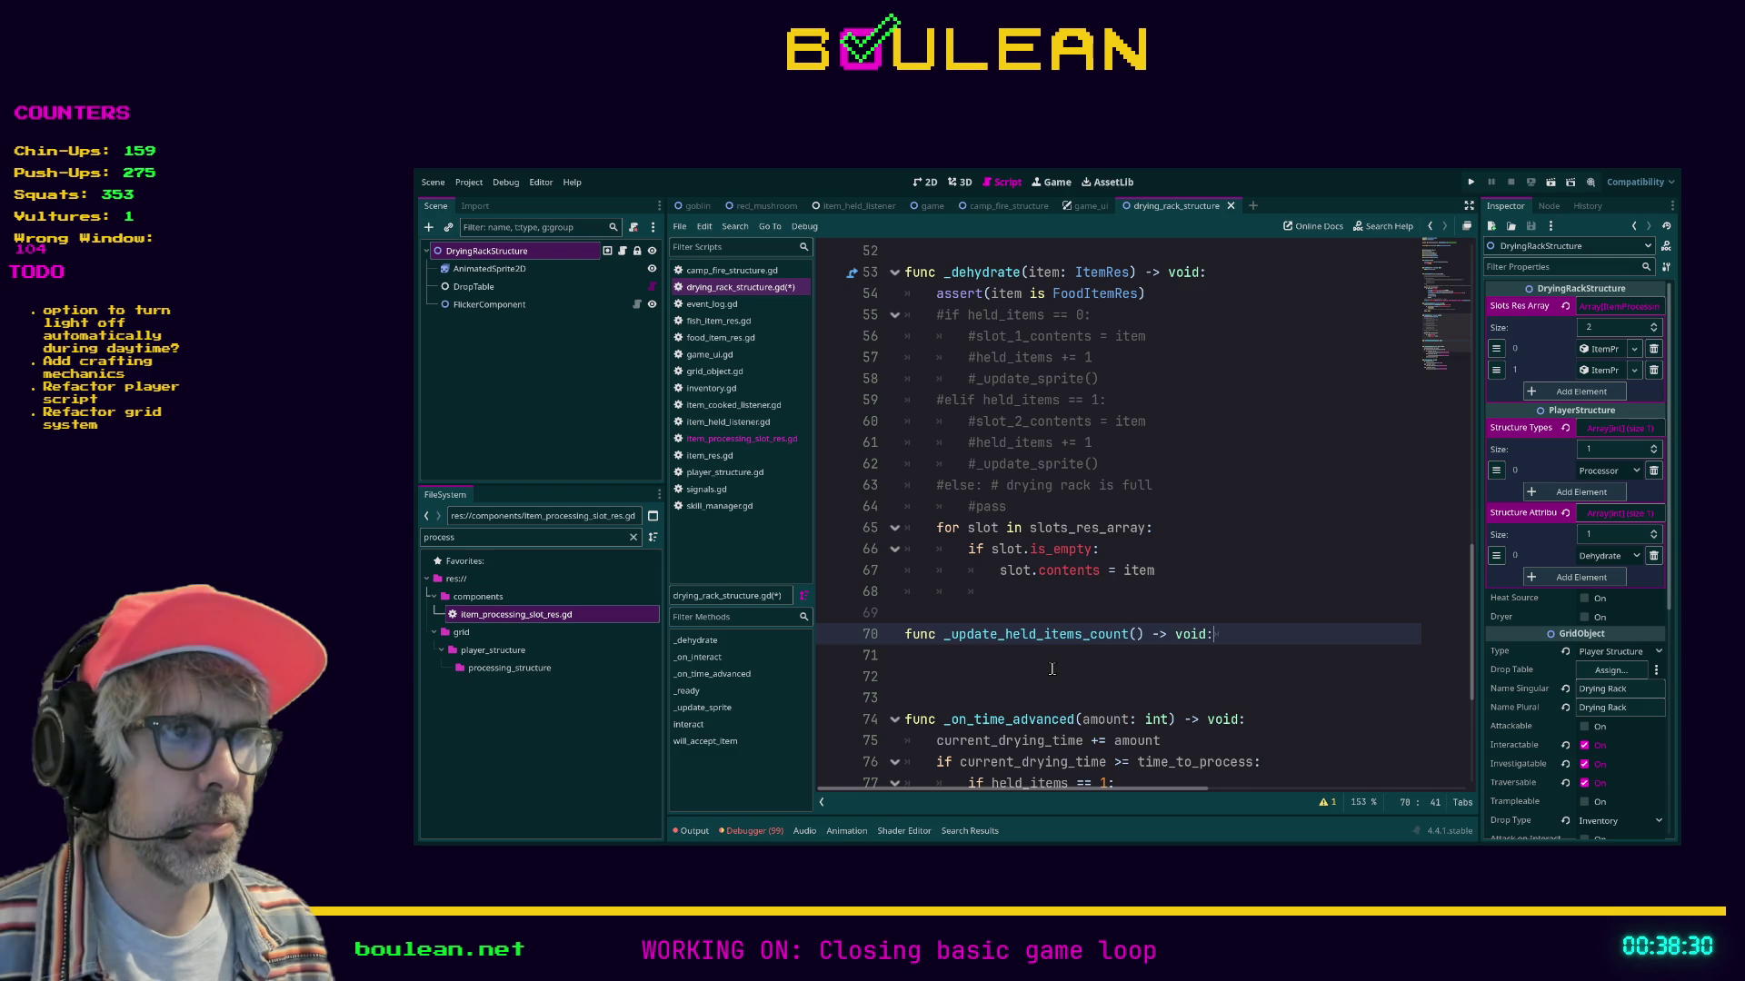
Step: Start the new function's body with 'for slot in slots_res_array'
key(Return)
text(for slot in slo)
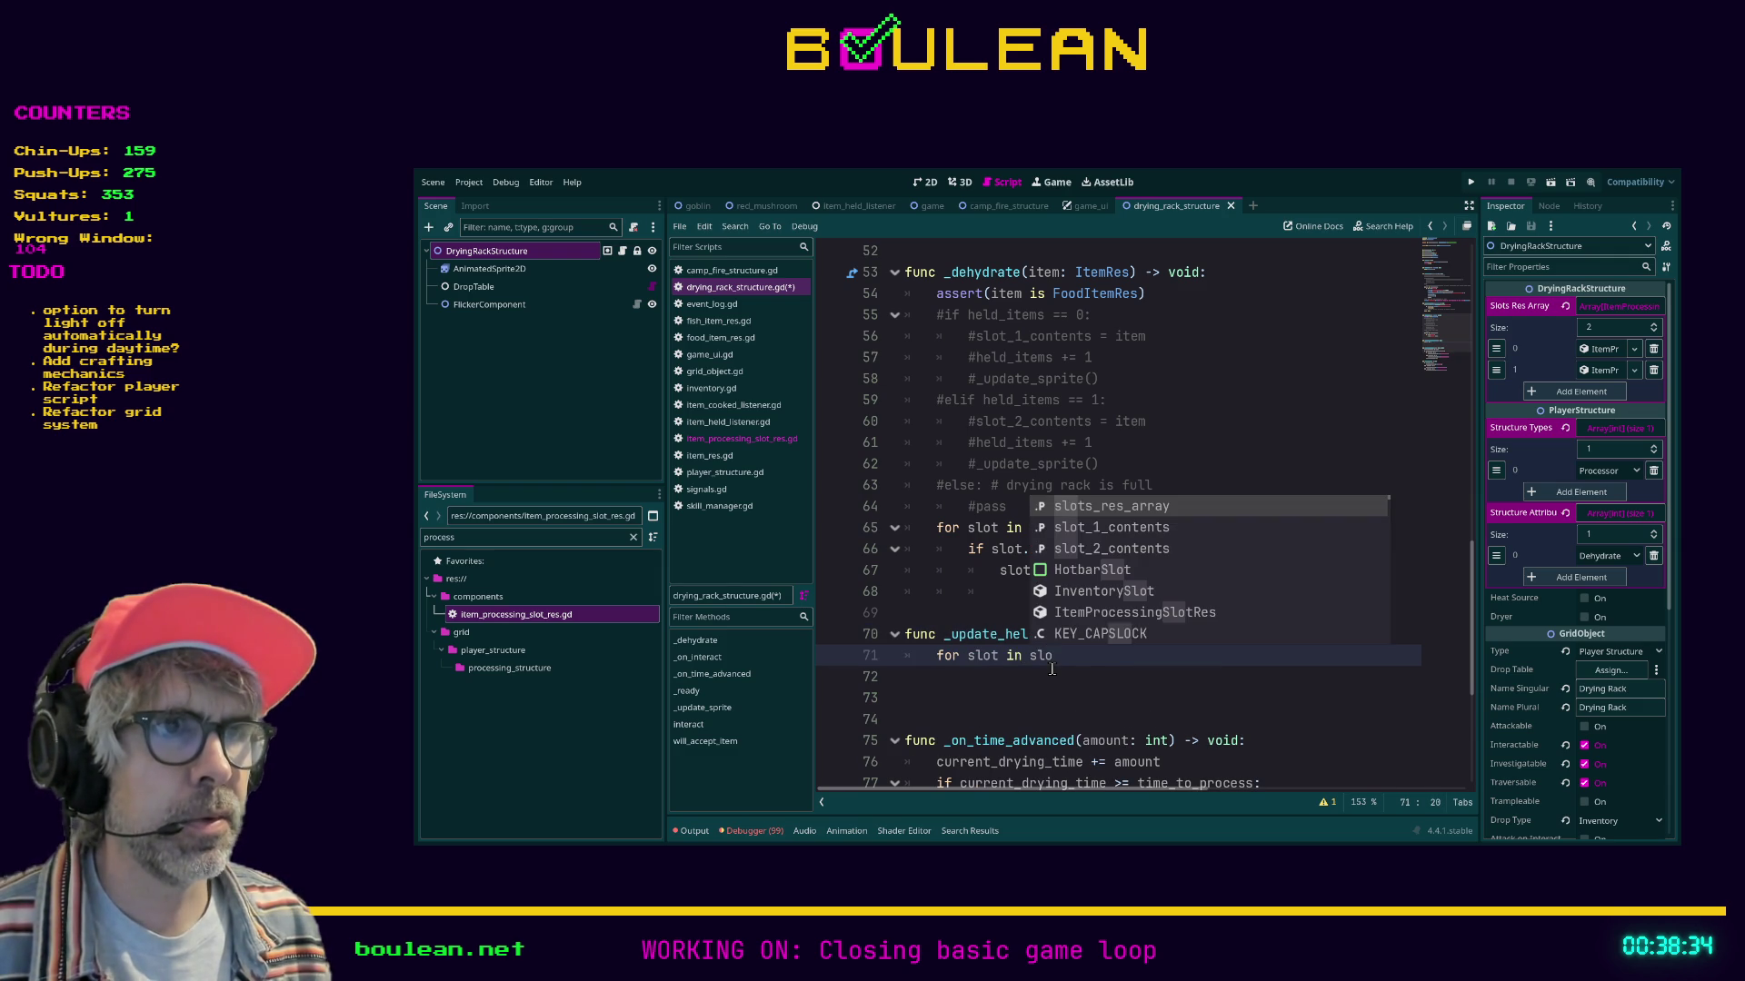
key(Return)
key(Return)
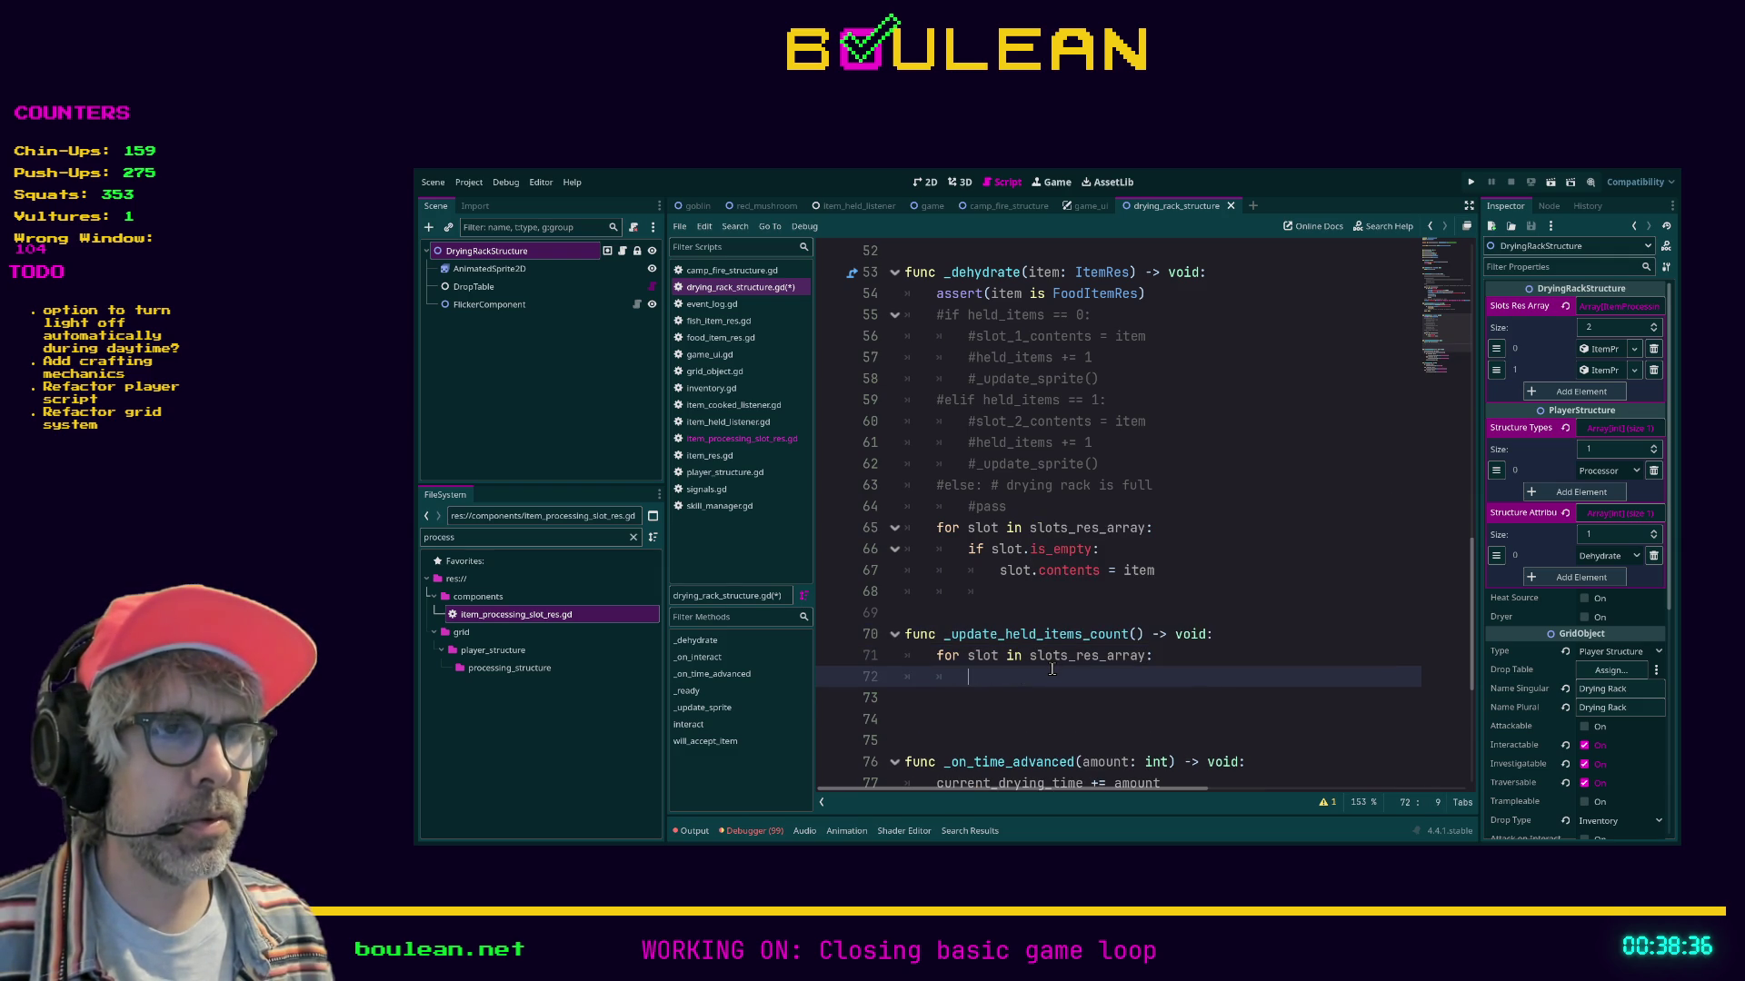
Step: Declare 'var new_count: int = 0' on a new line above the slot loop
key(Up)
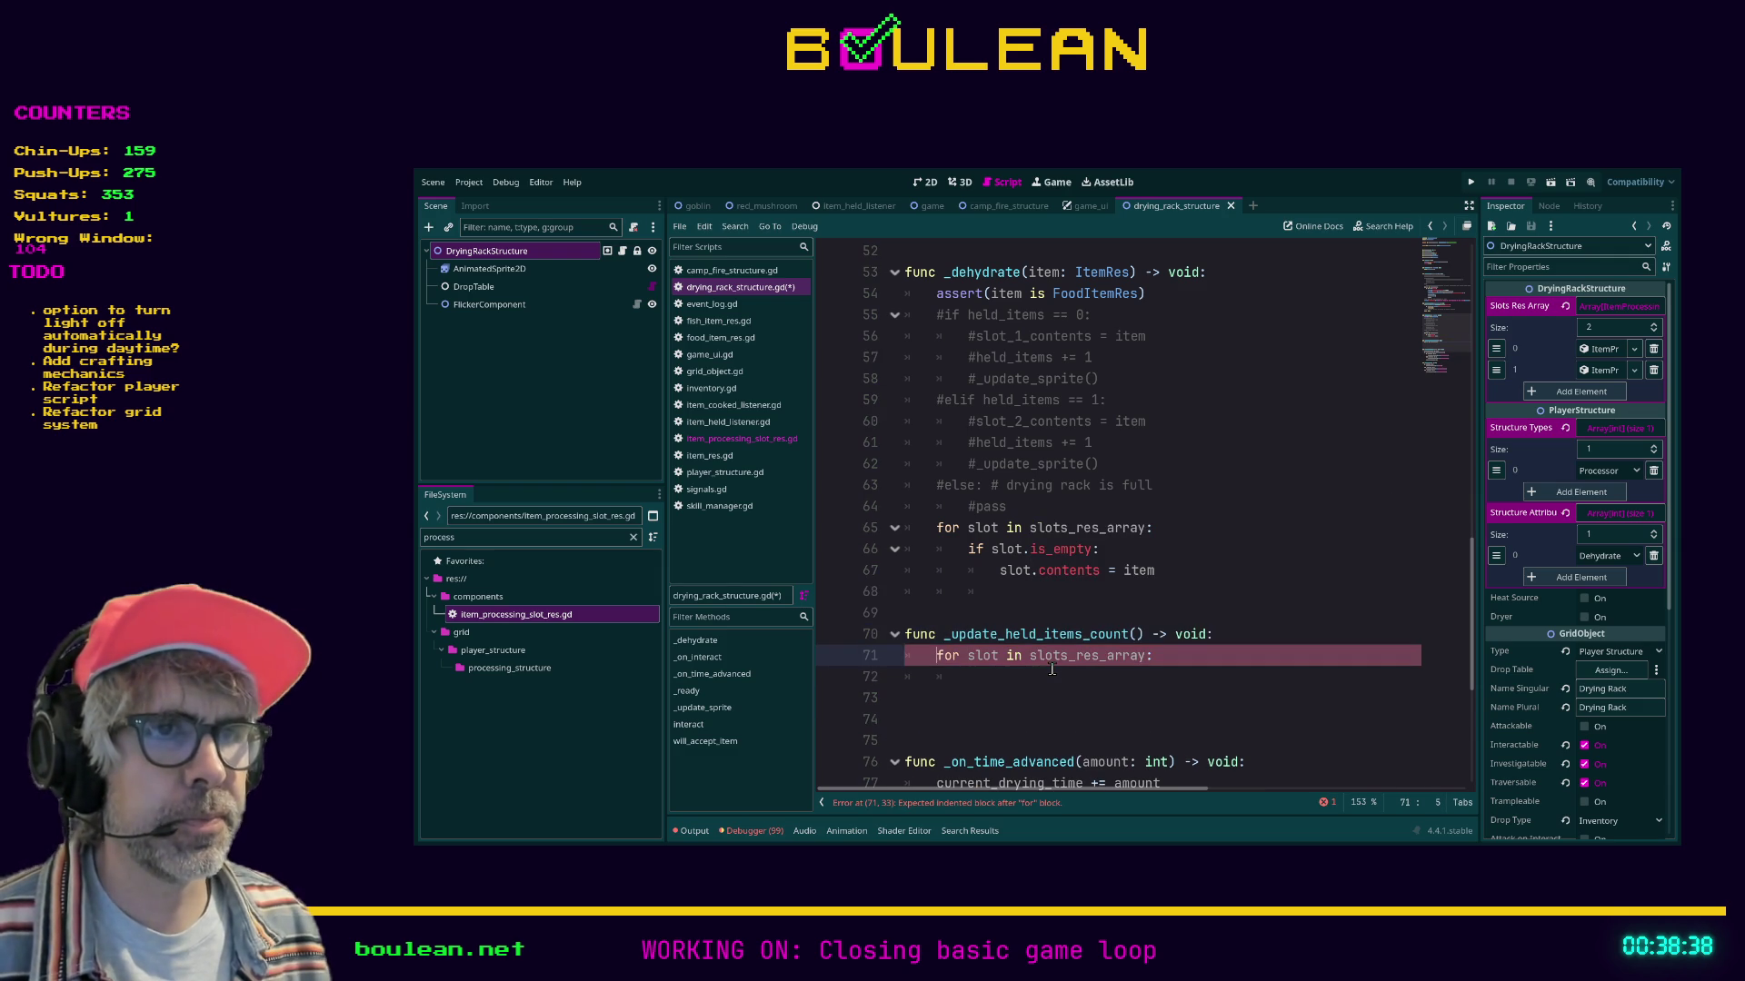
key(Return)
key(Up)
text(held_item_coun)
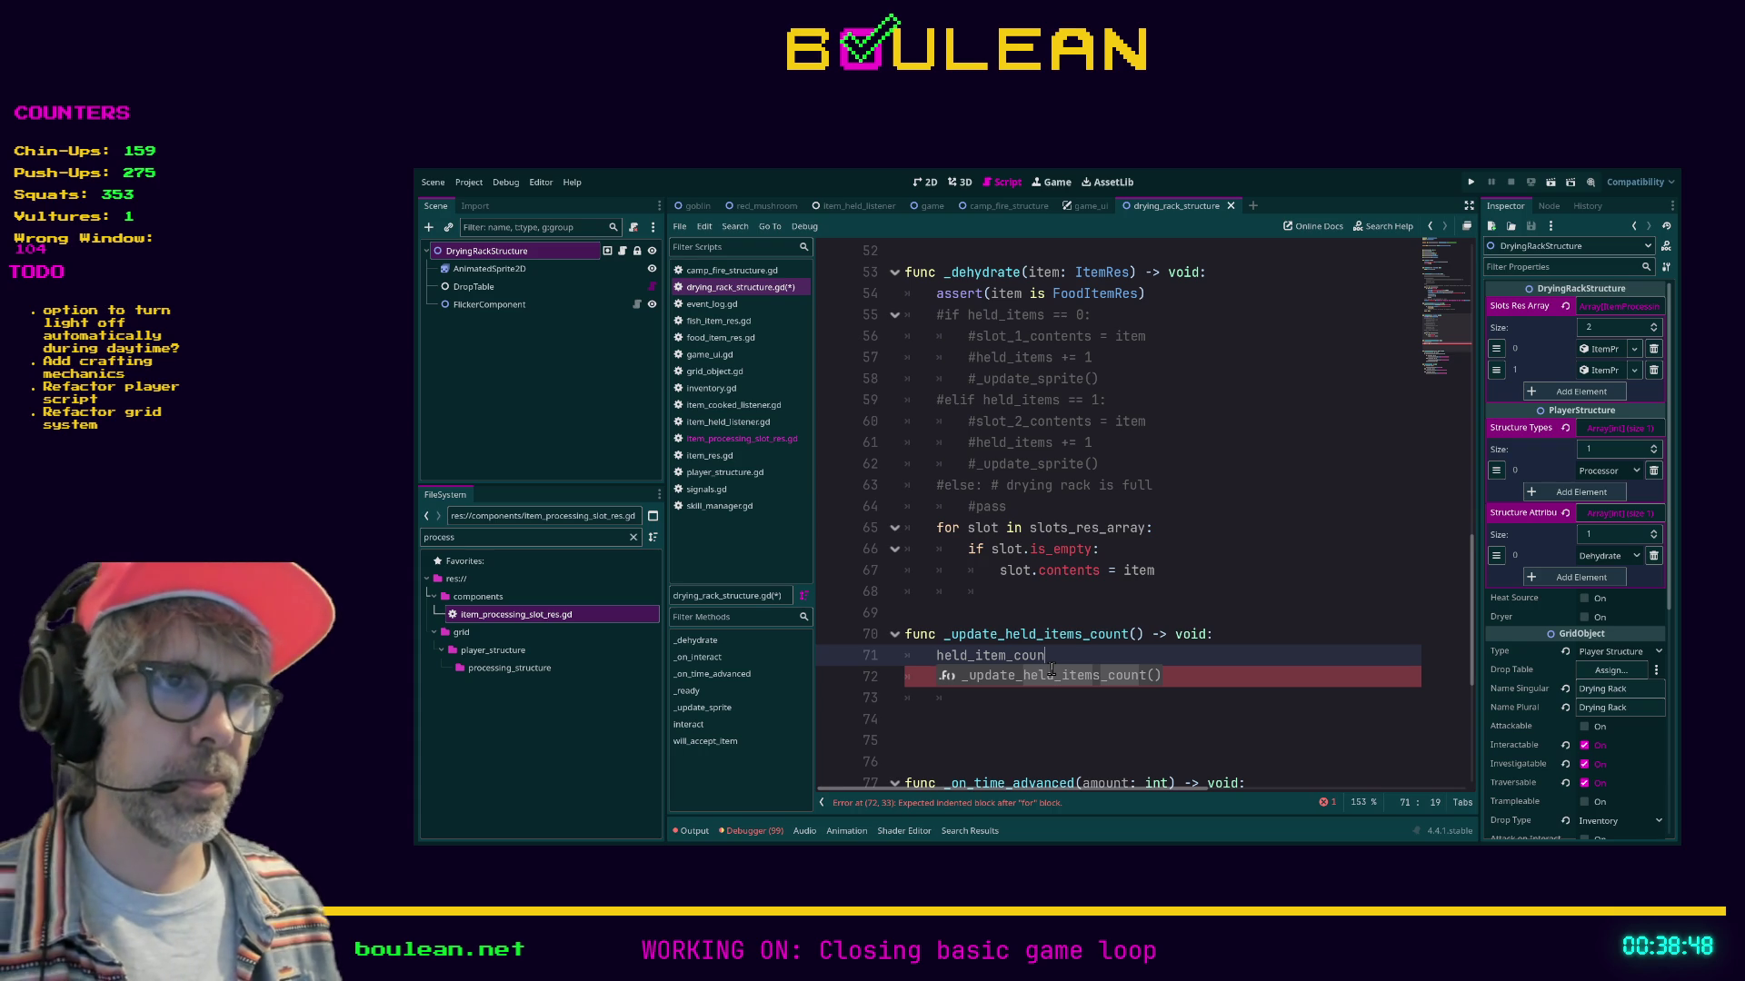
double_click(1003, 658)
text(held)
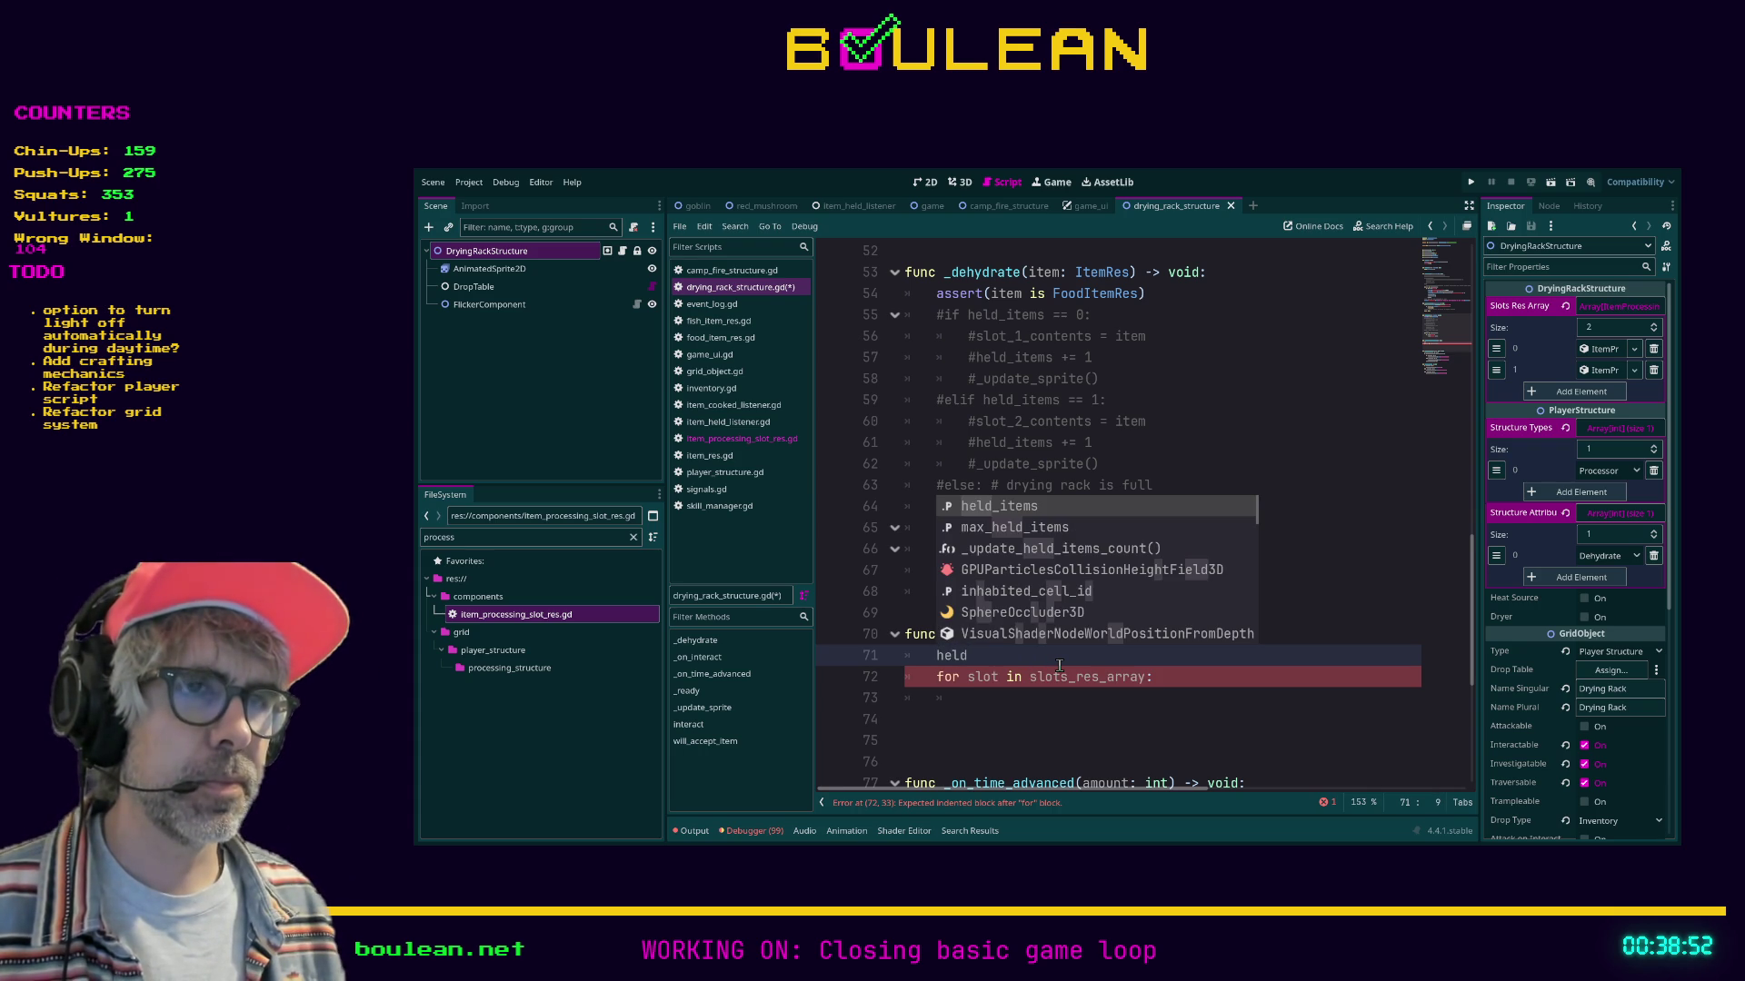
key(BackSpace)
key(BackSpace)
key(BackSpace)
text(var new)
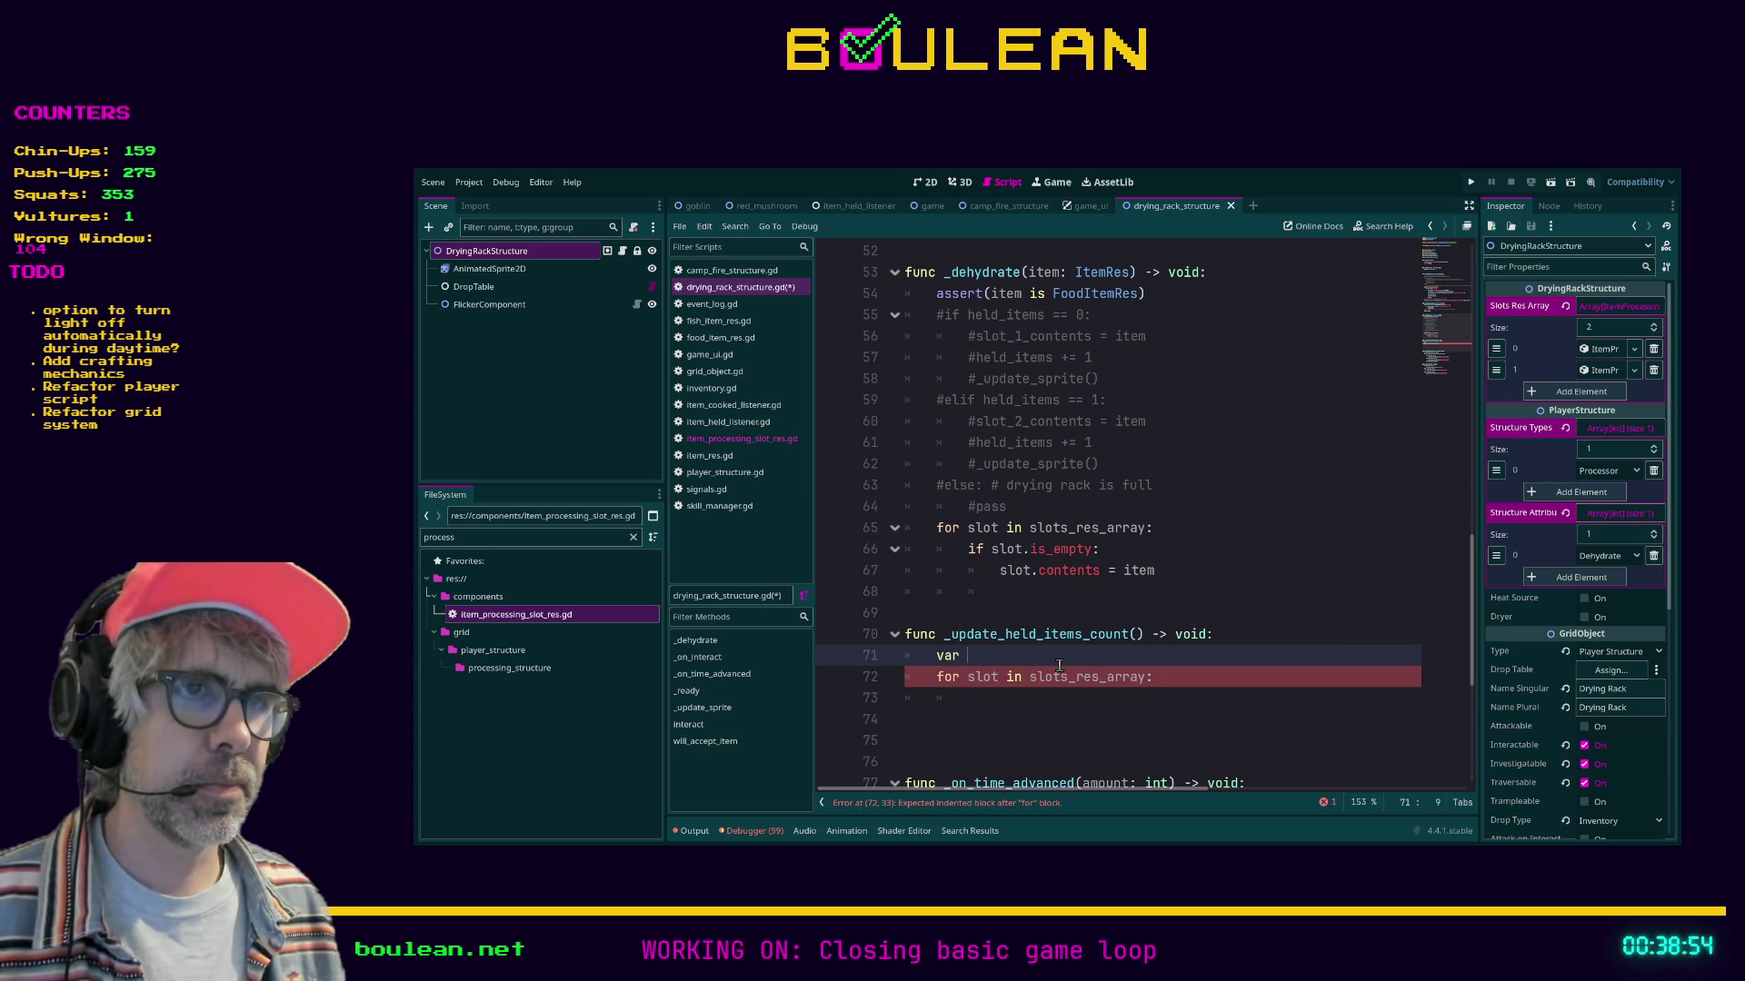
text(_count:)
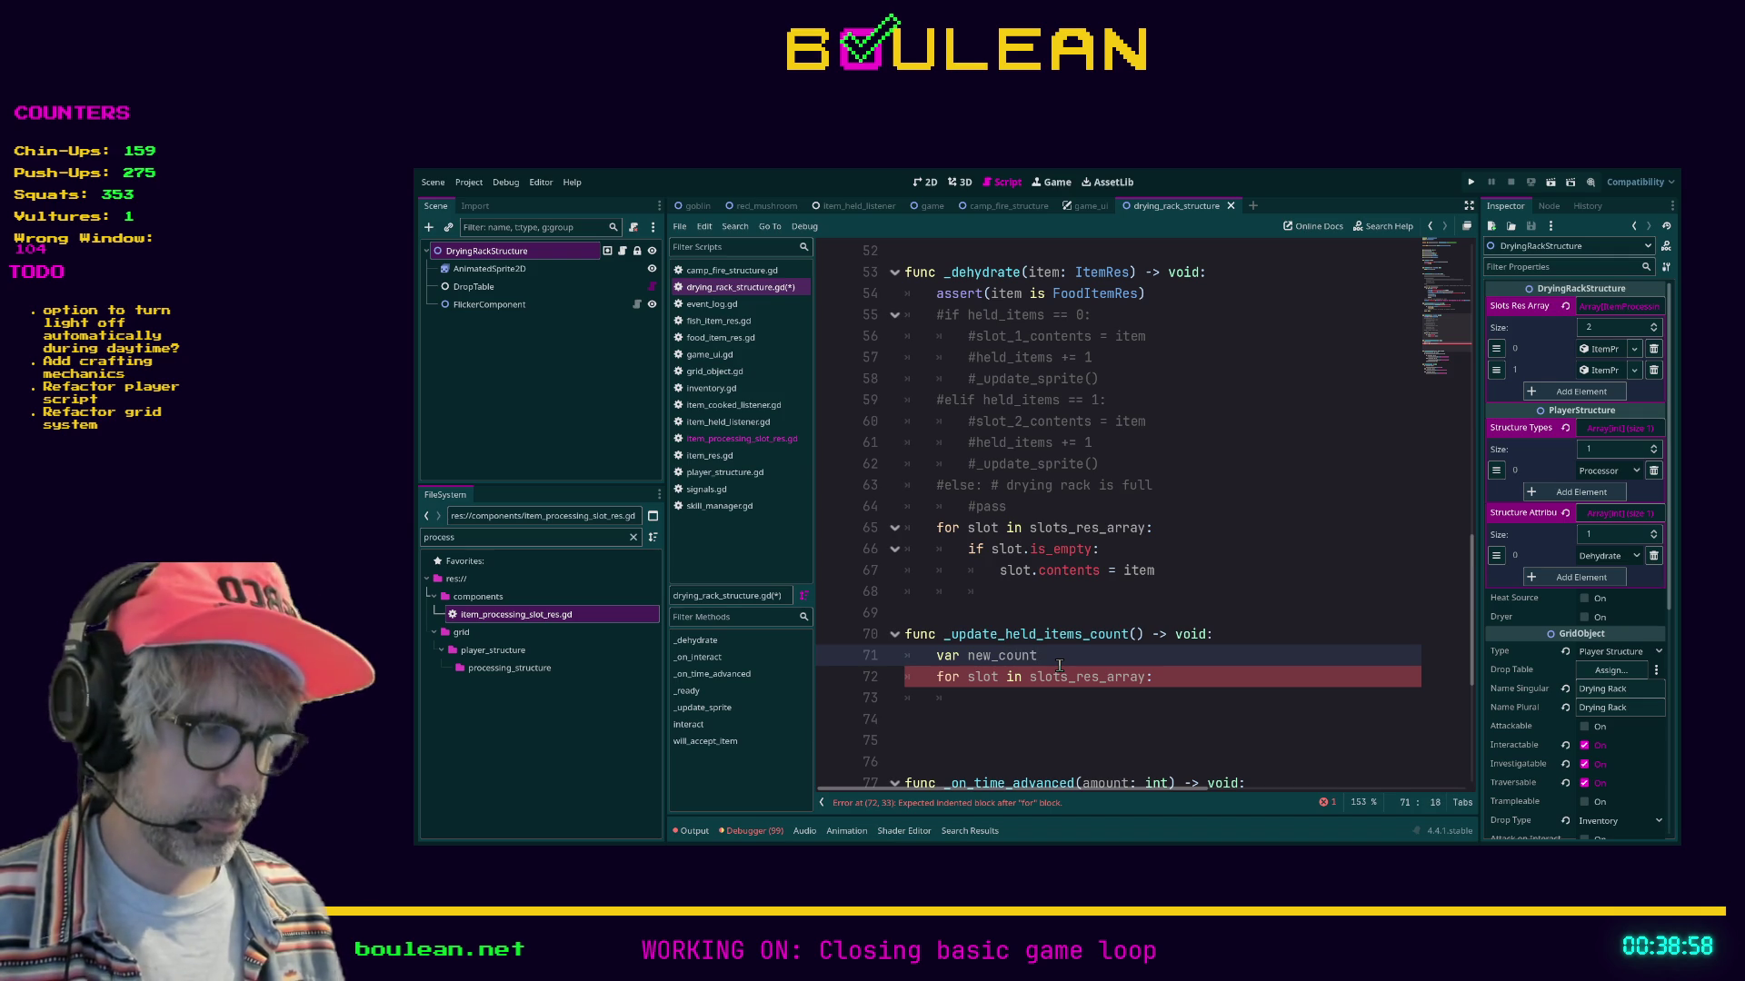
text( int )
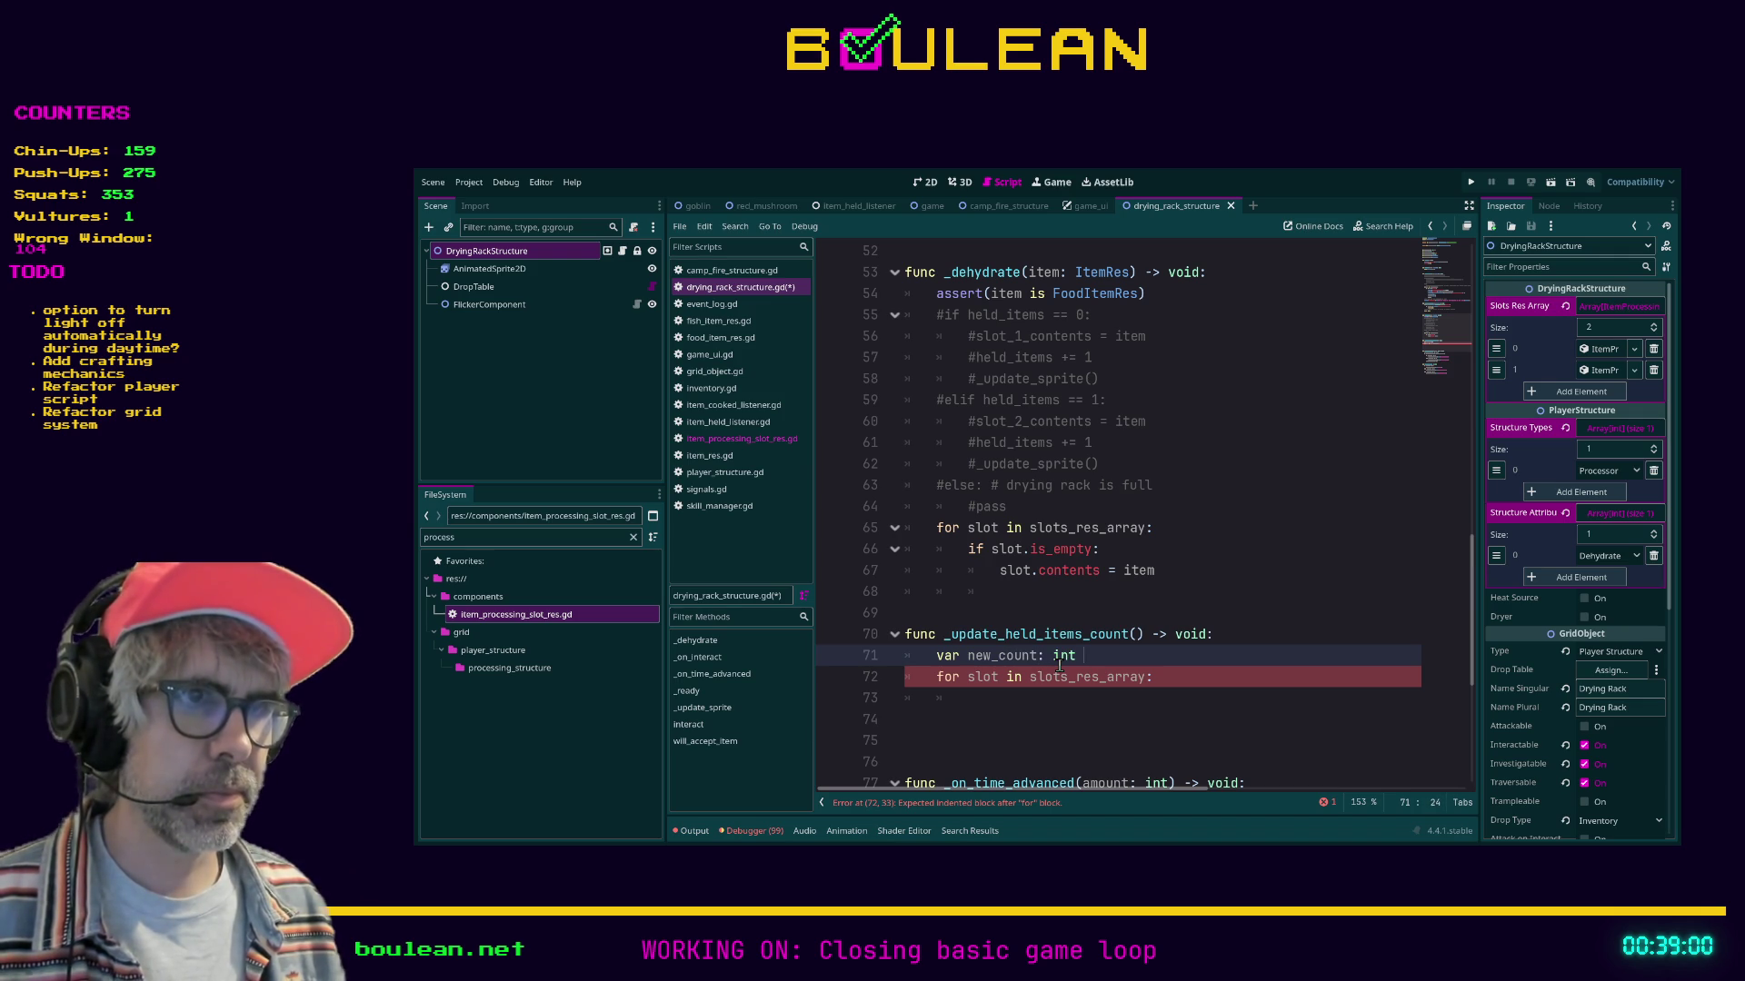
text(= 0)
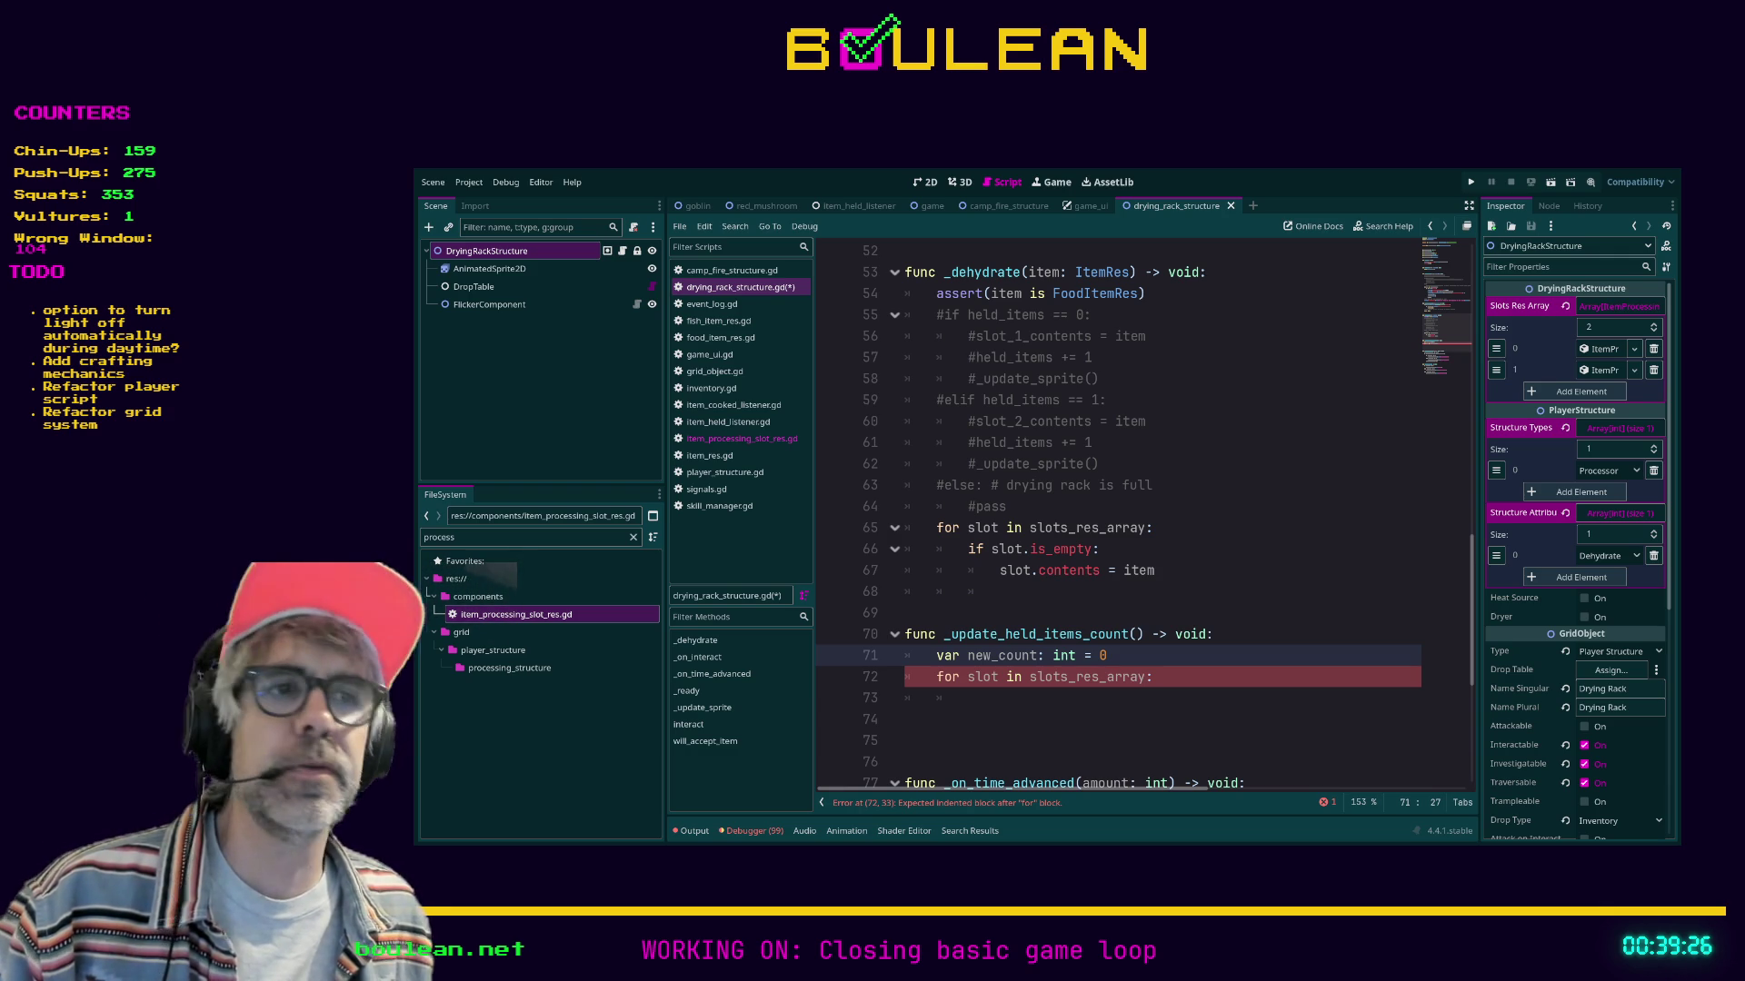
click(1181, 673)
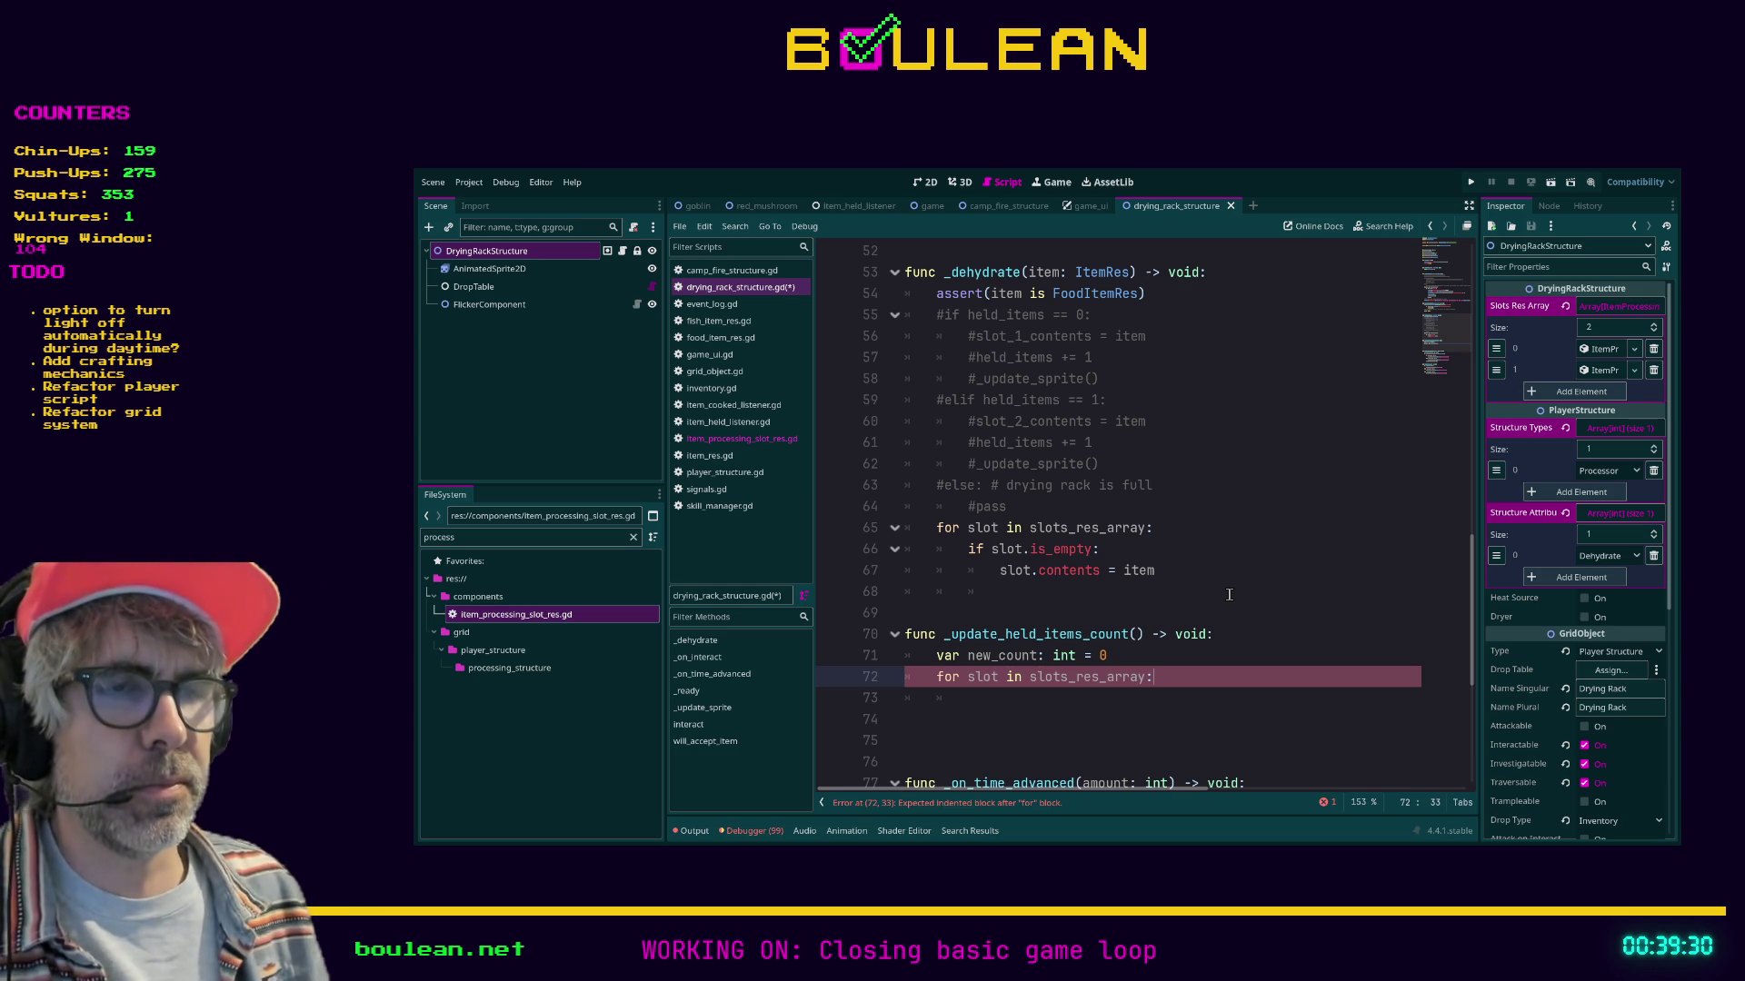
Step: Inside the loop, add 'if not slot.is_empty:' with 'new_count += 1' beneath it
key(Down)
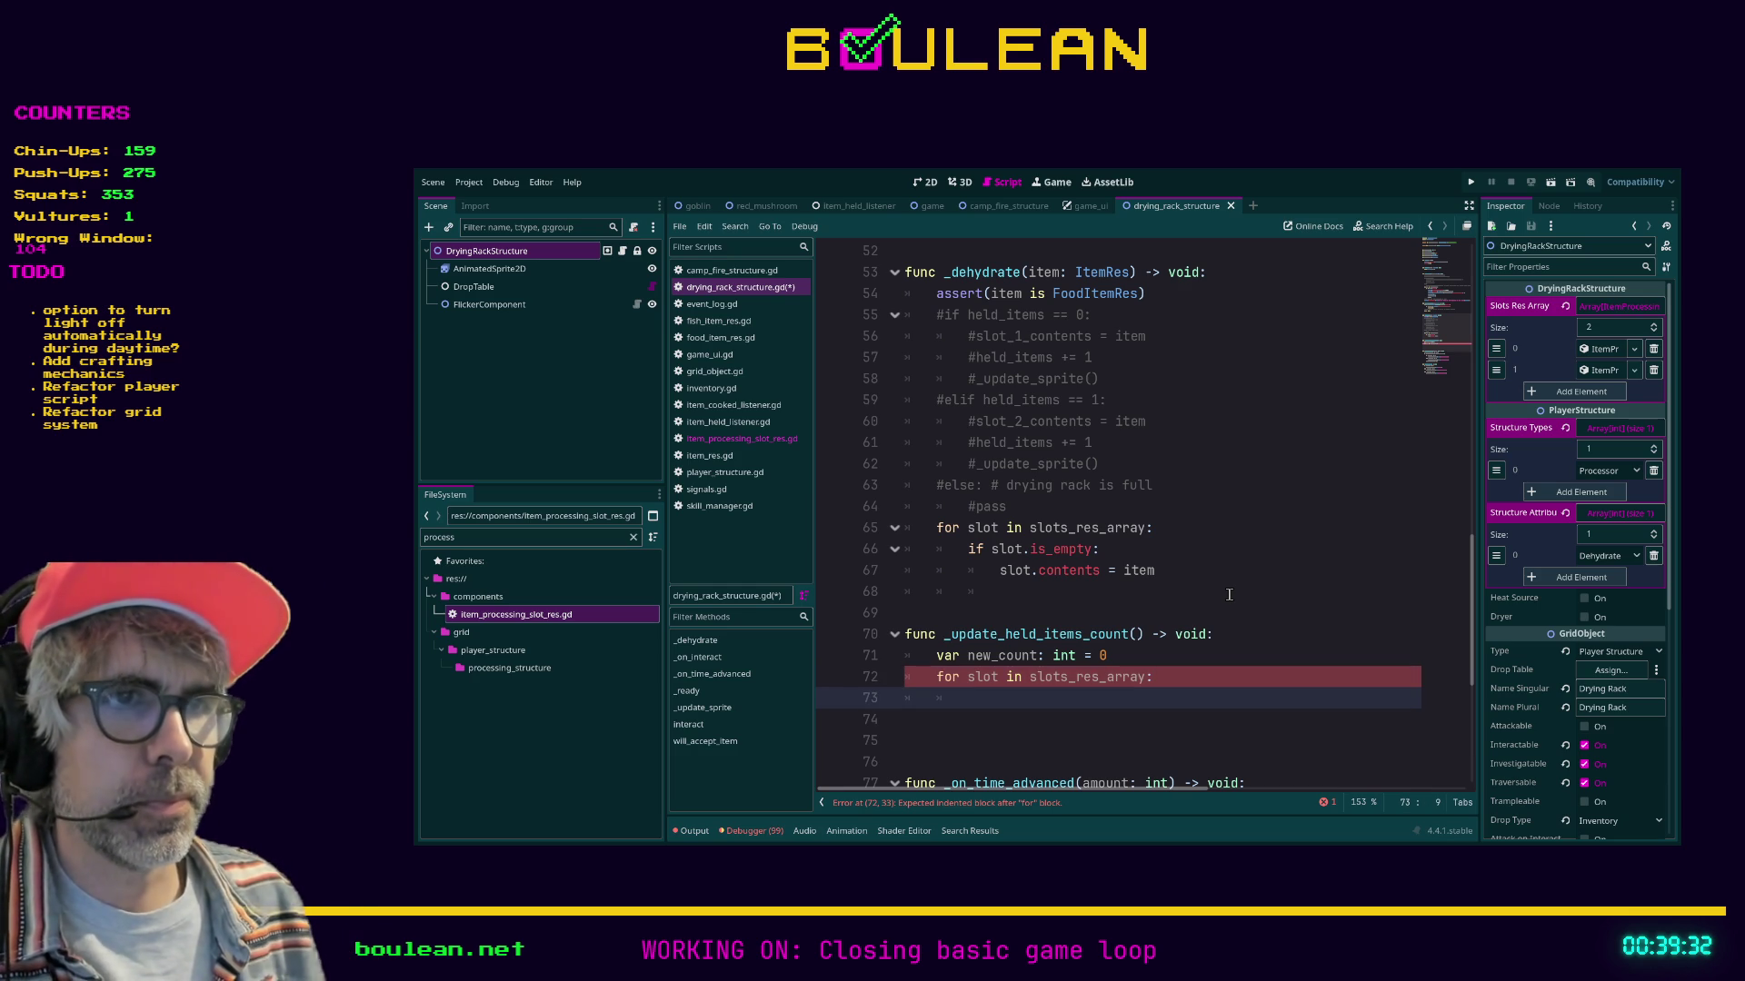
key(Tab)
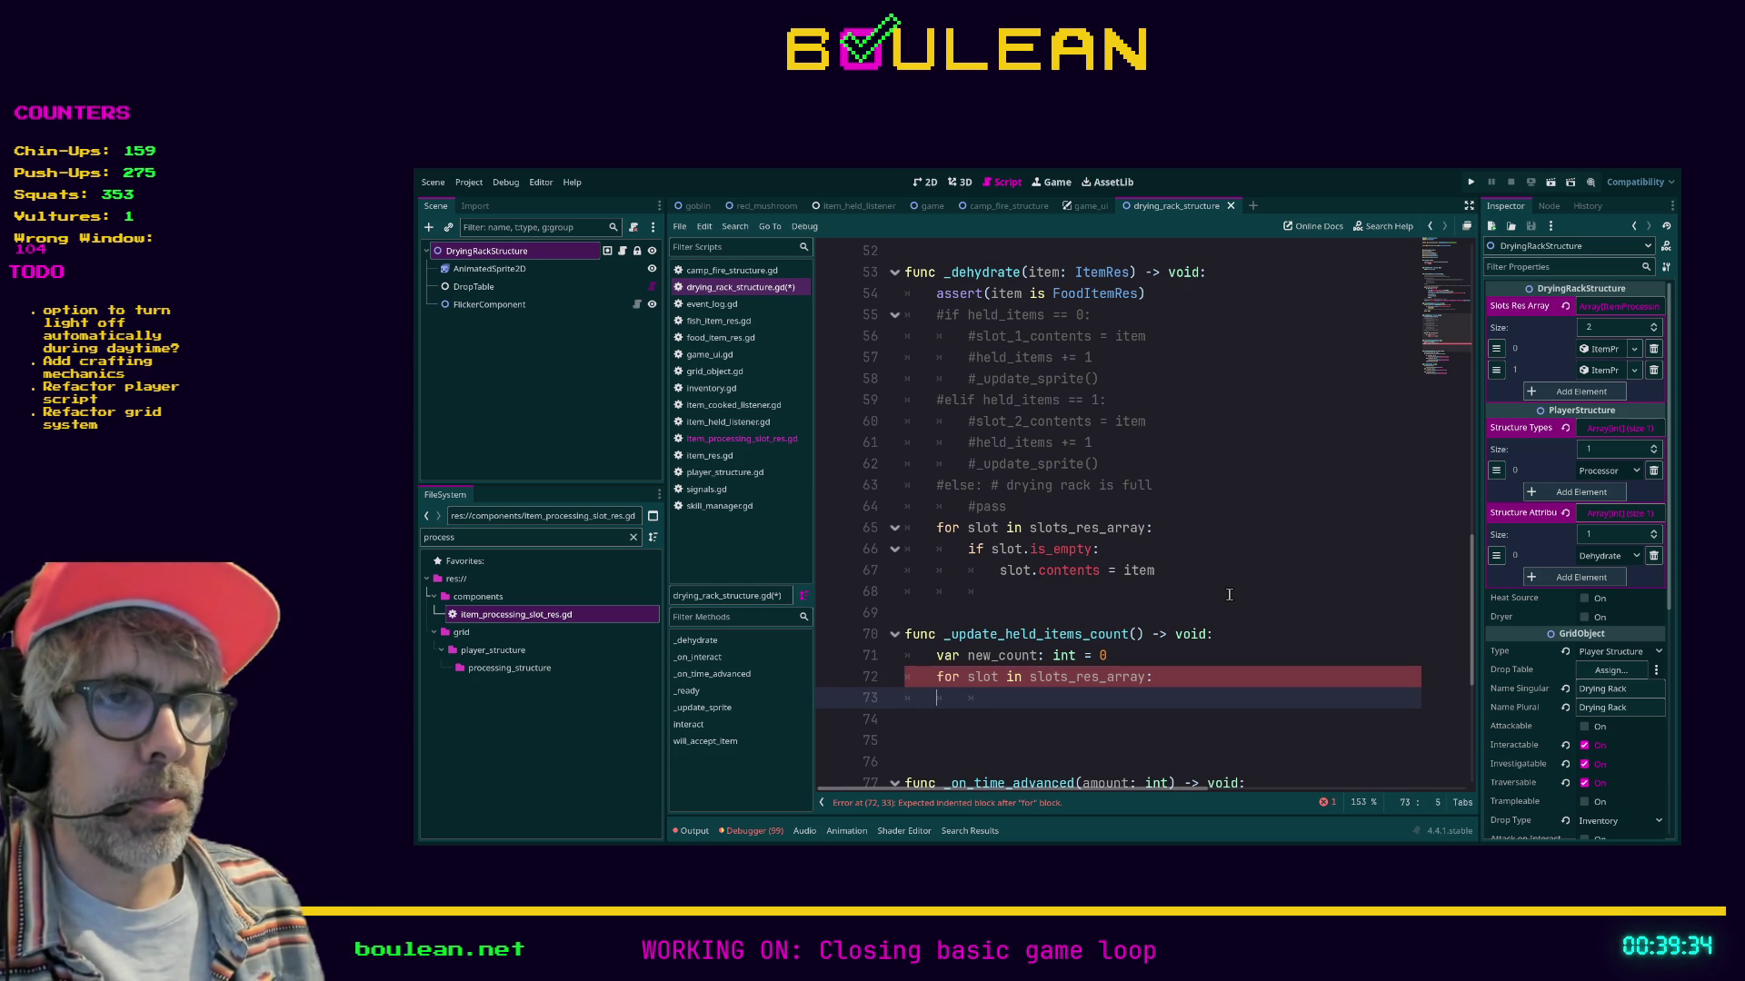
key(Tab)
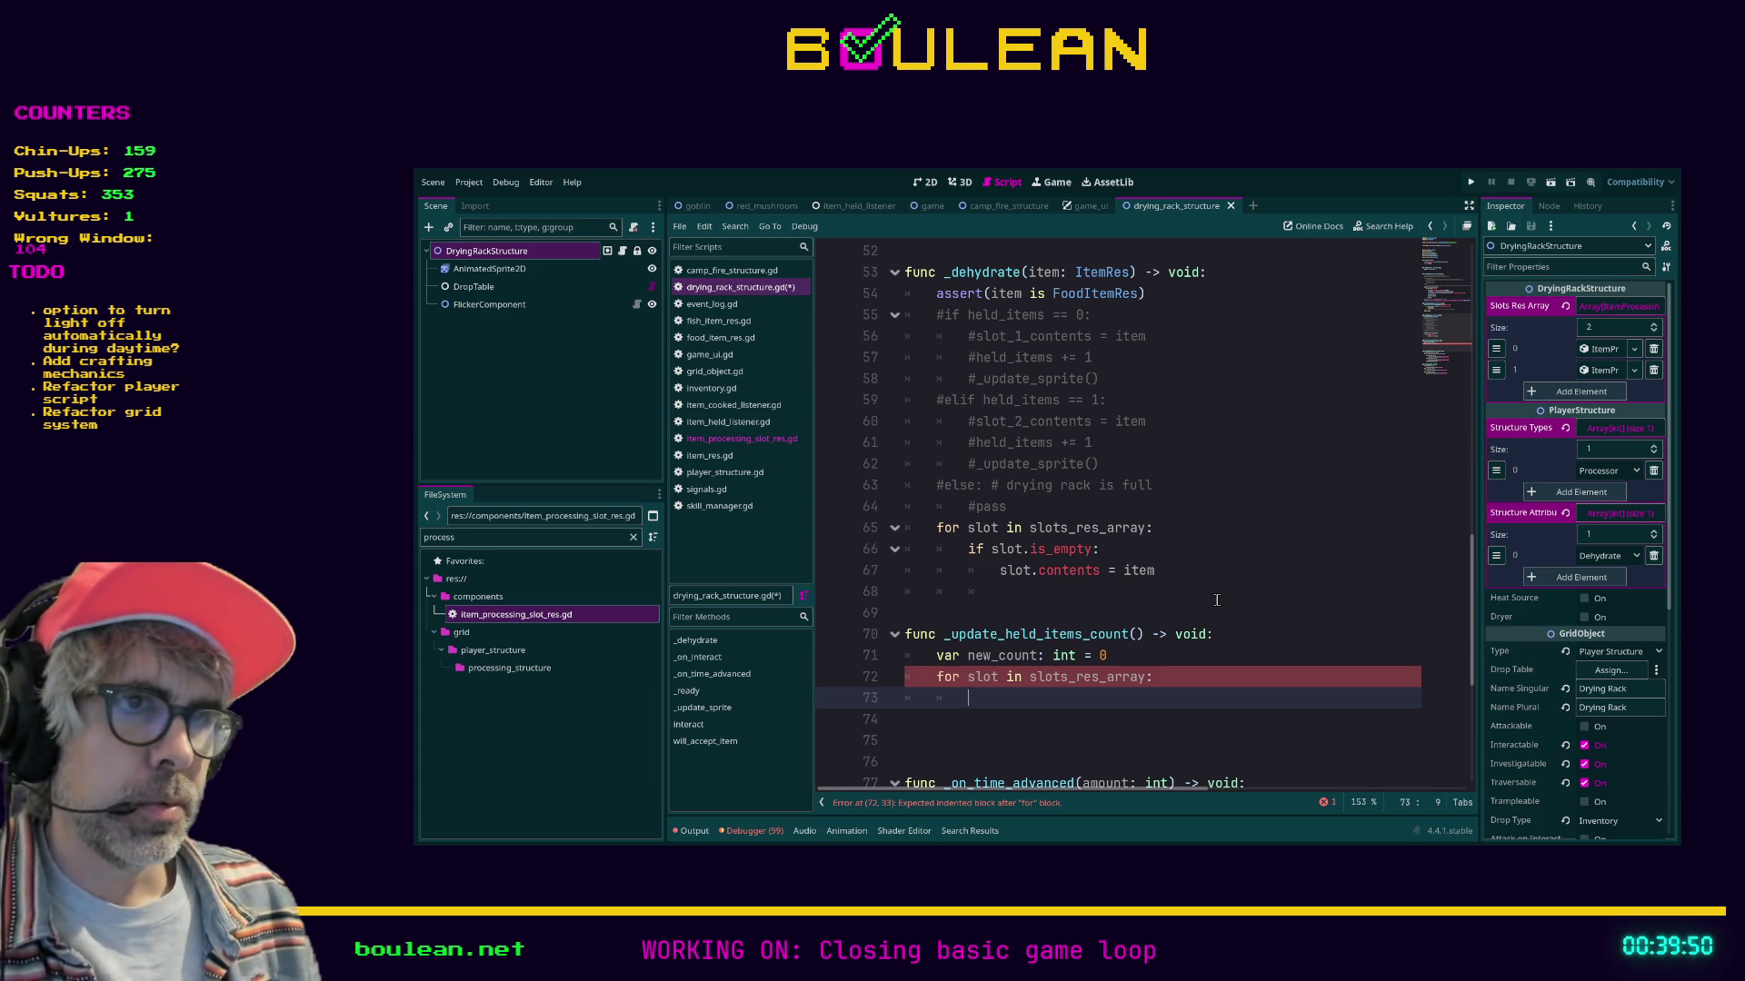
text(if slot)
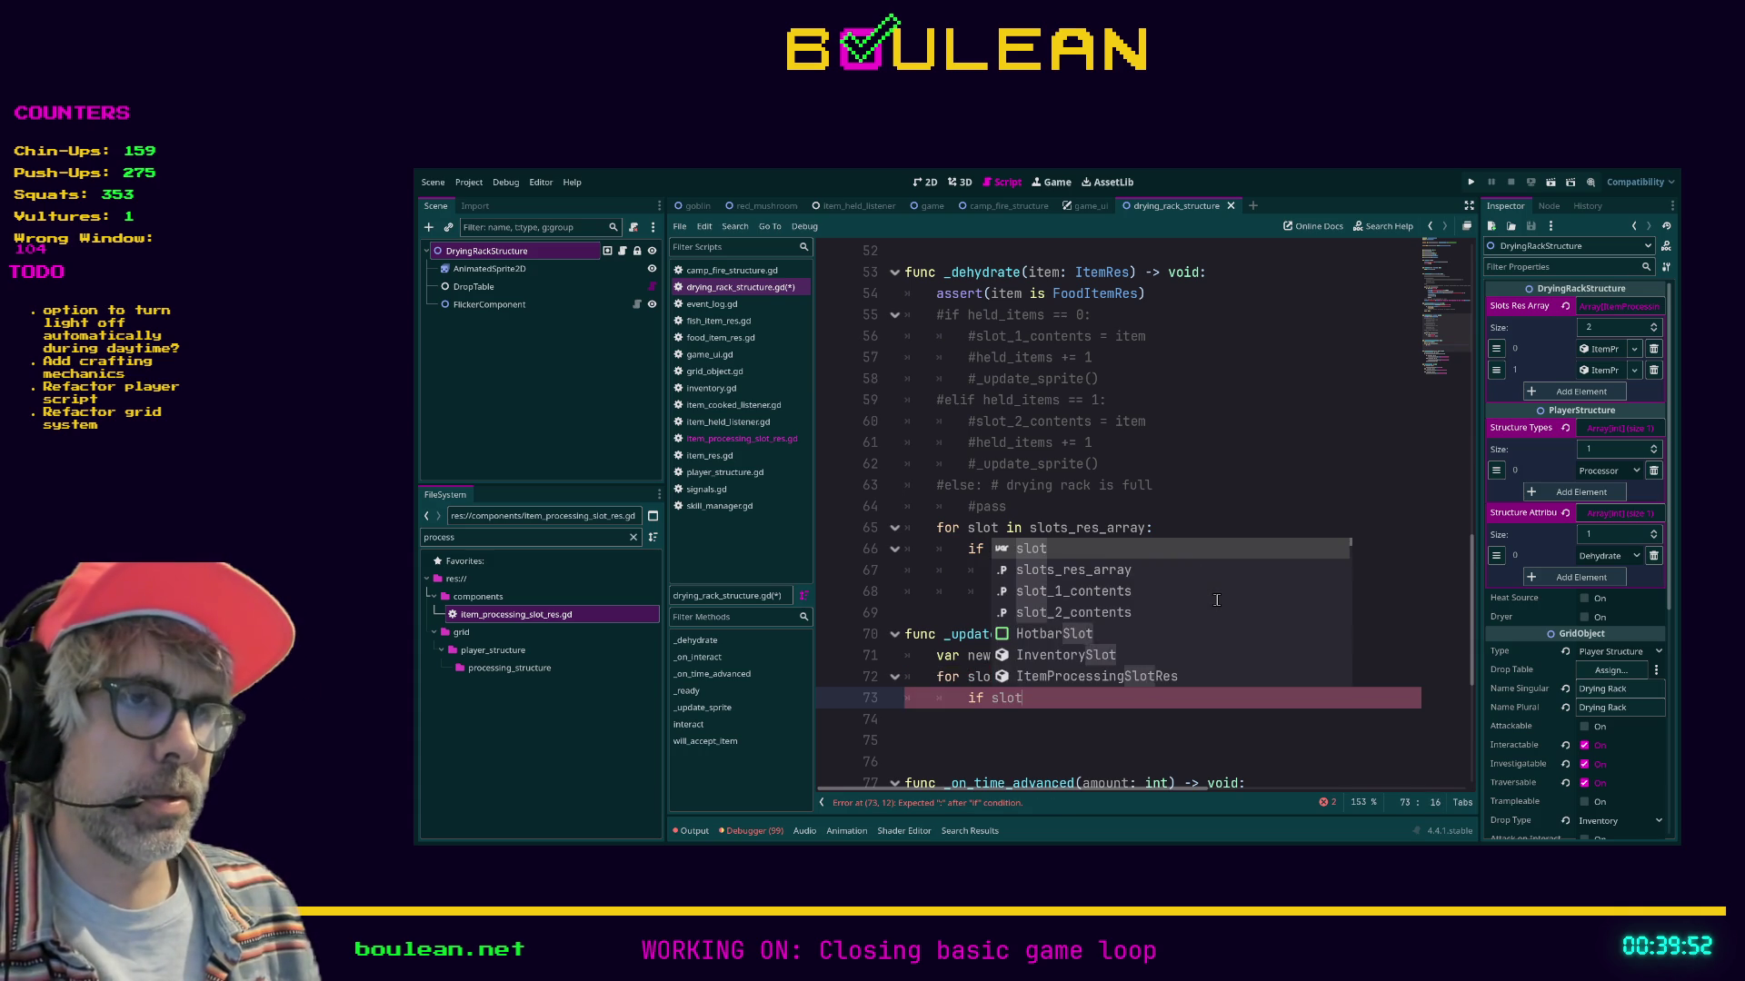
text(.is_empty =)
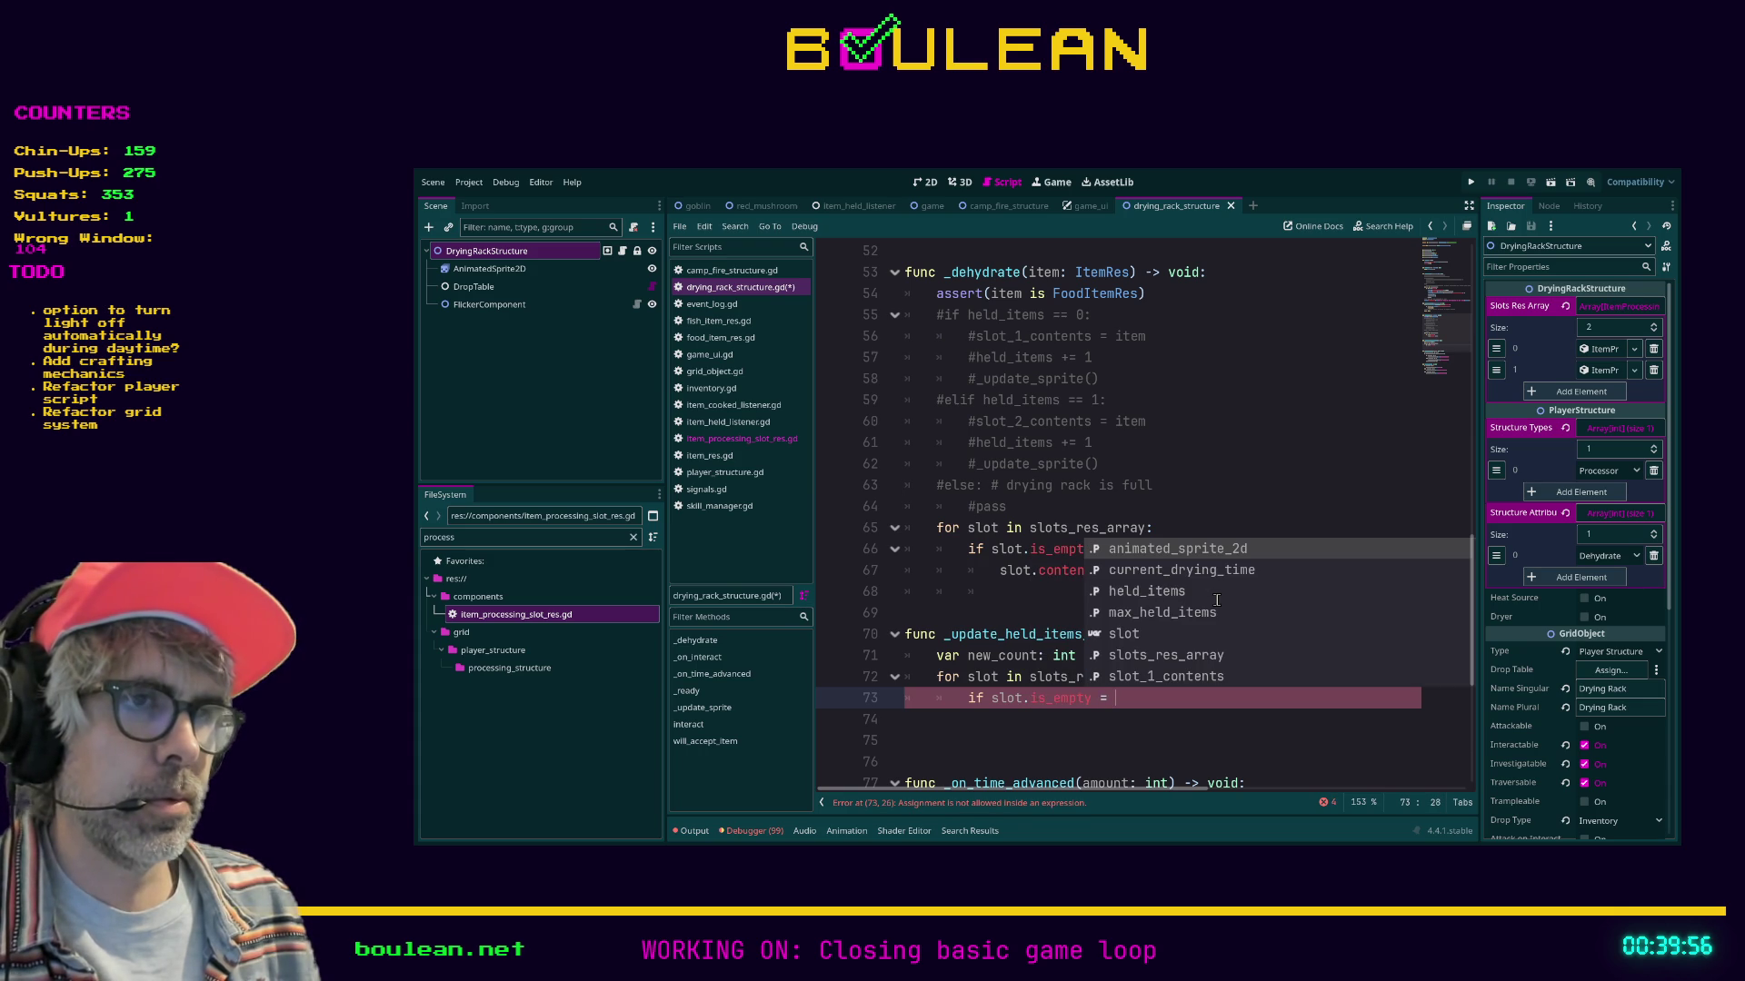
key(BackSpace)
text(= false:)
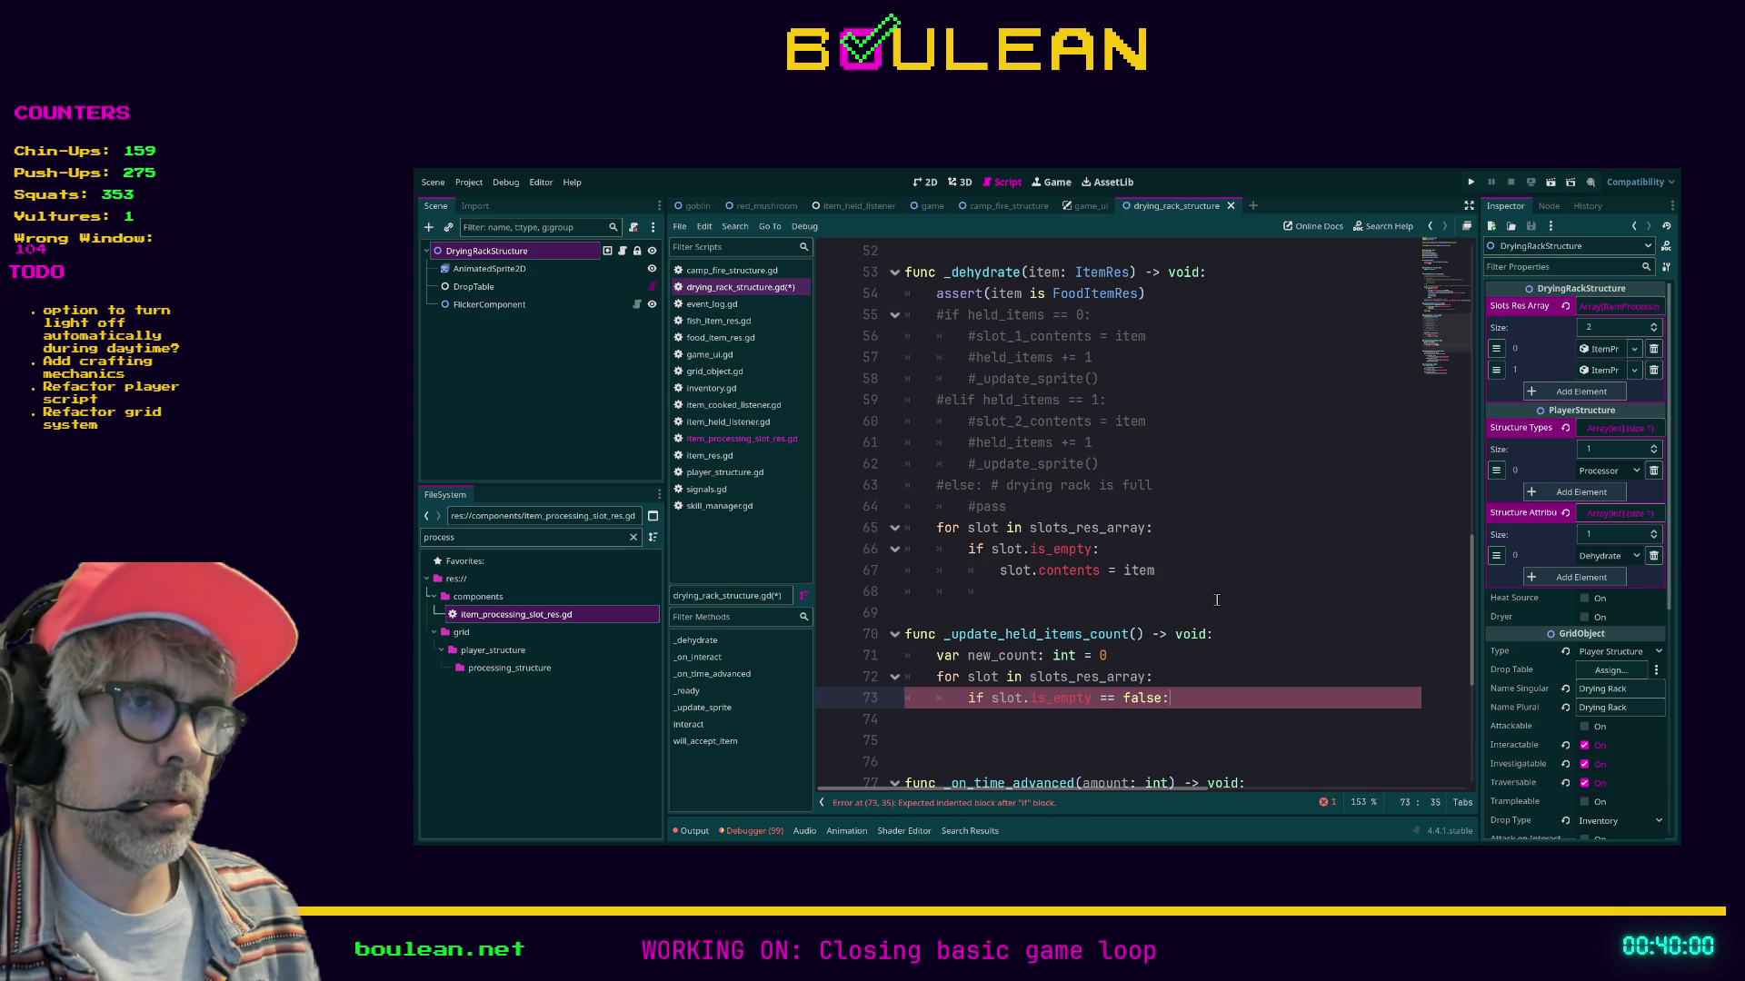
key(BackSpace)
key(BackSpace)
key(BackSpace)
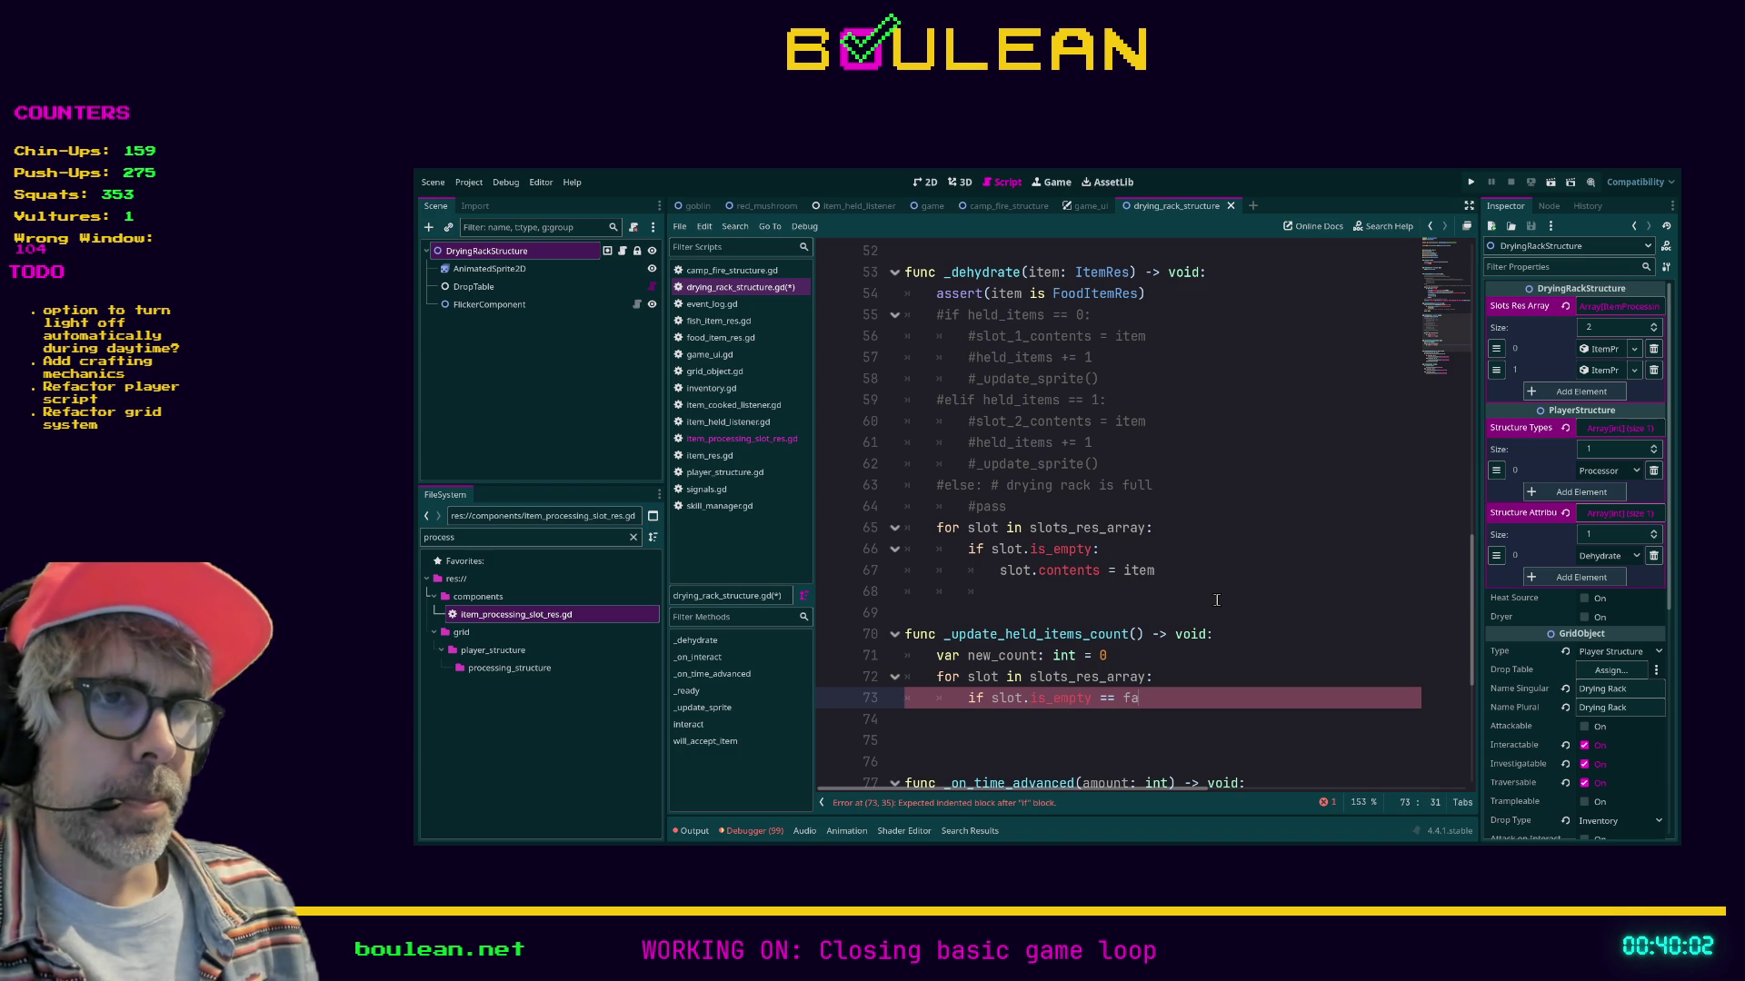
key(BackSpace)
key(BackSpace)
key(BackSpace)
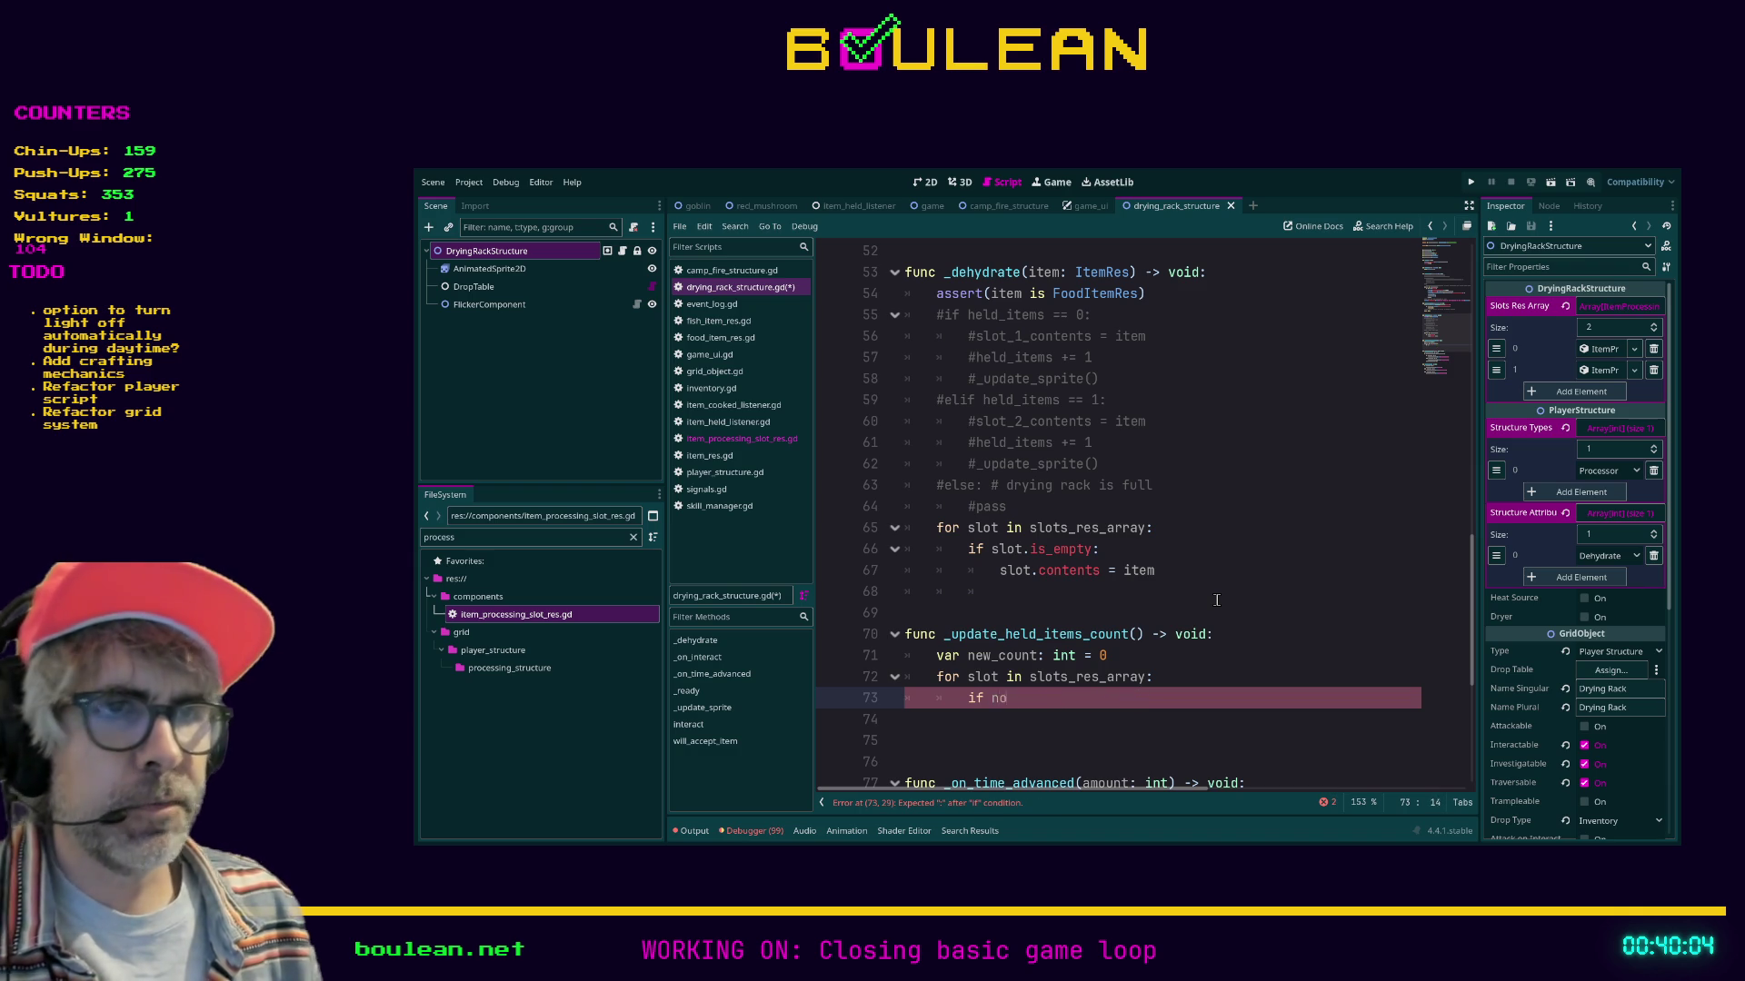
text(ot slot.is)
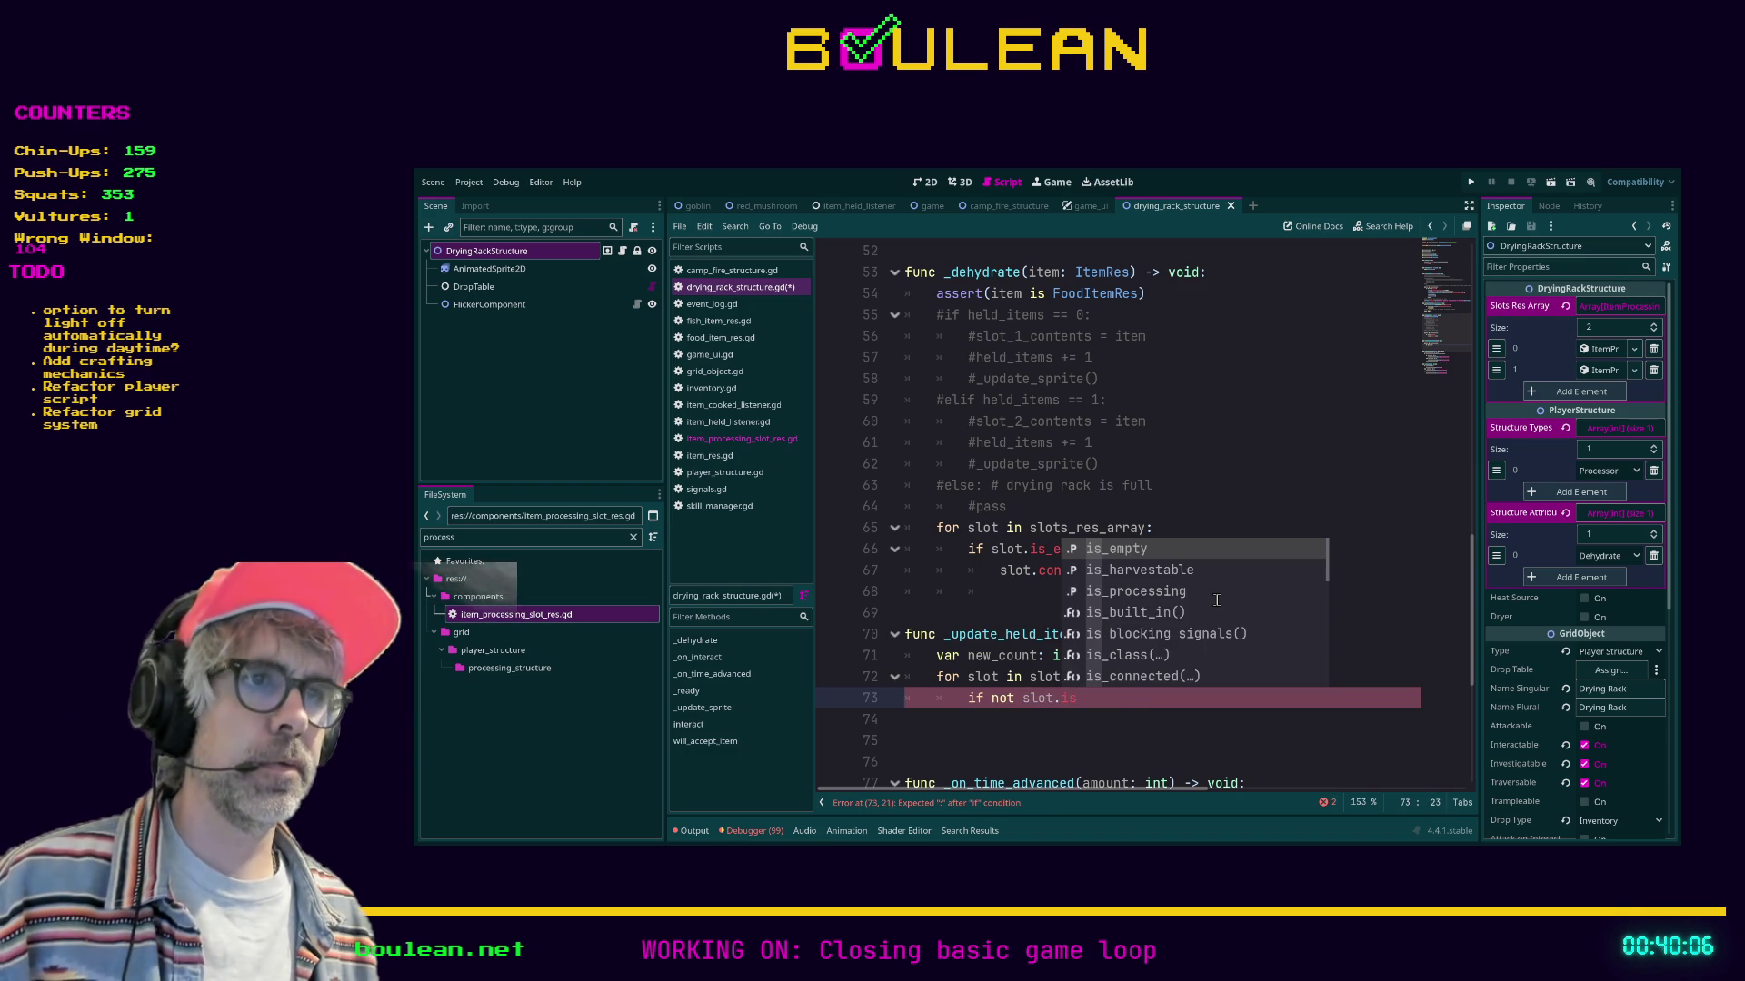
key(Return)
text(:)
key(Return)
text(new_count +=)
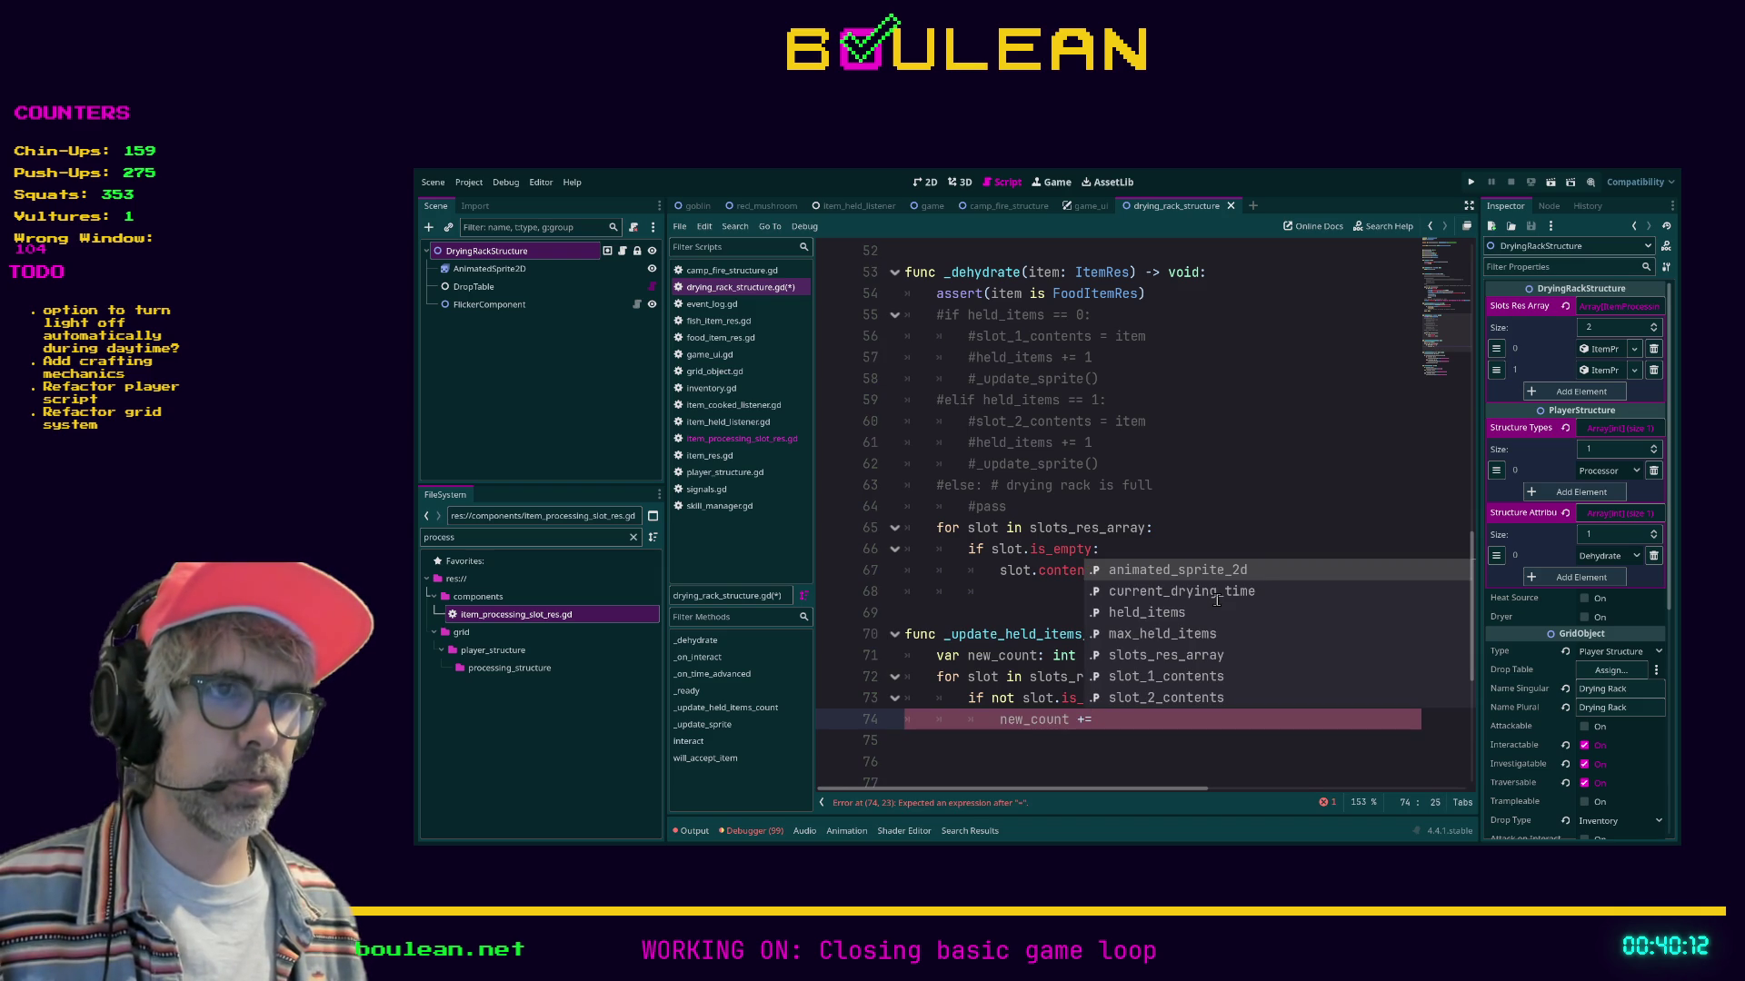
text( 1)
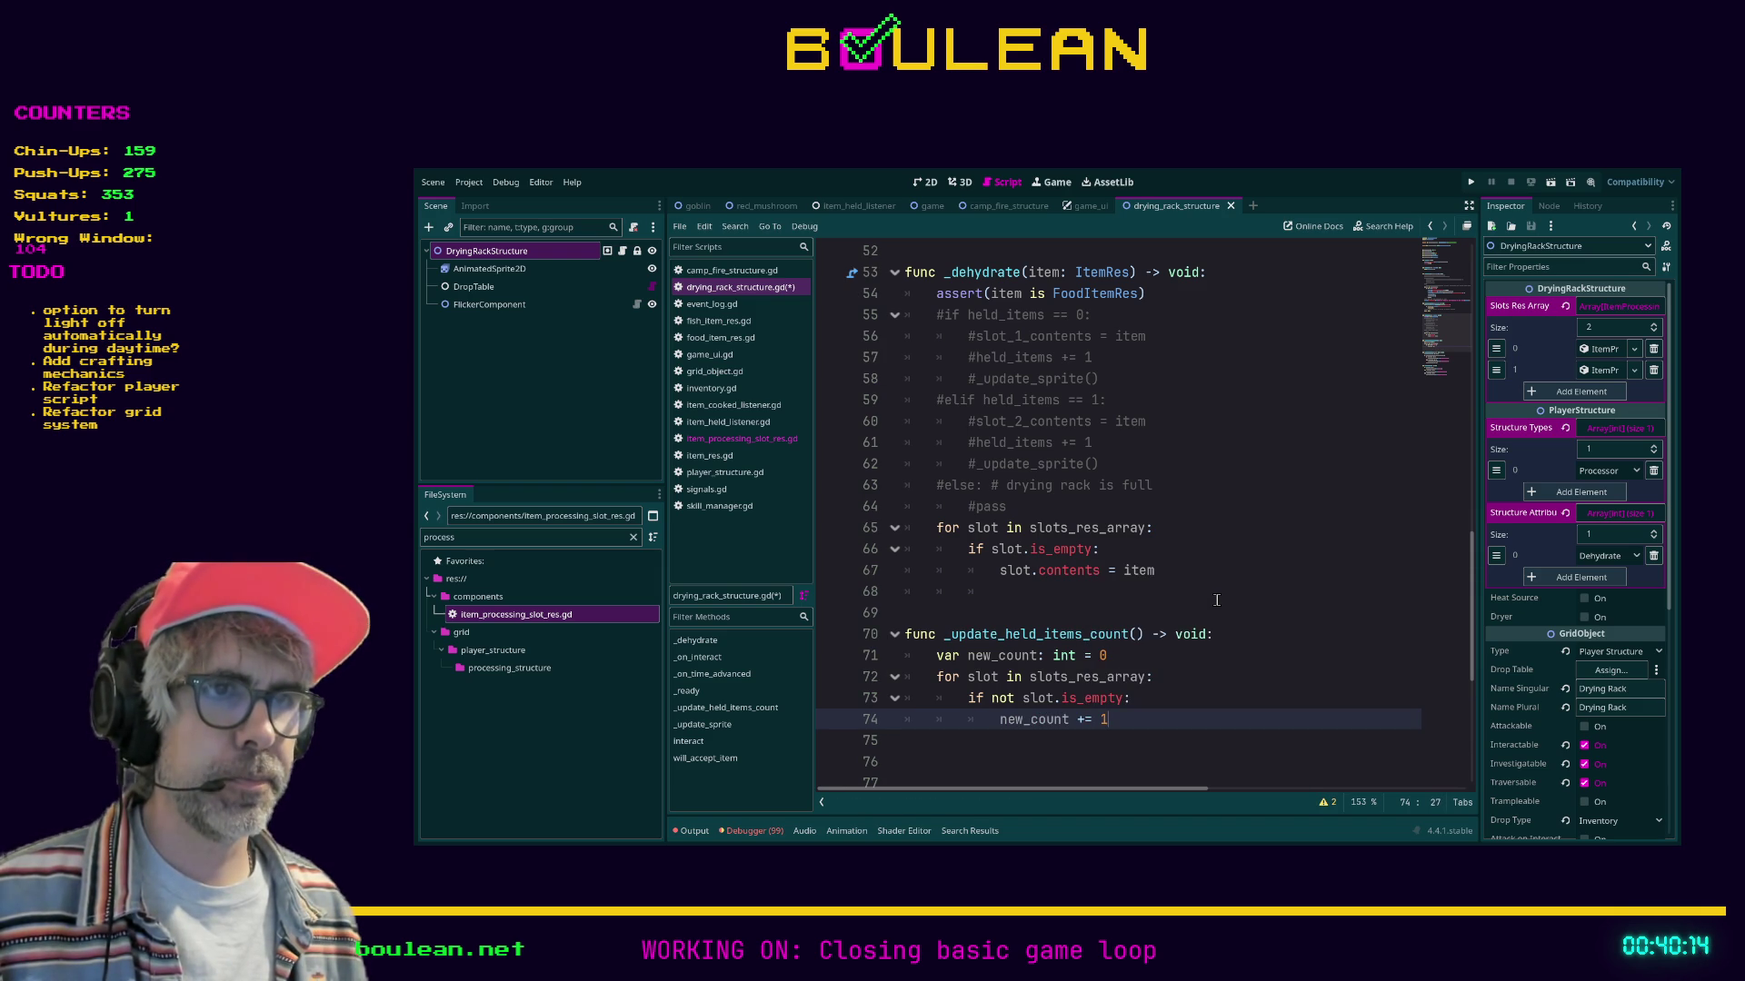
Step: Start a 'held_items' line after the increment and select held_items to highlight its other uses
key(Return)
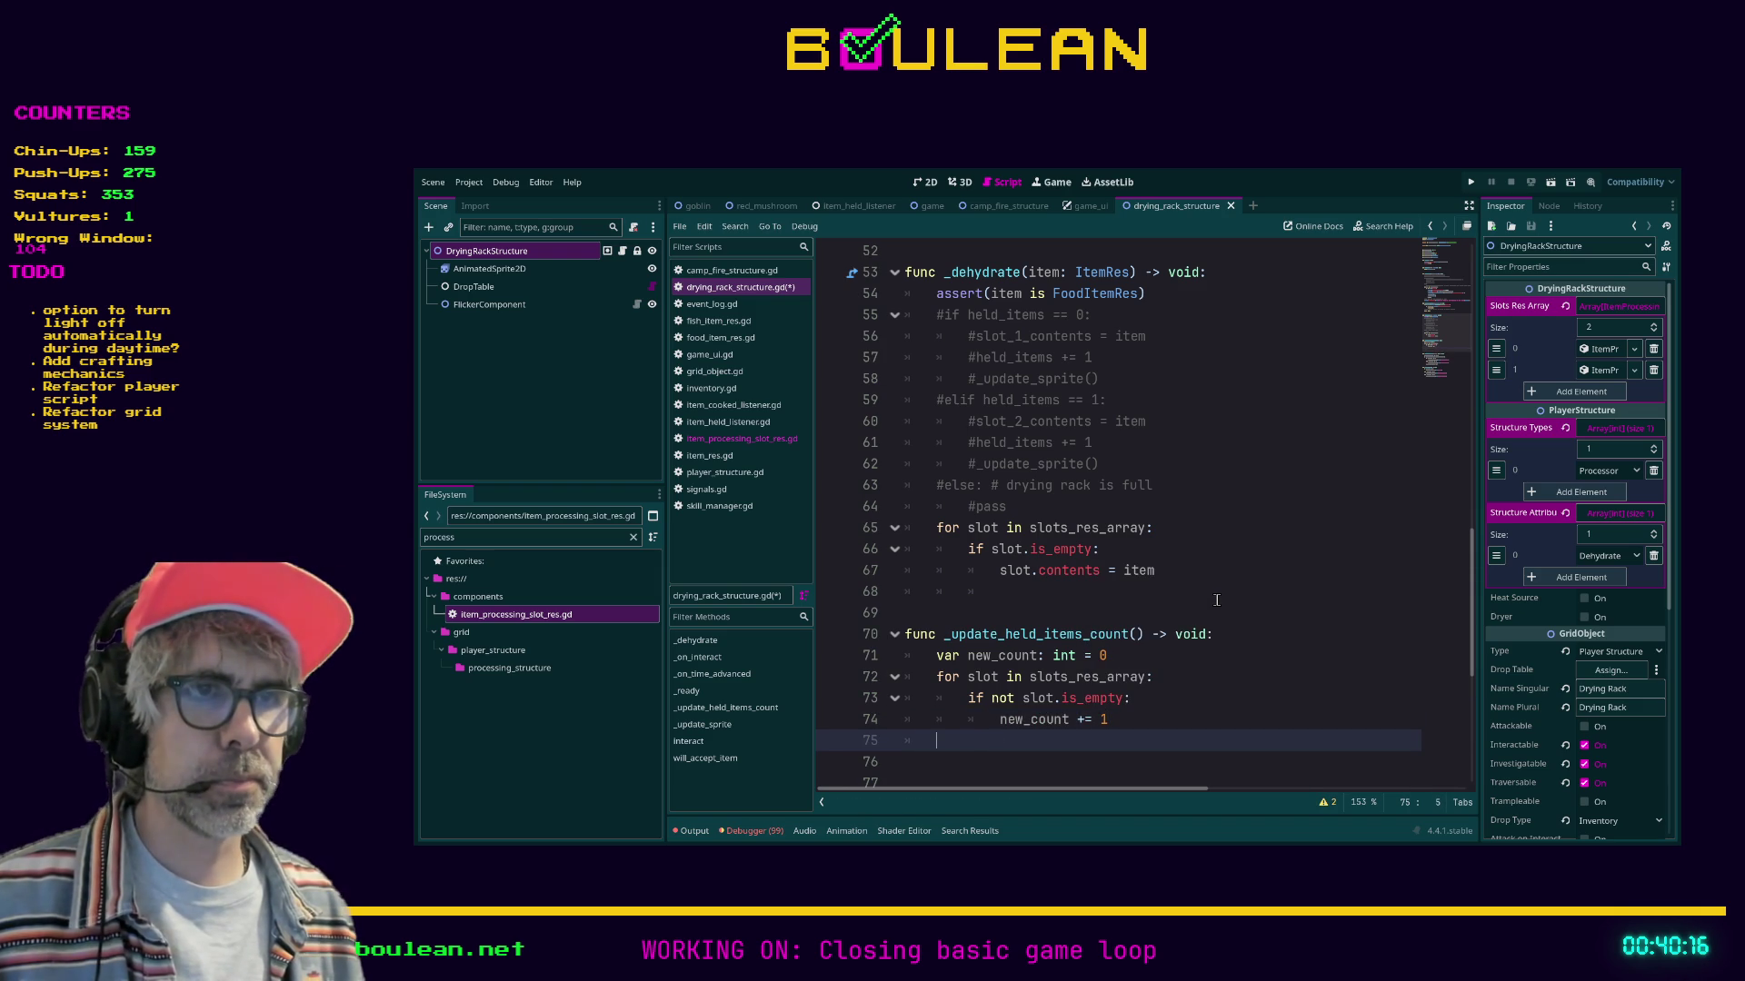
text(it)
key(Escape)
text(em)
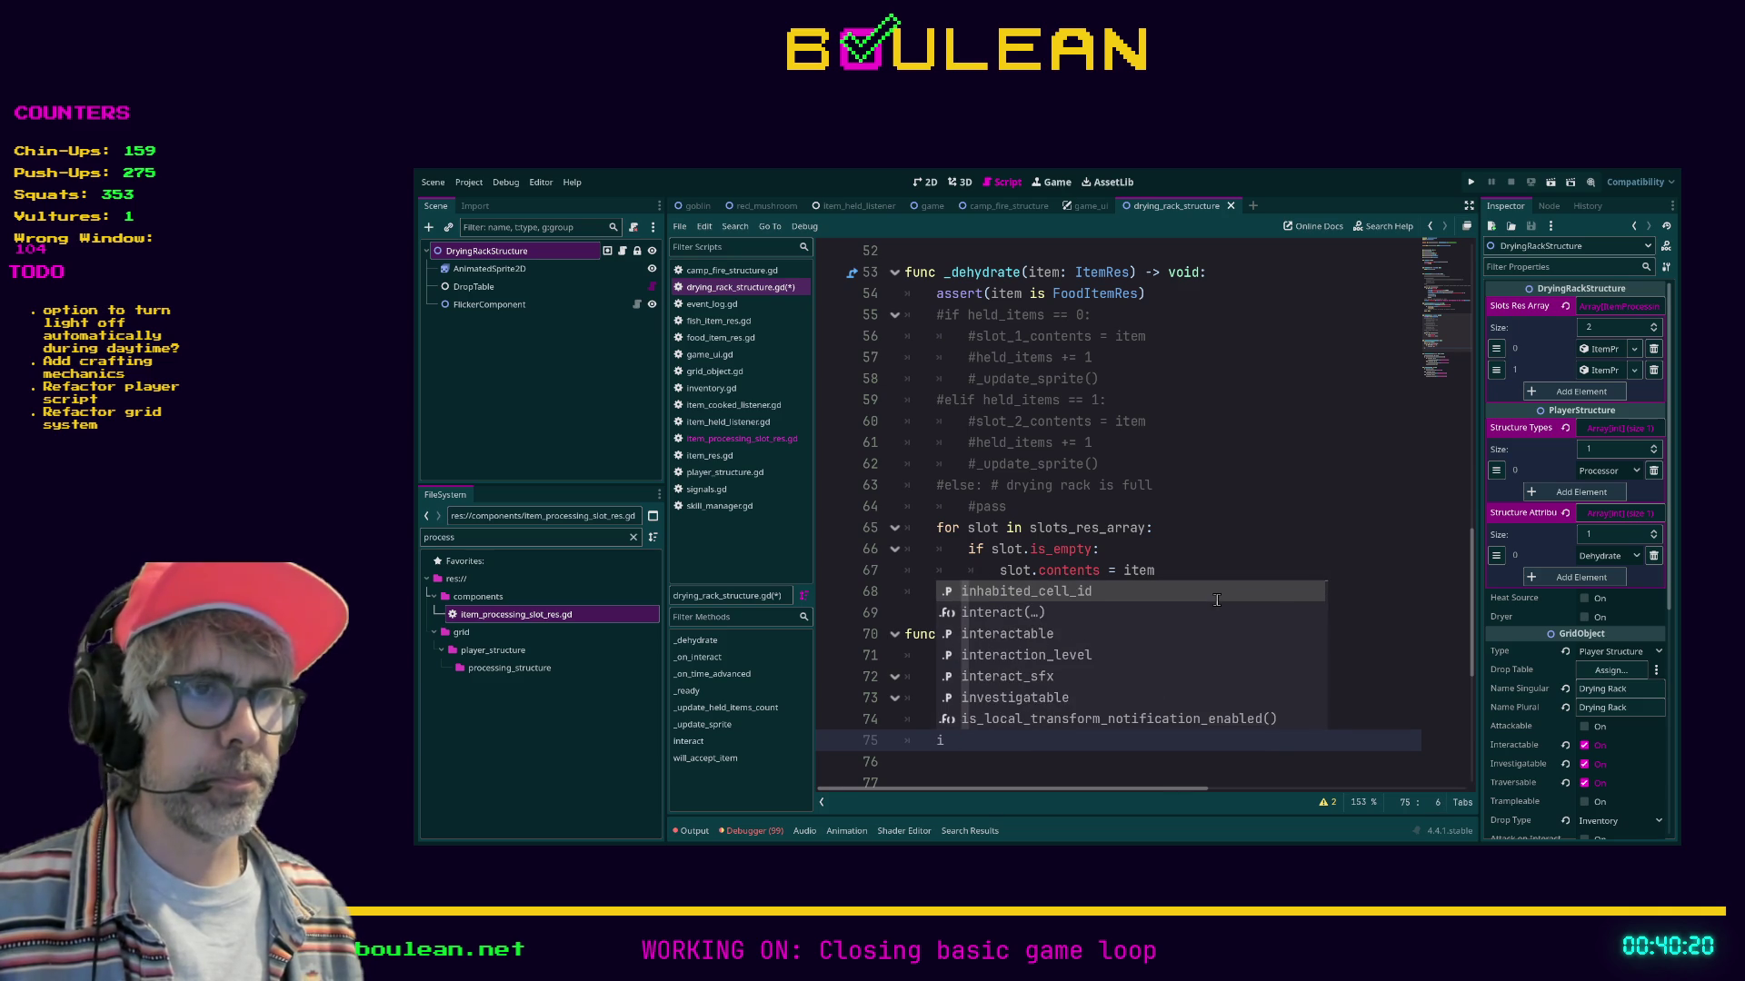
key(BackSpace)
key(BackSpace)
key(BackSpace)
text(coun)
key(BackSpace)
key(BackSpace)
key(BackSpace)
text(han)
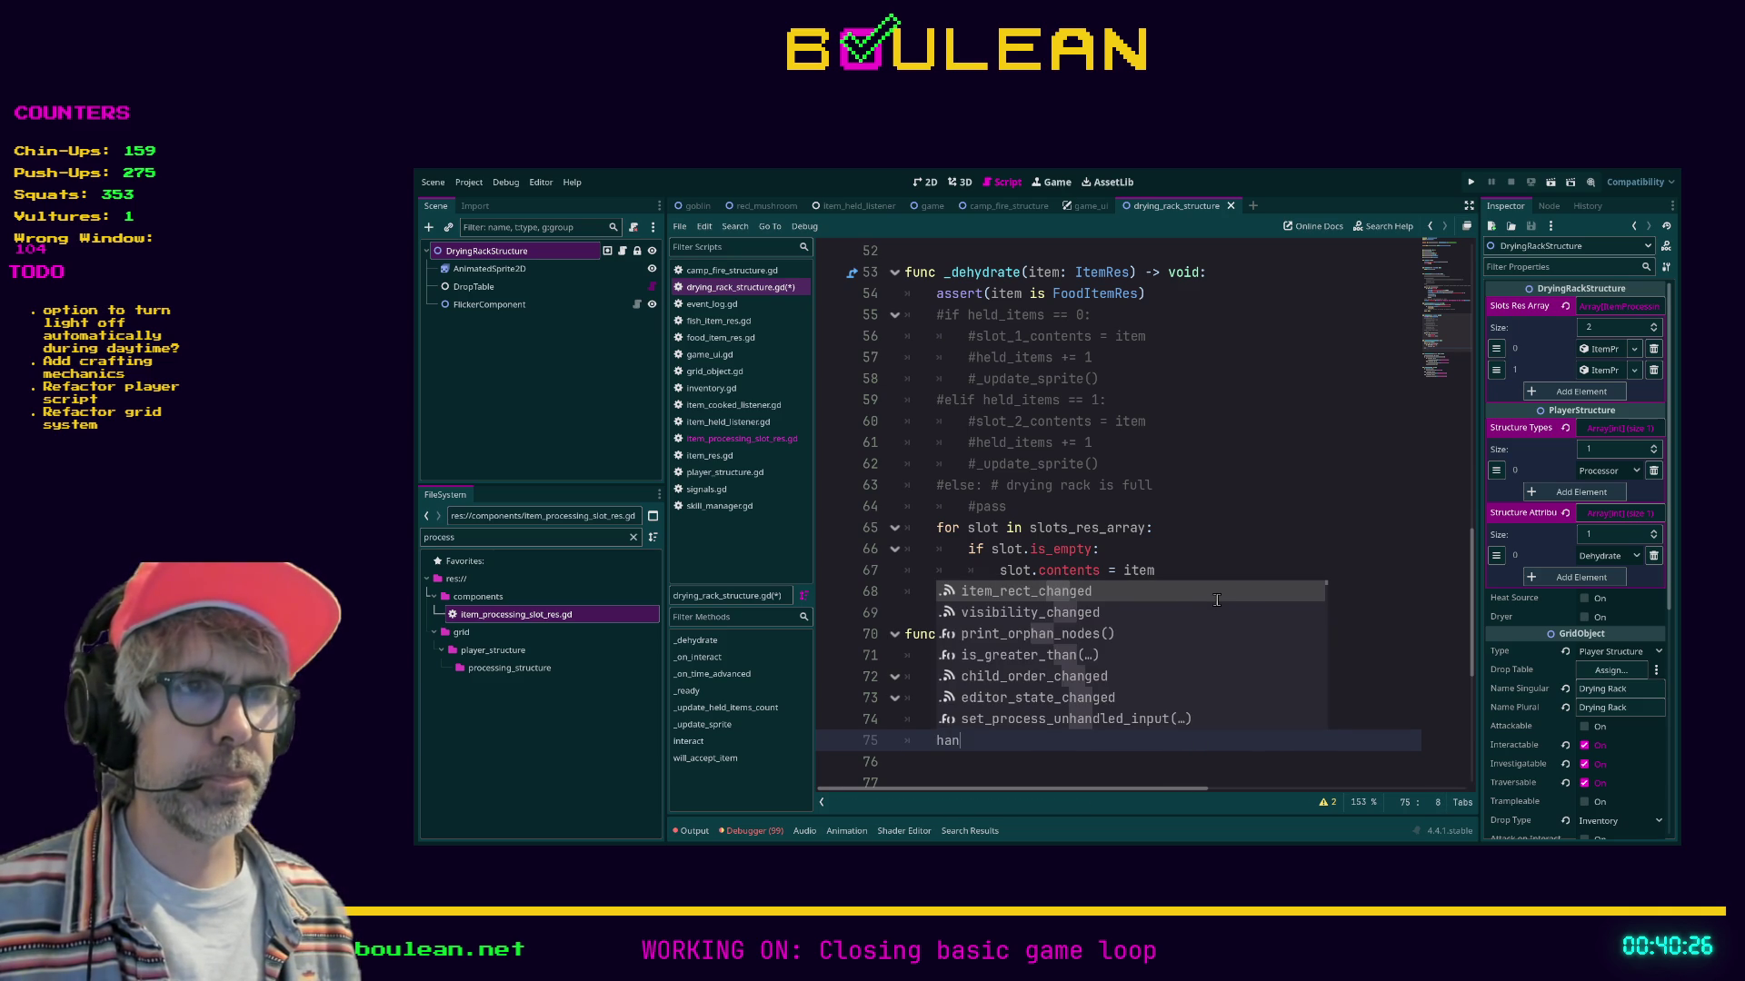
text(d)
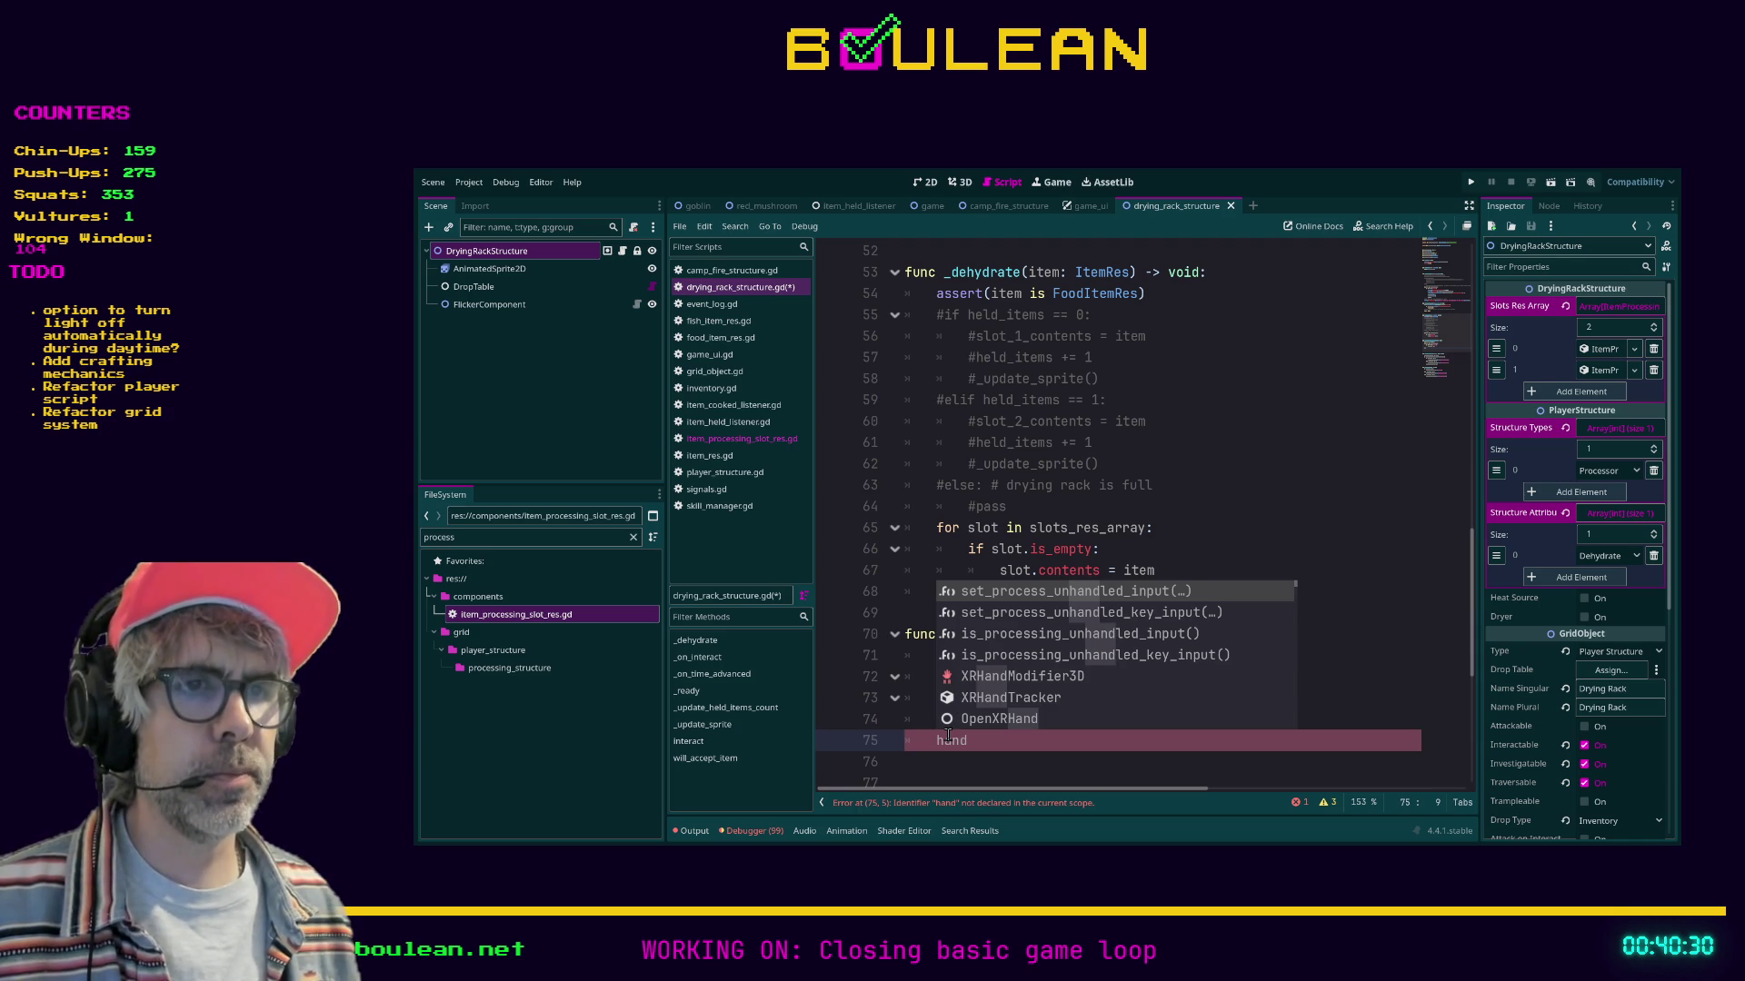
key(BackSpace)
key(BackSpace)
key(BackSpace)
text(eld_items)
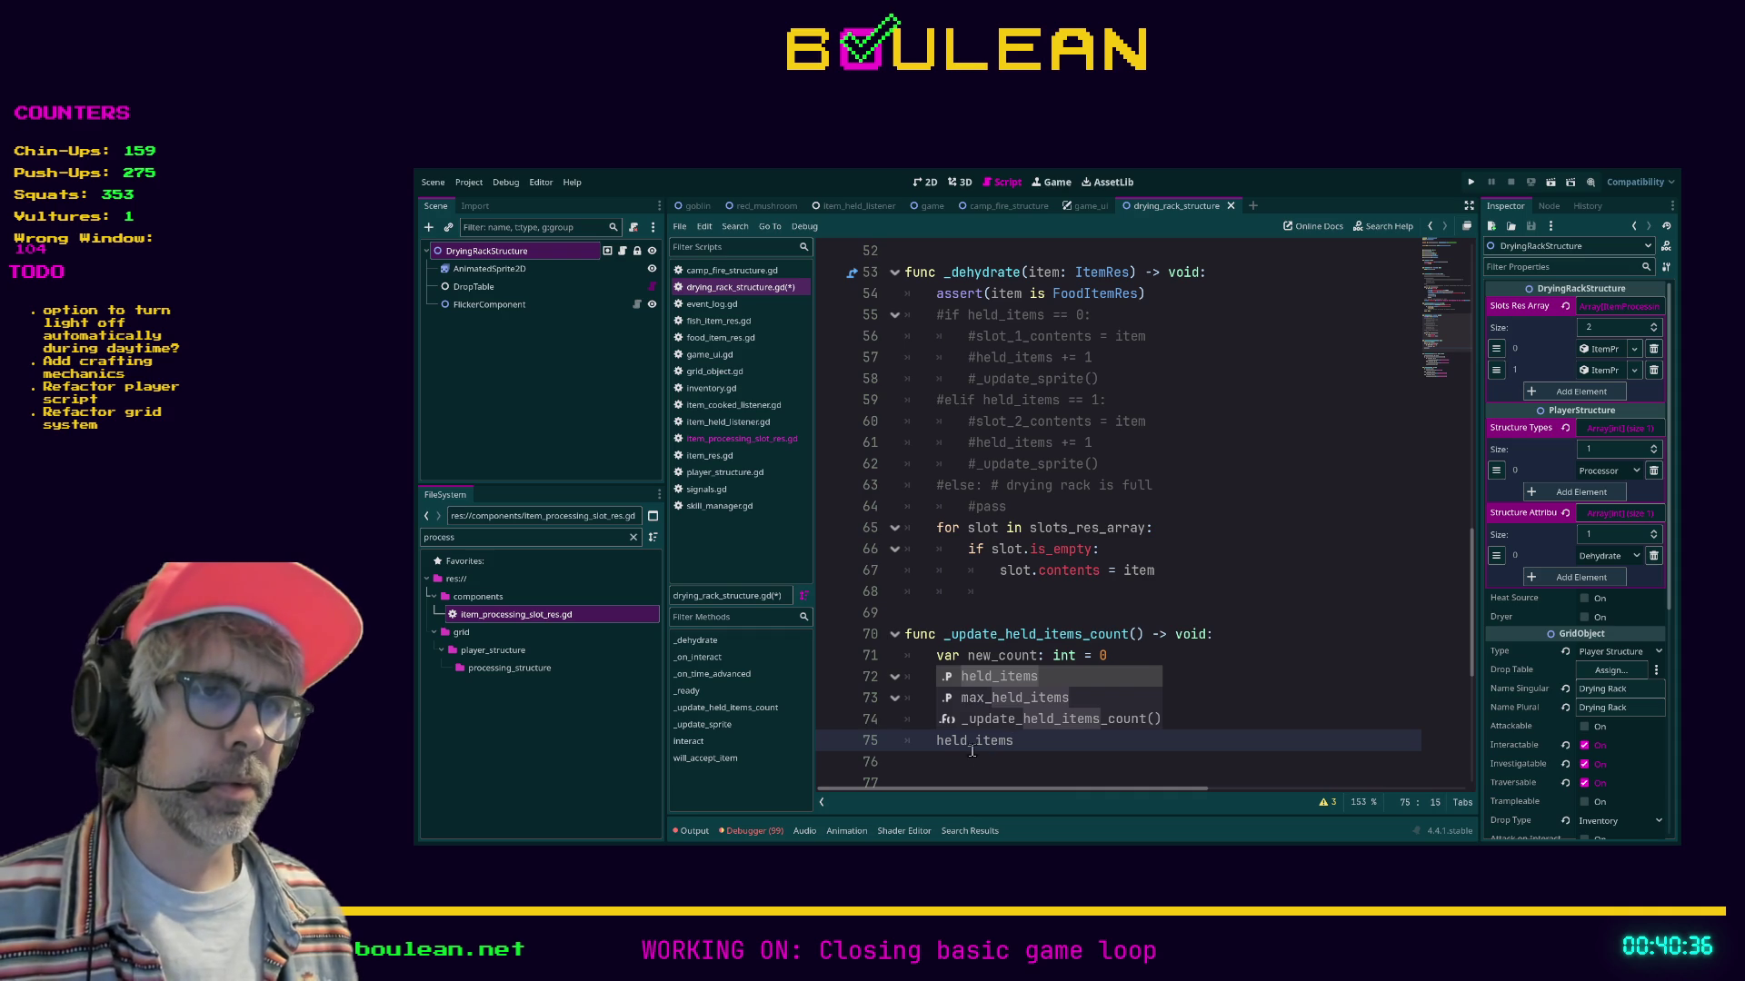
key(Escape)
drag(1019, 743, 939, 741)
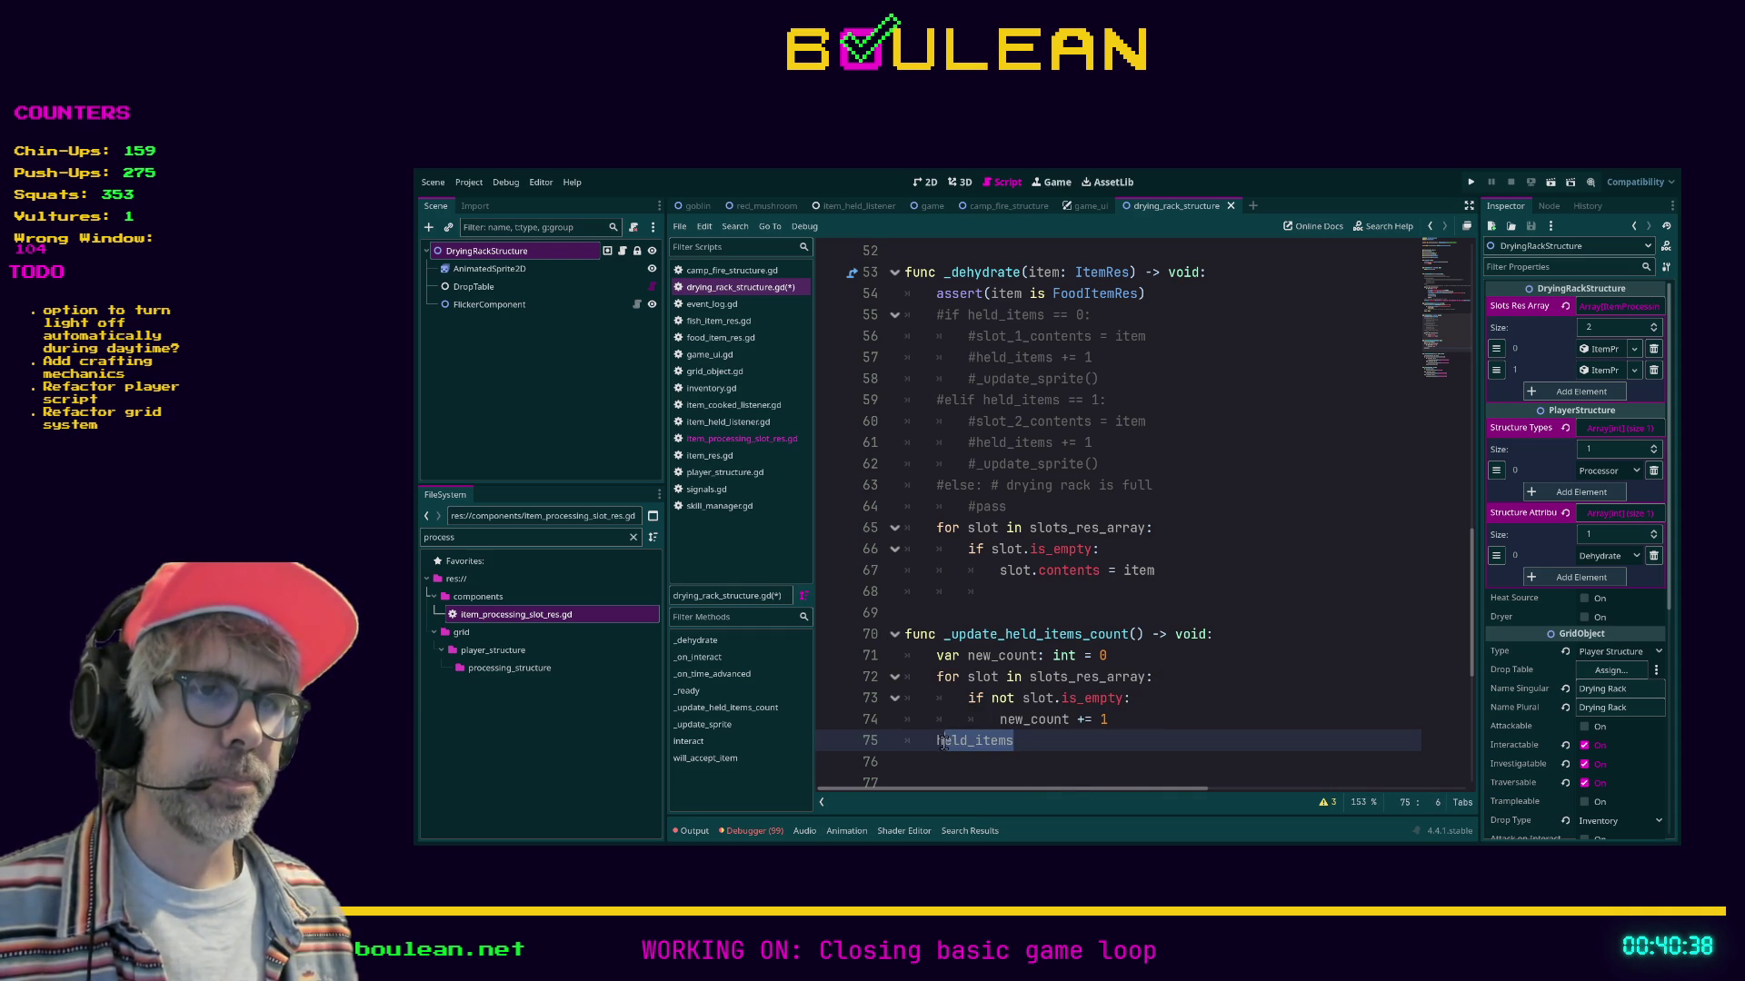
scroll(965, 736, up, 15)
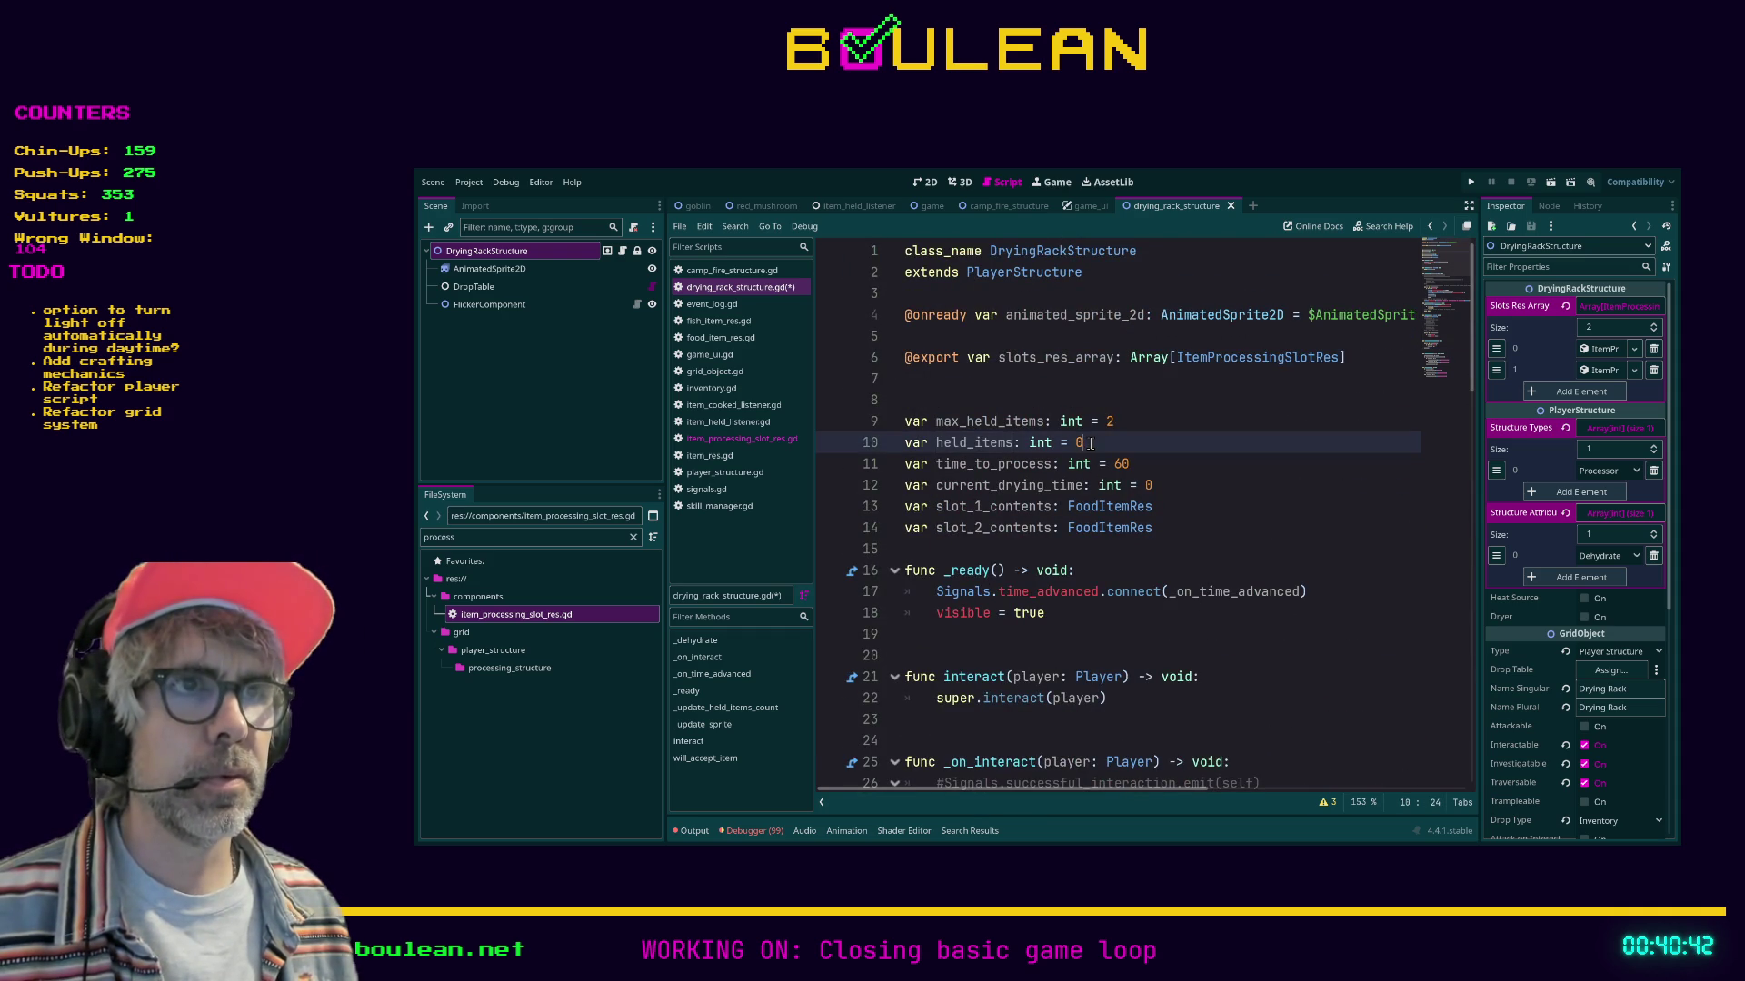
Step: Comment out the held_items declaration and declare 'var used_slot_count: int' below it
click(1090, 443)
key(ctrl+k)
key(Return)
text(var)
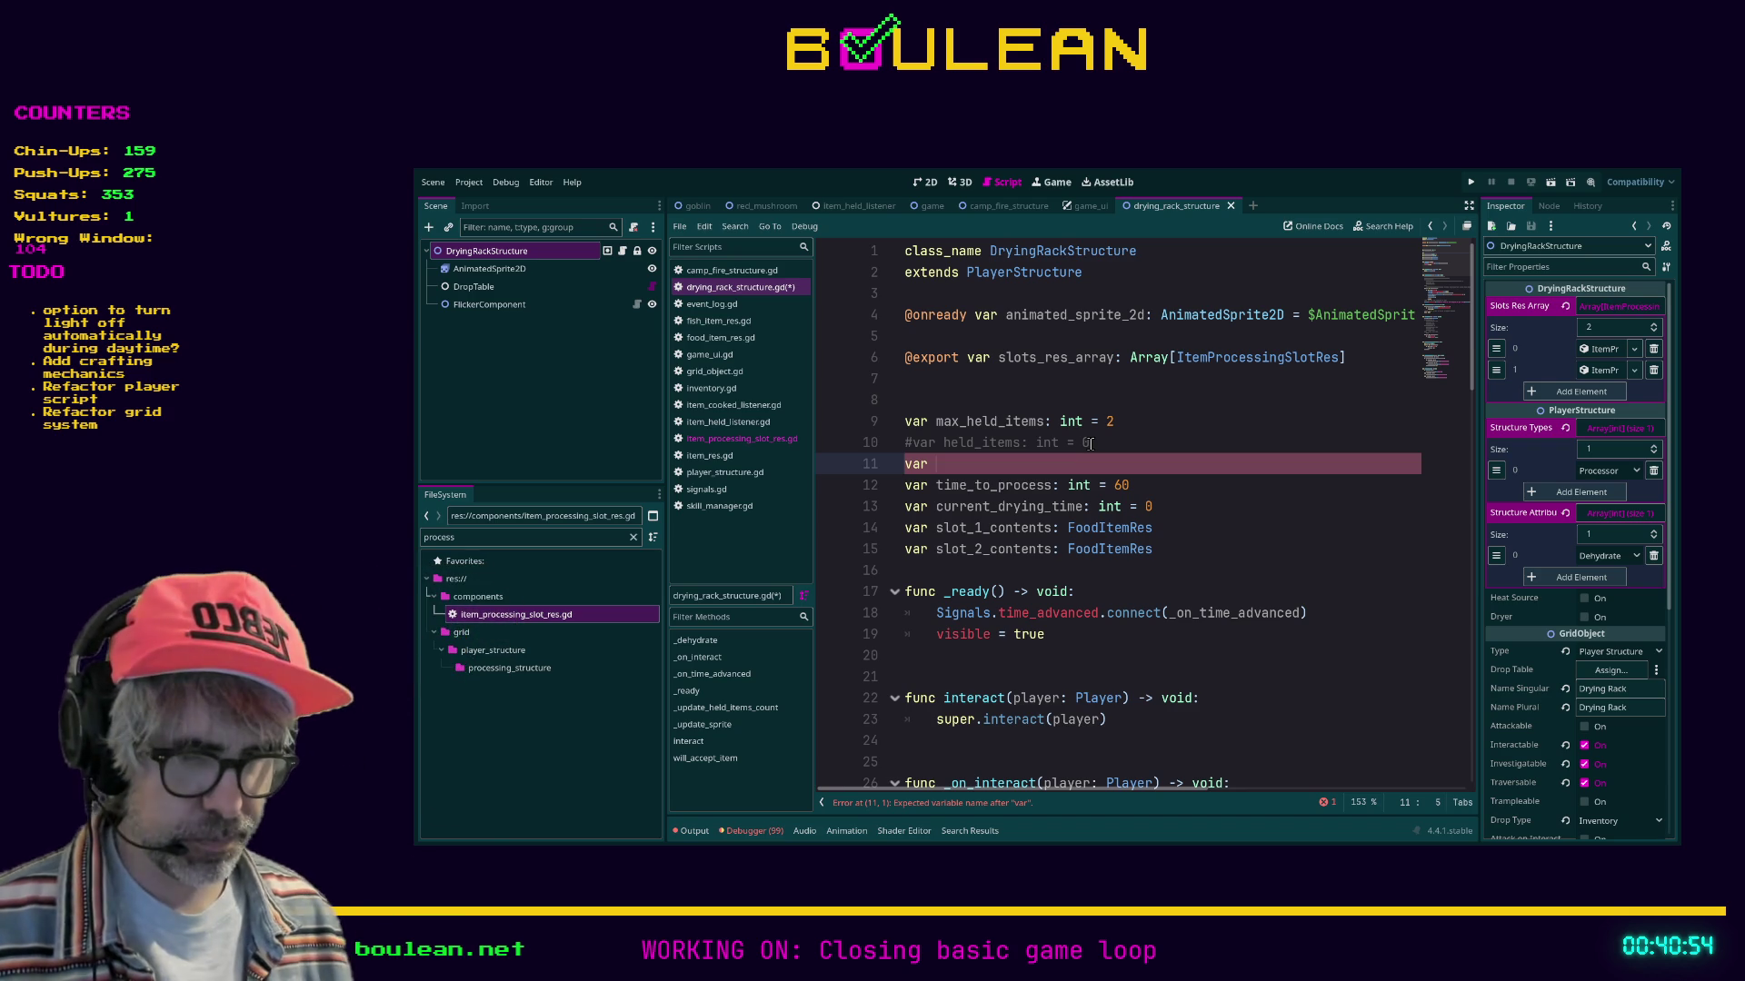
text(slots_)
key(BackSpace)
key(BackSpace)
key(BackSpace)
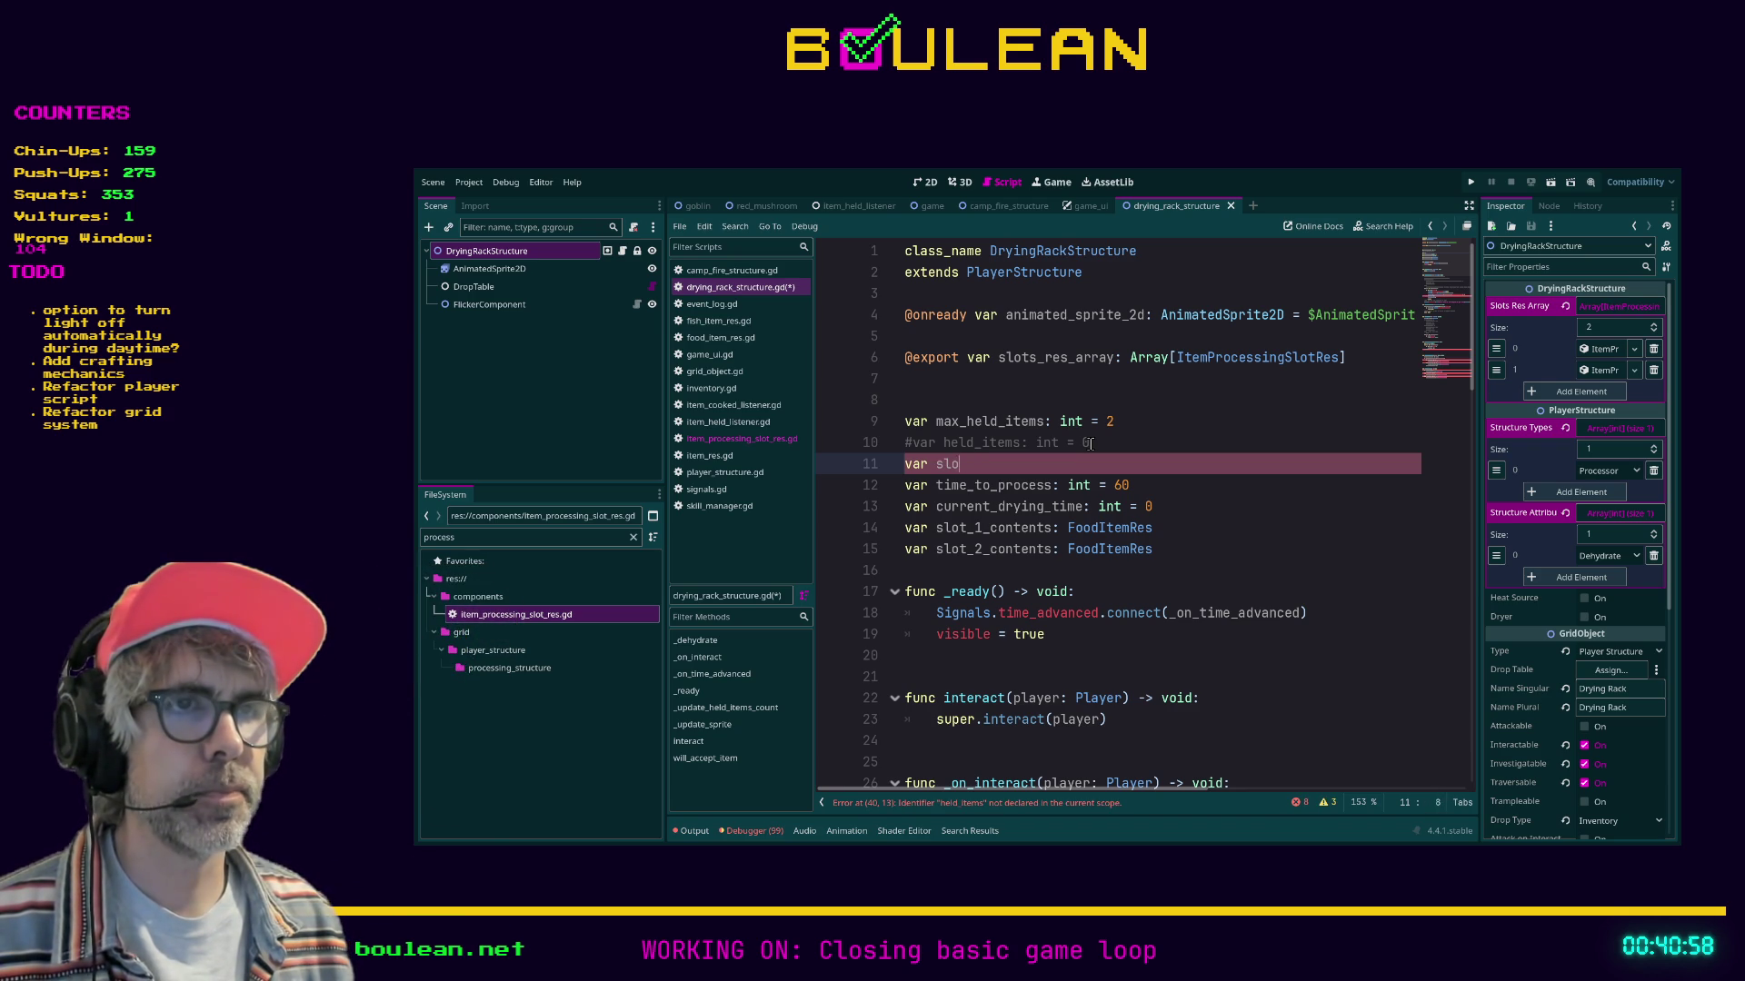
text(full_s)
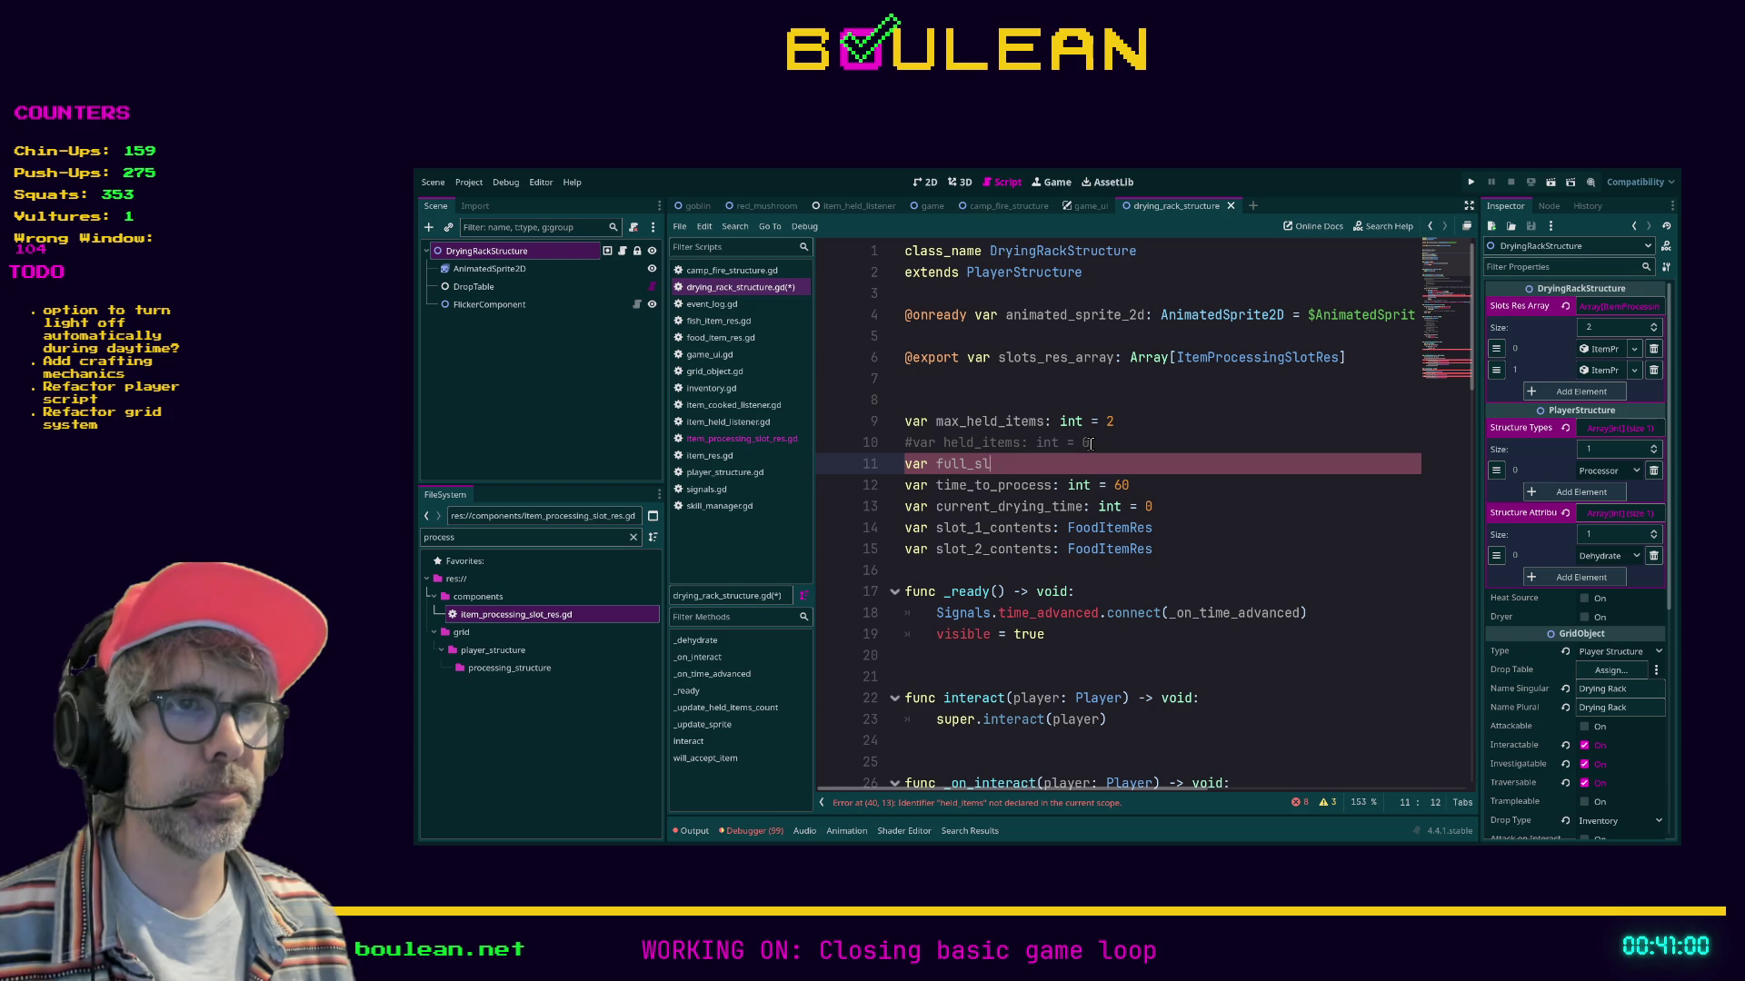
key(BackSpace)
key(BackSpace)
key(BackSpace)
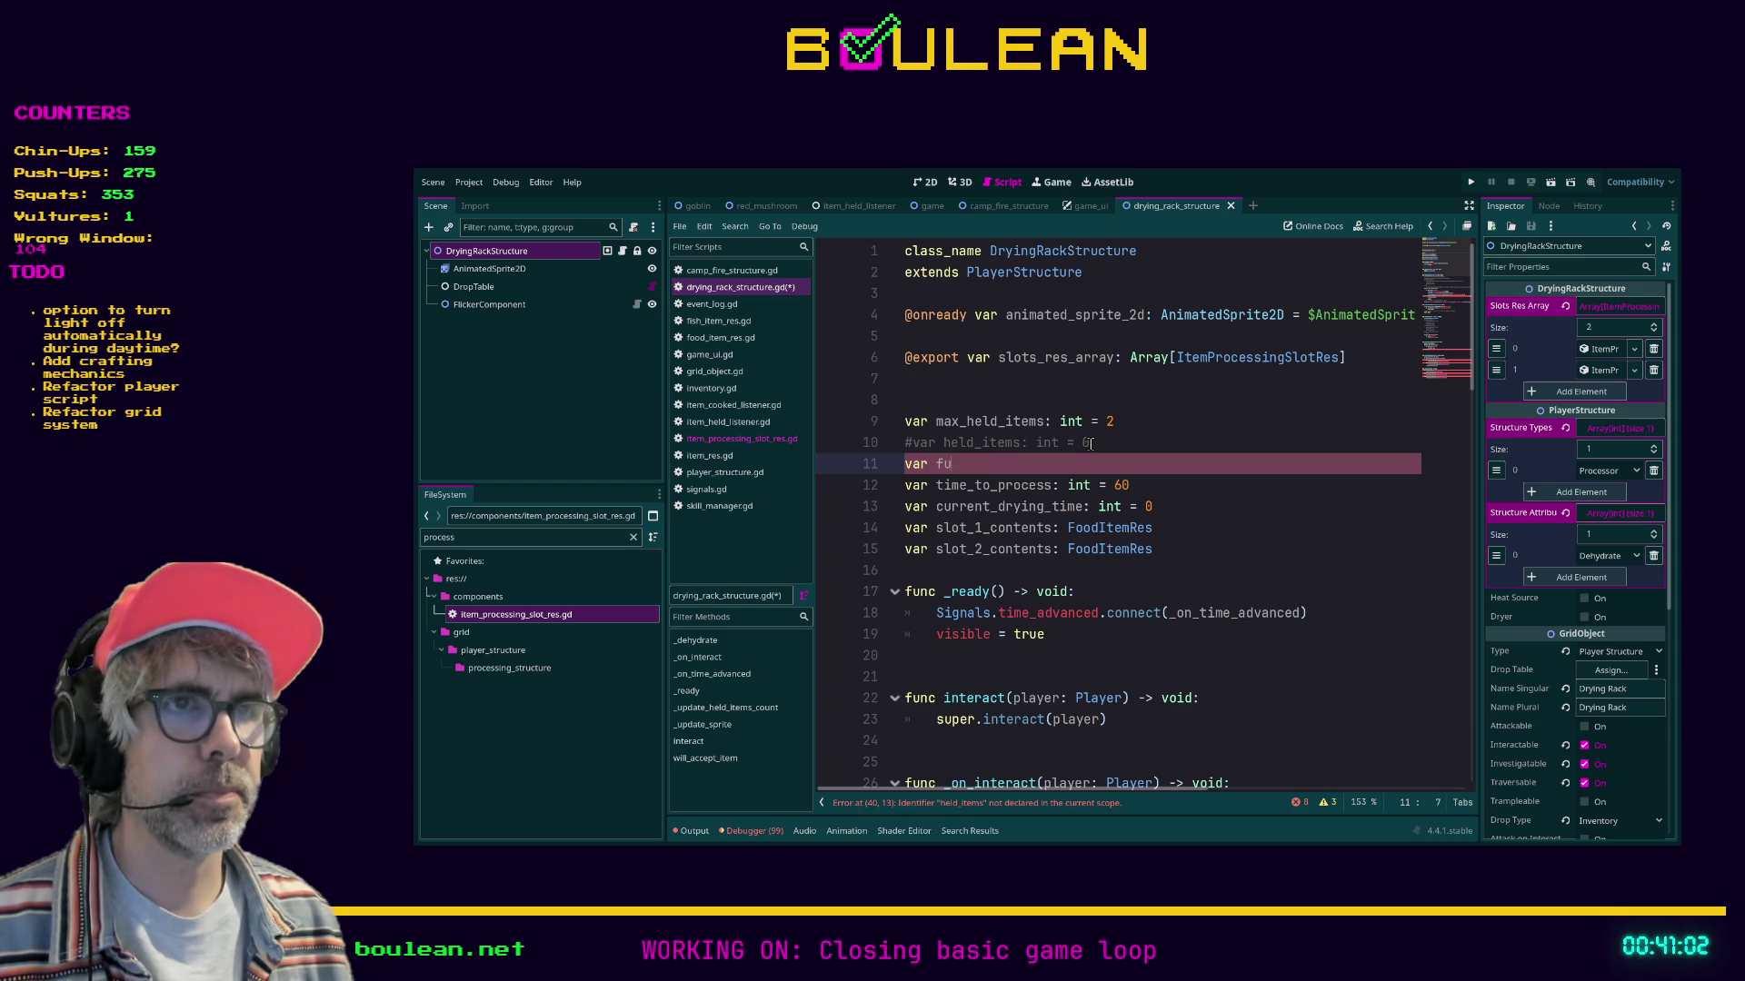
text(sed_slot_count: )
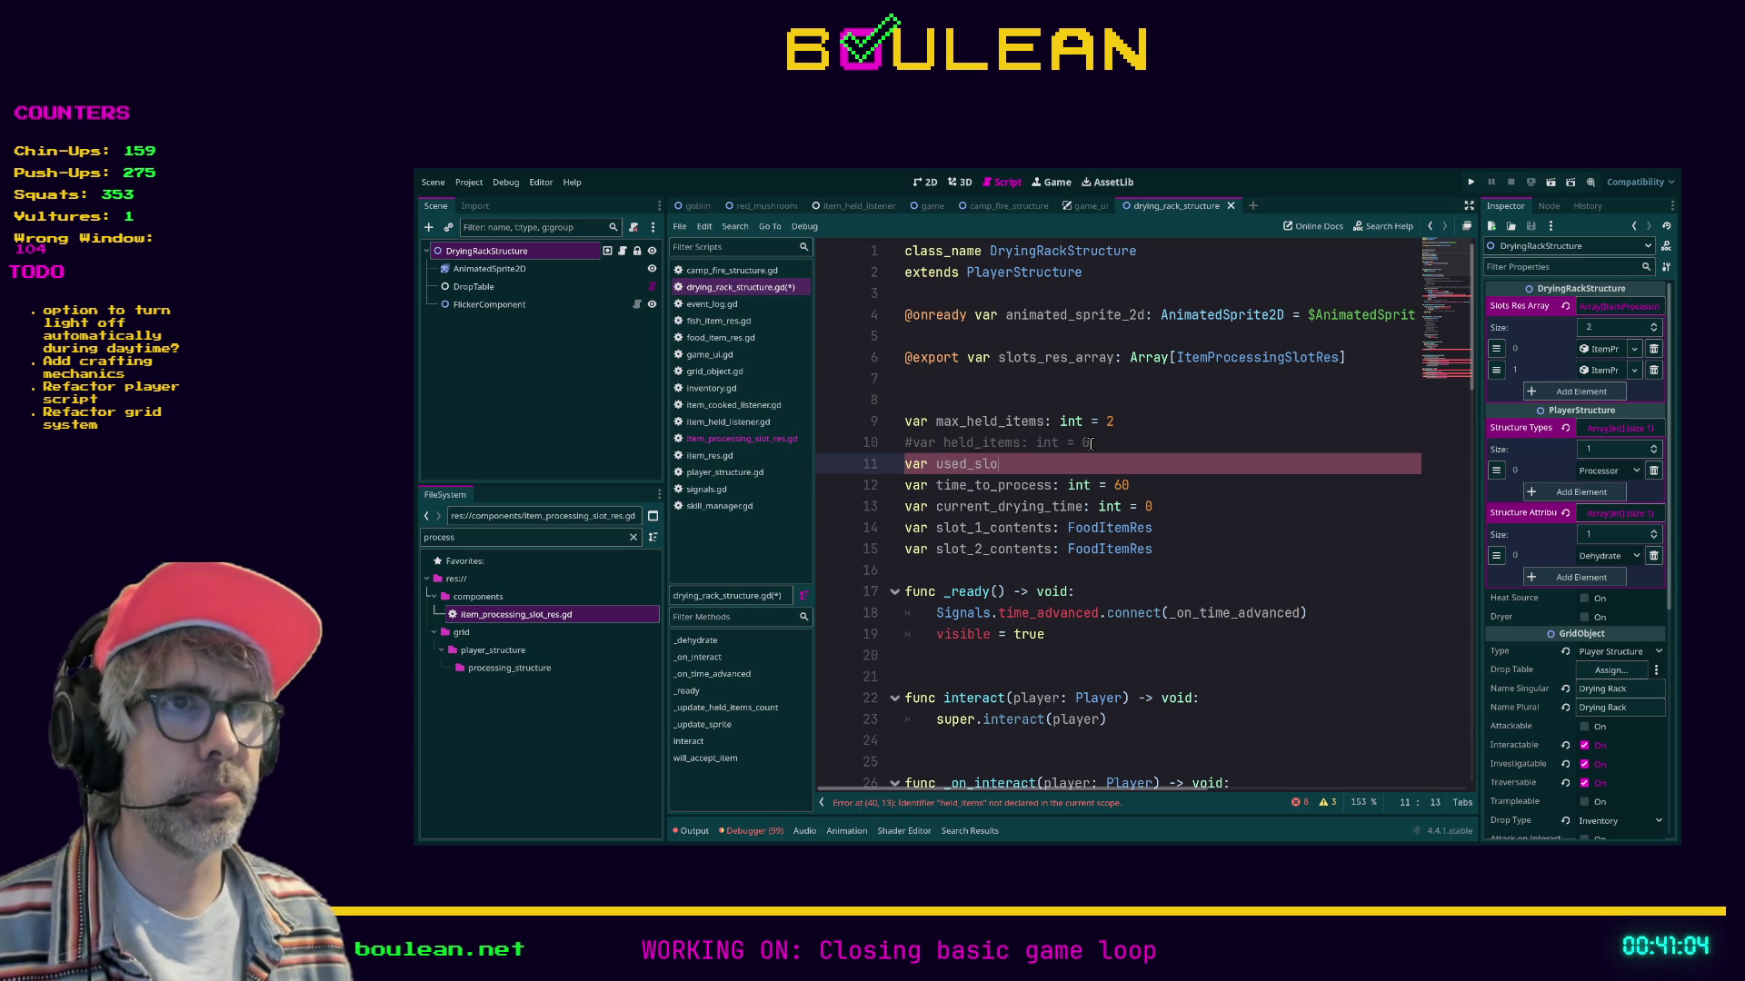
text(int)
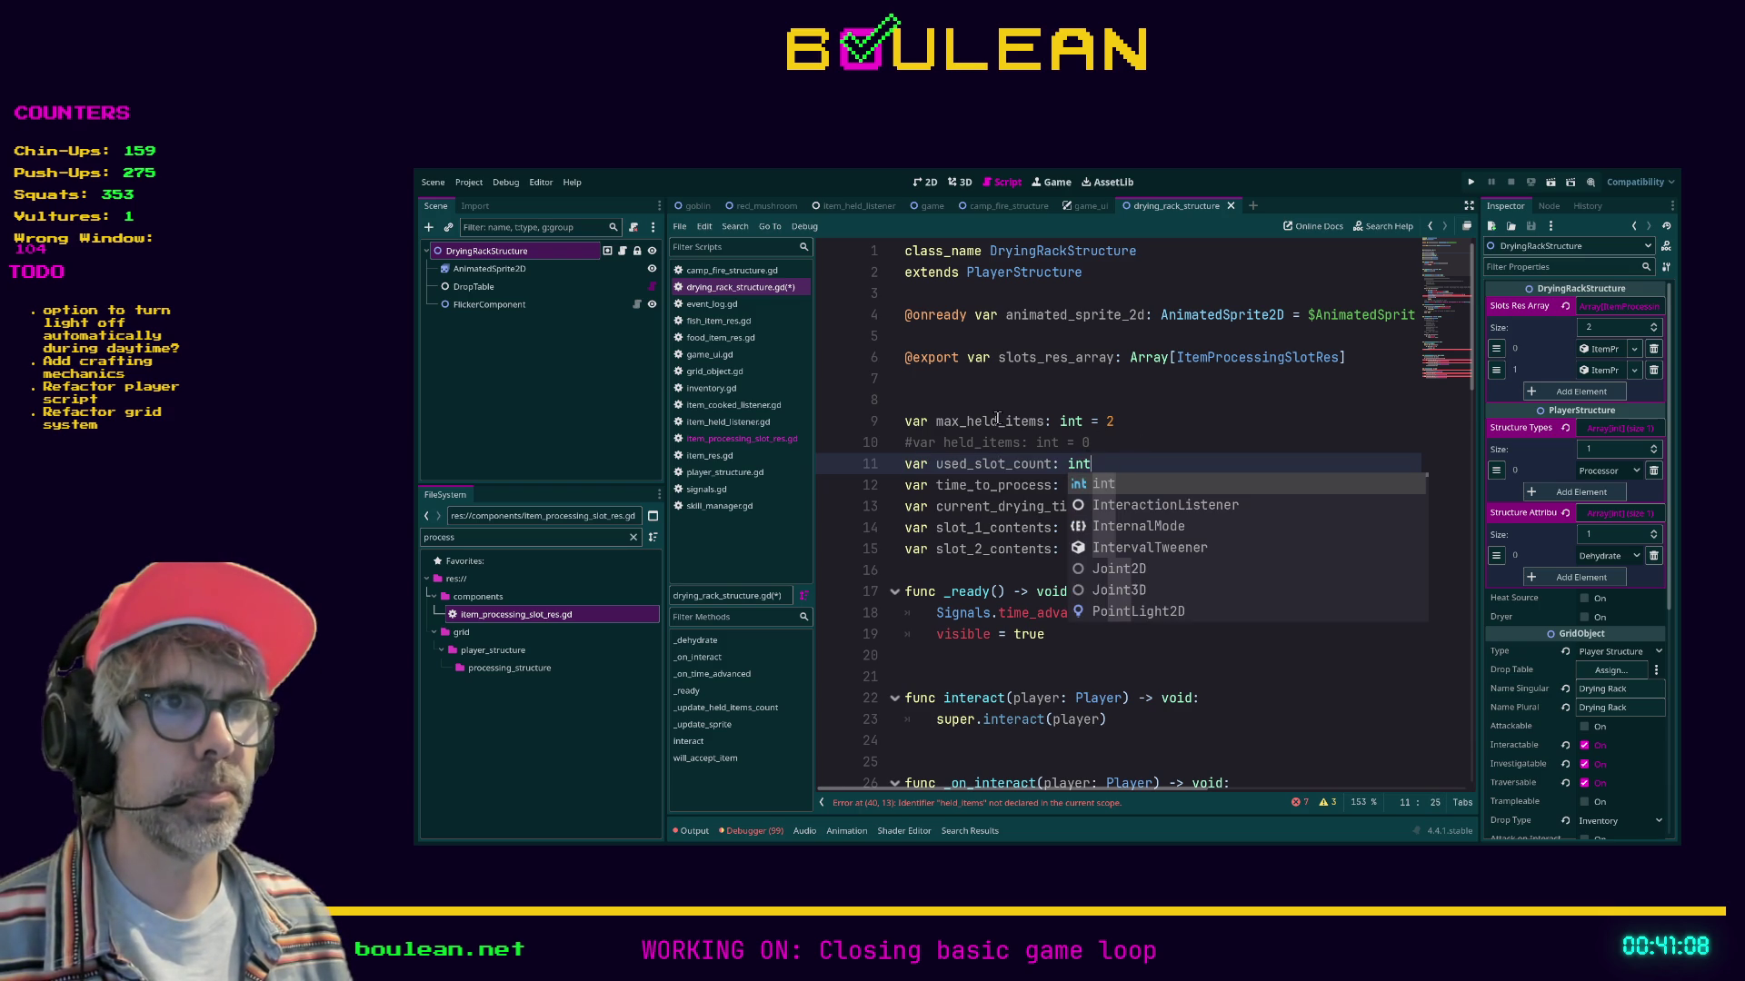
Step: Rename max_held_items to max_used_slots on line 9
click(986, 420)
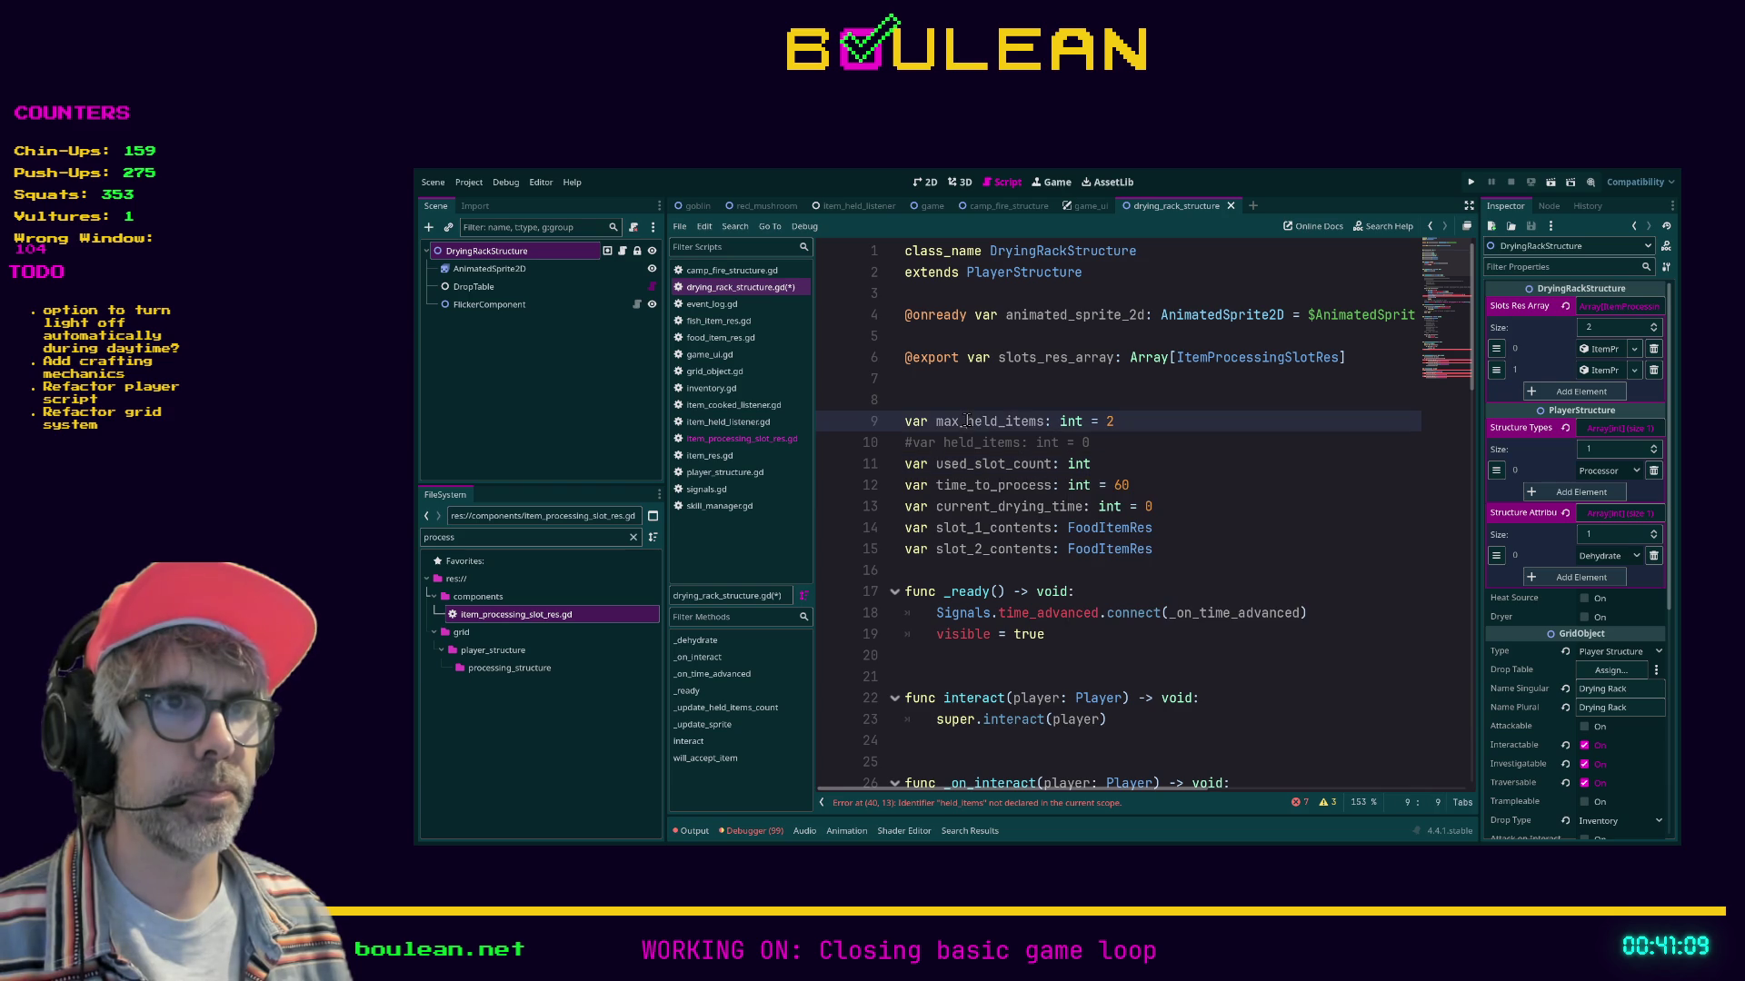
shift+click(1043, 420)
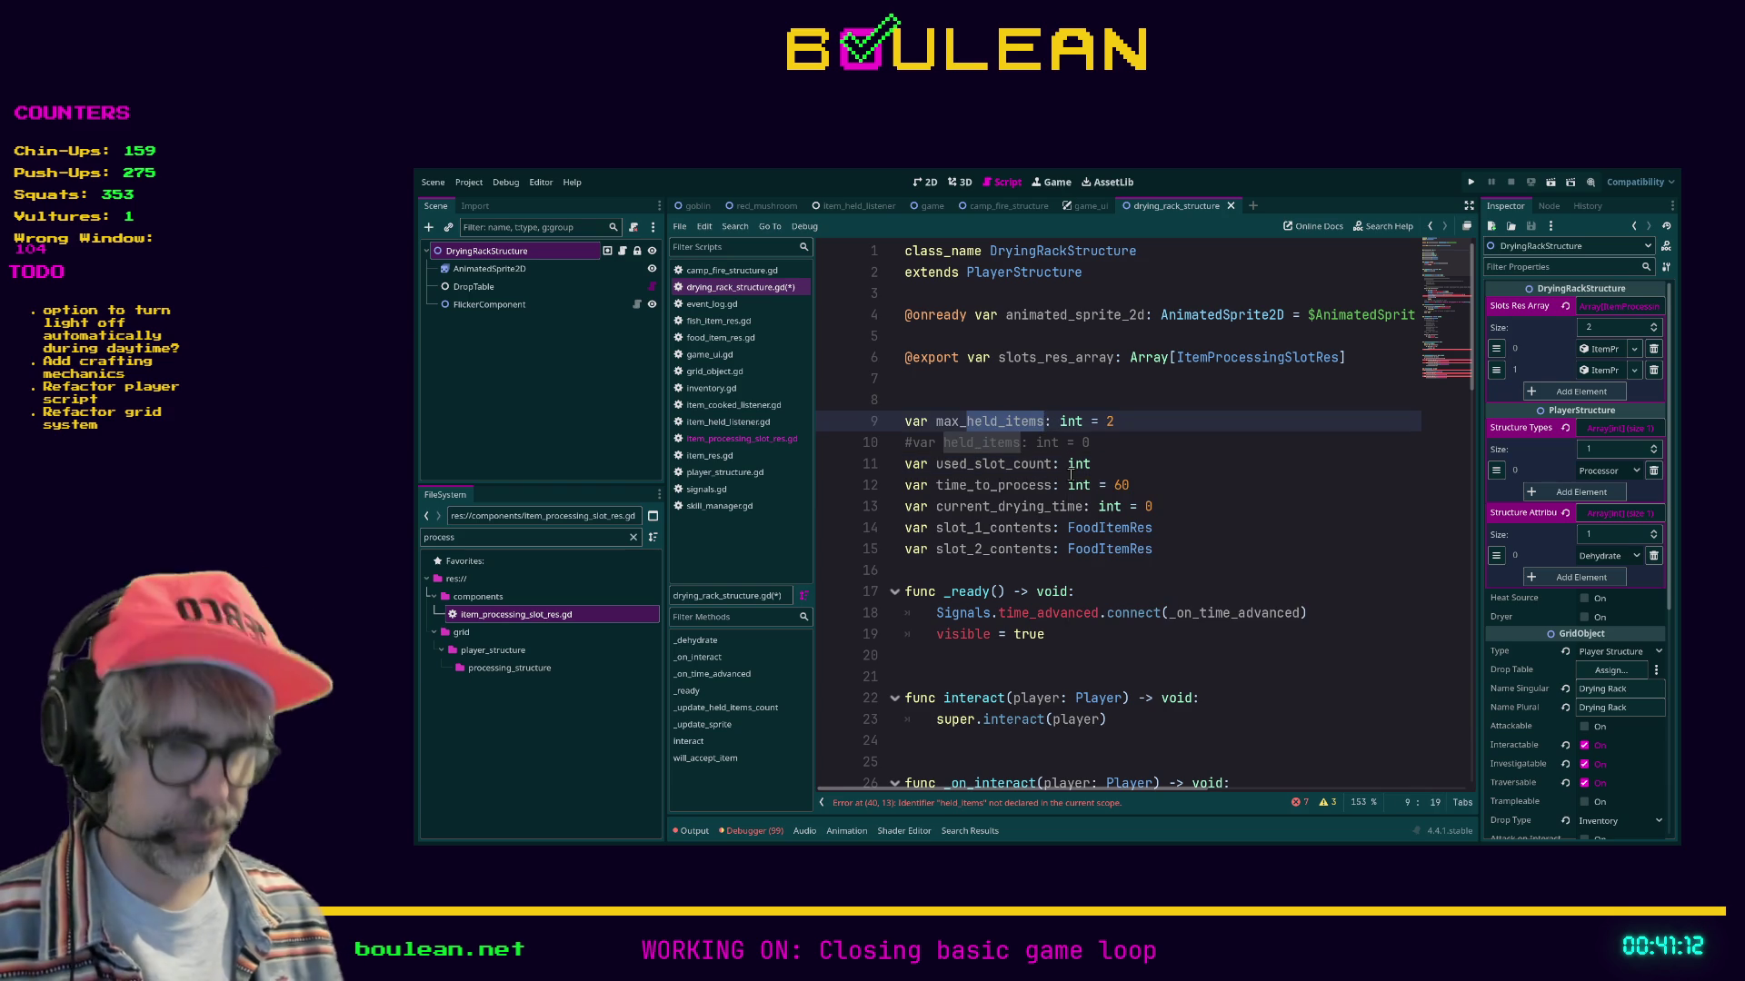
text(used)
text(_slots)
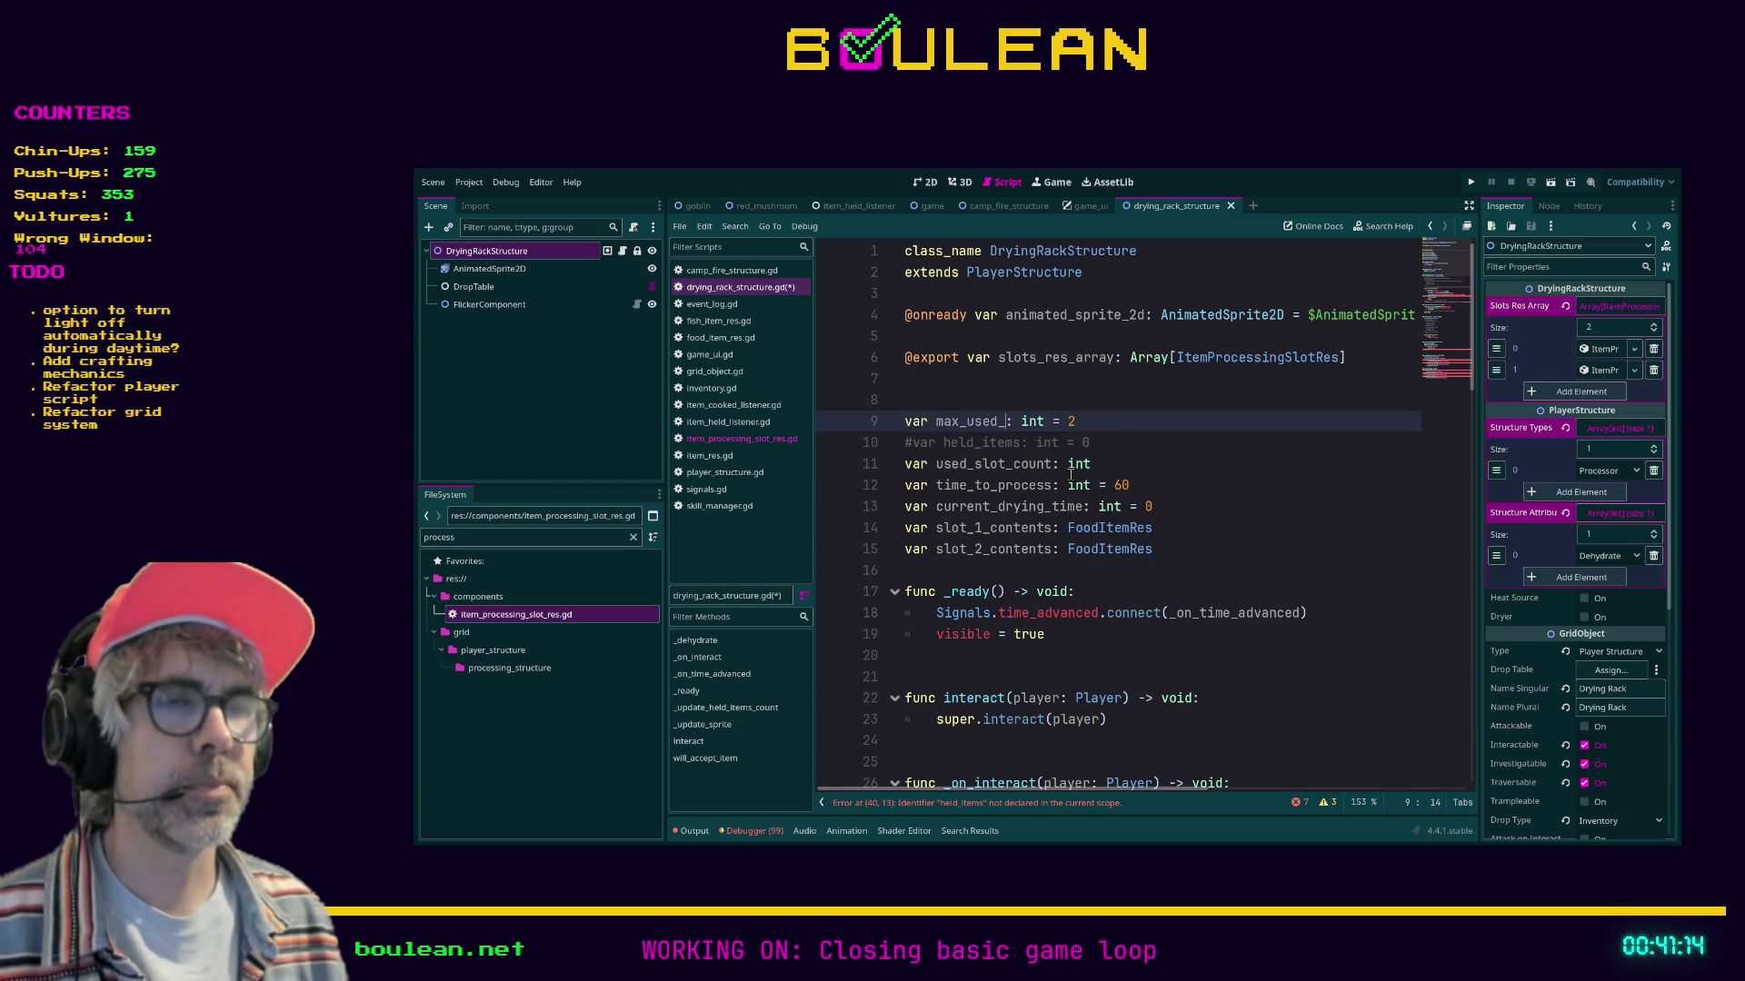
scroll(1072, 491, down, 8)
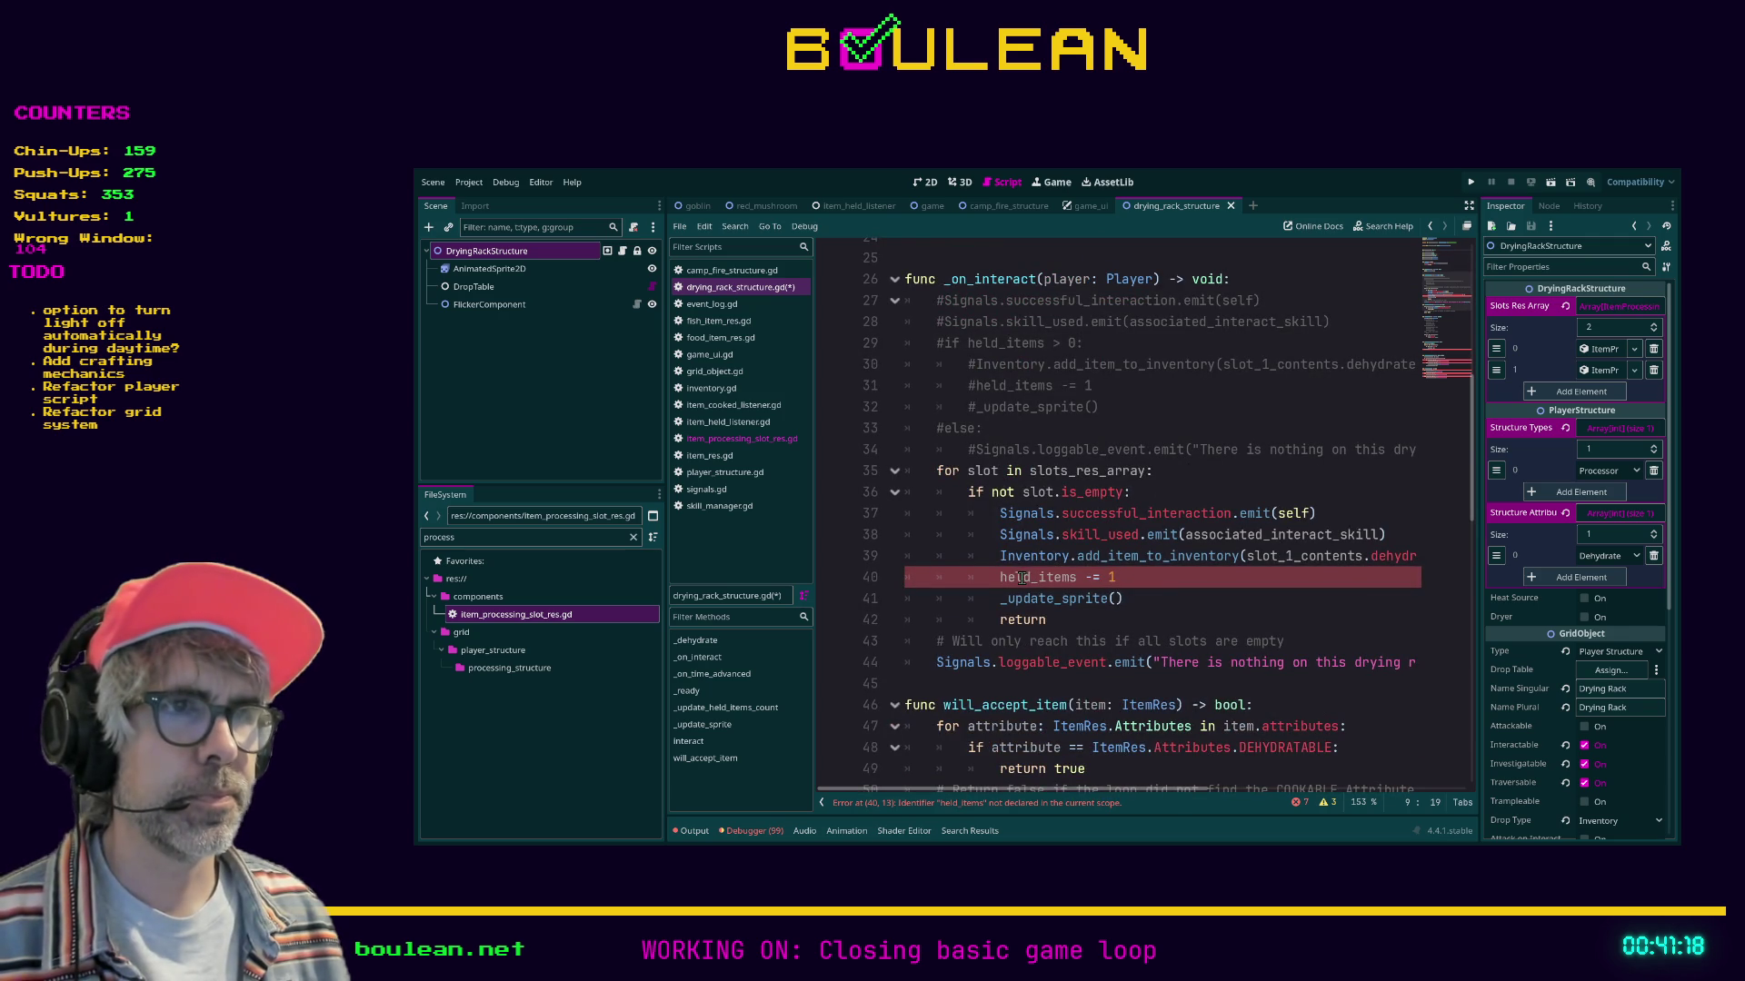
Step: Change line 40's 'held_items -= 1' to 'used_slot_count -= 1'
scroll(938, 478, down, 1)
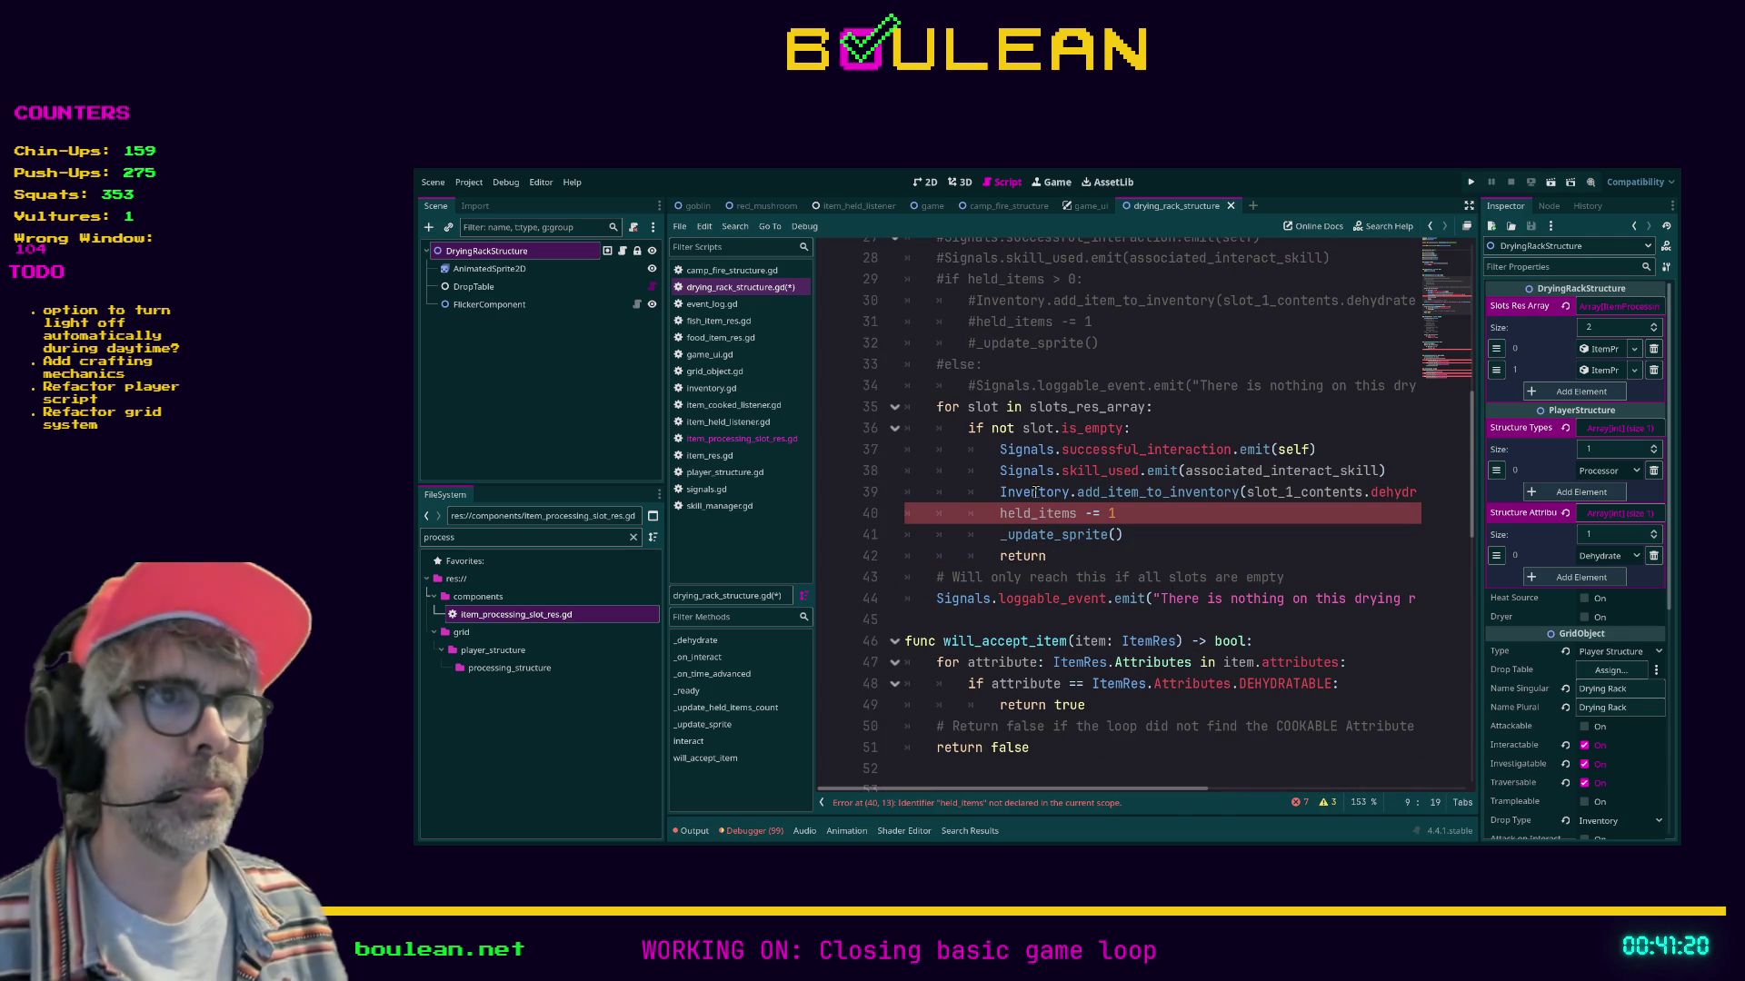
double_click(1026, 514)
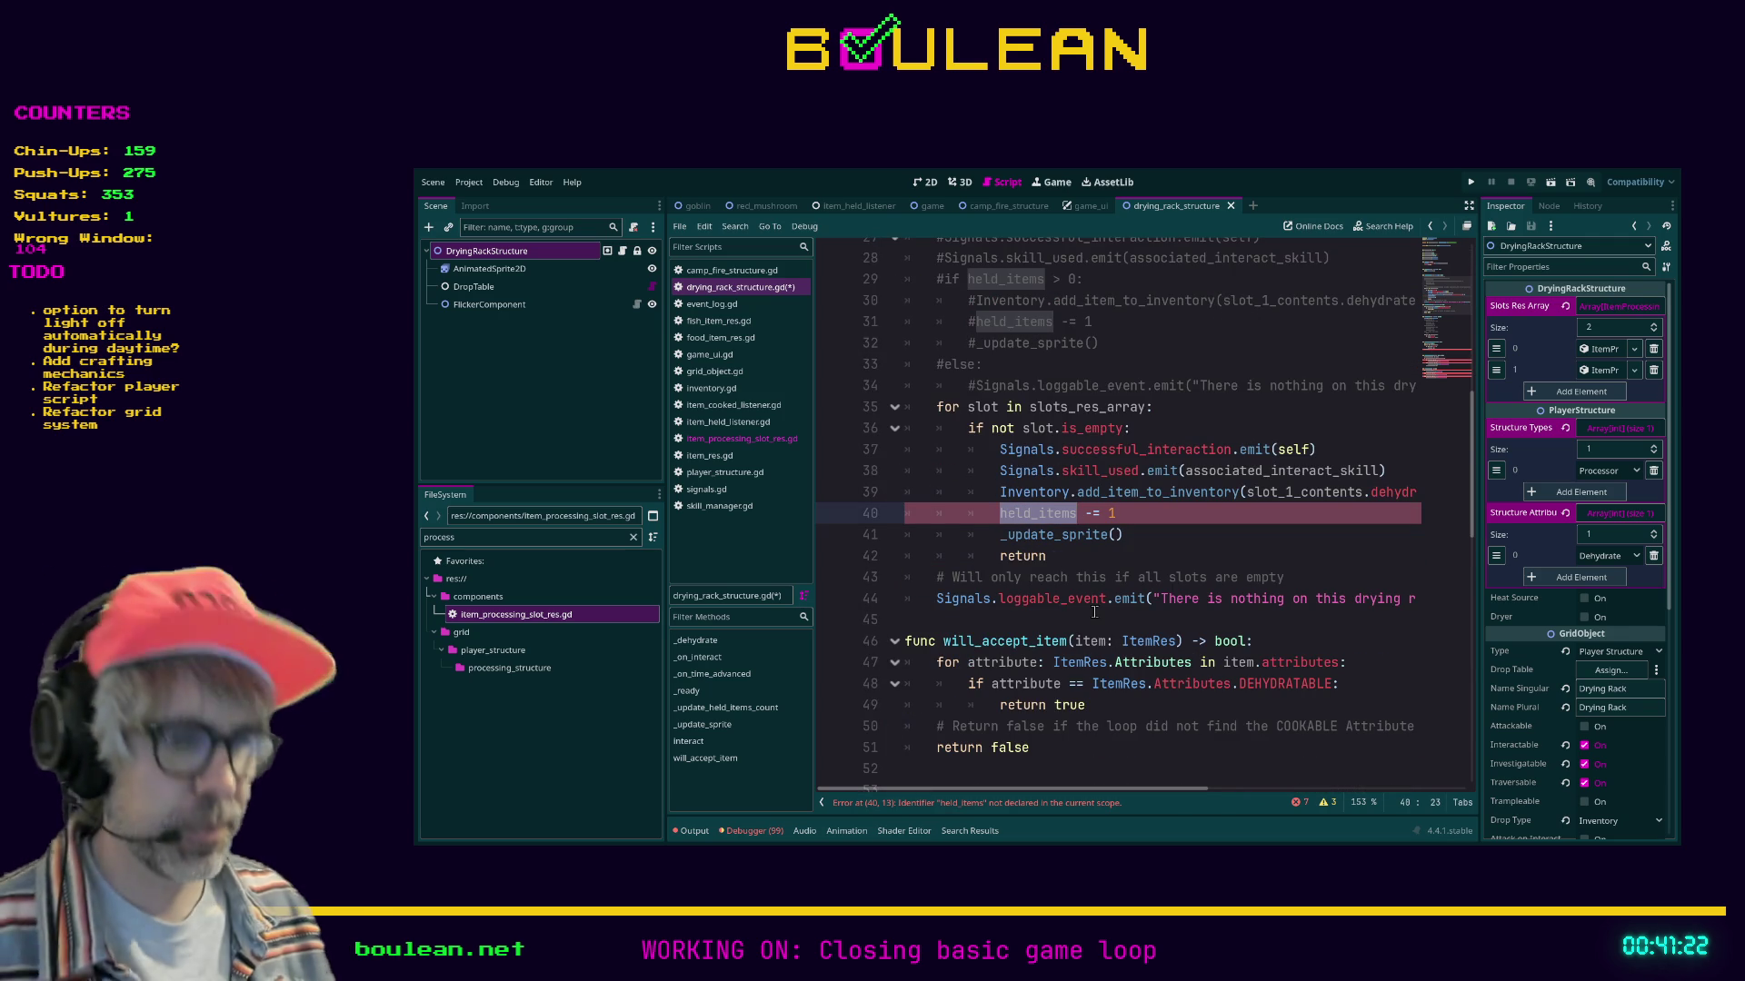
text(used)
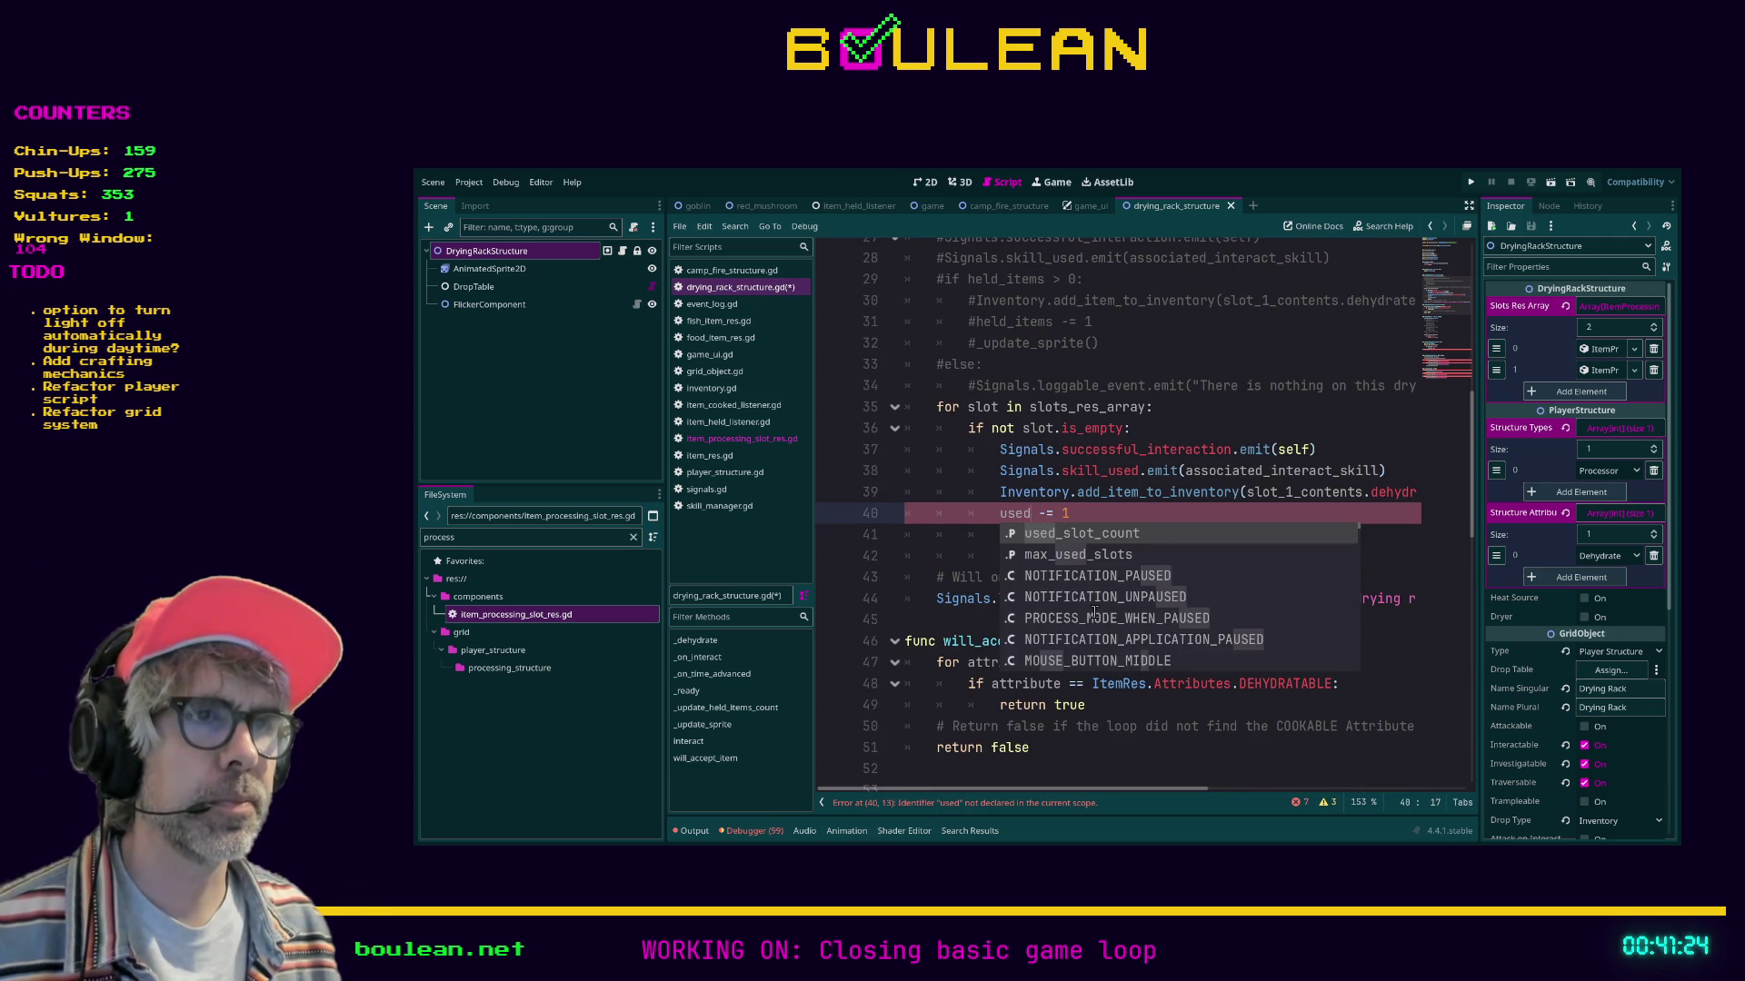
key(Return)
scroll(1160, 535, down, 2)
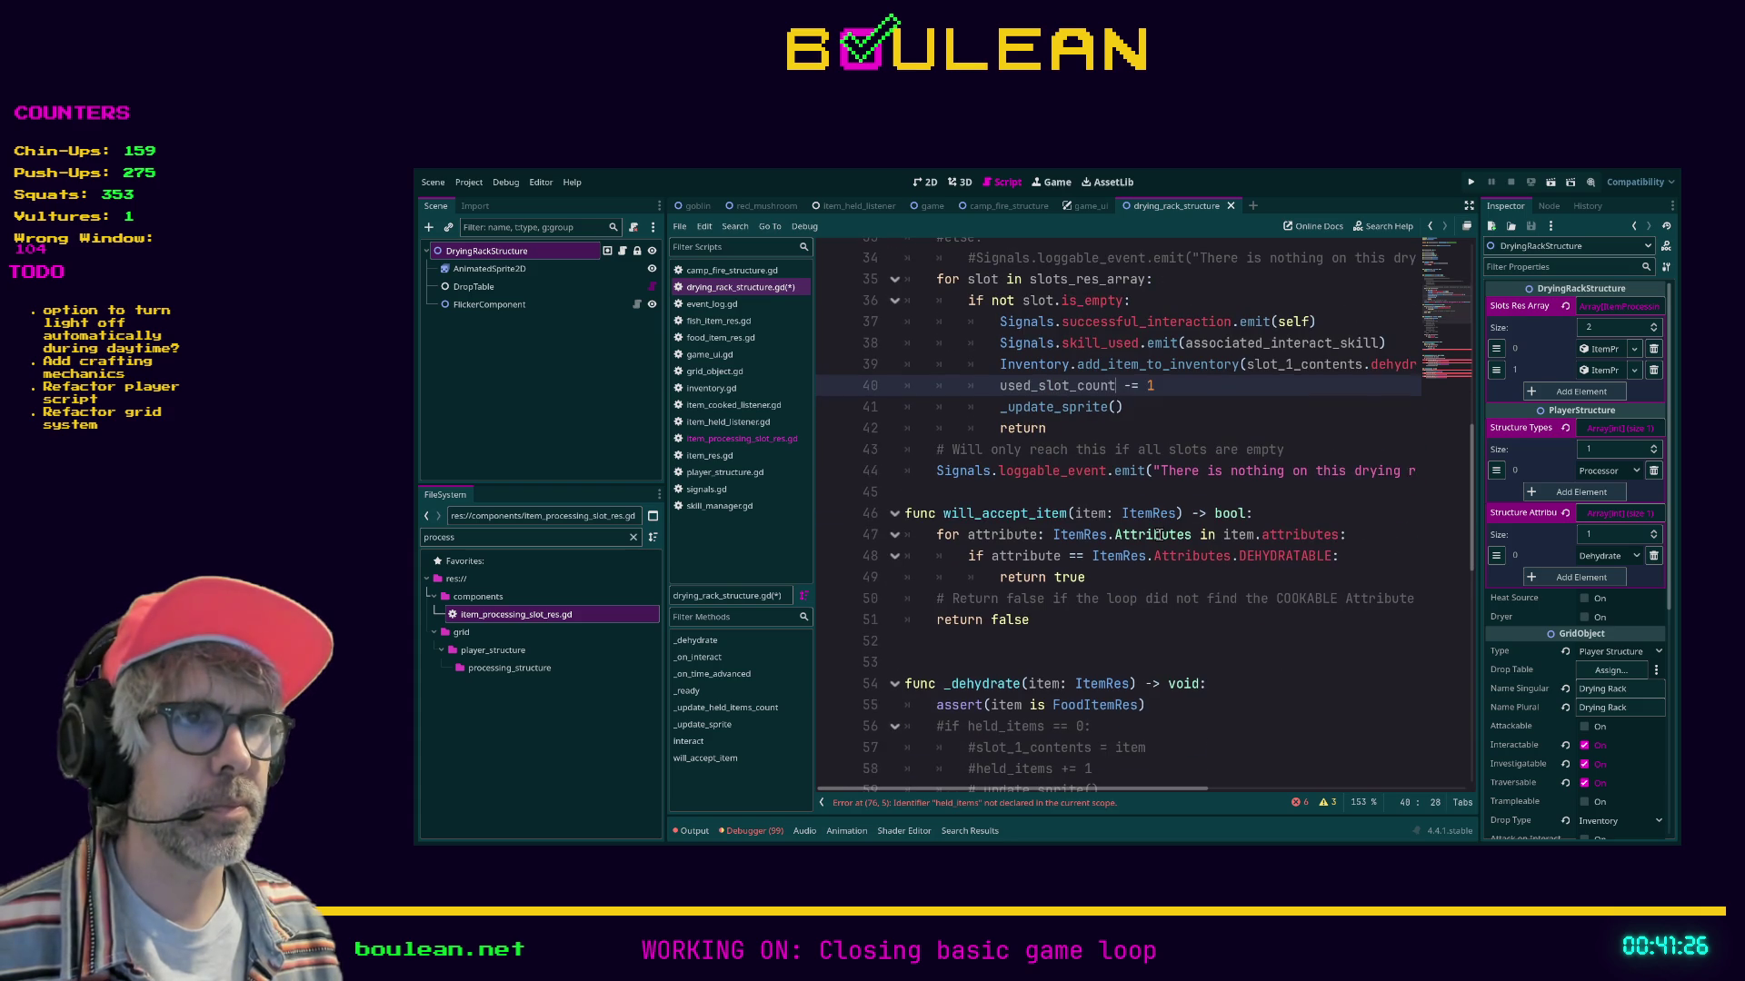
scroll(1159, 535, down, 5)
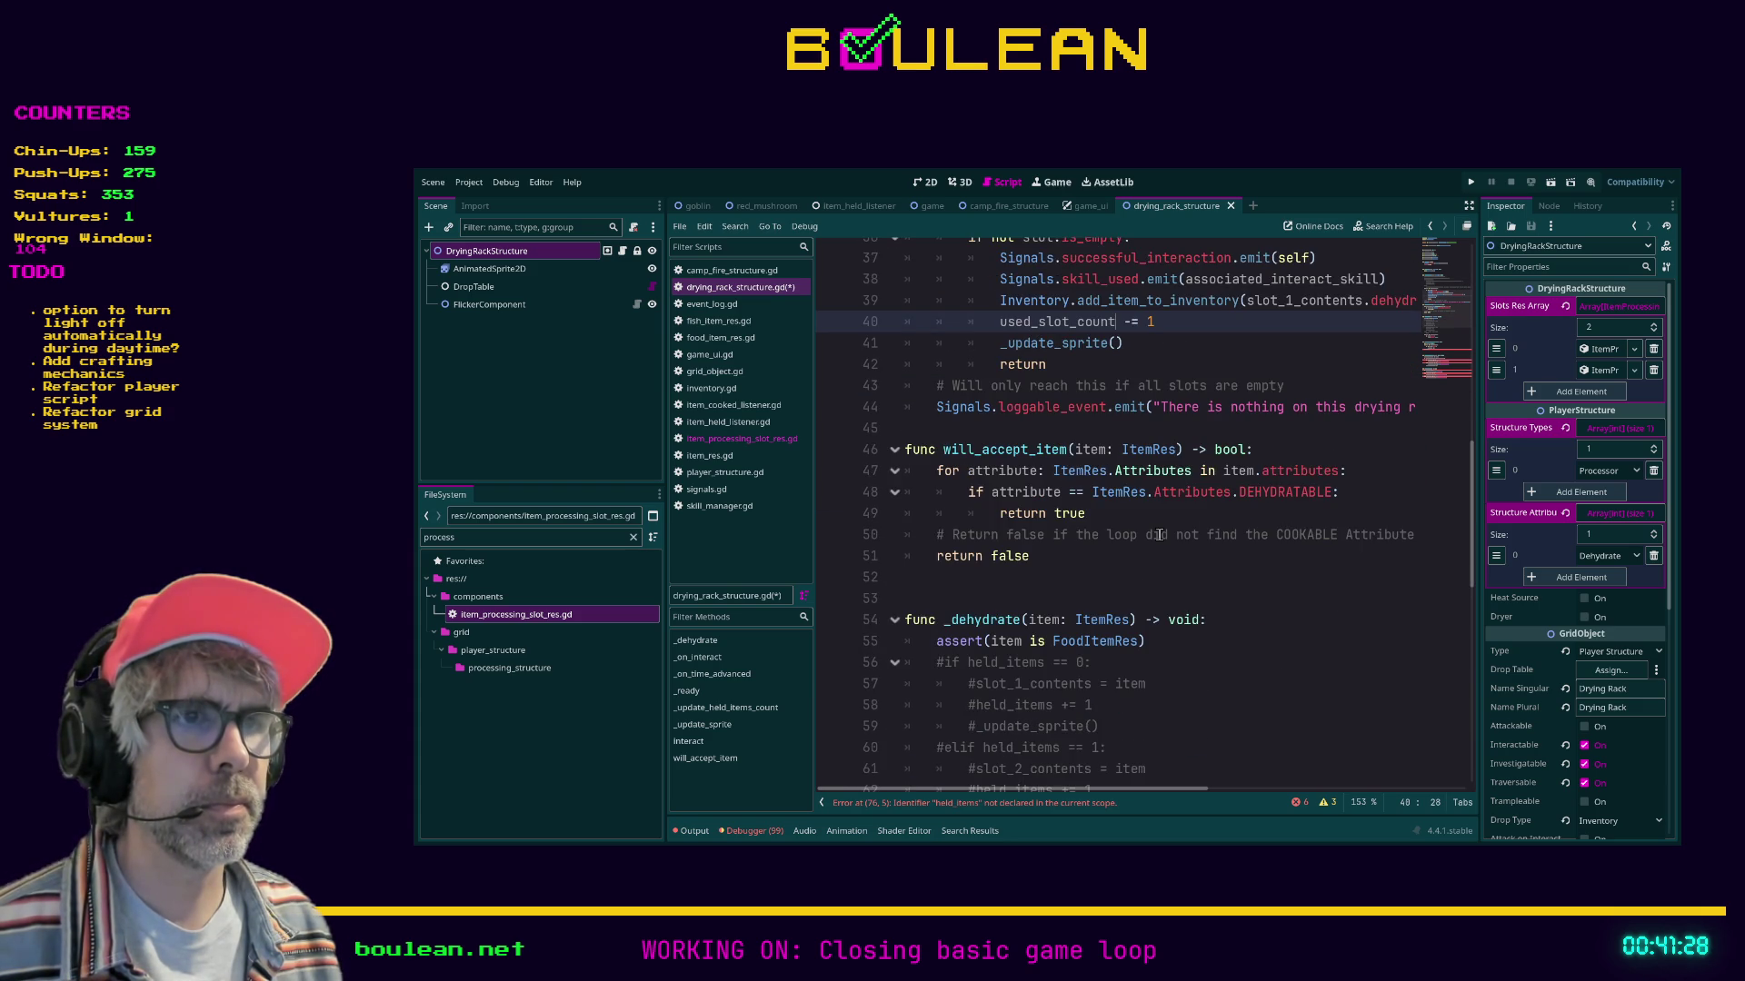
scroll(1160, 535, down, 3)
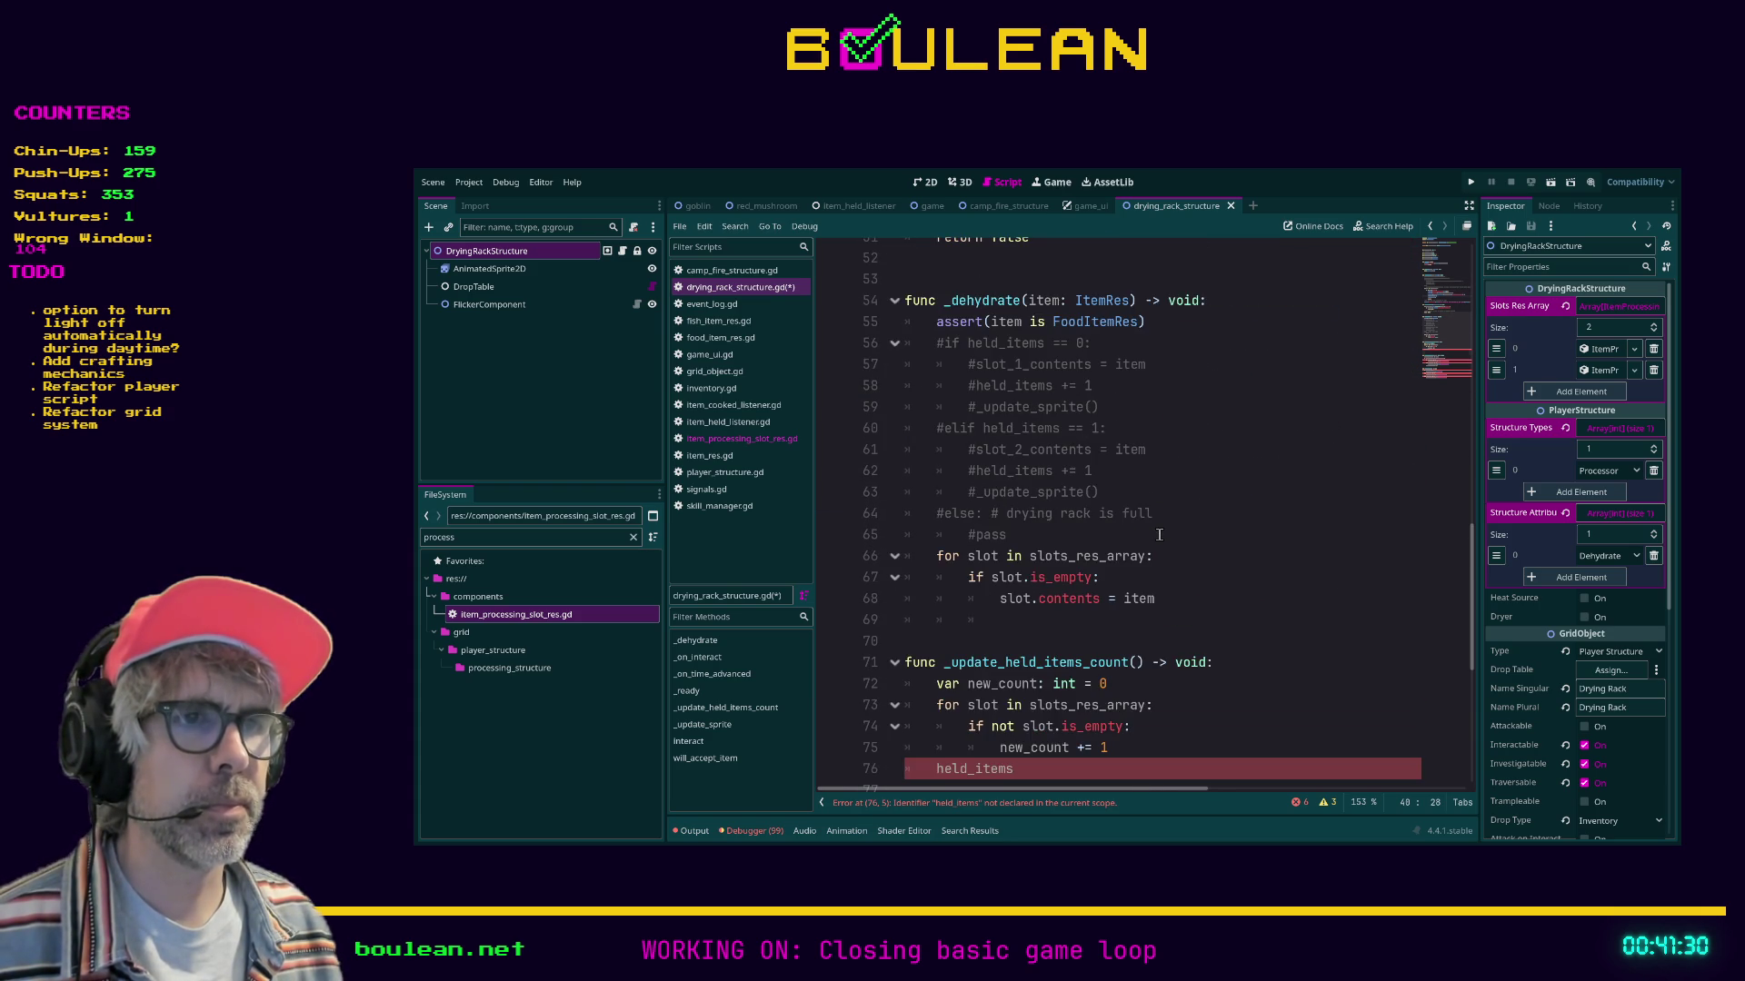
Step: Rewrite line 76 as 'used_slot_count = new_count'
drag(1033, 641, 942, 641)
text(used)
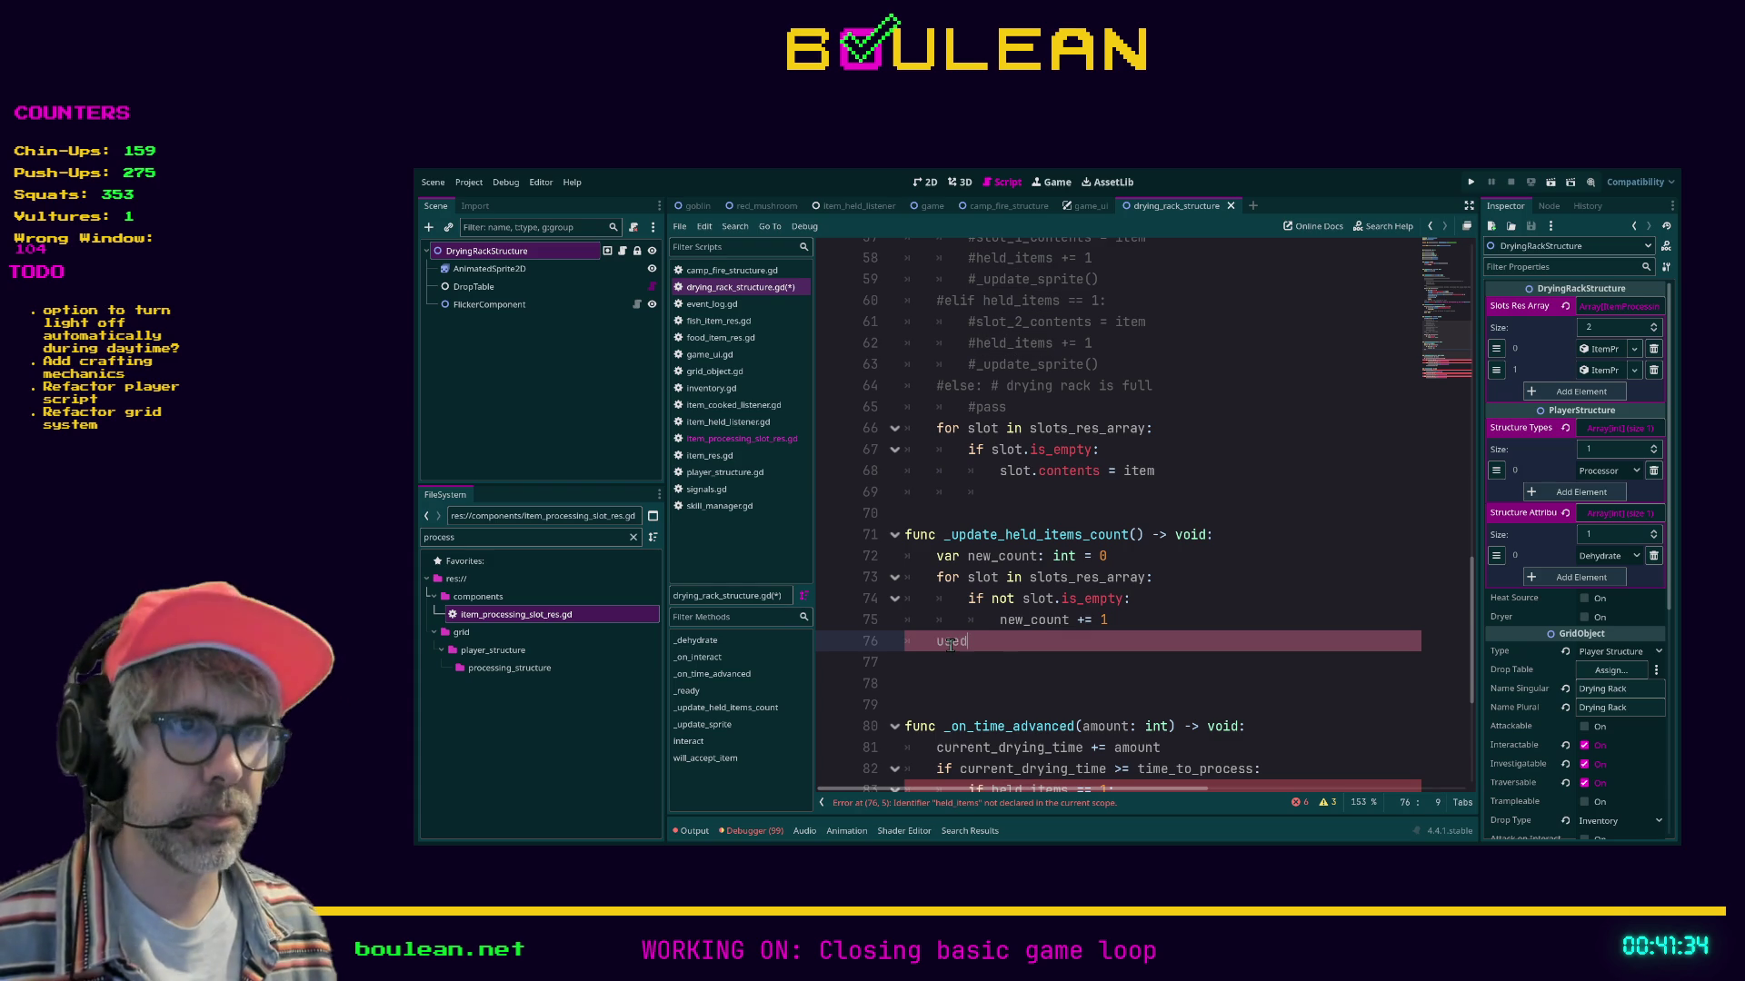
key(Return)
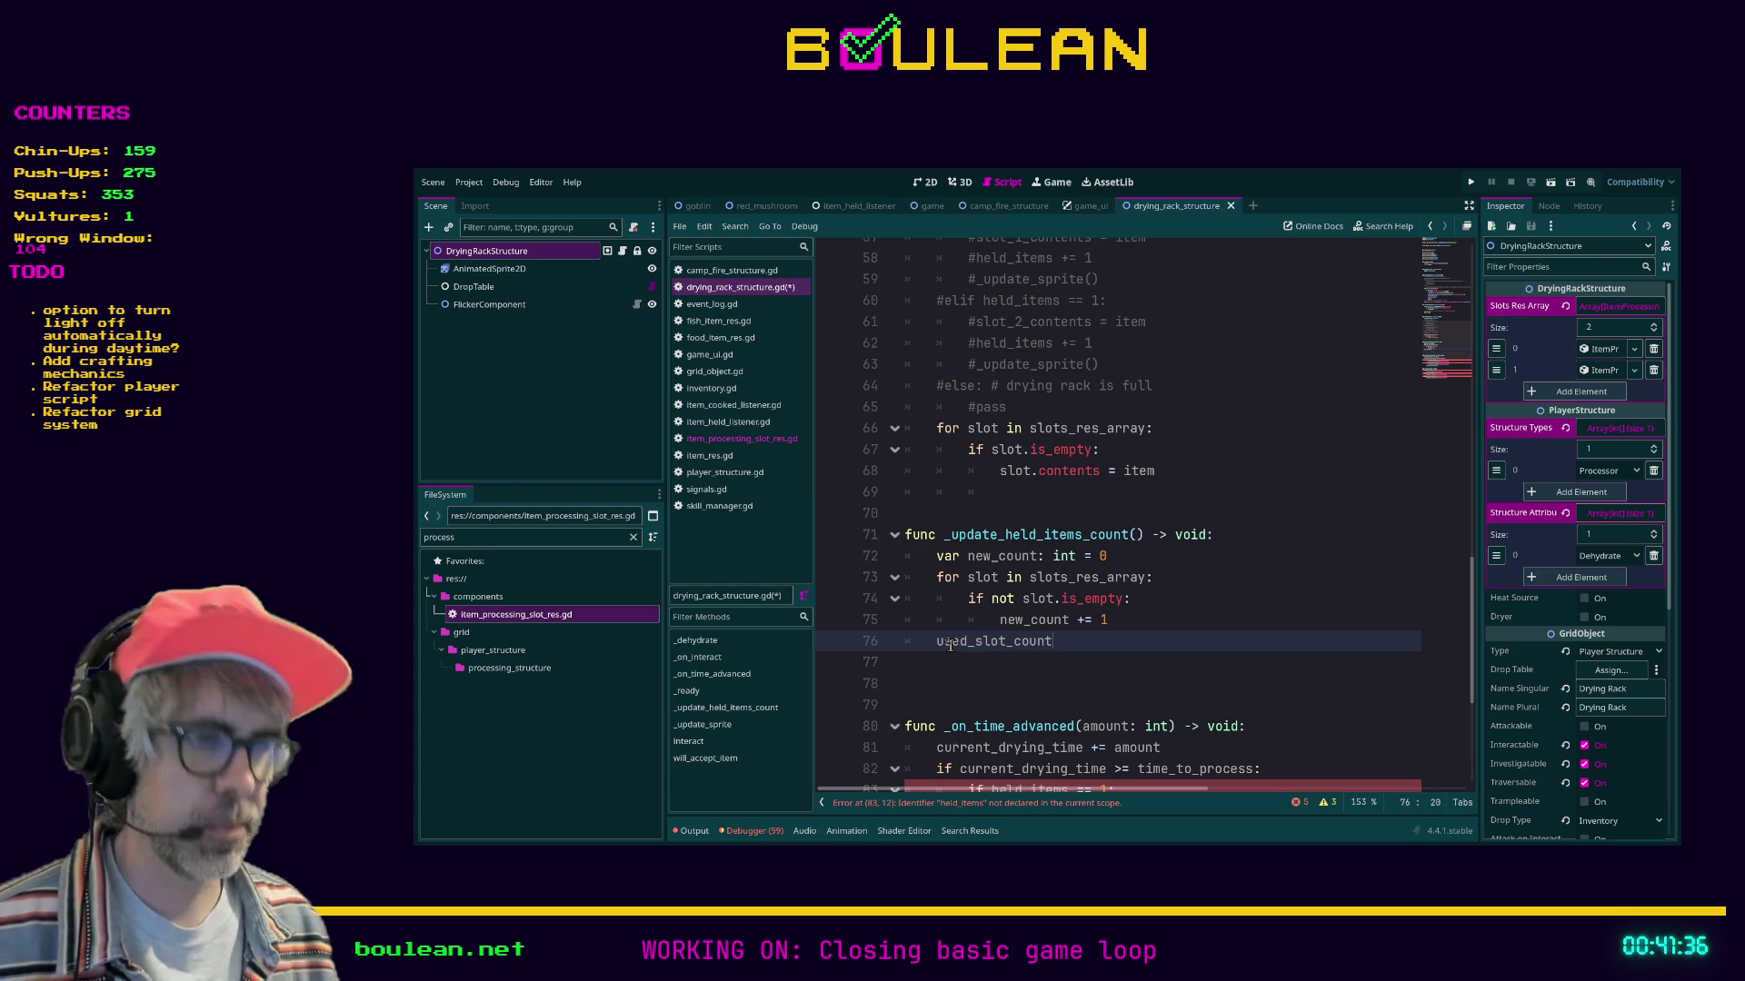
text(-= 1)
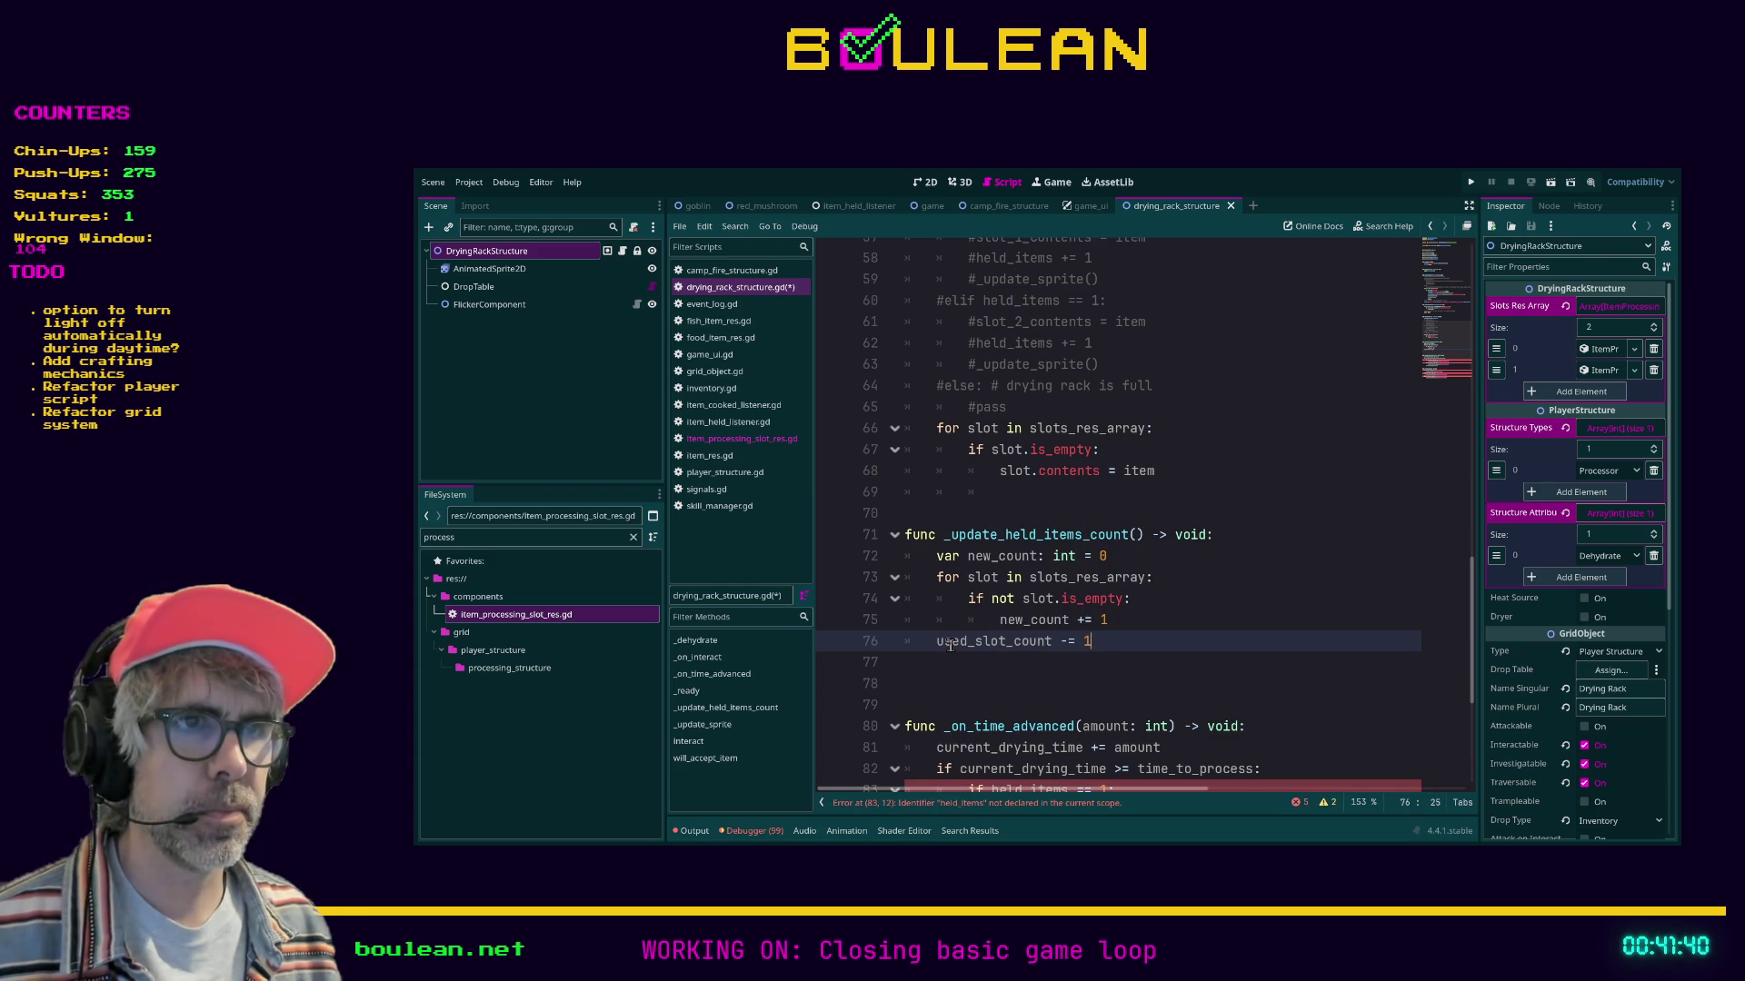
key(BackSpace)
key(BackSpace)
key(BackSpace)
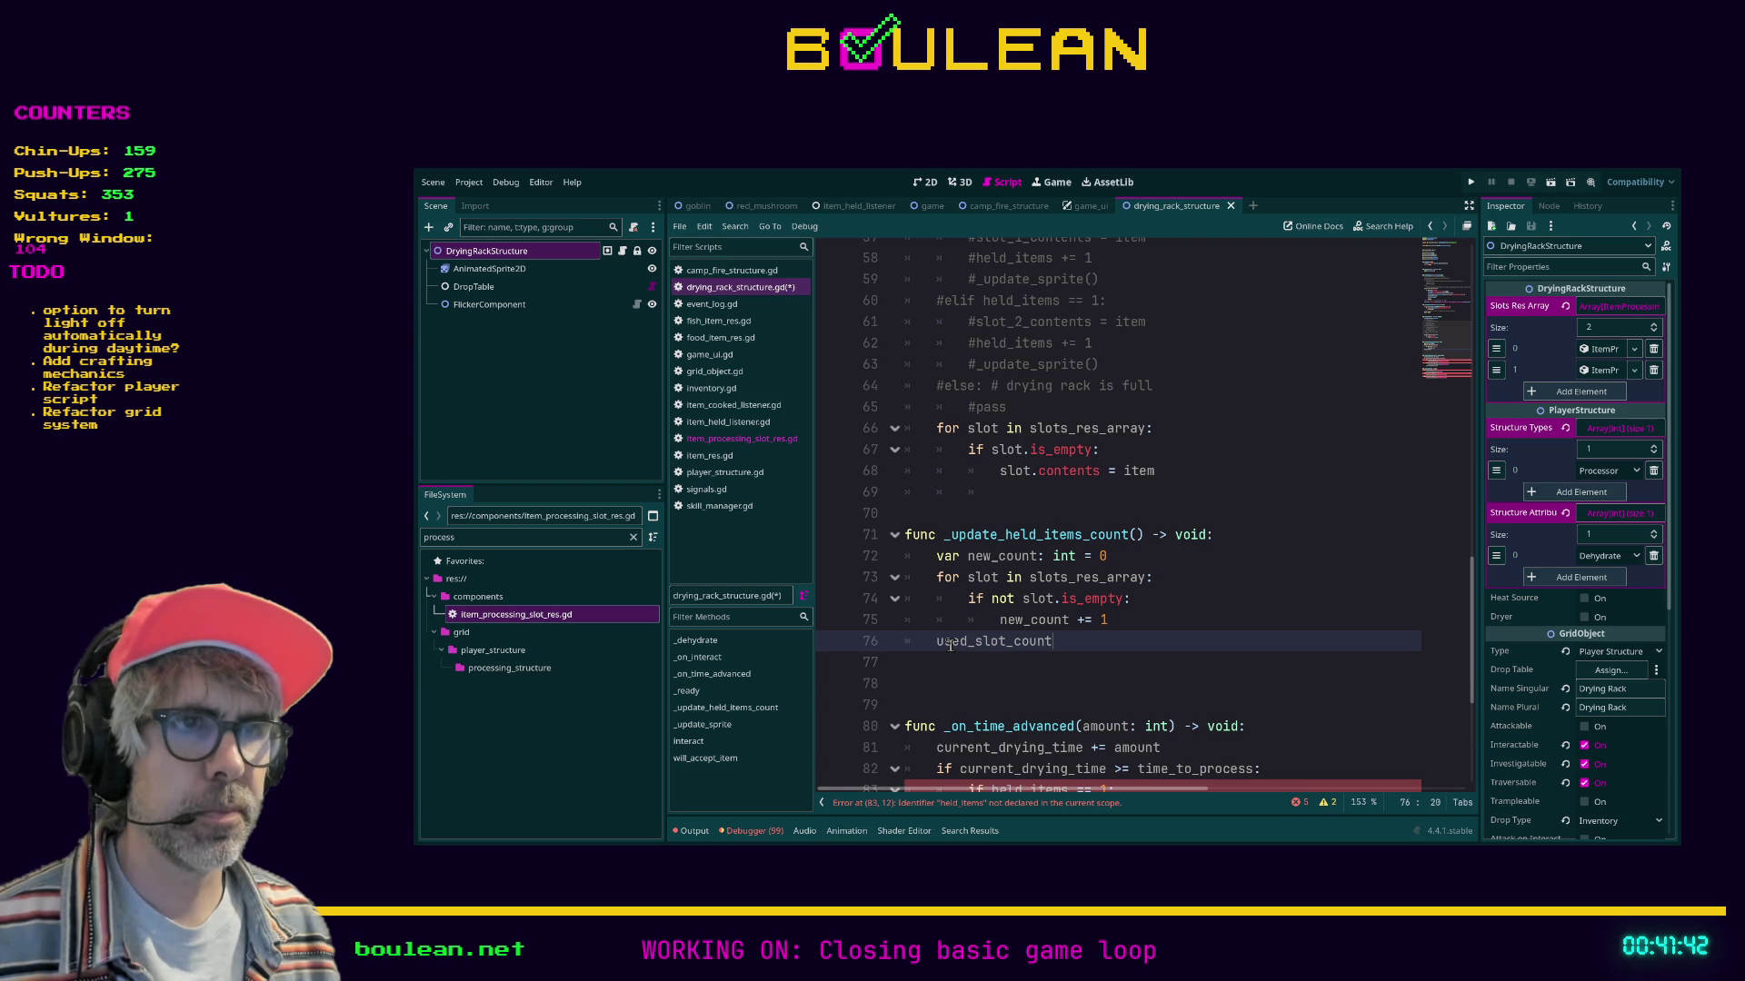
text(new_co)
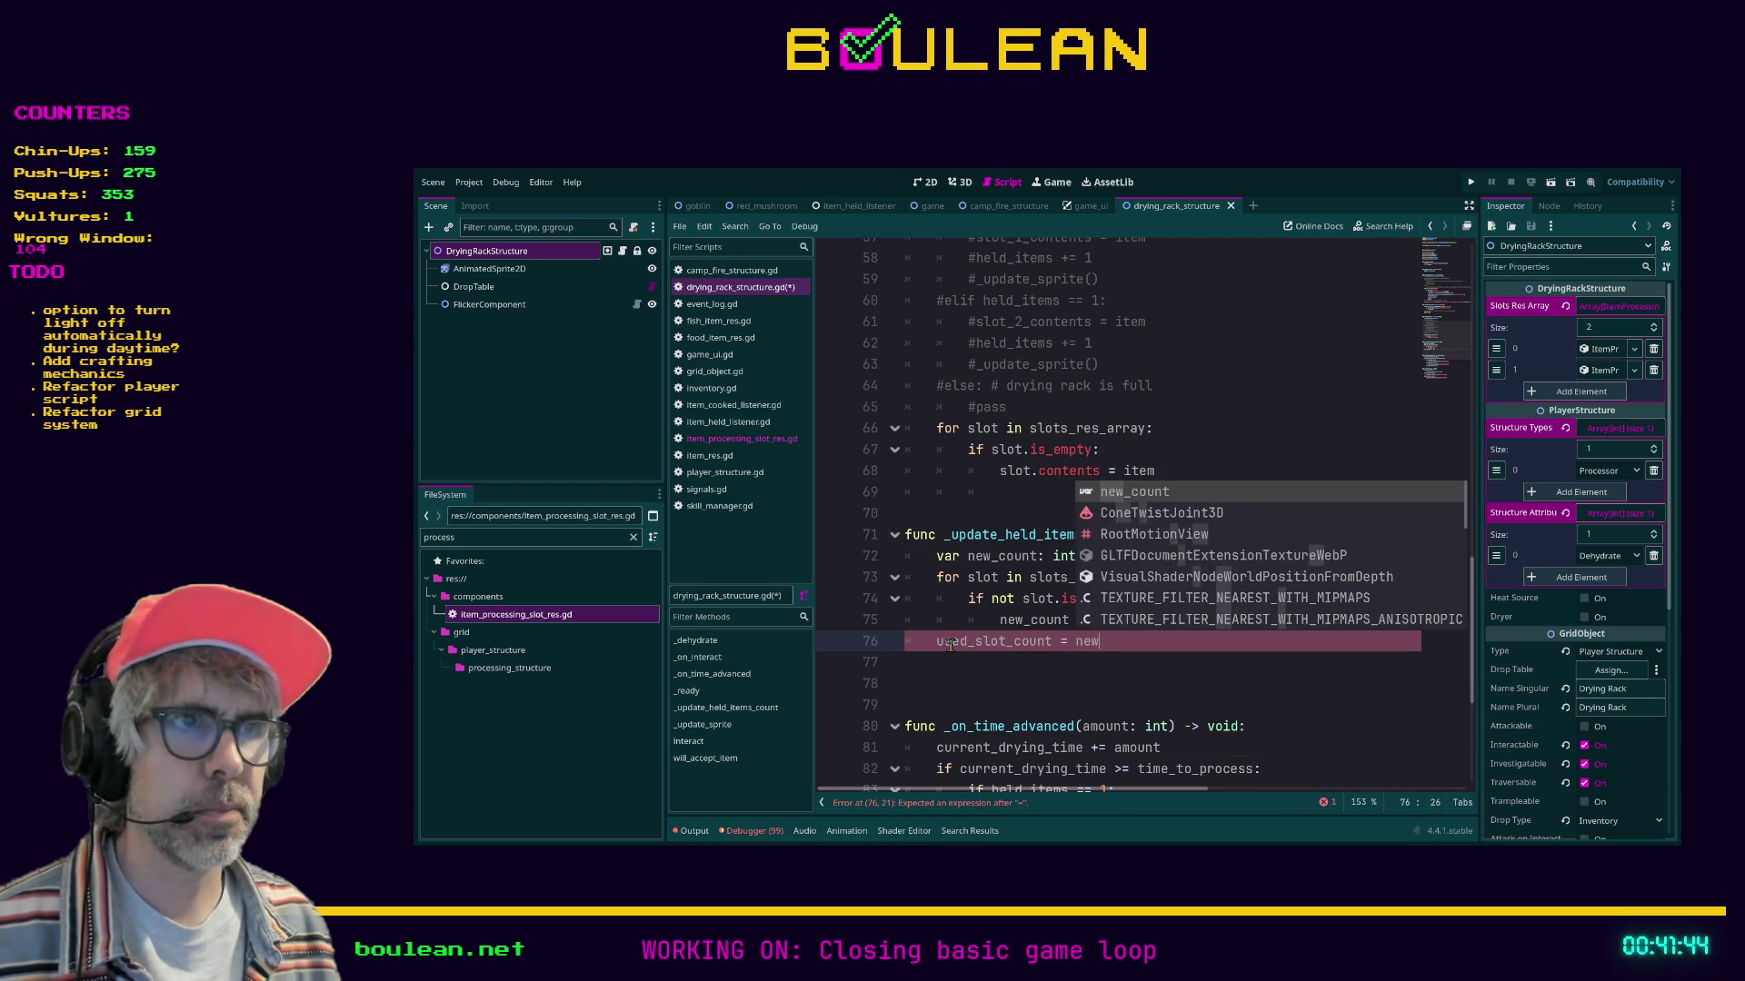
key(Return)
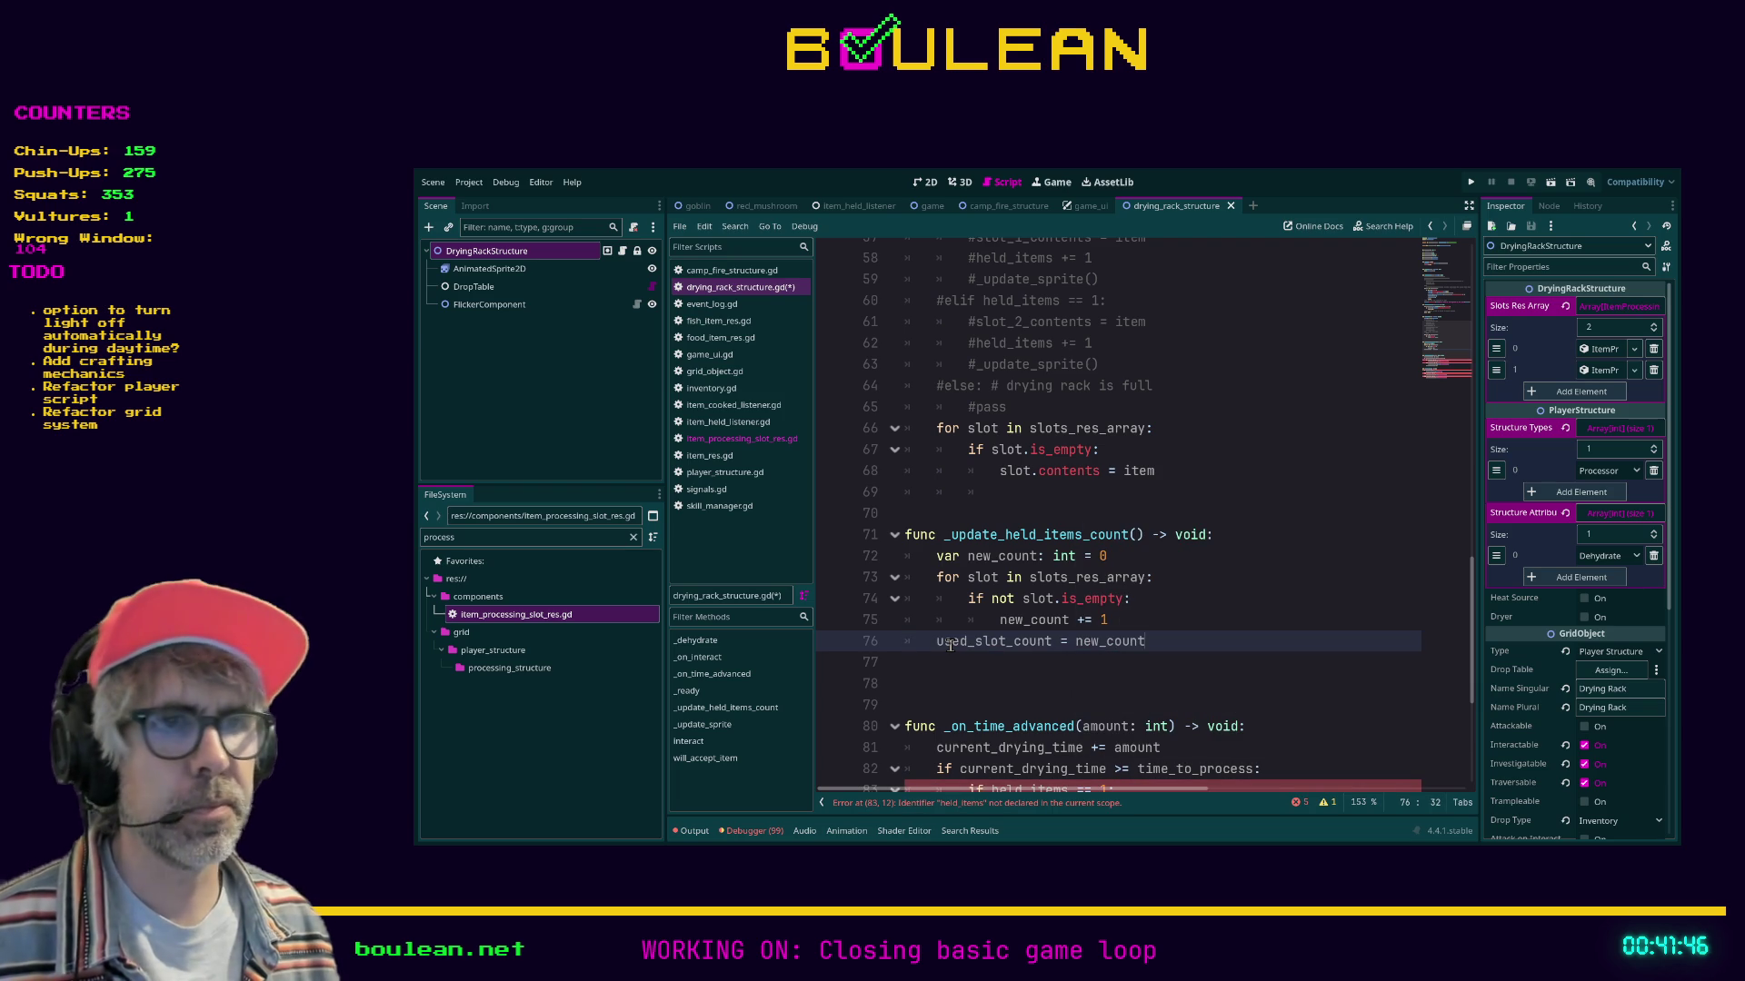
scroll(949, 644, down, 3)
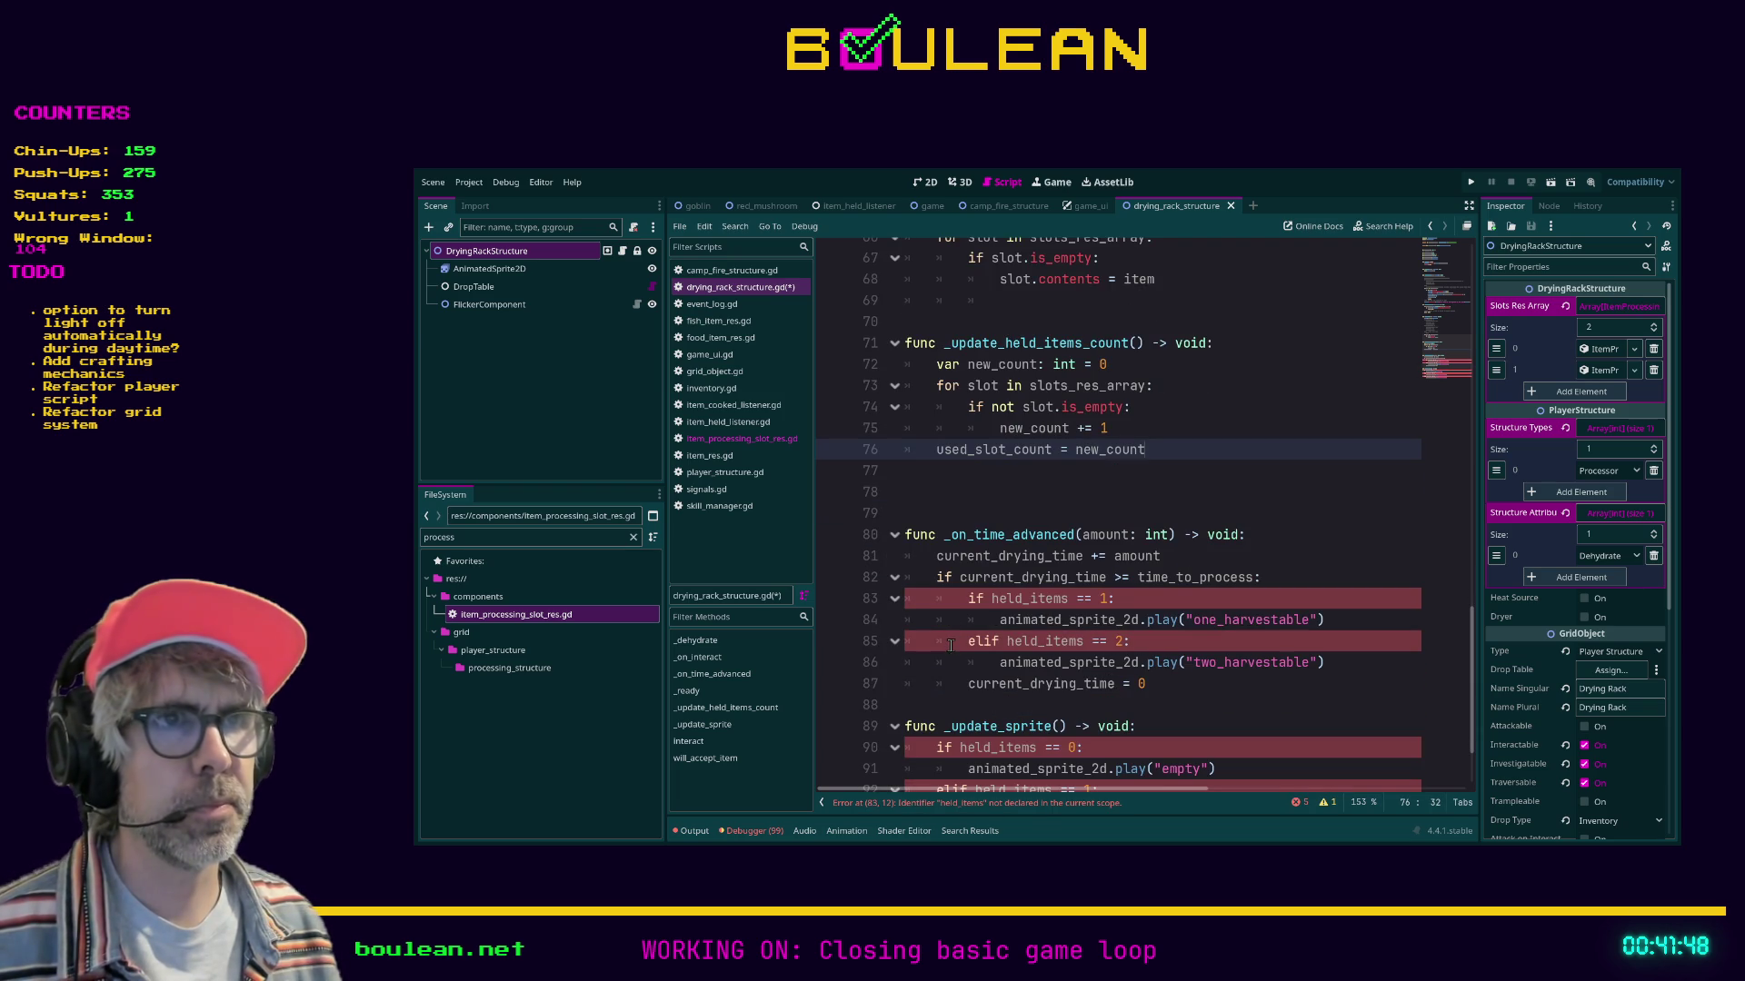
Step: Replace all remaining held_items occurrences from line 83 on with used_slot_count, then save the script
double_click(973, 449)
key(ctrl+c)
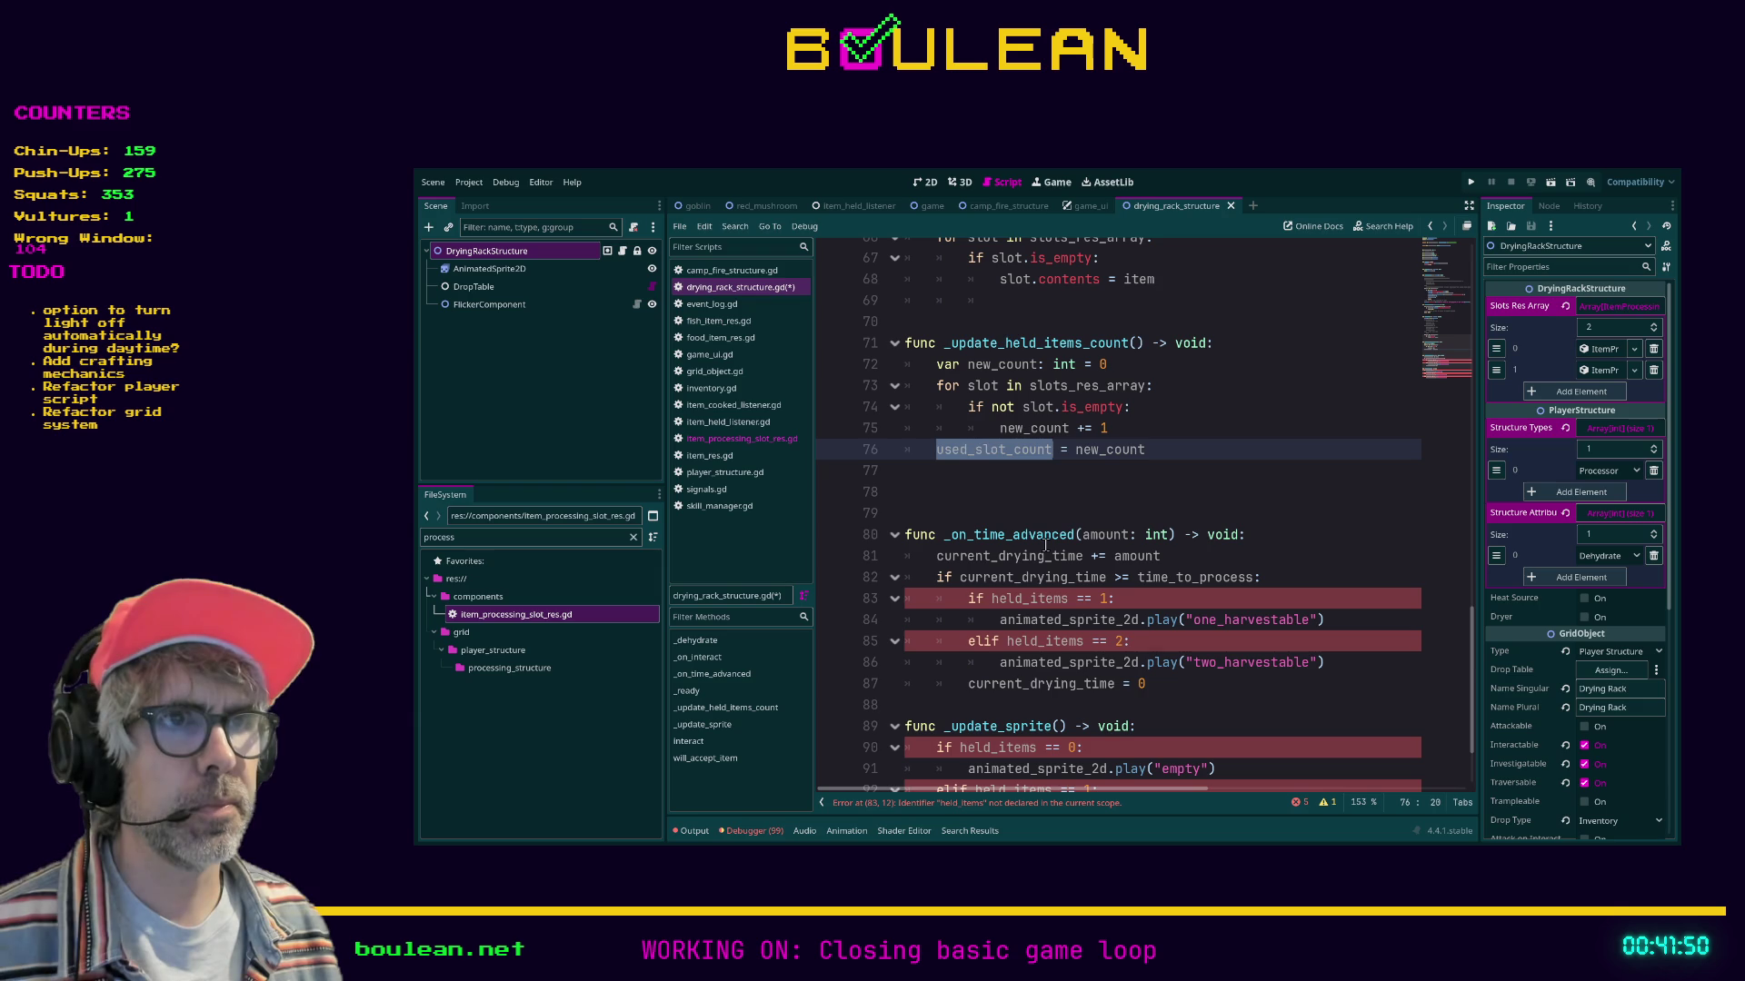
double_click(1031, 598)
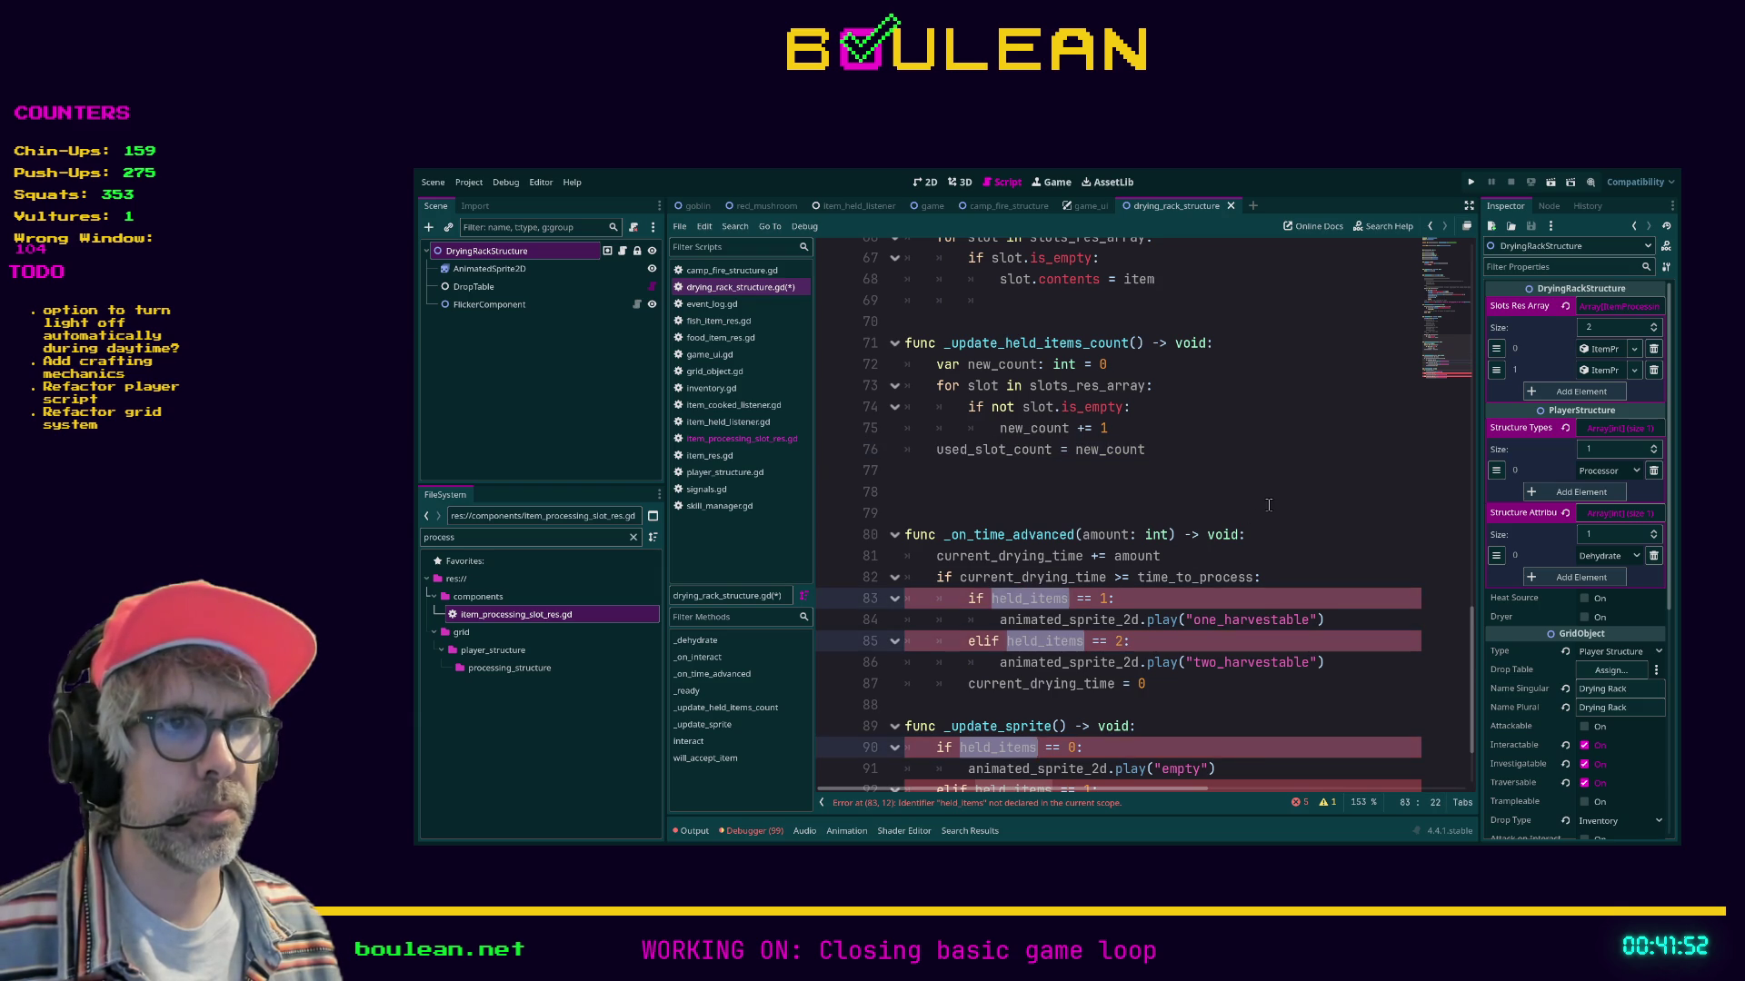
key(ctrl+d)
key(ctrl+d)
key(ctrl+d)
key(ctrl+v)
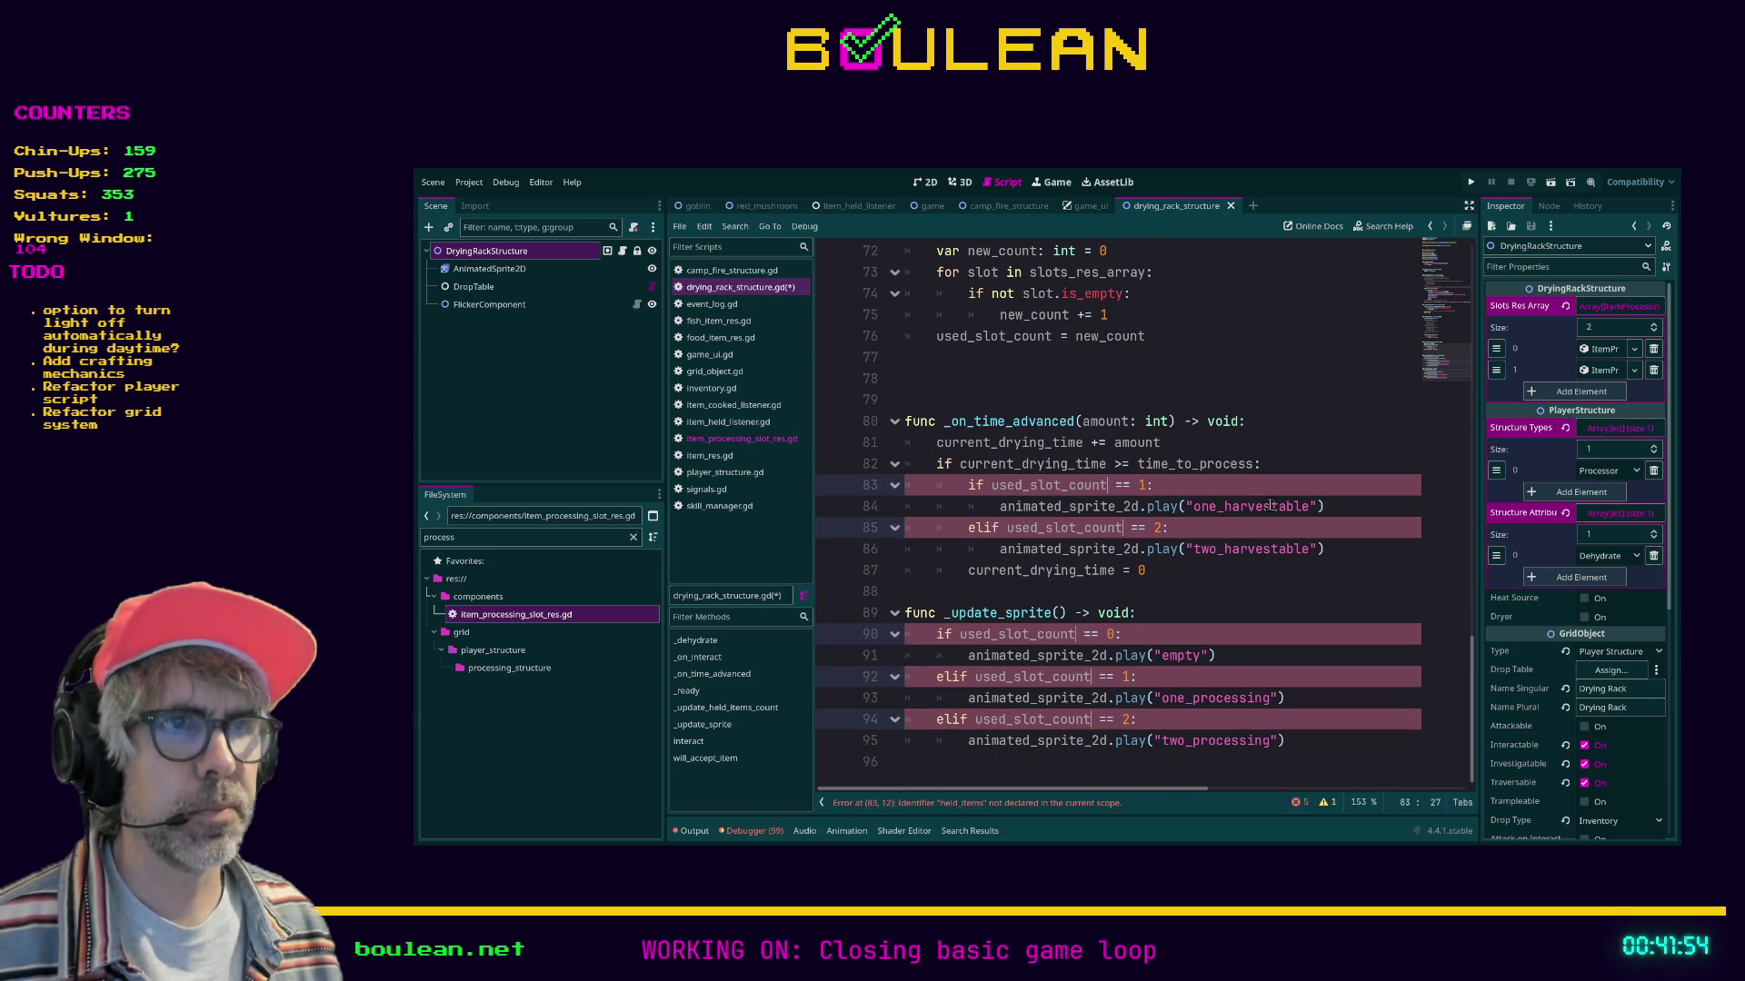
click(1150, 609)
key(ctrl+s)
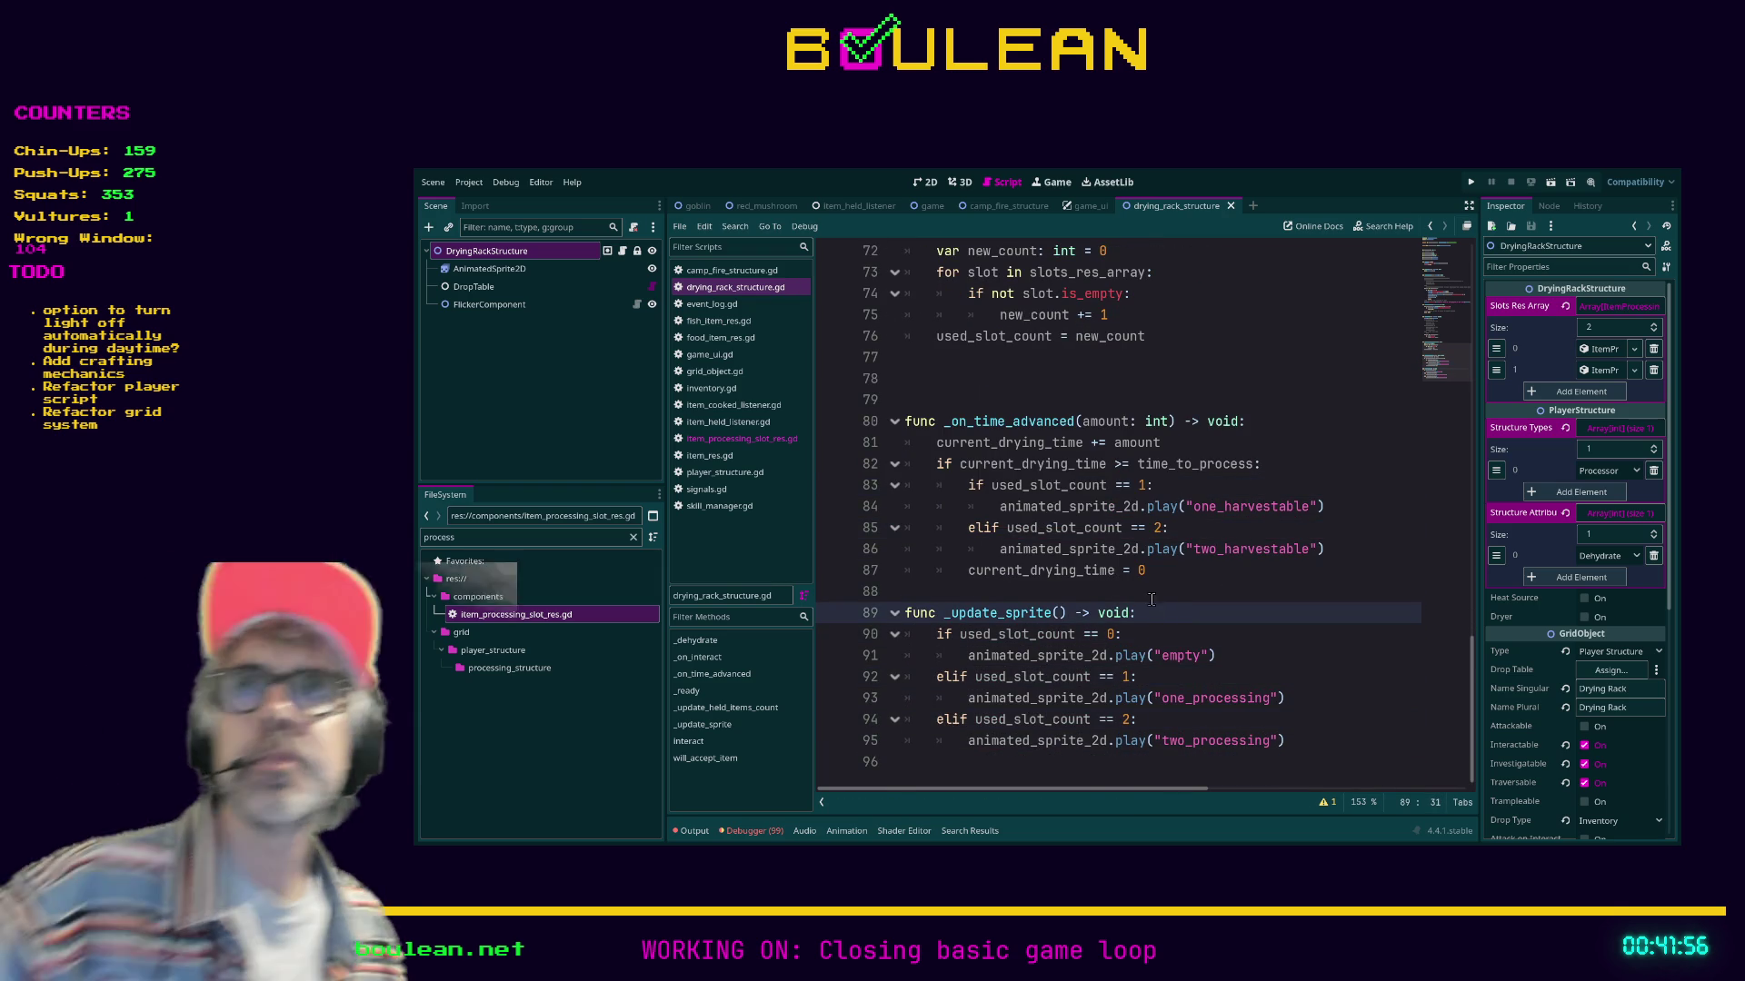
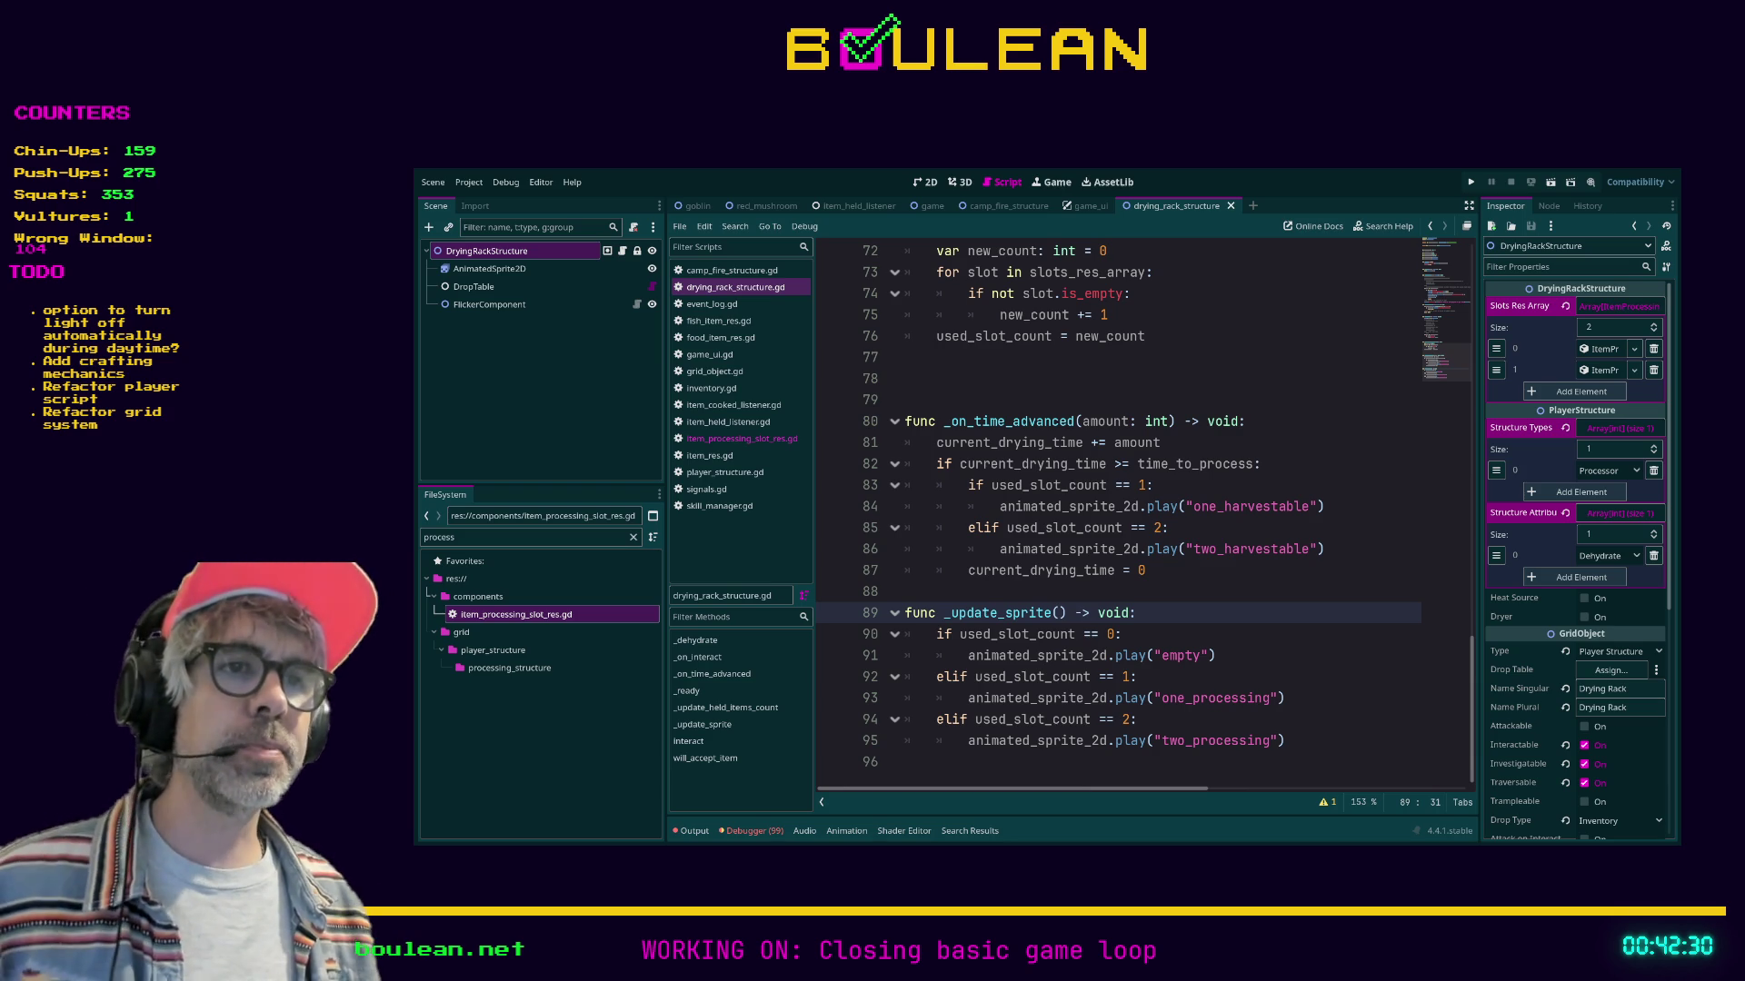
Step: Remove the extra blank line above _on_time_advanced, leaving two blank lines
key(Up)
key(Return)
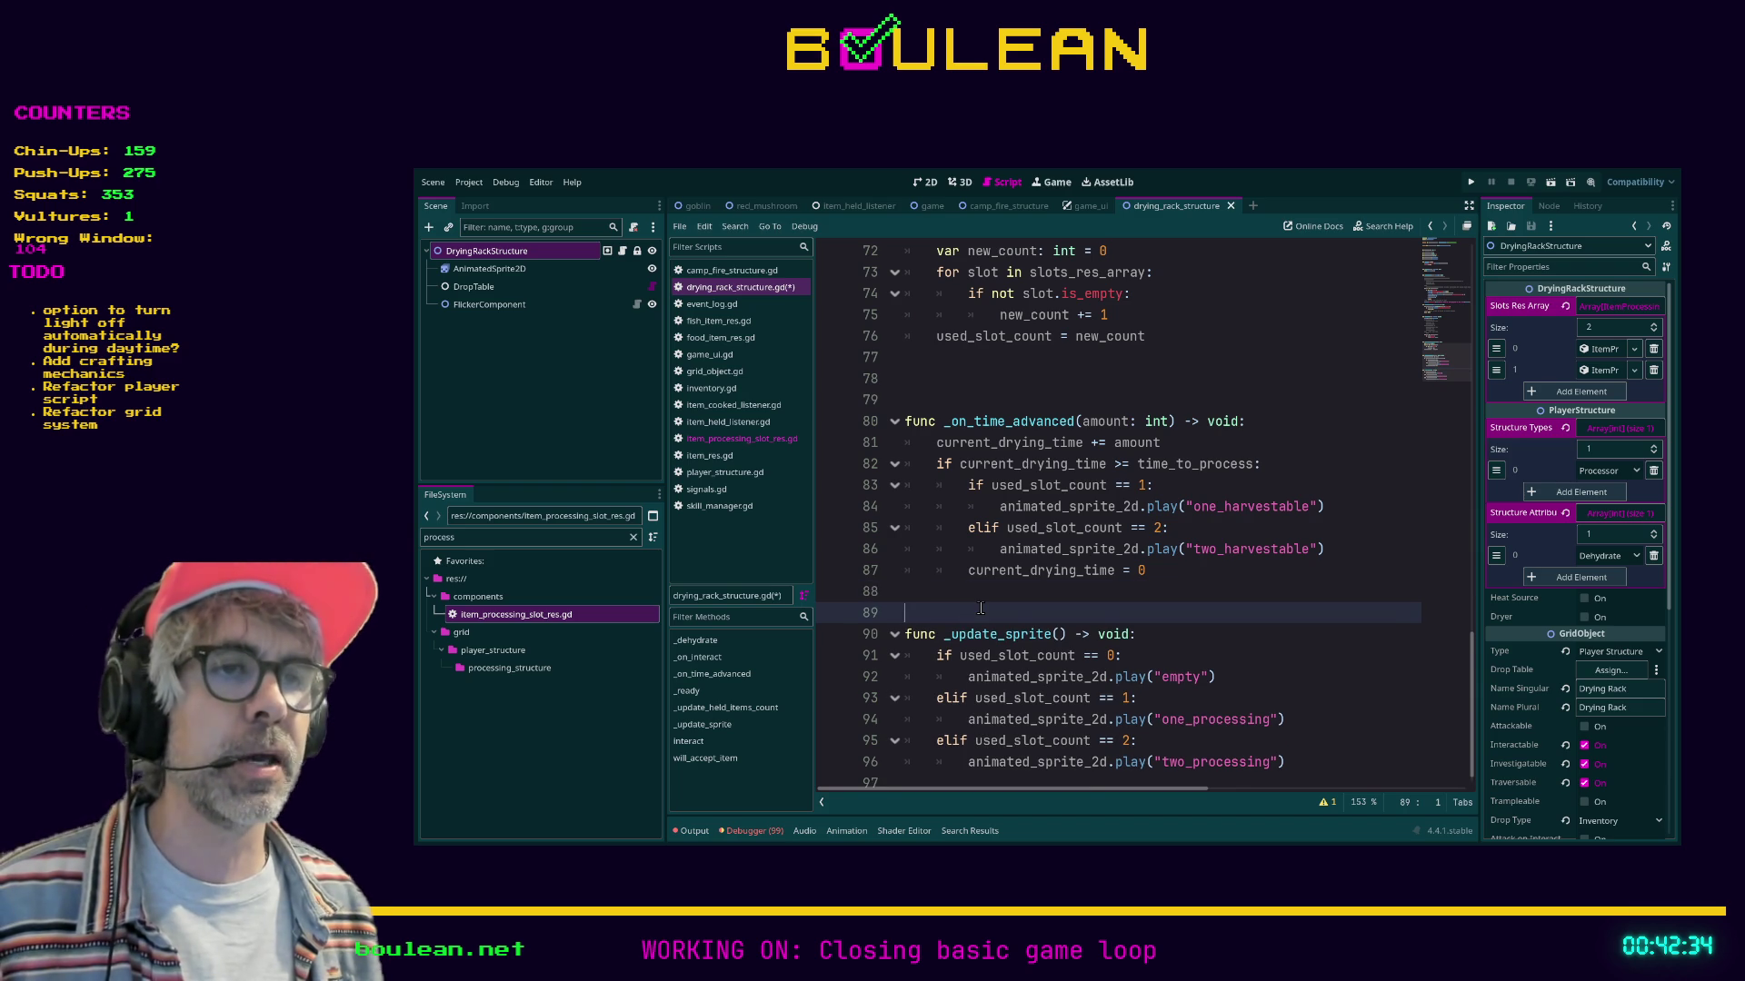
key(ctrl+z)
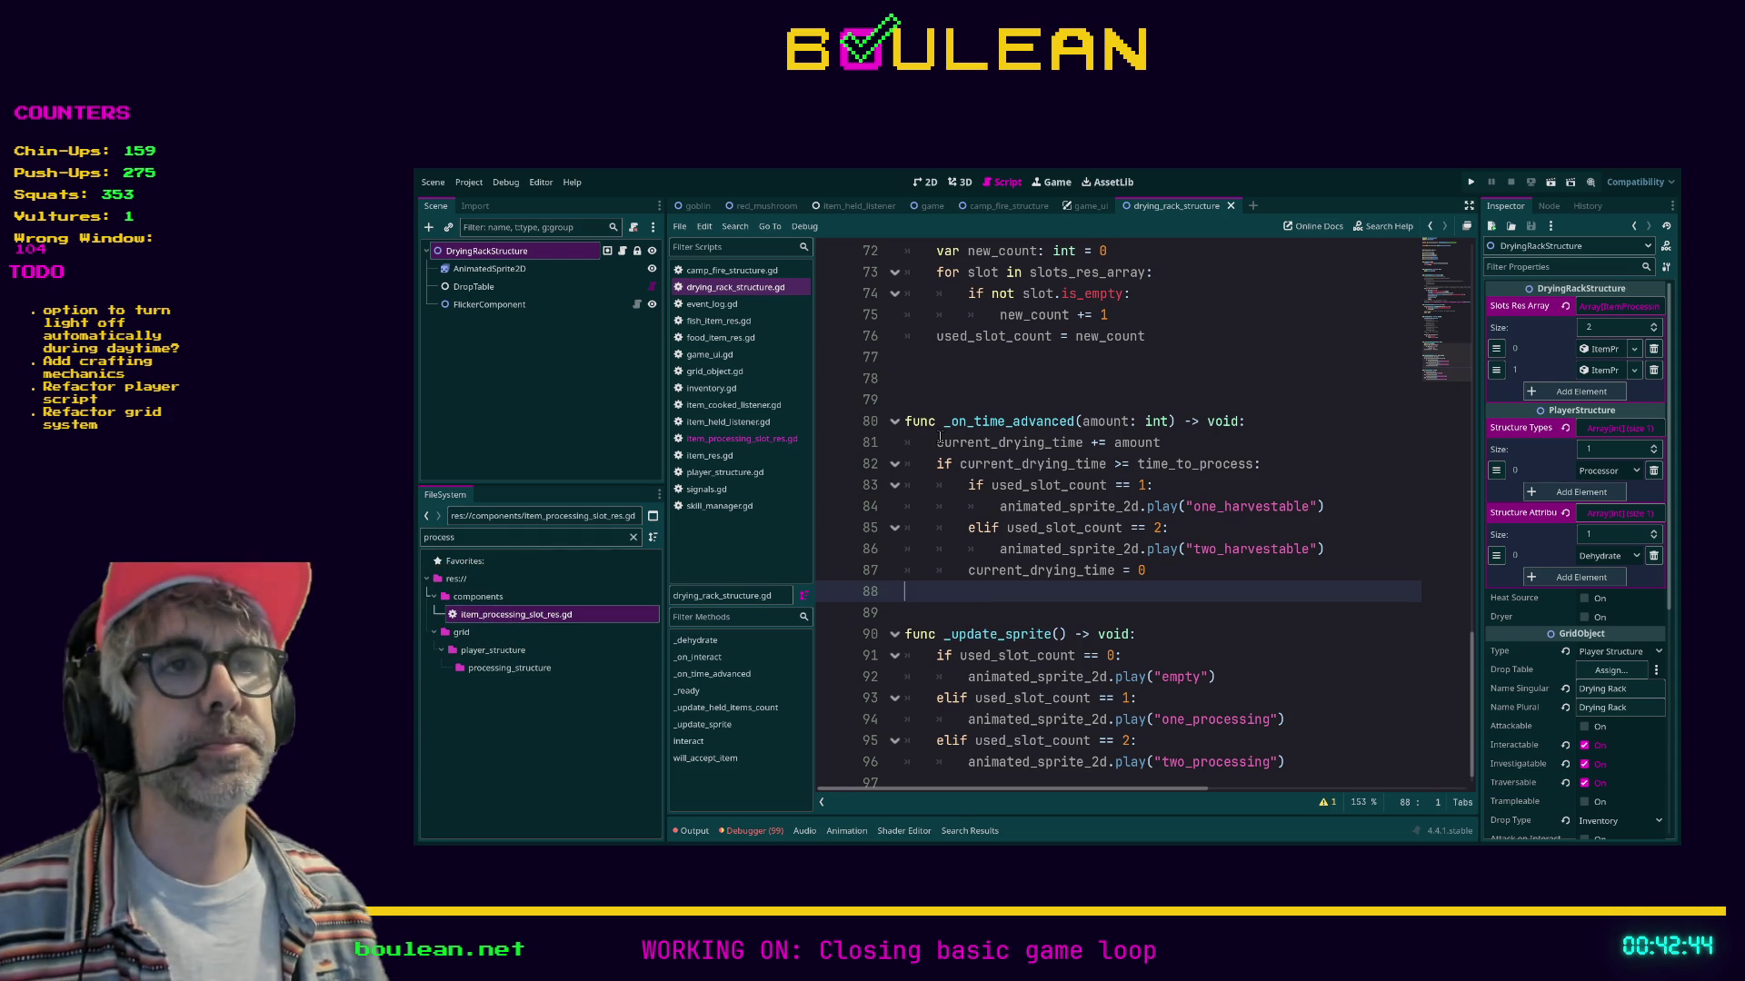
click(913, 400)
key(BackSpace)
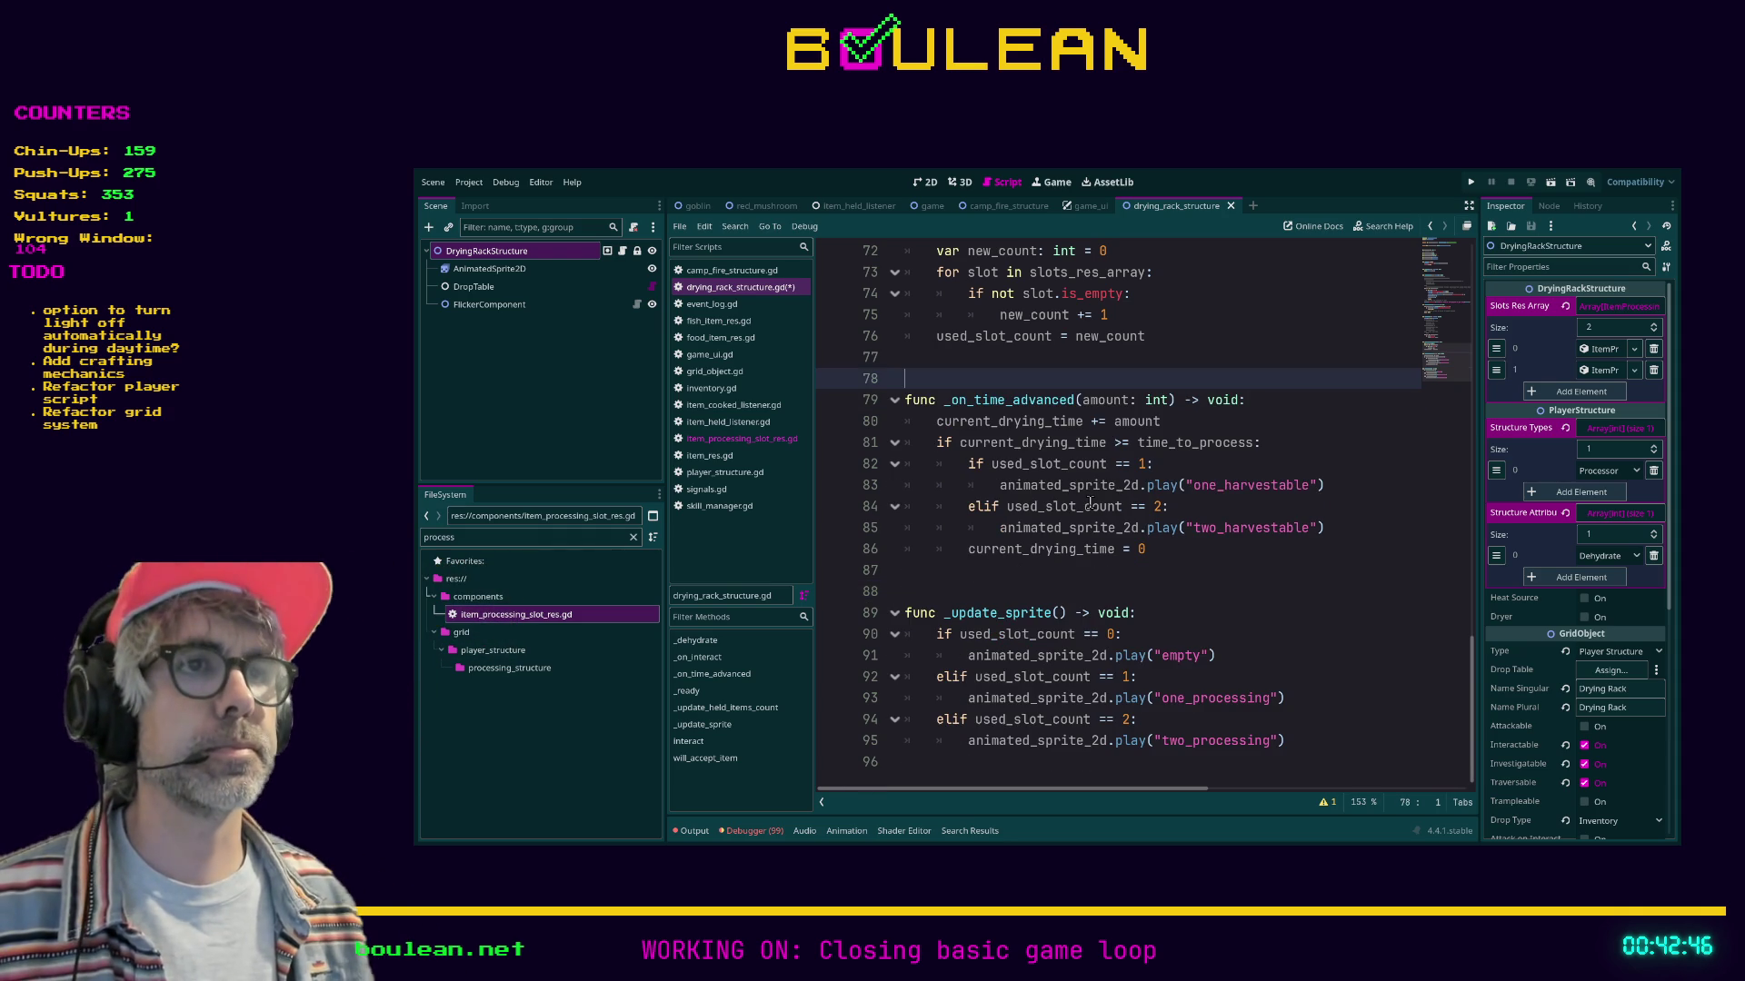
Step: Delete the empty final line 96 at the end of the script
click(948, 595)
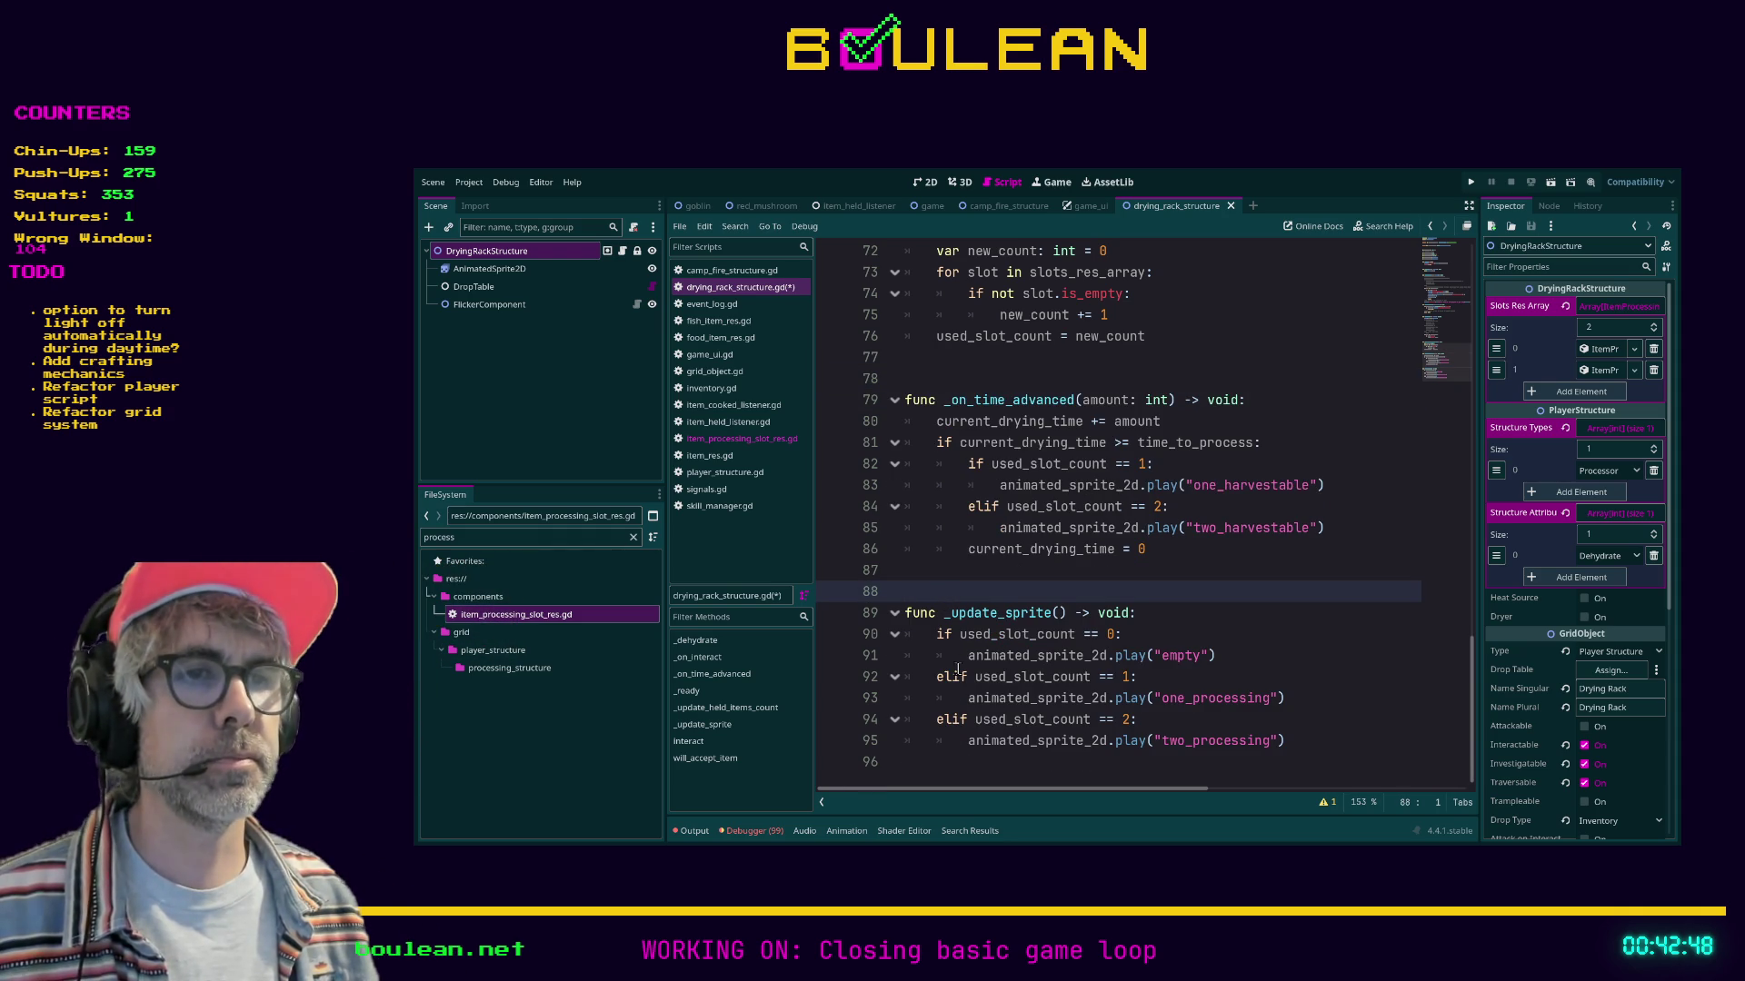
click(959, 749)
click(976, 768)
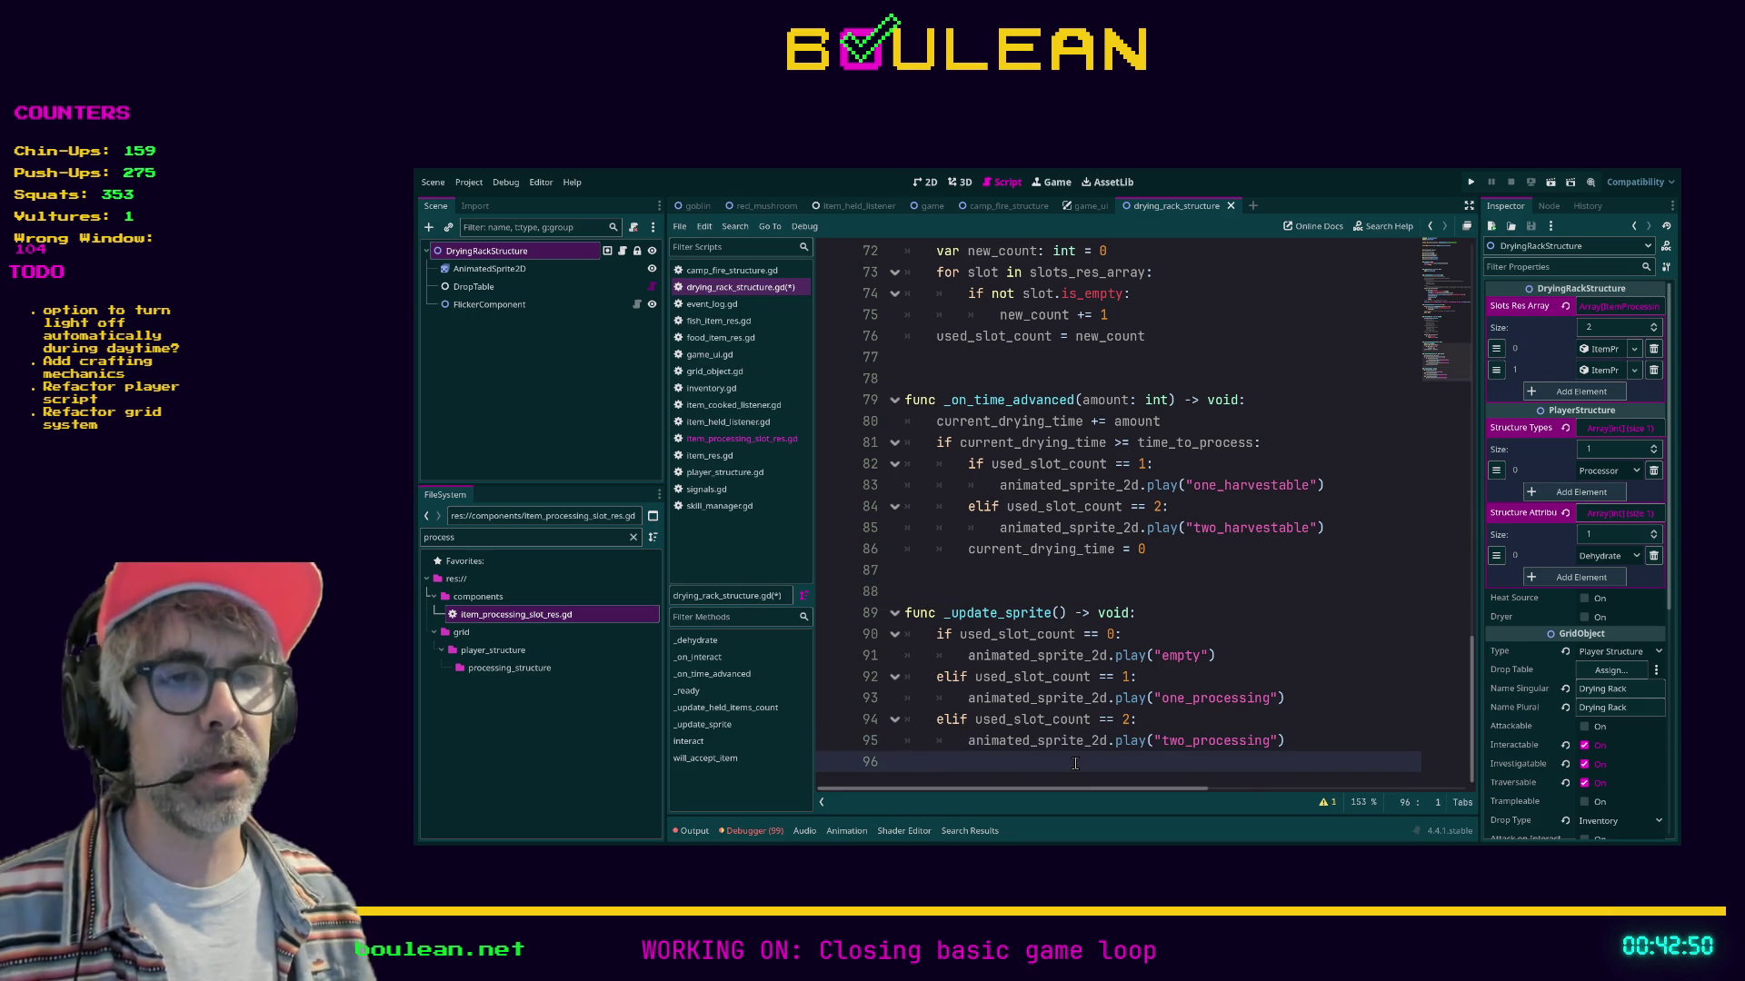
key(BackSpace)
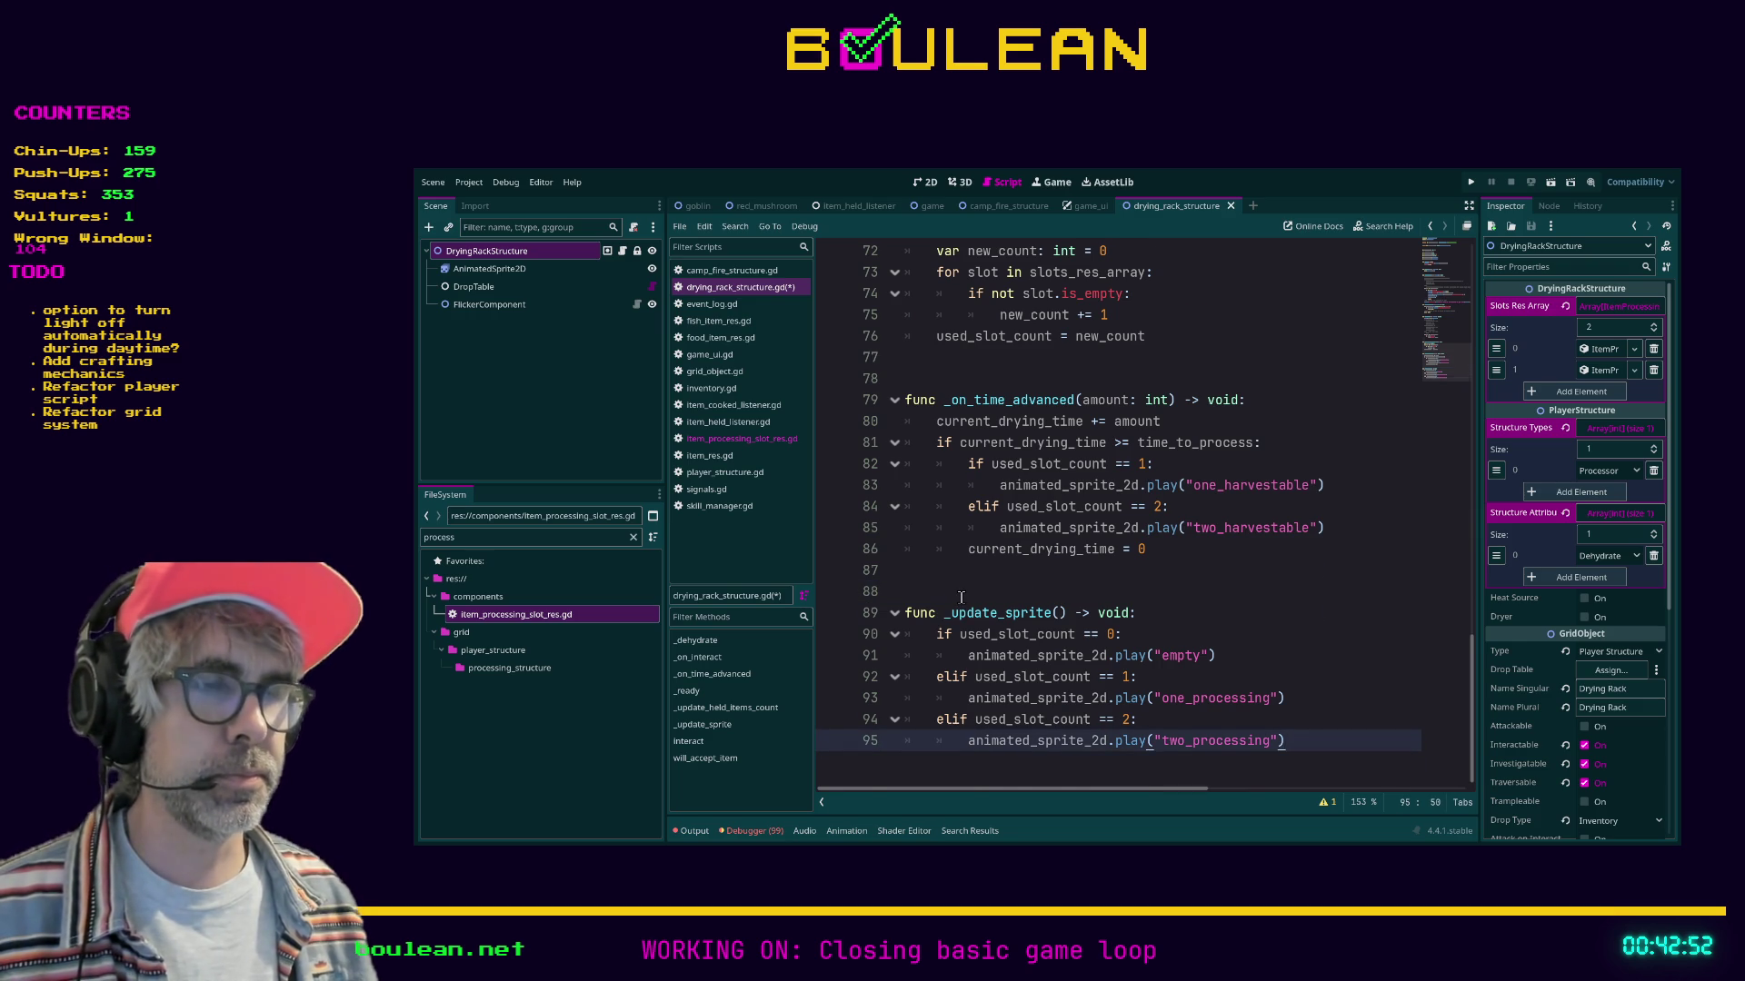
Step: Review the spacing around _on_time_advanced, the commented #pass line and line 95
scroll(961, 600, up, 2)
scroll(960, 642, up, 3)
click(959, 650)
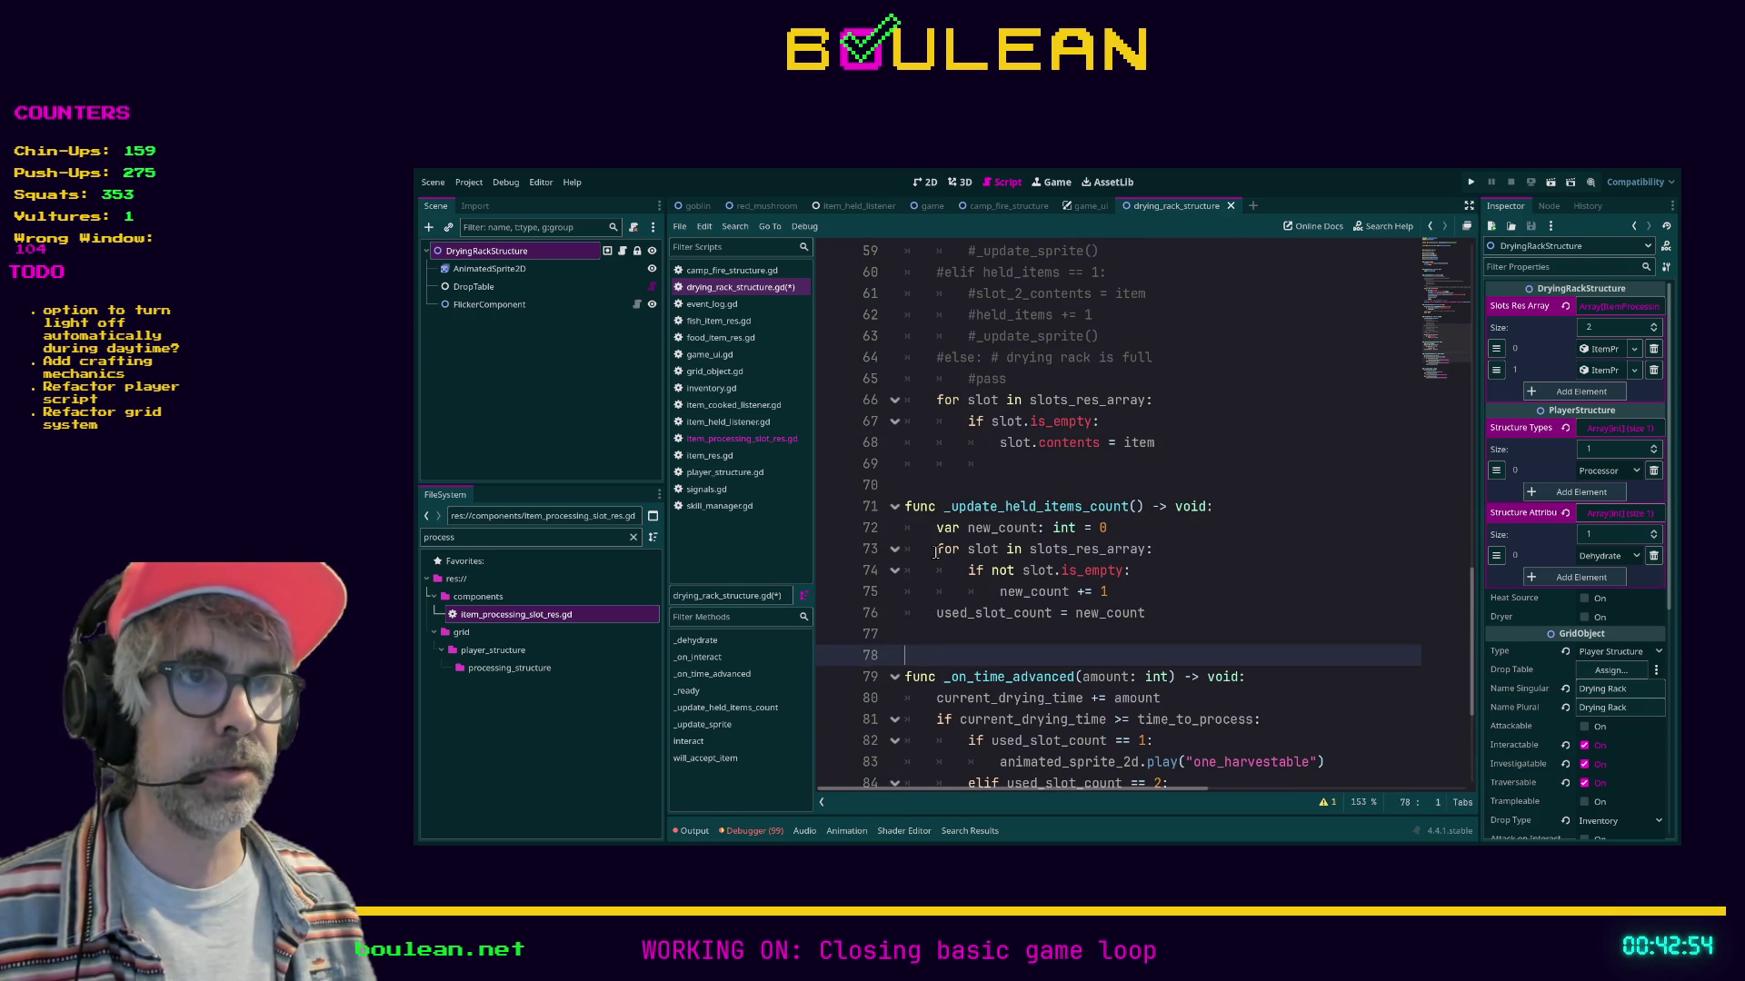
scroll(945, 663, up, 3)
click(917, 676)
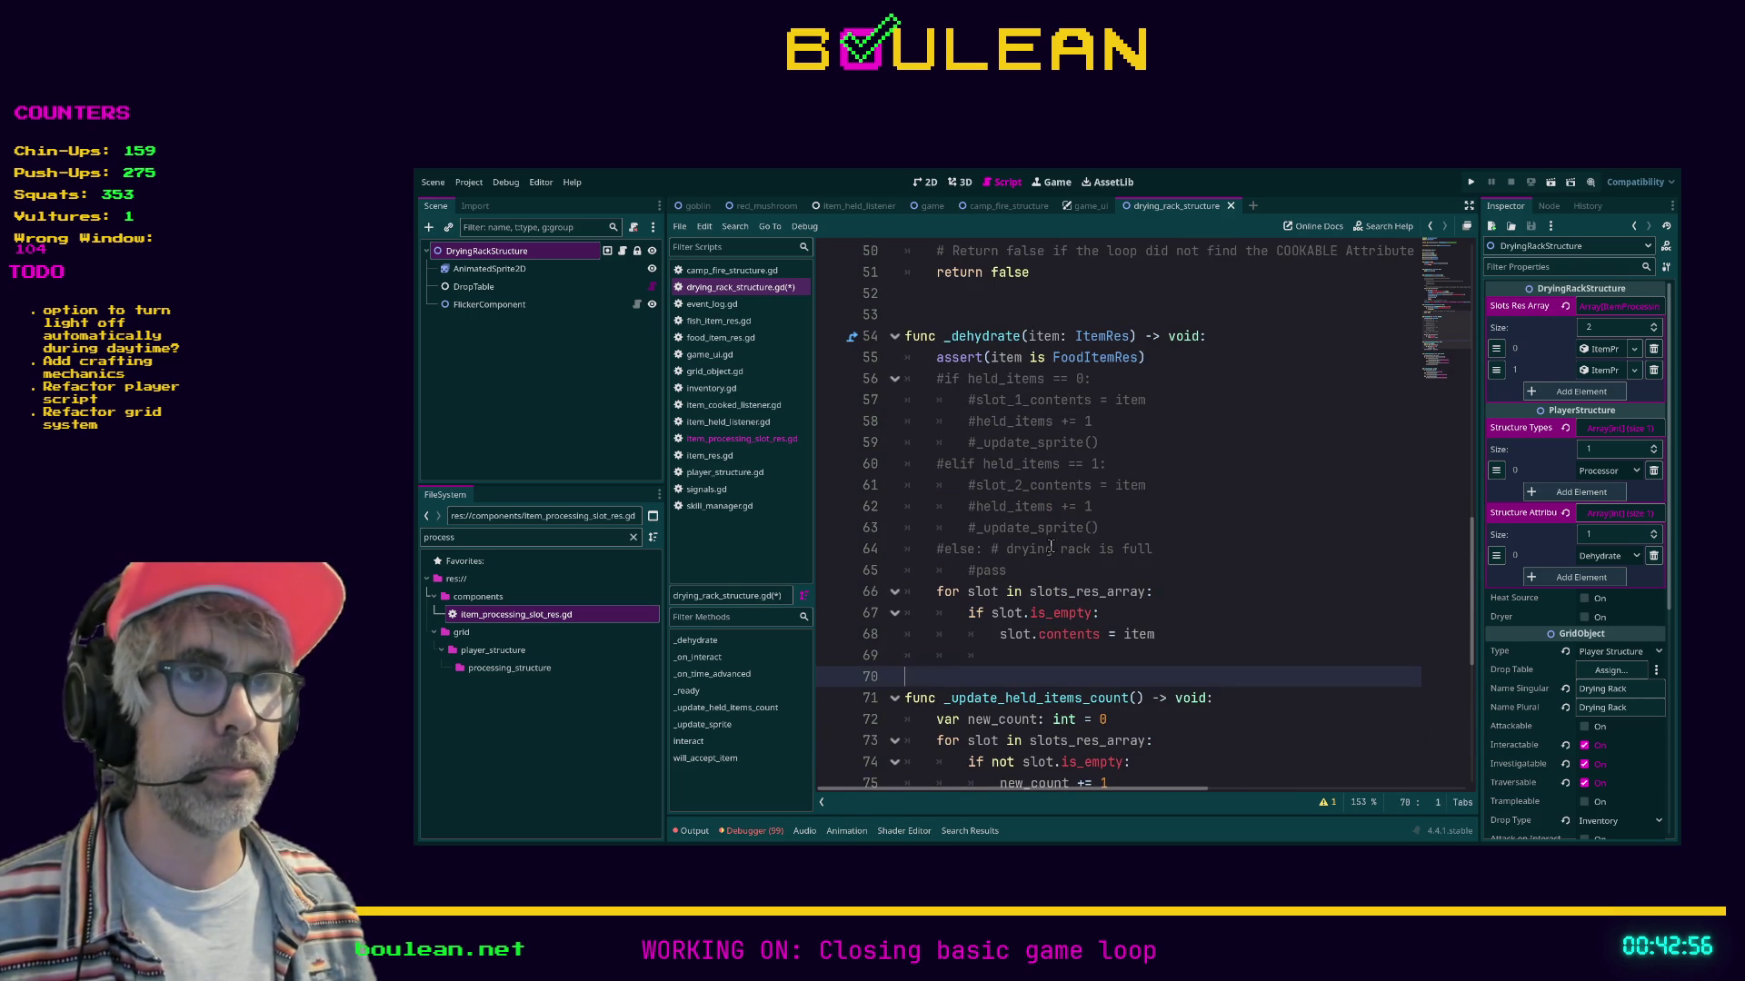
click(1037, 572)
scroll(1040, 572, up, 1)
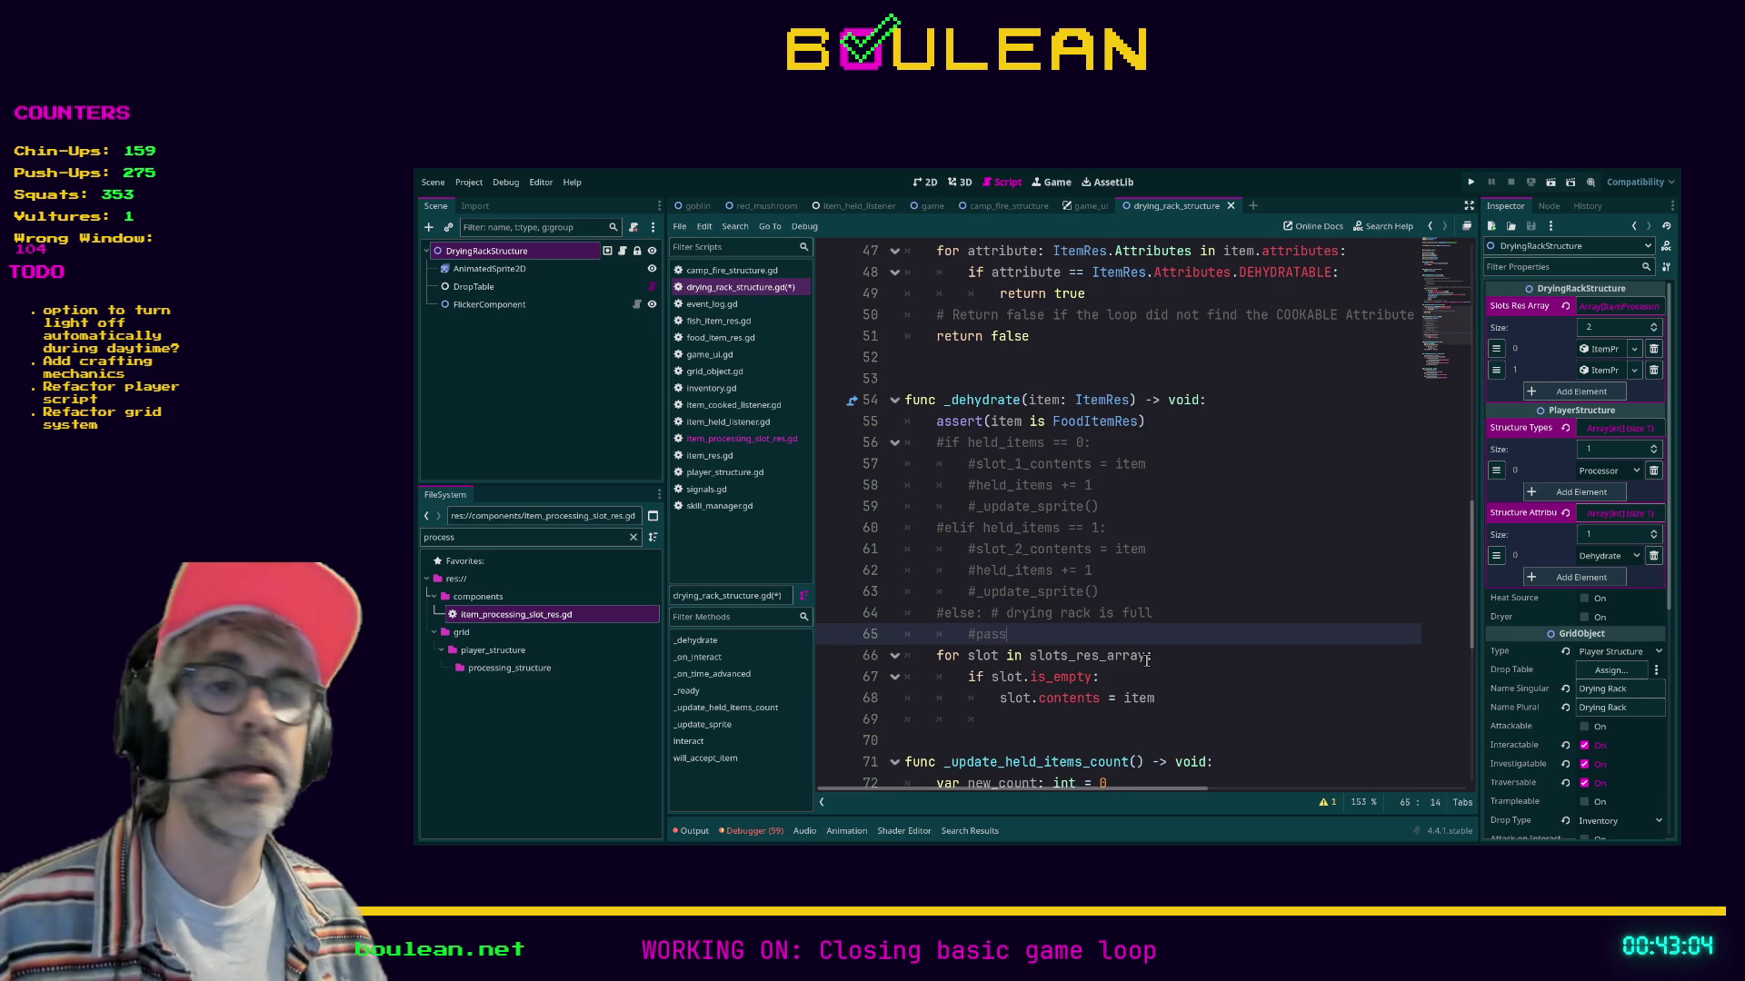
scroll(1109, 652, down, 8)
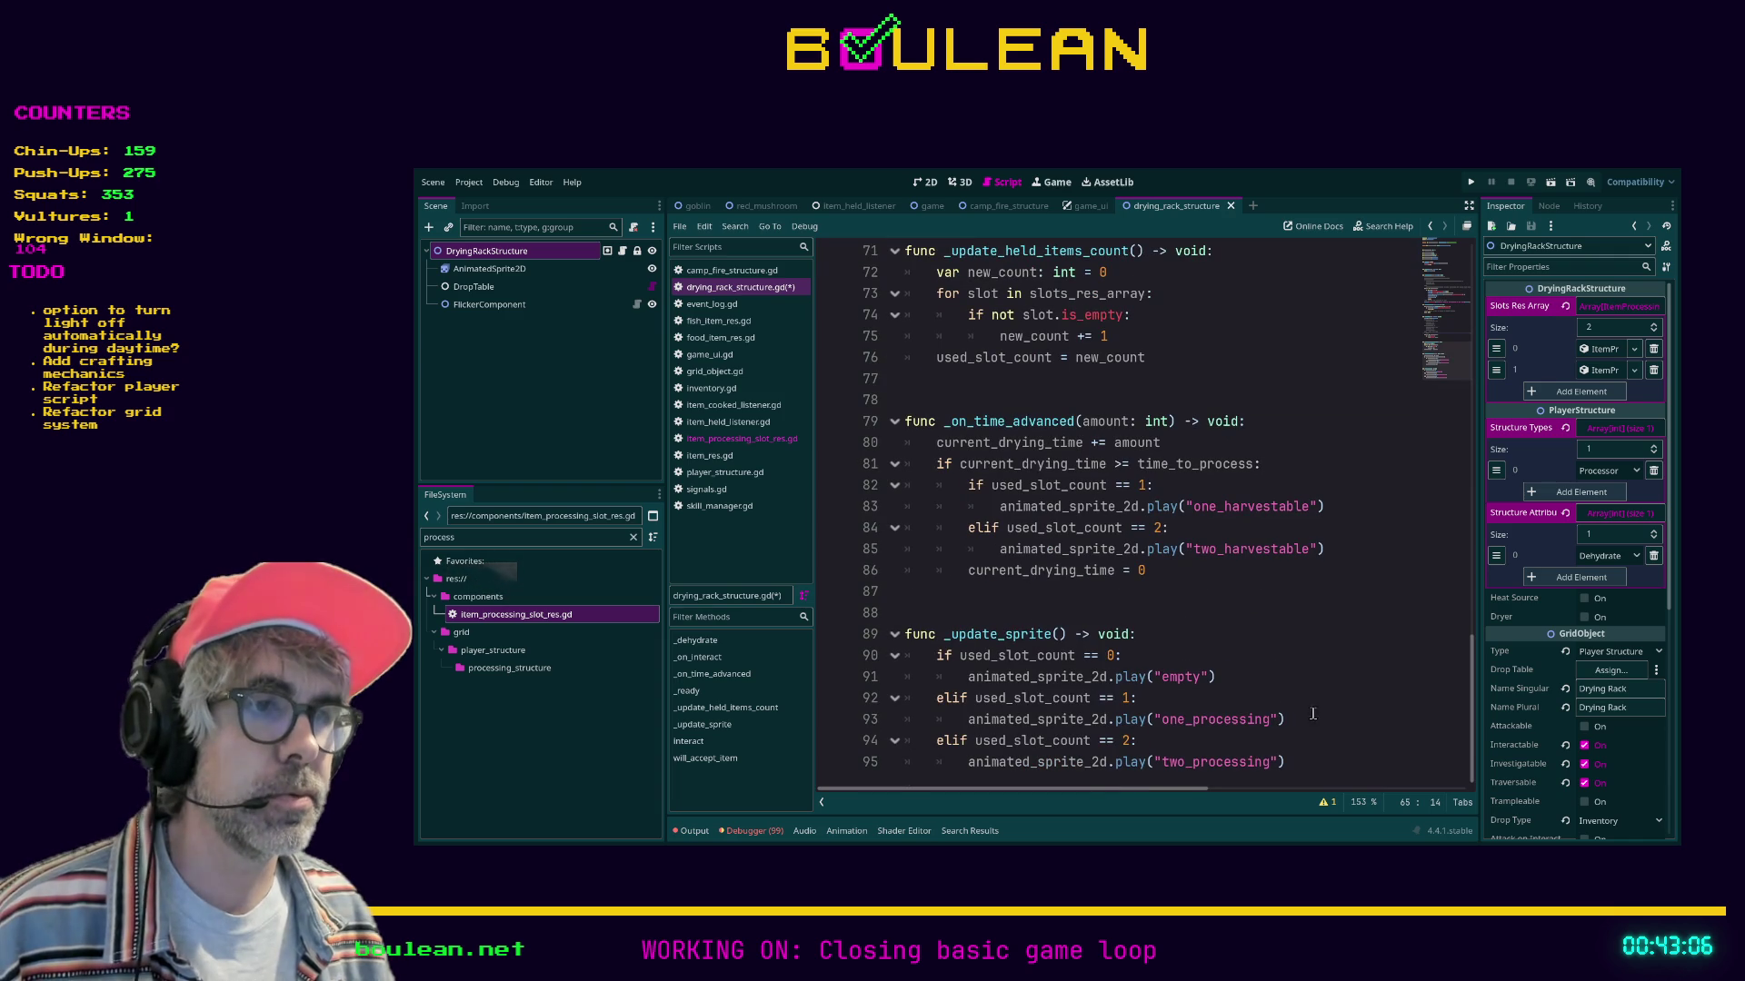
click(1308, 762)
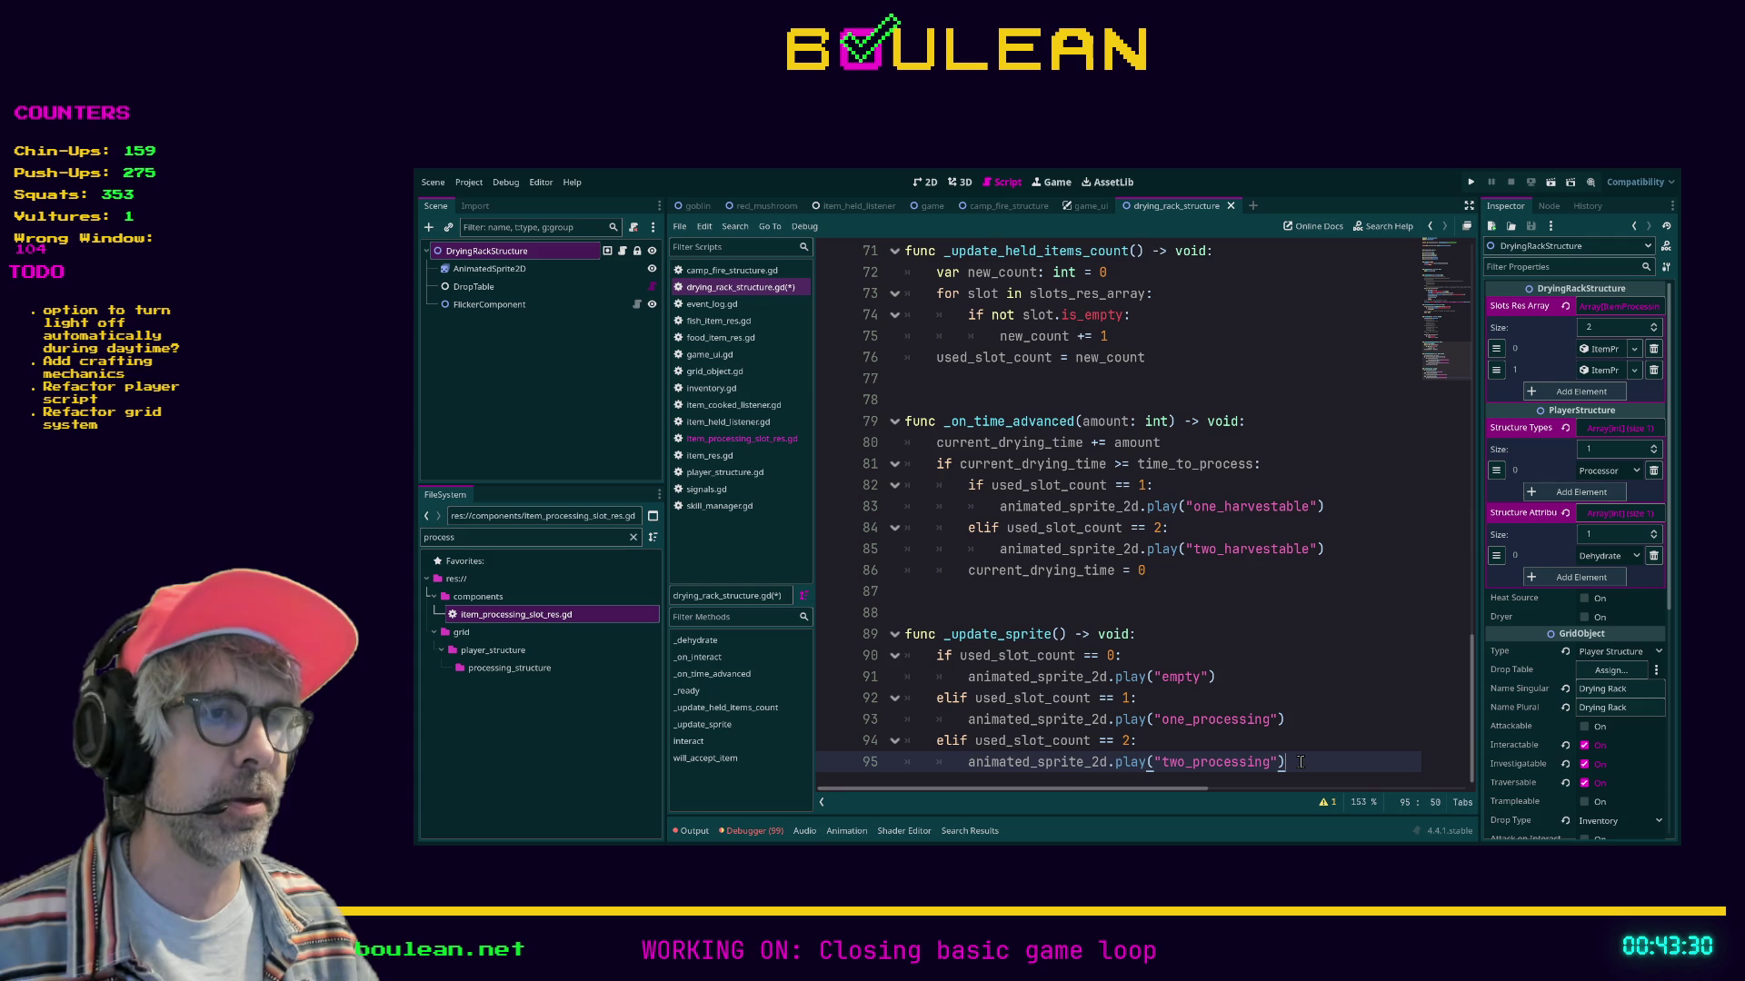
Step: Save the spacing edits and show the warning about the unused 'player' parameter
key(ctrl+s)
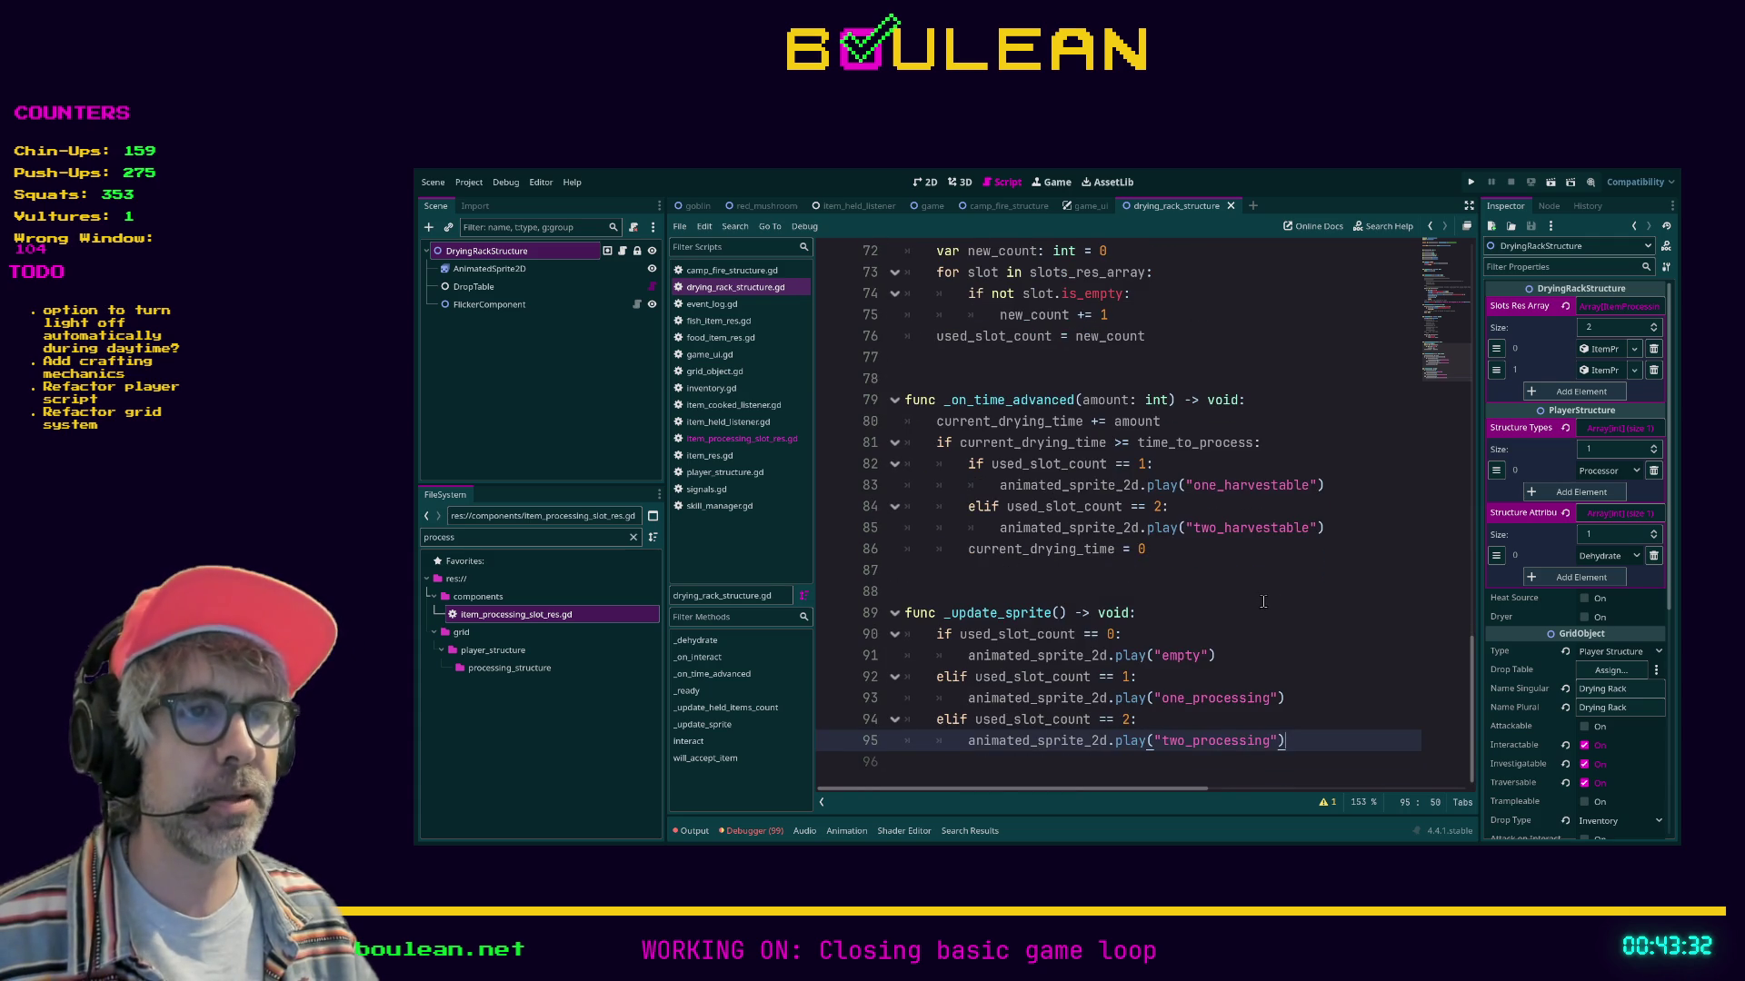
click(1135, 598)
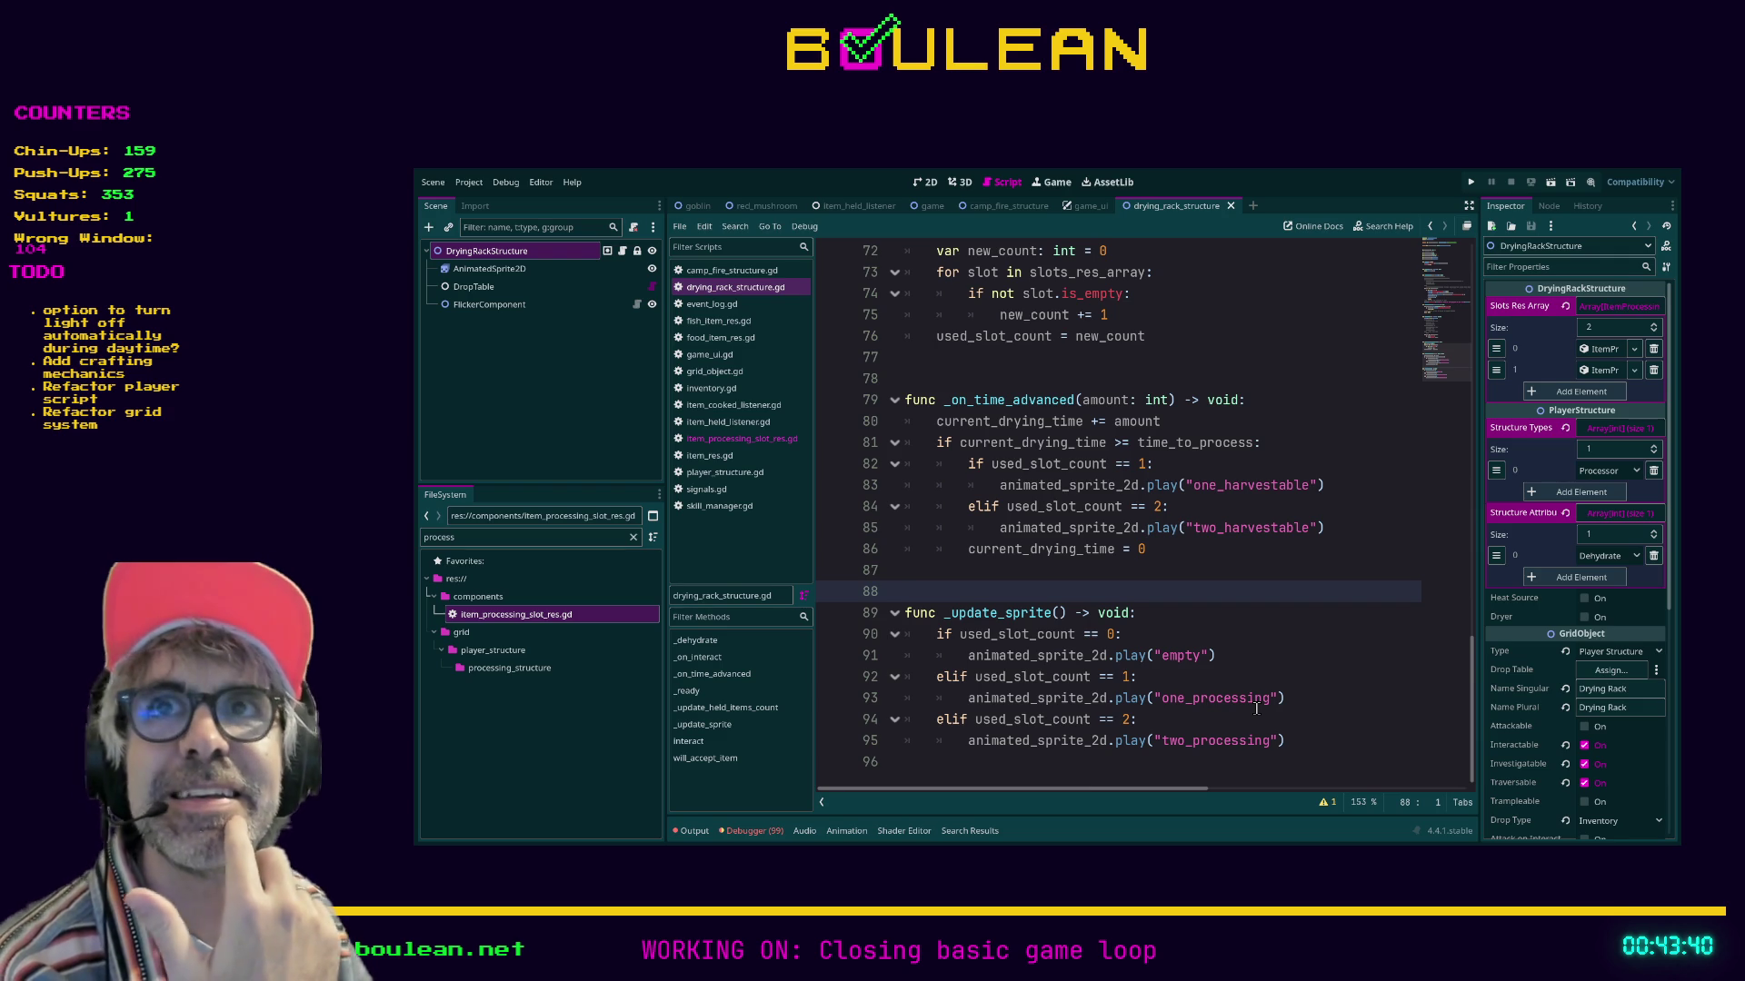
click(1306, 738)
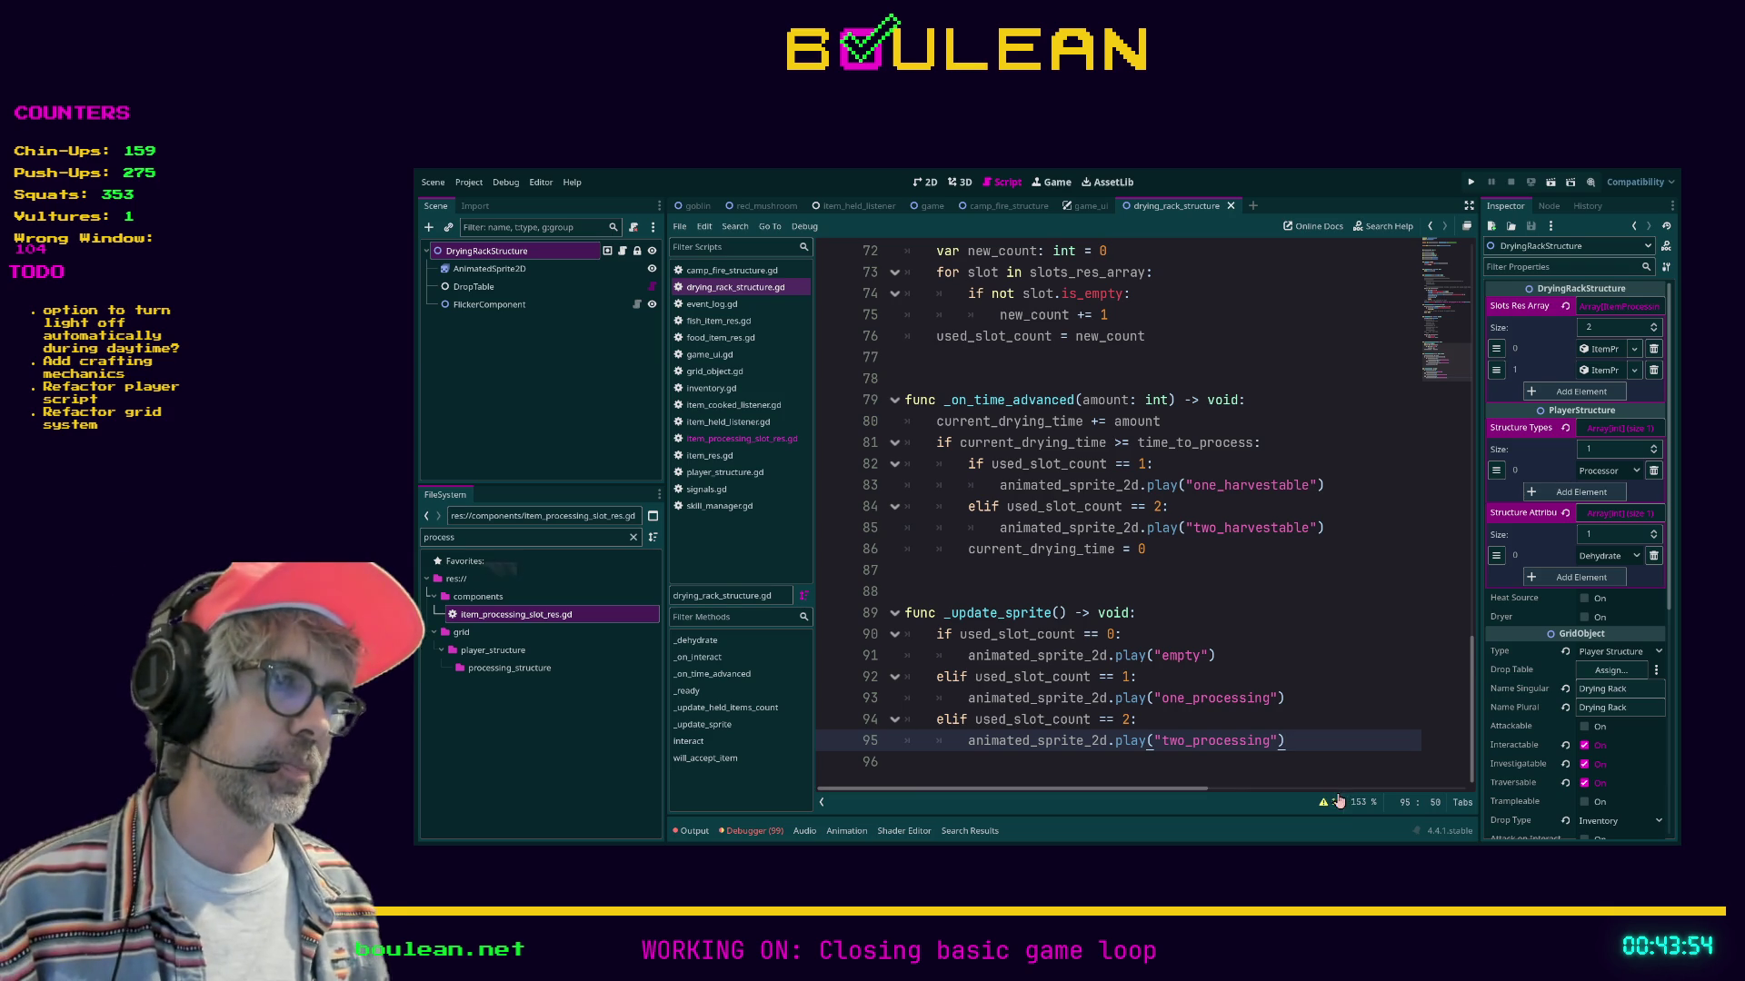
click(1328, 803)
Step: Rename _on_interact's parameter from player to _player
scroll(1263, 659, down, 1)
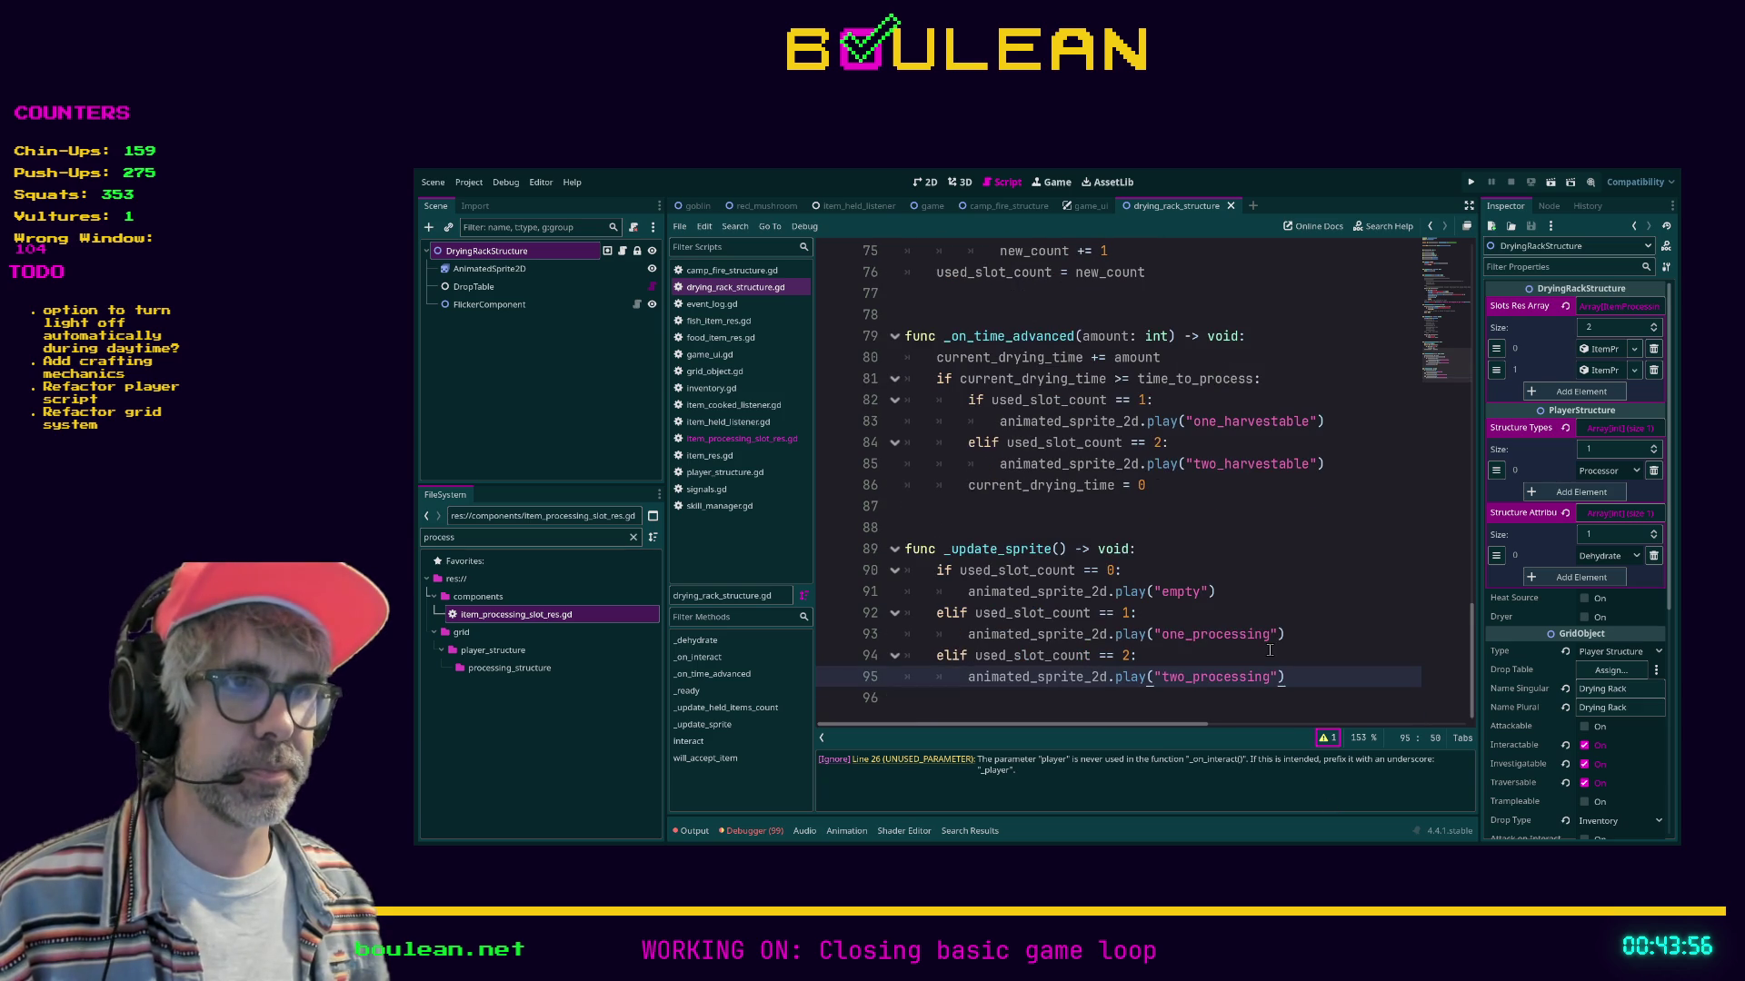
click(1279, 694)
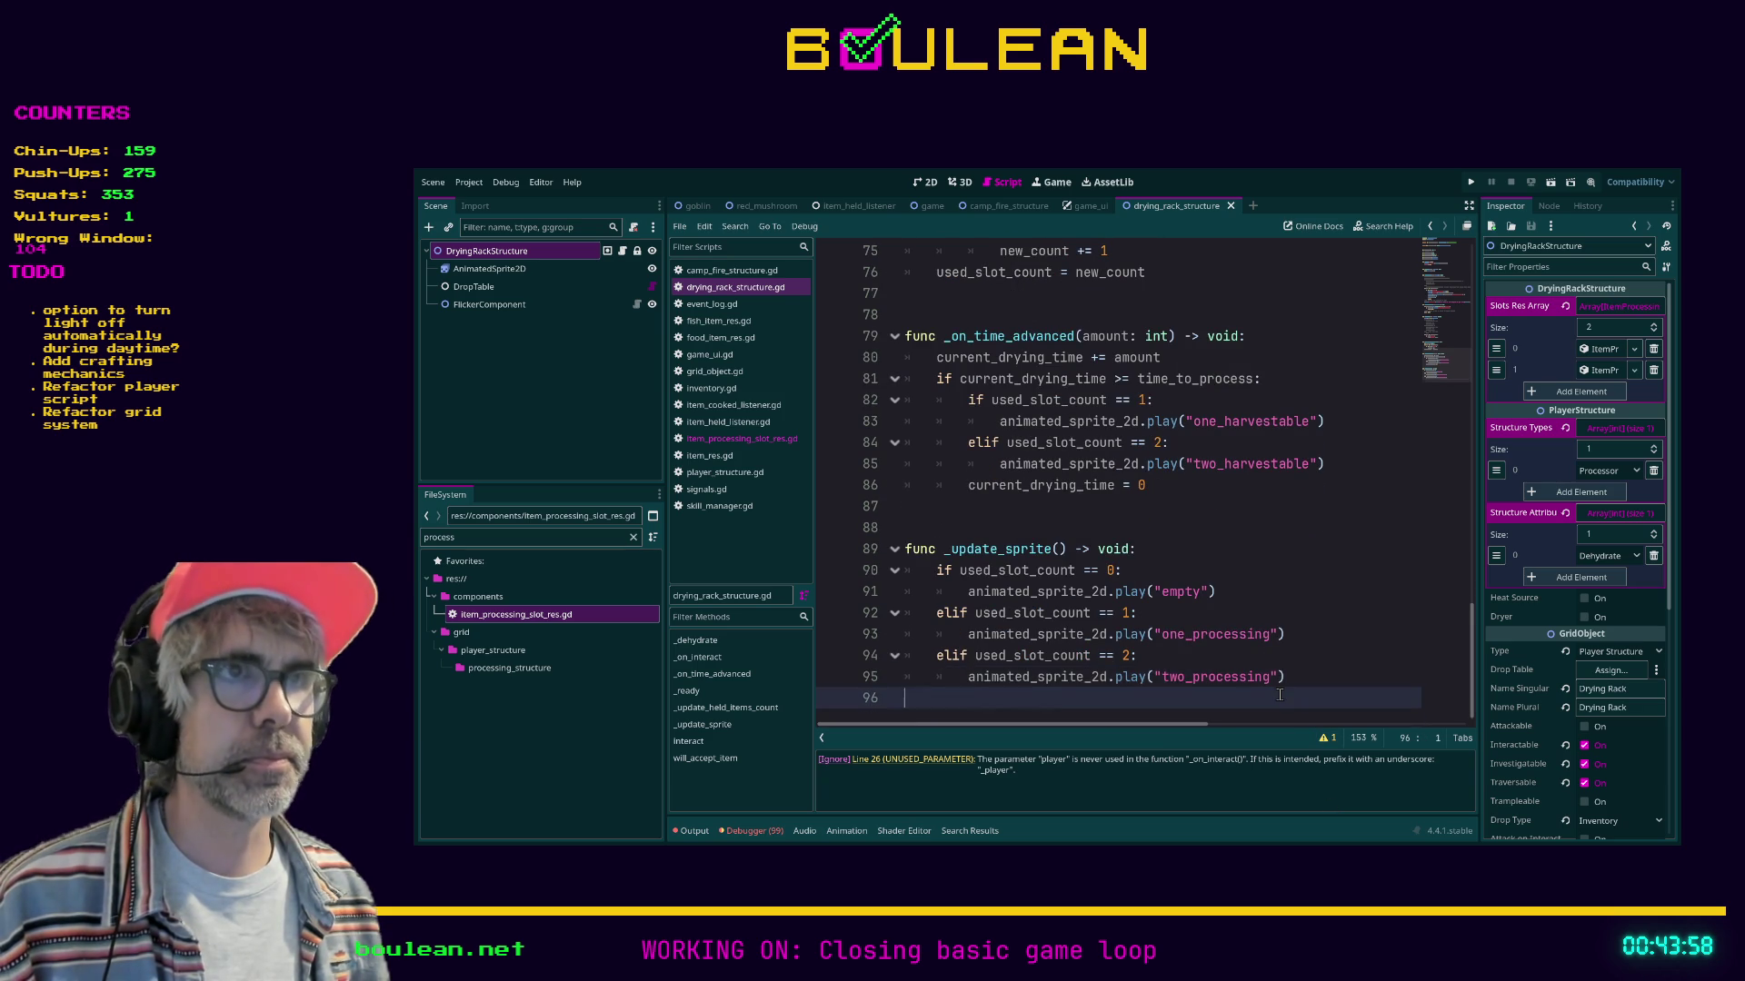
scroll(1280, 694, up, 10)
scroll(1280, 694, up, 8)
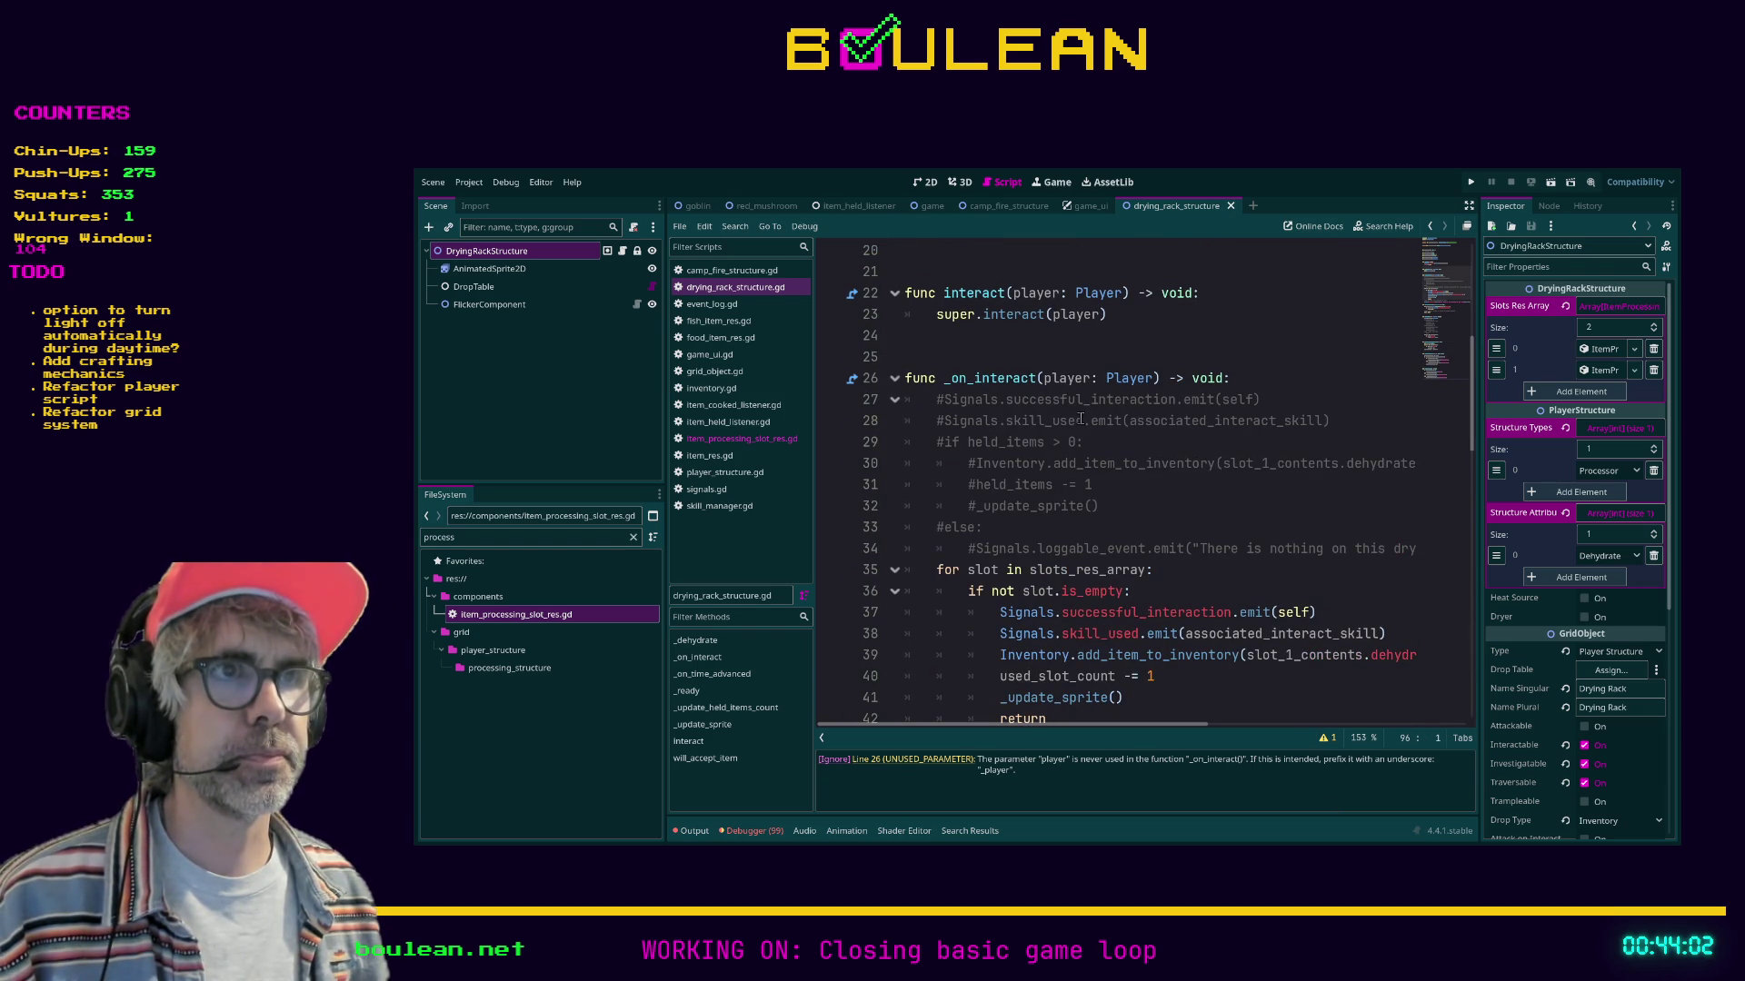
click(1042, 379)
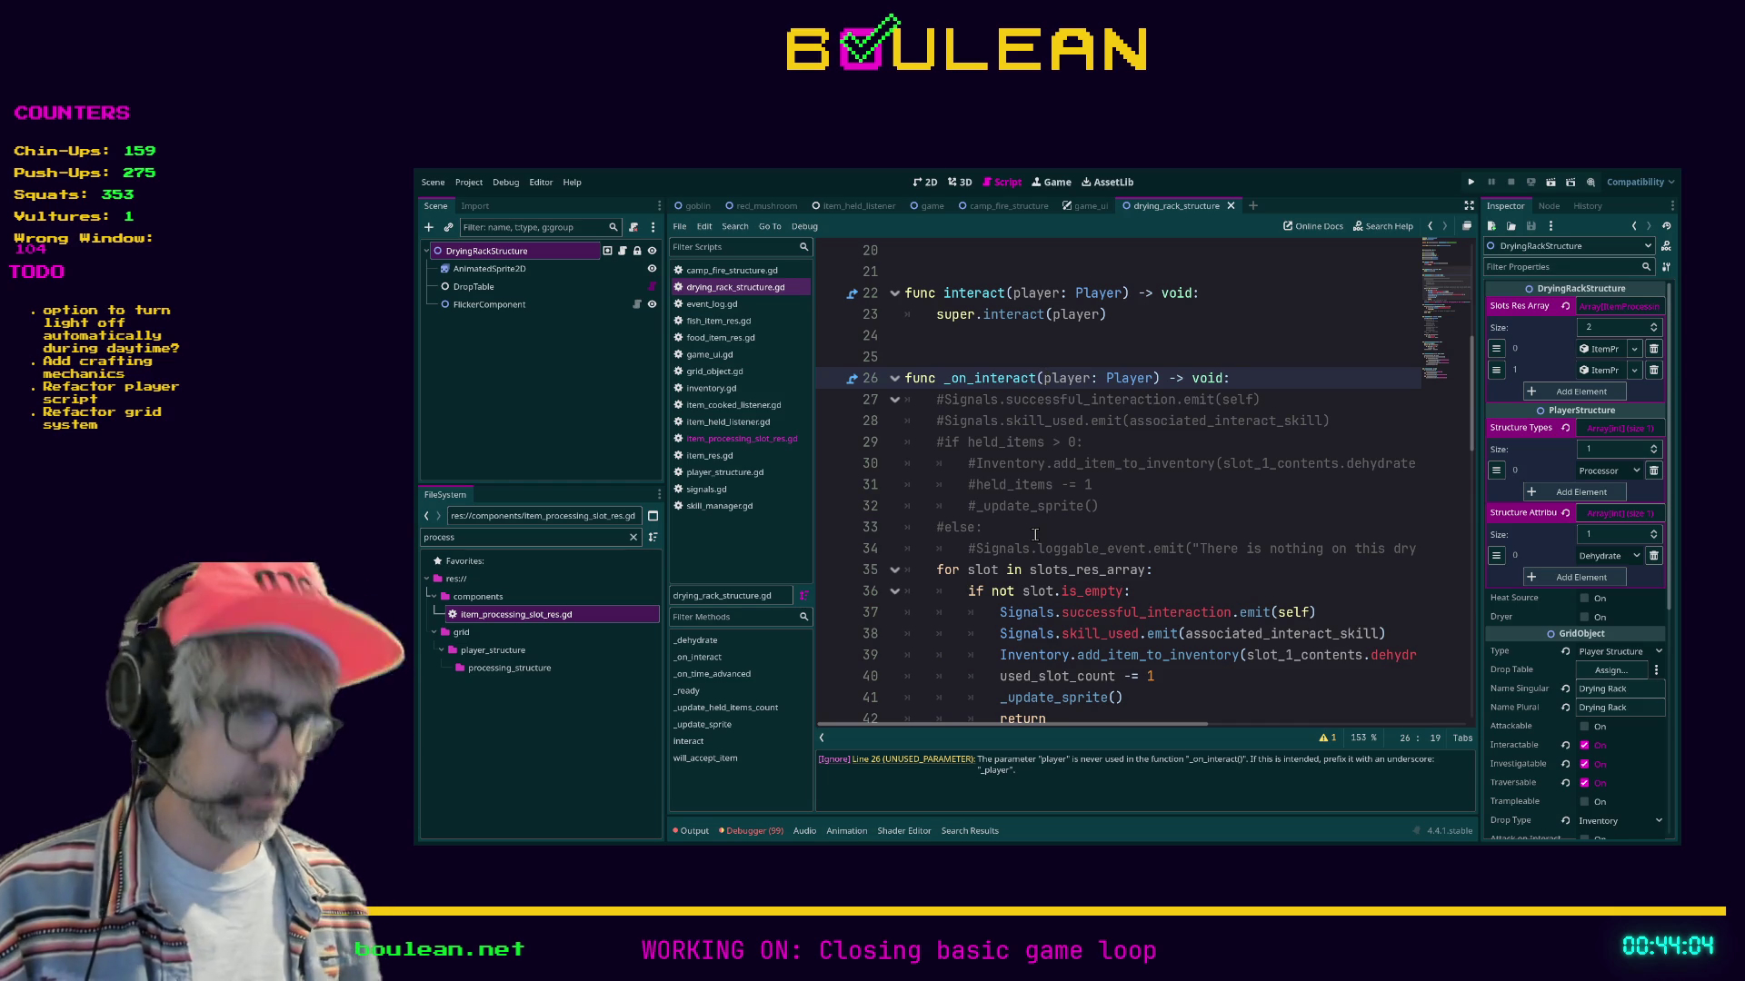
text(_)
Step: Replace 'used_slot_count -= 1' in the slot loop with _update_held_items_count()
click(1173, 568)
scroll(1173, 569, down, 2)
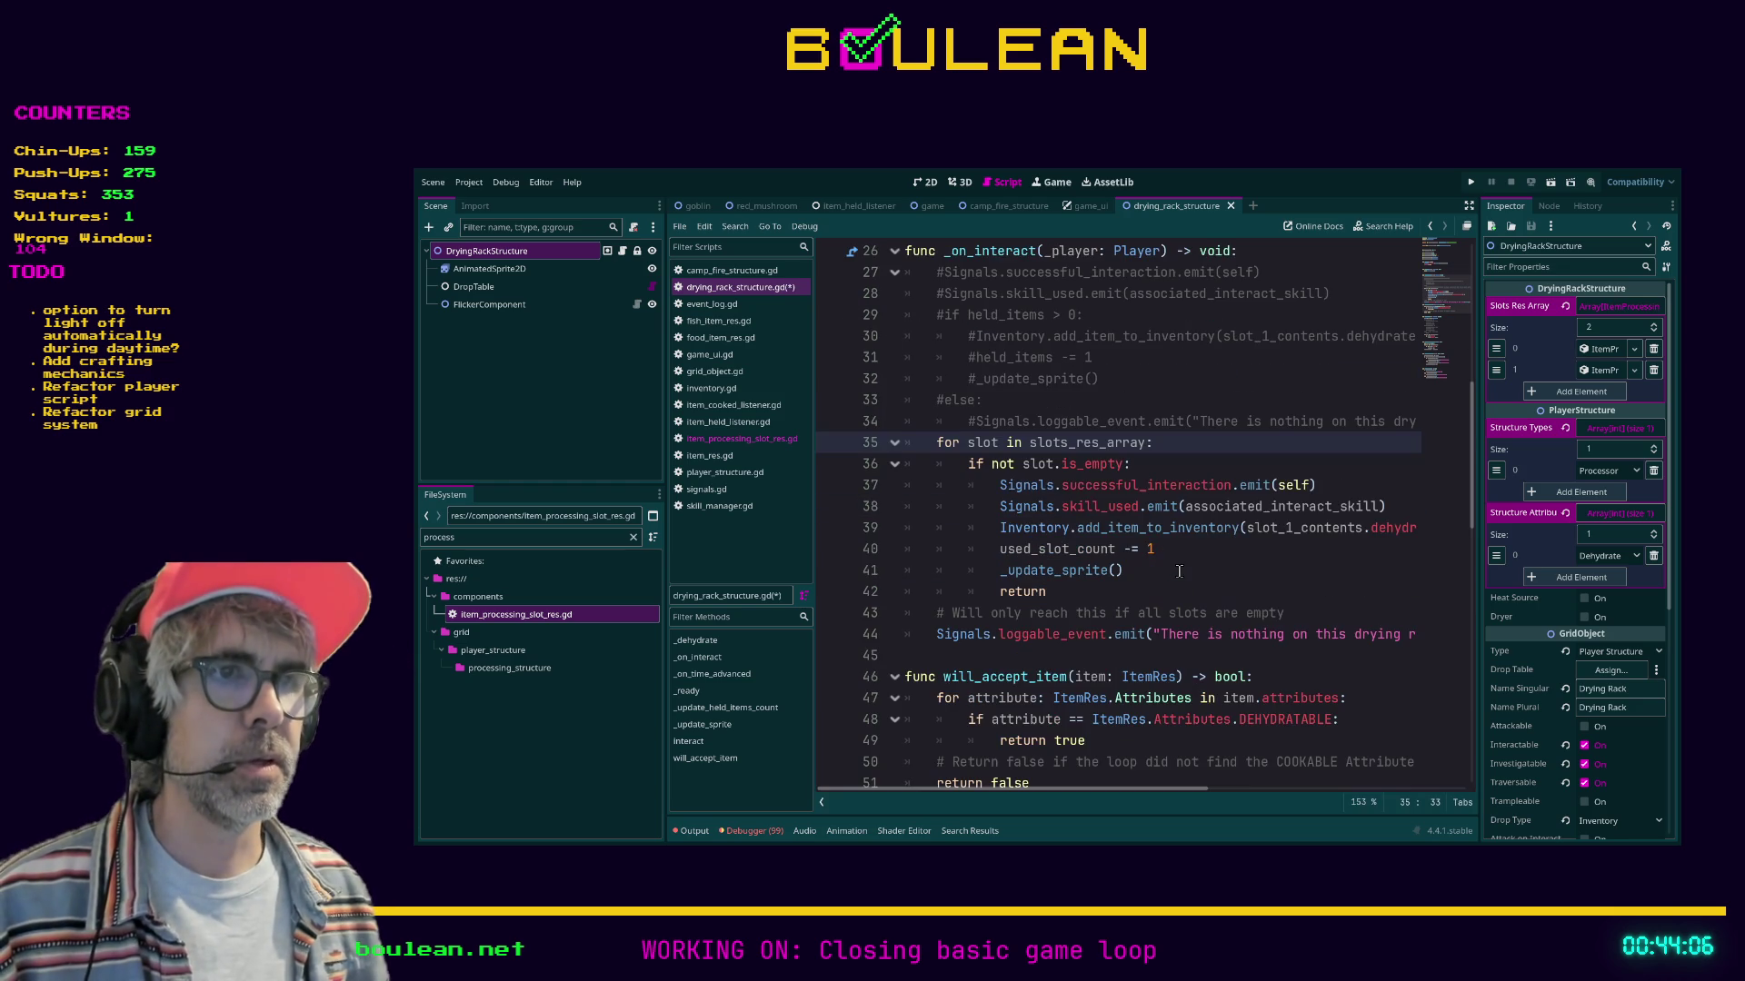
drag(1181, 551, 999, 549)
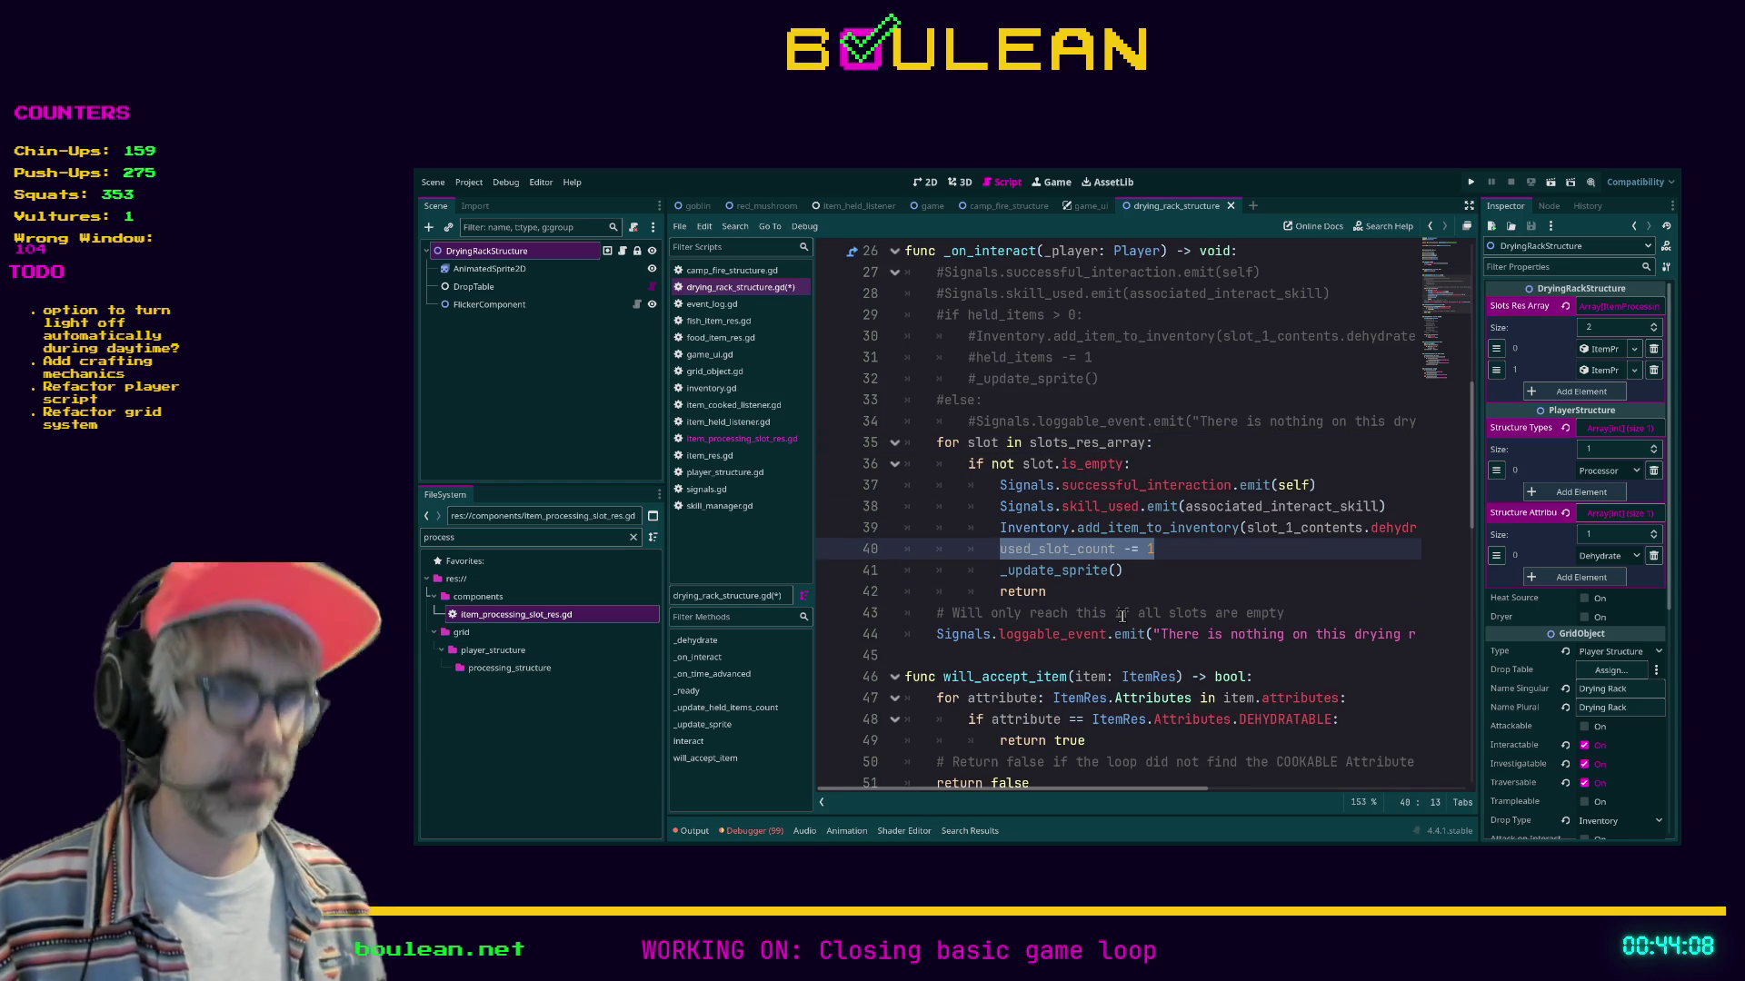
text(_upda)
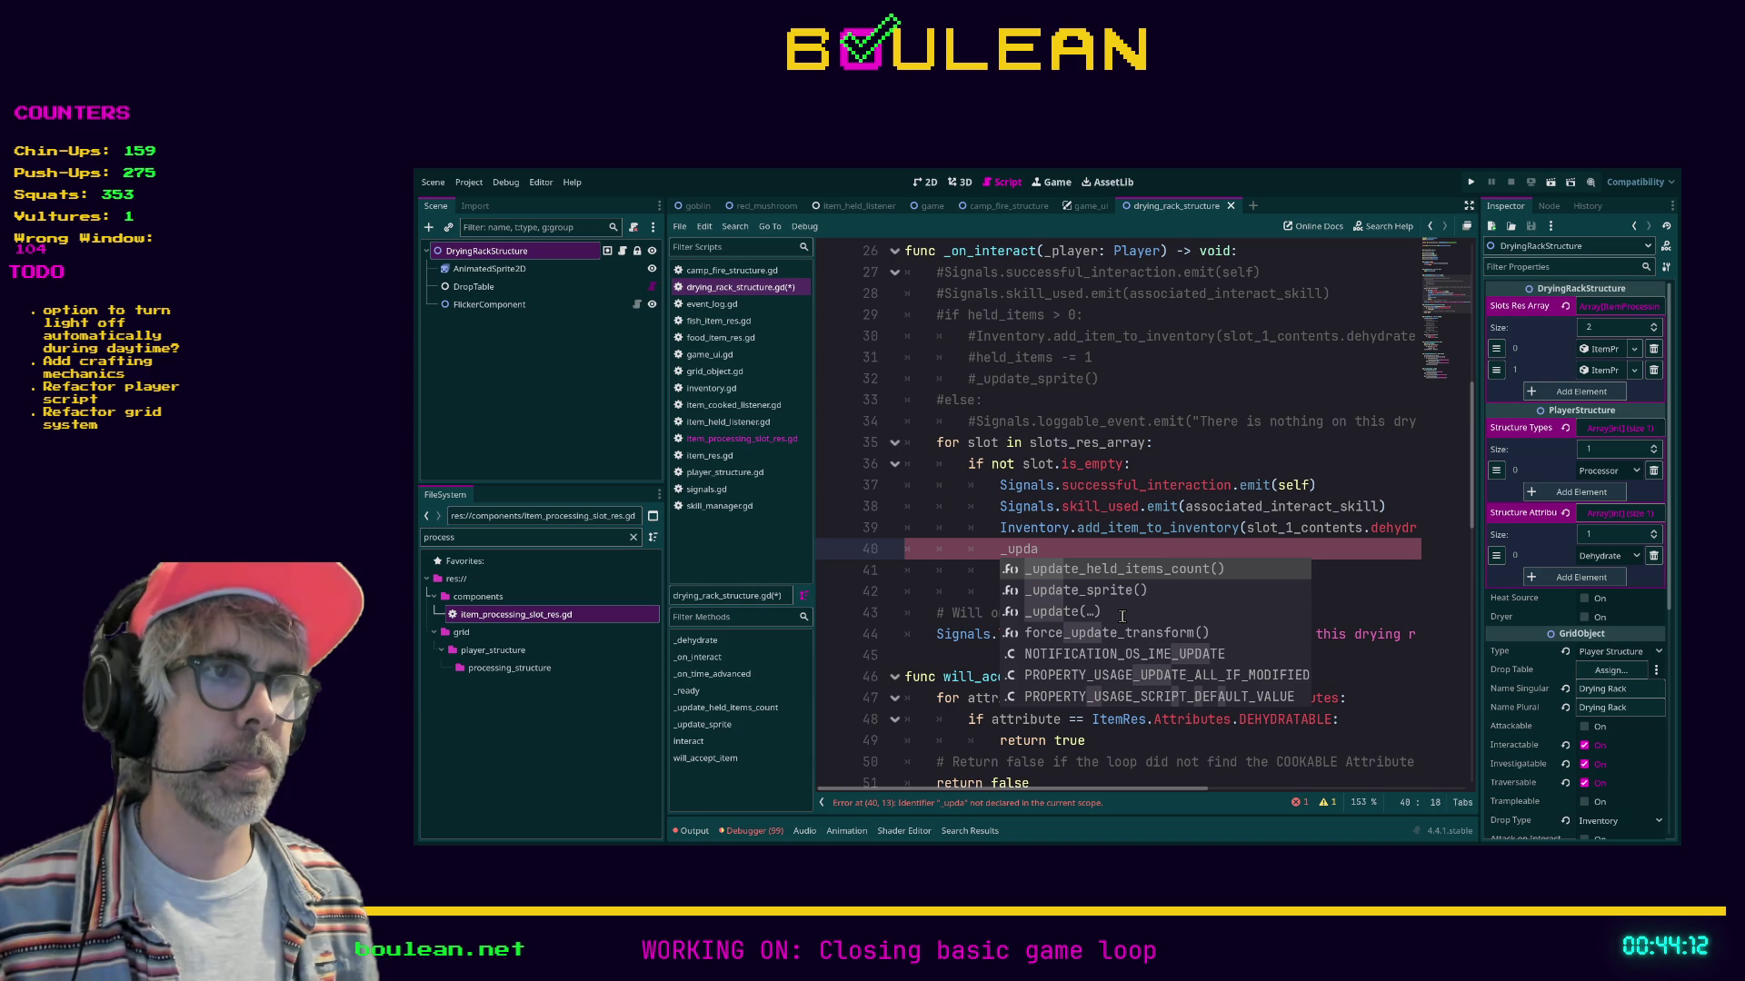
key(Return)
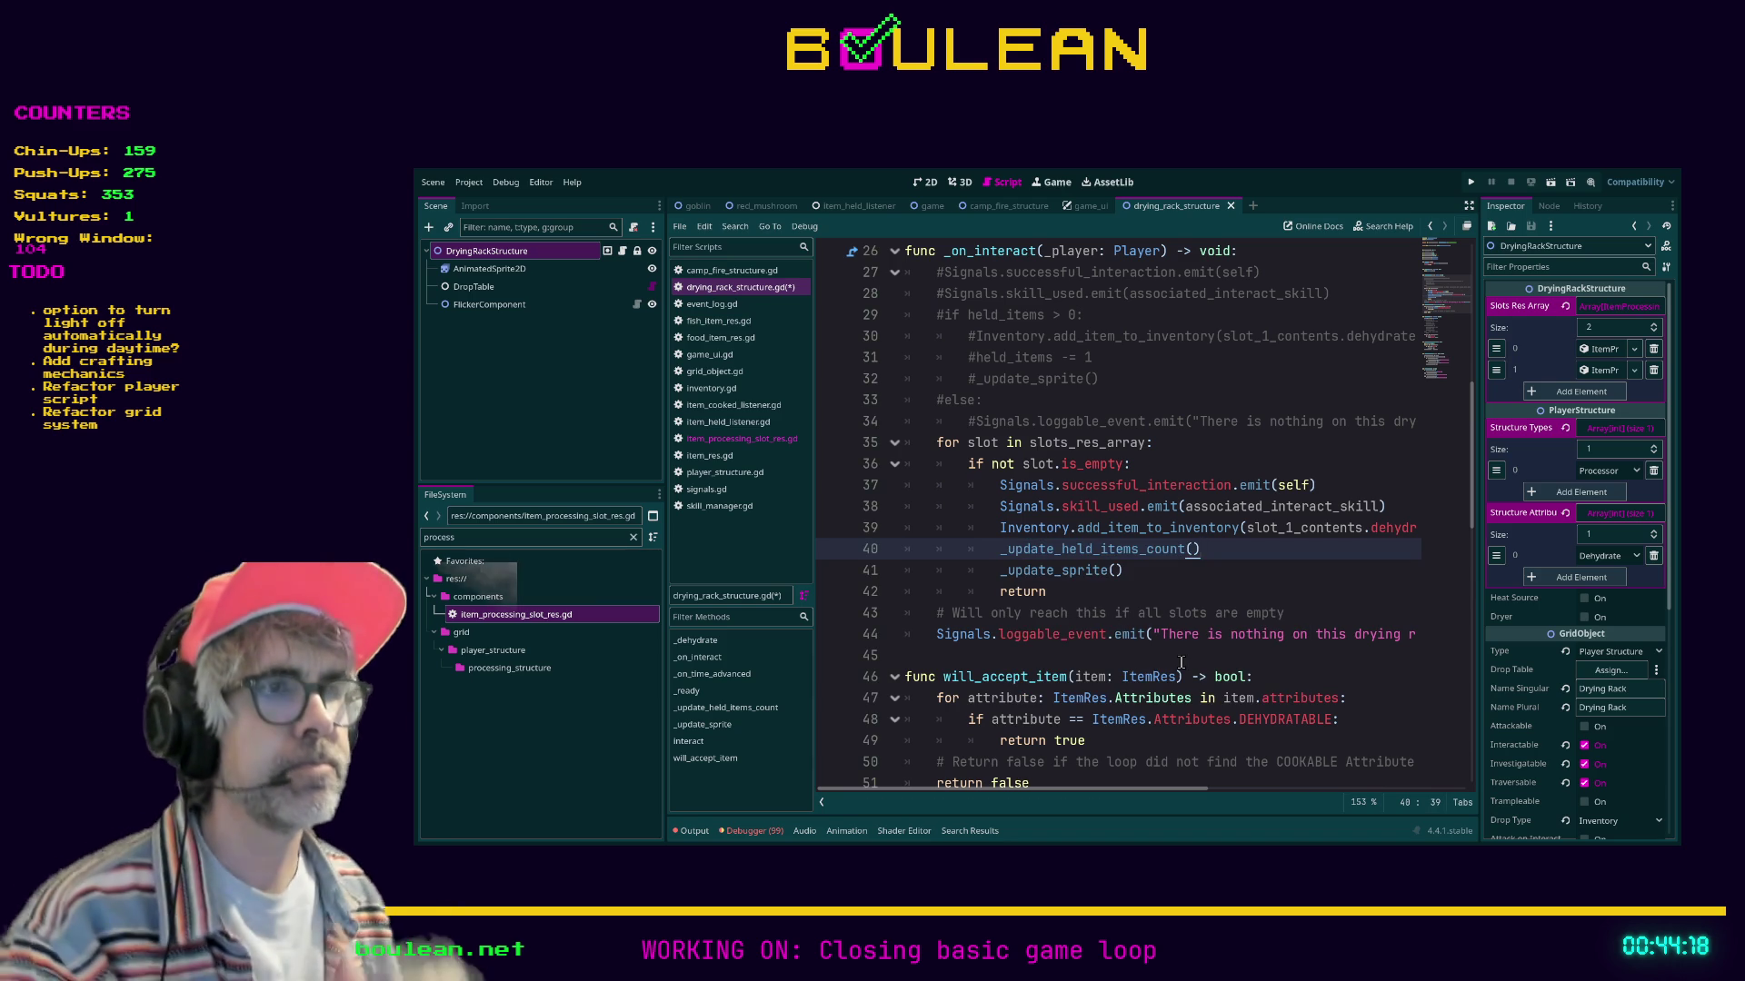
scroll(1209, 615, down, 10)
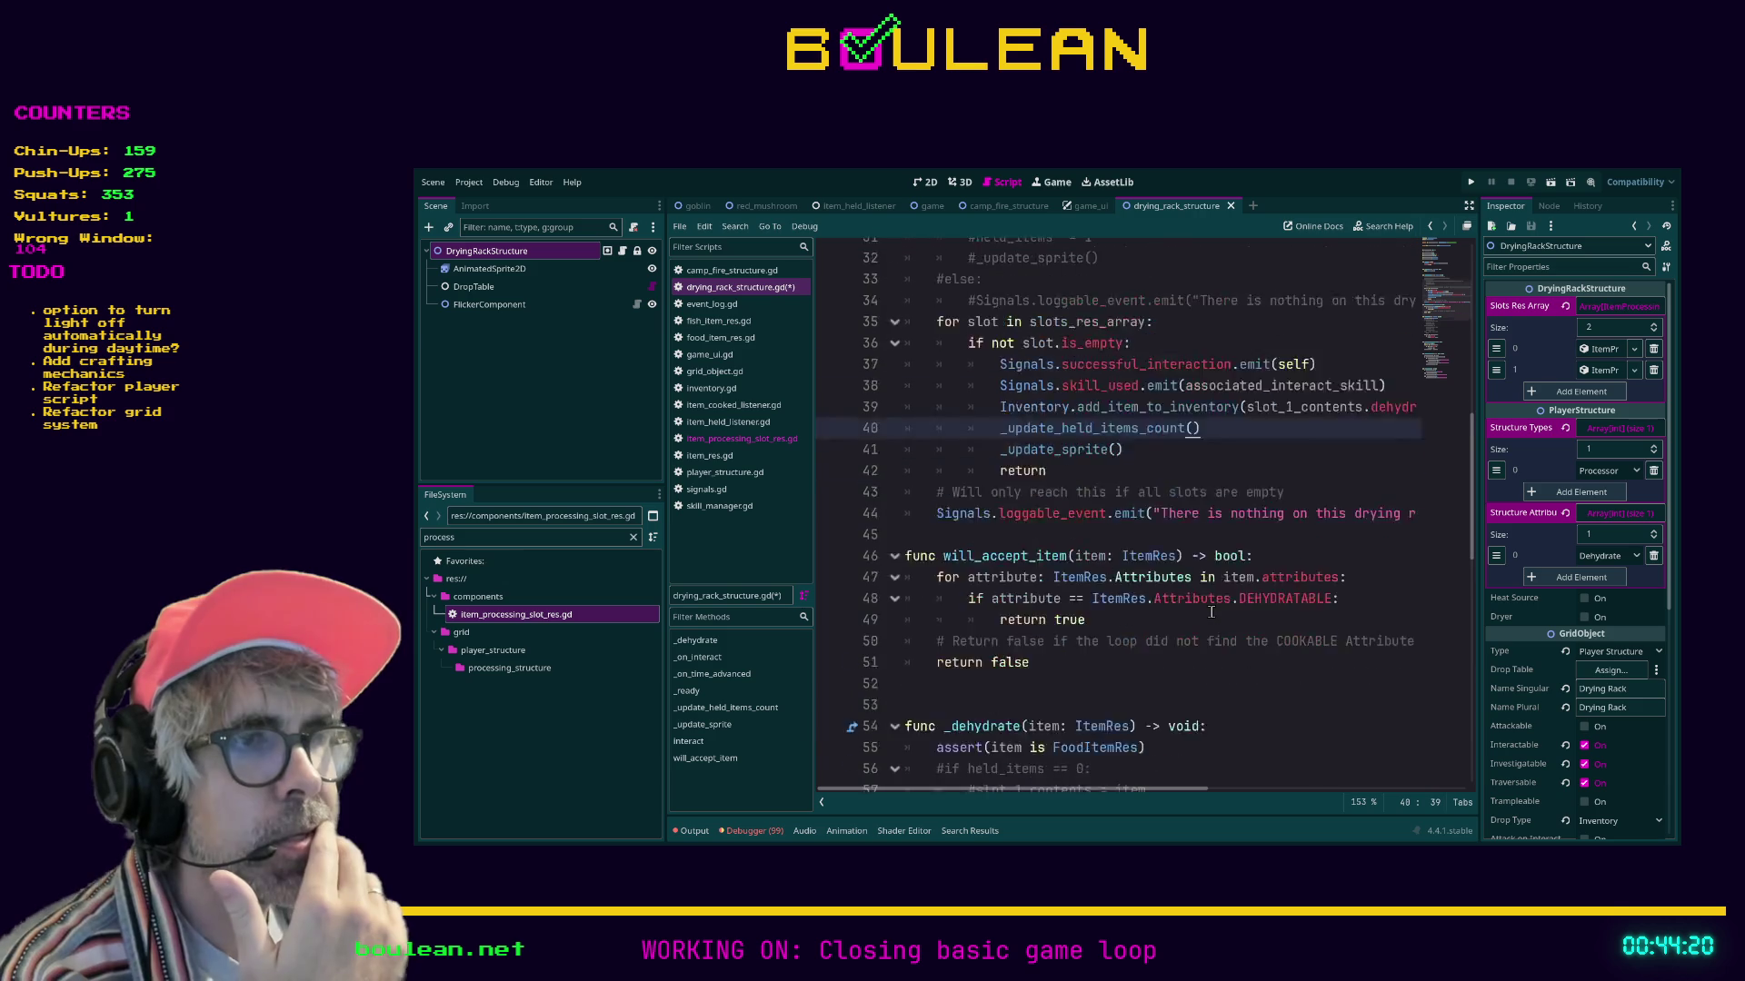
scroll(1210, 612, down, 4)
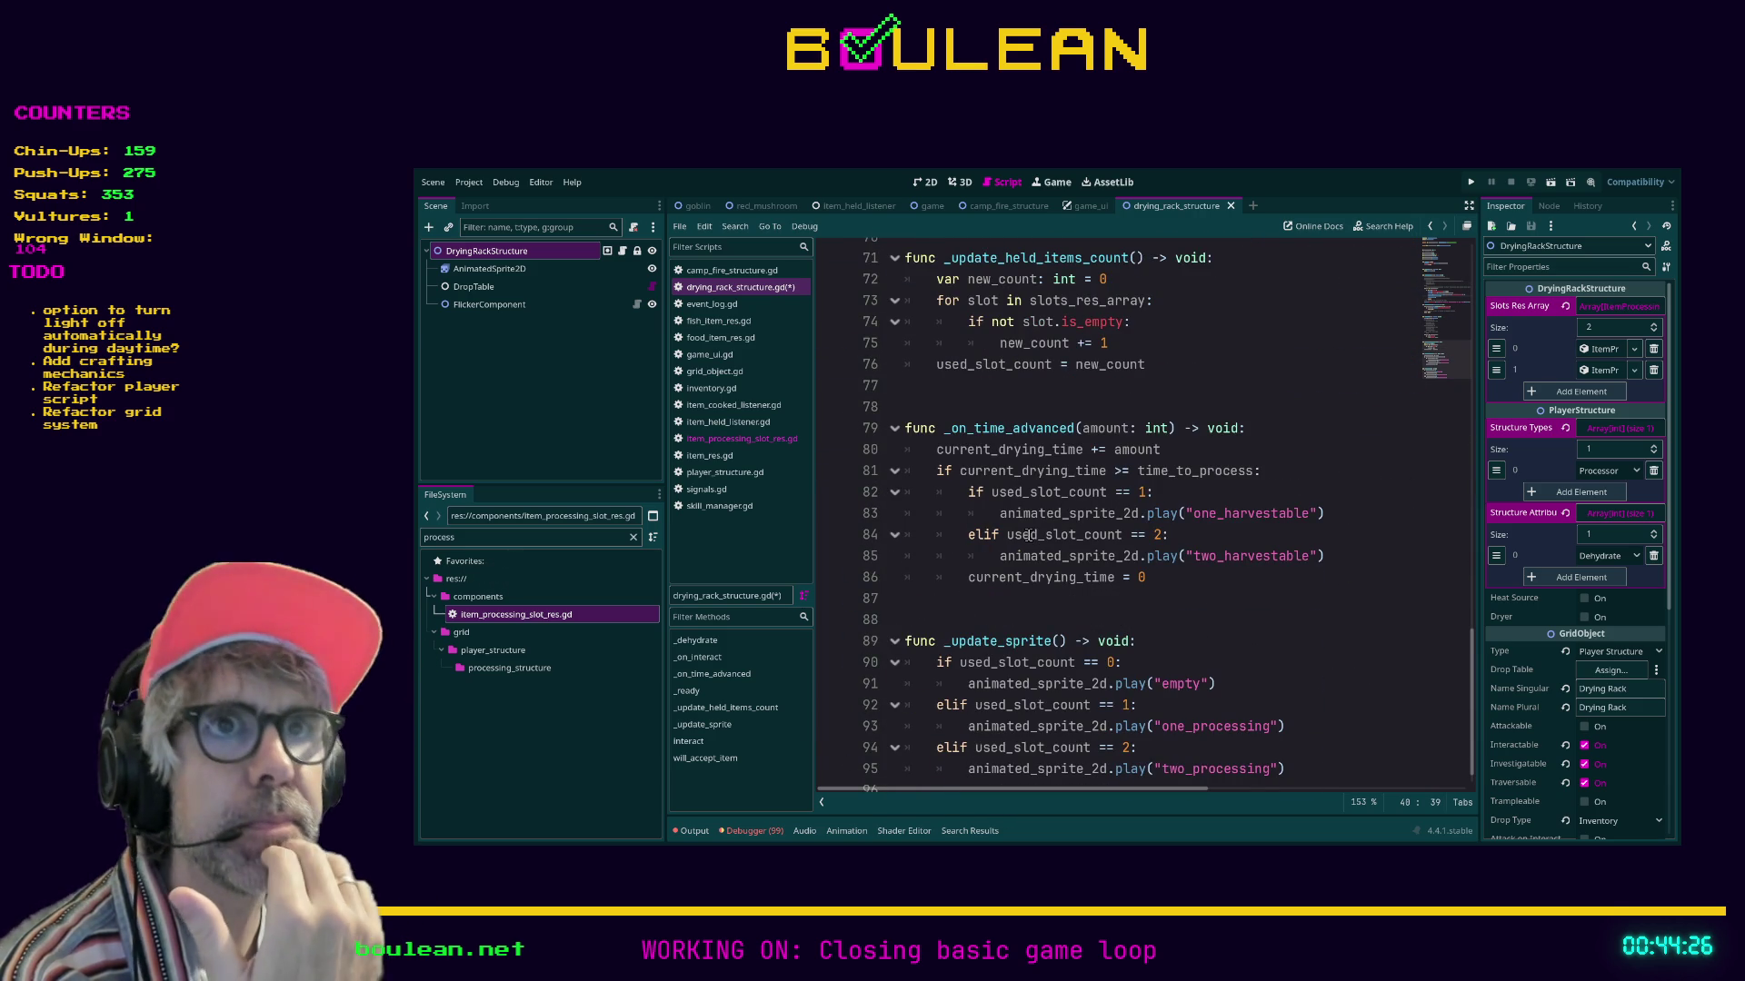
Step: Check item_processing_slot_res.gd, then insert a blank line above _update_sprite() in _on_interact
click(741, 441)
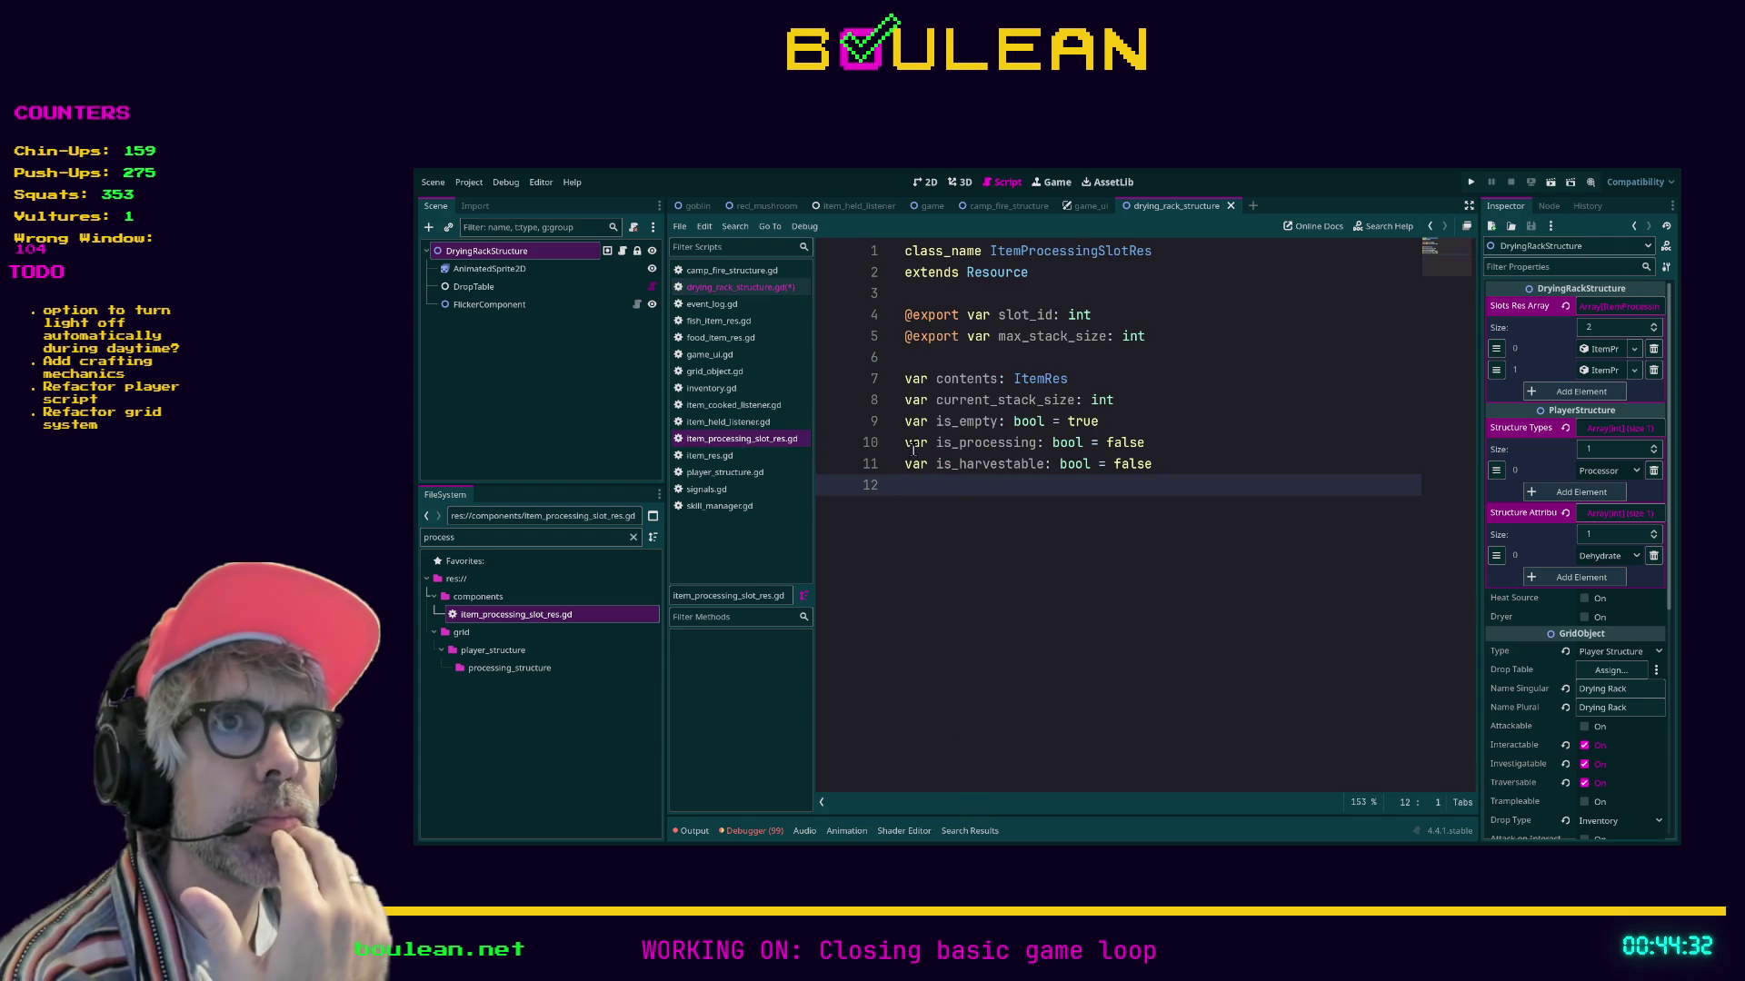
click(740, 287)
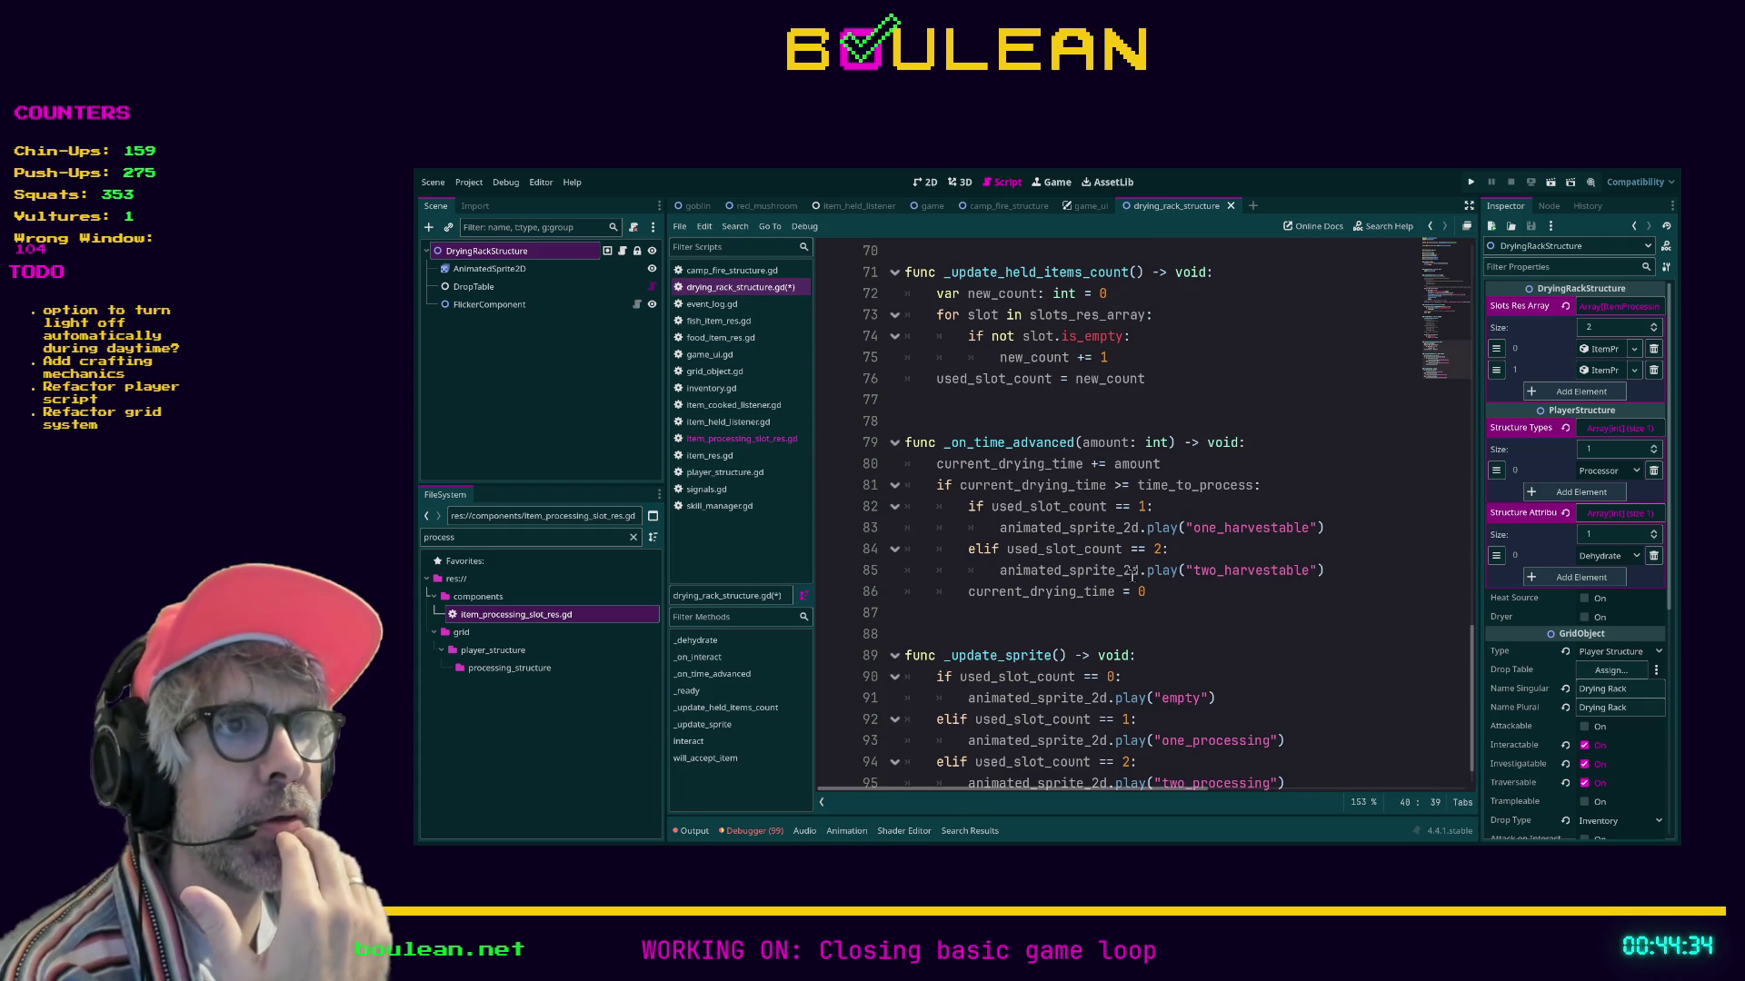
scroll(1131, 577, up, 12)
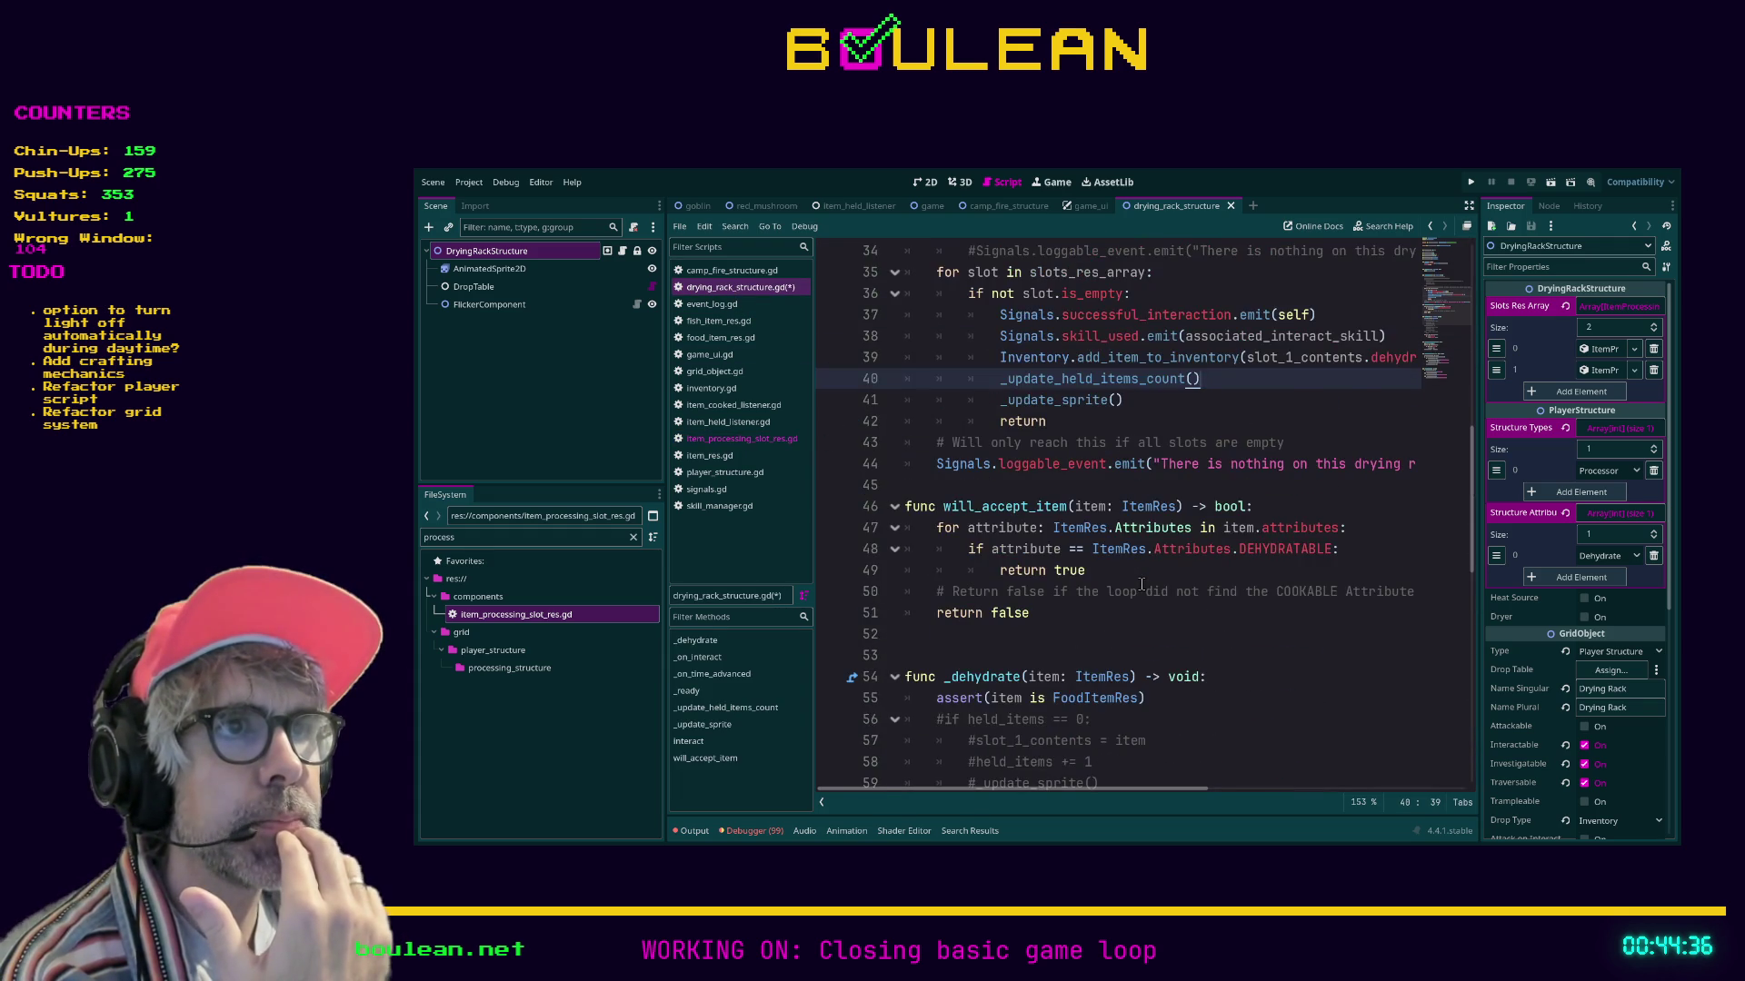
scroll(1142, 584, up, 1)
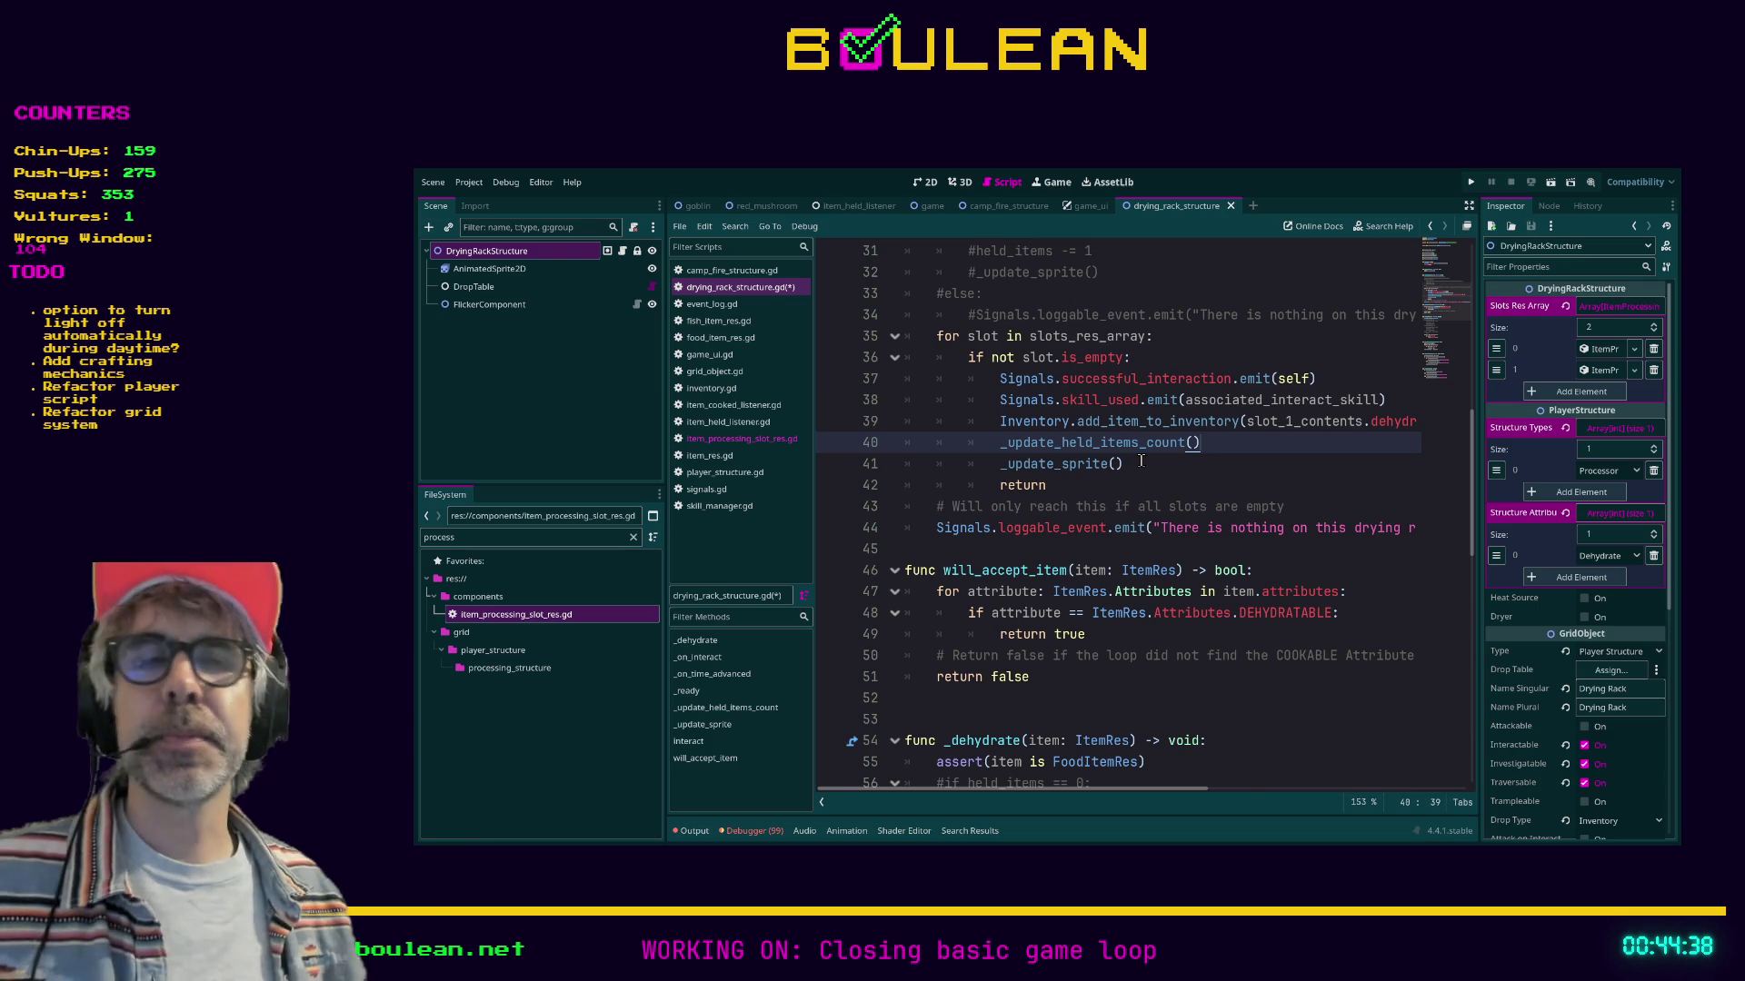
click(1147, 467)
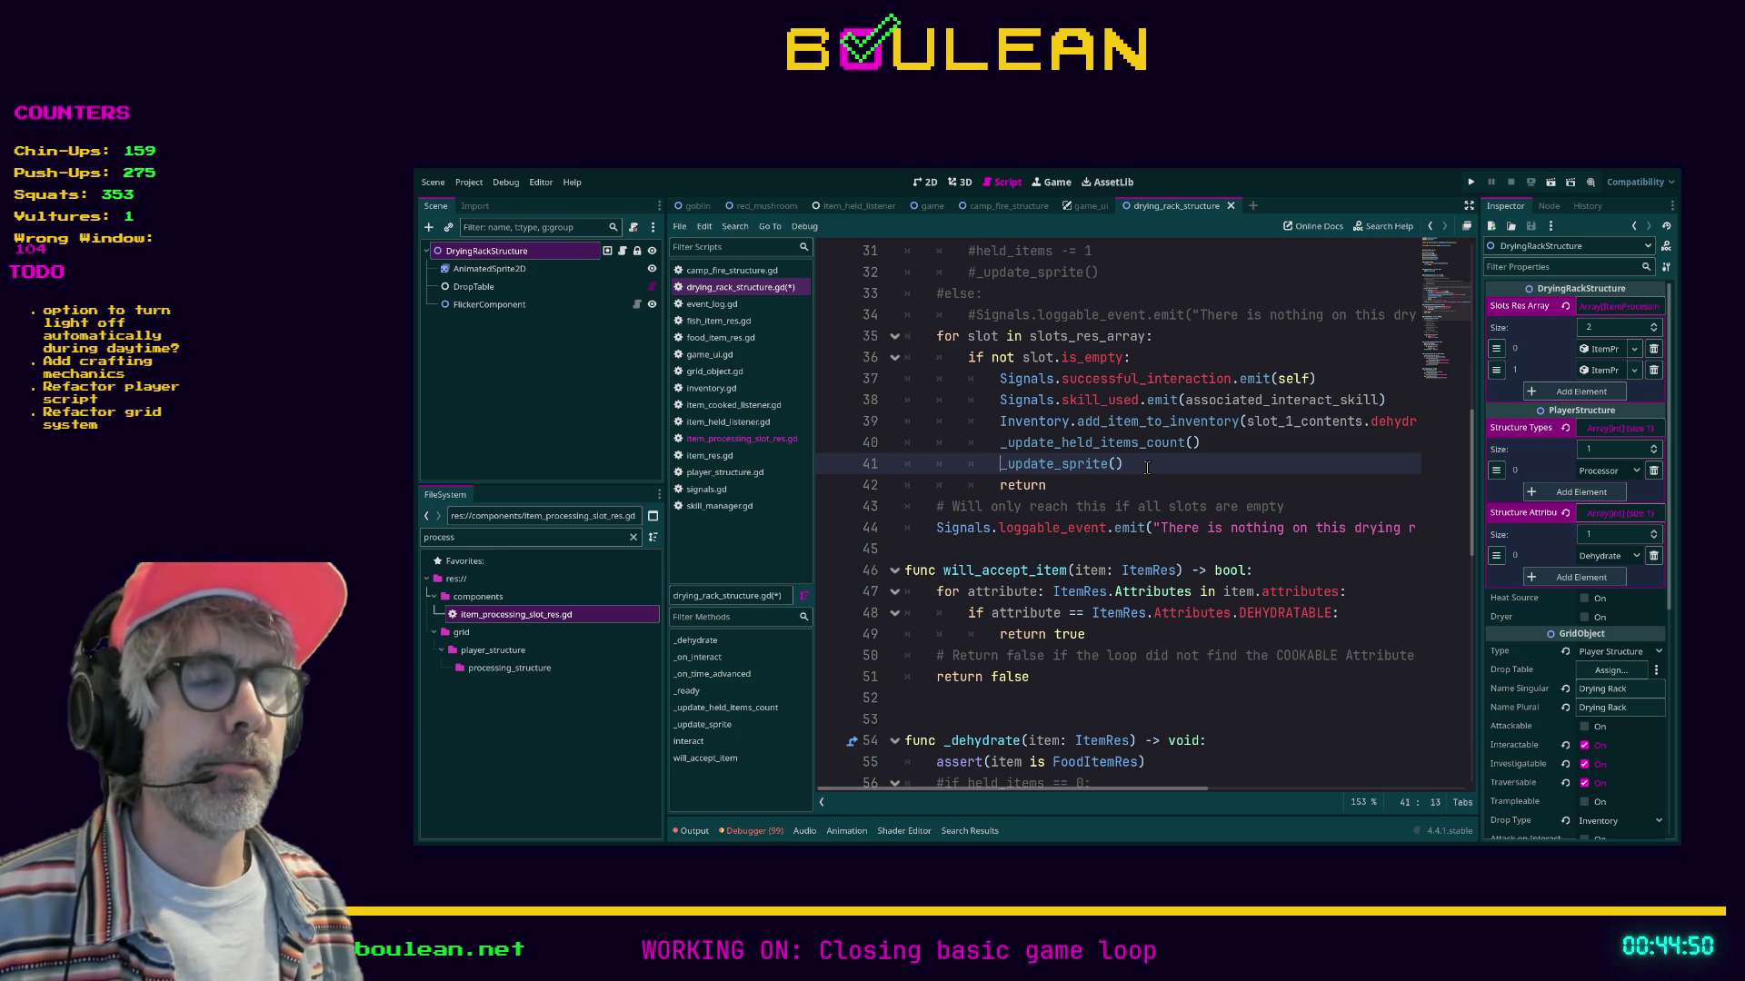
key(ctrl+shift+Return)
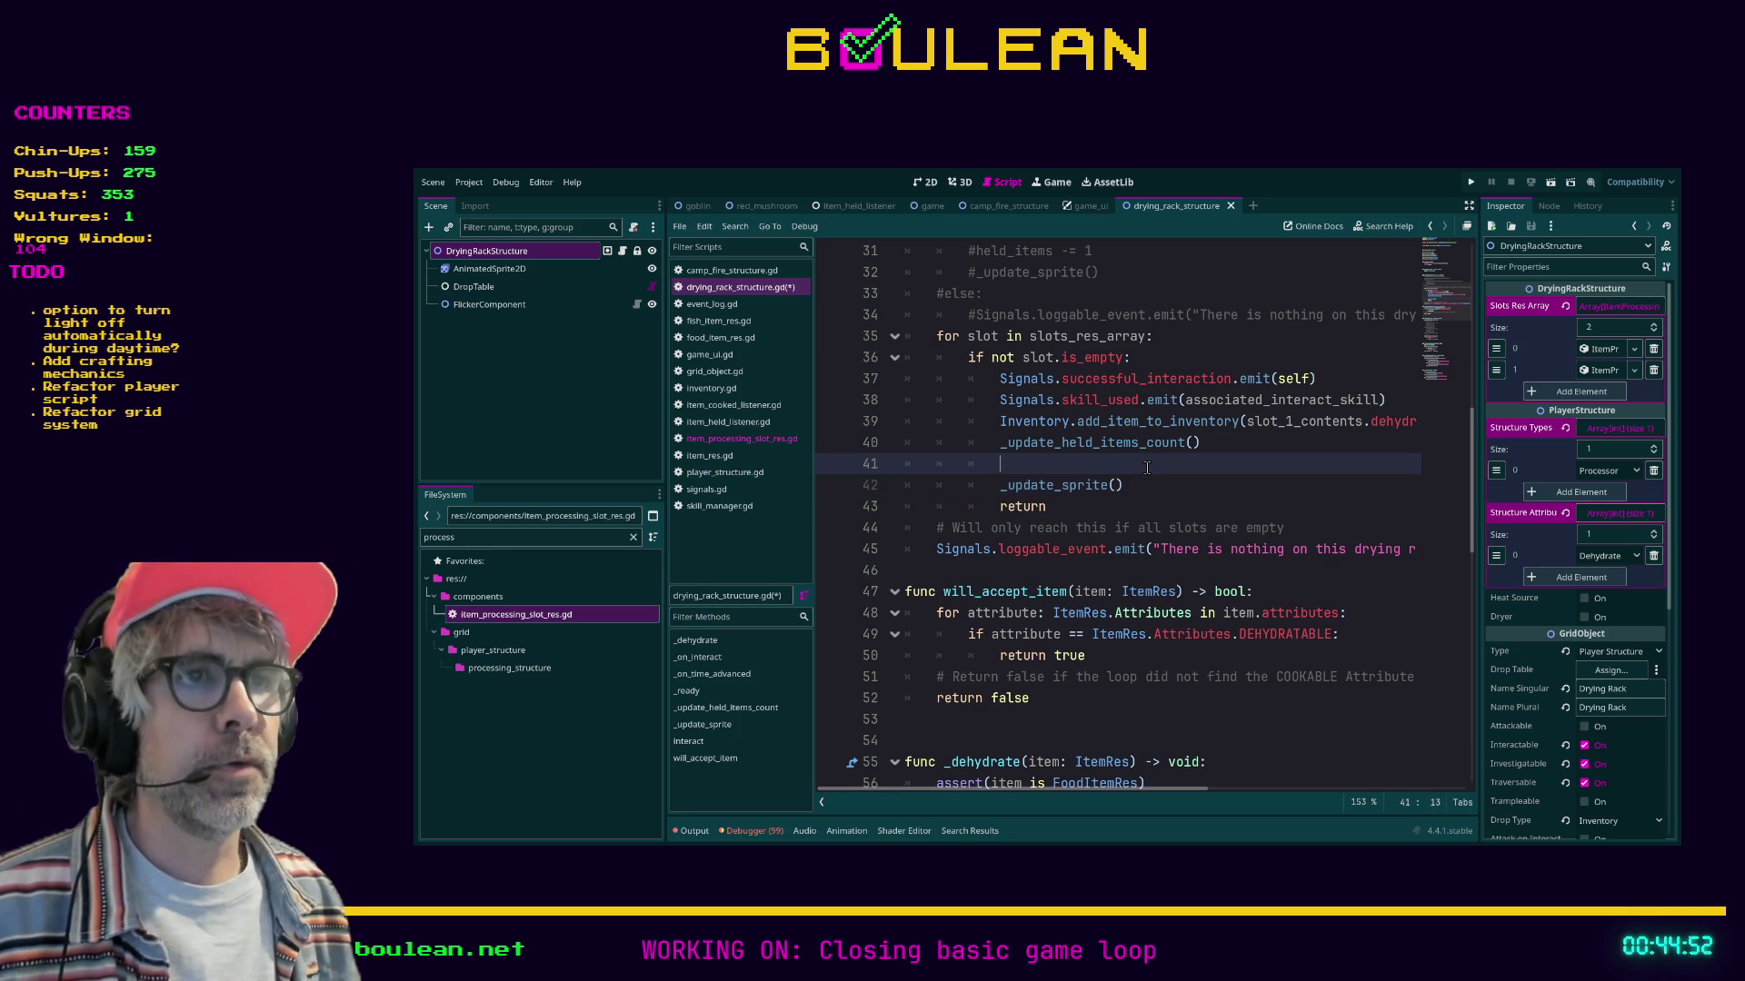
Step: Write 'slot.current_stack_size = 0' on the new line in _on_interact's slot loop
text(slot.)
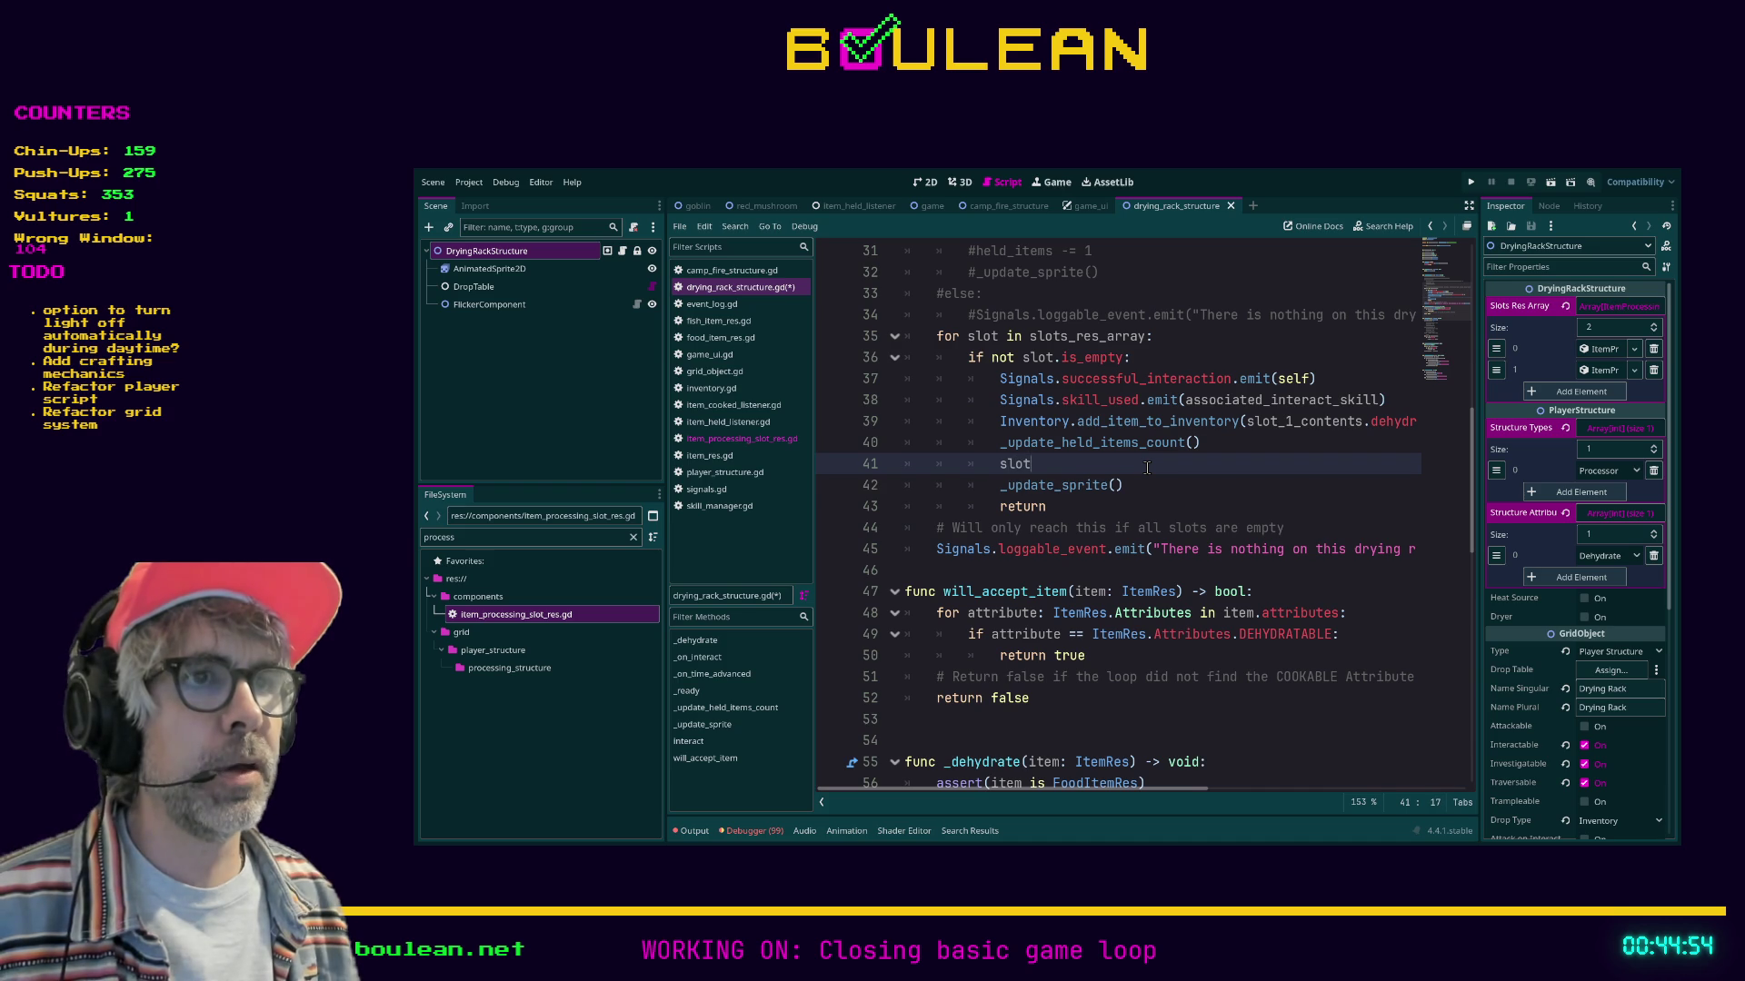
key(Down)
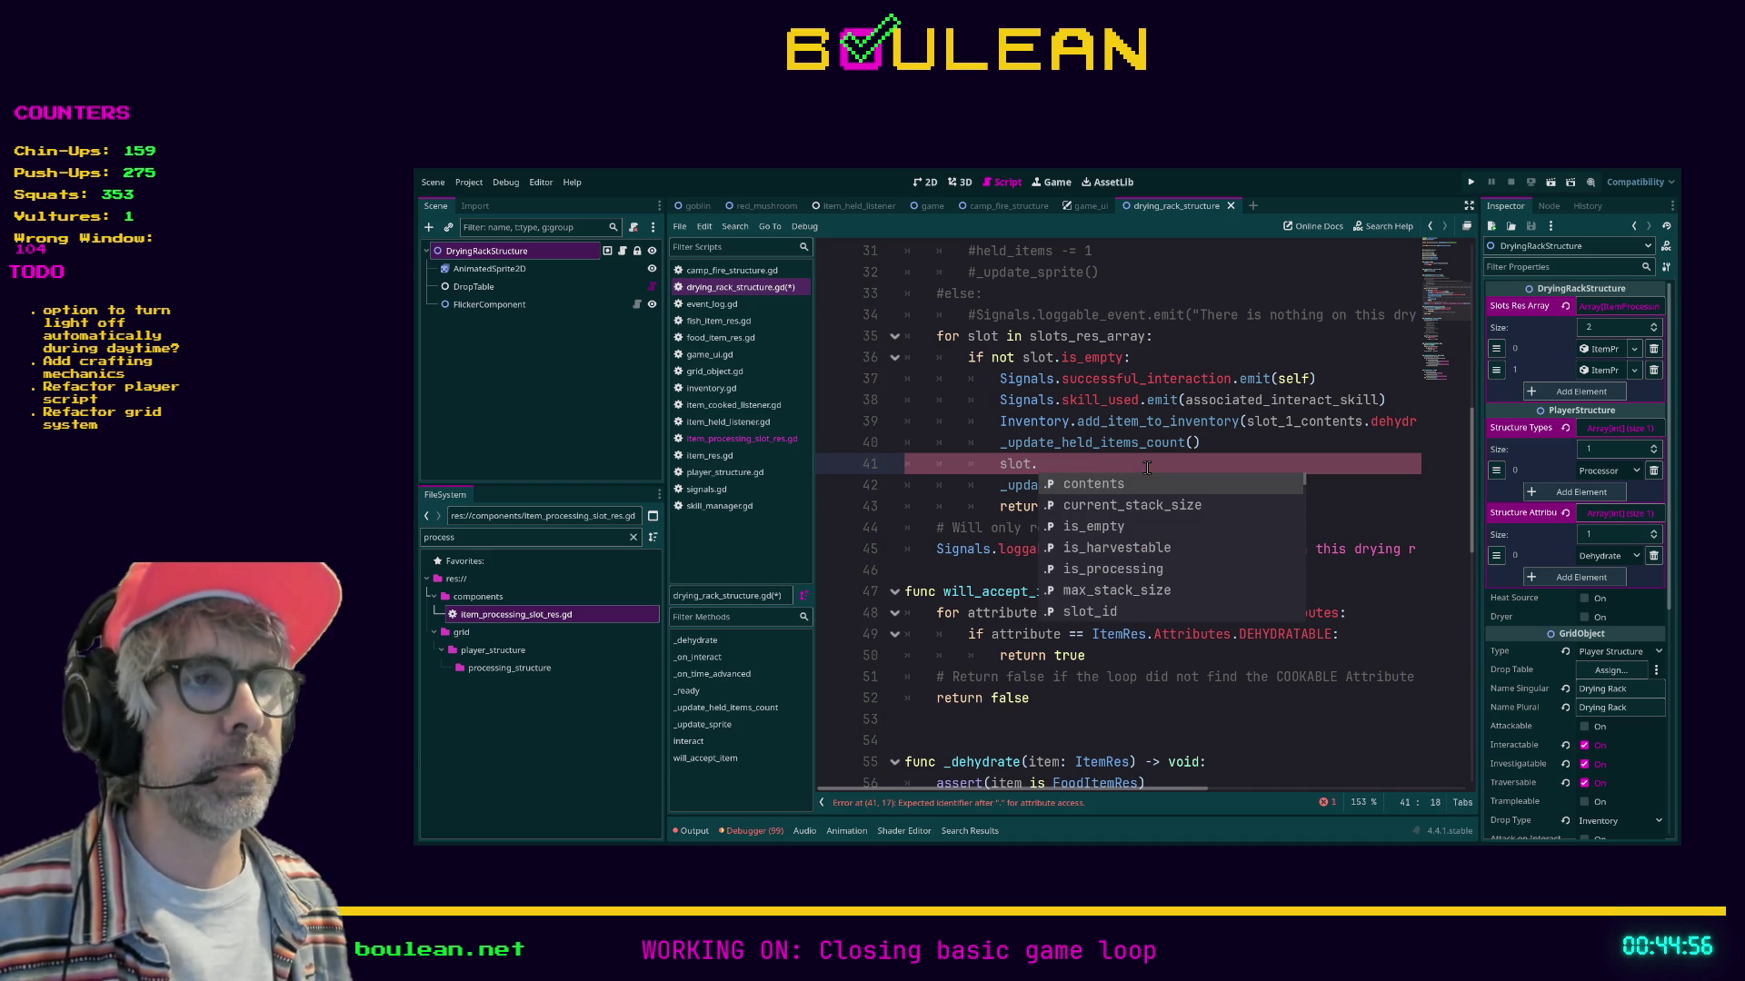
key(Return)
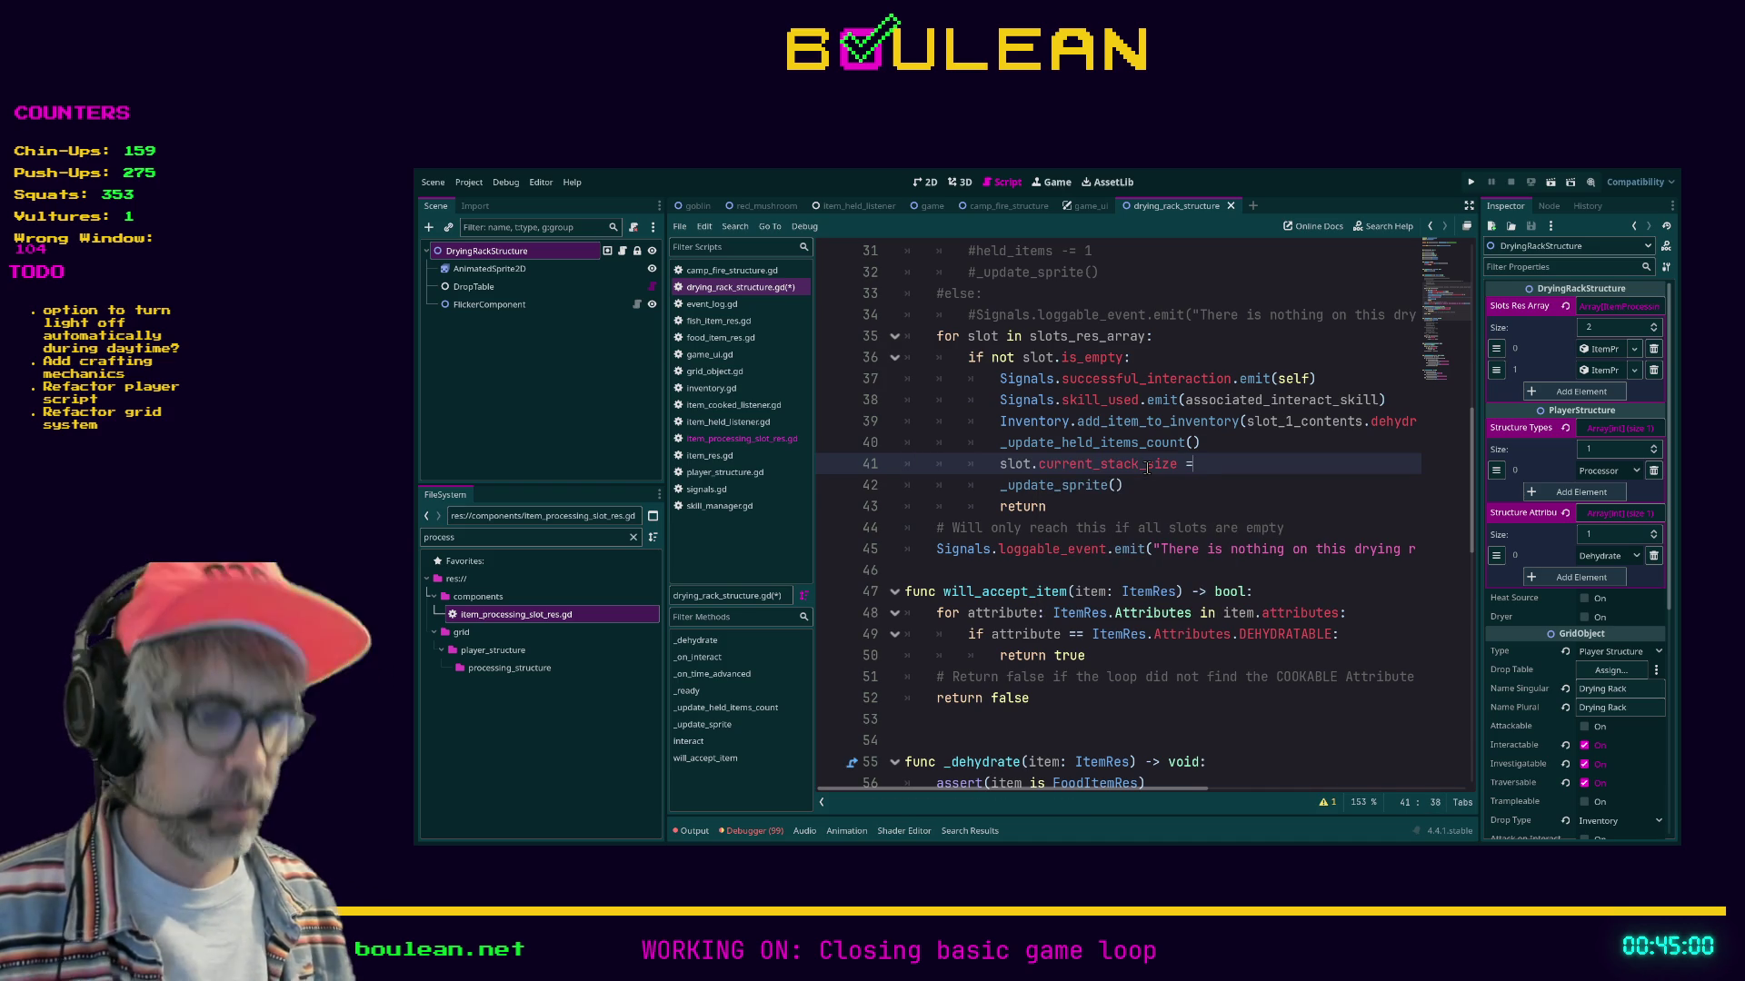
text(0)
click(1170, 483)
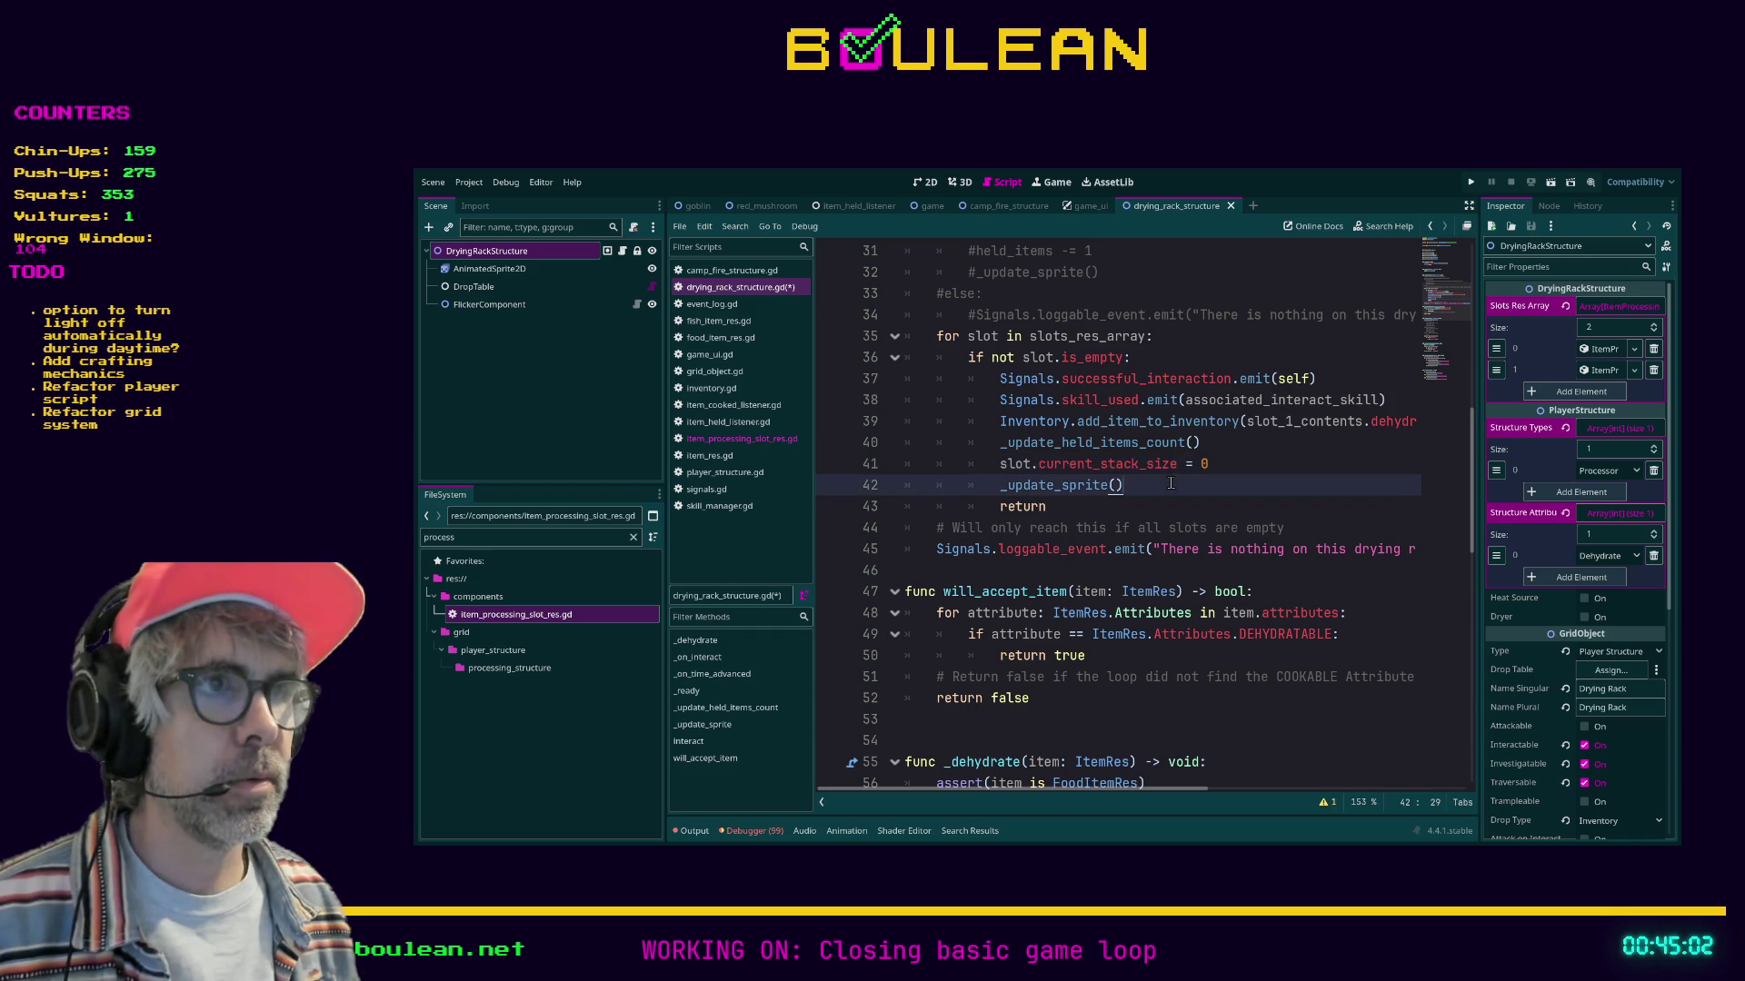
scroll(1168, 490, down, 10)
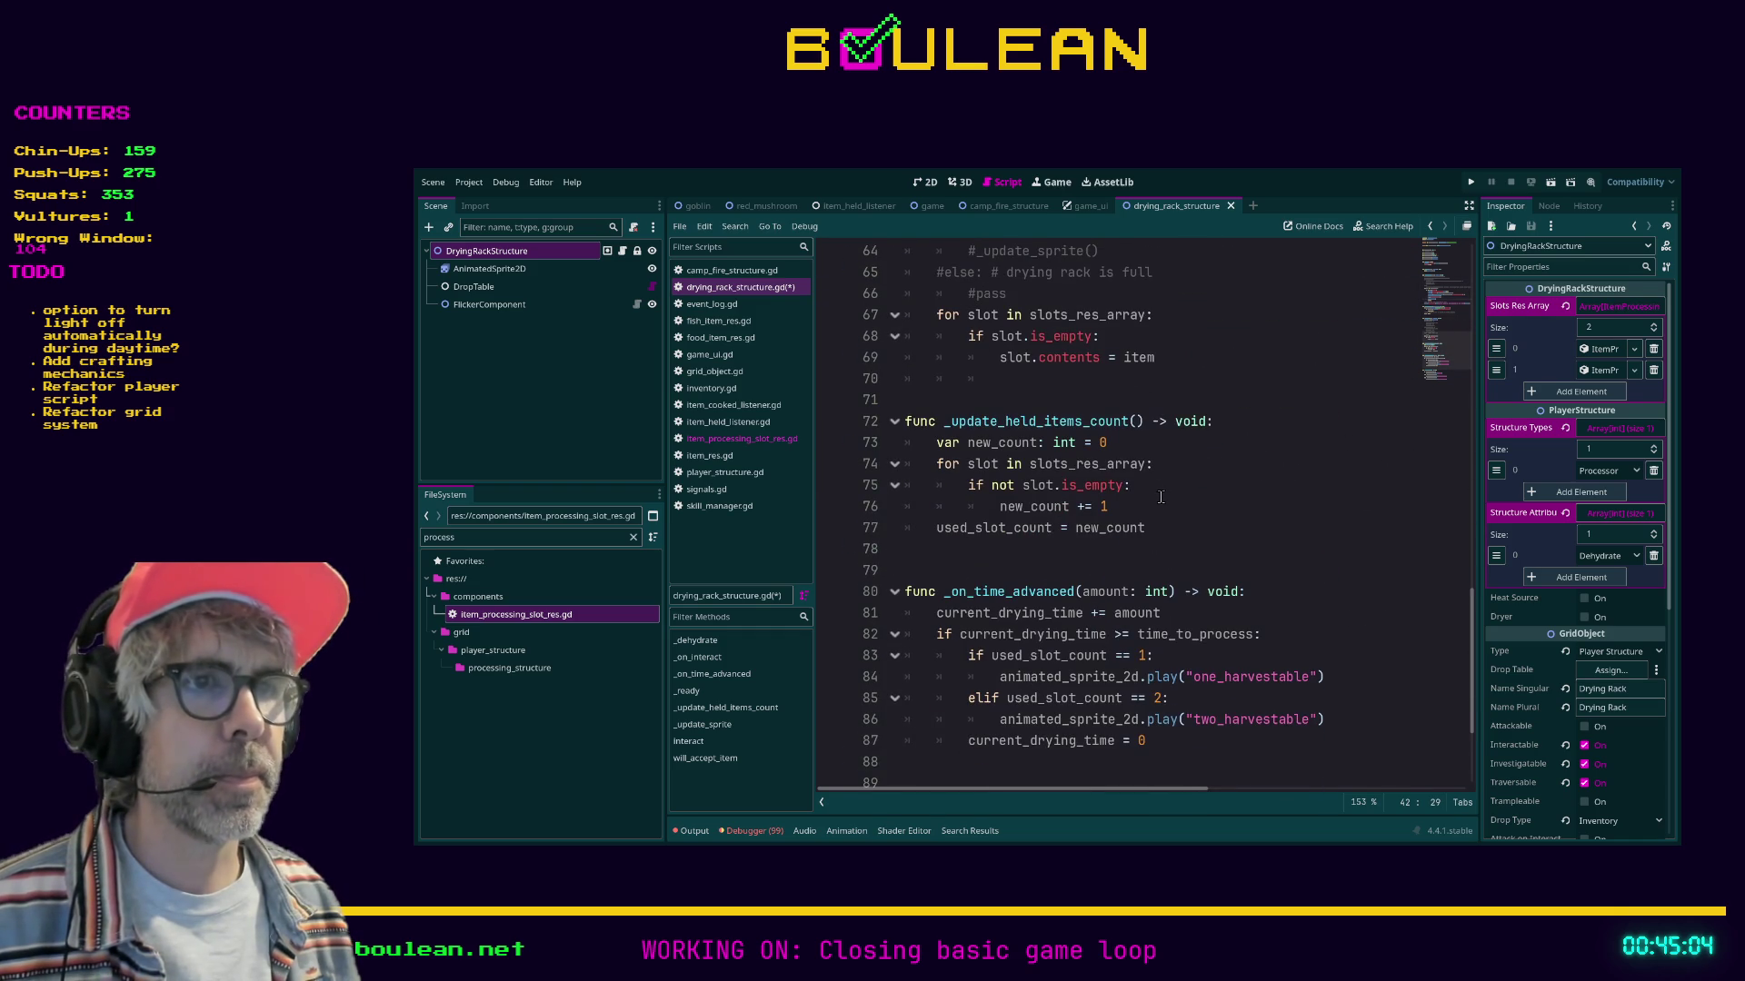
scroll(1162, 496, down, 1)
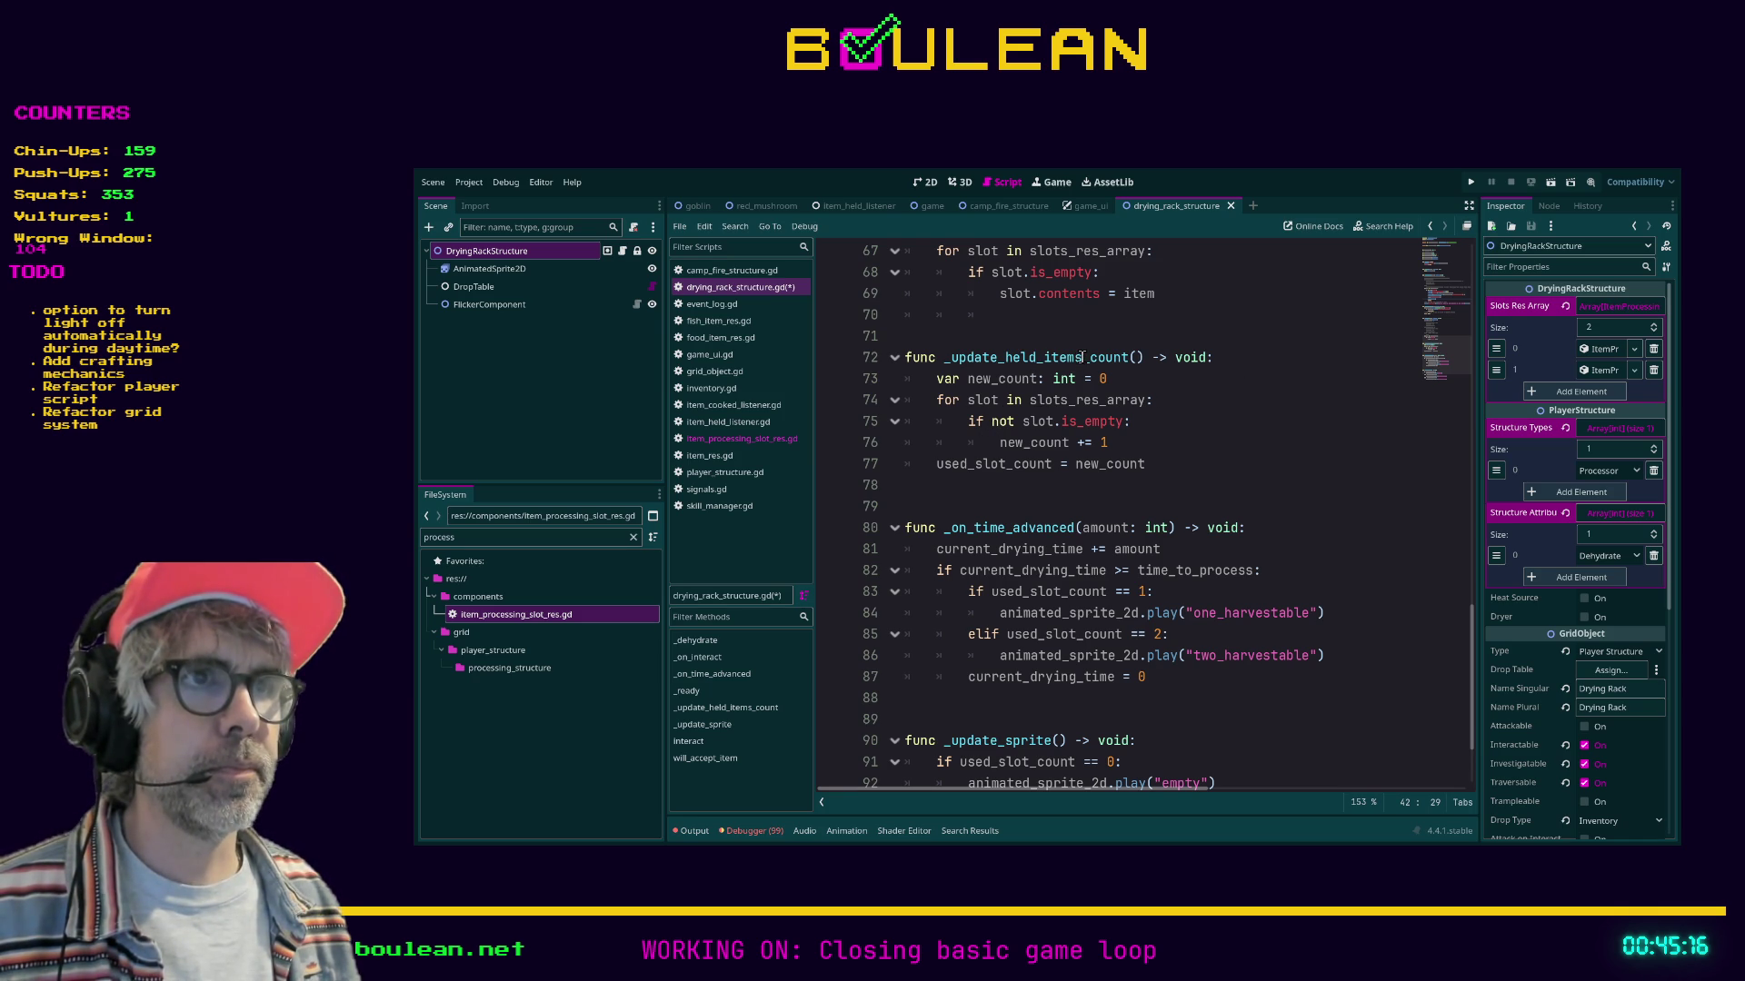
Step: Rename the function _update_held_items_count to _update_used_slot_counts
drag(1084, 357, 1007, 358)
text(s)
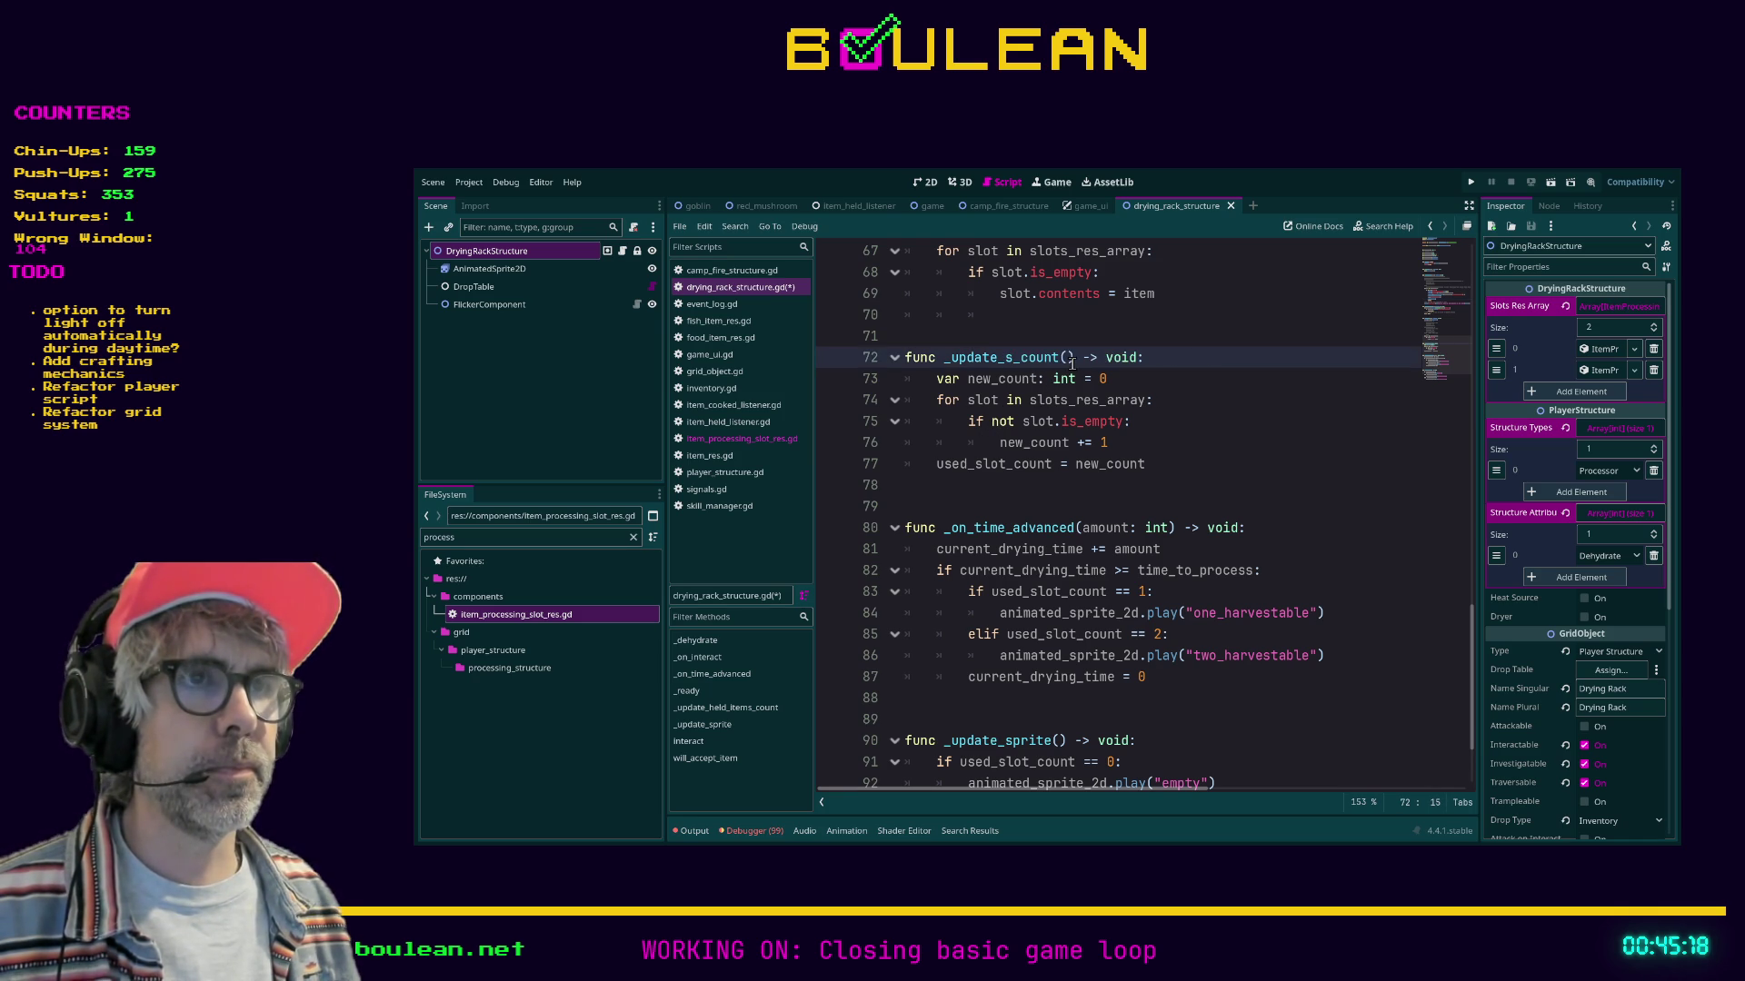
text(se)
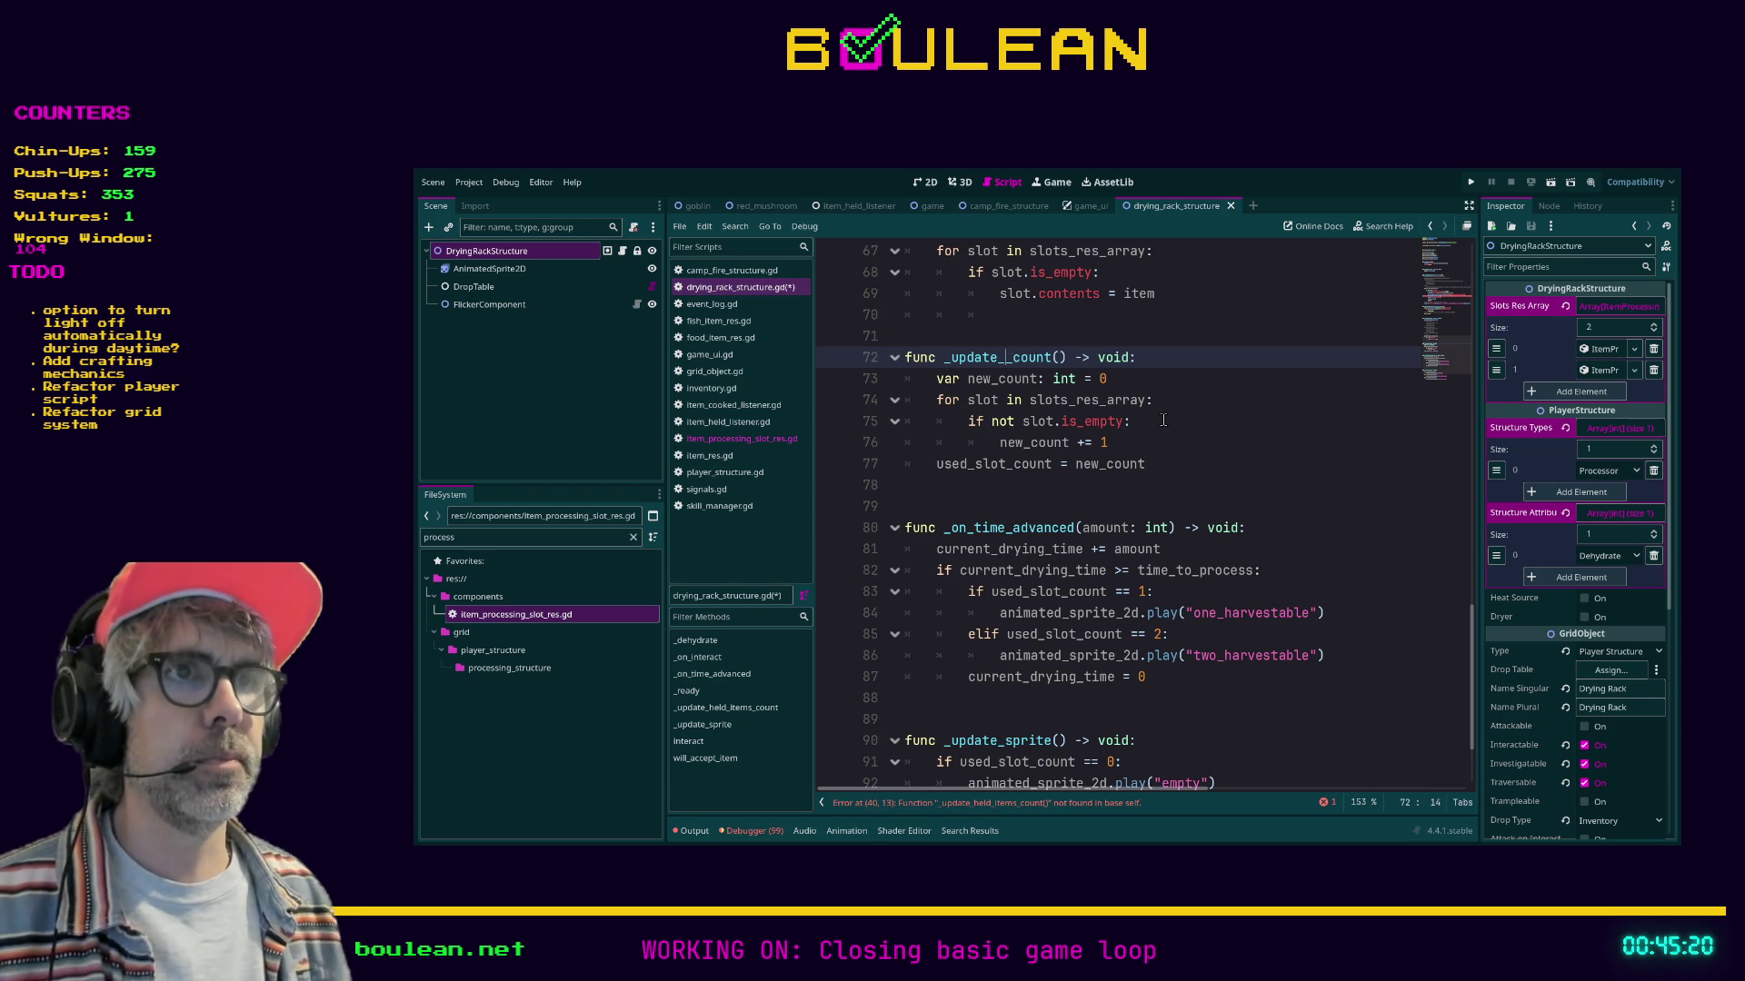
text(d_slots)
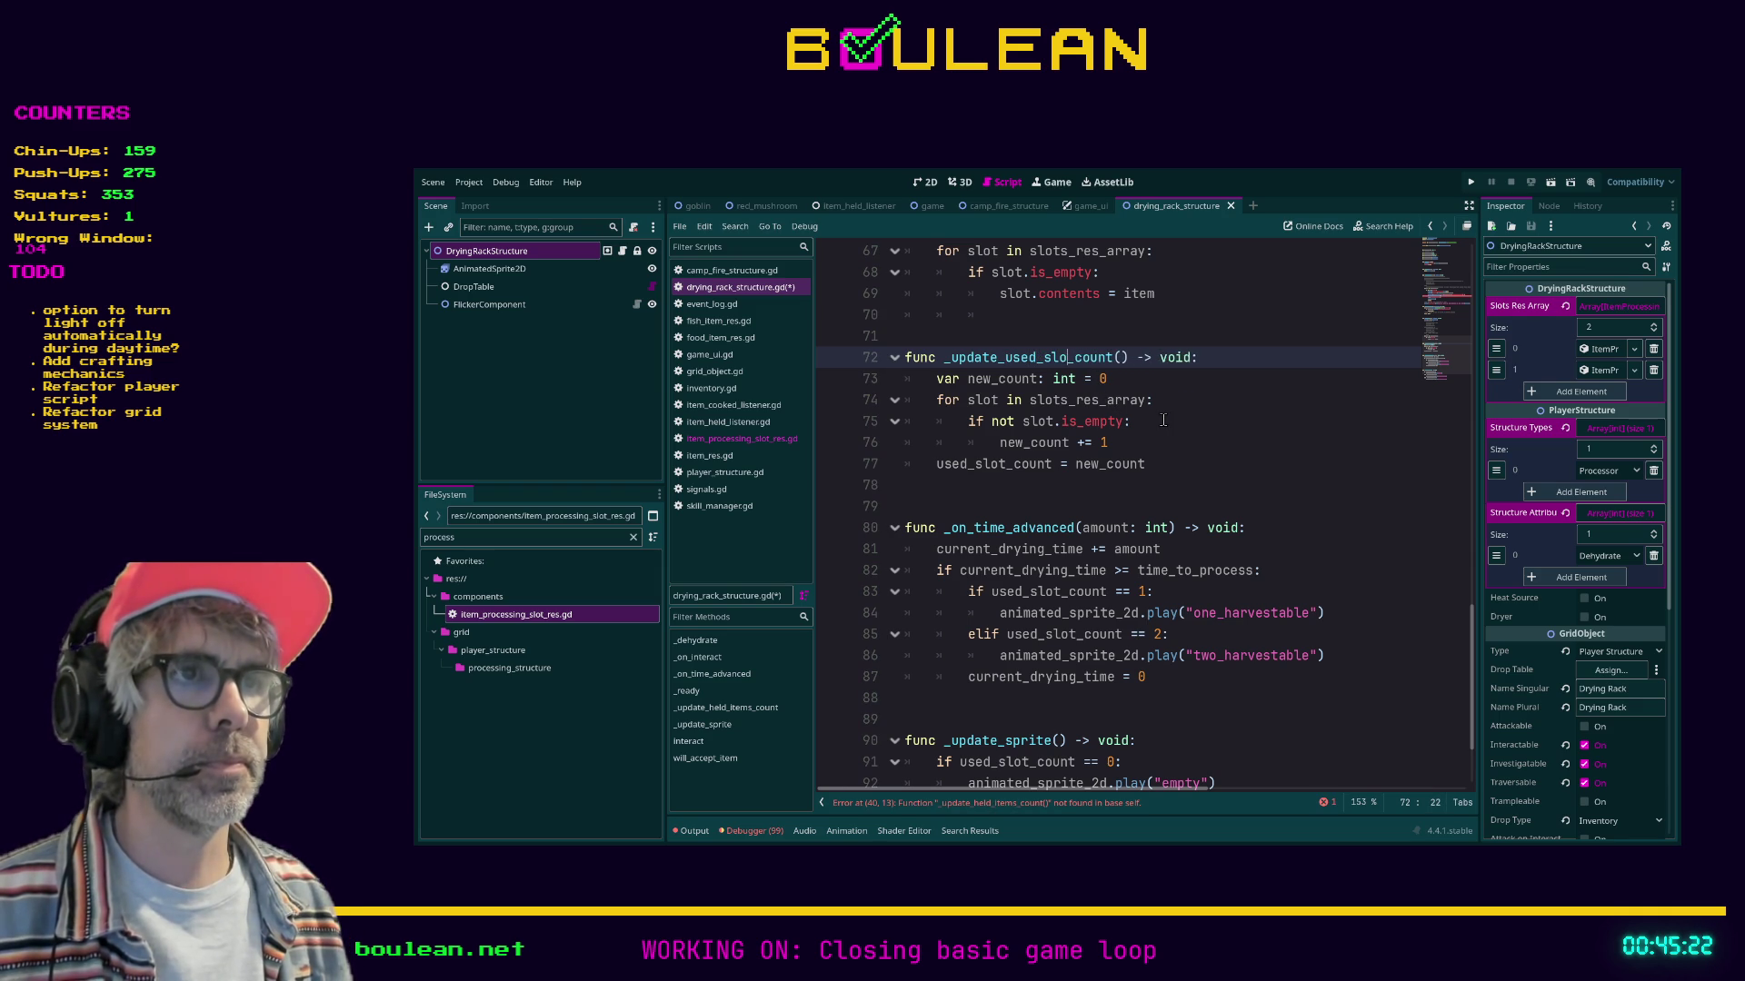
key(shift+Right)
key(shift+Right)
key(shift+Right)
key(Left)
key(BackSpace)
key(Right)
text(s)
Step: Add 'if slot.current_stack_size <= 0: slot.is_empty = true' inside the slot loop
click(1112, 379)
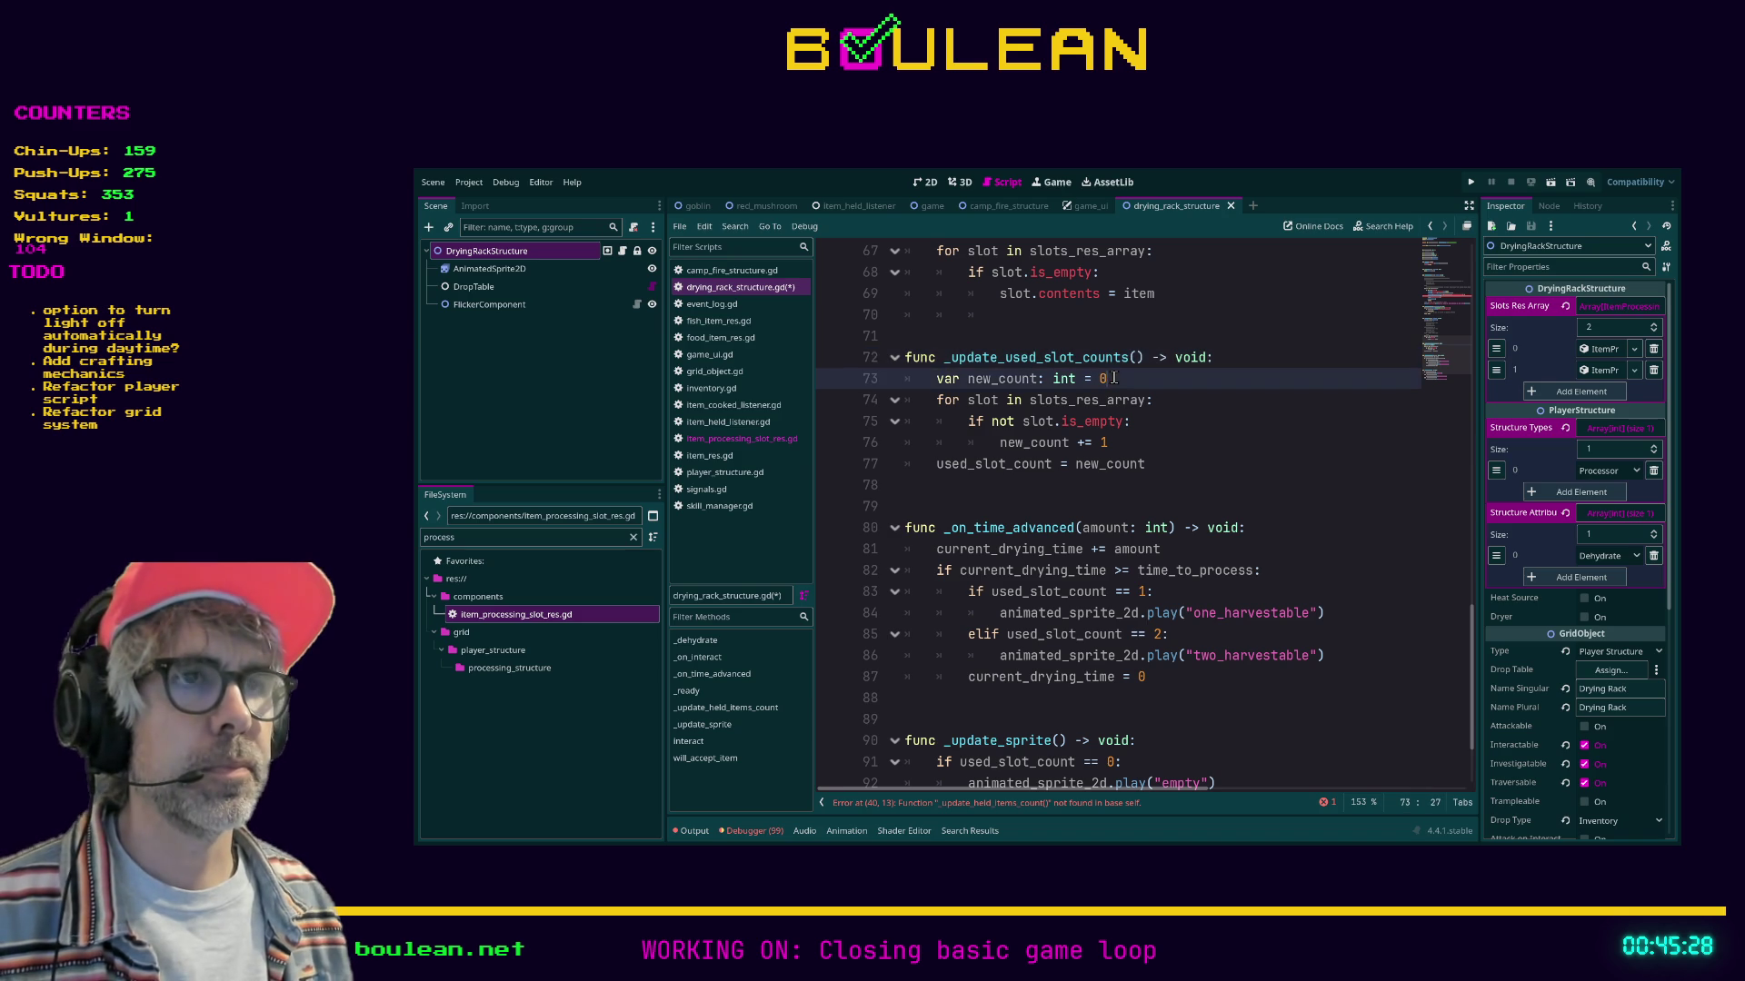
click(1172, 400)
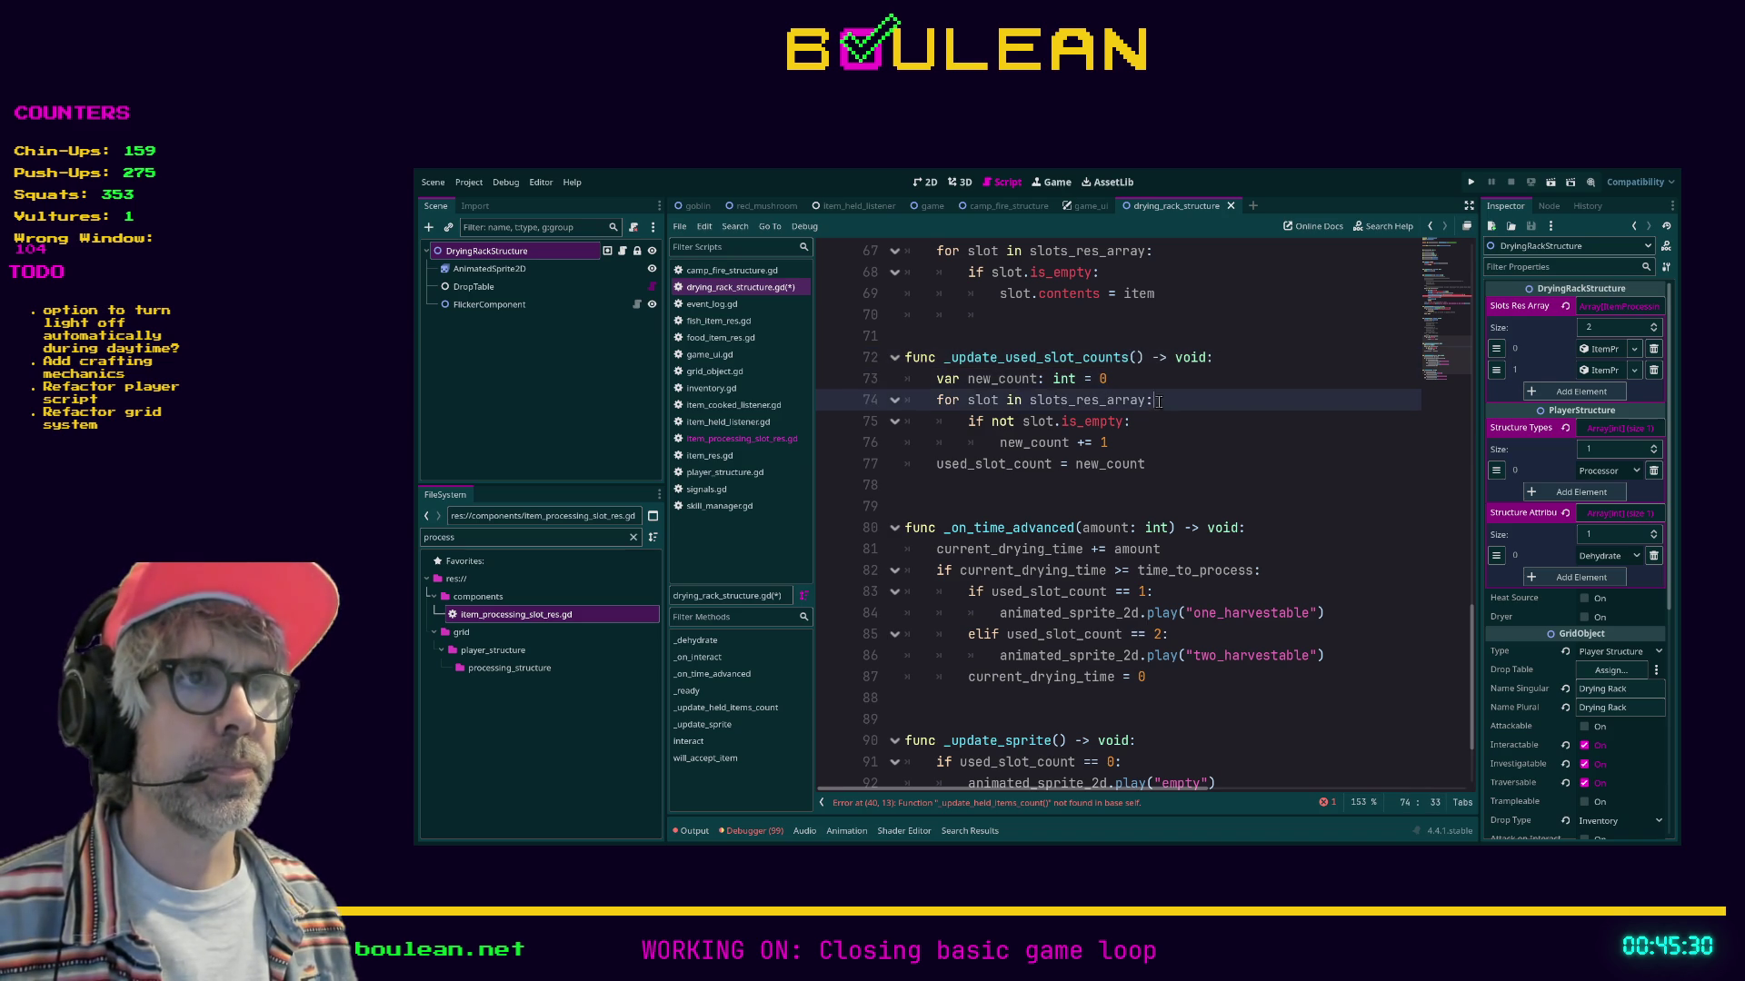
key(Return)
text(if slot)
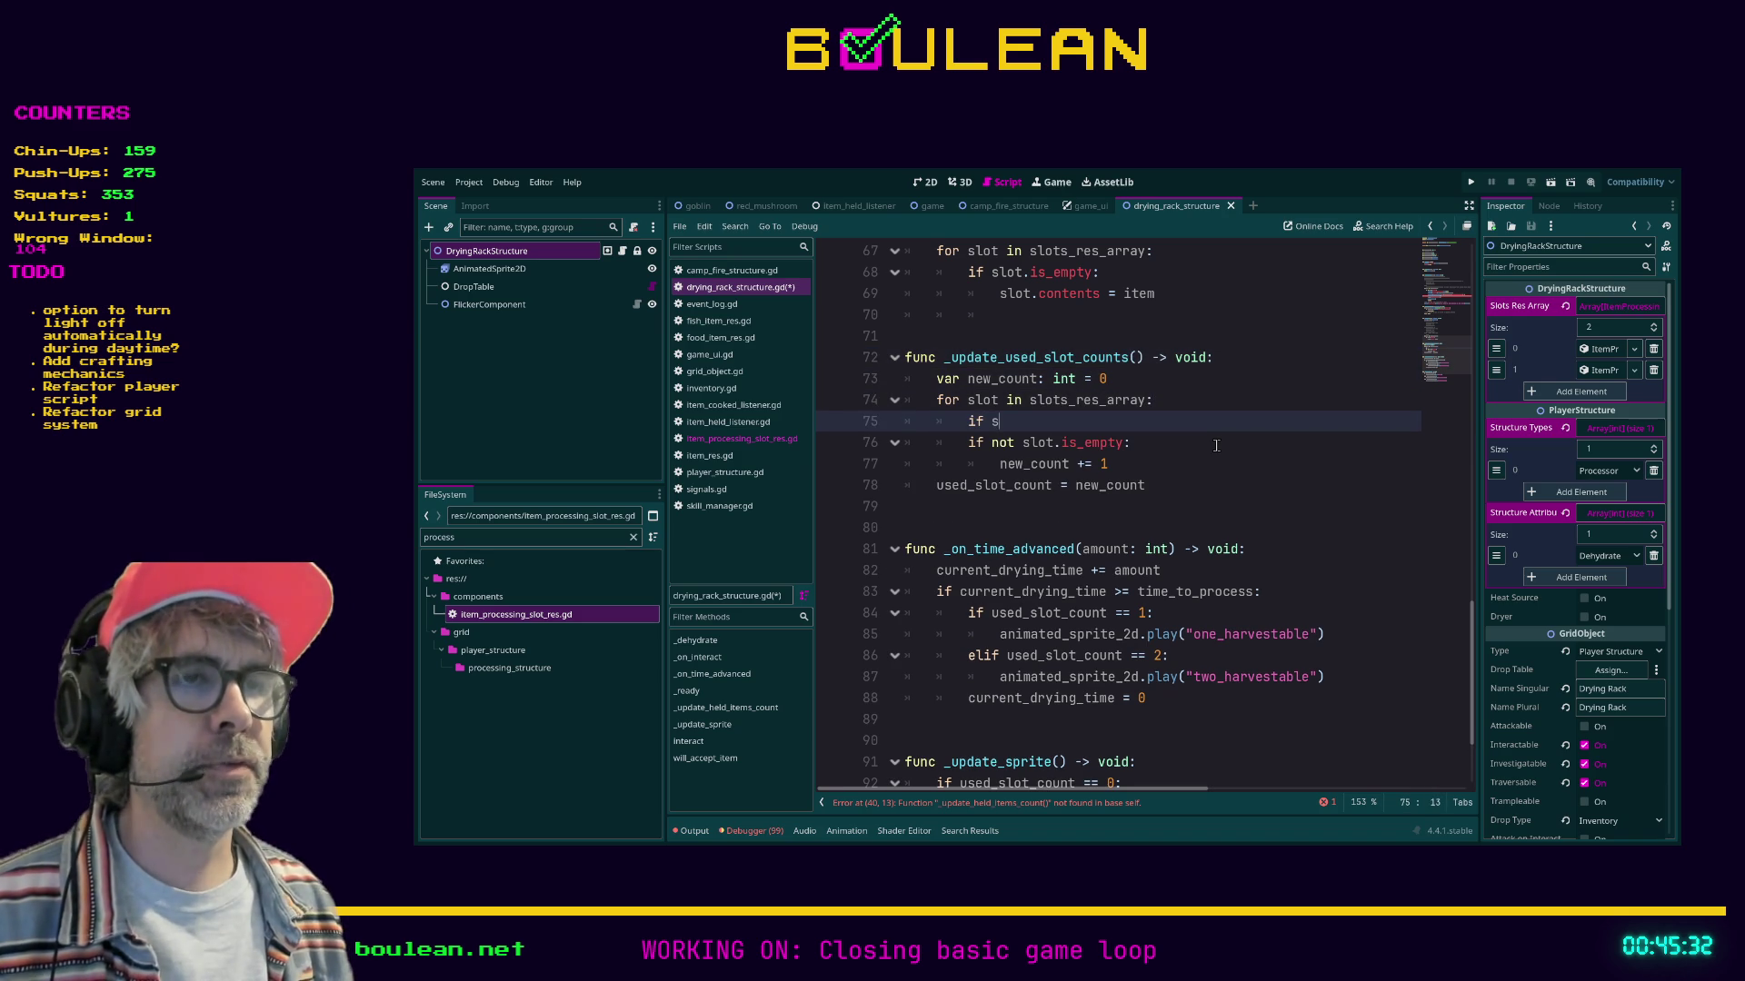
text(.)
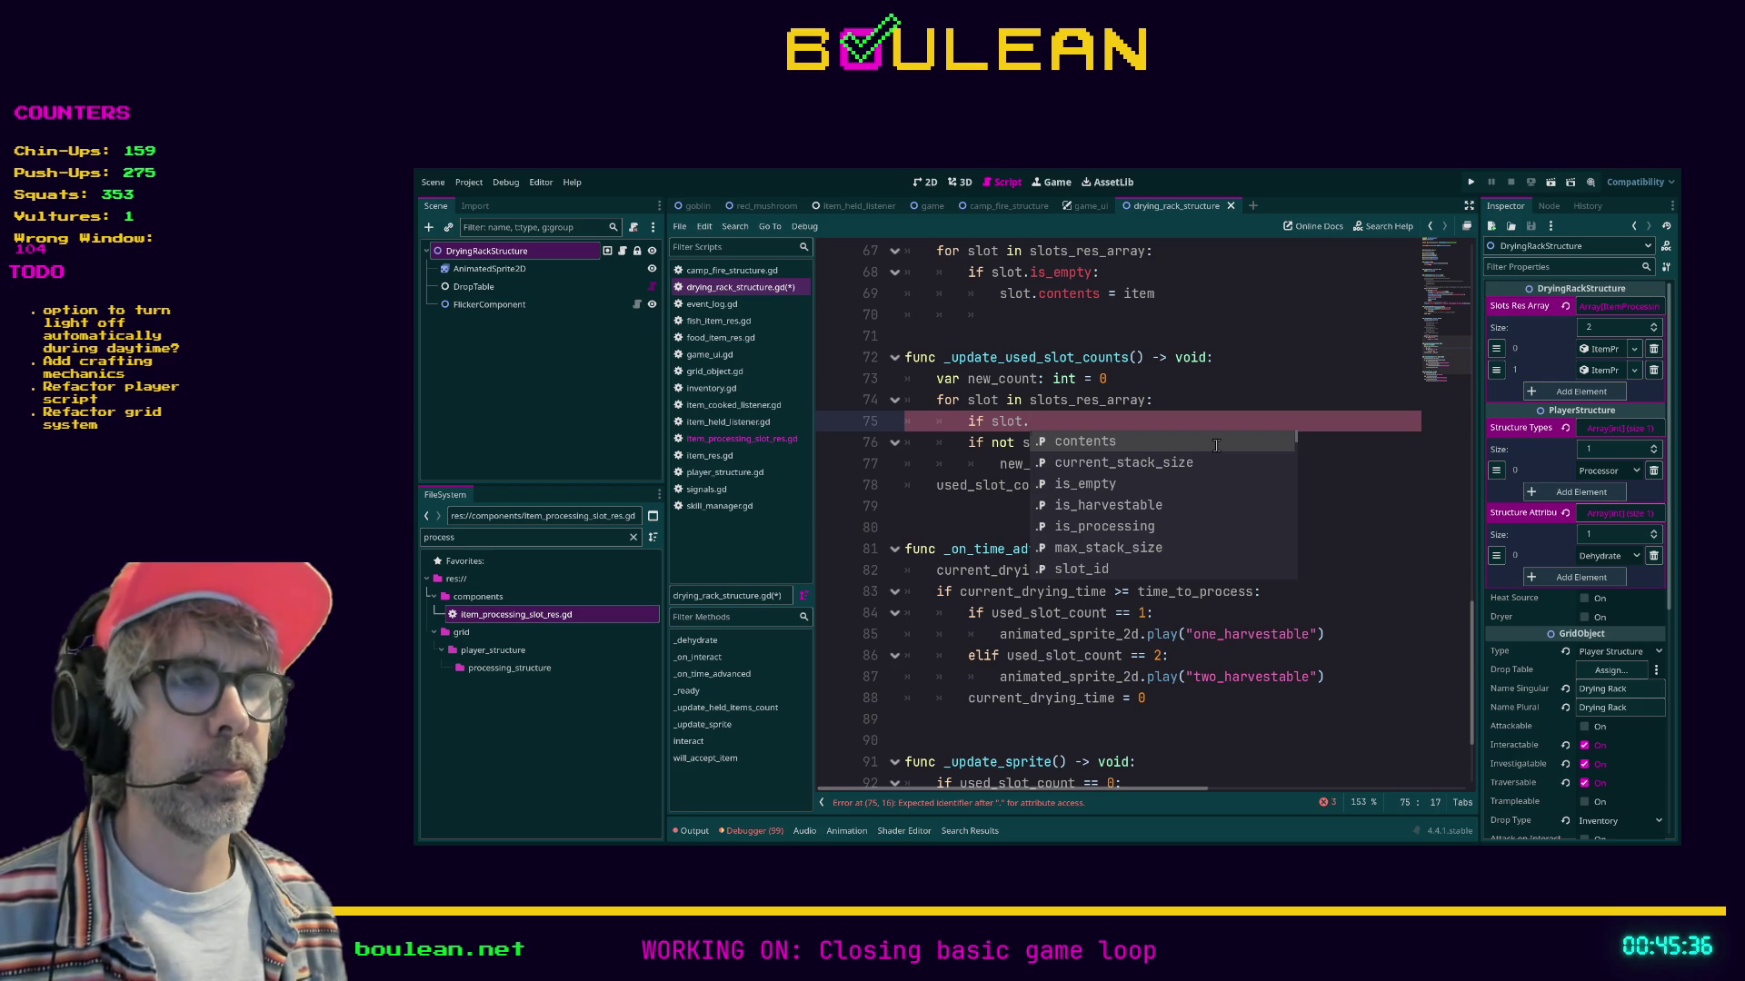
key(Down)
key(Return)
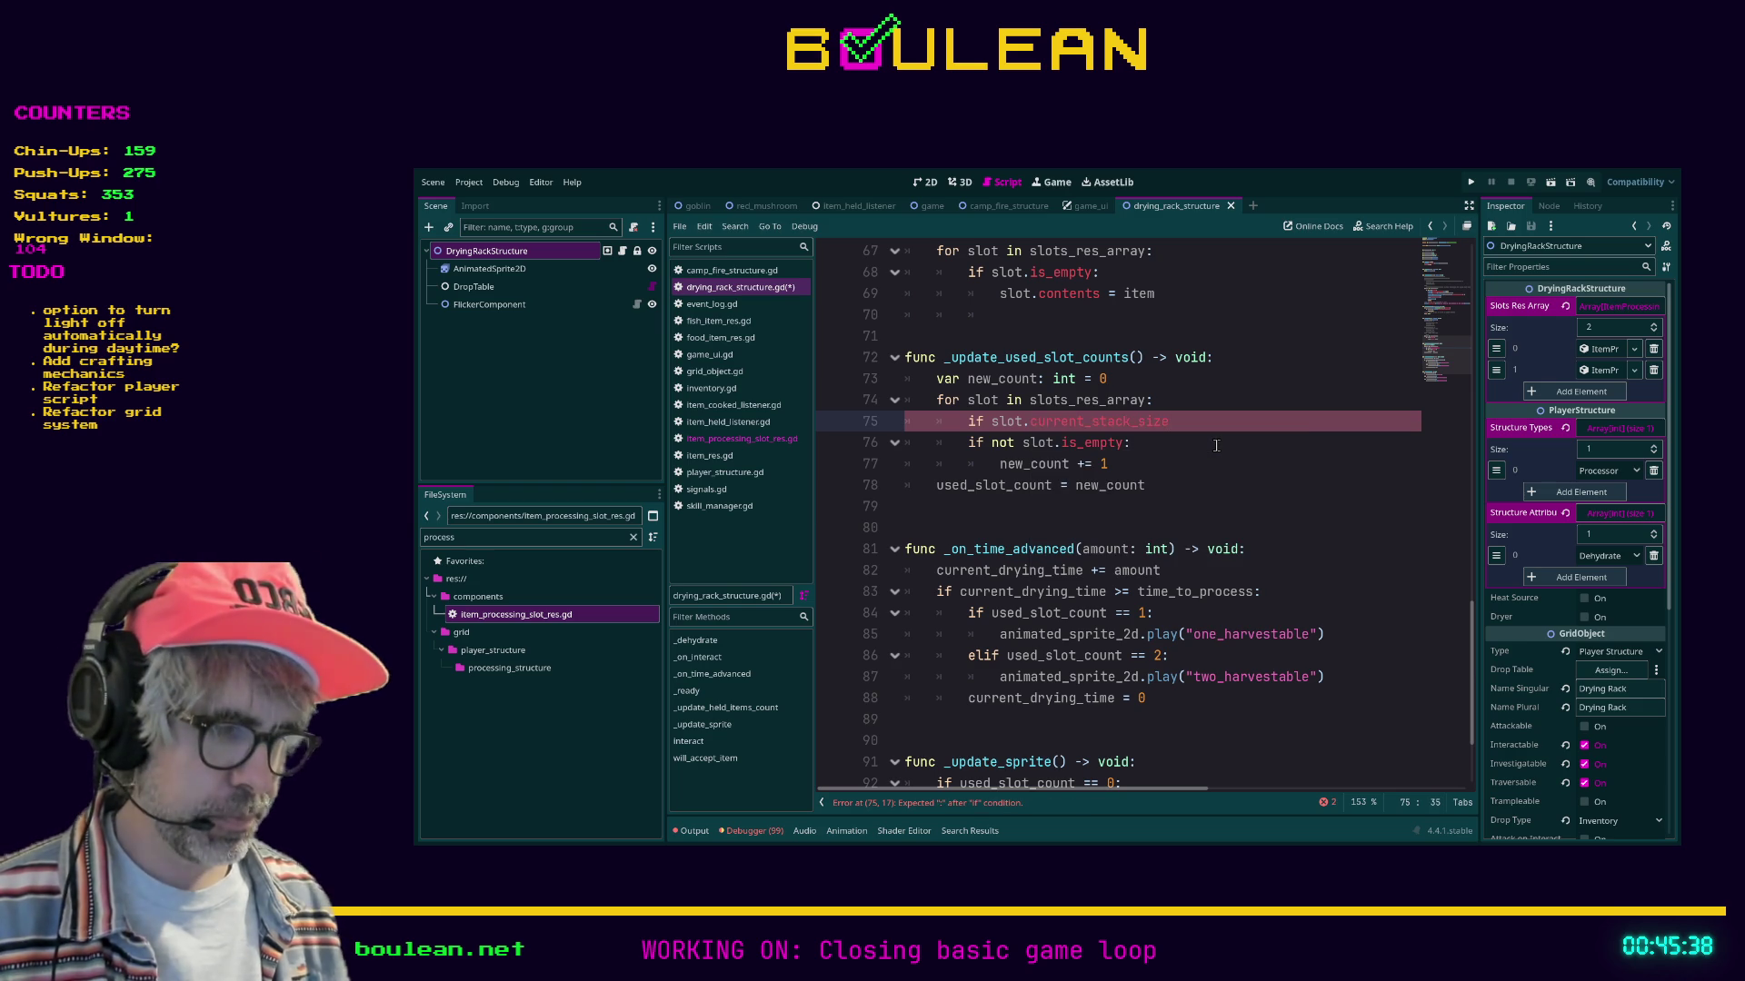
text(<= )
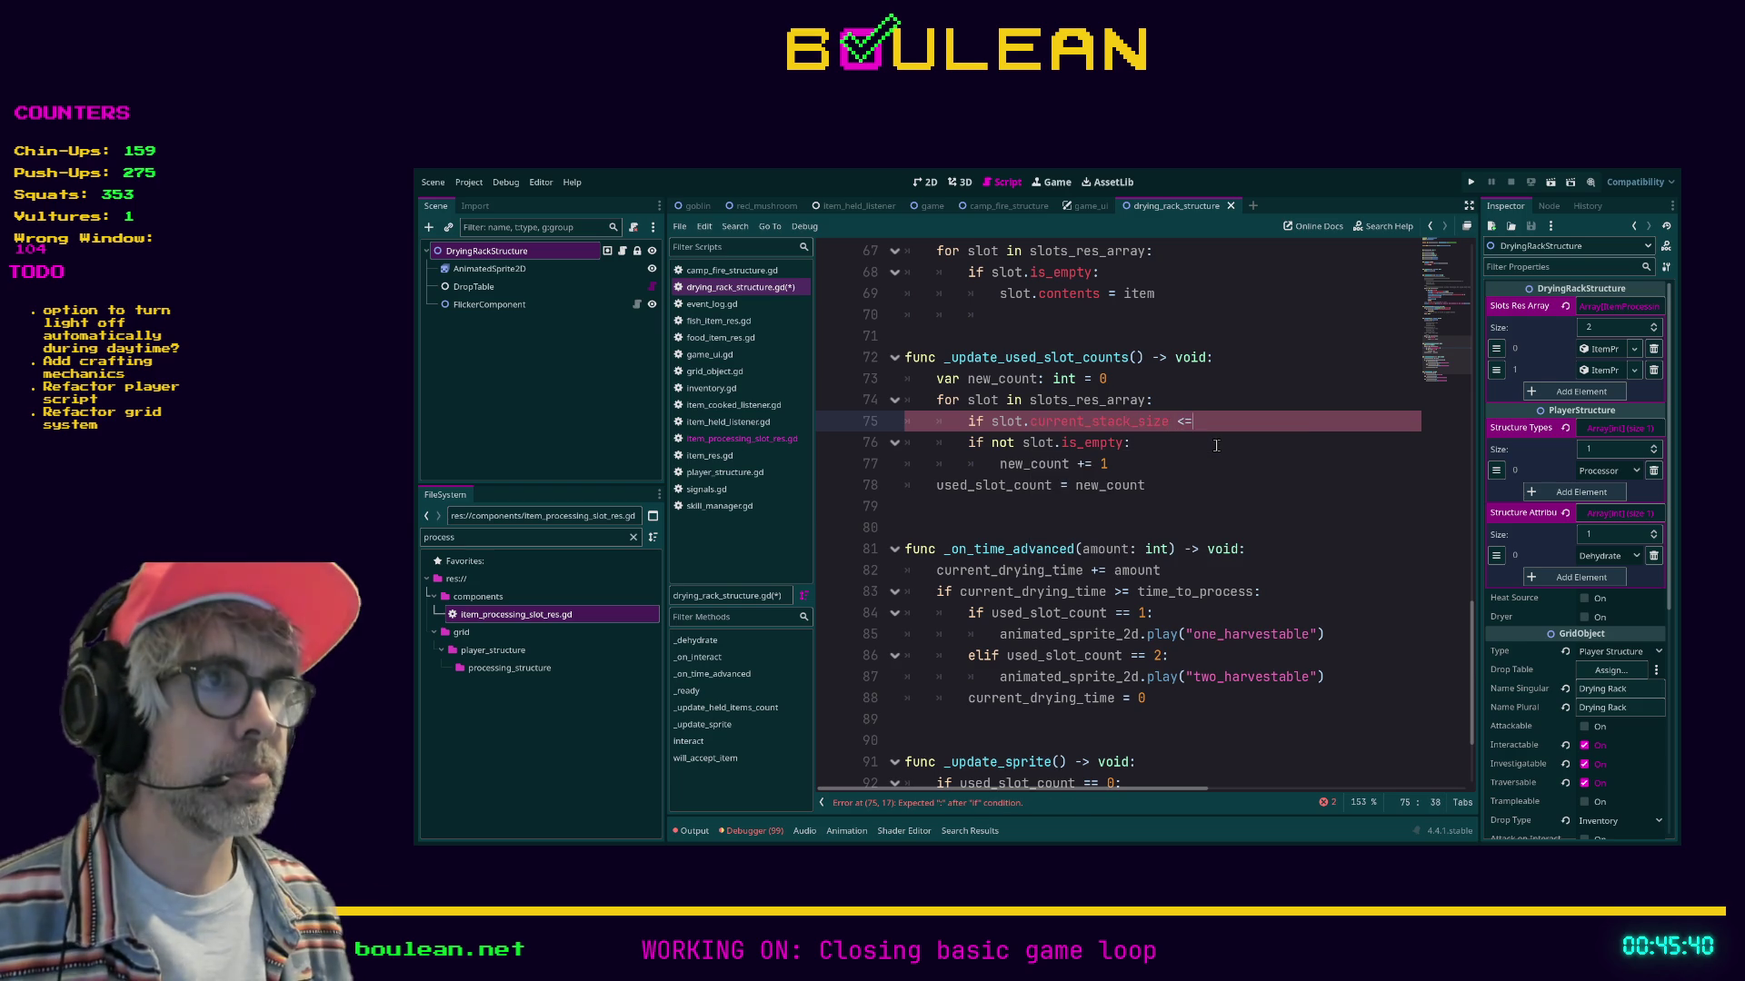
text(0")
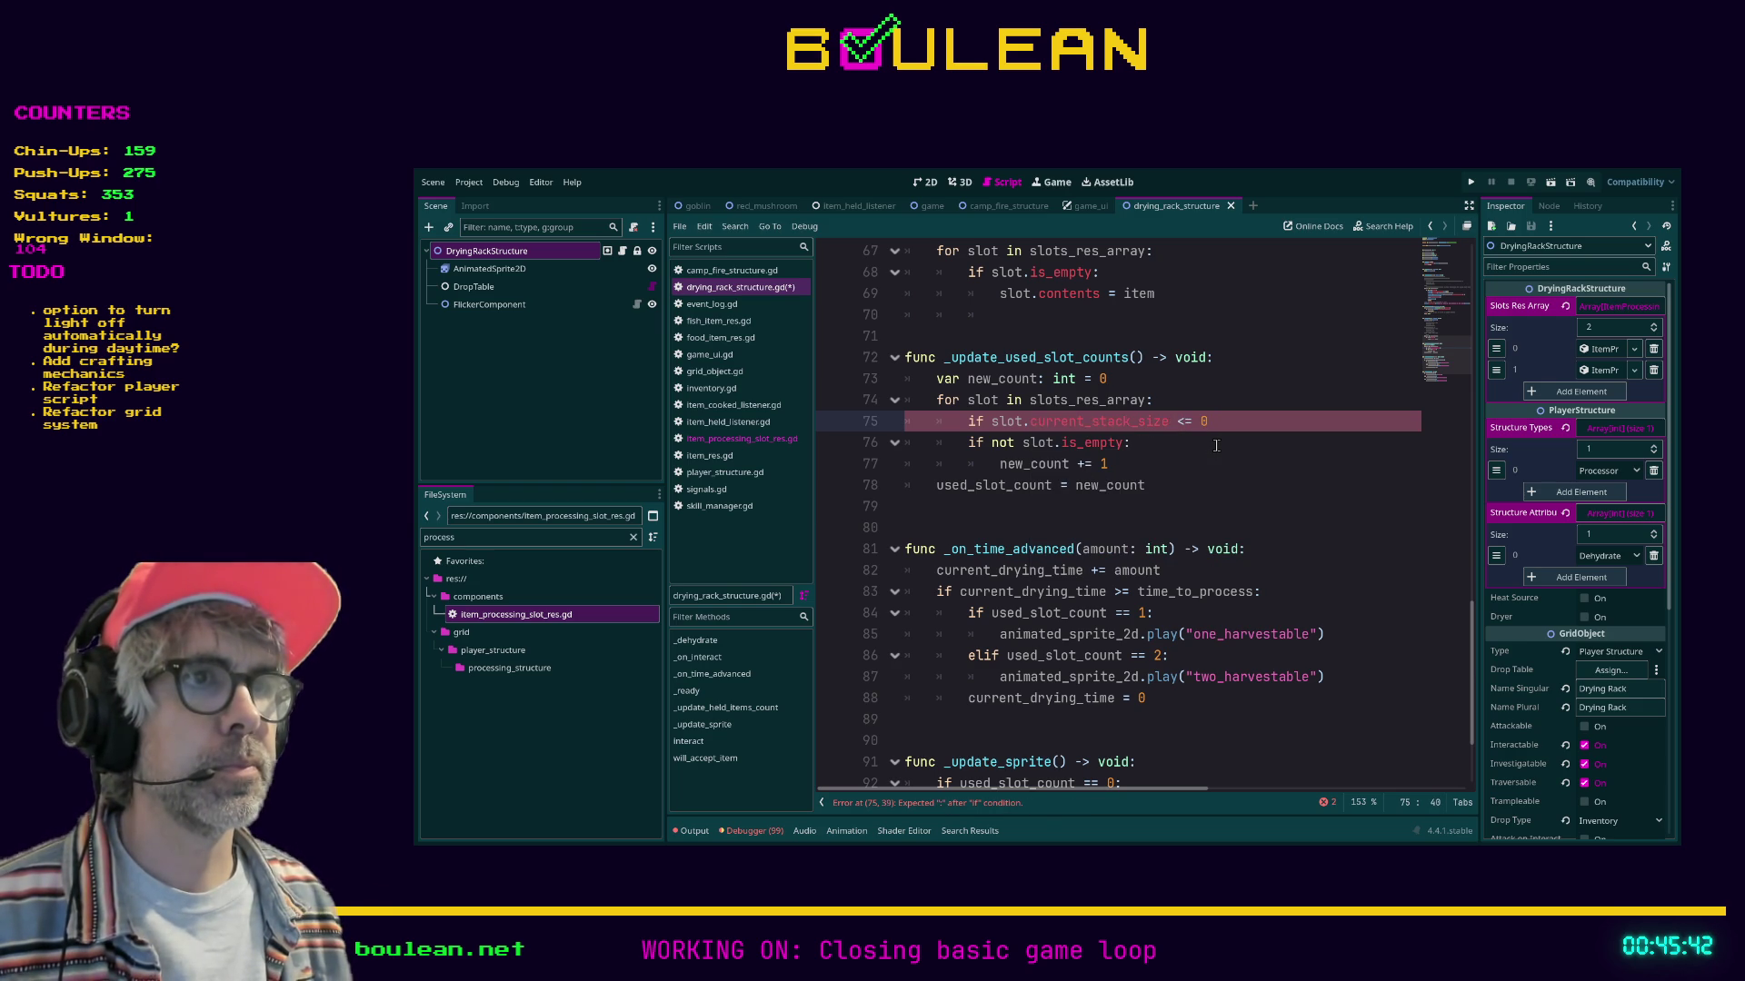
key(BackSpace)
text(:)
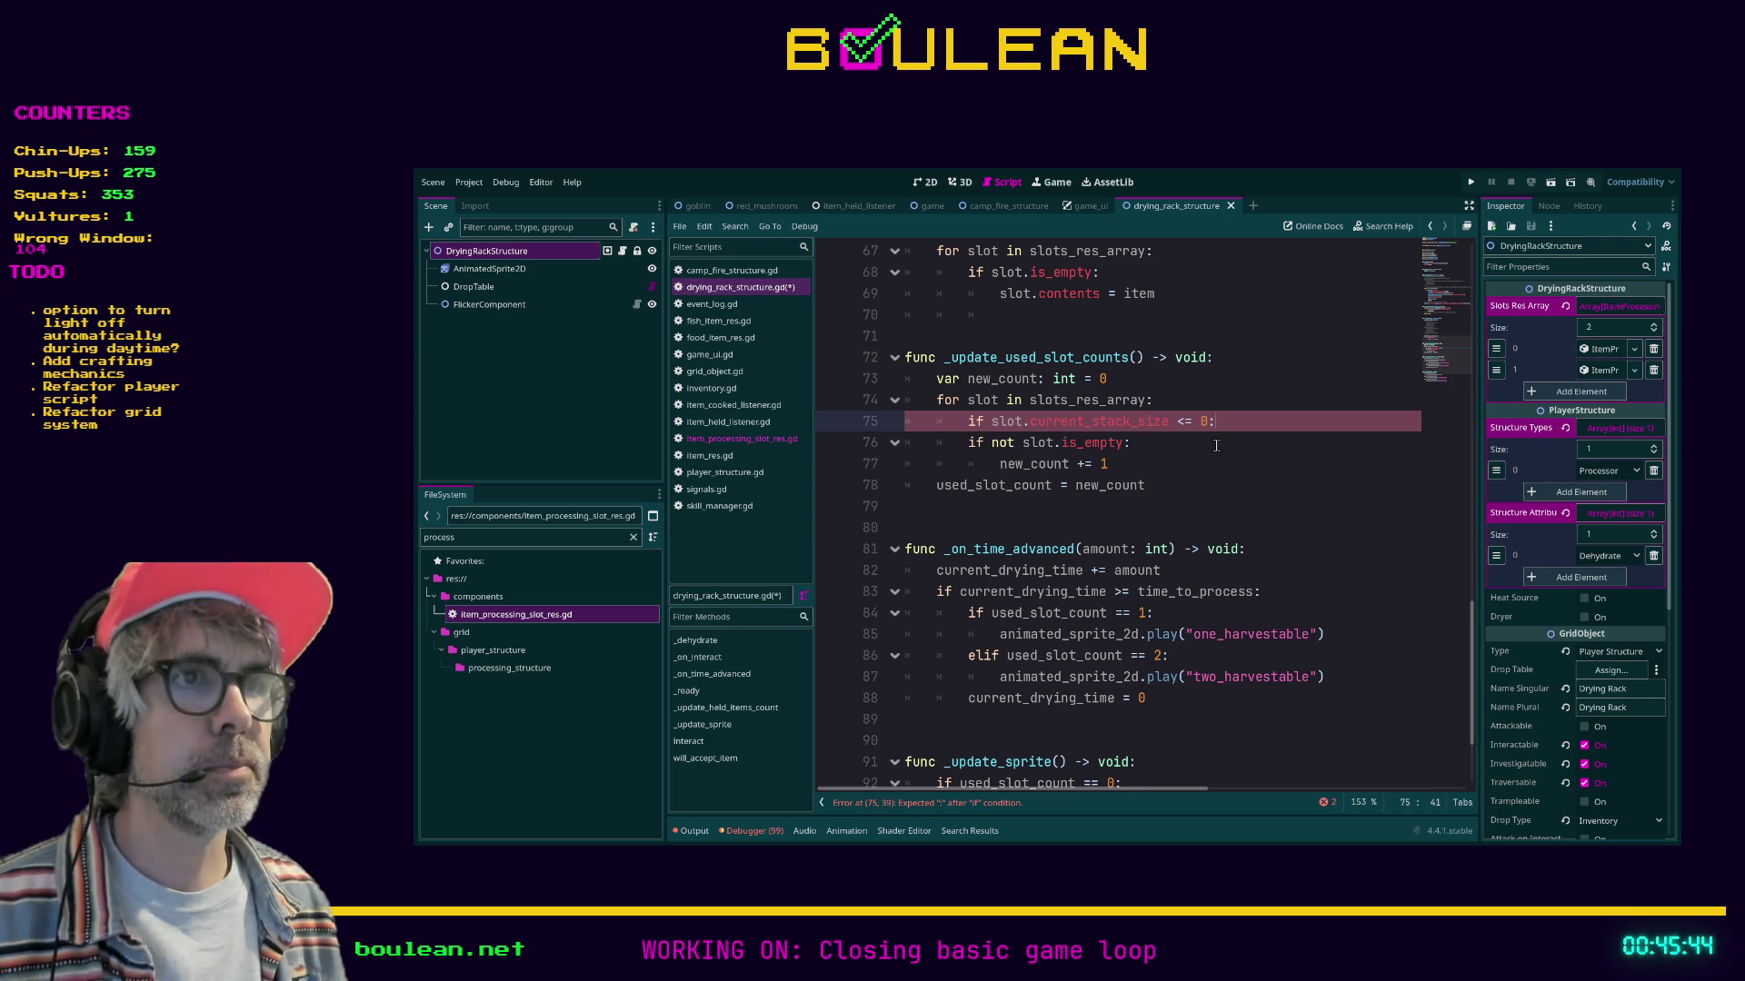
key(Return)
text(slot.is_empty)
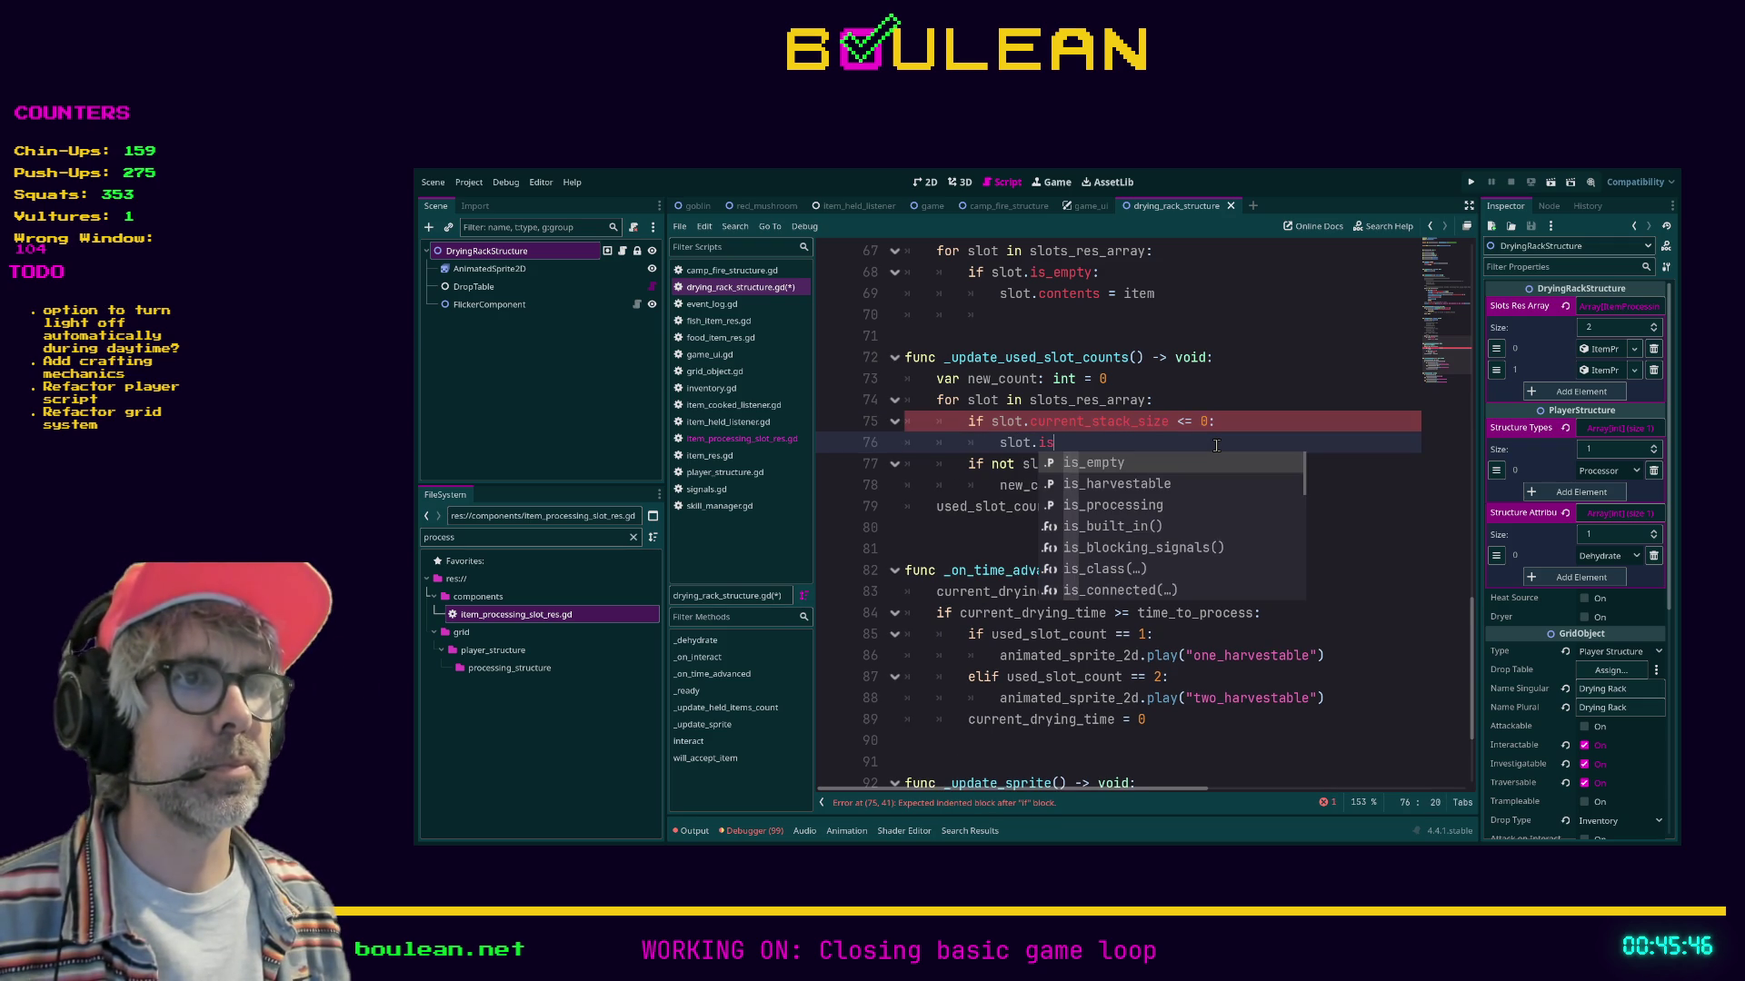
text( = true)
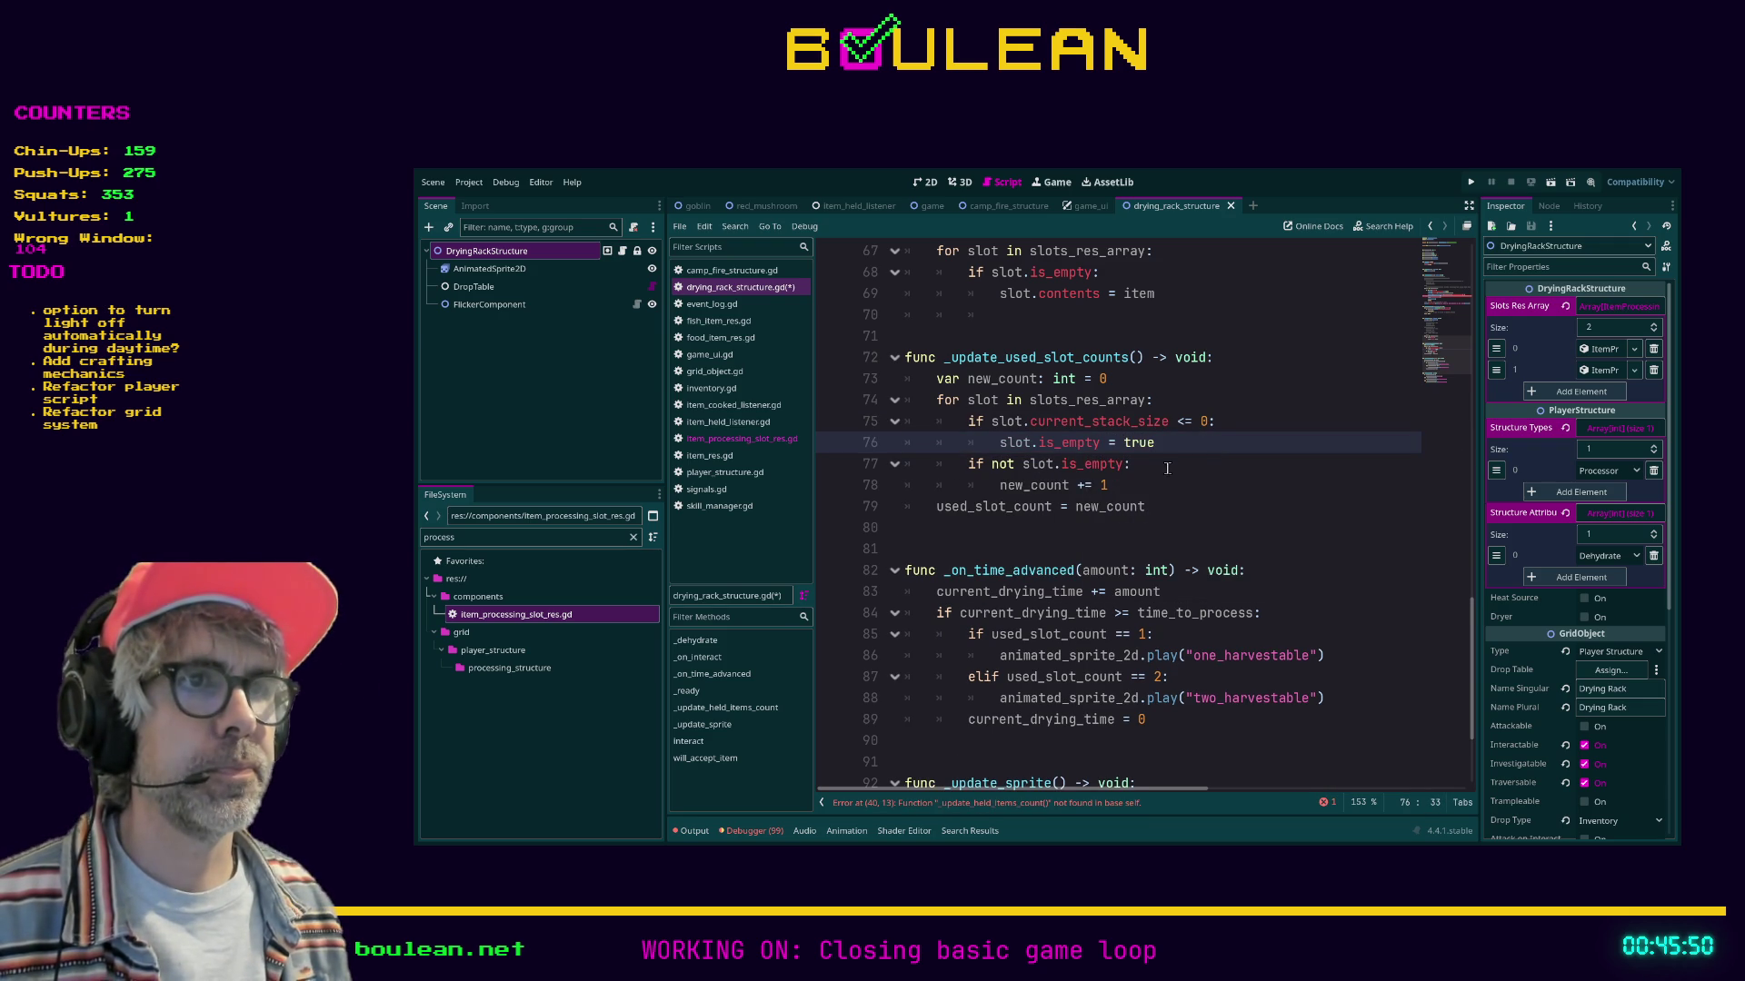
Step: Delete the old 'if not slot.is_empty:' check line
click(1170, 465)
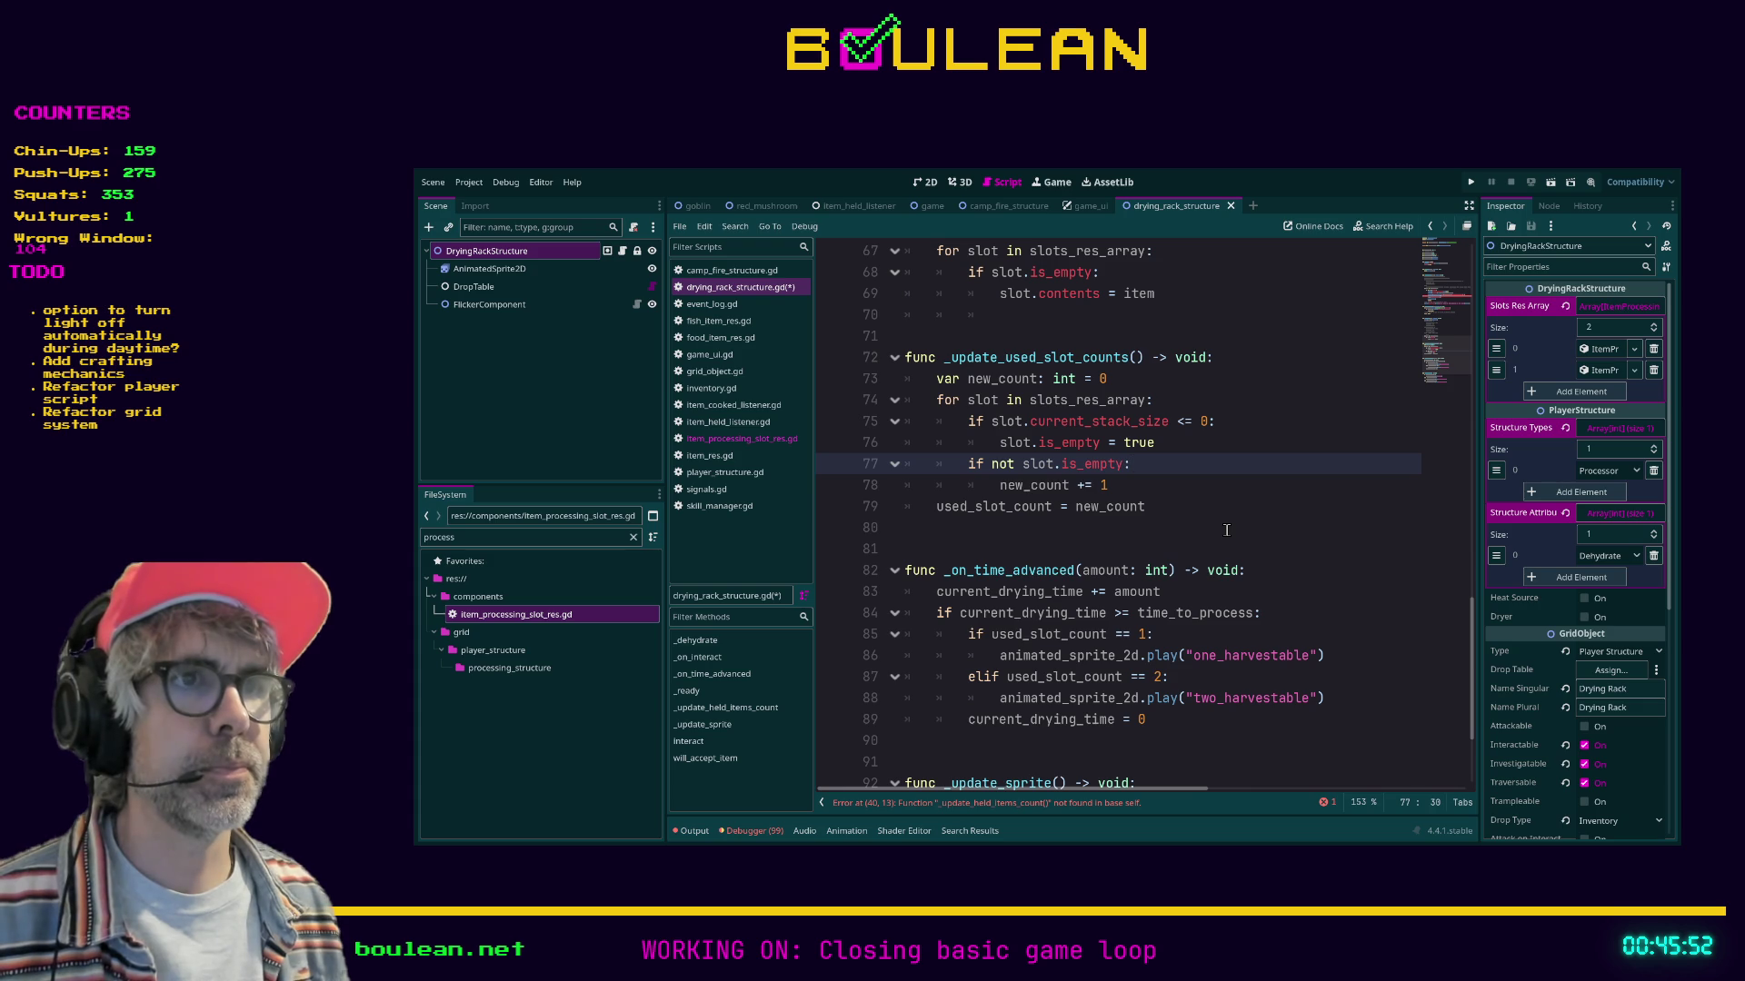
key(shift+Home)
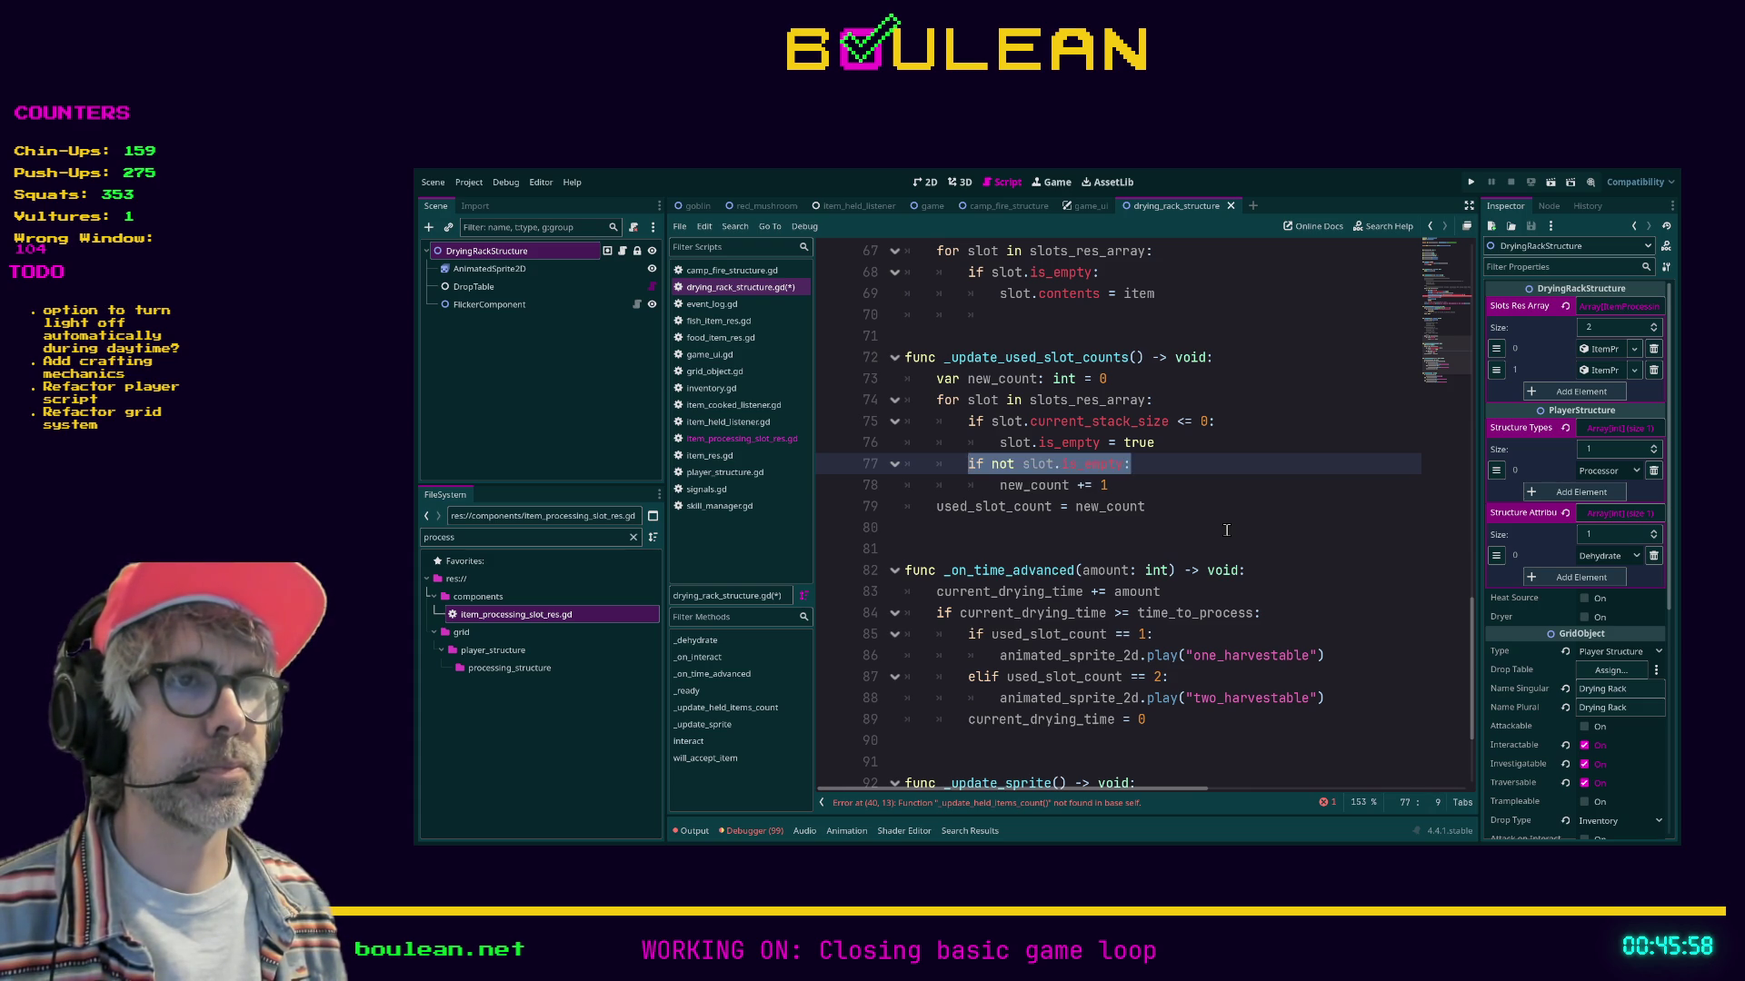
key(shift+Home)
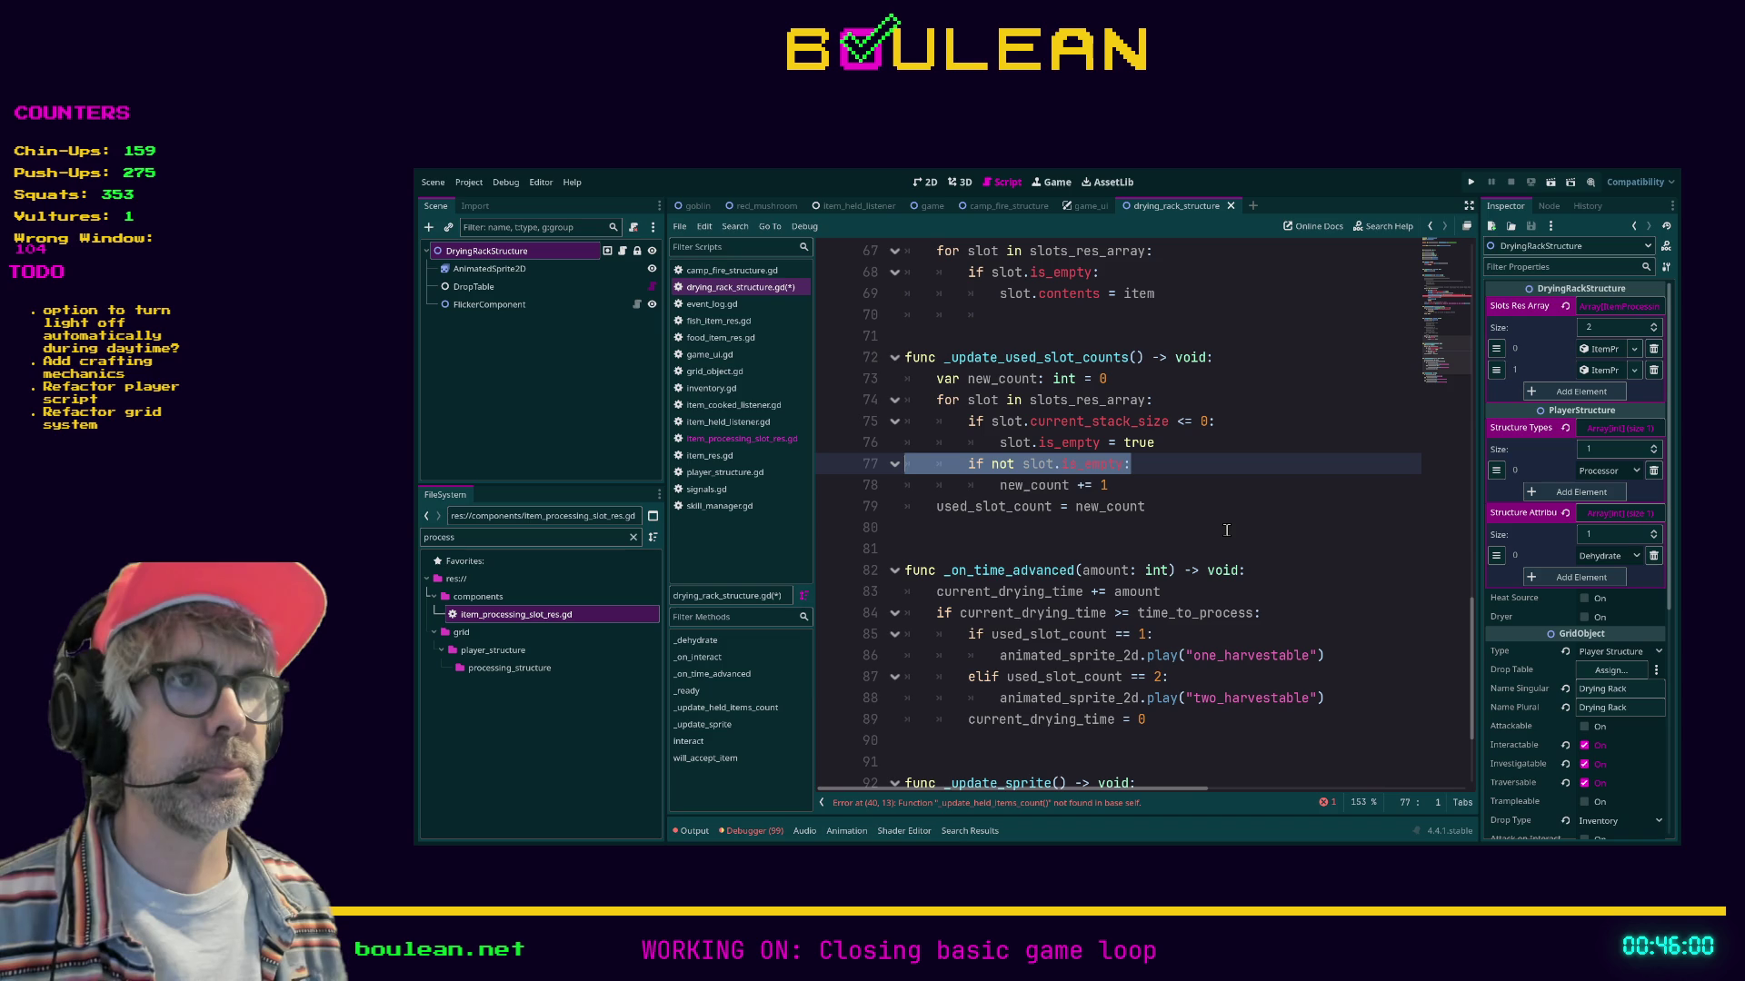
key(BackSpace)
key(BackSpace)
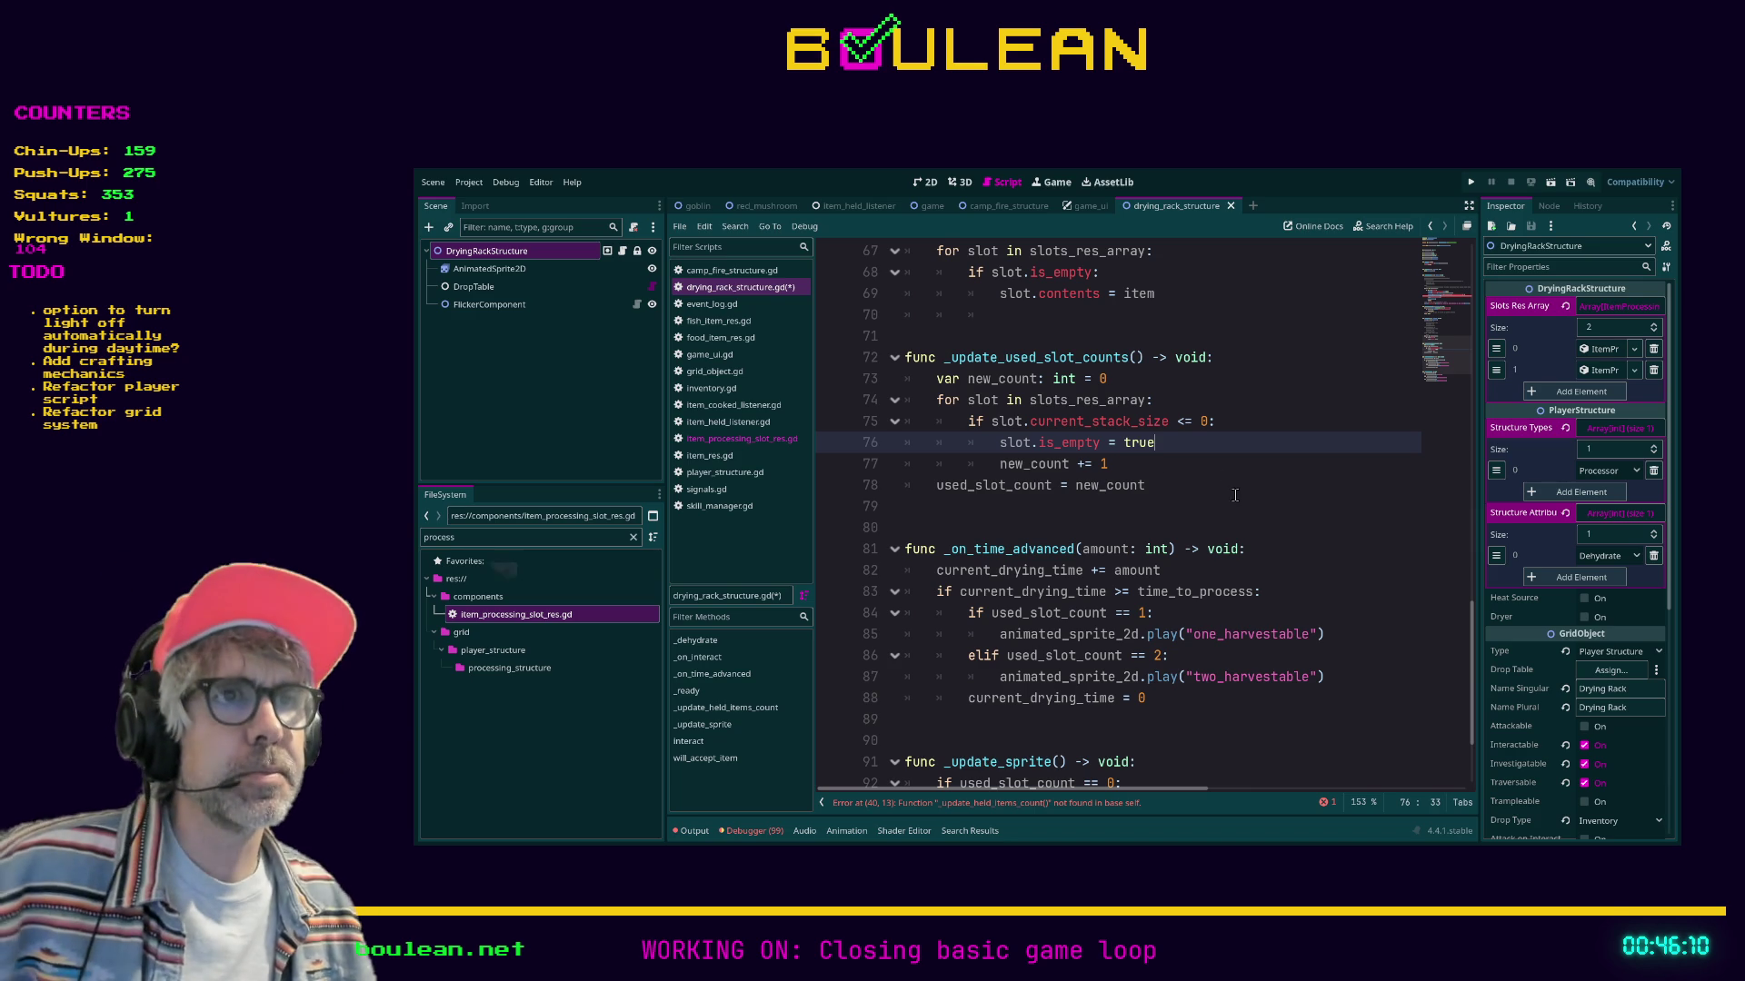
click(1172, 464)
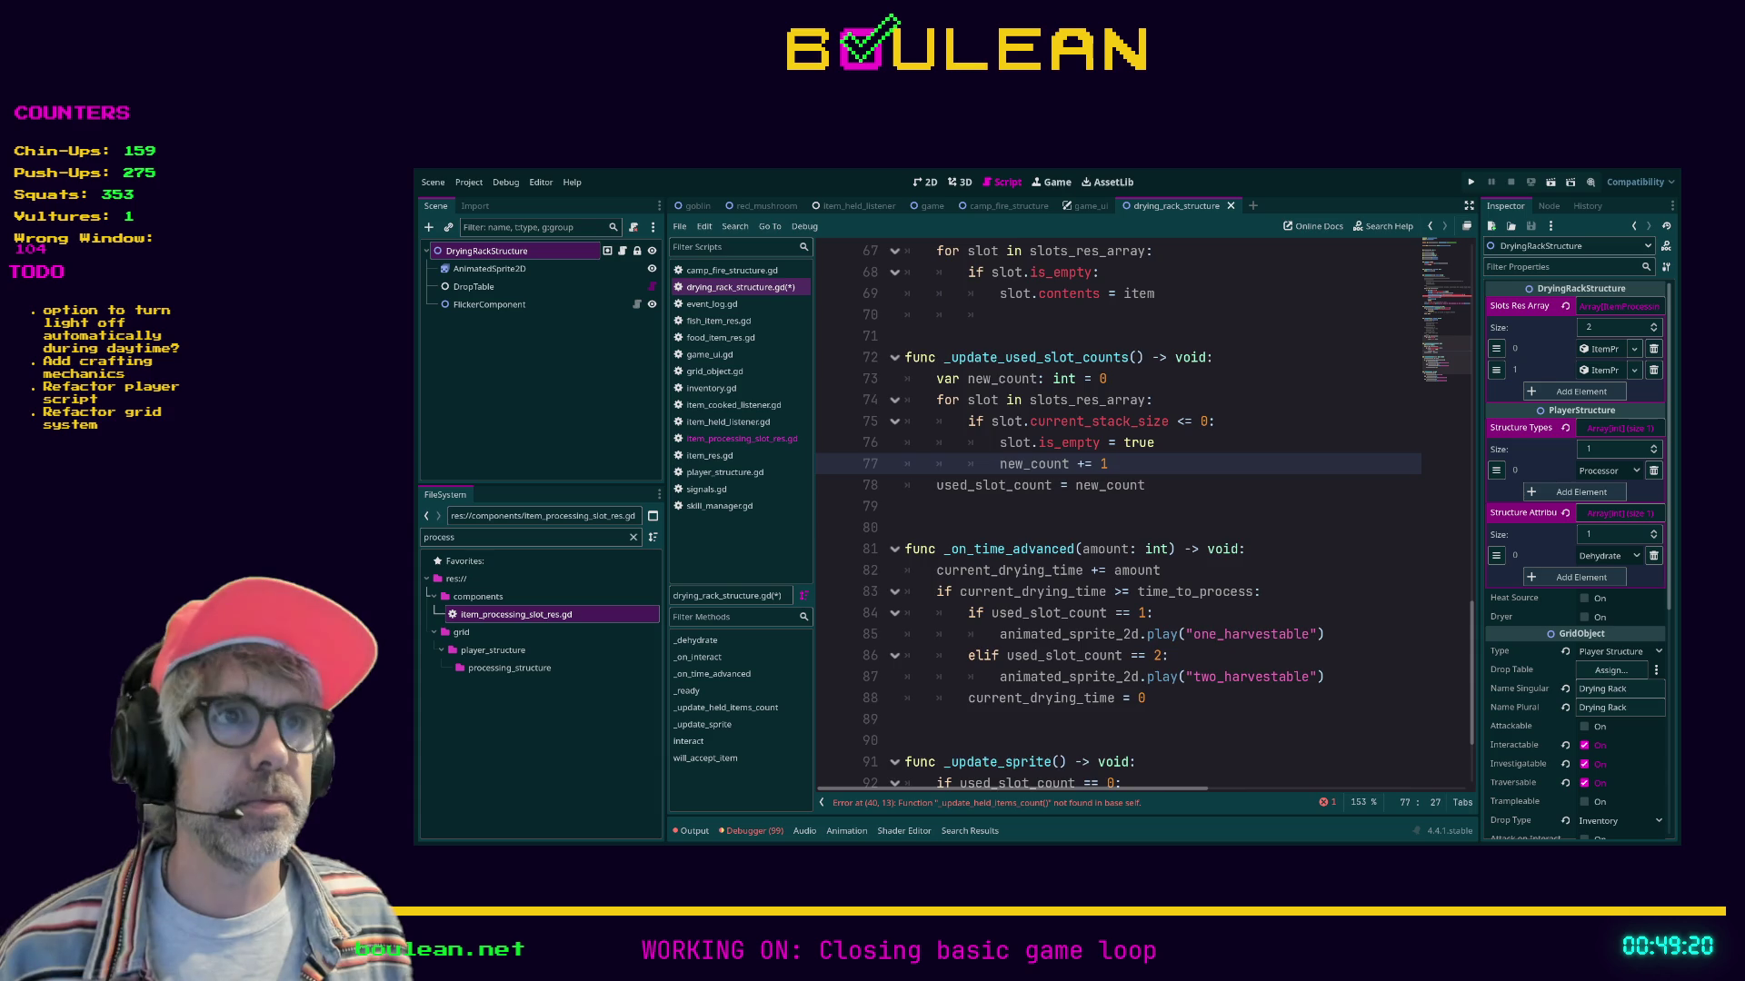
Step: Replace the _update_held_items_count call in _on_interact with _update_used_slot_counts
scroll(1118, 518, up, 10)
scroll(1168, 518, up, 2)
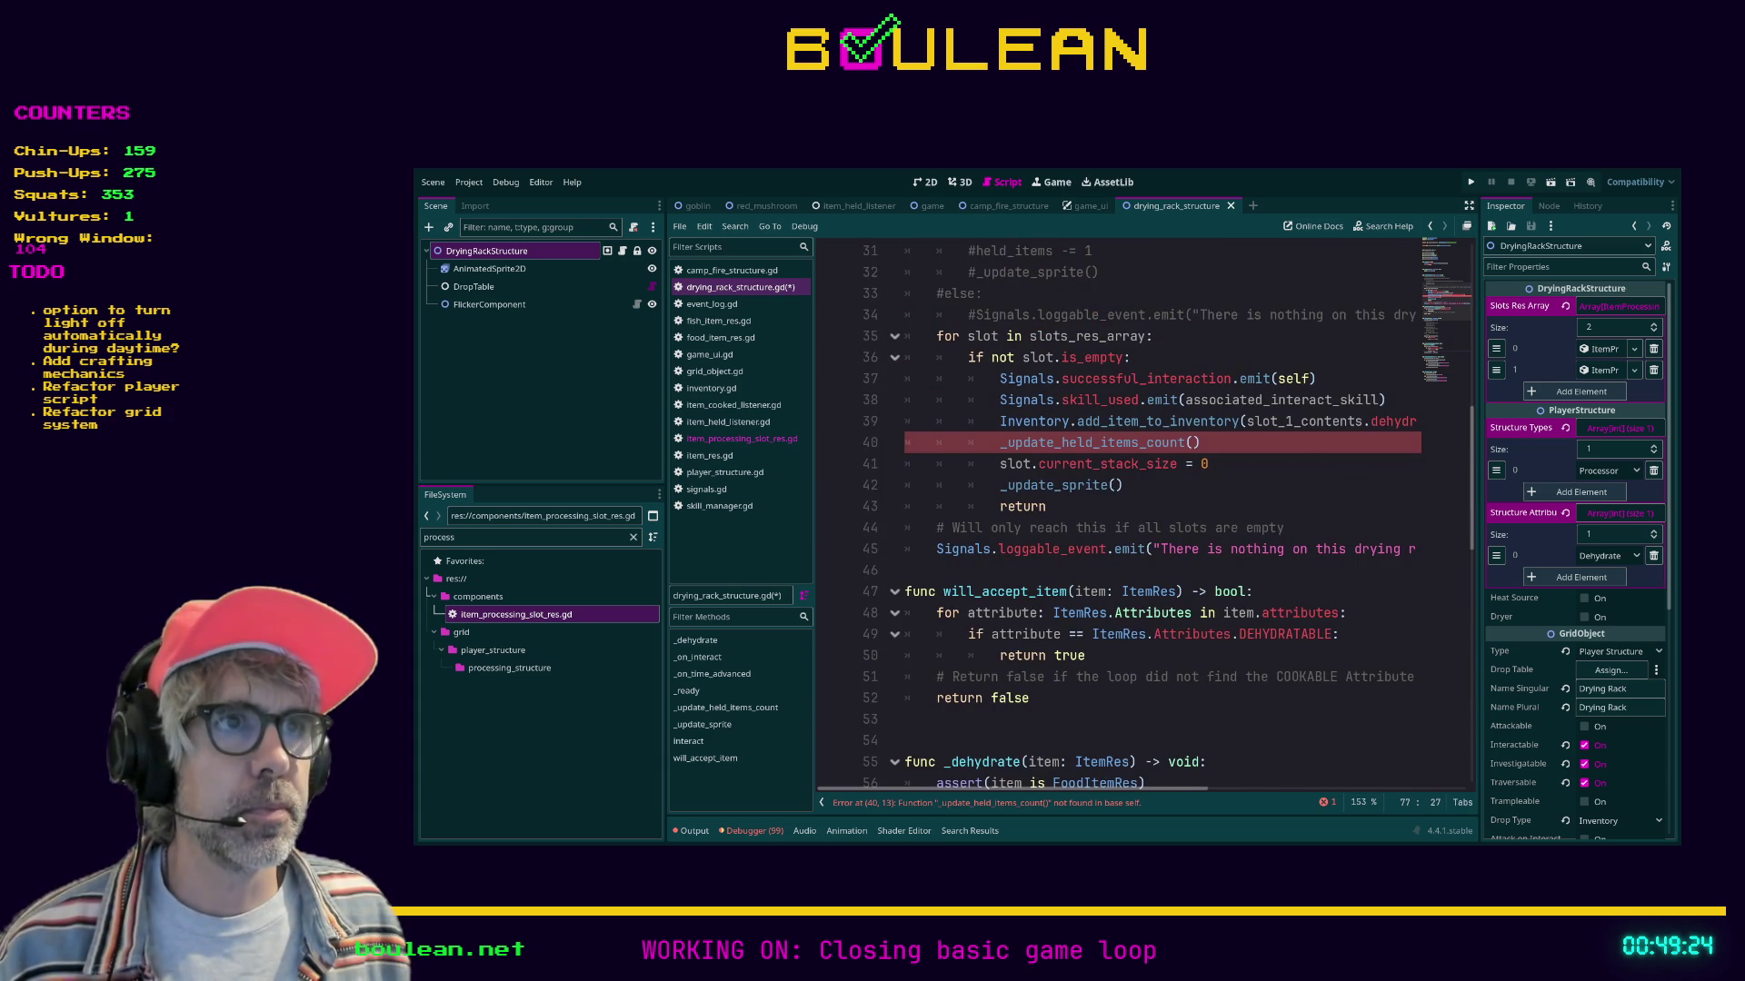
scroll(1145, 518, down, 12)
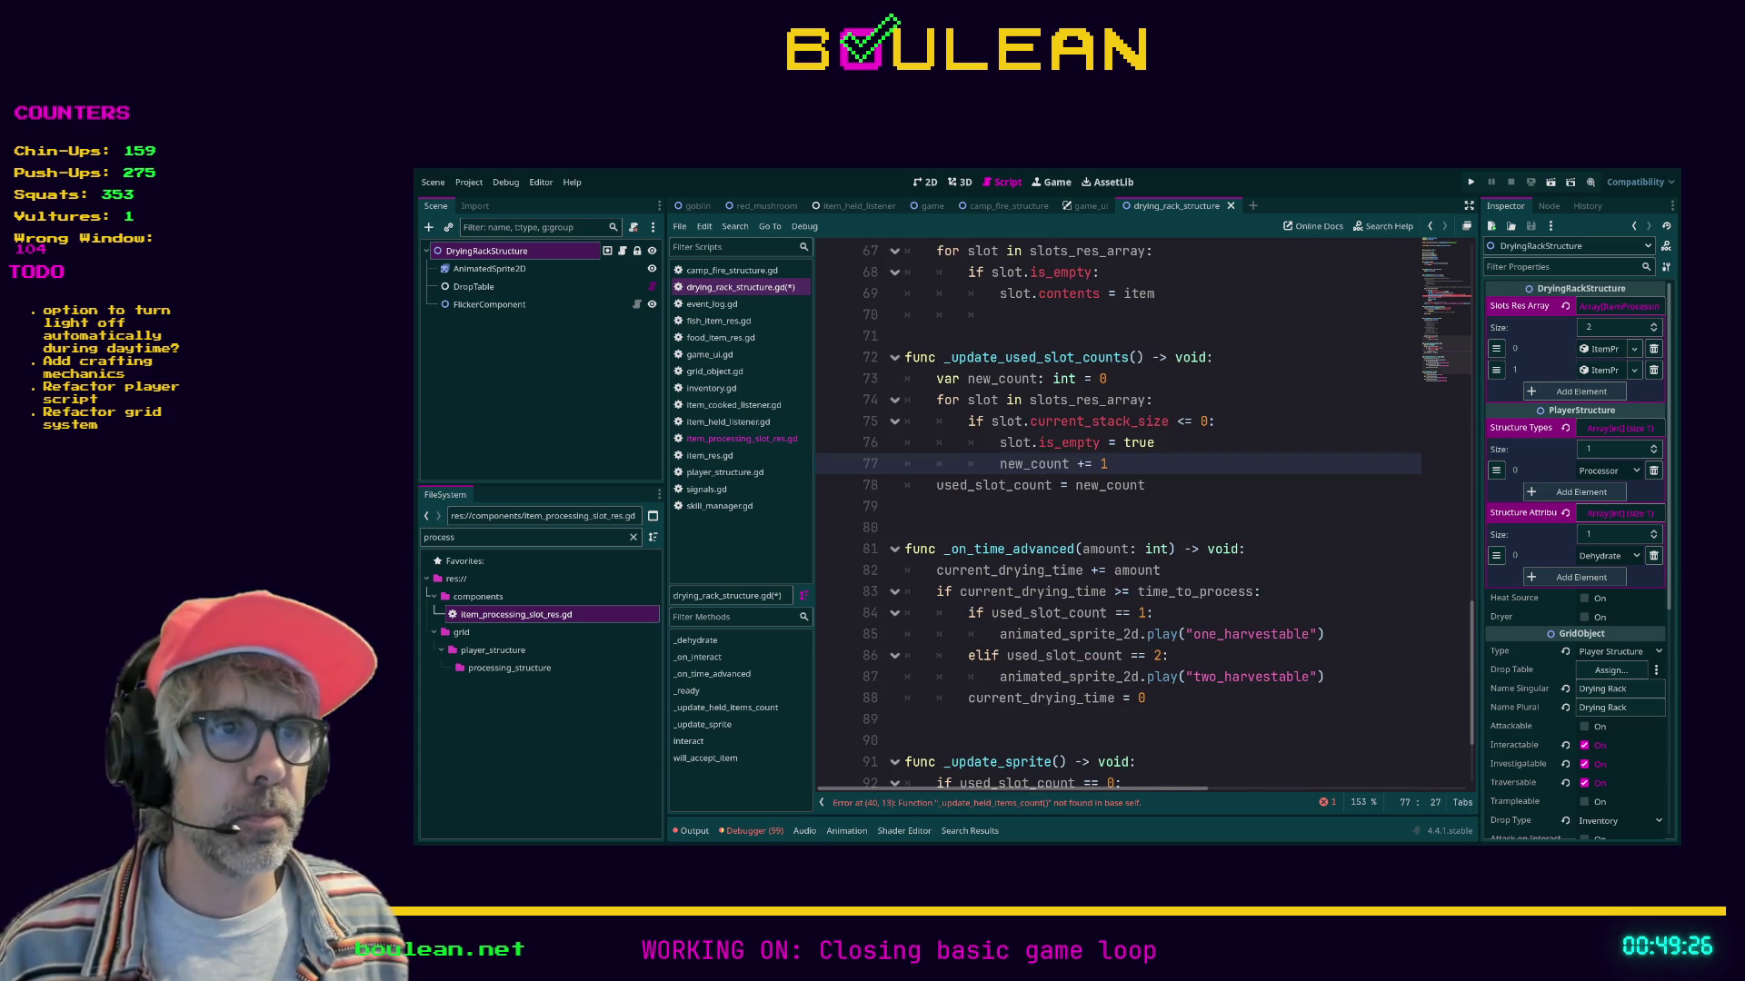
double_click(1026, 357)
key(ctrl+c)
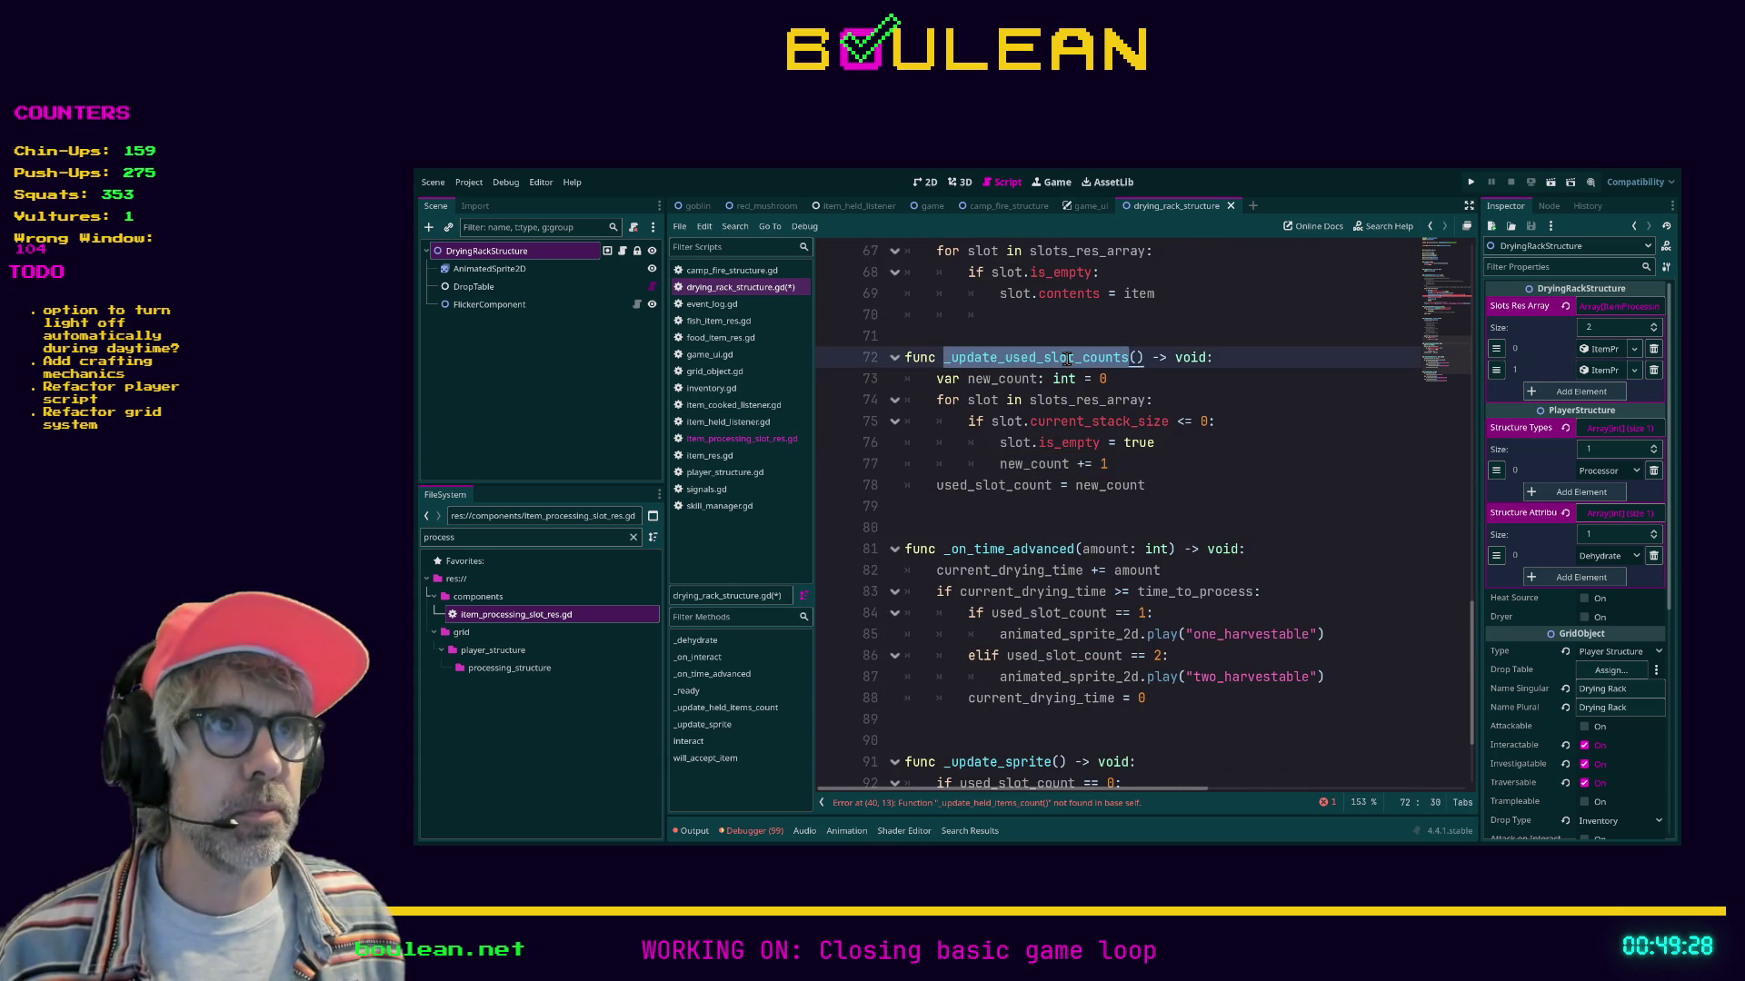
scroll(1236, 472, up, 9)
scroll(1182, 418, up, 2)
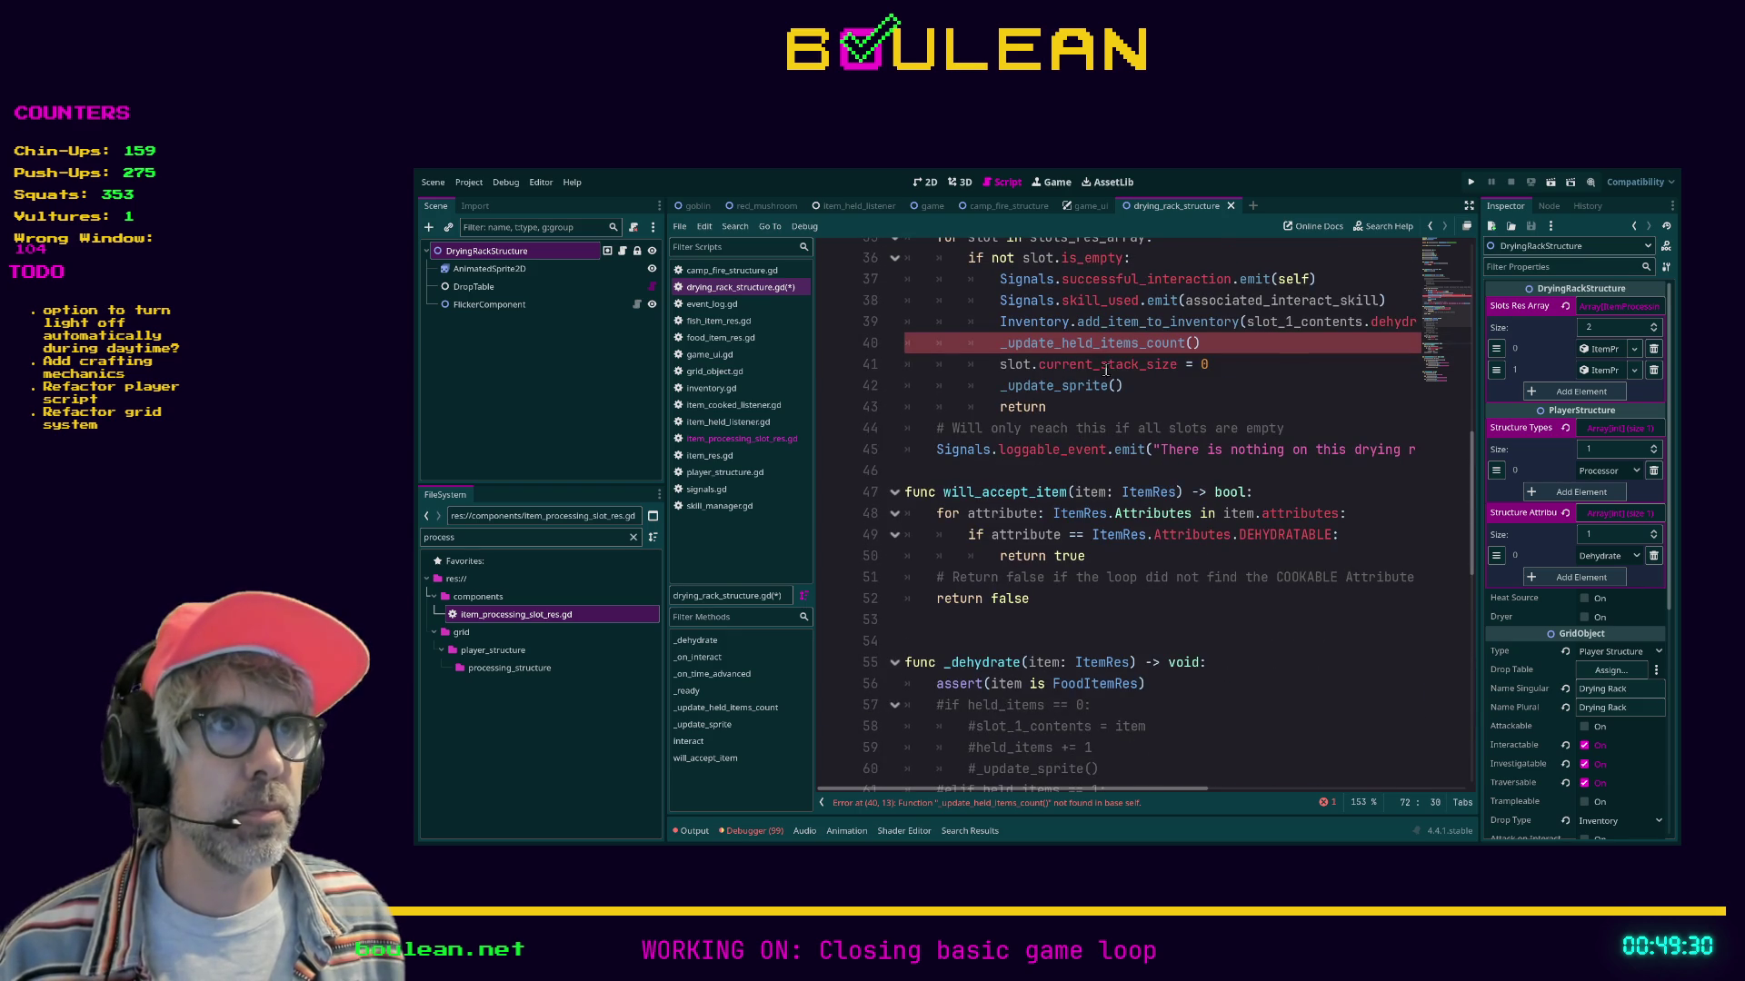
double_click(1083, 343)
key(ctrl+v)
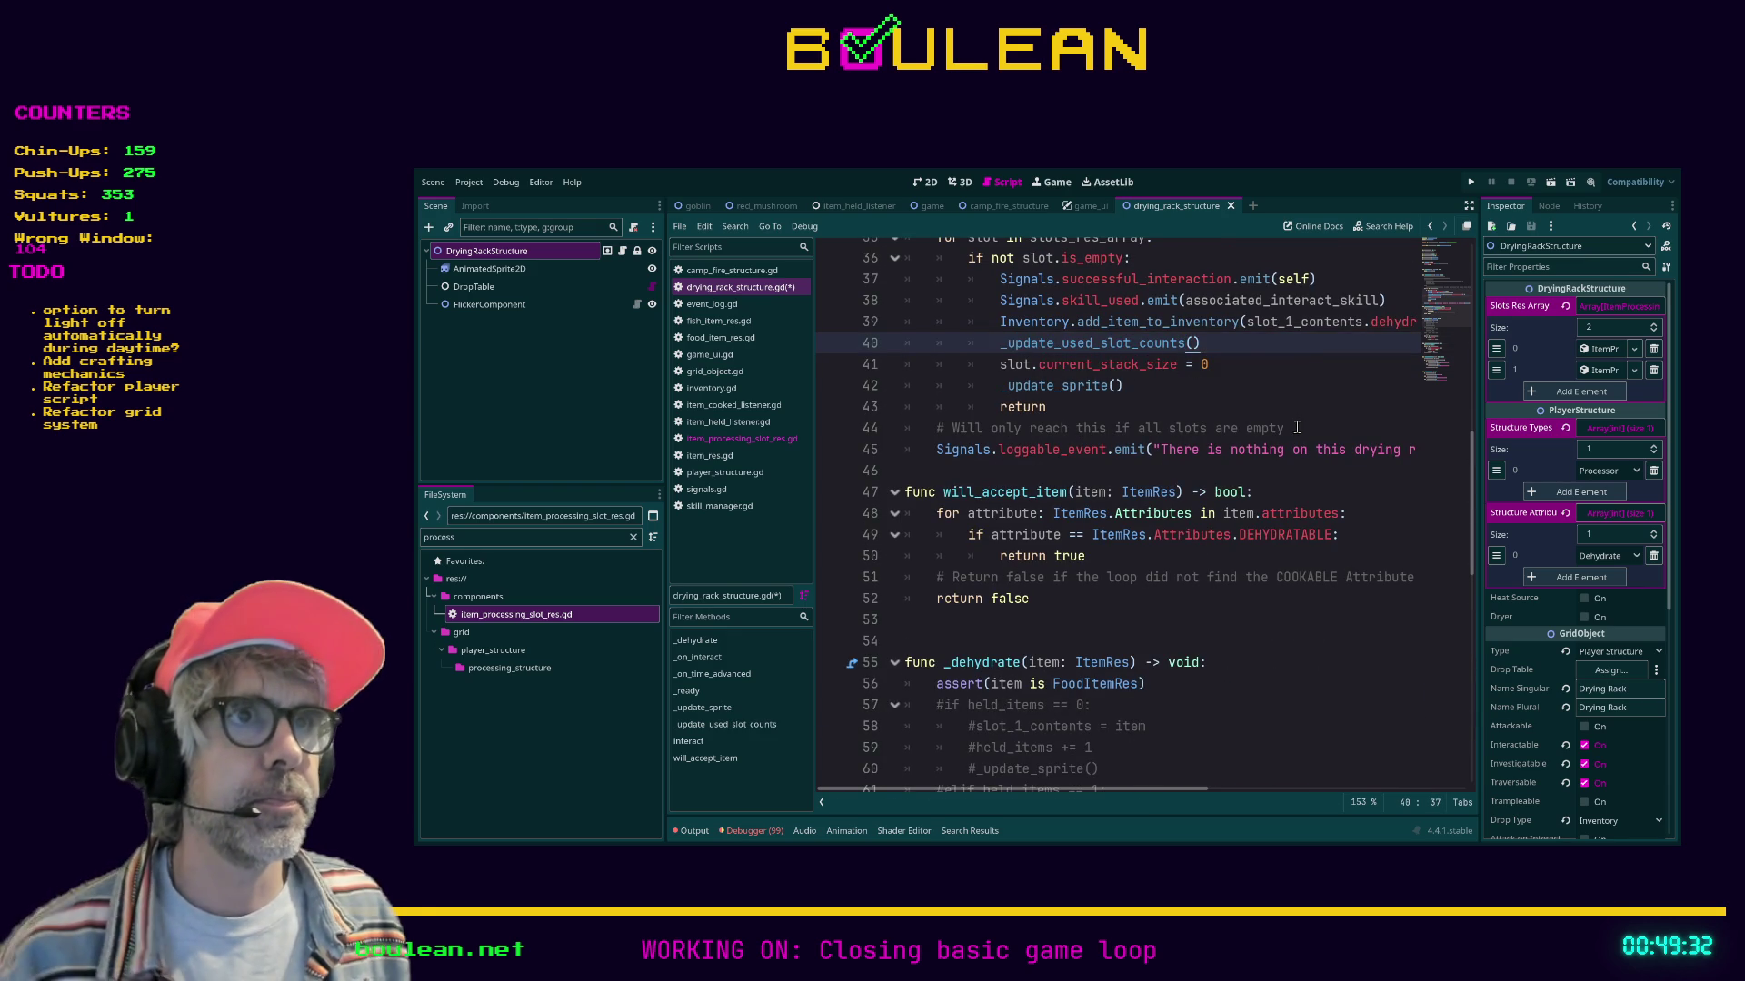
scroll(1297, 427, up, 1)
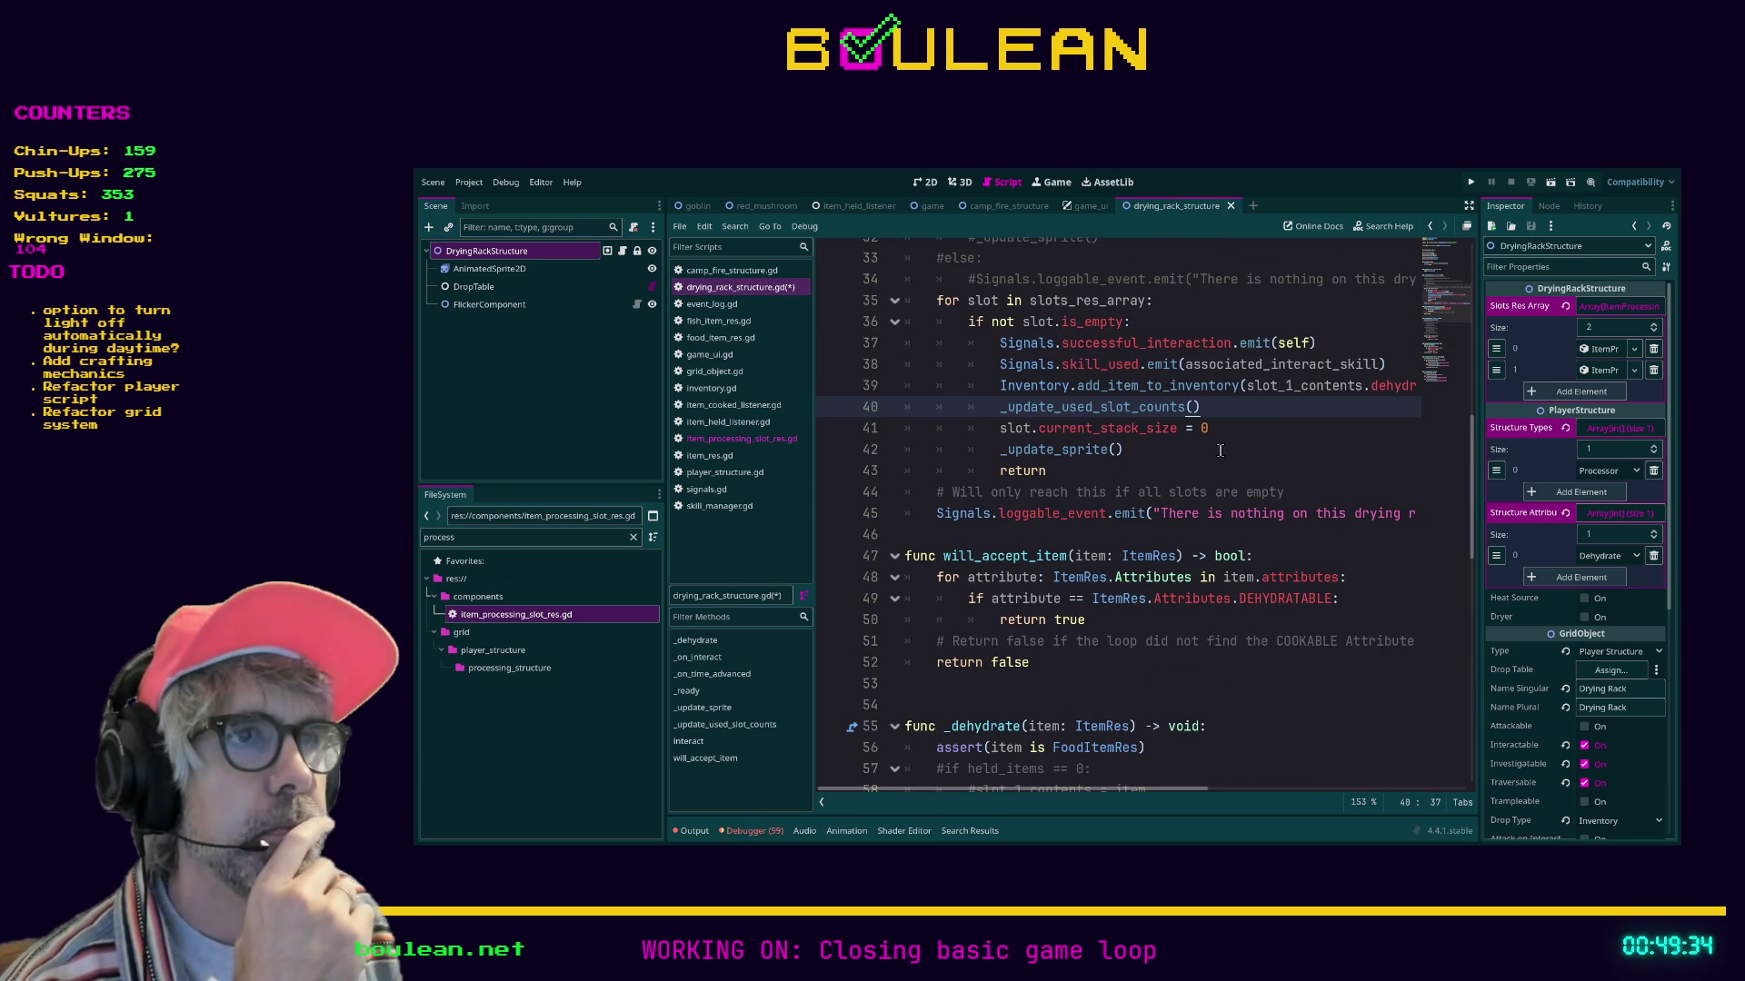
scroll(1239, 451, up, 1)
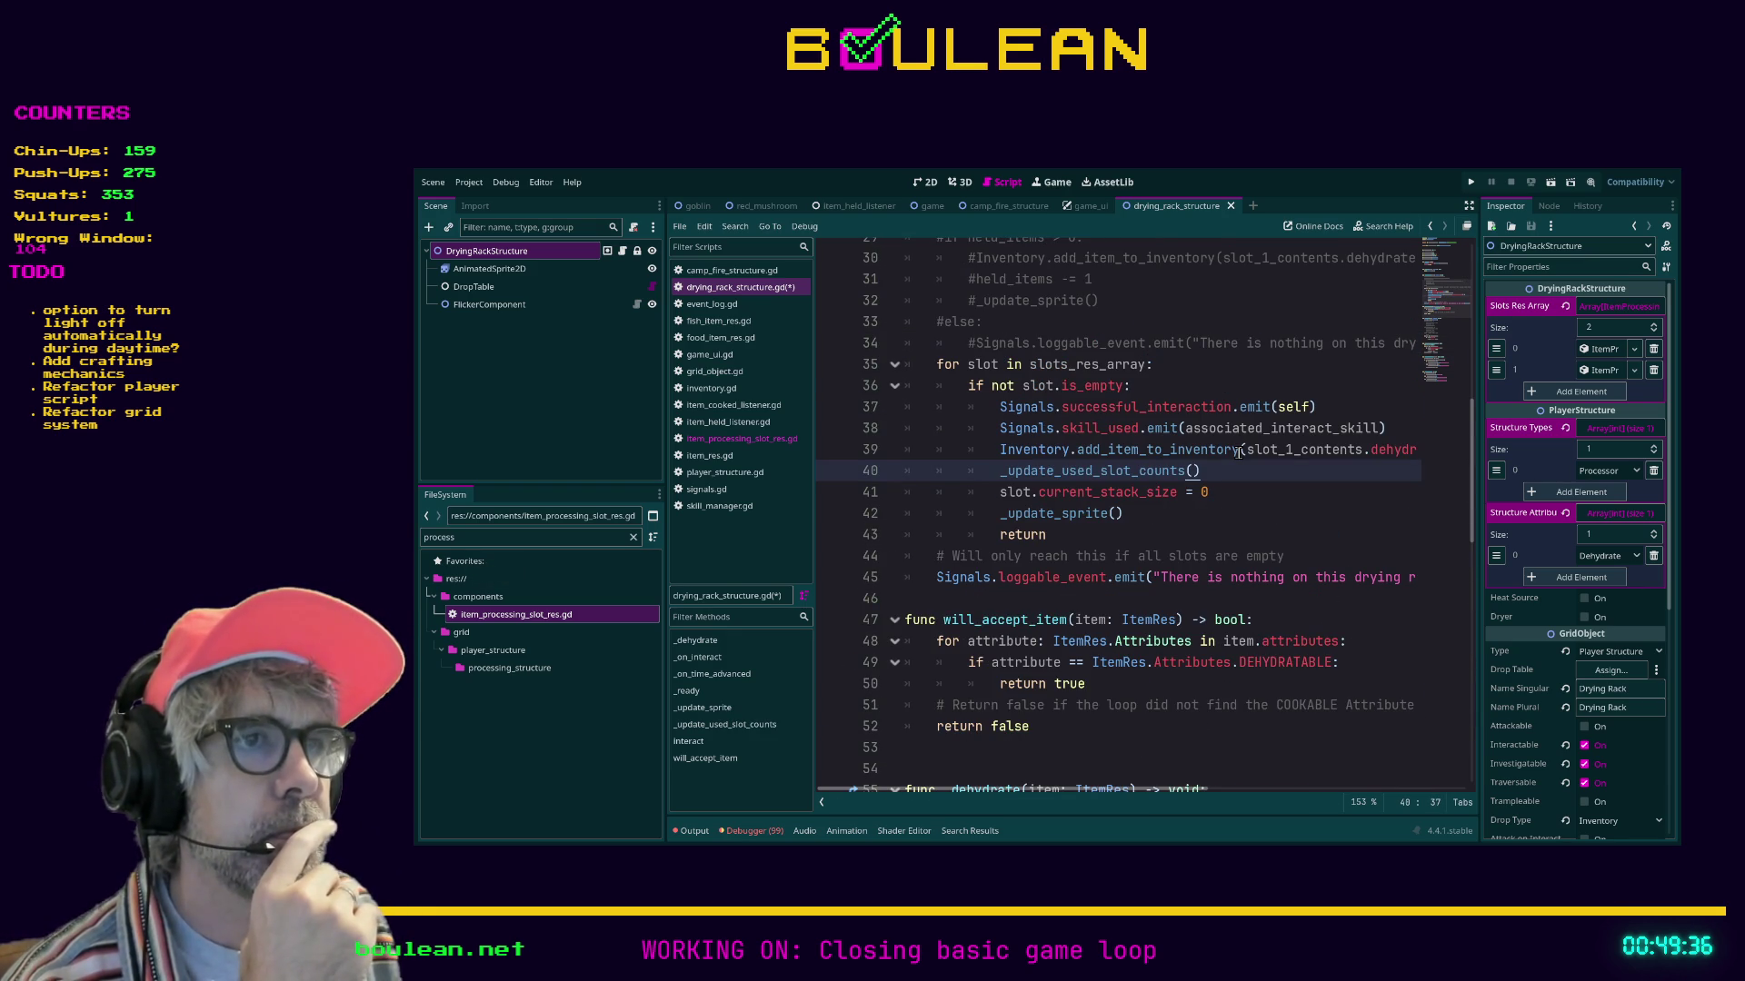
scroll(1240, 451, down, 1)
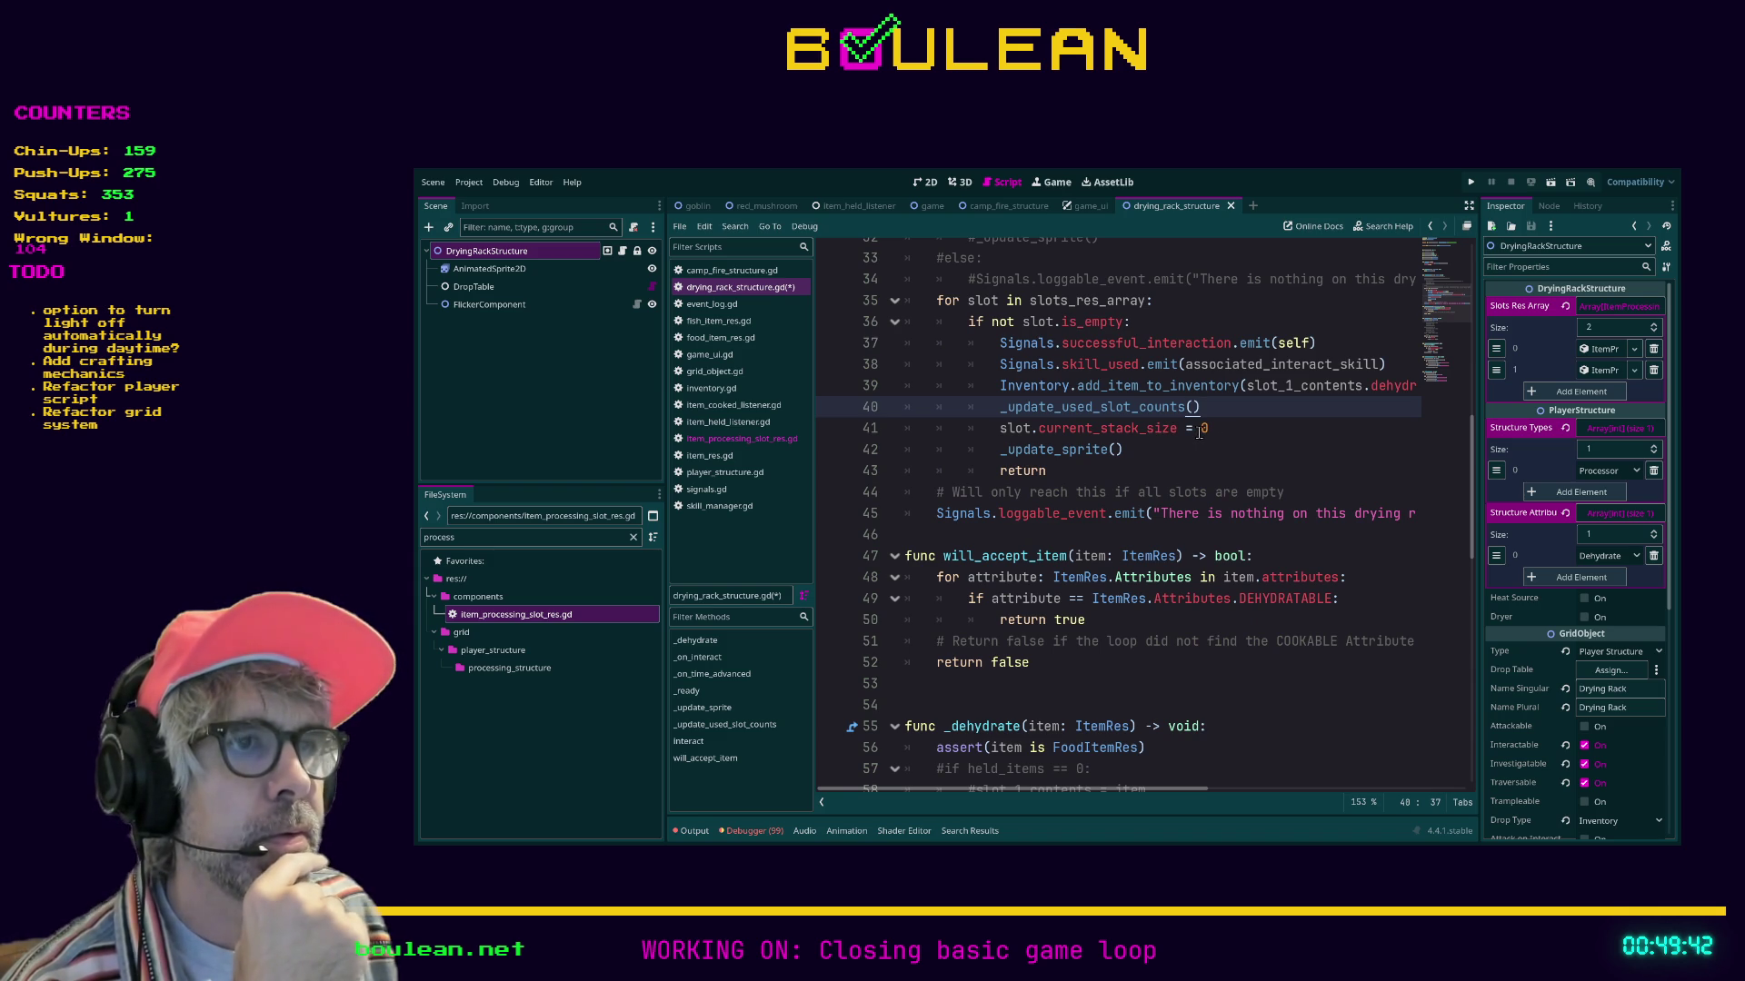
scroll(1199, 434, down, 8)
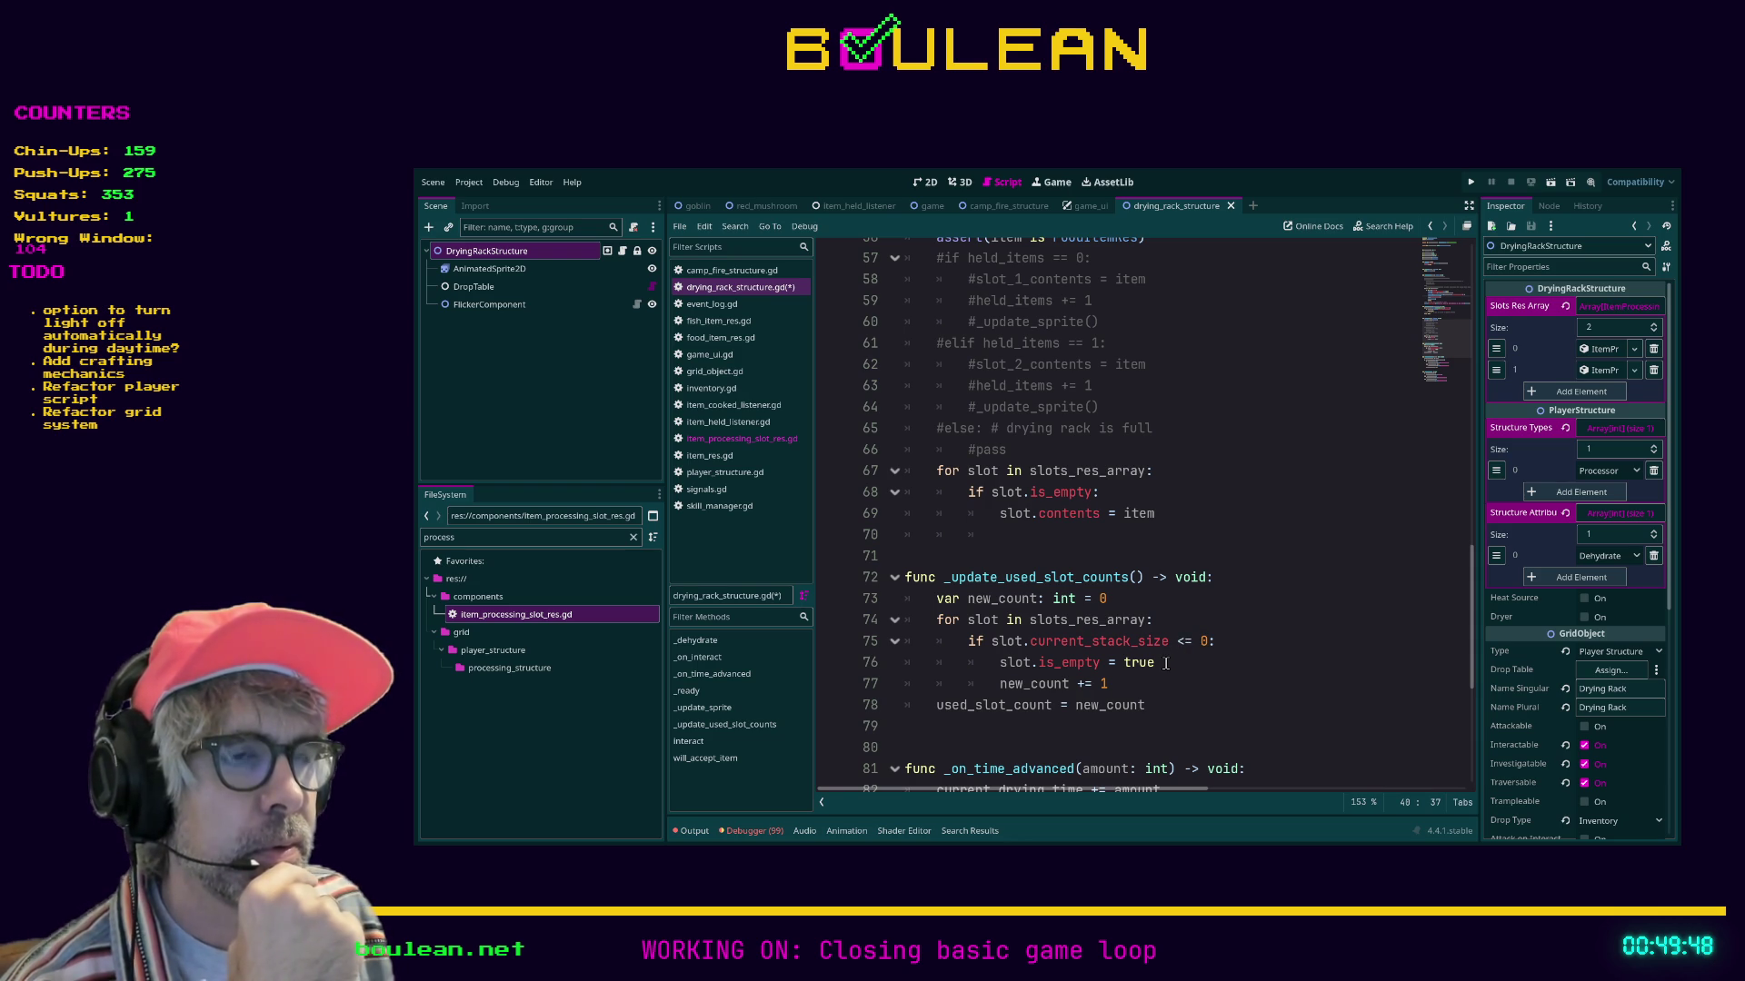
click(1166, 663)
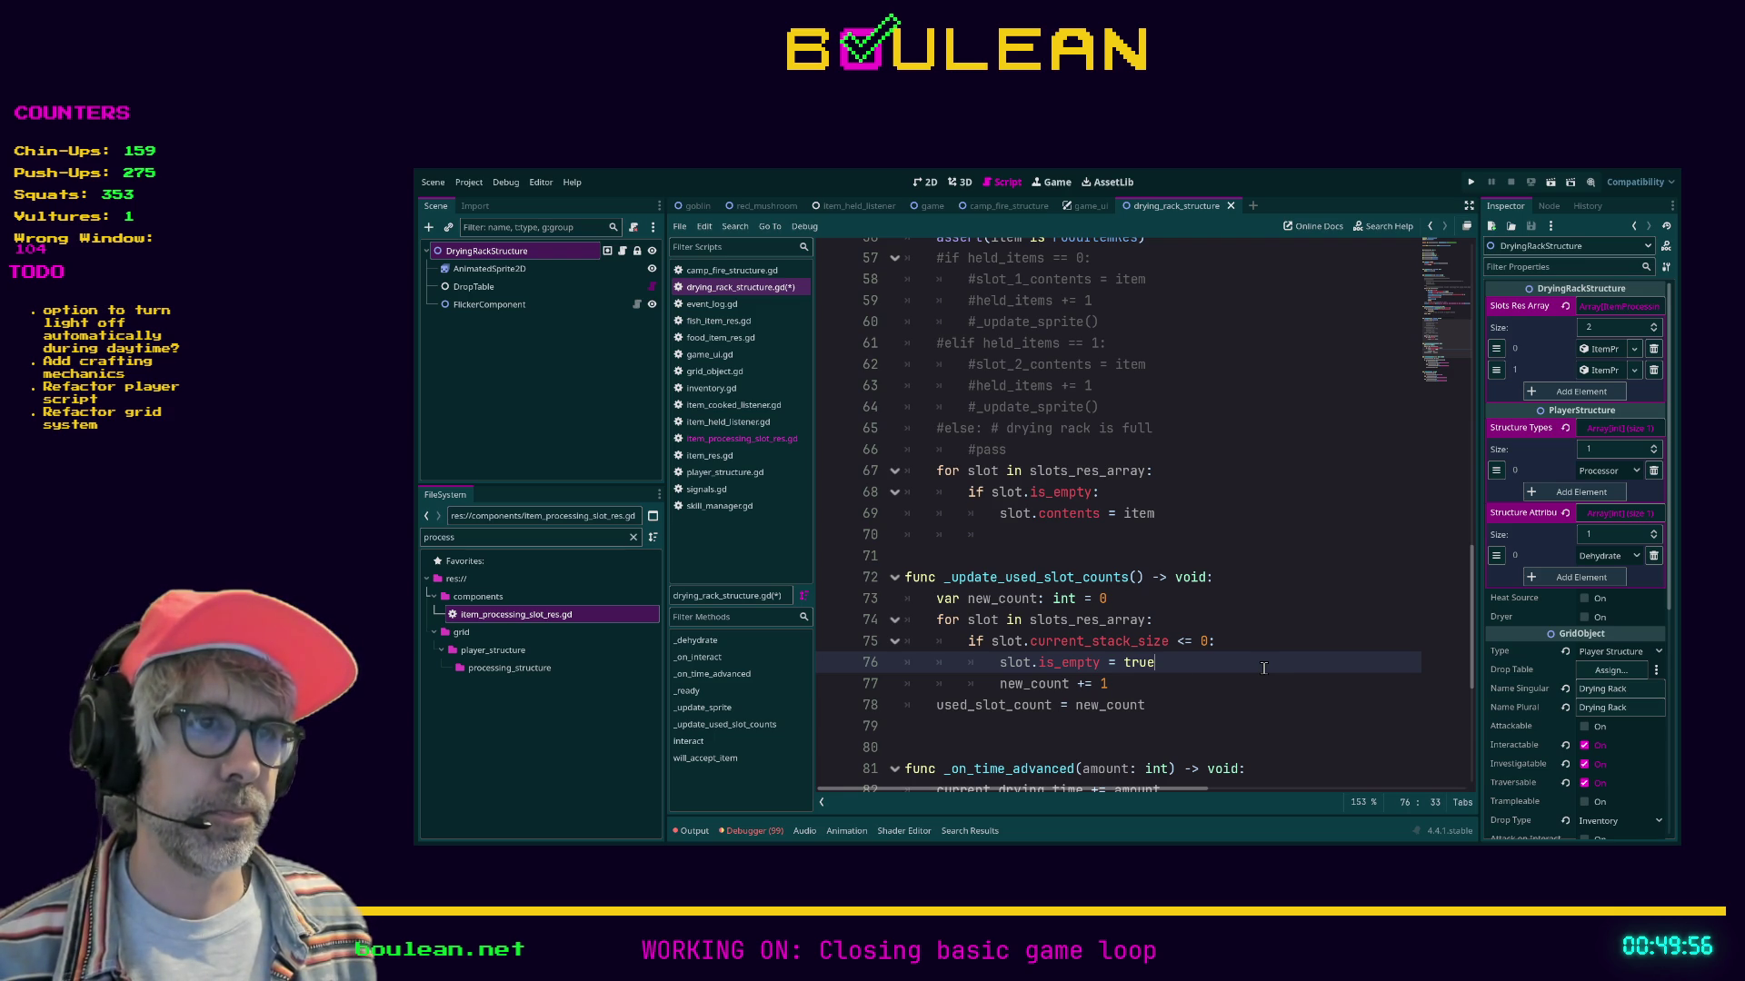
Step: Change the condition to 'current_stack_size > 0' and set slot.is_empty to false
key(Up)
key(Up)
key(Down)
key(Delete)
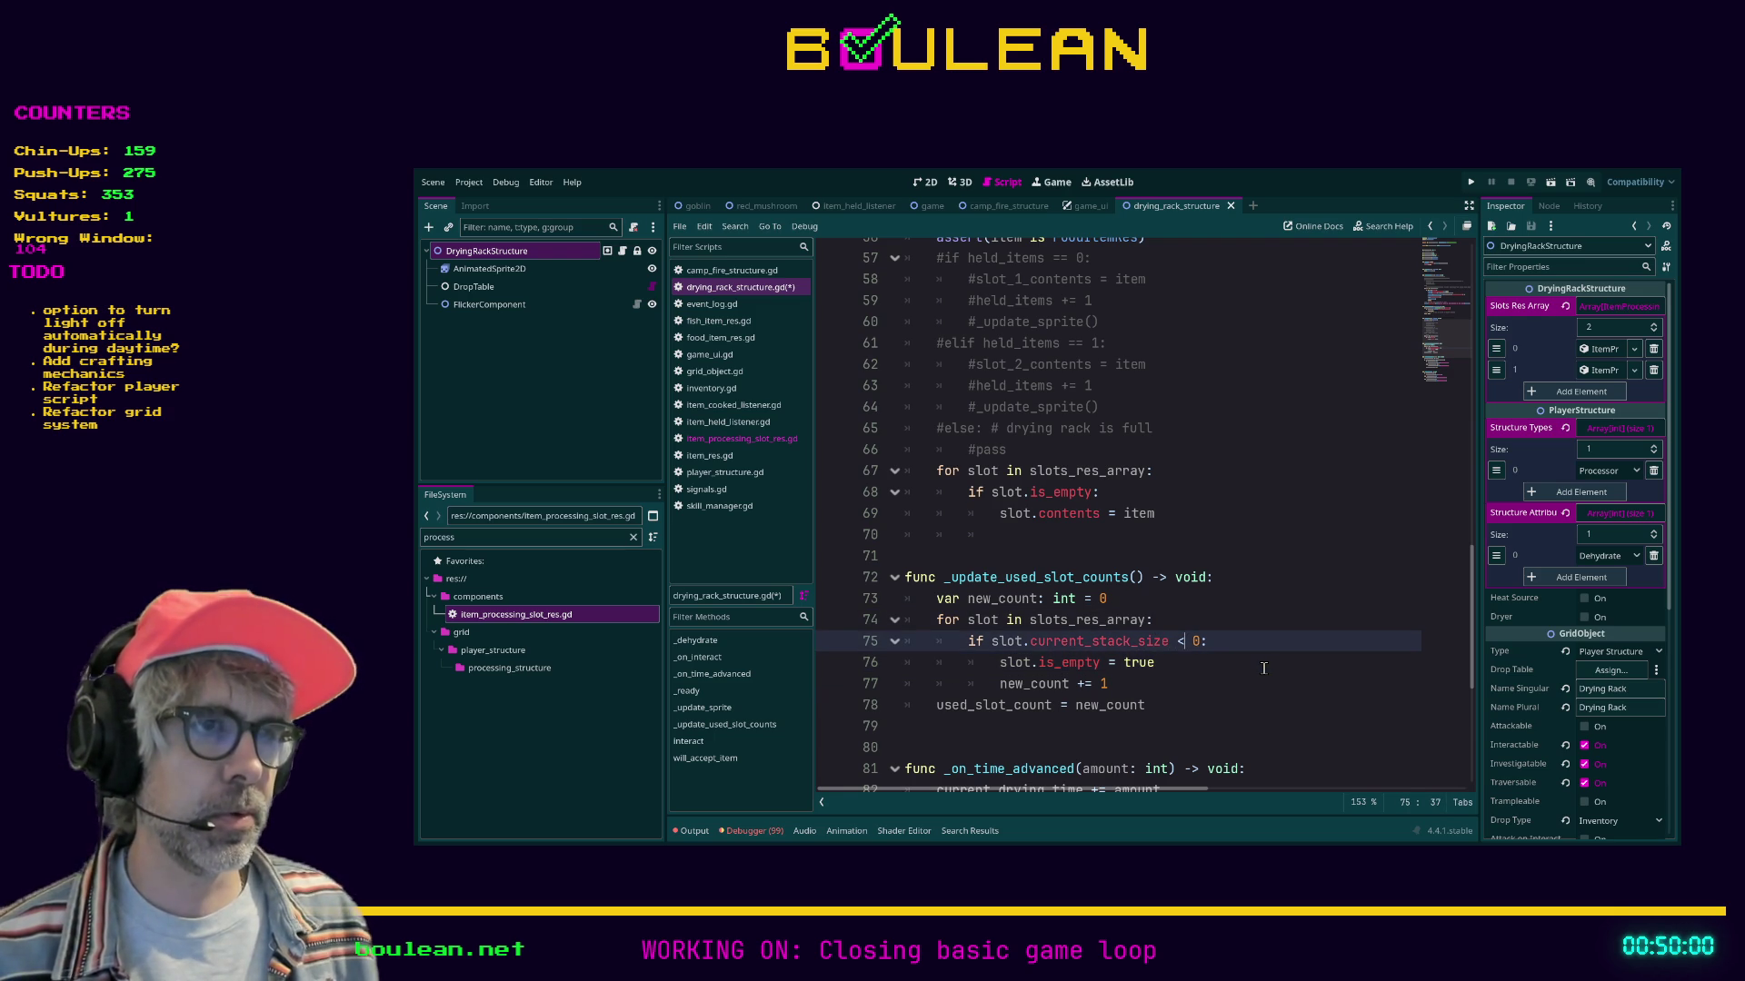
key(BackSpace)
text(>)
key(Right)
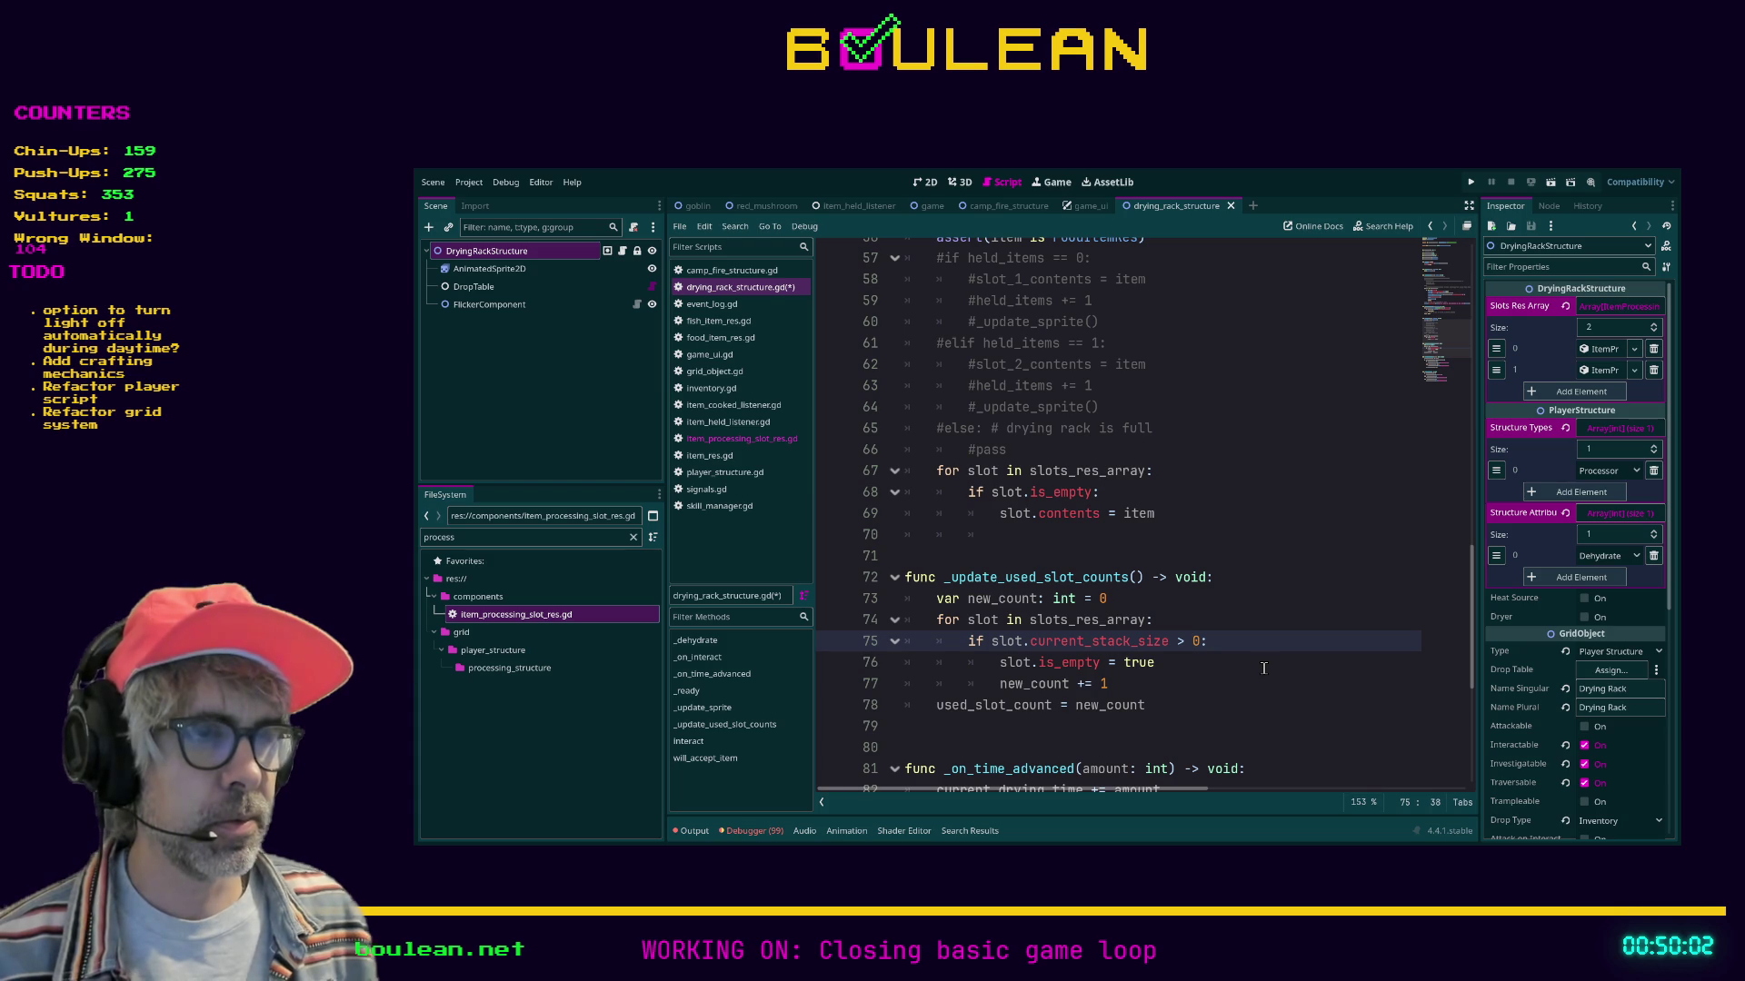
key(Down)
key(BackSpace)
key(BackSpace)
key(BackSpace)
text(false)
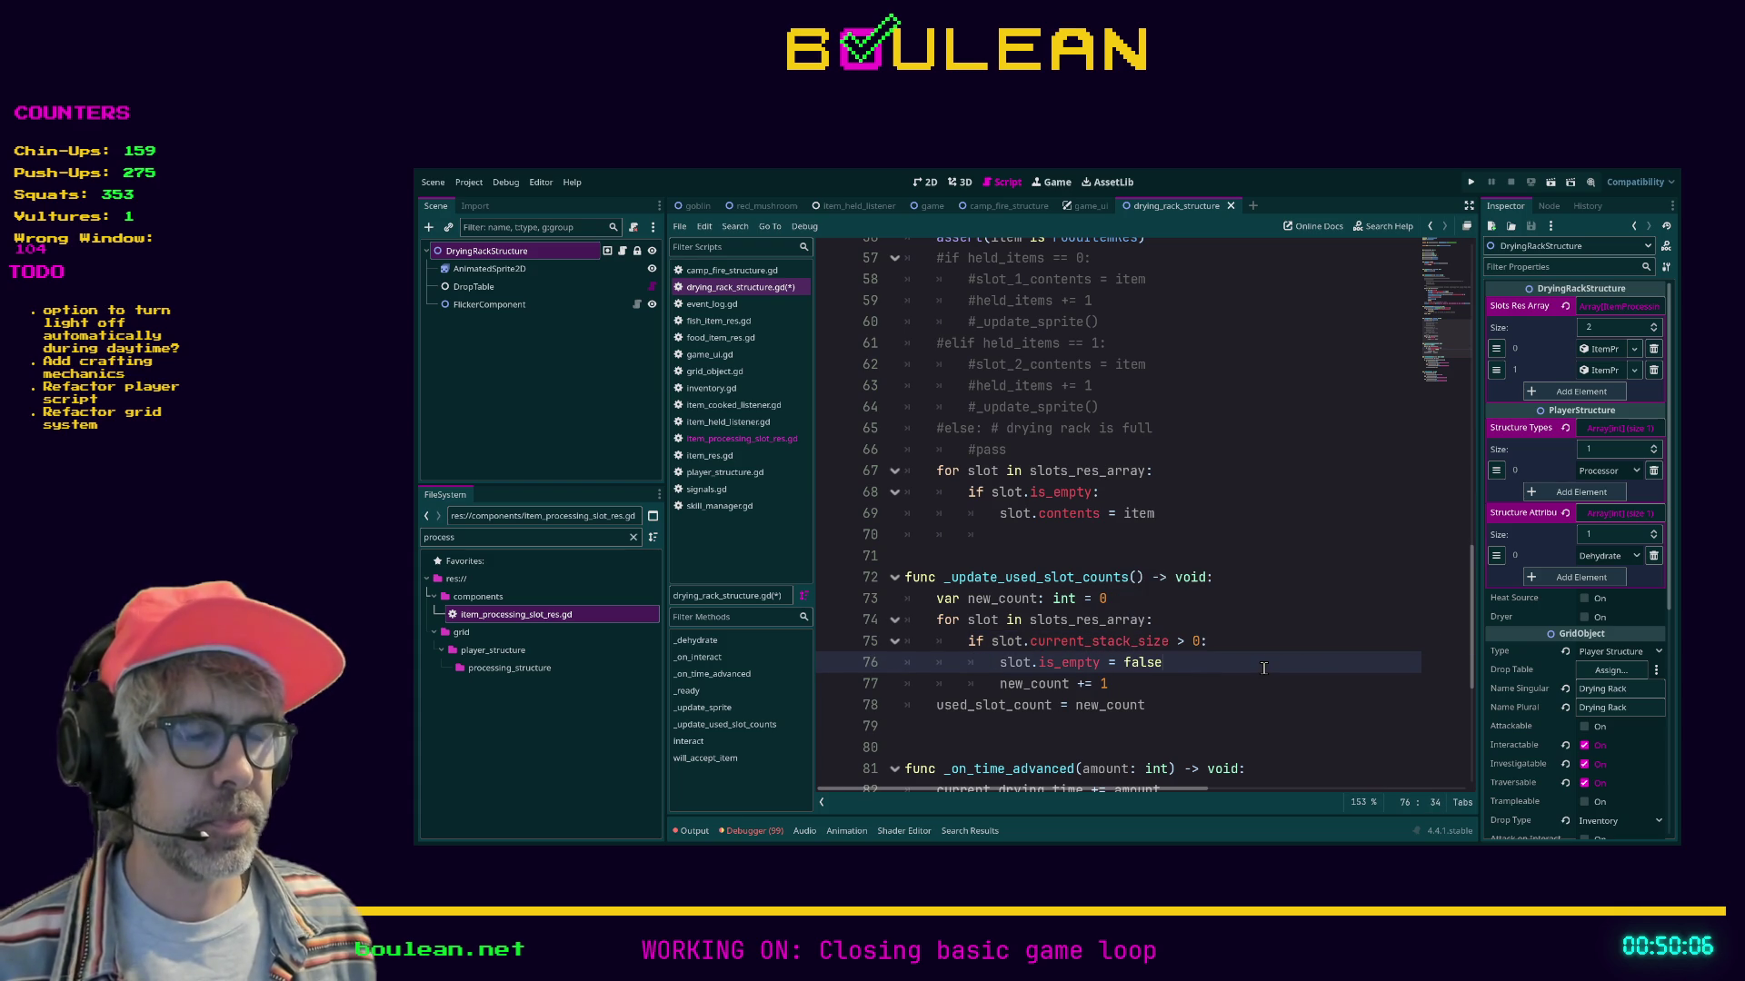
Step: Save drying_rack_structure.gd with the updated slot-count loop
key(Down)
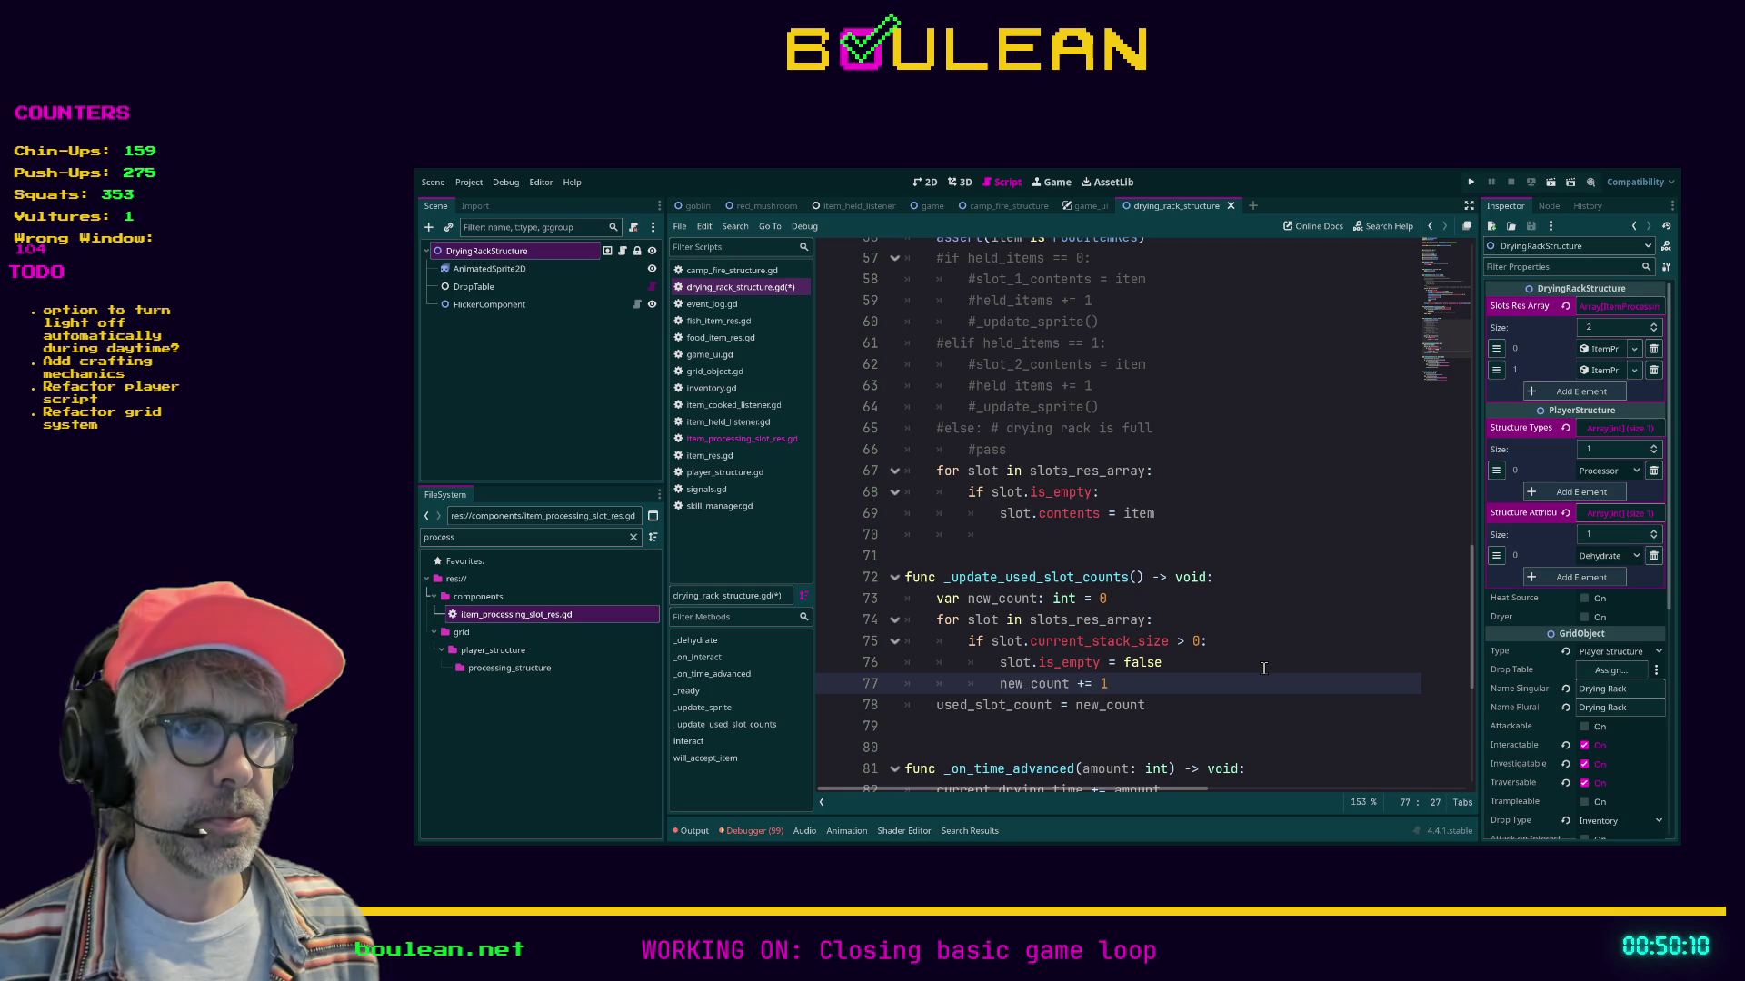
key(Return)
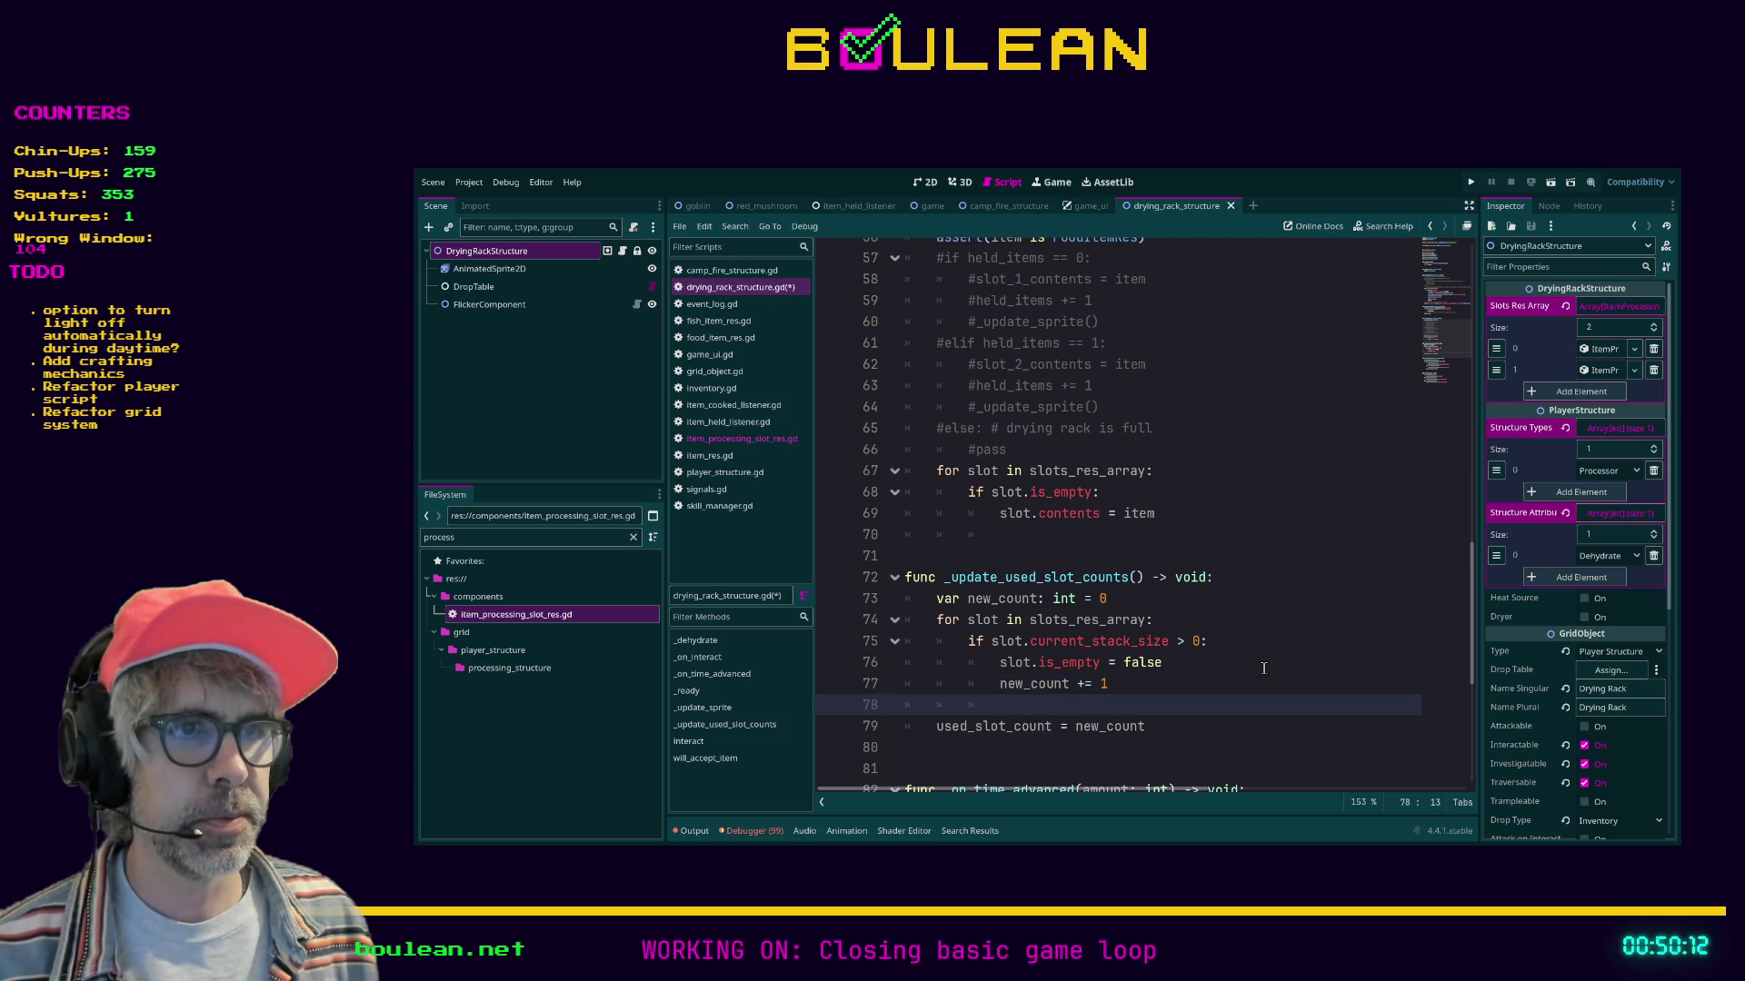
key(BackSpace)
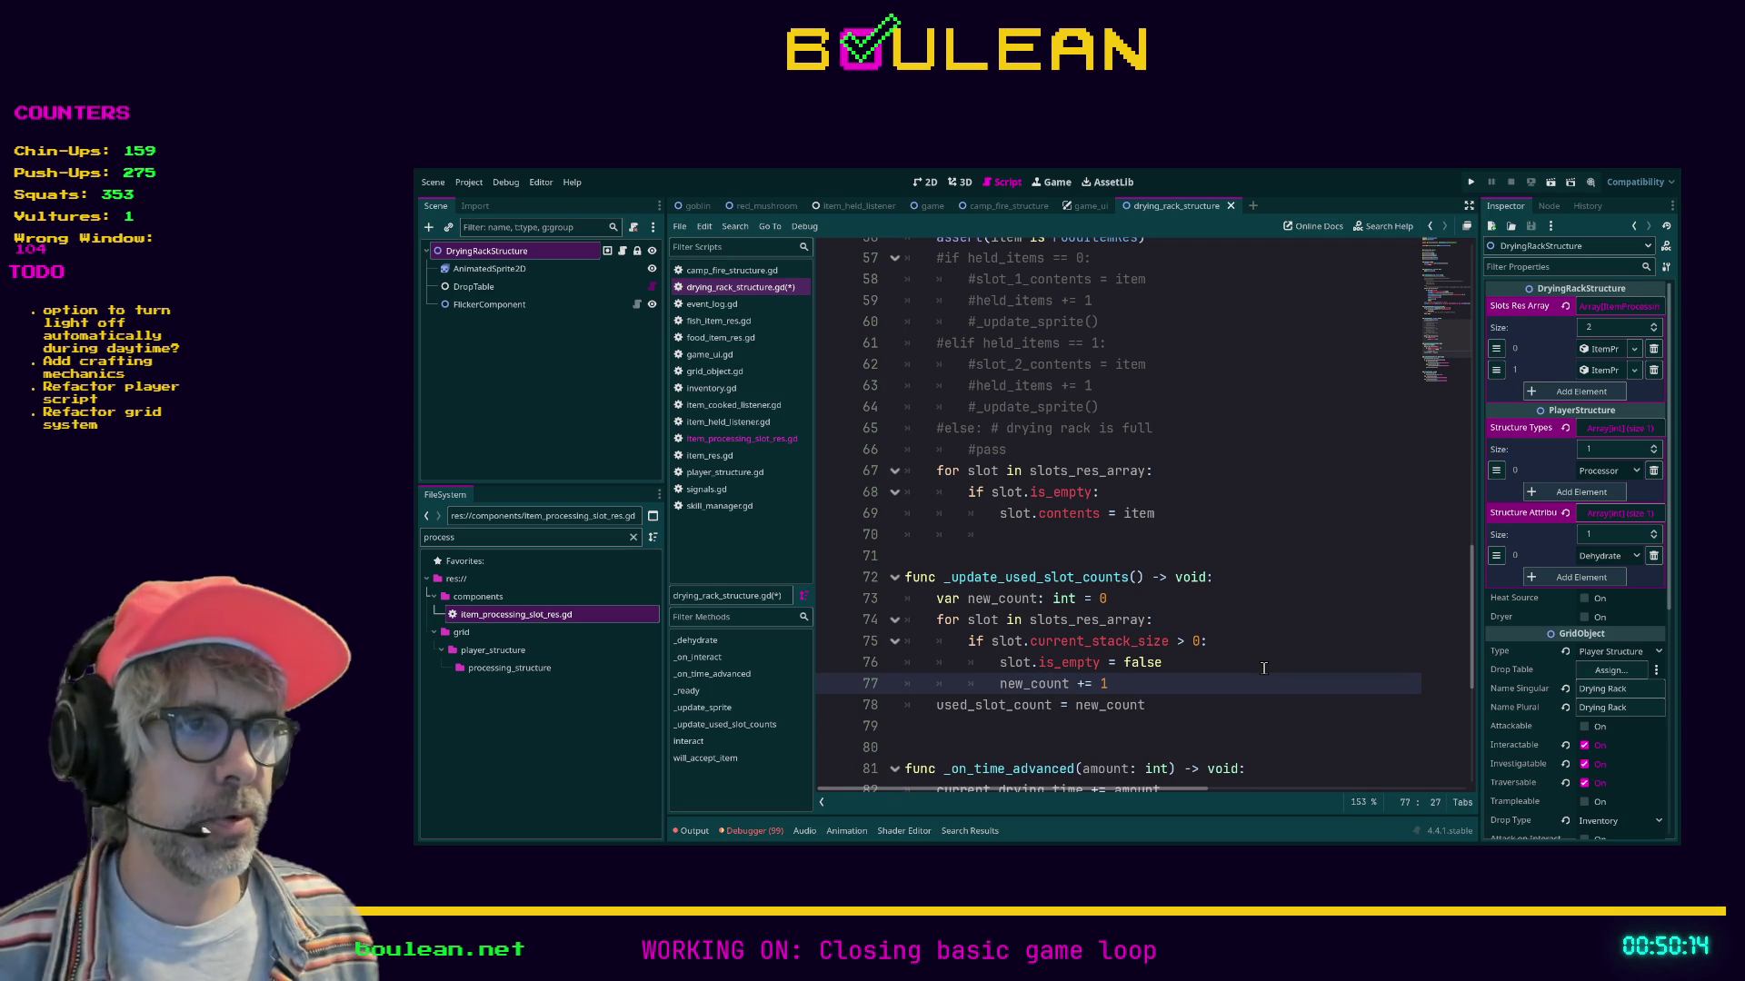
key(Down)
key(End)
key(ctrl+s)
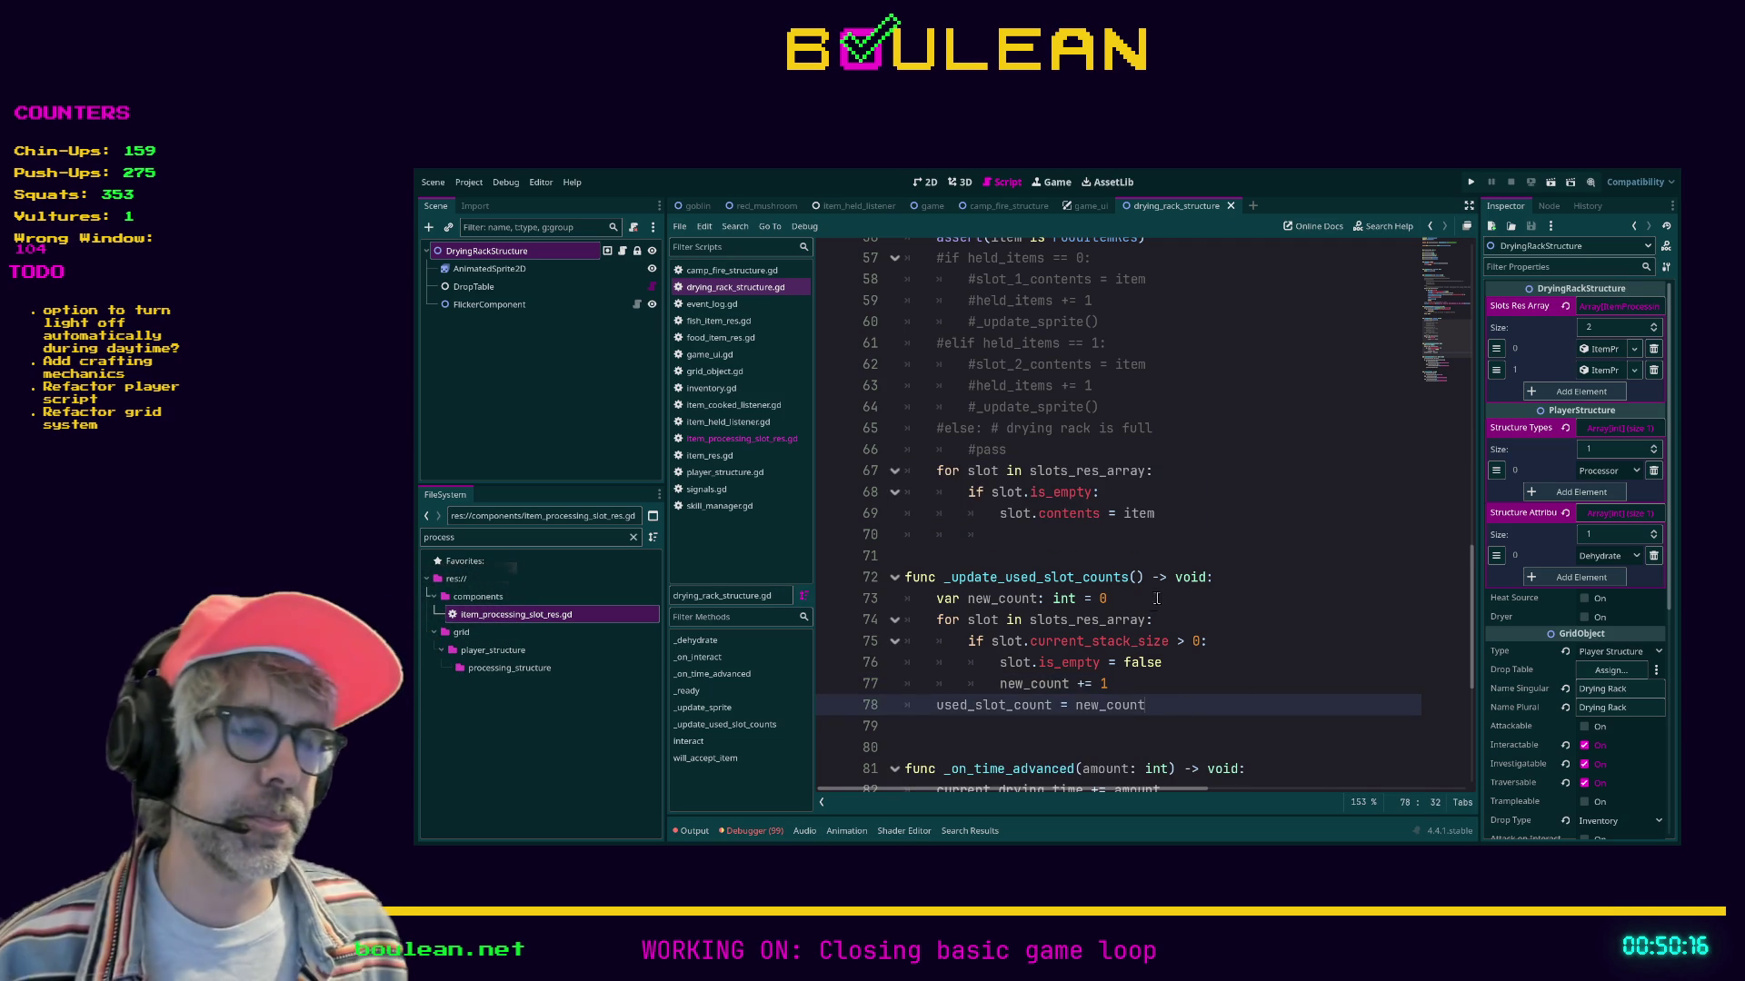
scroll(1153, 605, down, 1)
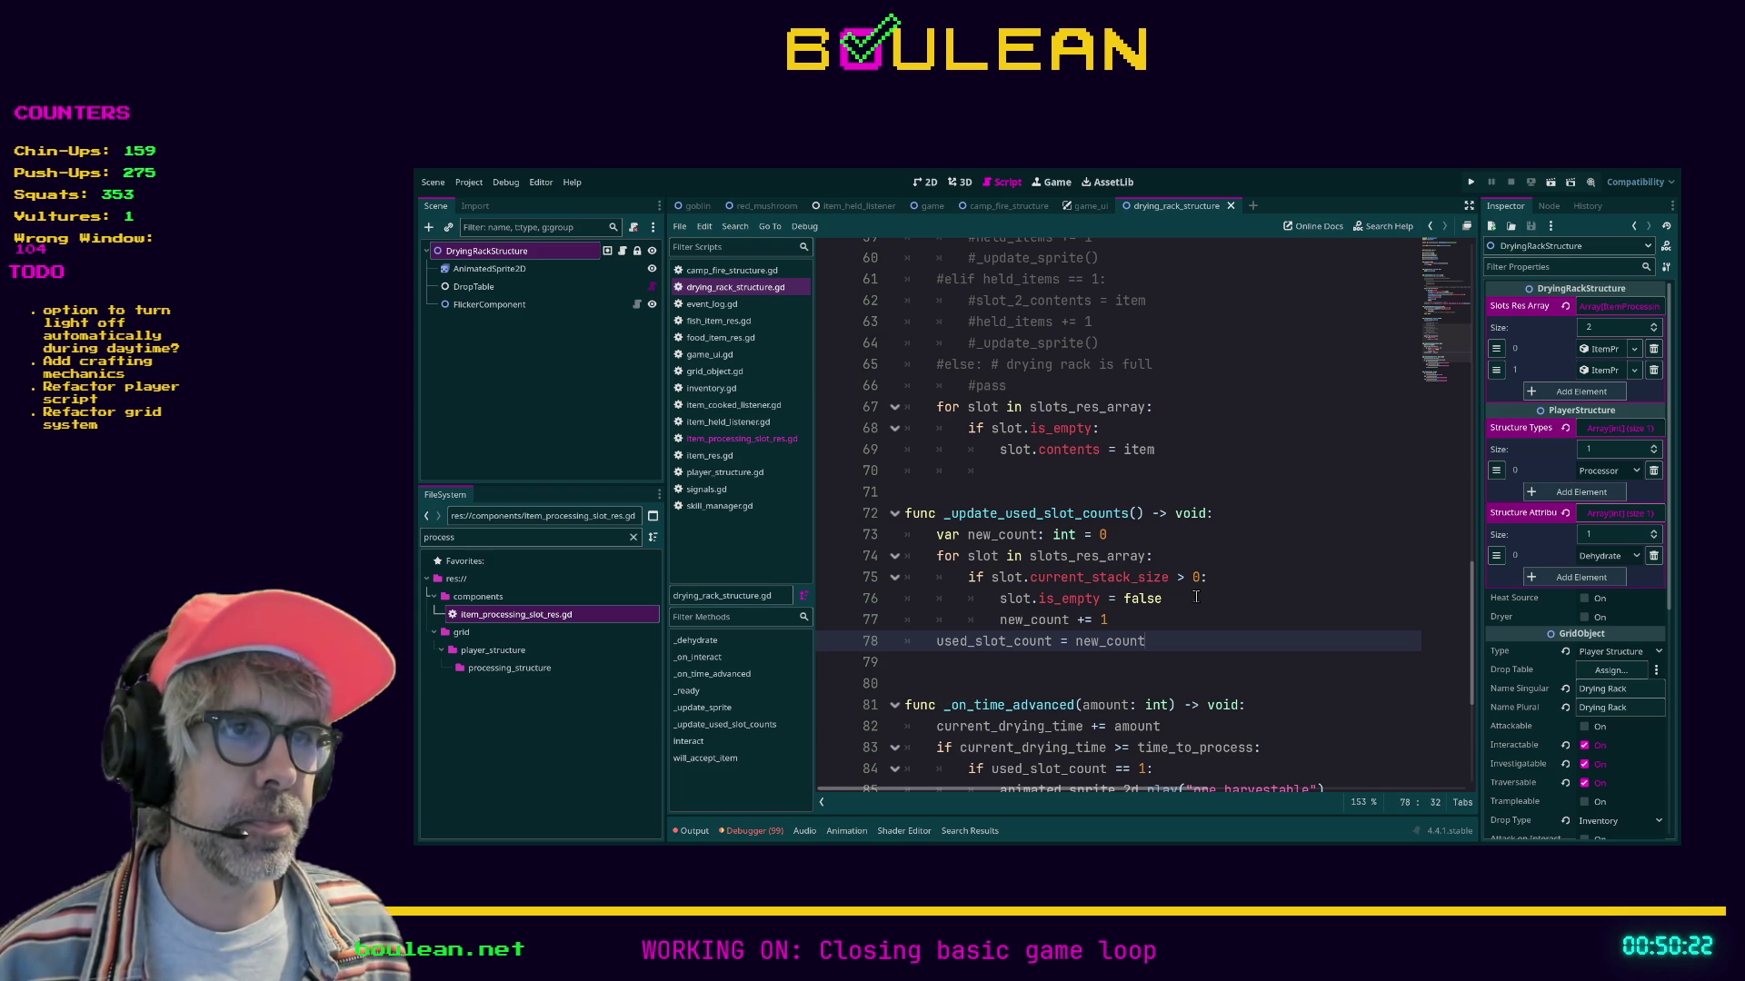
Step: Add an else branch setting slot.current_stack_size = 0, then open item_processing_slot_res.gd
scroll(1197, 598, up, 4)
scroll(1199, 600, up, 6)
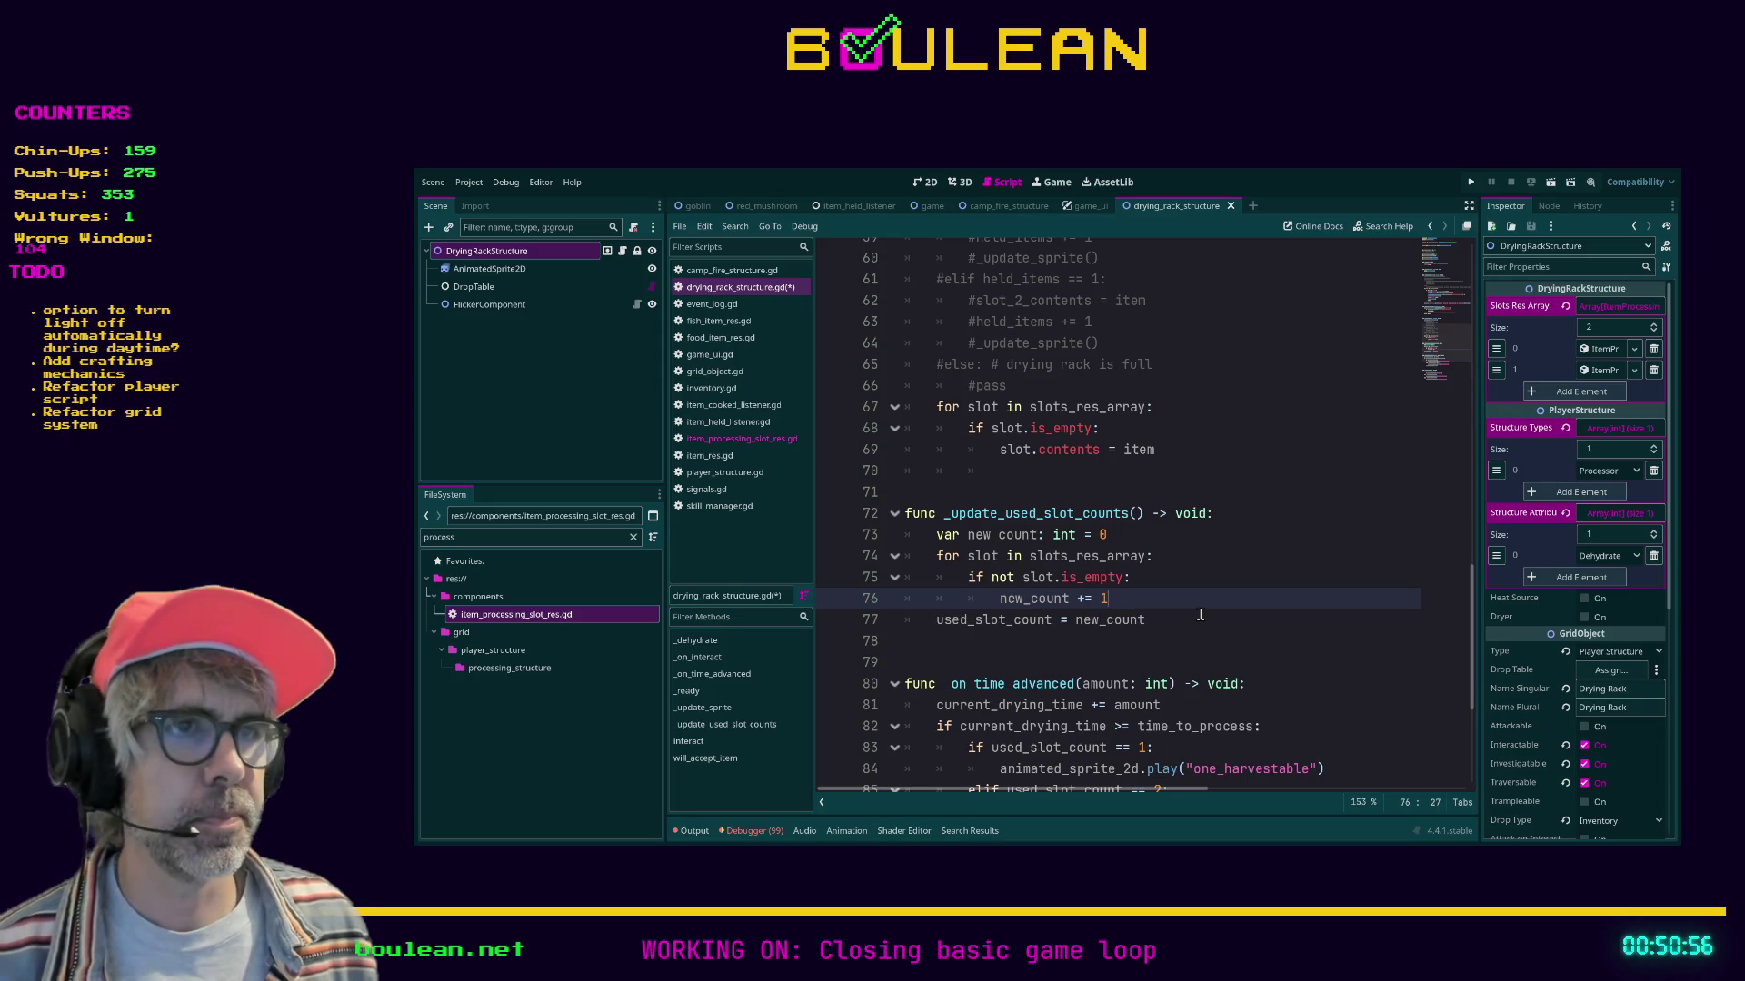
key(Return)
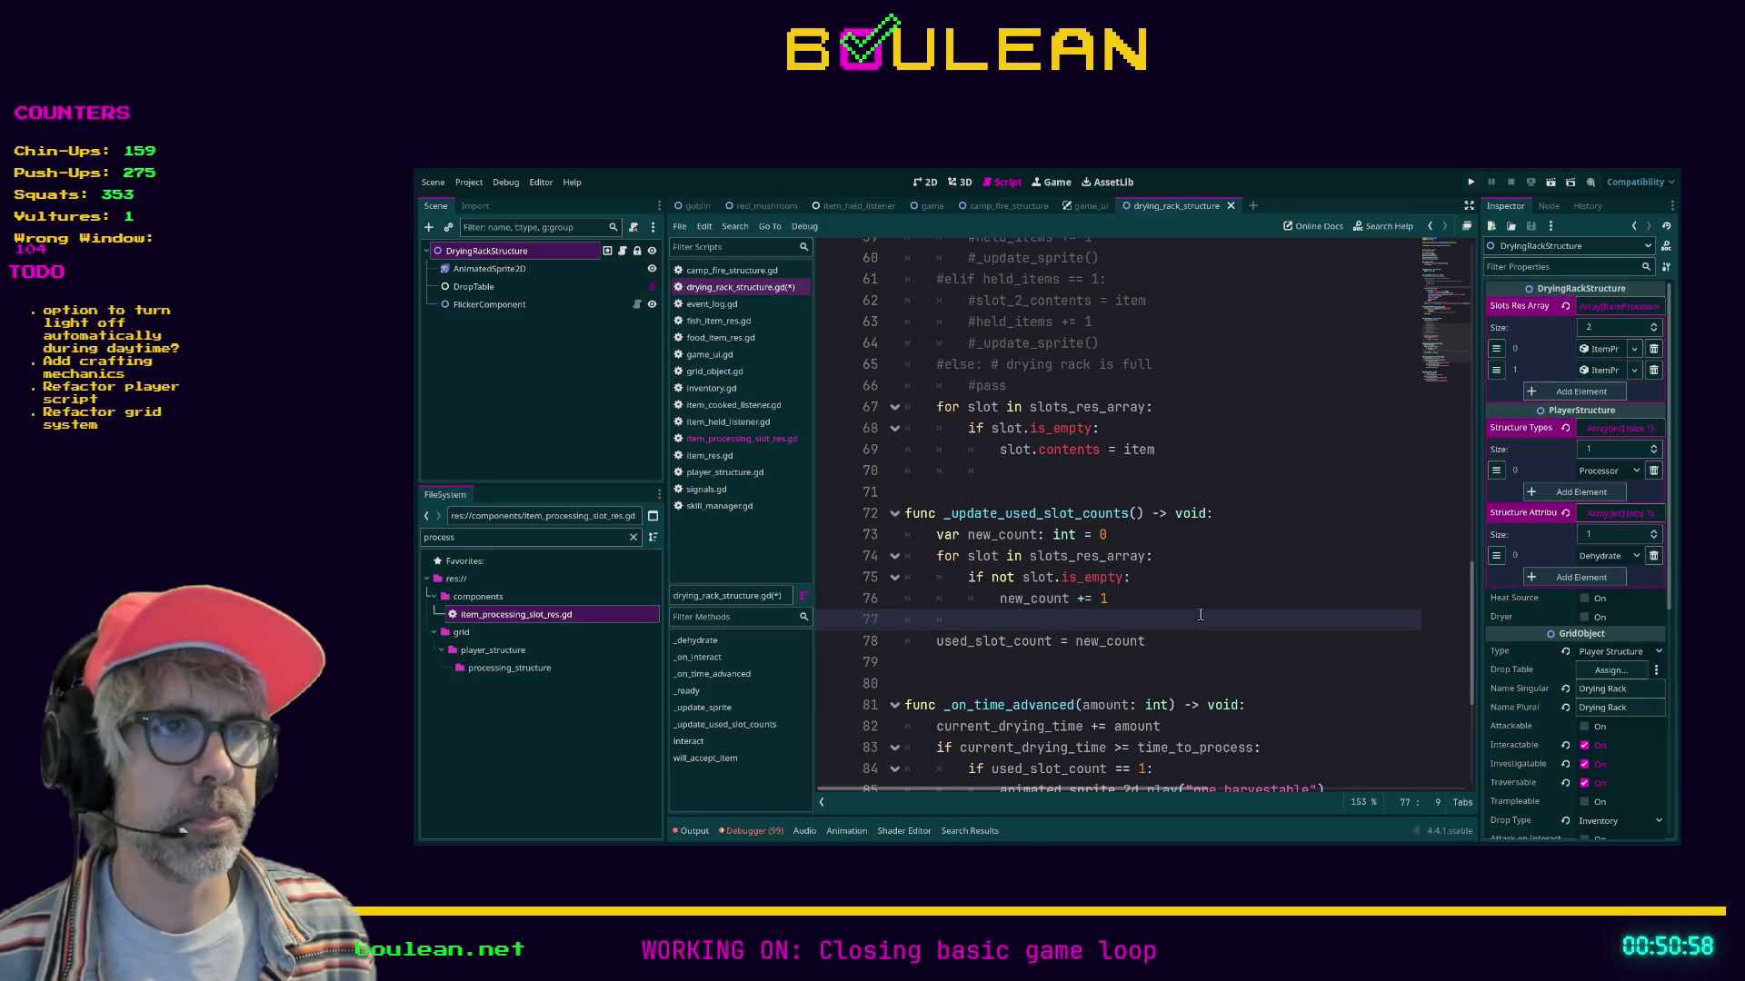
text(else:)
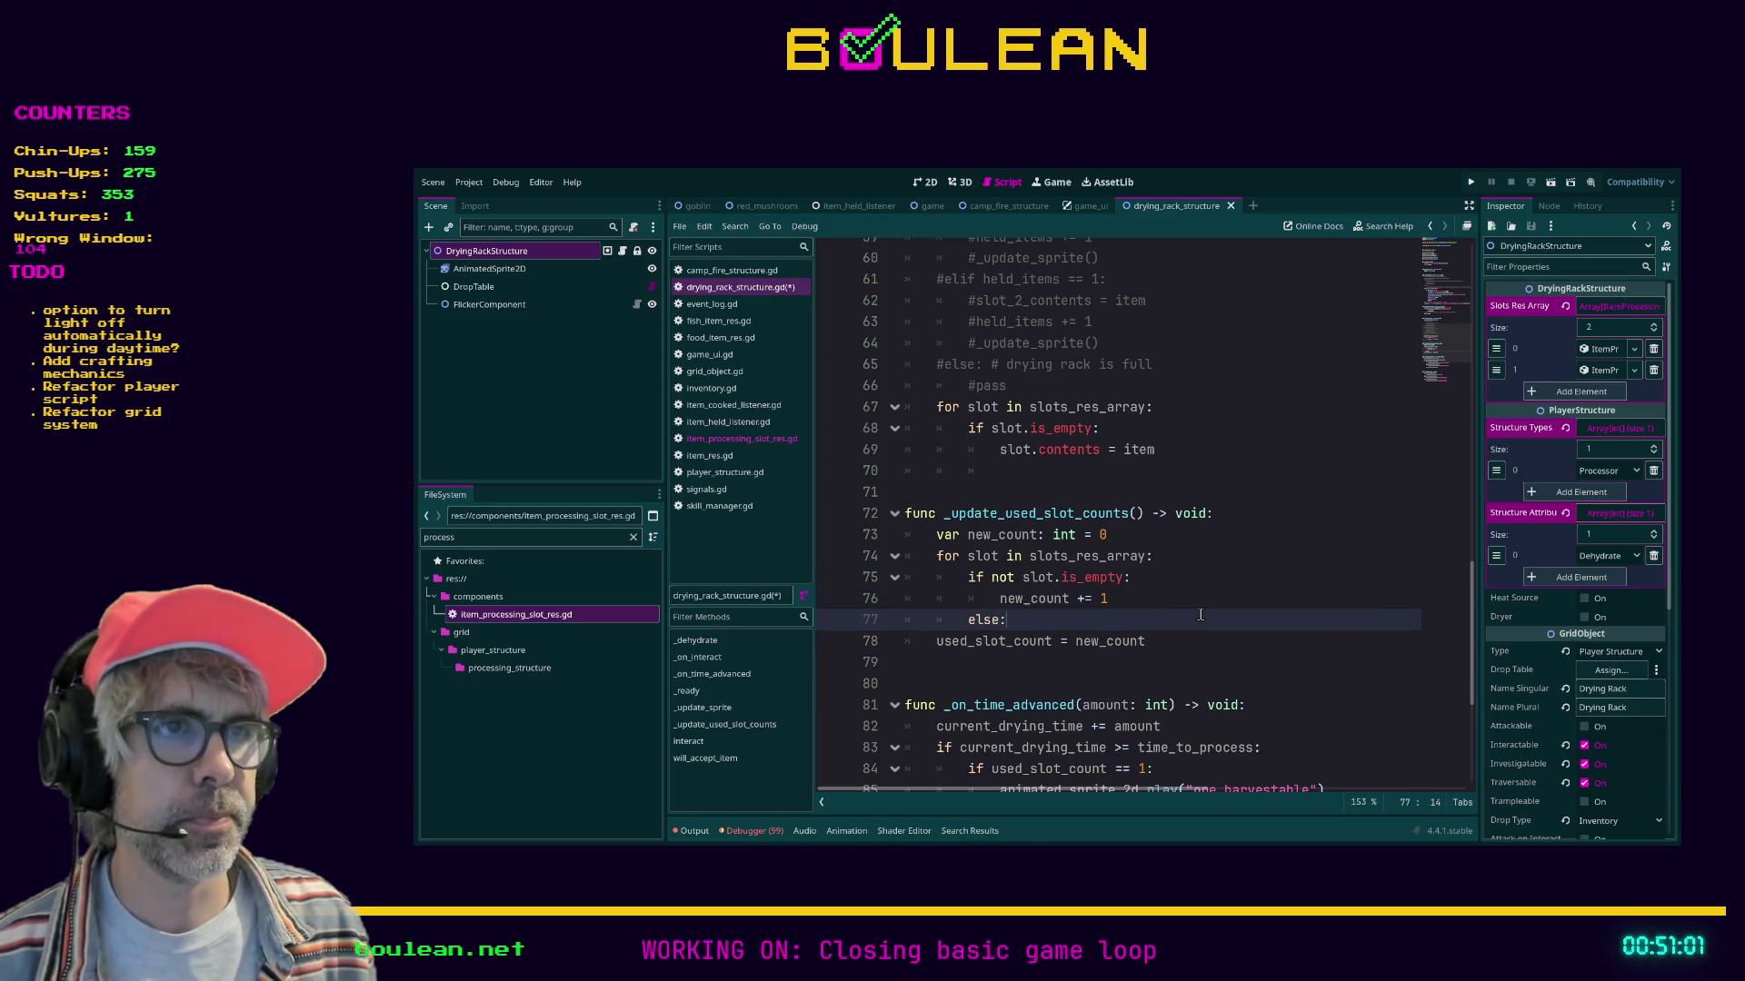
key(Return)
text(slot)
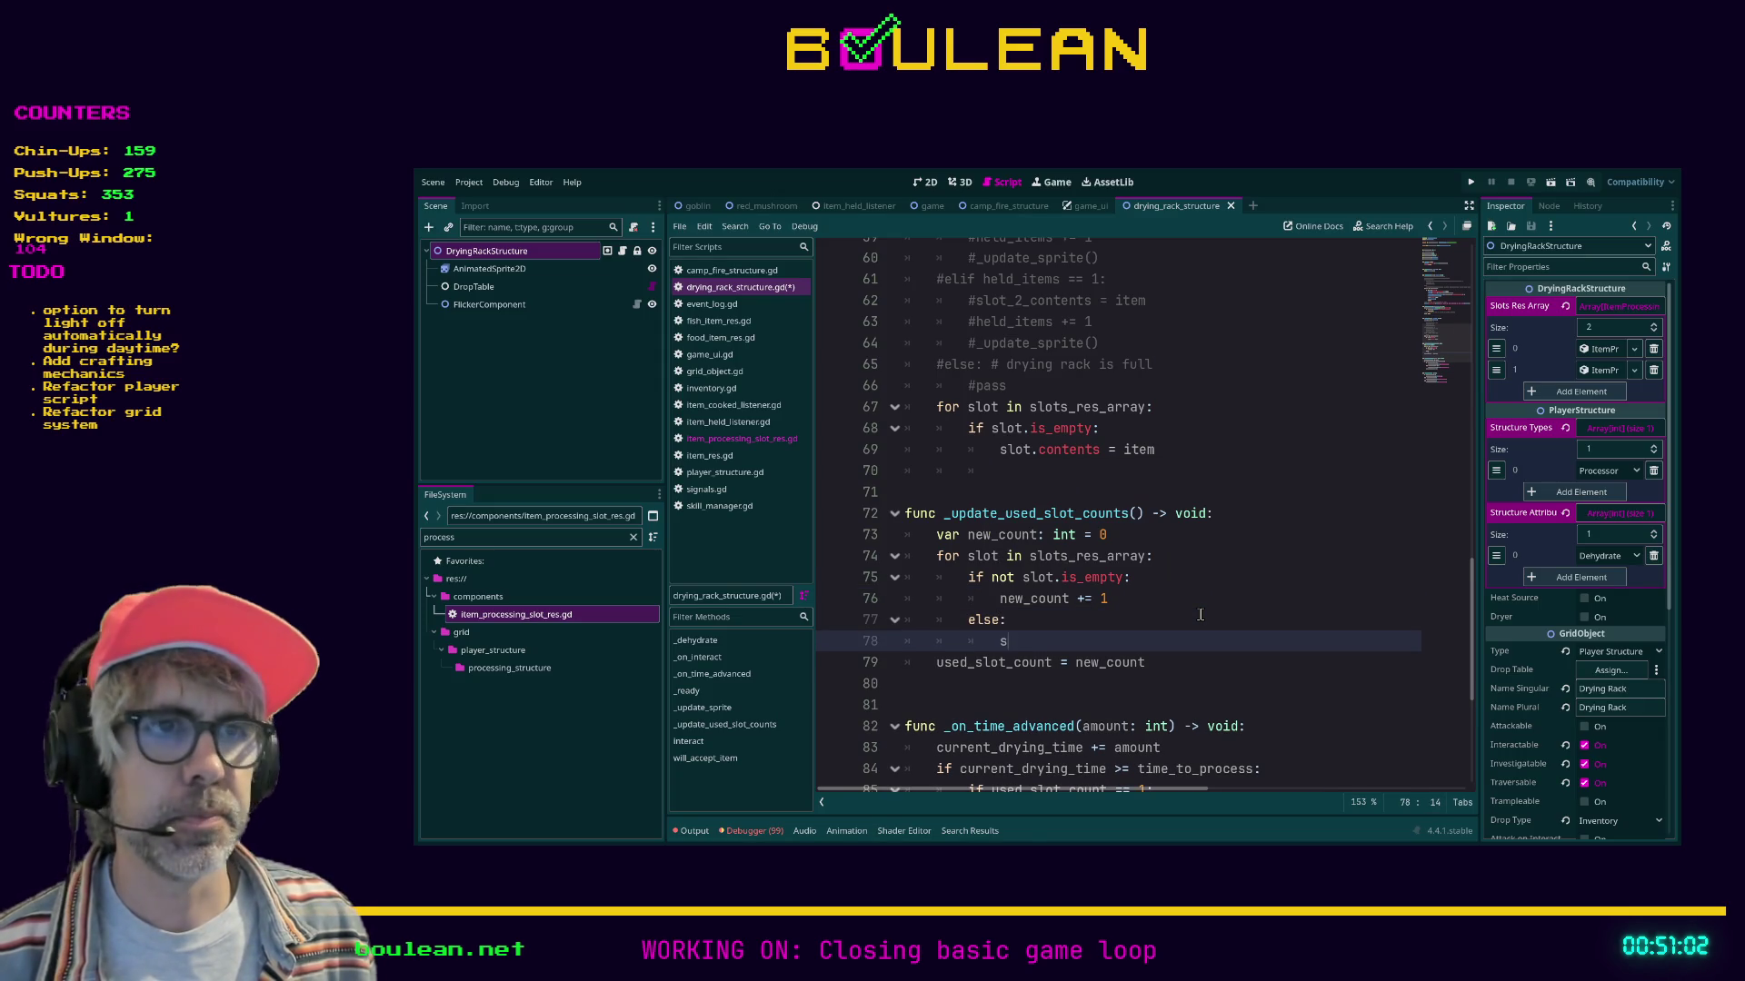
text(.)
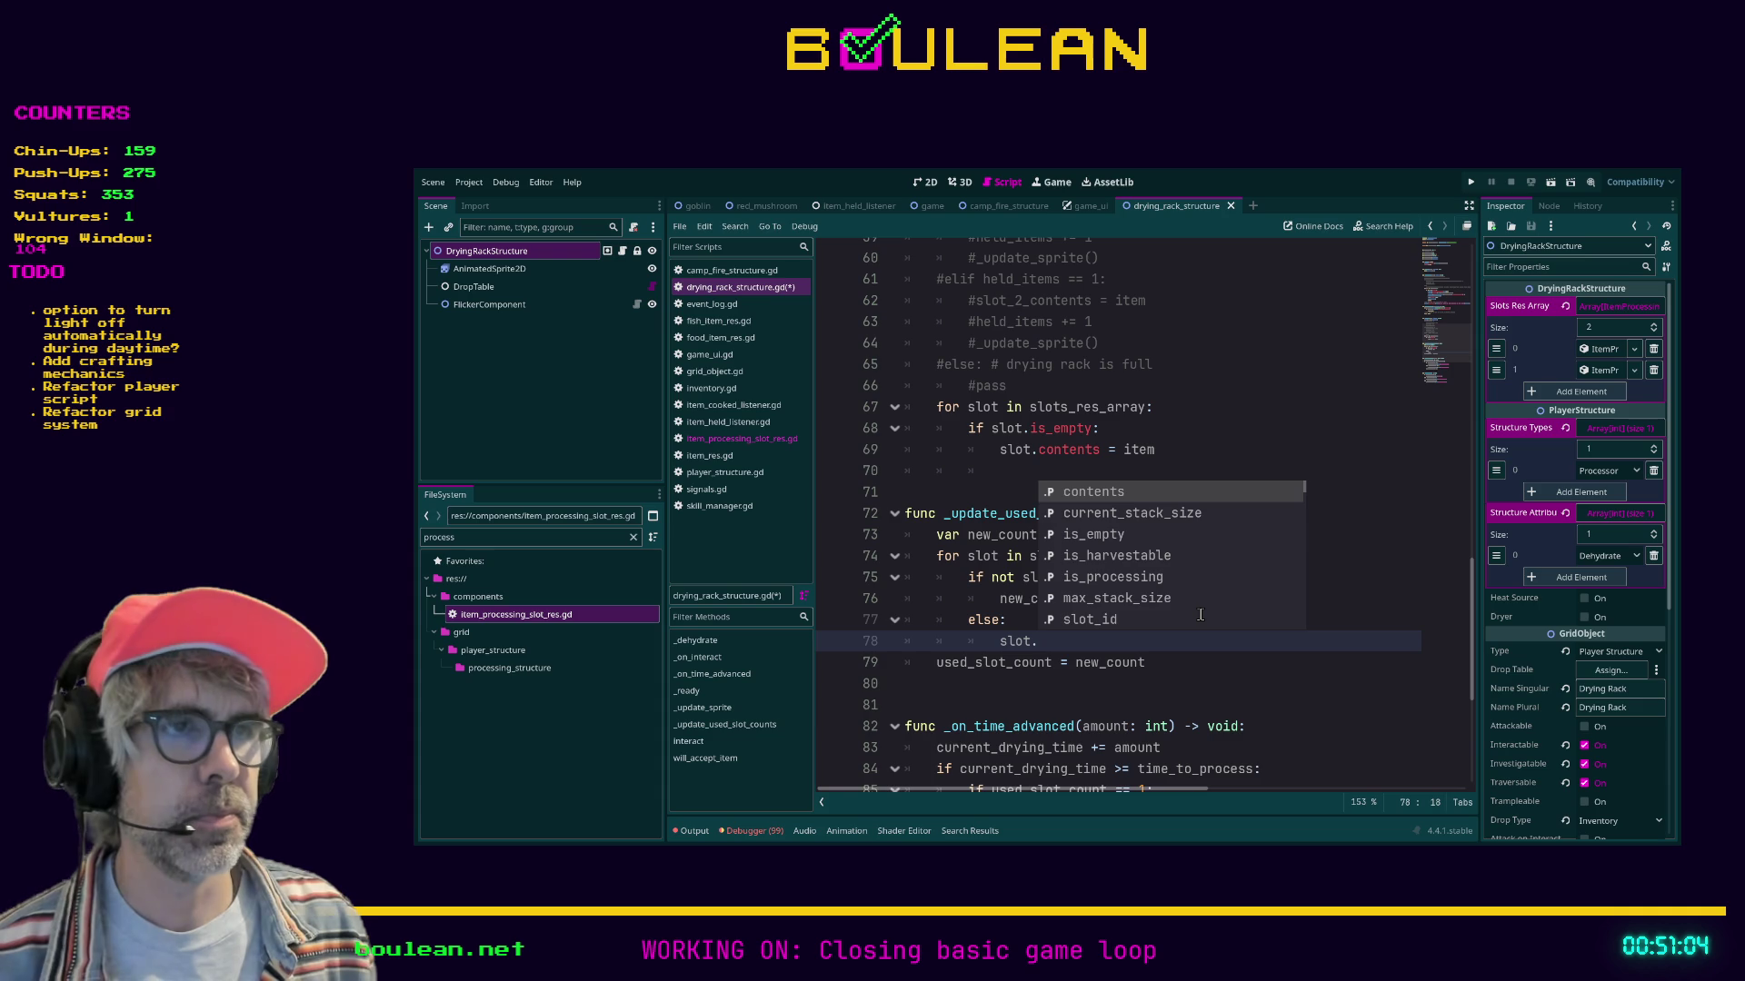
key(Down)
key(Return)
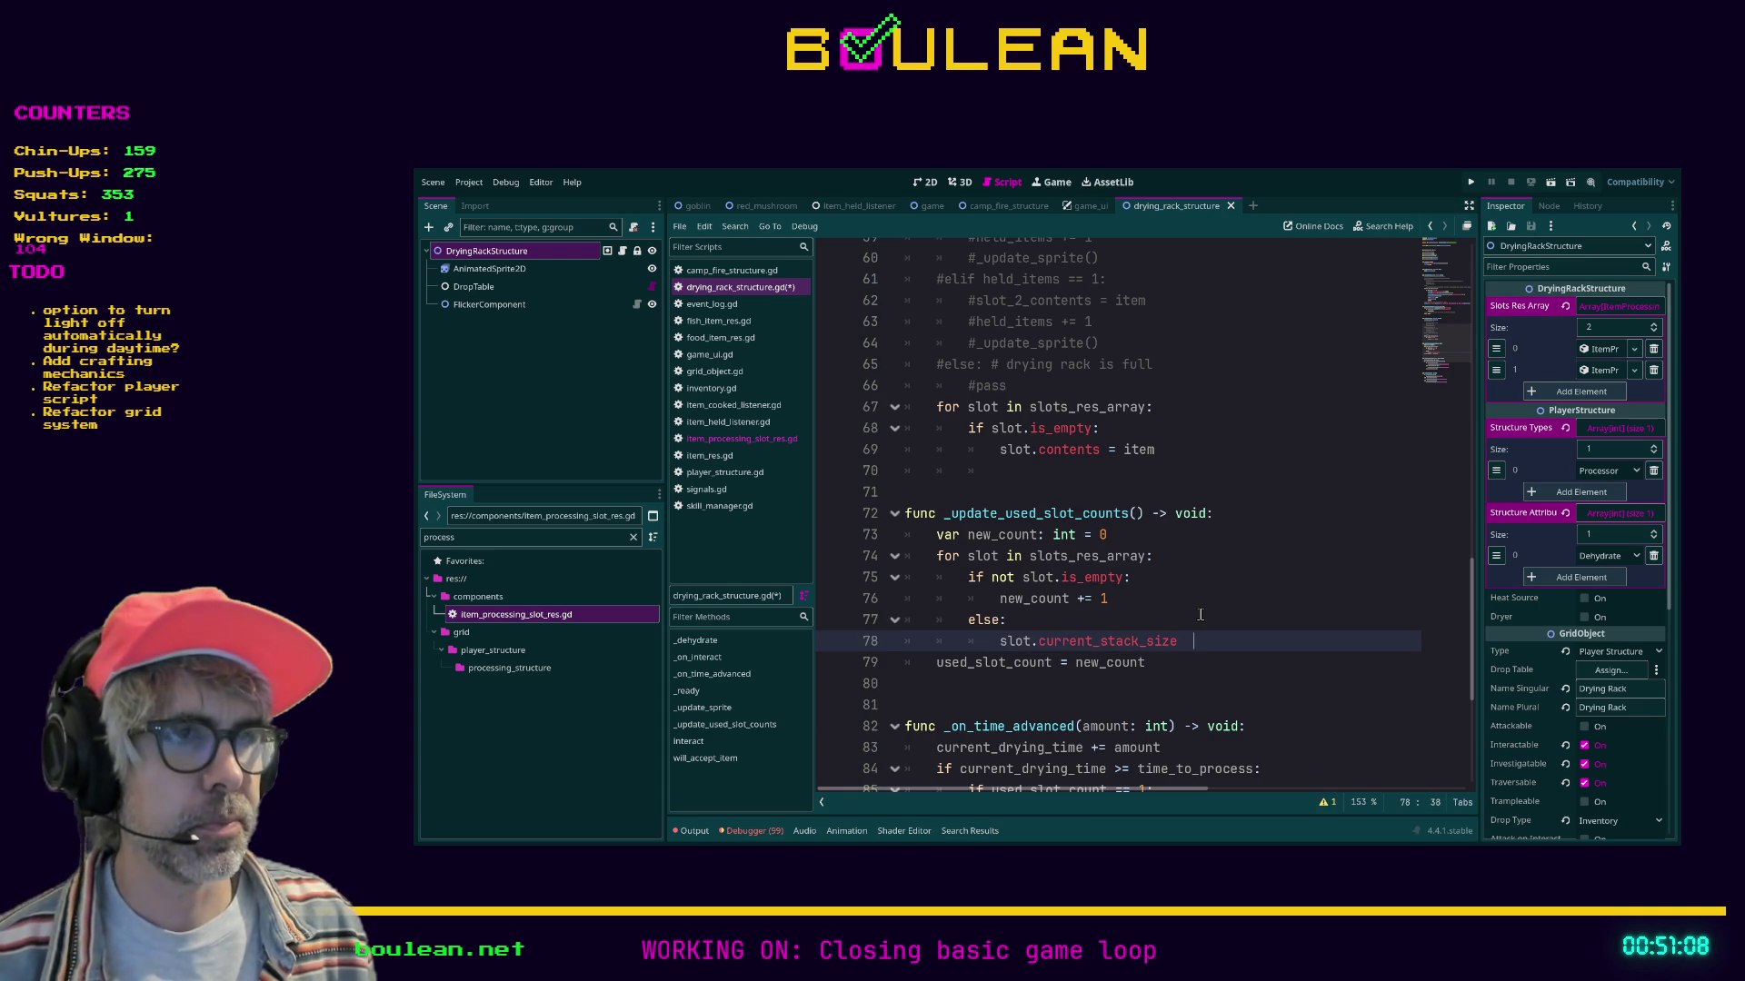
text(= 0)
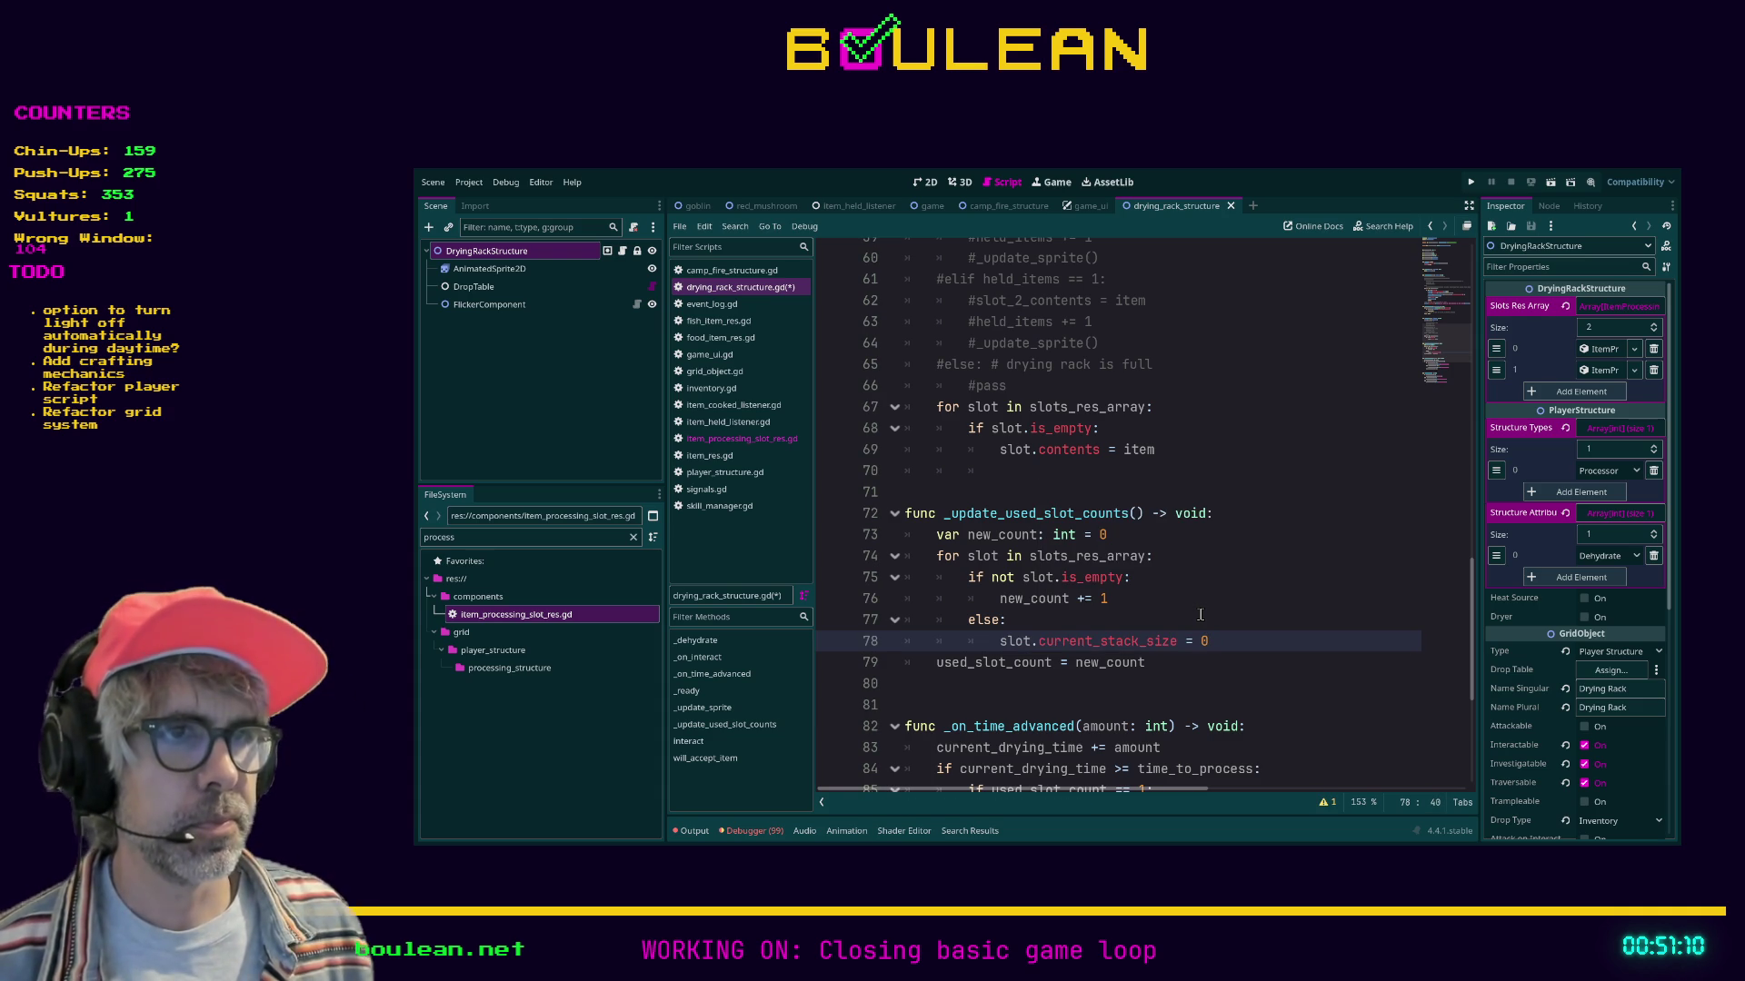
scroll(1201, 616, down, 1)
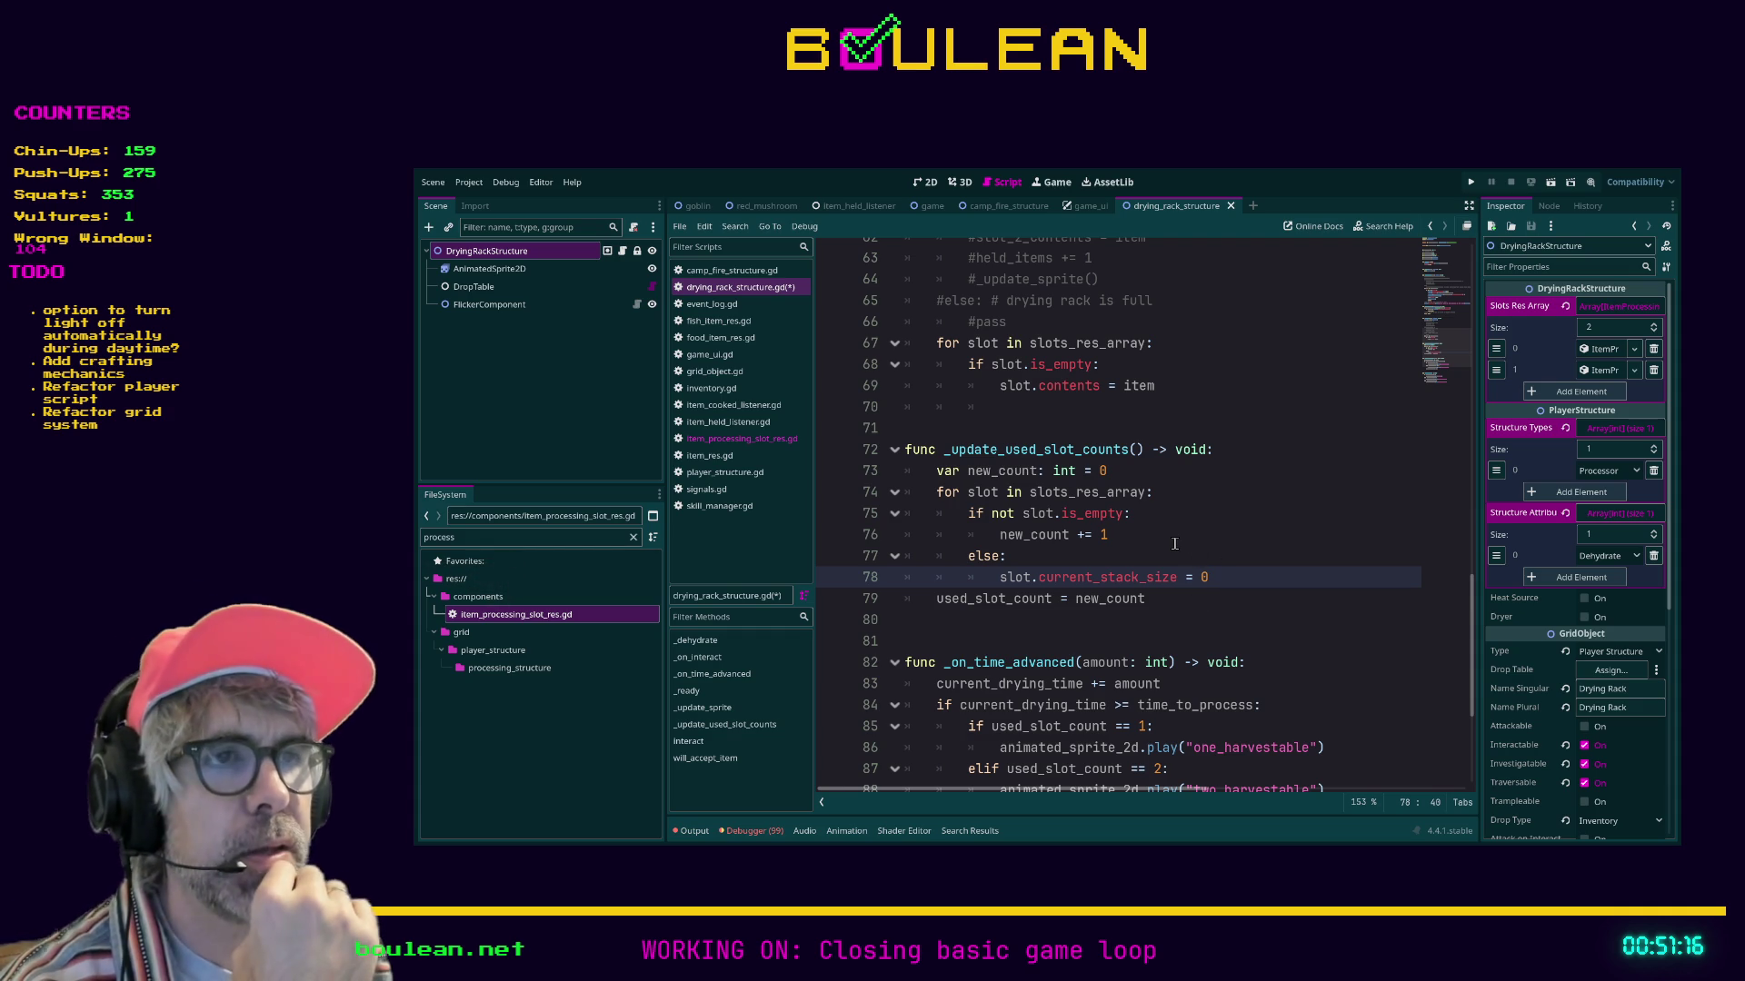
click(756, 440)
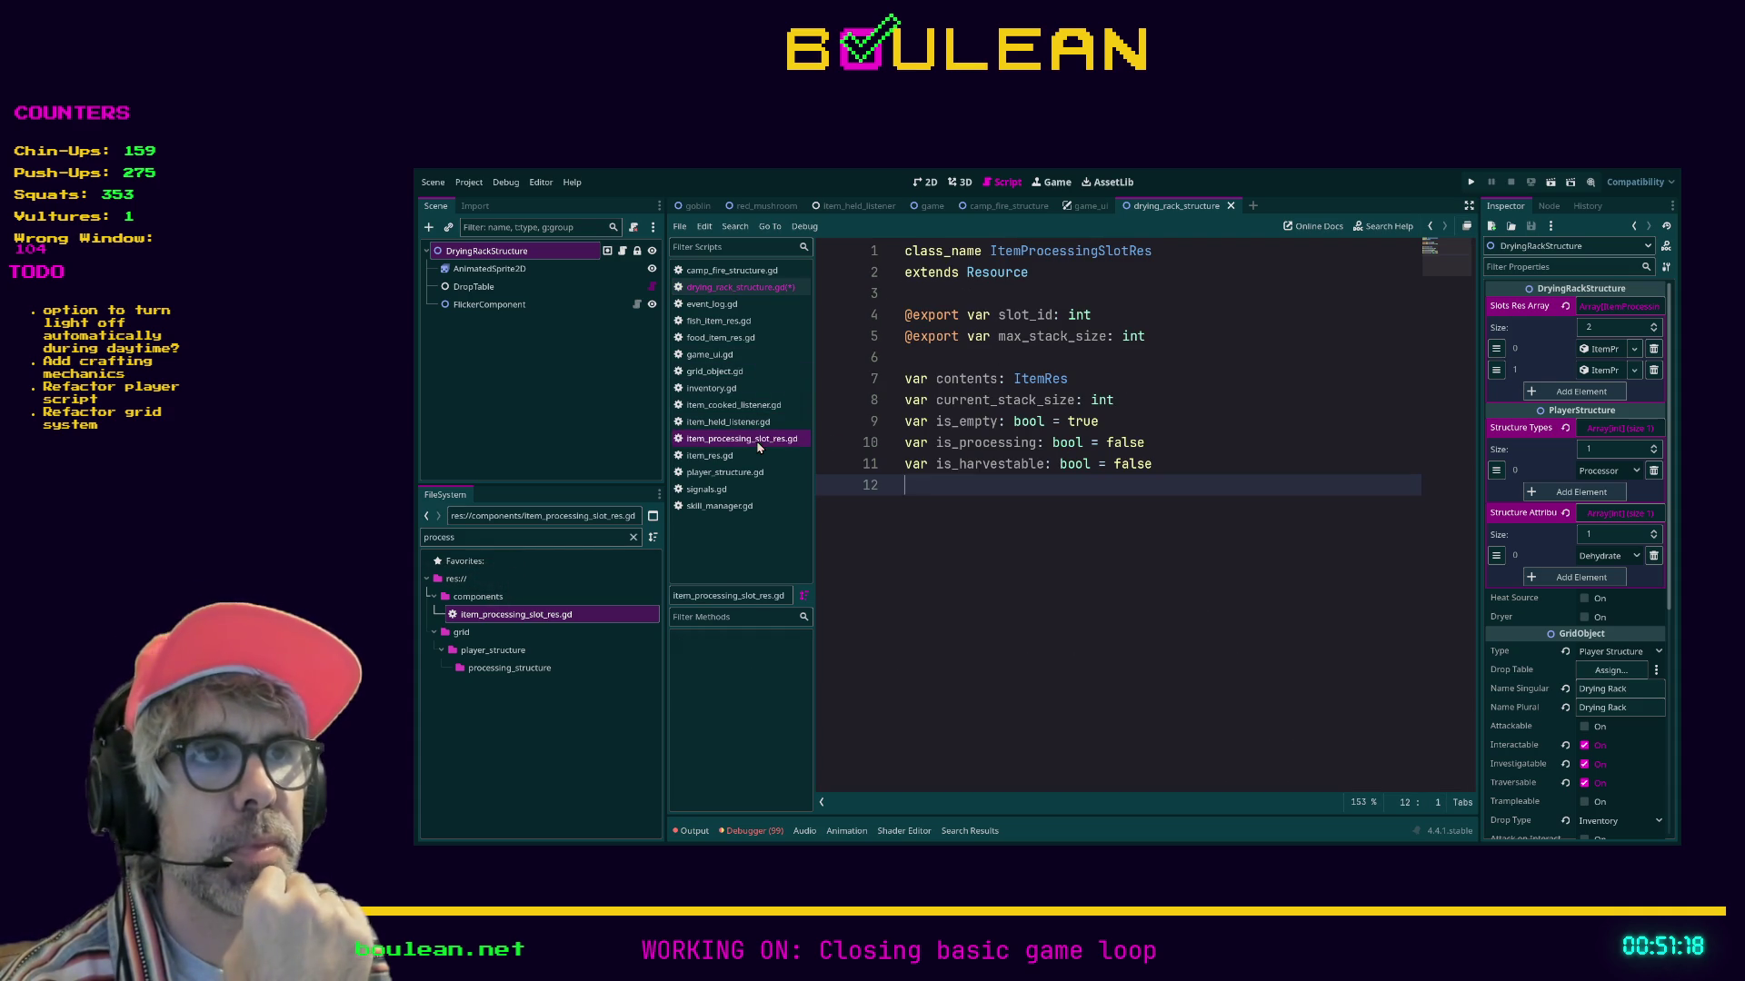
Step: Delete 'var is_empty: bool = true' from item_processing_slot_res.gd, save, and return to the rack script
drag(1133, 421, 845, 421)
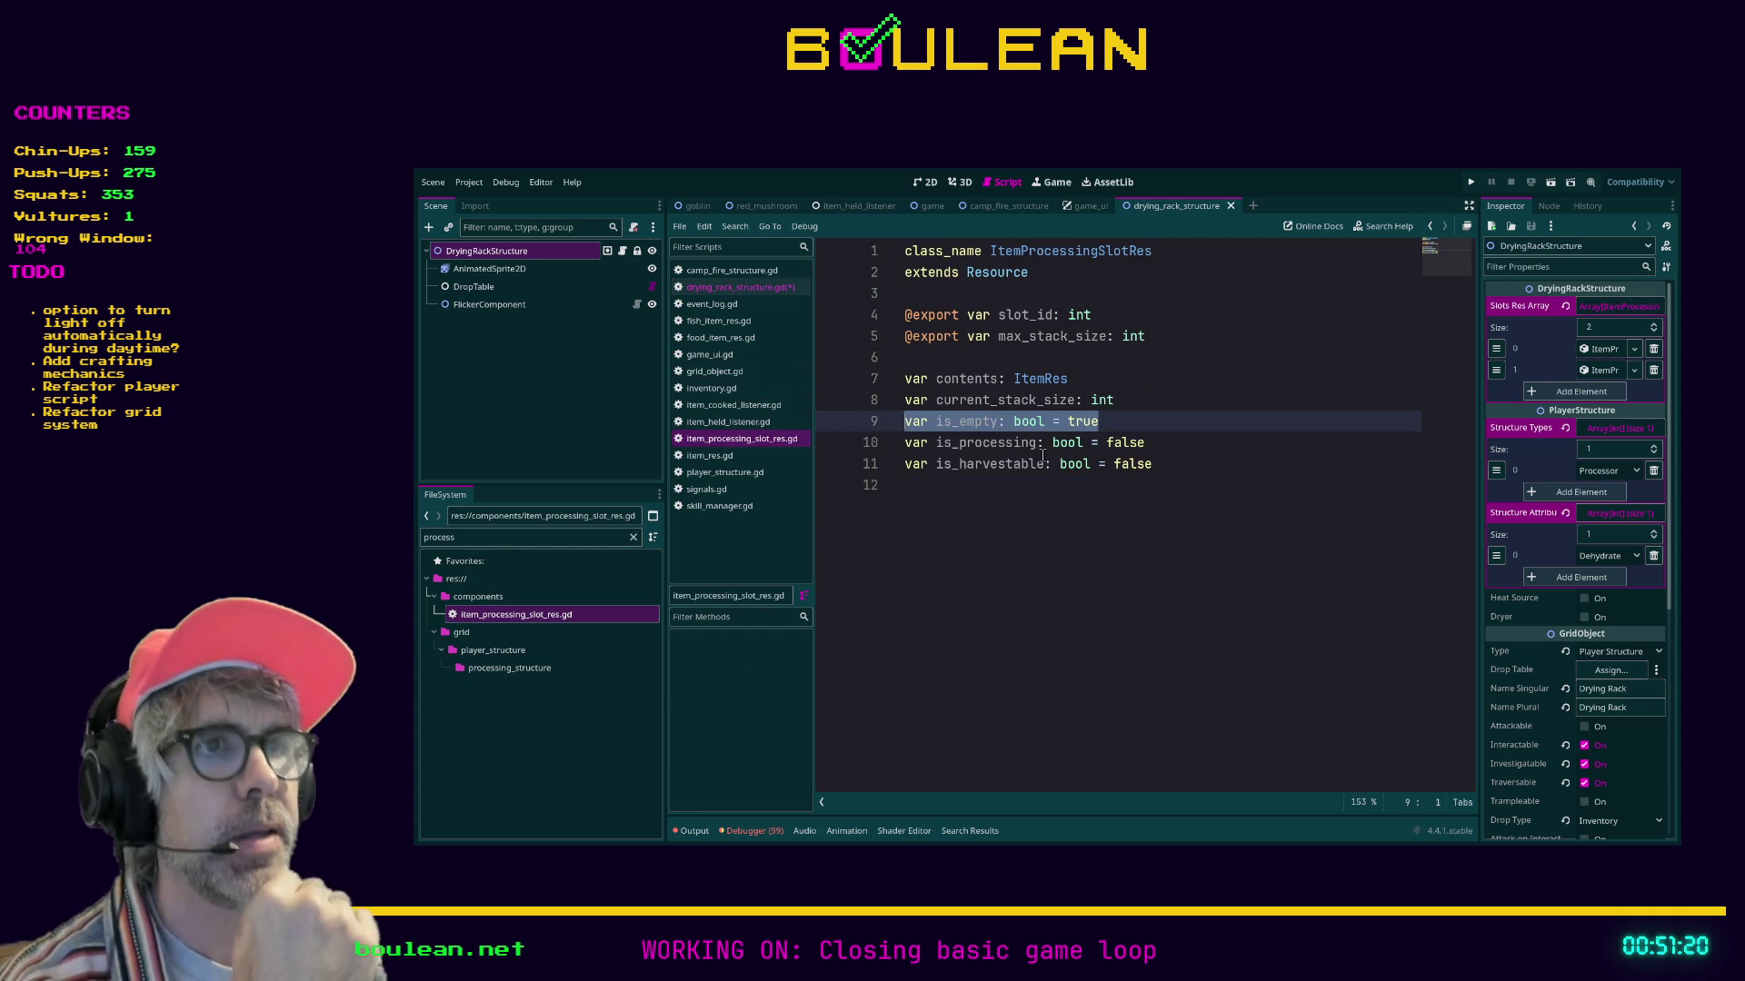
key(BackSpace)
key(BackSpace)
click(1101, 486)
key(ctrl+s)
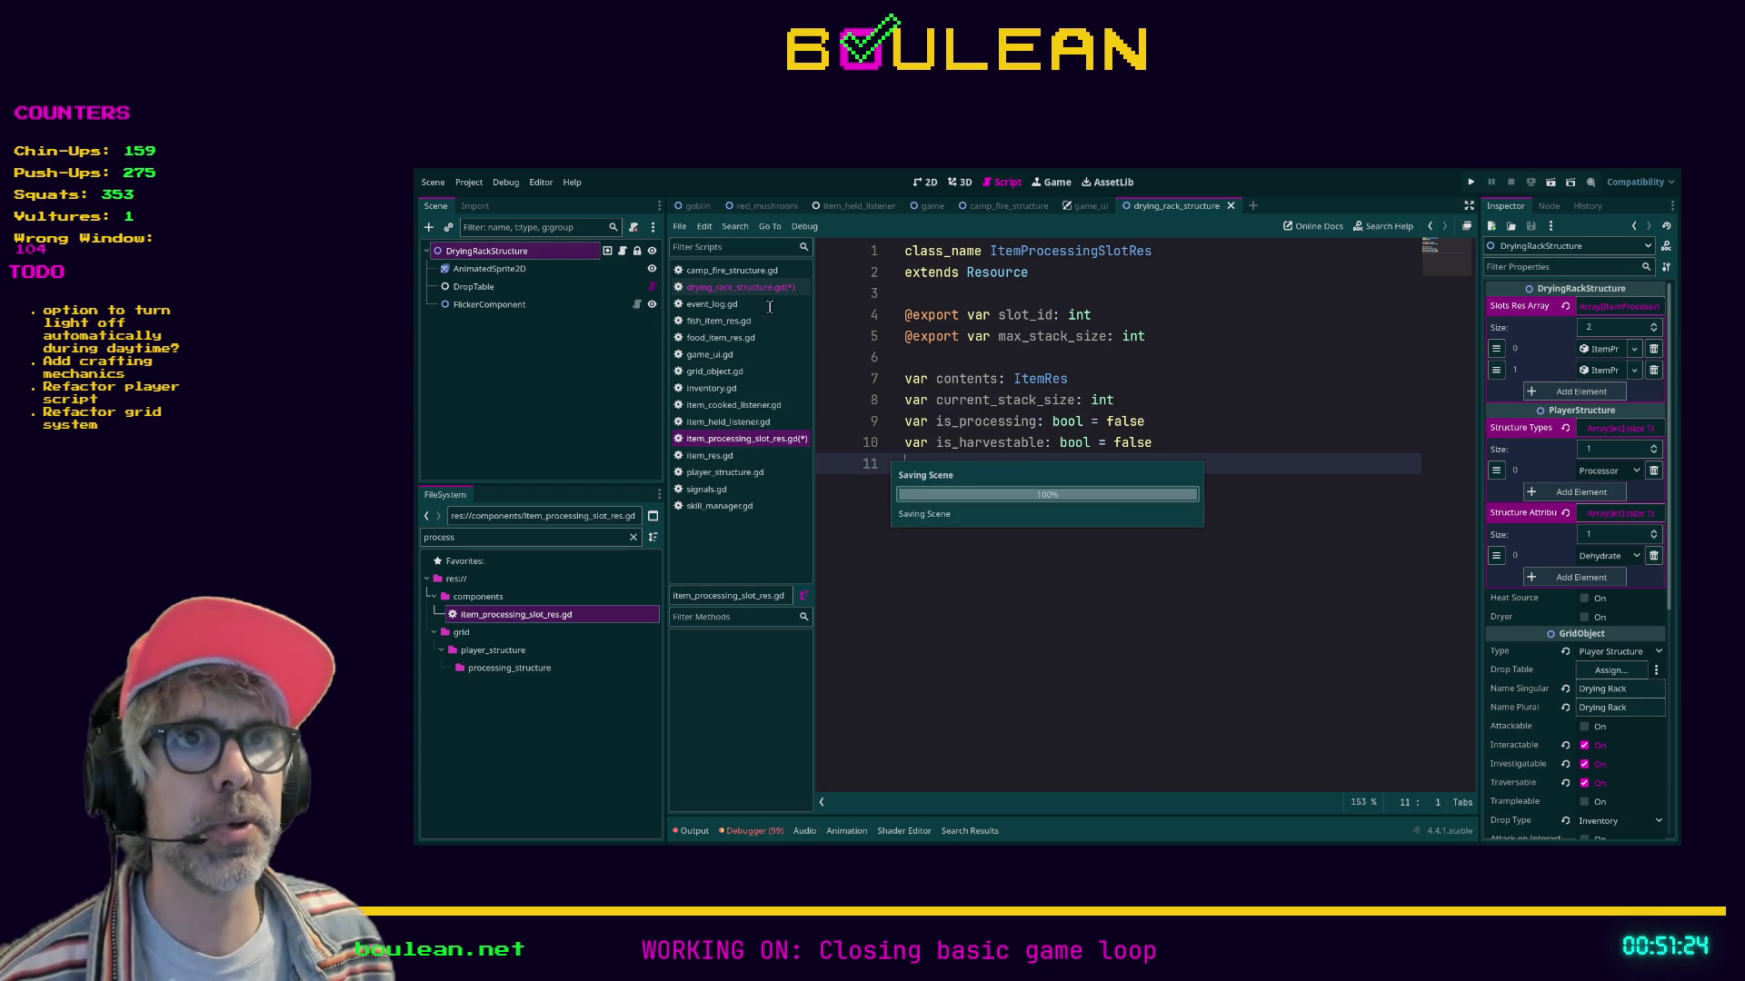
click(751, 293)
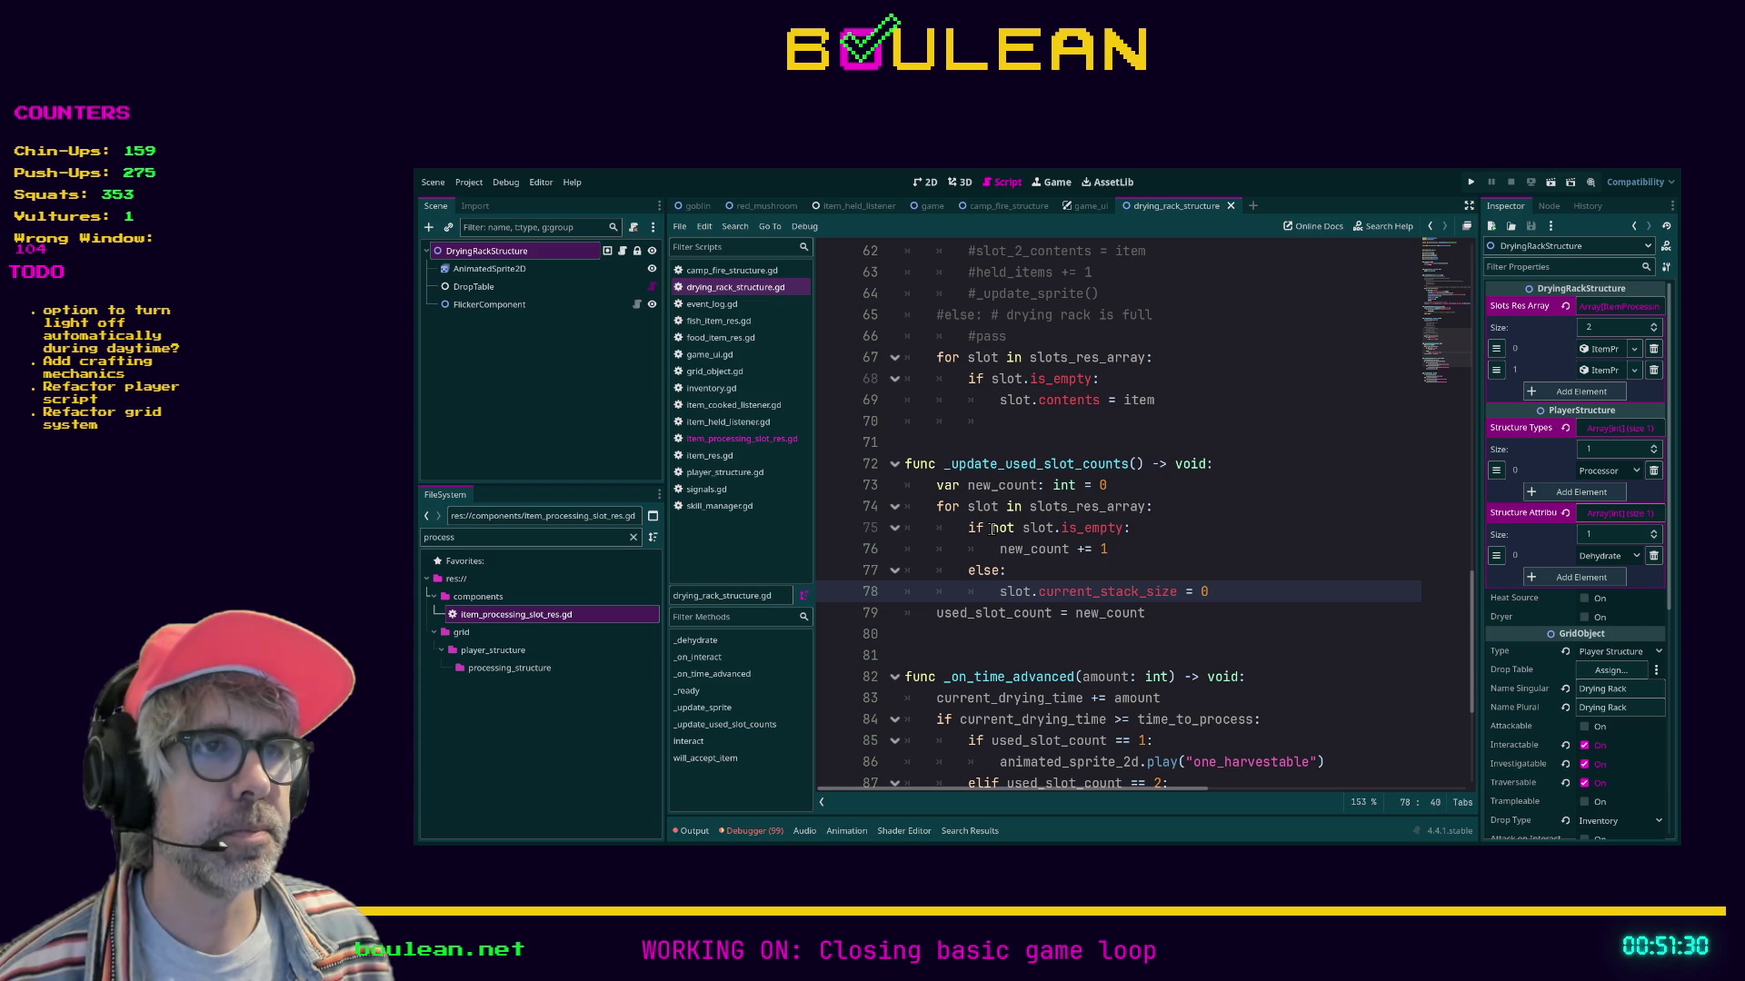
Step: Remove the 'not' keyword and its extra space from the line-75 slot check
double_click(996, 527)
key(BackSpace)
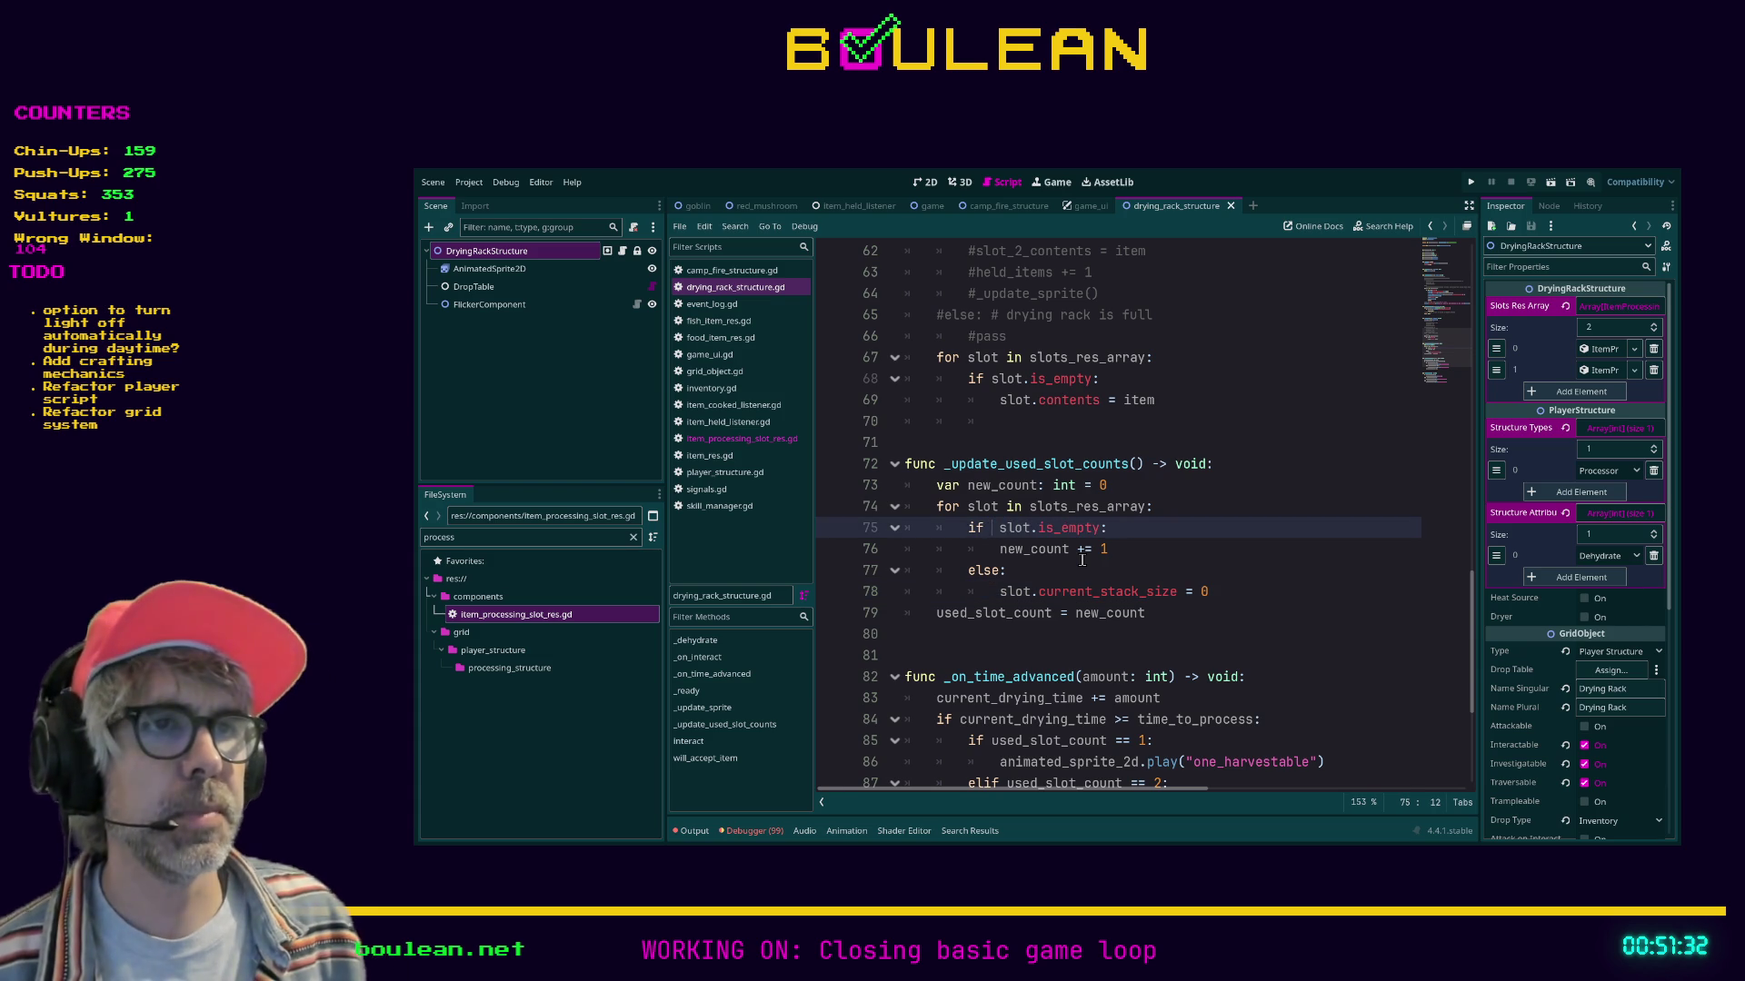
key(Left)
key(BackSpace)
key(Right)
key(Right)
key(Right)
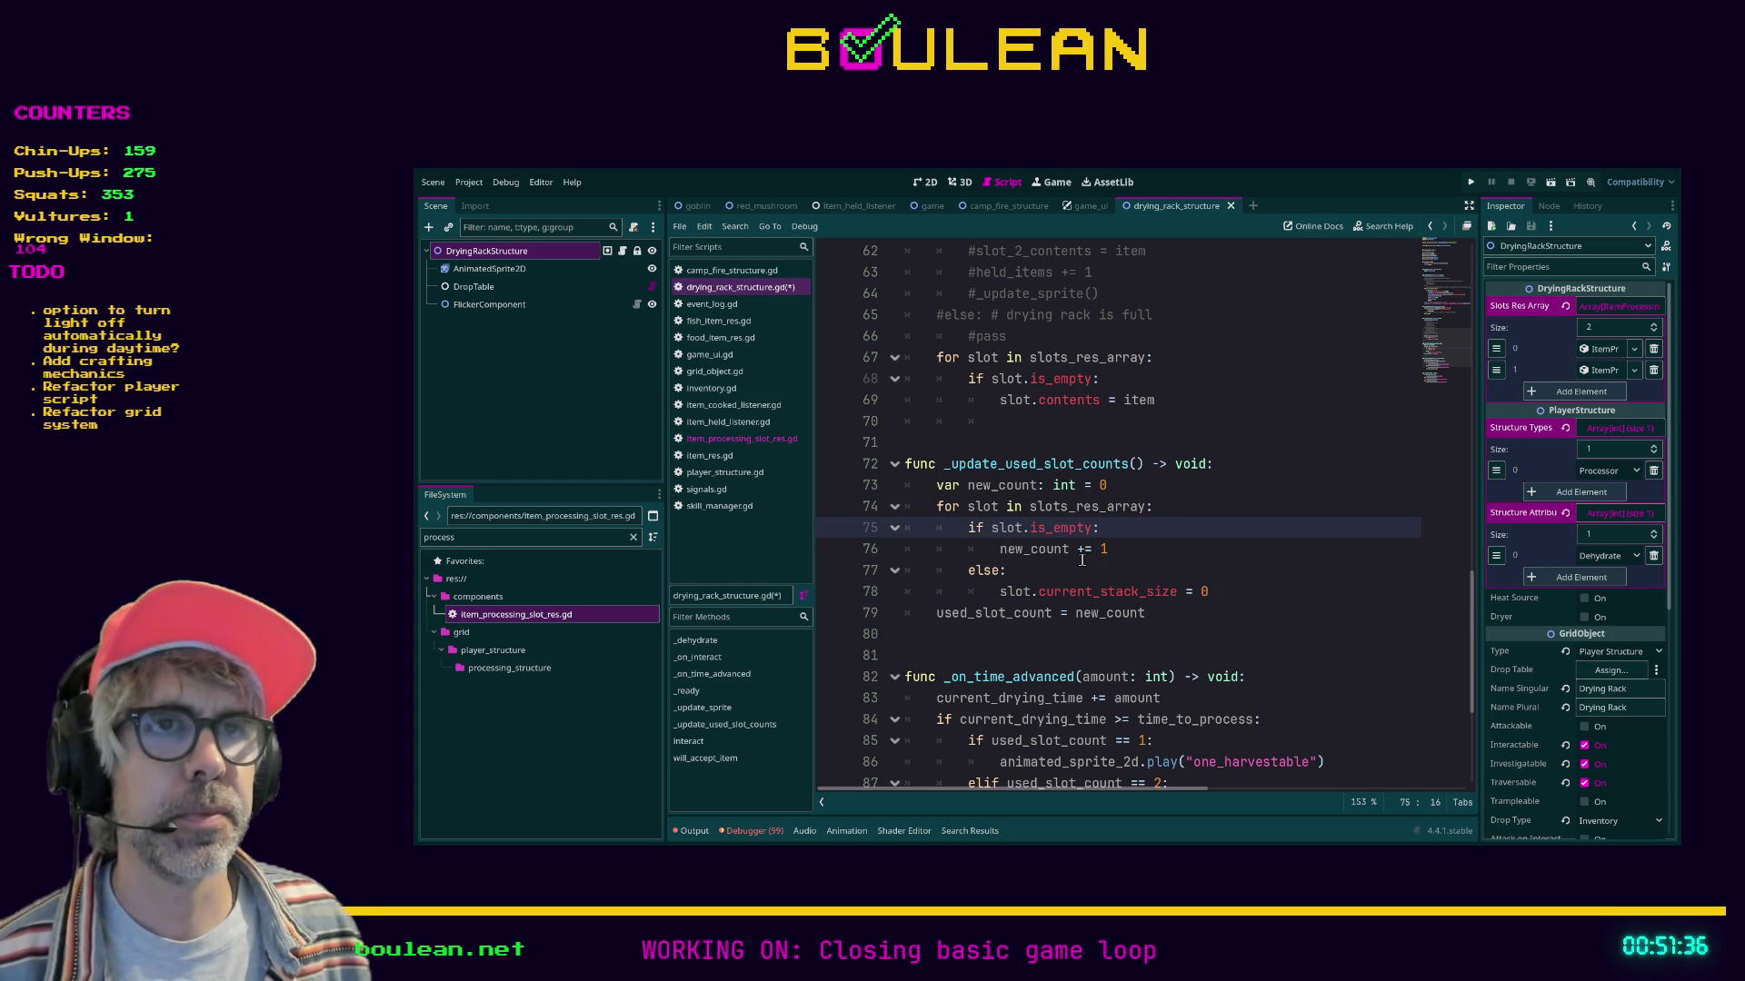
click(737, 439)
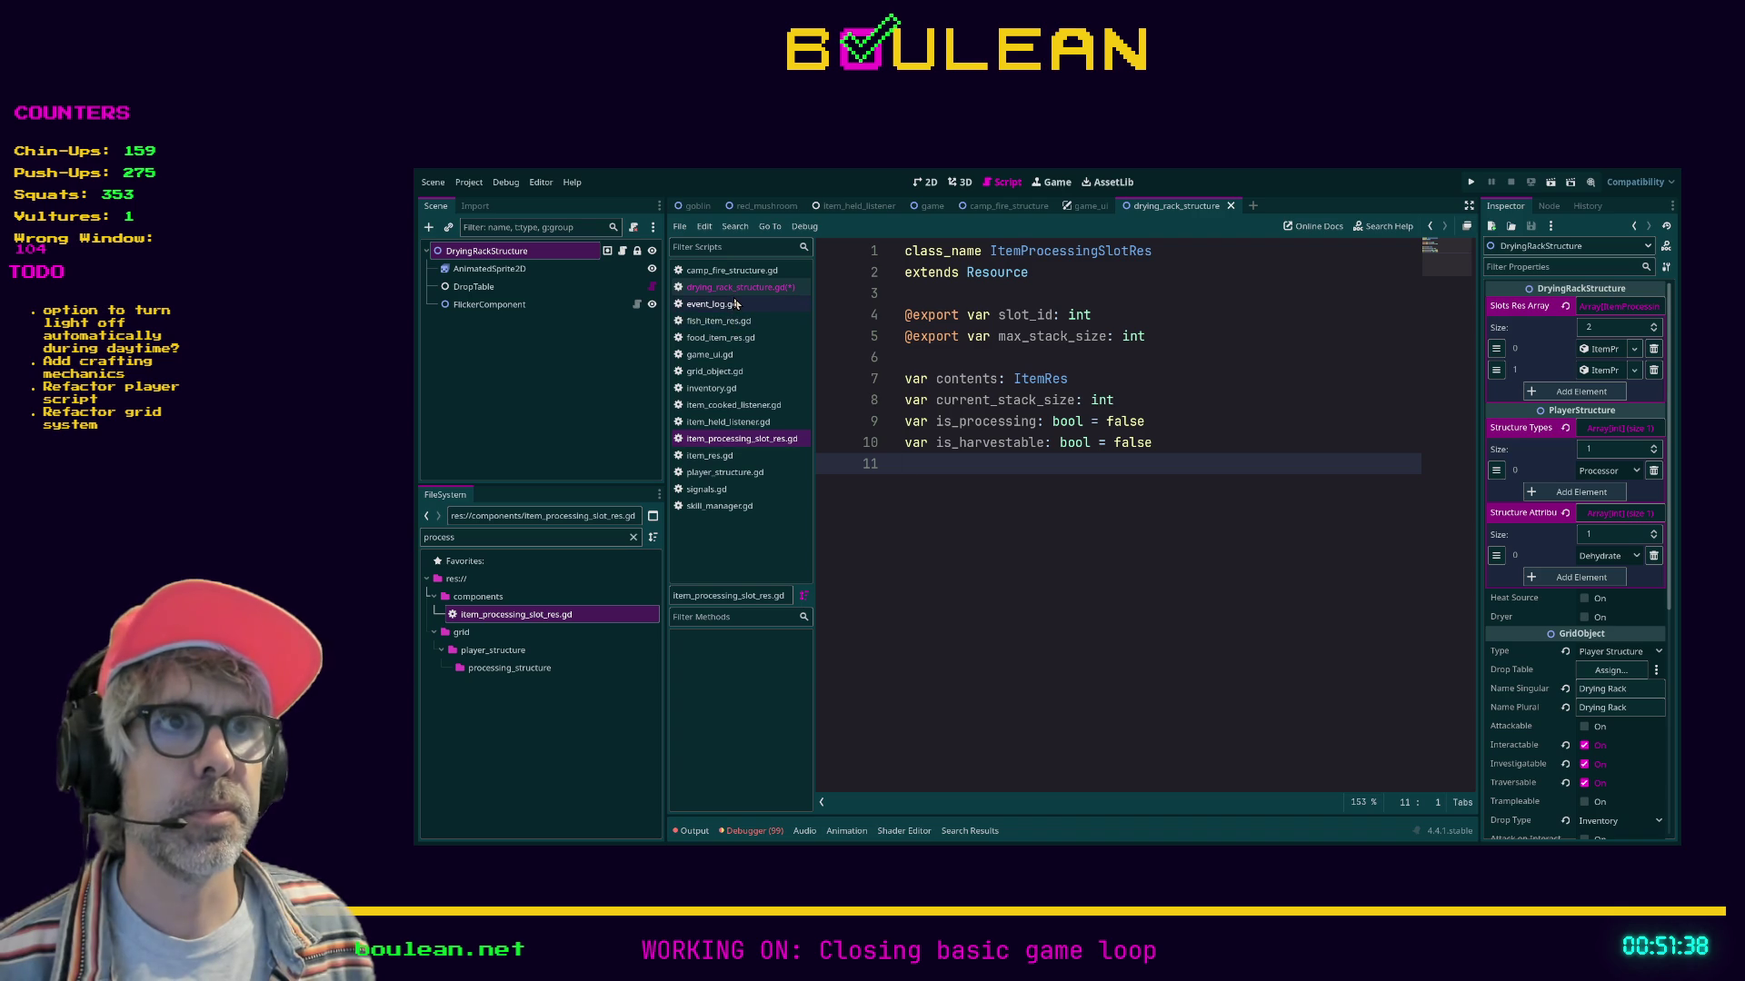
click(745, 288)
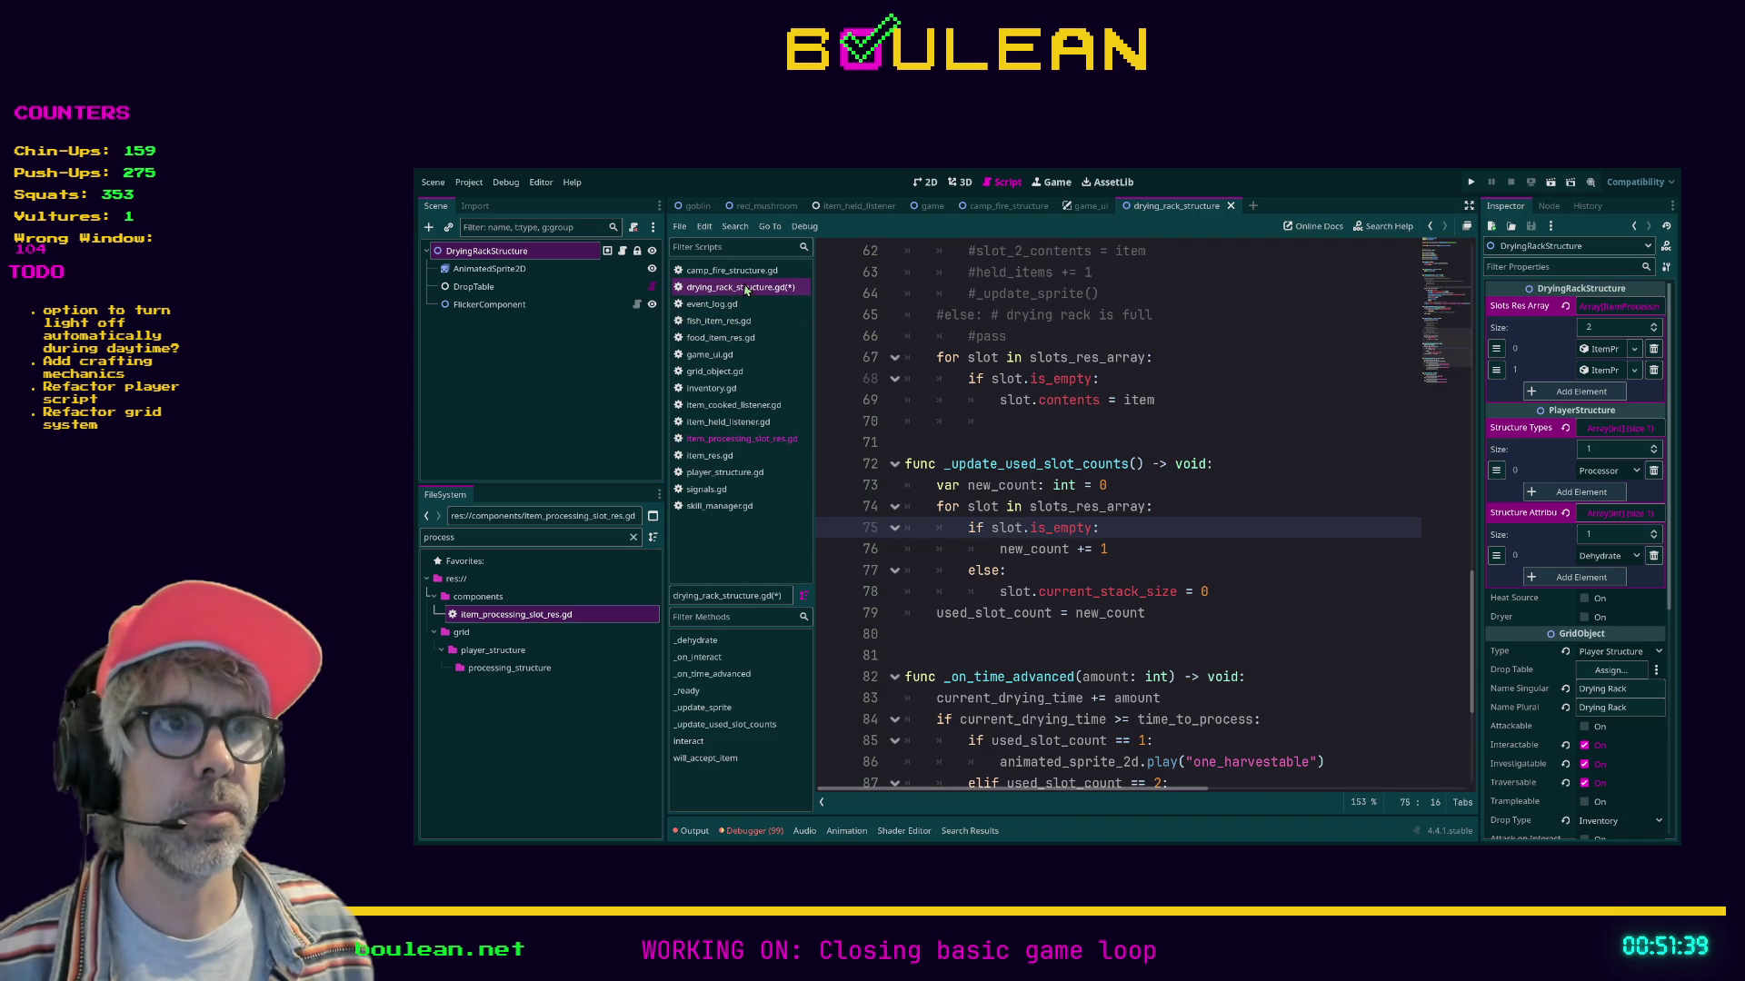
Step: Make the line-75 check test slot.current_stack_size > 0 and delete the else branch
double_click(1088, 528)
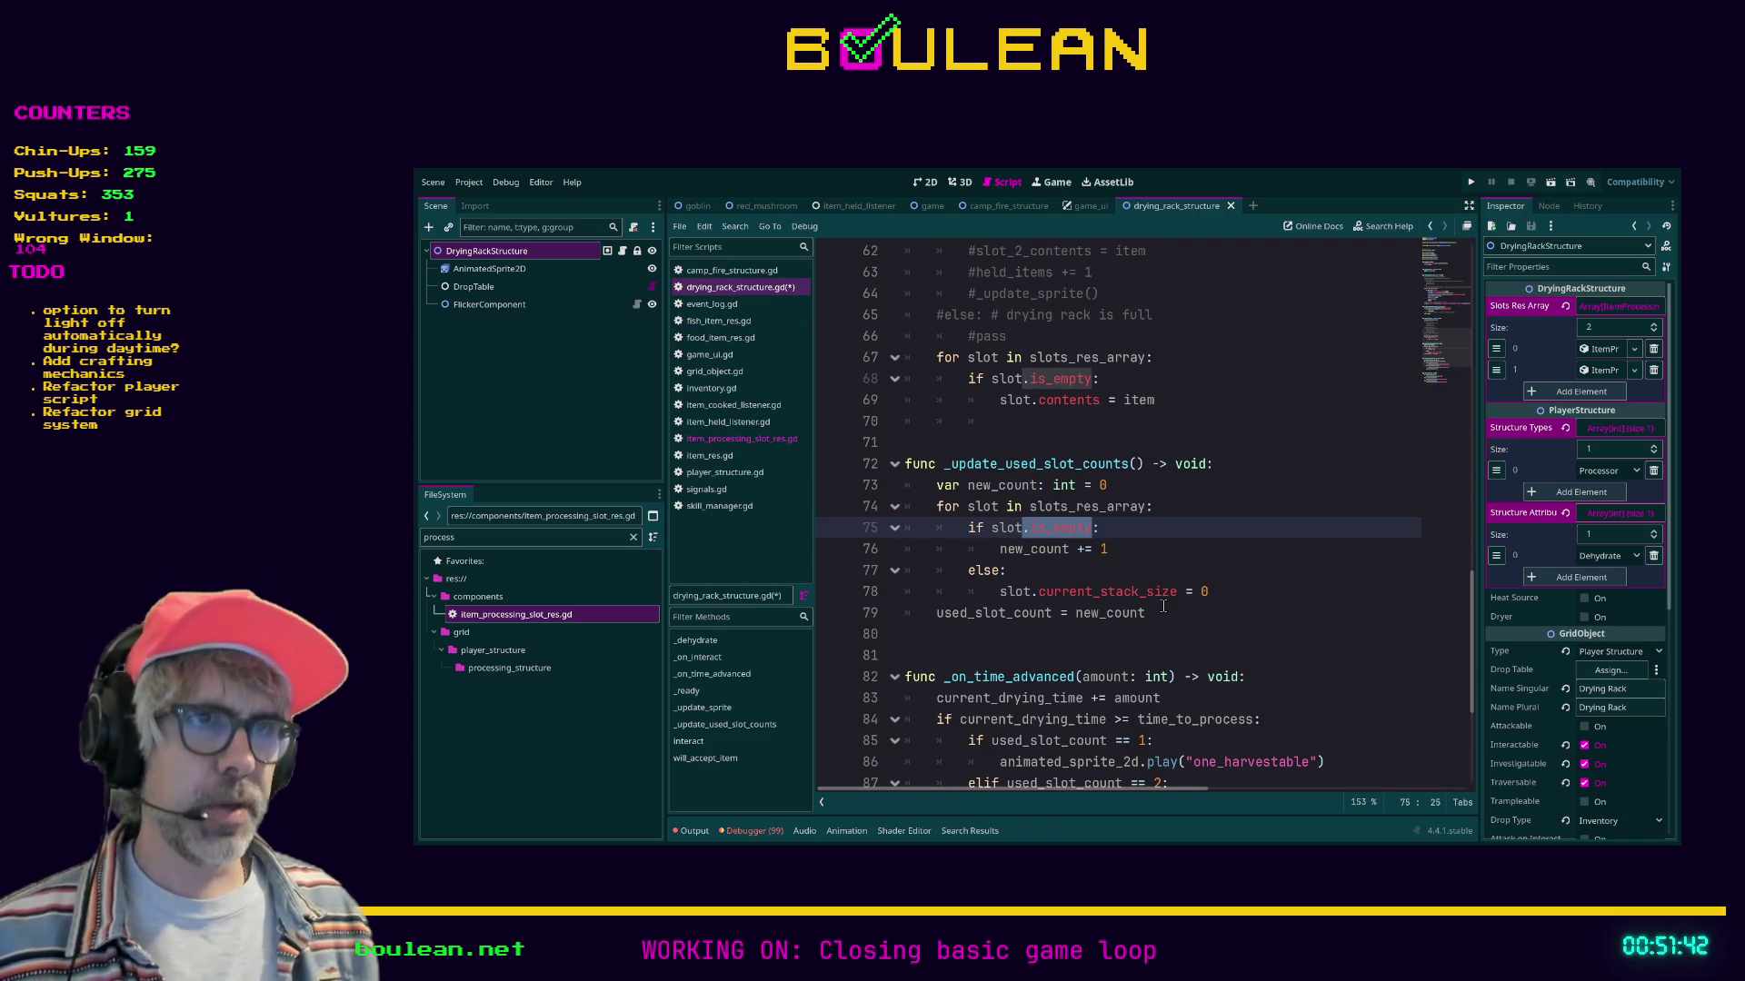
text(c)
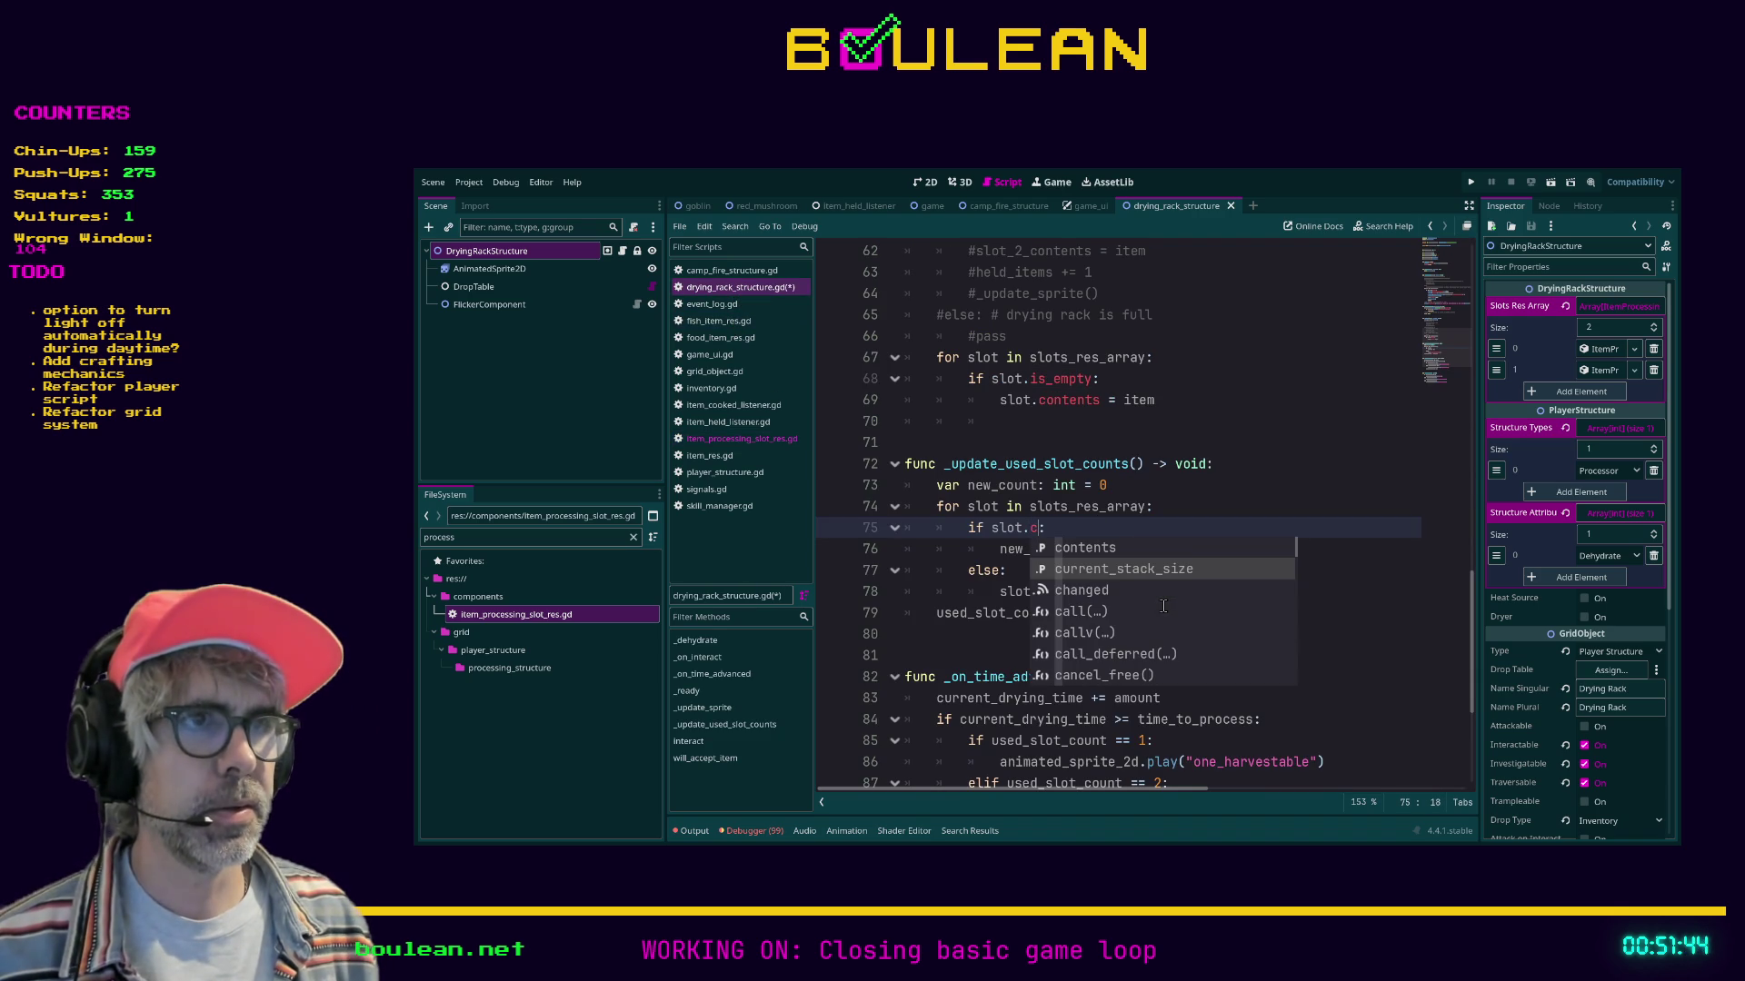
key(Return)
text(>)
text( 0)
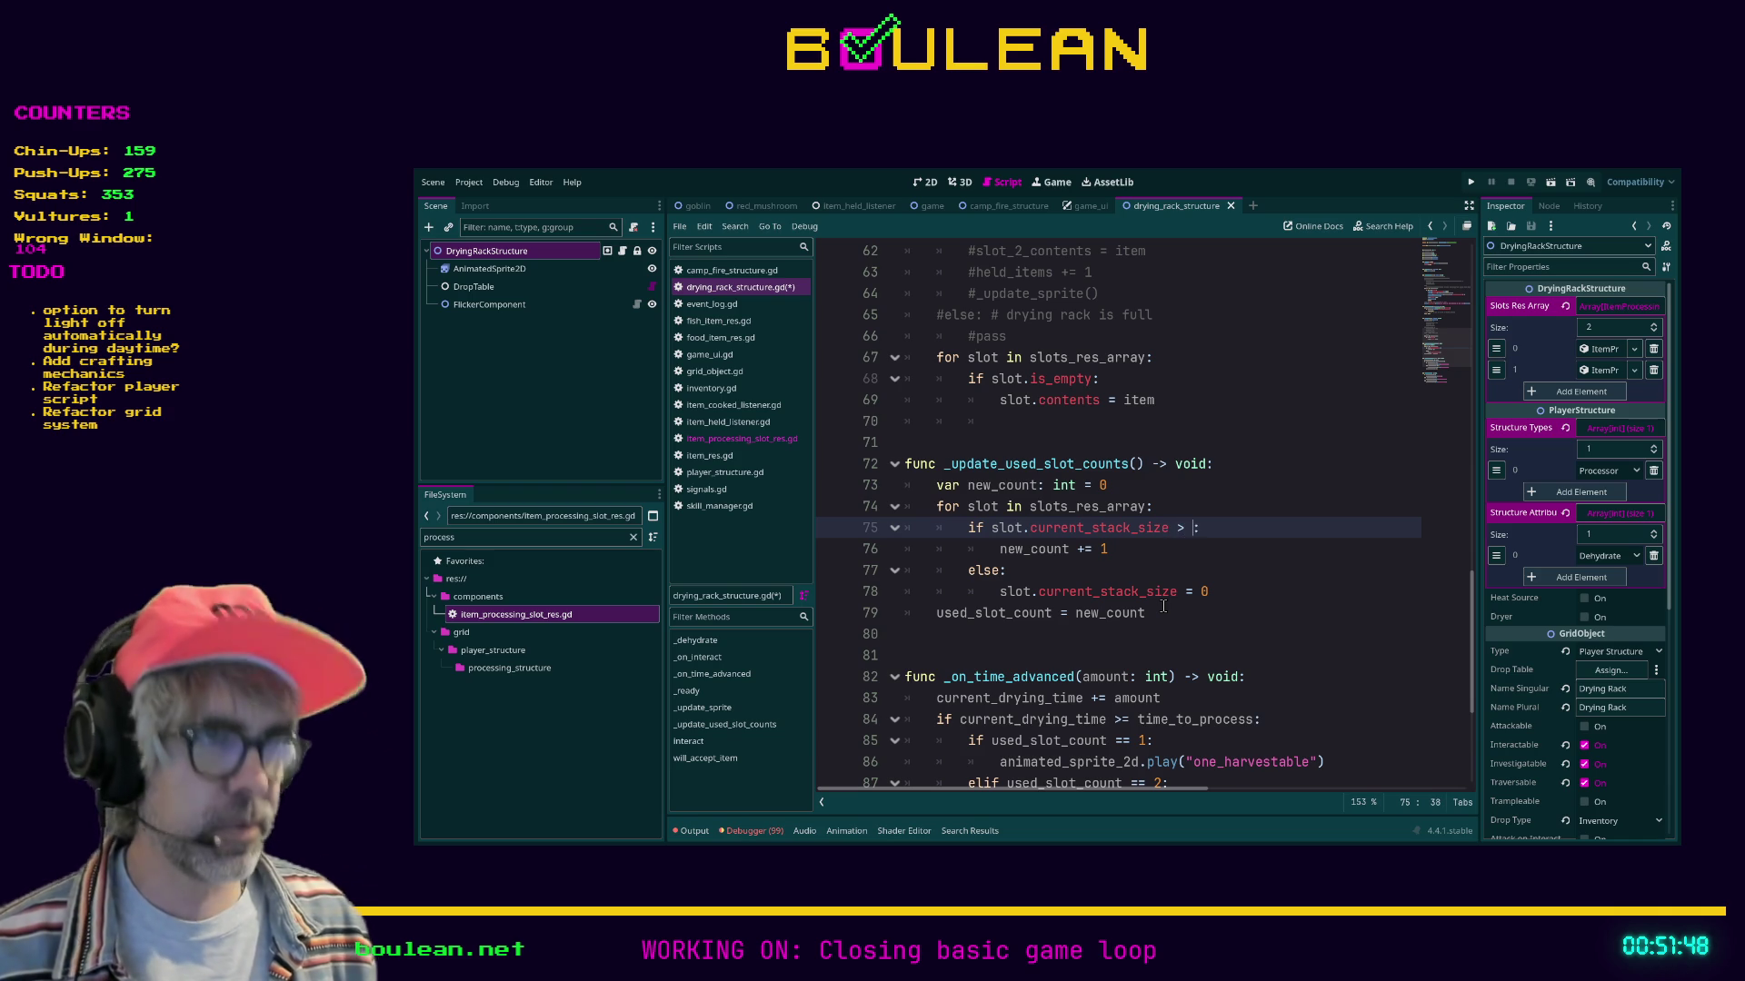
key(Down)
key(Down)
key(Down)
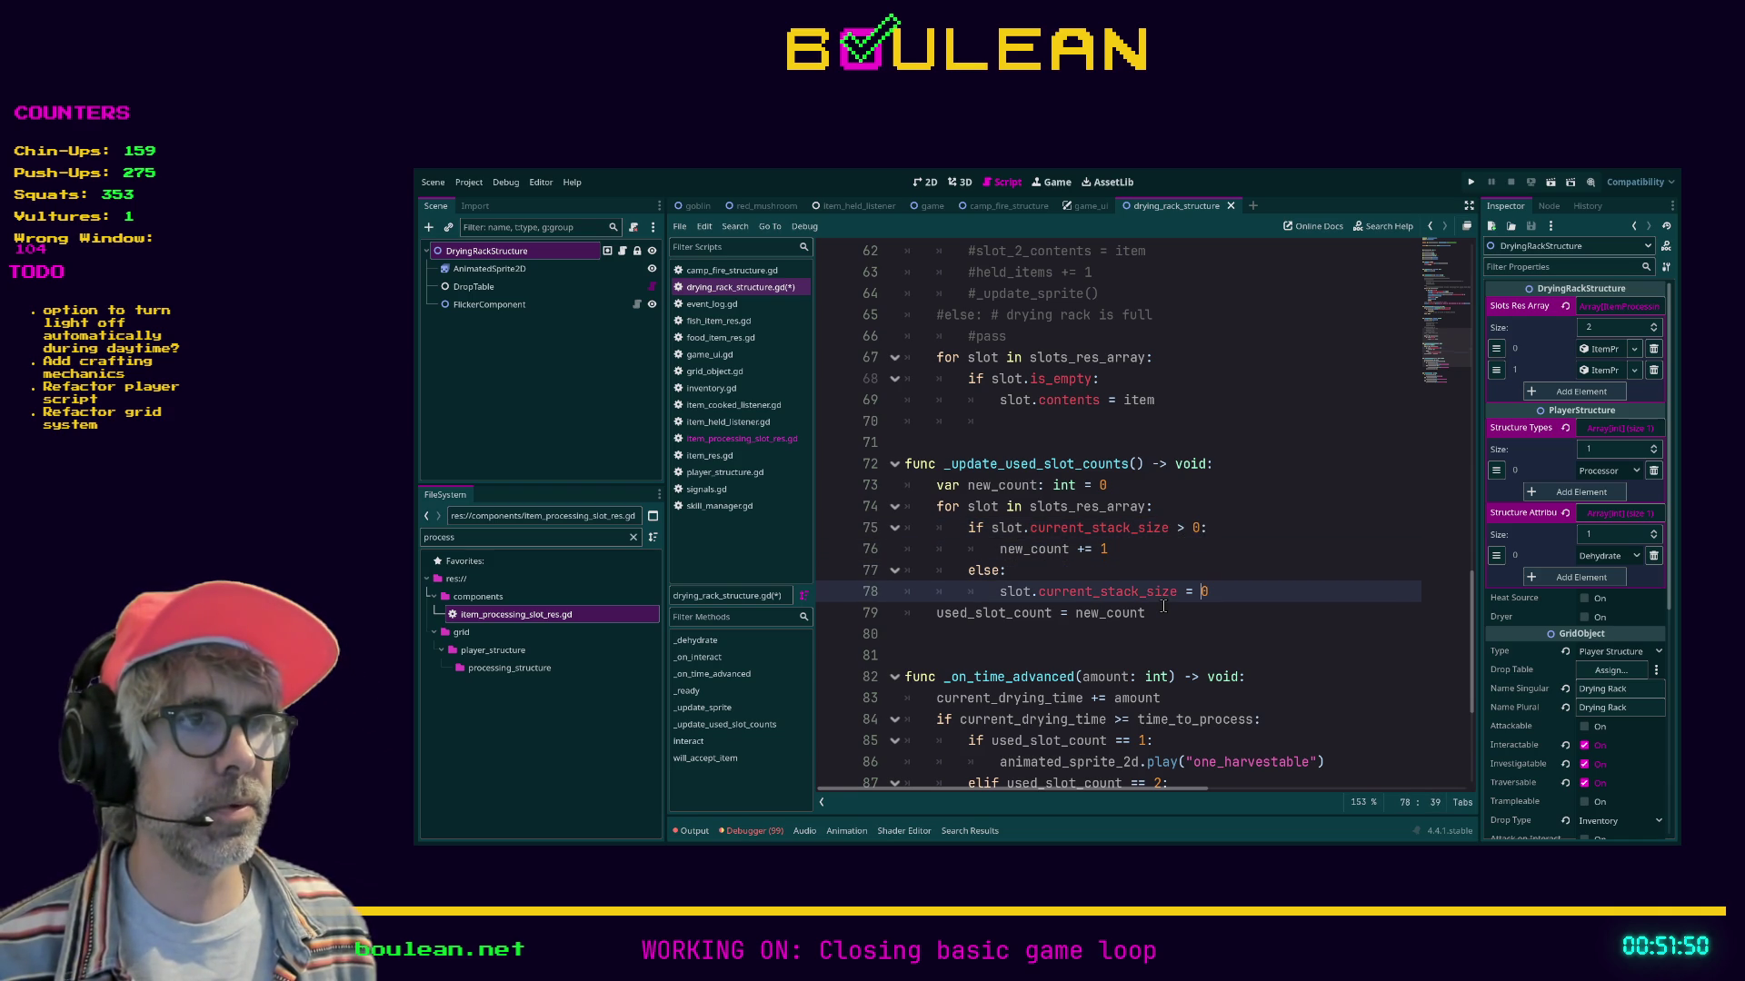
key(shift+Home)
key(shift+Home)
key(shift+Up)
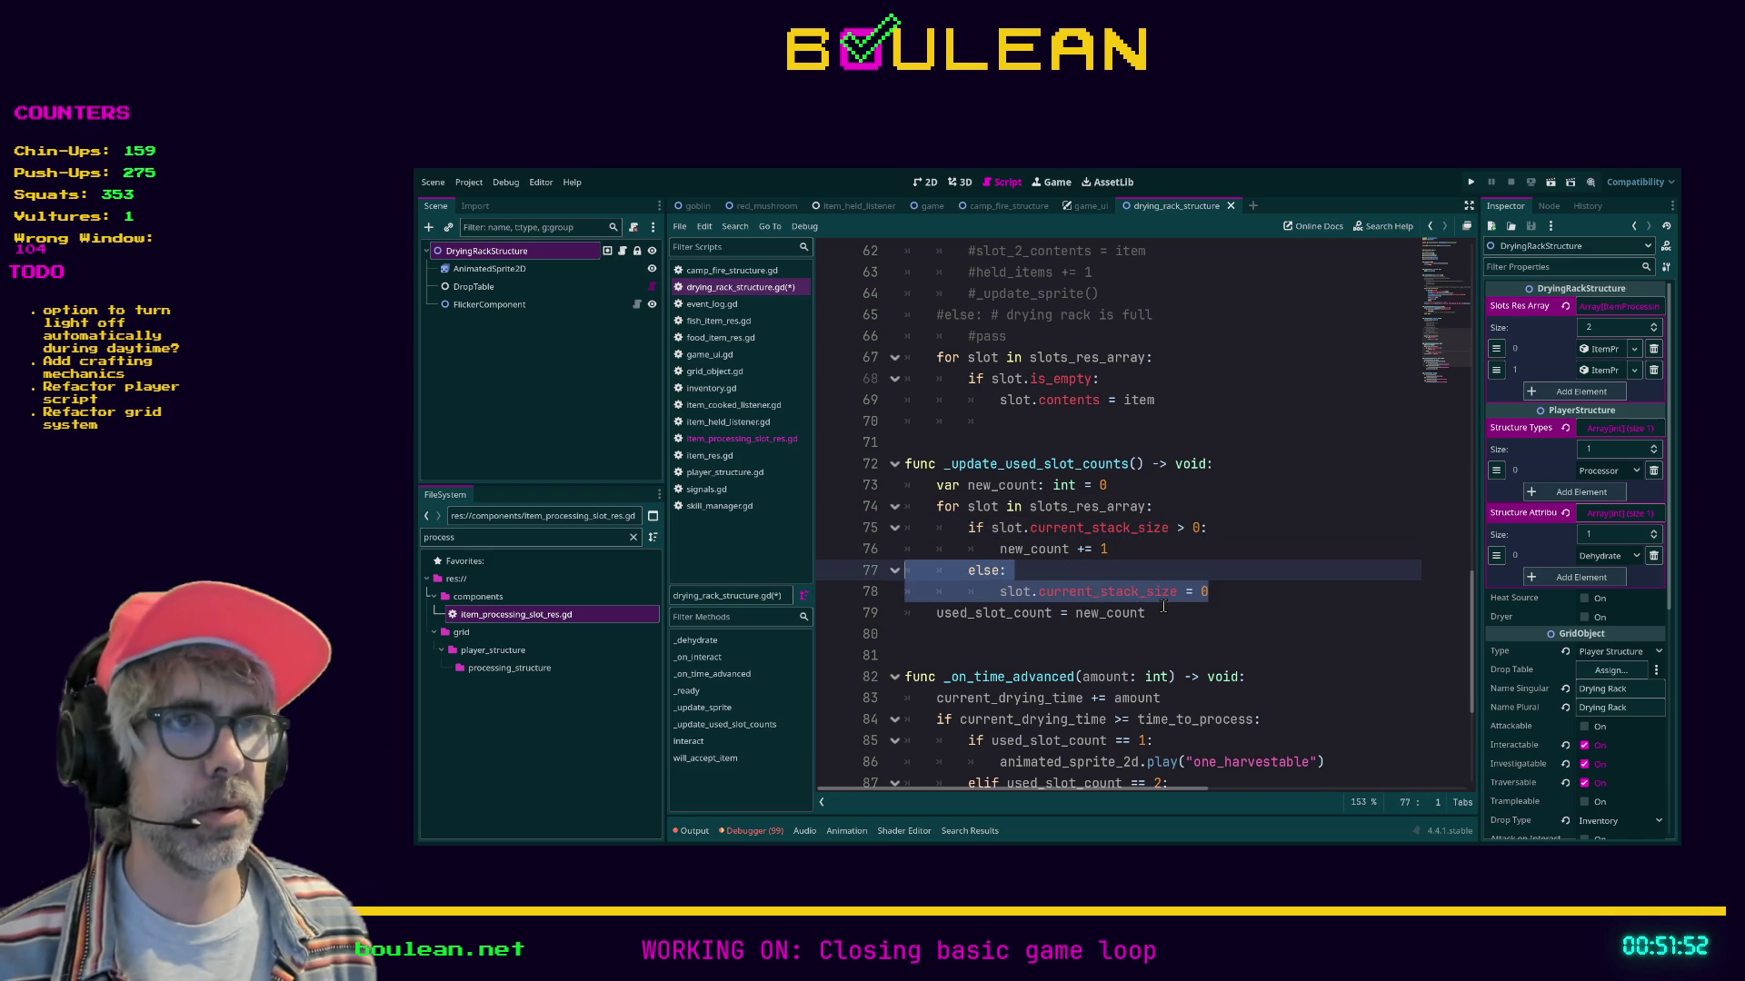
key(BackSpace)
key(BackSpace)
Step: Change line 41 to slot.current_stack_size = 0 instead of is_empty = true, and save
scroll(1163, 538, up, 7)
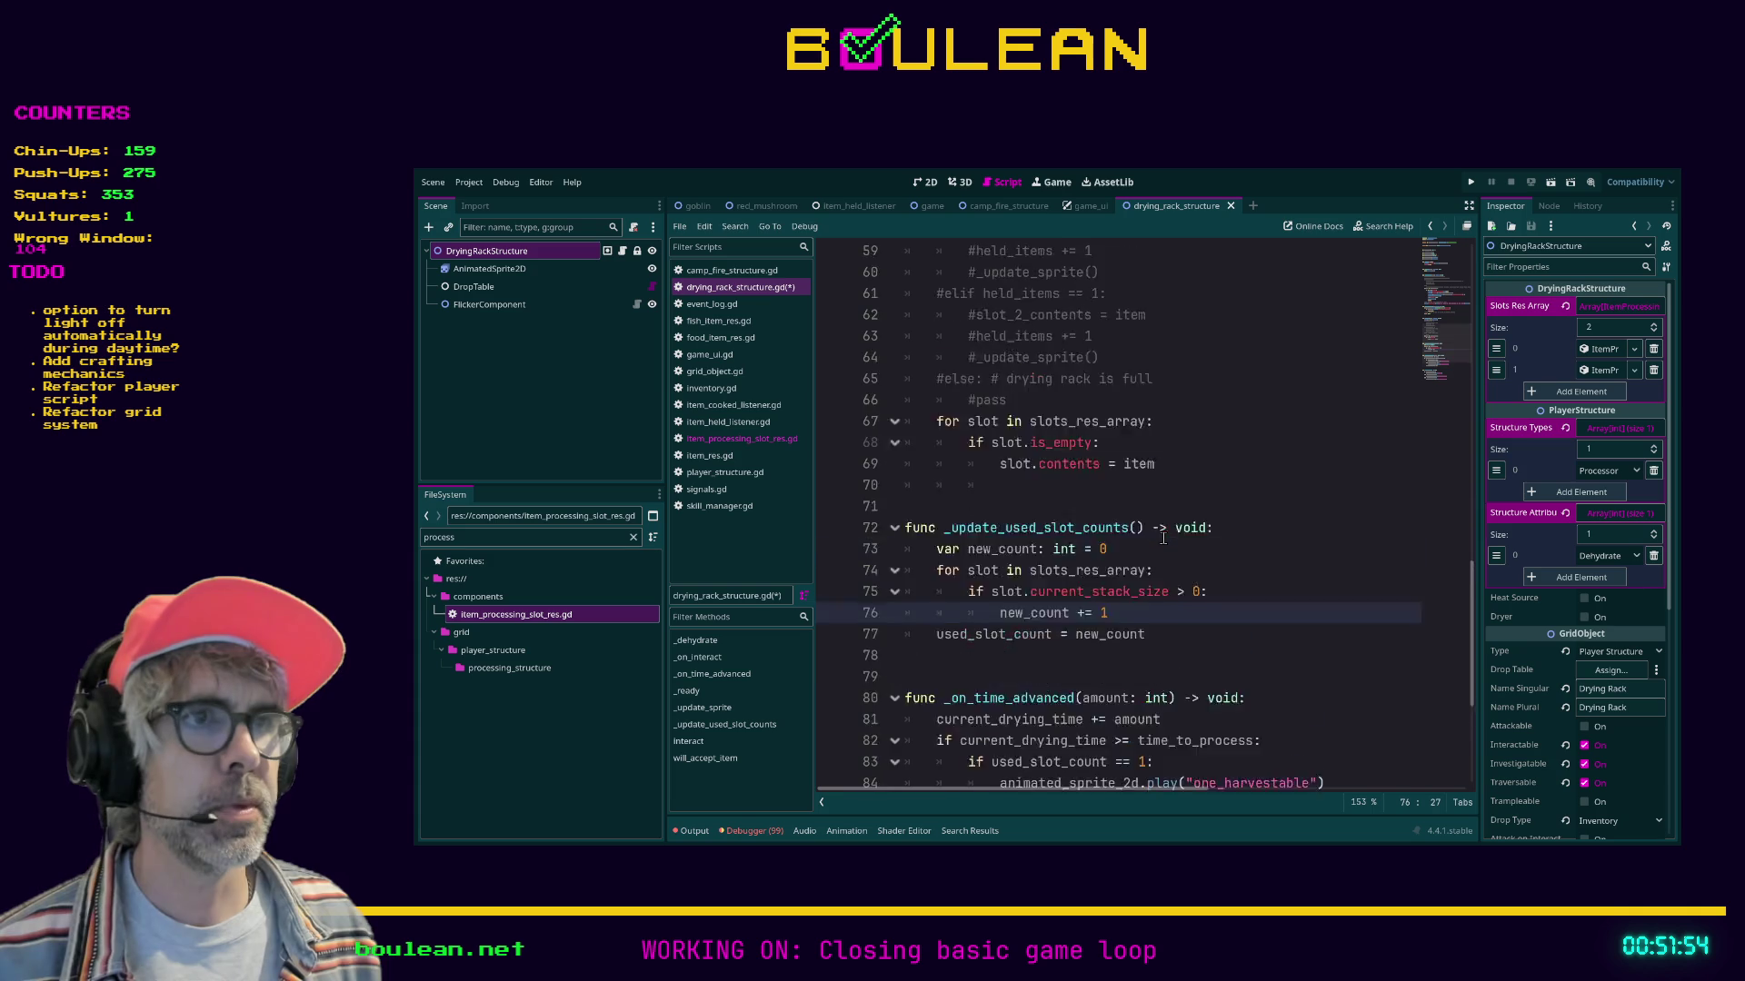
scroll(1163, 538, up, 4)
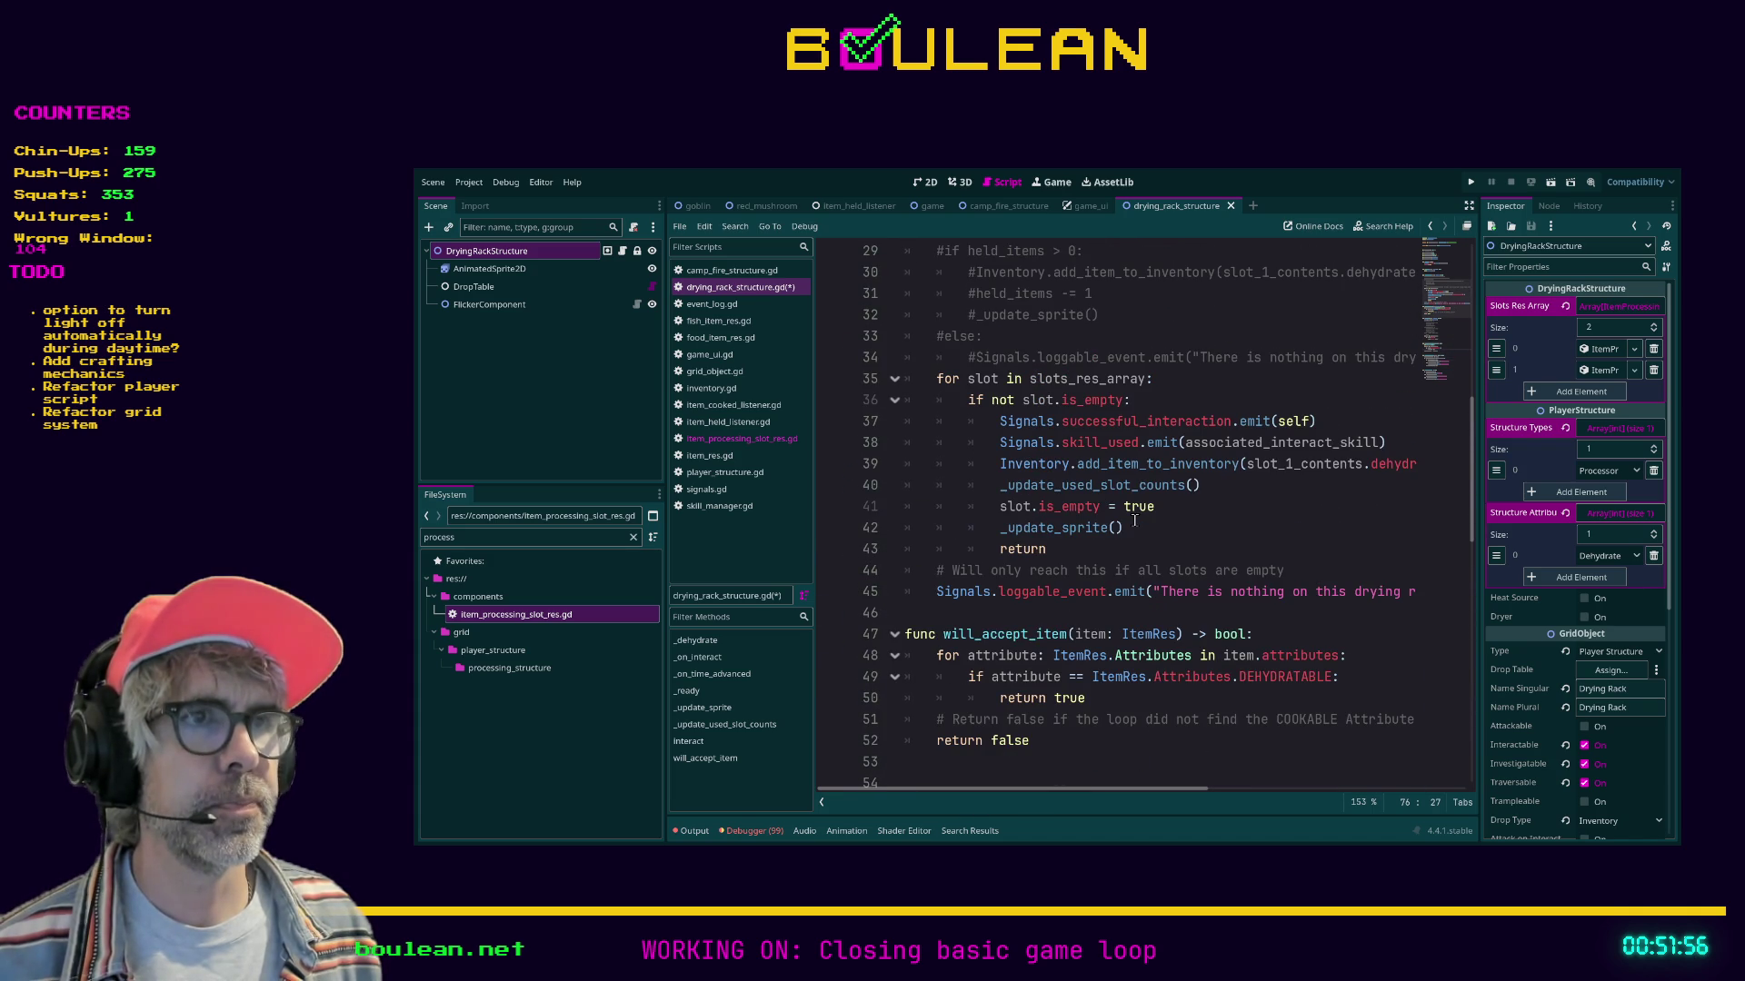
click(1020, 506)
double_click(1055, 506)
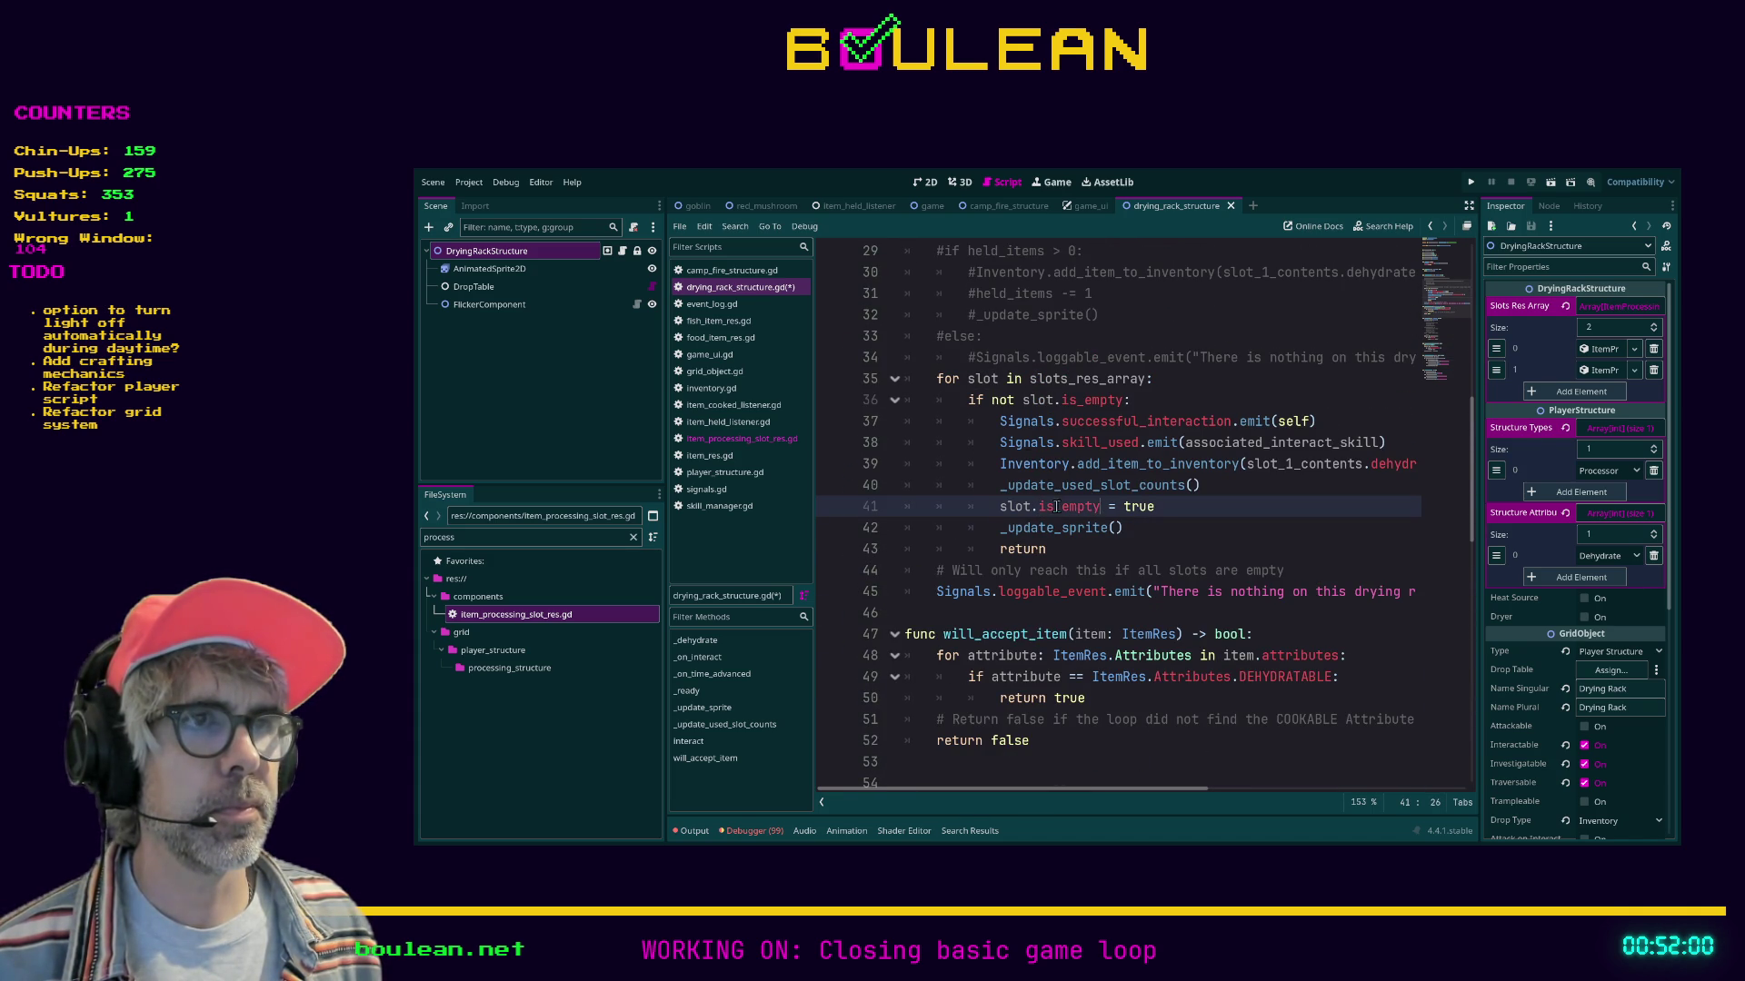
double_click(1056, 506)
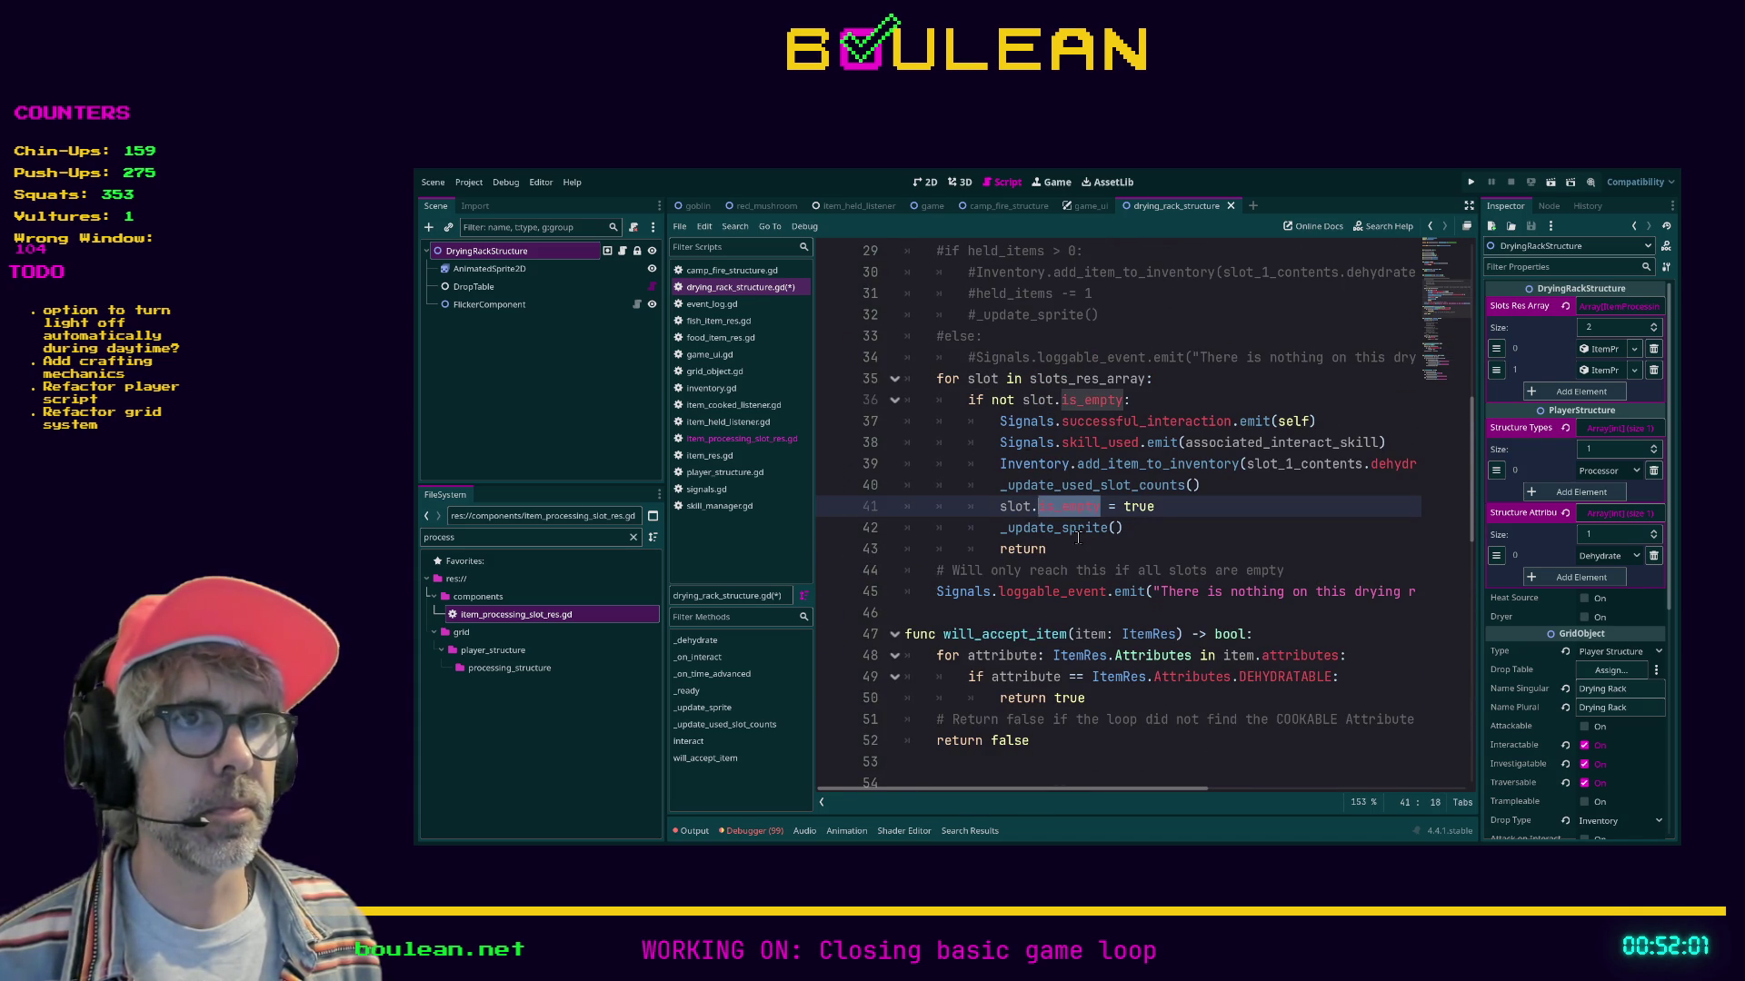
text(is_e)
key(BackSpace)
key(BackSpace)
key(BackSpace)
text(cur)
key(Return)
key(shift+Right)
key(shift+Right)
key(shift+Right)
key(Delete)
text(0)
click(1132, 567)
key(ctrl+s)
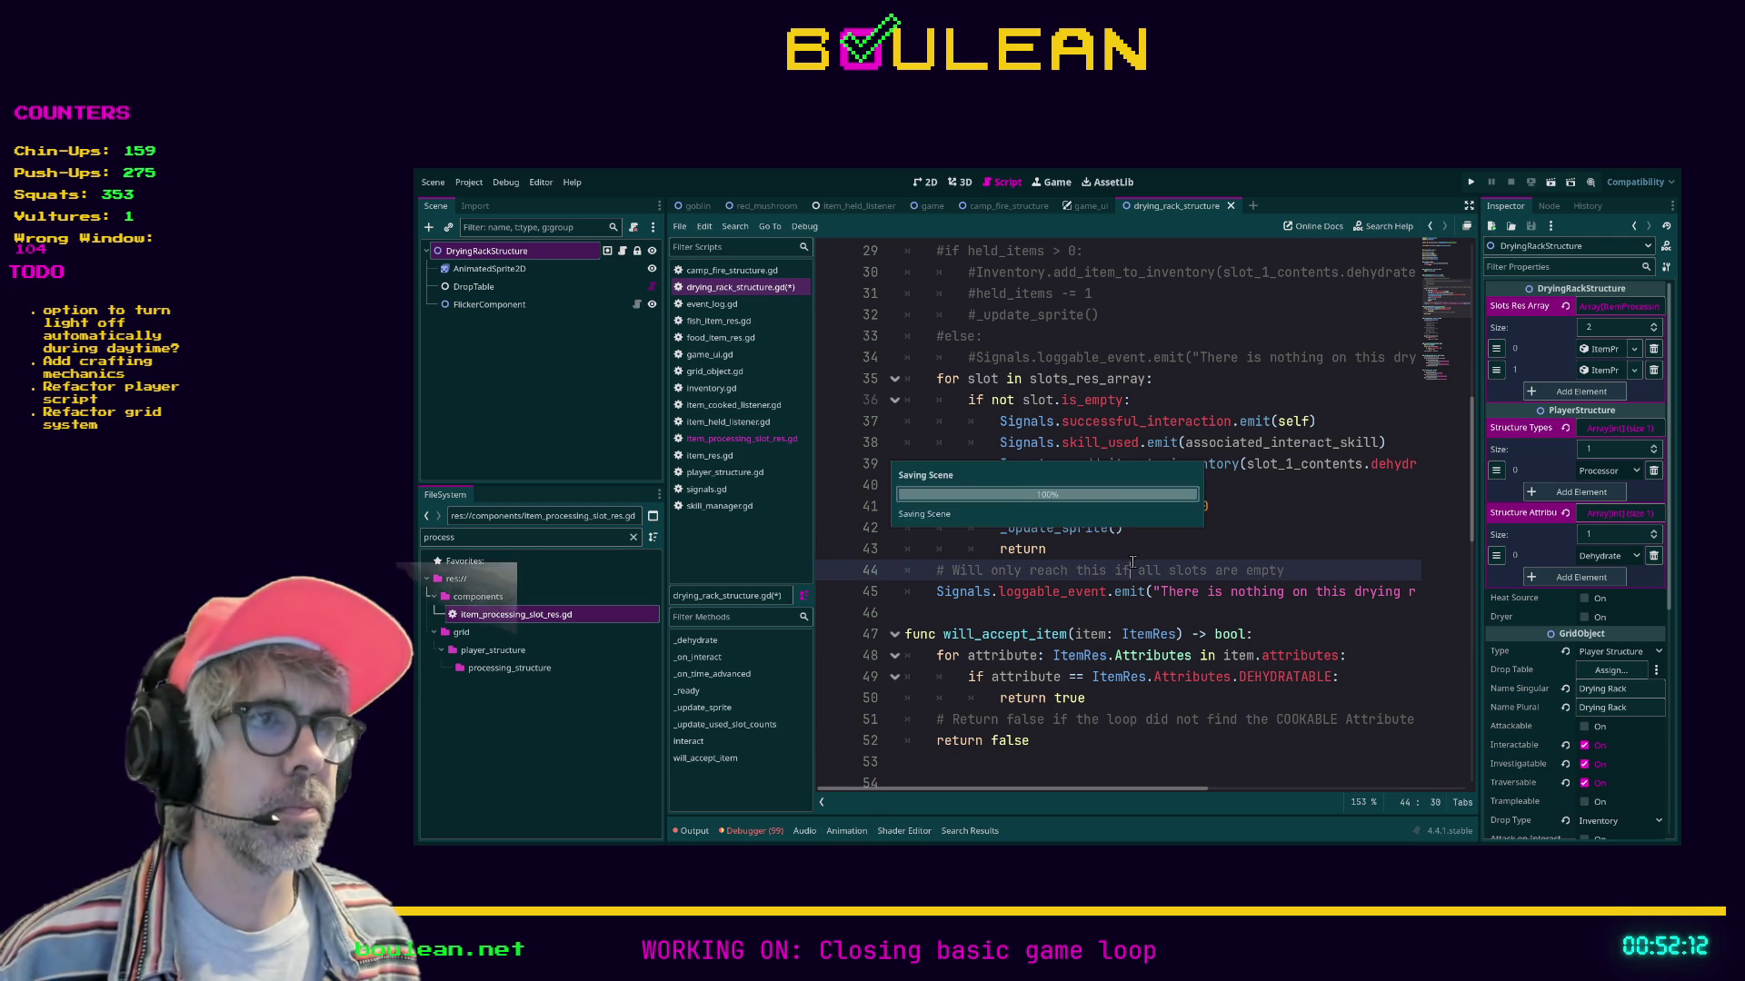
scroll(1132, 562, down, 3)
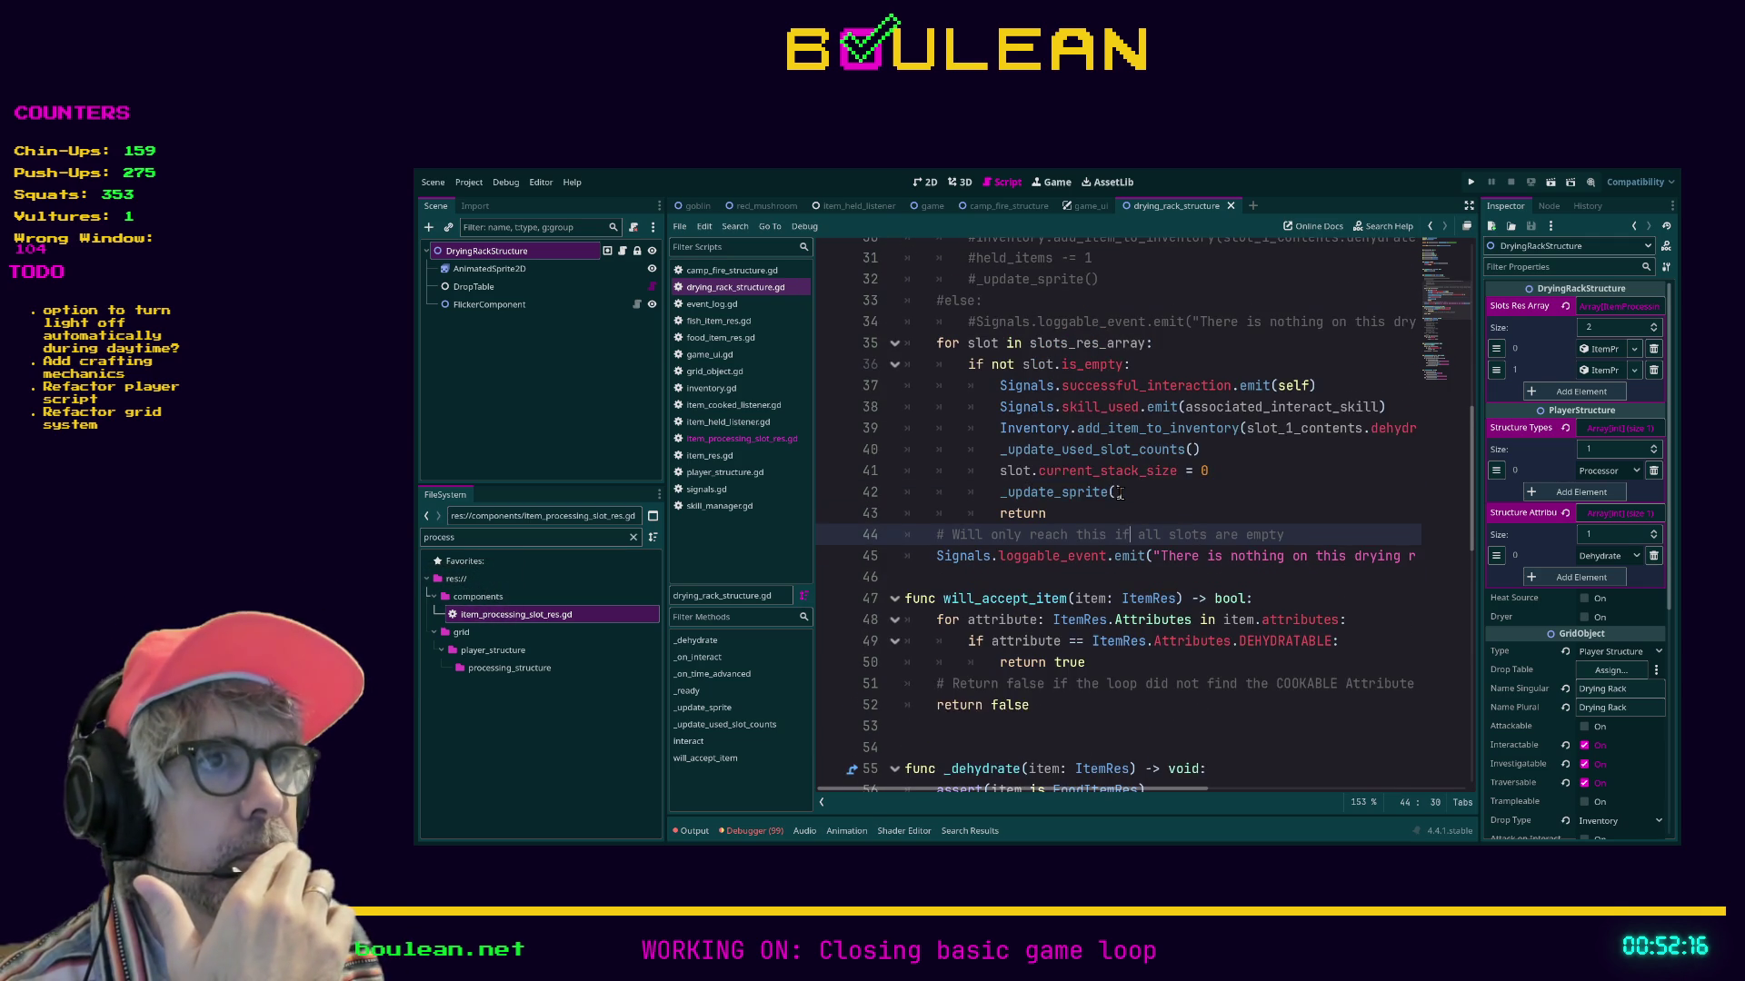
Step: Replace is_empty in the _dehydrate loop condition with slot.current_stack_size > 0
scroll(1145, 496, down, 6)
scroll(1119, 493, down, 2)
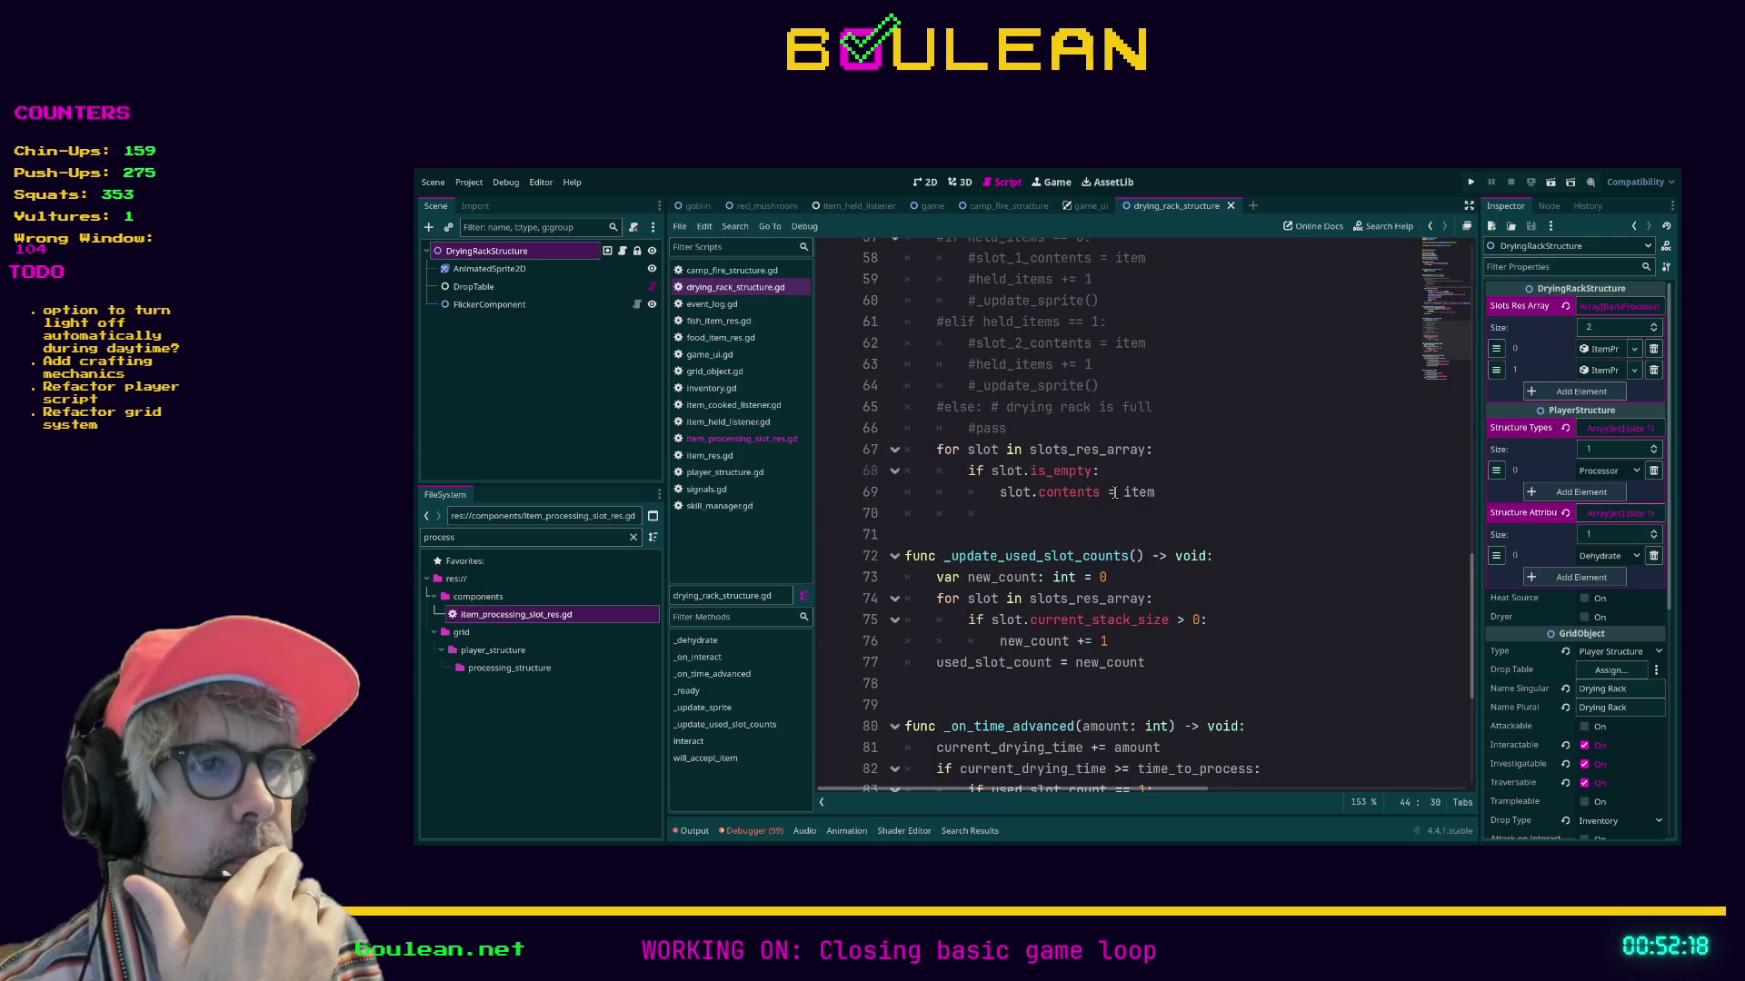
scroll(1114, 491, down, 1)
scroll(1116, 500, up, 3)
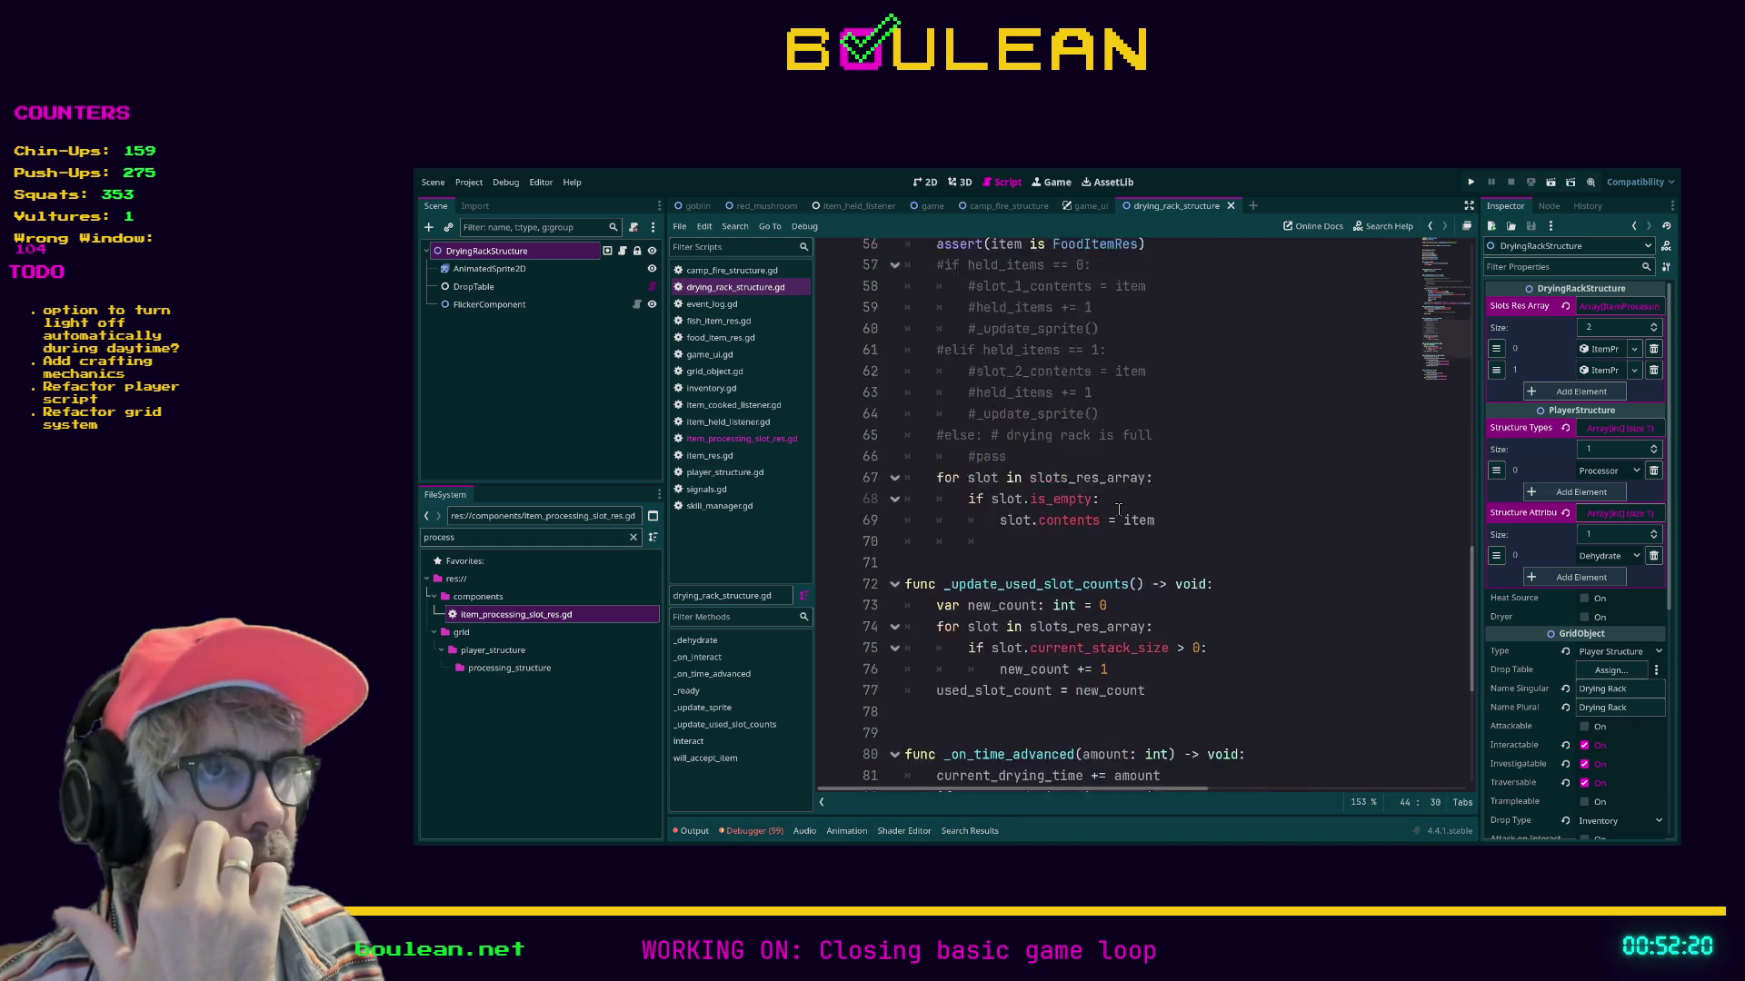
scroll(1118, 509, up, 1)
scroll(1118, 509, down, 1)
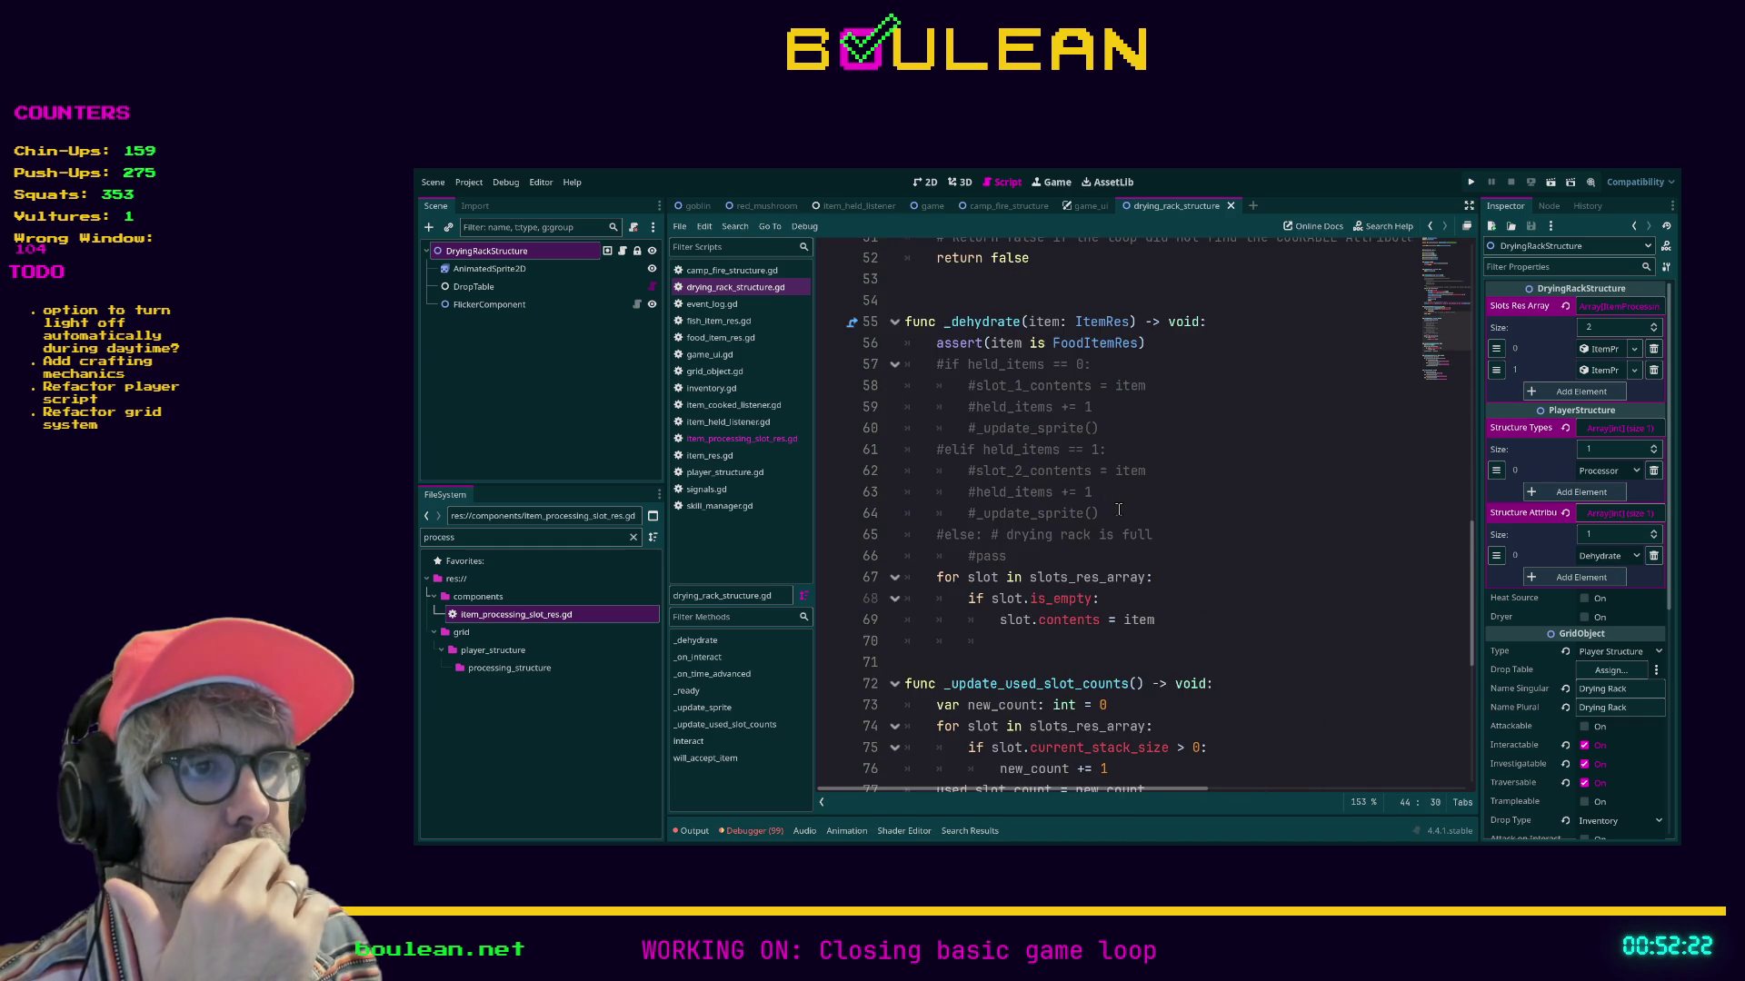
scroll(1118, 509, down, 1)
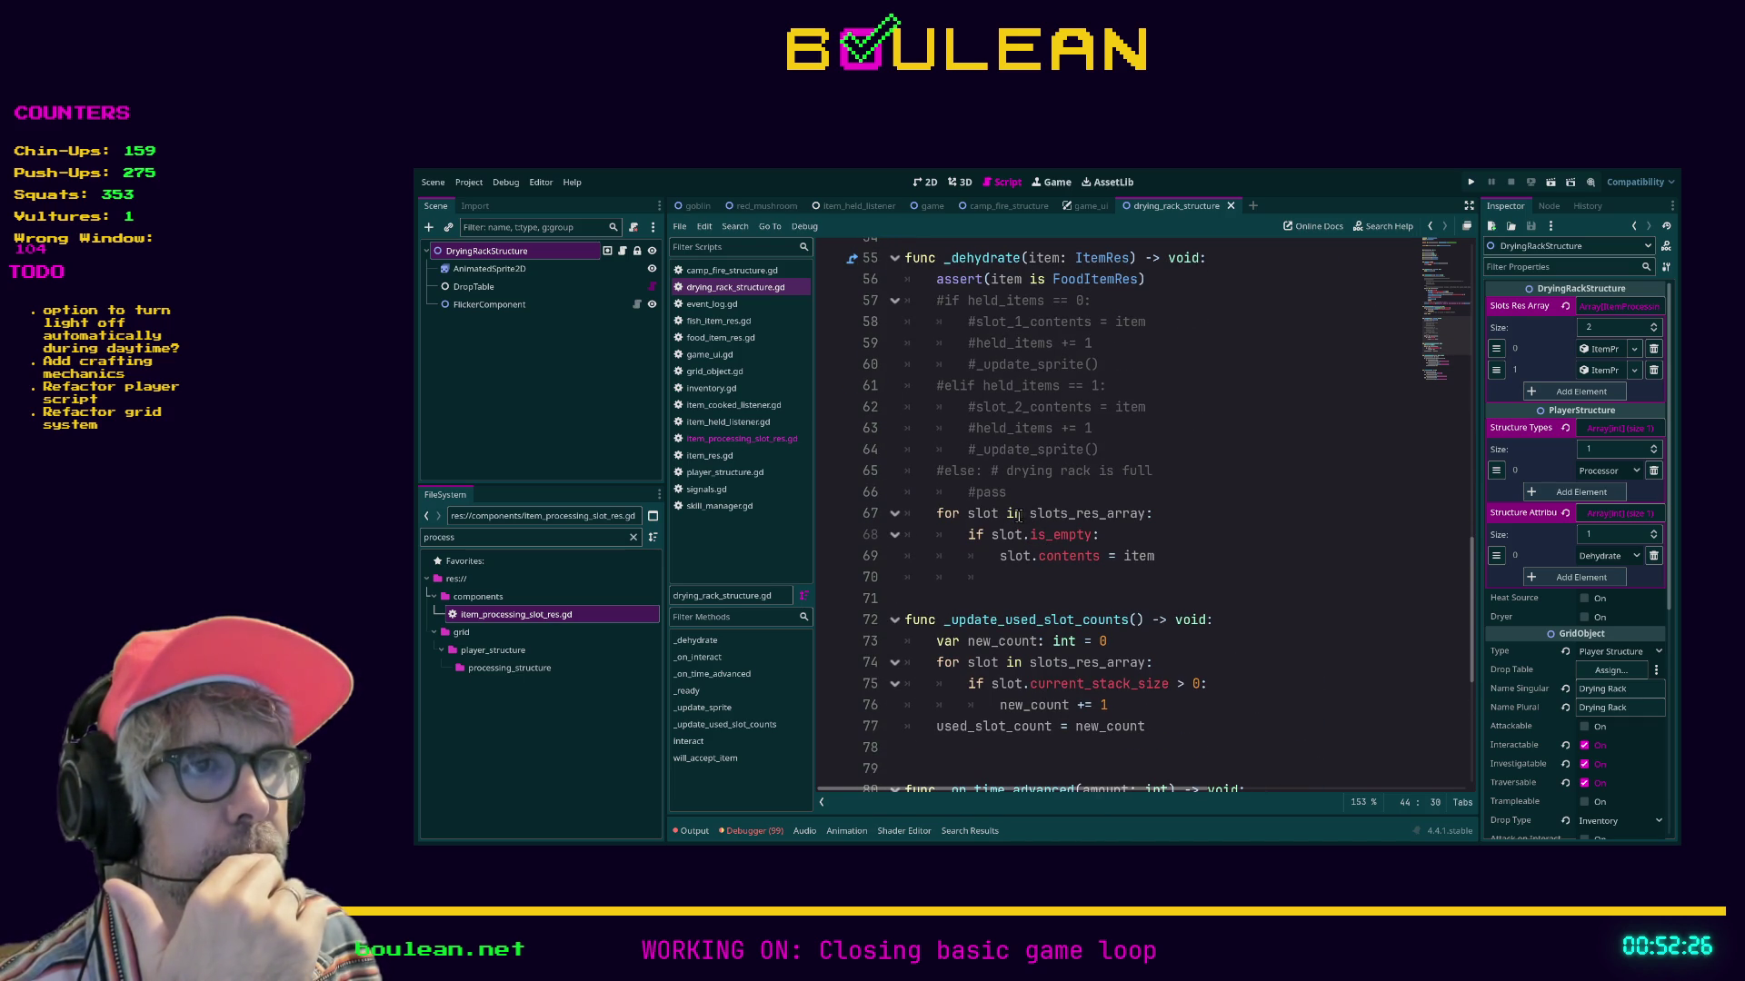
double_click(1059, 534)
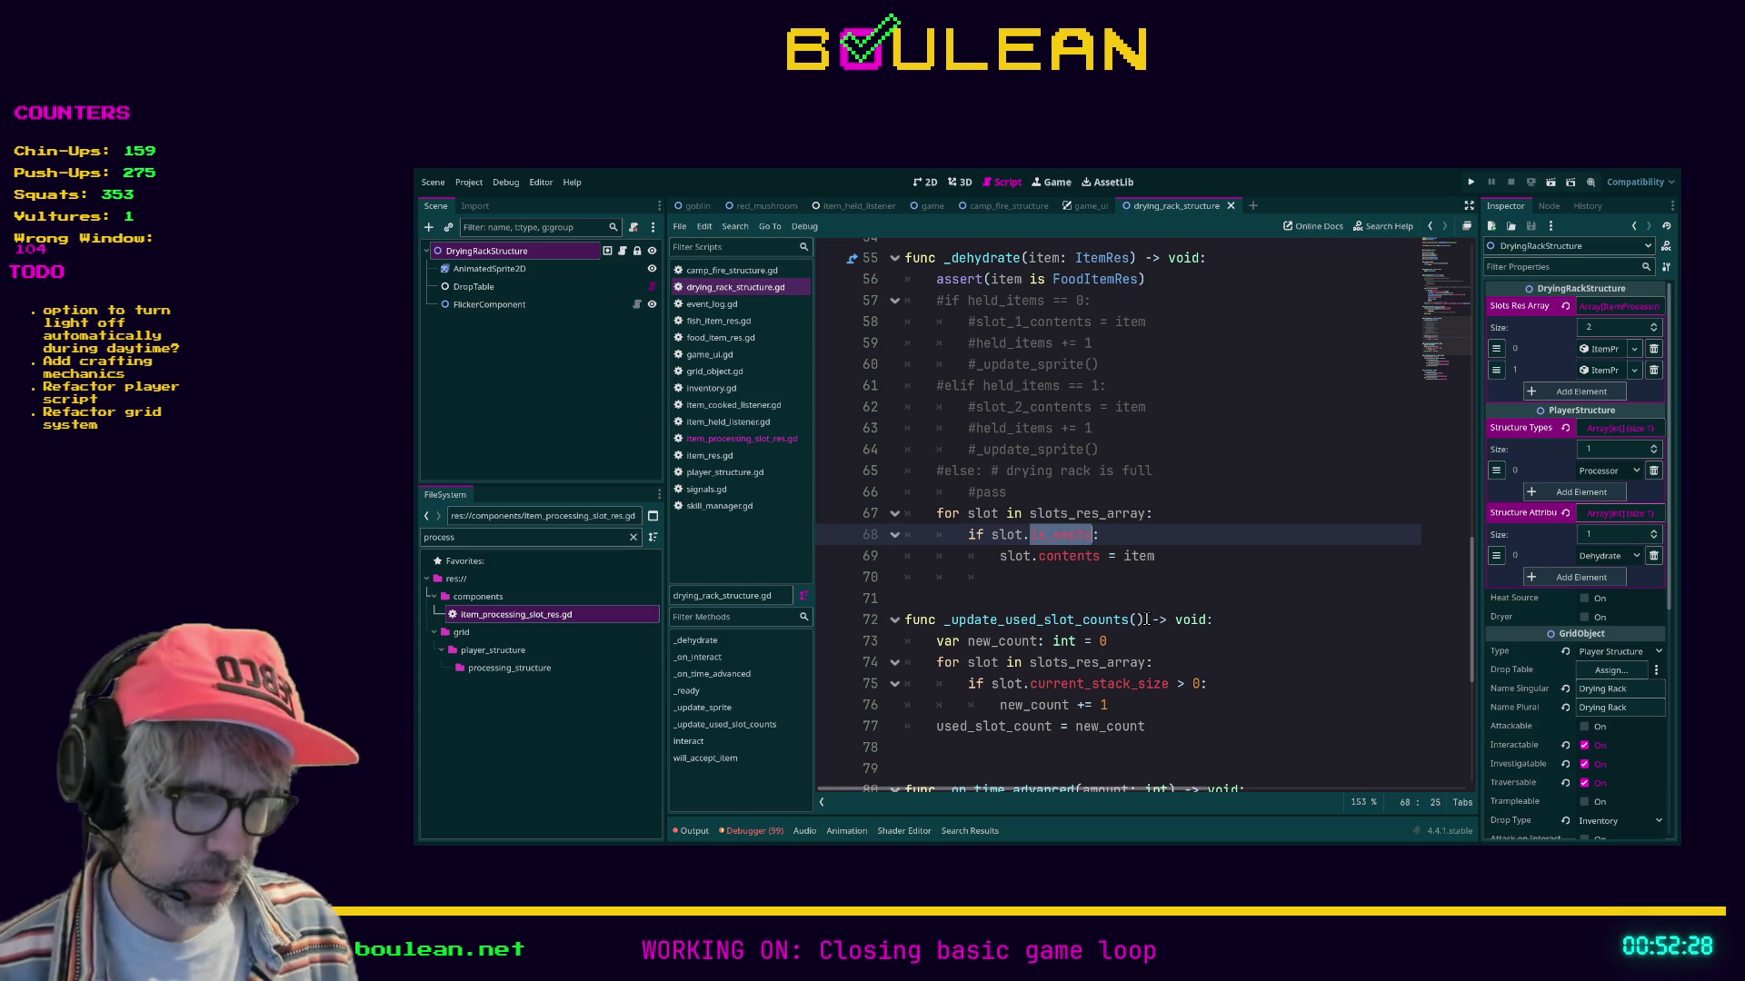
text(sta)
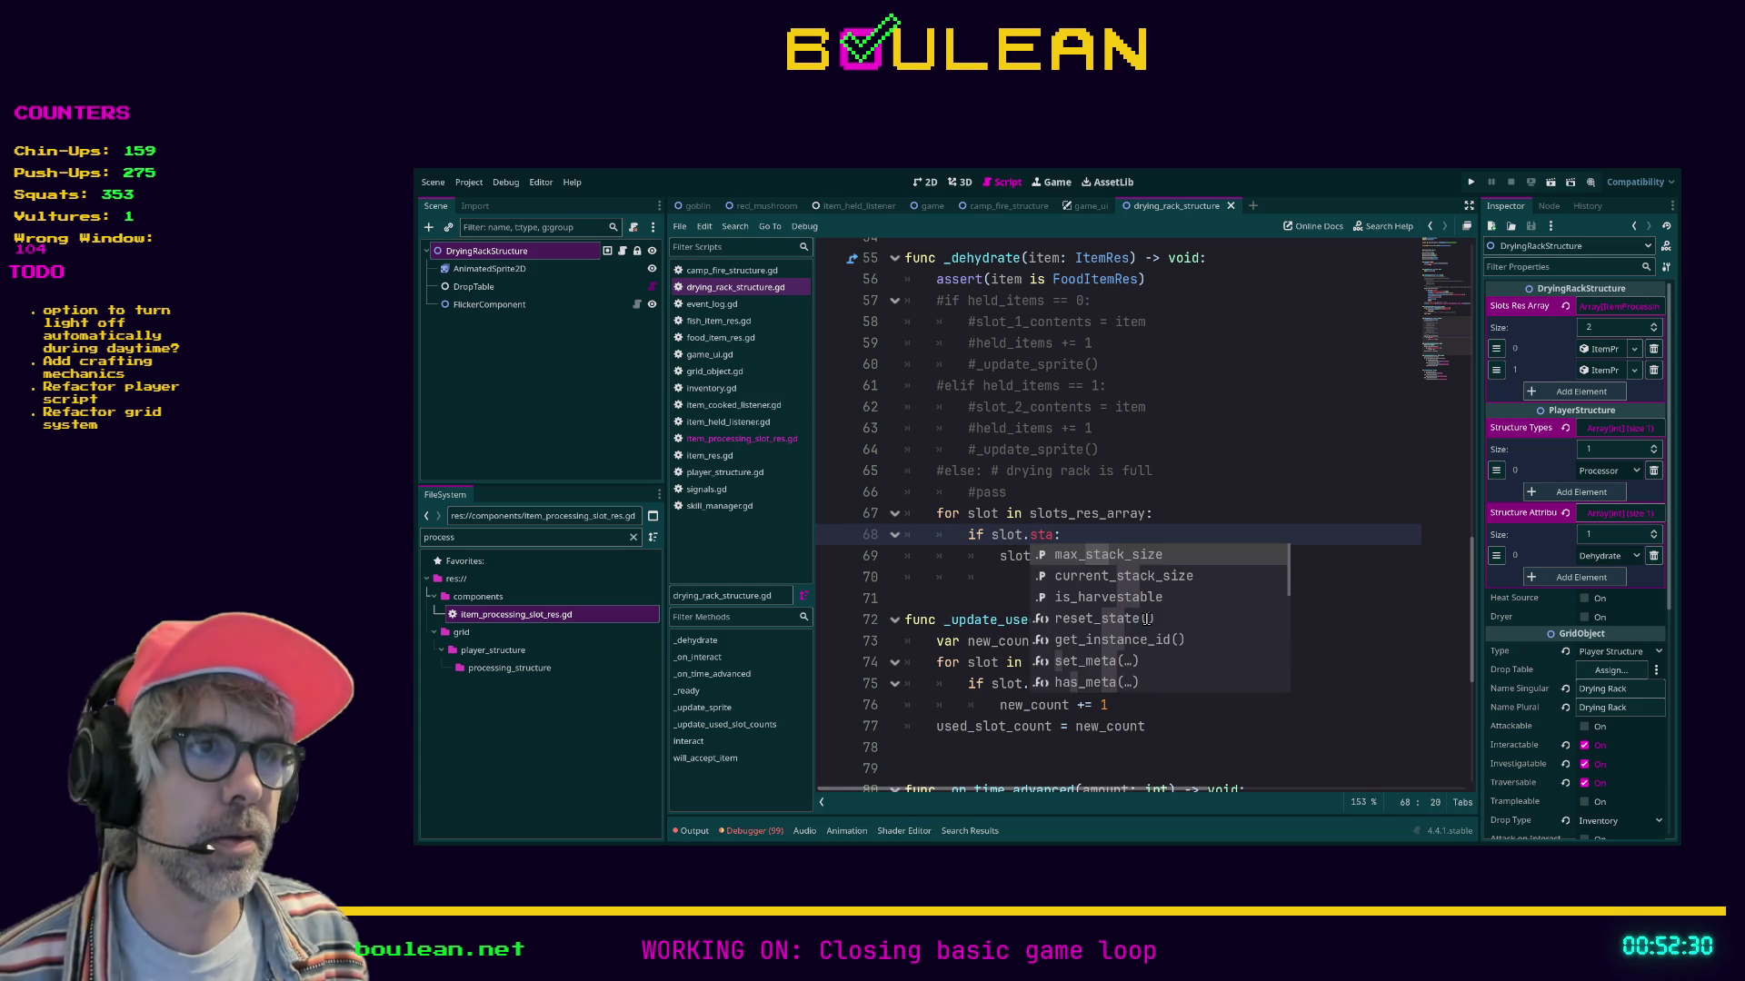
key(Down)
key(Return)
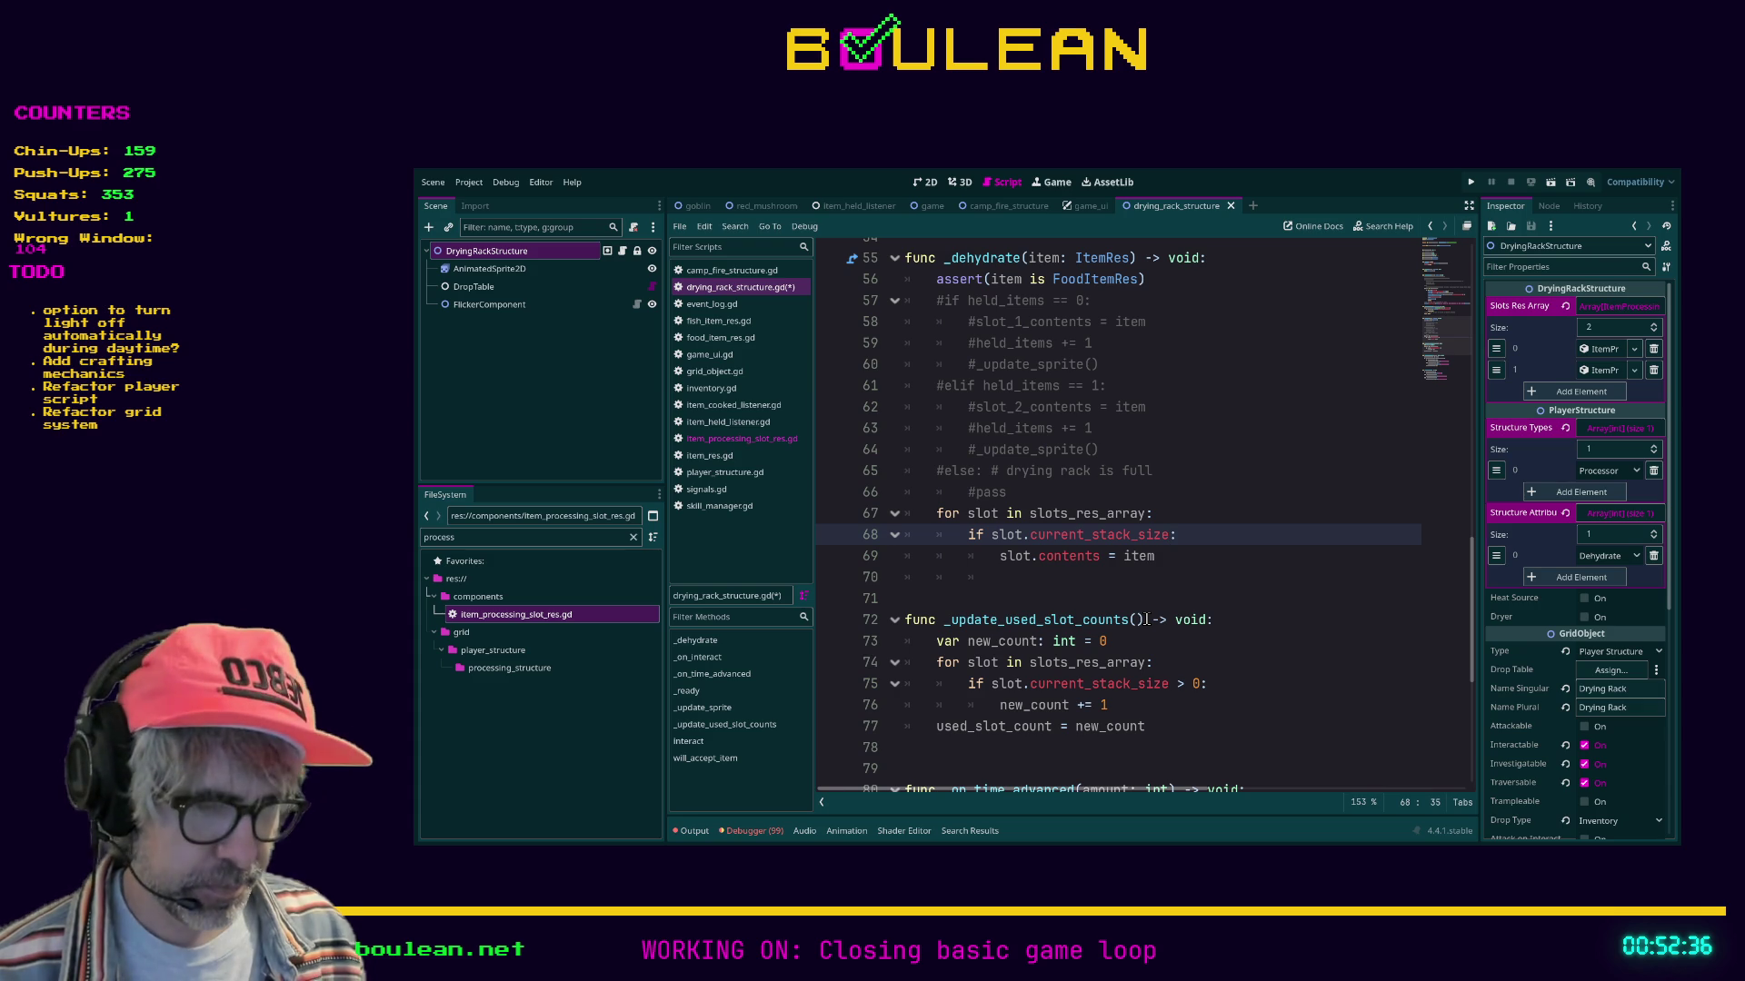
text(>)
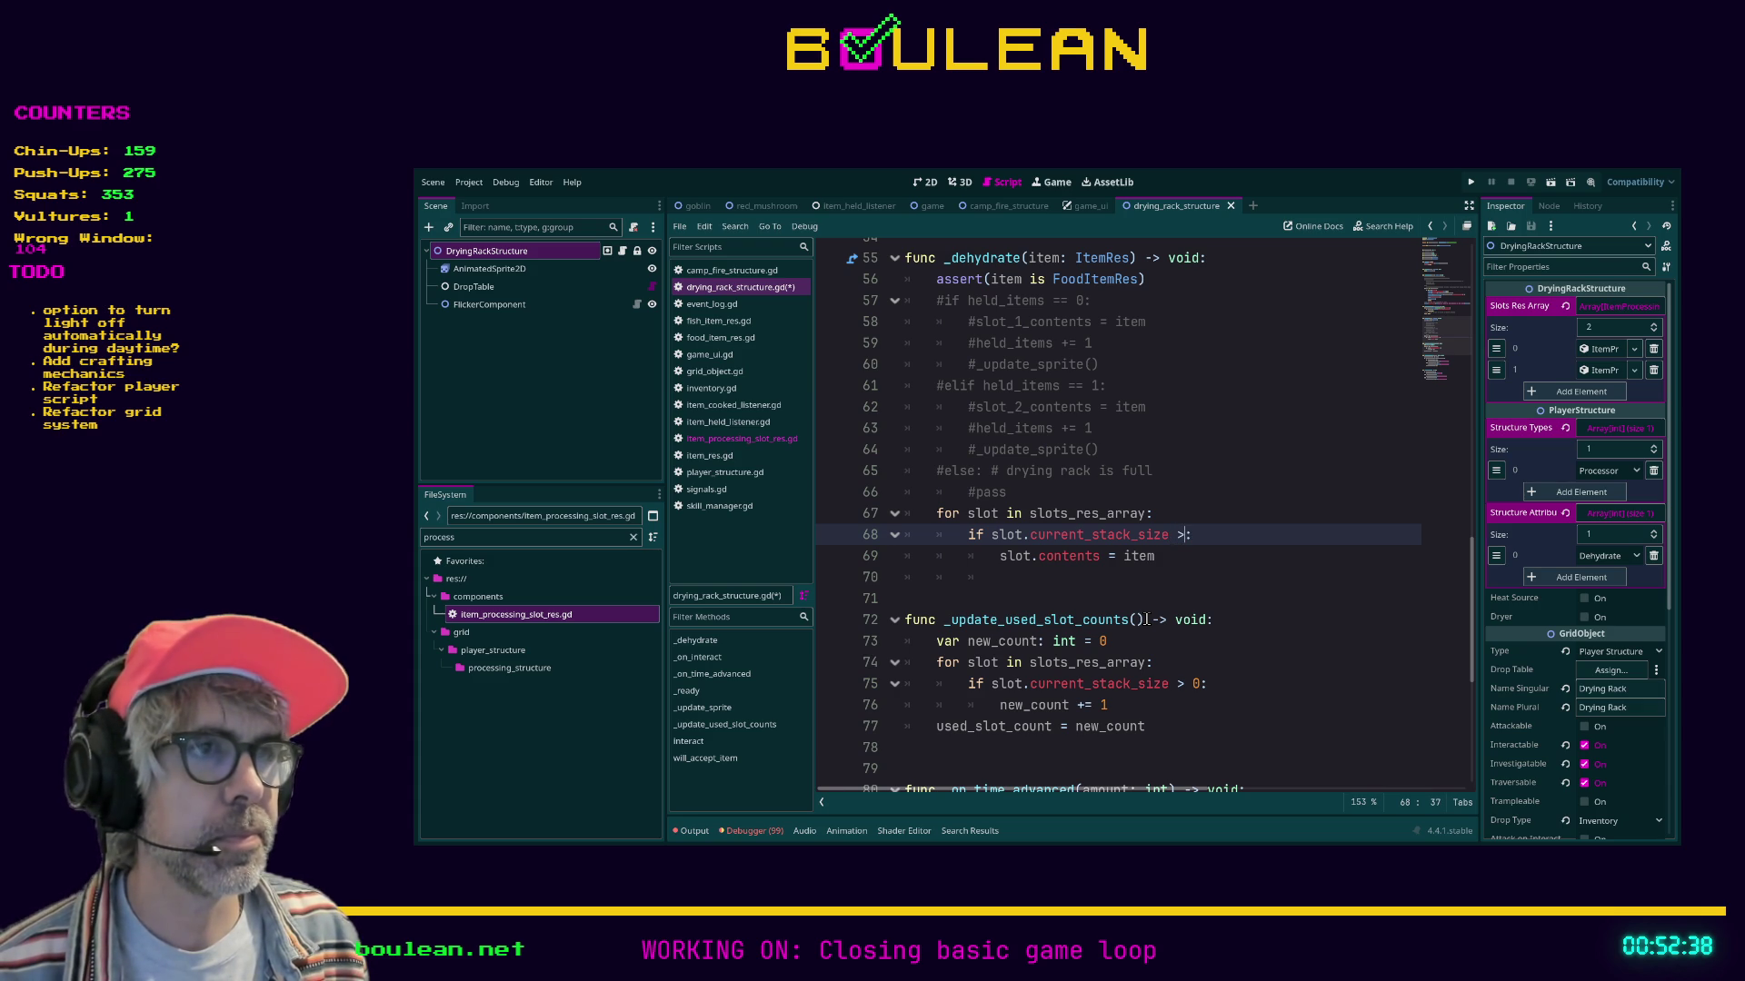
text( 0)
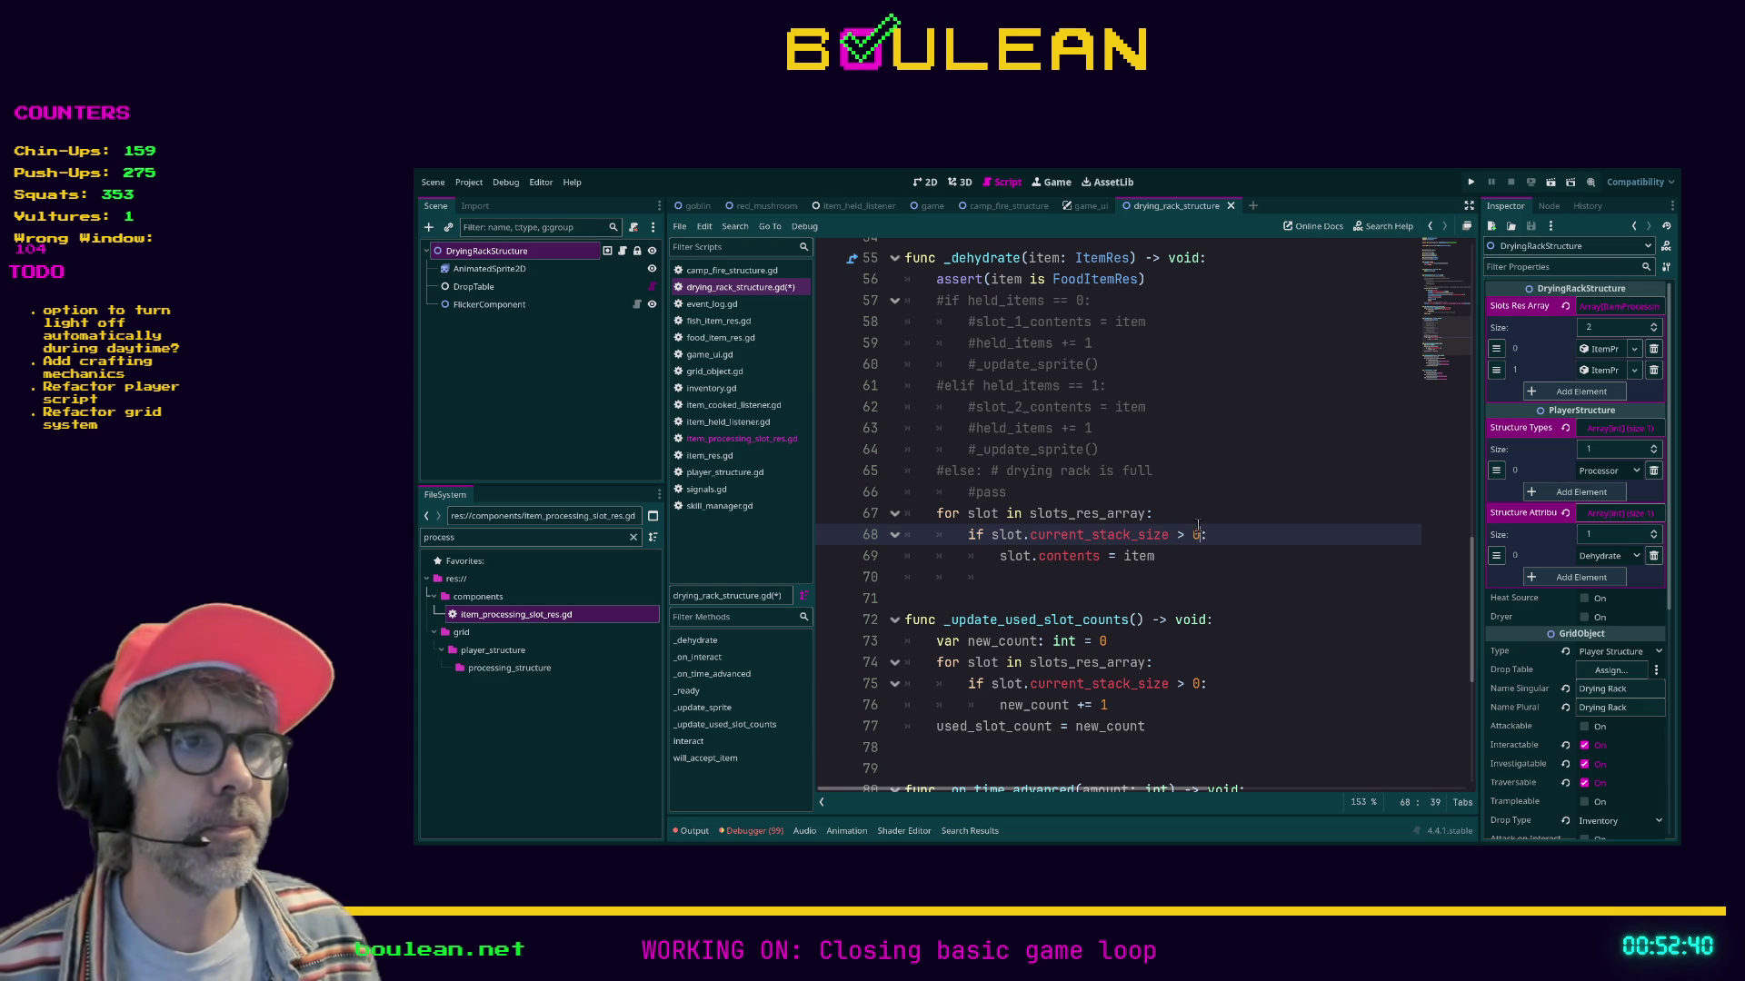
Step: Add a '# Find empty slots' comment line above the _dehydrate for loop
scroll(1208, 567, up, 1)
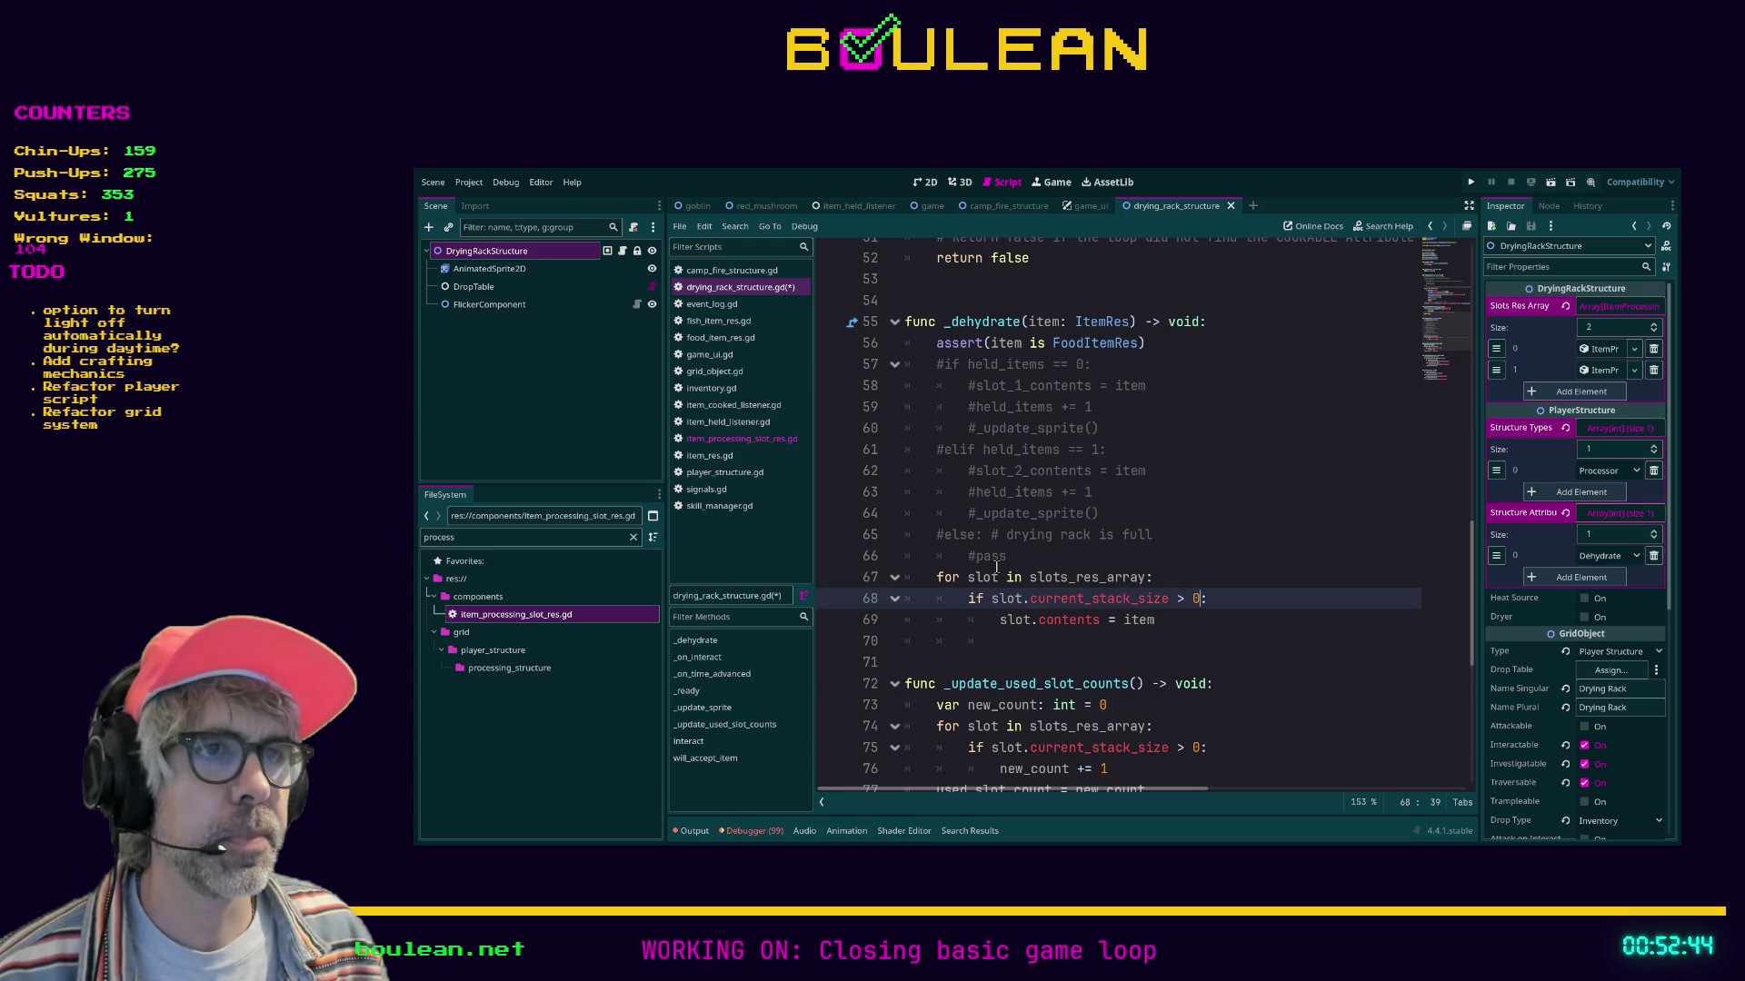
click(1057, 559)
key(Return)
key(BackSpace)
text(# F)
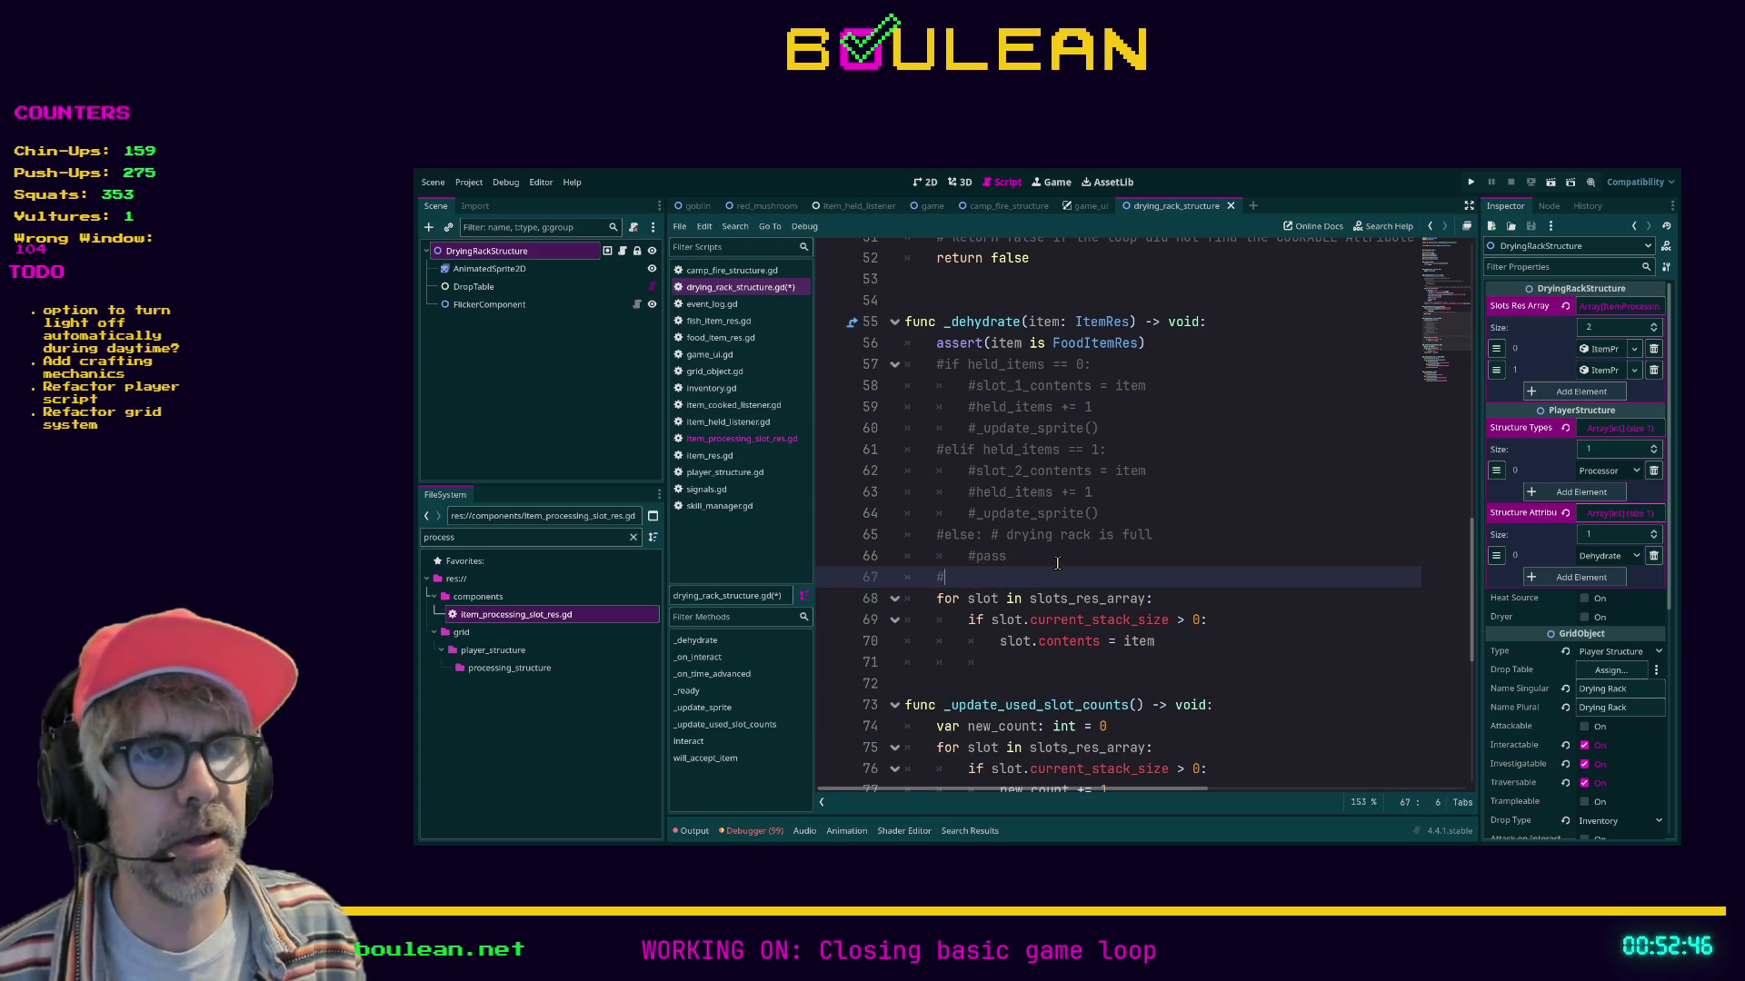
text(ind empty slots)
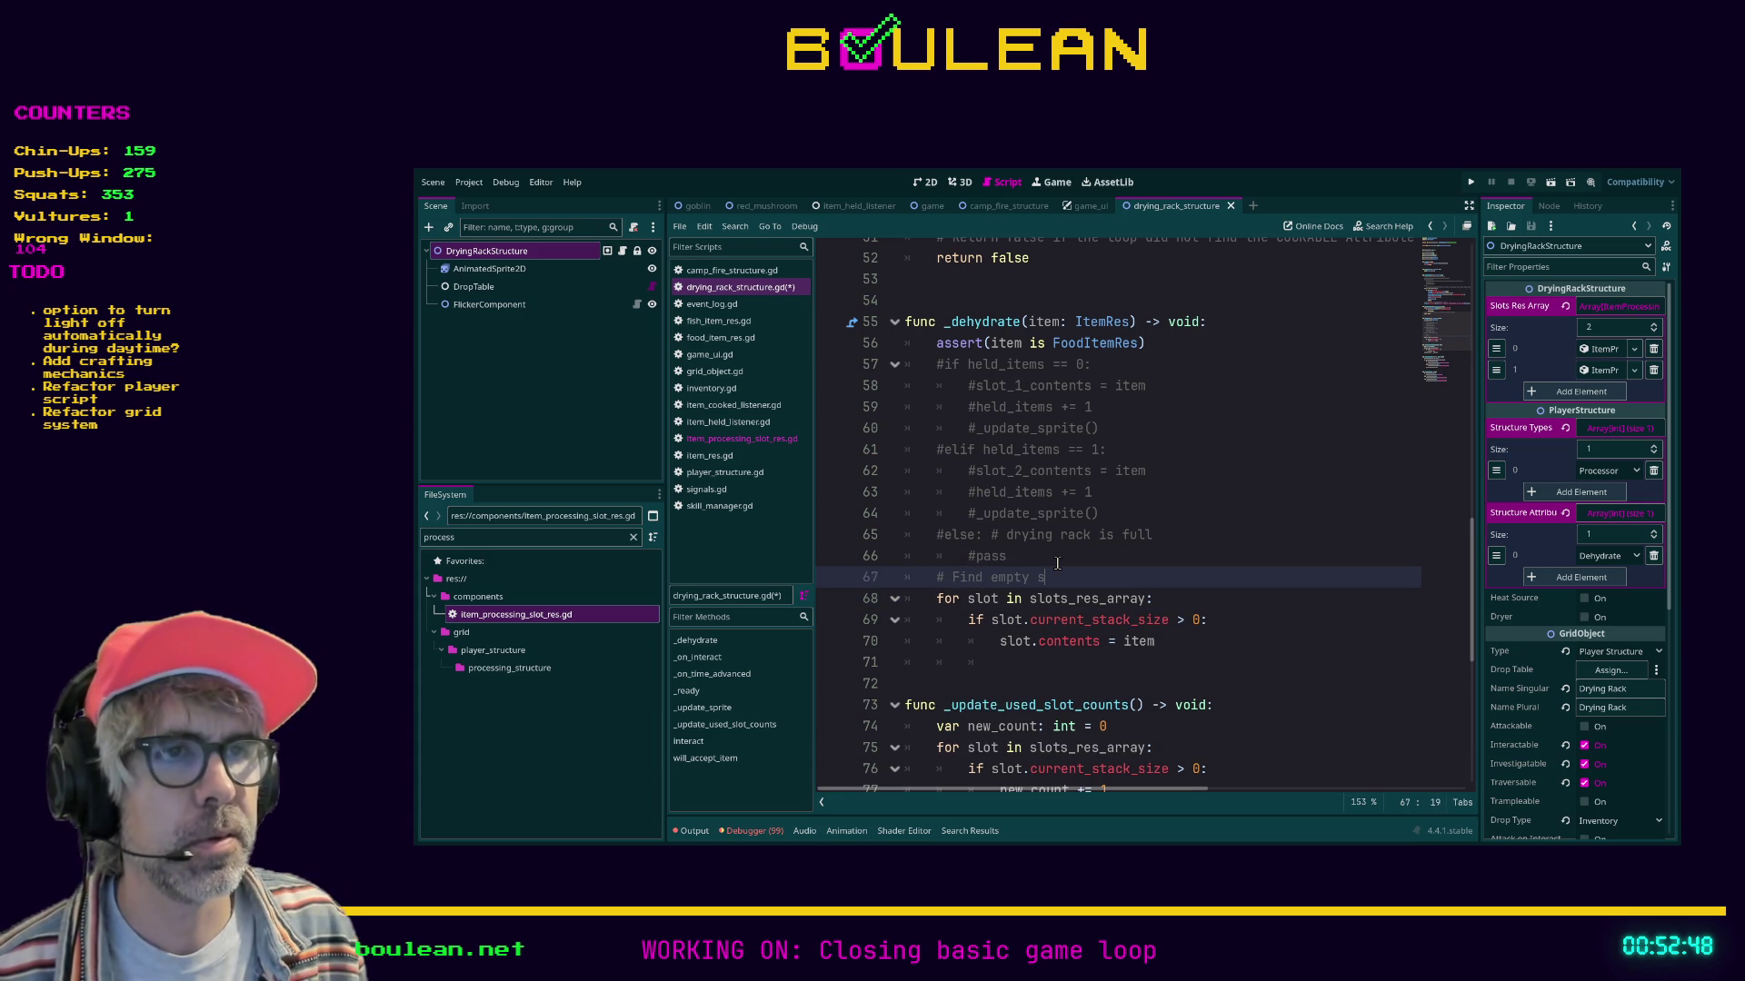
scroll(1008, 580, down, 2)
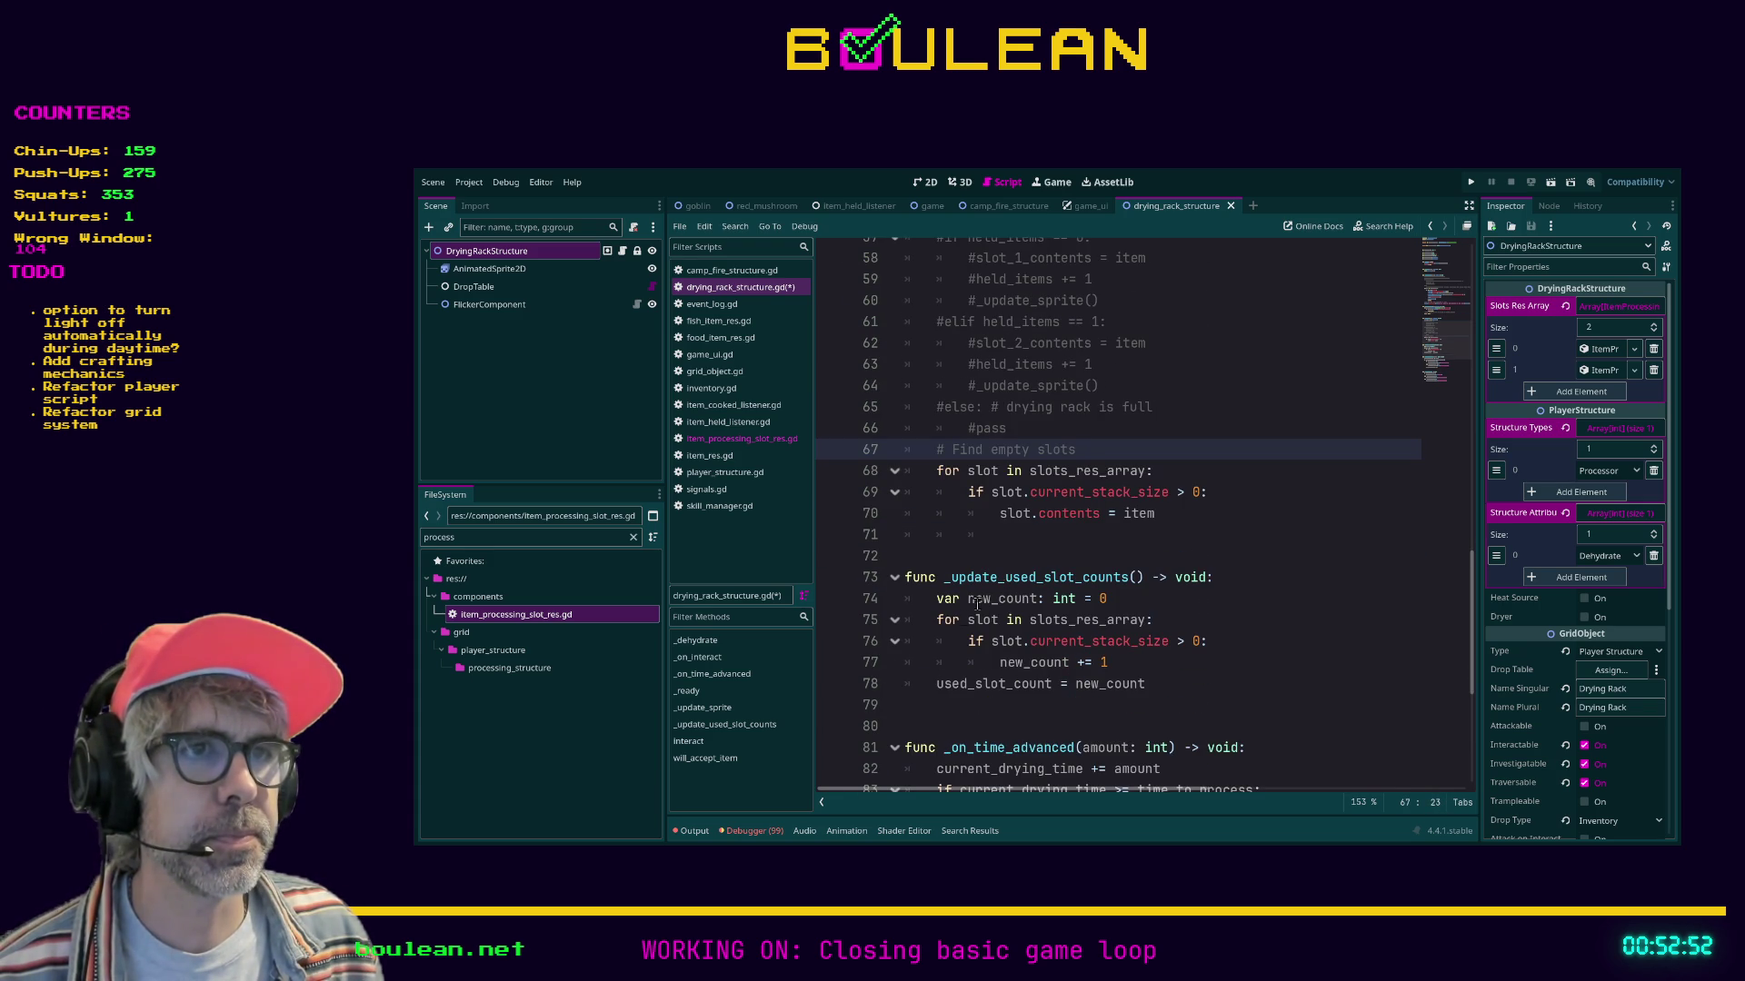
scroll(954, 650, down, 1)
click(932, 489)
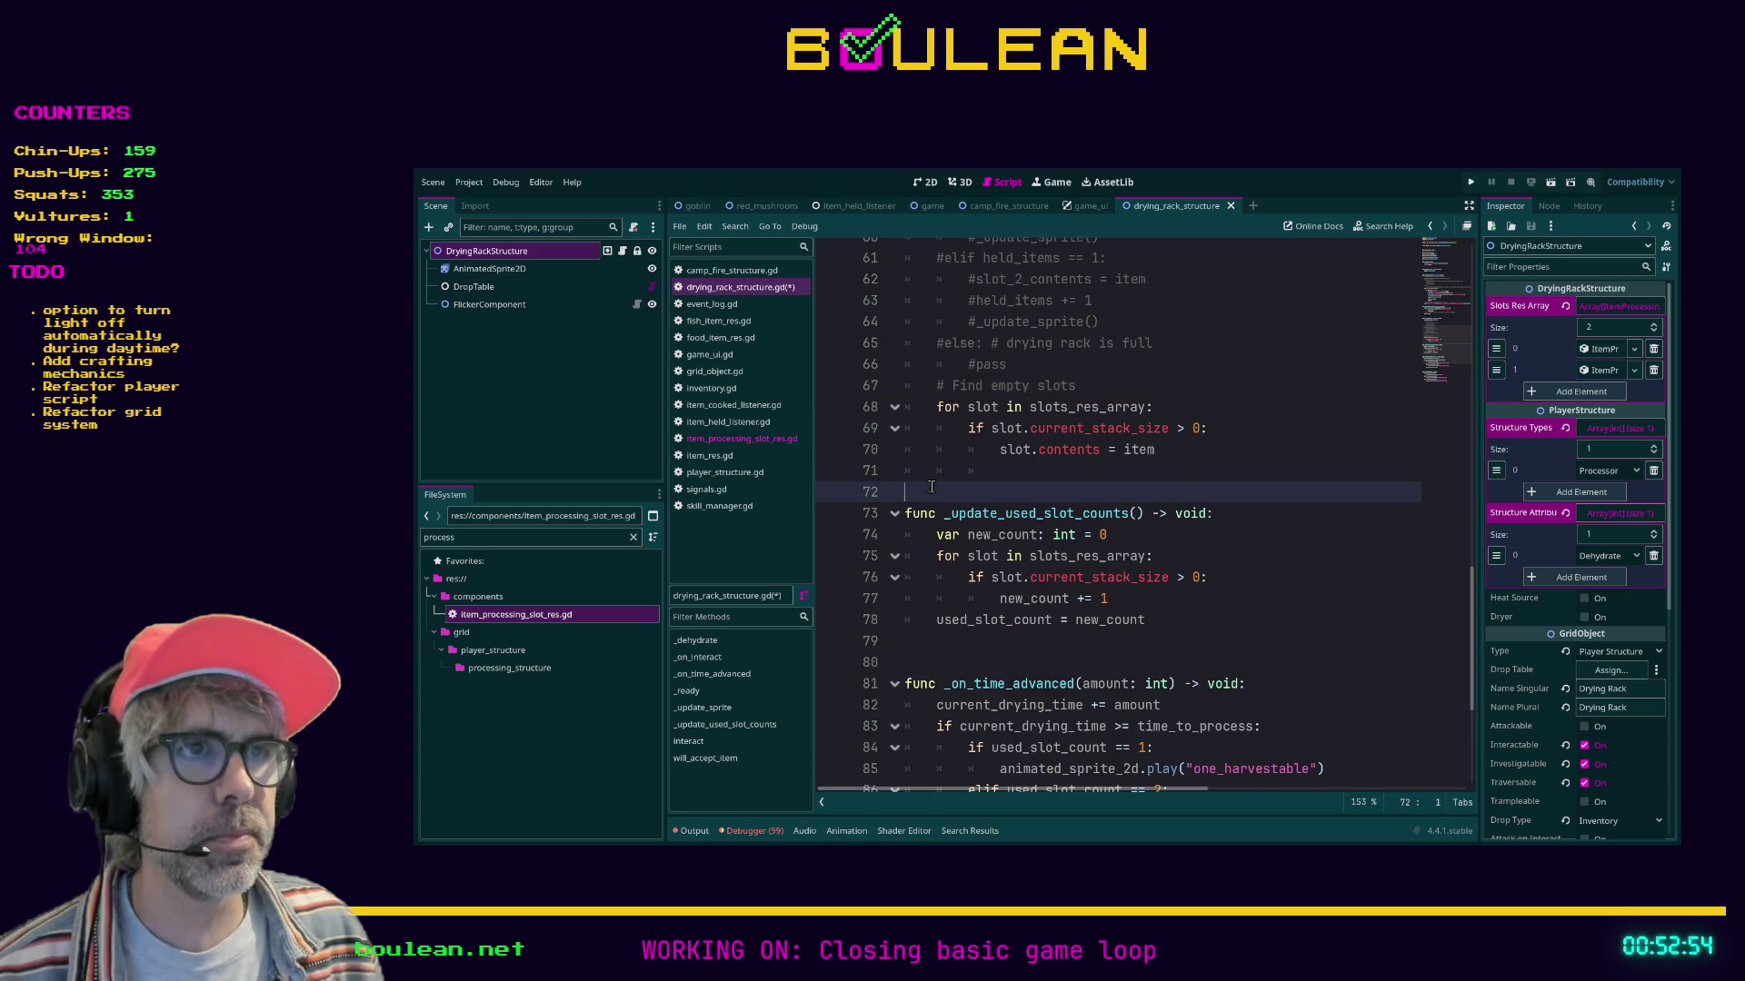
Step: Declare func _get_first_empty_slot() -> ItemProcessingSlotRes: below _dehydrate
key(Return)
key(Return)
key(Return)
key(Up)
key(Up)
key(Up)
text(gii)
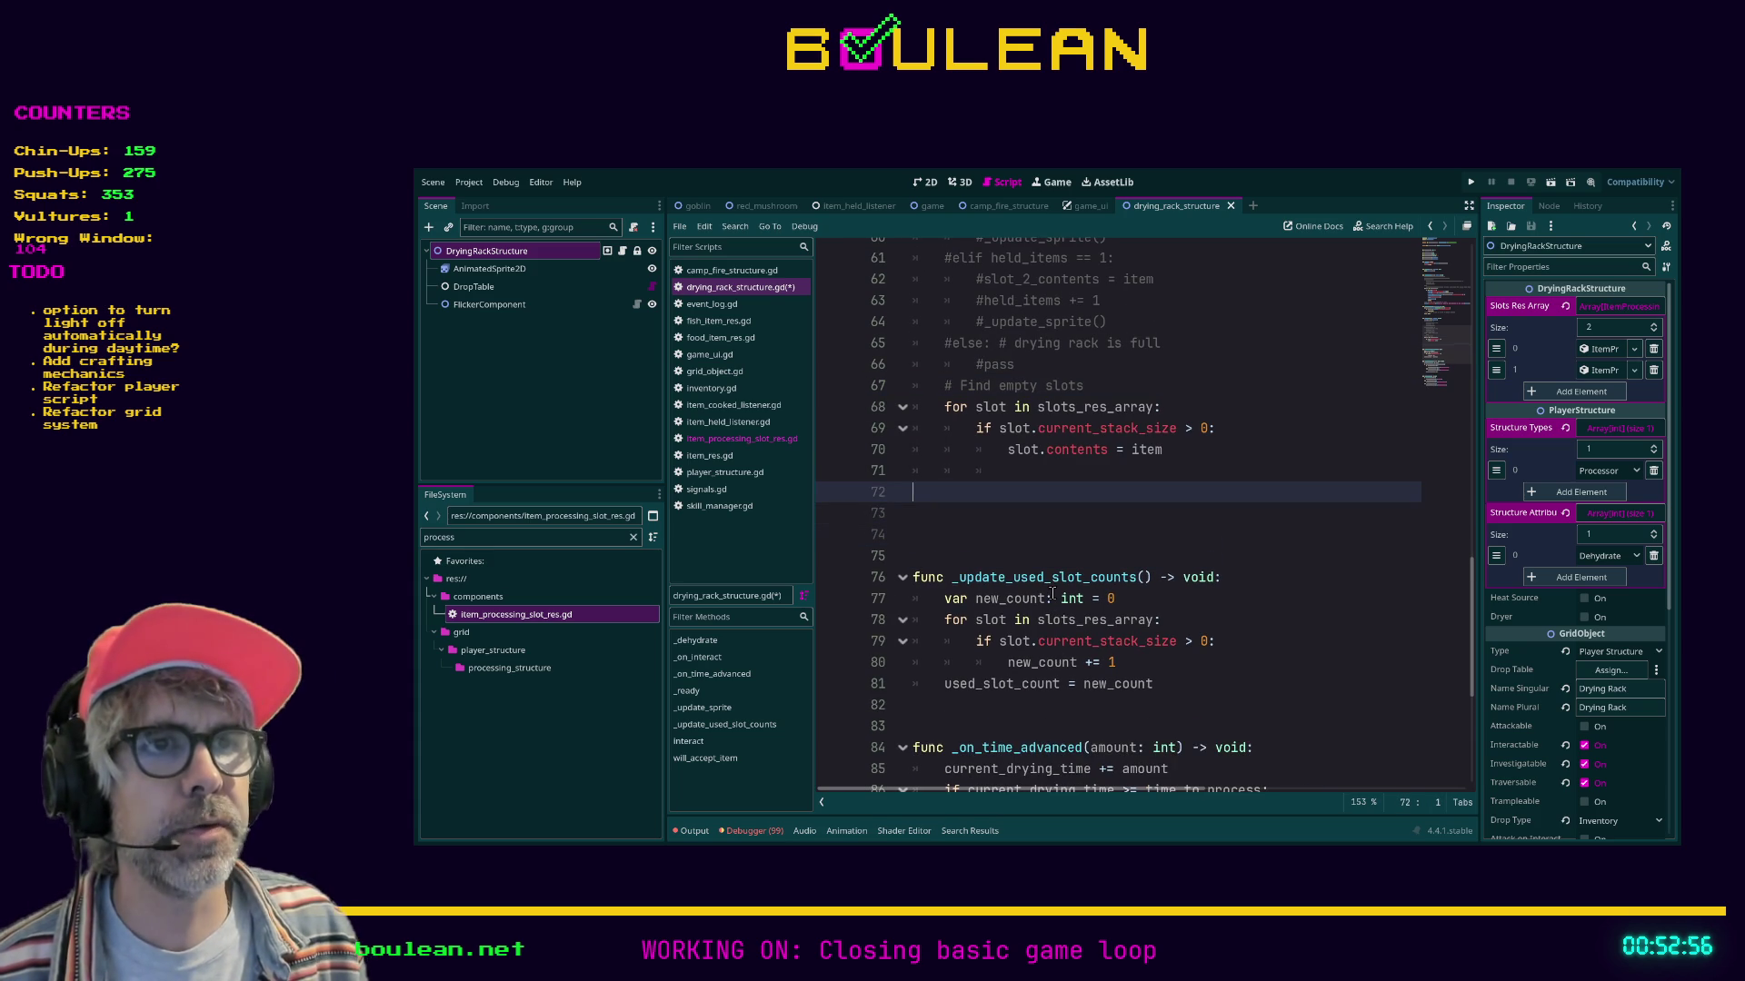
key(BackSpace)
key(BackSpace)
key(BackSpace)
text(func _get_first_emp)
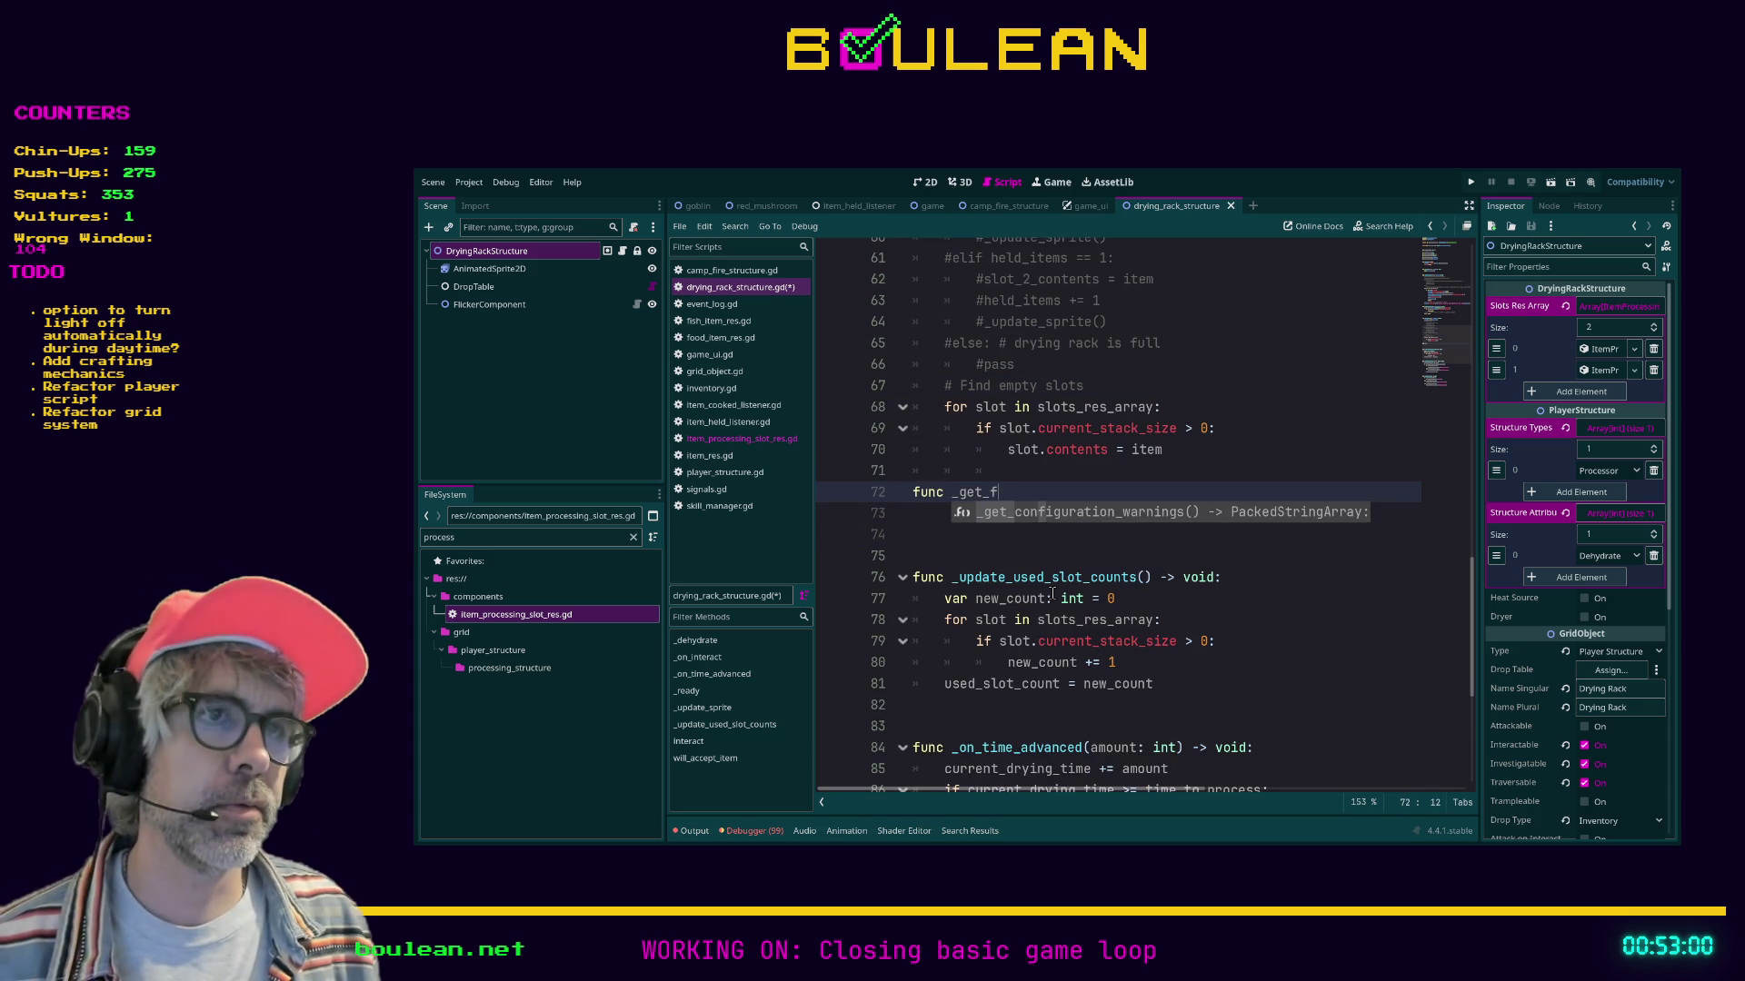
text(ty_slot)
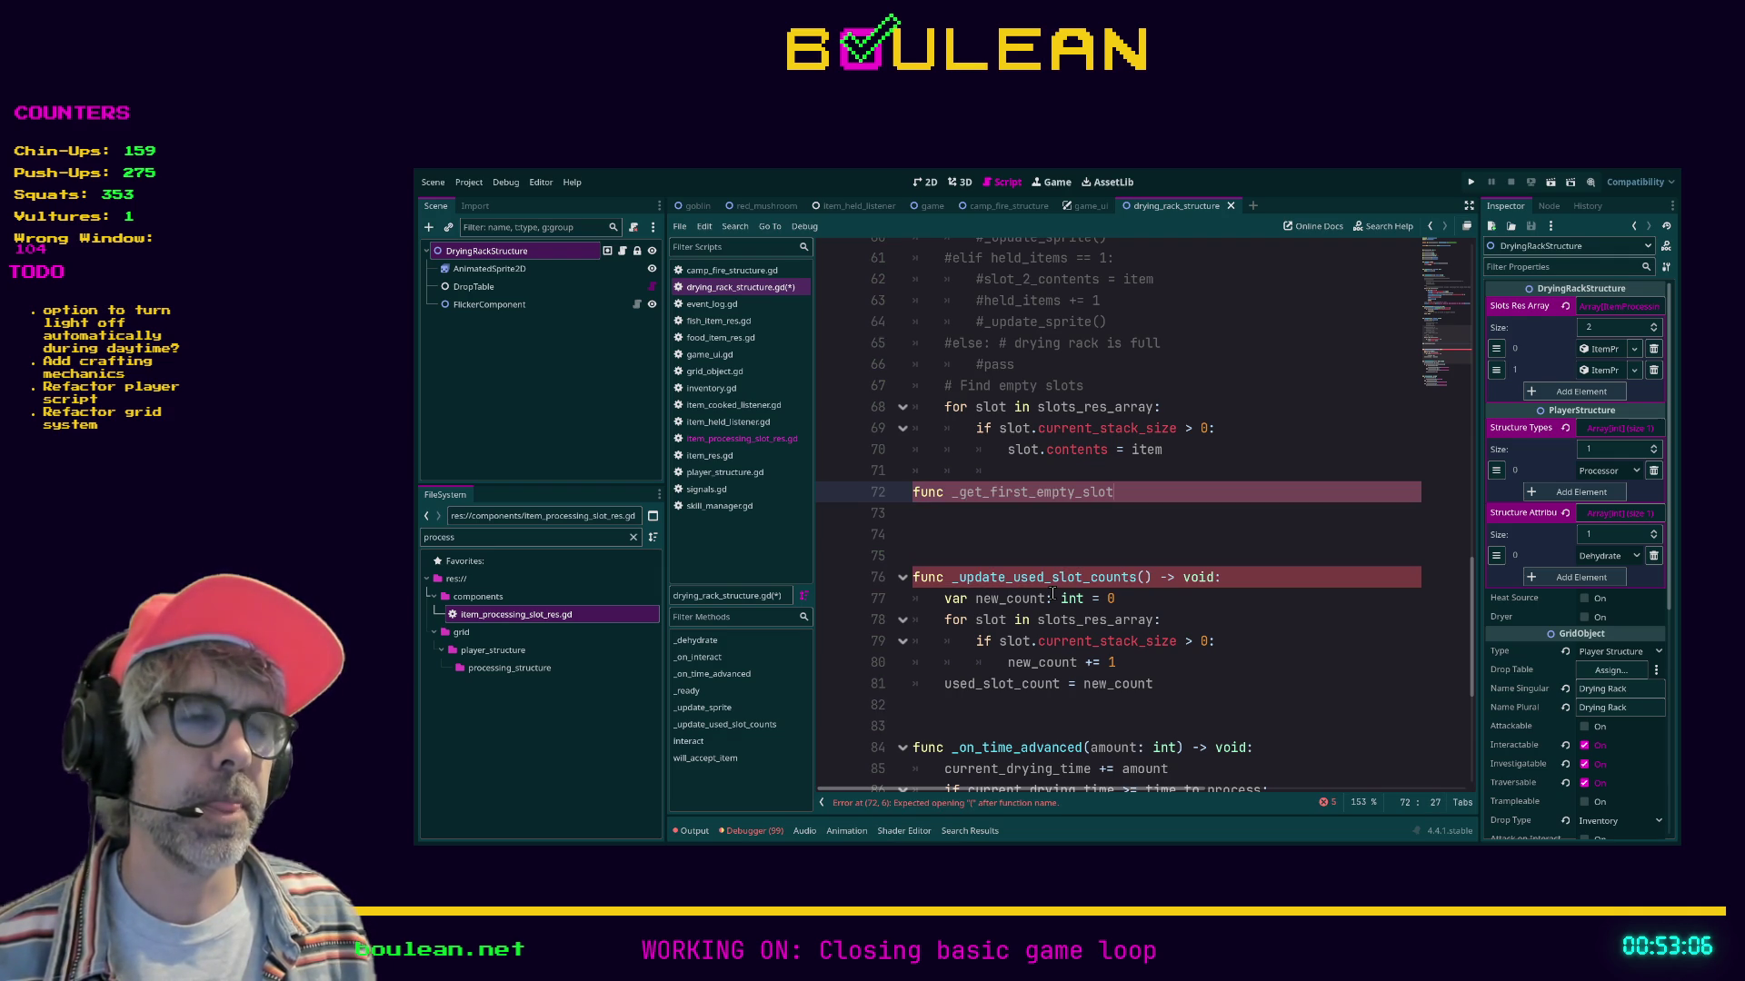
text(() -> )
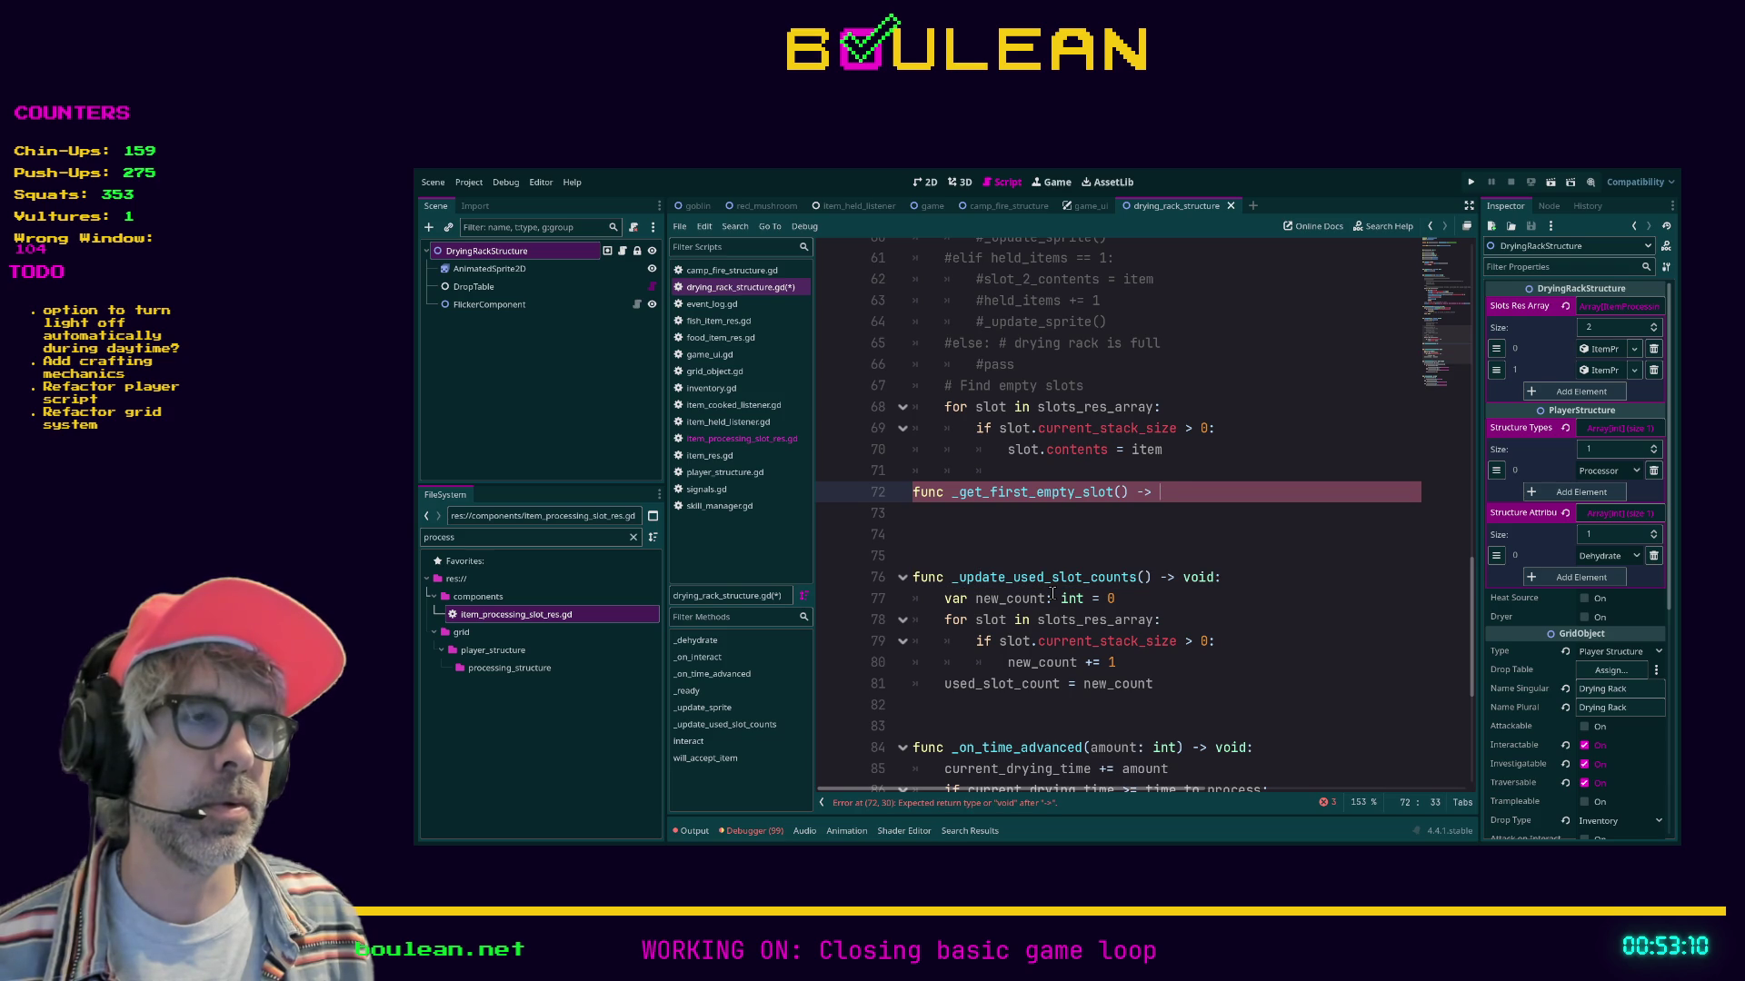
text(Slot)
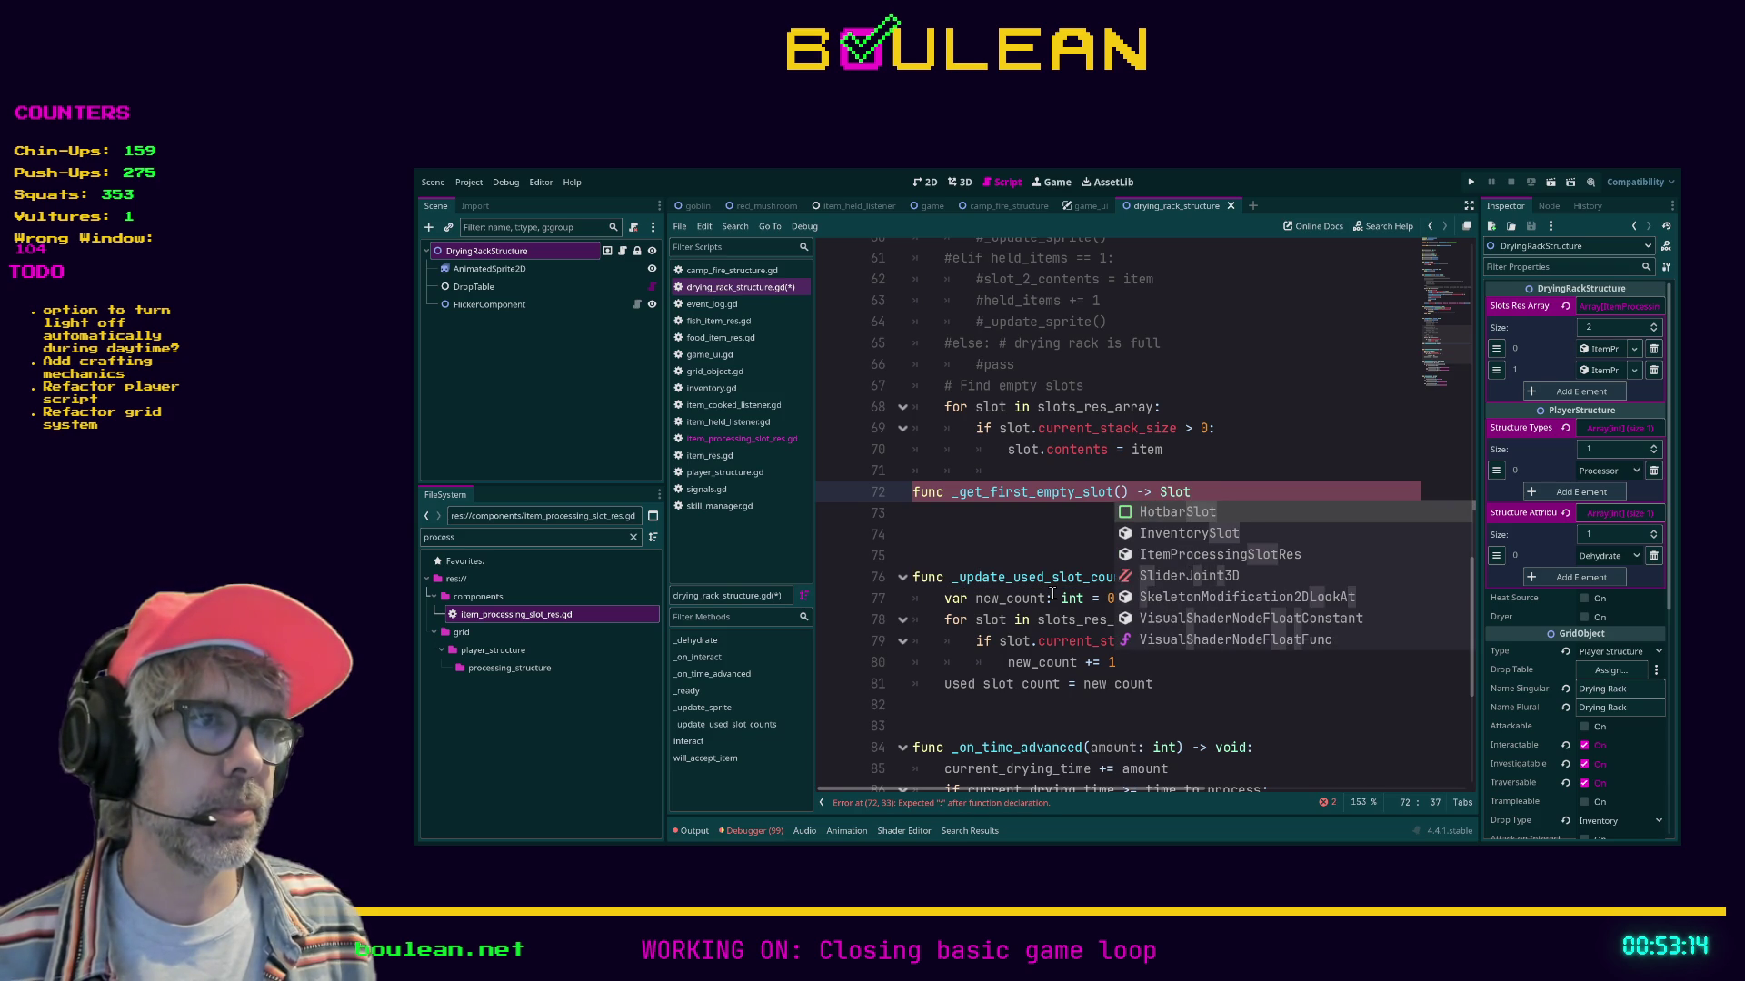
key(BackSpace)
key(BackSpace)
key(BackSpace)
text(roces)
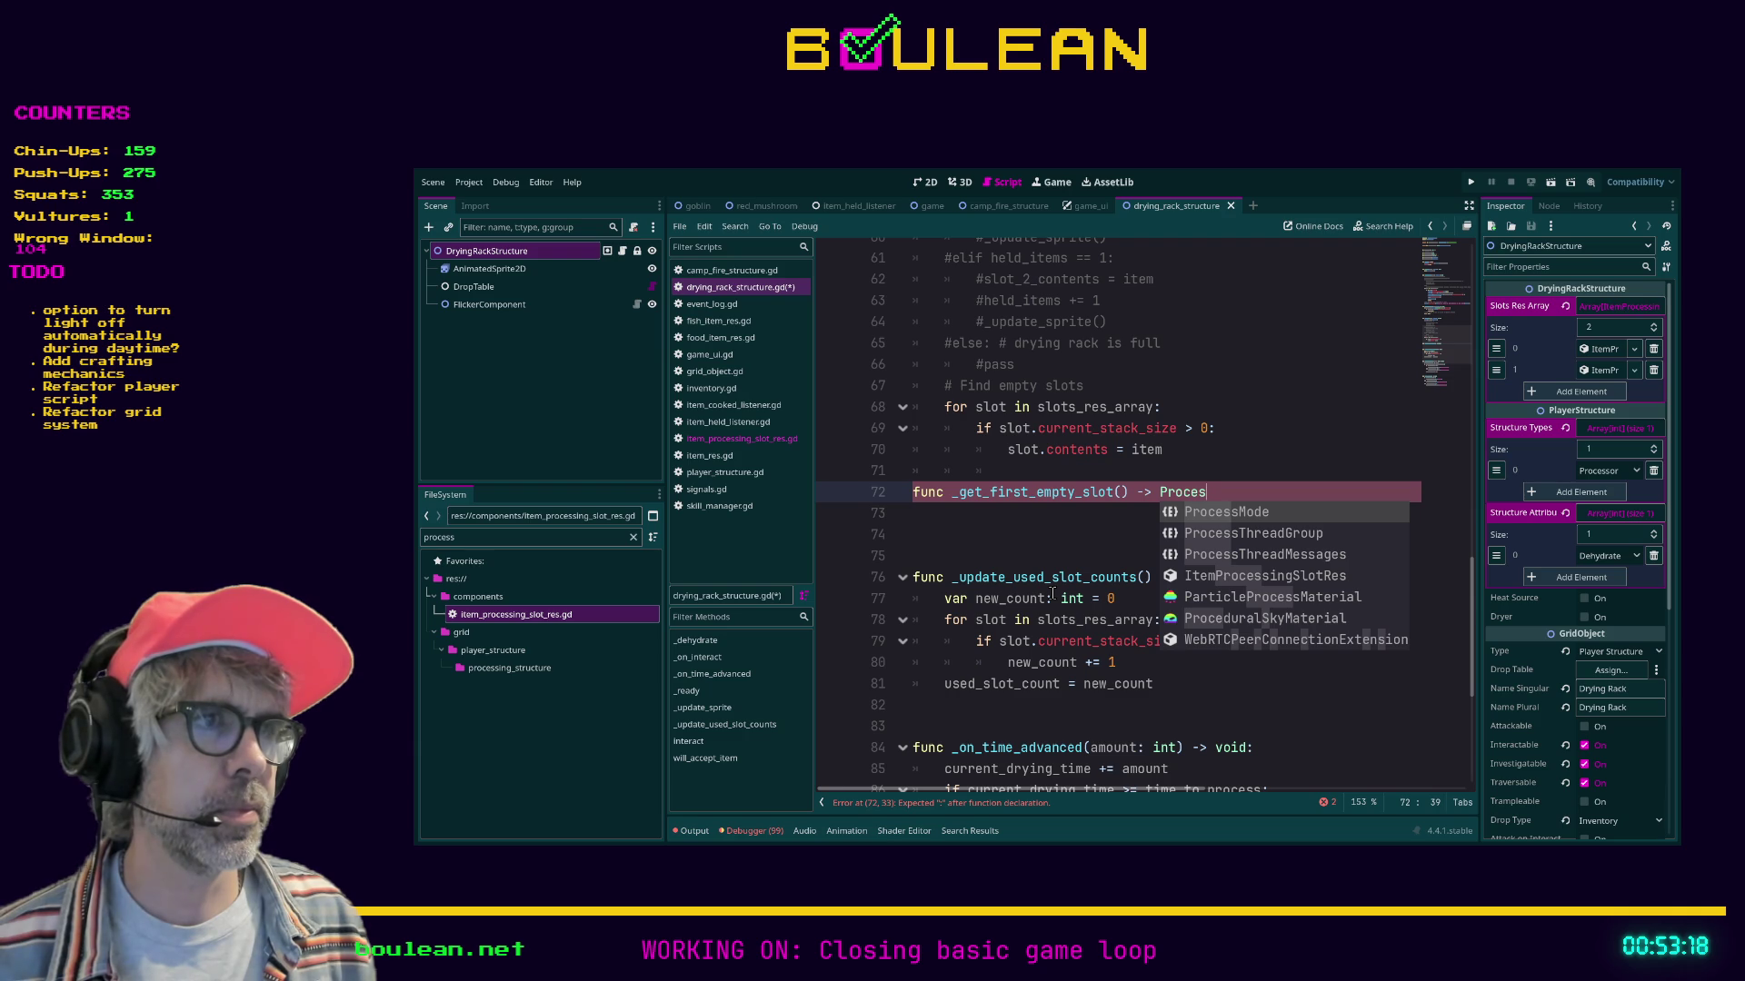
key(Down)
key(Down)
key(Down)
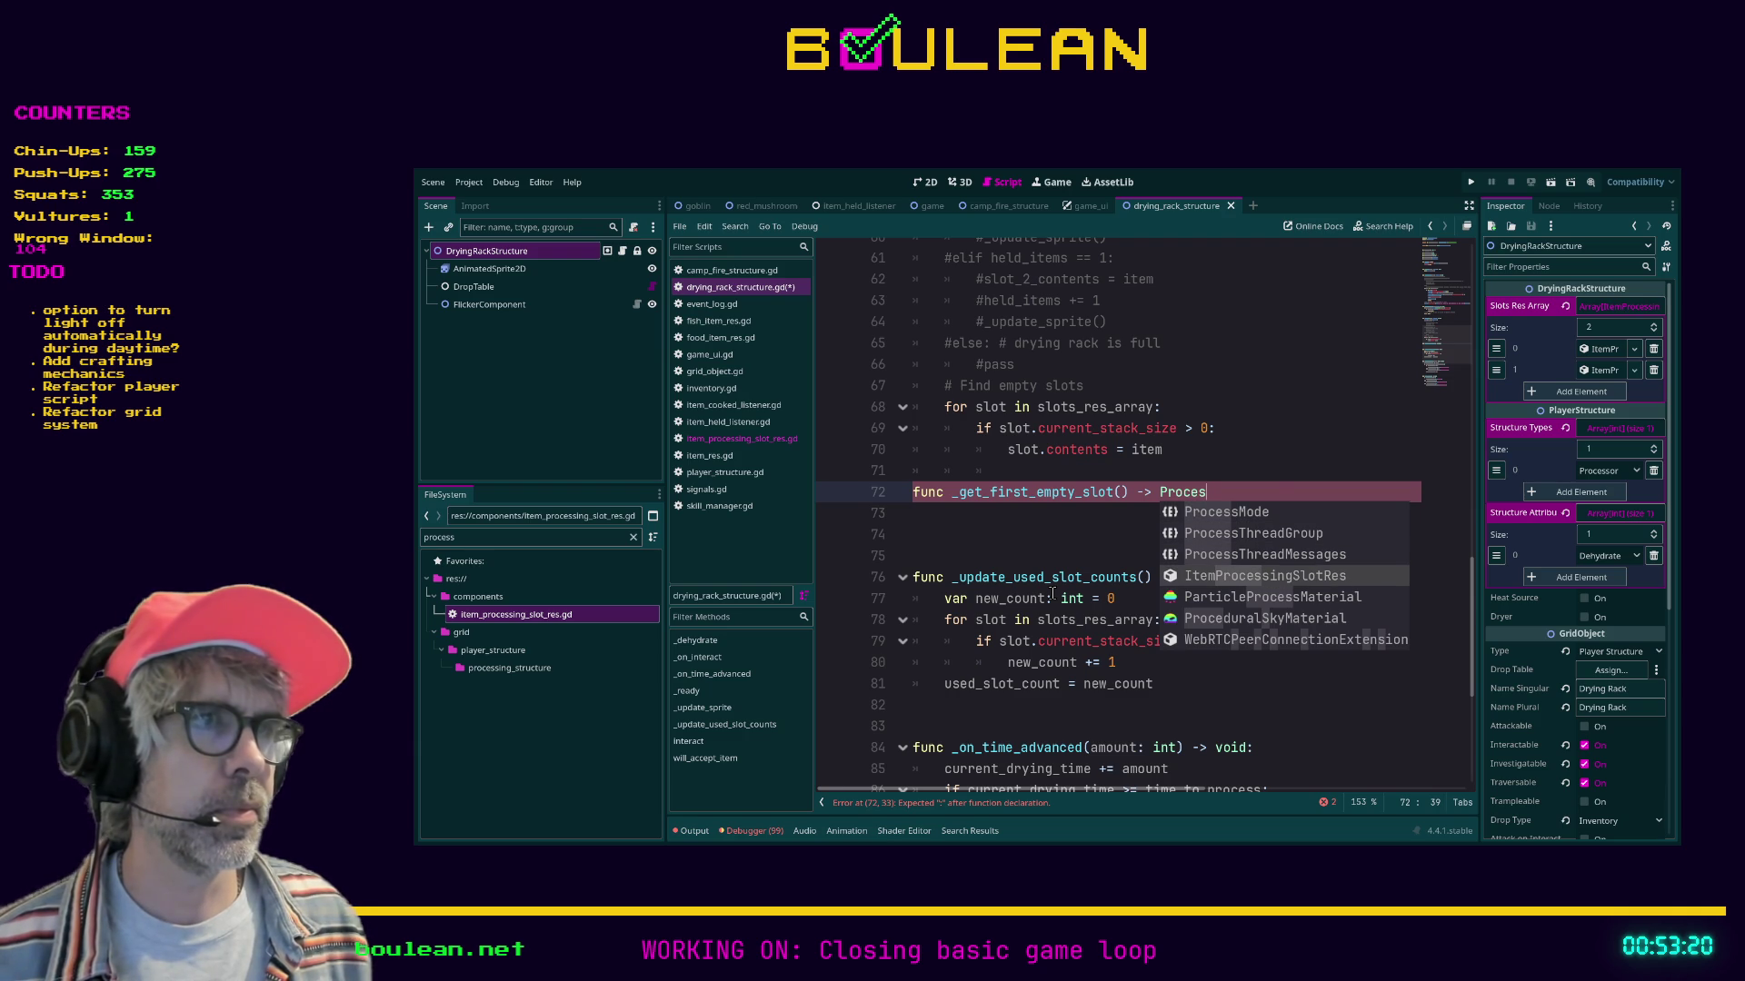
key(Return)
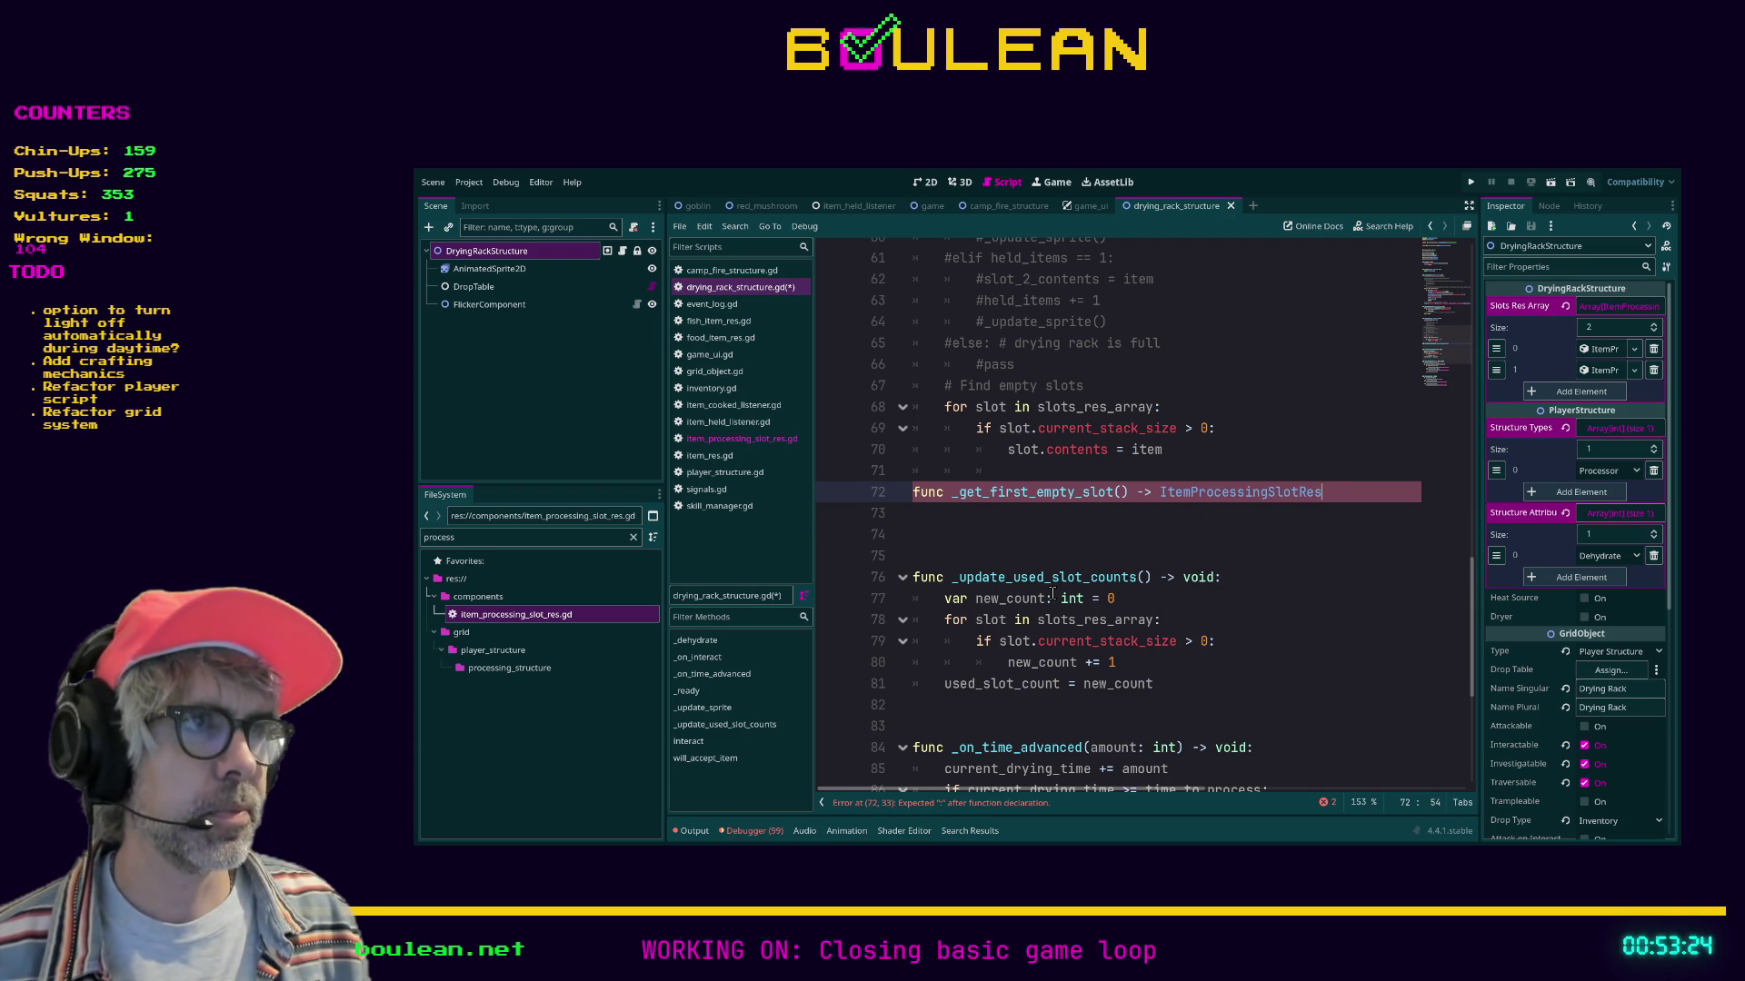
text(:)
key(Return)
Step: Start the function body with a 'for slots in slots_res_array:' loop
text(for slots in )
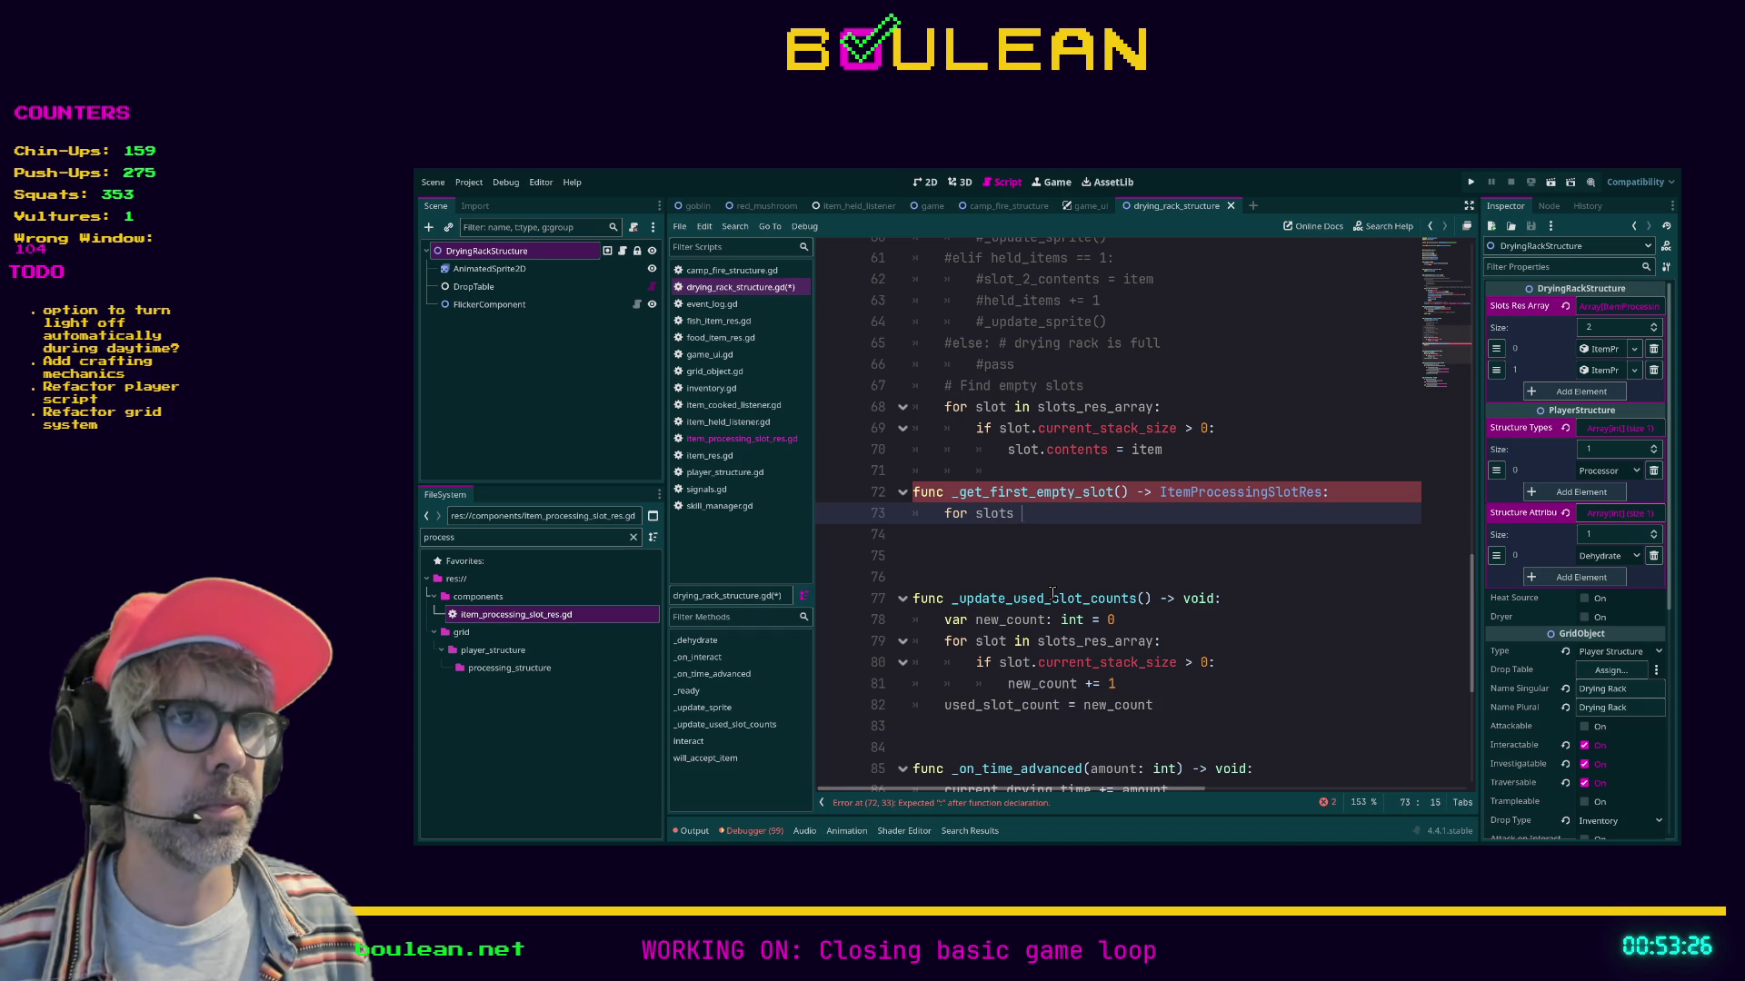
text(sl)
key(Return)
text(:)
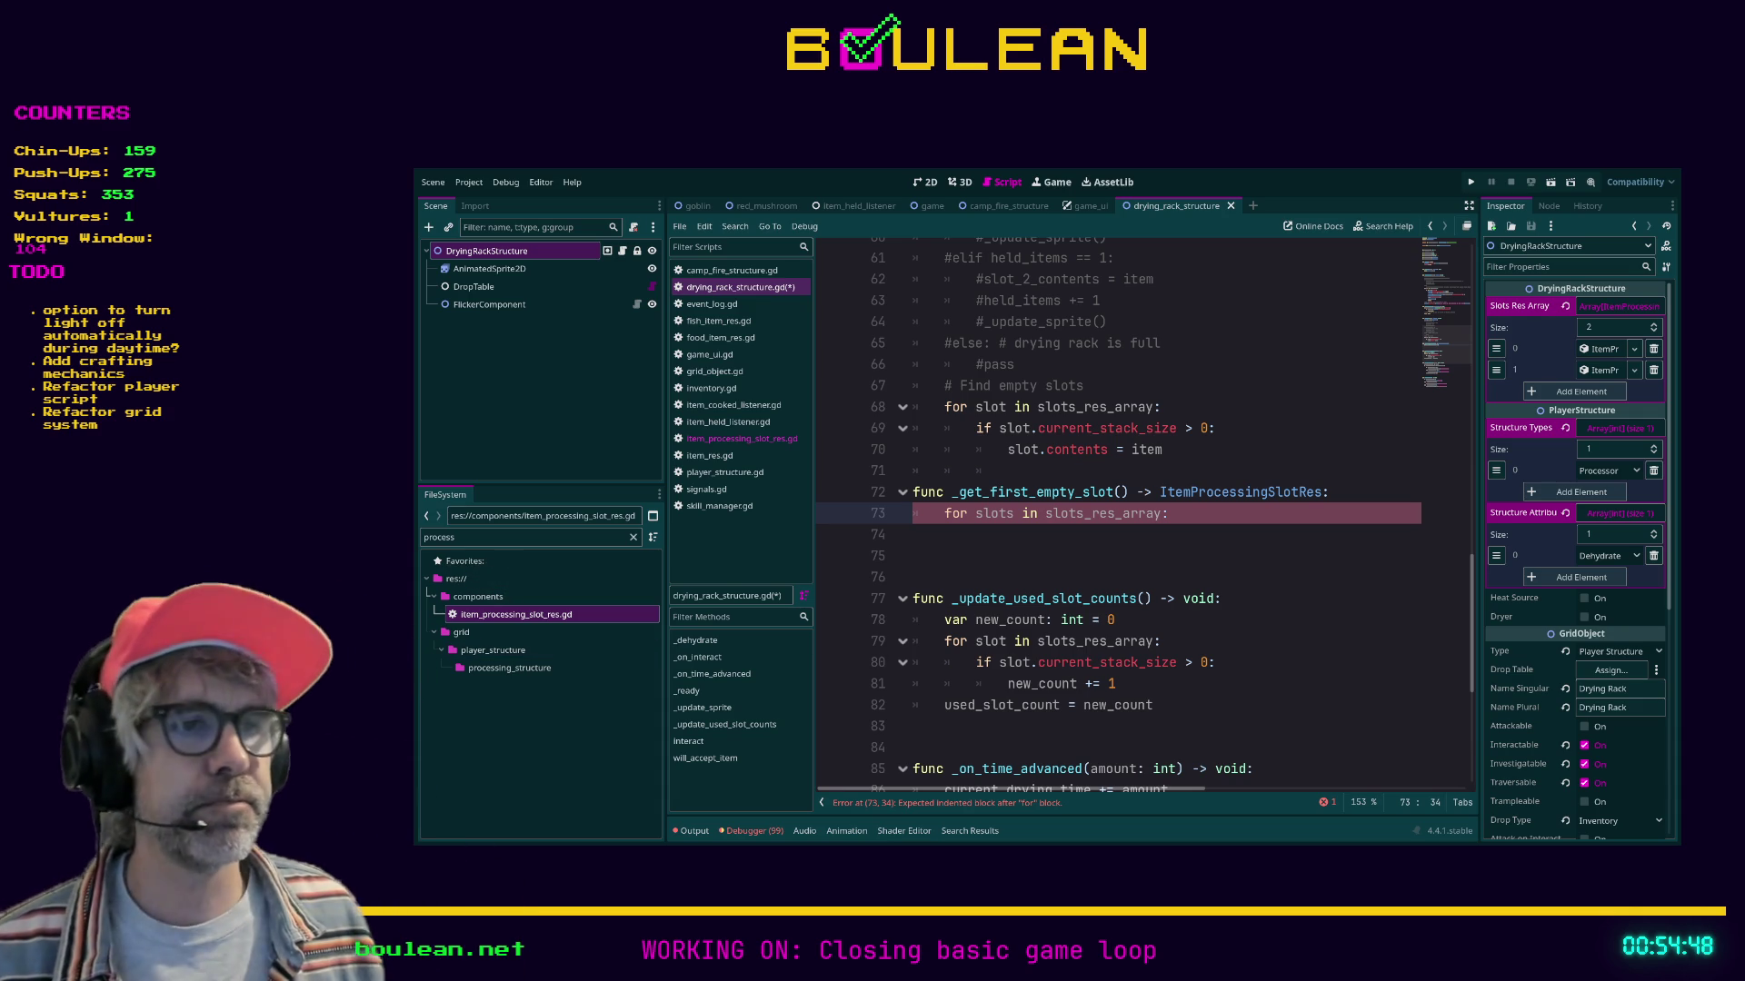
click(1081, 542)
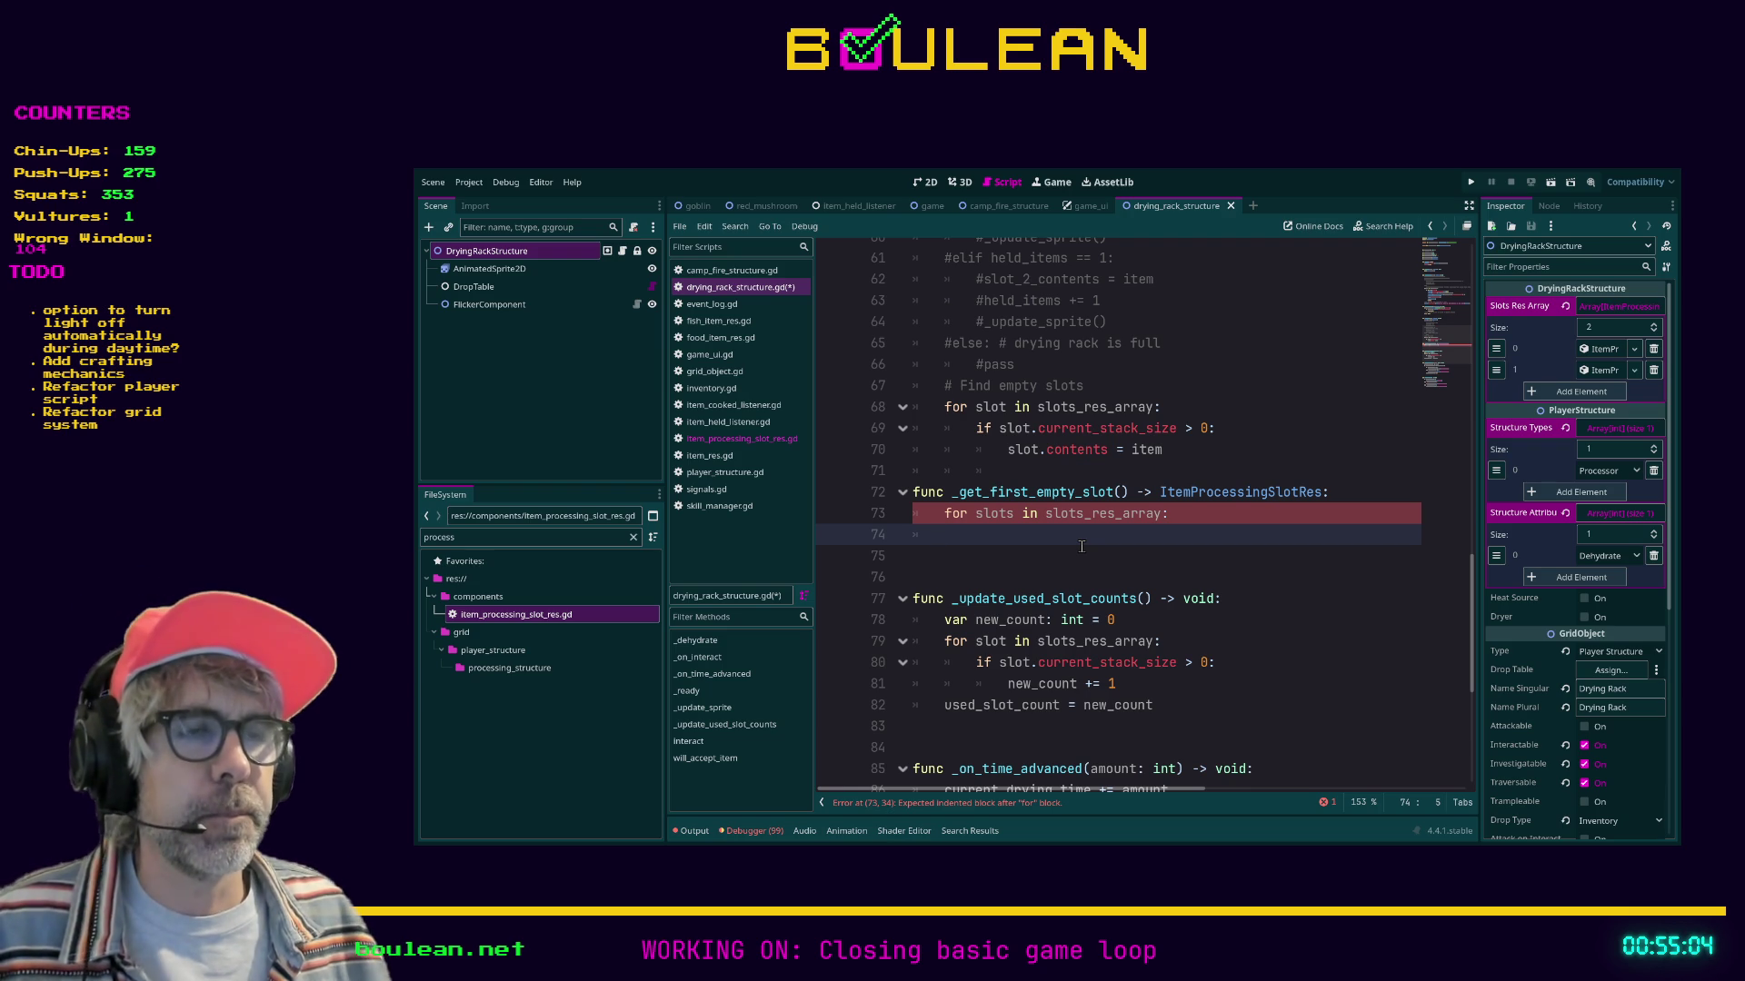
Step: Rename the loop variable to slot and add 'if slot.current_stack_size == 0: return slot'
key(Tab)
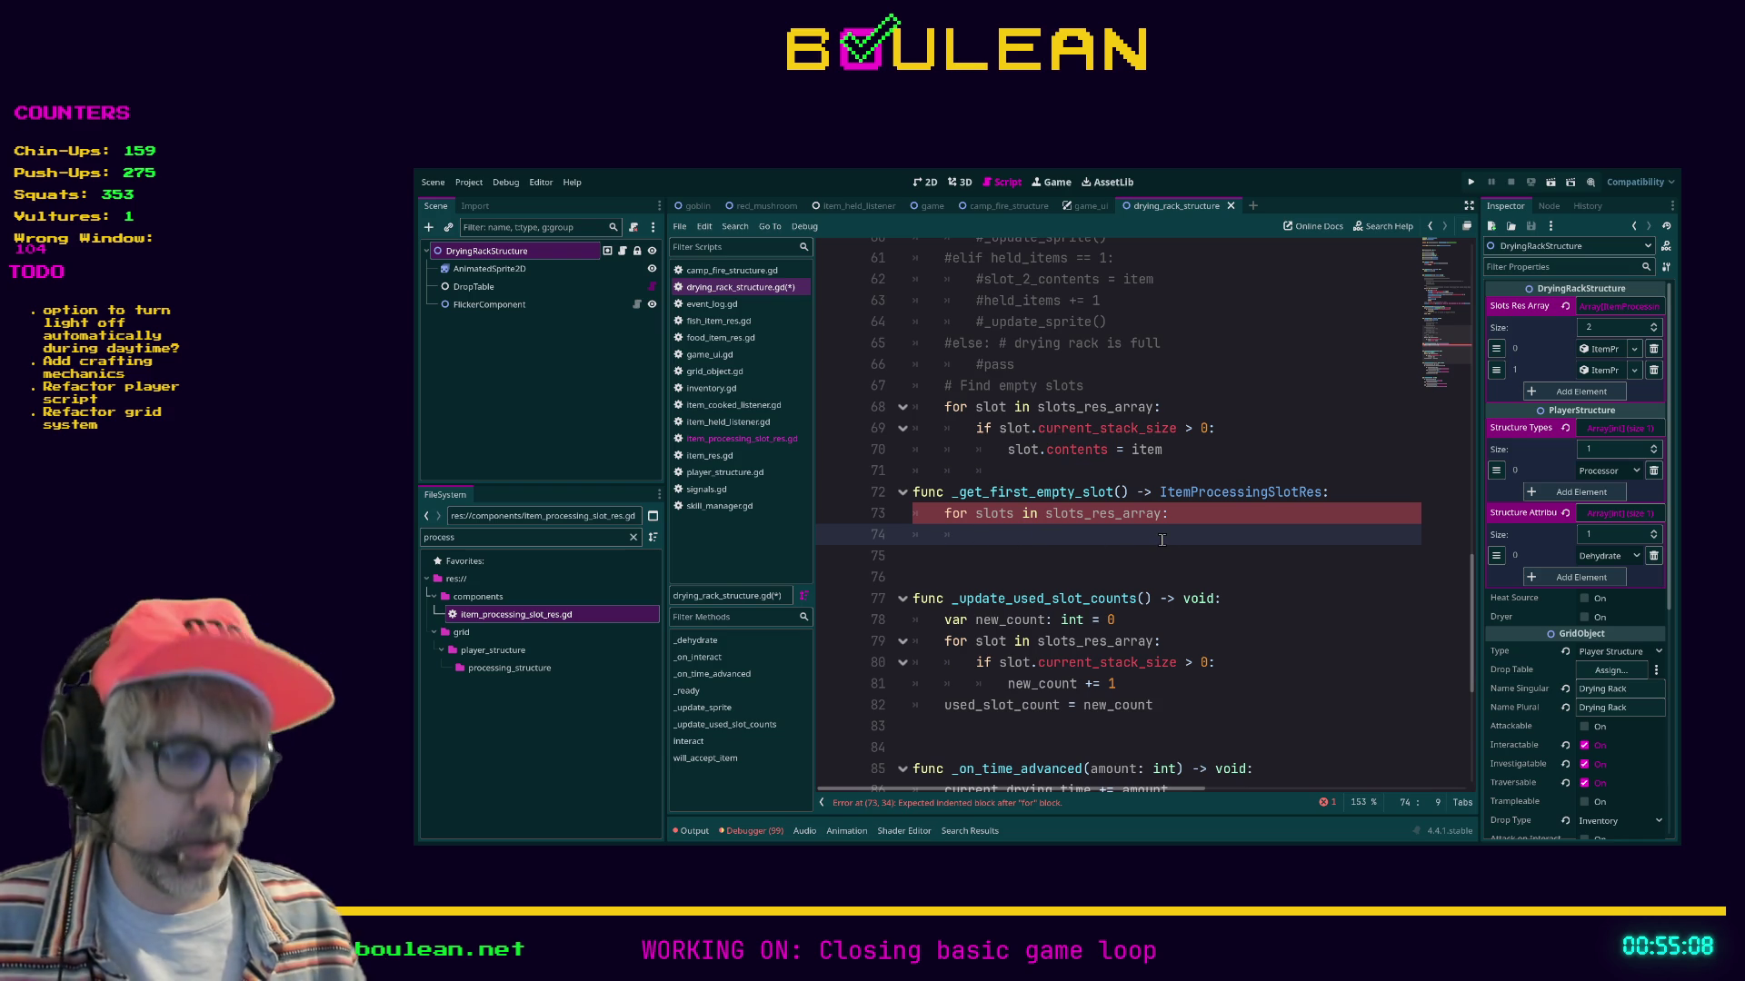
text(if sl)
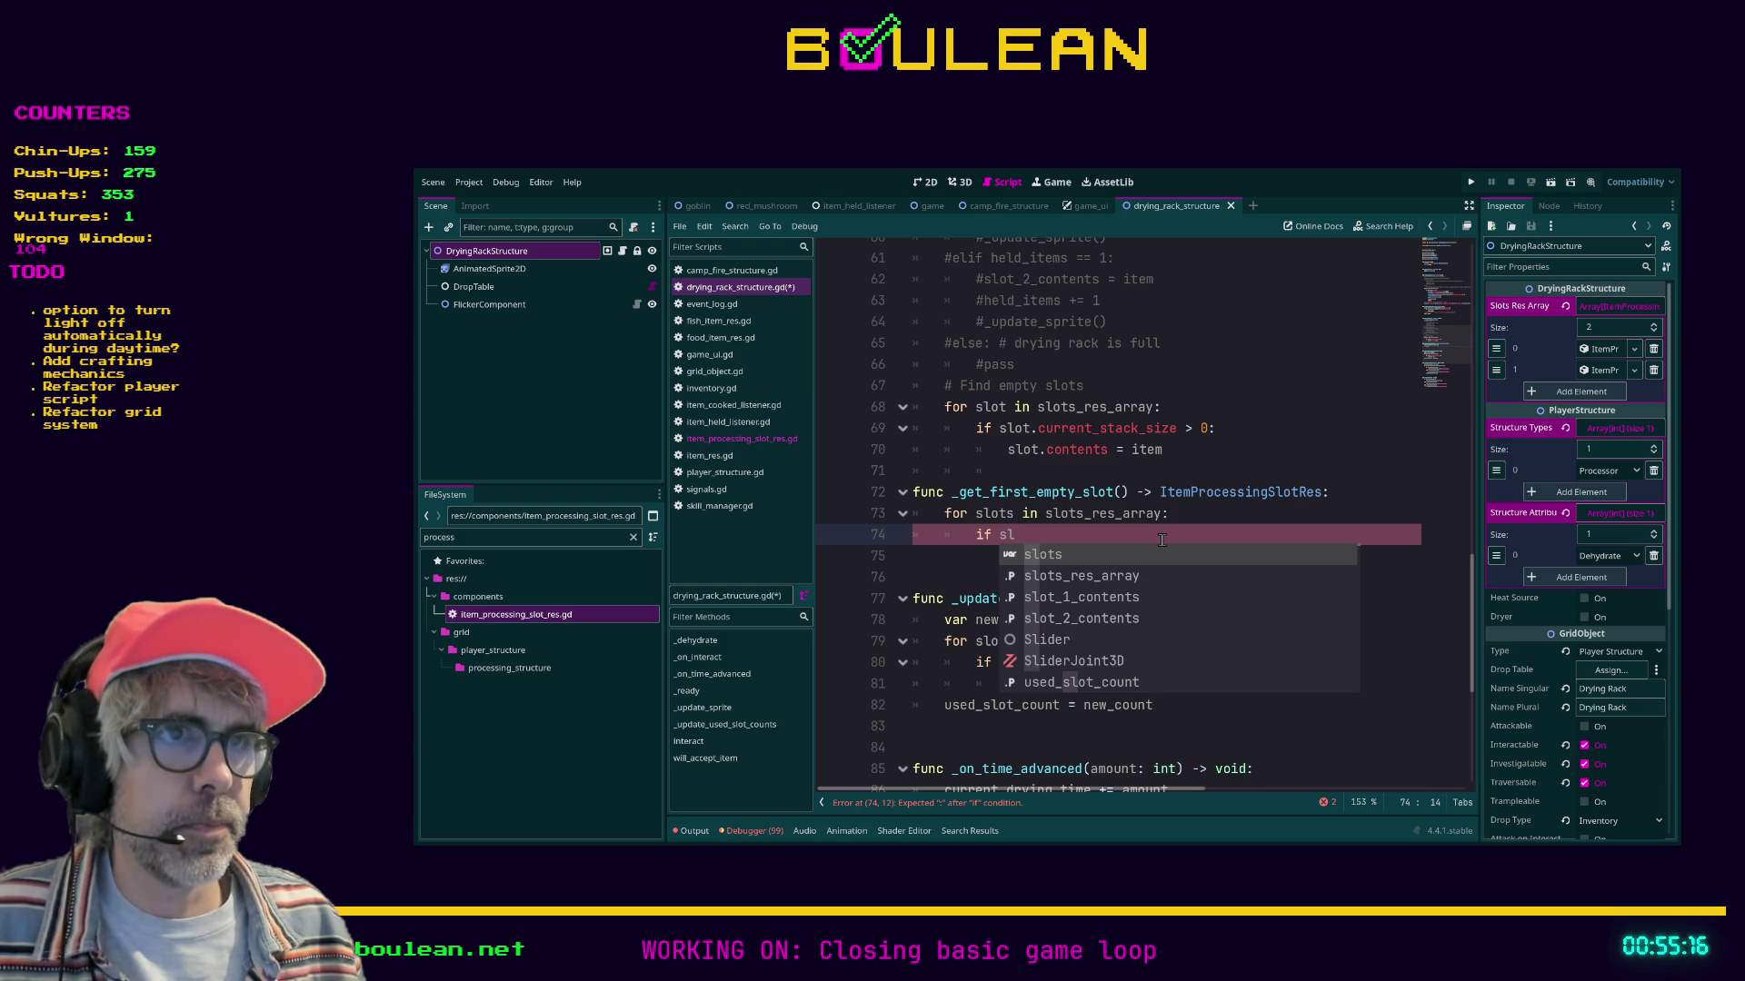
key(Left)
key(Escape)
key(Up)
key(Delete)
key(Down)
text(lot.)
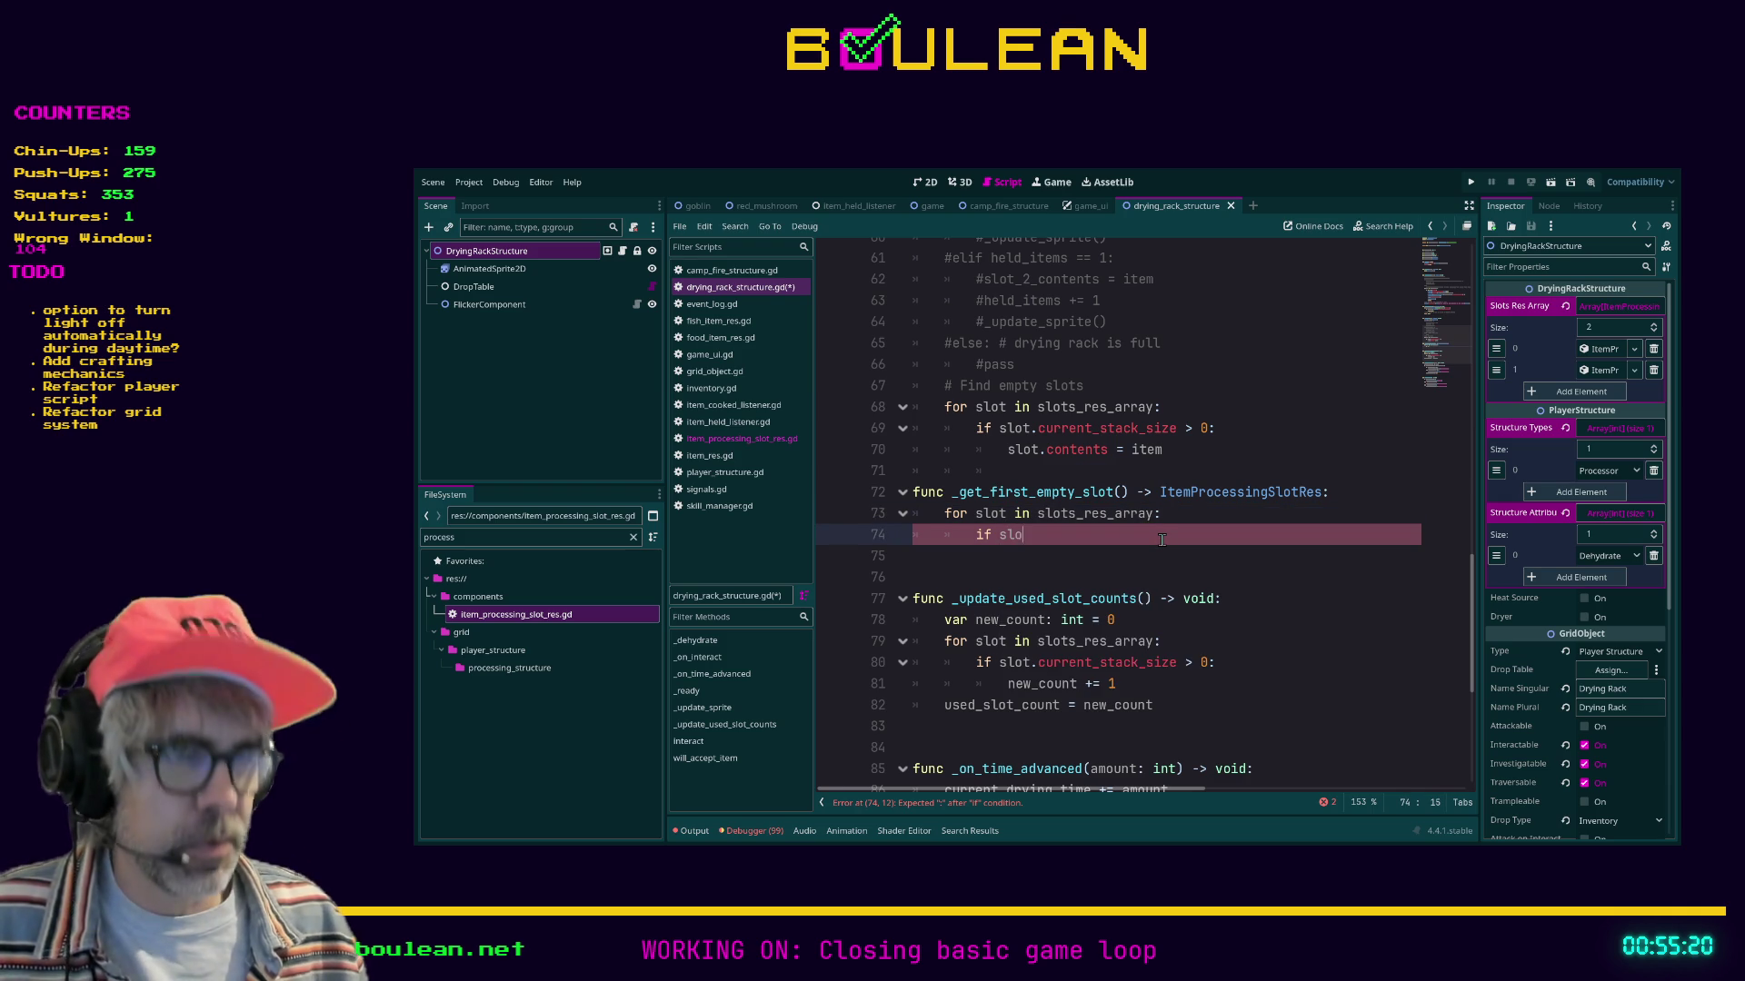
text(cu)
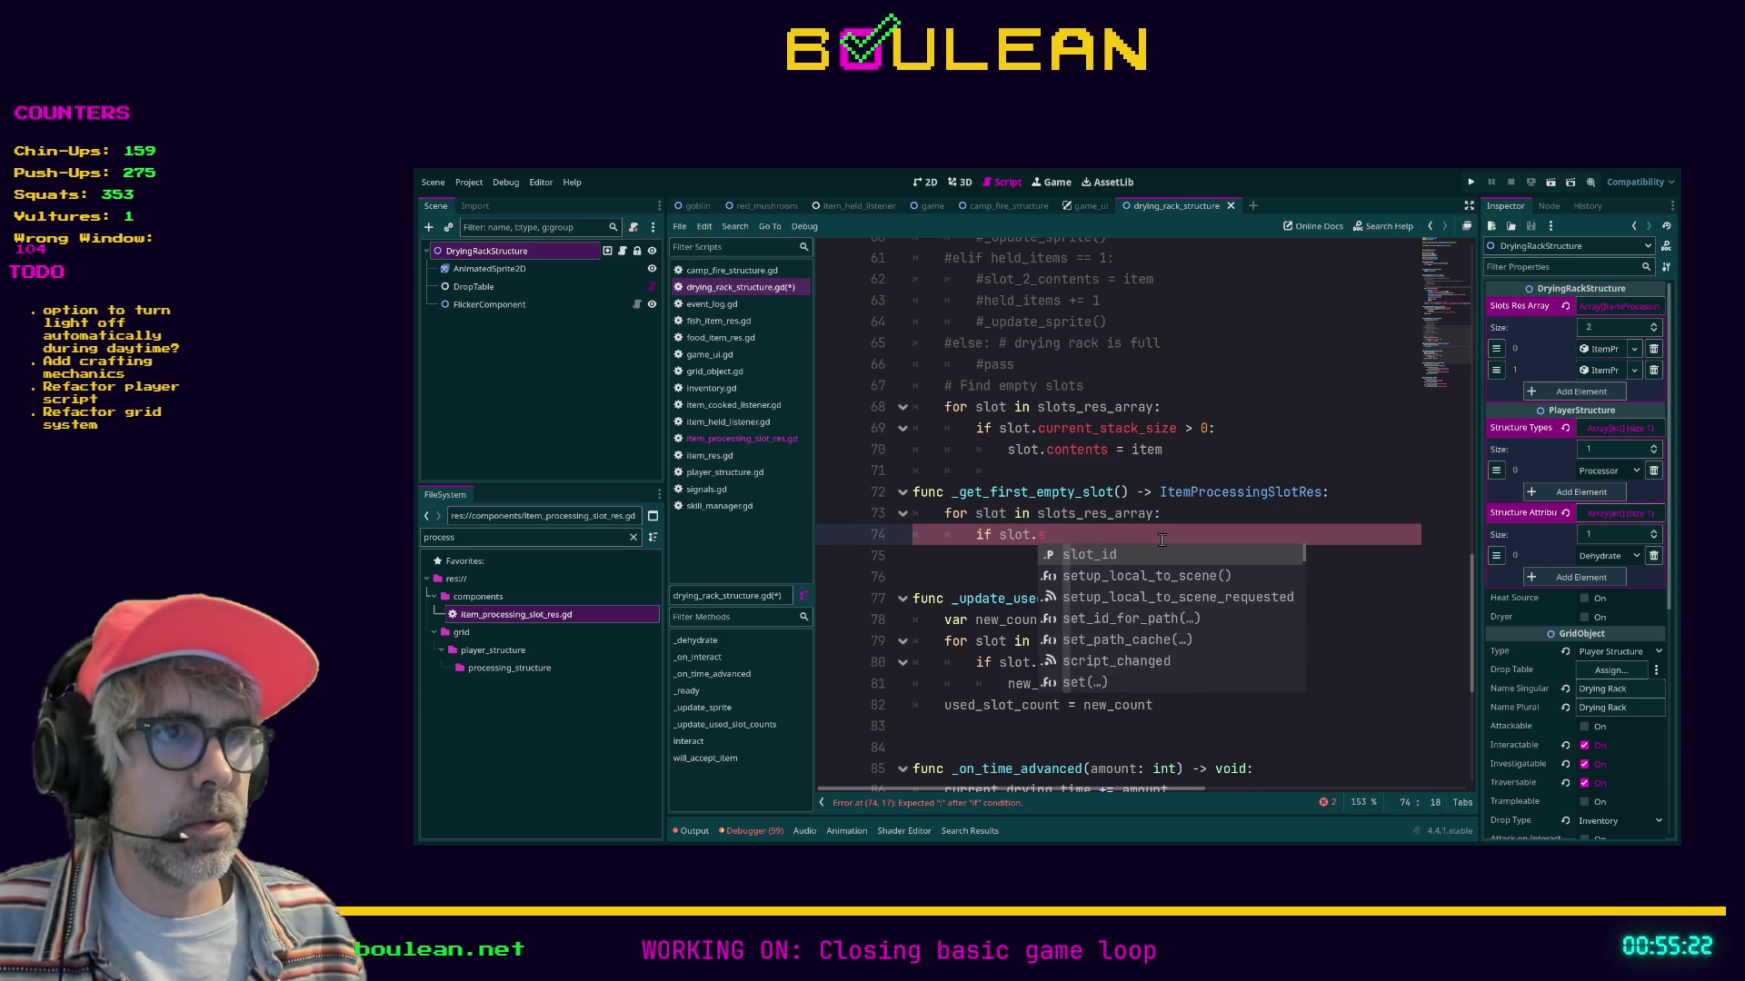
key(Return)
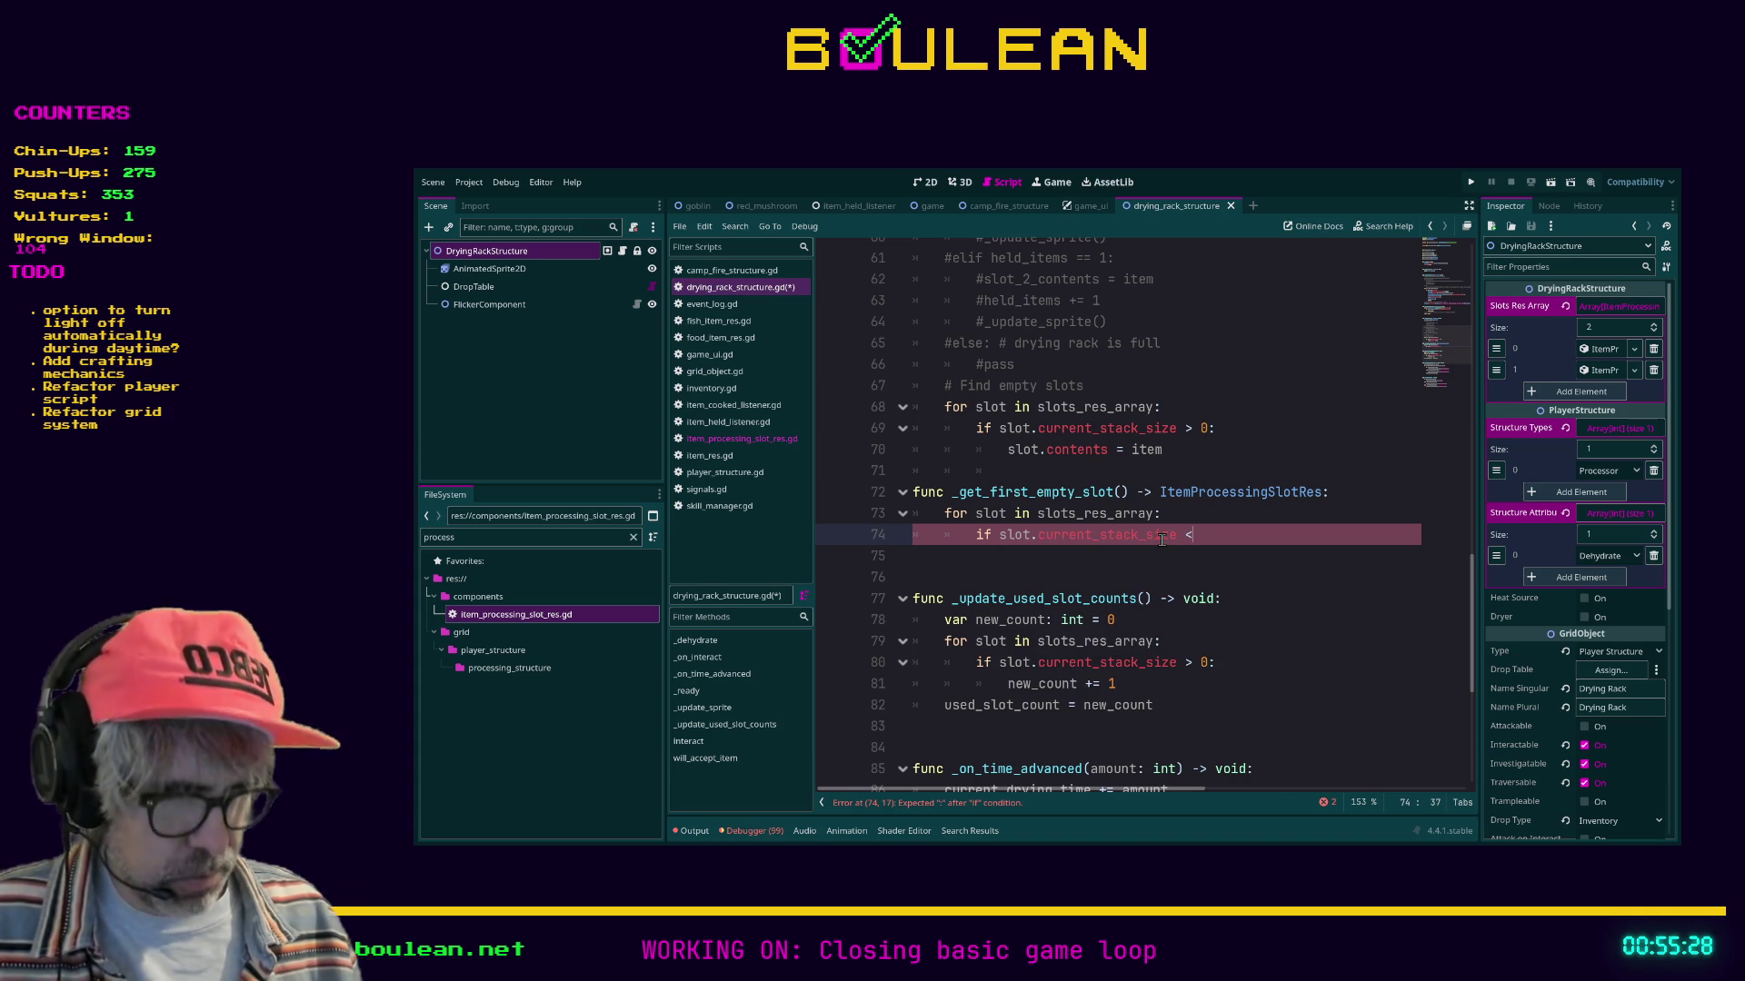
key(BackSpace)
key(BackSpace)
text(== 0:)
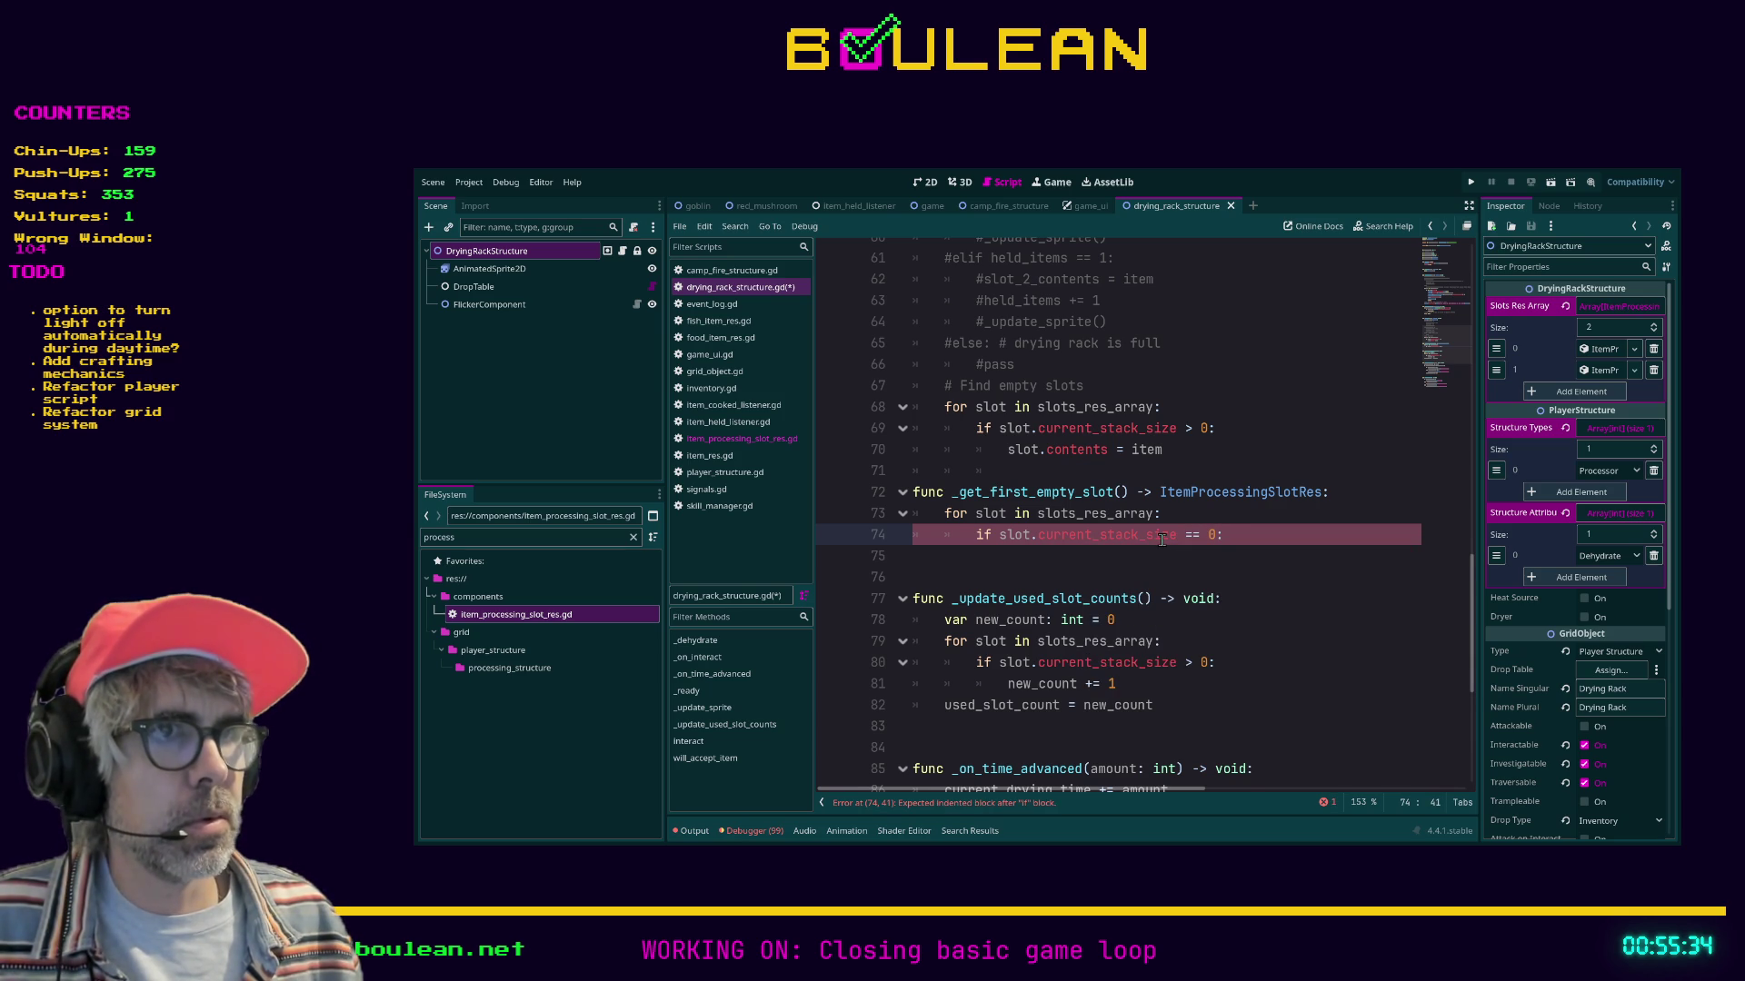
key(Return)
text(return slot)
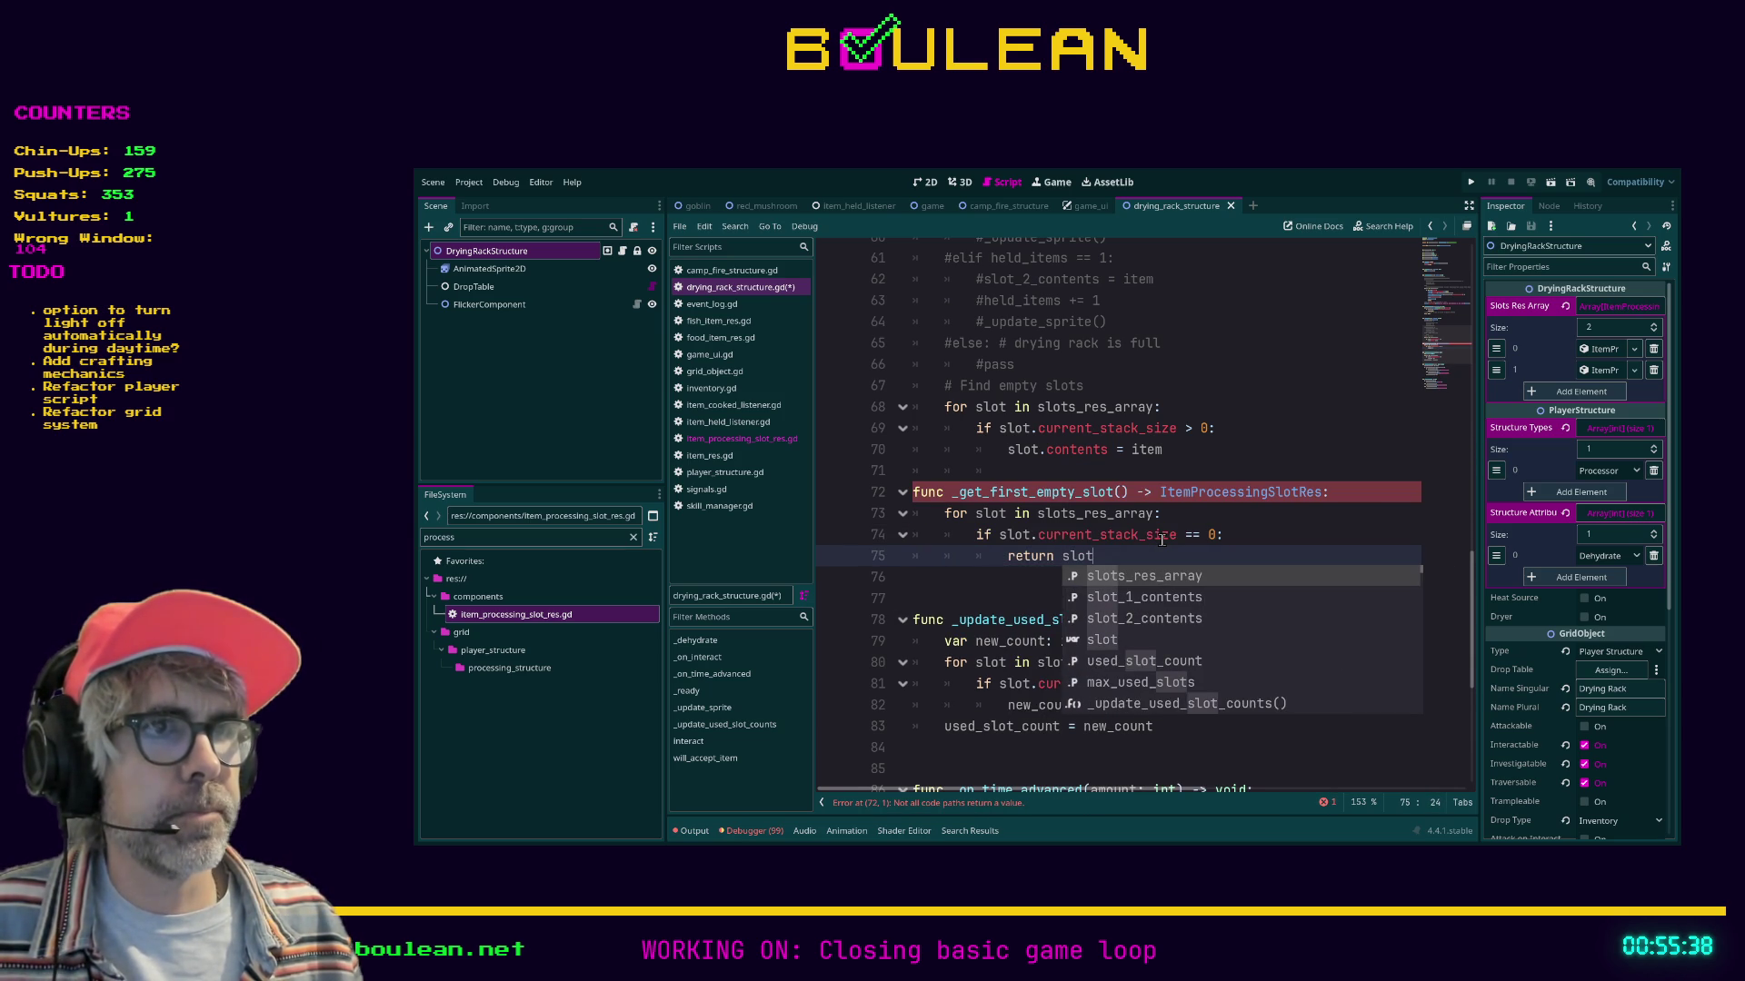
click(1096, 556)
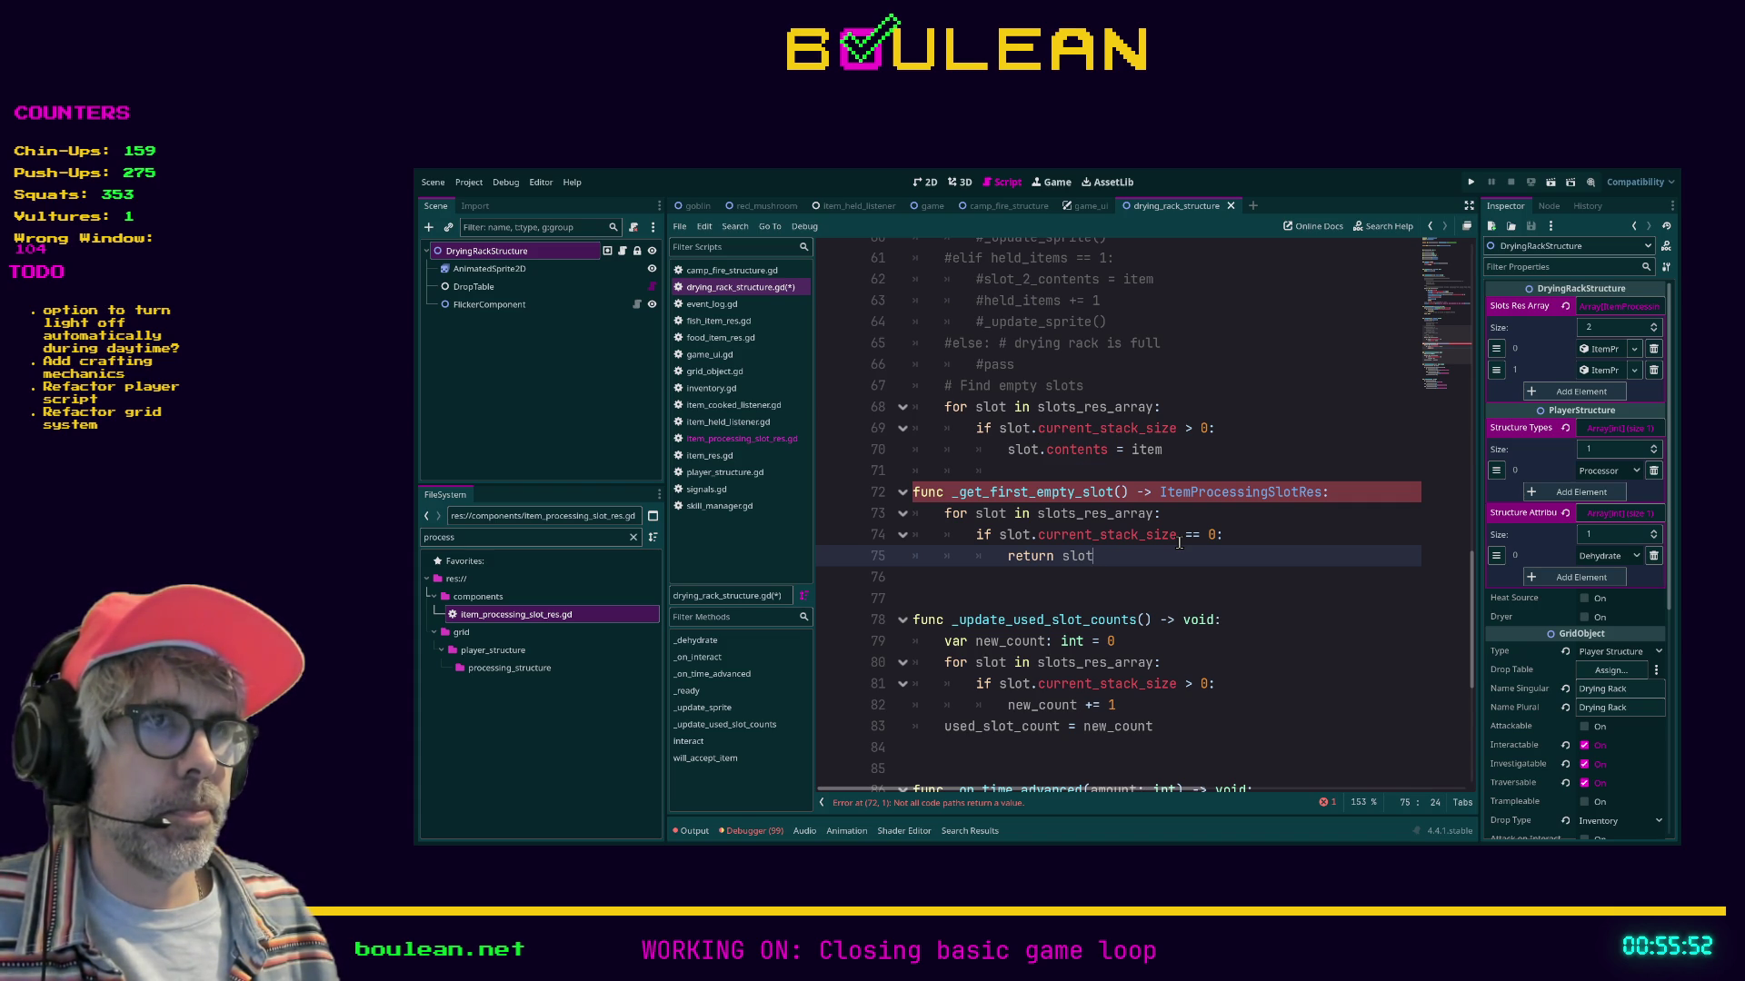
Step: After the loop, add an 'if no empty slots' comment and a fallback 'return null'
key(Return)
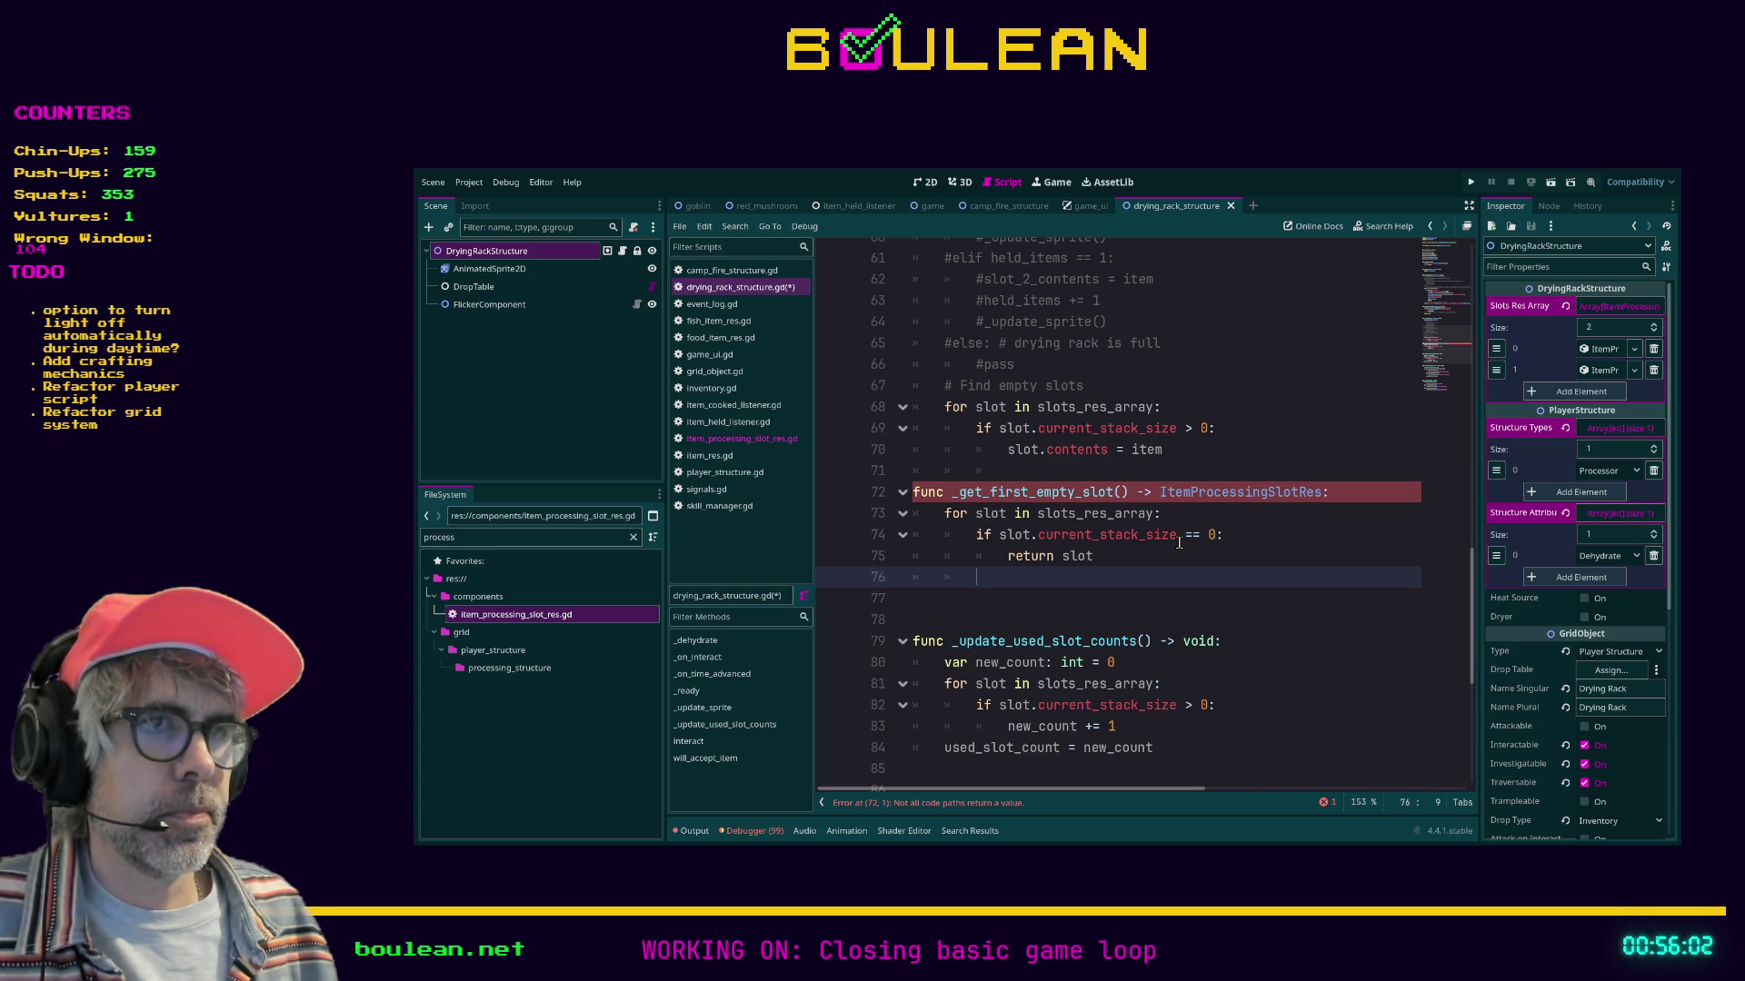
text(else)
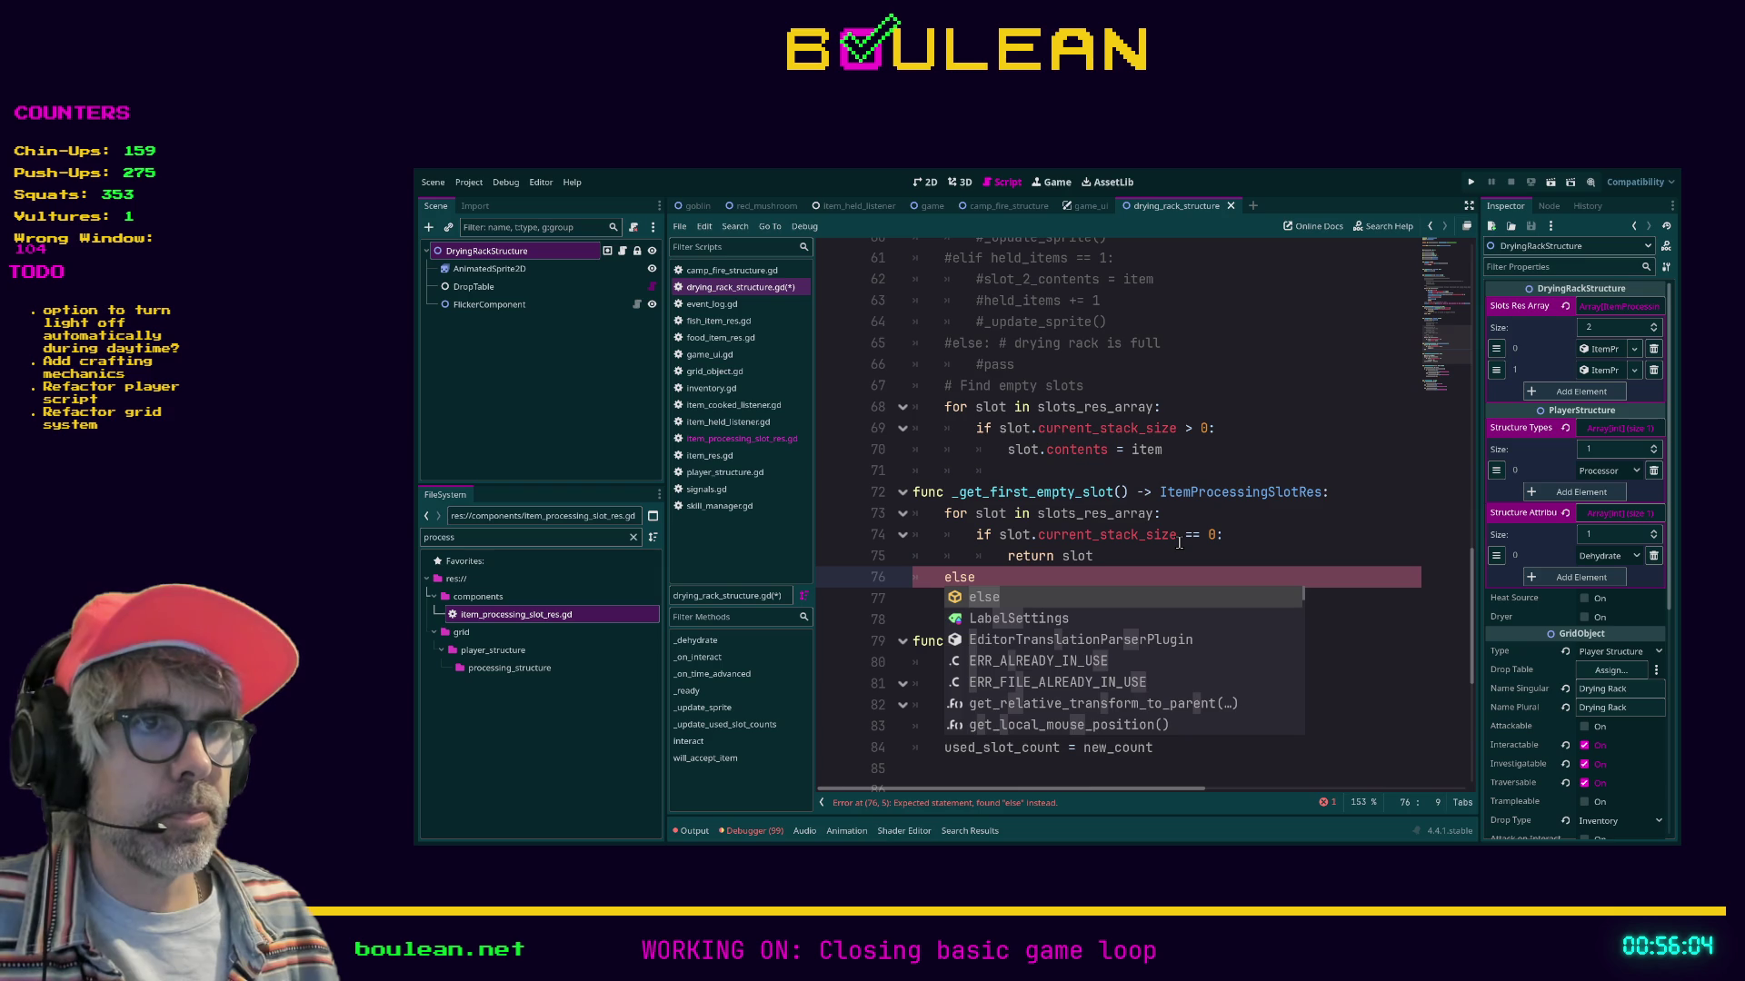
key(BackSpace)
key(BackSpace)
key(BackSpace)
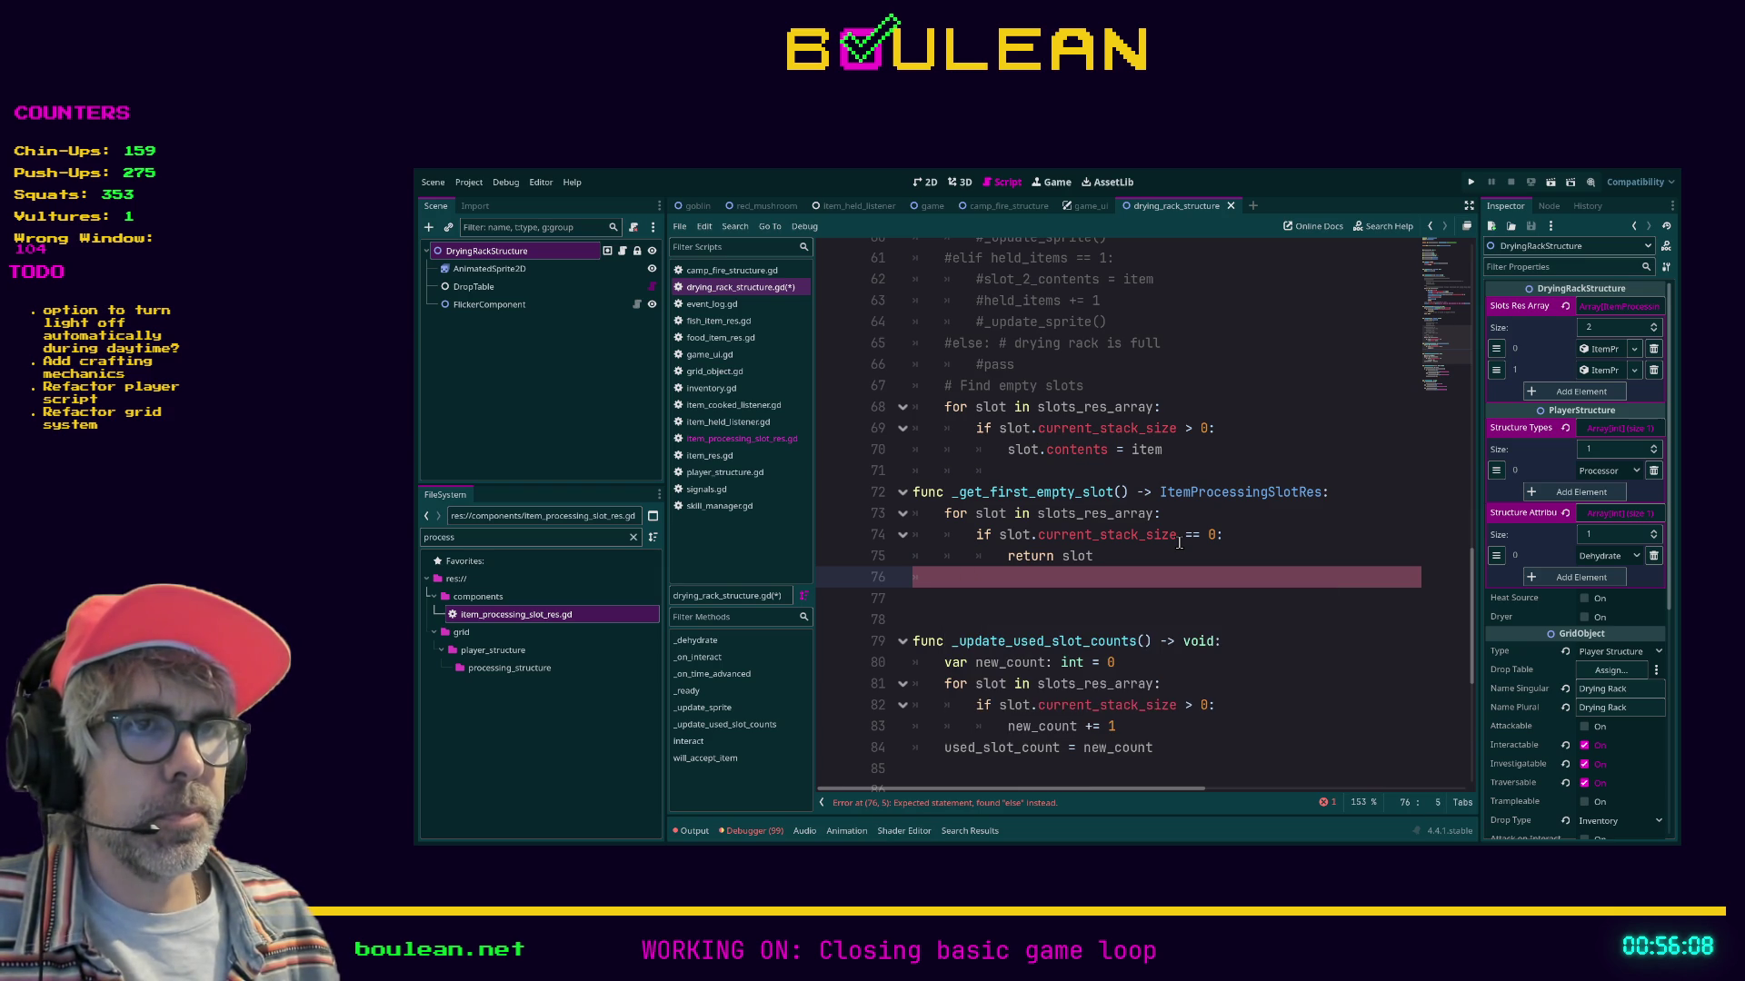
text(if not empty slots)
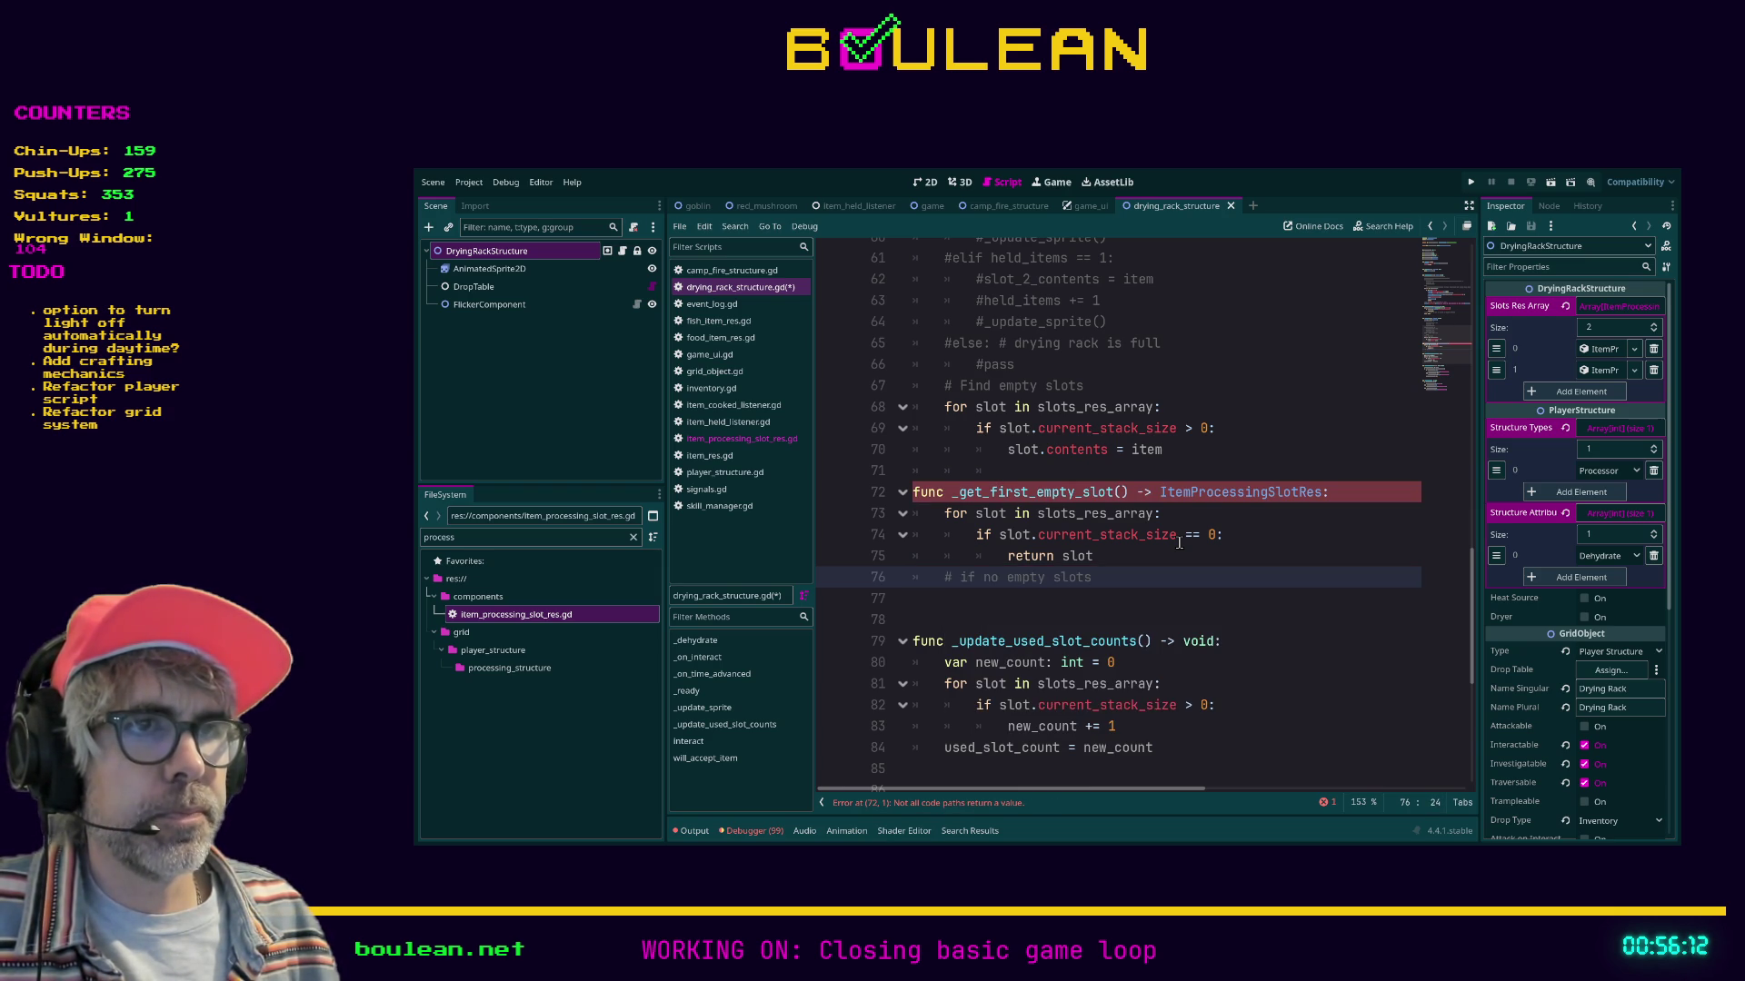
key(Return)
text(return null)
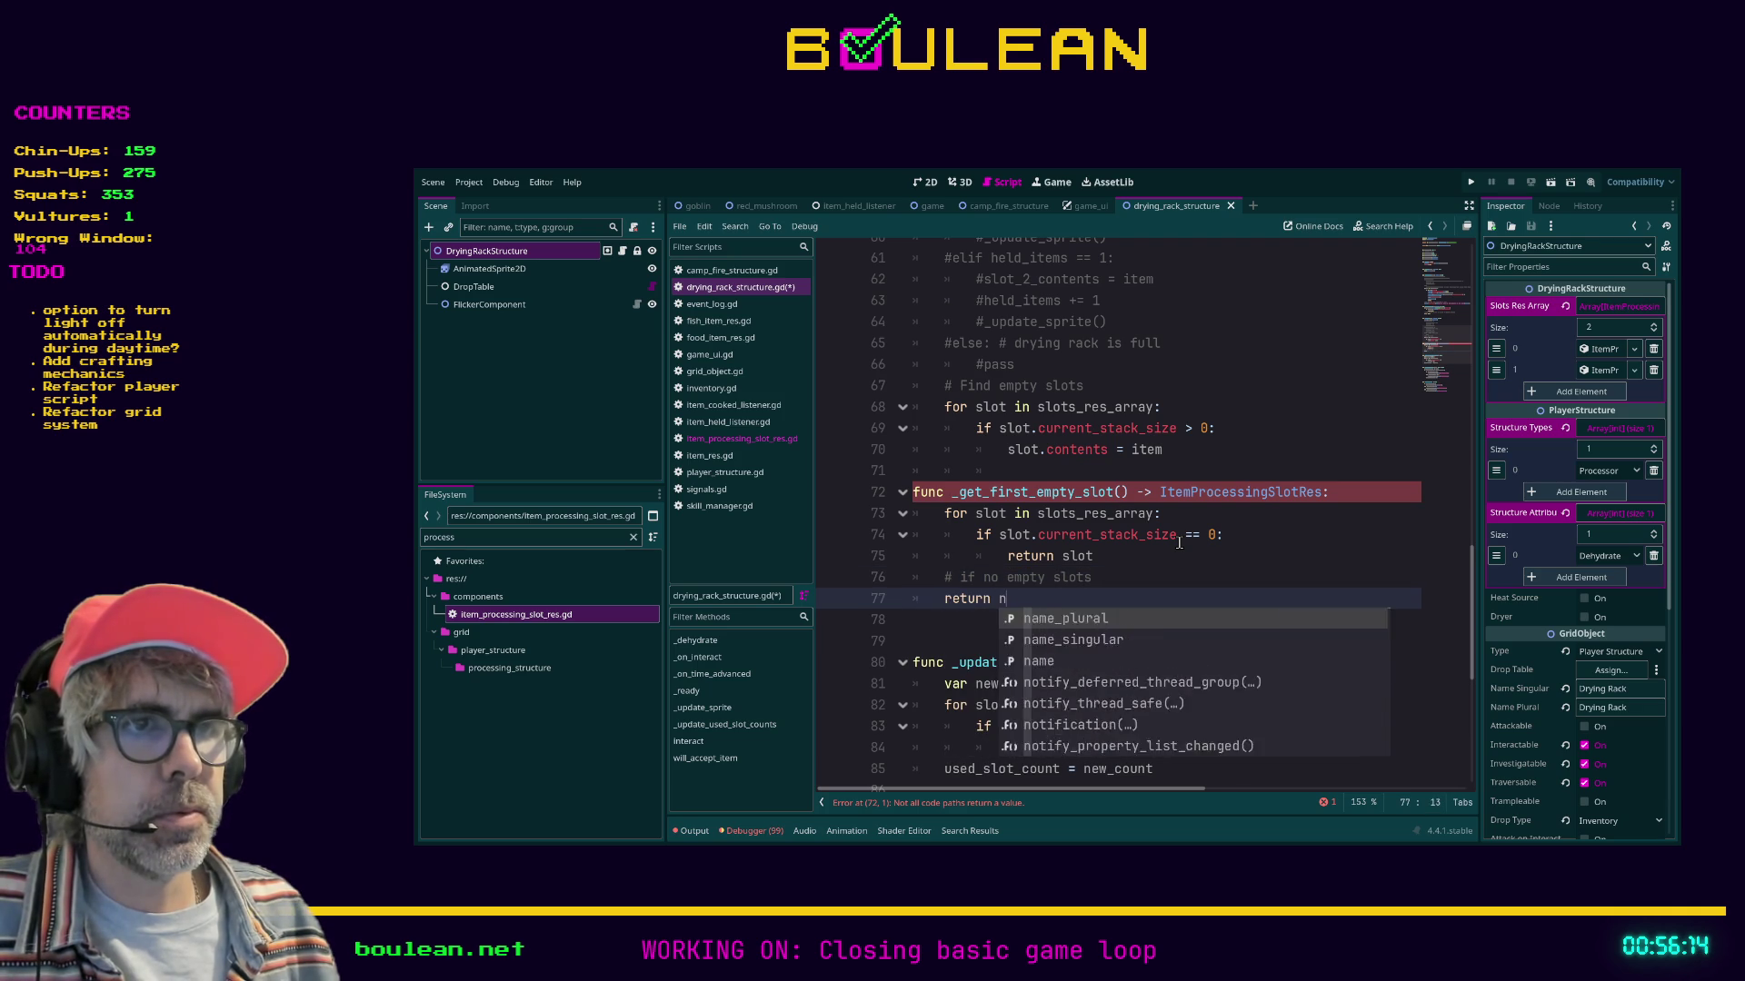
key(Escape)
scroll(1127, 523, up, 5)
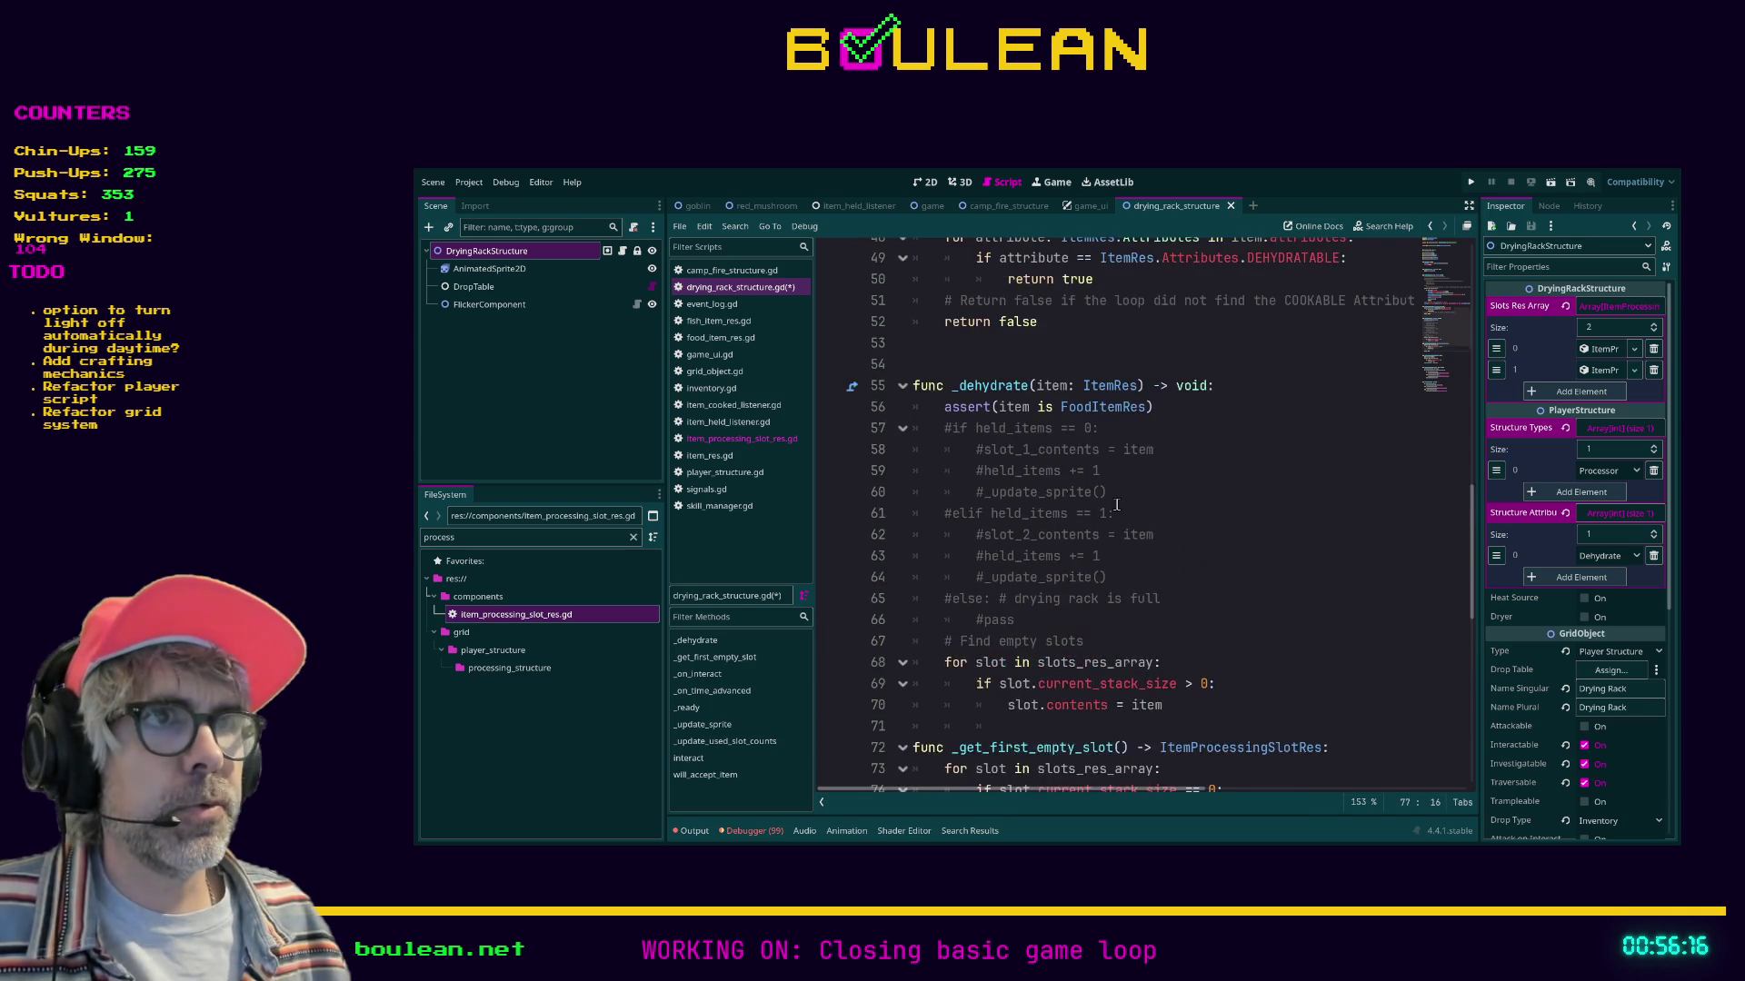
scroll(1115, 516, up, 1)
scroll(1116, 516, down, 2)
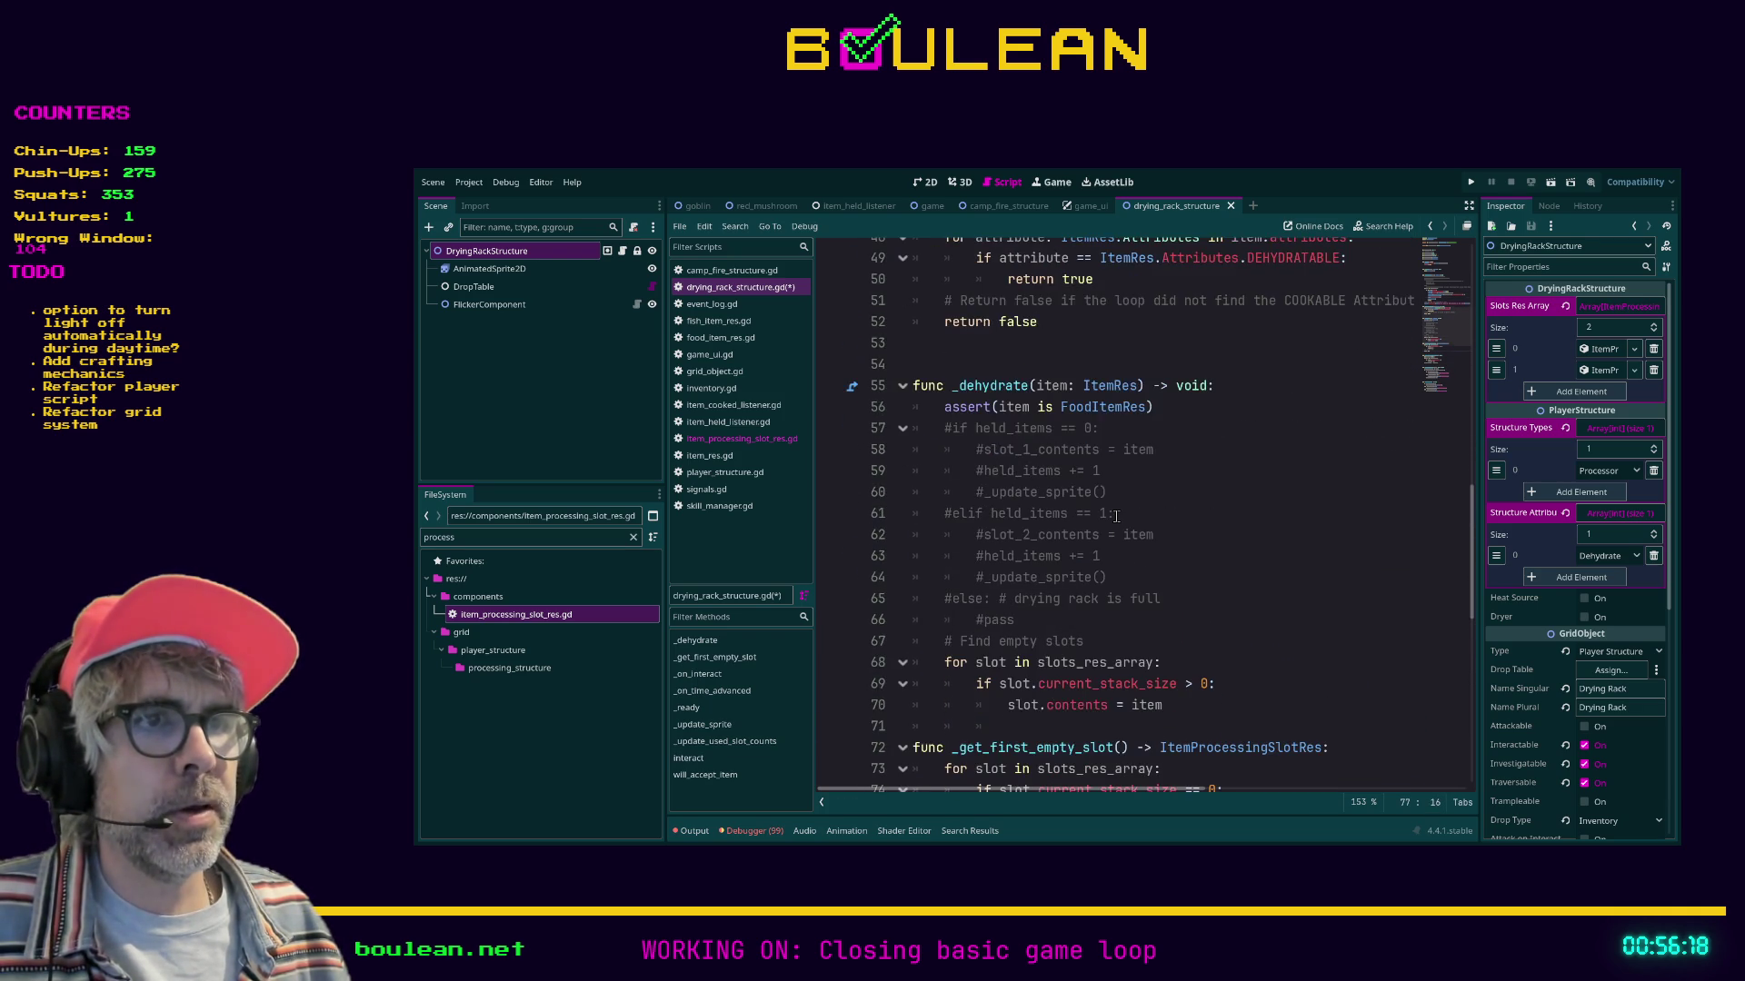
scroll(1116, 516, down, 2)
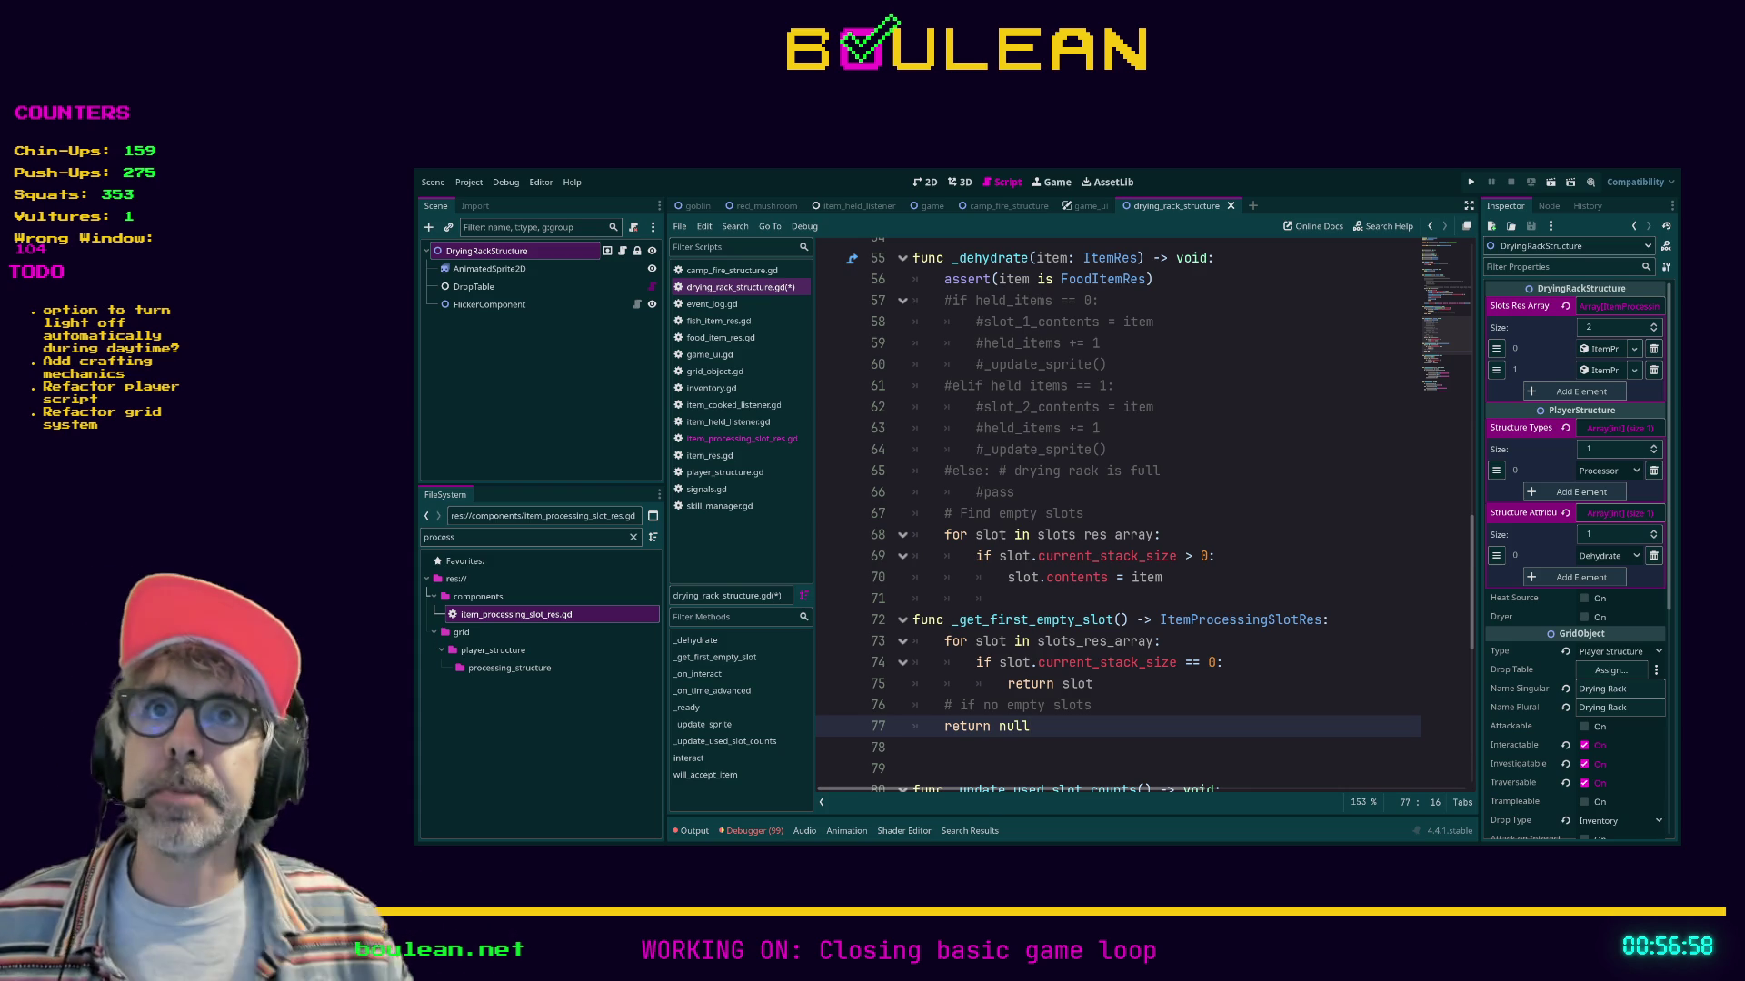
scroll(1081, 714, down, 1)
click(1100, 696)
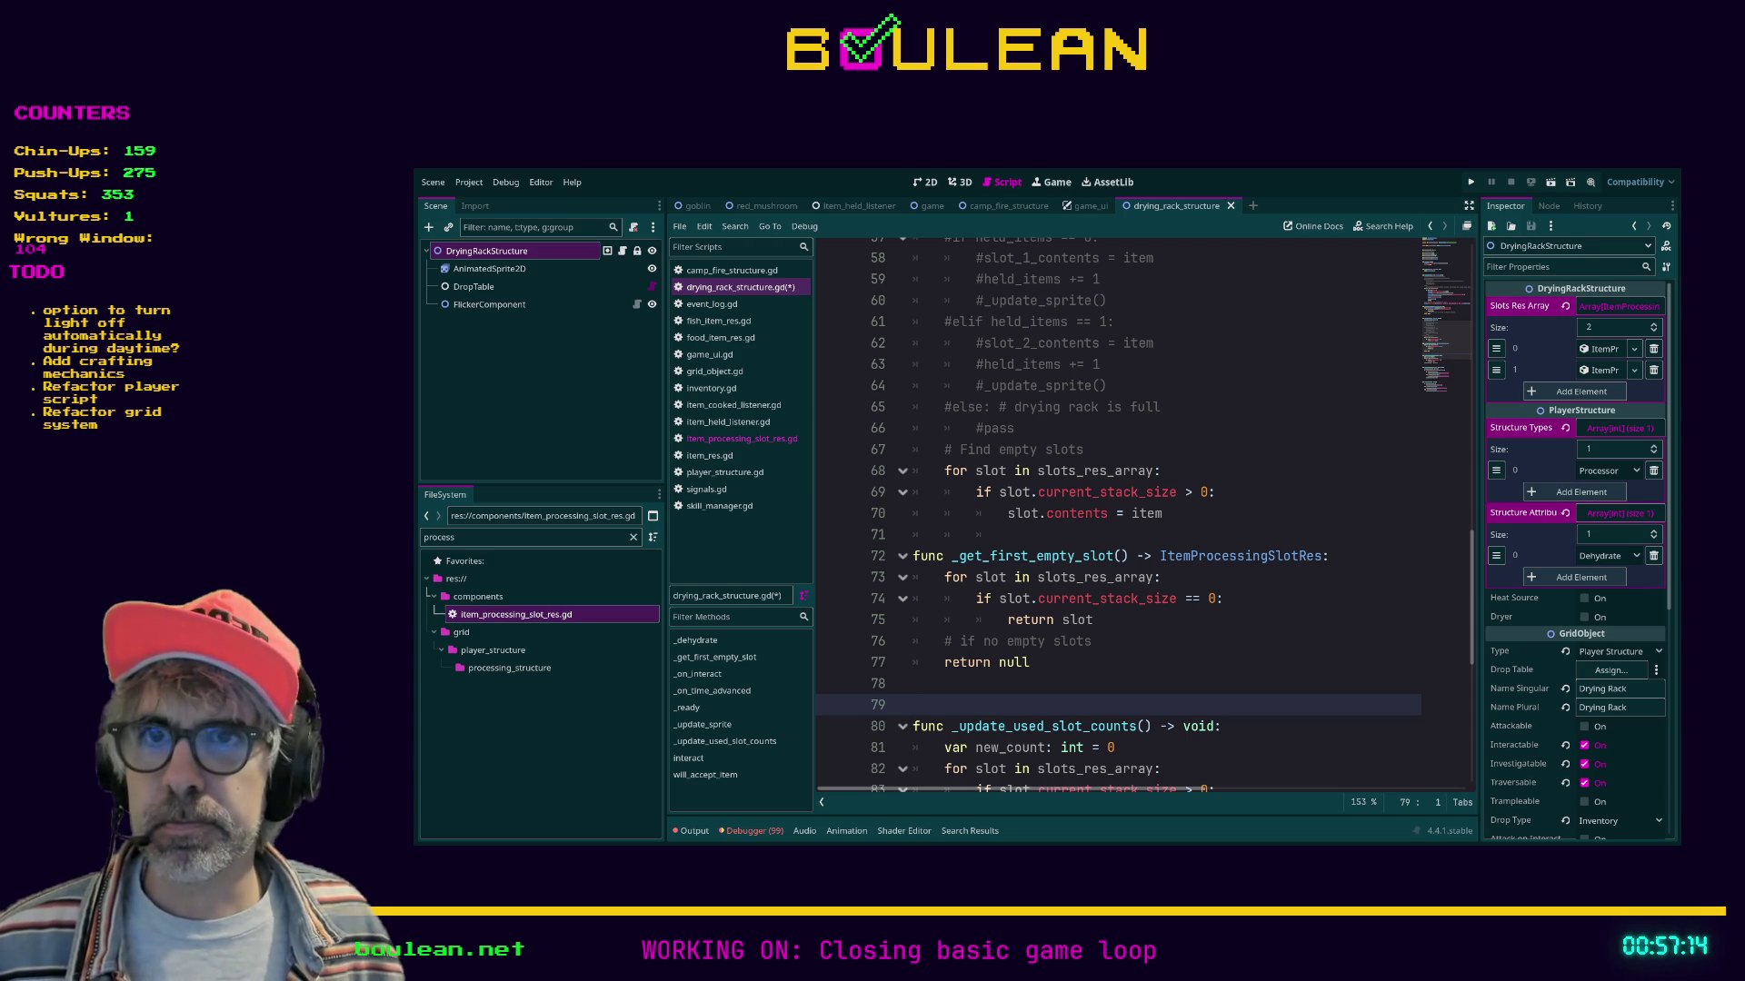
click(1018, 680)
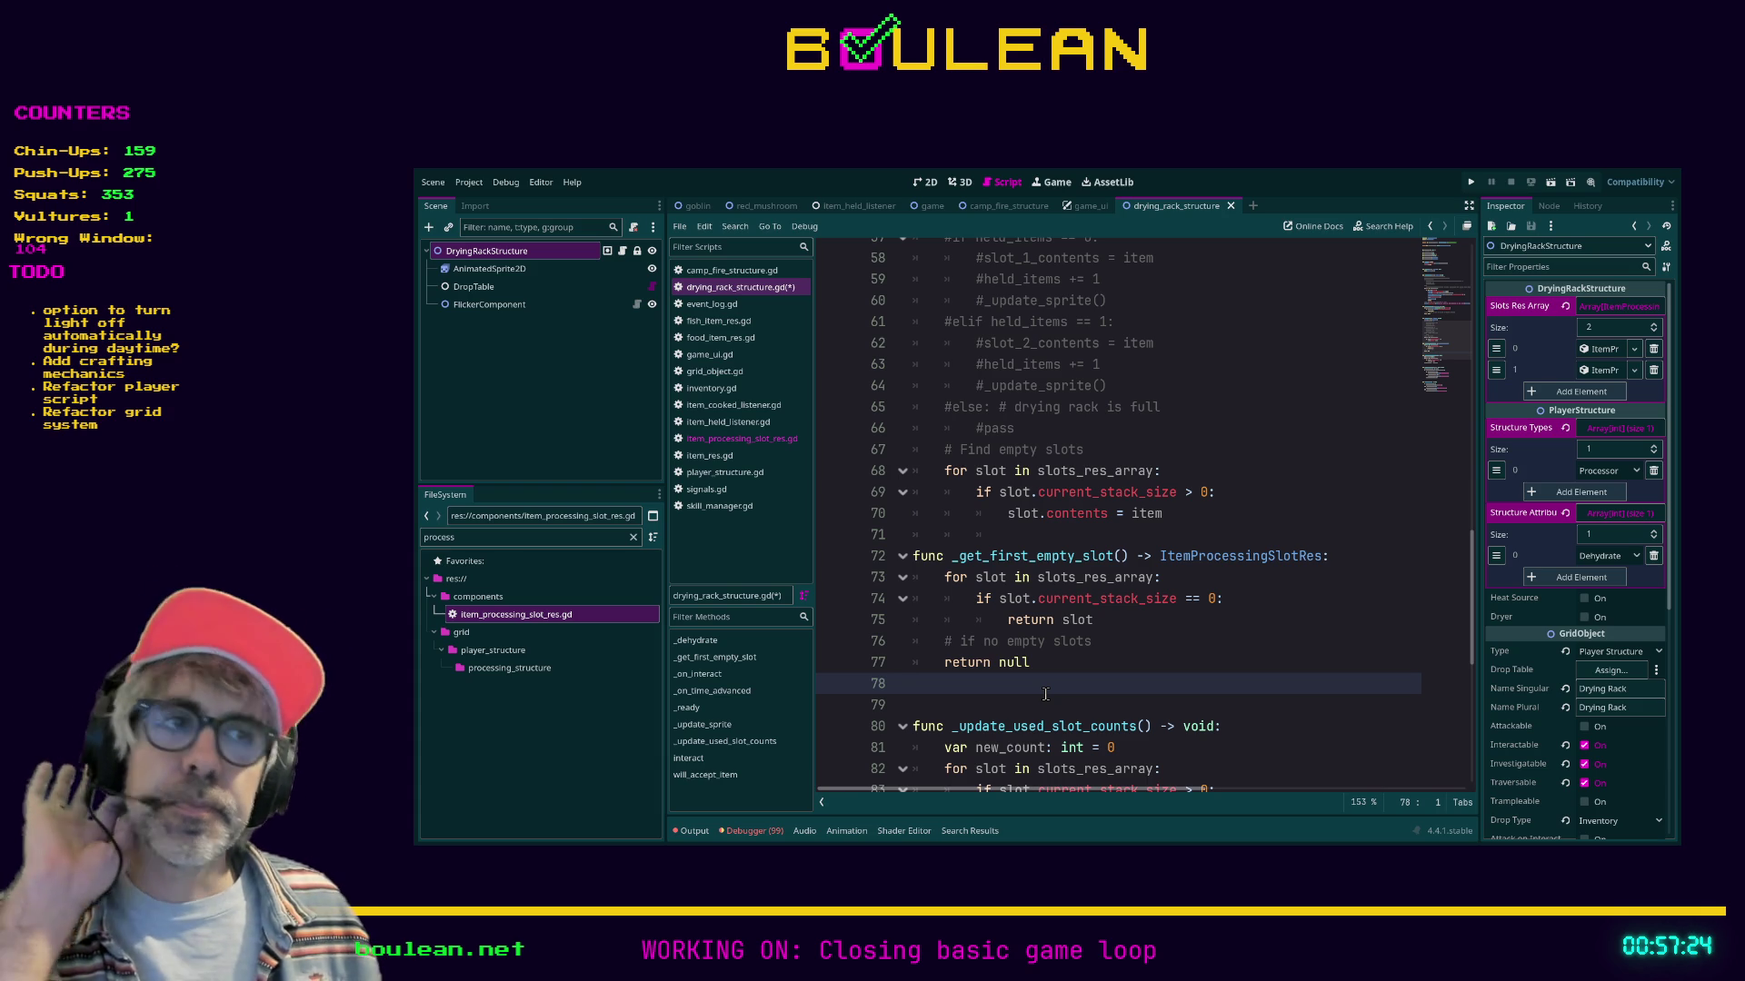
scroll(1108, 695, up, 1)
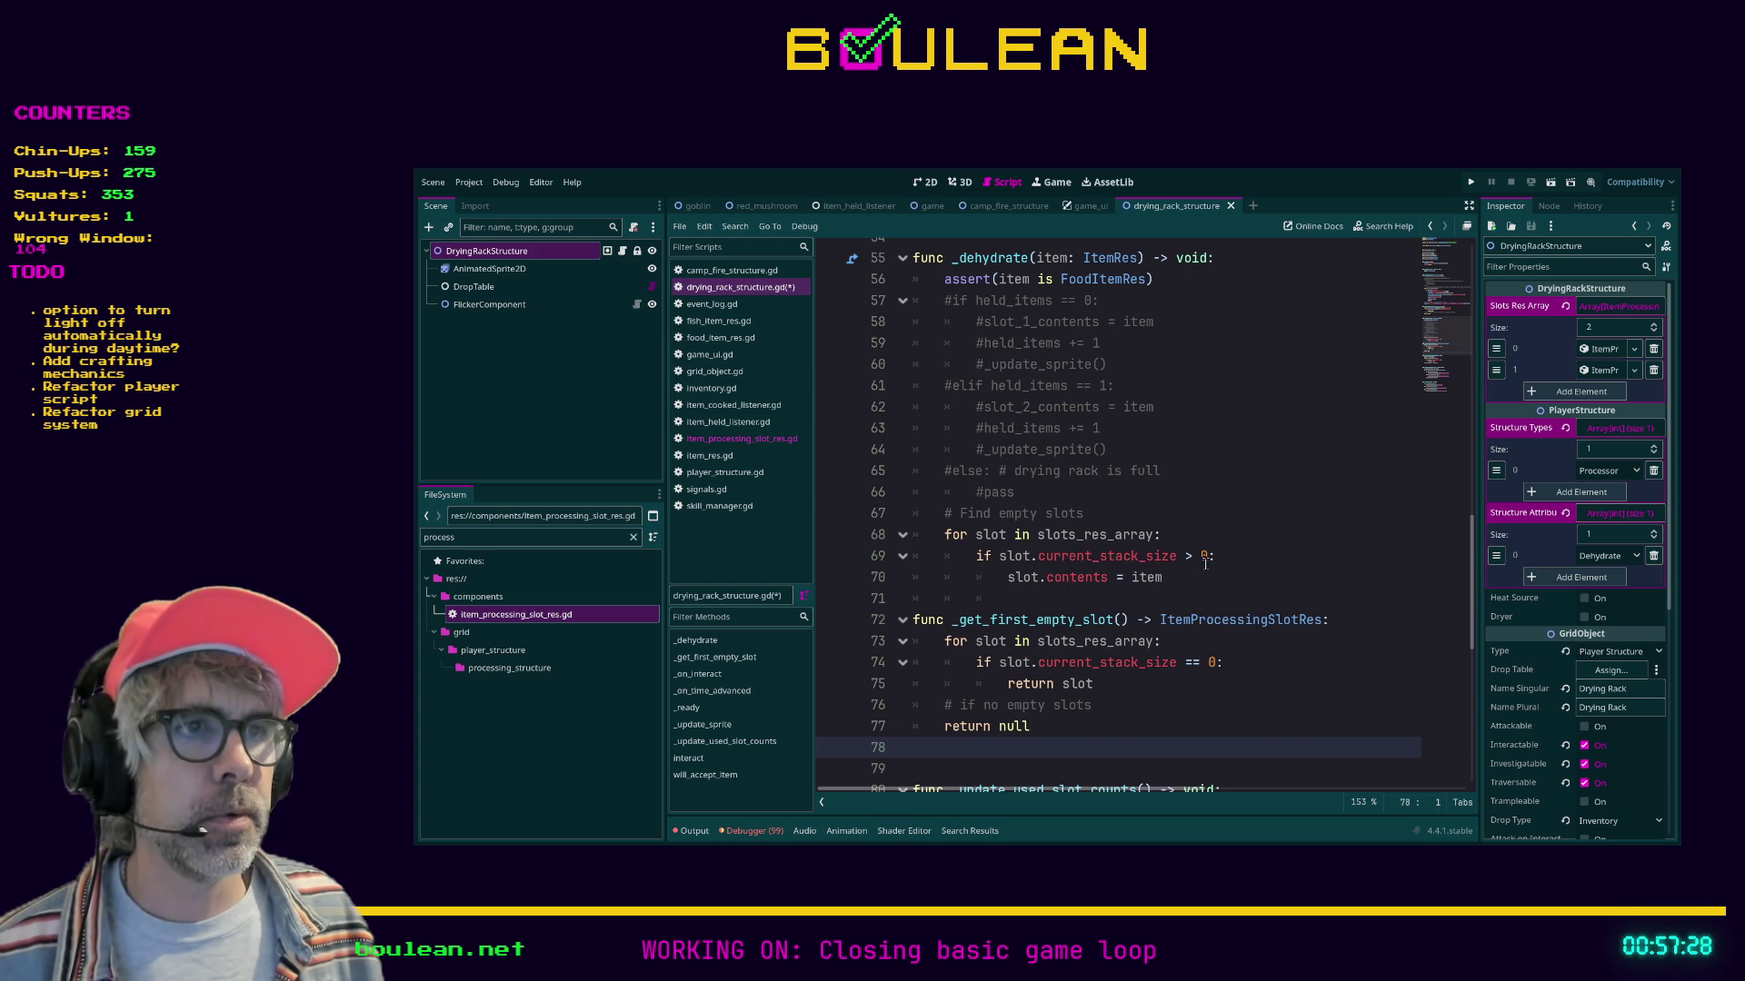
drag(1163, 578, 916, 536)
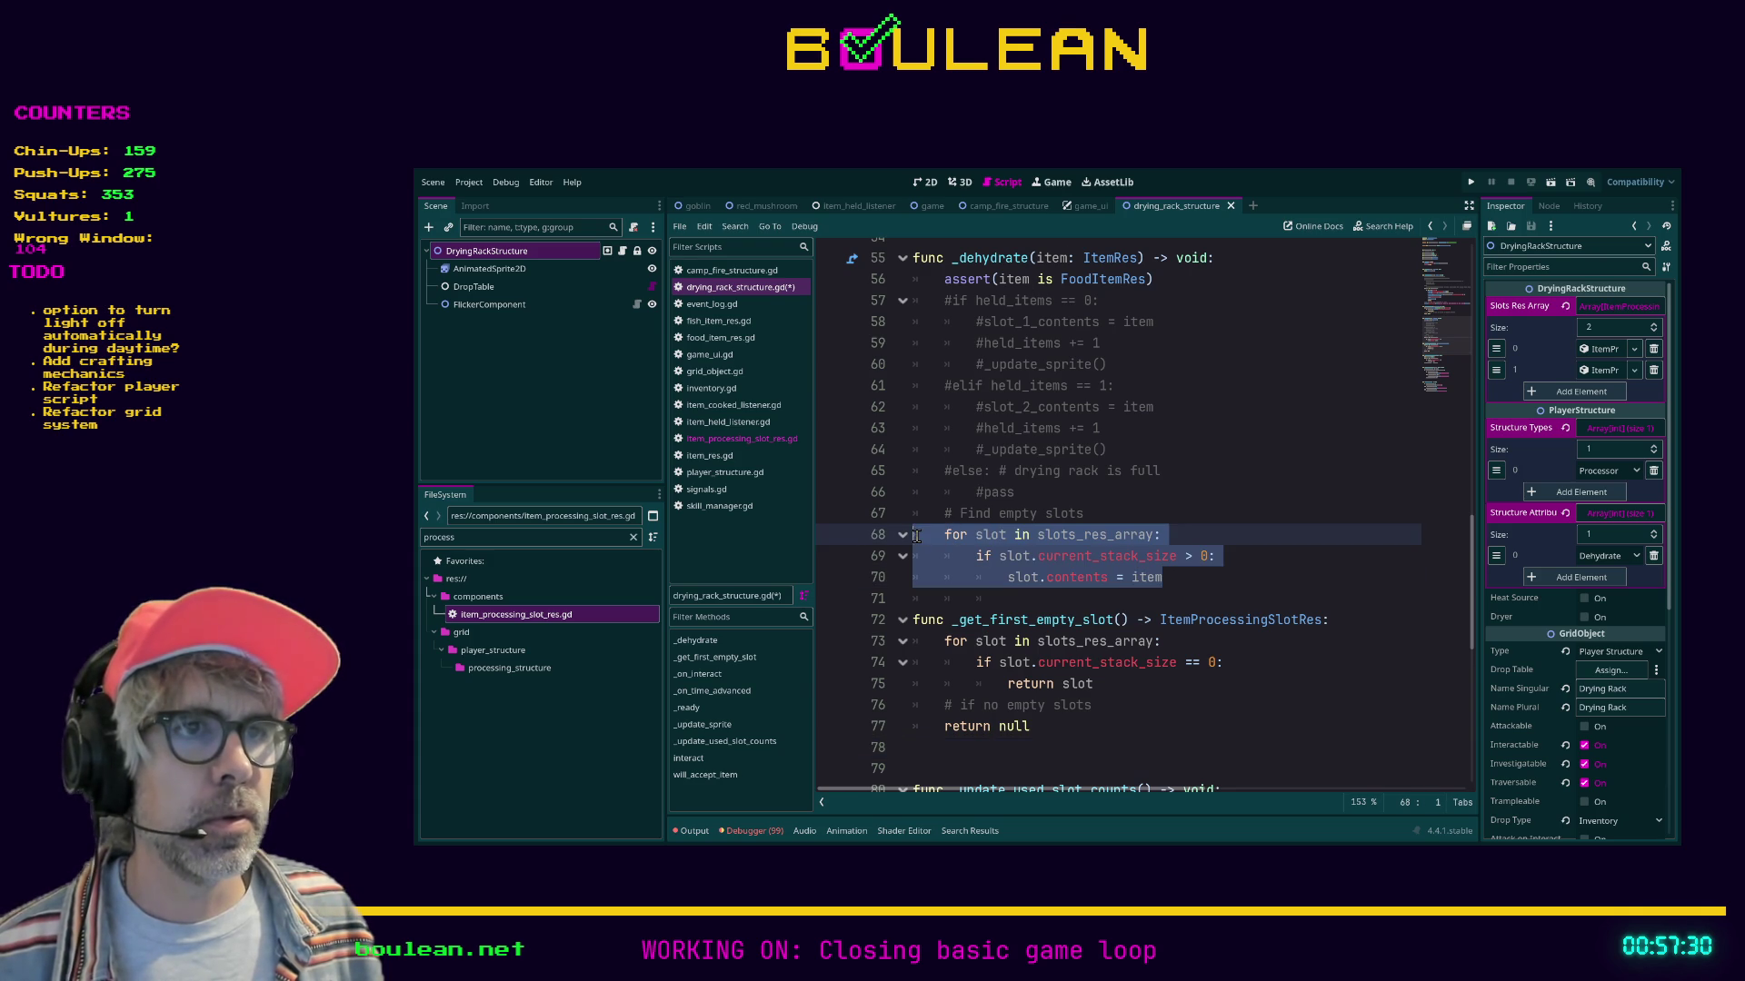
Step: In _dehydrate, swap lines 68–70 for 'var slot: ItemProcessingSlotRes = _get_first_empty_slot()'
key(BackSpace)
key(Tab)
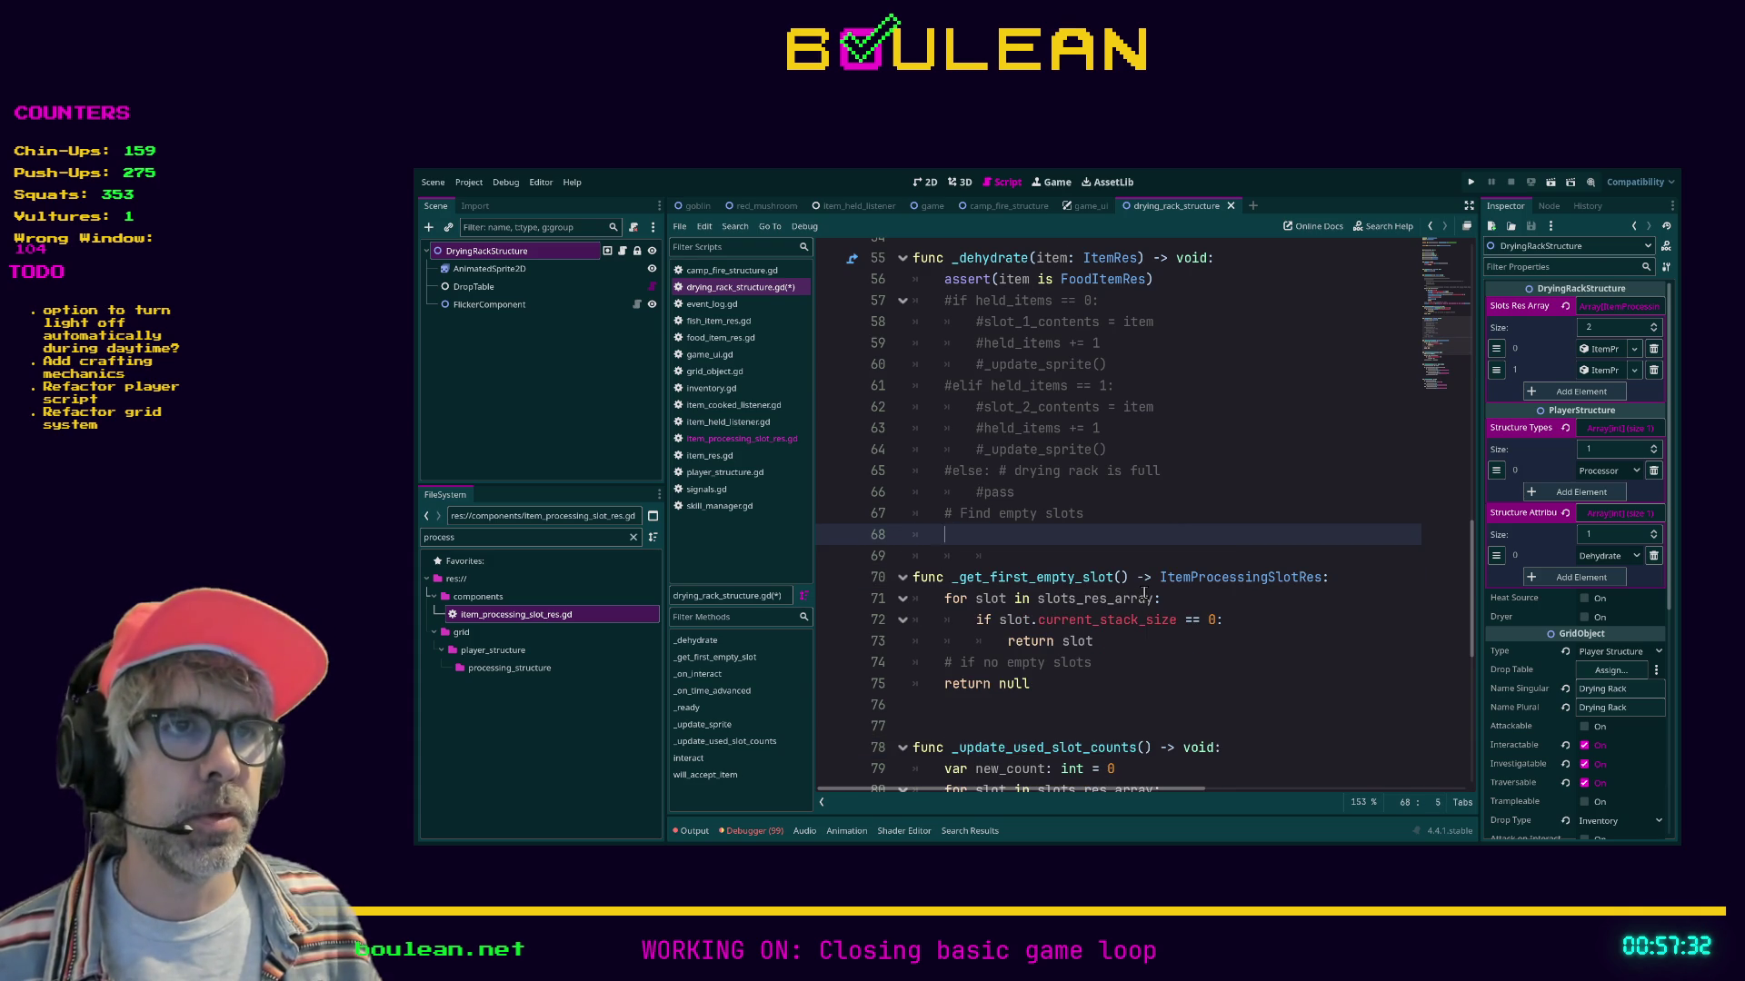
text(_get_)
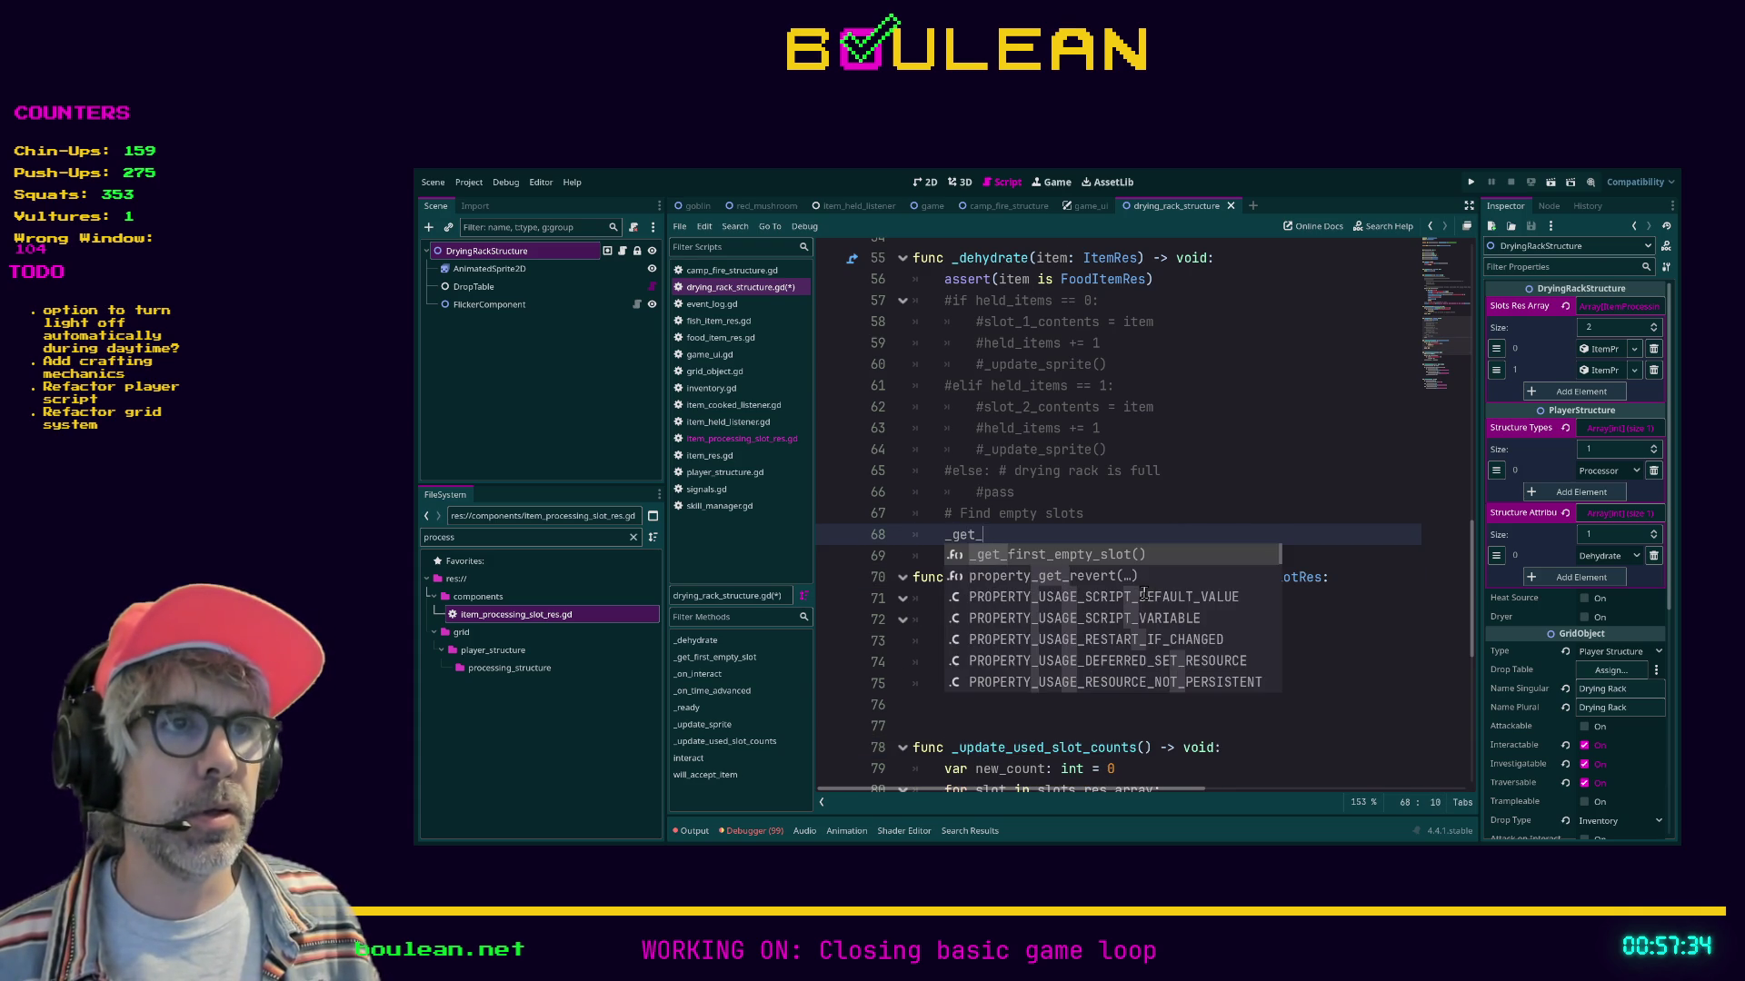
key(Return)
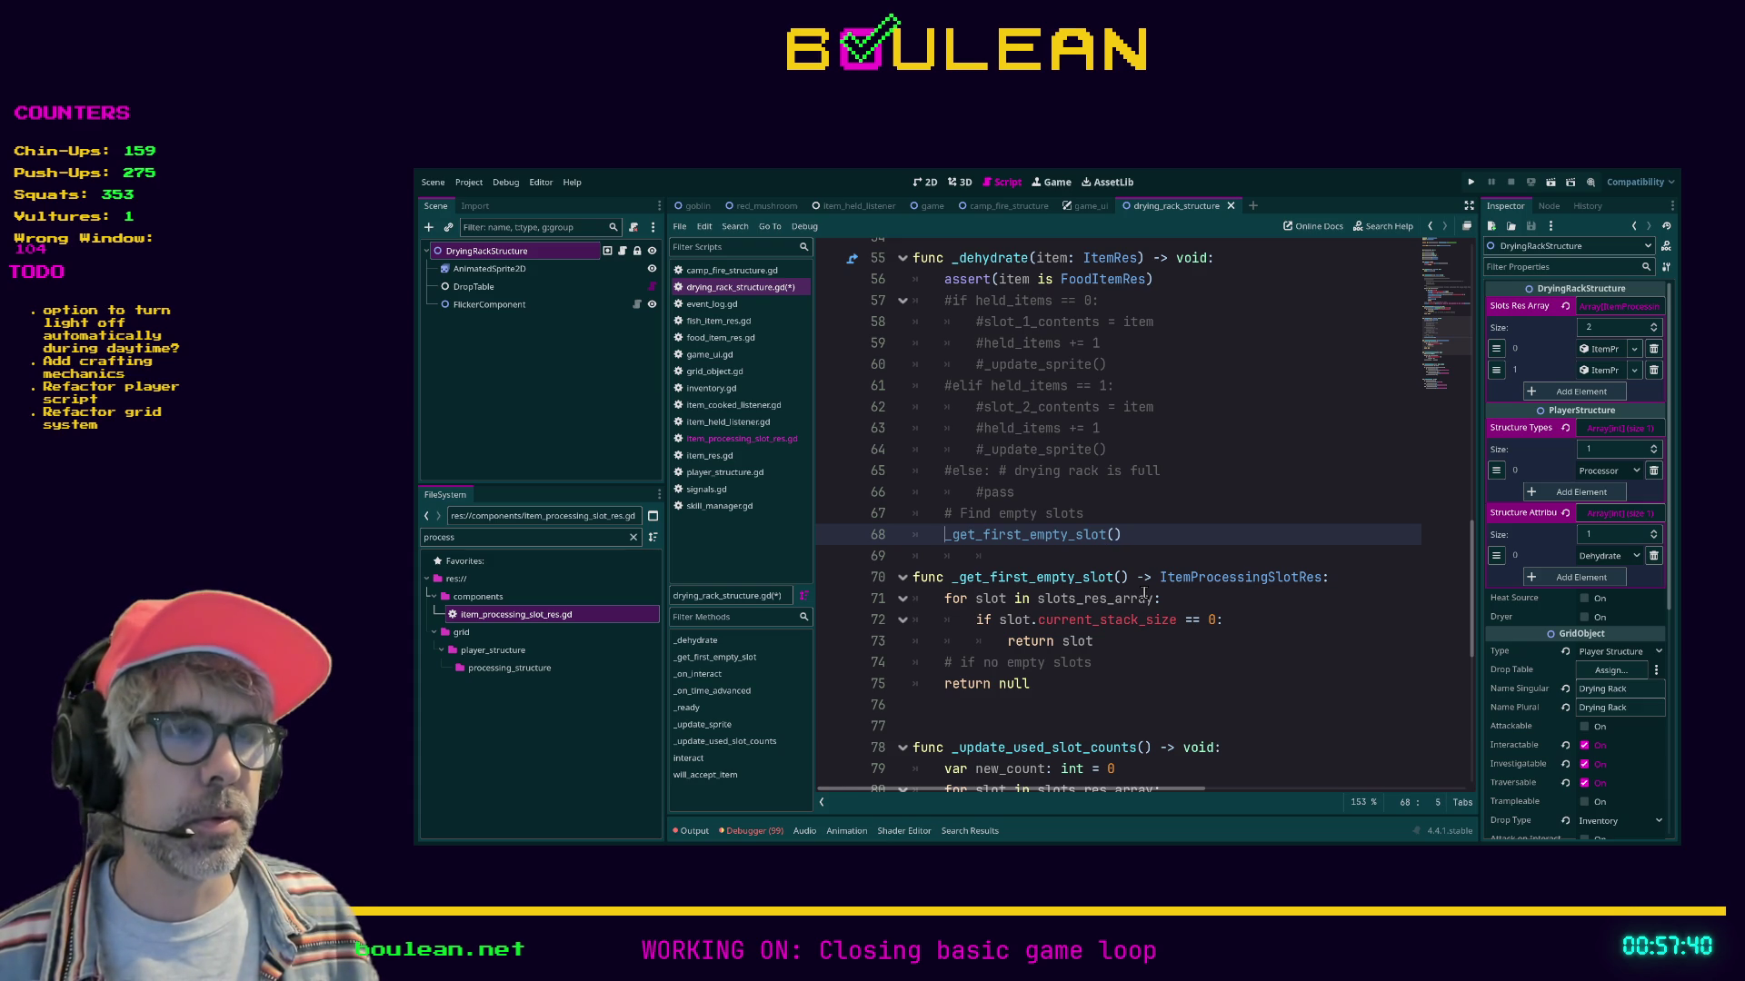
text(var slot)
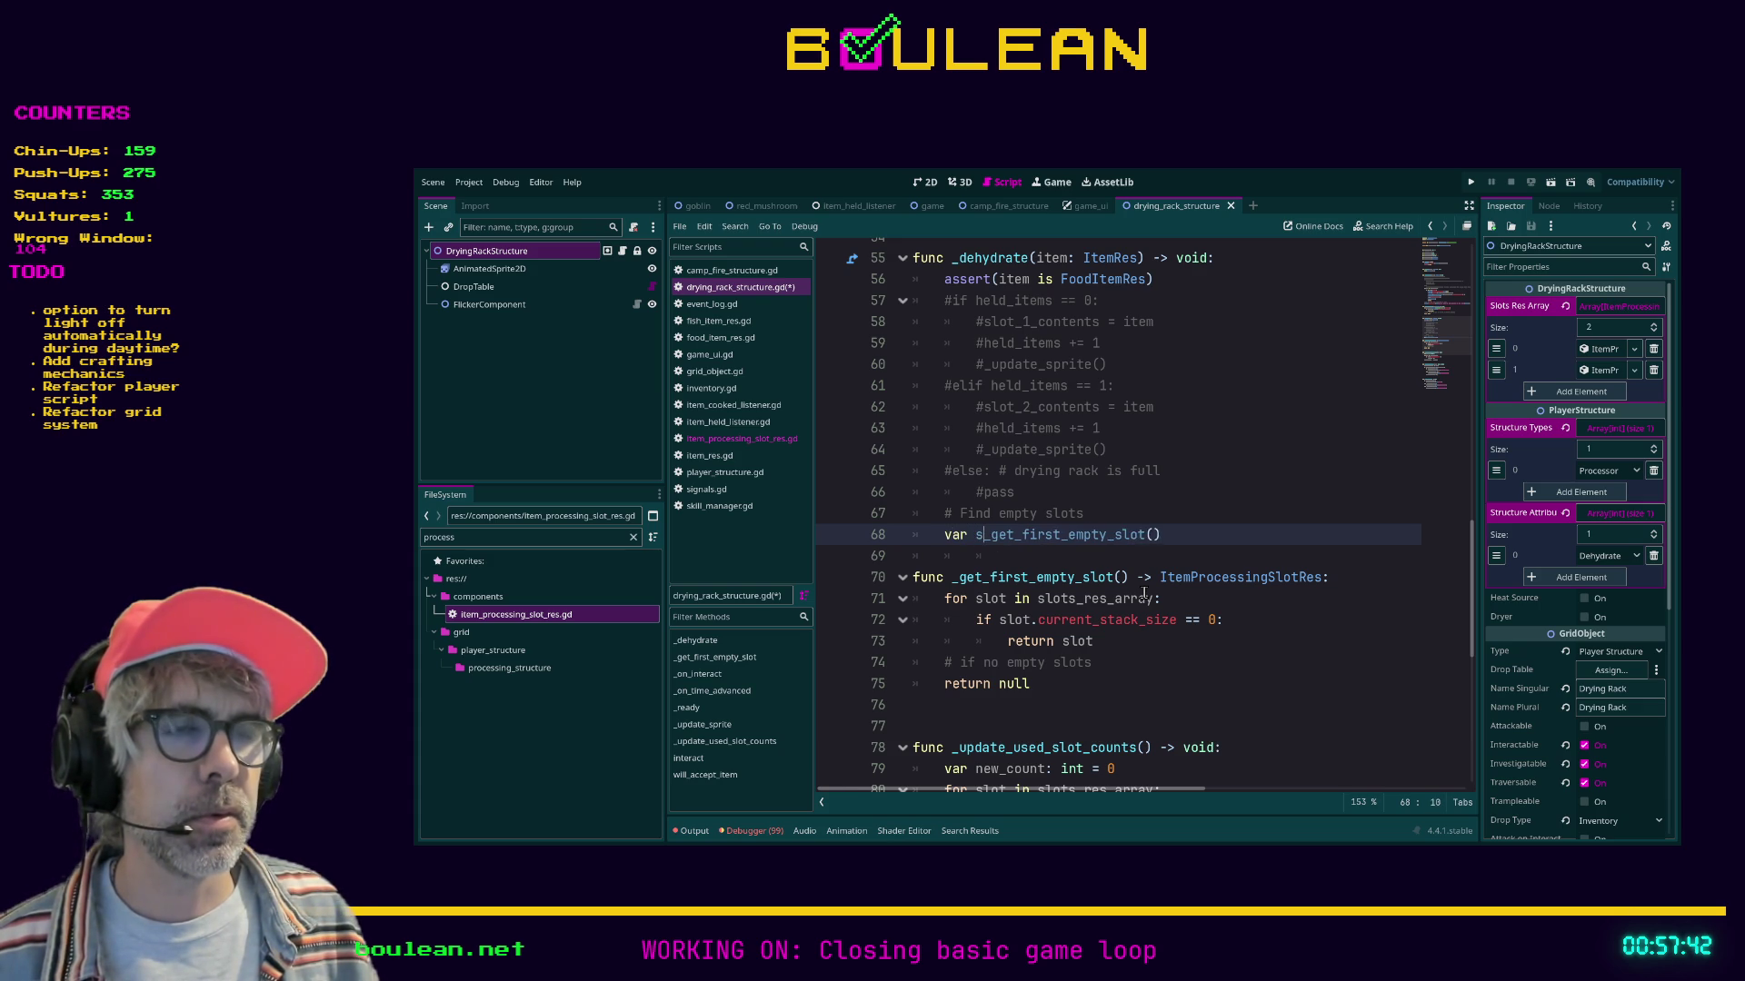
text(: I)
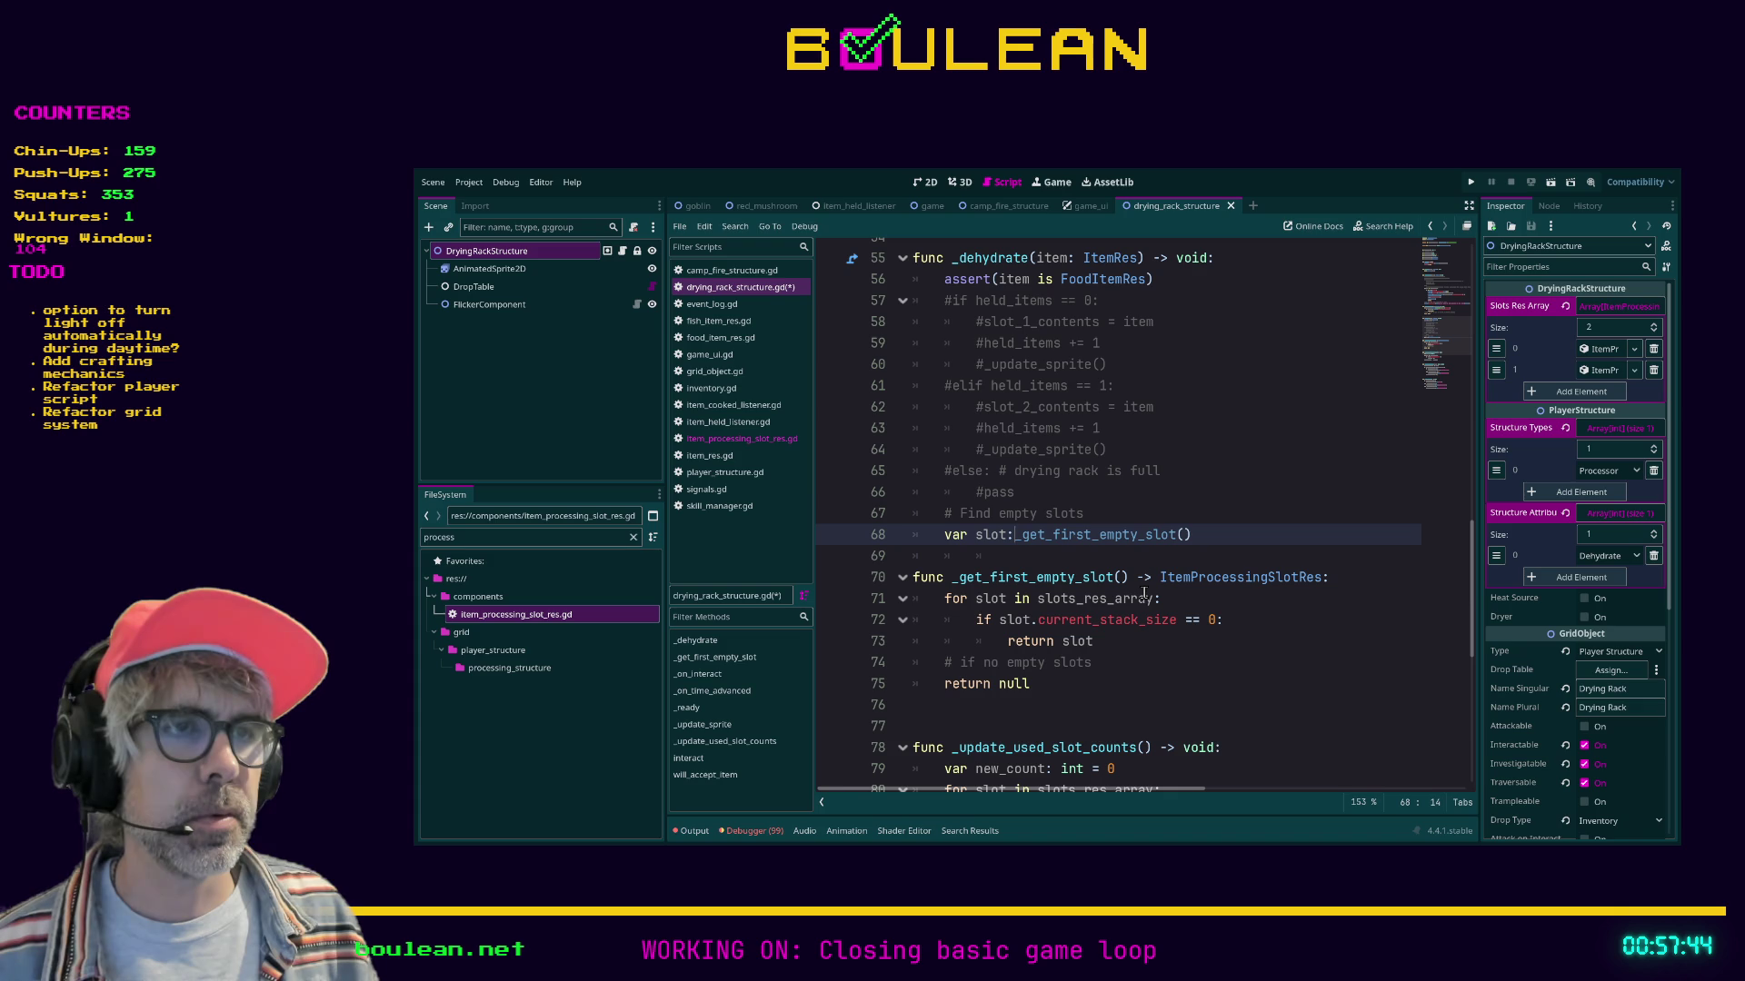
text(temProcess)
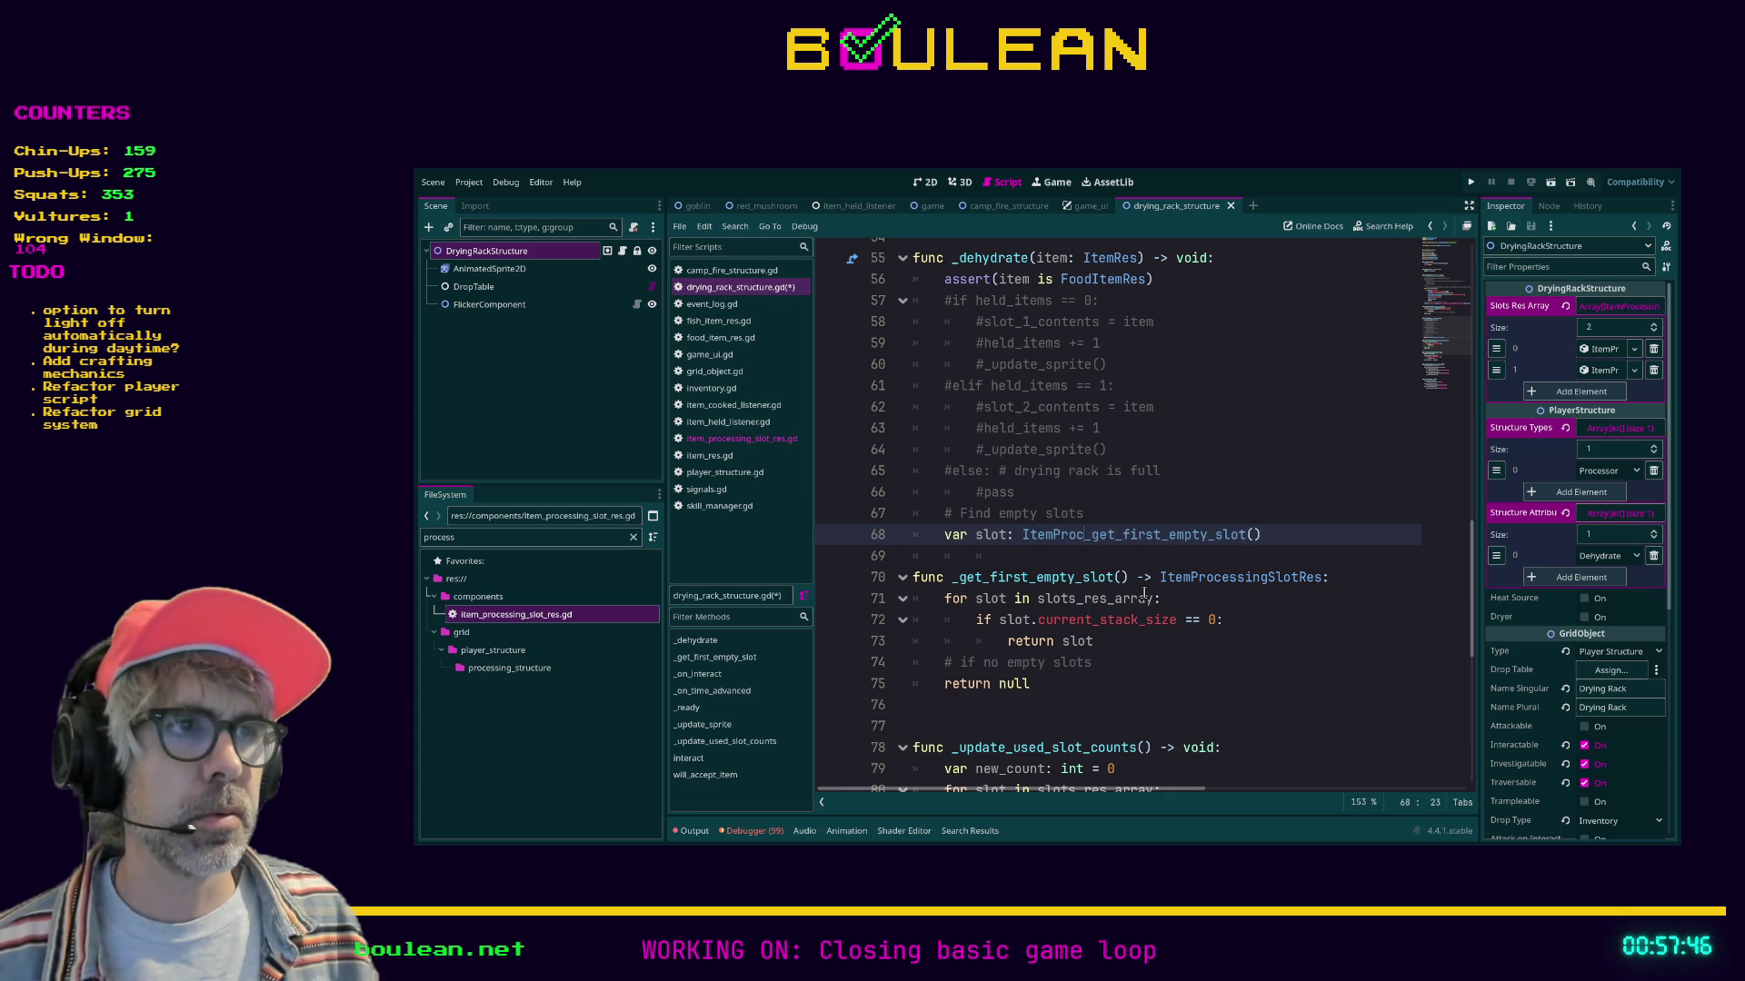
key(Tab)
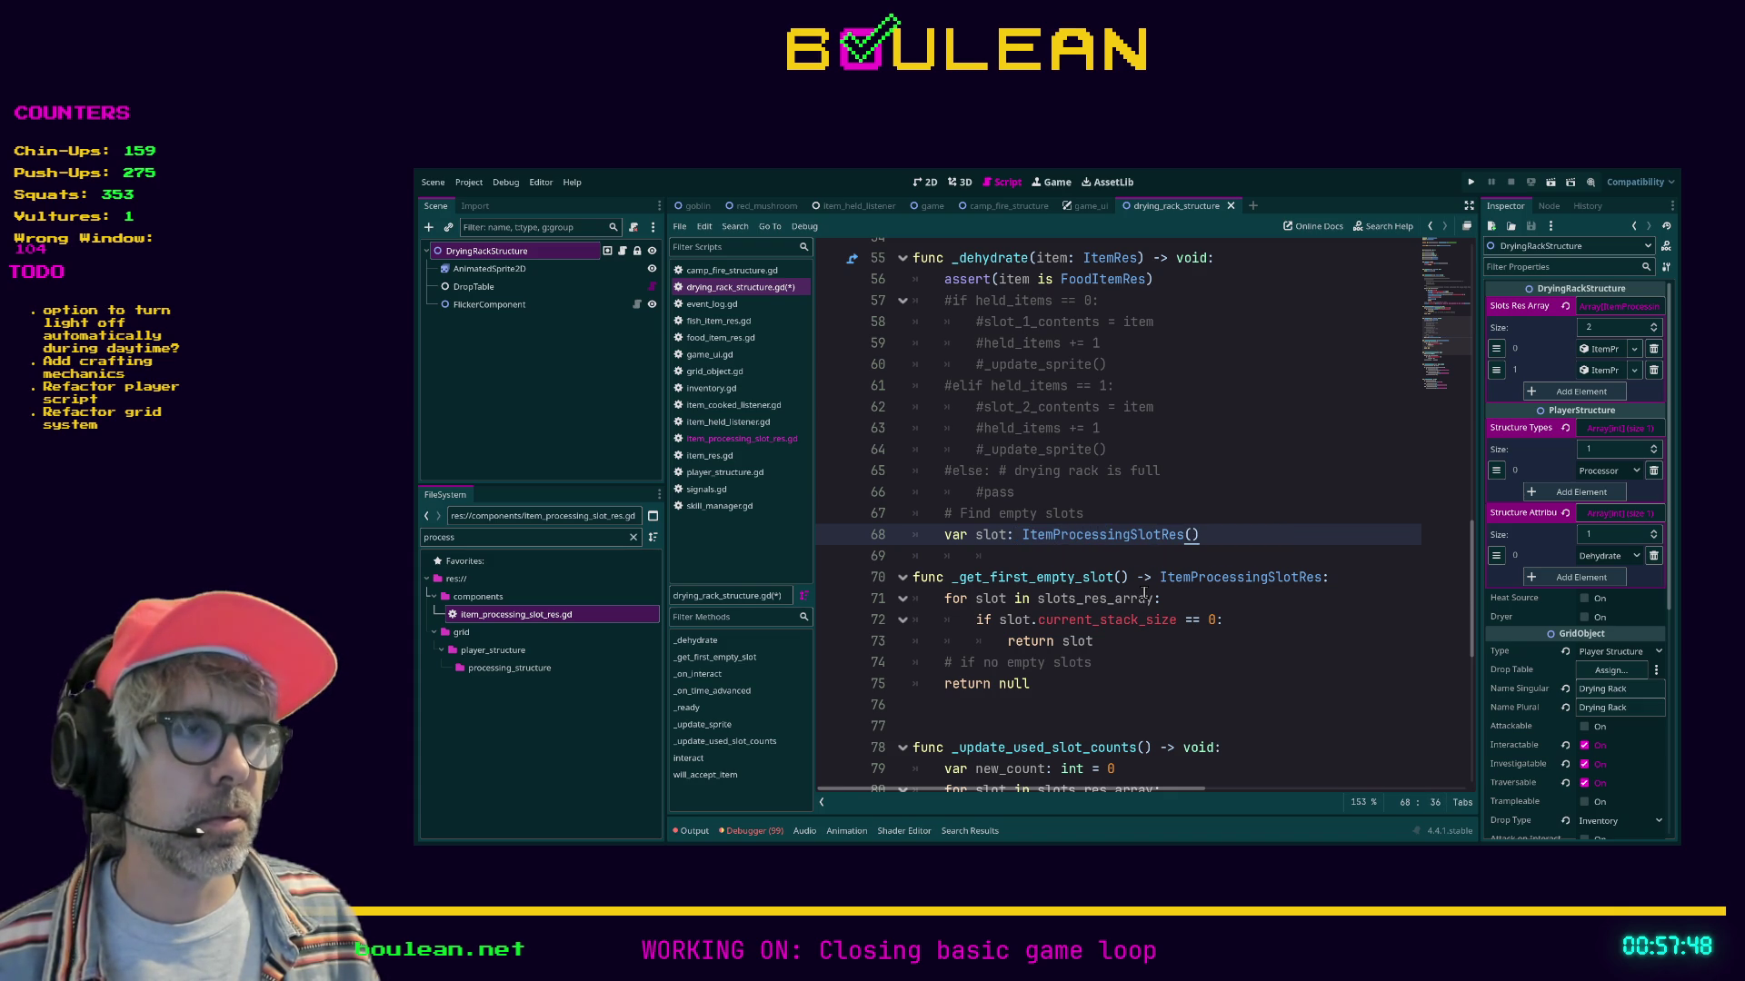
key(Right)
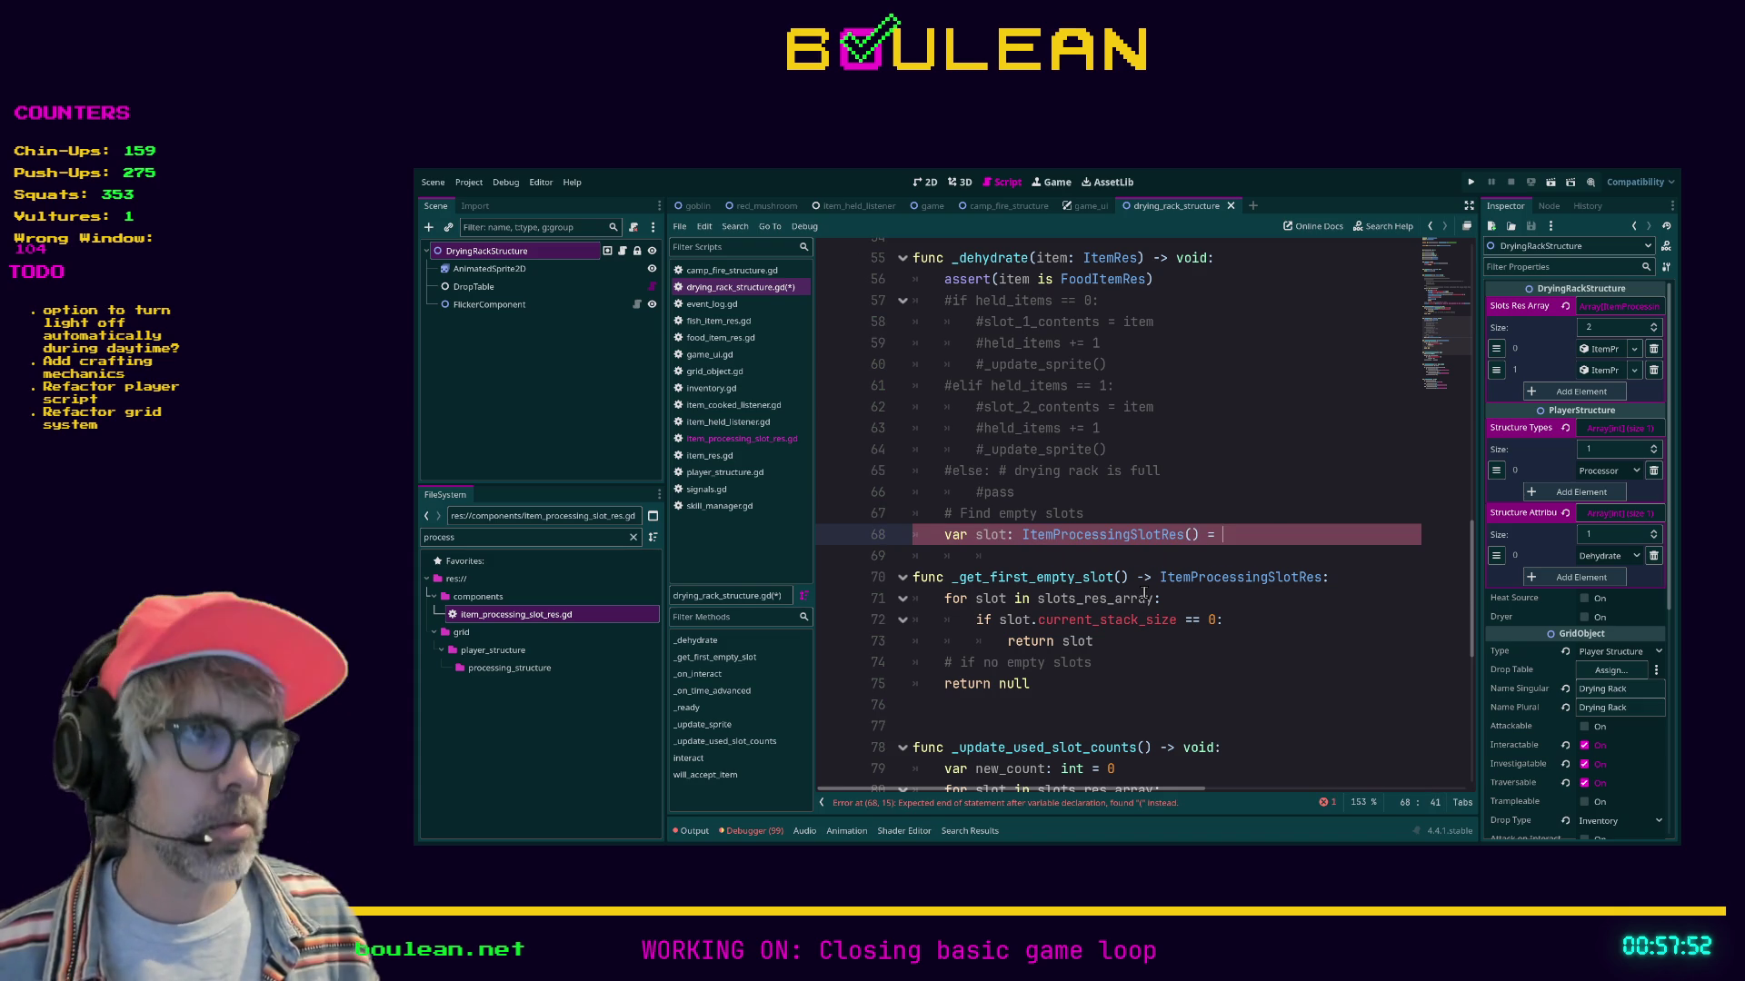
text(_get)
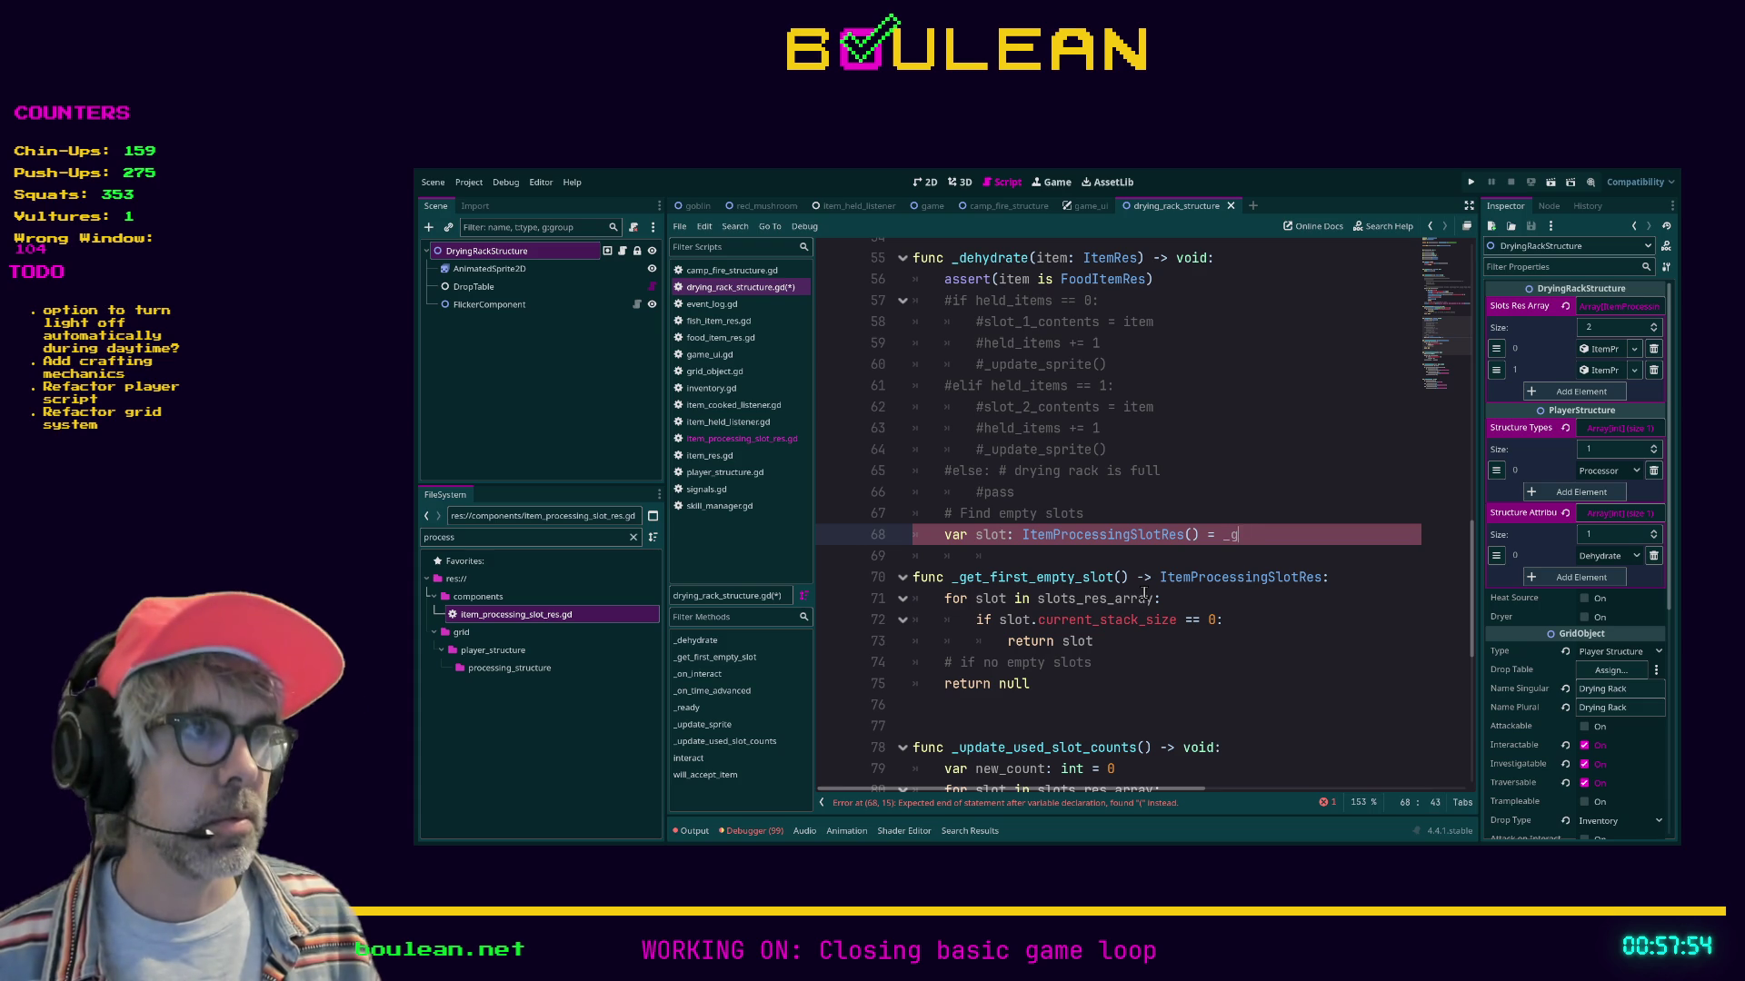
key(BackSpace)
key(BackSpace)
key(BackSpace)
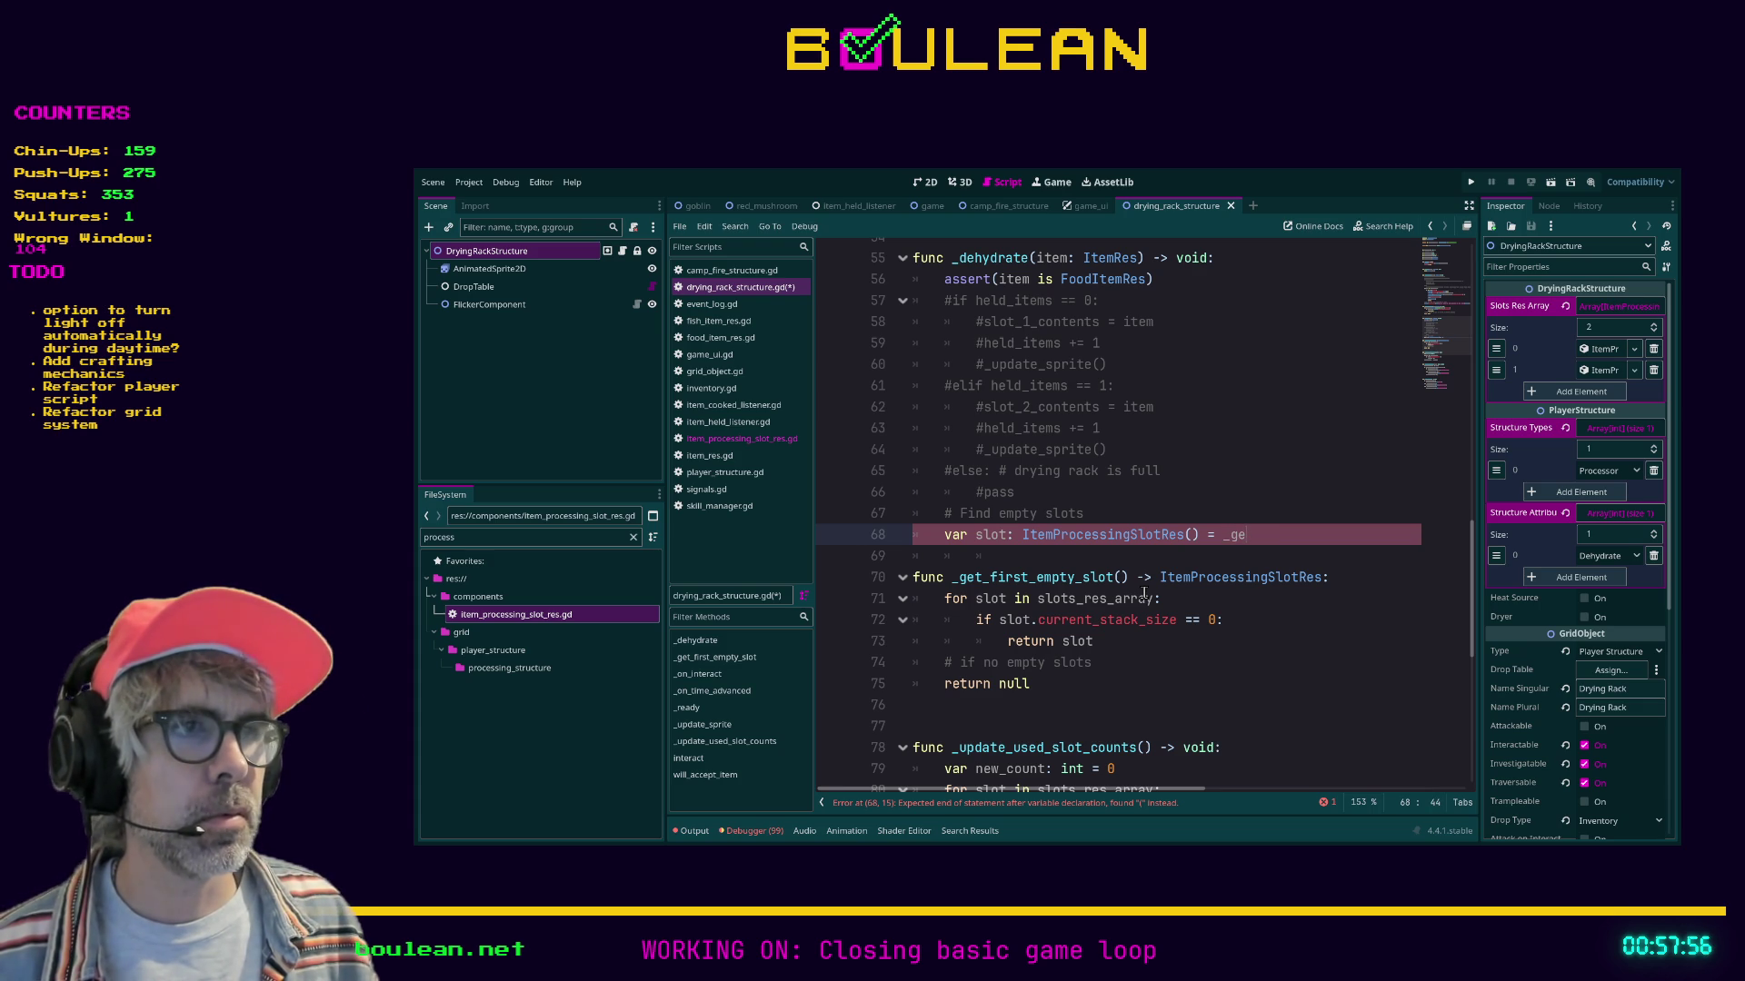
text(= _get_)
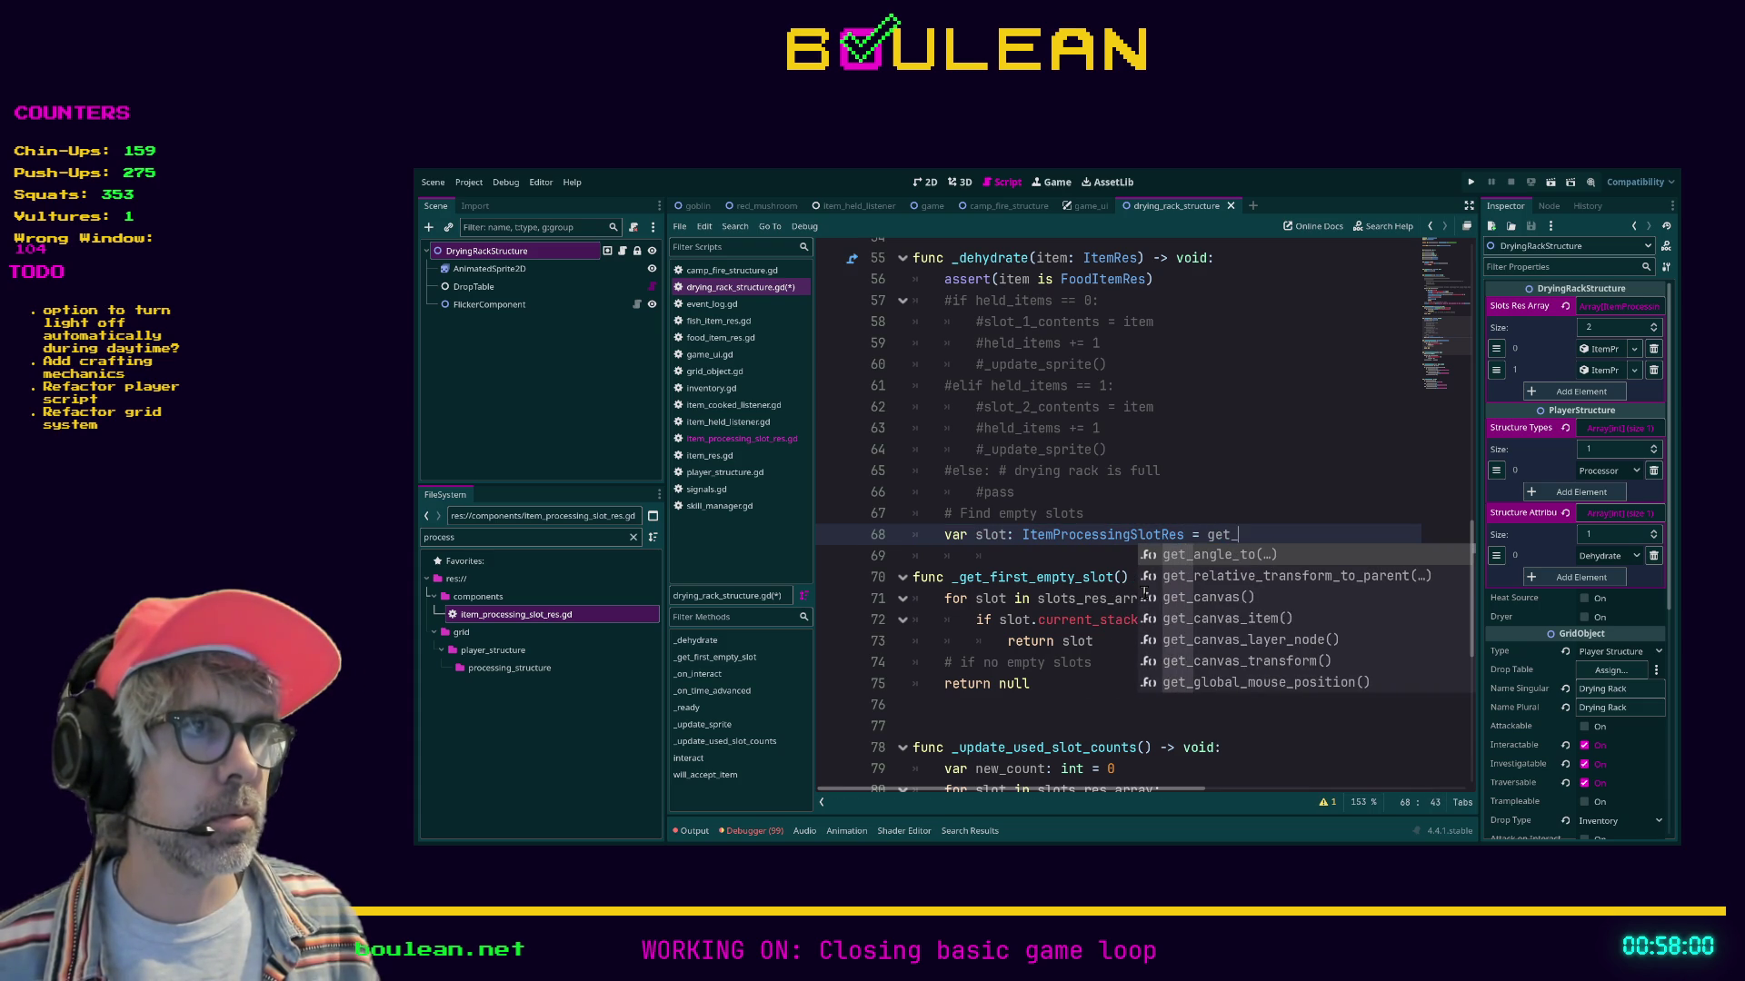
text(fir)
key(Return)
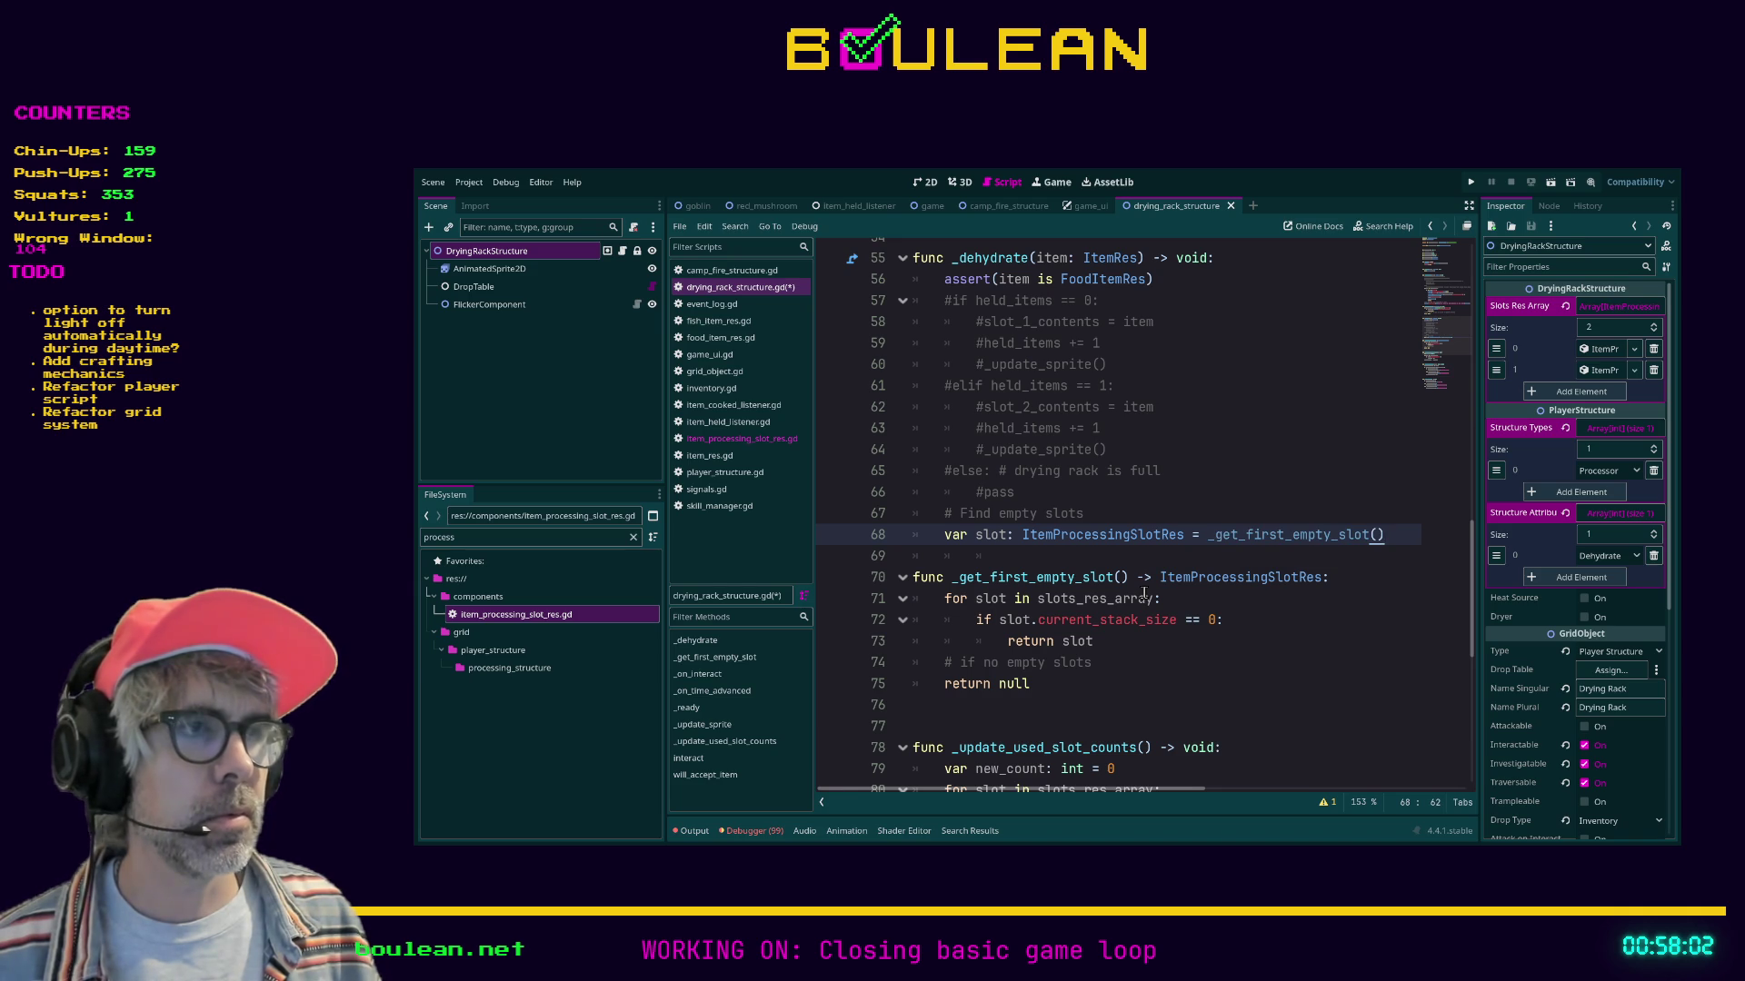
key(Return)
Step: Rename the variable to available_slot and open an 'if available_slot:' block
text(if slot)
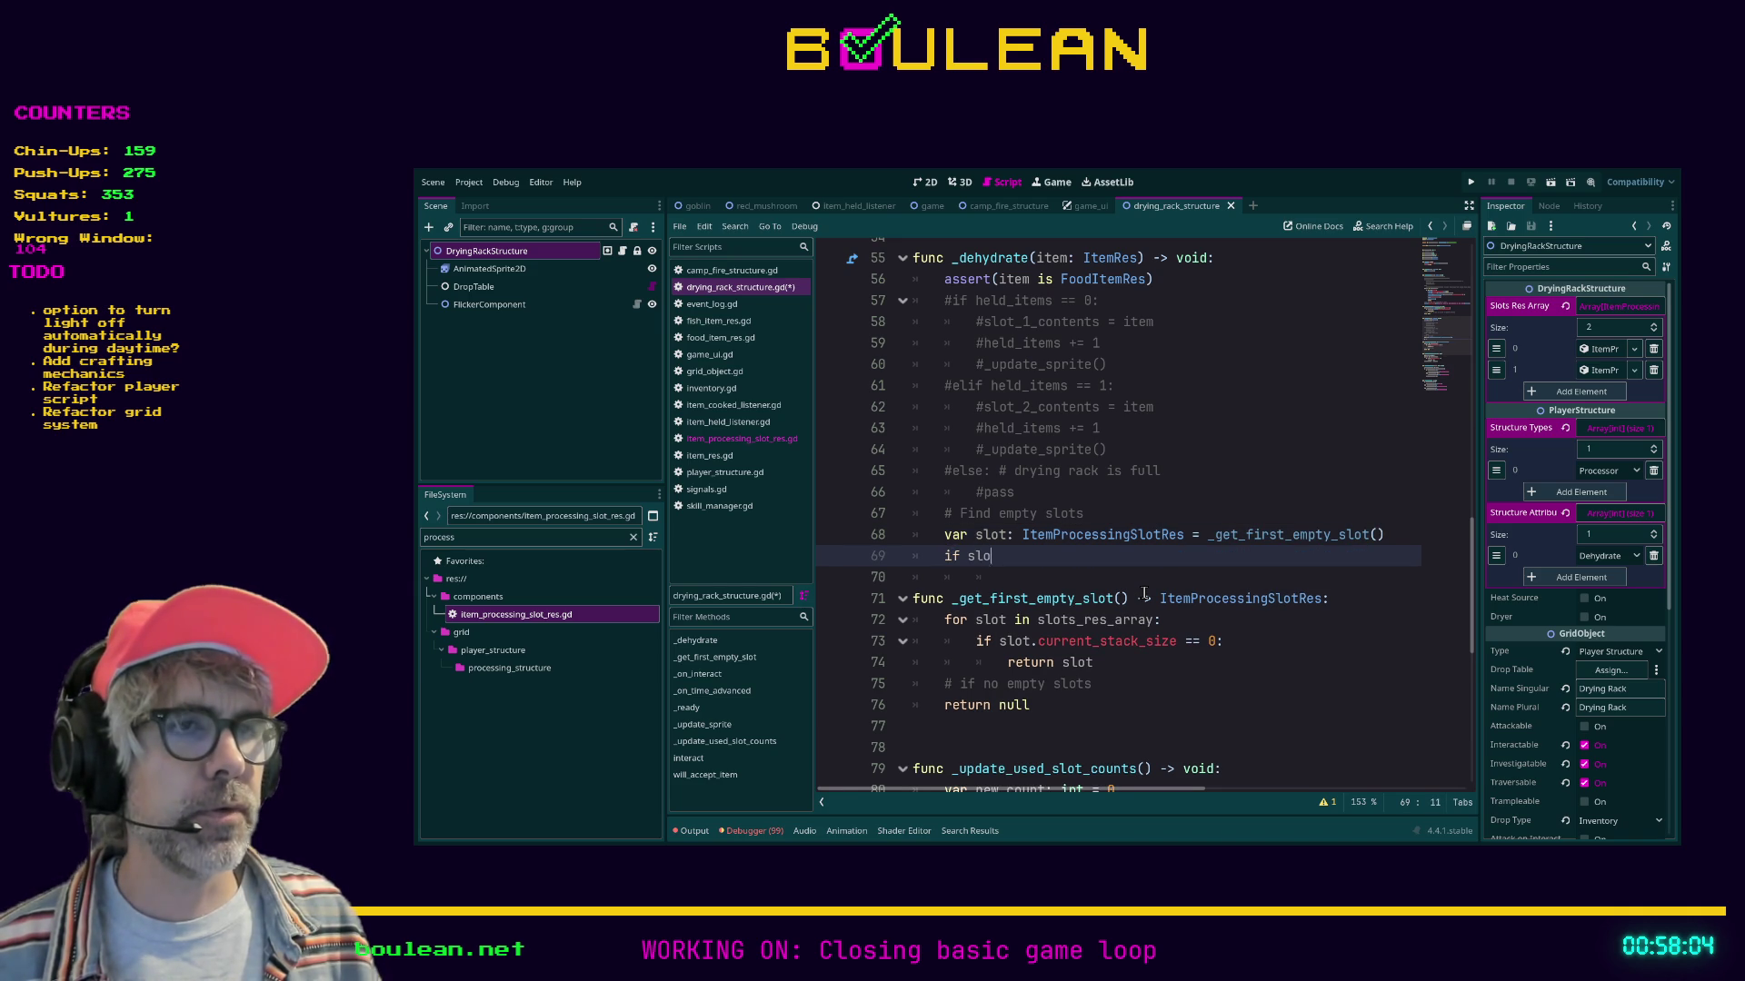
key(Escape)
key(Up)
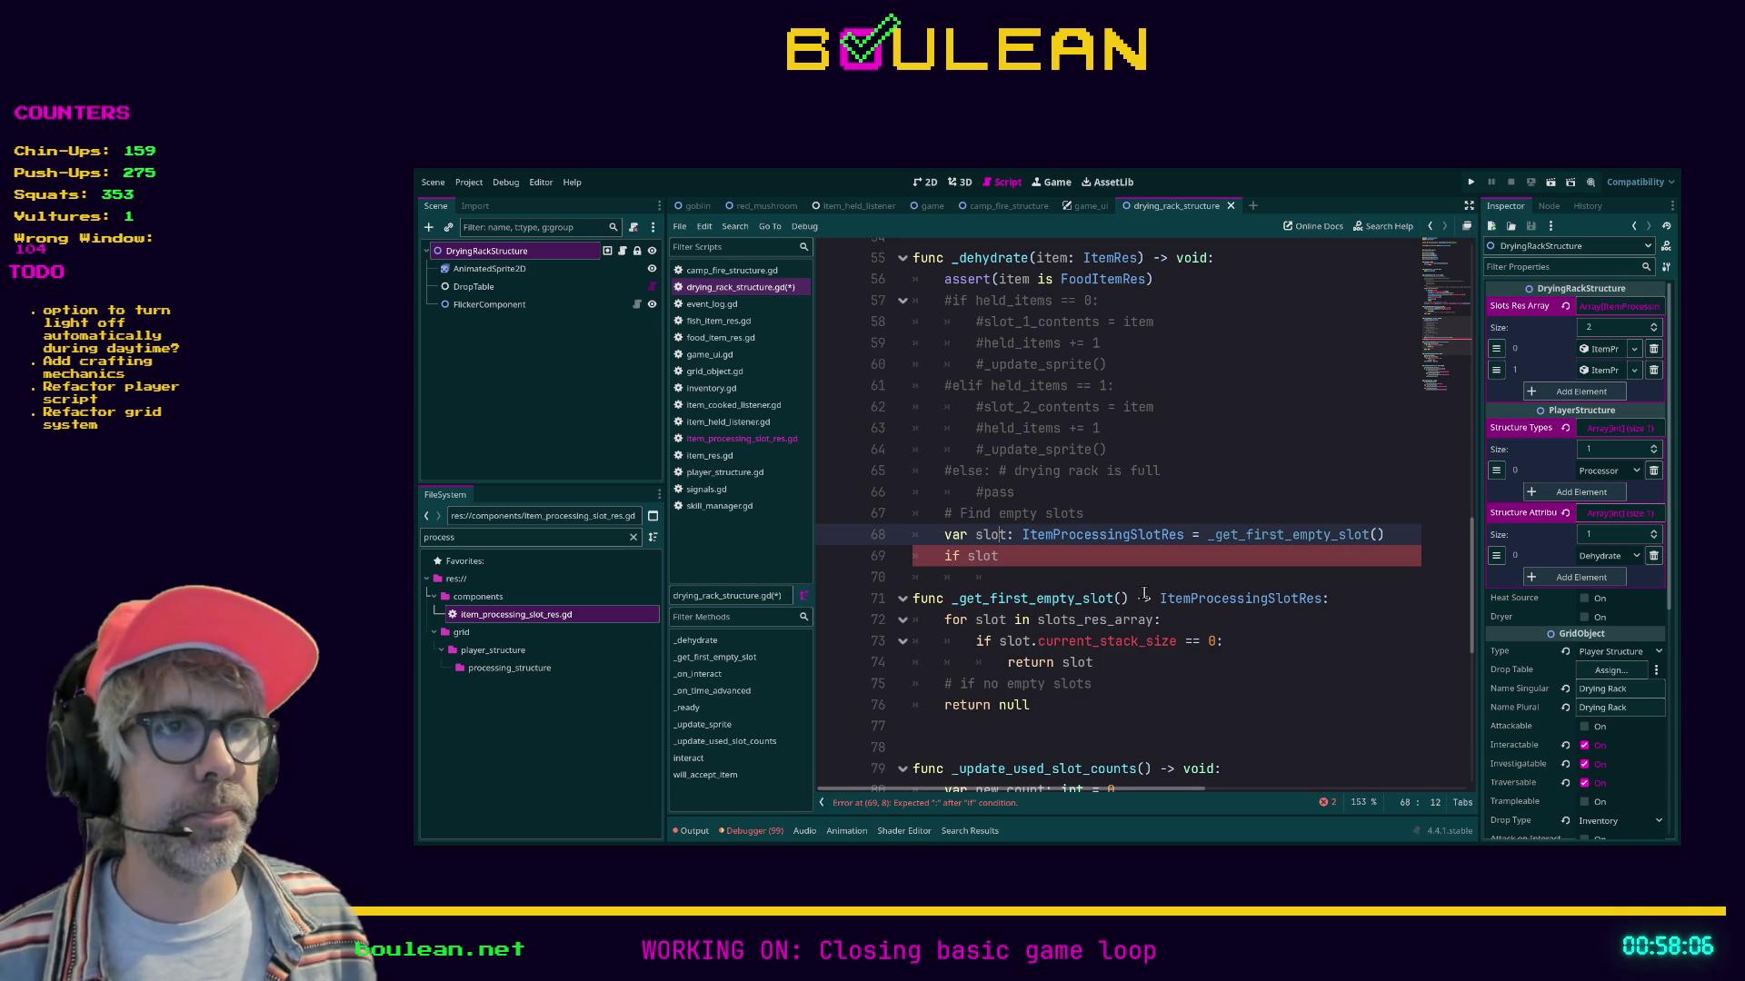
text(ilable)
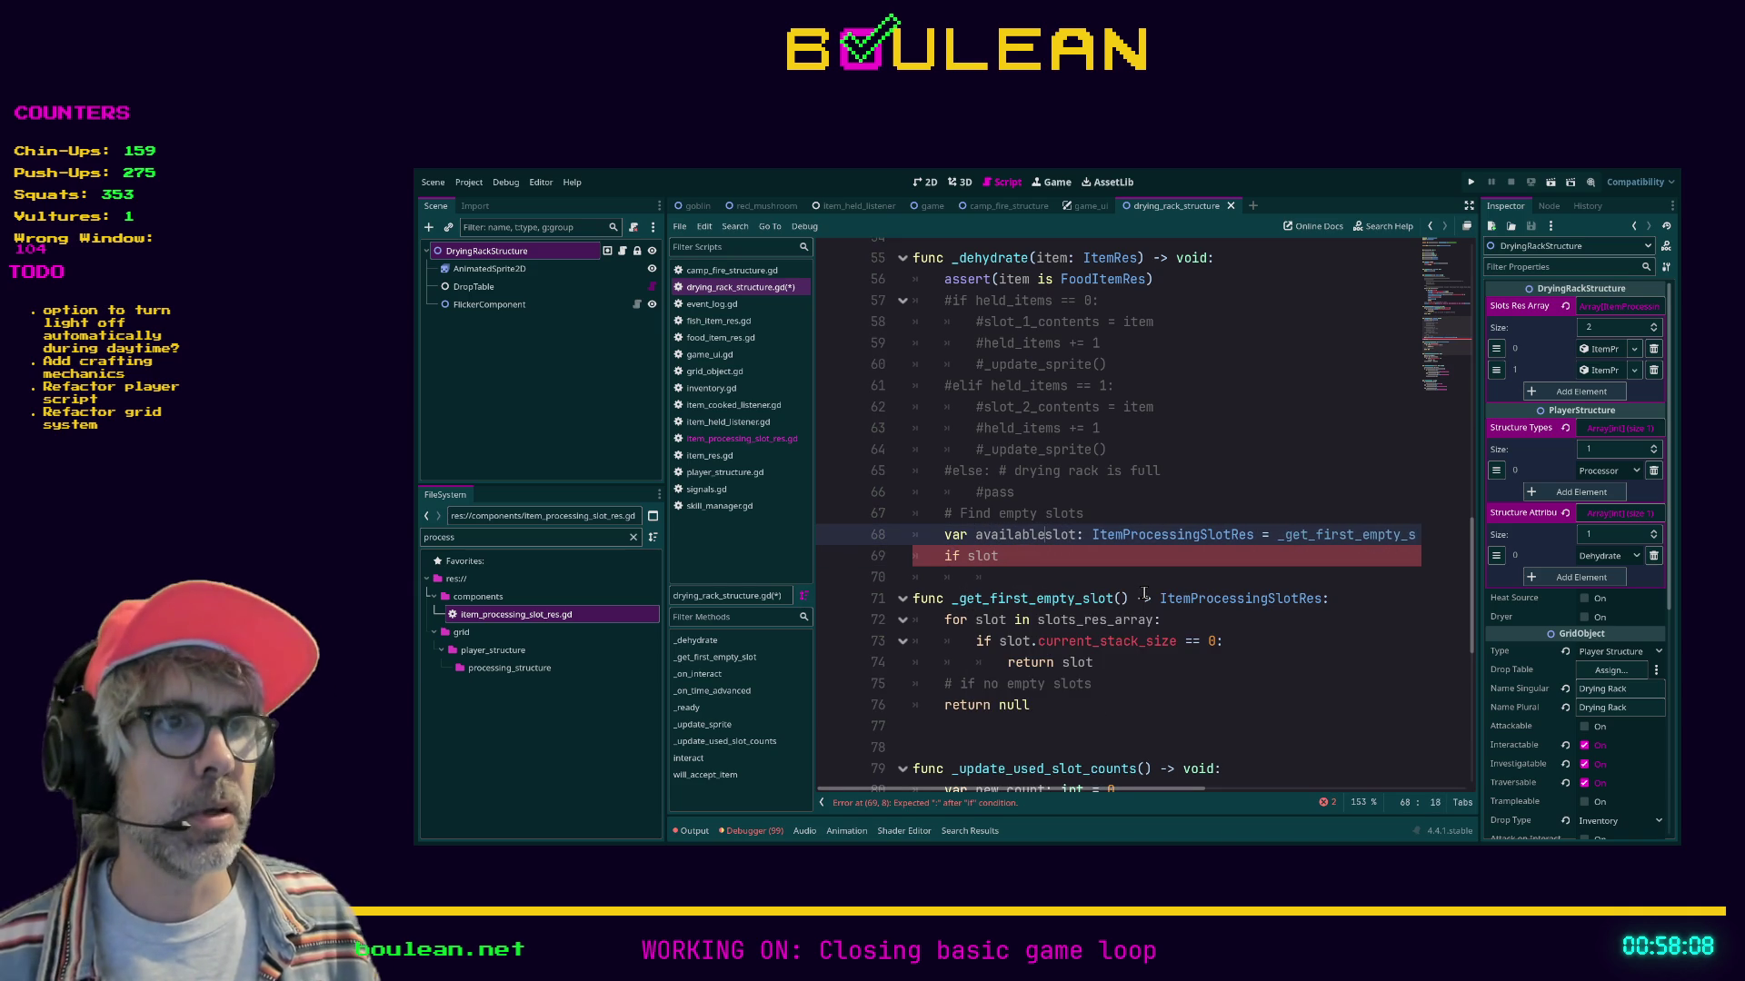
text(_)
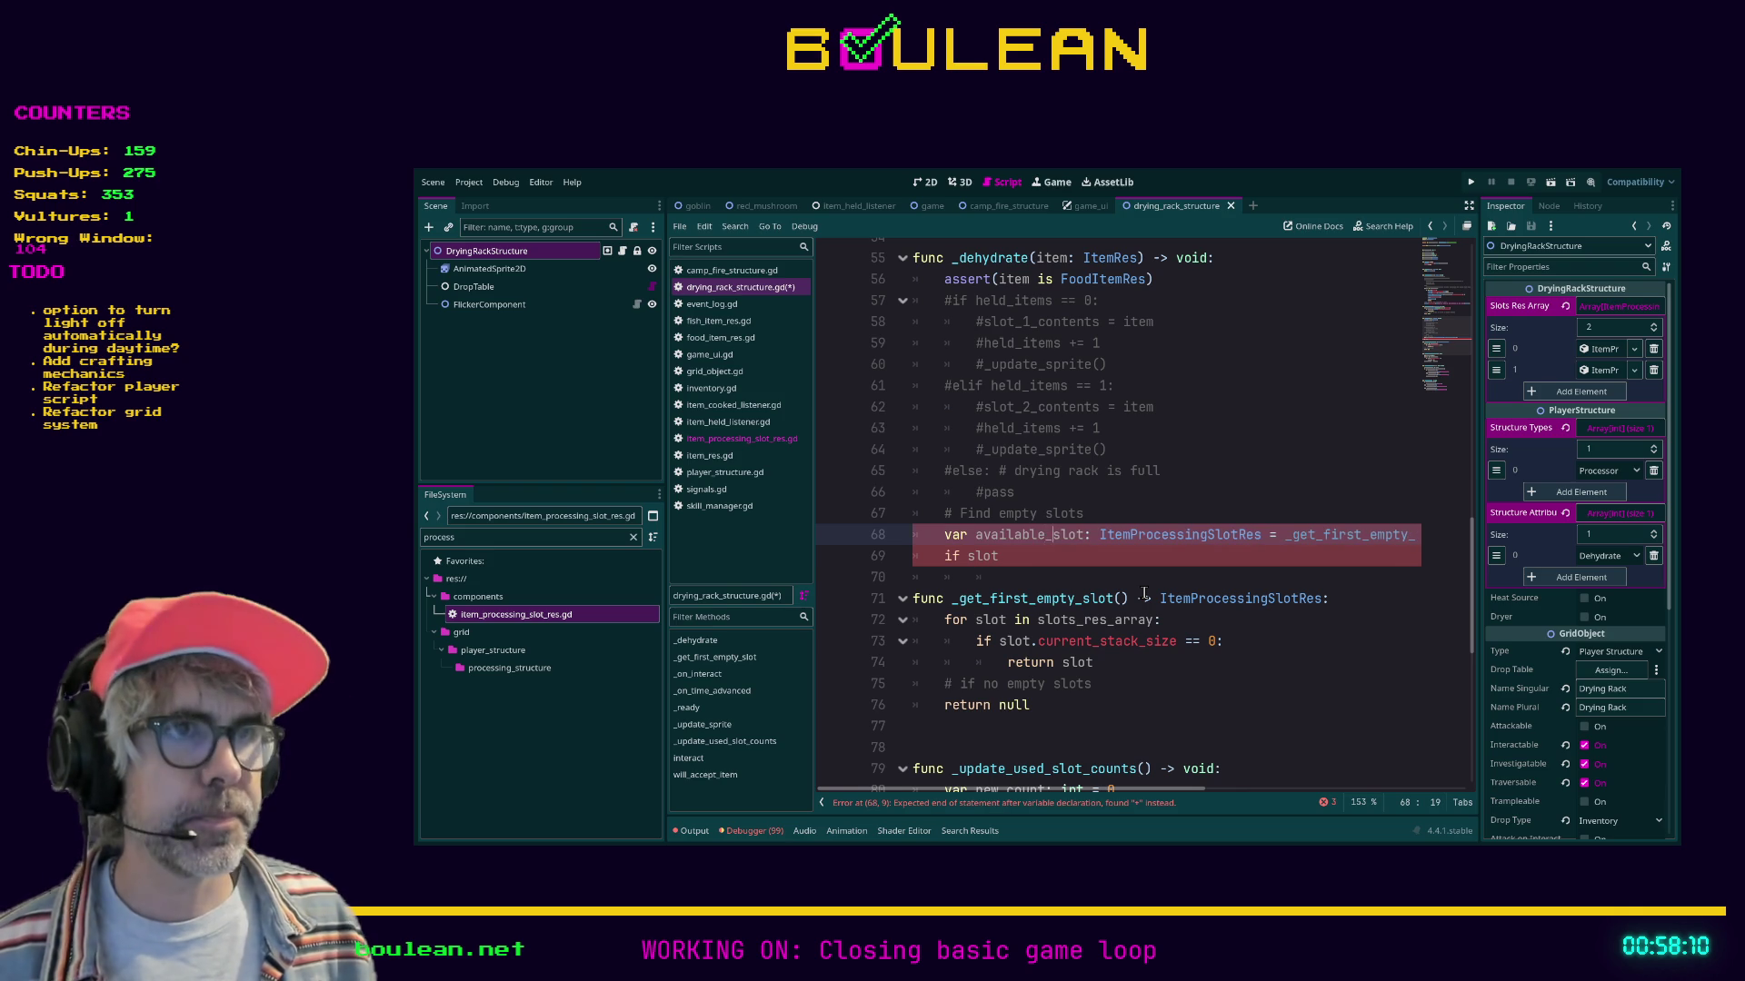
key(Down)
text(ava)
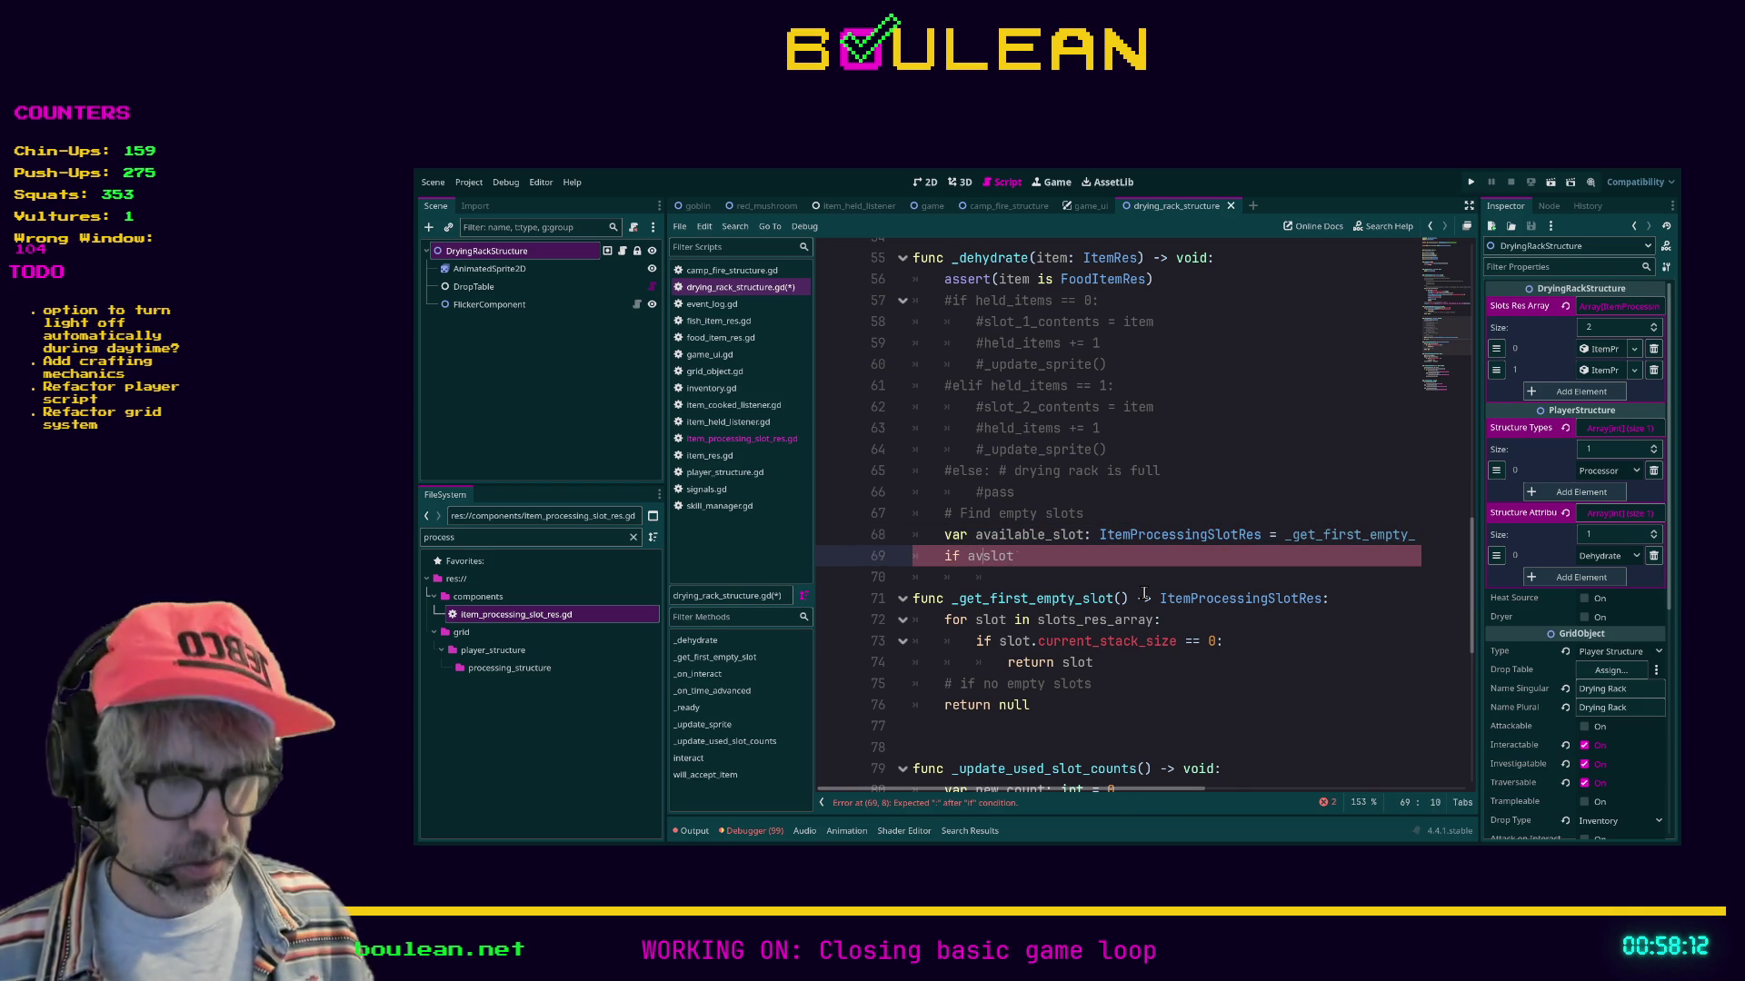
key(Tab)
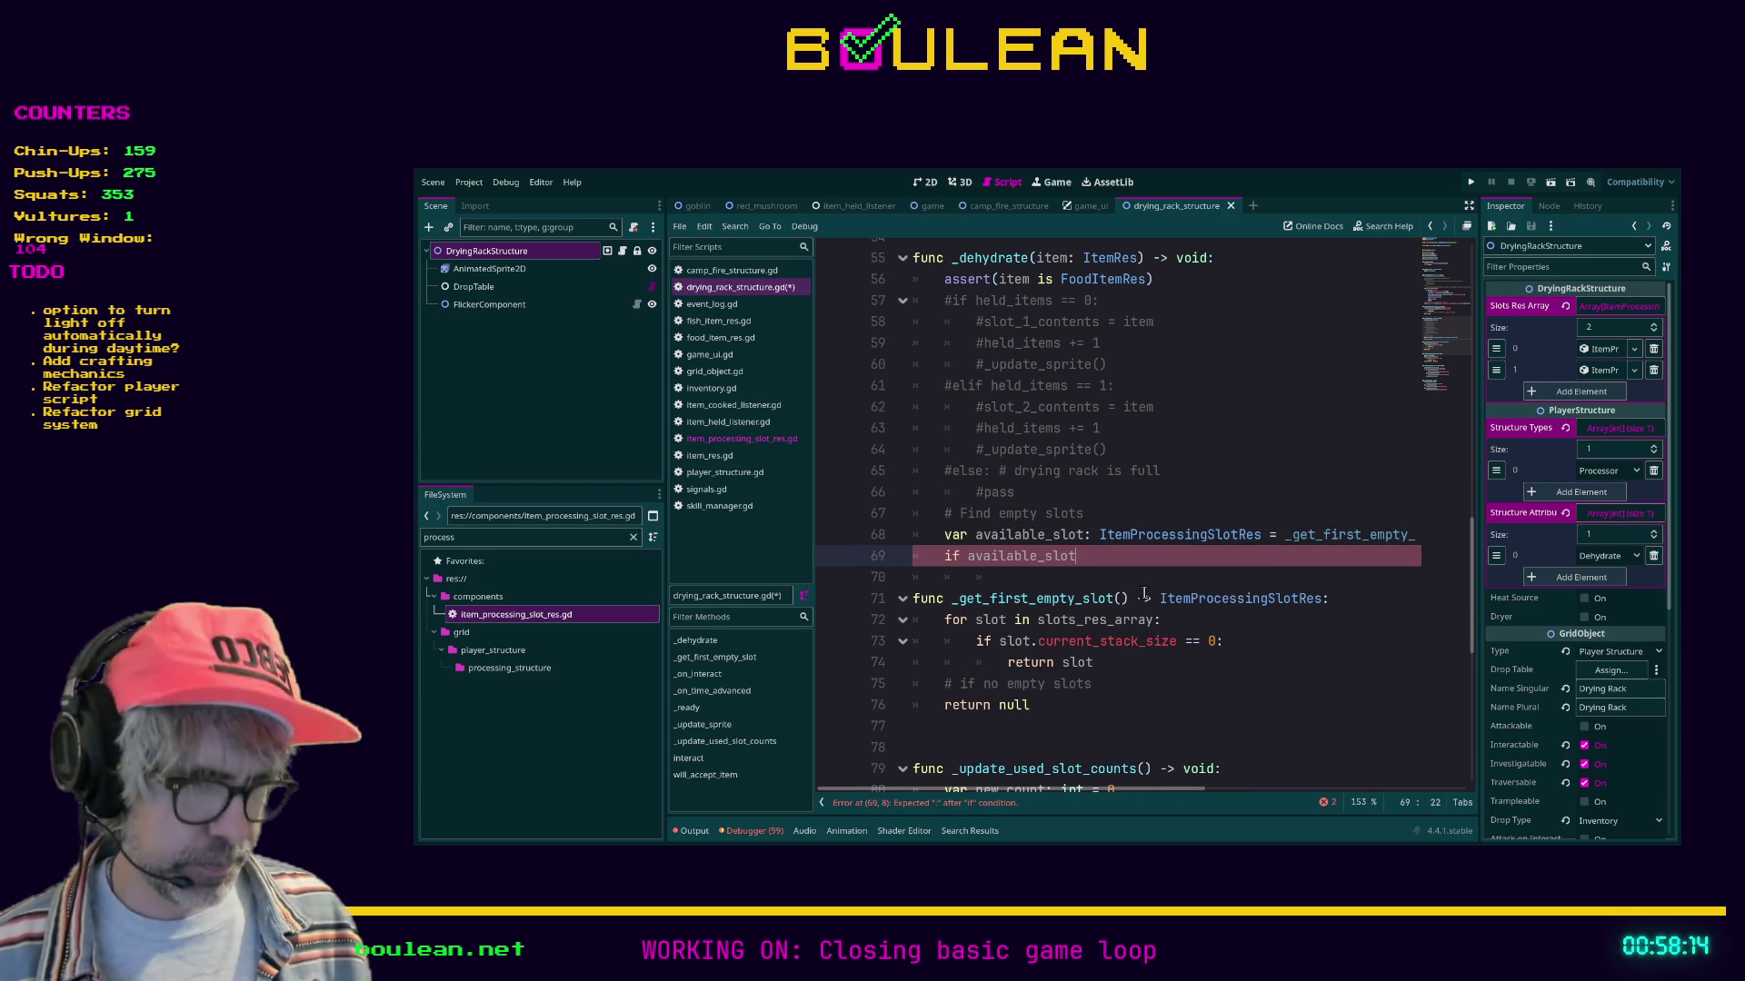
text(:)
key(Return)
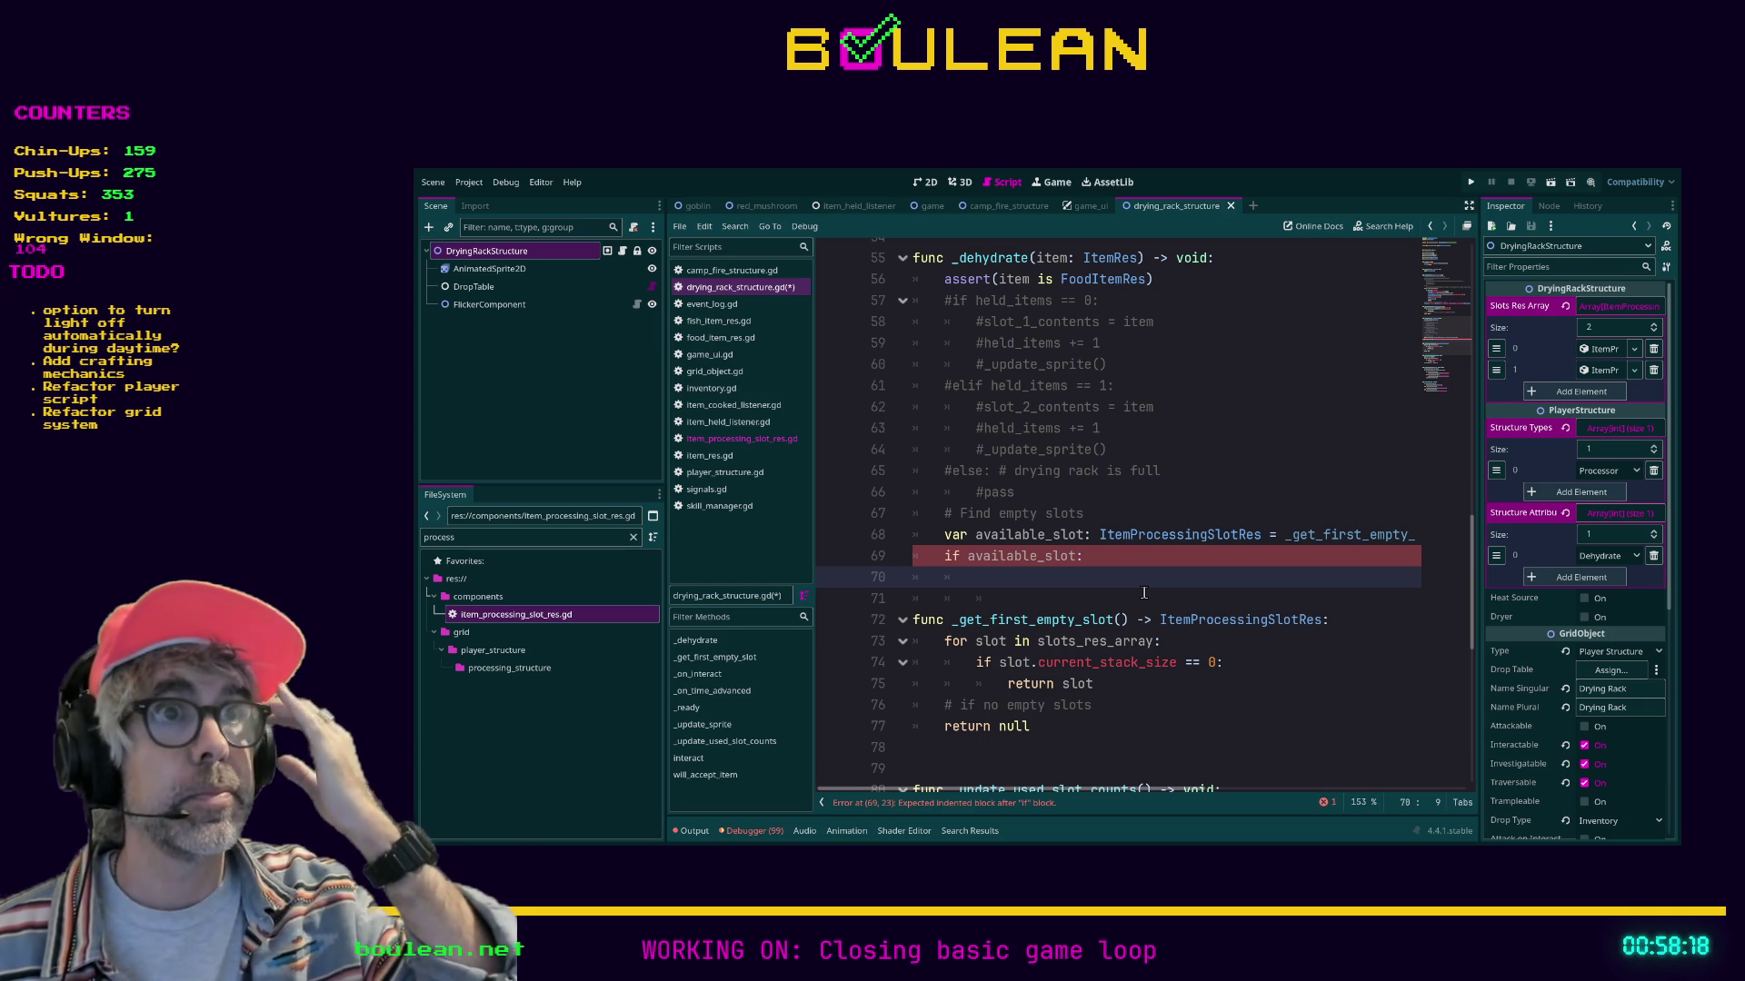
Step: Inside the if block, assign available_slot.contents = item
text(slot.con)
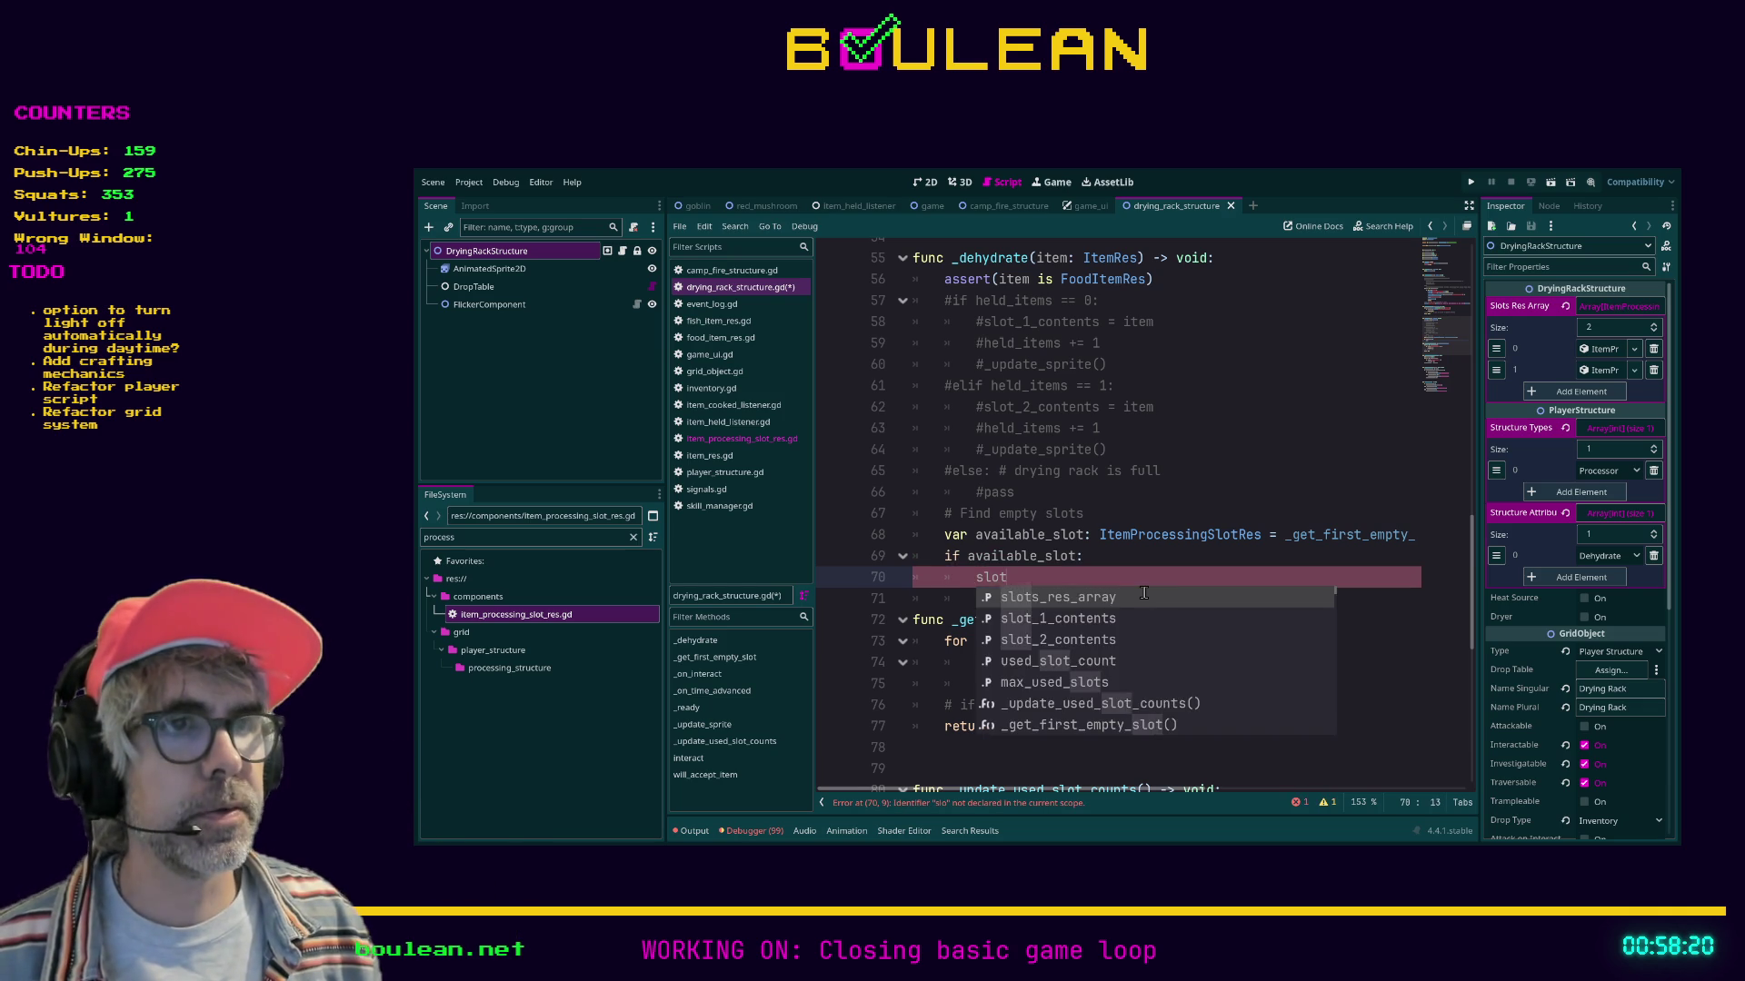
key(BackSpace)
key(BackSpace)
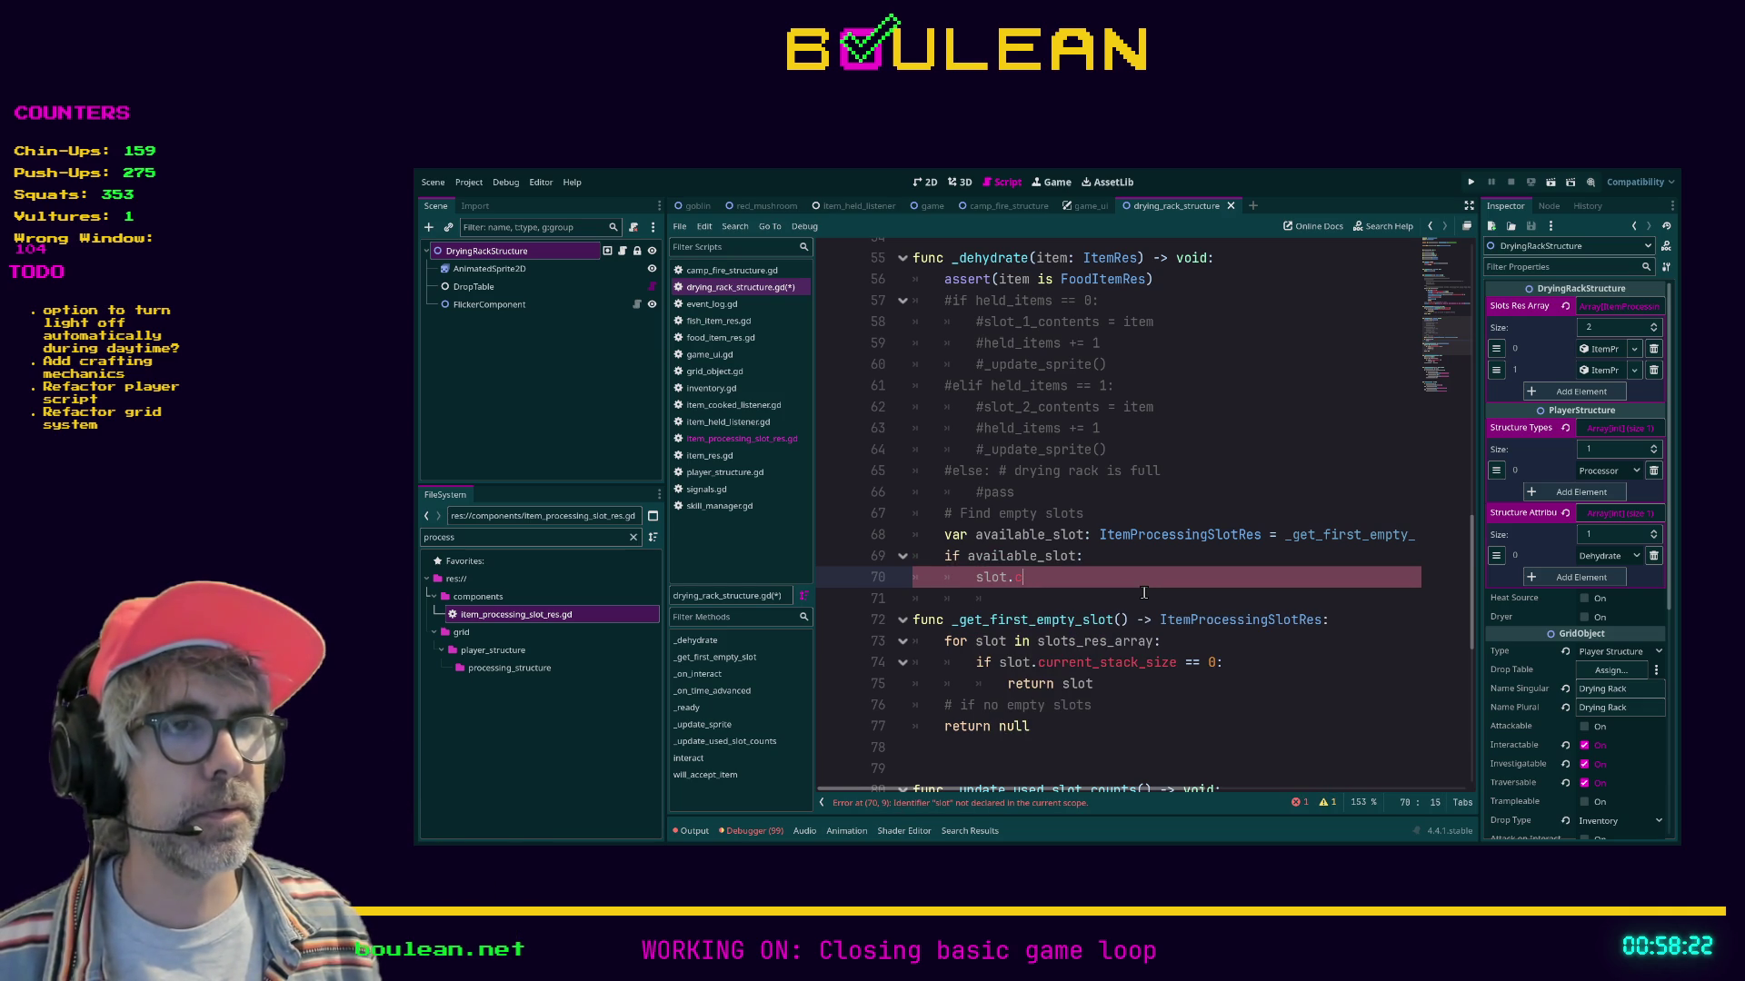
key(BackSpace)
text(available)
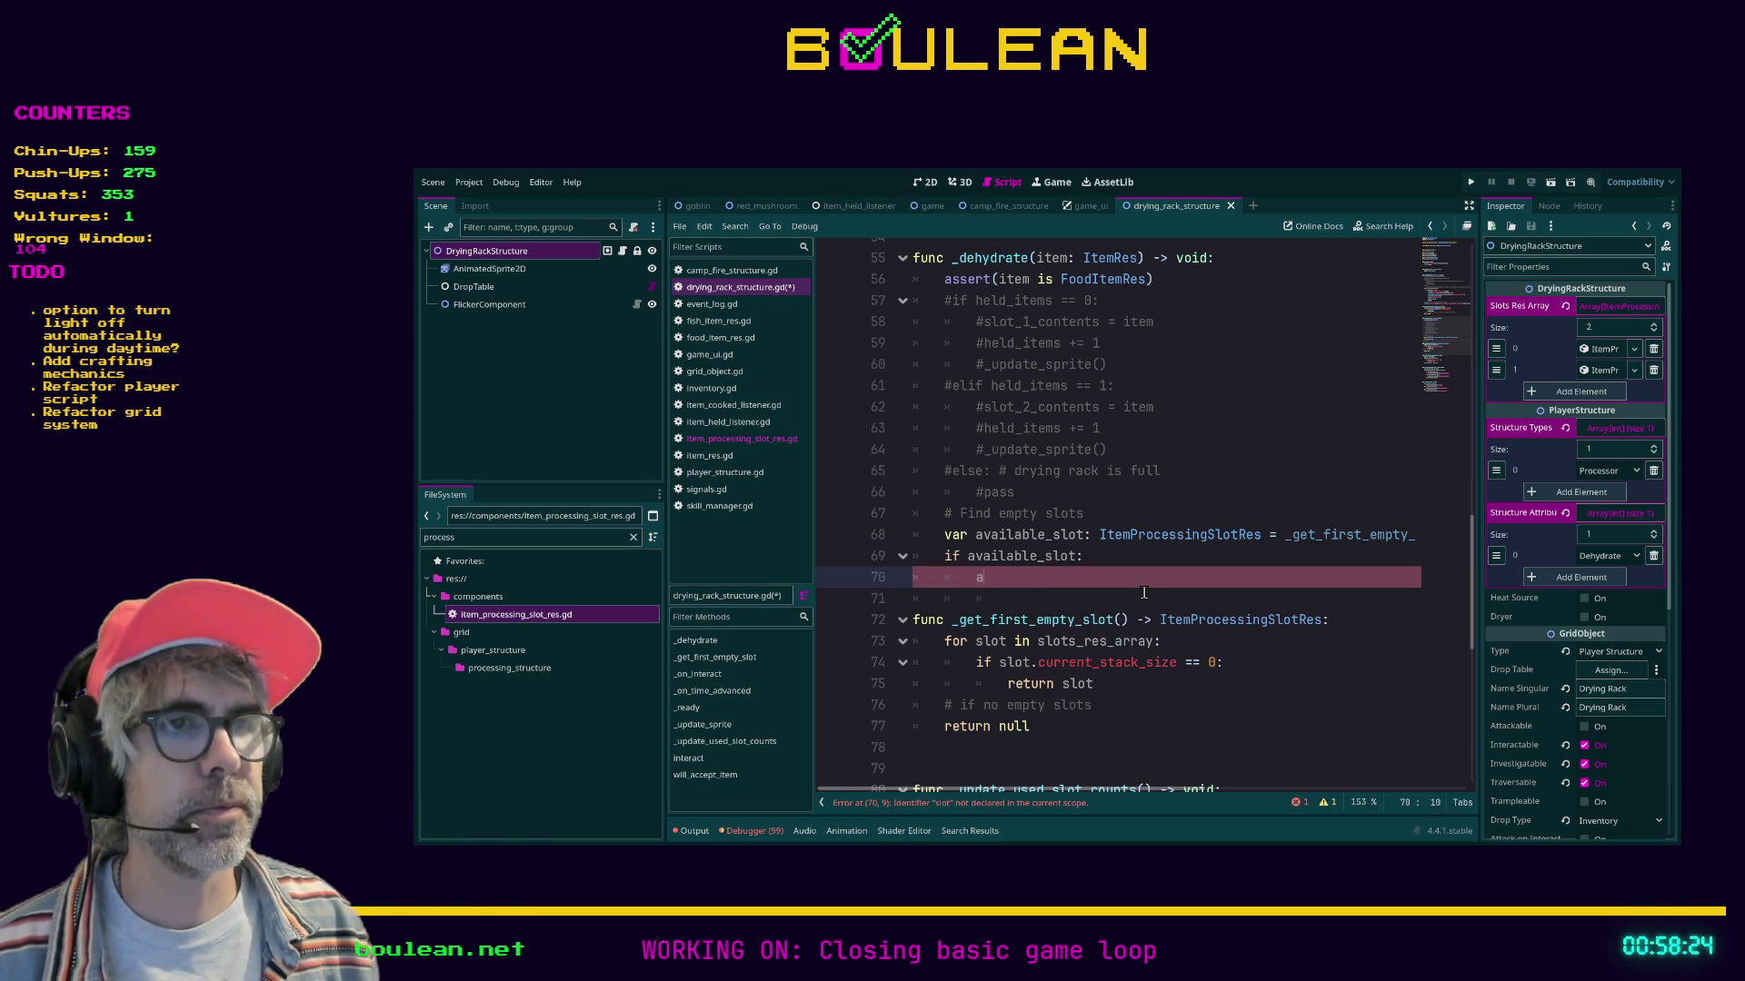
key(Return)
text(.contents)
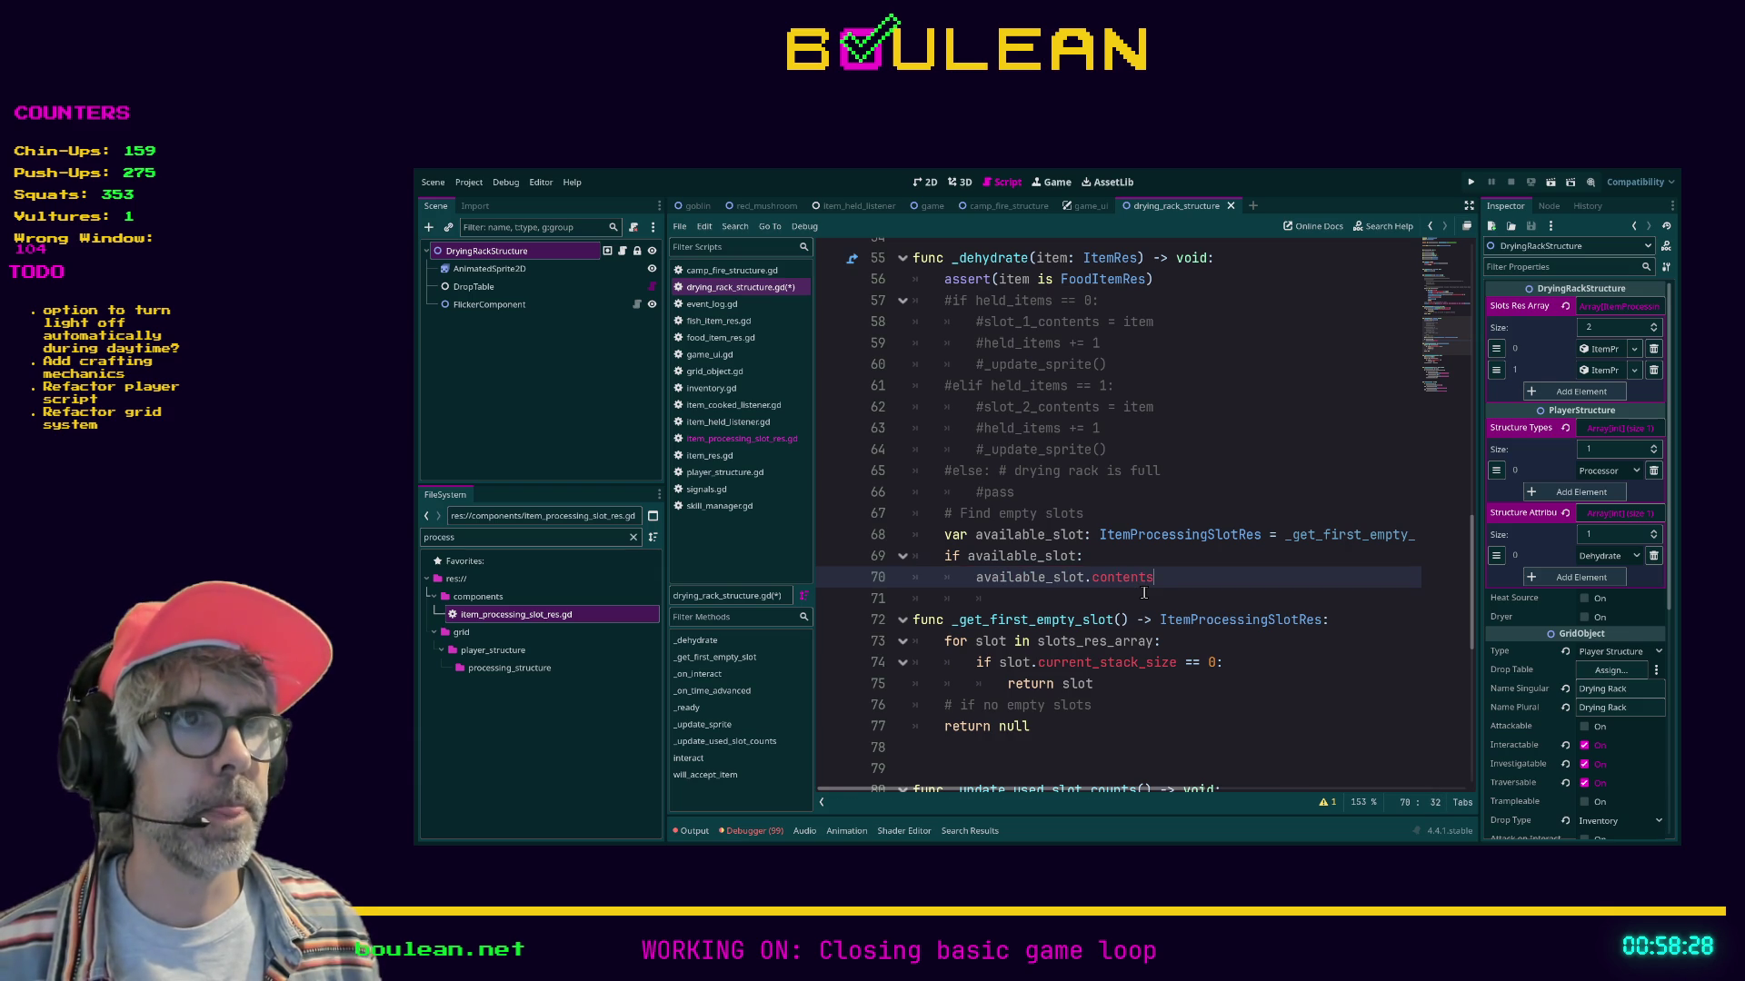
text( = )
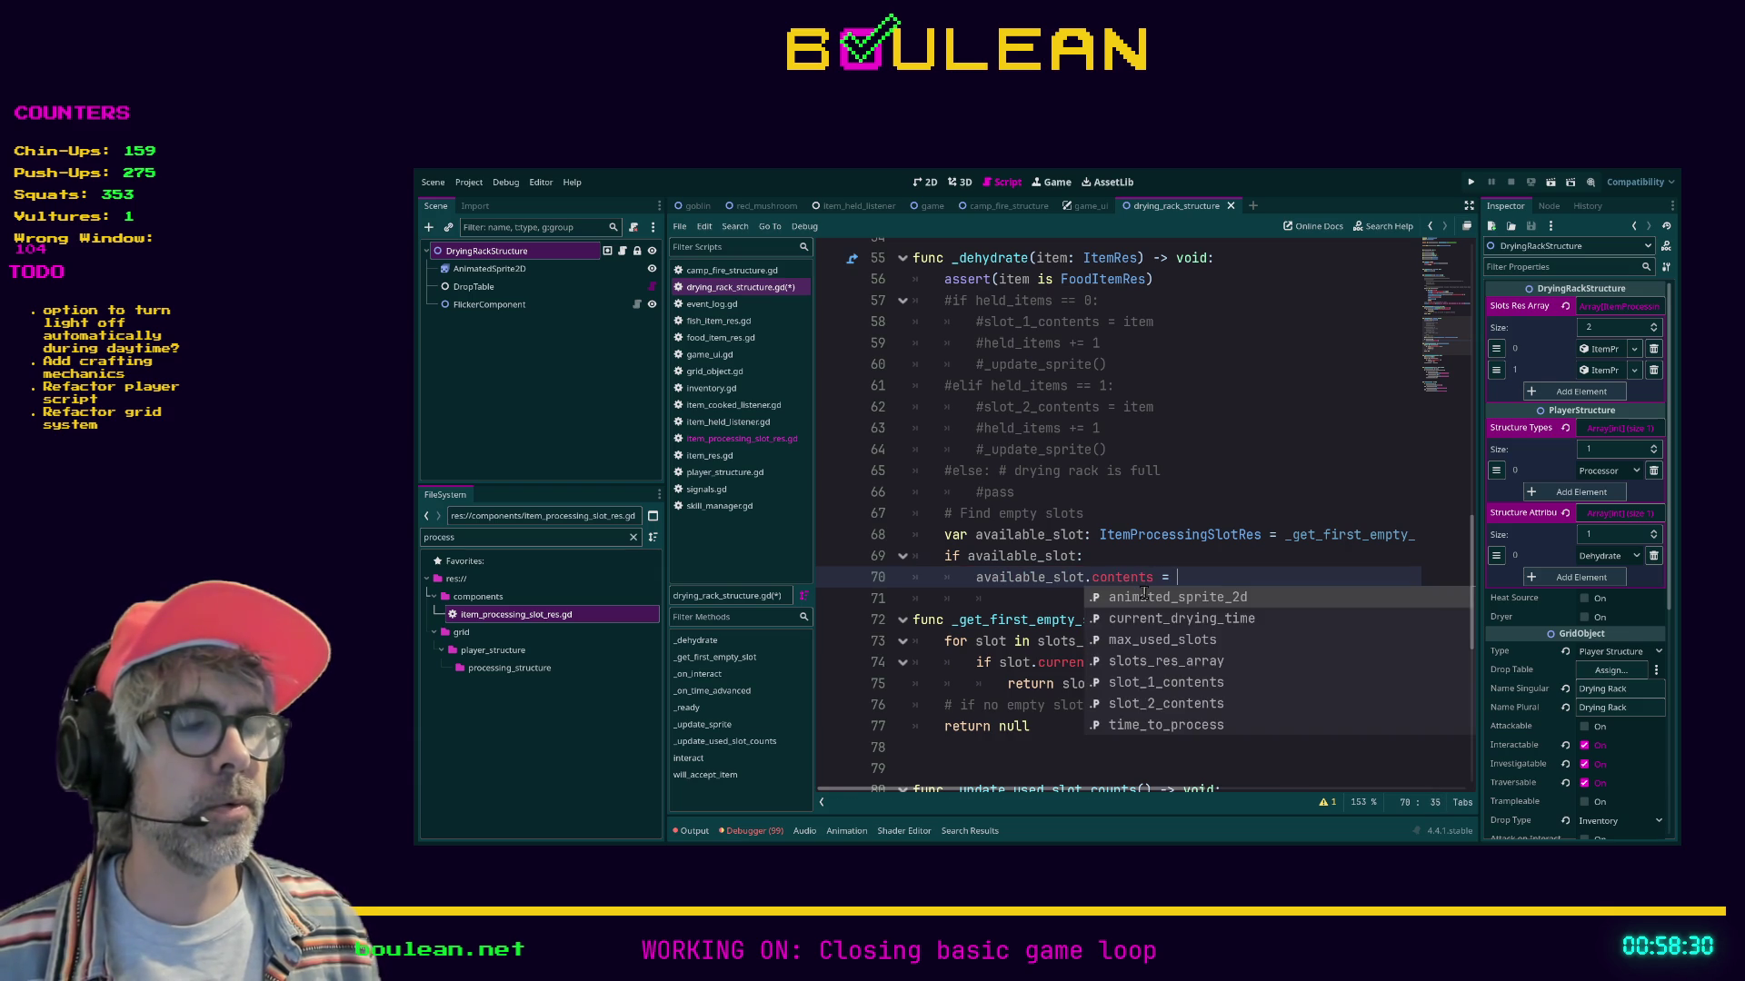
text(item)
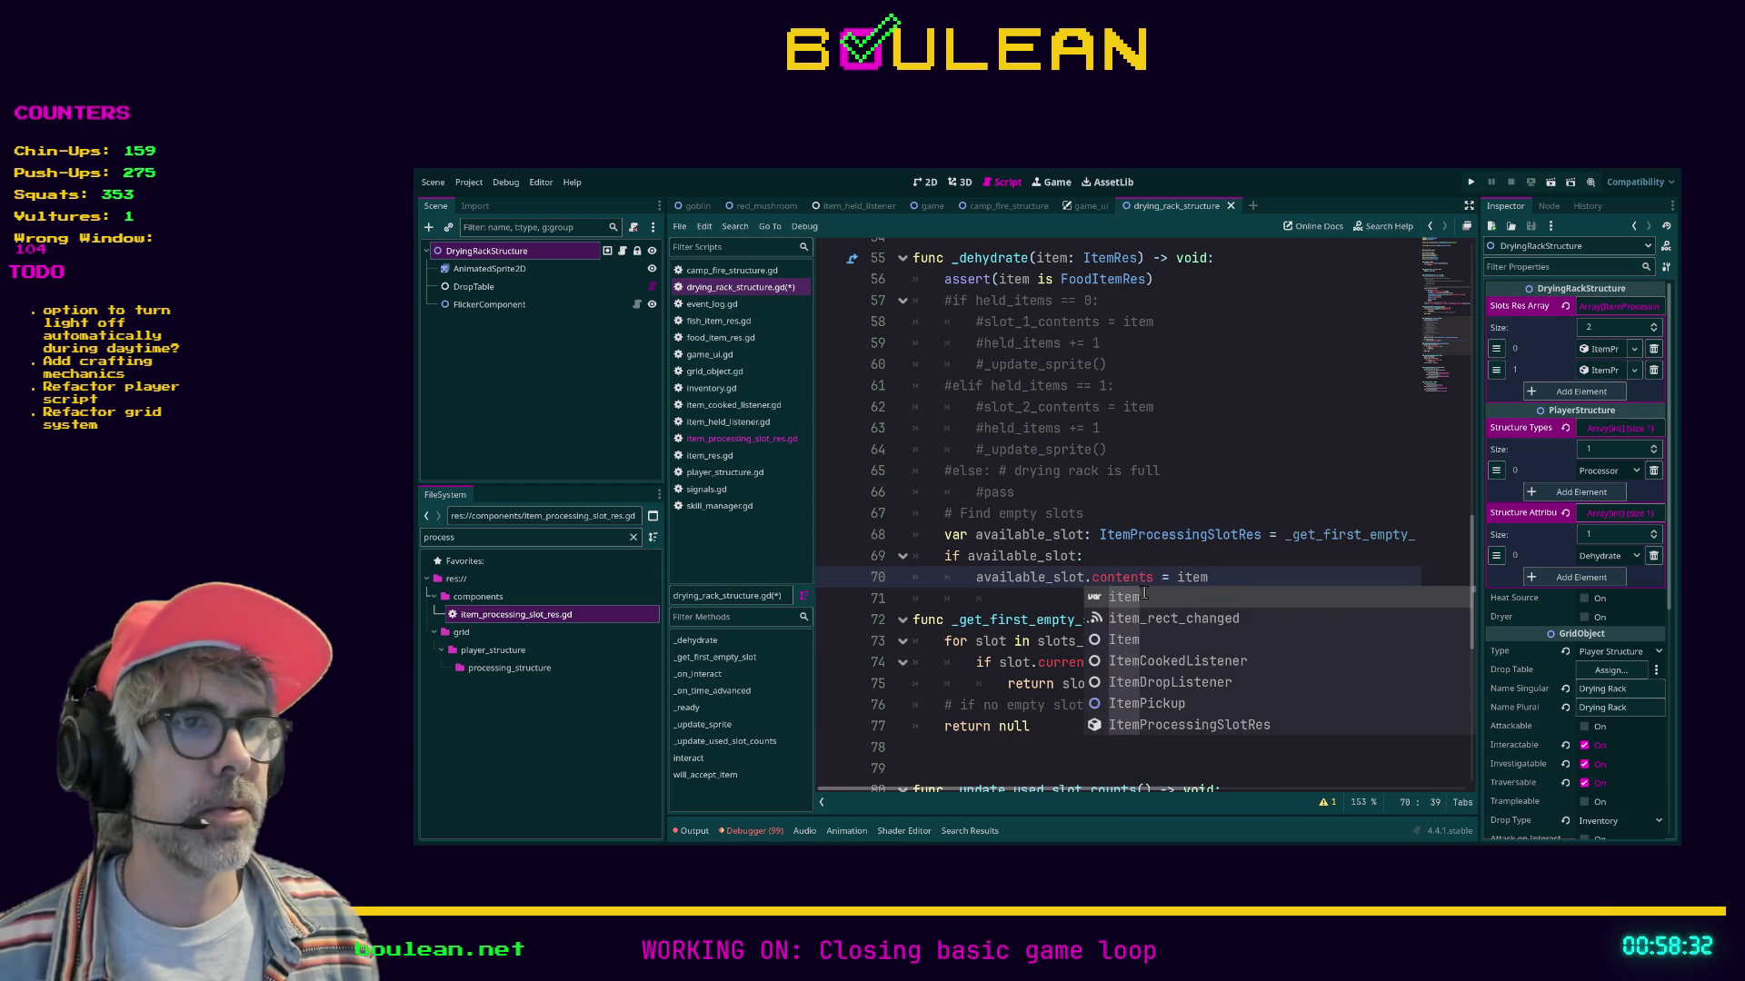
key(Escape)
key(Return)
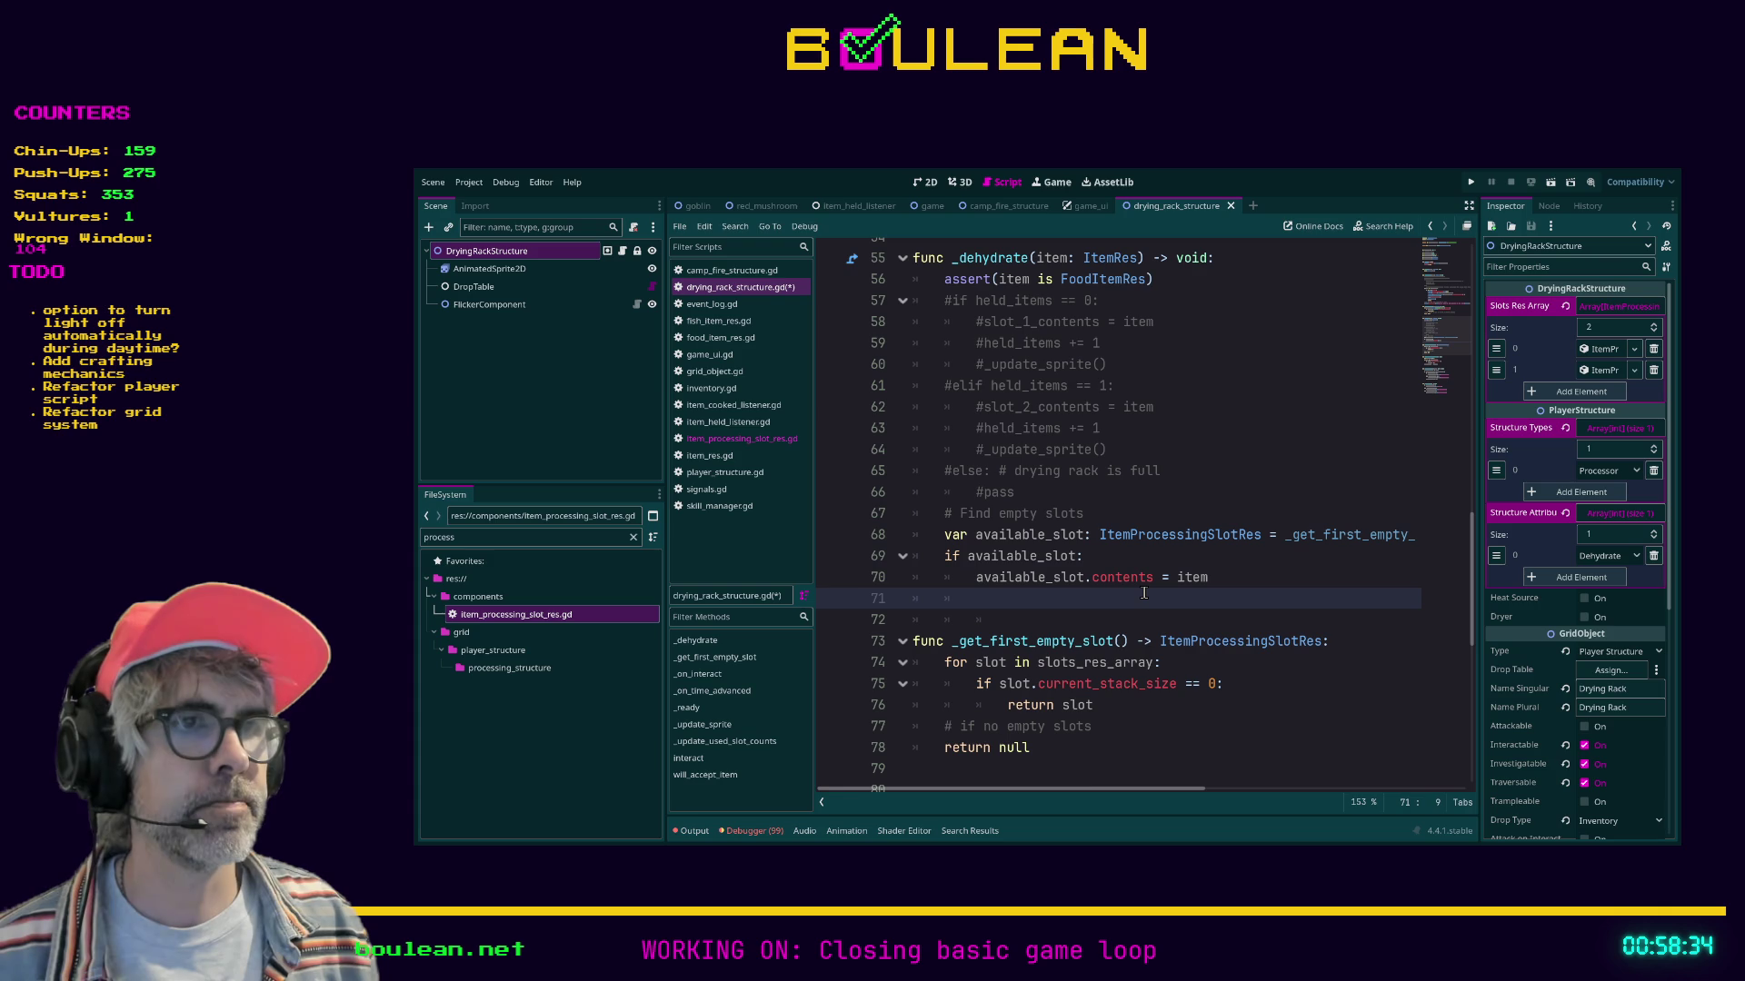
Step: Set available_slot.current_stack_size to 1 on the next line
text(ava)
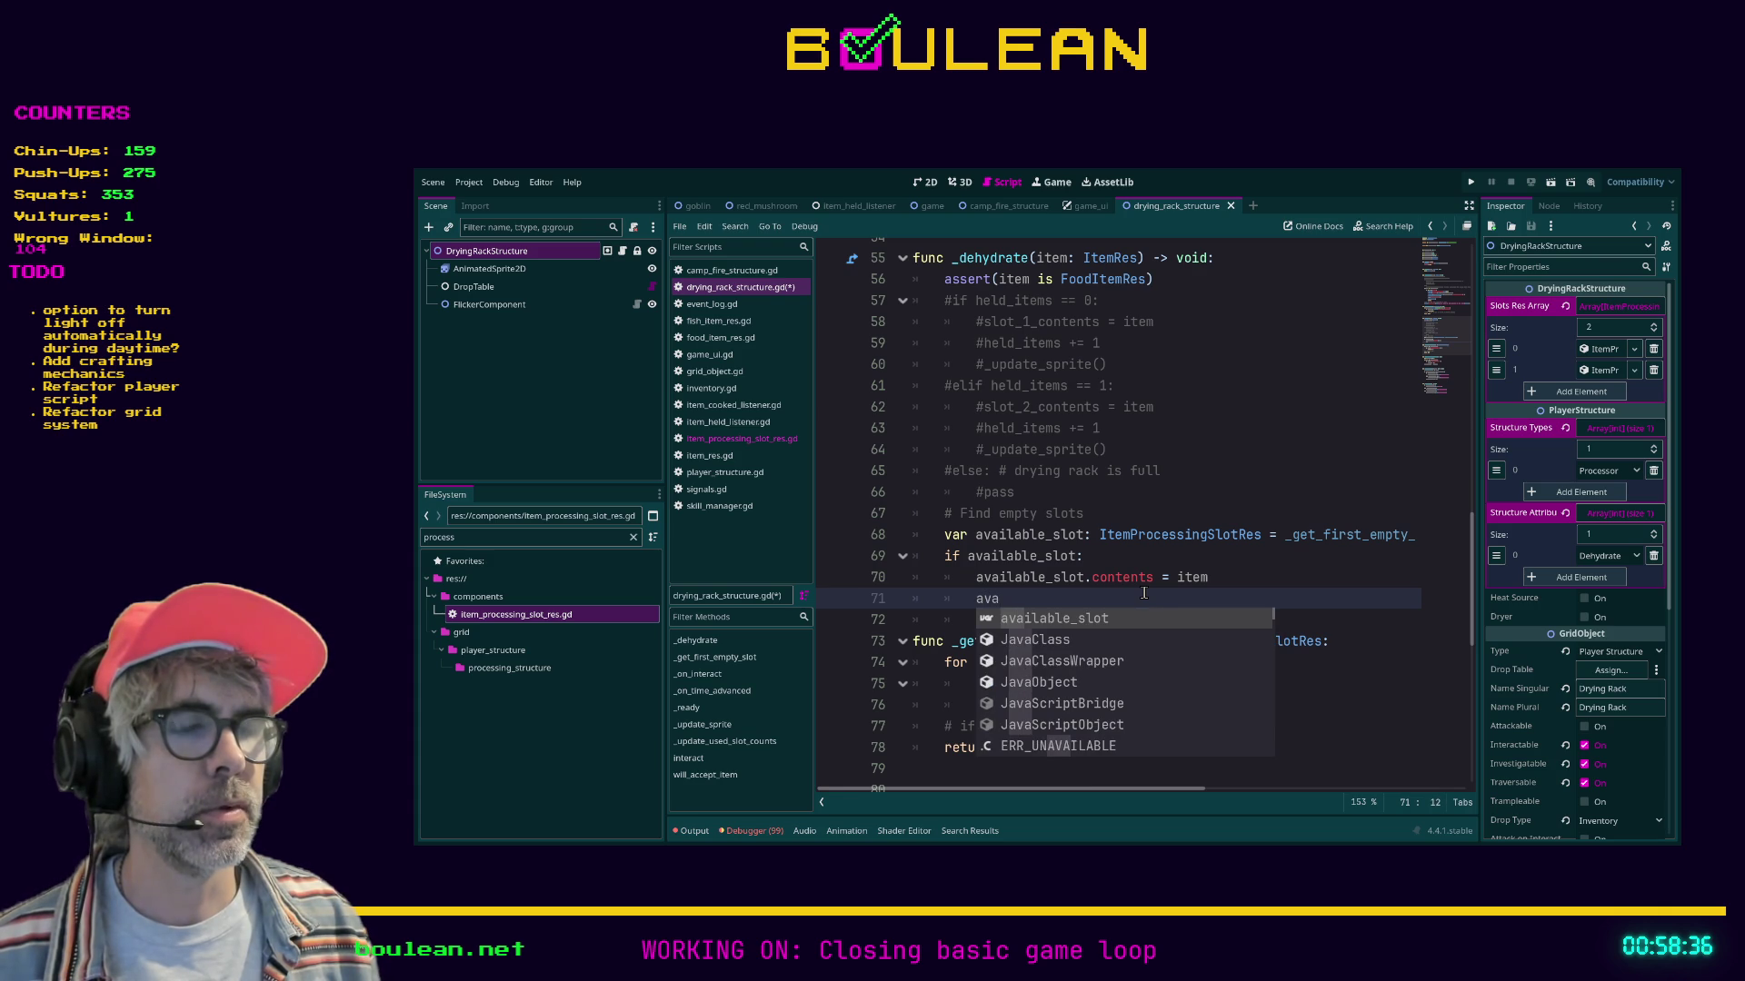
key(Return)
text(.)
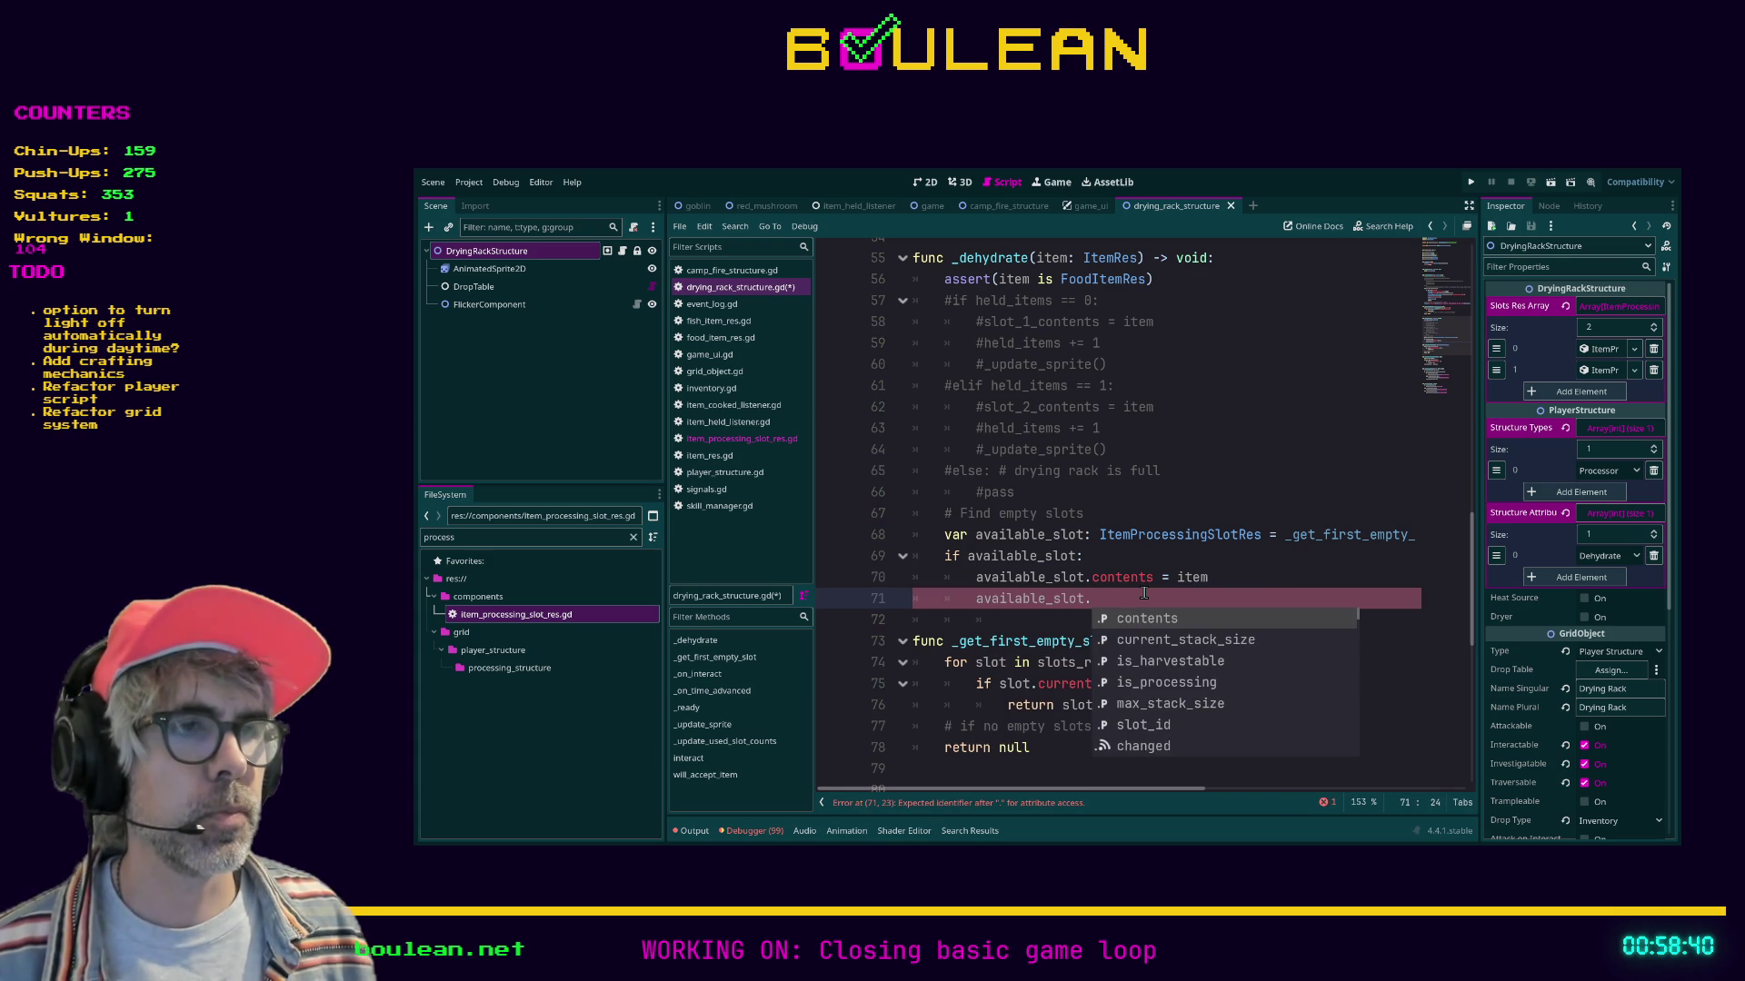
key(Down)
key(Return)
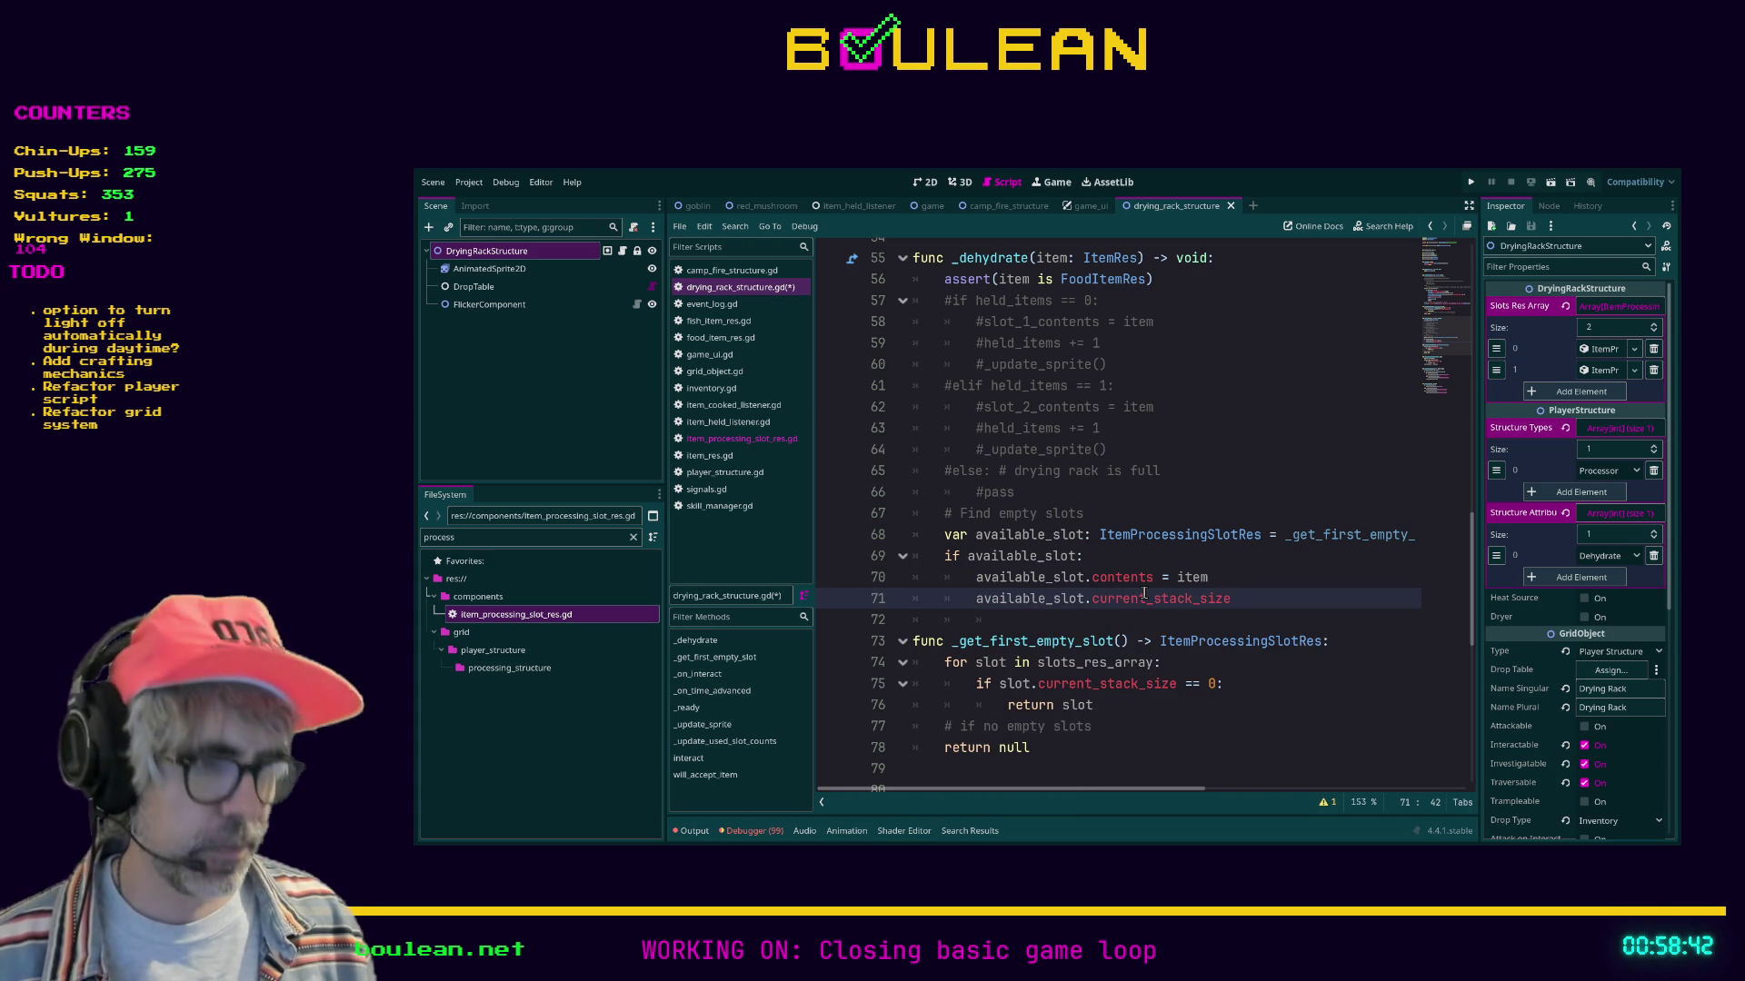
text(1)
key(Return)
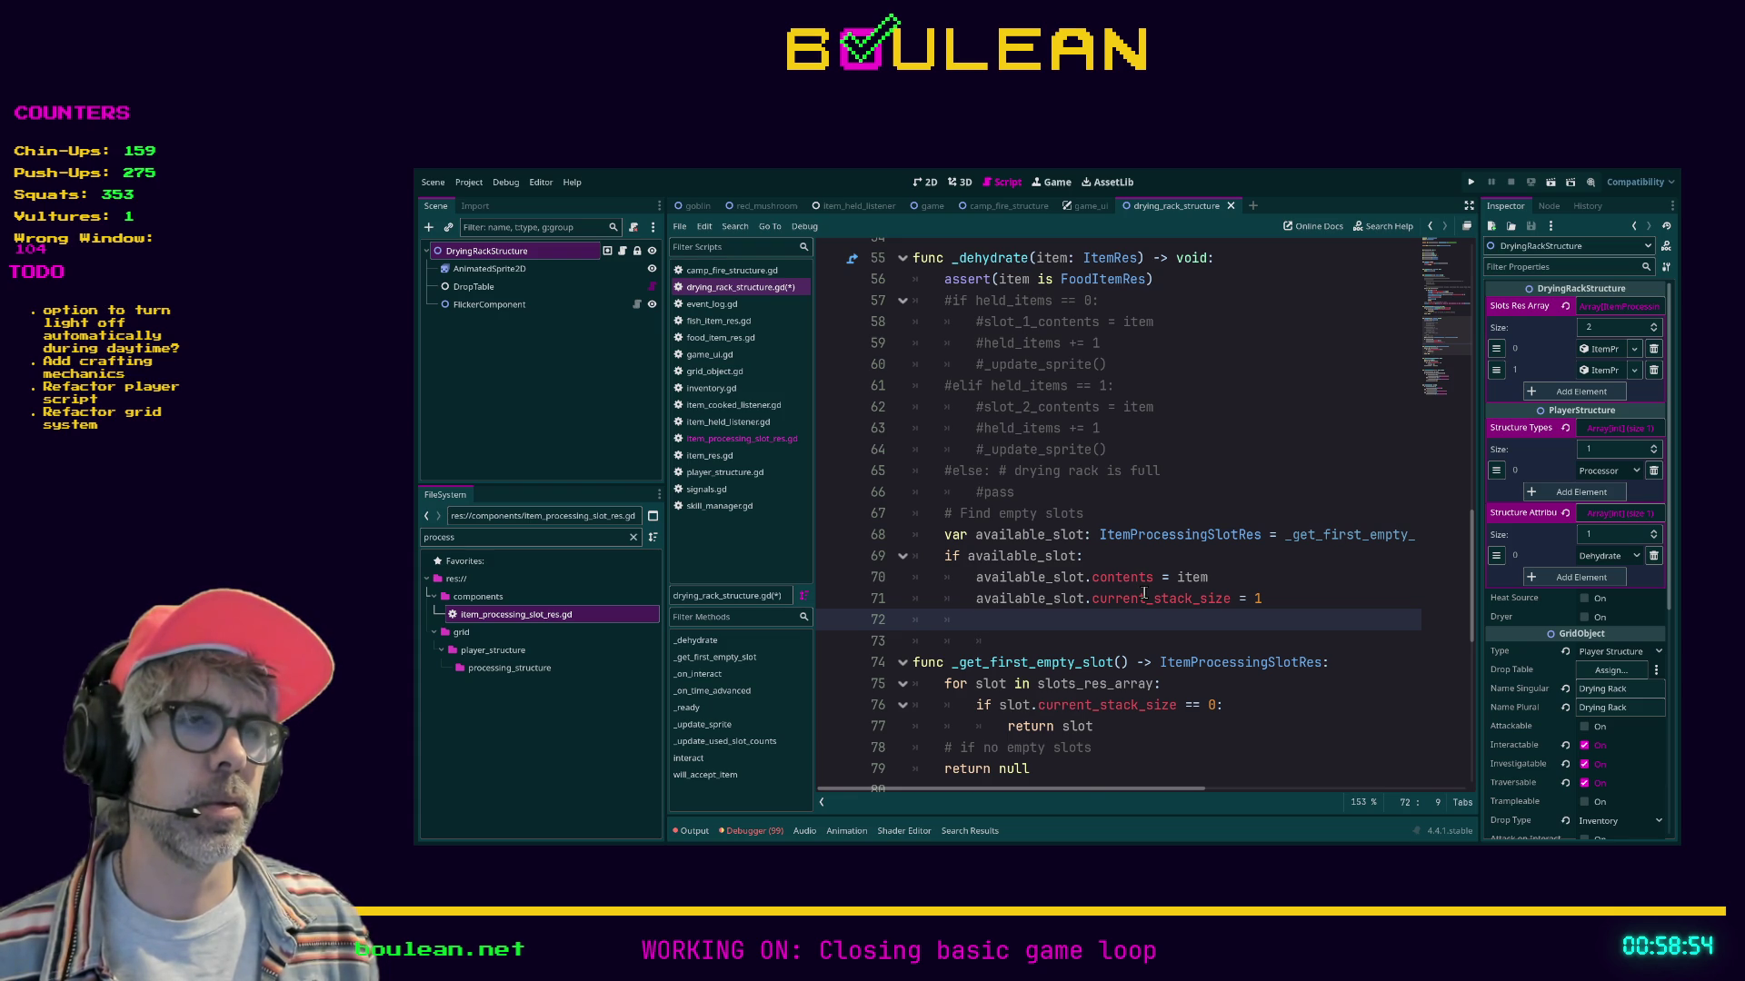
Step: Increment used_slot_count by 1 at the end of the if block
text(a)
key(BackSpace)
text(slo)
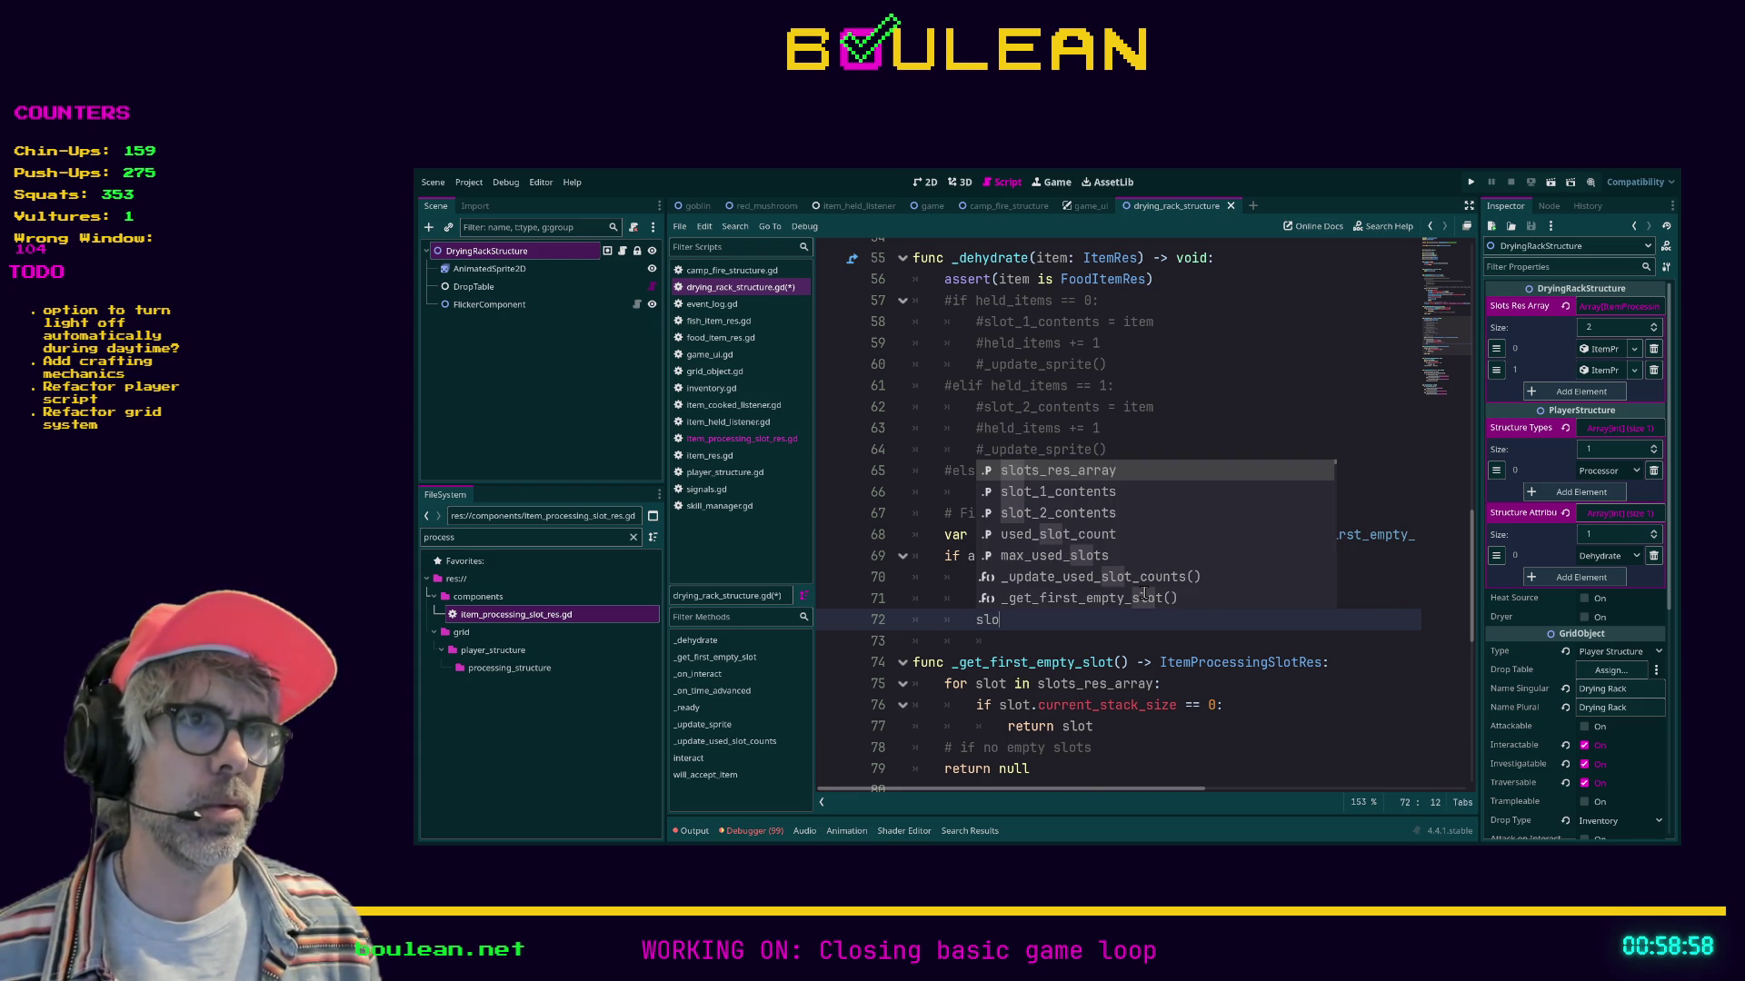
key(Down)
key(Down)
key(Down)
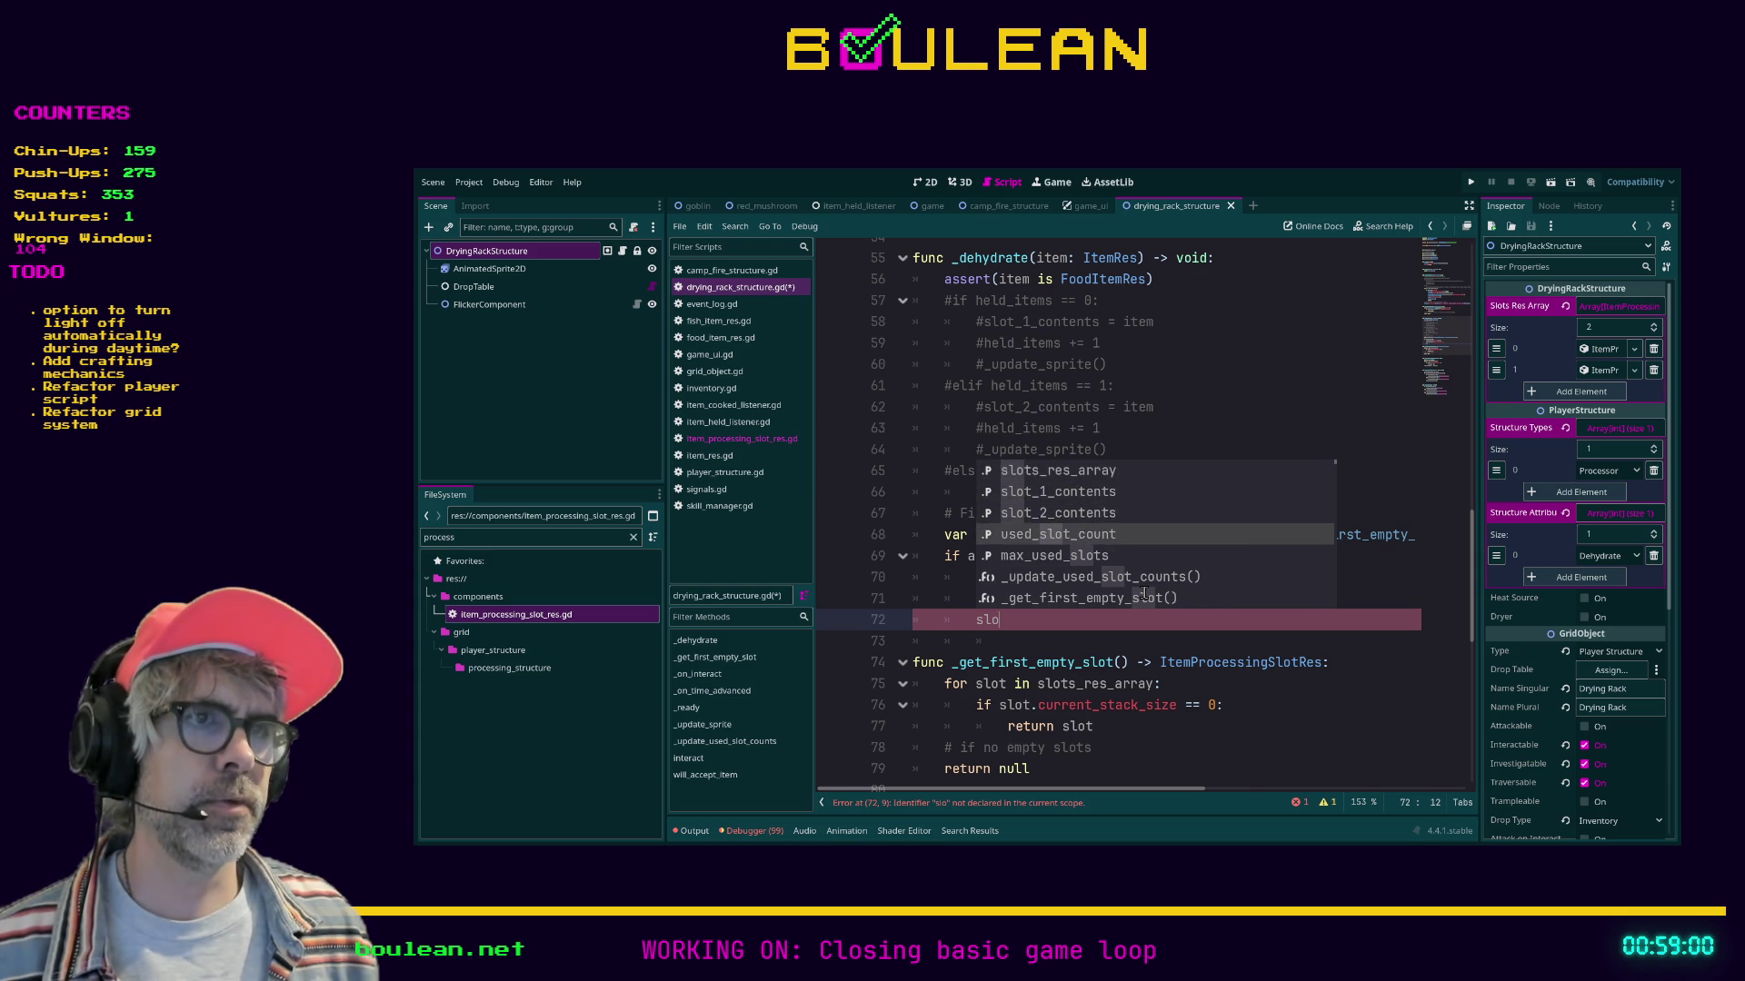
key(Return)
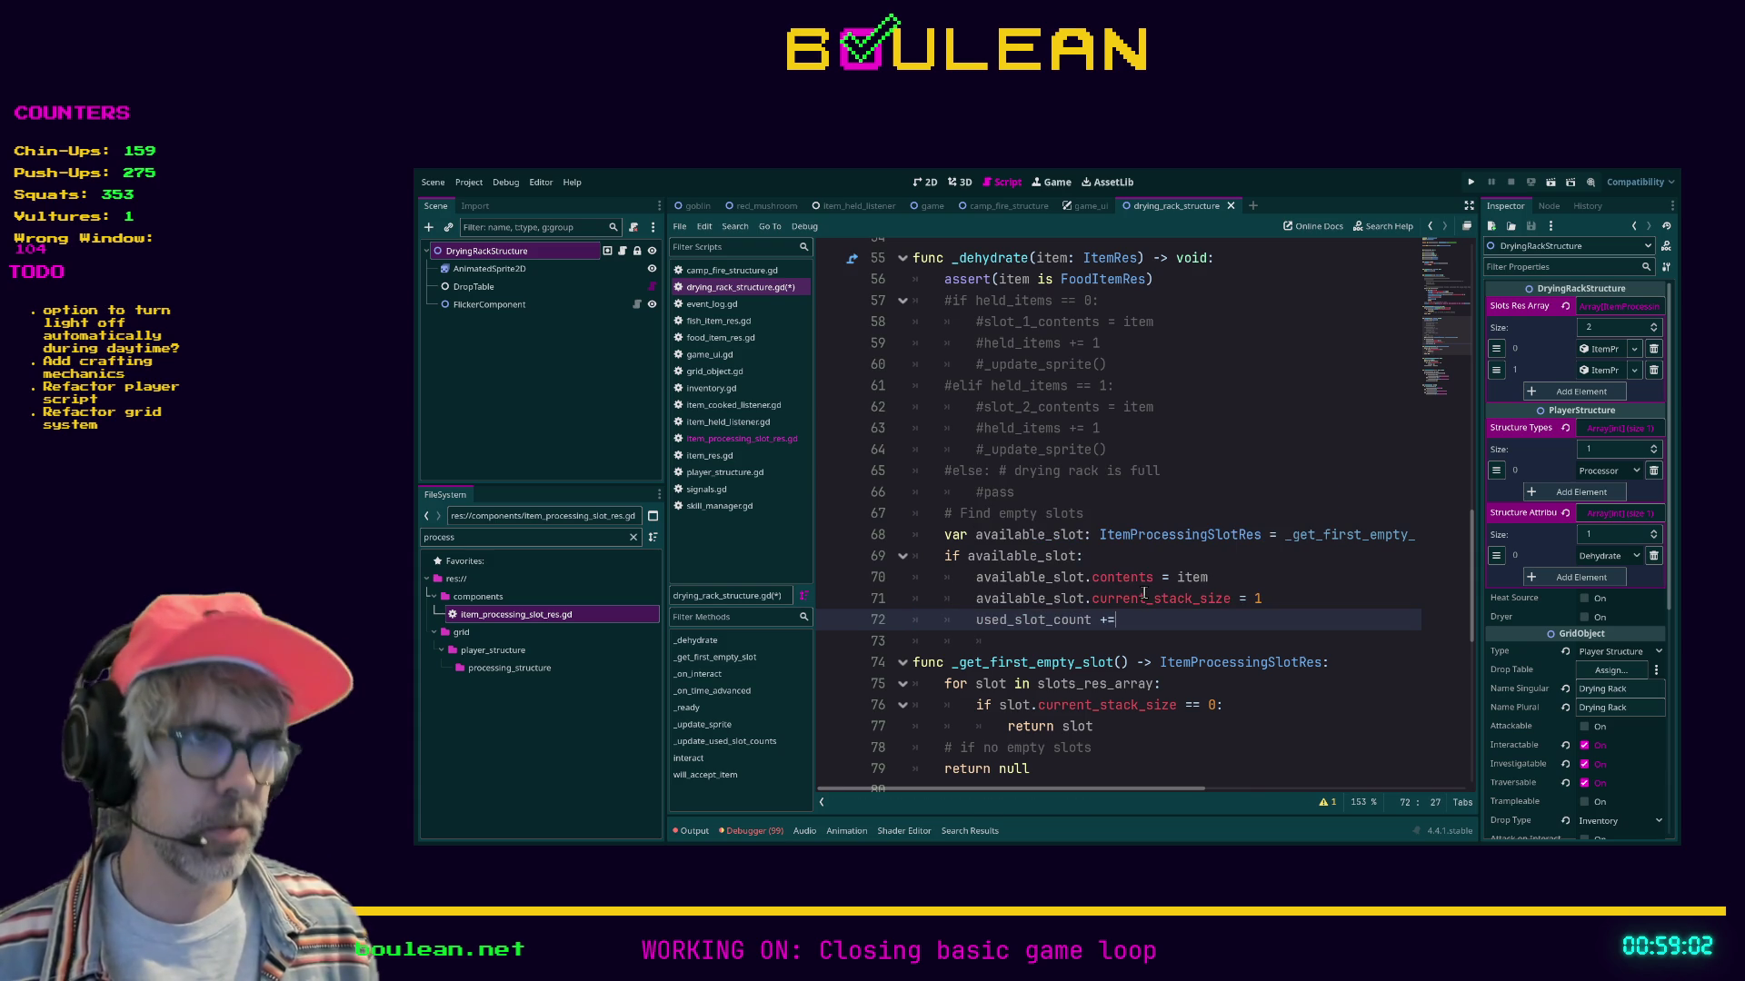
text(1)
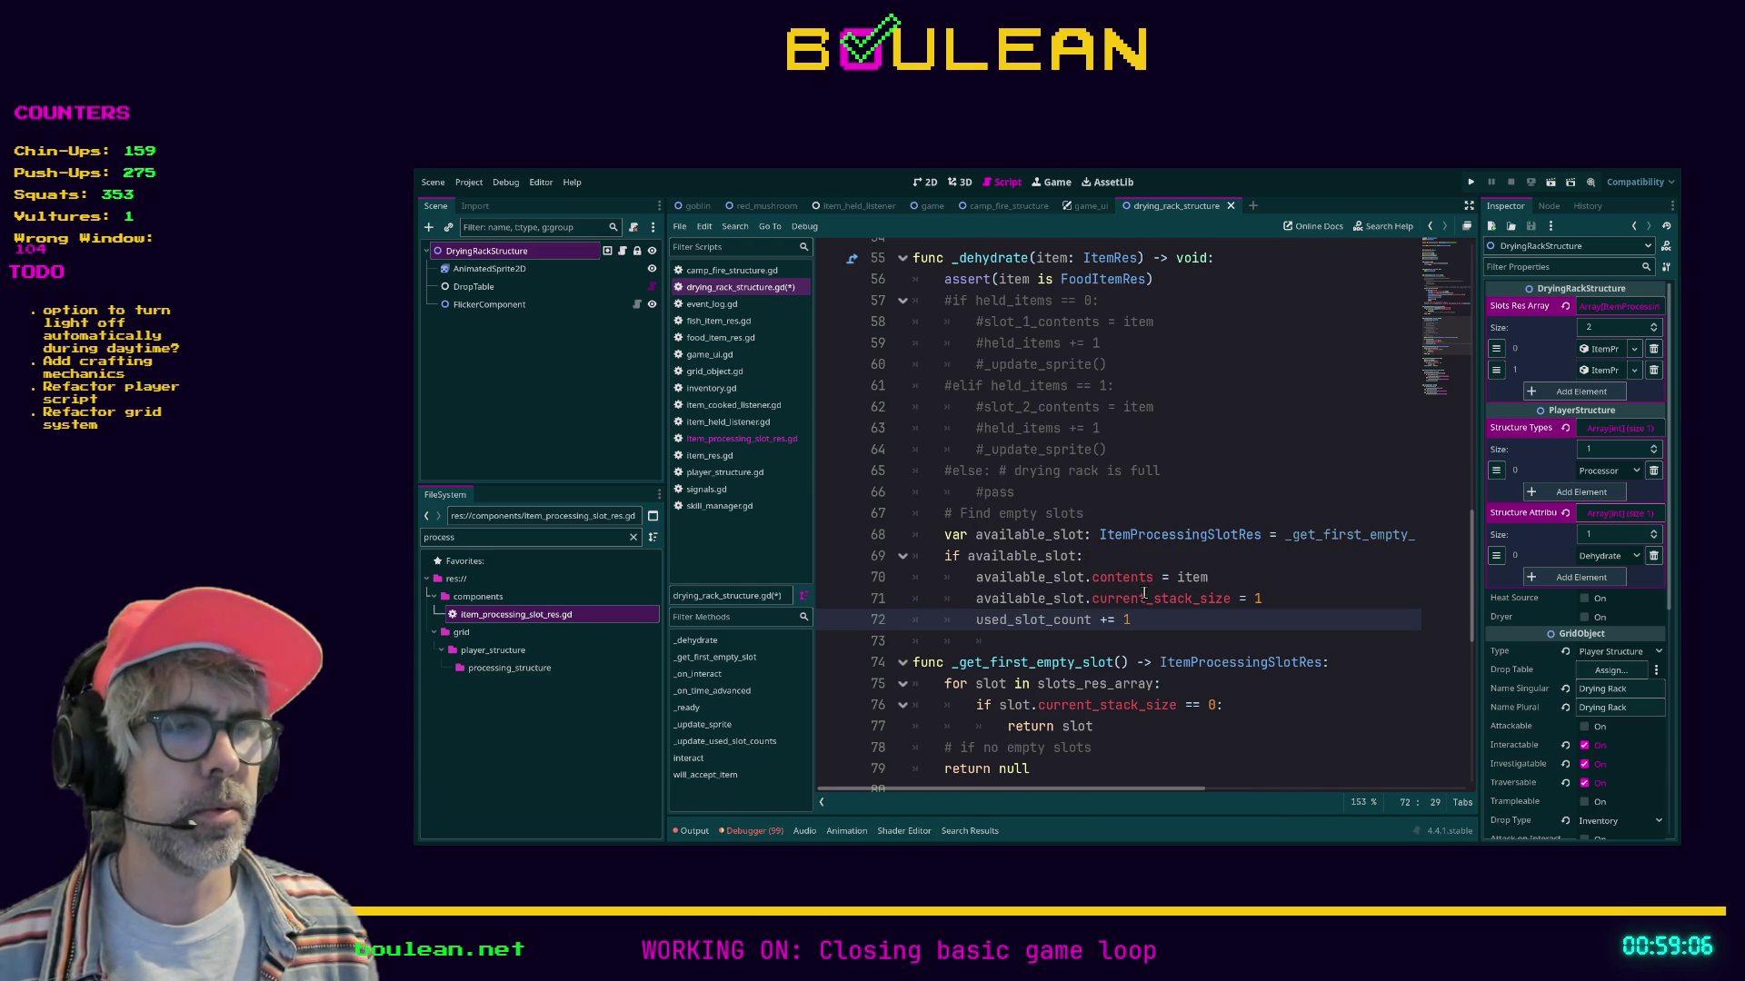
scroll(1163, 593, down, 1)
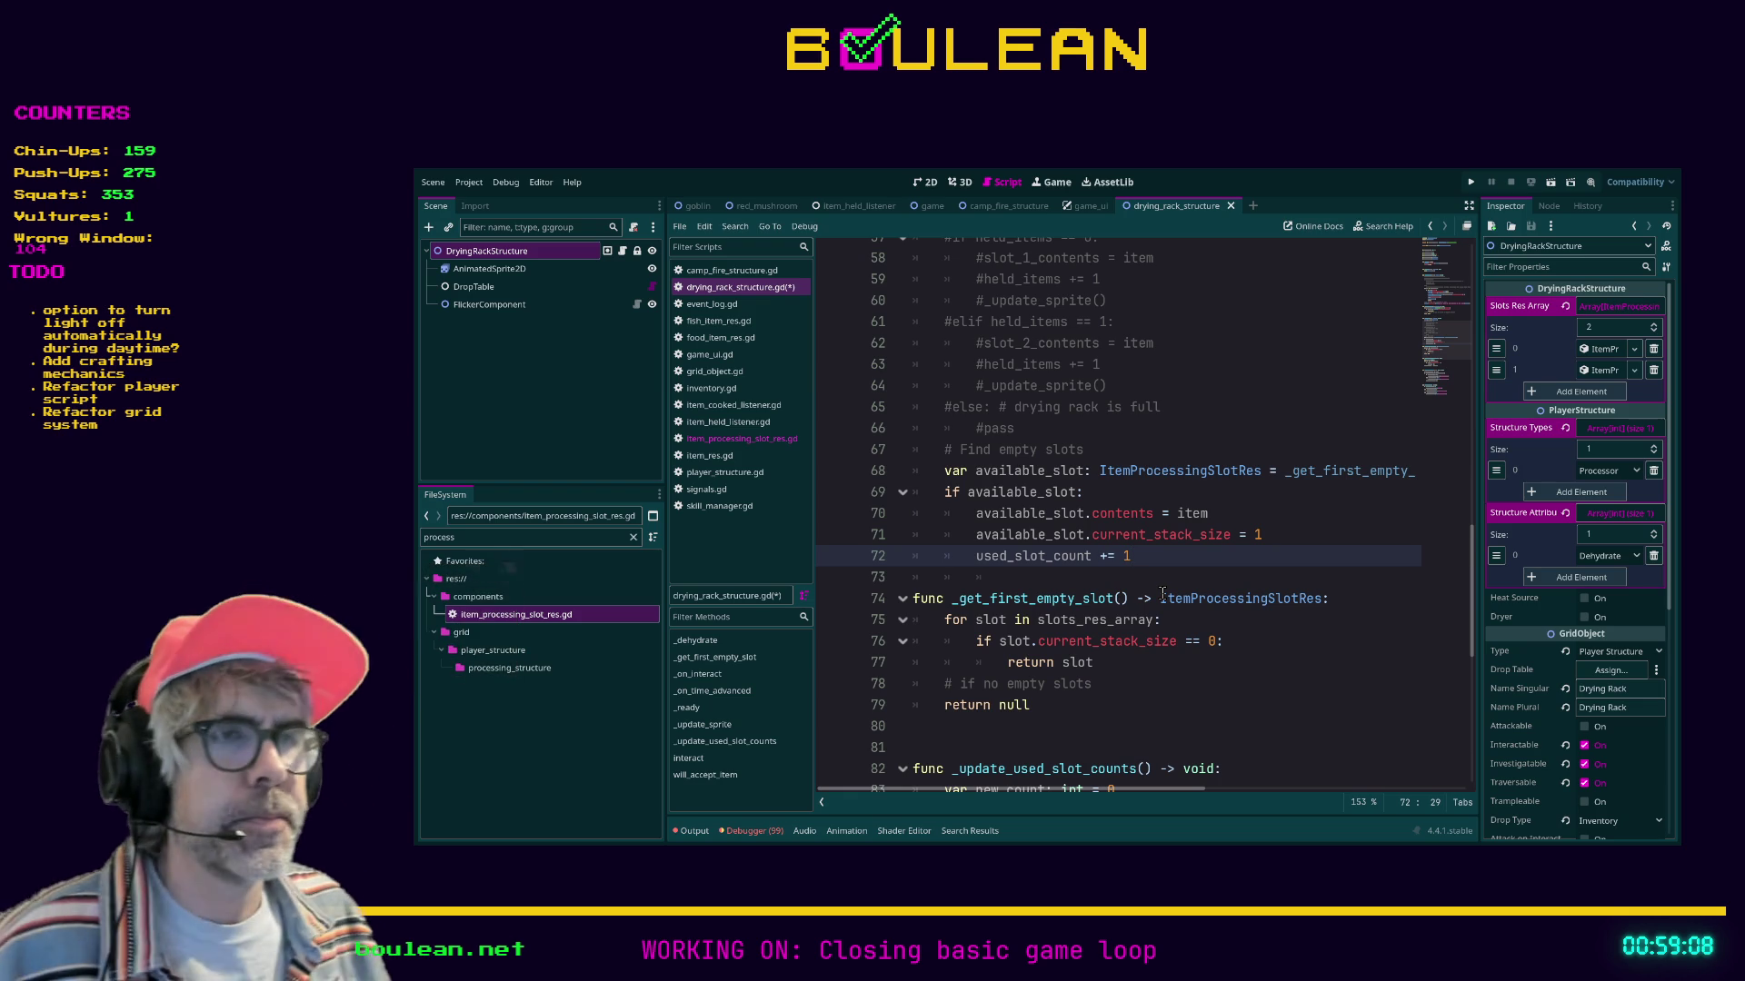
Step: Add an else: branch below the if block in _dehydrate
key(Return)
key(BackSpace)
text(else:)
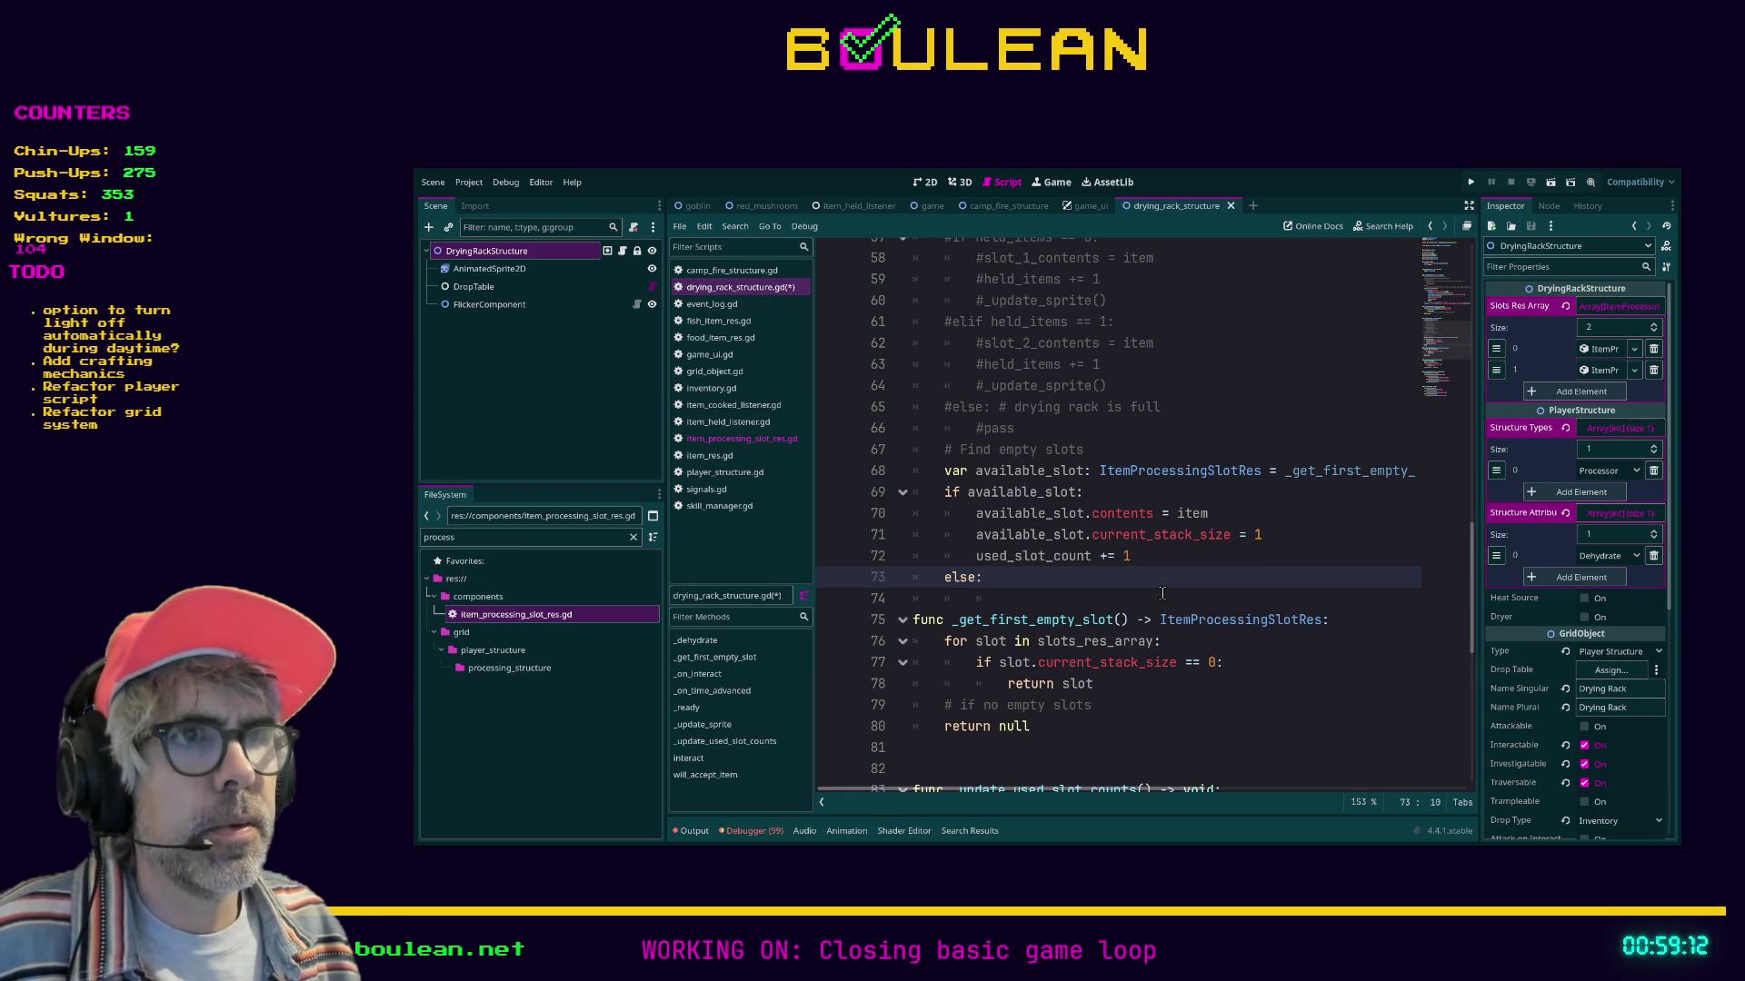
scroll(1174, 586, up, 1)
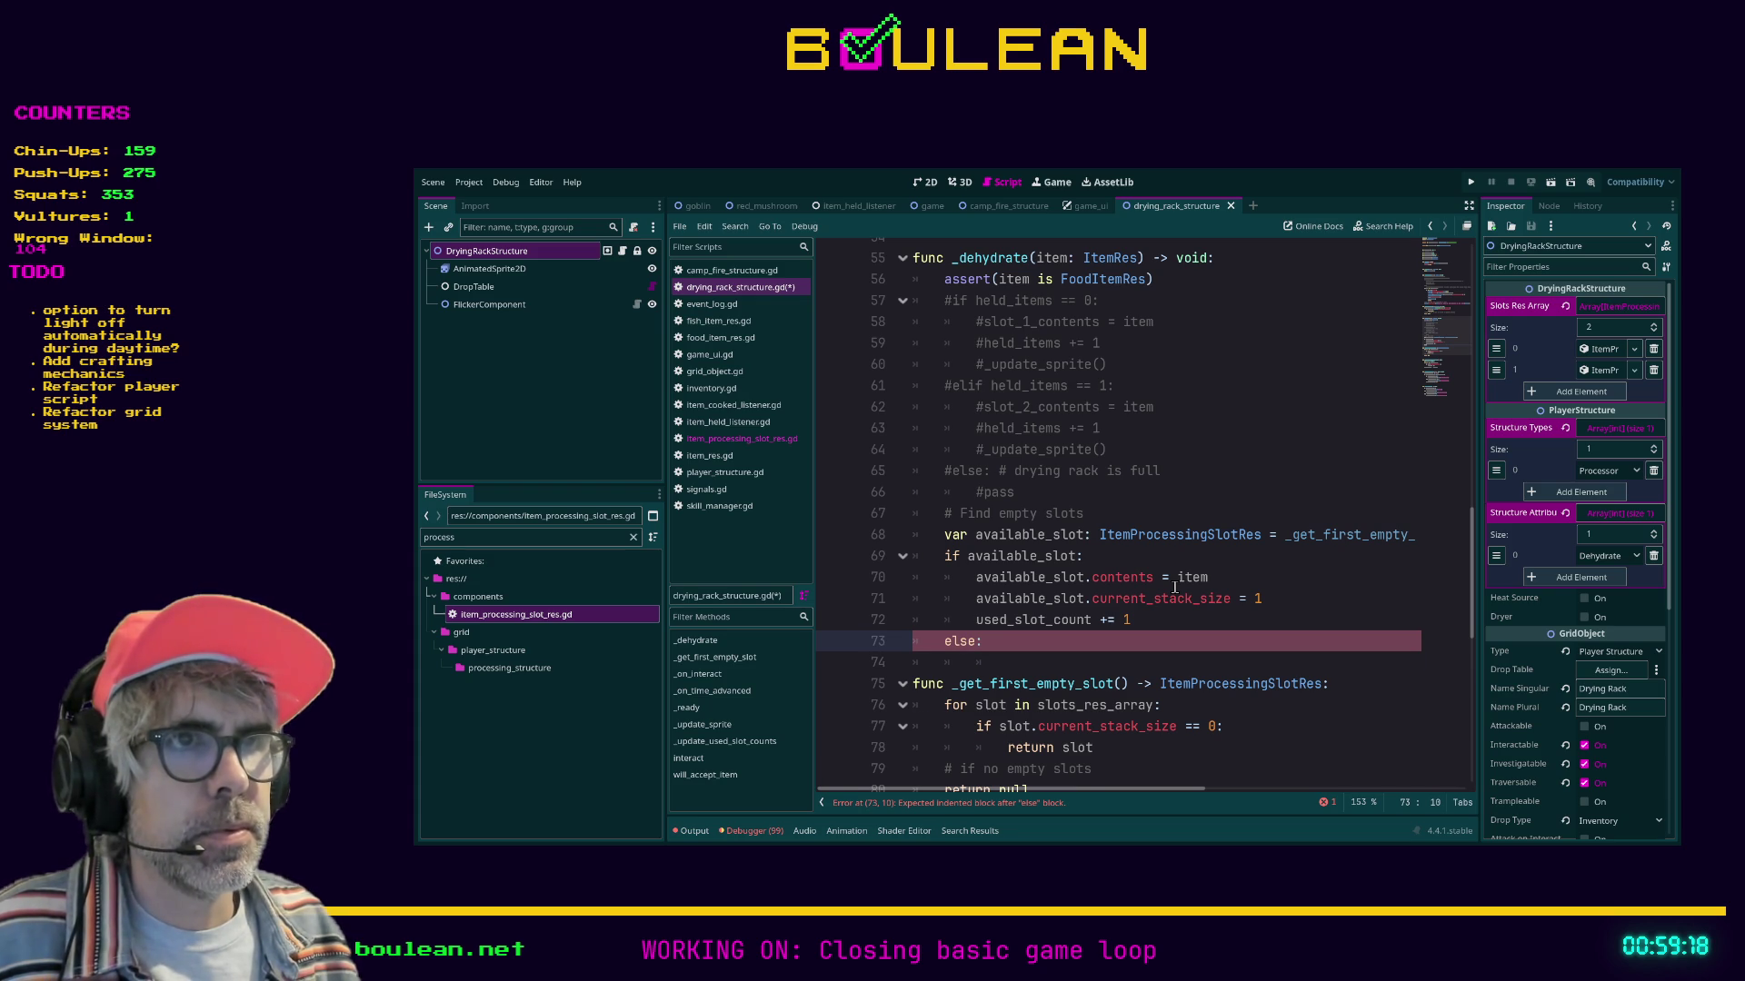
key(Return)
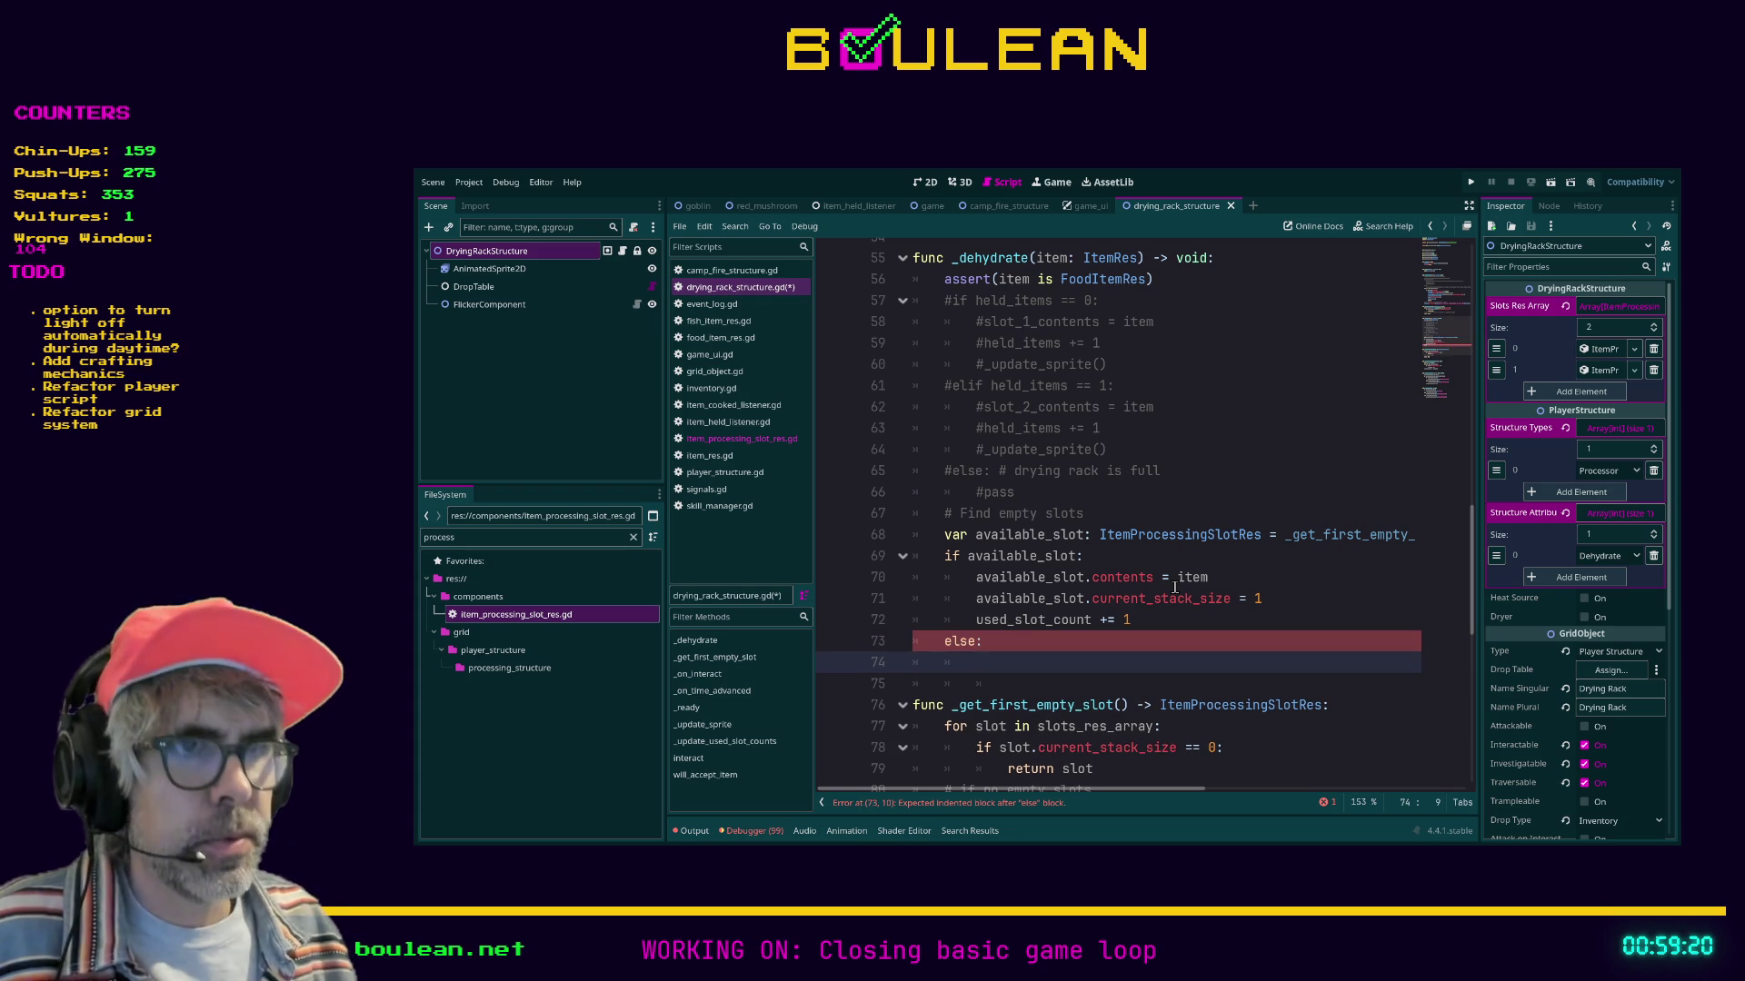
Step: Copy the nothing-to-take log message line and paste it, indented, under else
scroll(1178, 524, up, 6)
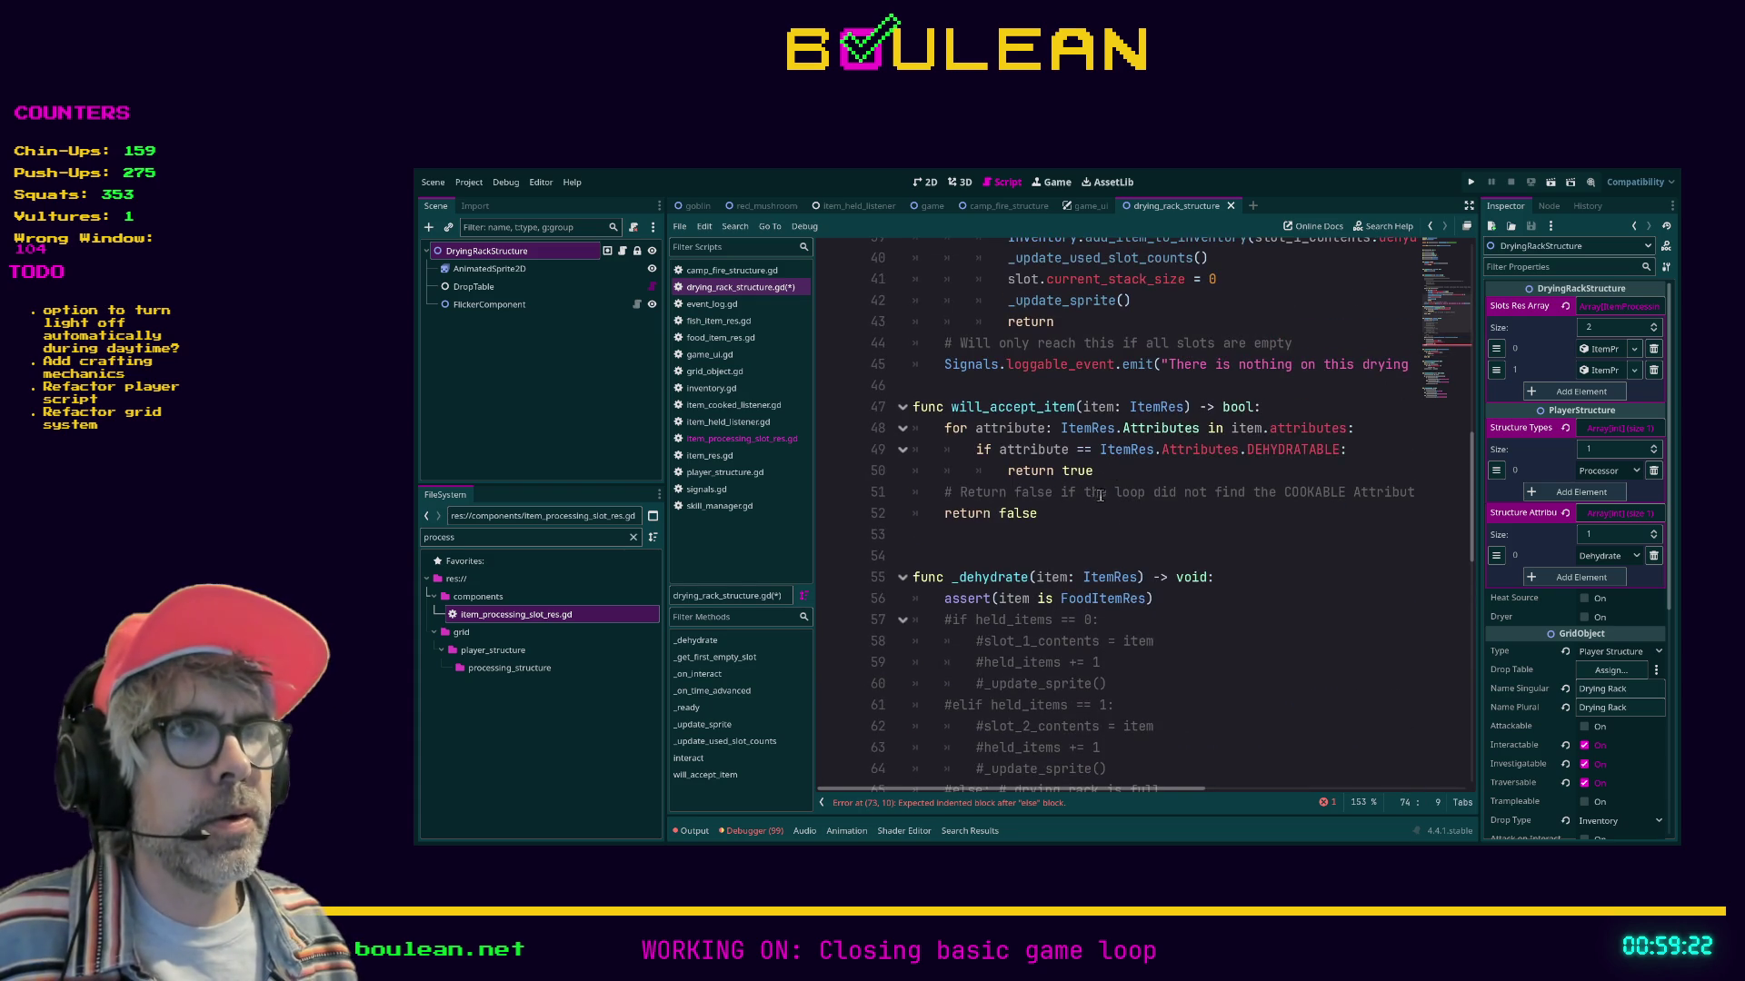
triple_click(949, 428)
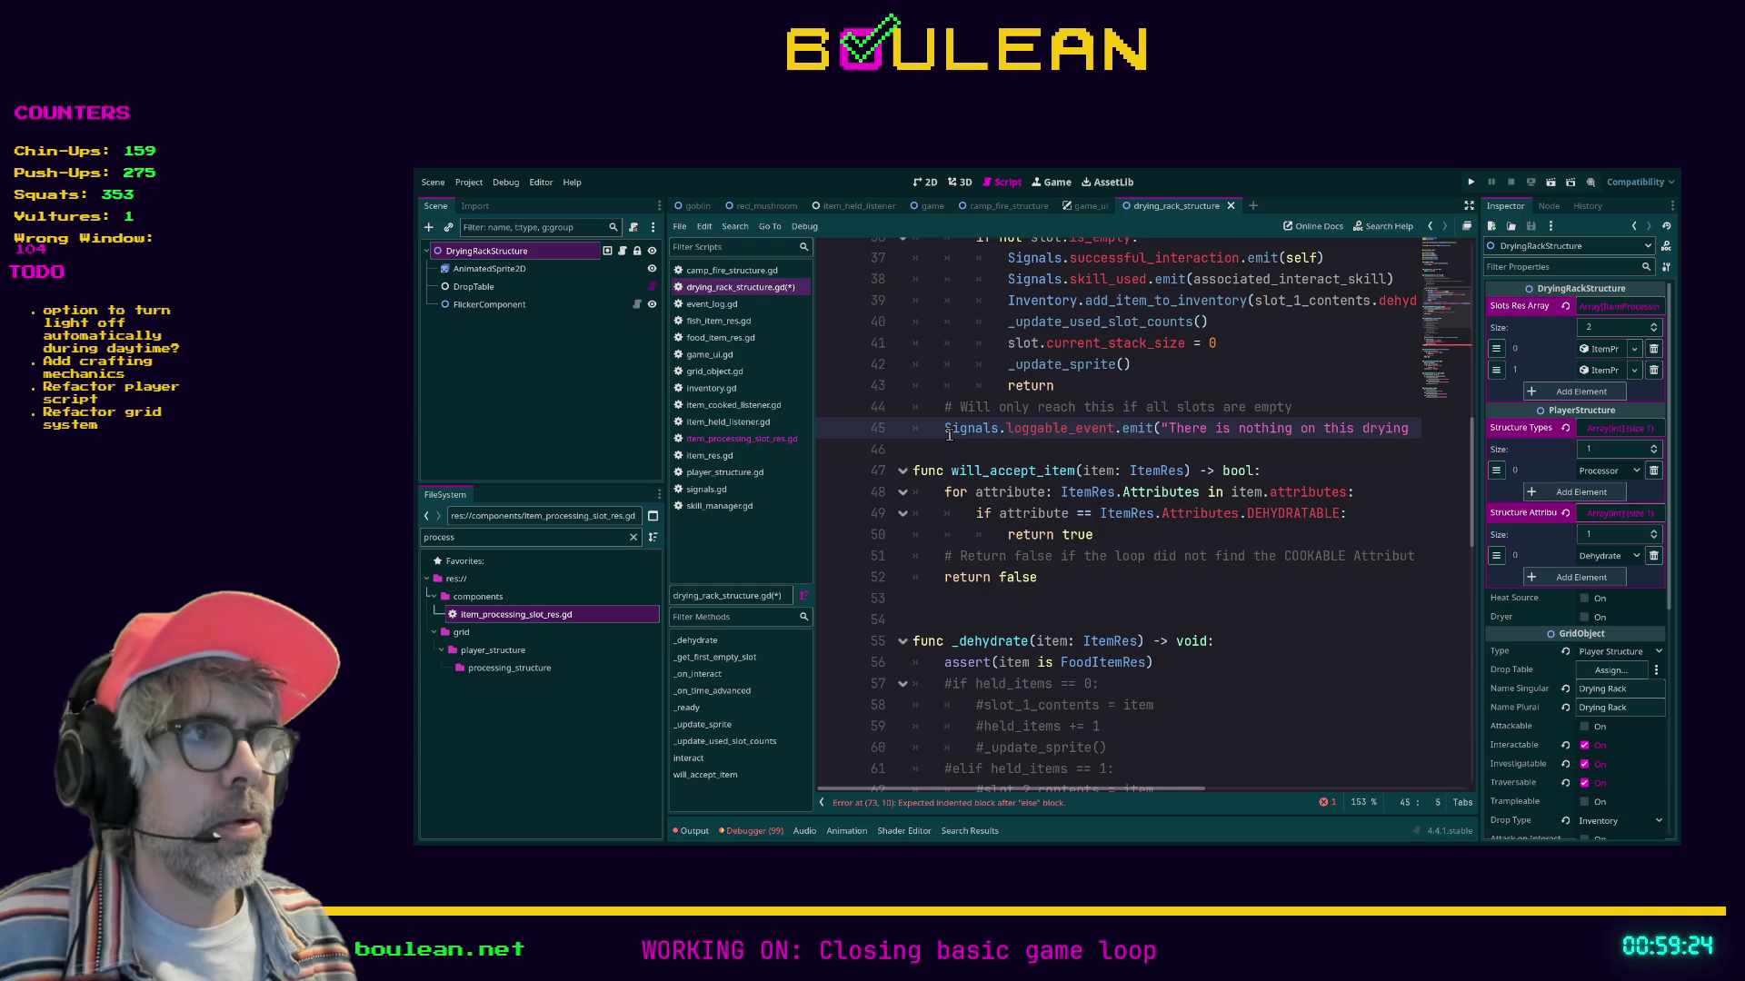
drag(1098, 783, 848, 787)
scroll(1003, 663, down, 6)
click(997, 643)
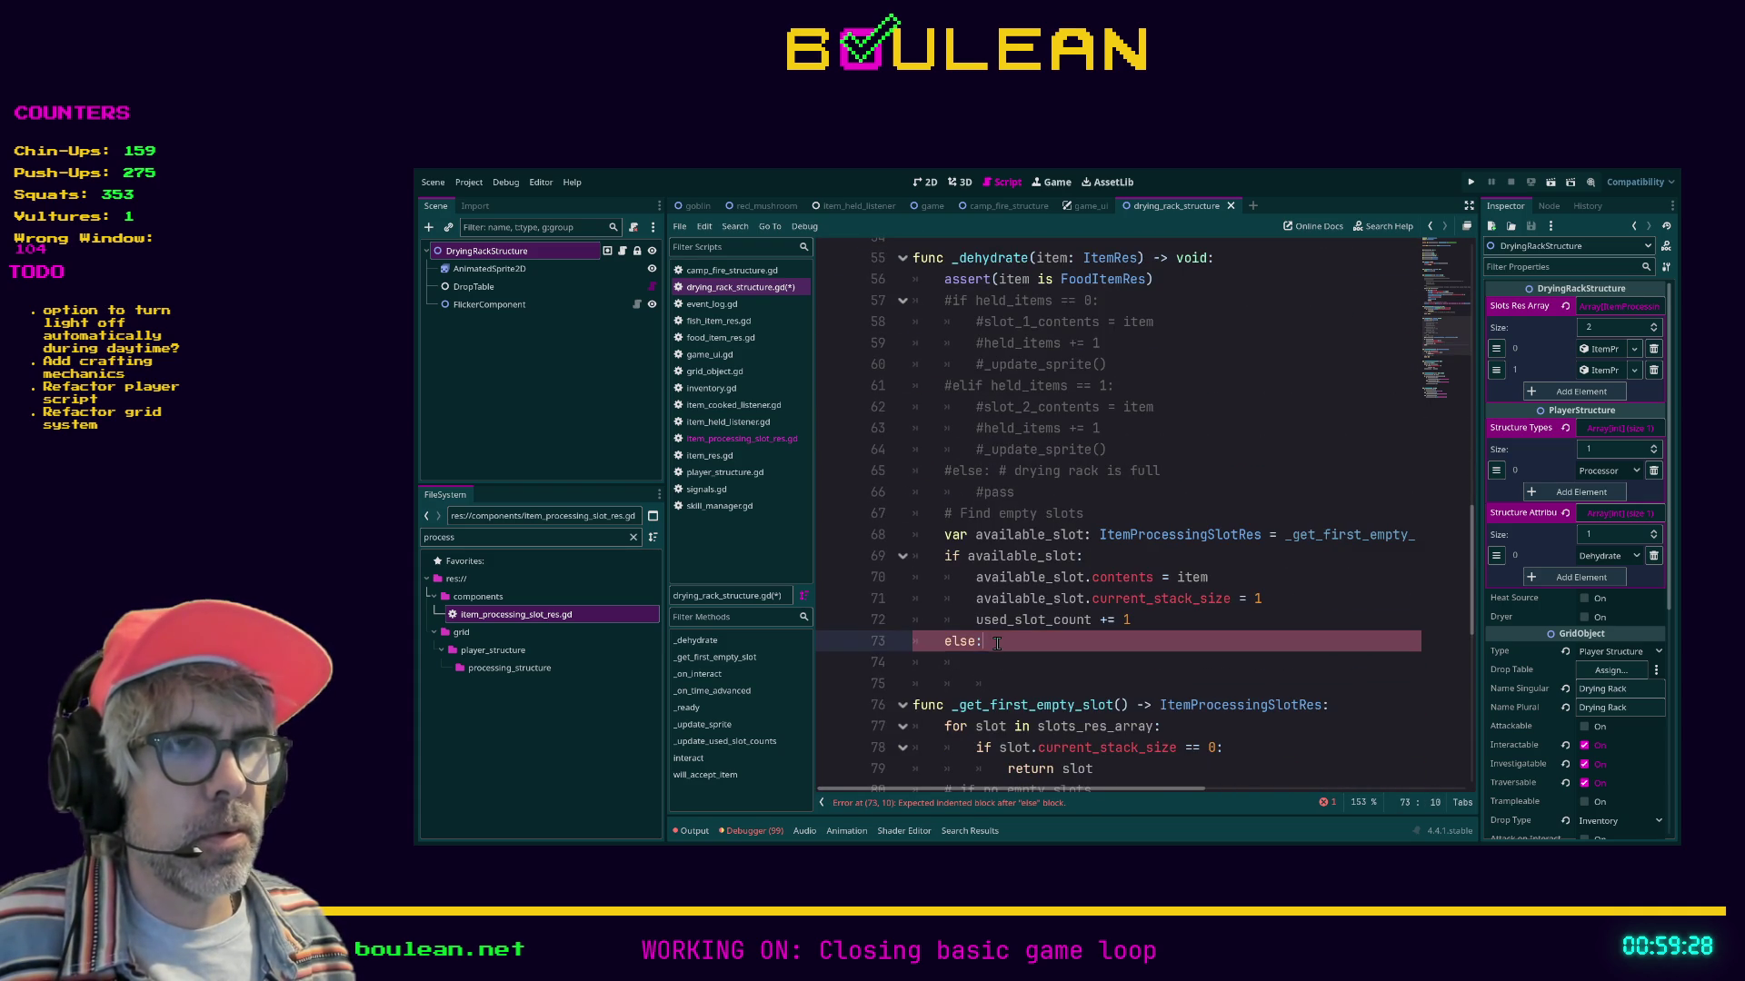
key(shift+Home)
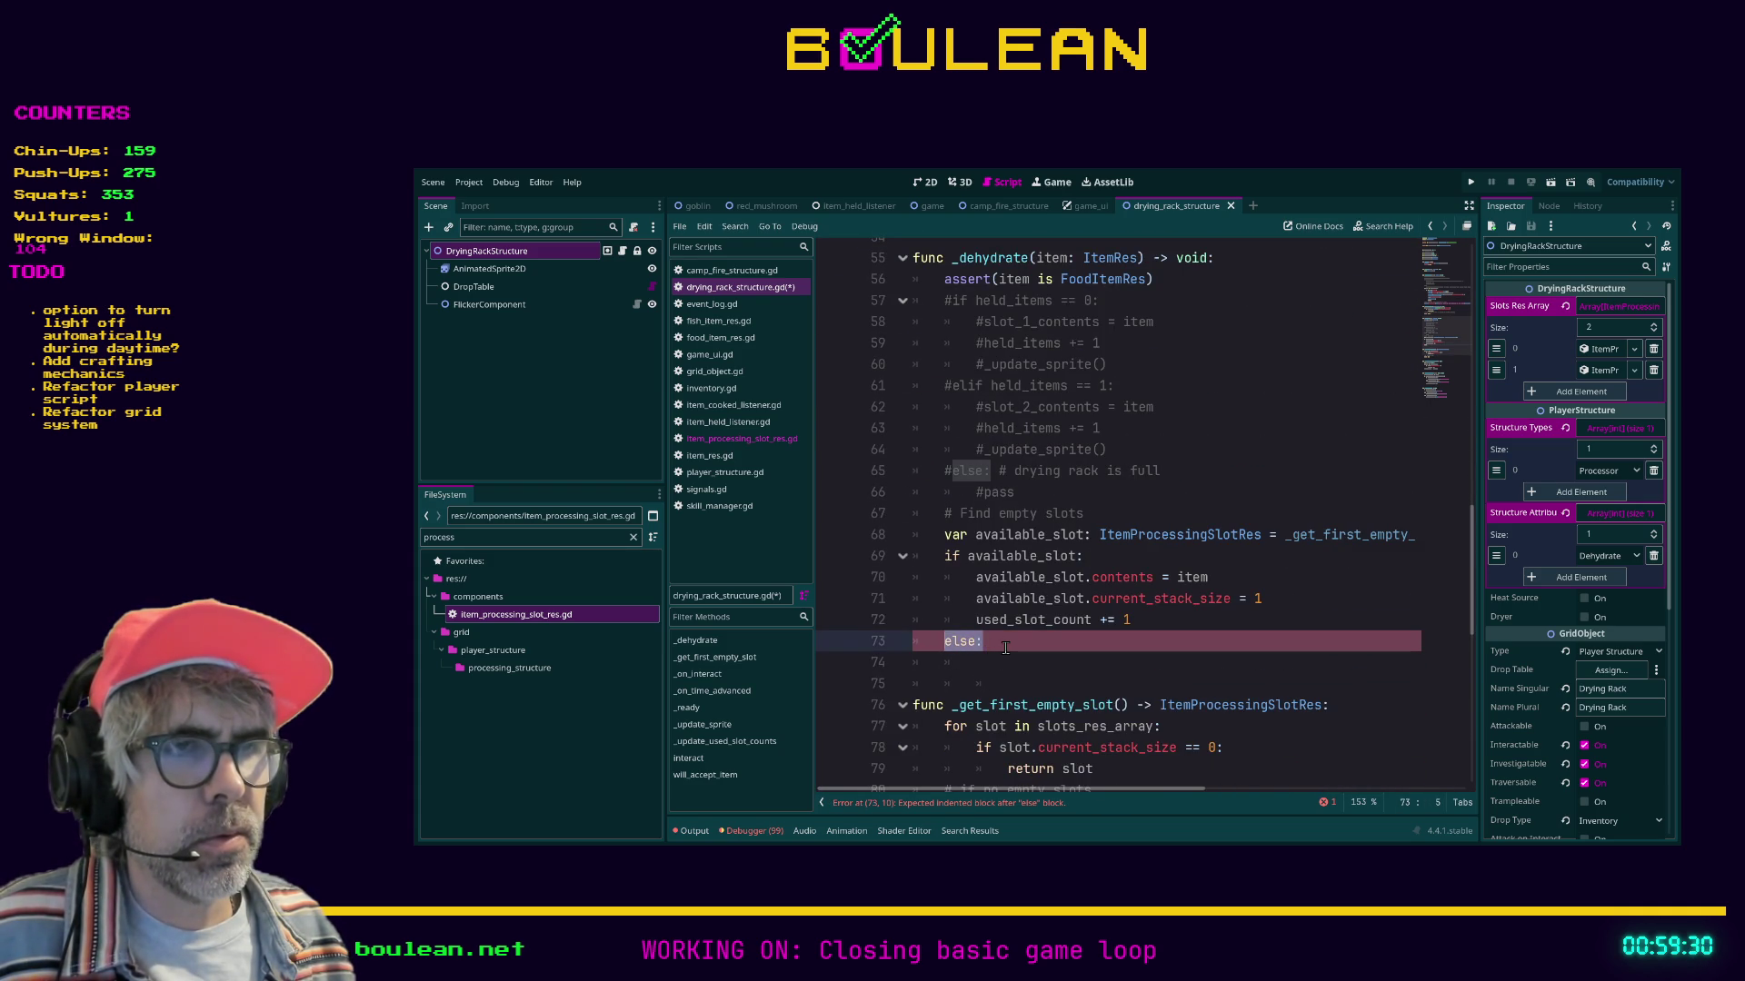
click(1022, 663)
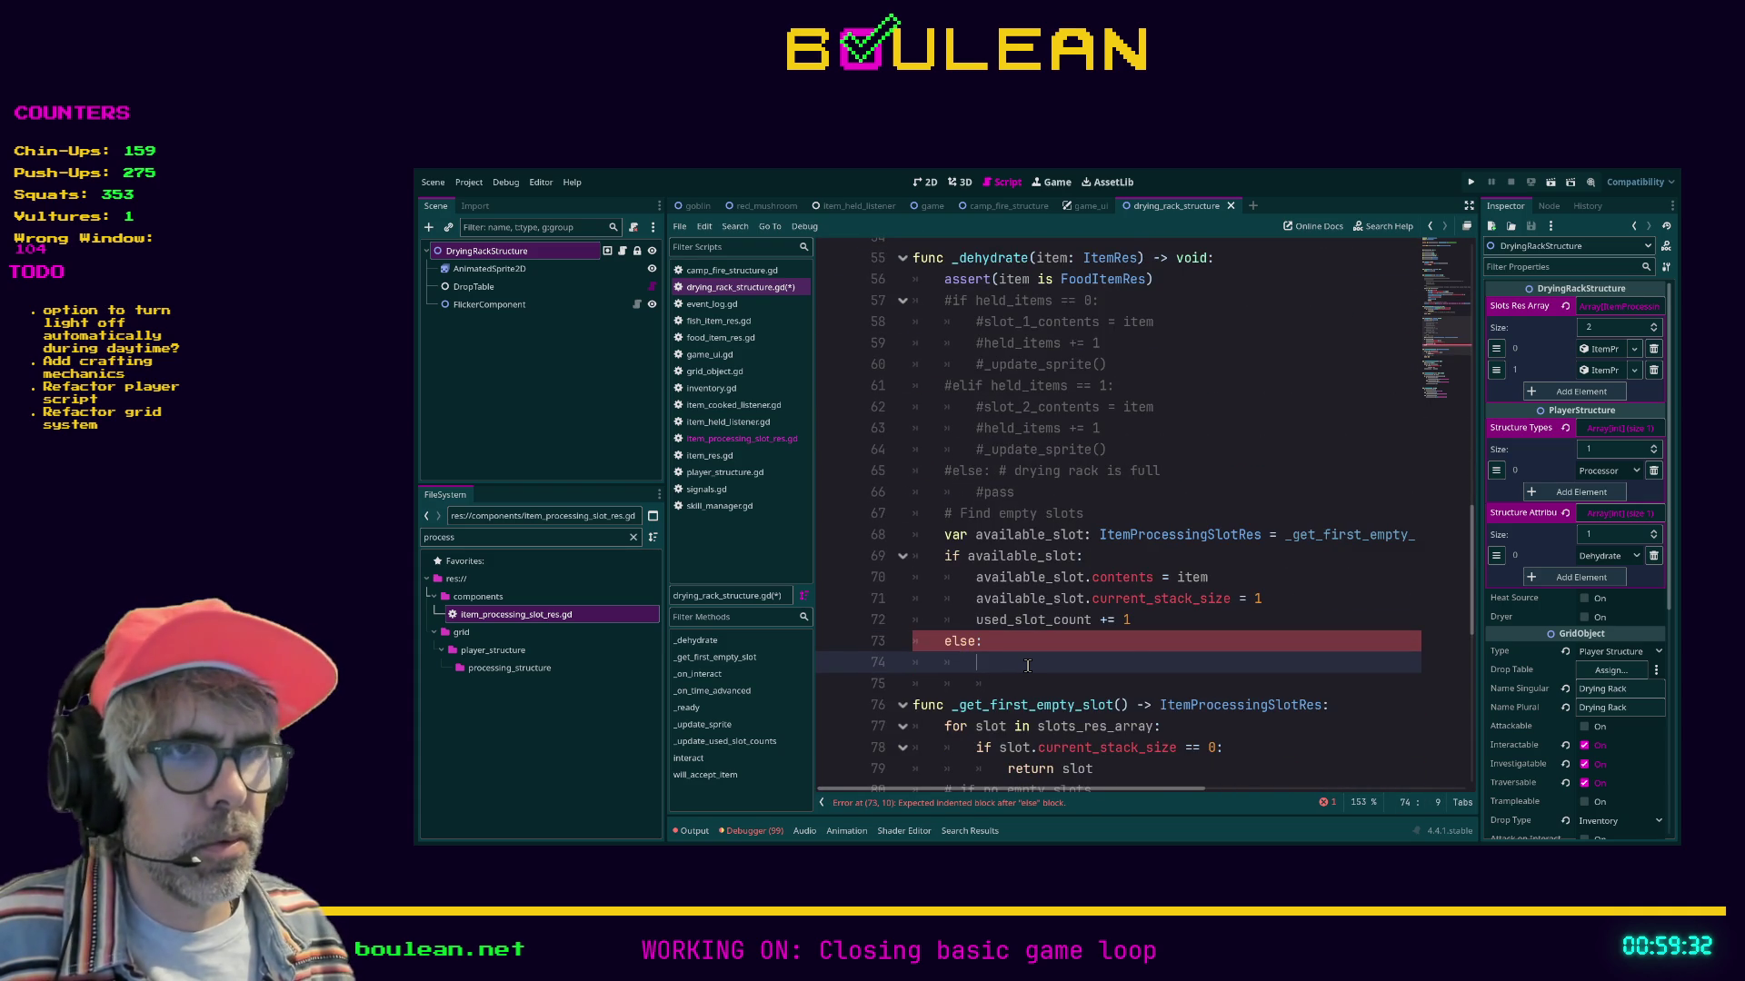
text(Signals.loggable_event.emit("There is nothing on this drying rack to take, bruh.", EventLog.LogCategories.COOKING))
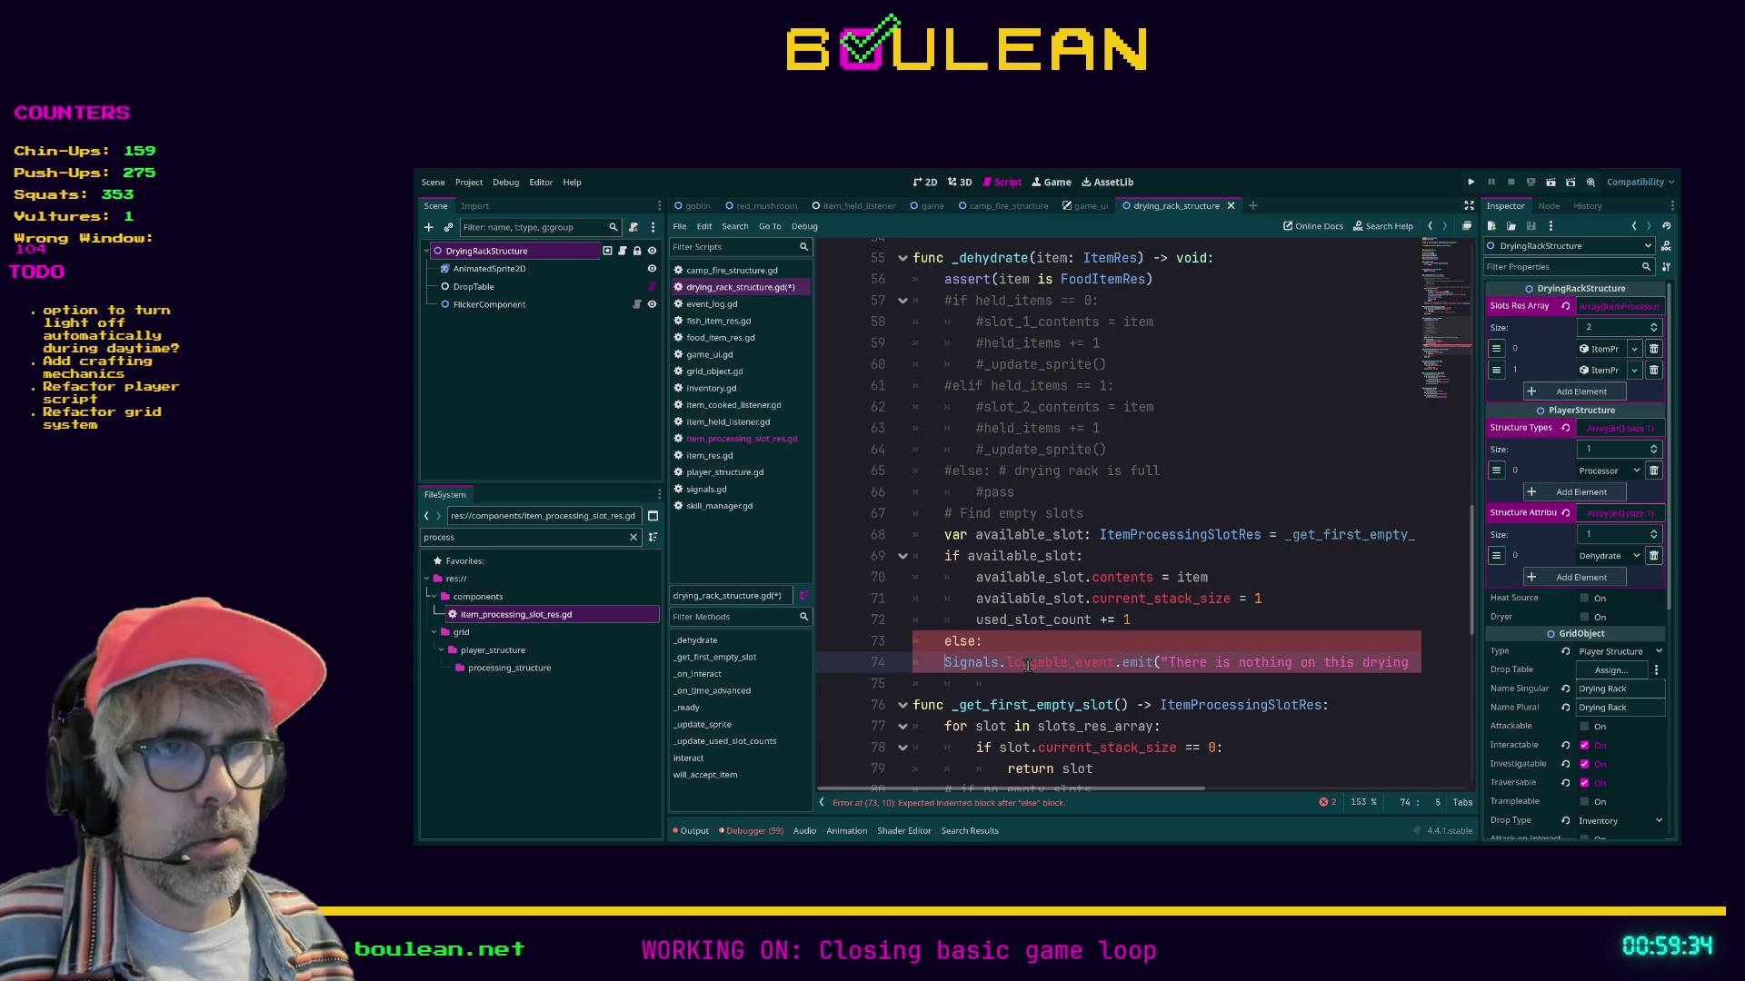
key(Tab)
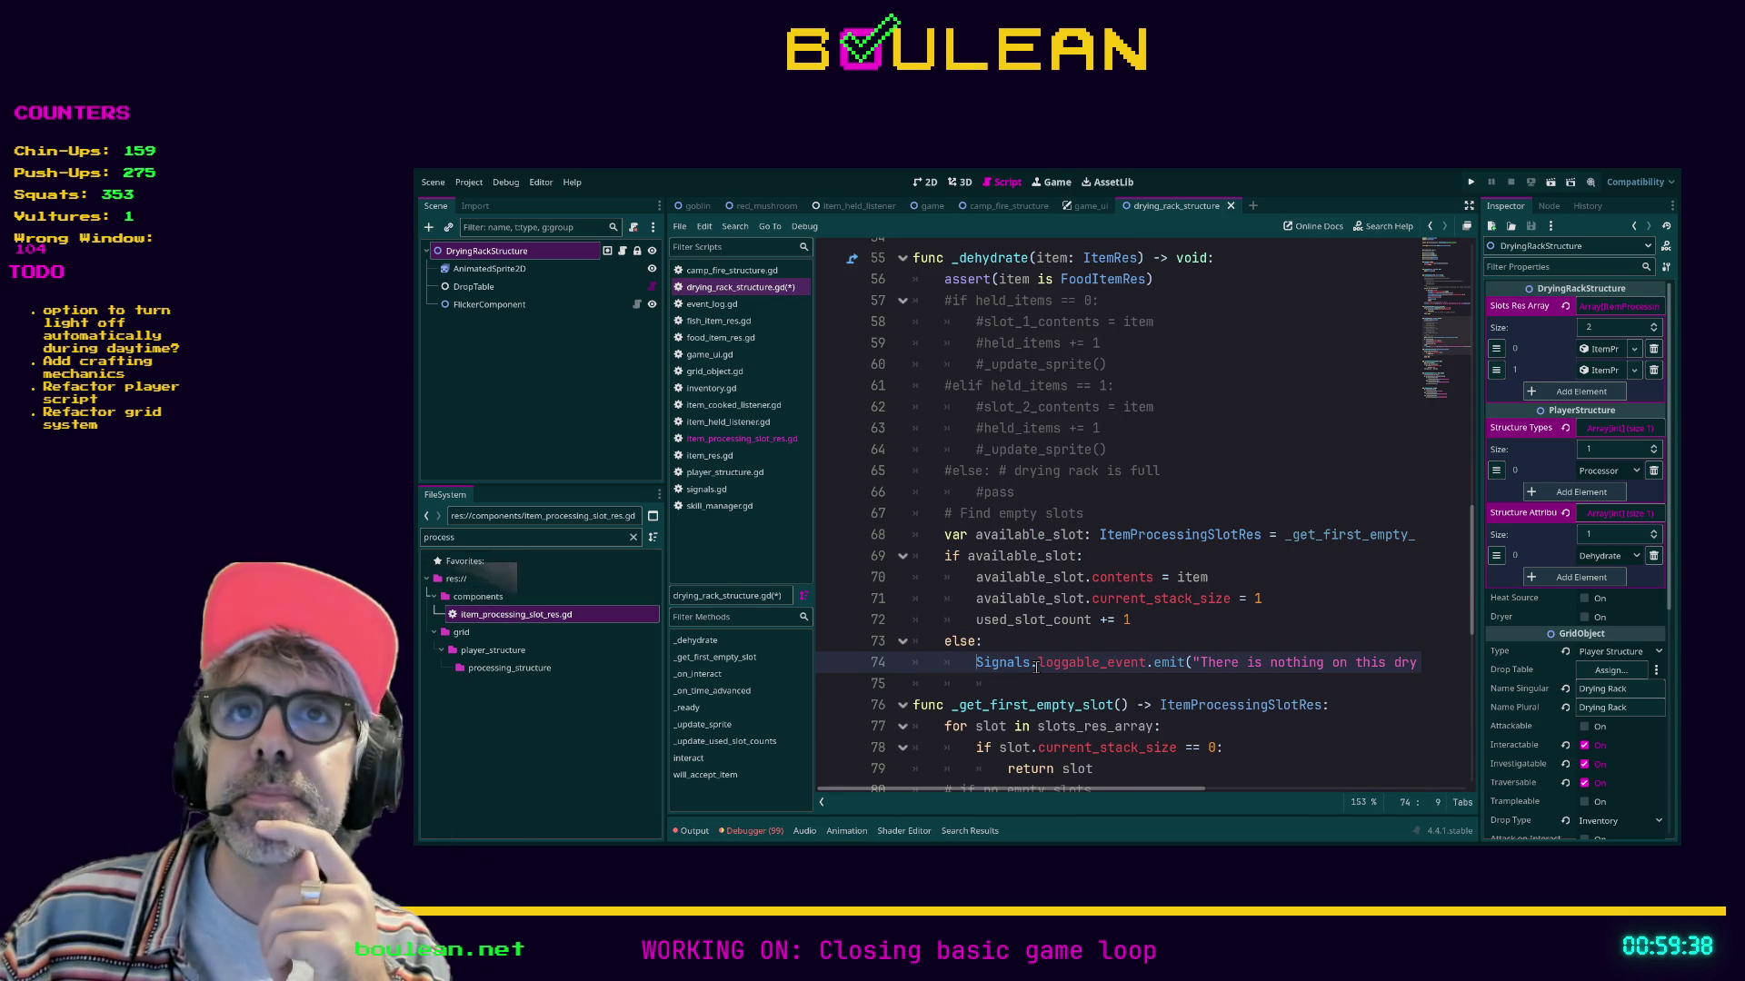
Step: Change the pasted message to 'The drying rack is full, homie' and save the script
drag(1127, 789, 1204, 790)
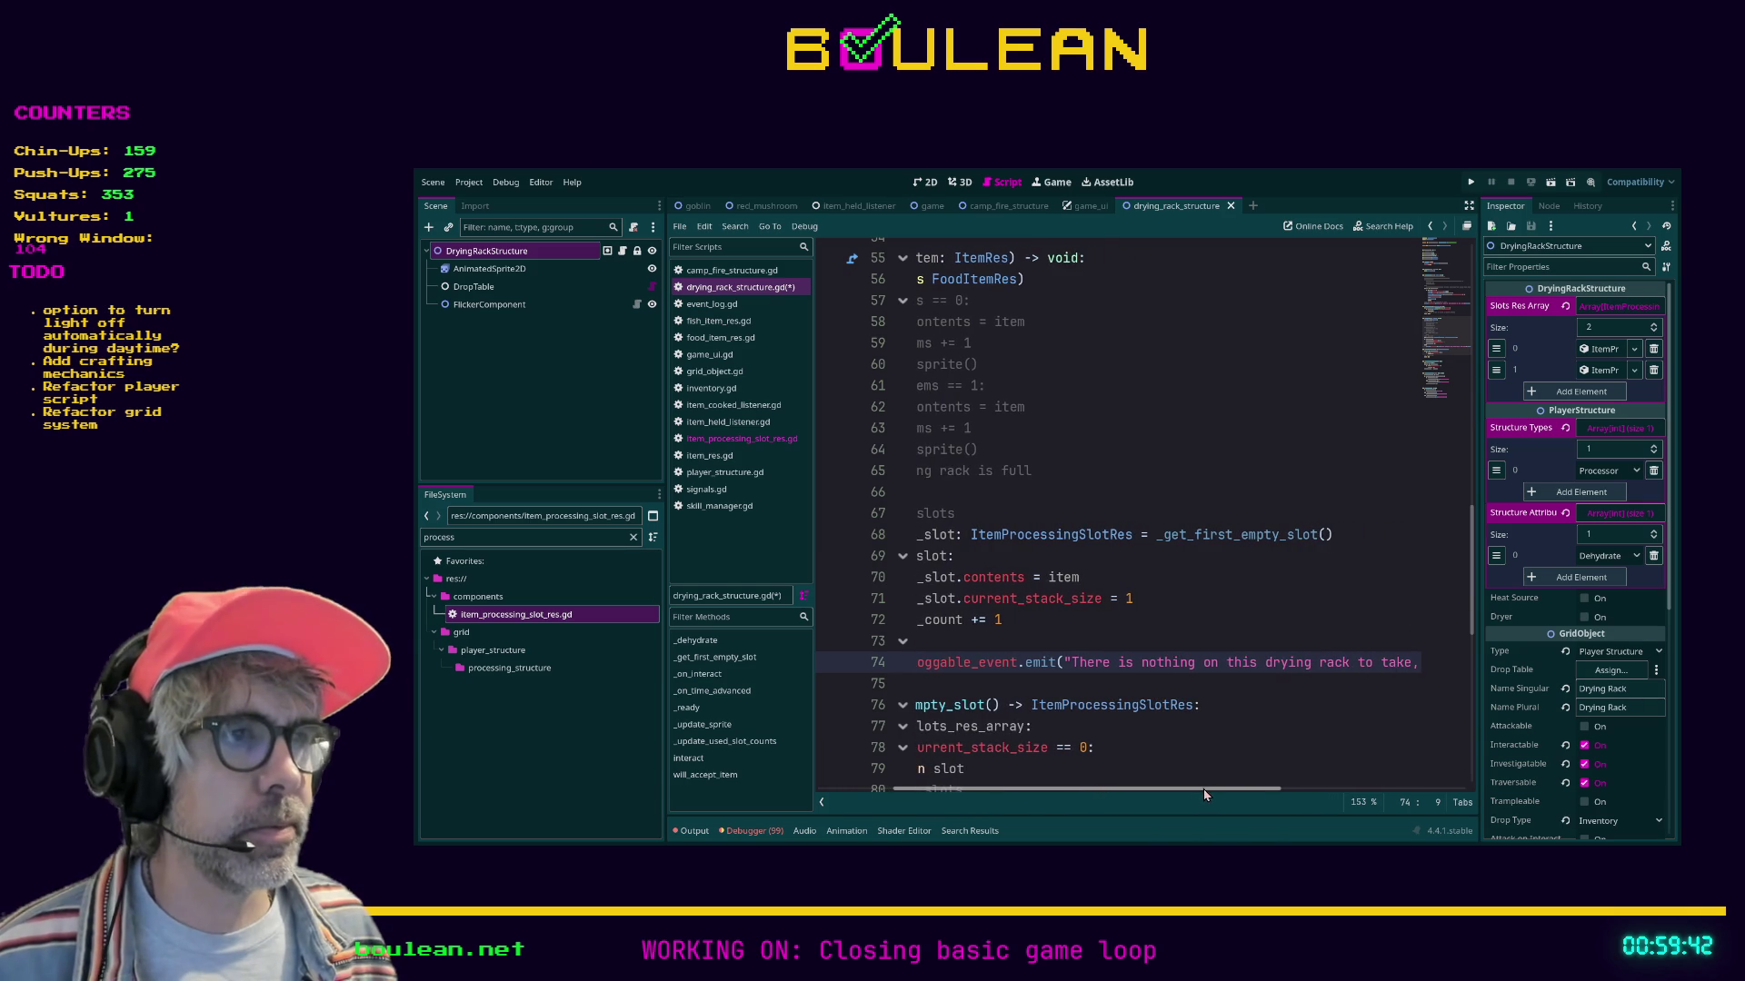
click(1070, 662)
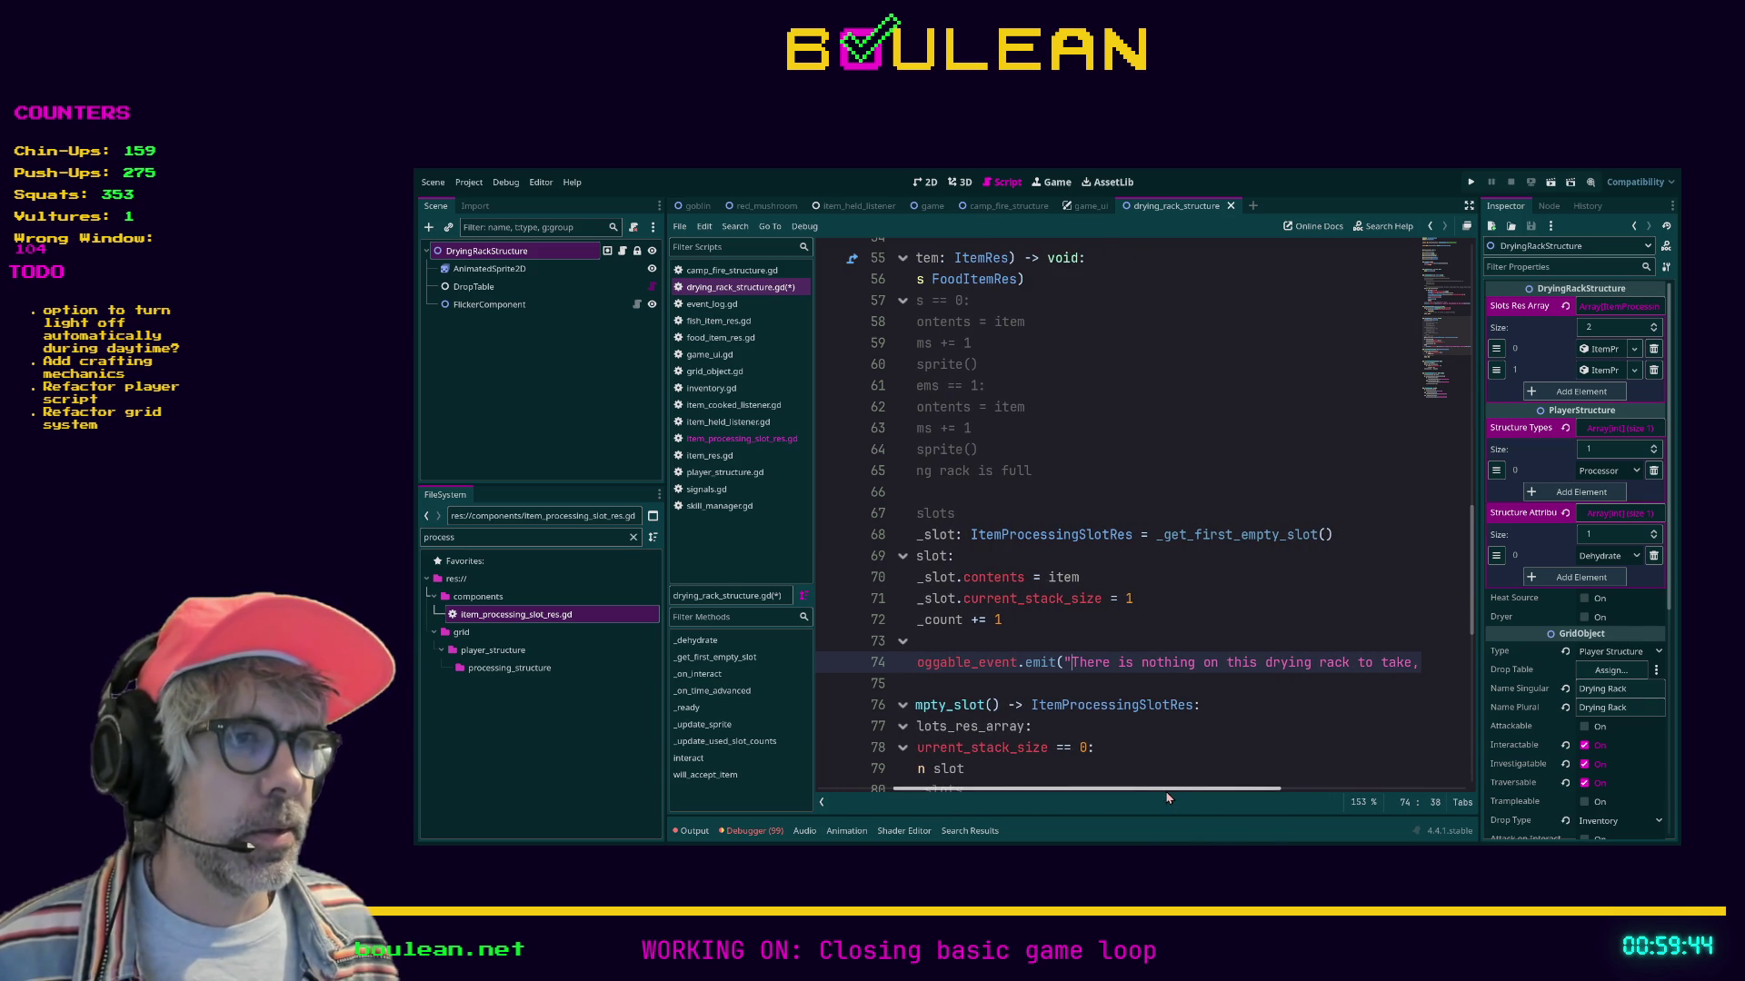
scroll(1162, 791, right, 3)
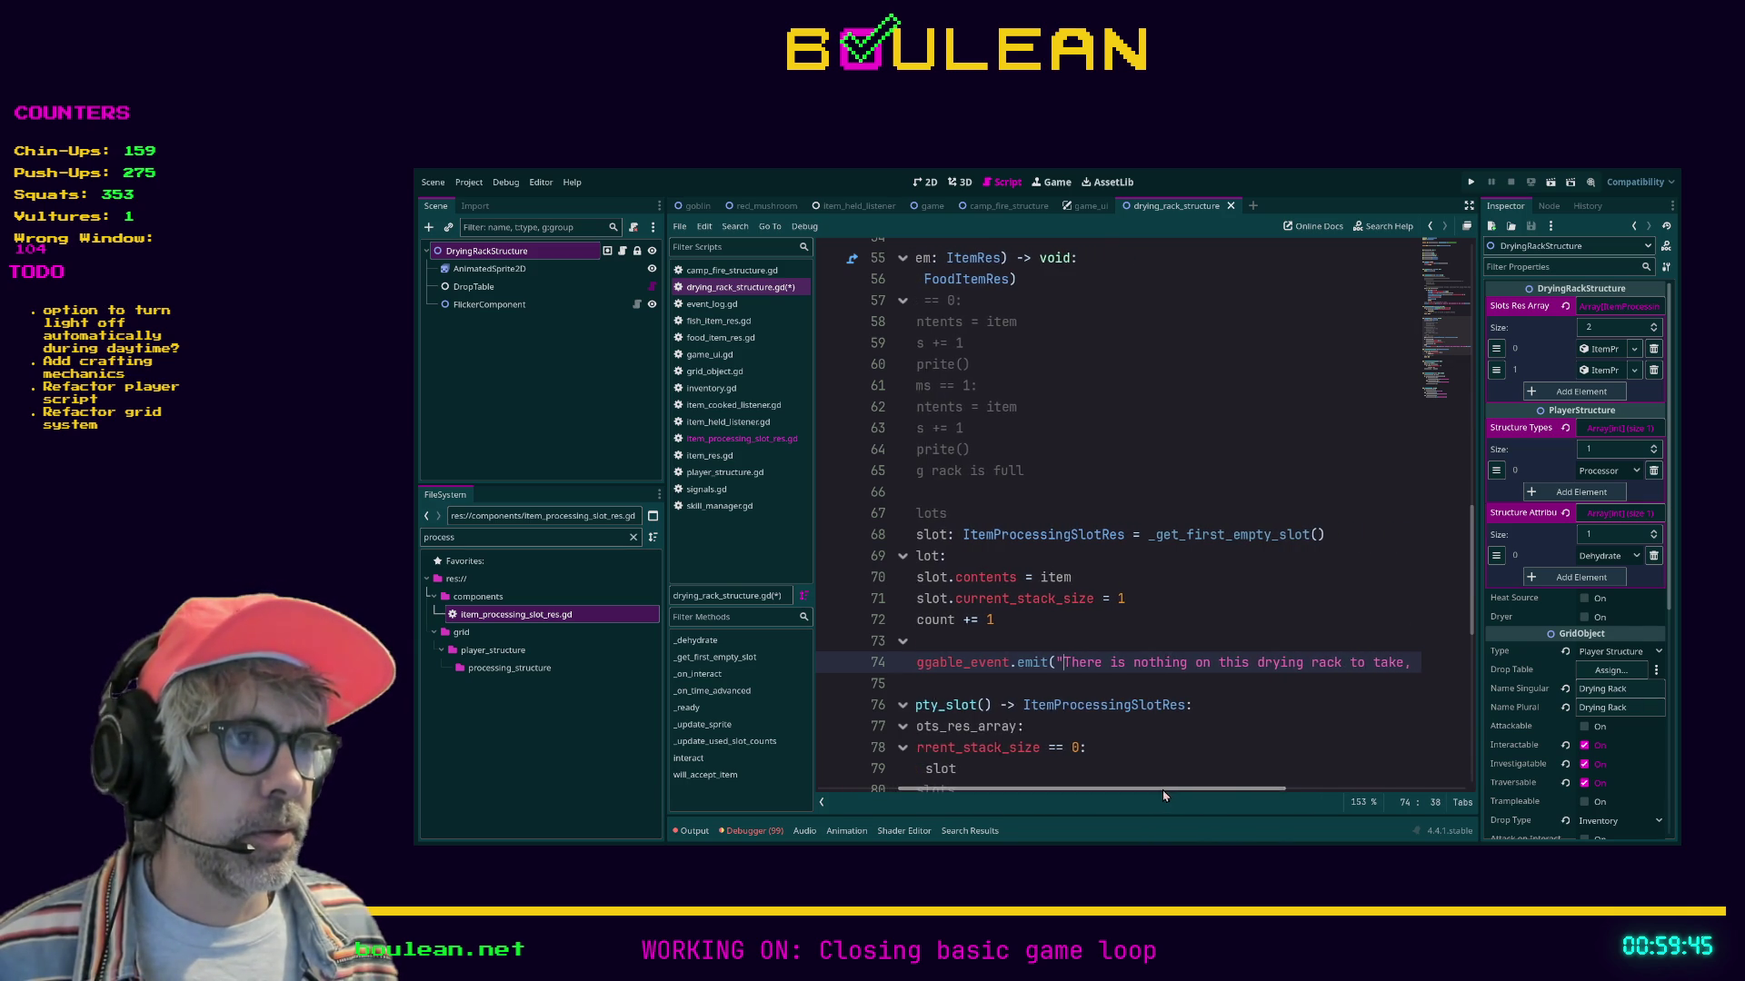
shift+click(1328, 668)
text(The dr)
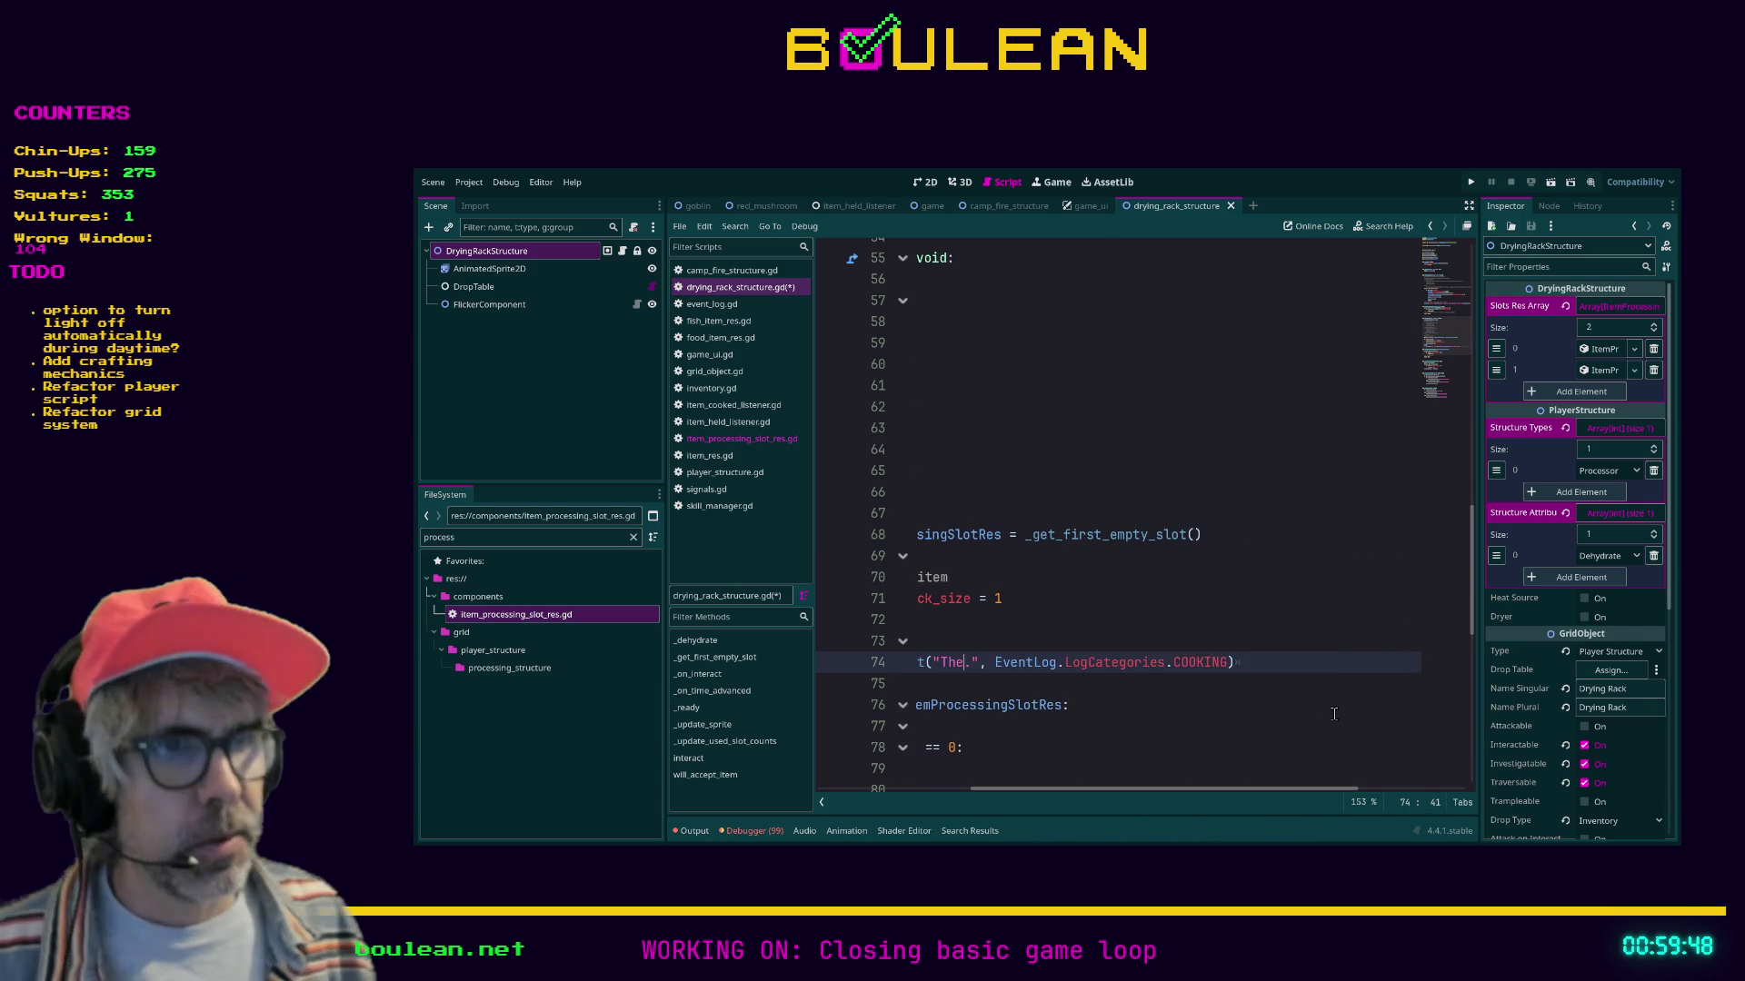
text(ying rack is full)
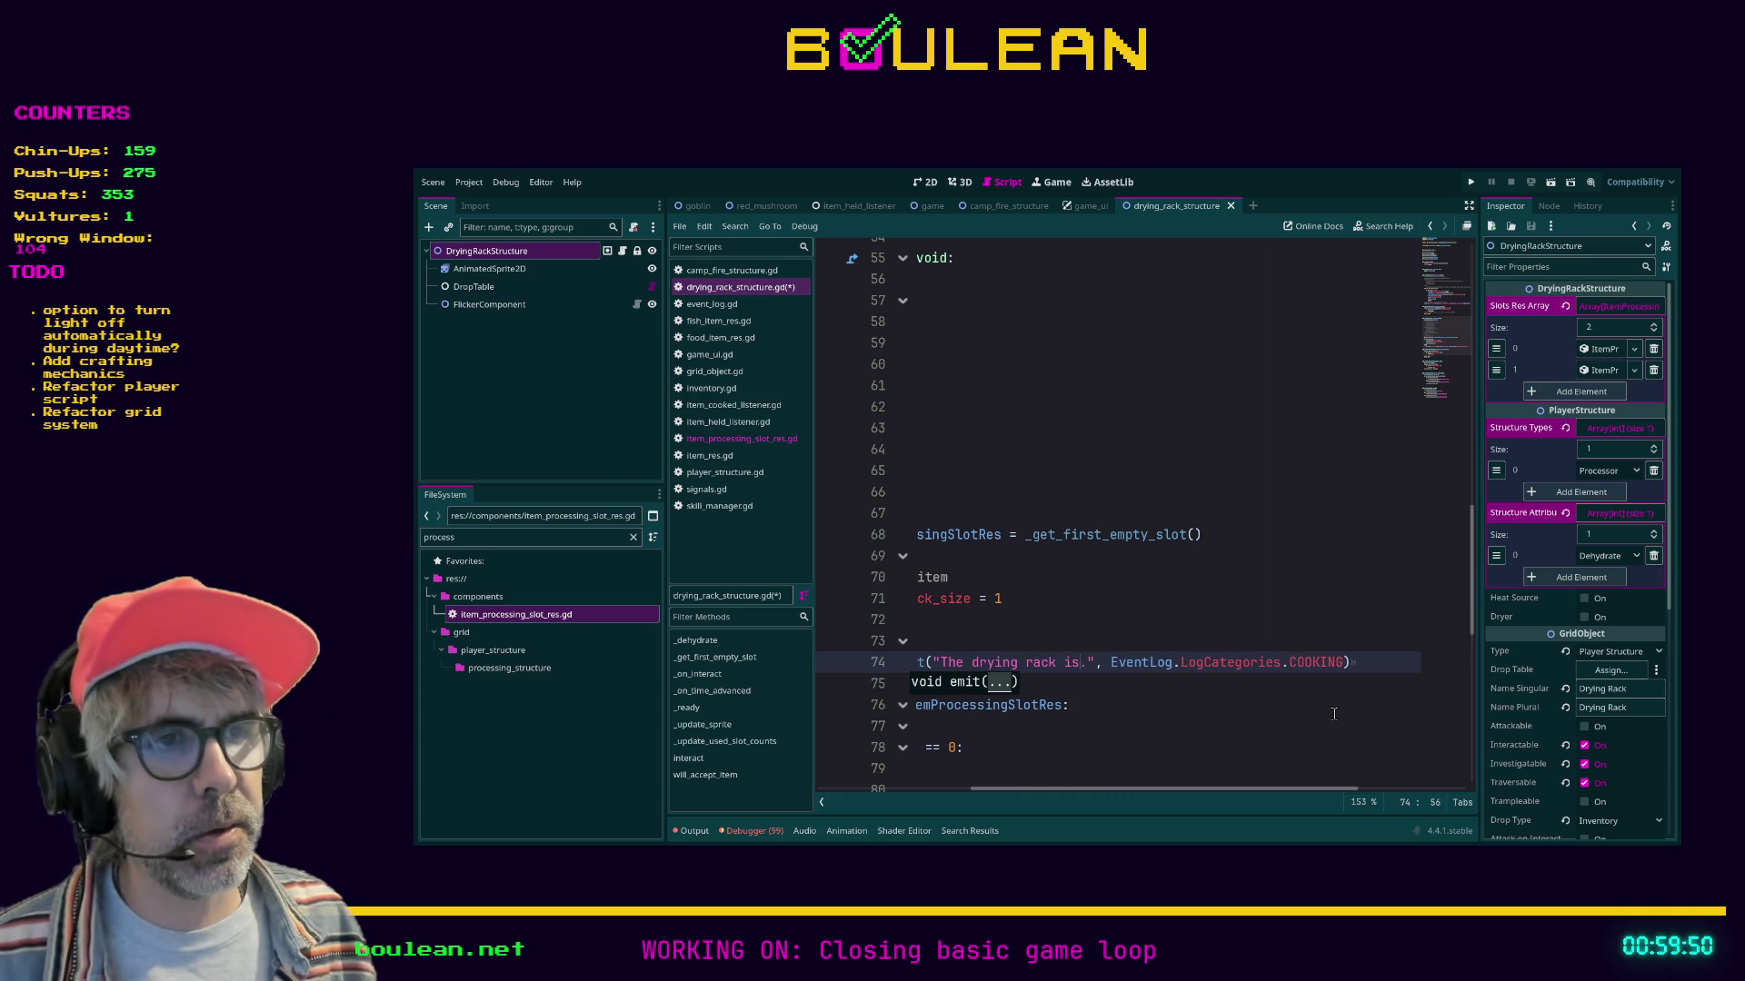
text(, homie)
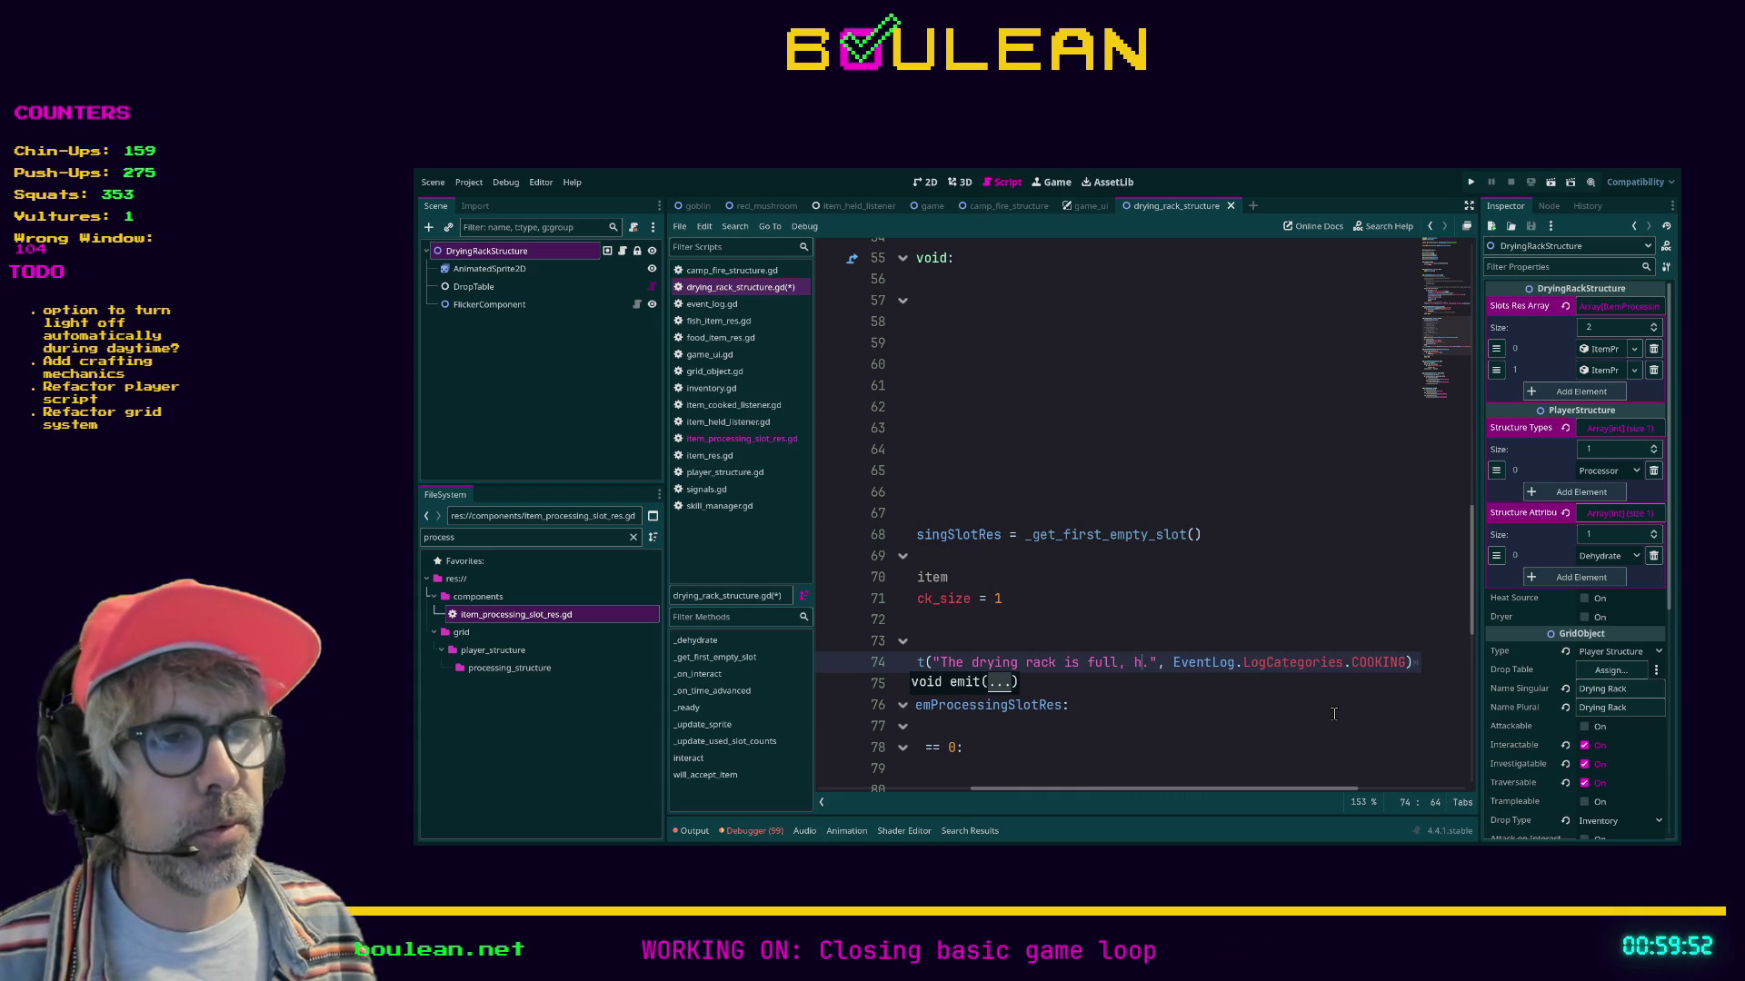
key(Home)
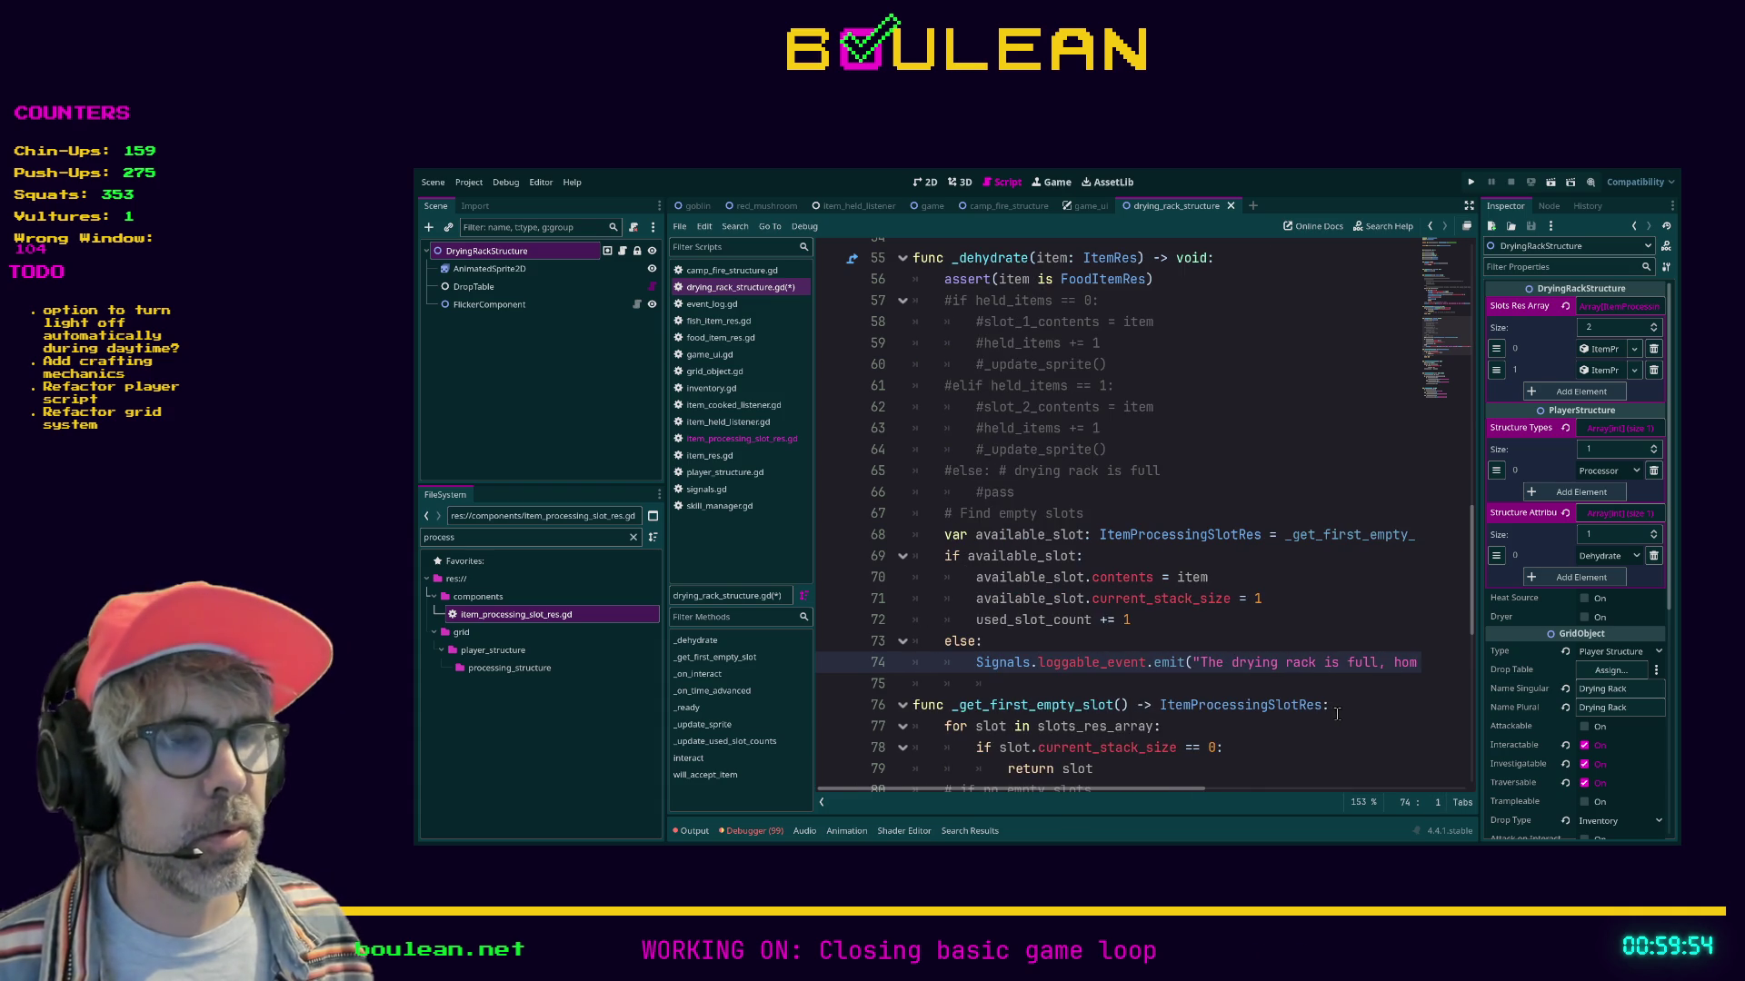
click(1154, 640)
key(ctrl+s)
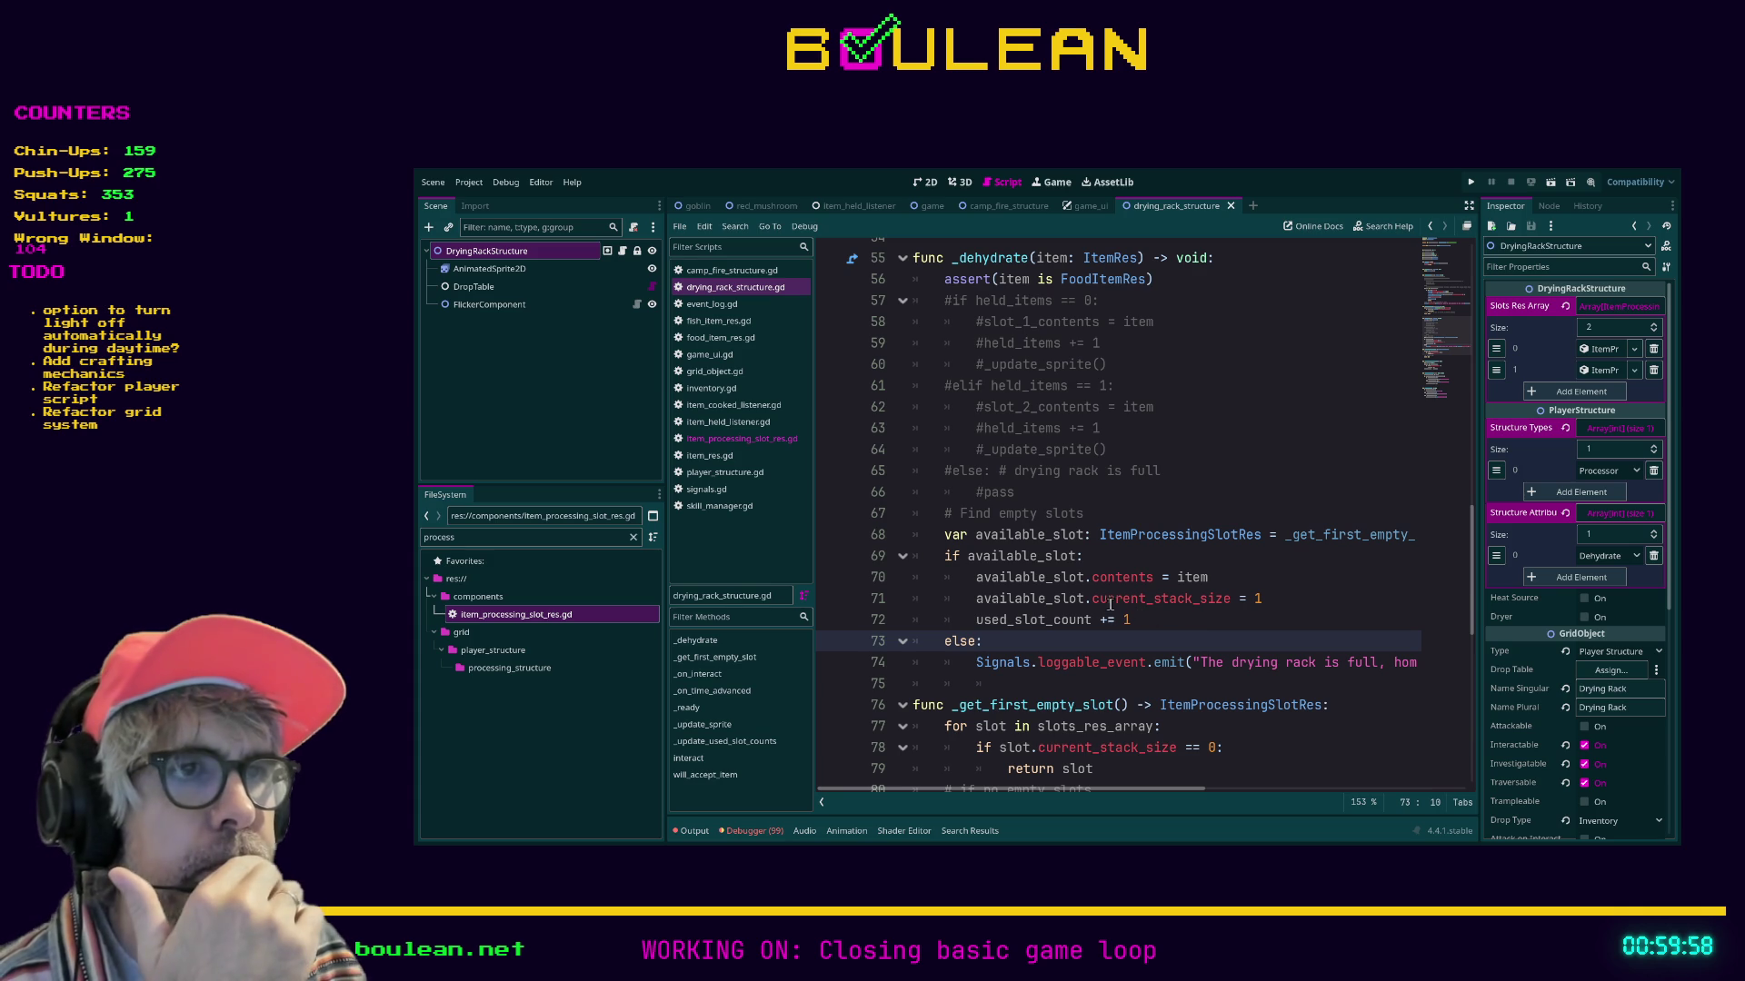
Step: Take out the whole _update_used_slot_counts function
scroll(1144, 564, down, 4)
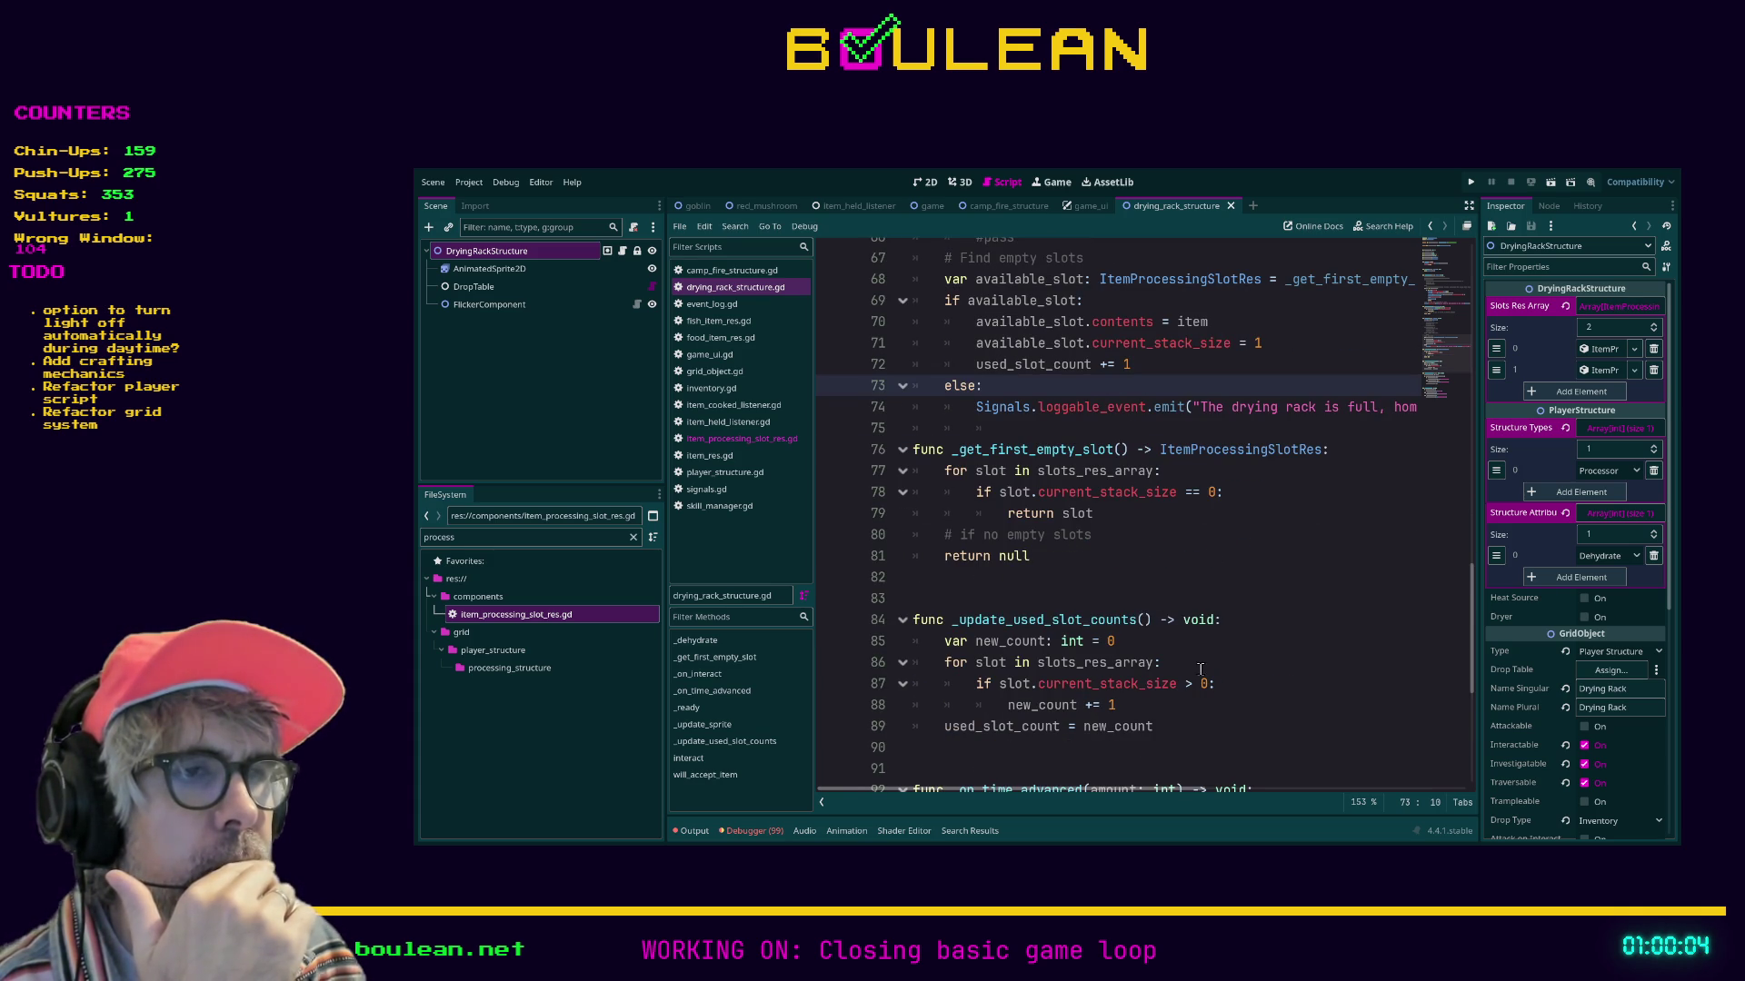
mouse_move(1198, 725)
mouse_down()
mouse_move(1091, 724)
mouse_move(904, 633)
mouse_up()
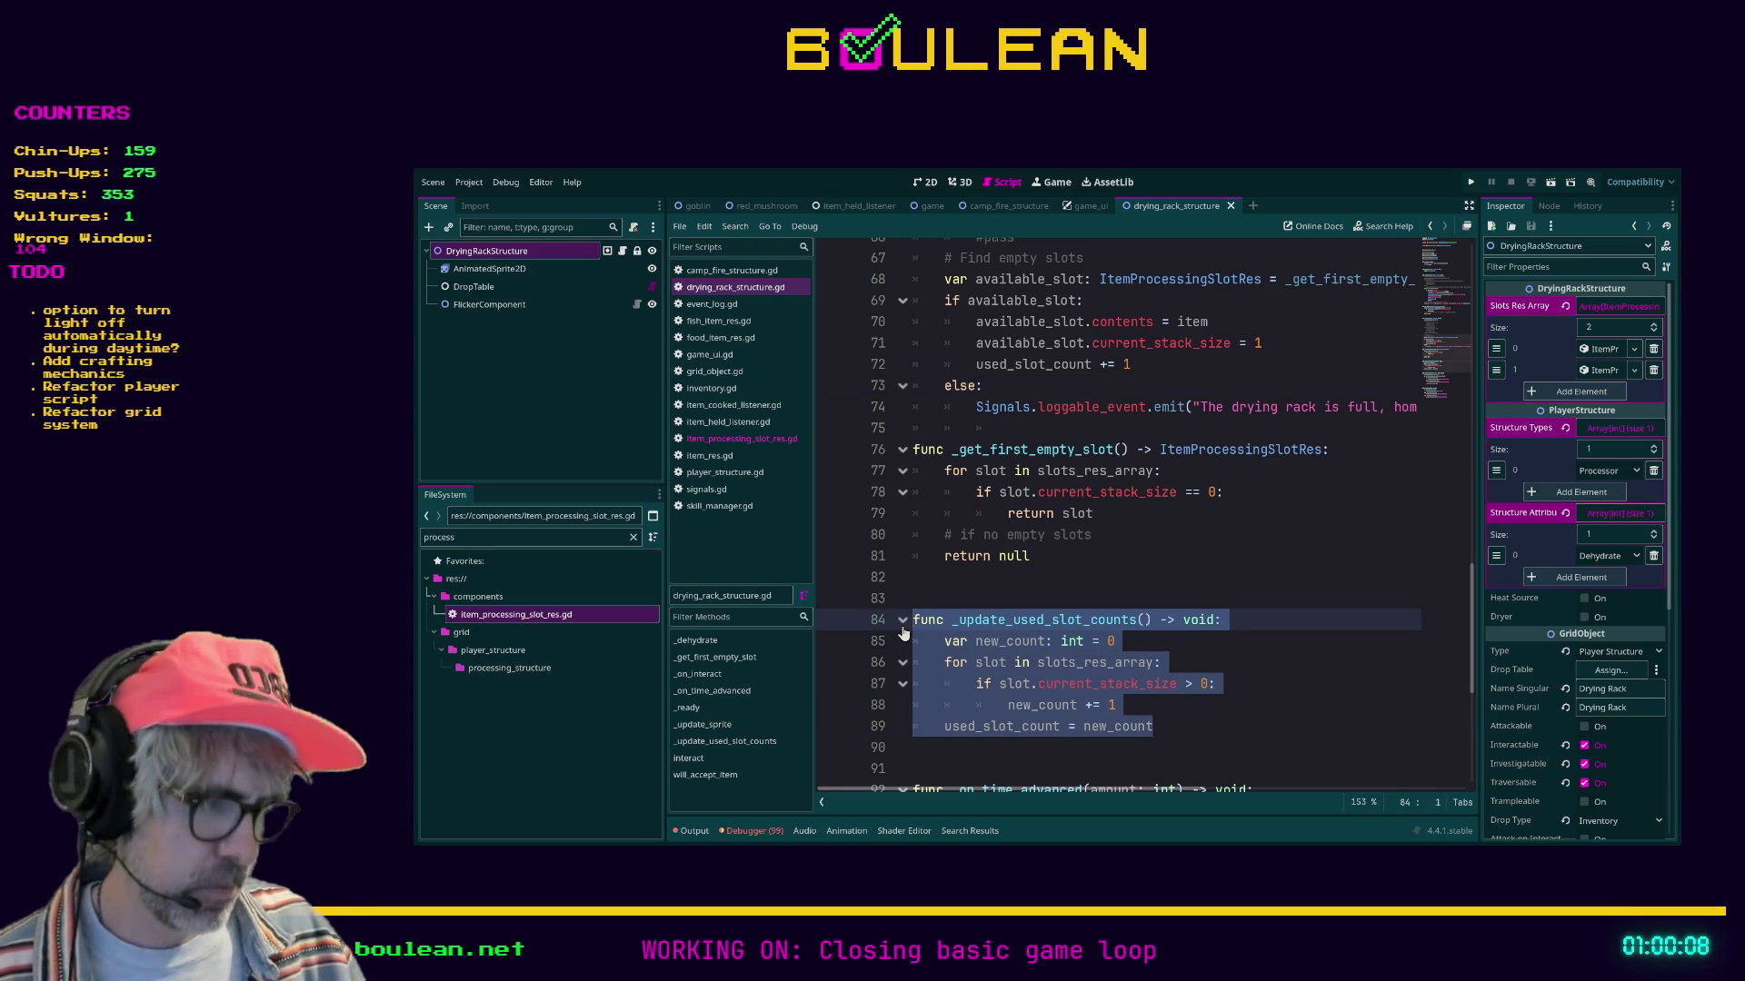
key(ctrl+x)
Step: Comment out the _update_used_slot_counts() call inside _on_interact
scroll(1102, 540, up, 9)
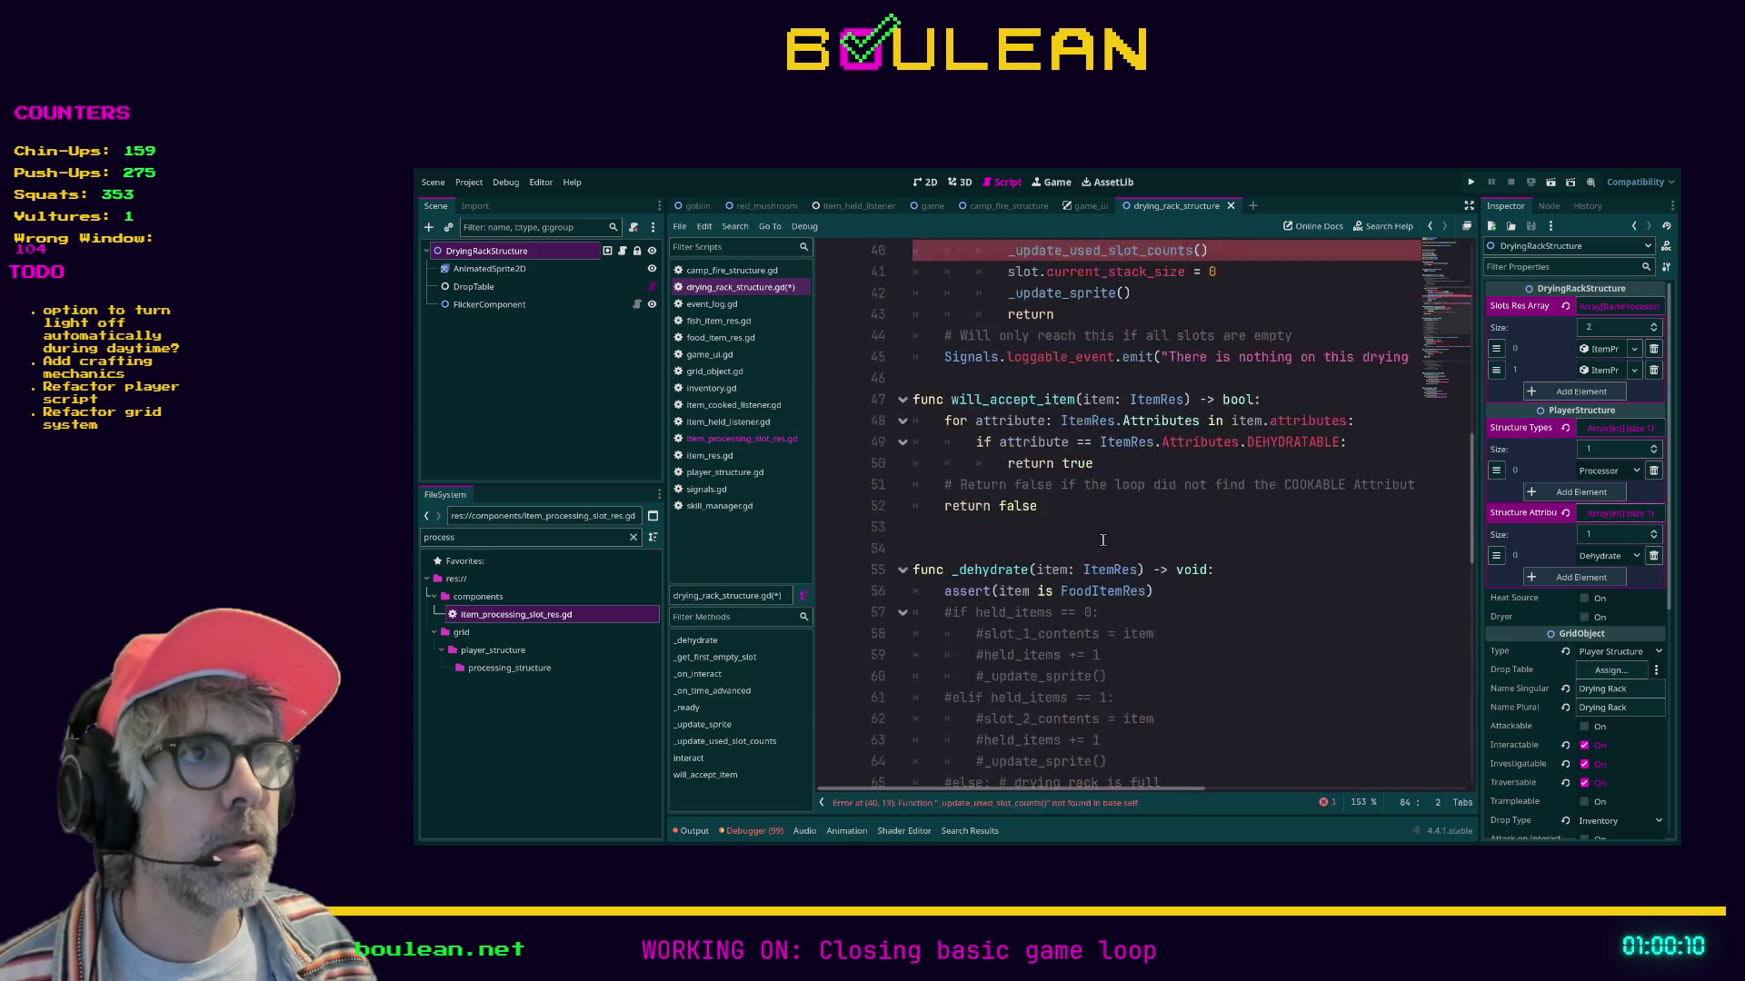
scroll(1102, 539, up, 3)
click(1254, 441)
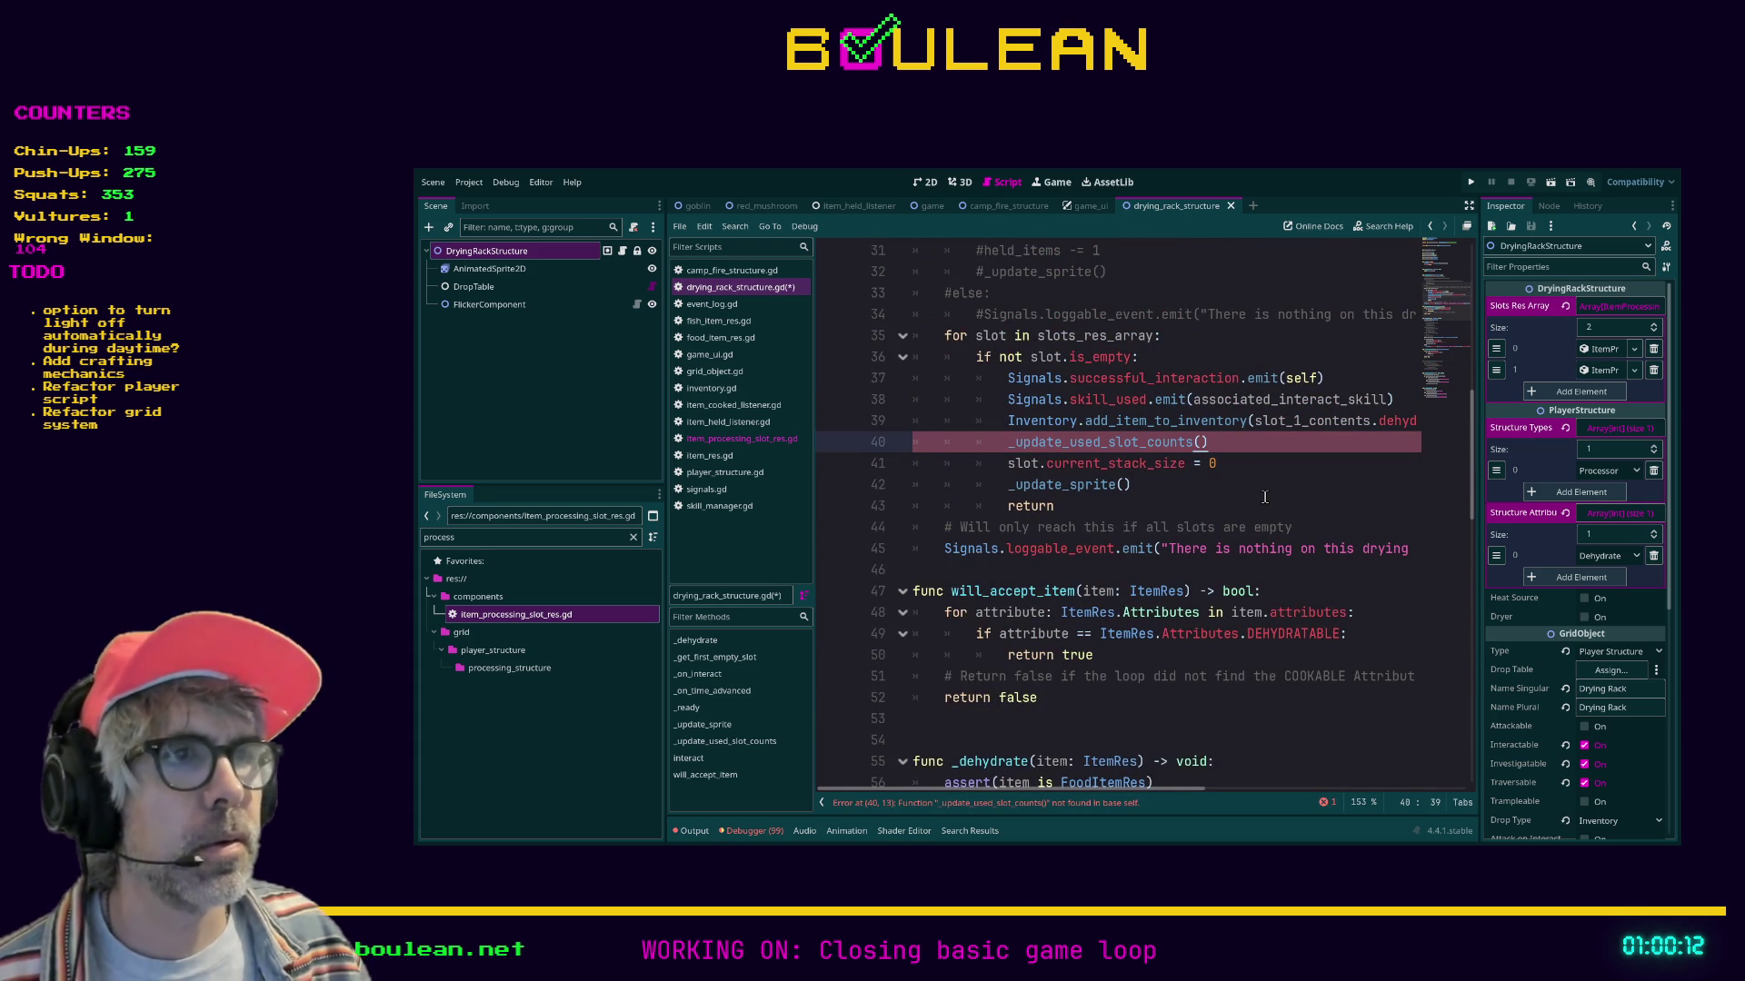
key(ctrl+k)
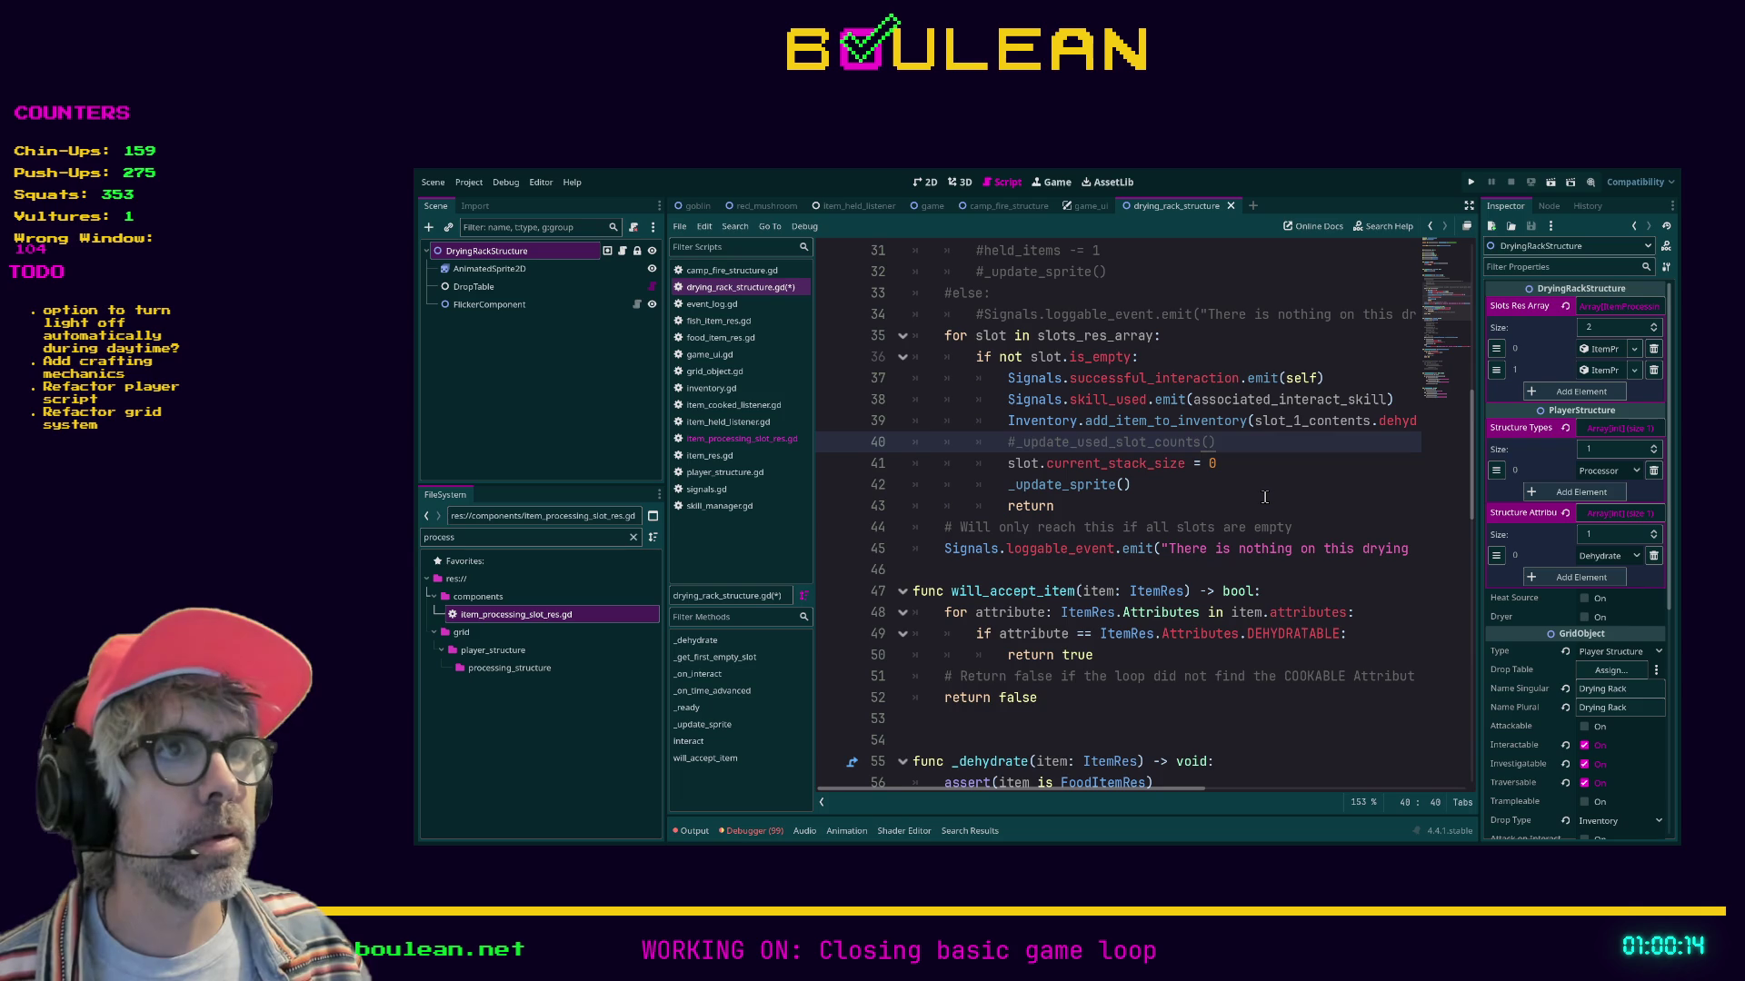
Step: Insert a new line after the else branch in _dehydrate
scroll(1269, 497, up, 1)
scroll(1270, 497, up, 2)
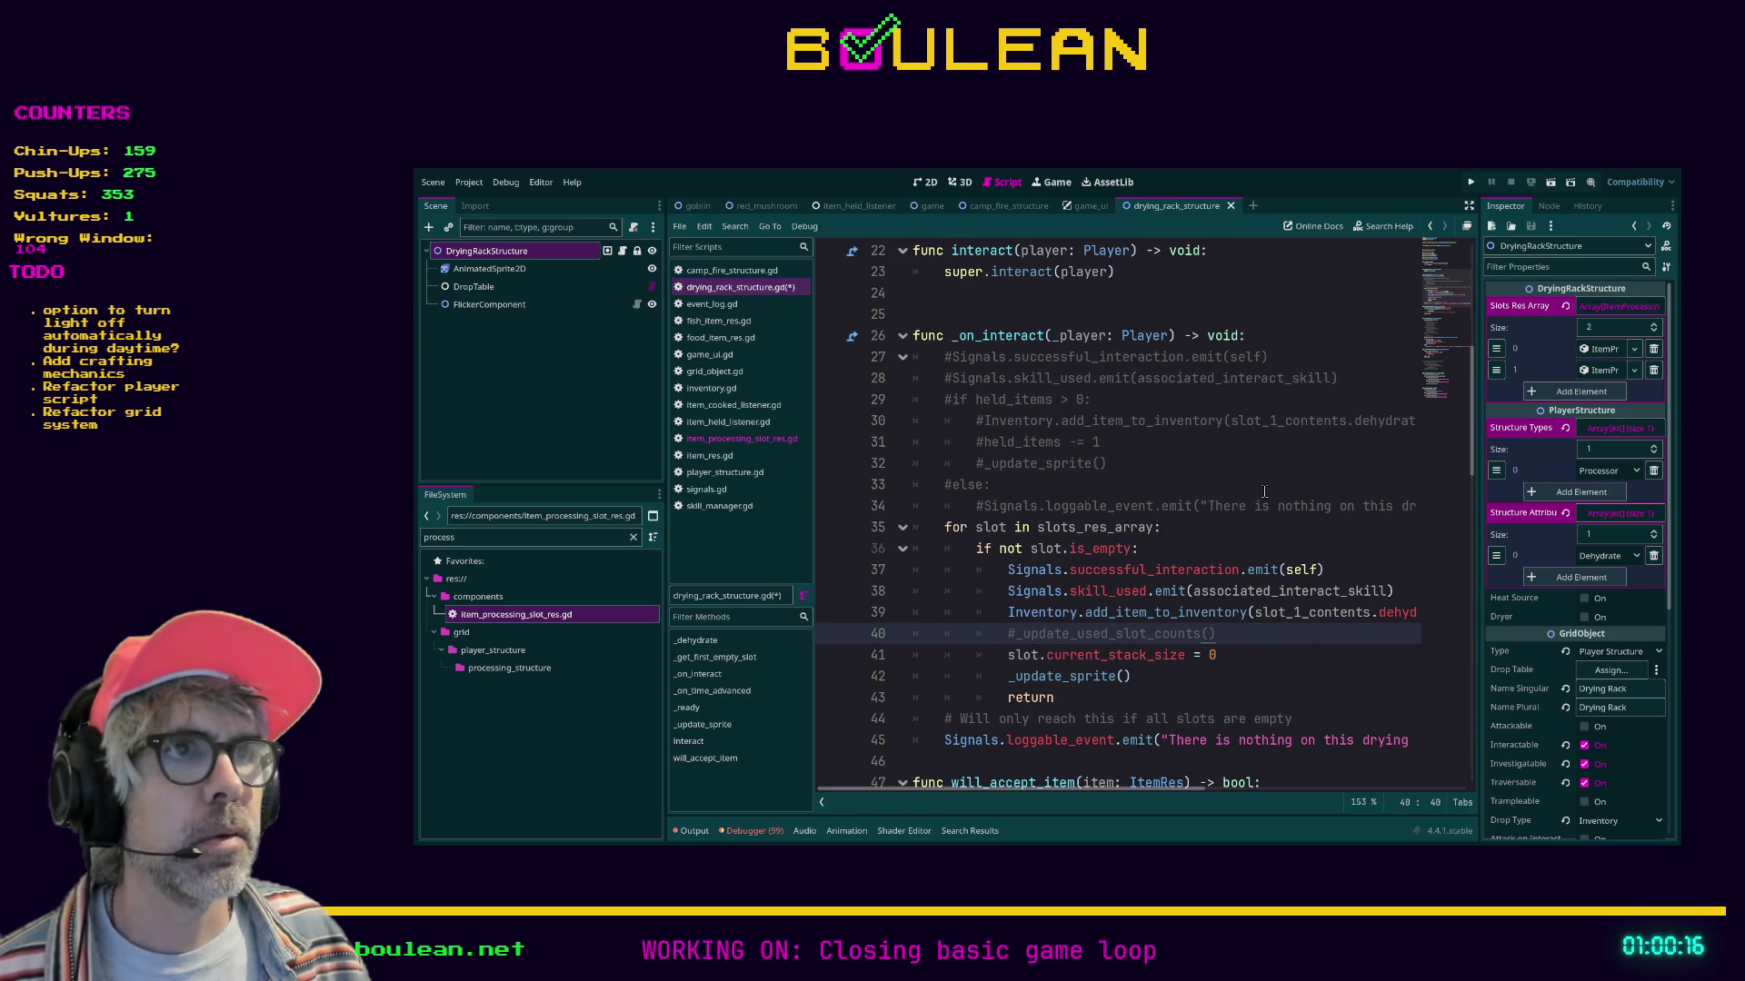
scroll(1237, 645, down, 10)
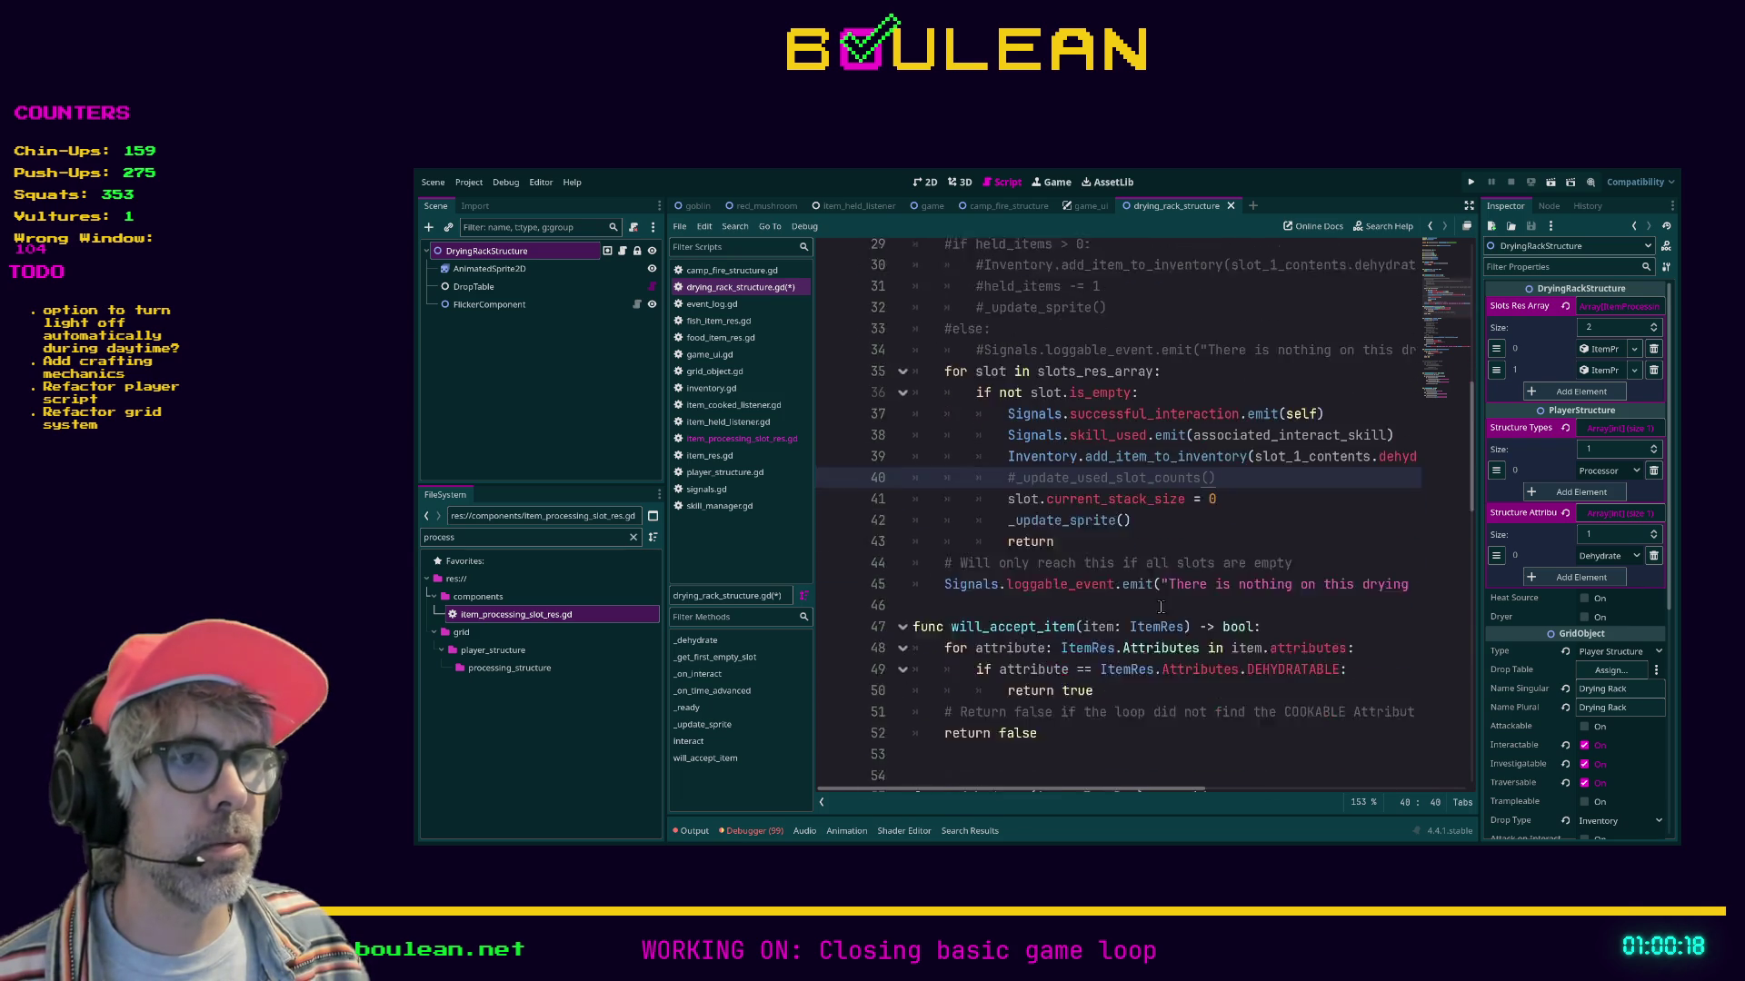
scroll(1090, 576, down, 1)
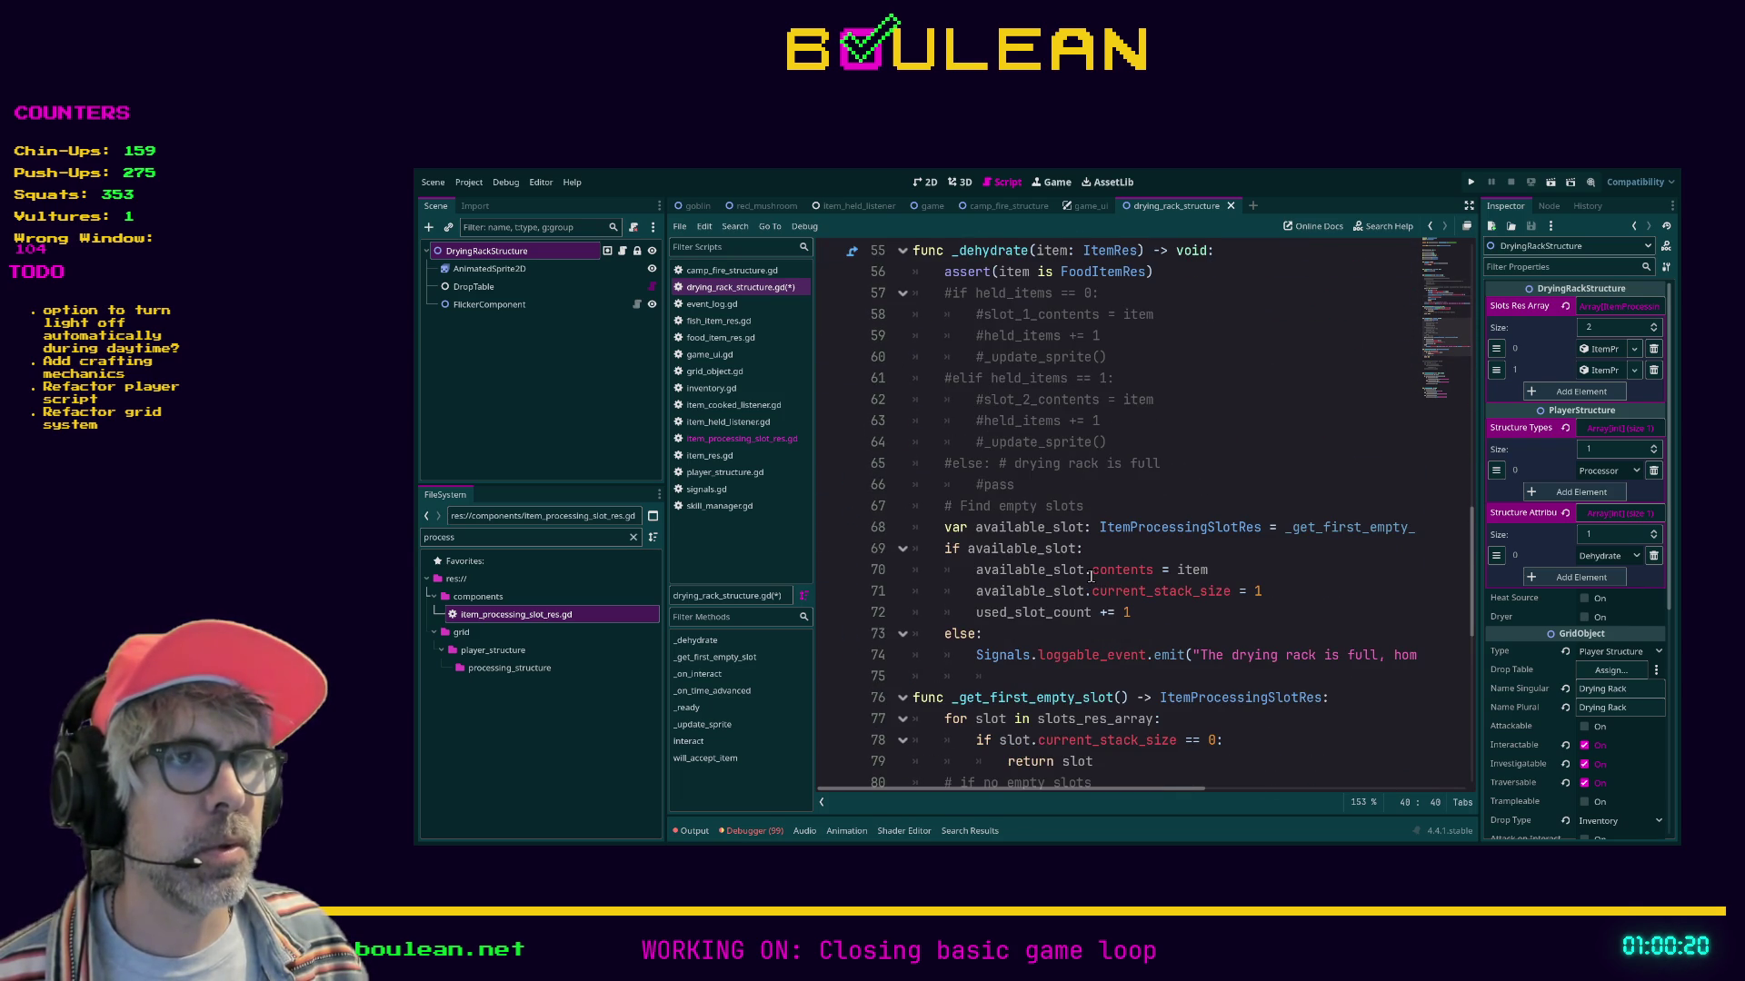
click(960, 672)
key(Return)
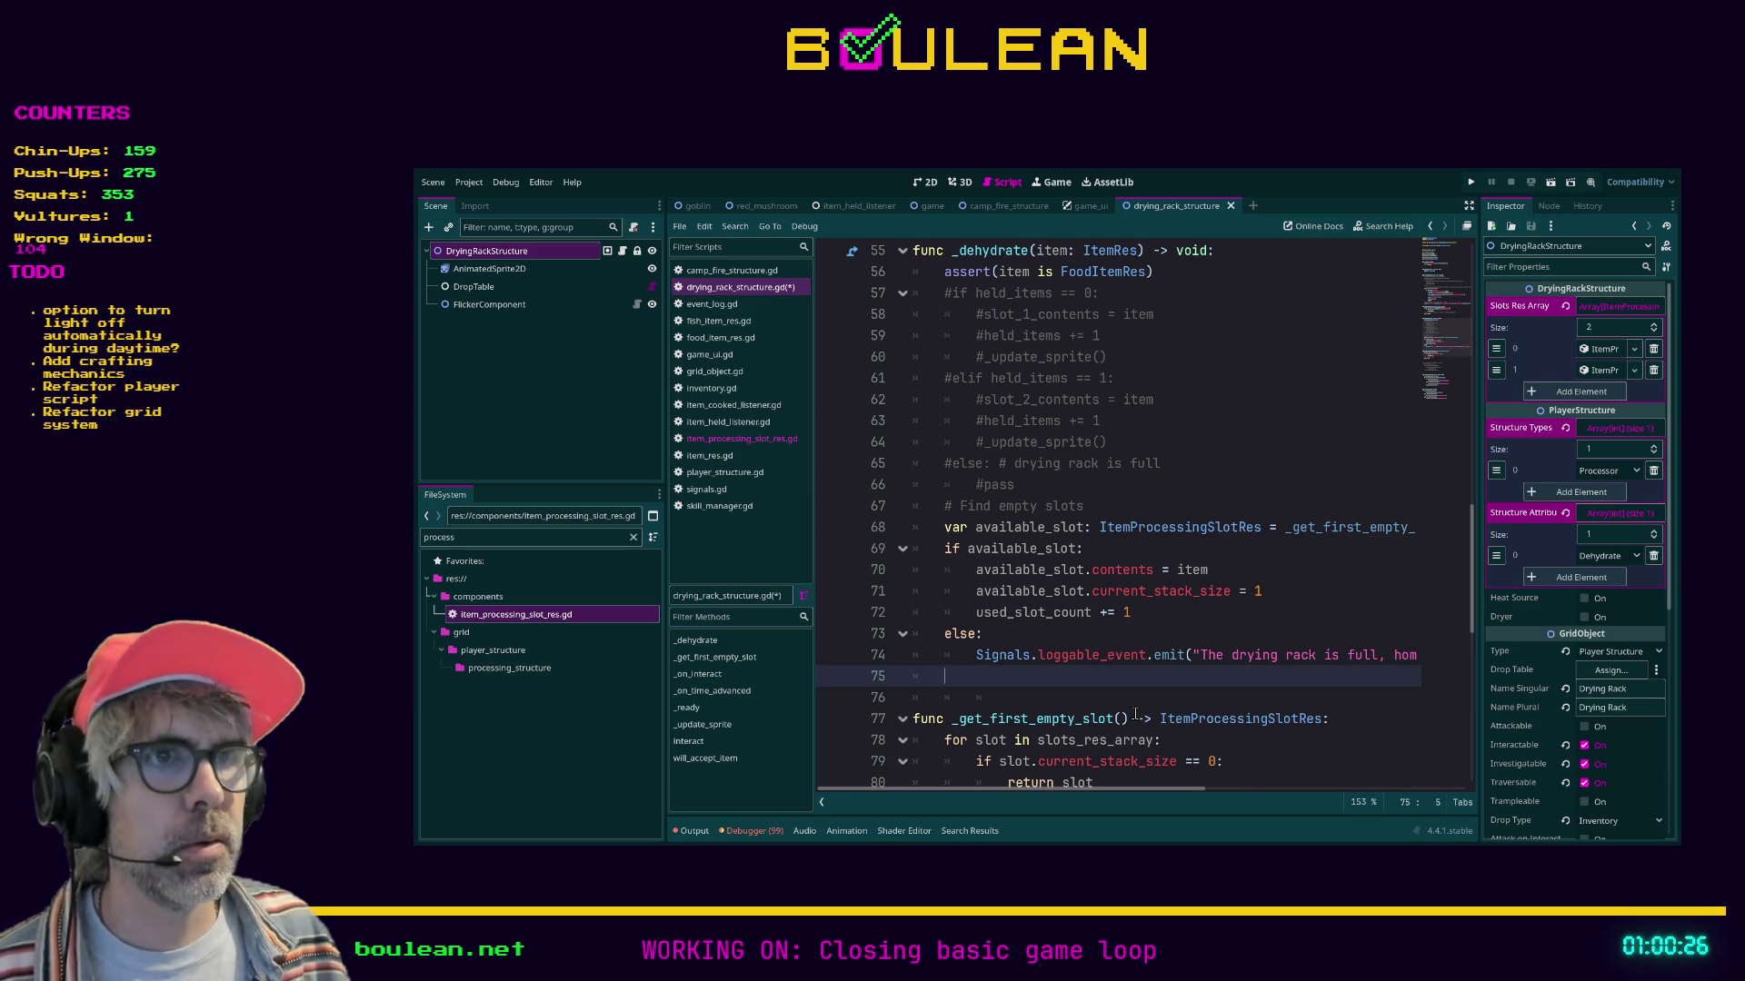
Step: Add an _update_sprite() call right after used_slot_count += 1 in _dehydrate
key(Up)
key(Up)
key(ctrl+shift+Return)
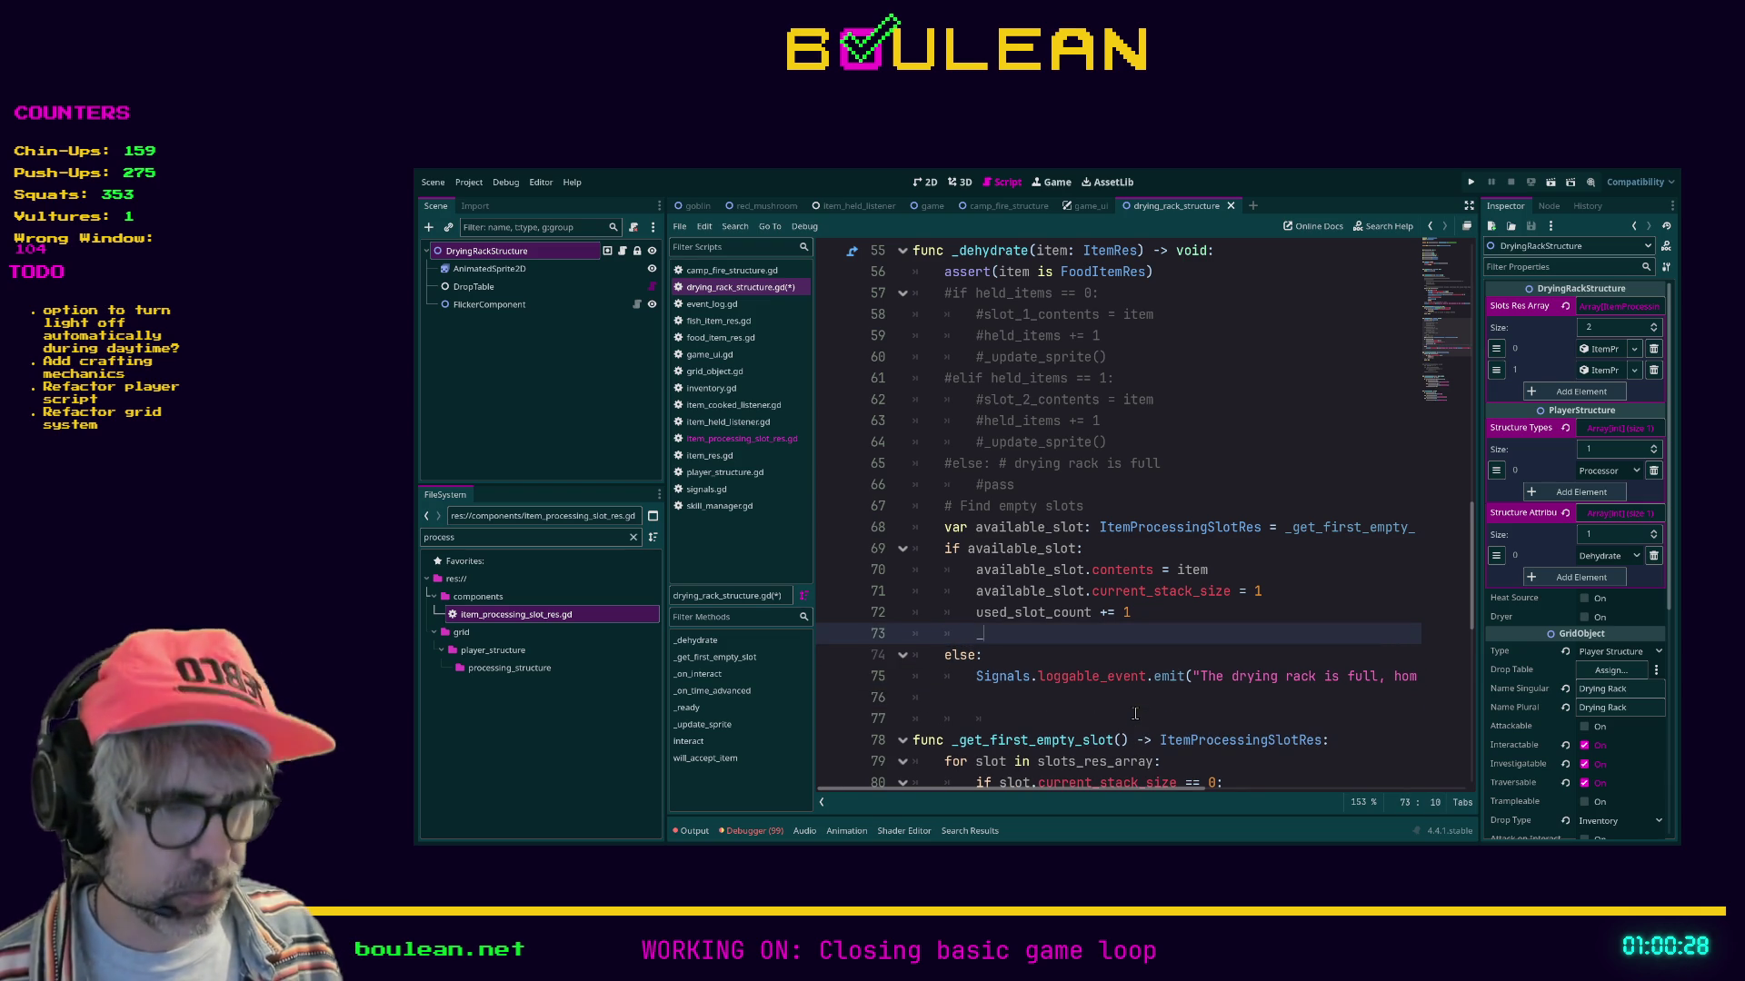
text(_upd)
key(Return)
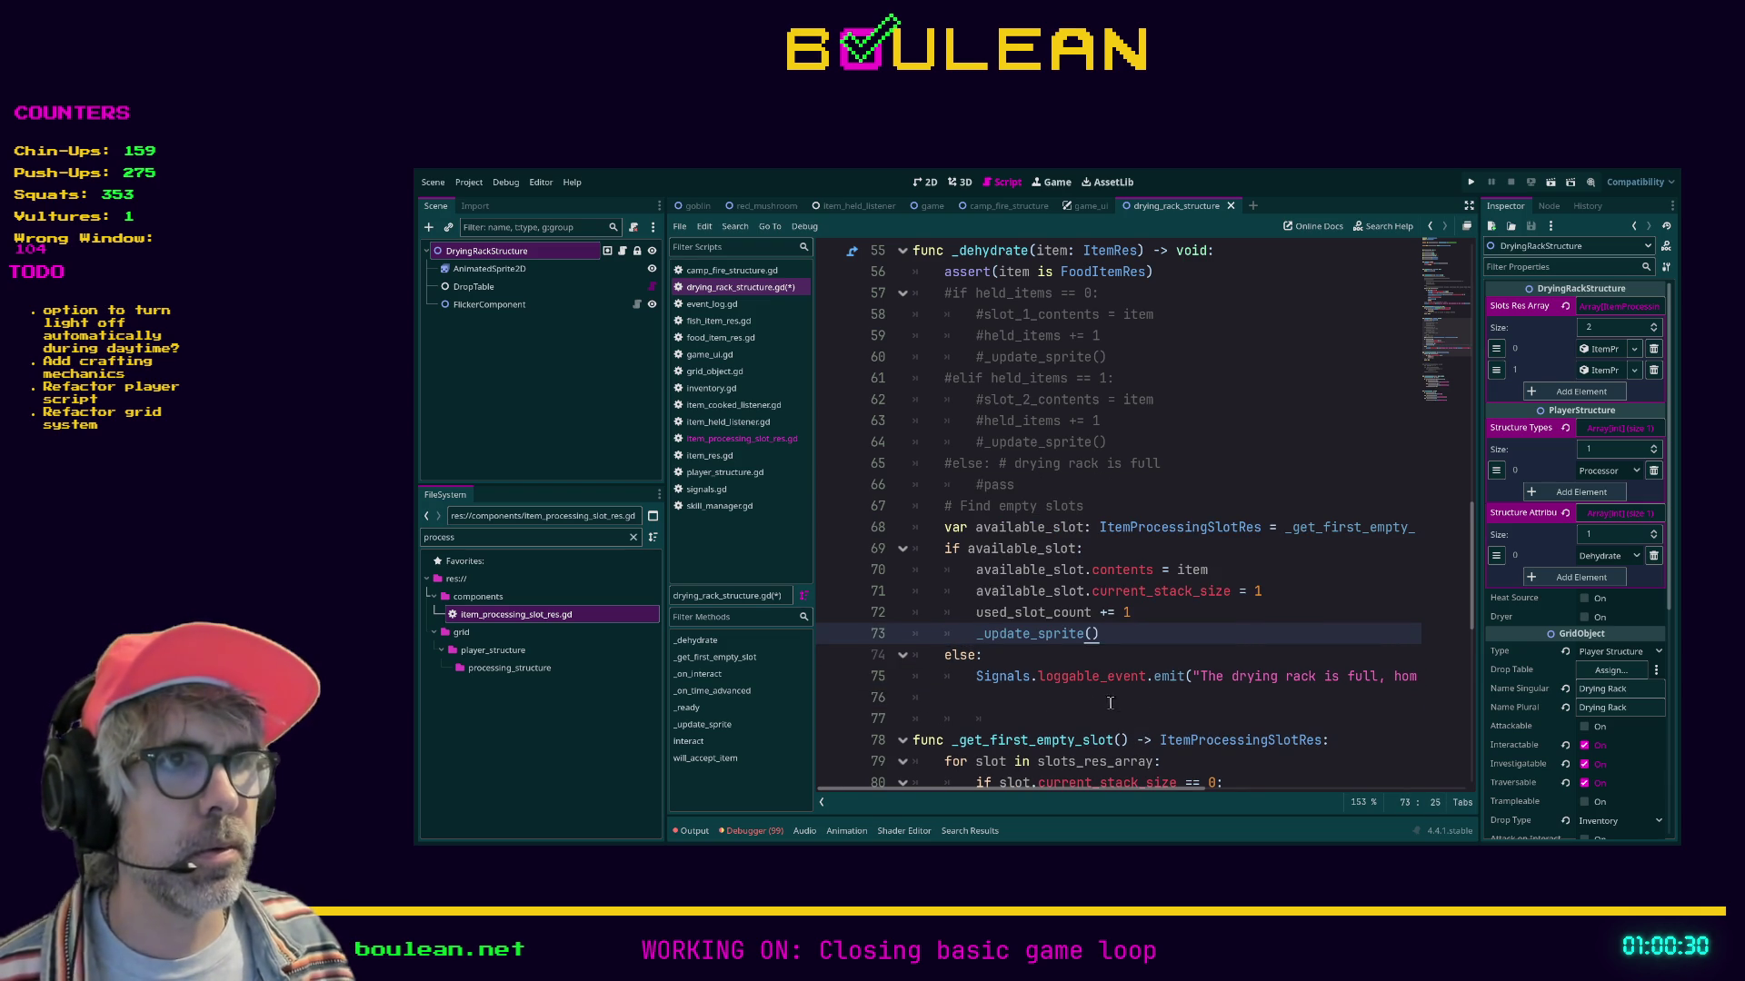
Step: Save the drying rack script and run the game with F5
click(1135, 716)
scroll(971, 685, down, 2)
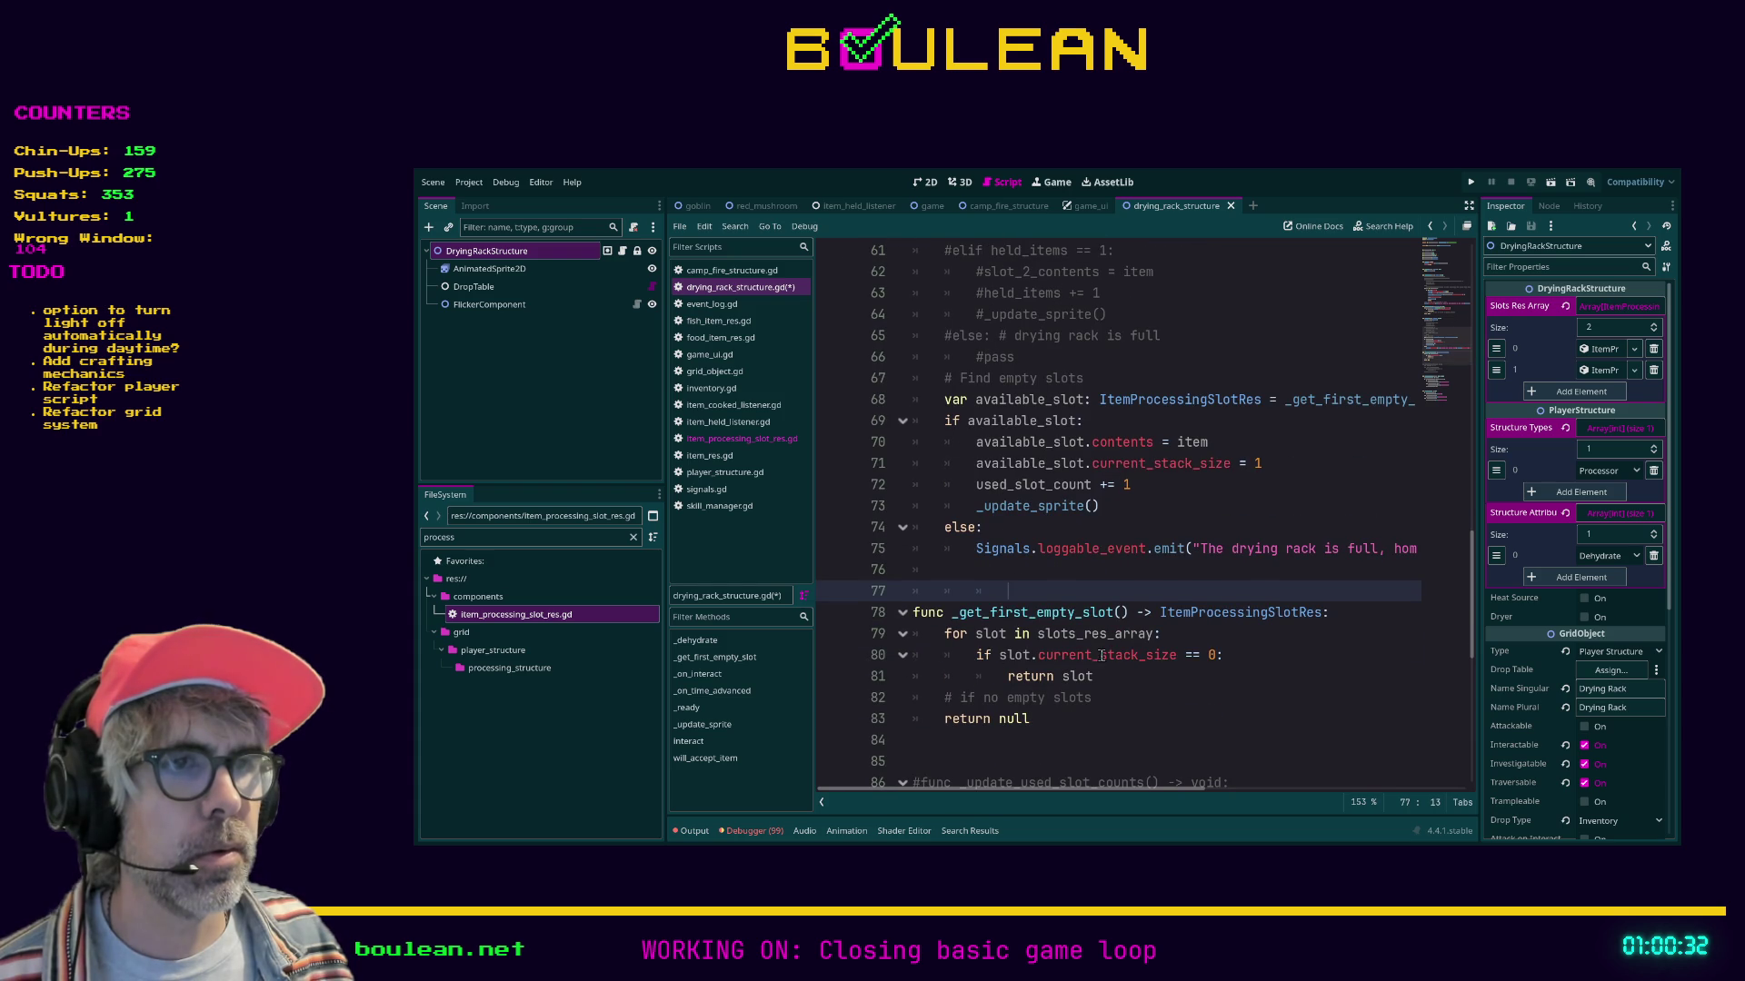
scroll(1104, 681, down, 3)
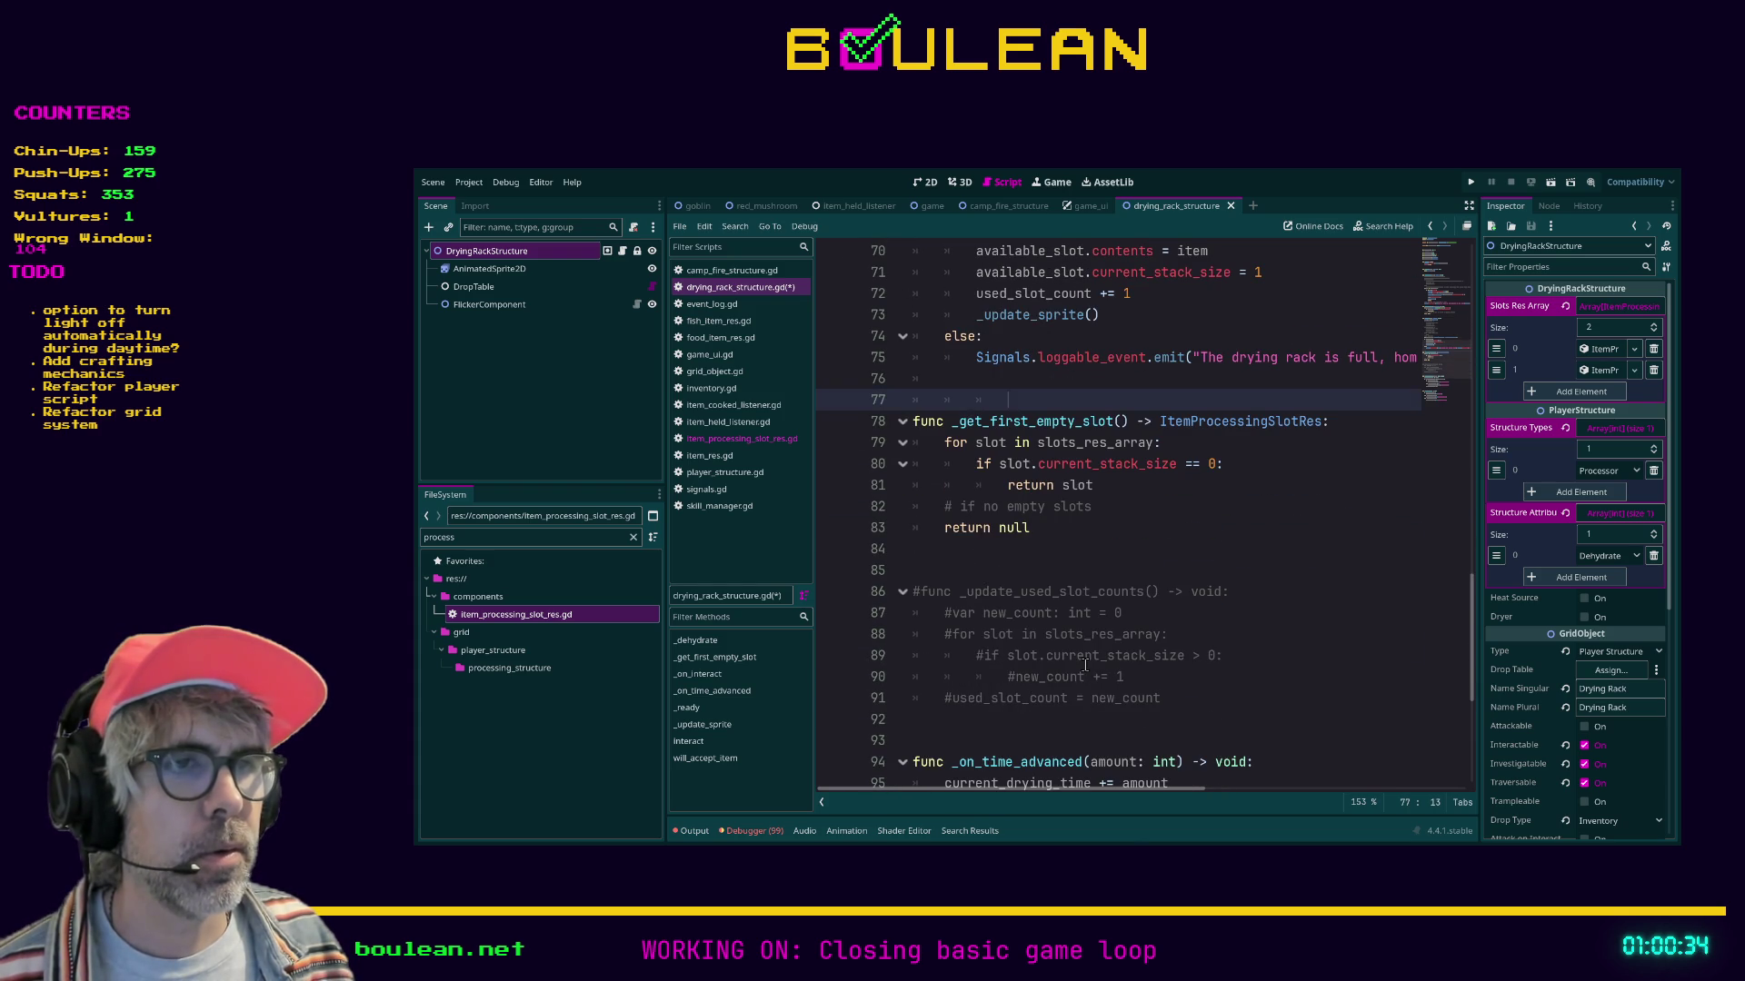
scroll(993, 710, down, 4)
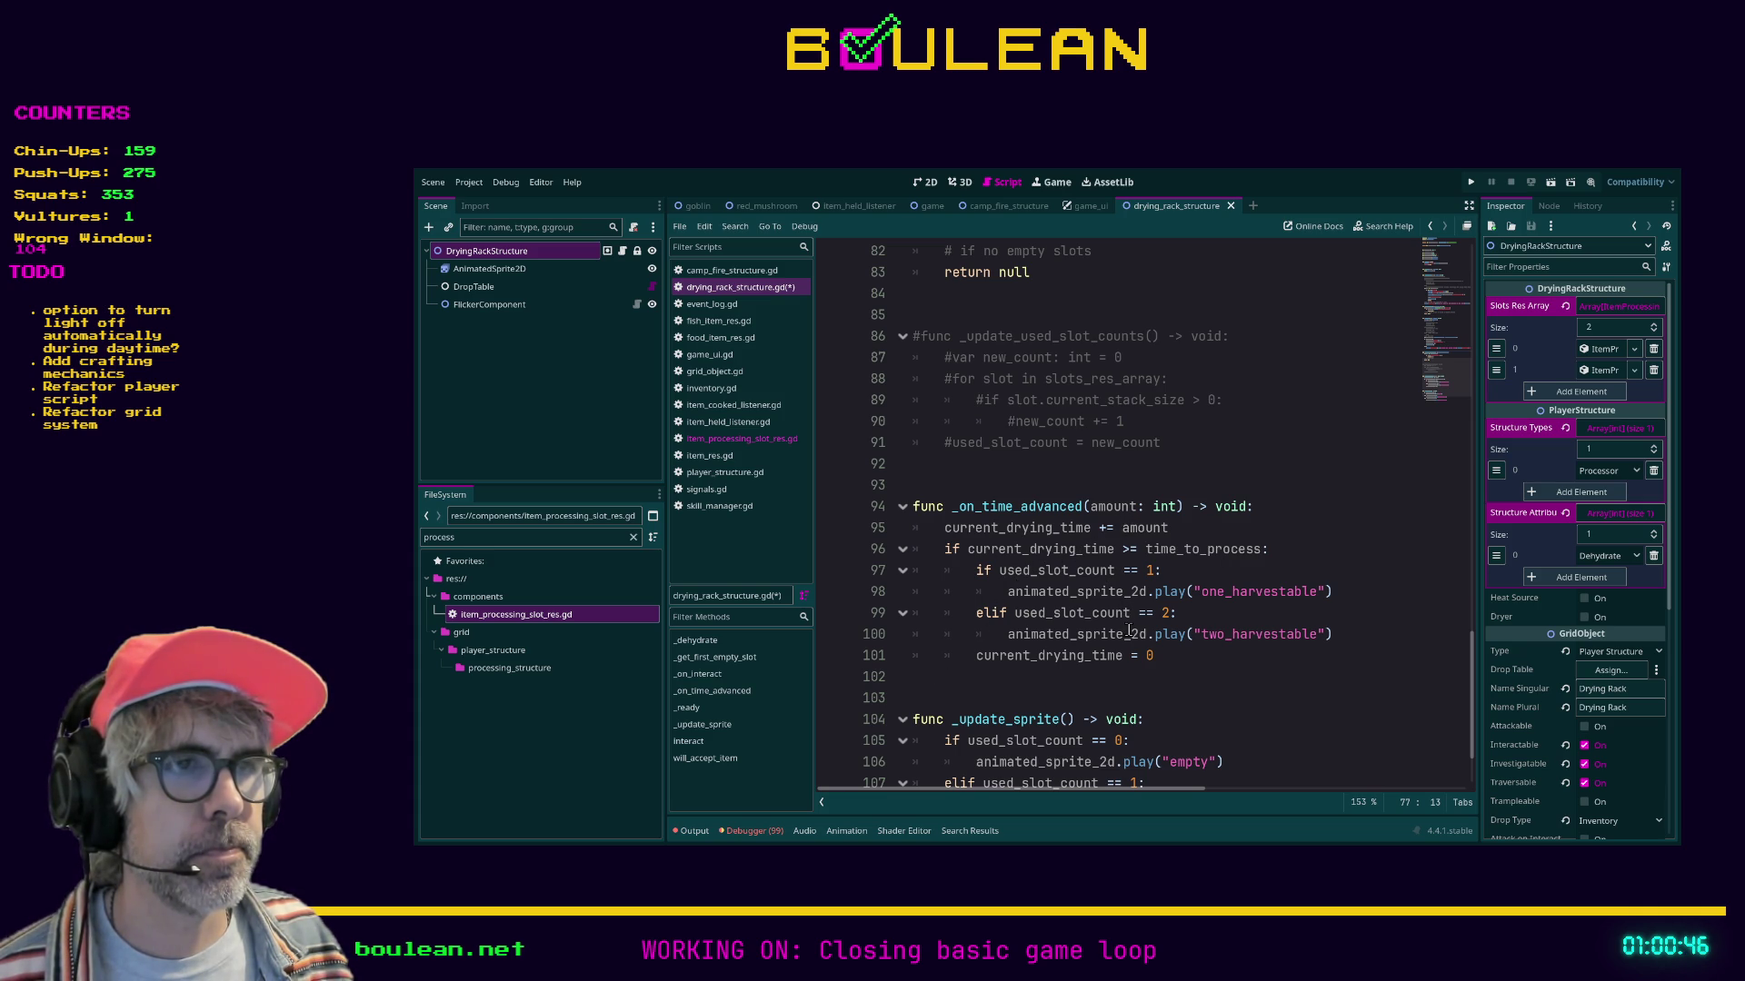
scroll(1125, 636, up, 1)
scroll(1073, 627, down, 1)
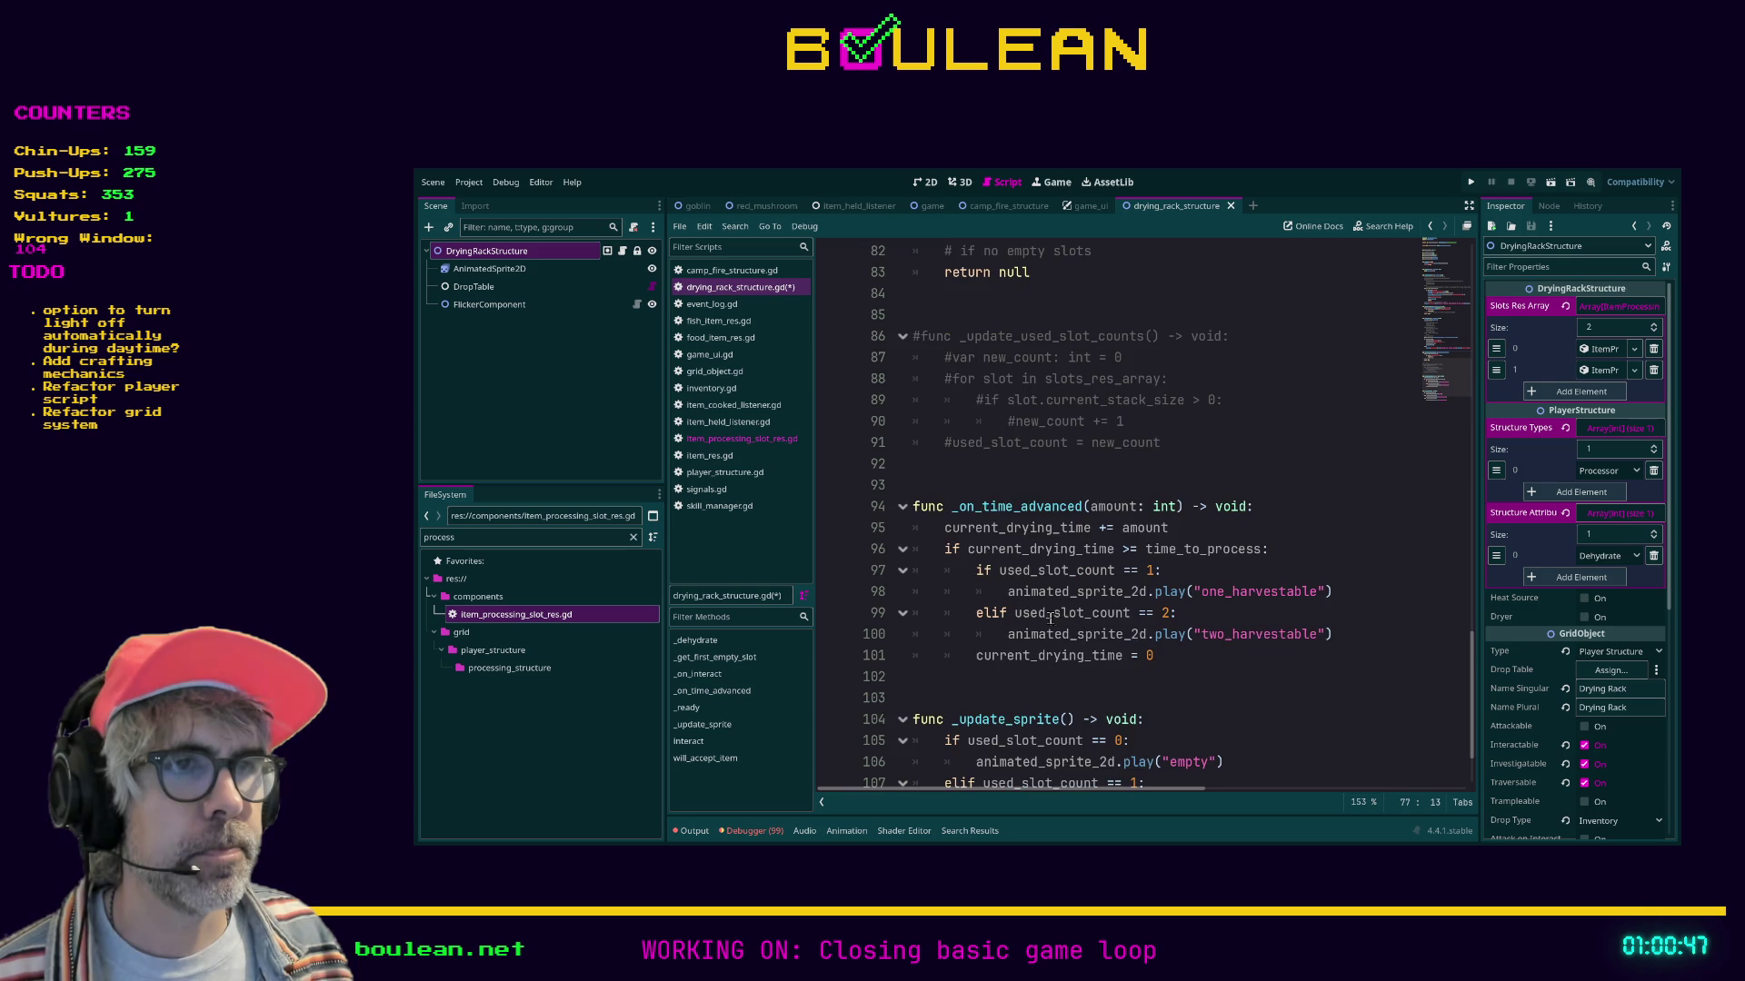
click(971, 483)
key(ctrl+s)
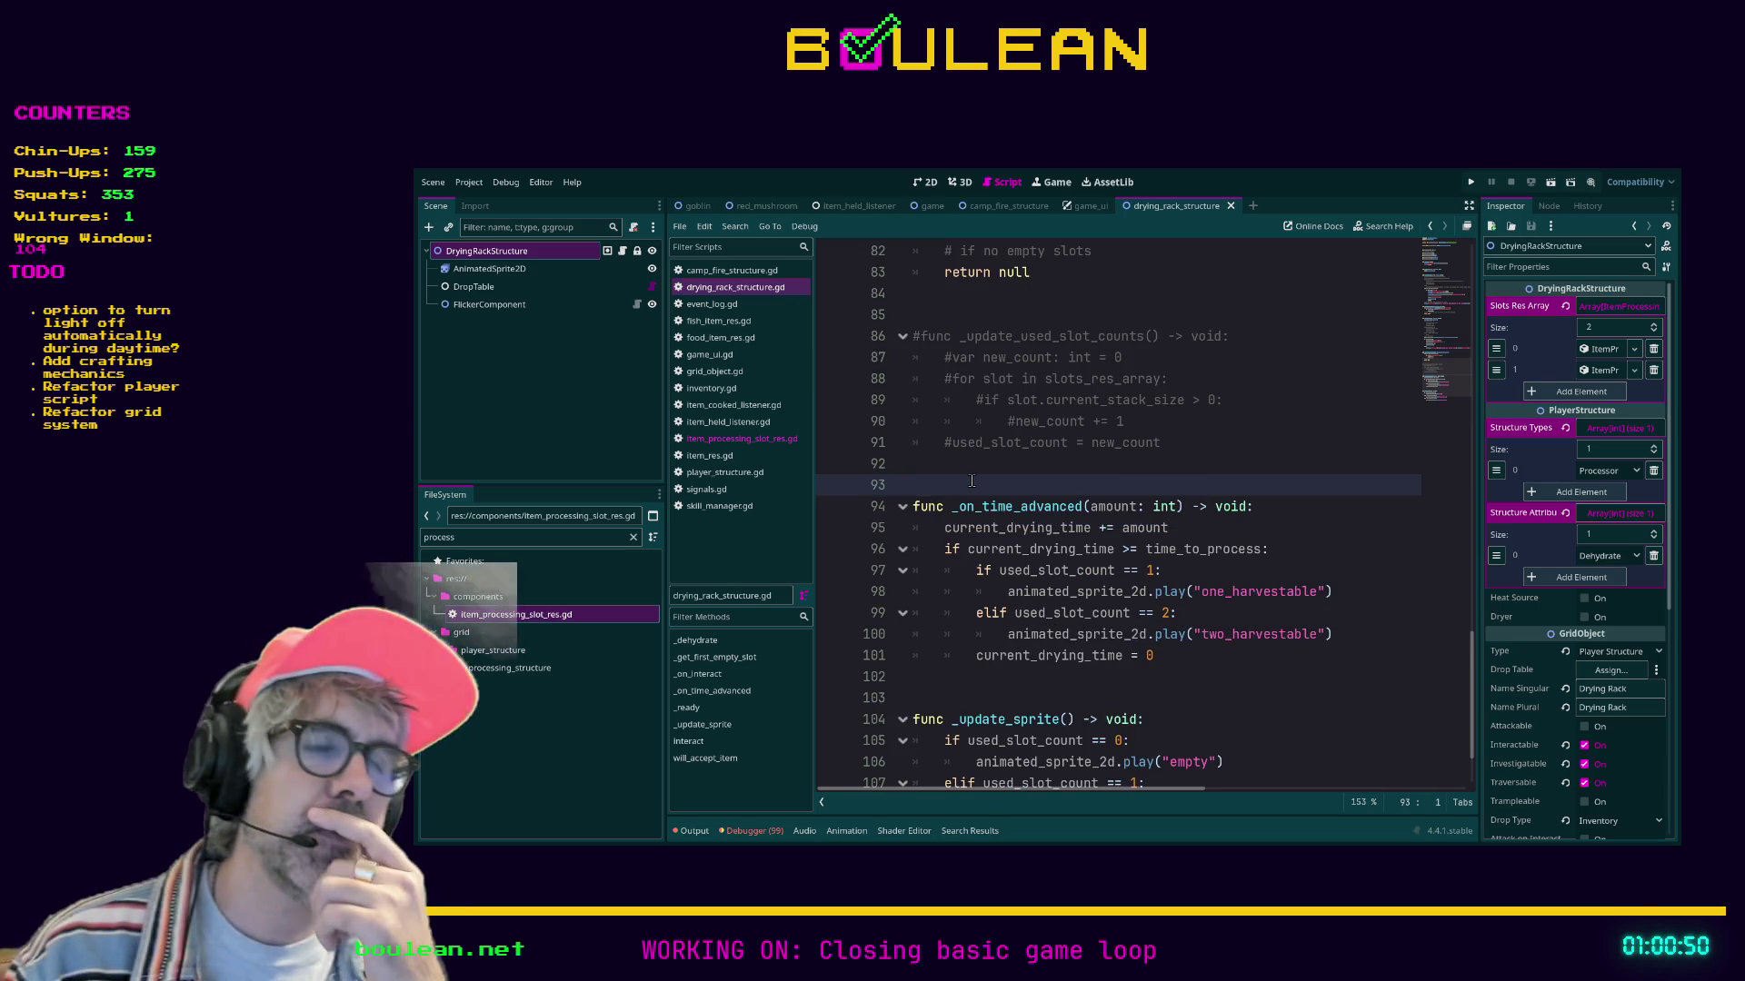
key(F5)
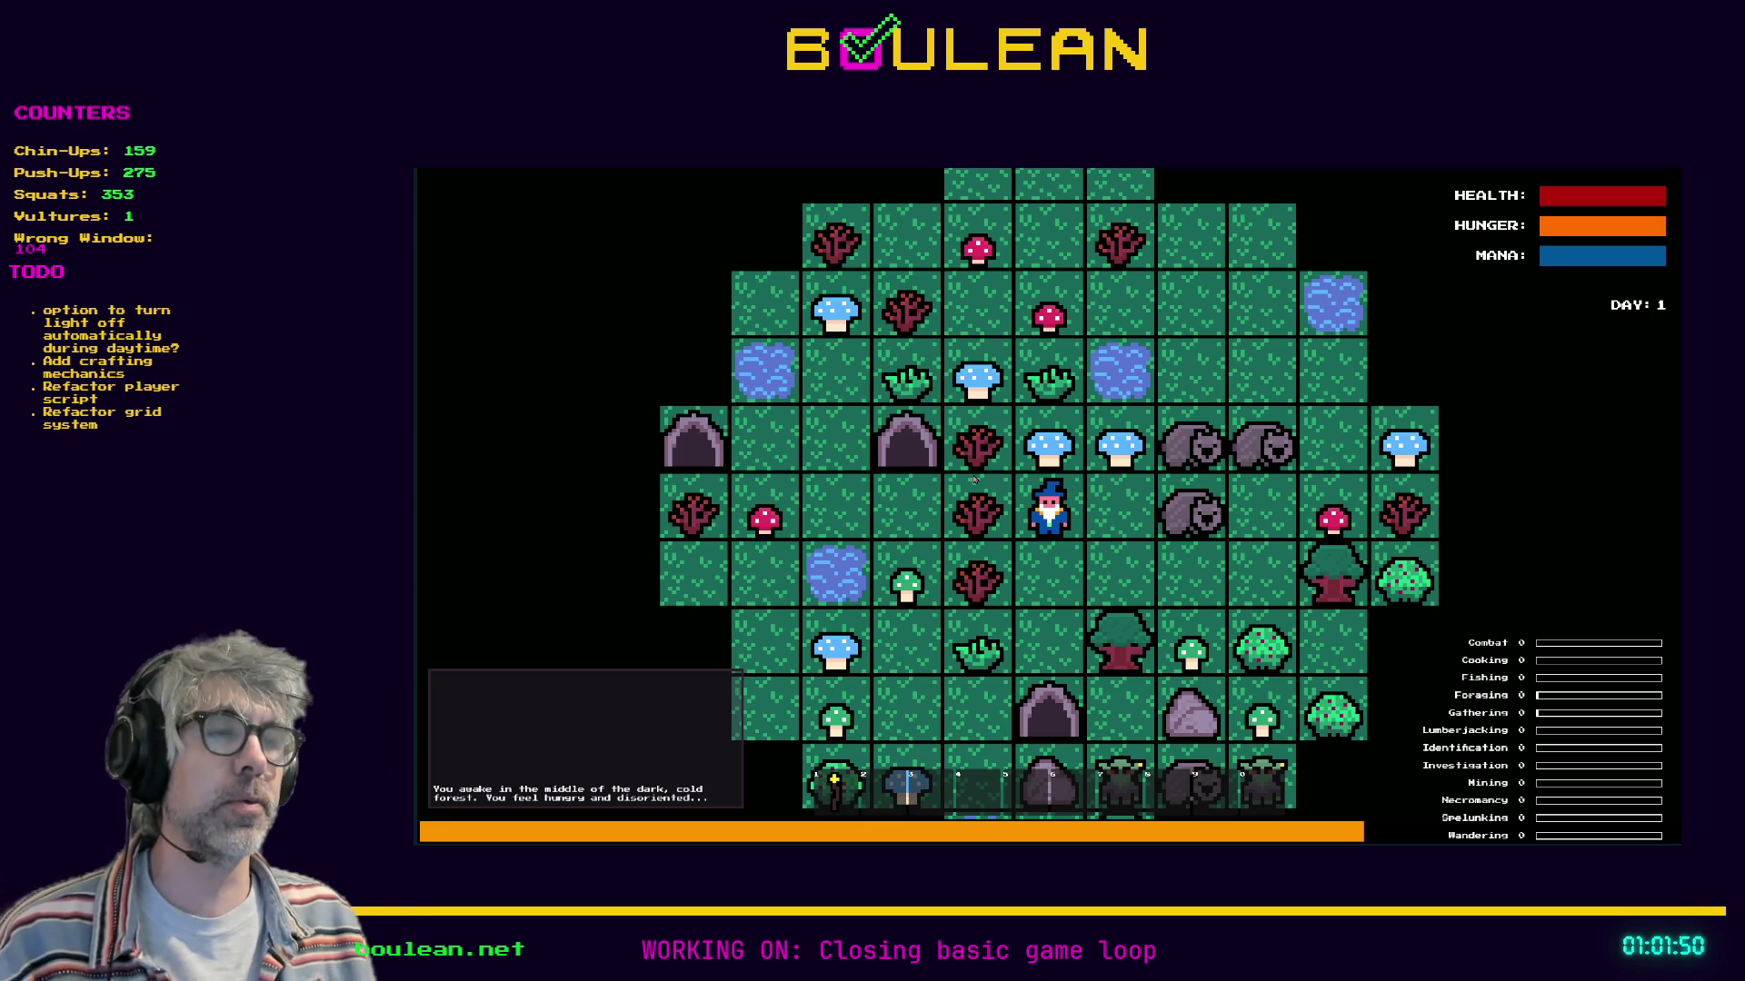
Step: Kill the Wombats to the right and above, pick up their Raw Meat, and open the crafting list
key(d)
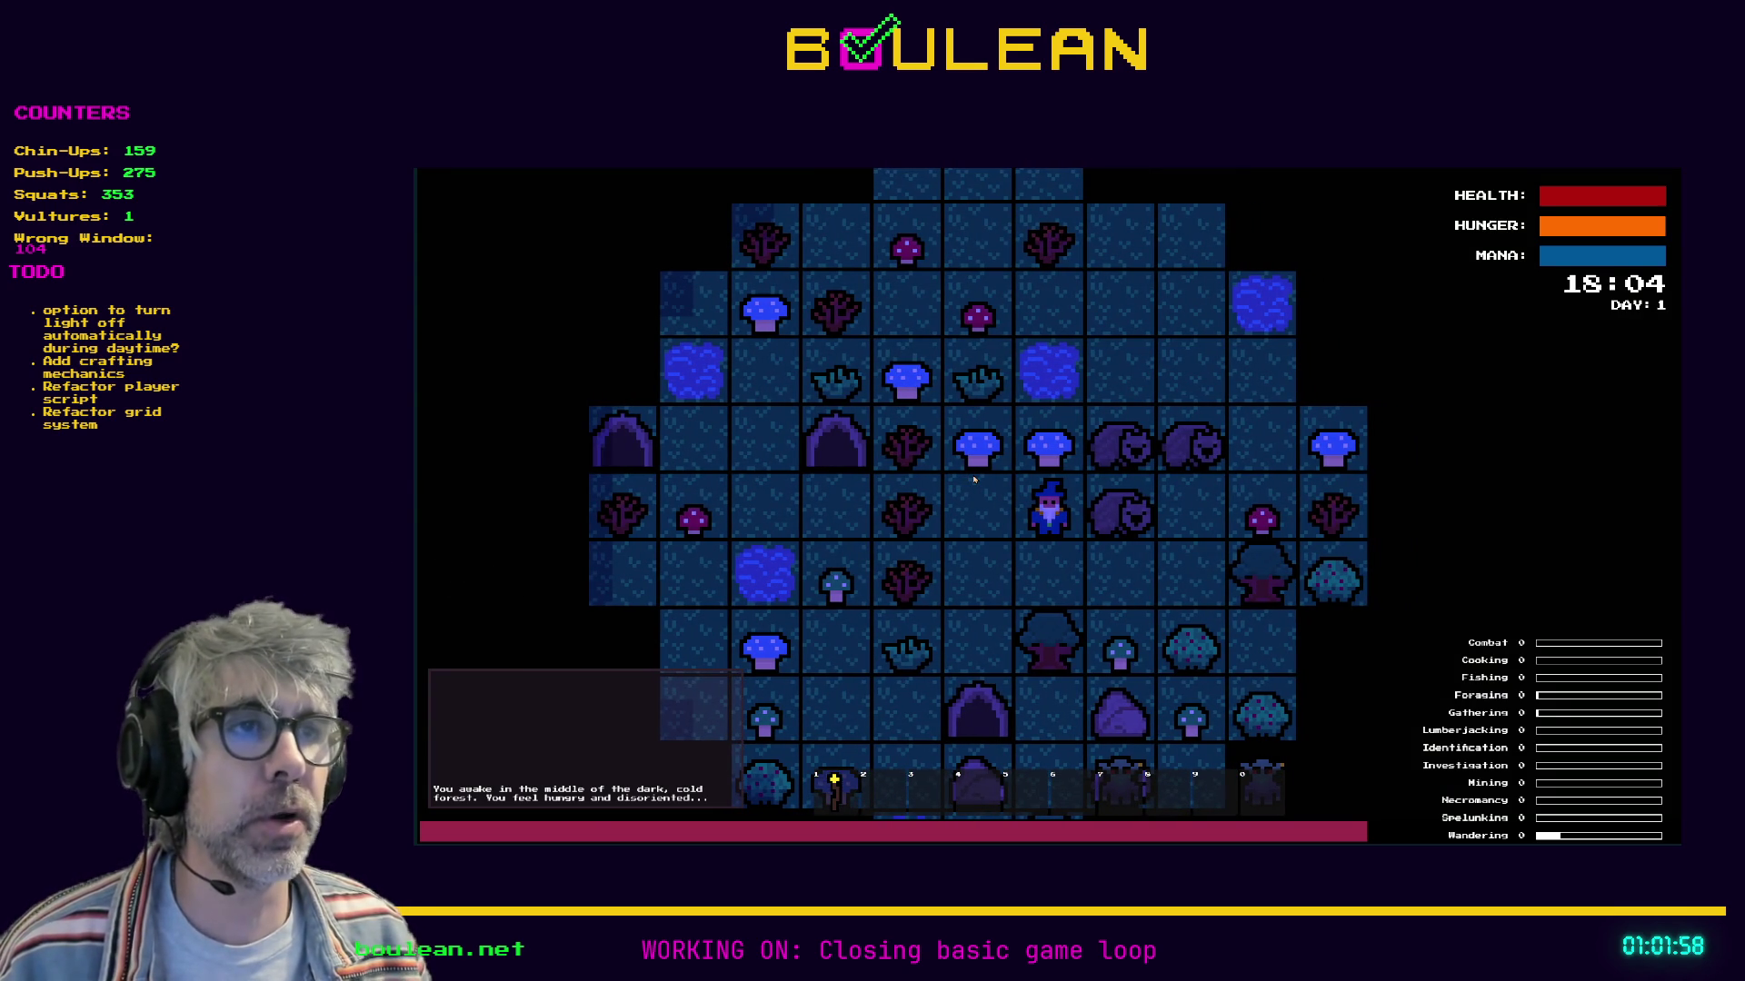
key(d)
key(d)
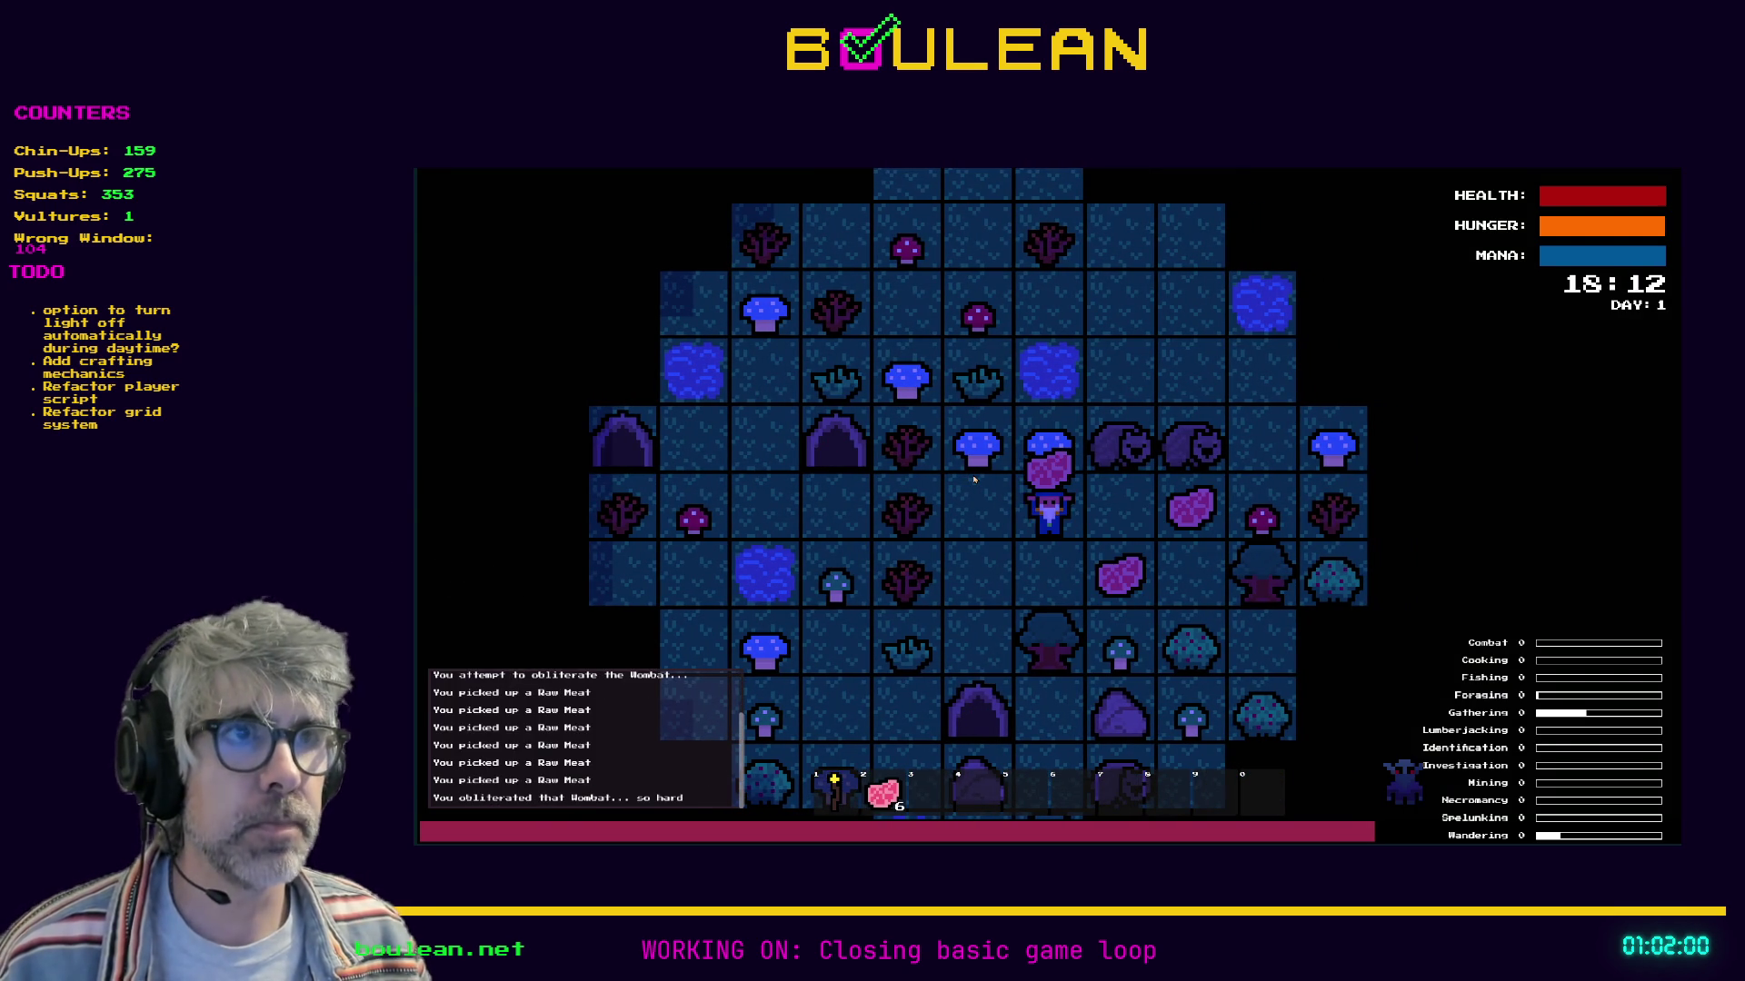
key(d)
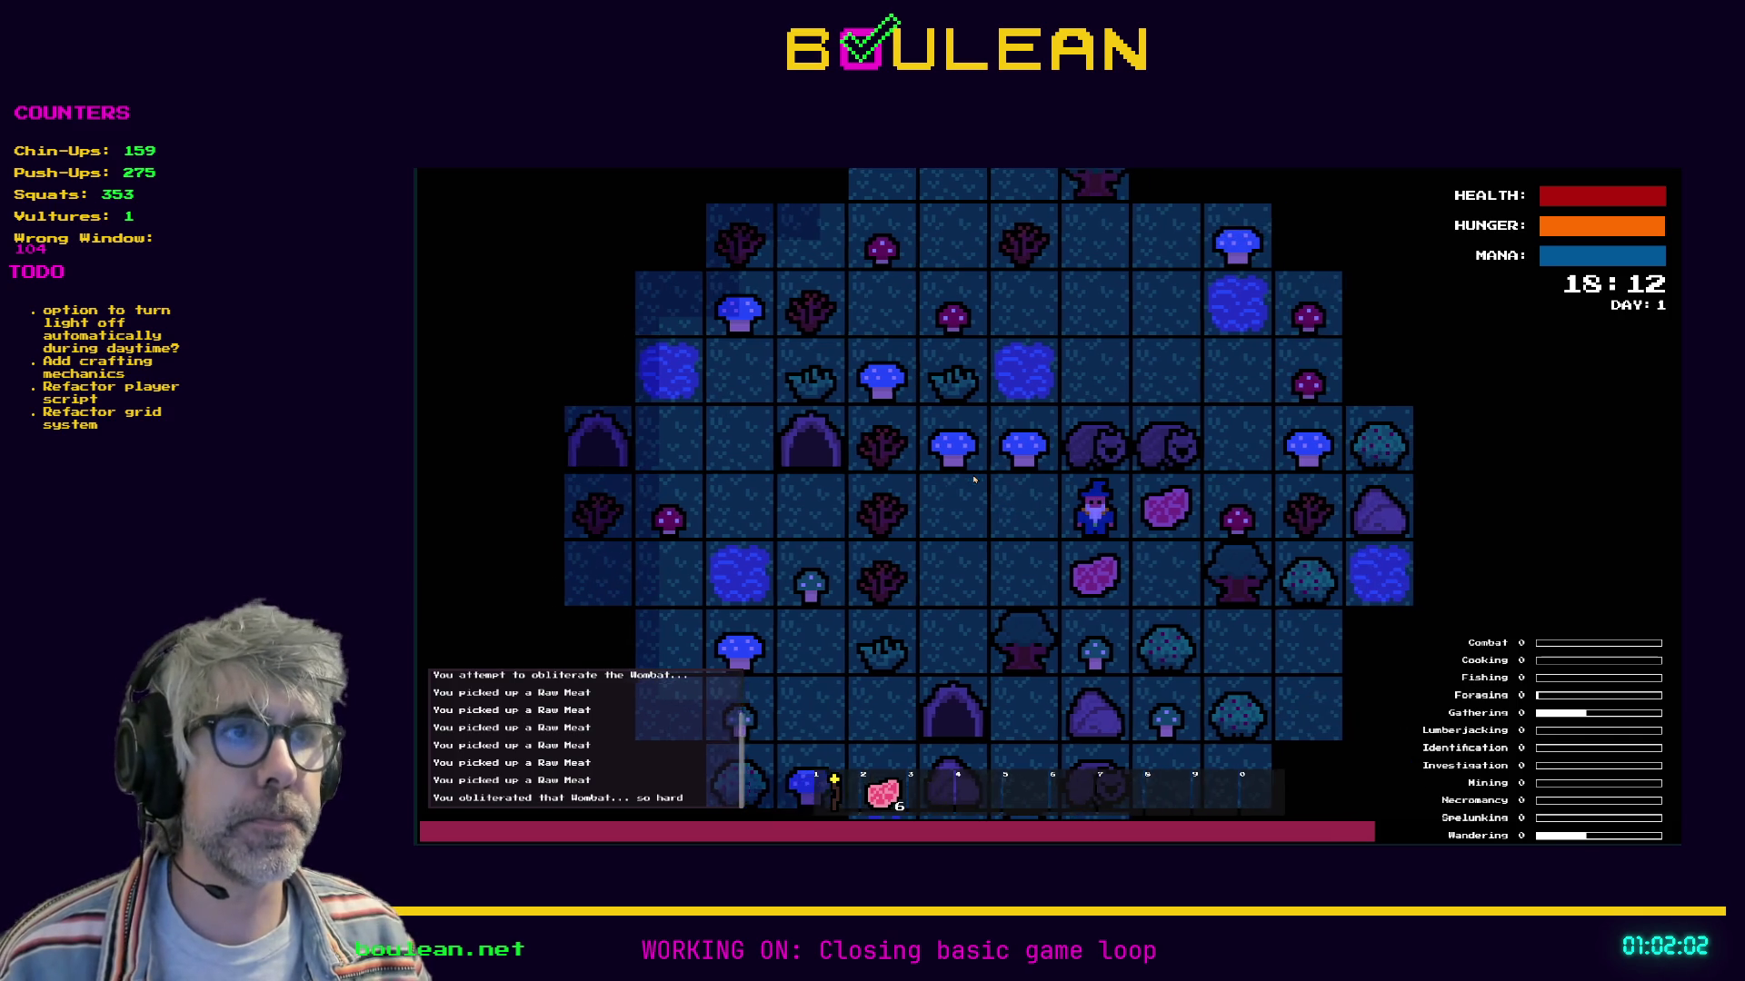
key(w)
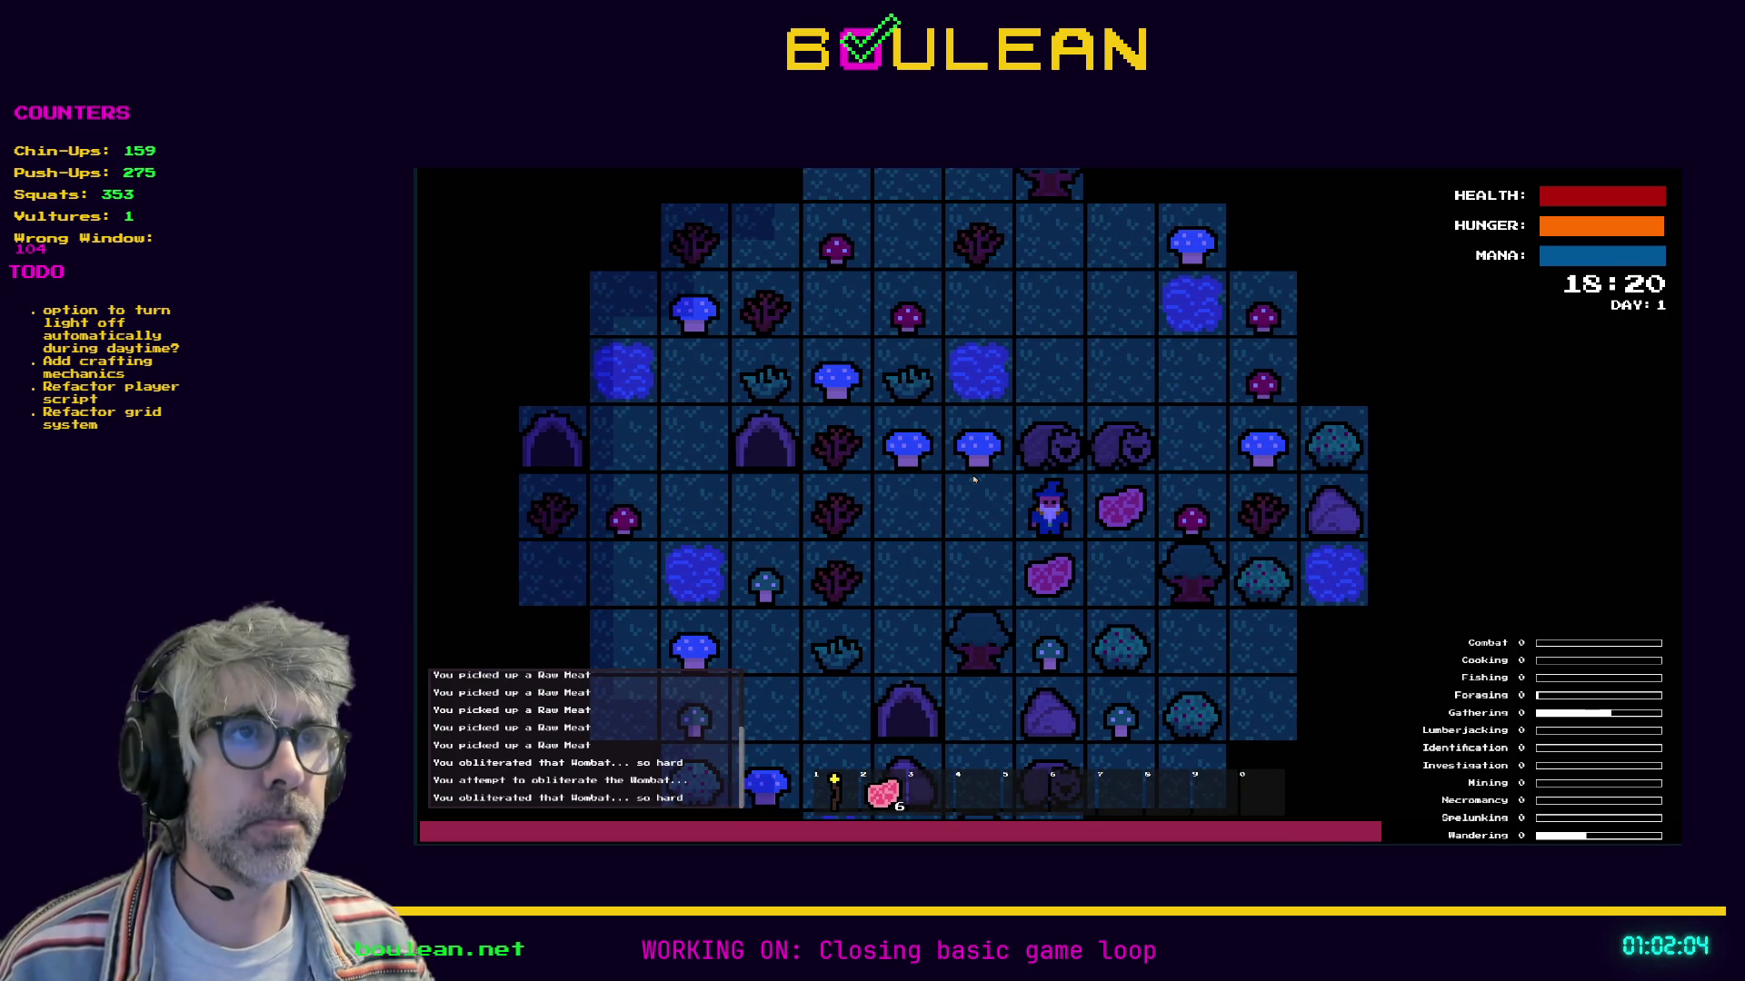
key(w)
key(d)
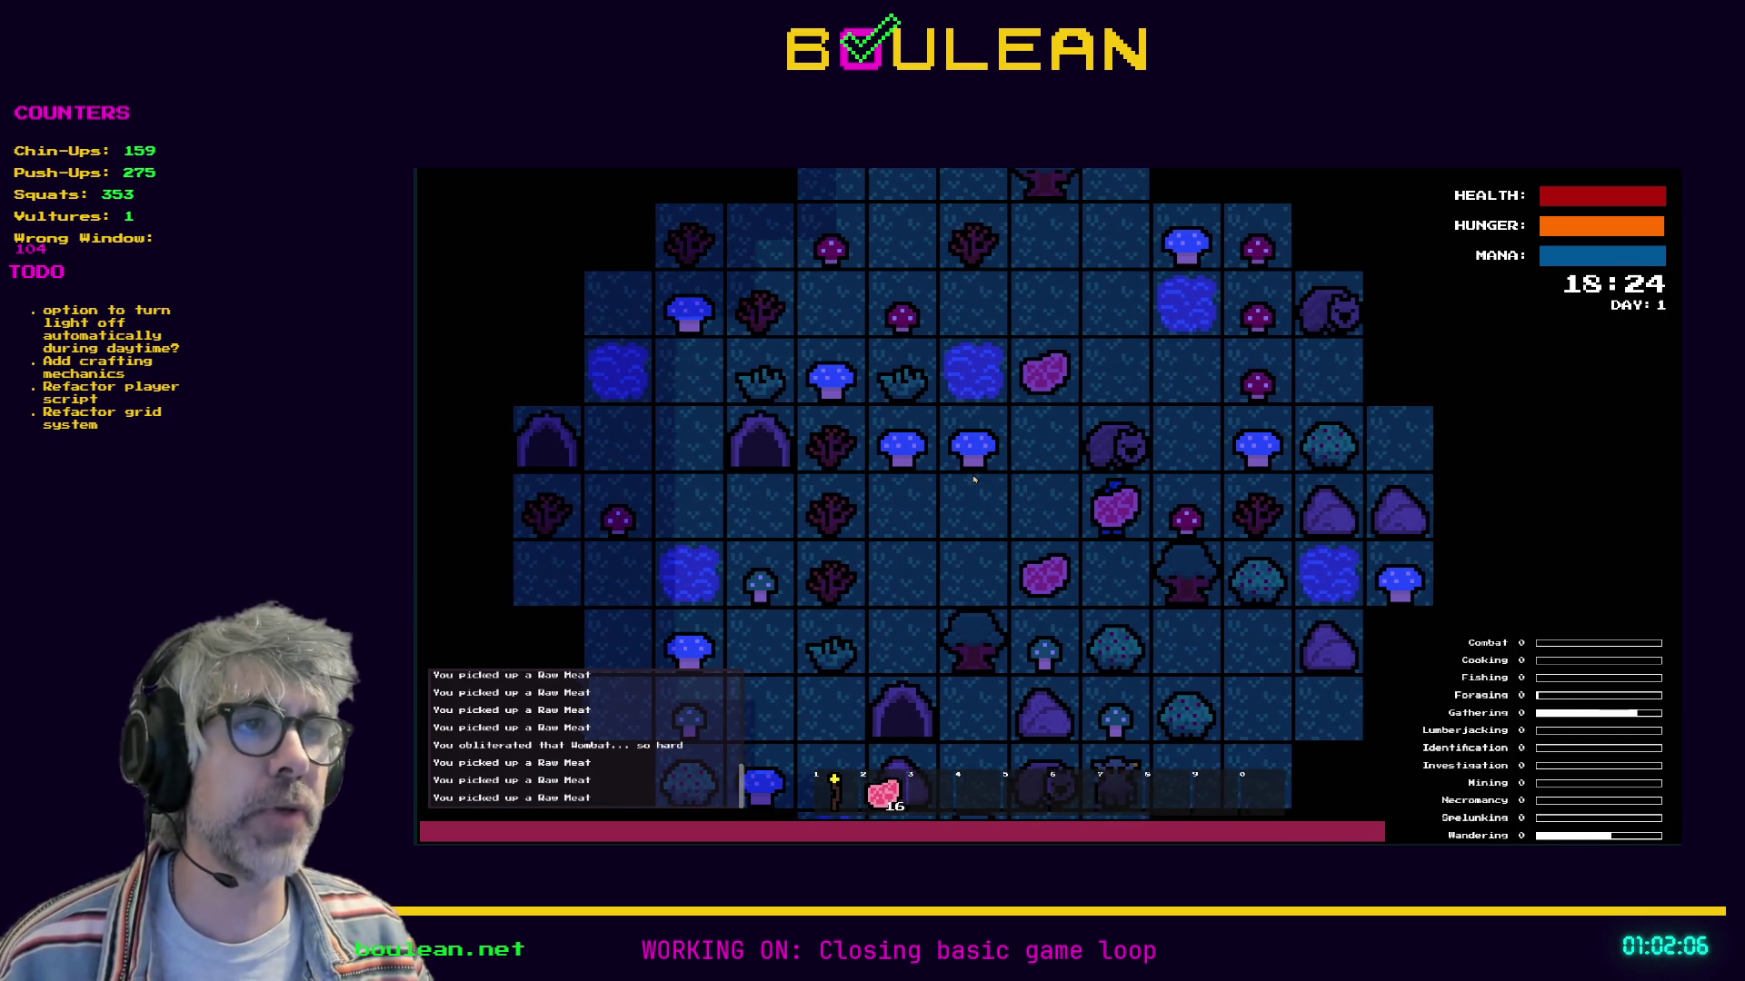
key(a)
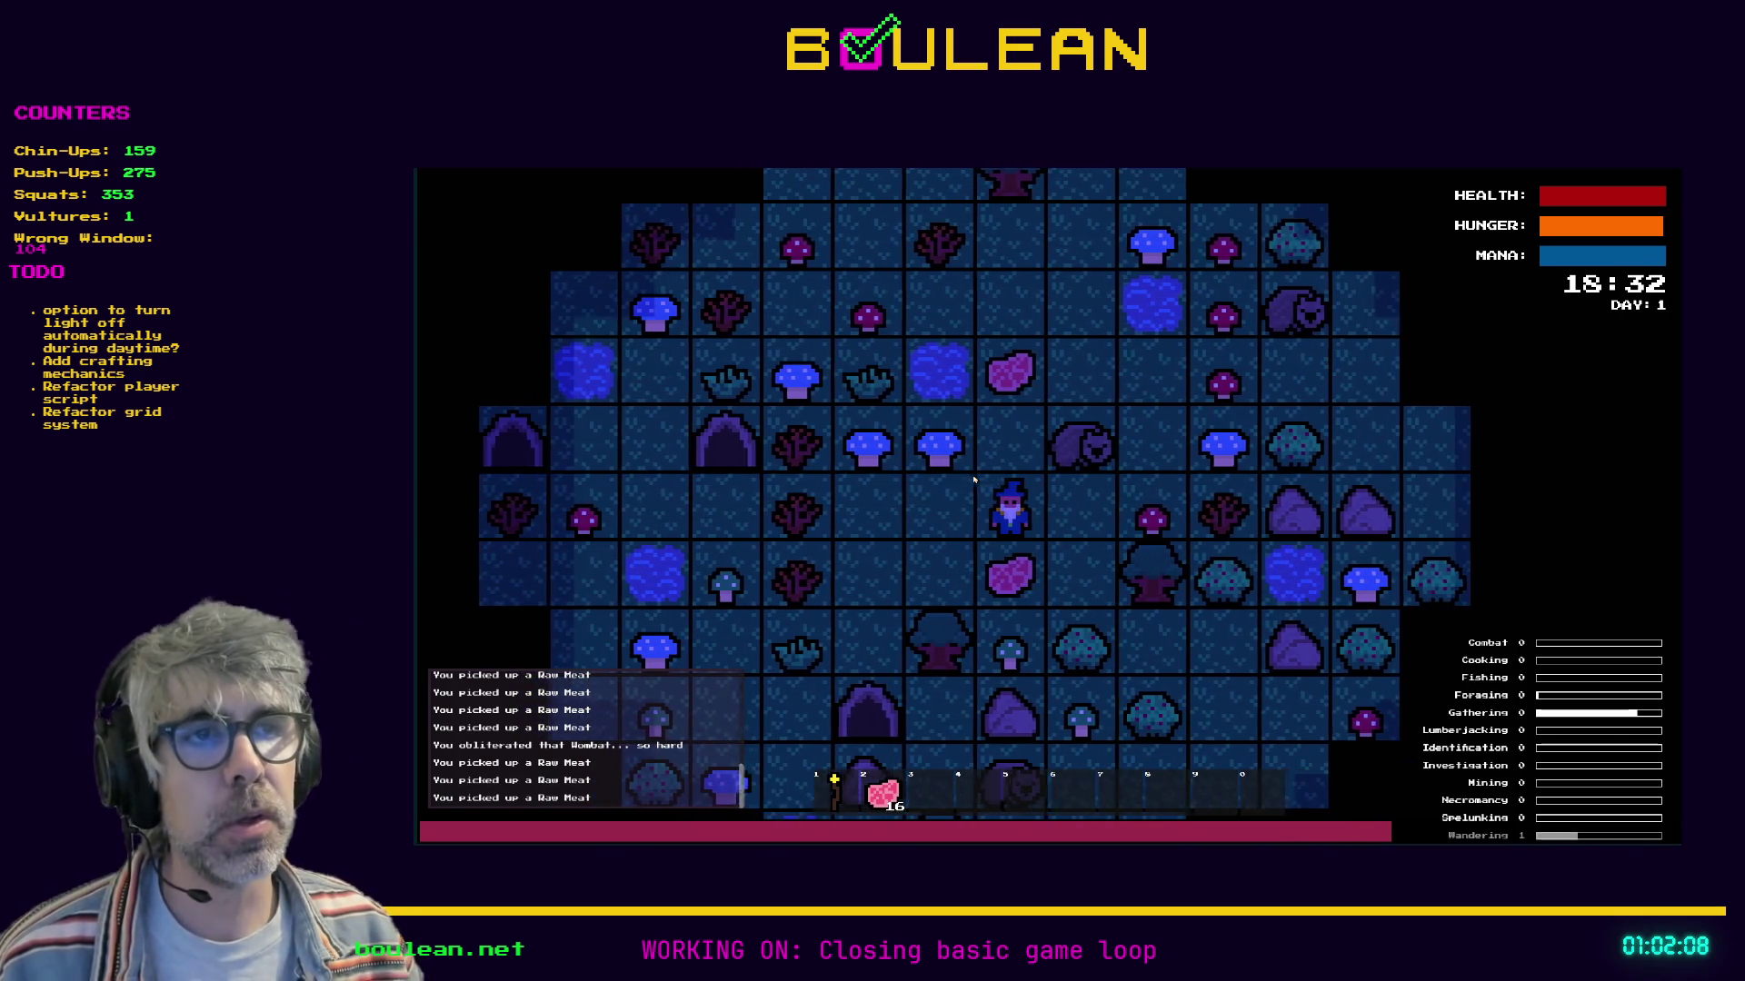
key(s)
key(s)
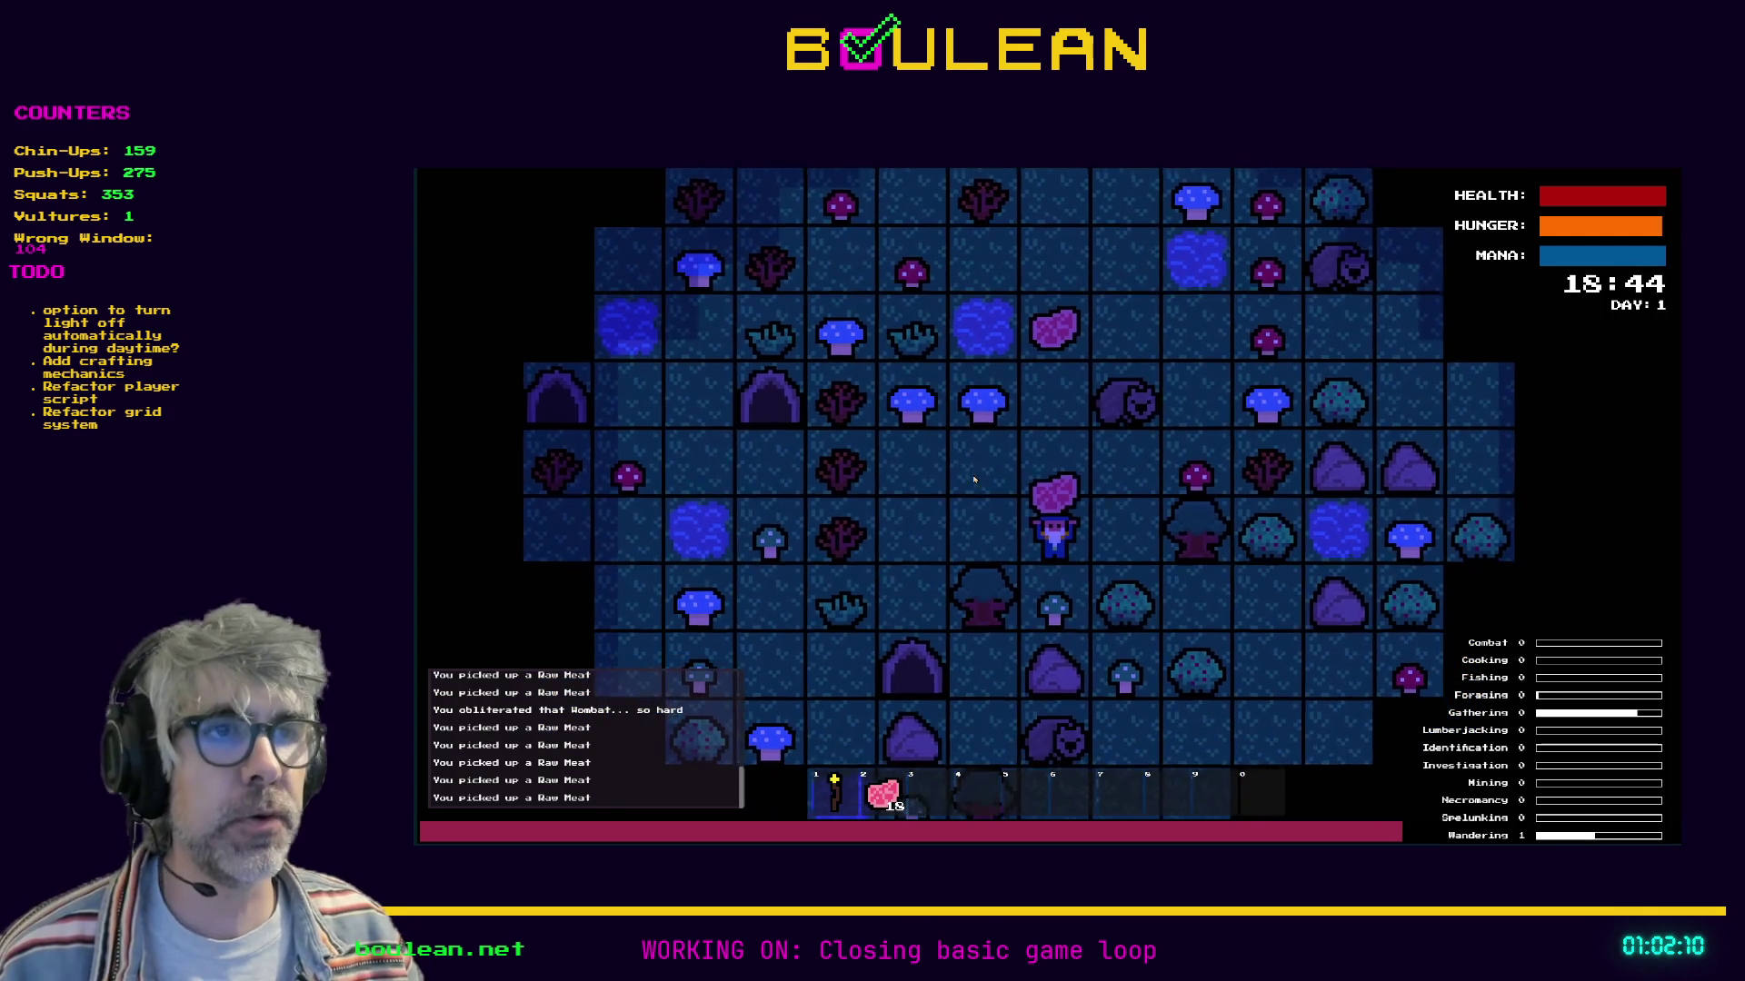
key(c)
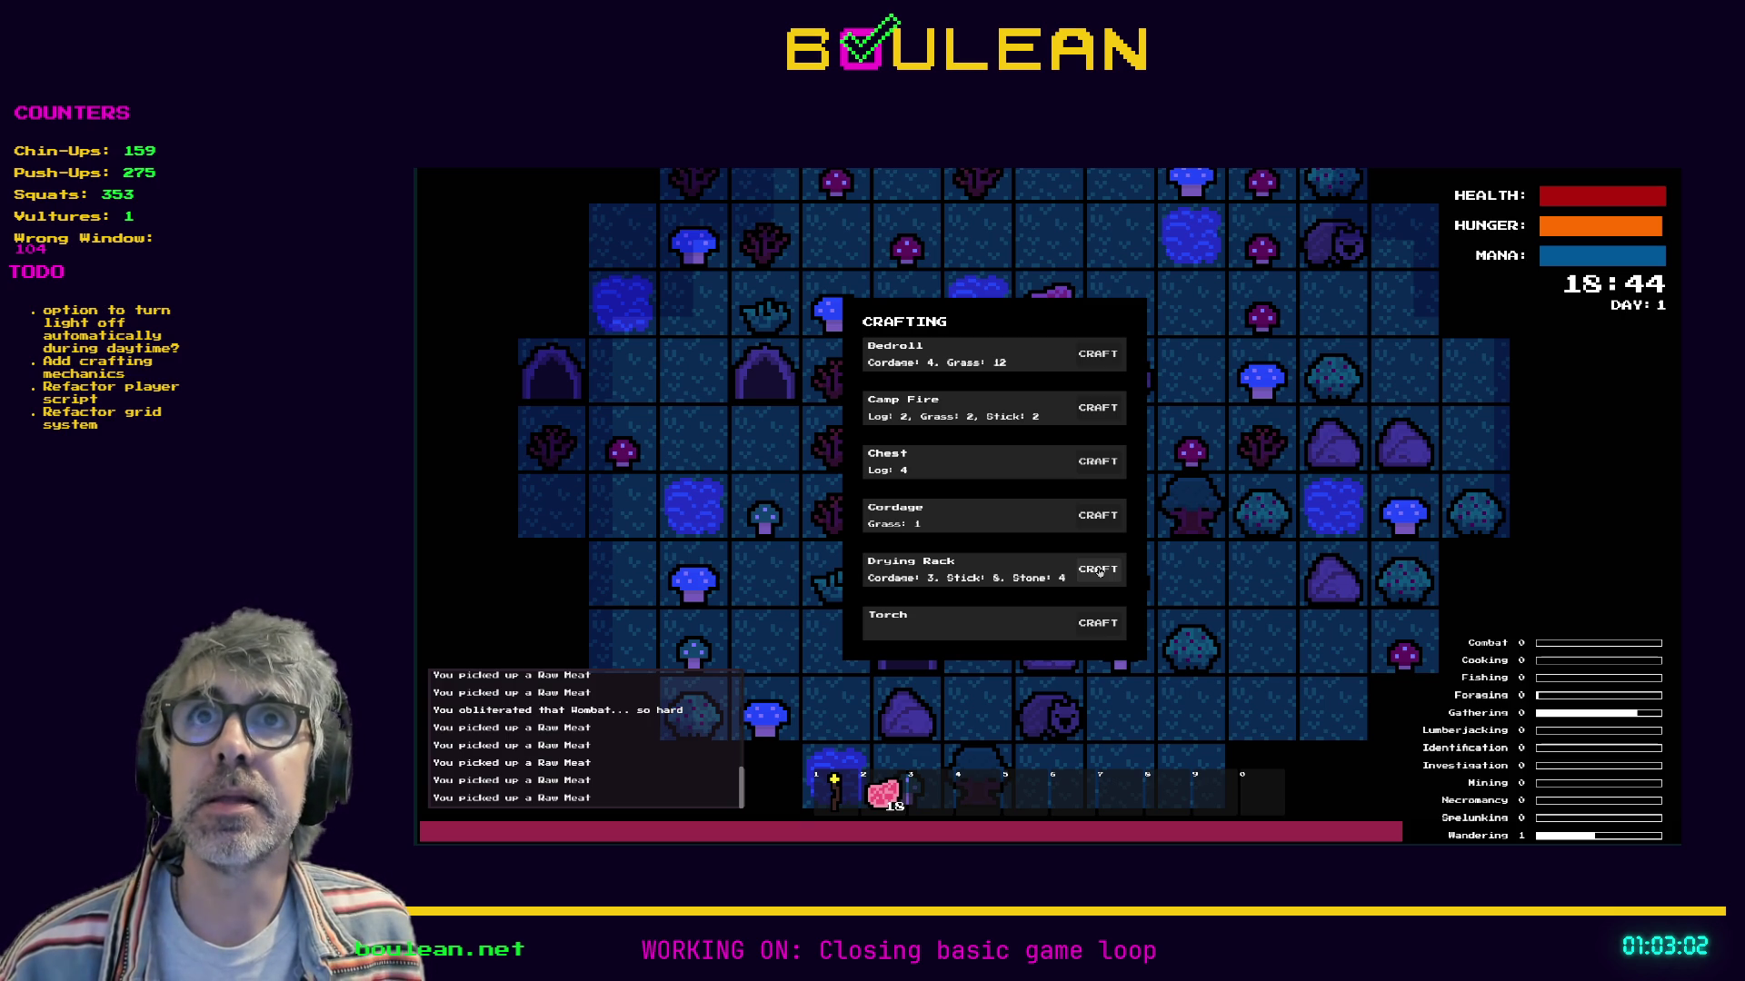
Step: Craft a Drying Rack and place it to the right of the wizard
click(1100, 570)
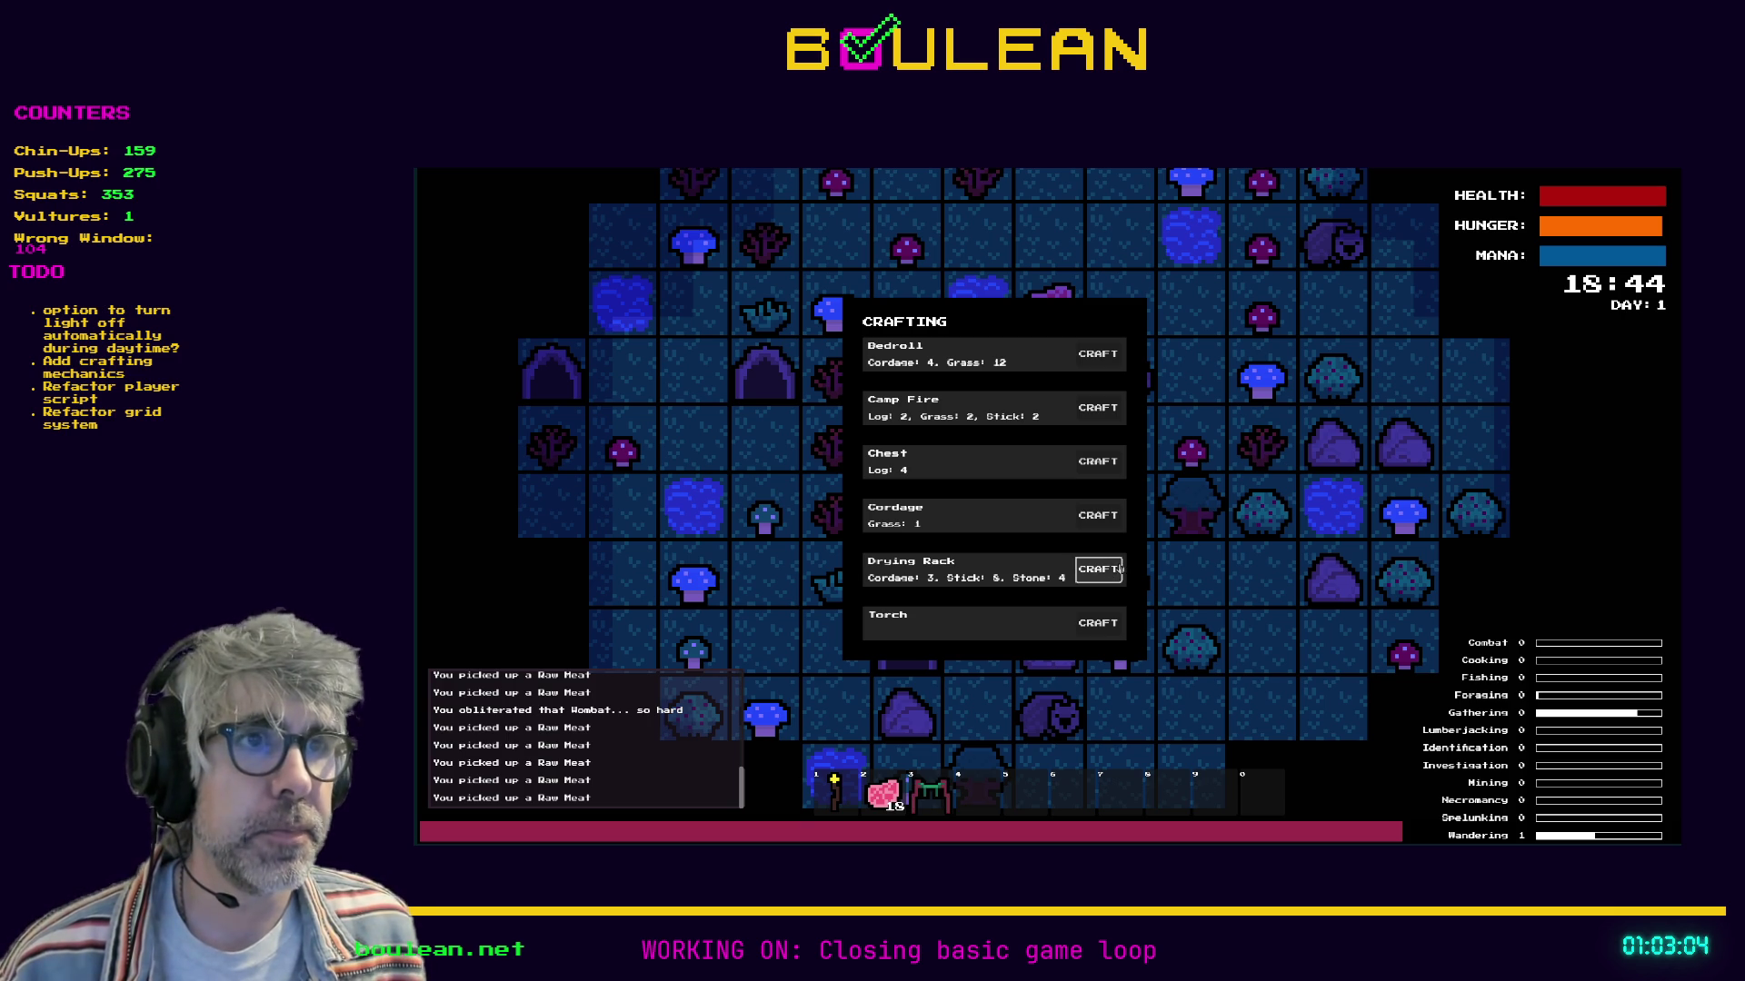
key(Escape)
key(3)
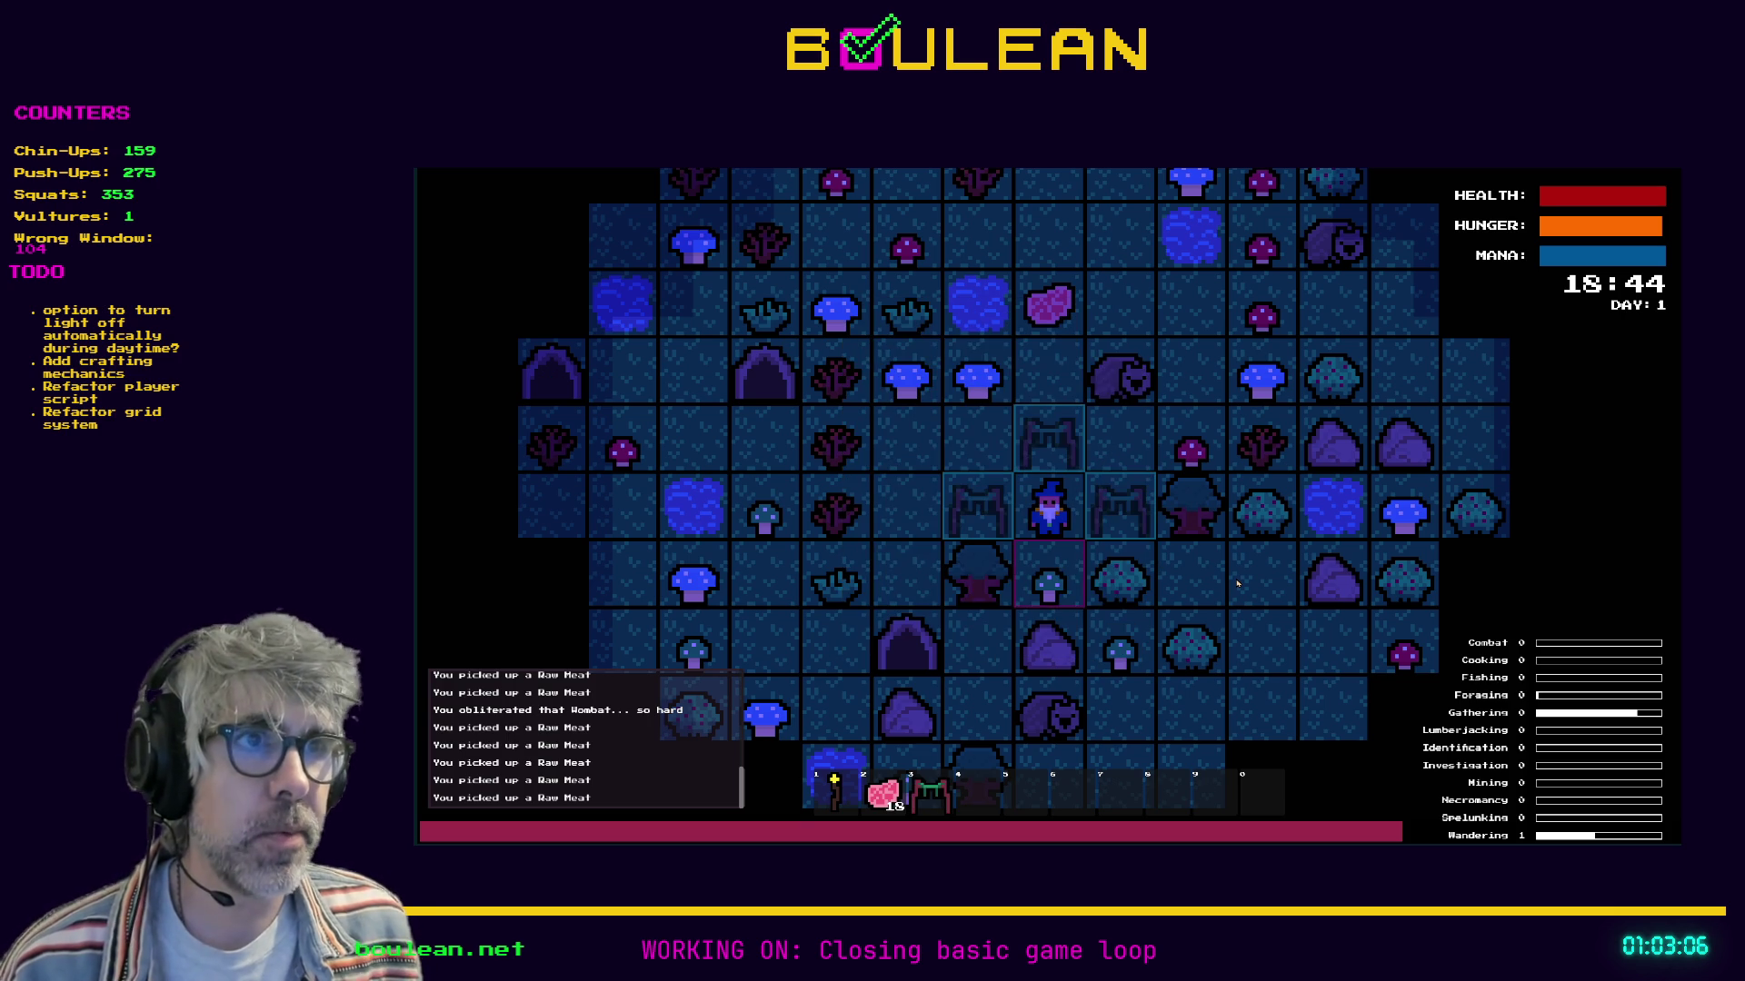
key(Right)
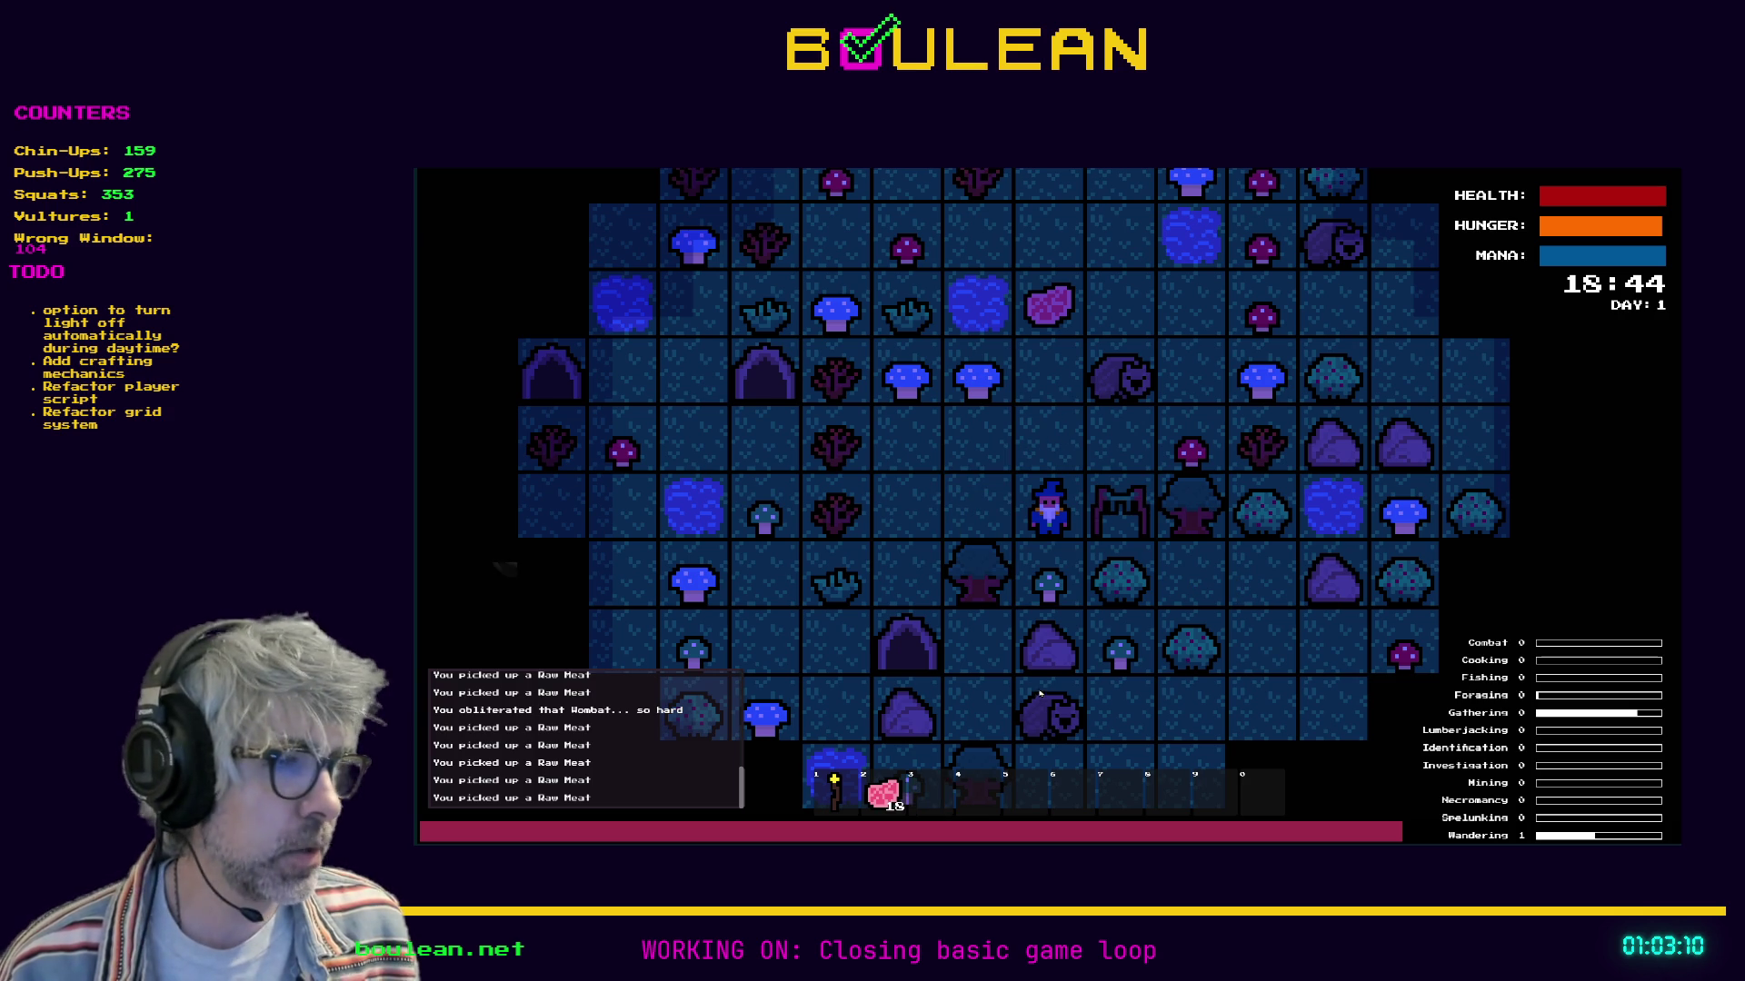
Step: Load two Raw Meat onto the drying rack
key(2)
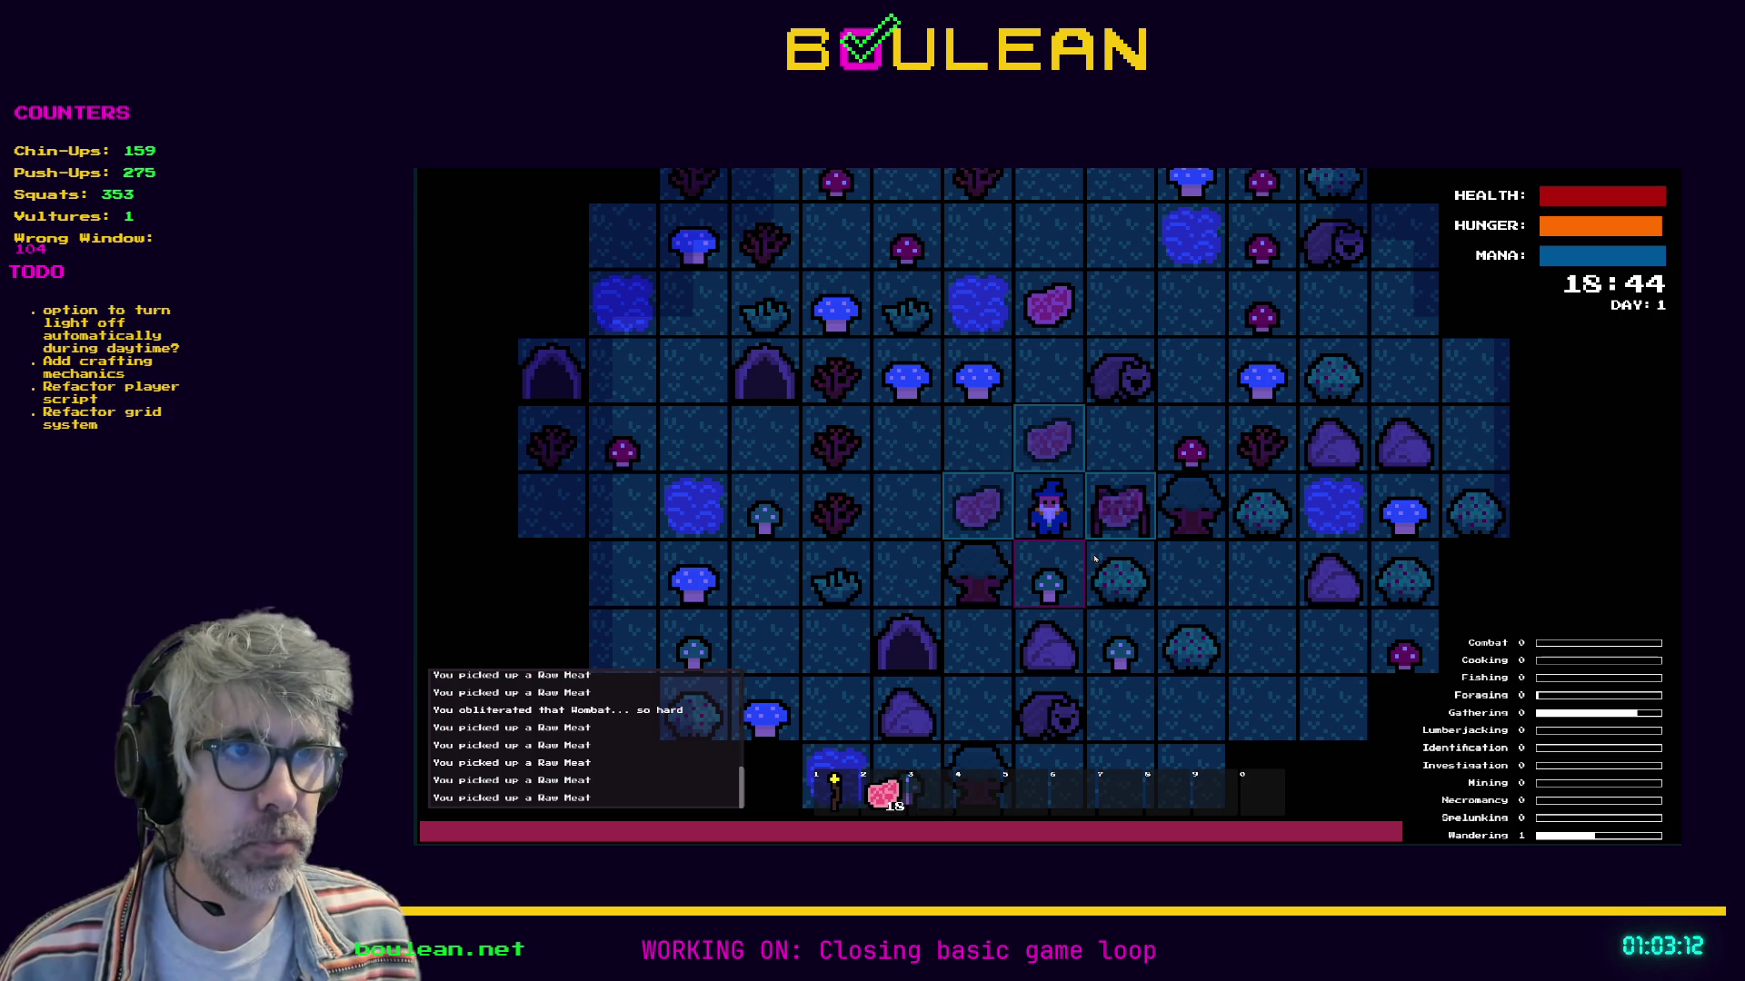
key(Right)
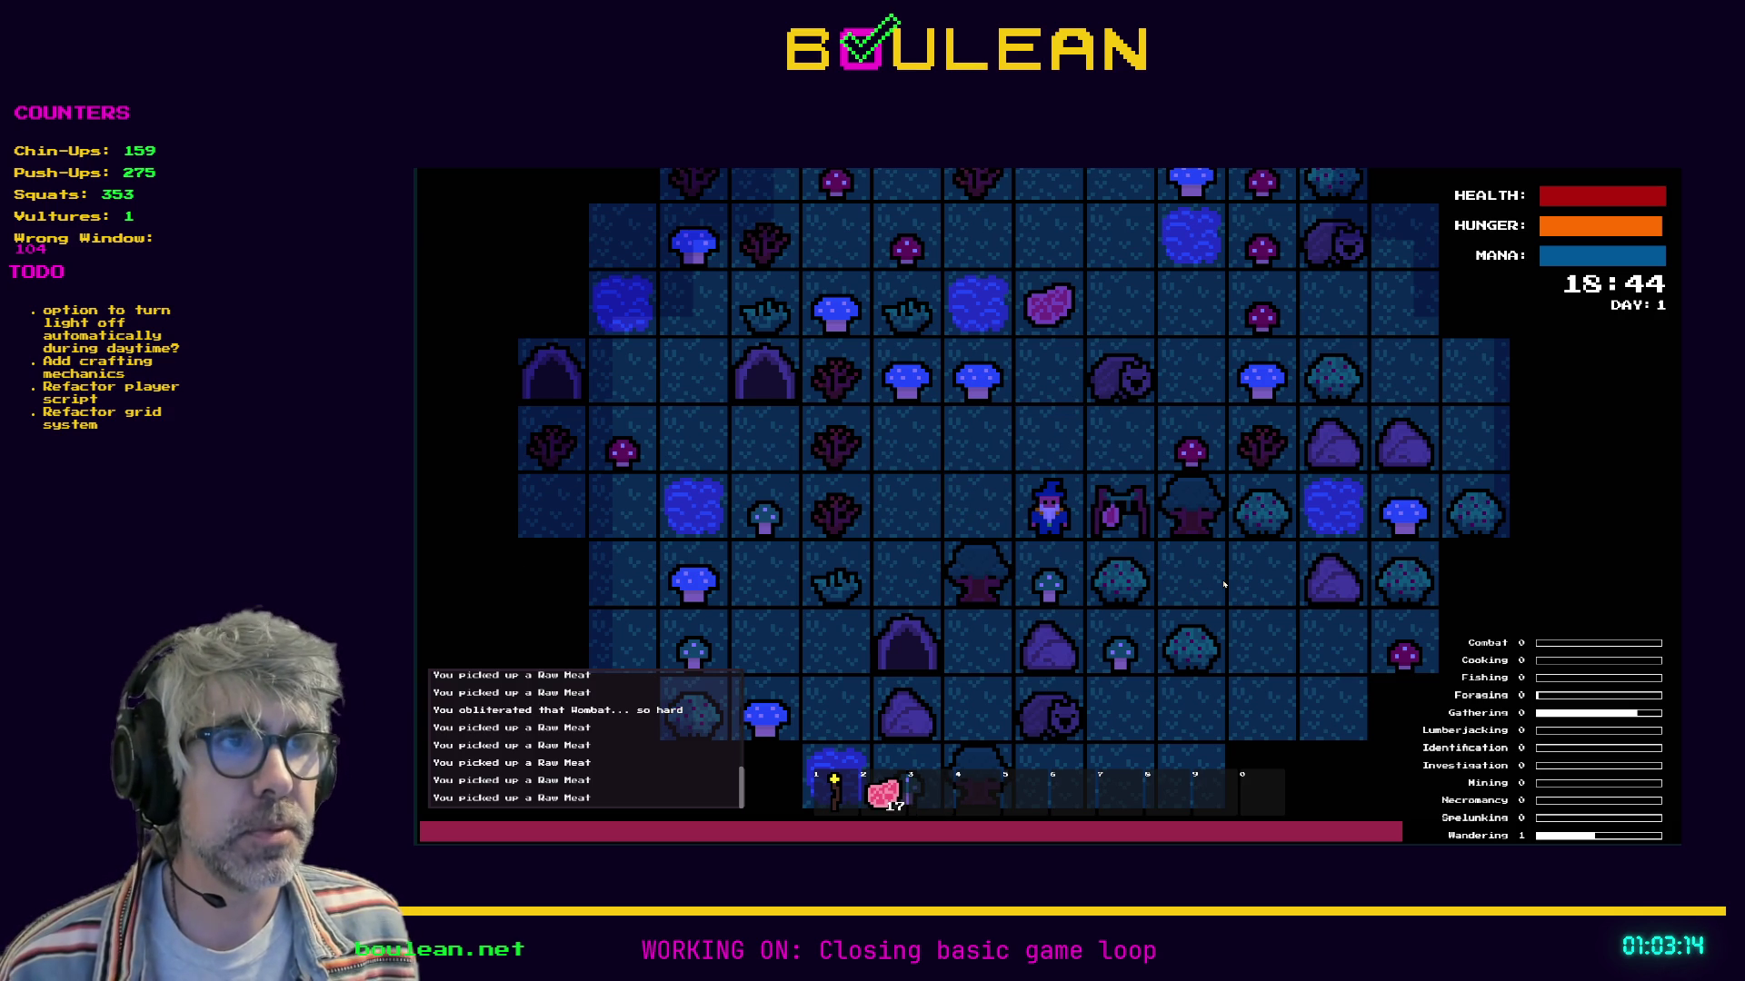
key(2)
key(Right)
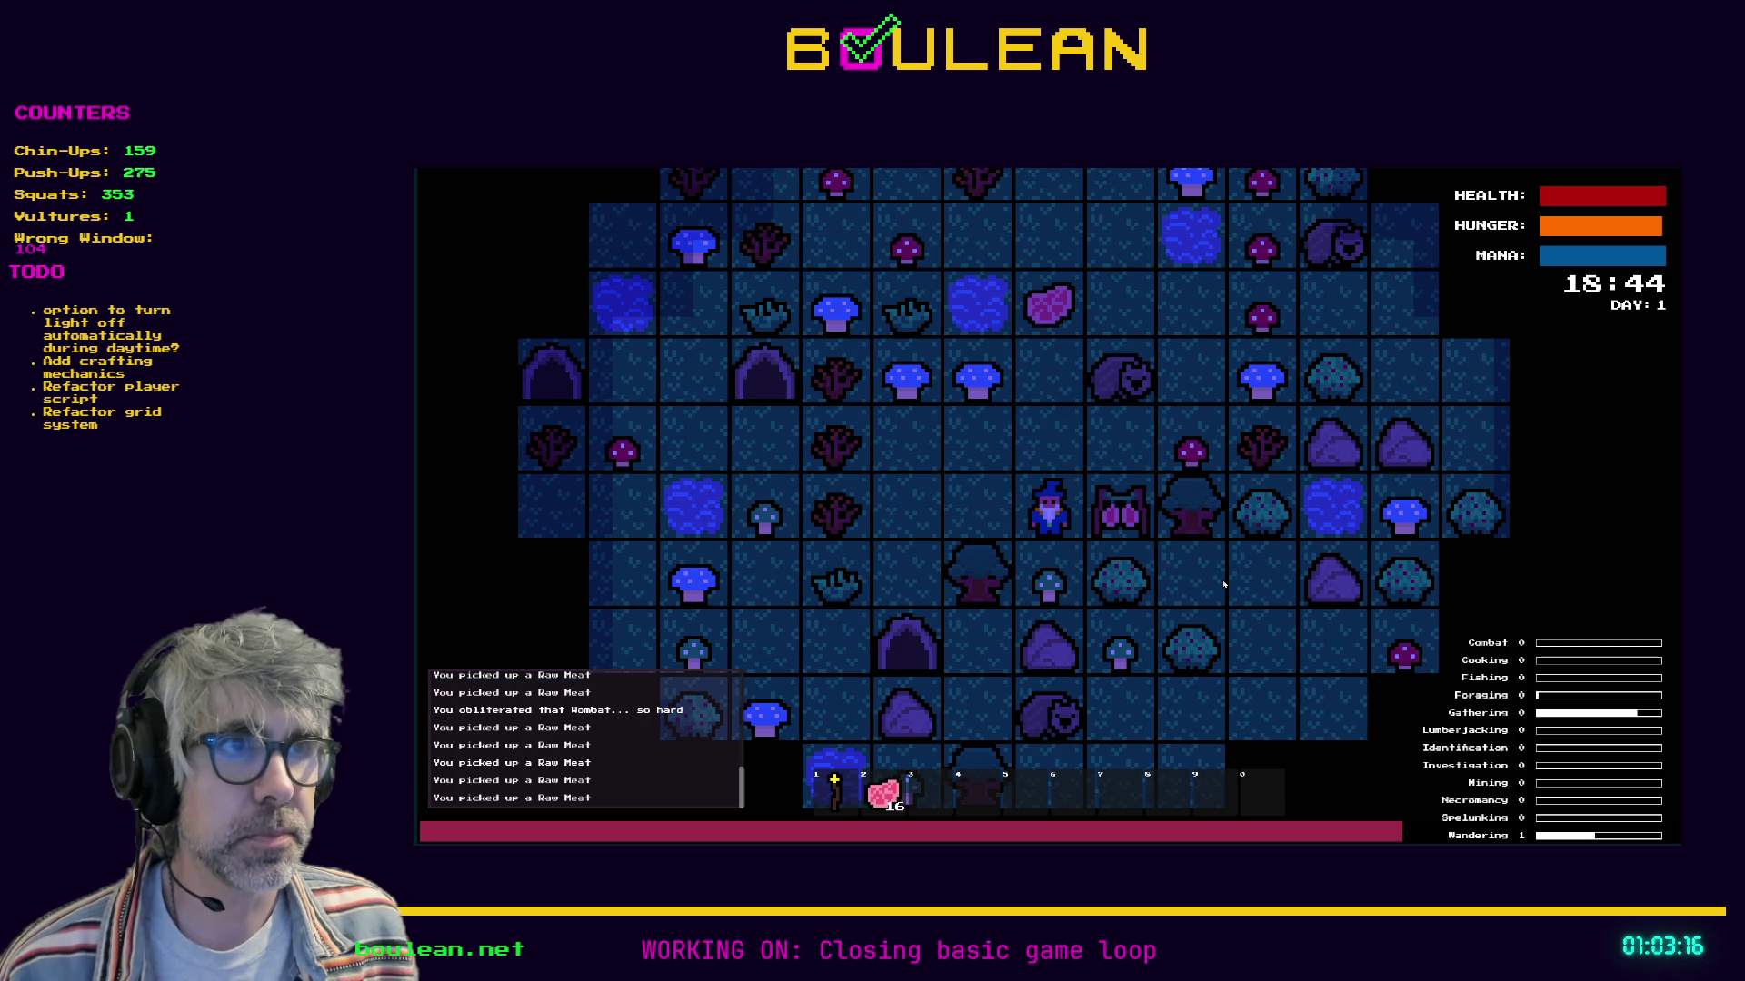
scroll(994, 574, up, 4)
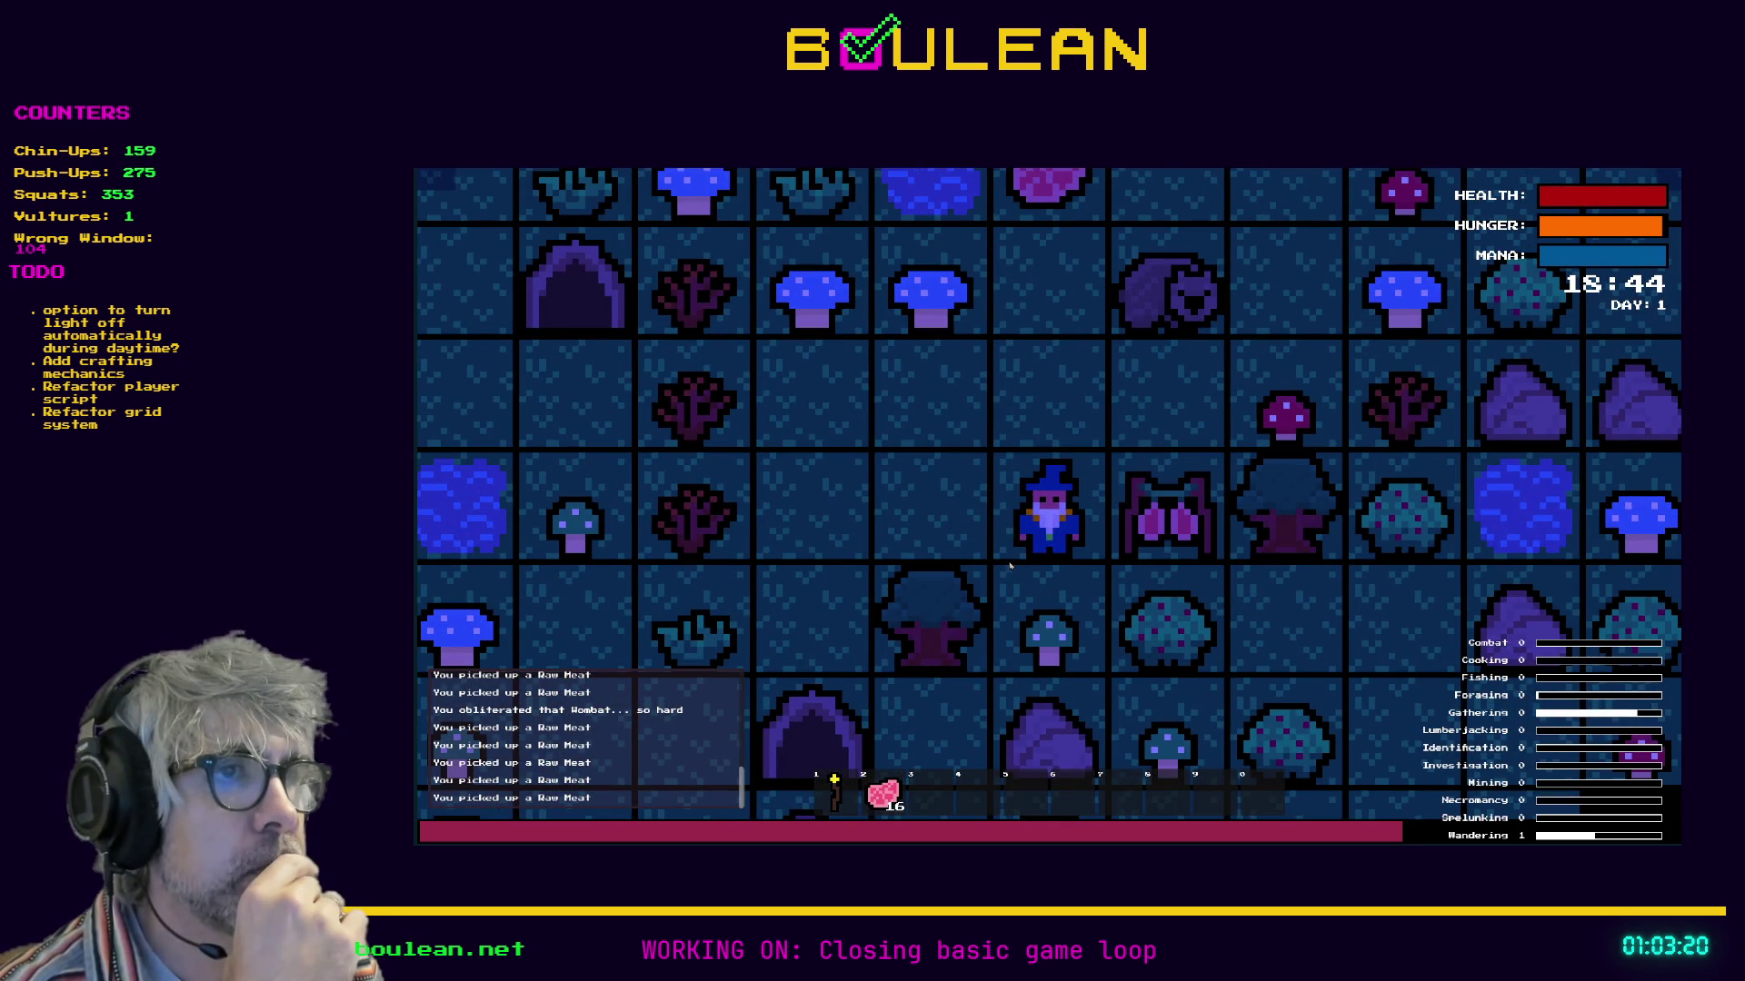
scroll(1012, 565, up, 1)
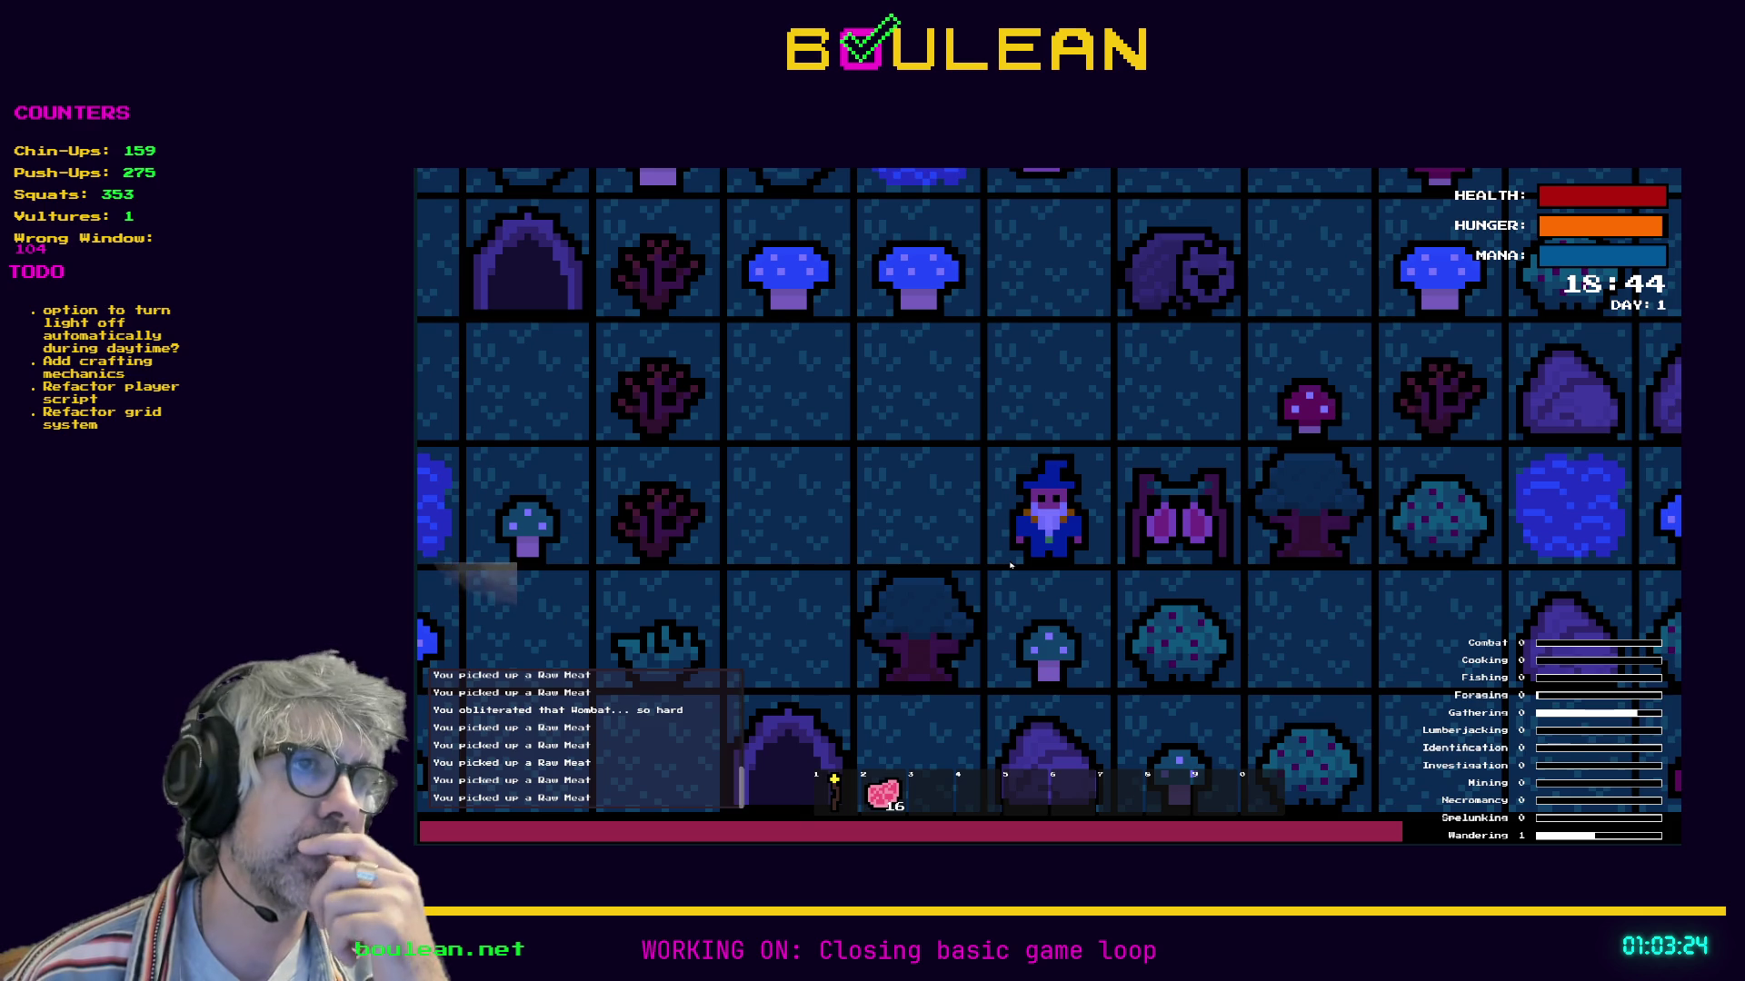
Step: Step the wizard left and right and glance at the crafting recipes
key(a)
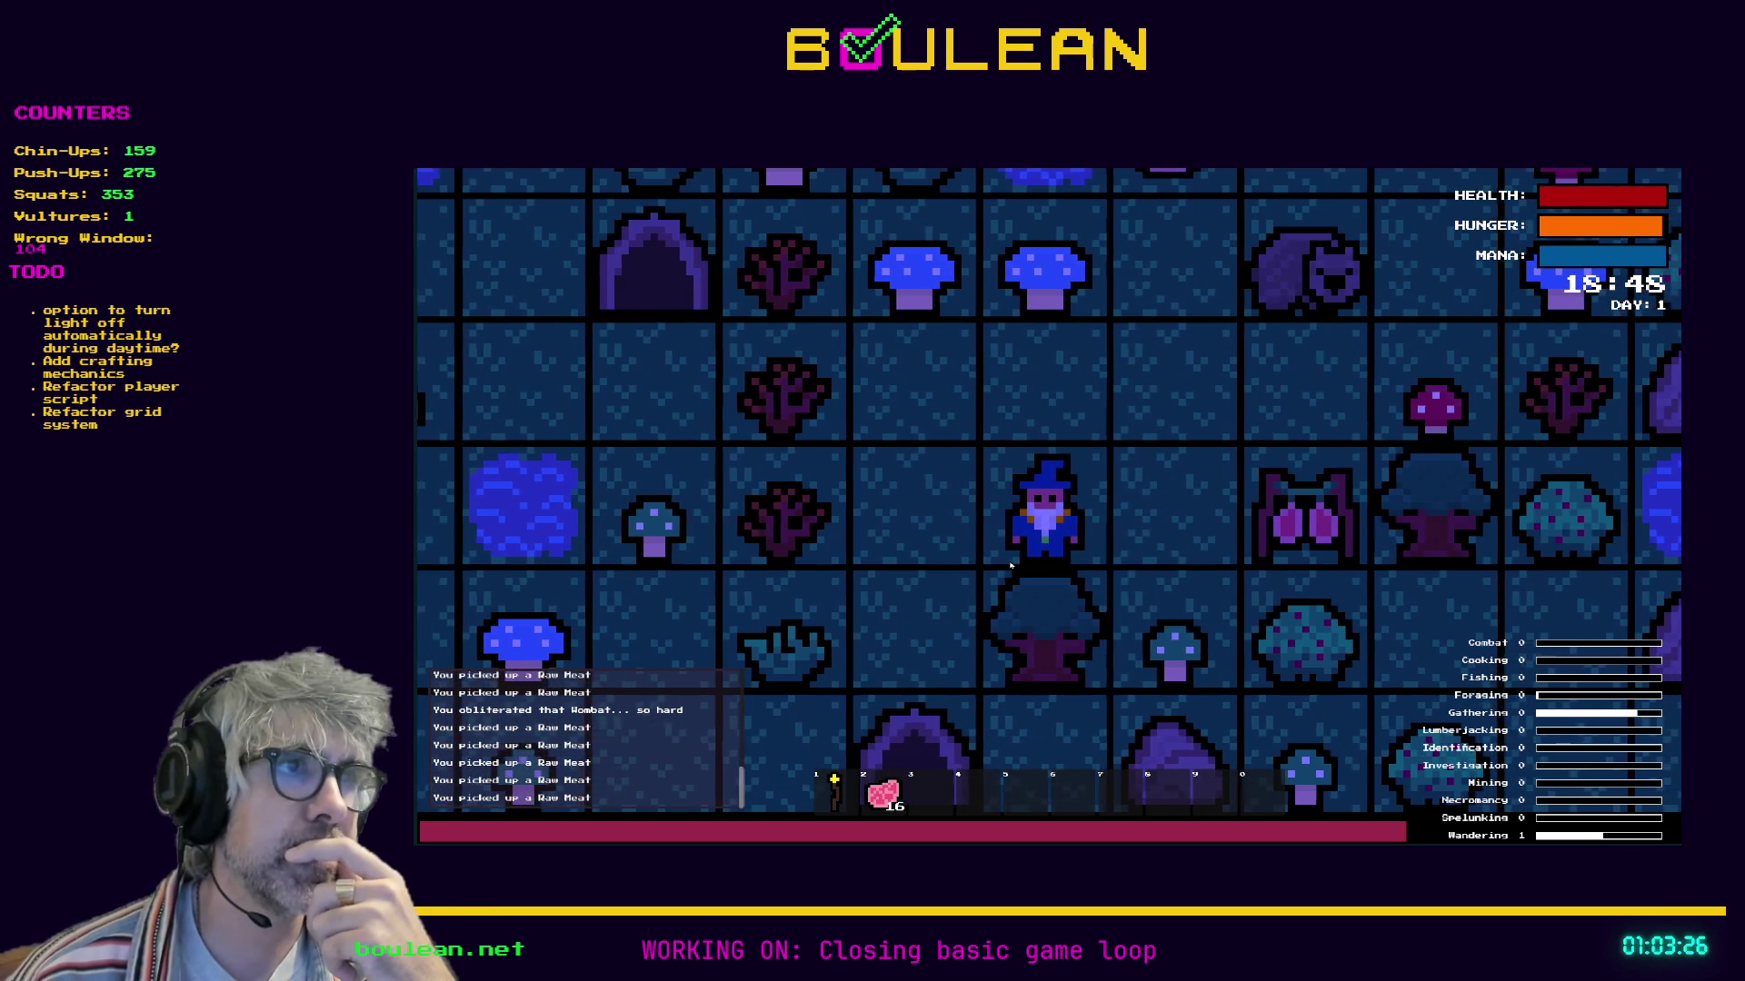
key(d)
key(a)
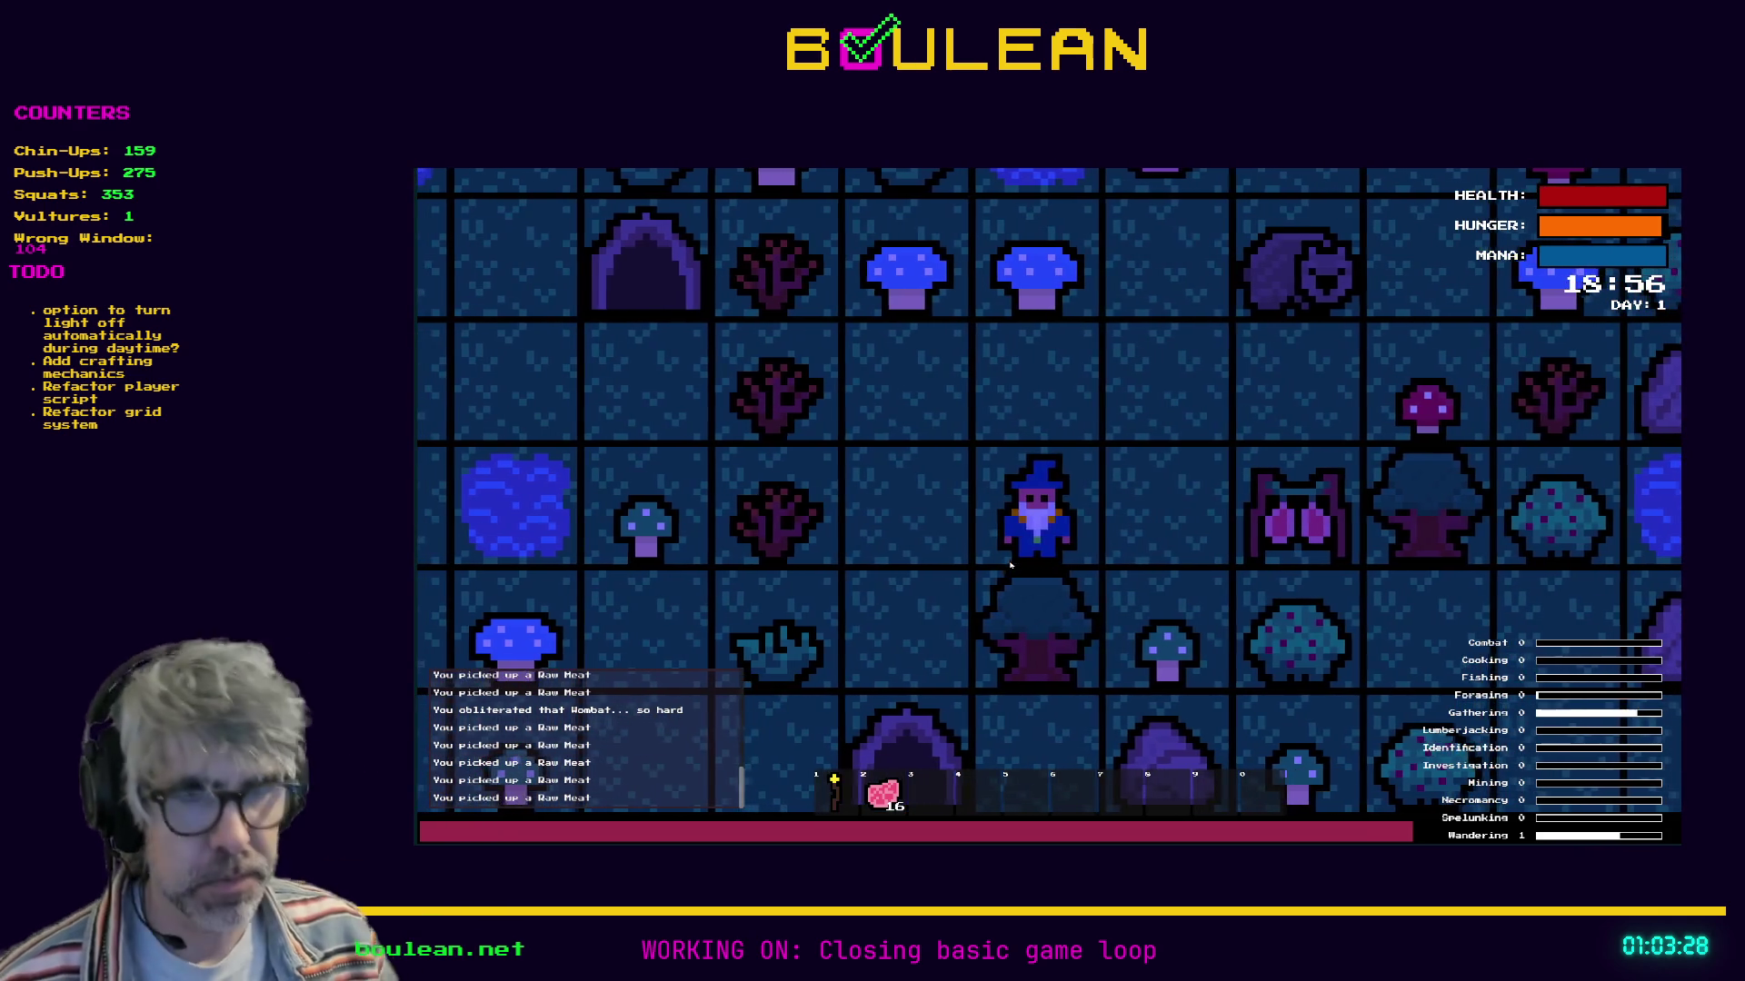
key(c)
key(c)
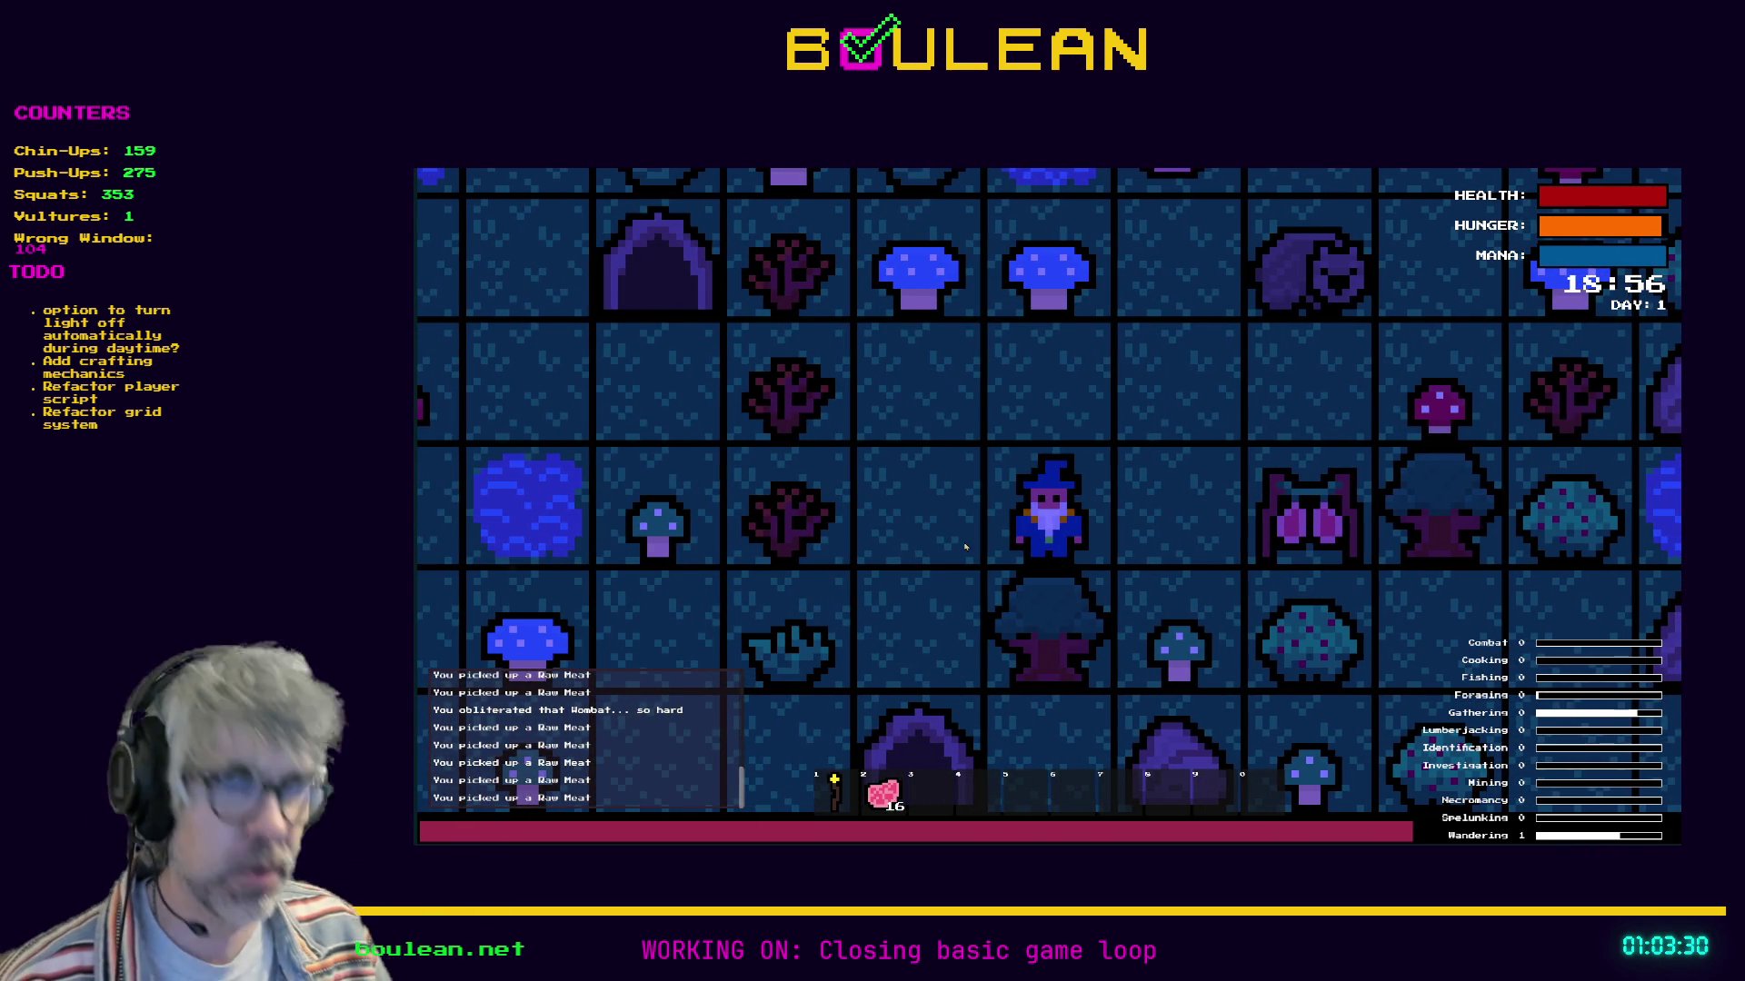
key(grave)
Step: Advance the clock two 30-minute jumps to 20:00, then step the wizard right
click(476, 552)
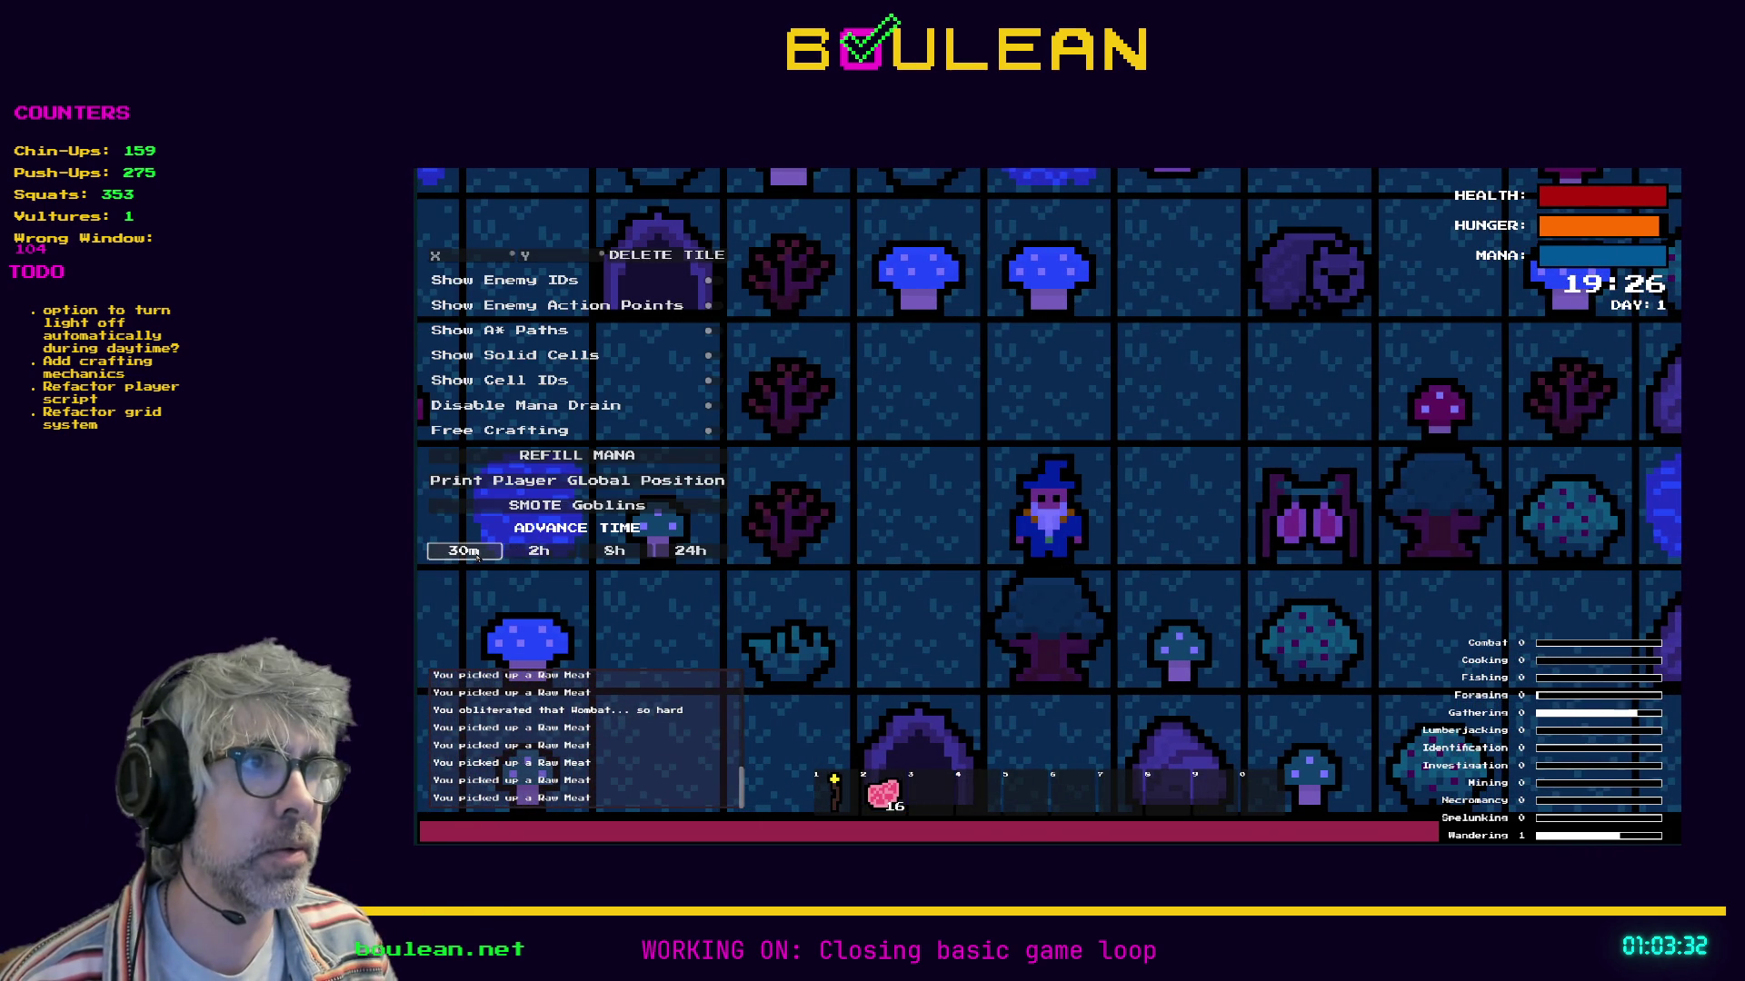
click(476, 554)
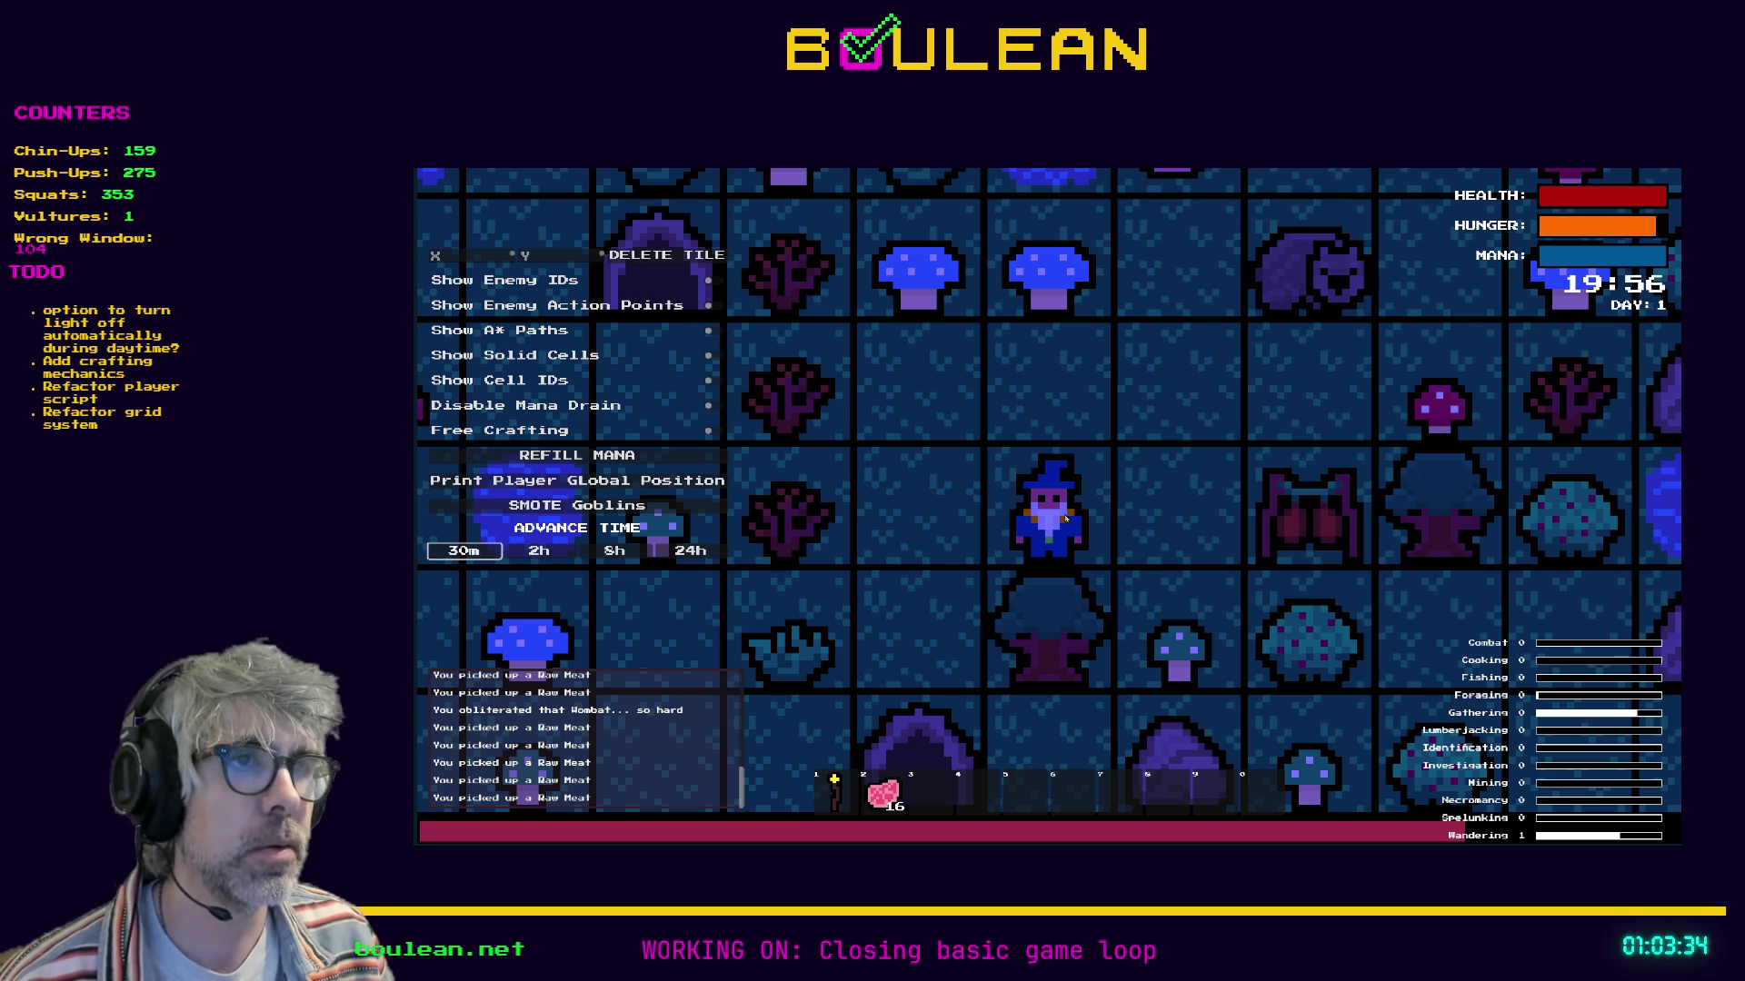
key(grave)
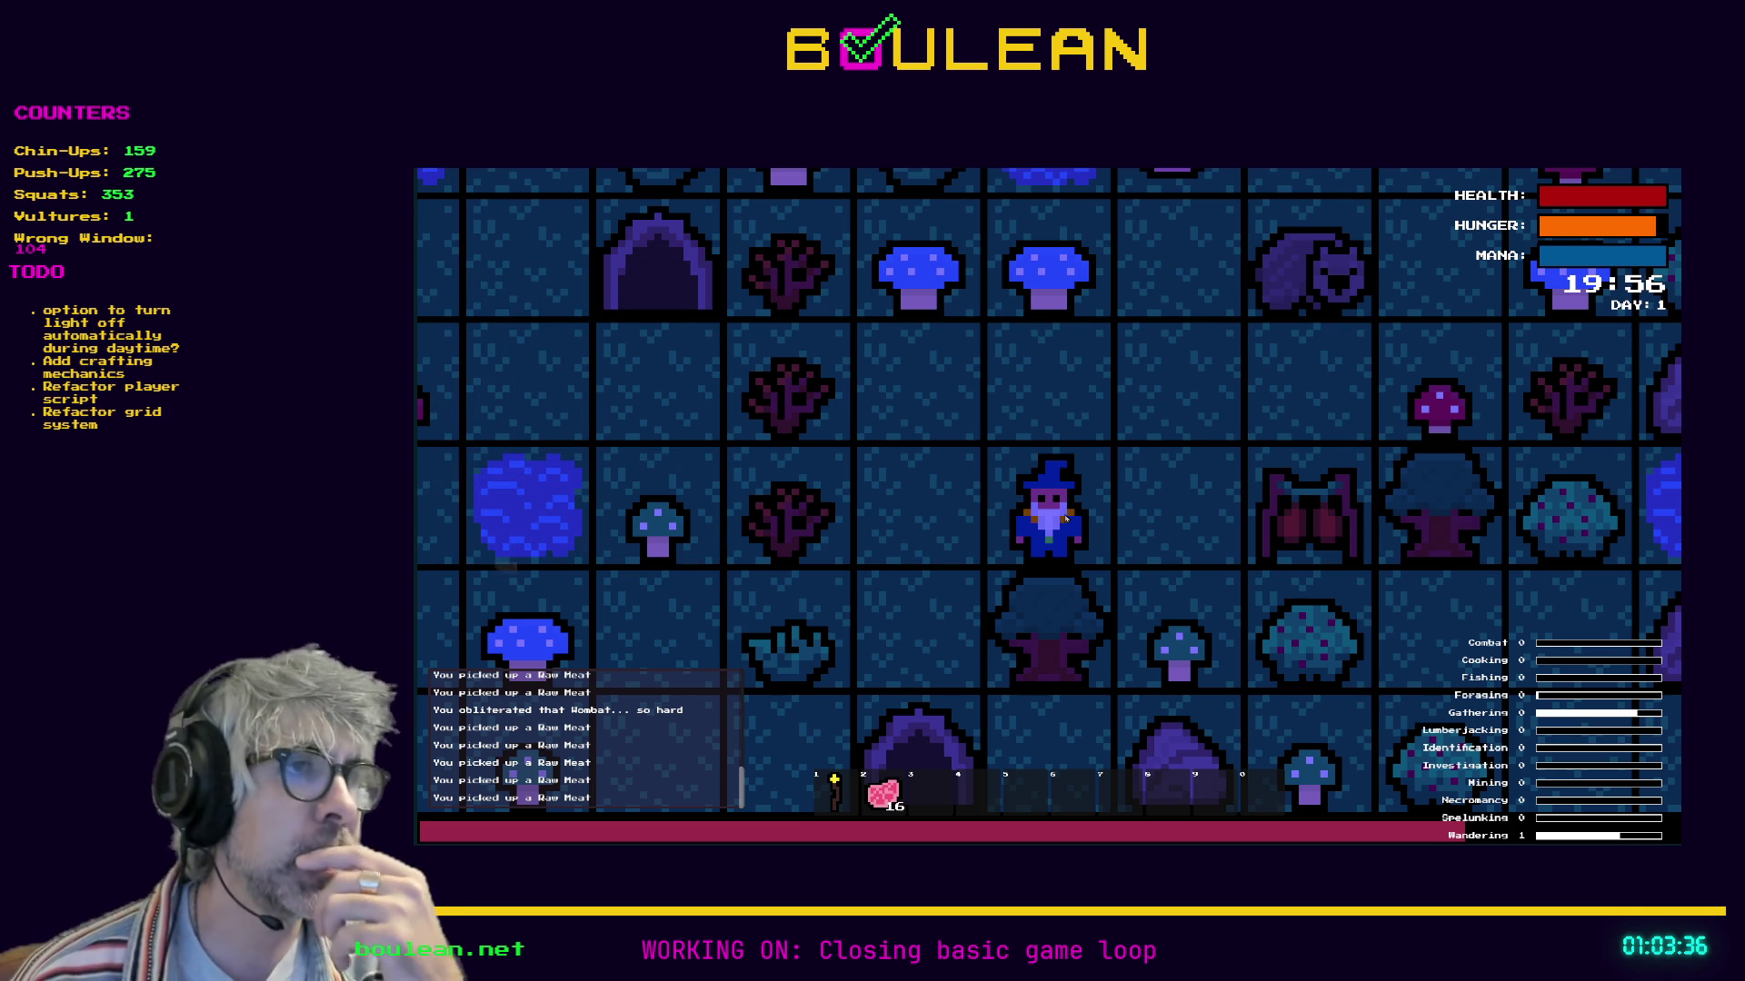
key(d)
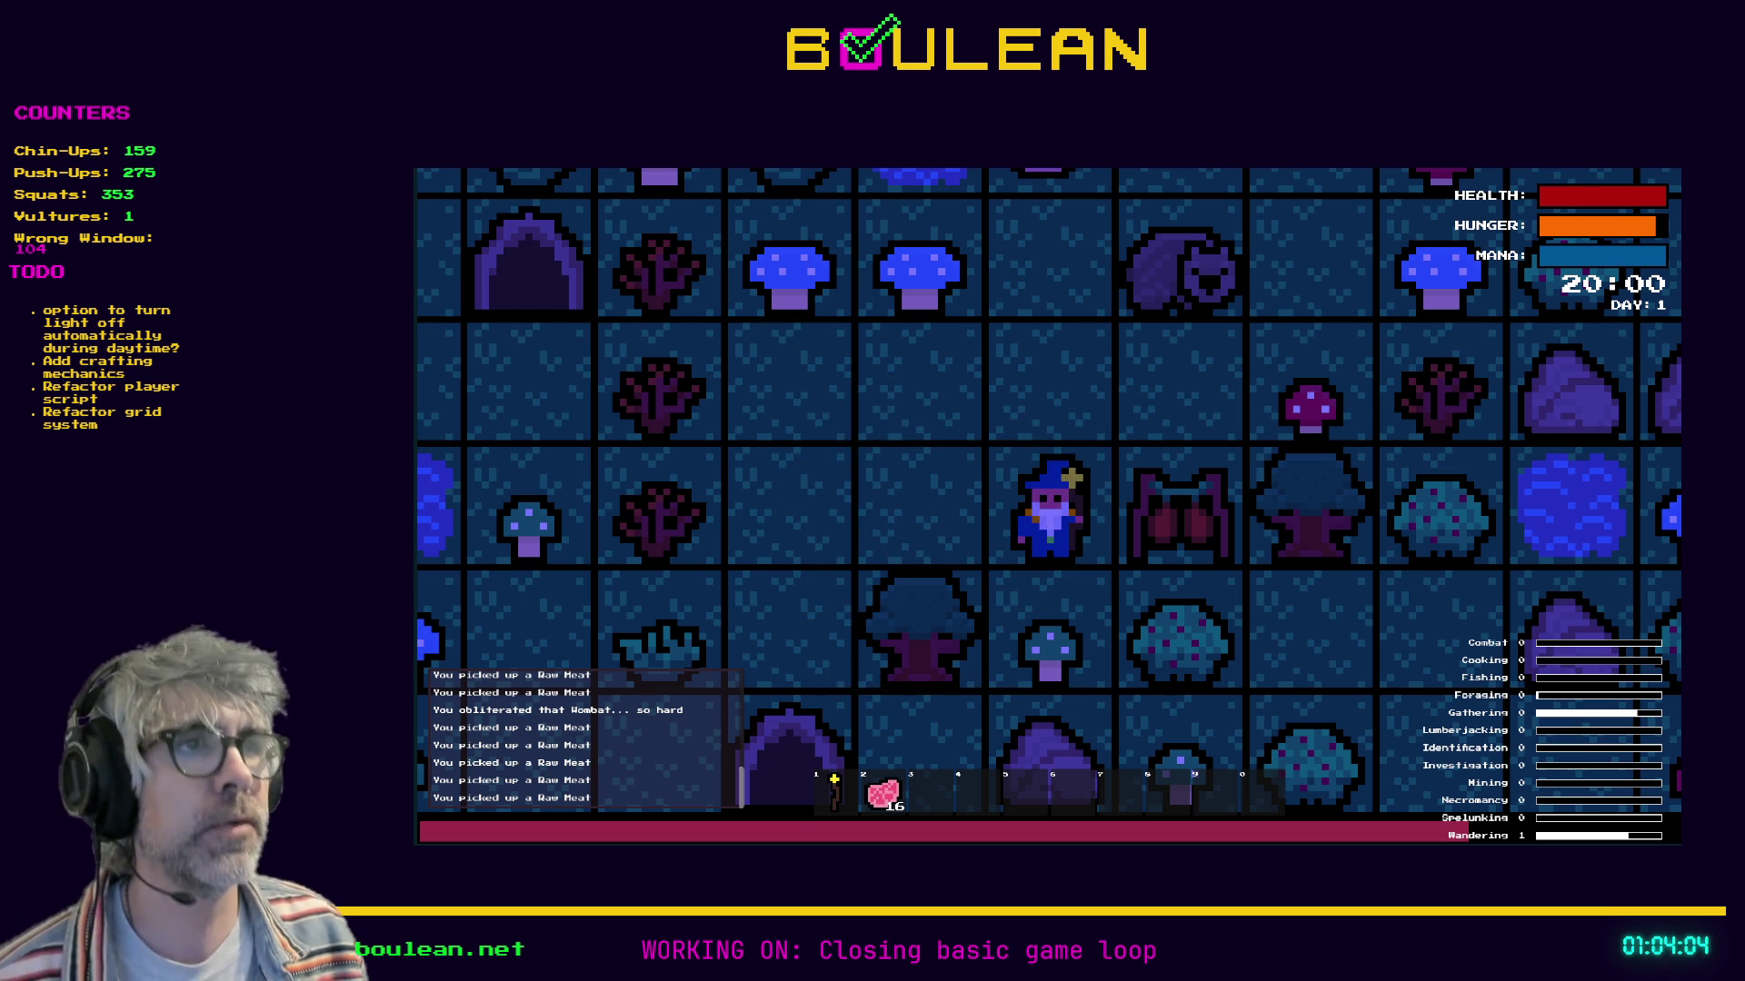
Step: Restart the game and put a raw meat on the drying rack
key(F8)
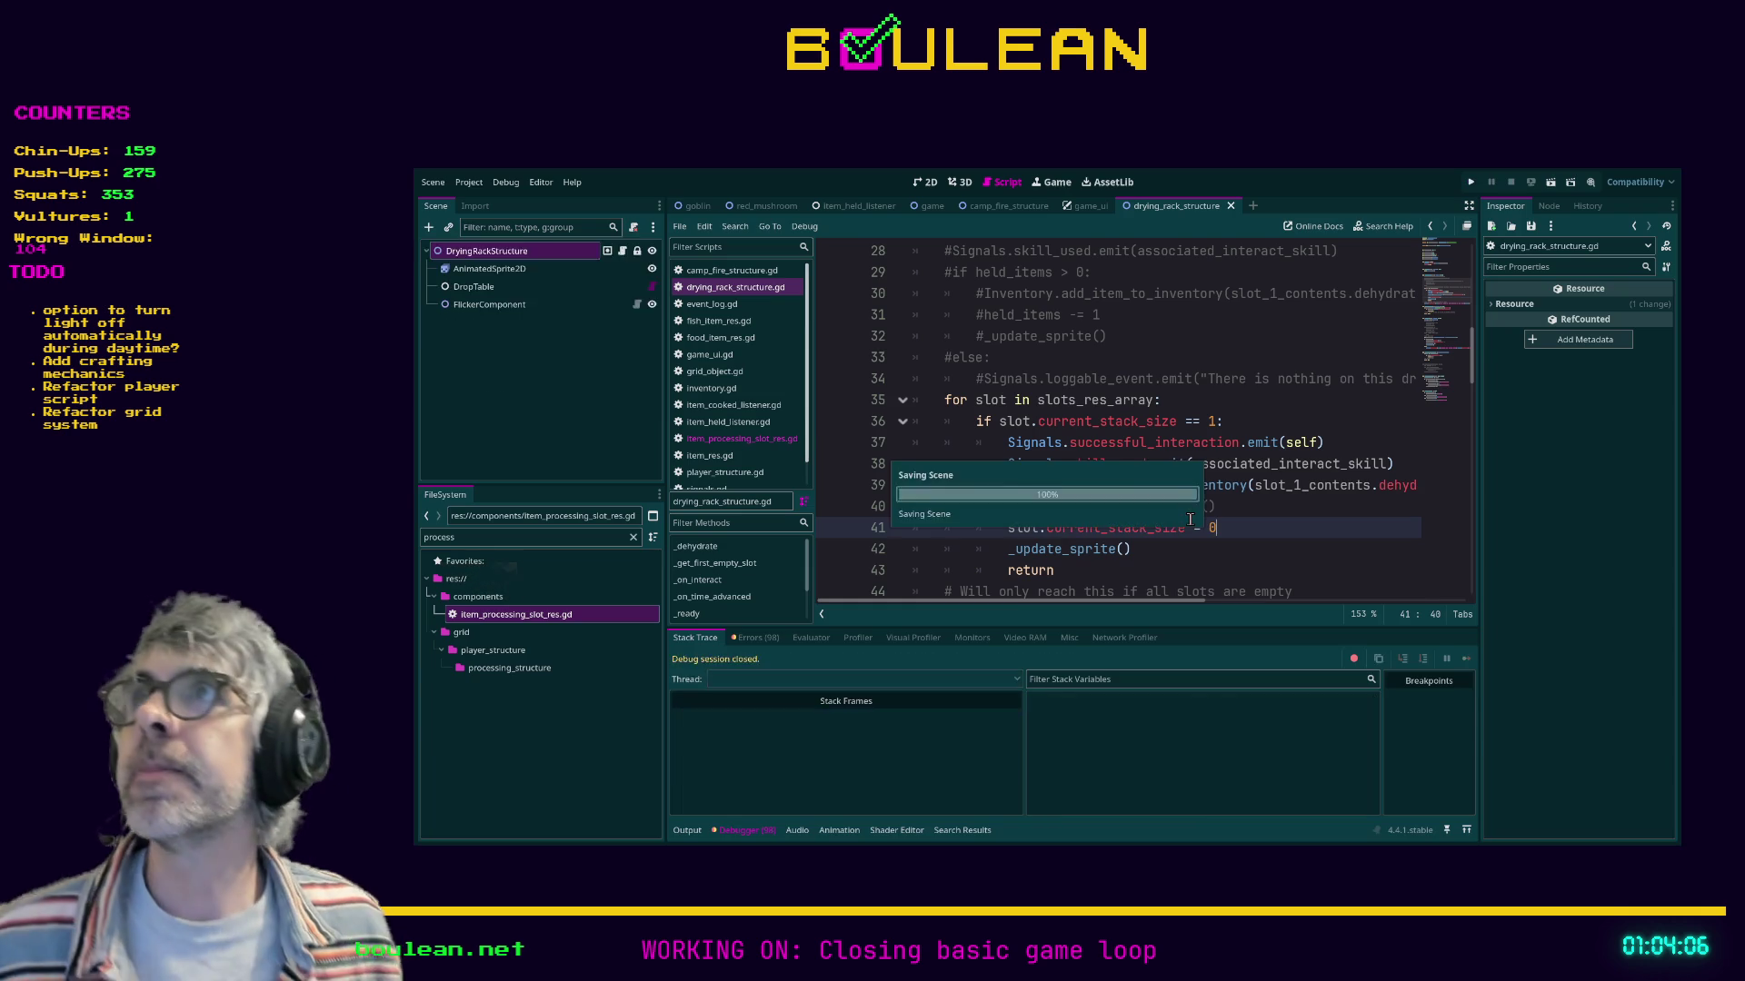
key(F5)
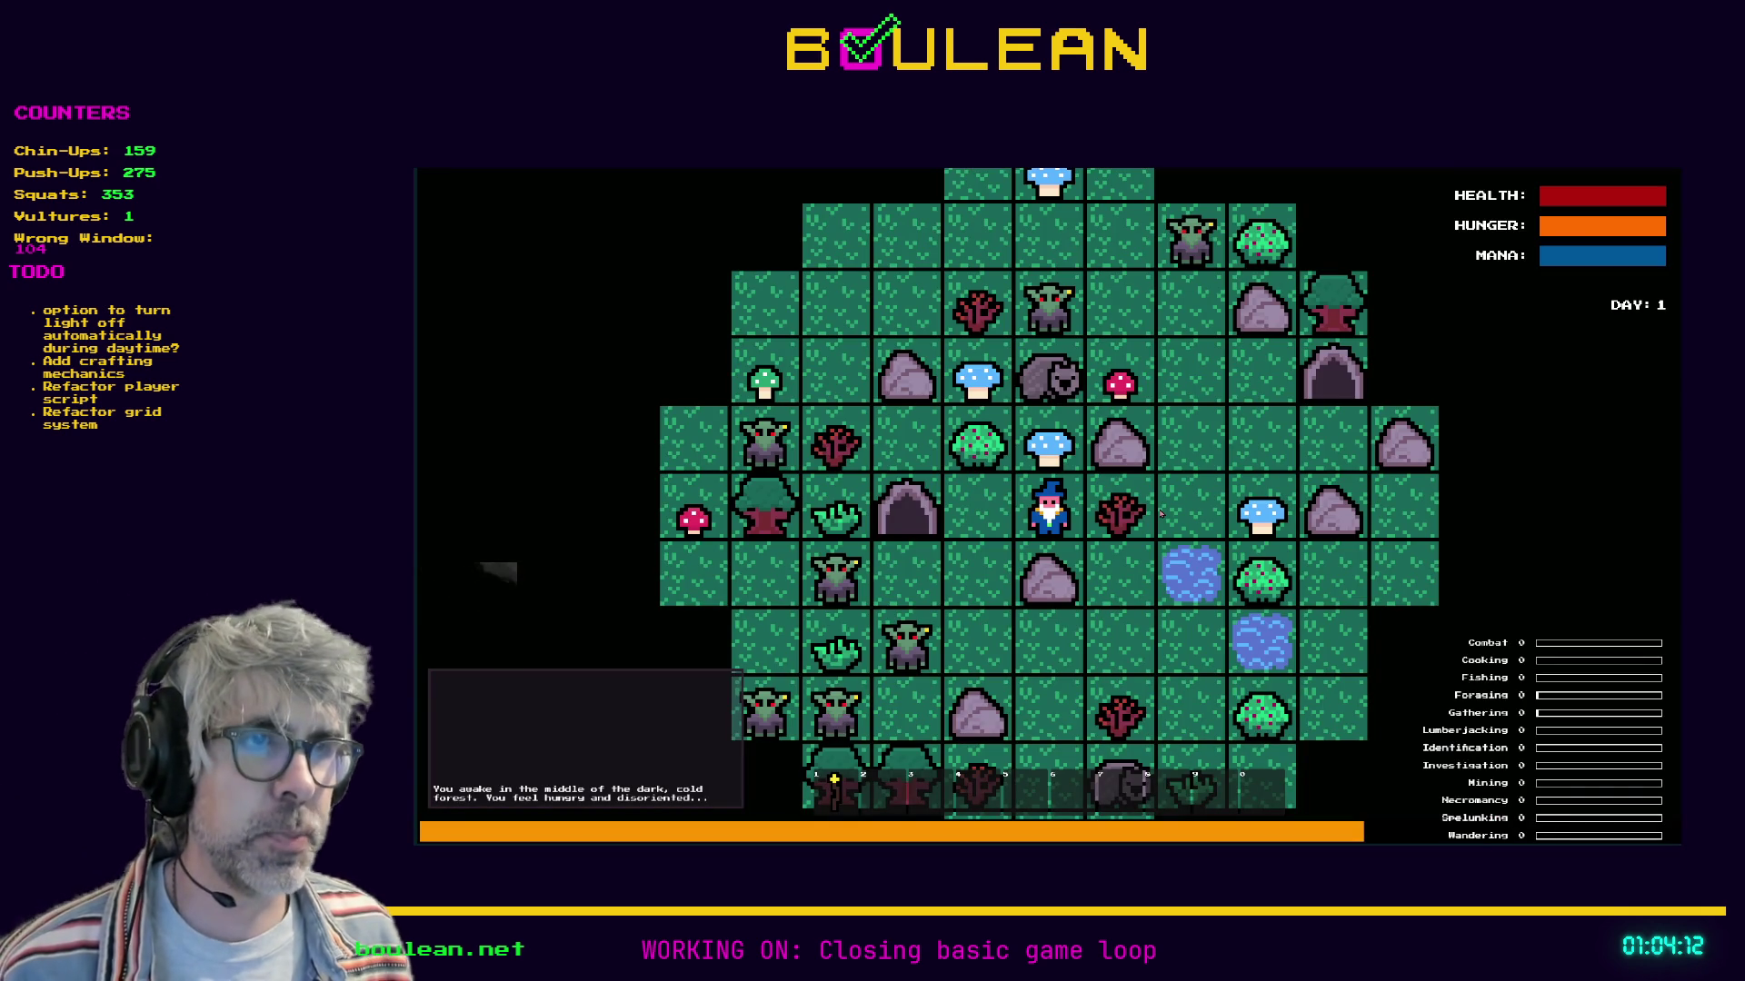
key(c)
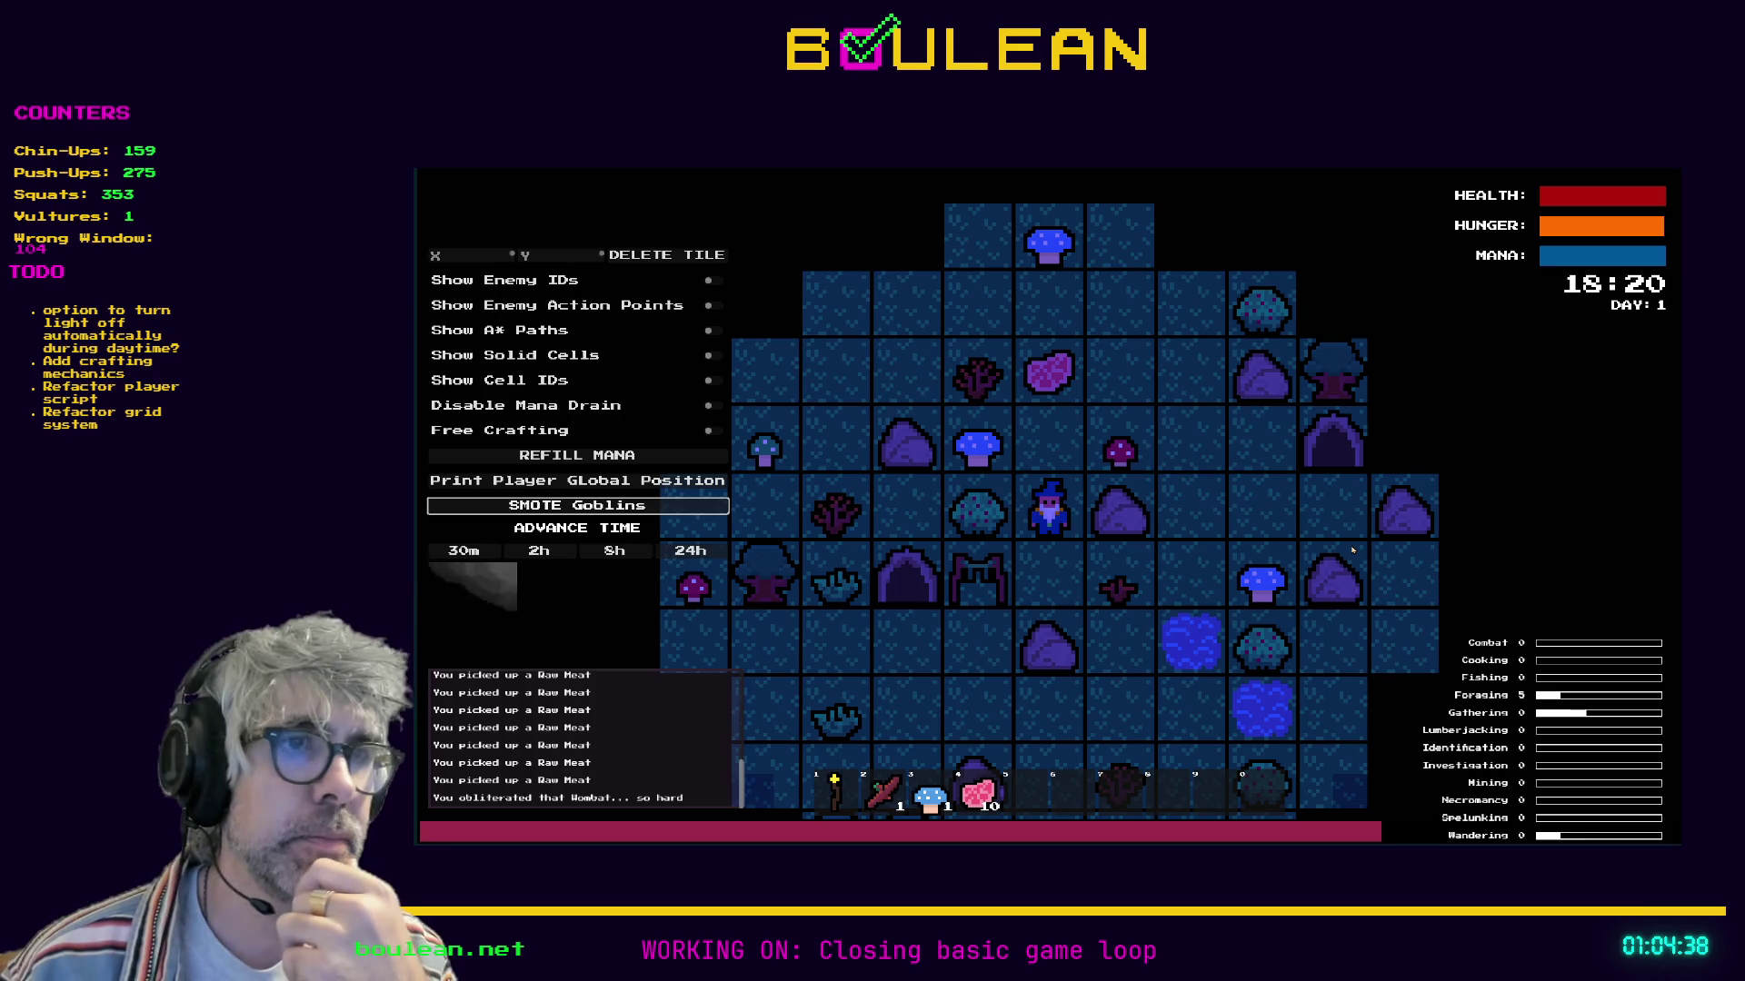
key(Left)
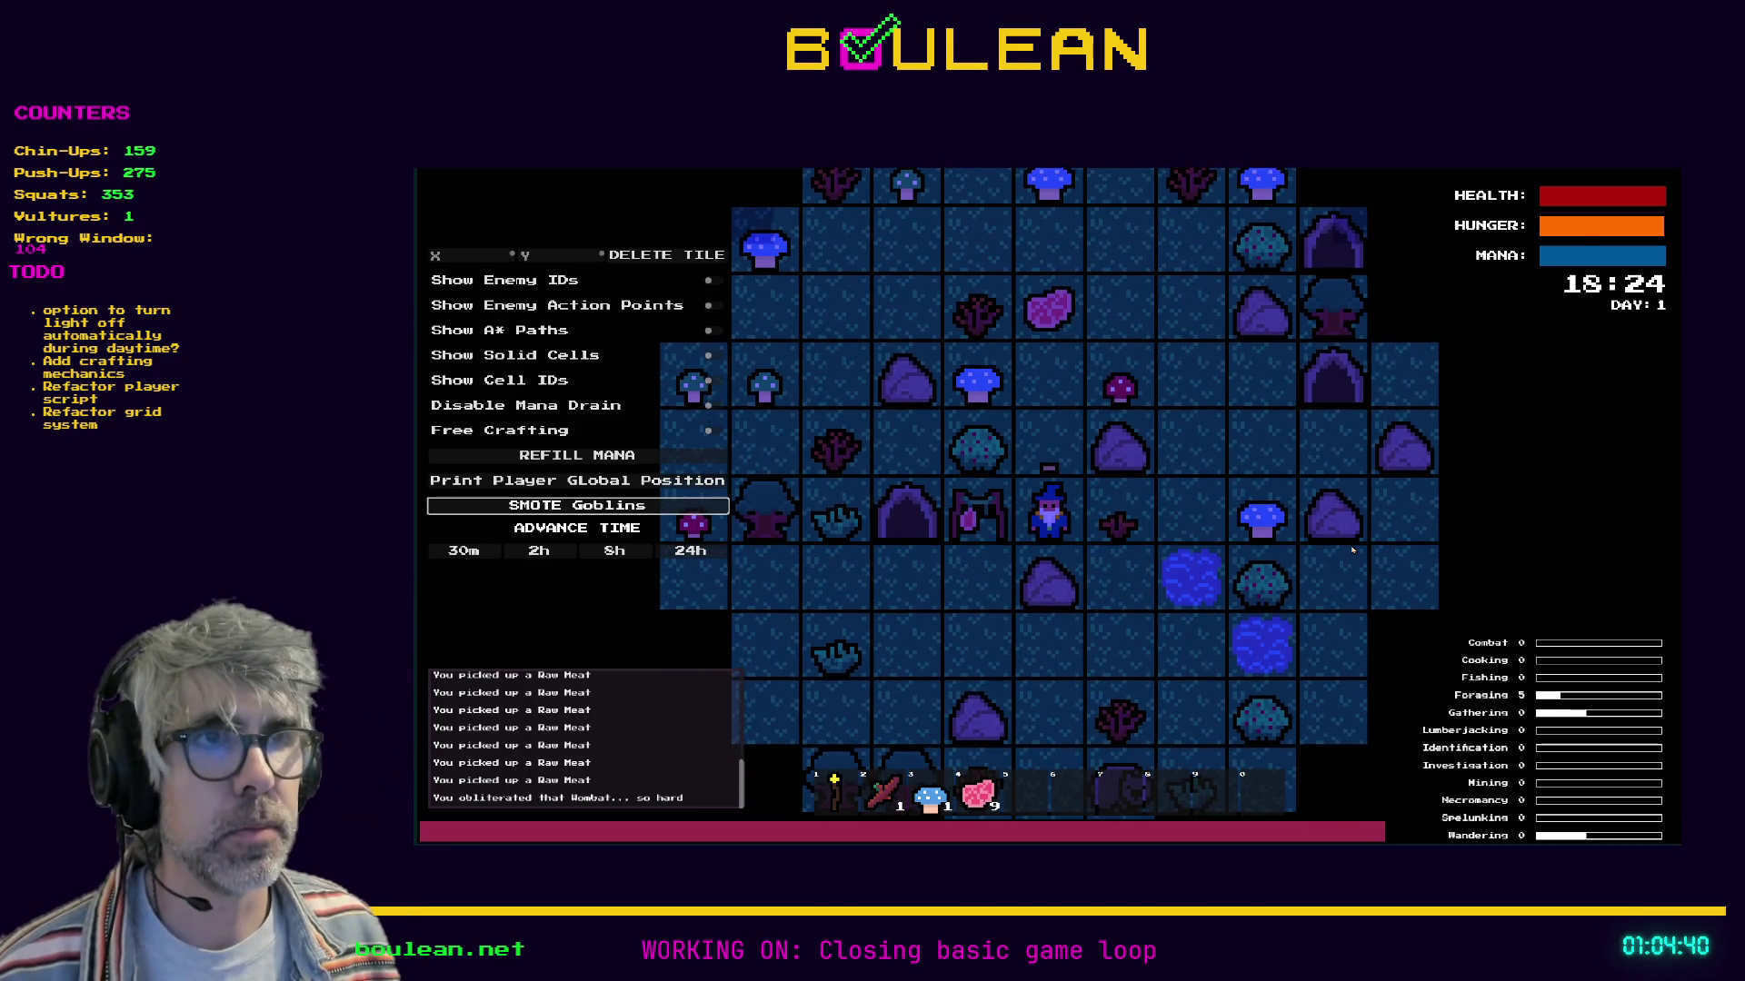
Step: Equip a torch, advance the clock an hour to 19:24, and stop the game
key(1)
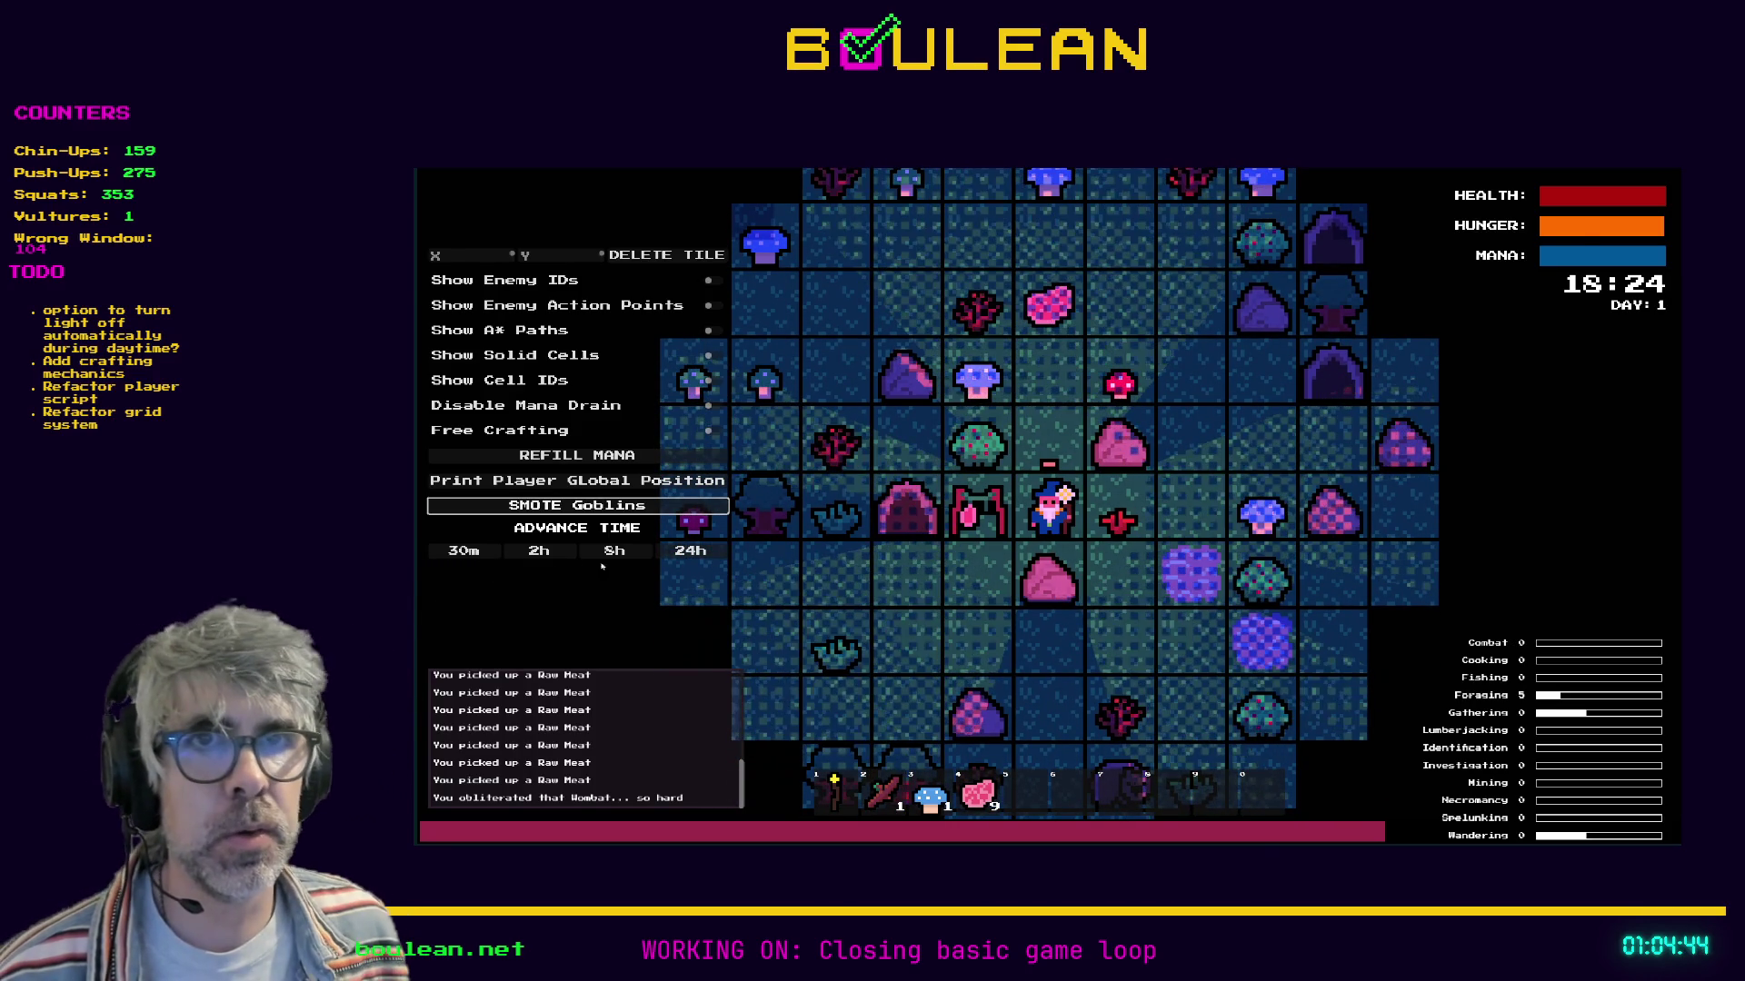
click(480, 558)
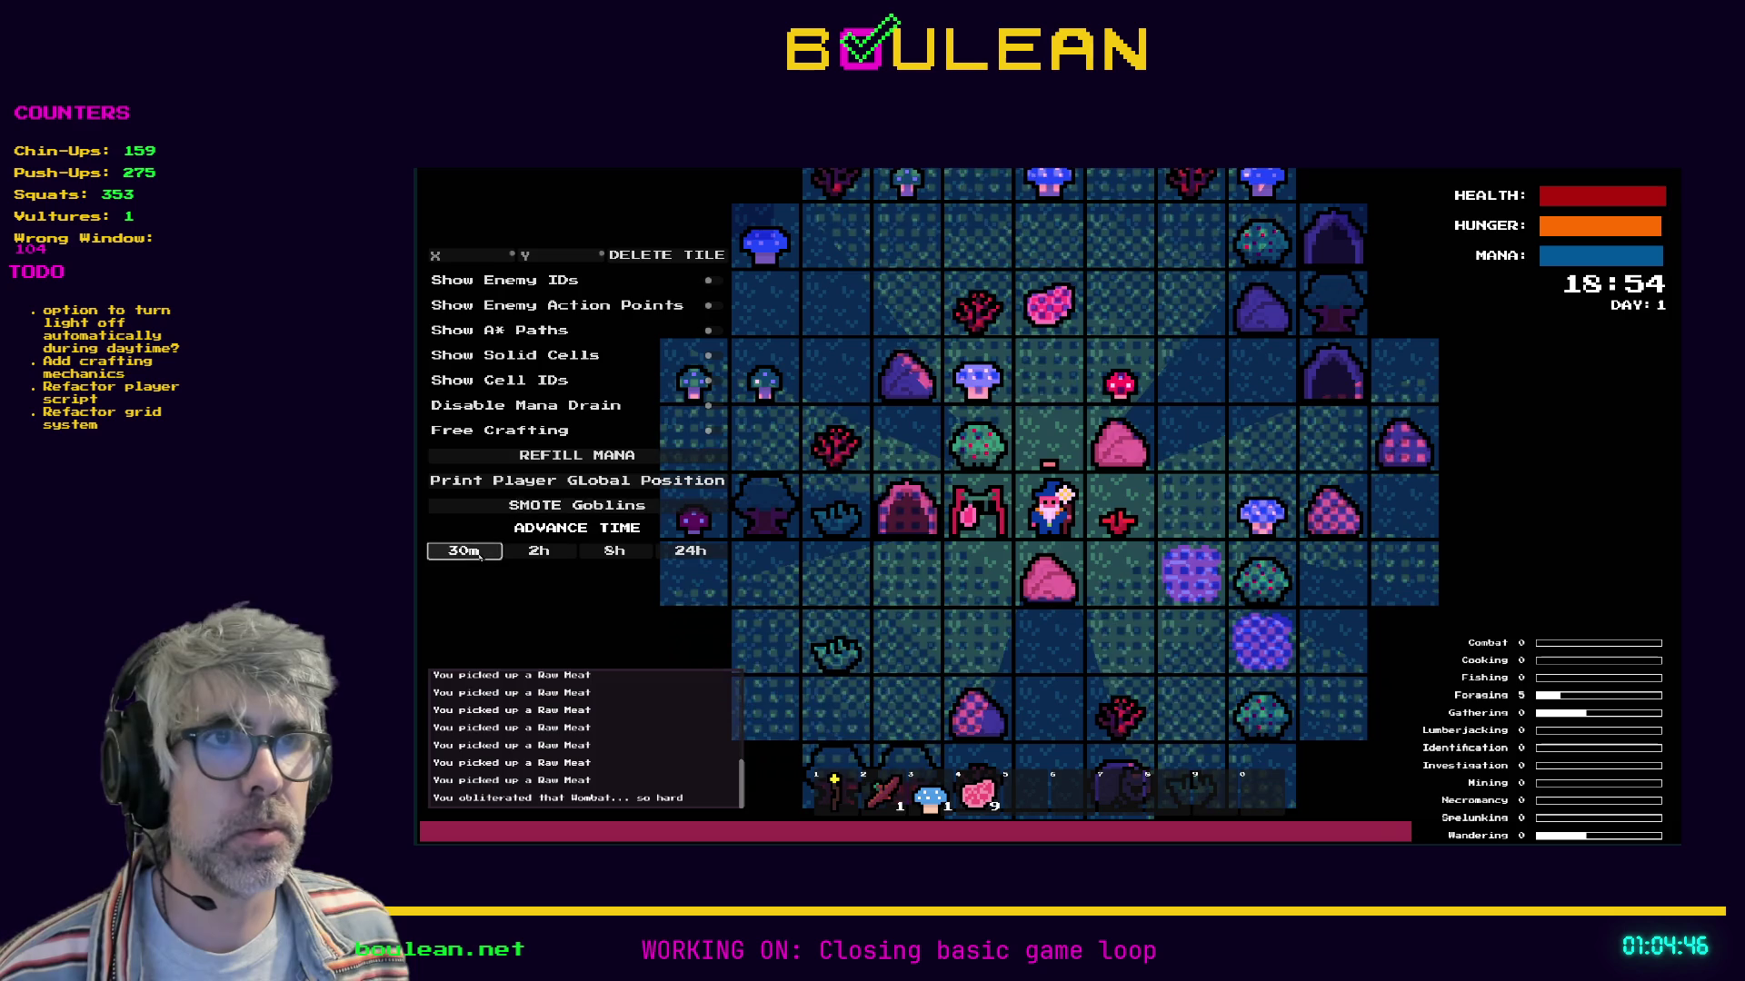
click(481, 556)
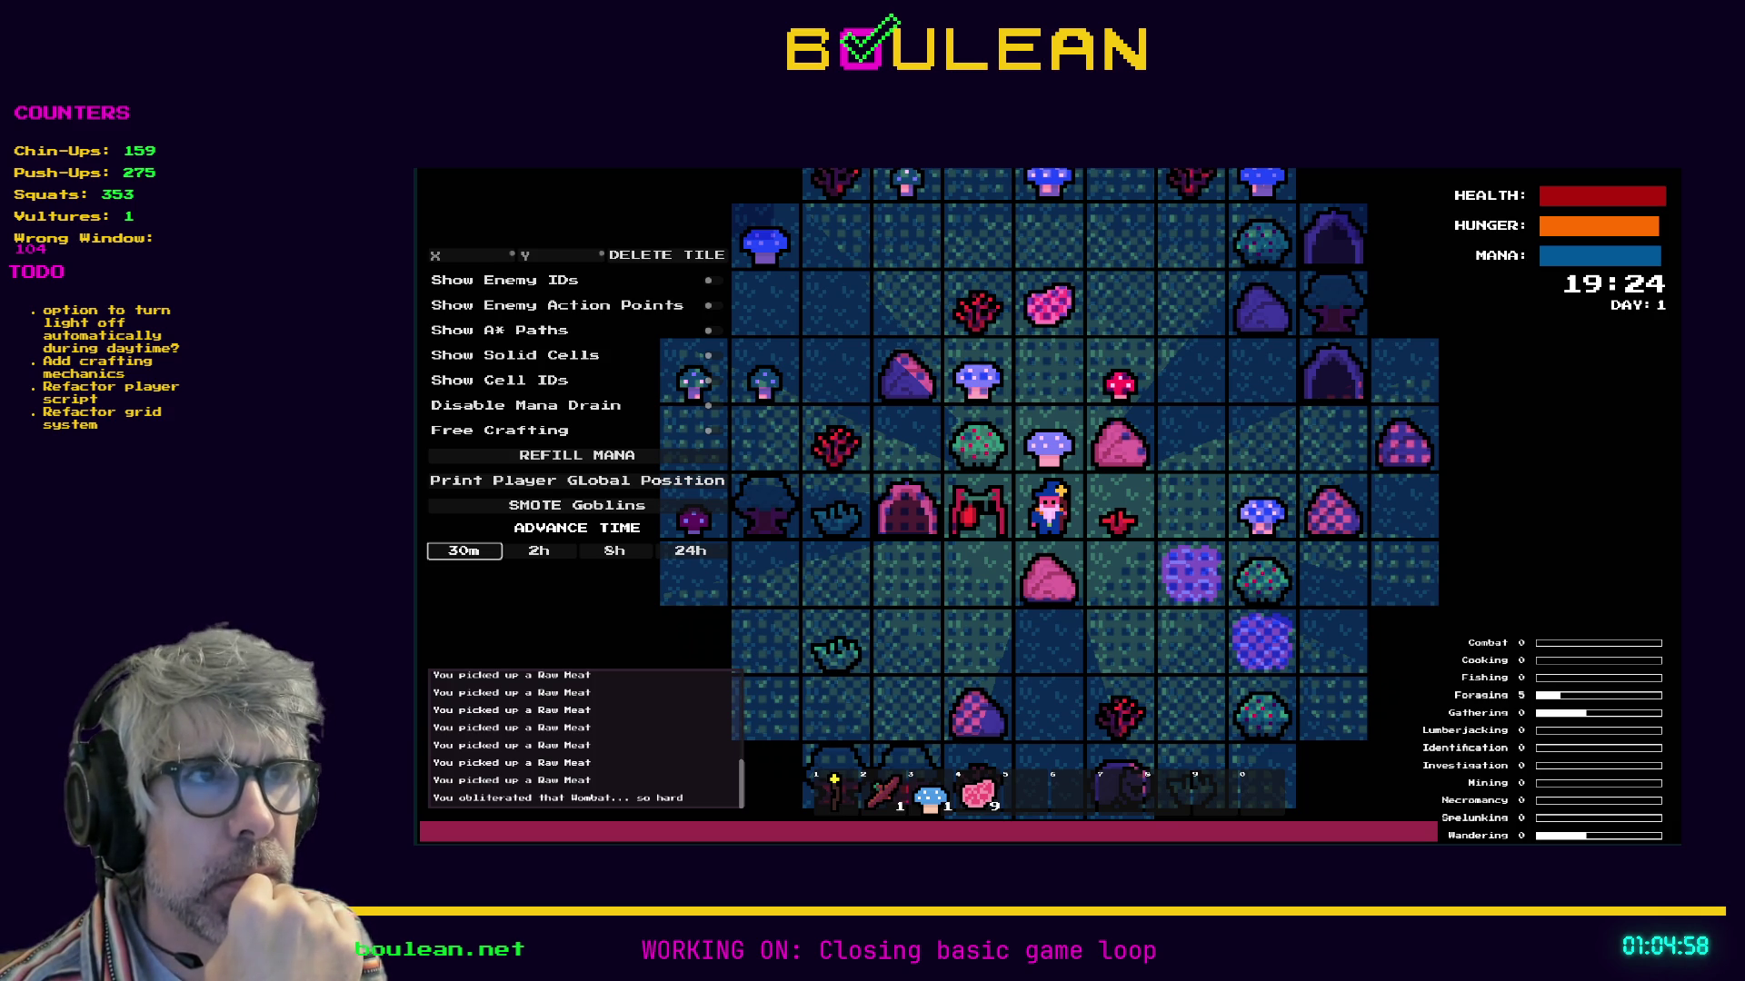
key(F8)
Step: Insert an empty line after available_slot.contents = item on line 70 of _dehydrate
scroll(1348, 466, up, 2)
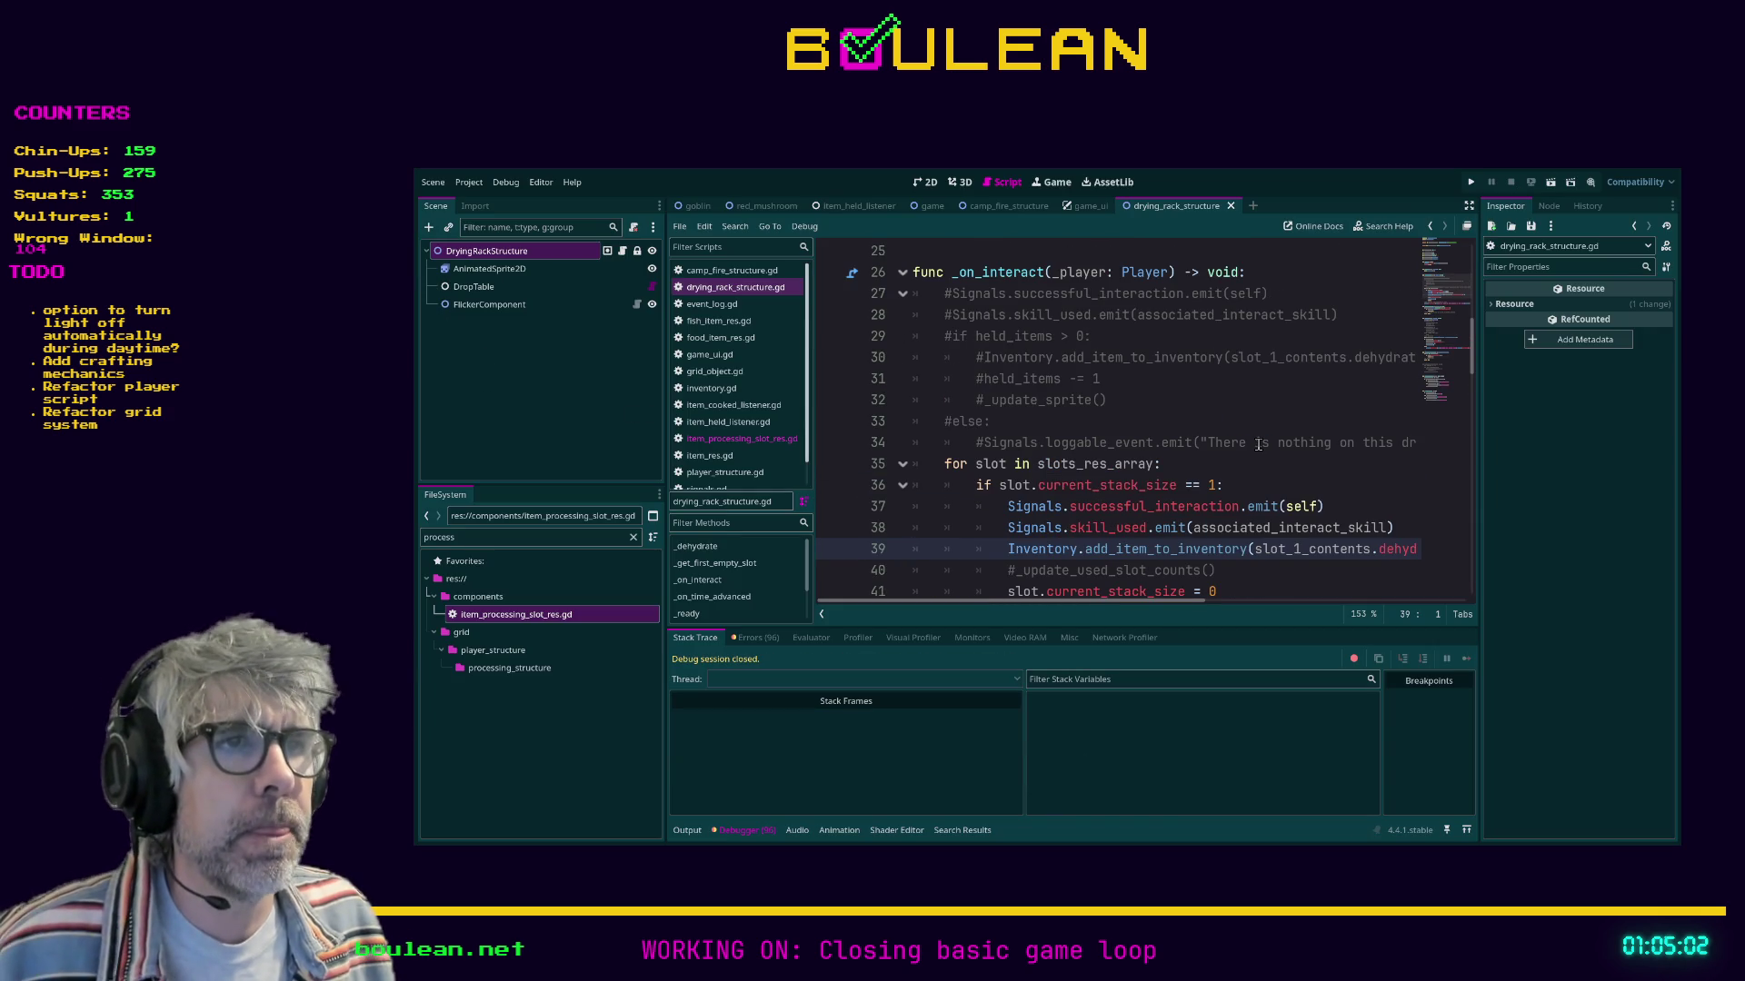
scroll(1257, 445, up, 3)
scroll(1272, 450, up, 5)
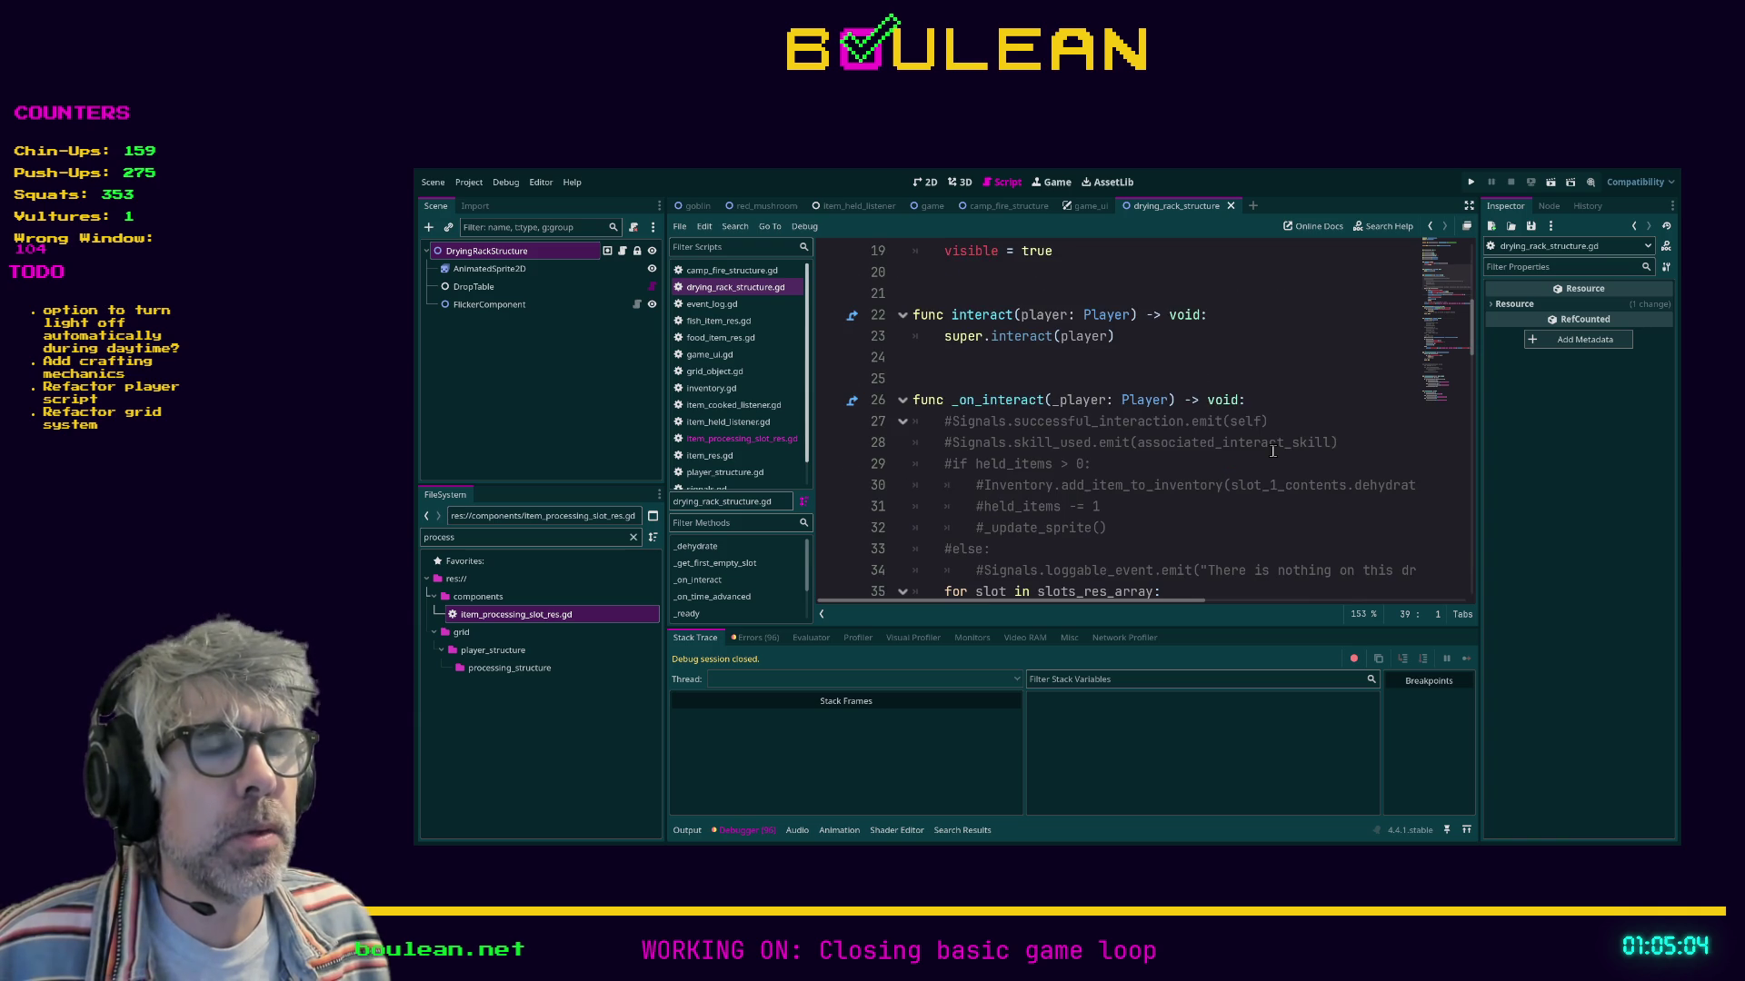
scroll(1272, 451, up, 1)
scroll(1272, 450, down, 14)
scroll(1272, 451, down, 5)
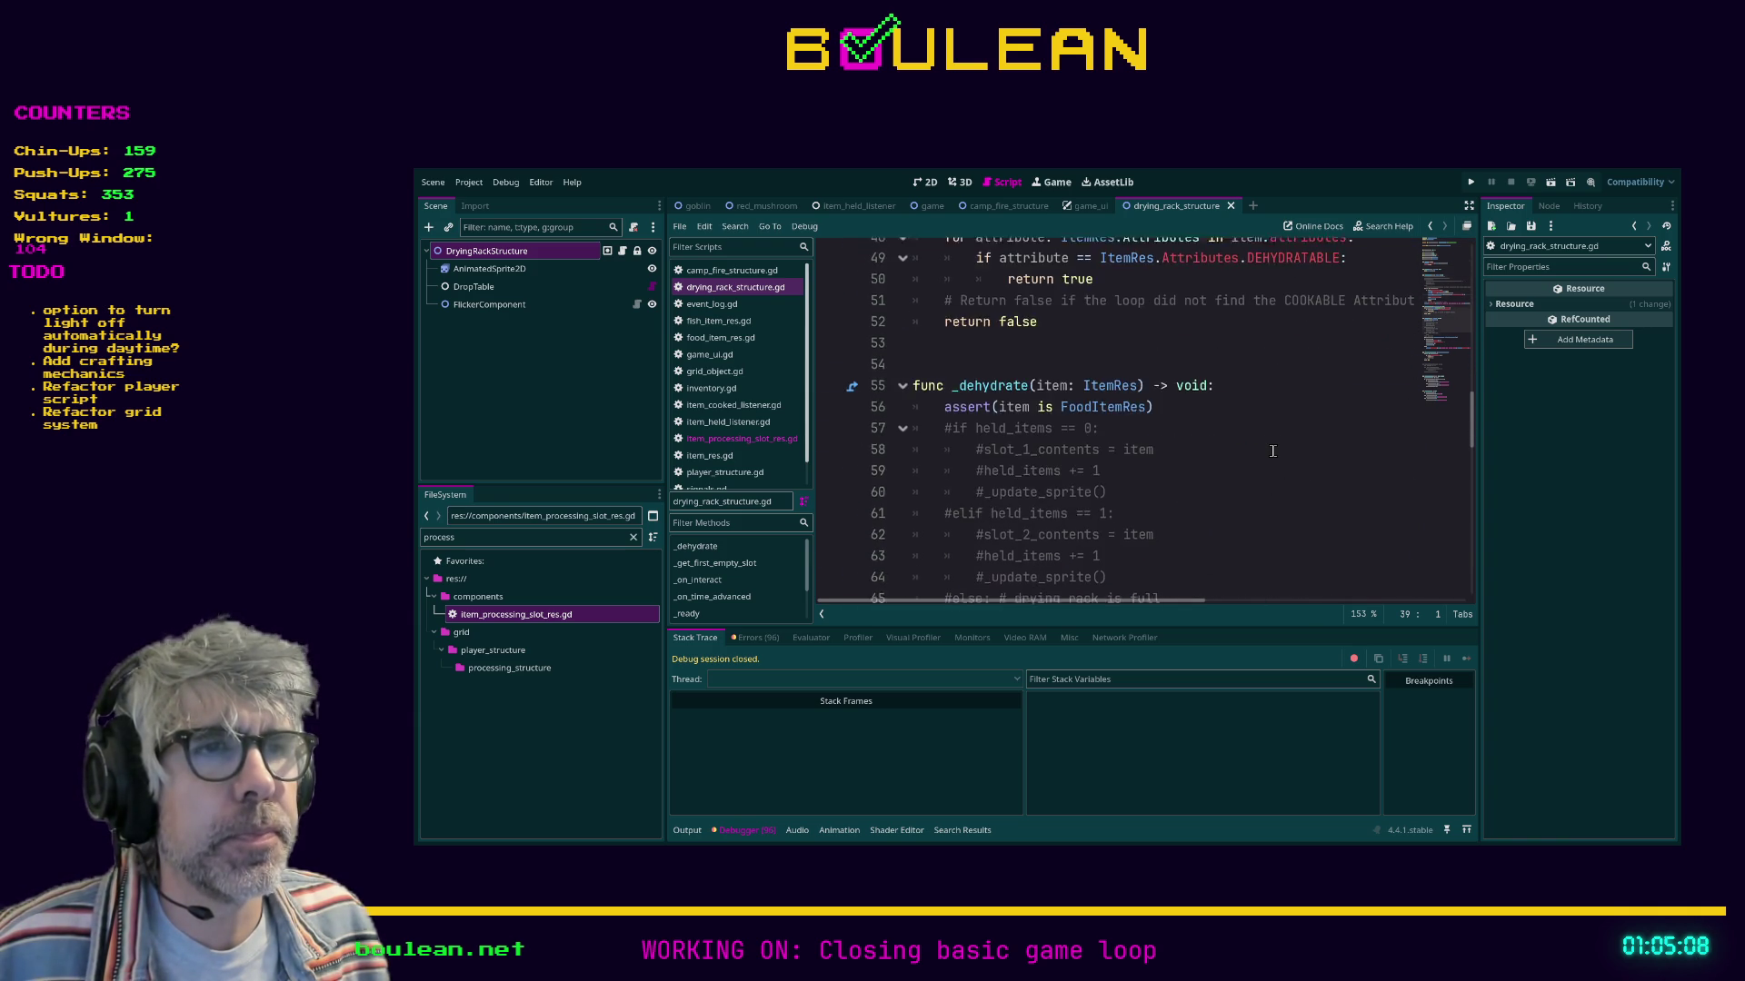
scroll(1272, 450, down, 1)
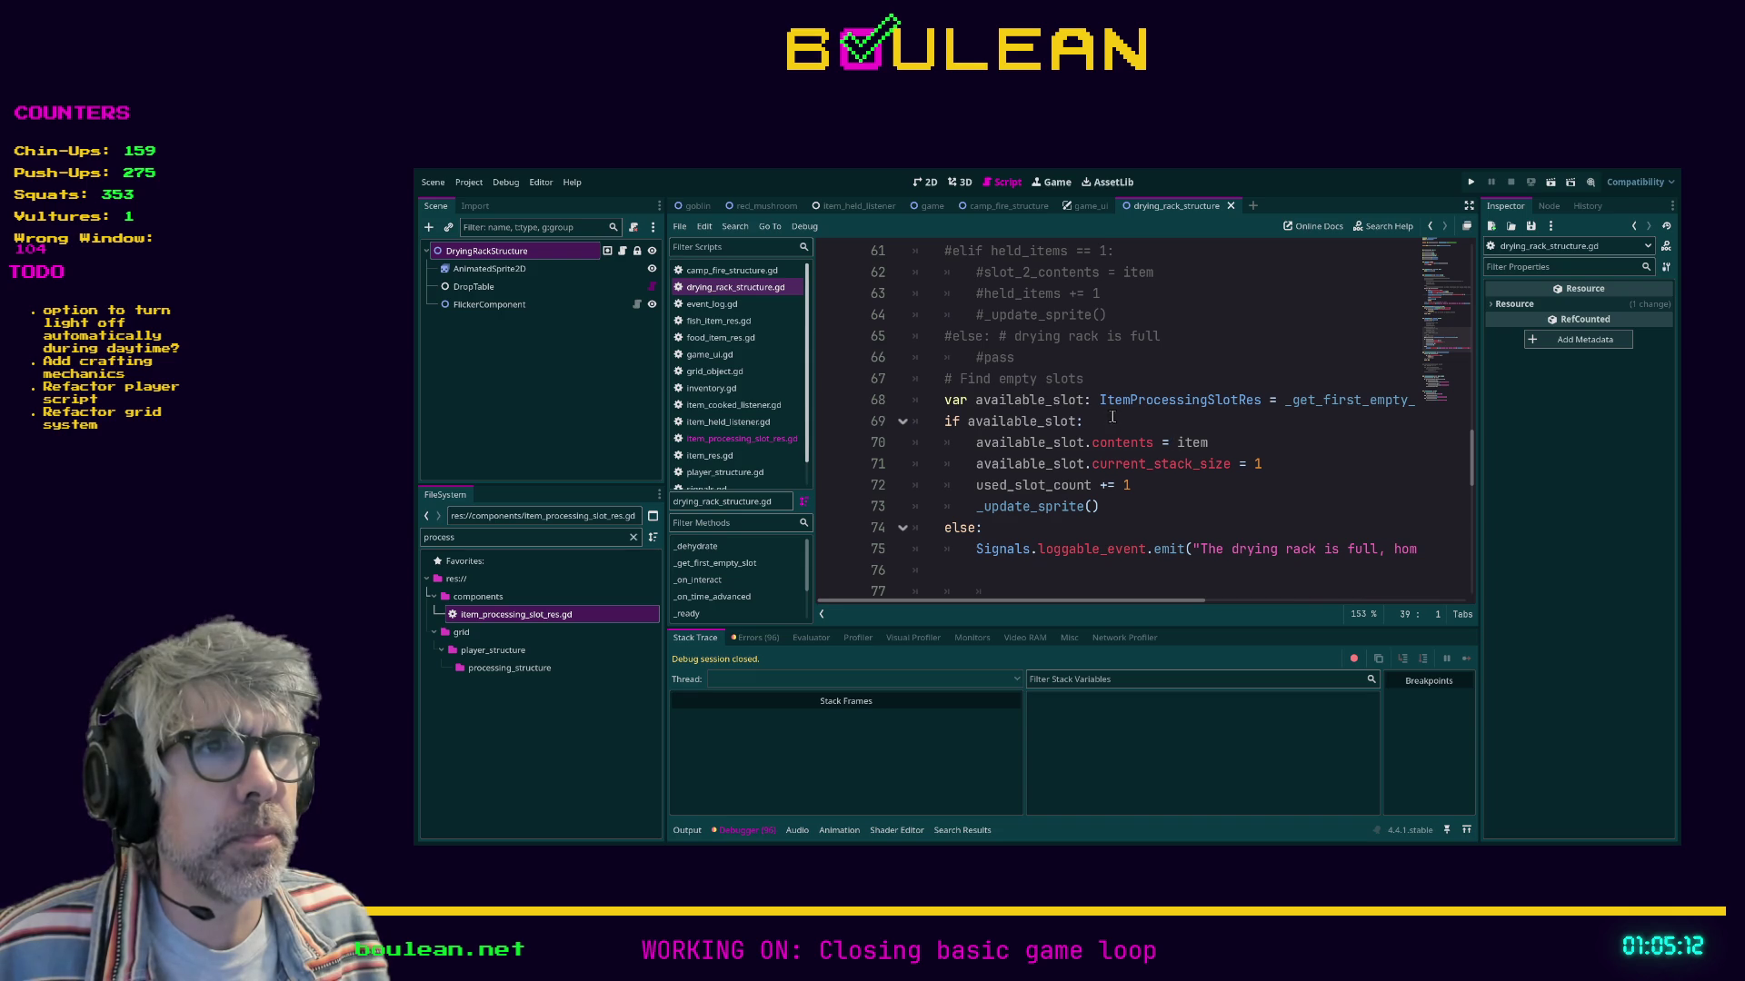
scroll(1213, 432, up, 1)
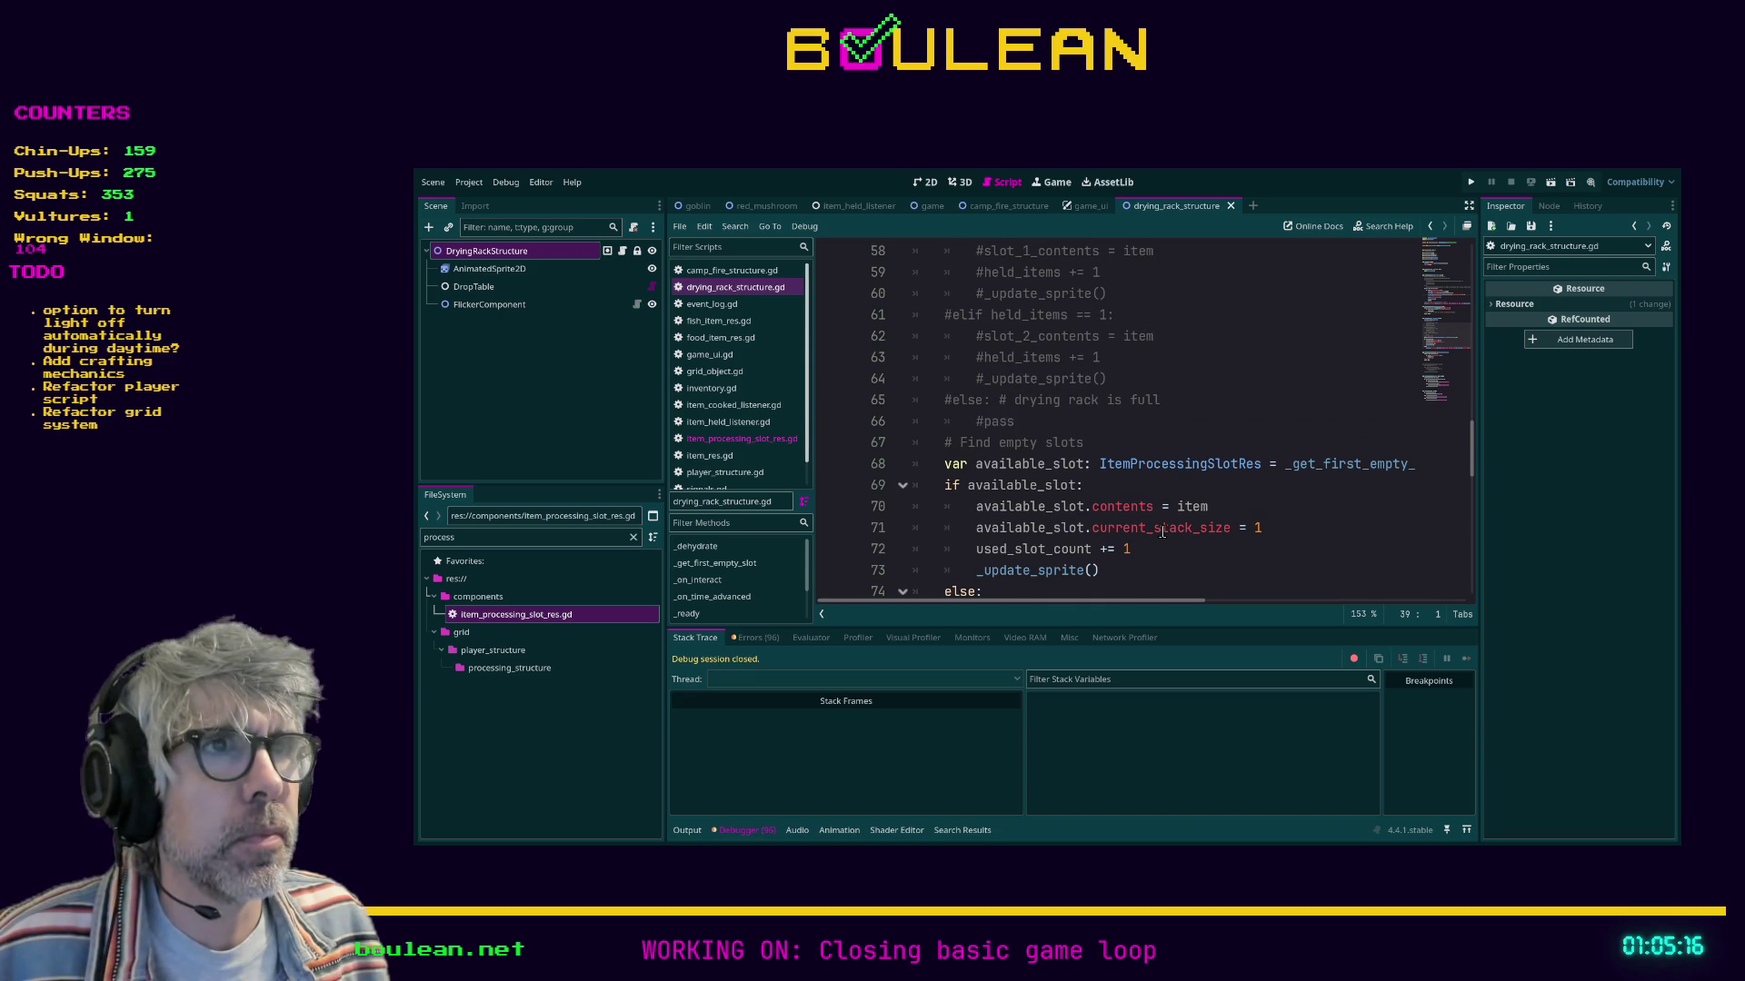
scroll(1154, 554, up, 3)
scroll(1162, 532, down, 2)
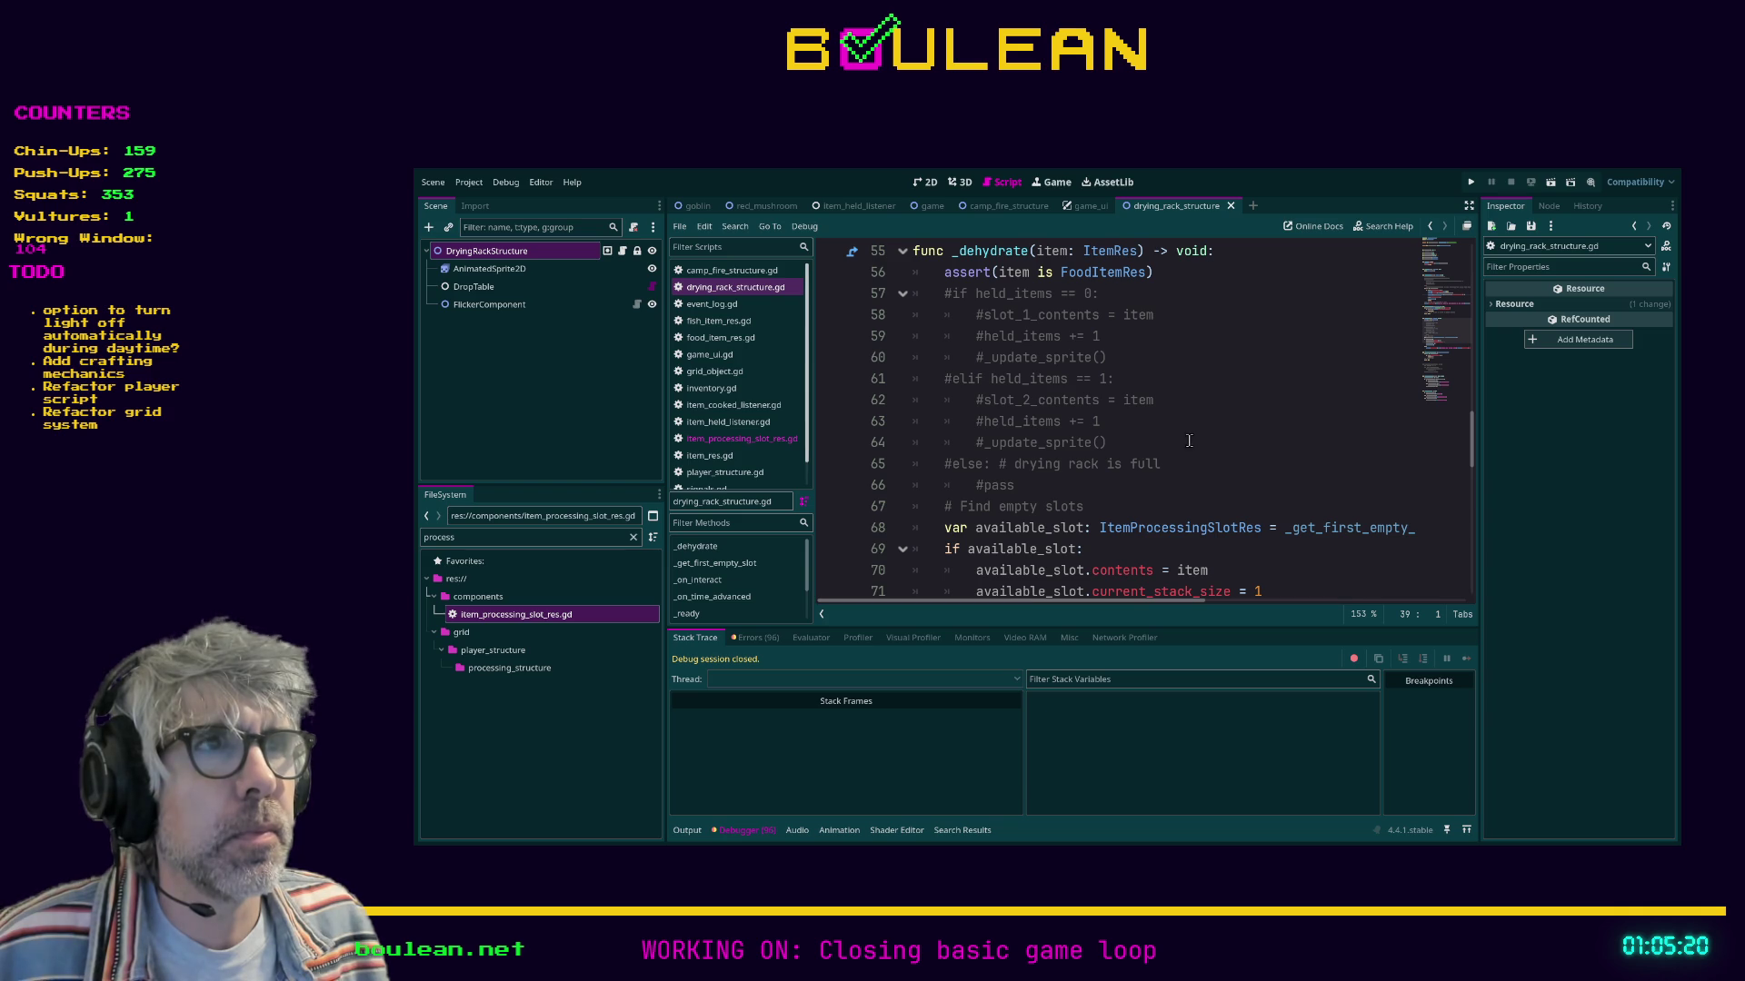
scroll(1181, 436, down, 1)
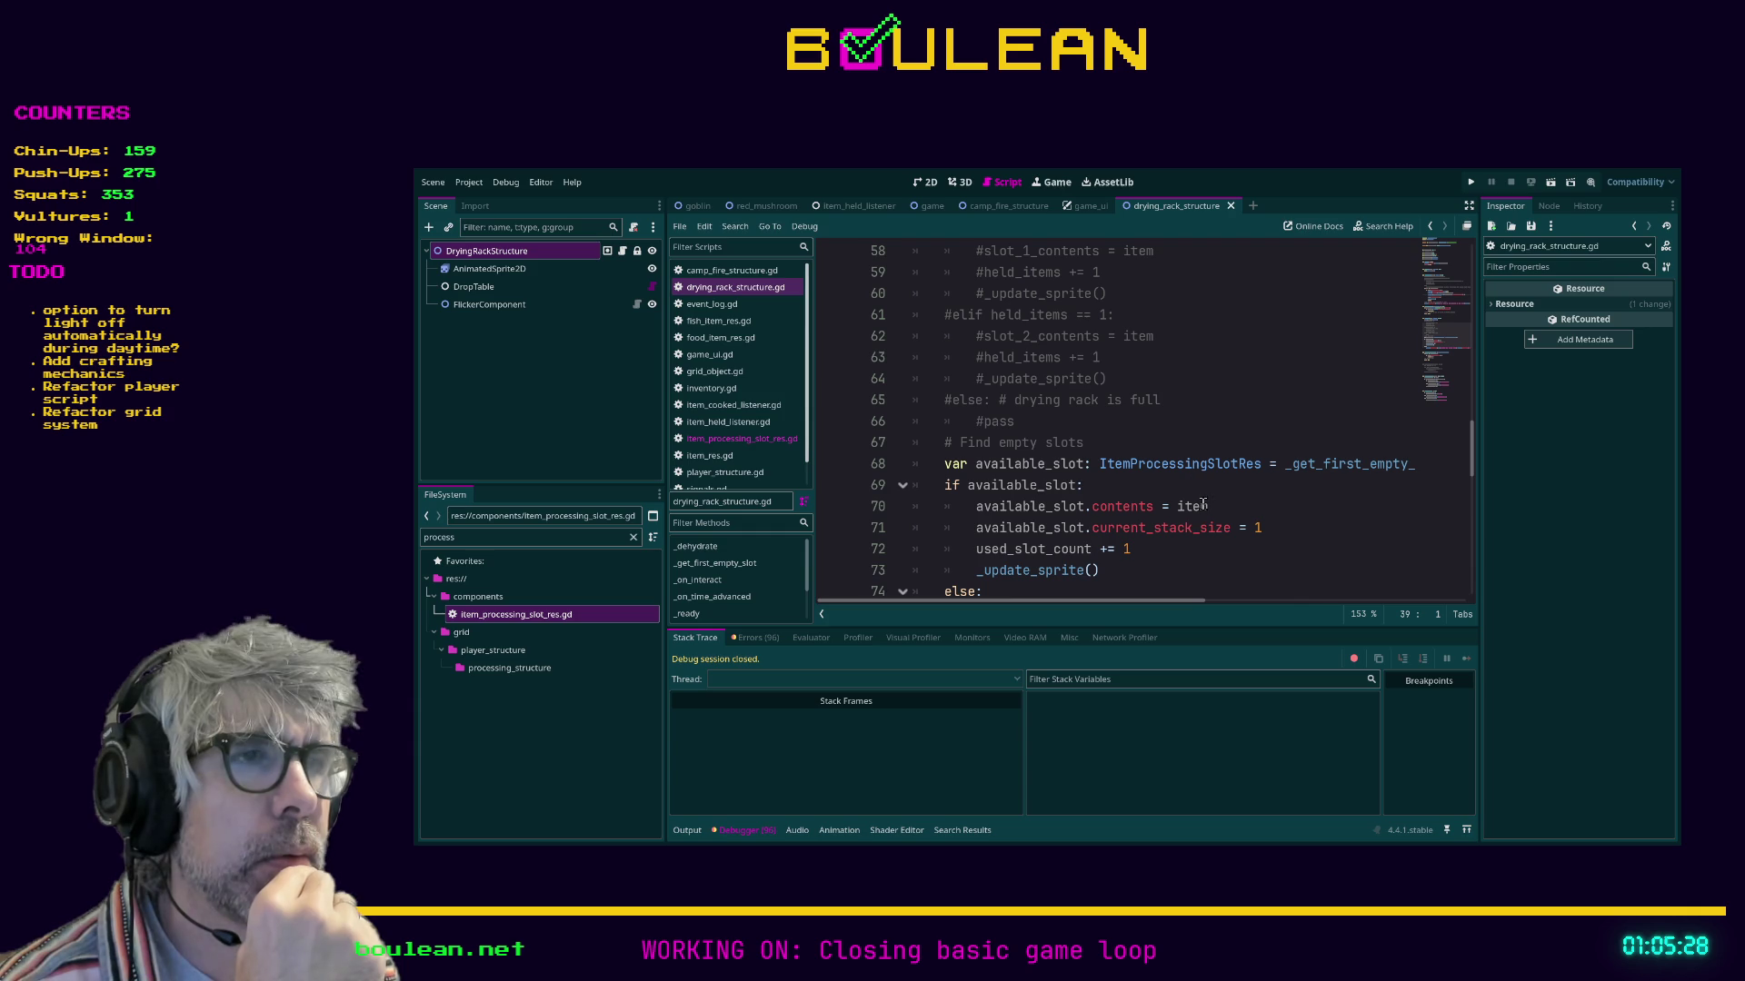
click(1144, 502)
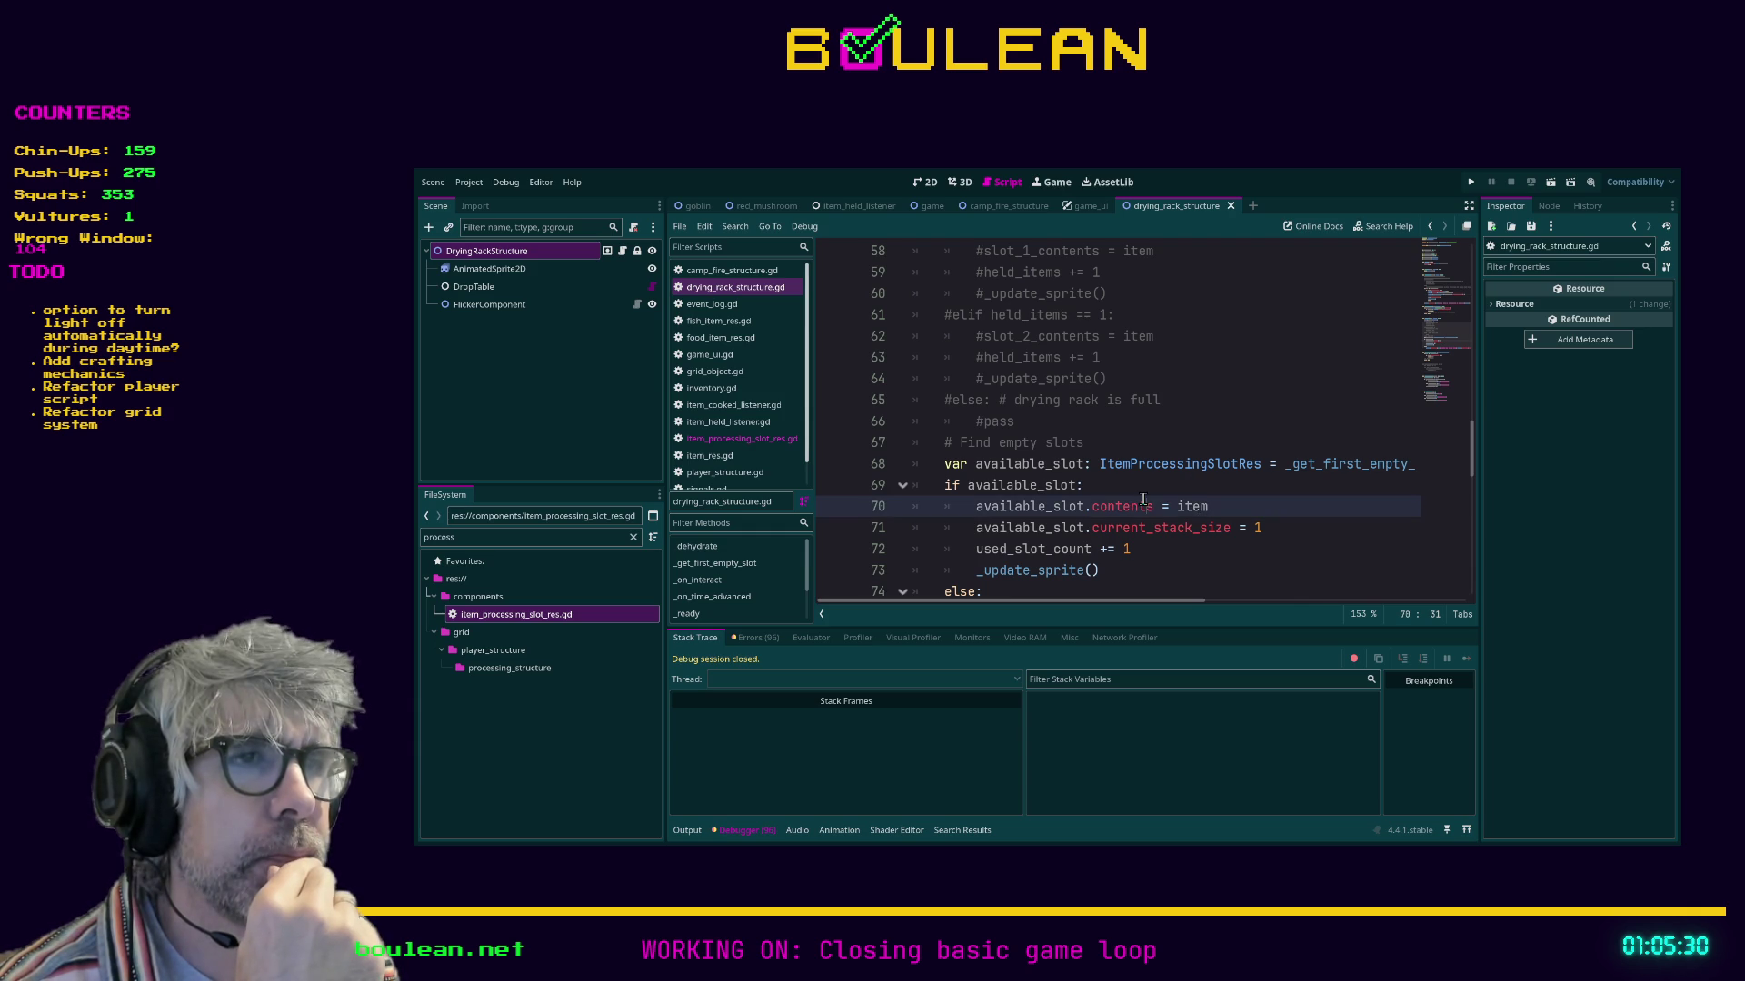
scroll(1182, 483, down, 1)
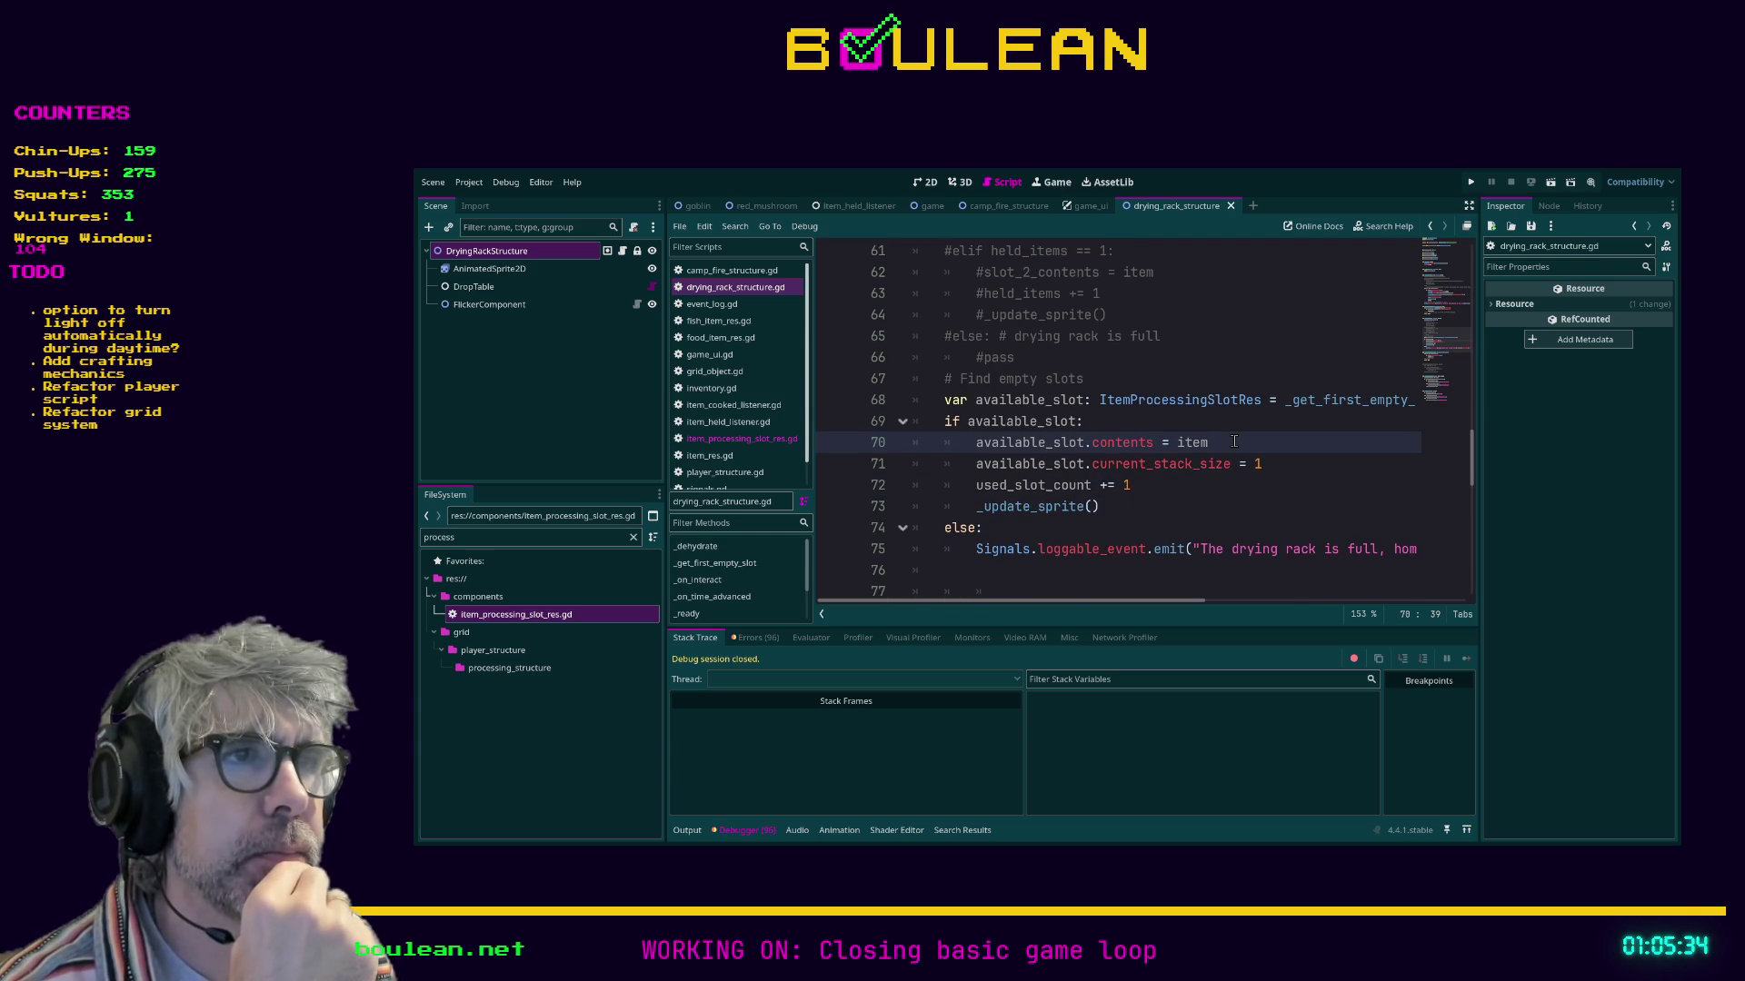
key(Return)
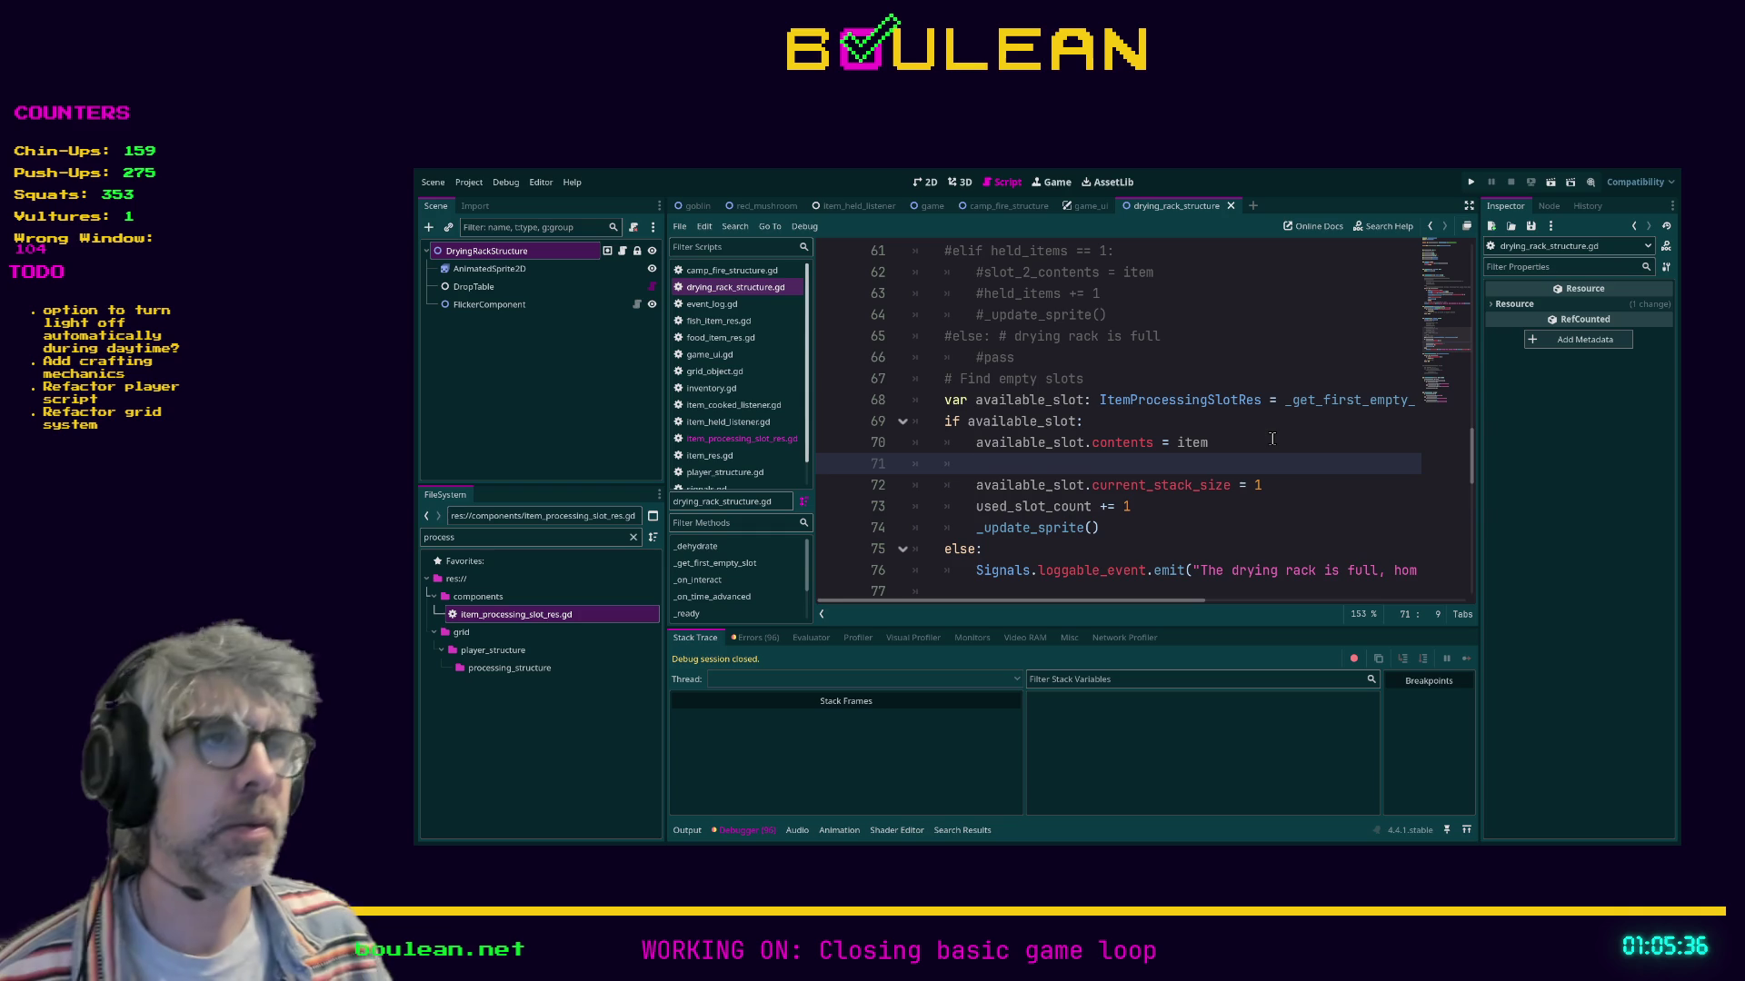
text(Resour)
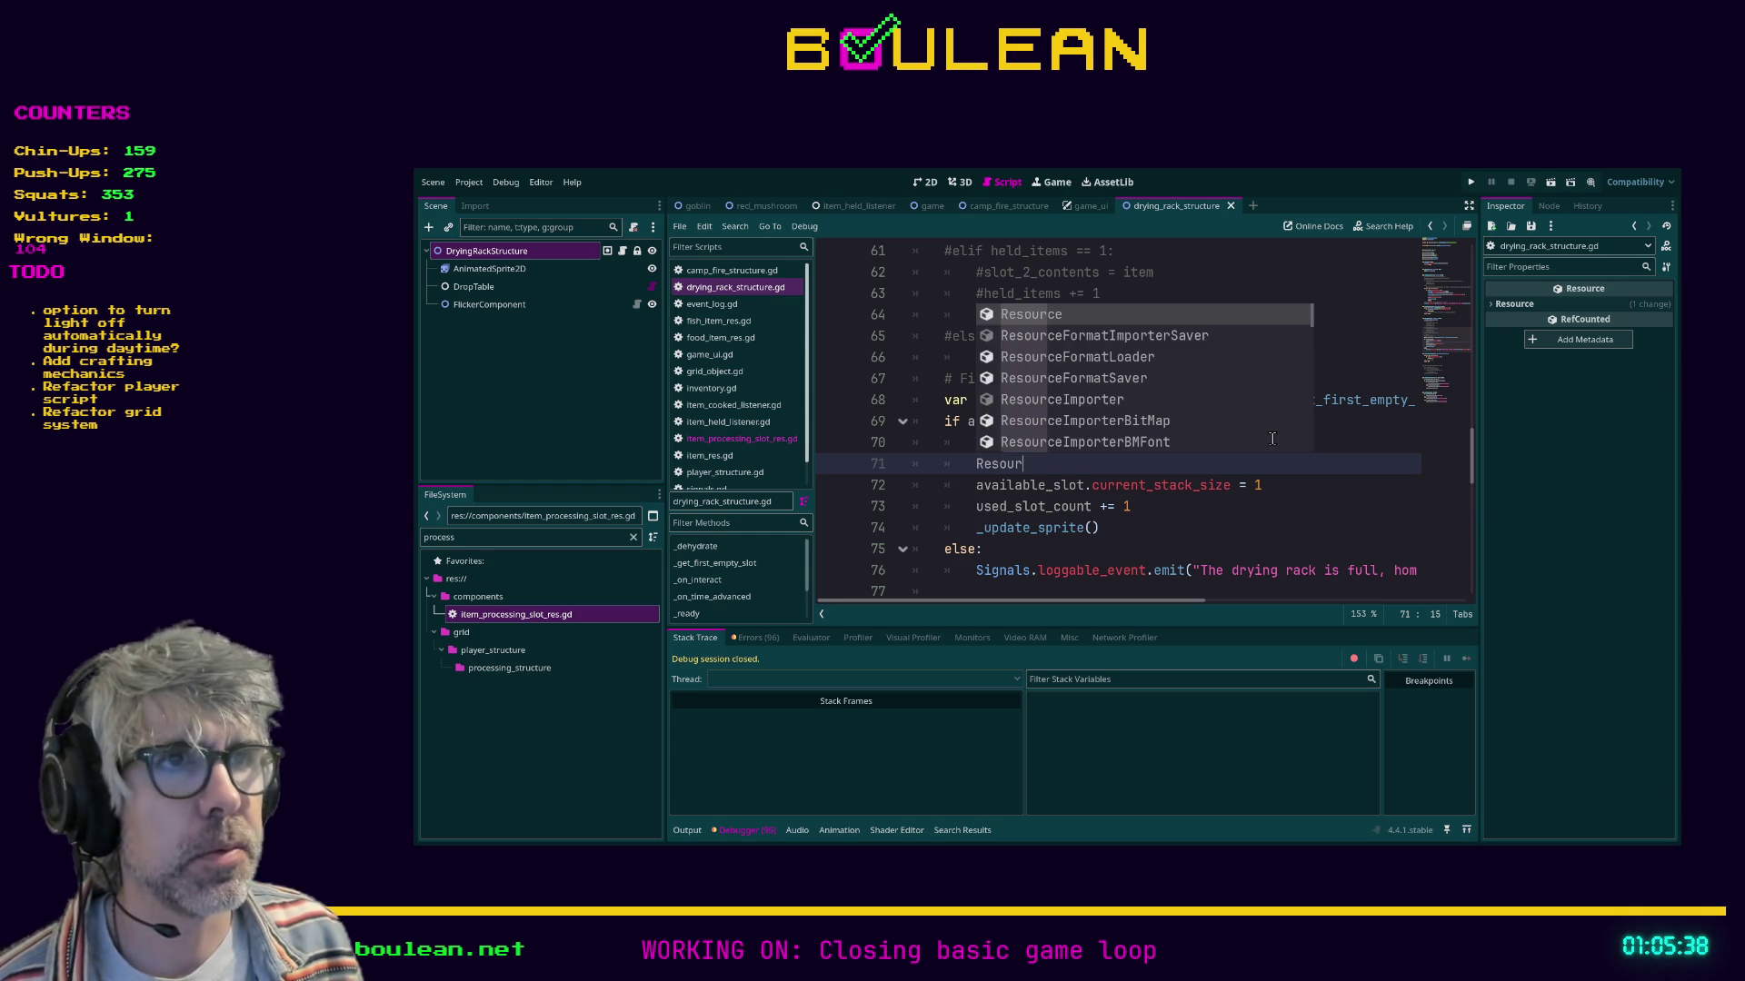
text(ceSav)
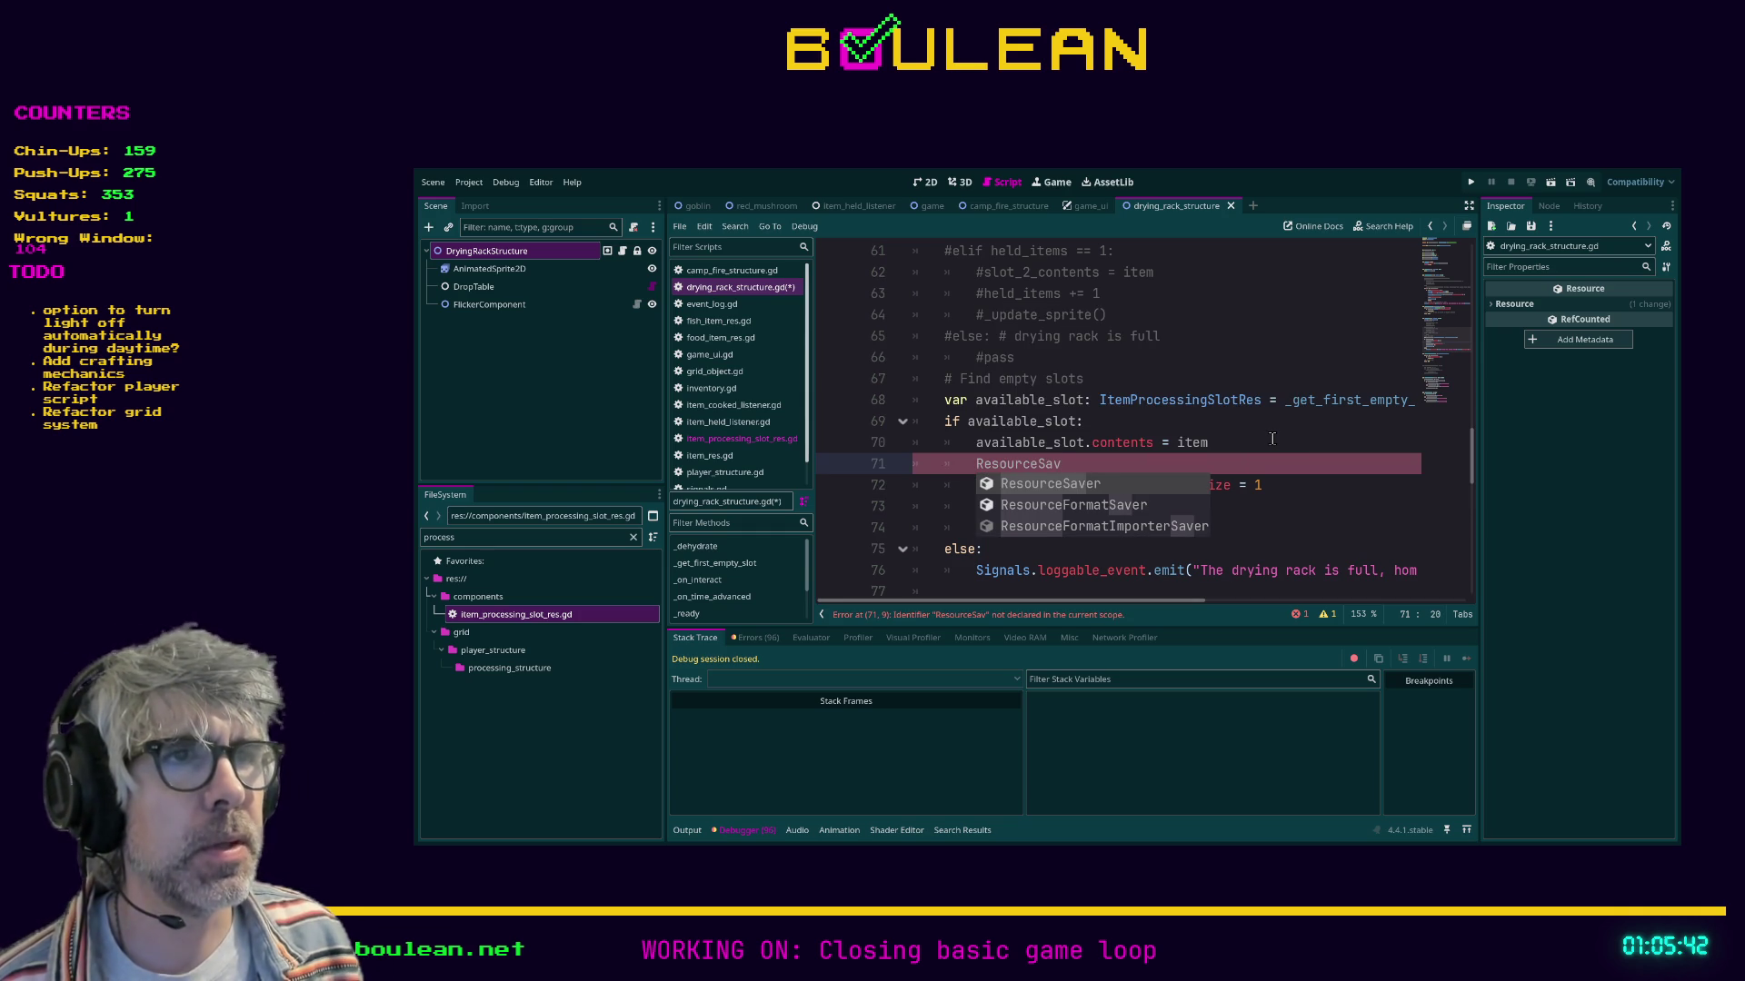
key(BackSpace)
key(BackSpace)
key(BackSpace)
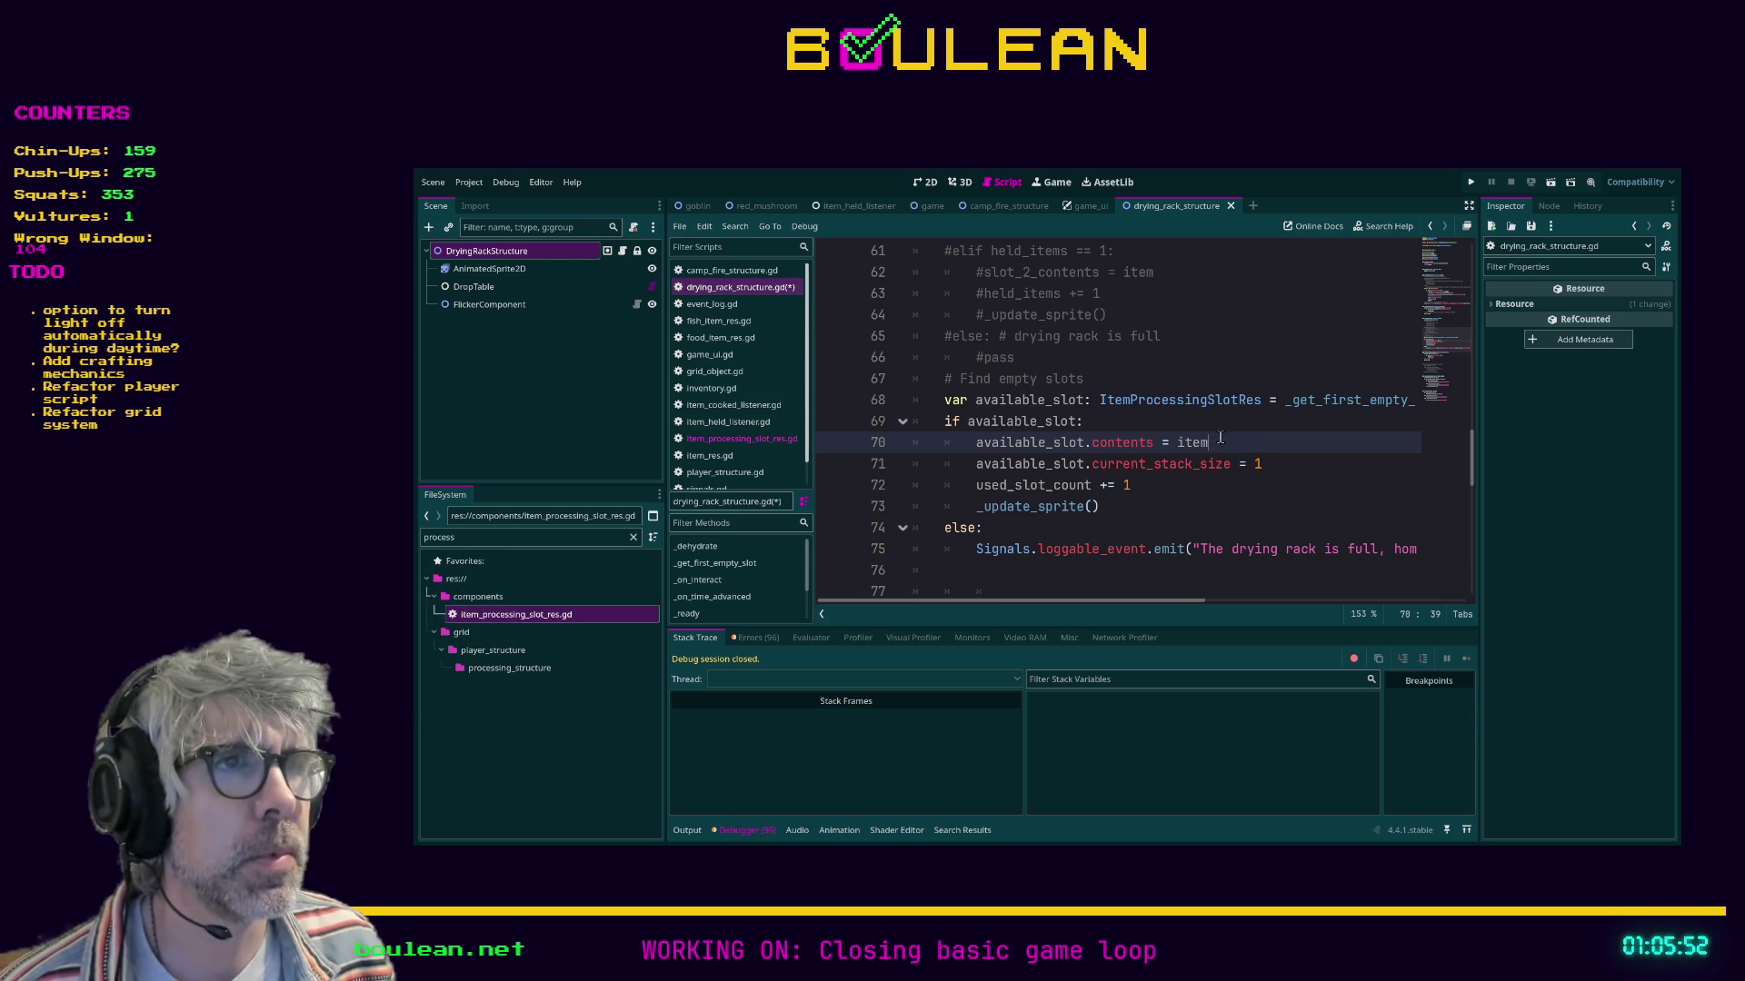
scroll(1199, 496, down, 7)
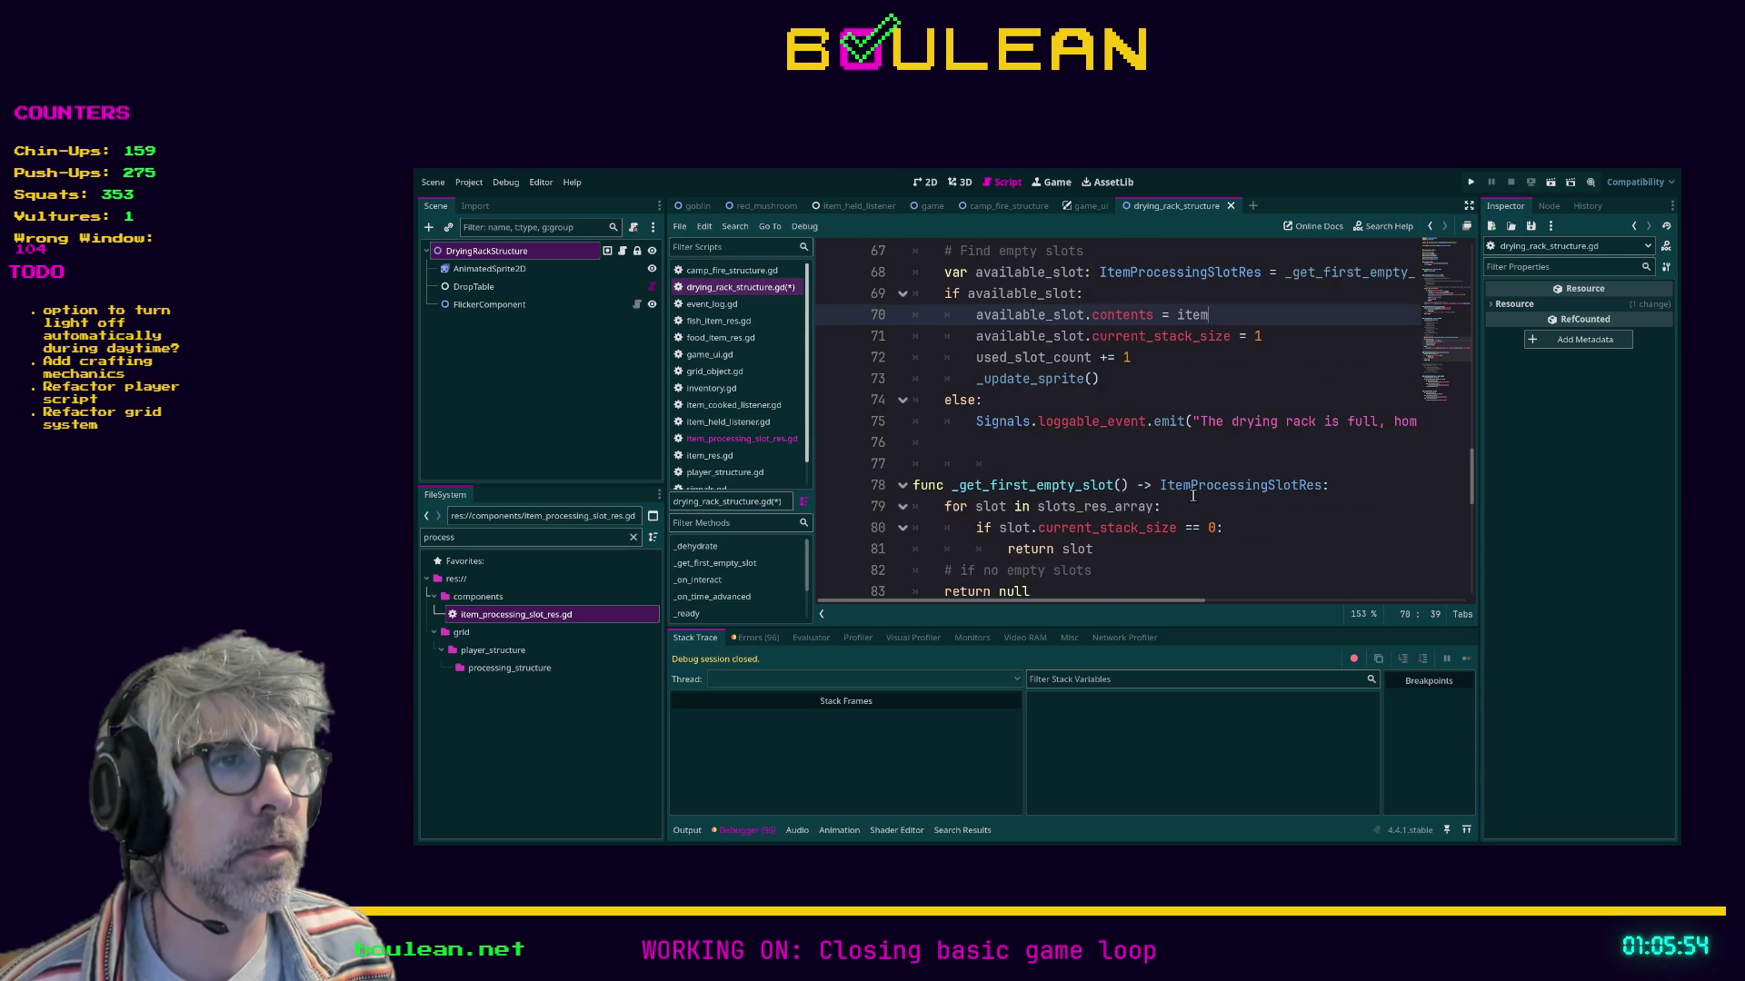
scroll(1161, 480, down, 5)
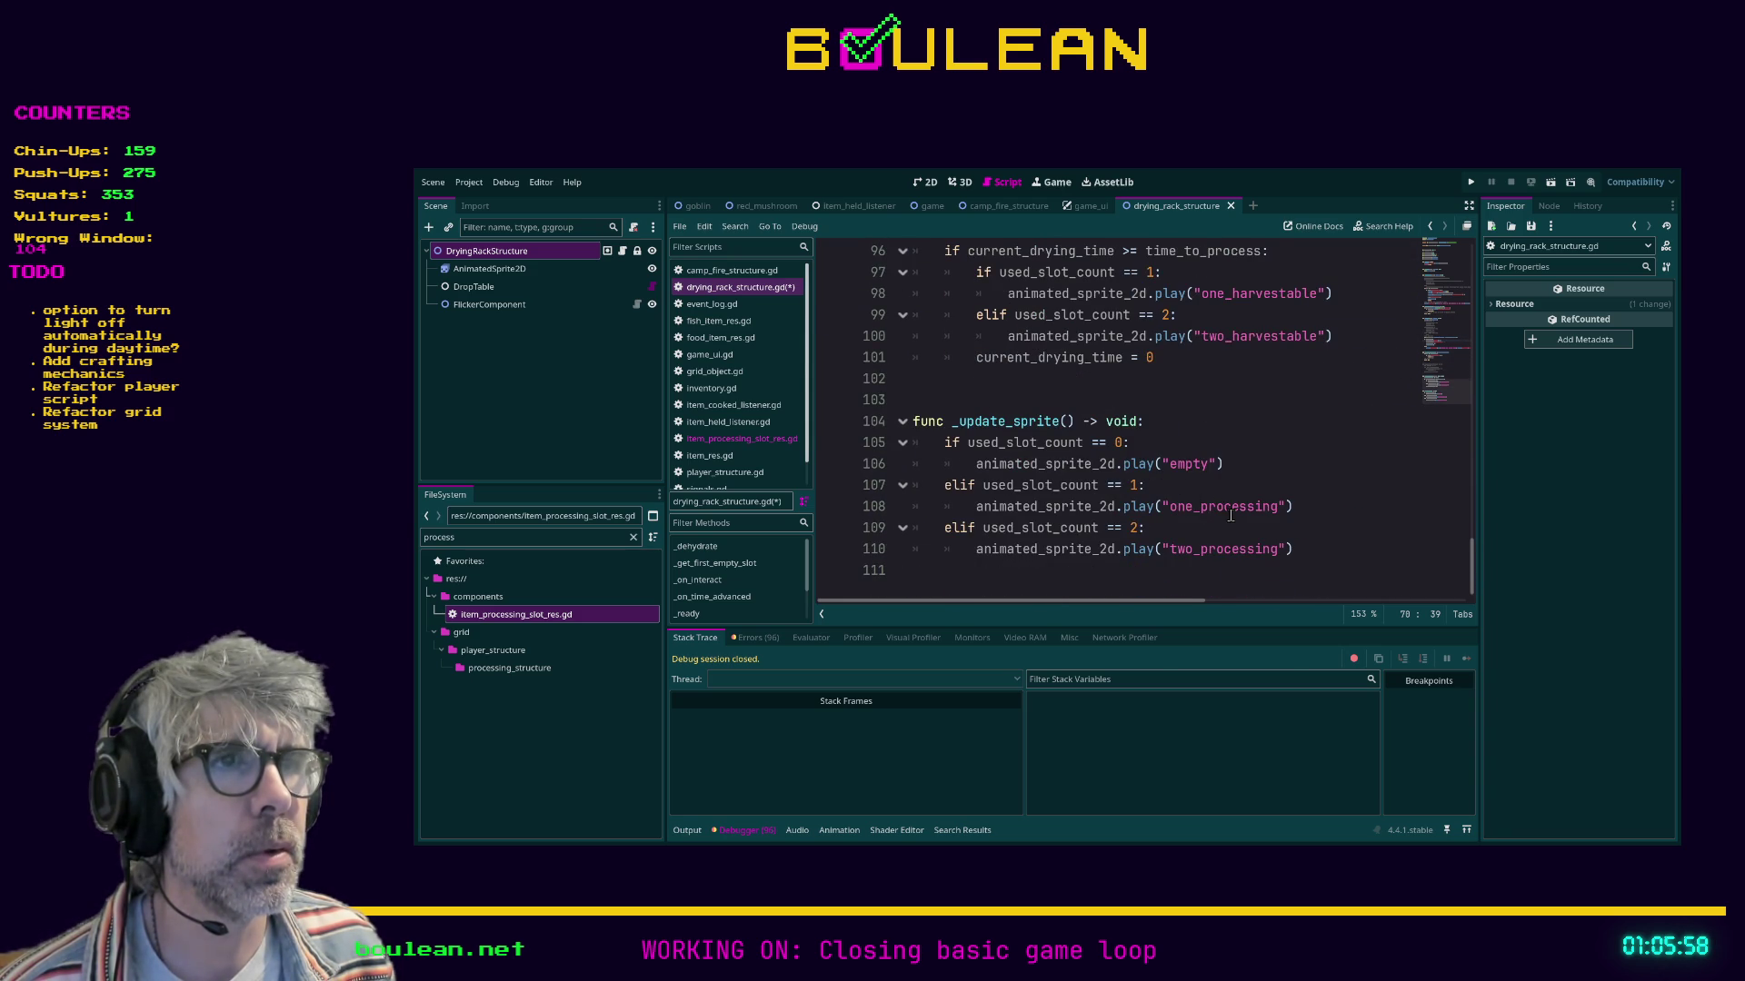
scroll(1229, 514, up, 7)
scroll(1231, 516, up, 11)
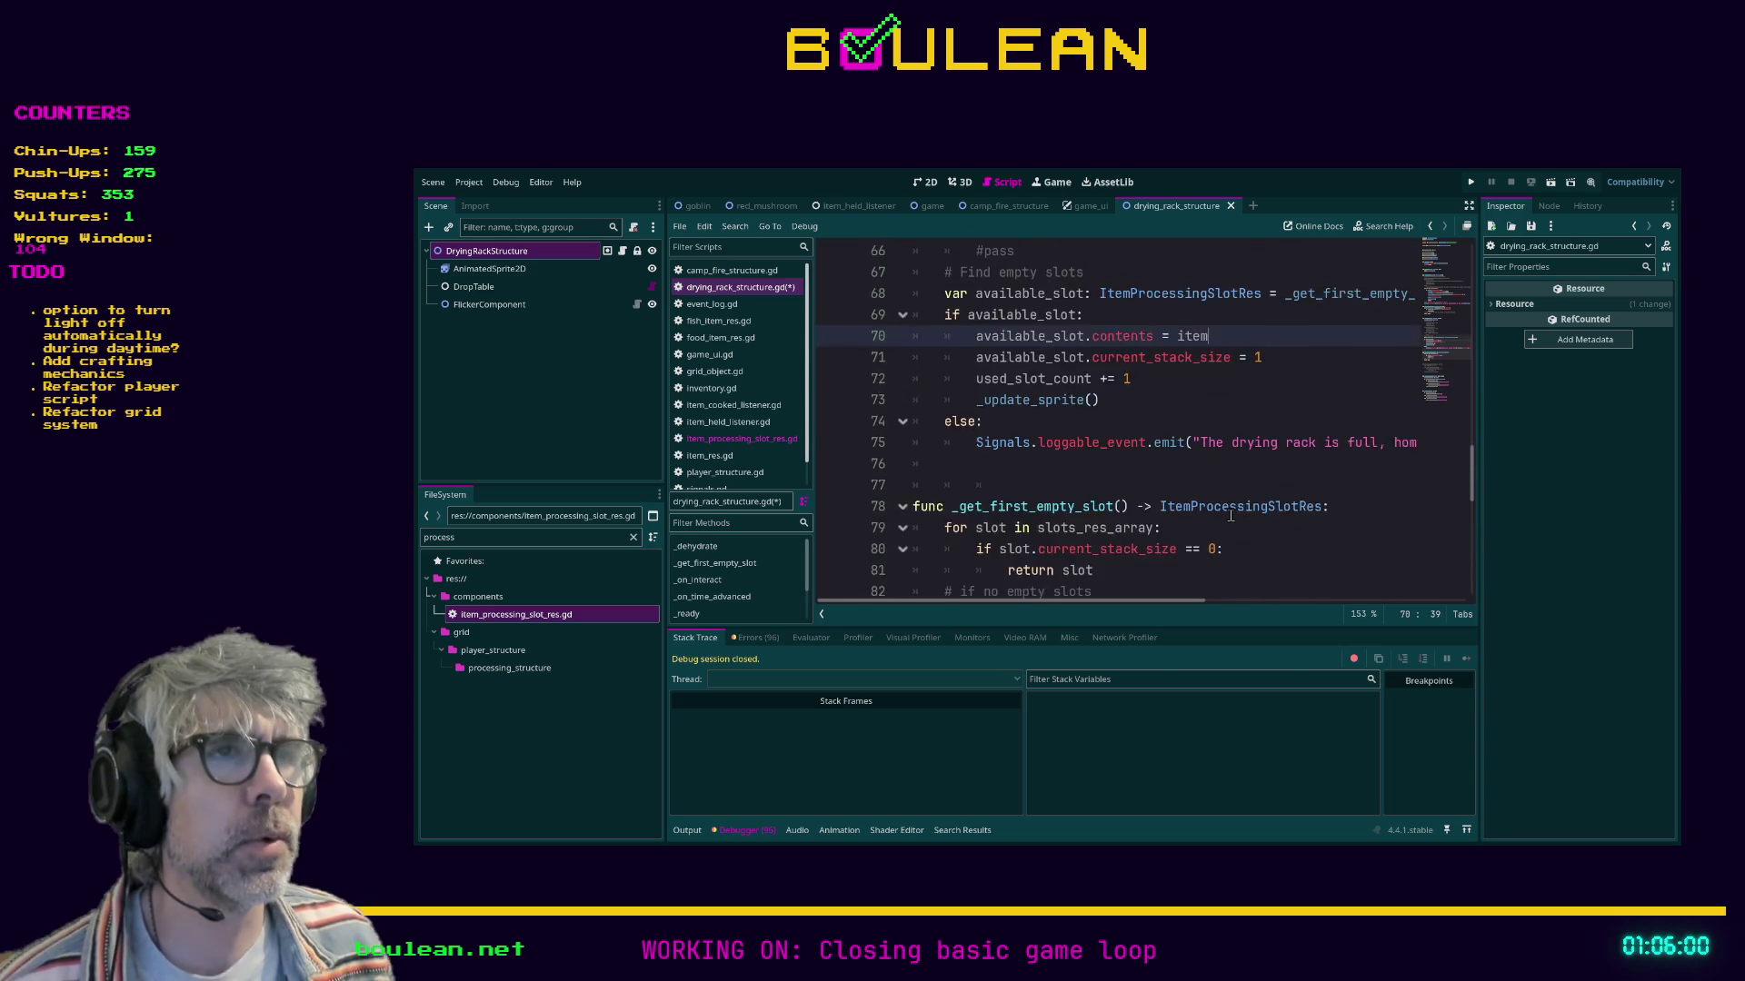
scroll(1230, 516, up, 4)
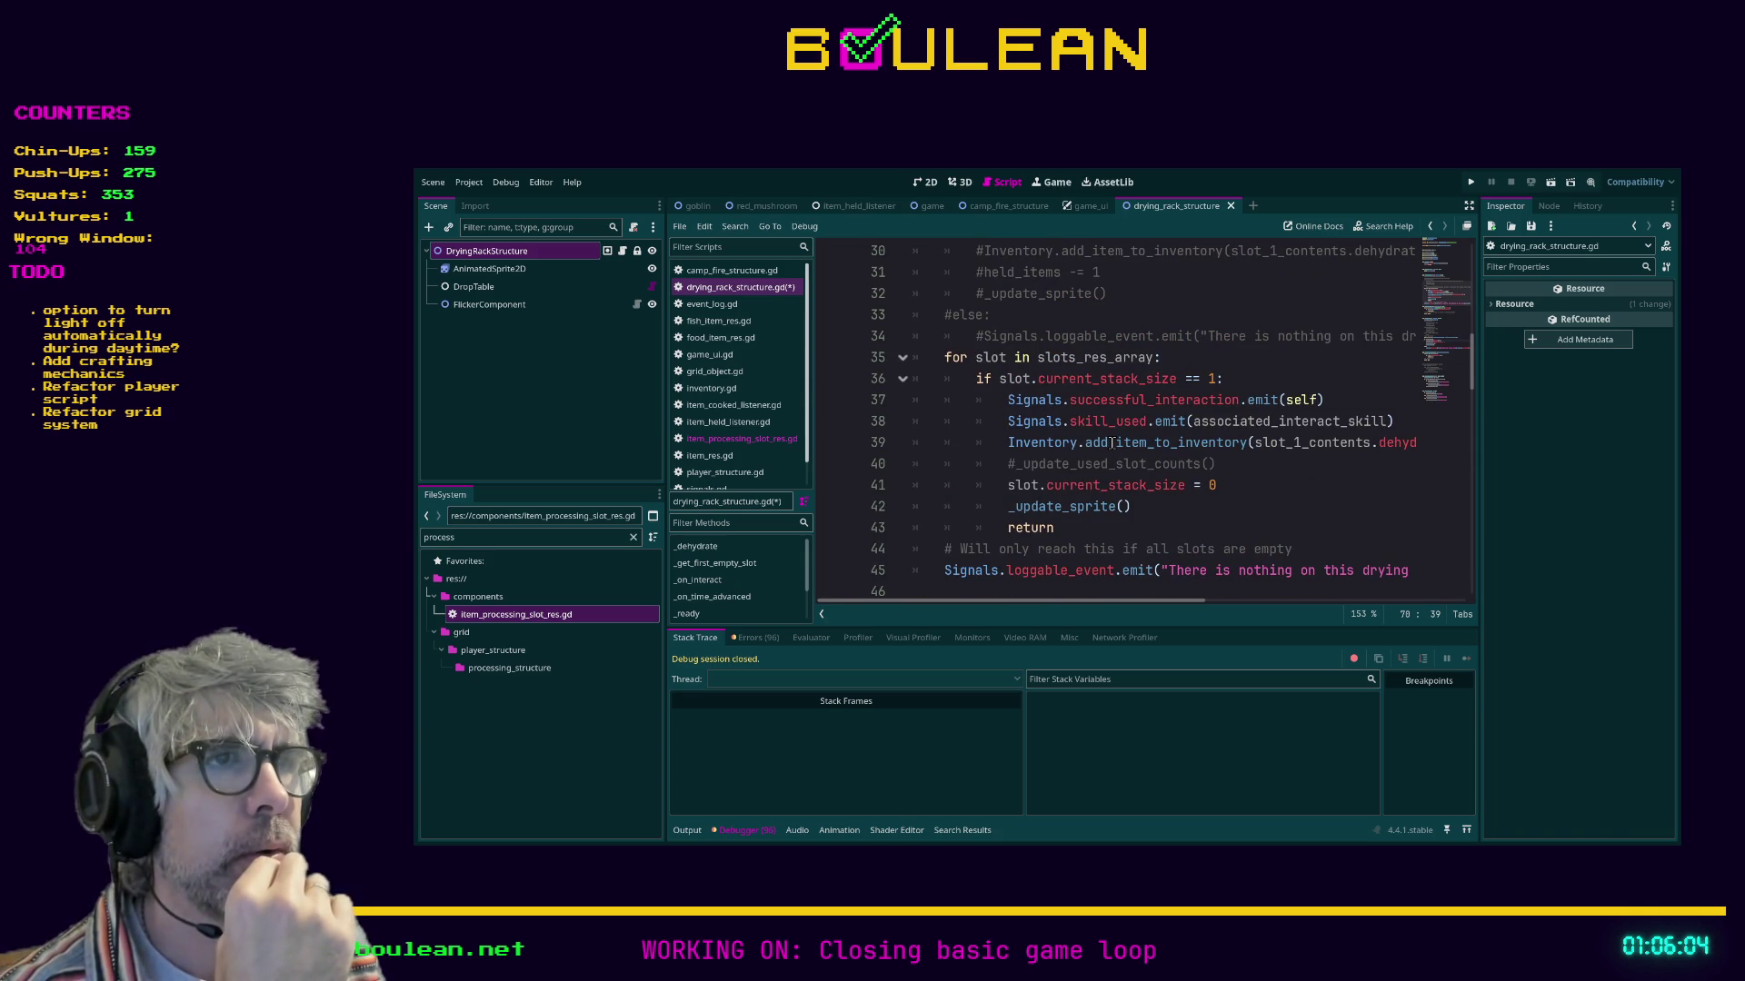
Step: Delete the commented-out _update_used_slot_counts() line from the loop
click(1256, 466)
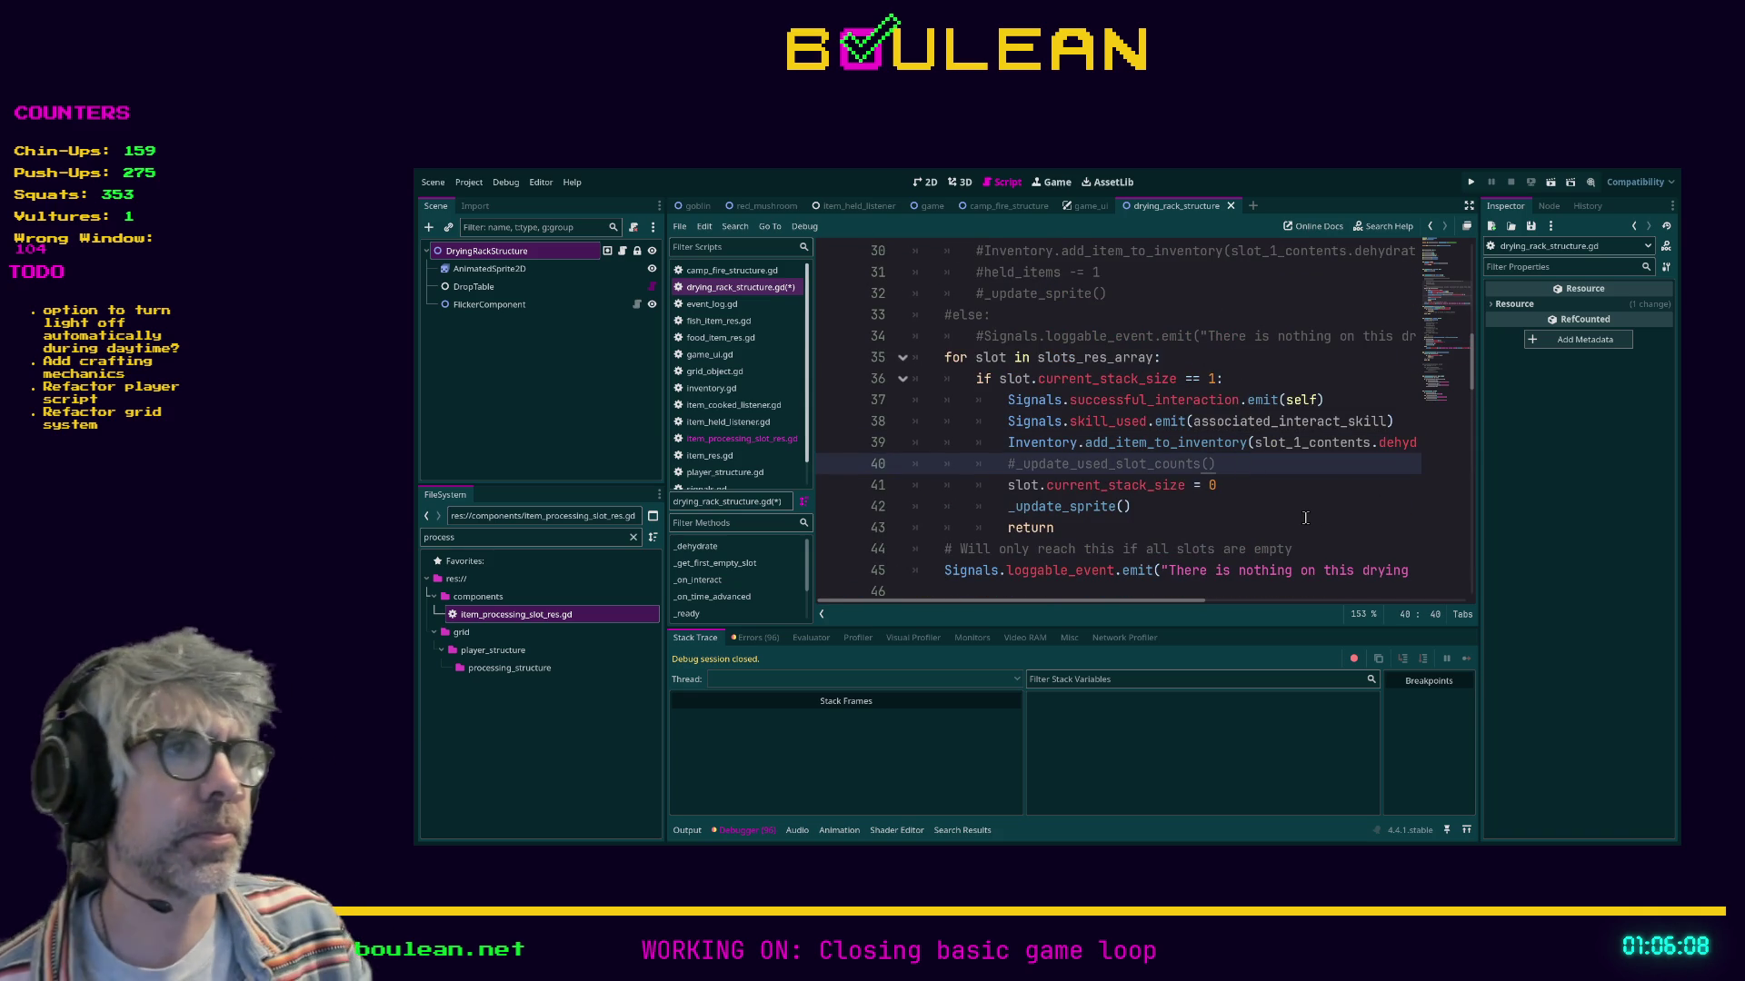
key(shift+Home)
key(BackSpace)
key(BackSpace)
key(BackSpace)
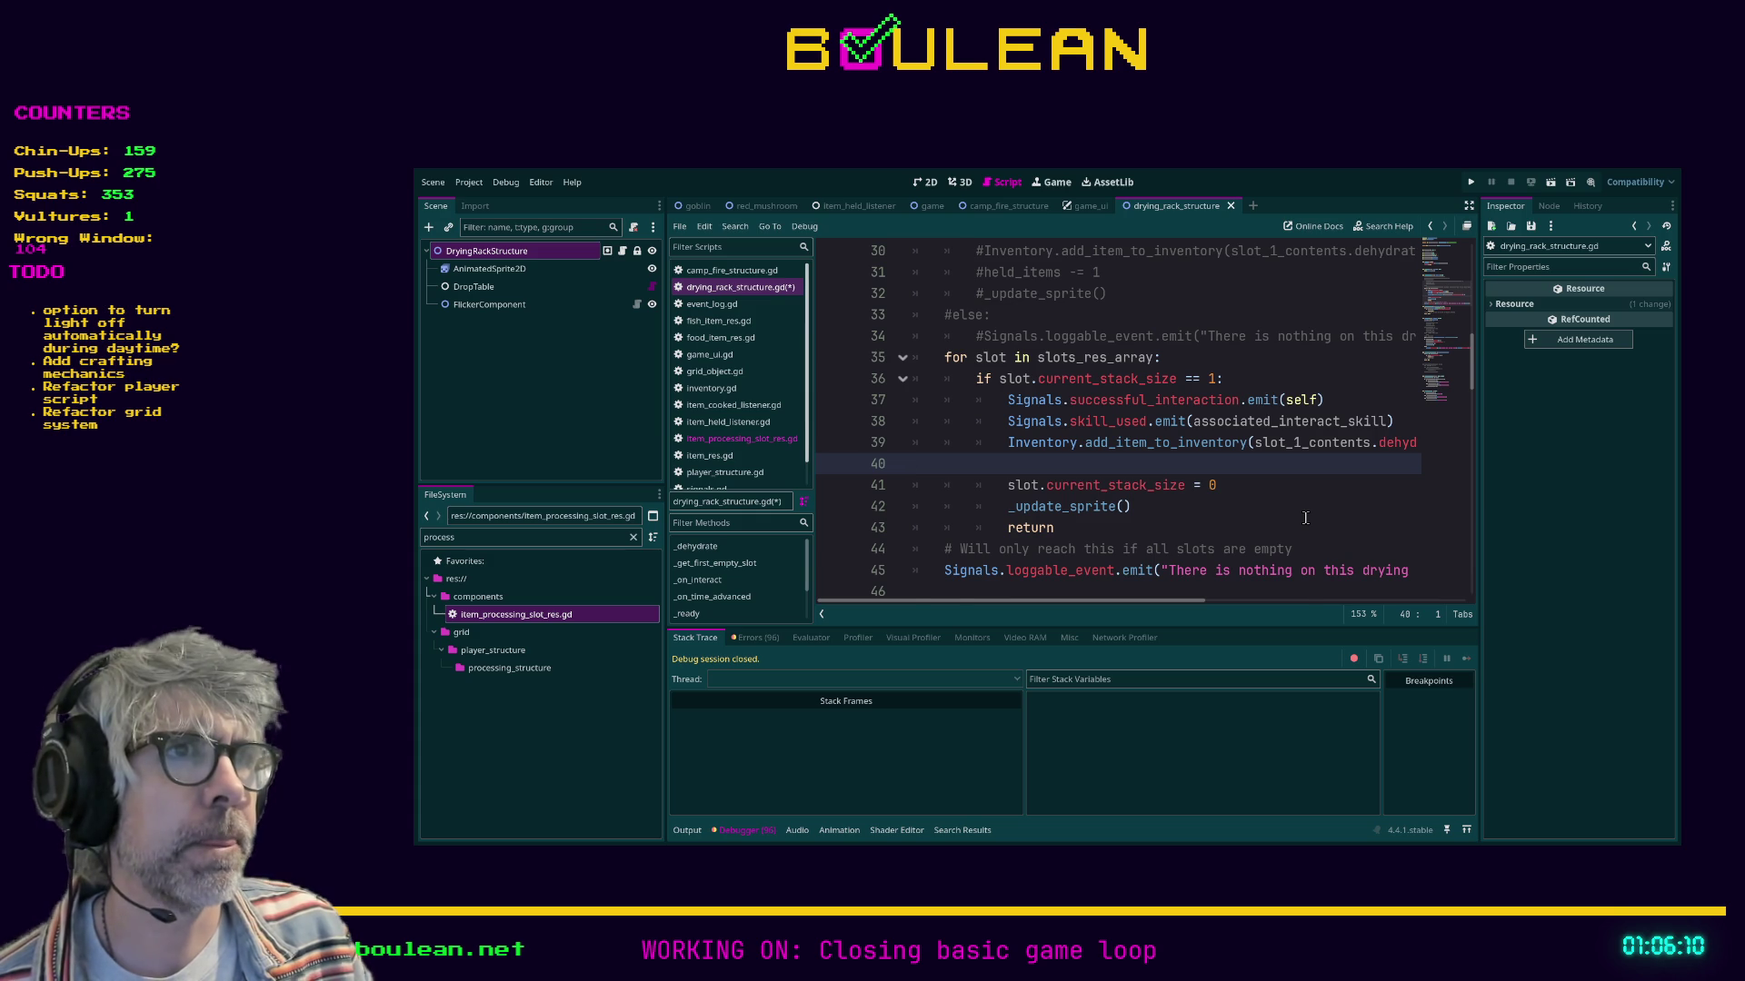
mouse_move(1145, 601)
mouse_down()
mouse_move(1043, 613)
mouse_move(1158, 607)
mouse_up()
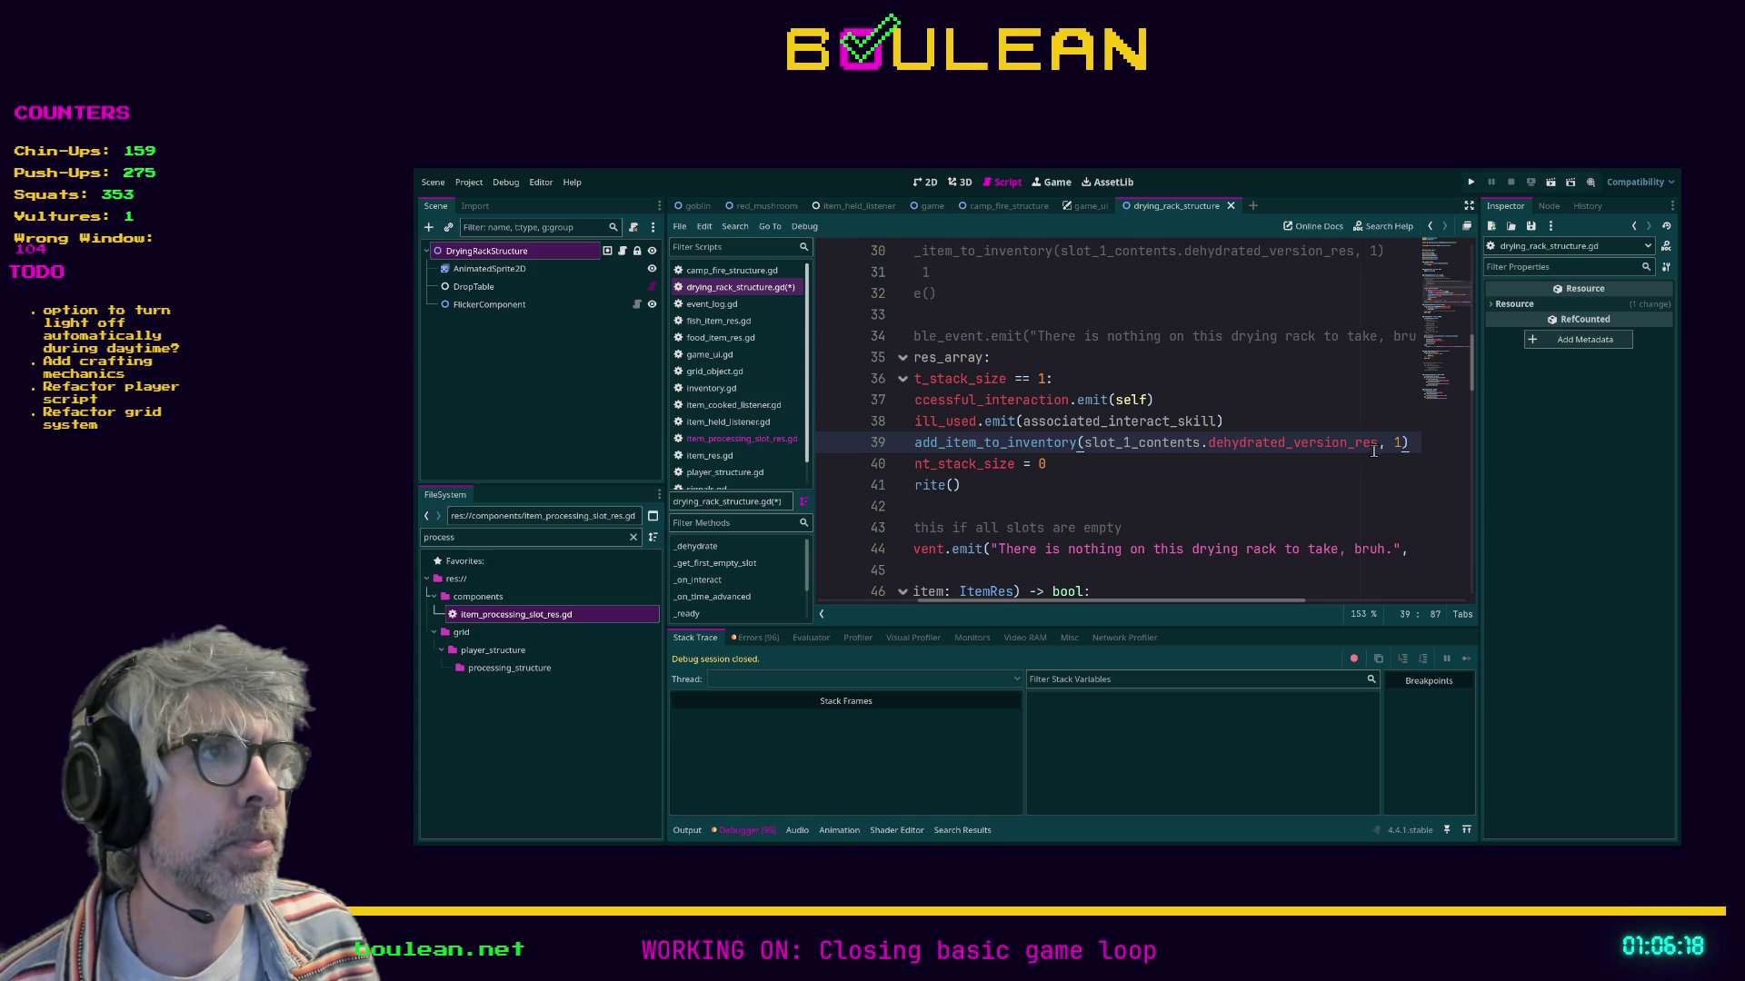
Step: Rewrite the add_item_to_inventory argument toward slot.contents.dehydrated_version
shift+click(1084, 443)
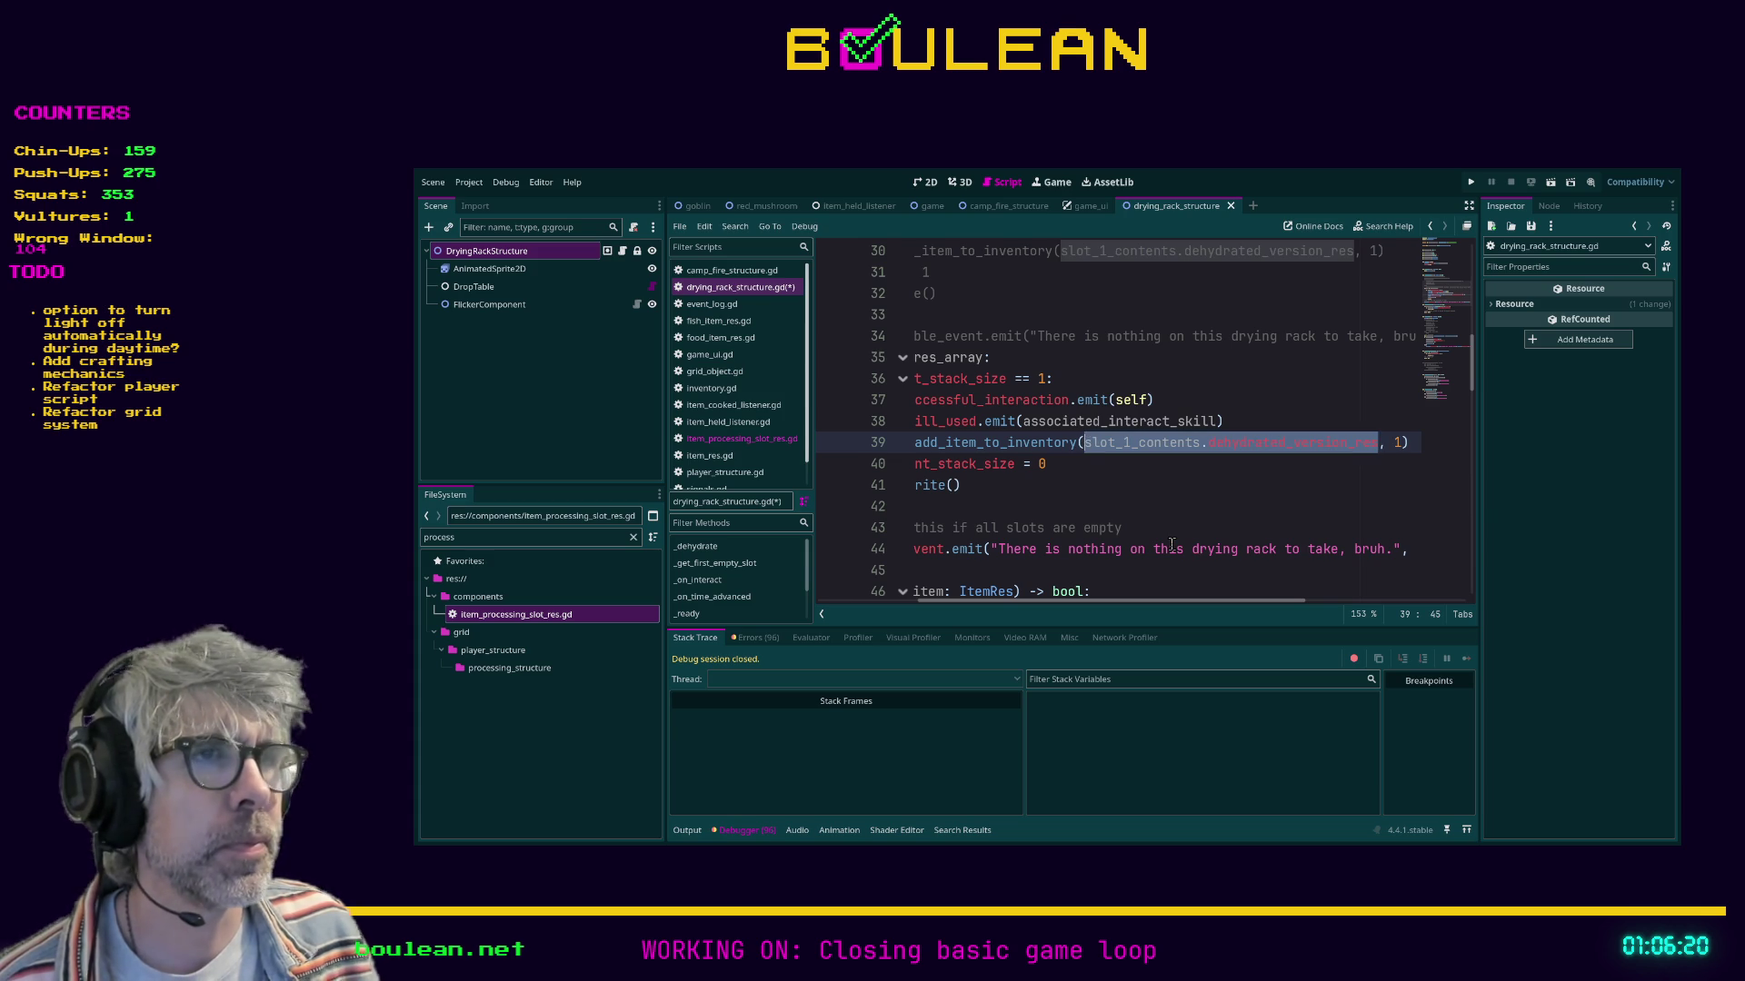
text(slot_)
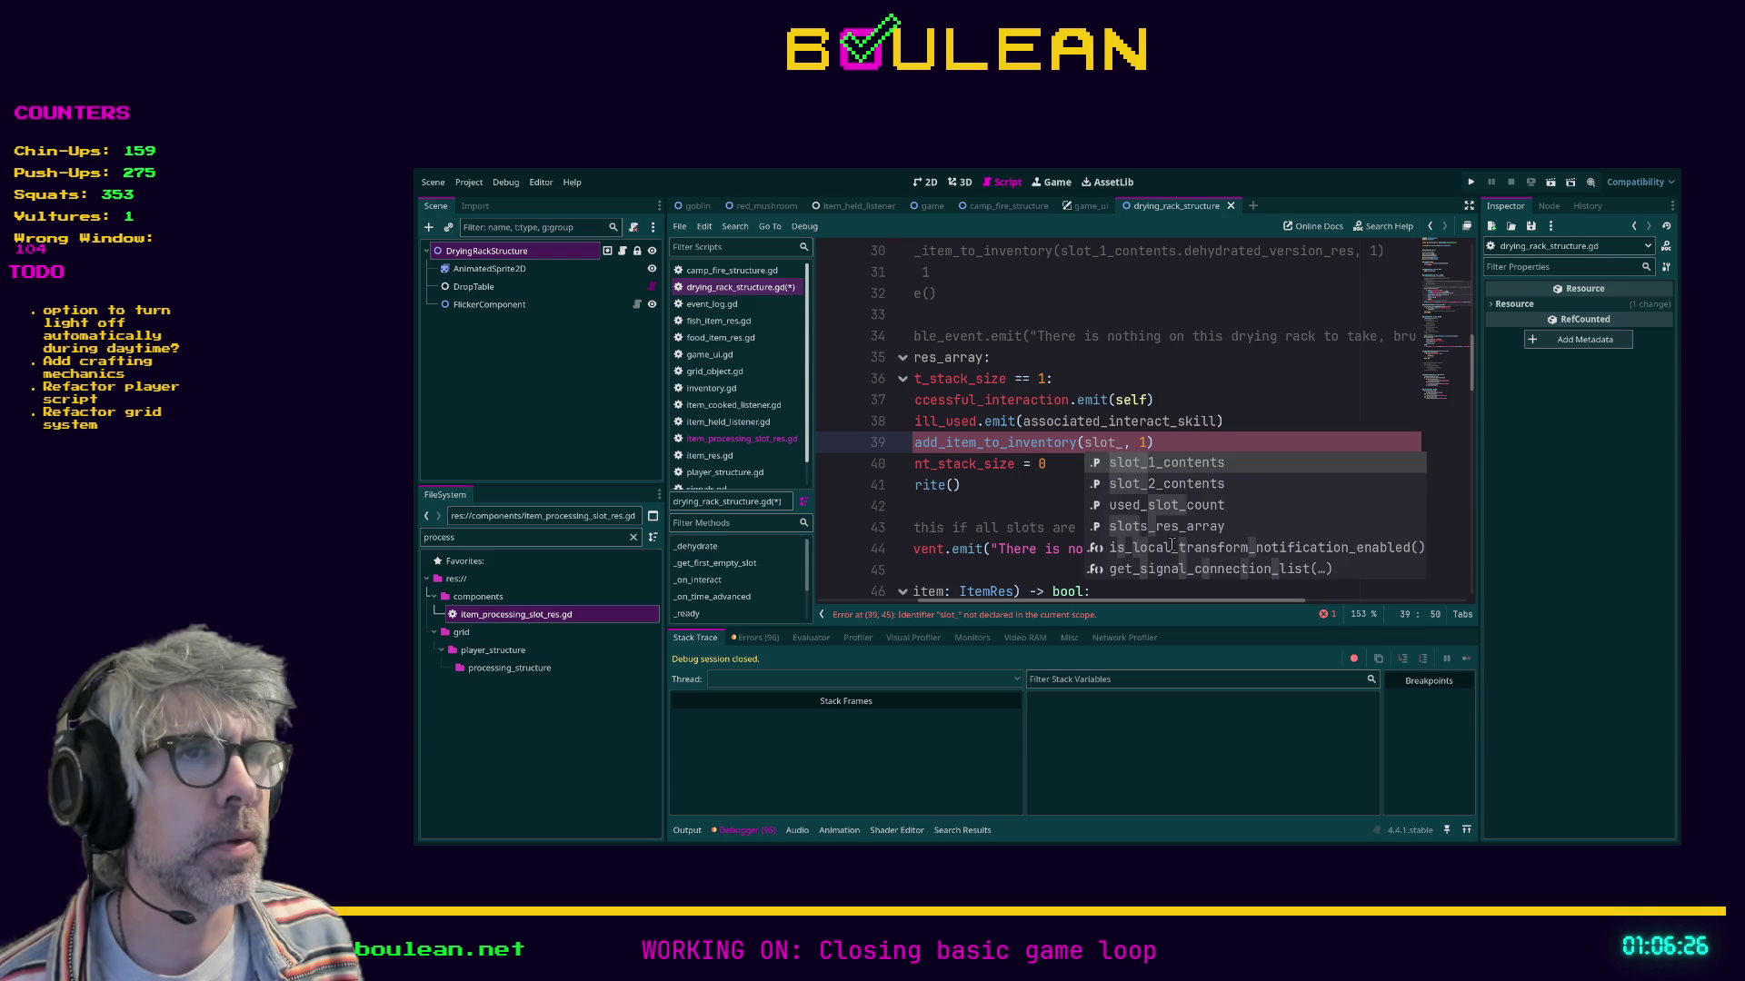
key(BackSpace)
key(Escape)
key(Down)
key(Down)
key(Down)
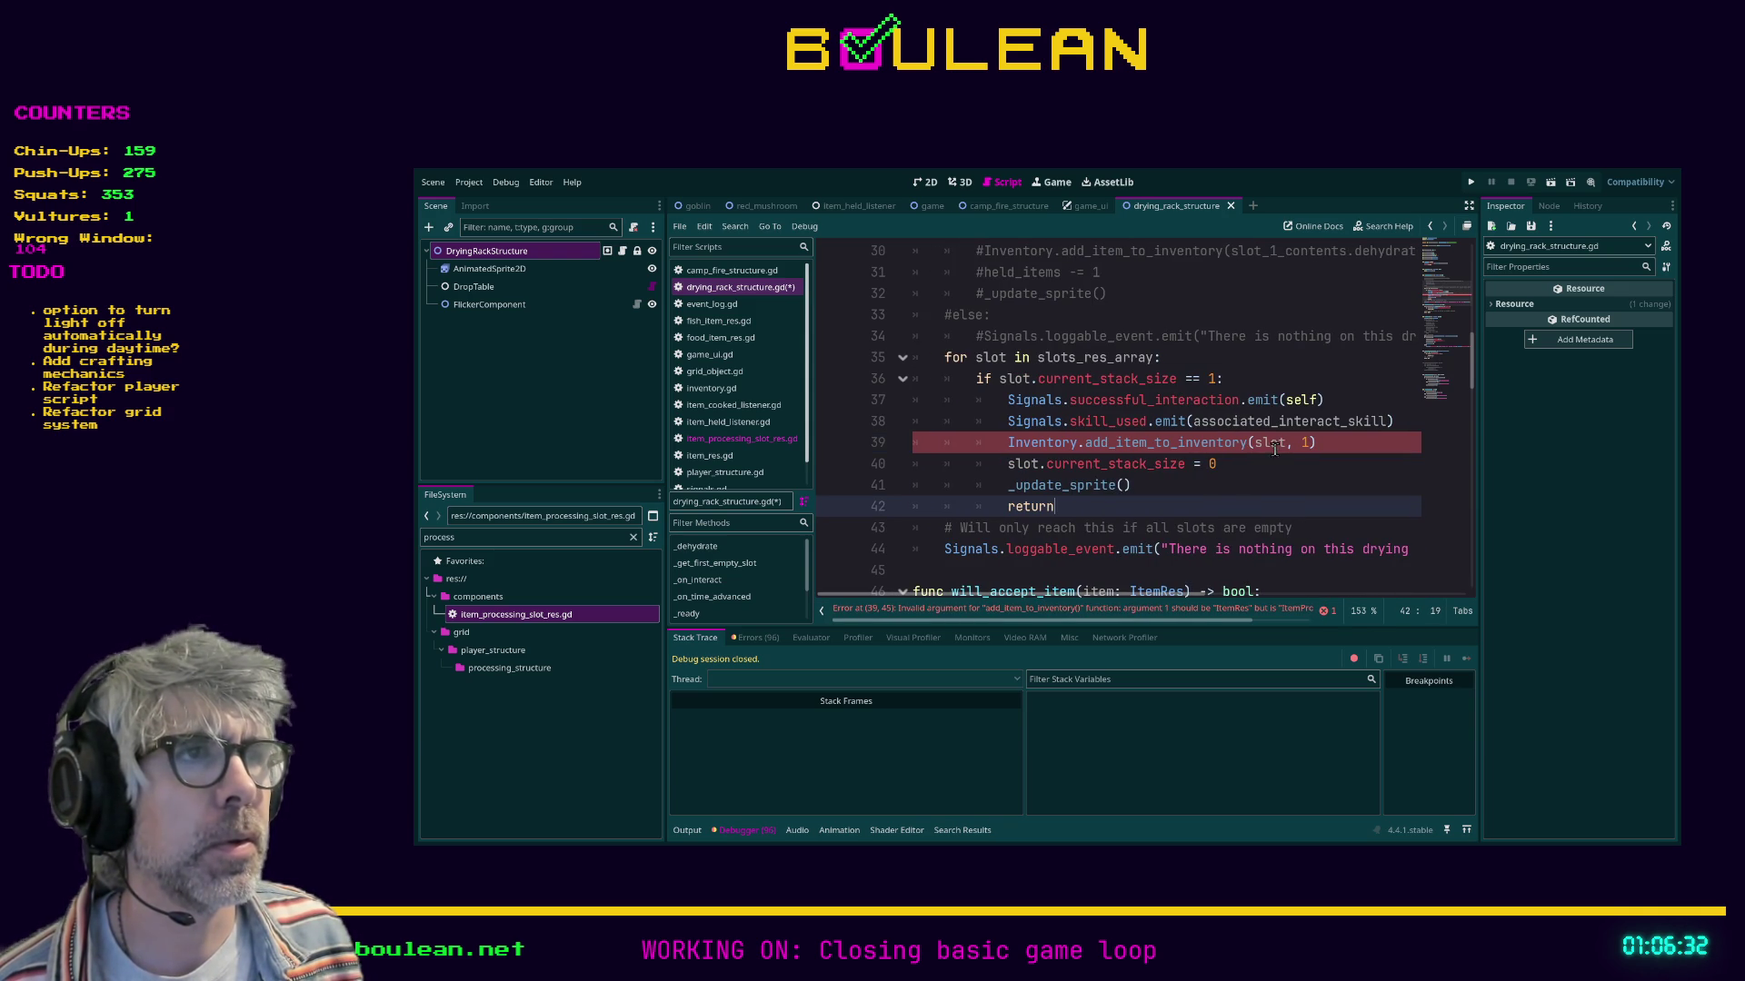
click(1284, 442)
text(.)
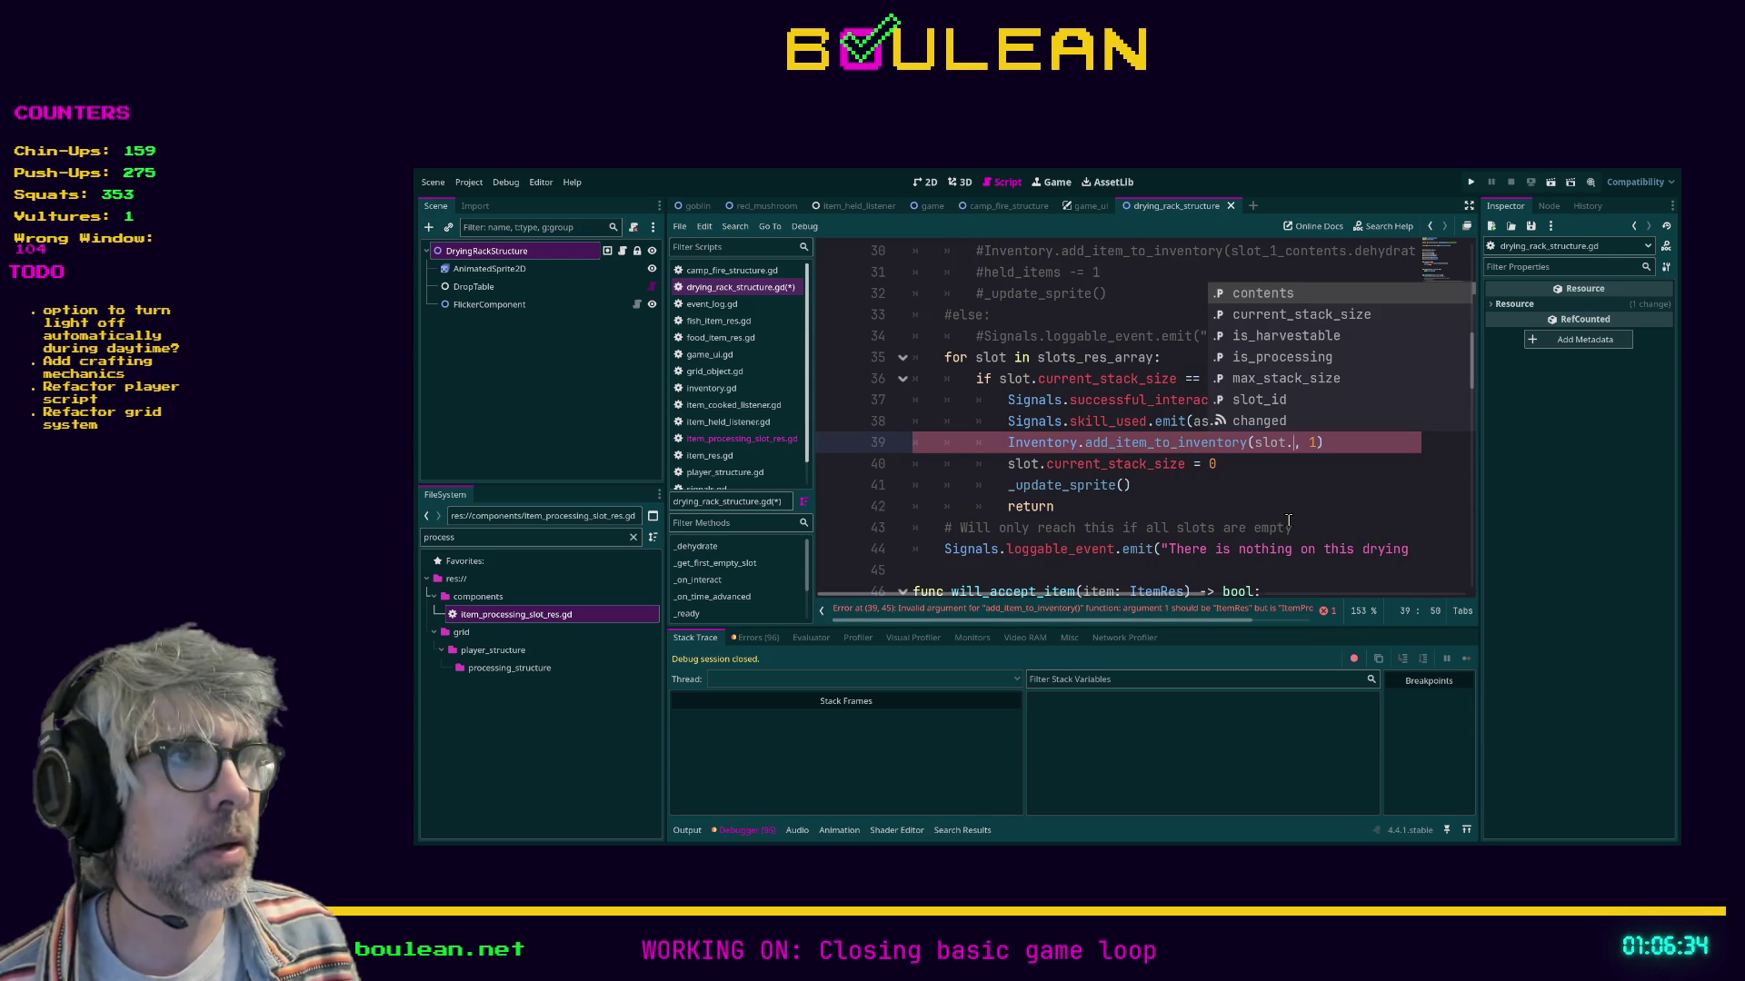
key(Return)
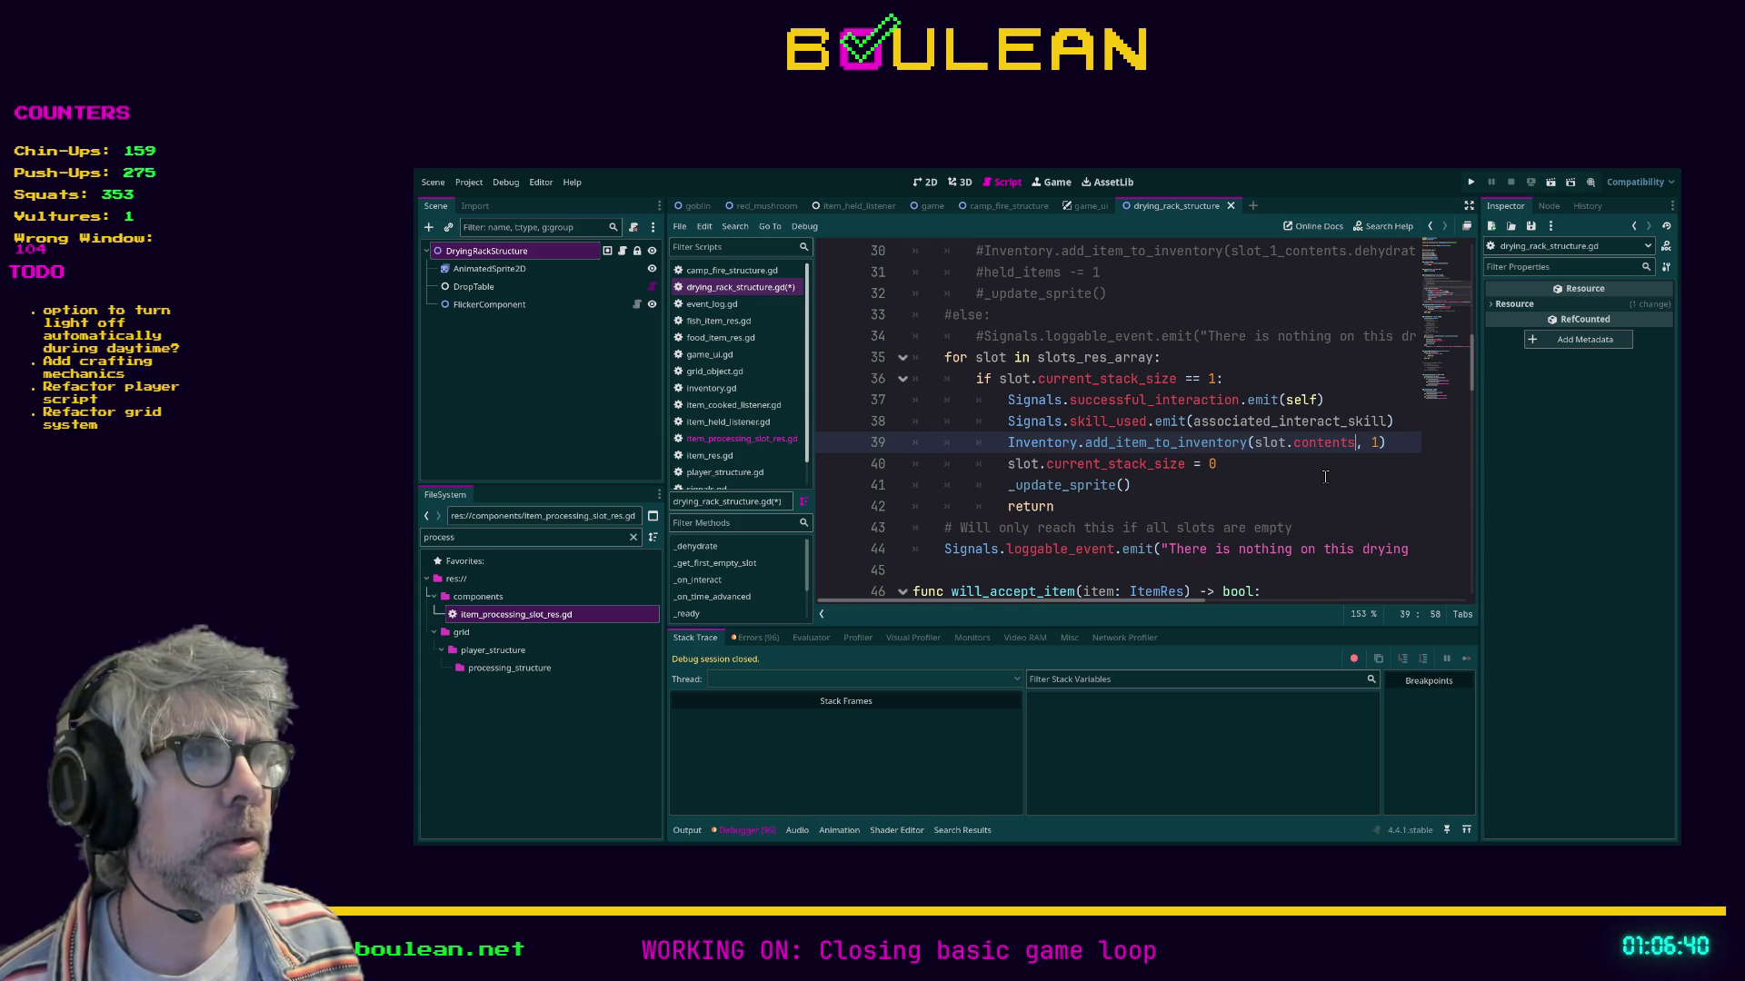
text(.de)
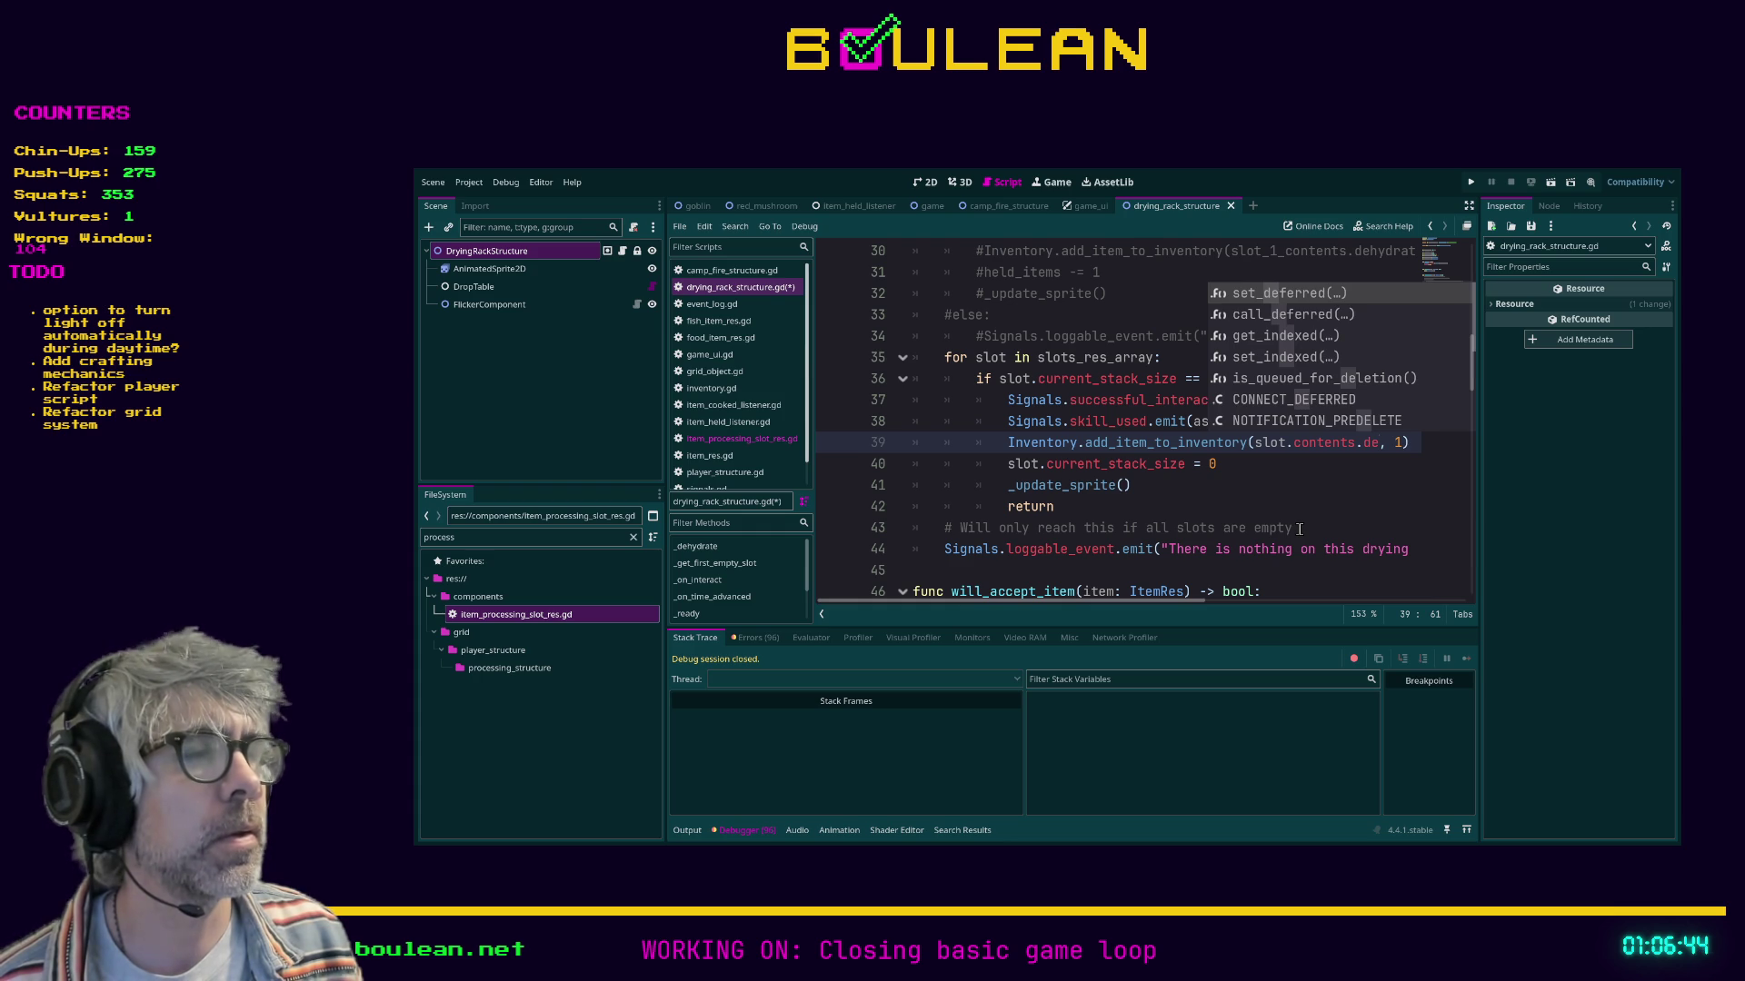
text(h)
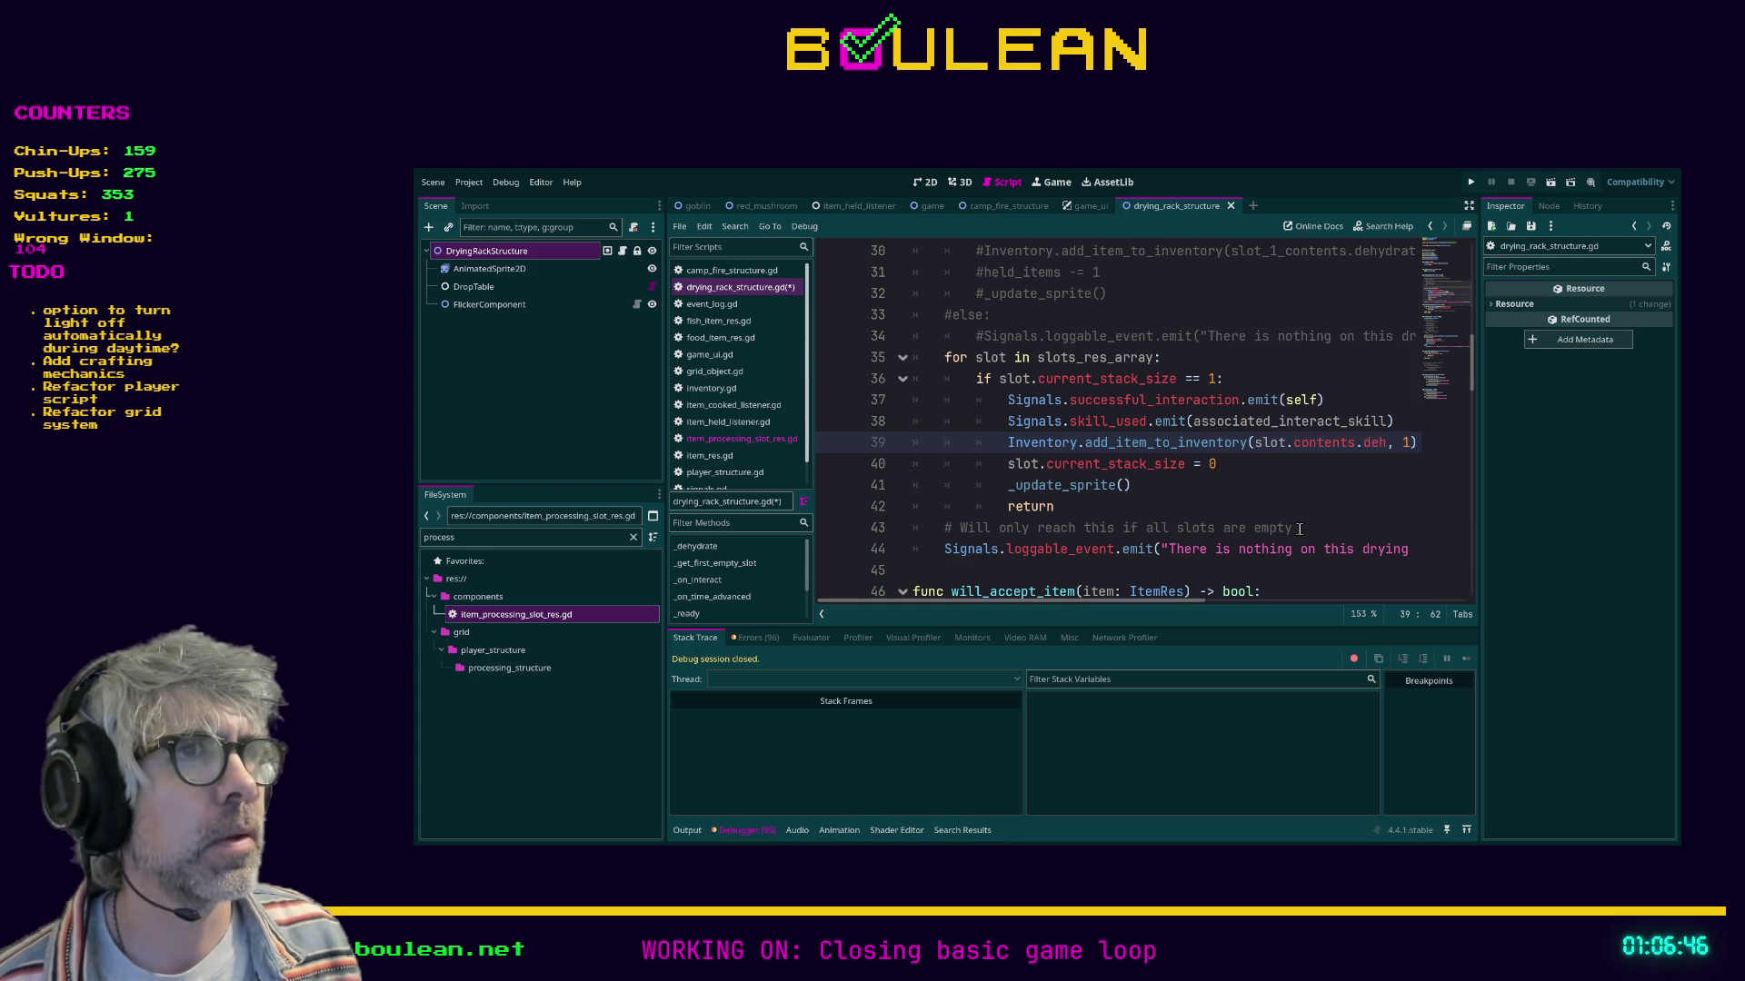
drag(1194, 601, 1235, 601)
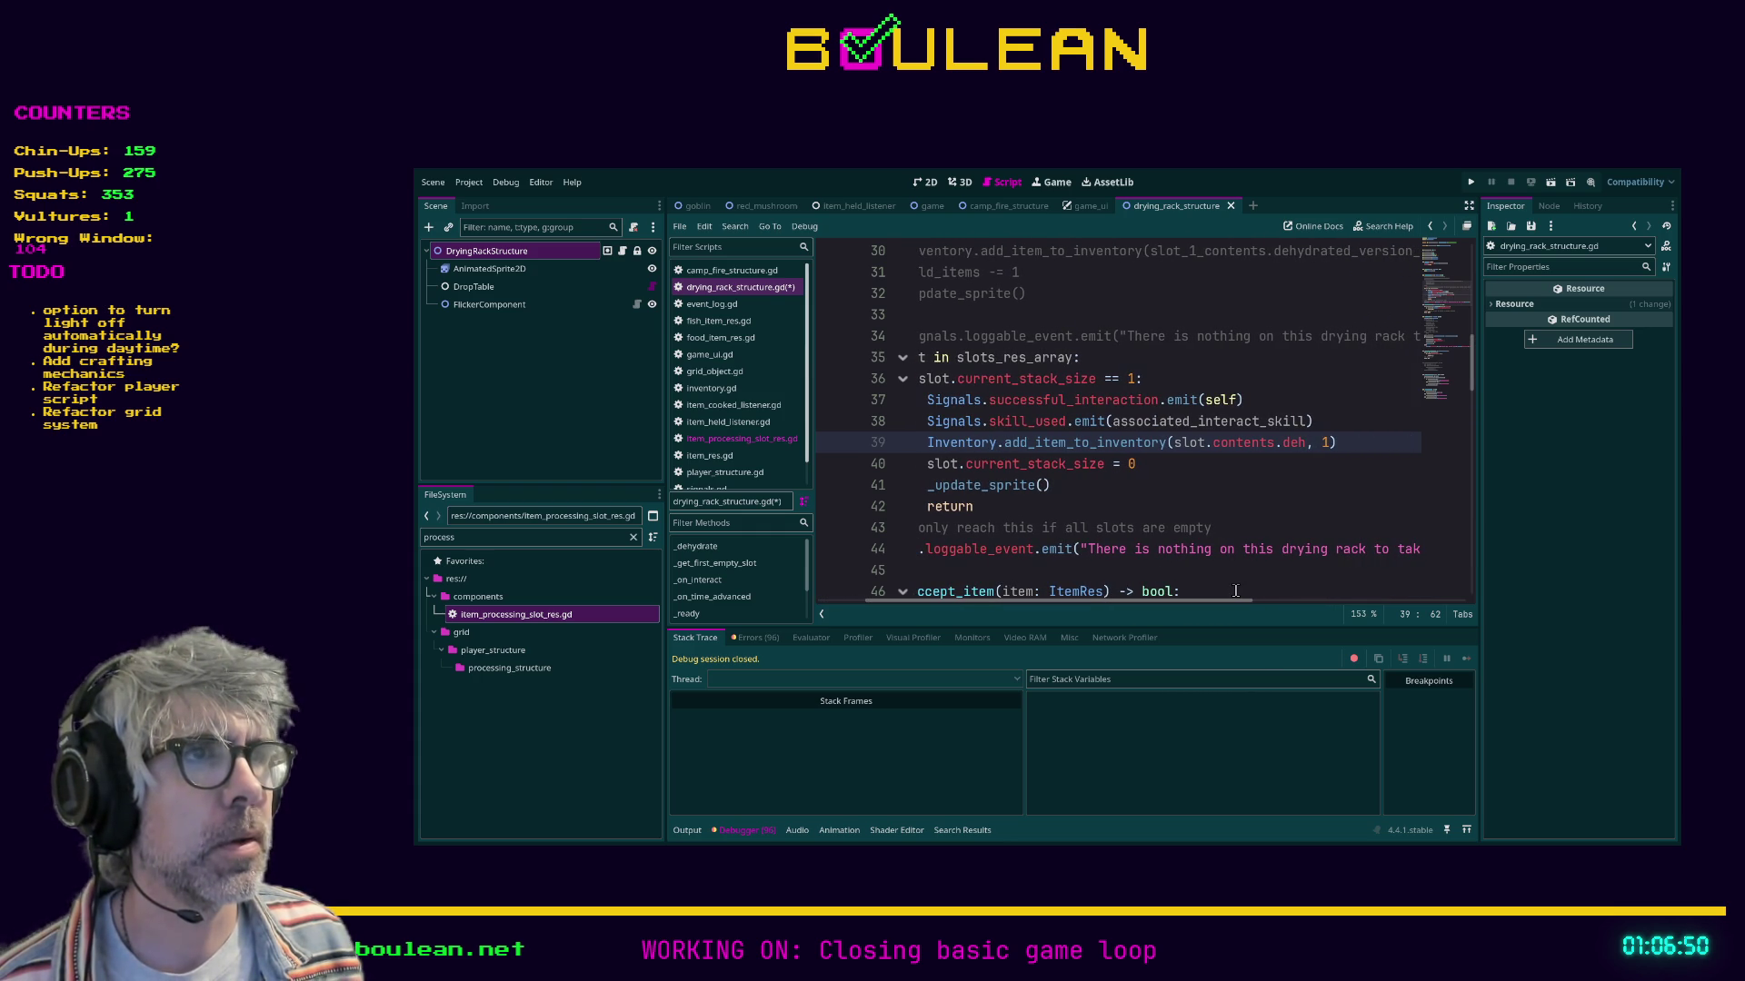
text(y)
text(drated_vers)
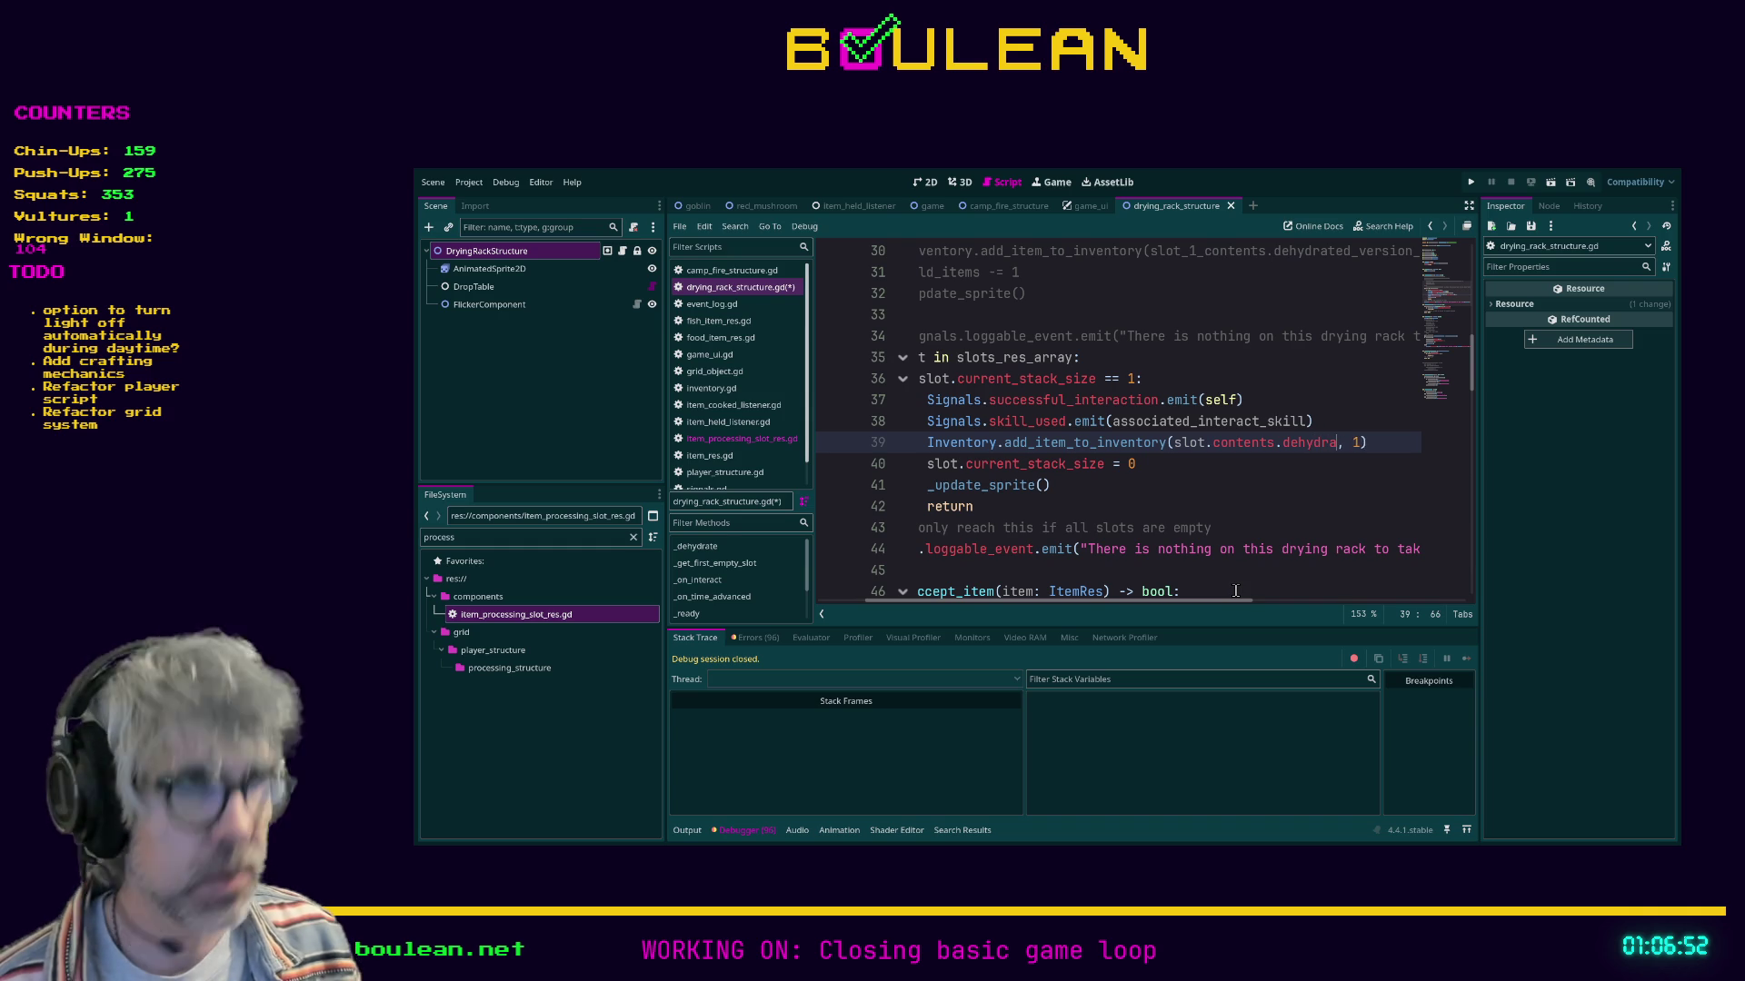
text(ion)
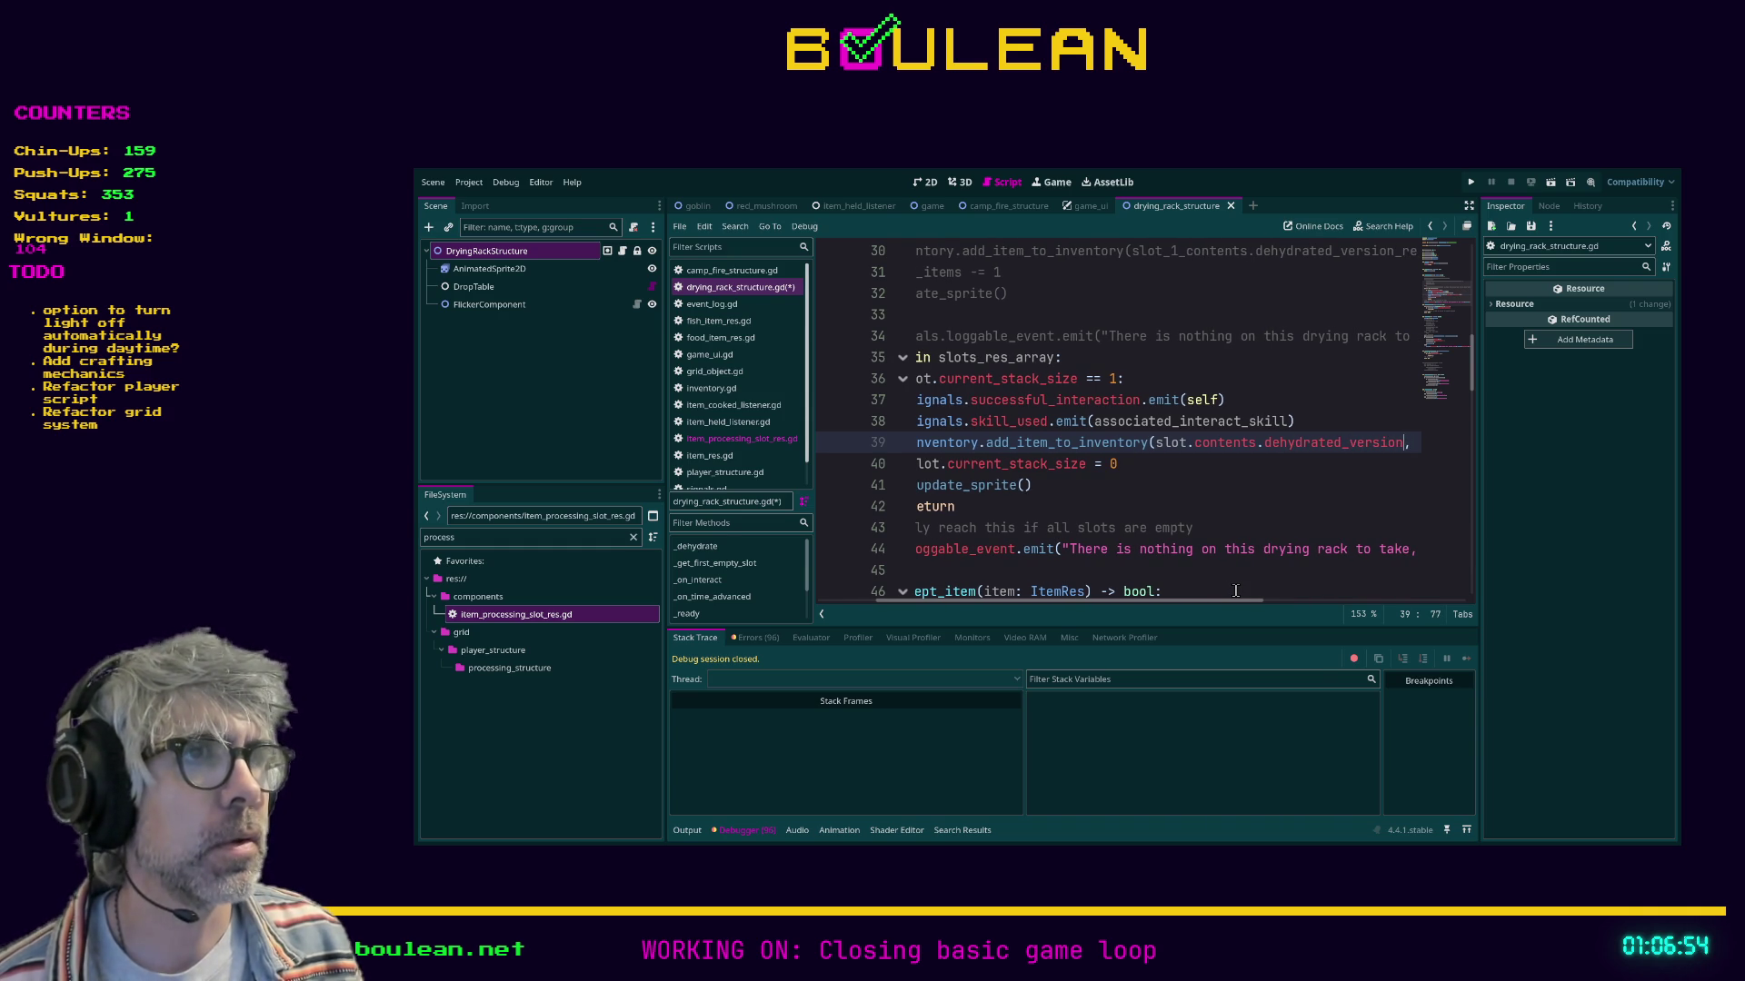
Step: Undo that attempt and change slot_1_contents to slot.contents on line 39 instead
key(shift+Home)
key(shift+Home)
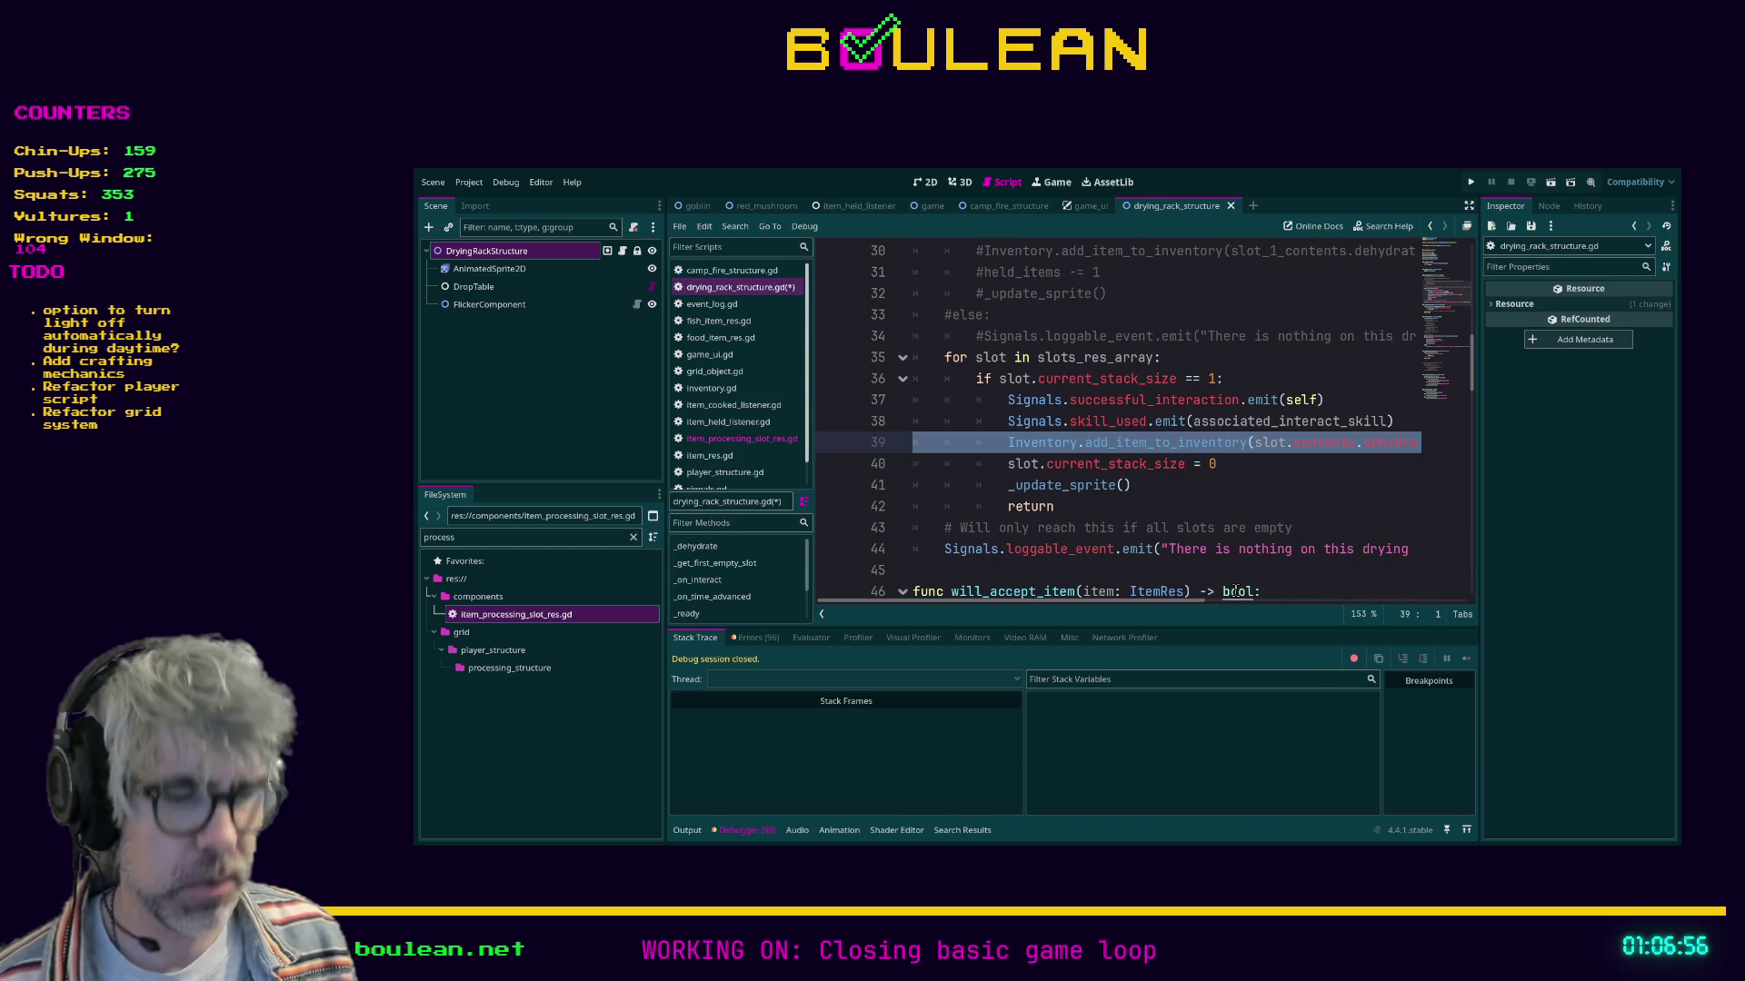
click(1372, 506)
key(ctrl+z)
key(ctrl+z)
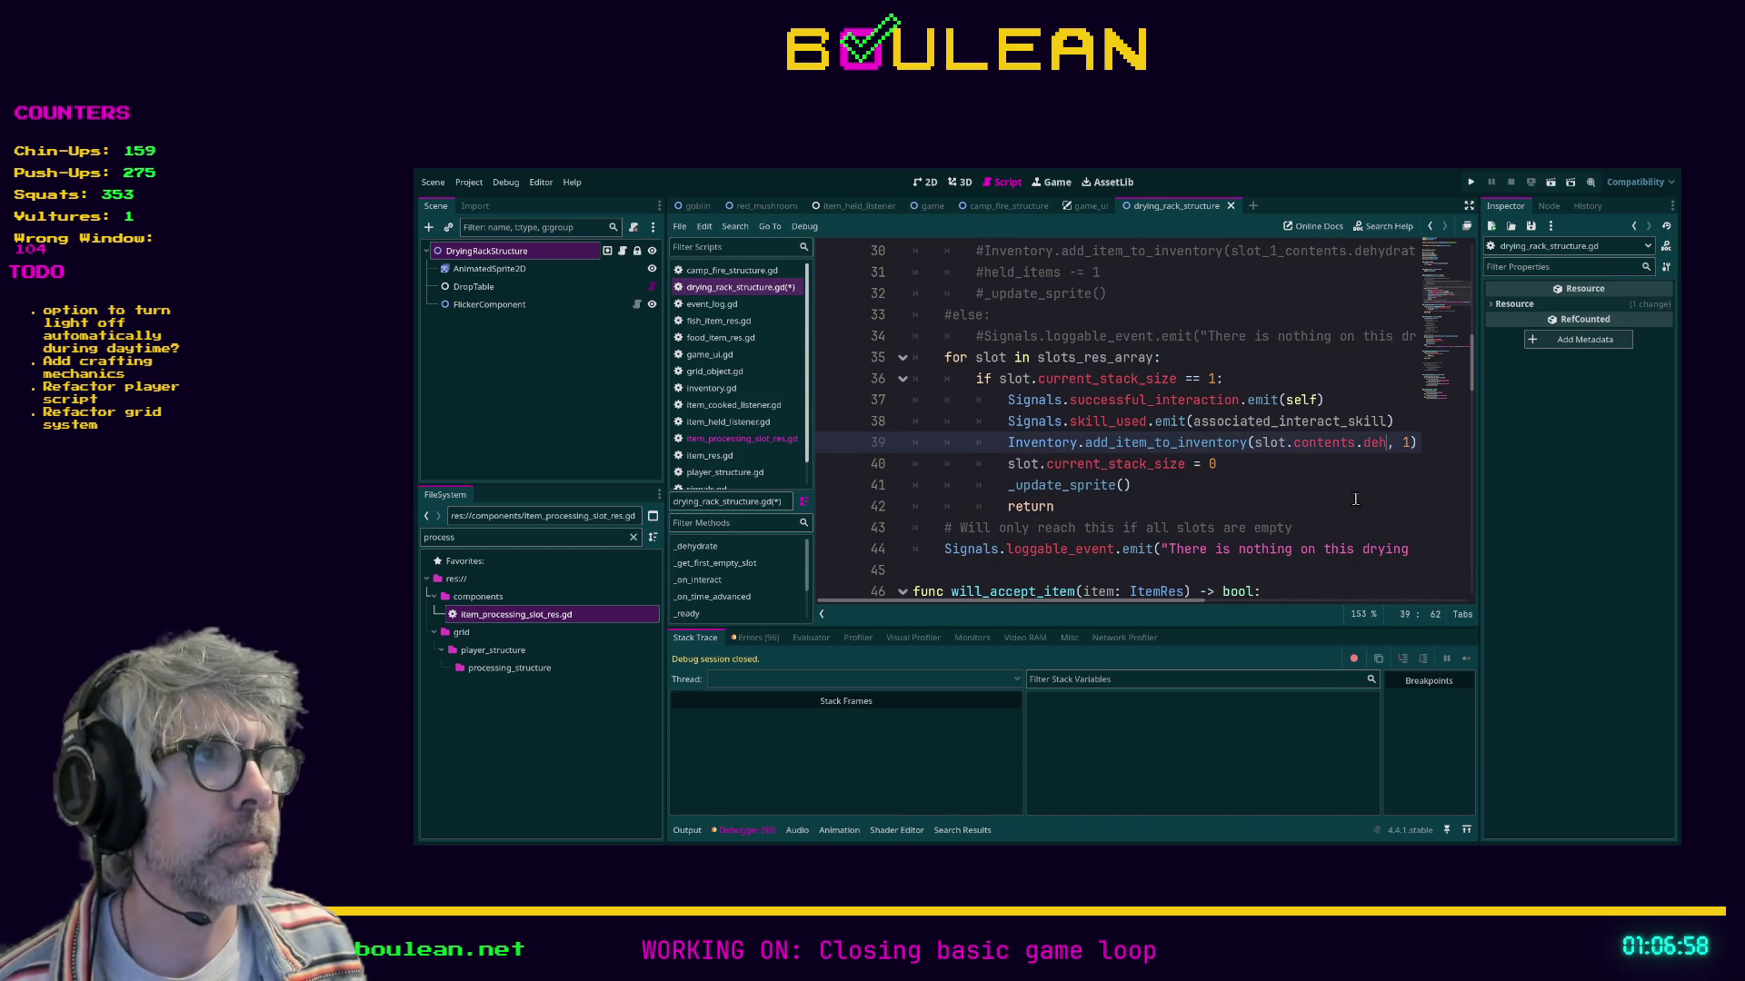
key(ctrl+z)
key(ctrl+z)
key(ctrl+z)
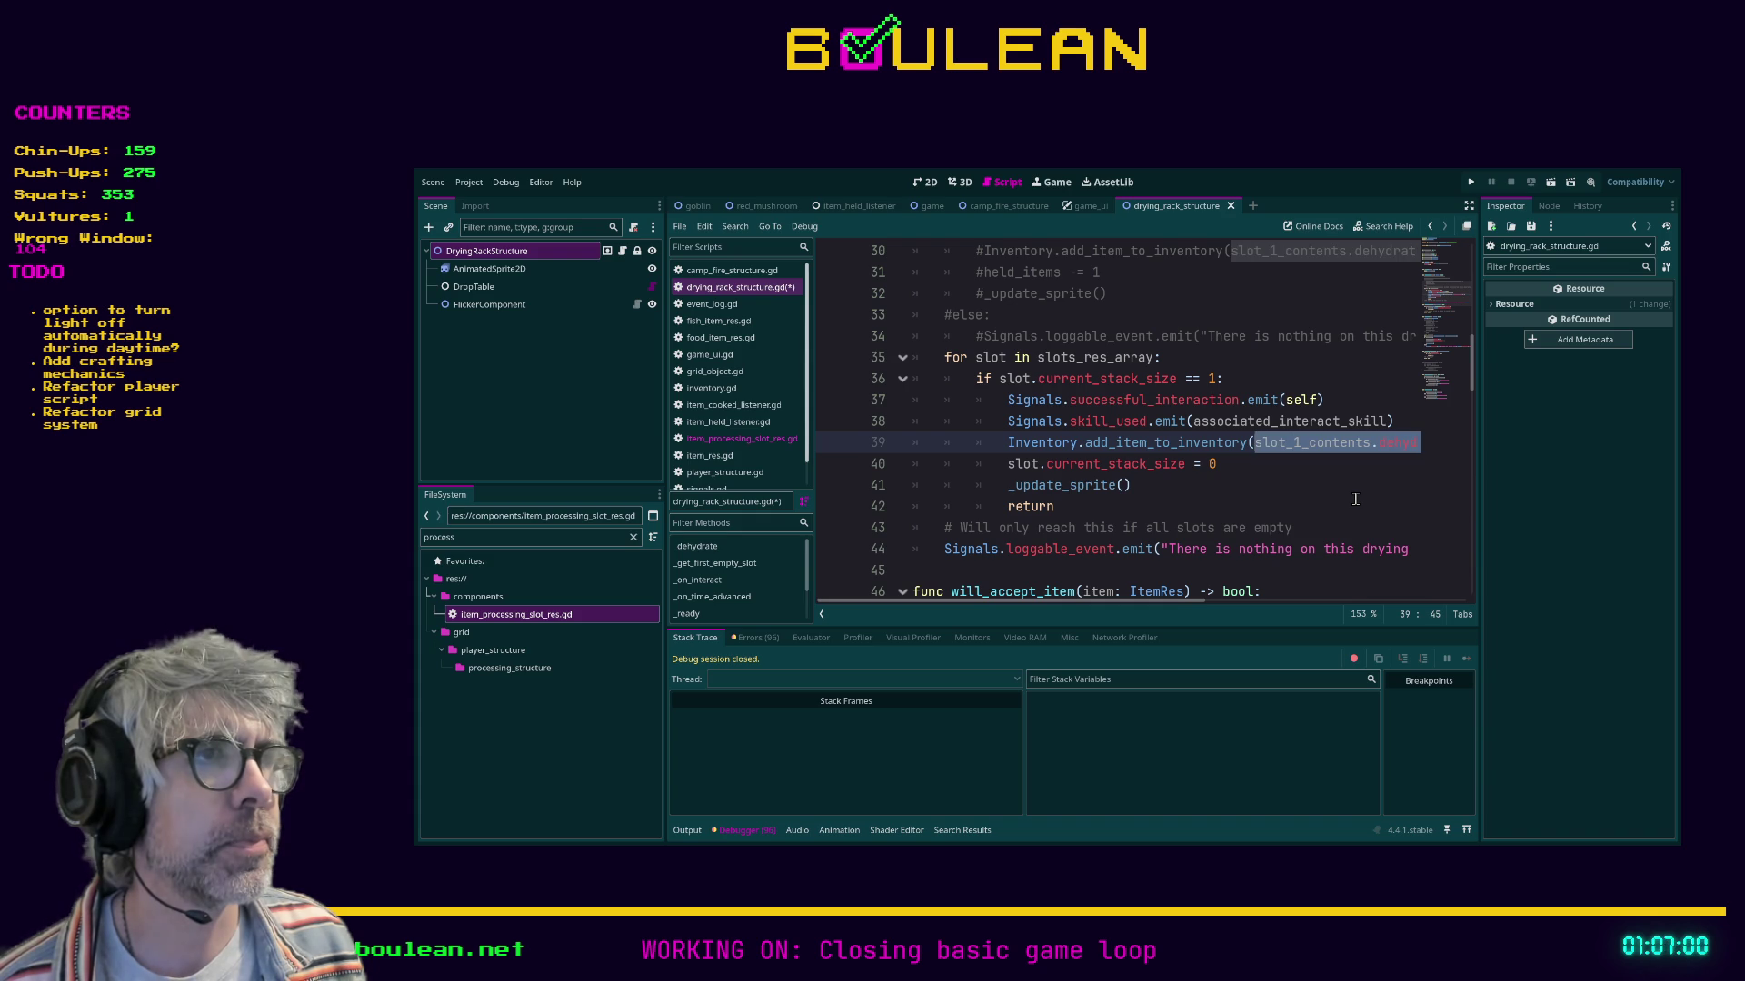
click(1289, 444)
shift+click(1307, 443)
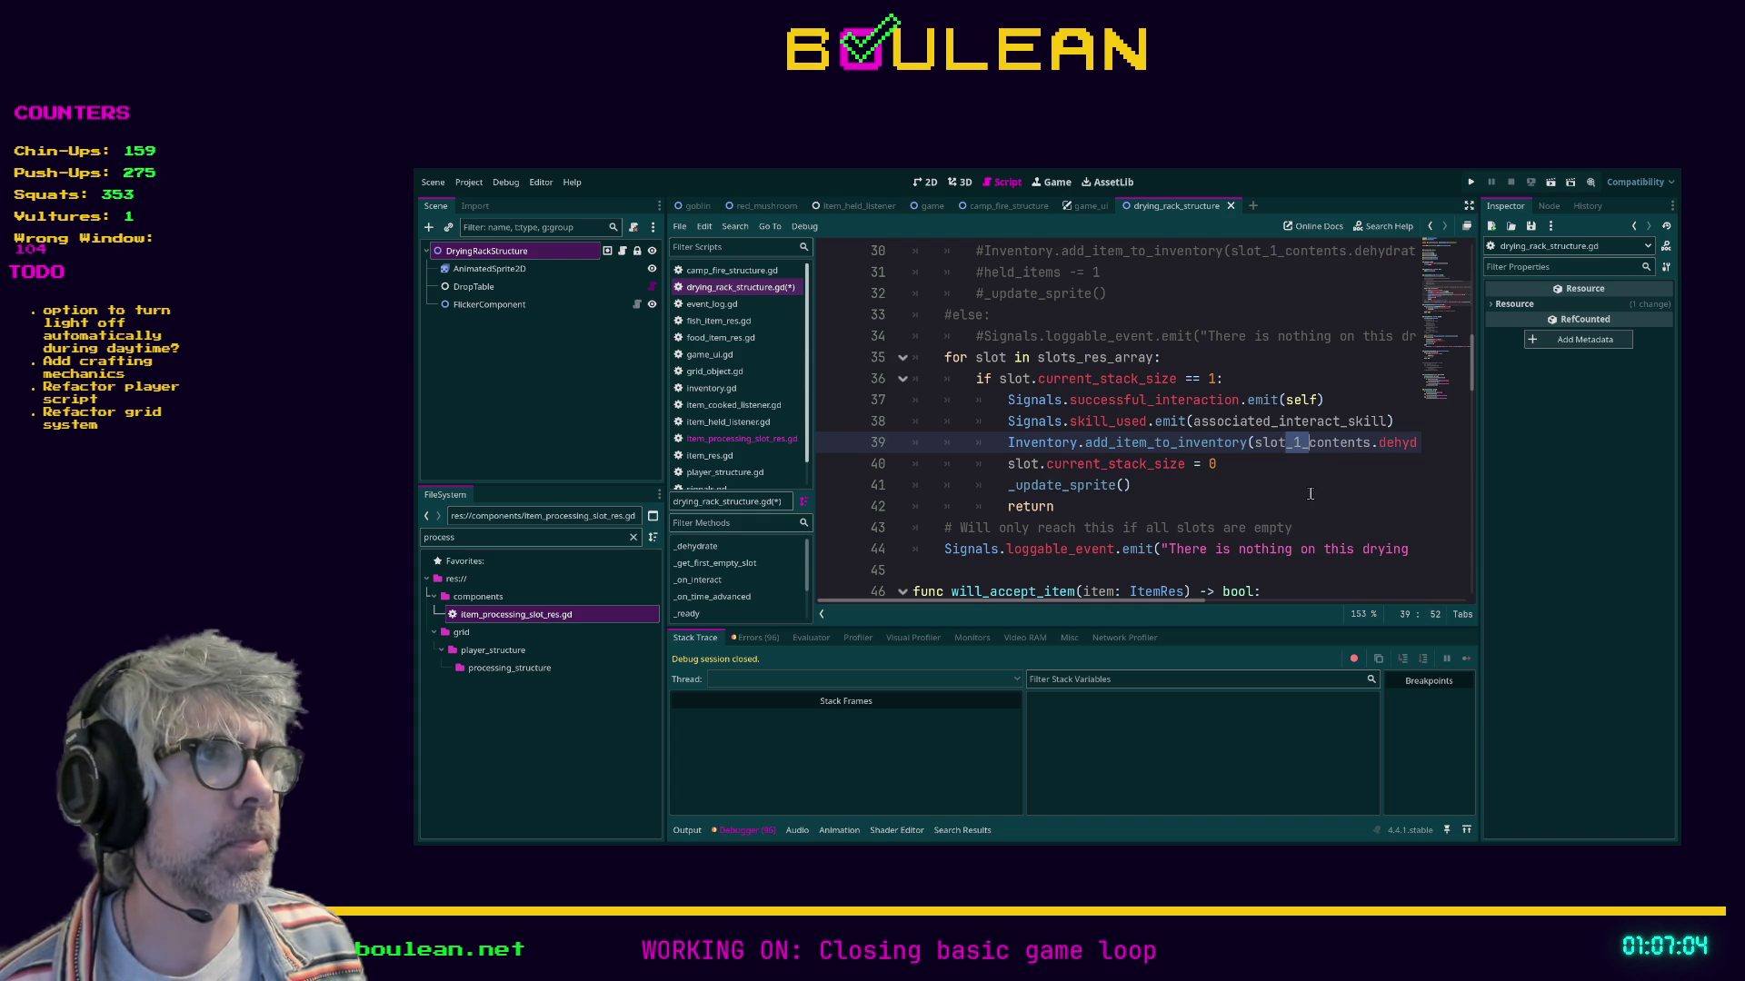
text(.)
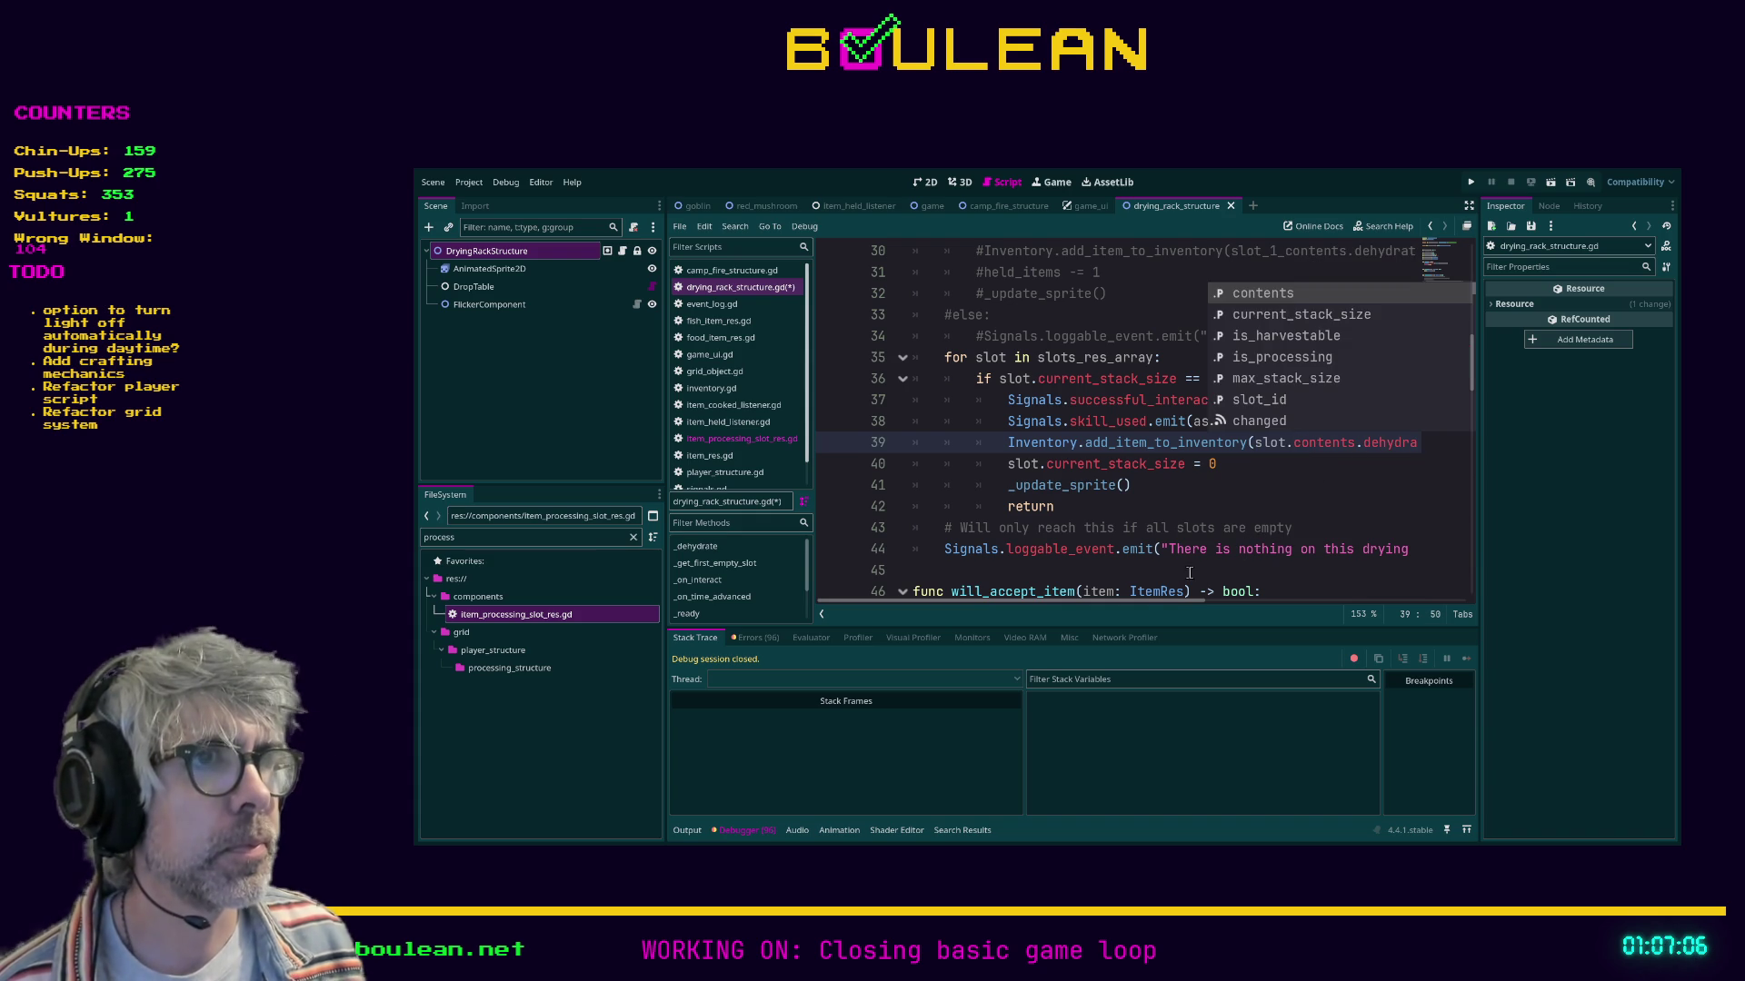
mouse_move(1139, 602)
mouse_down()
mouse_move(1188, 602)
mouse_move(1064, 601)
mouse_up()
click(1220, 484)
click(1009, 359)
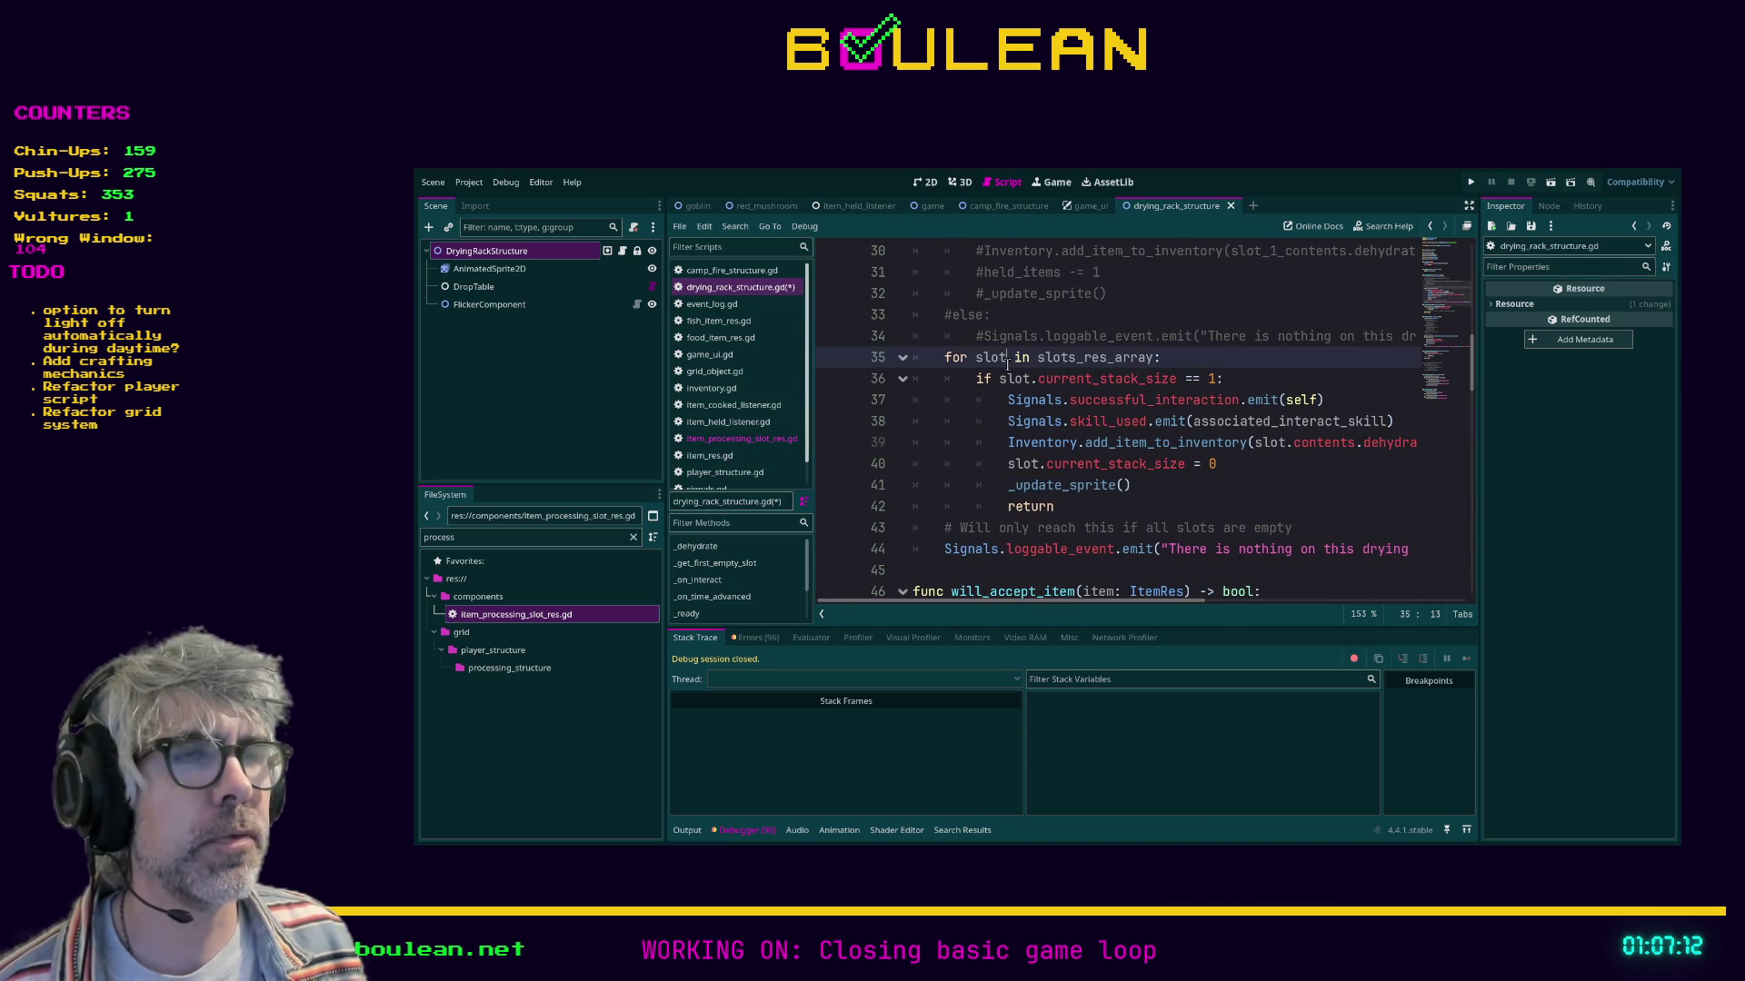
Step: Type the loop's slot variable as ItemProcessingSlotRes, save the script, and run the game
text(: )
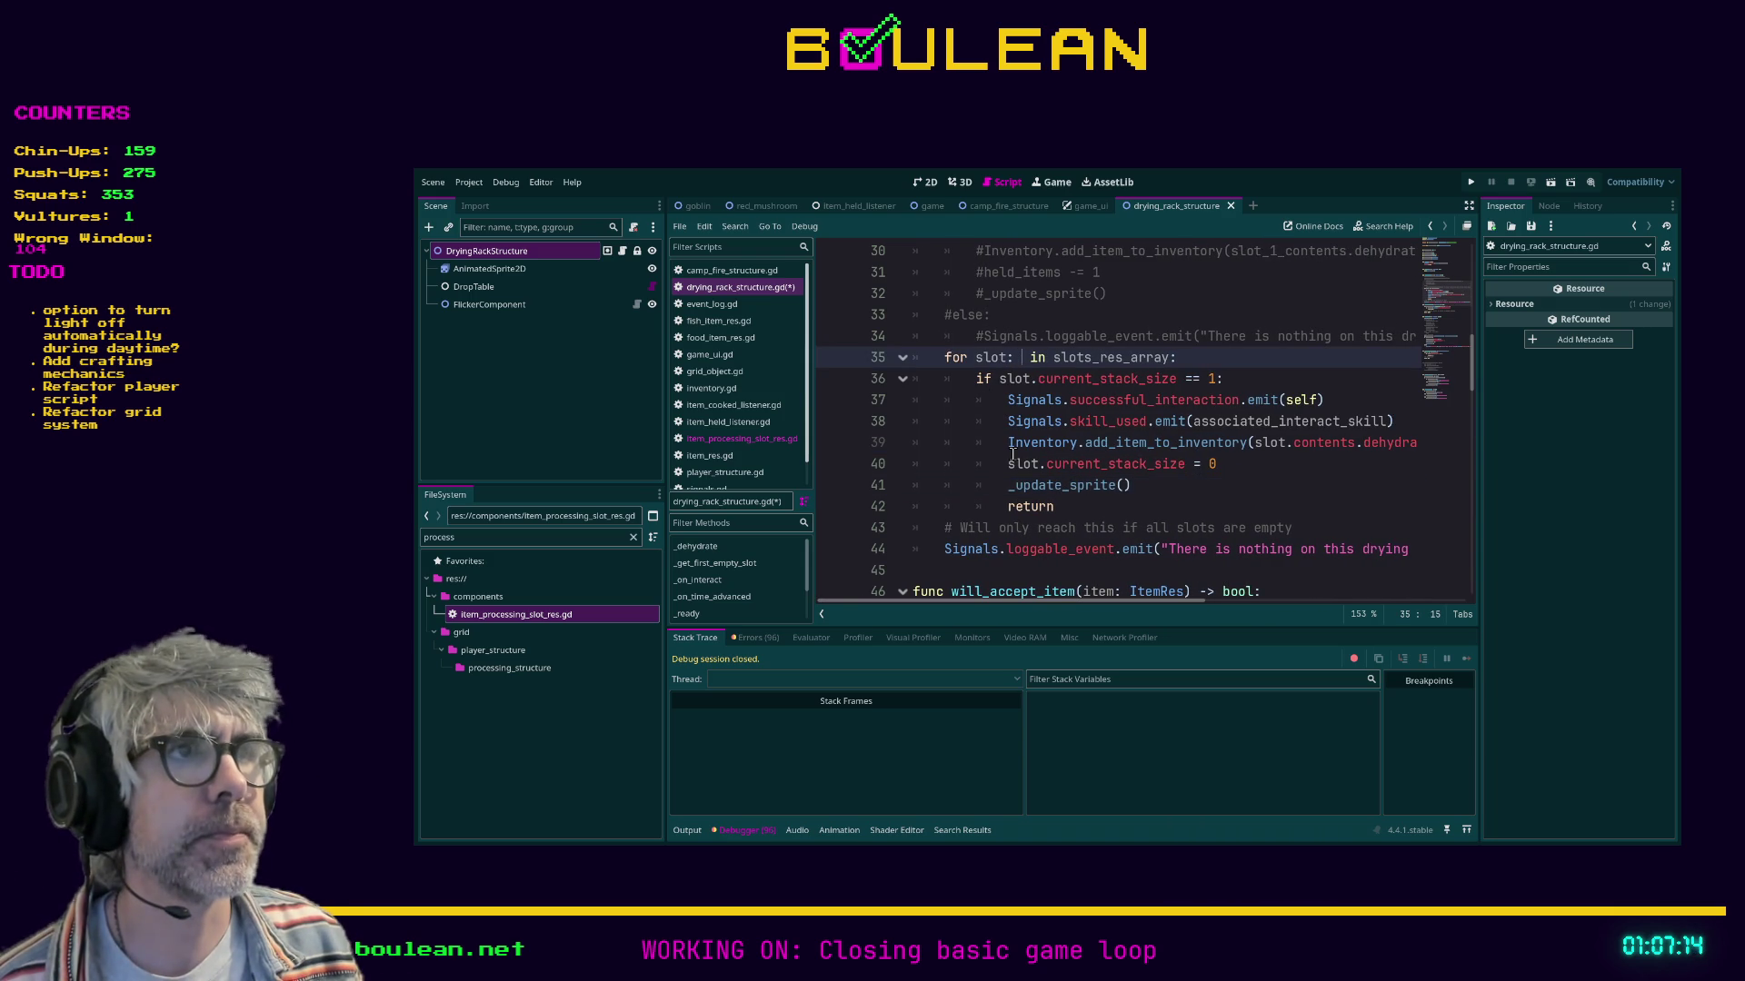
text(P)
key(BackSpace)
text(It)
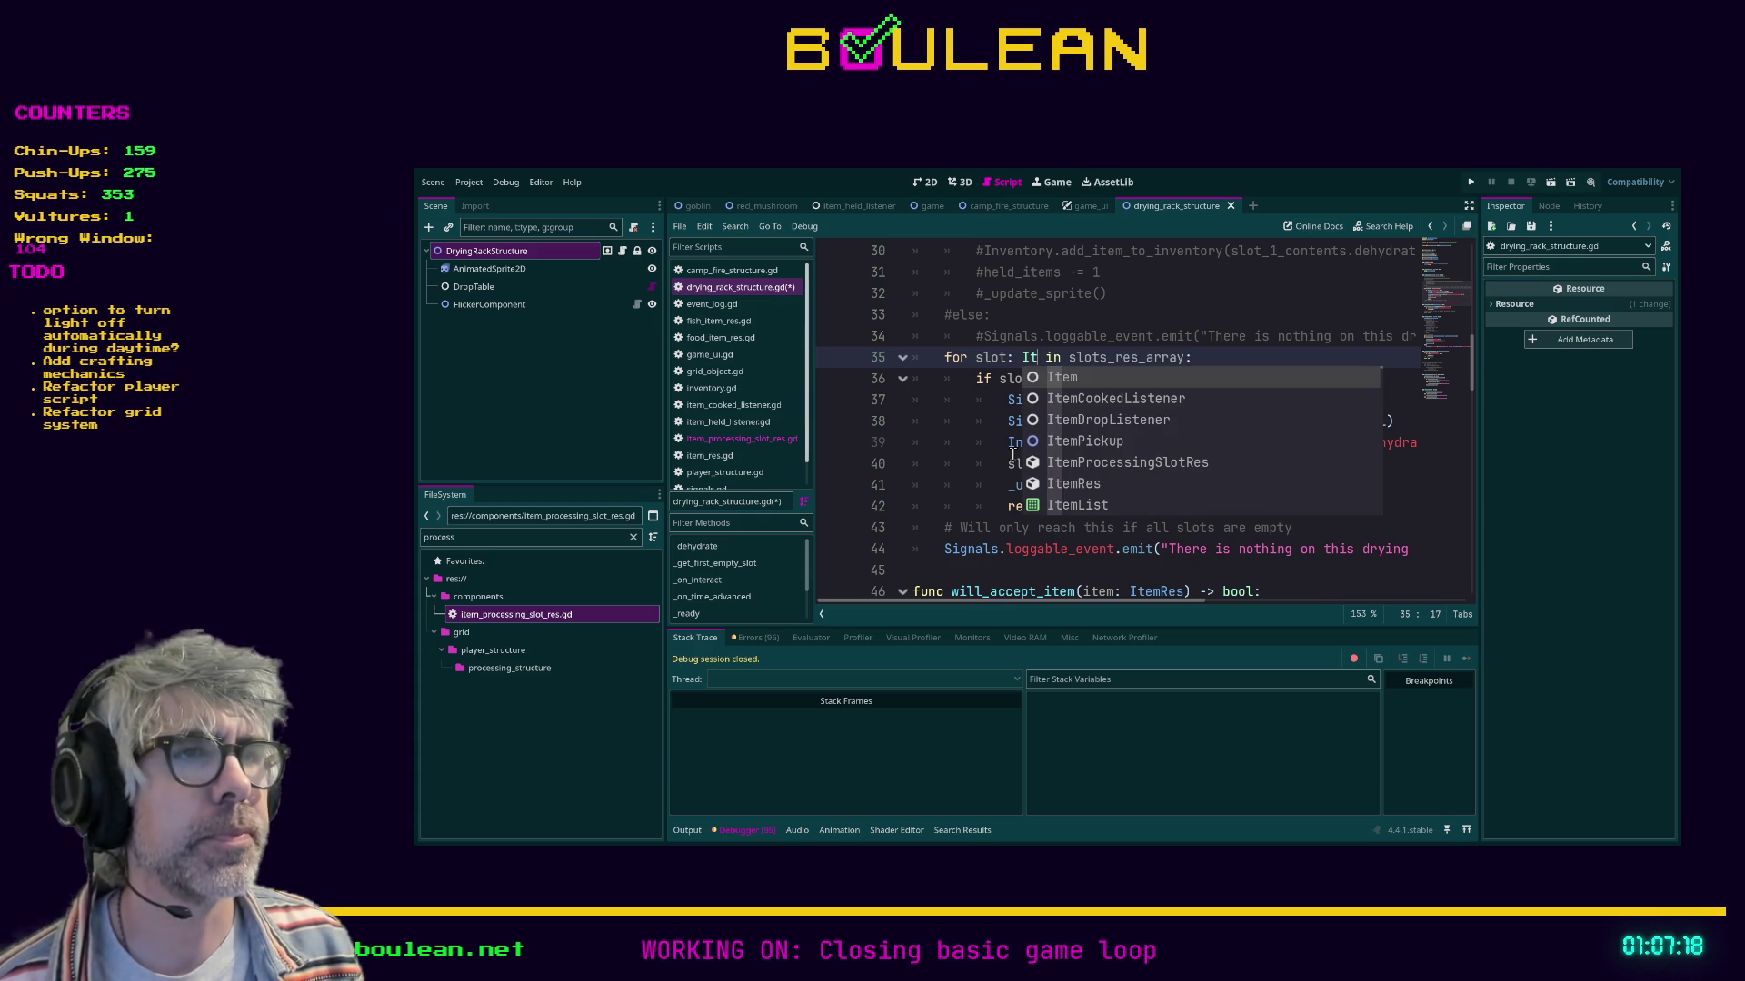
key(Down)
key(Down)
key(Down)
key(Return)
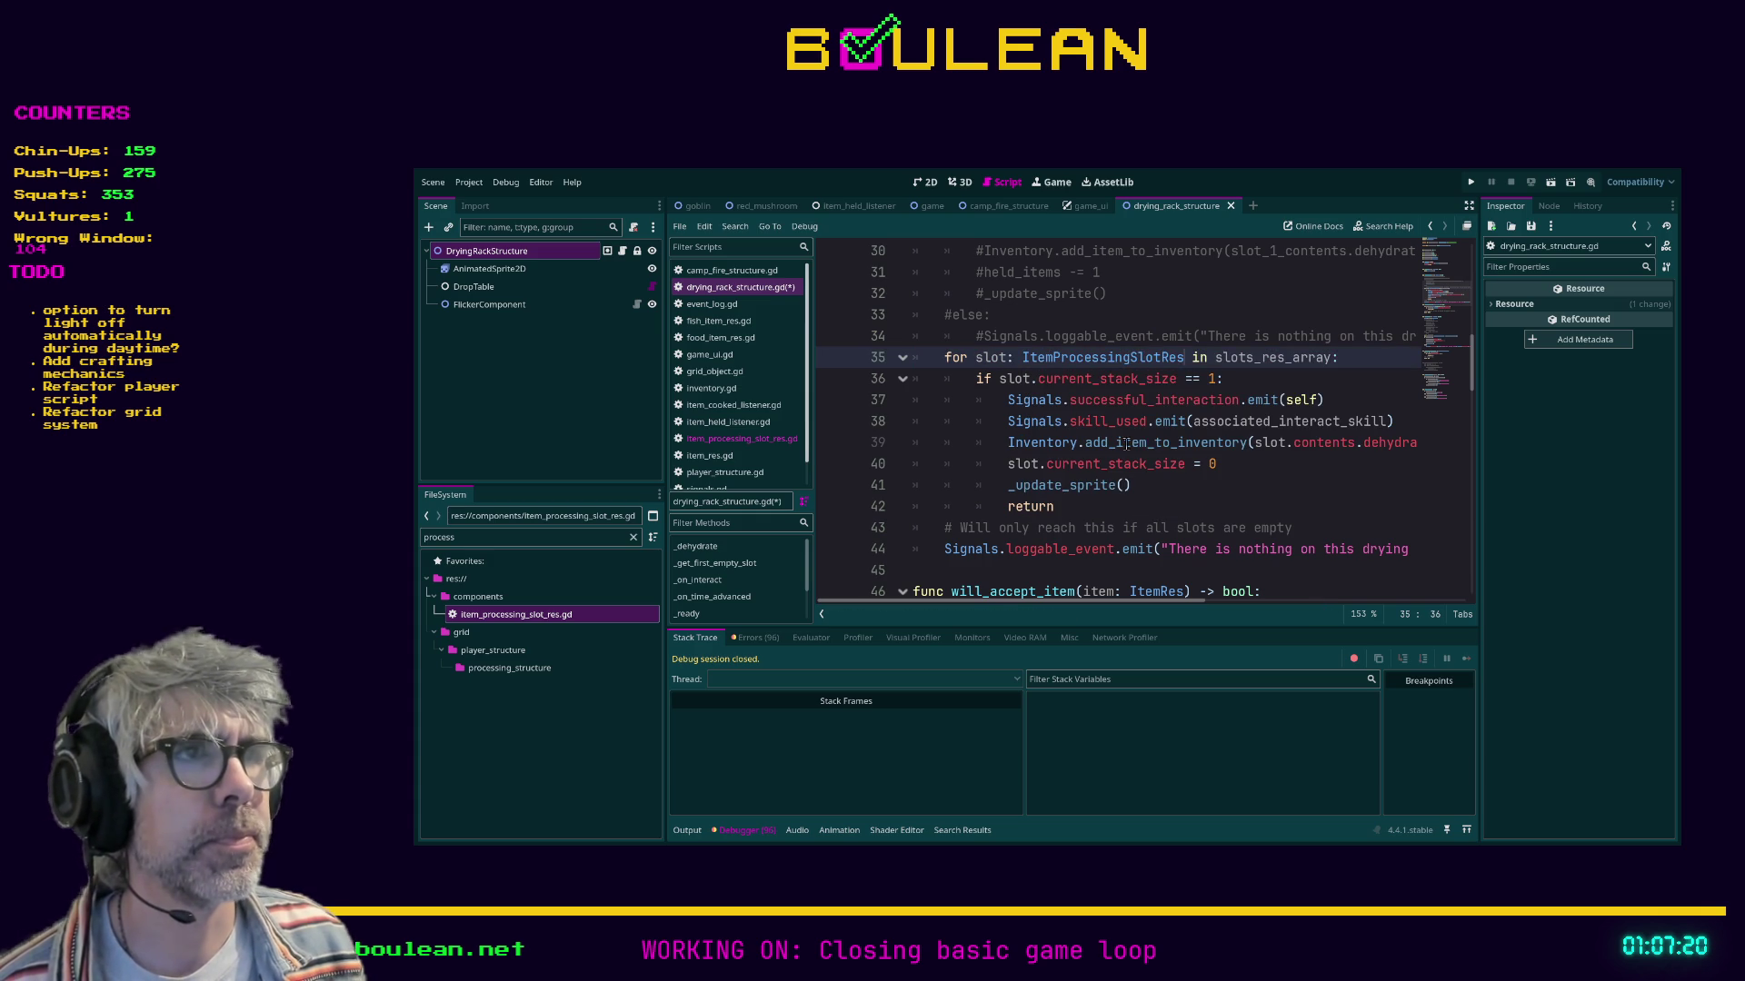
click(1213, 477)
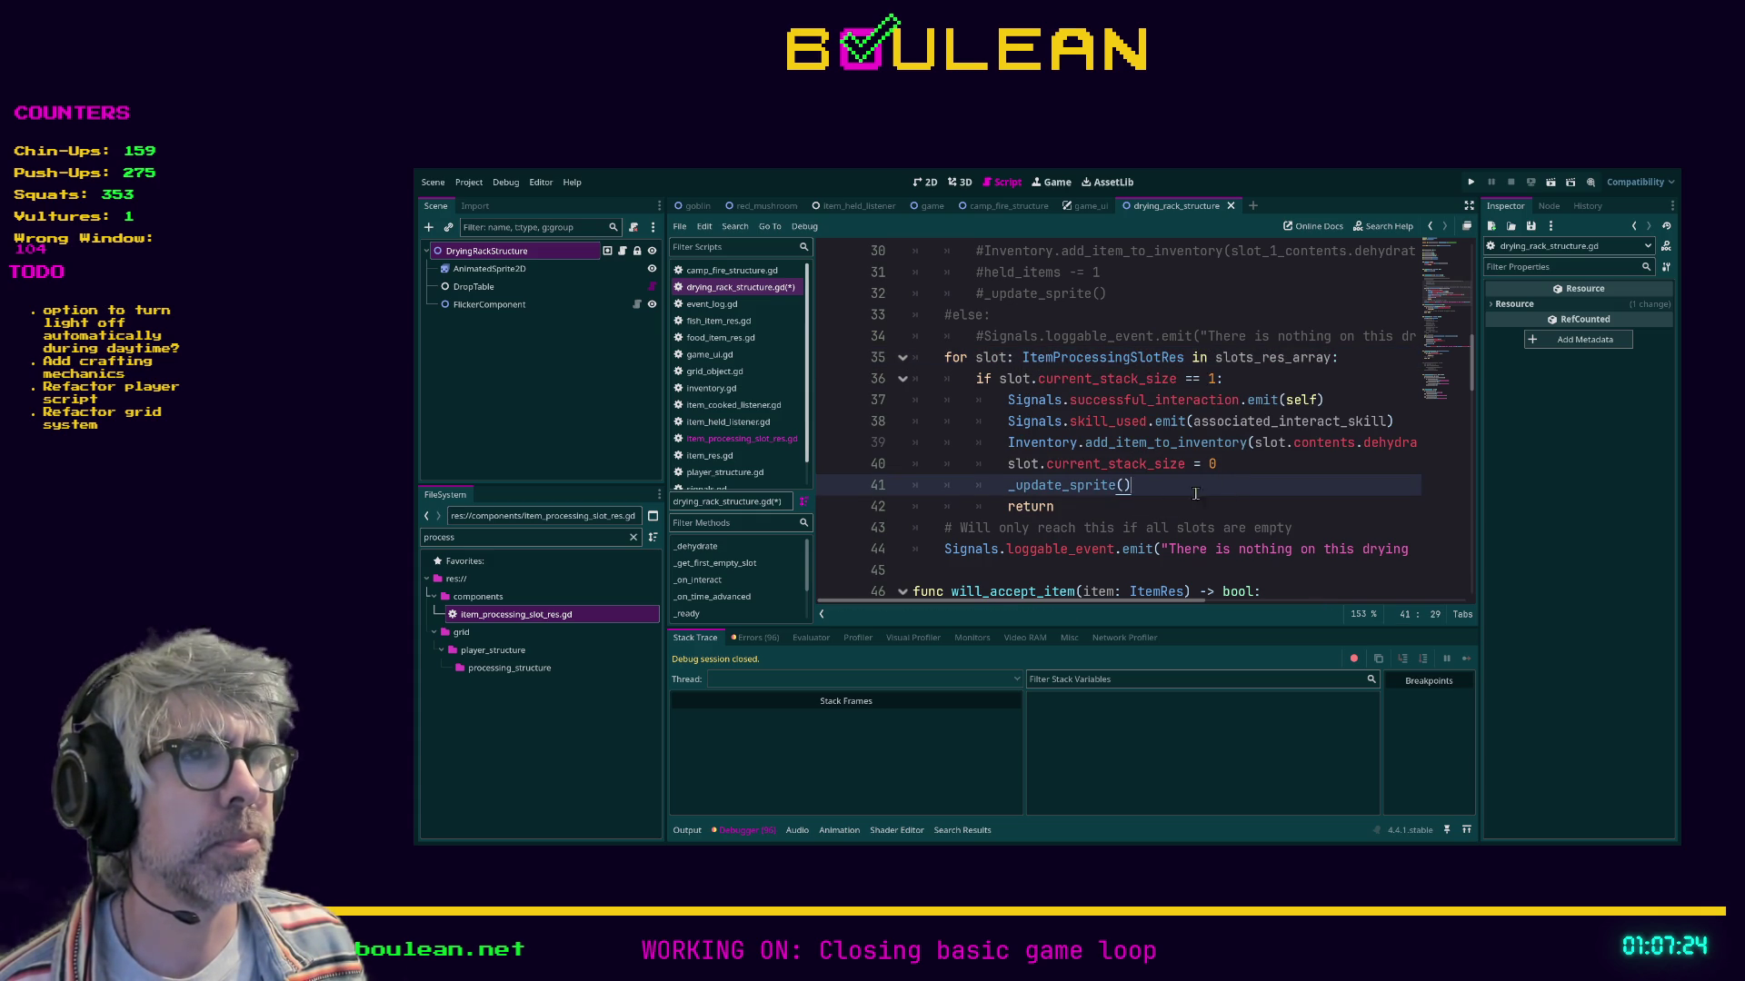
key(ctrl+s)
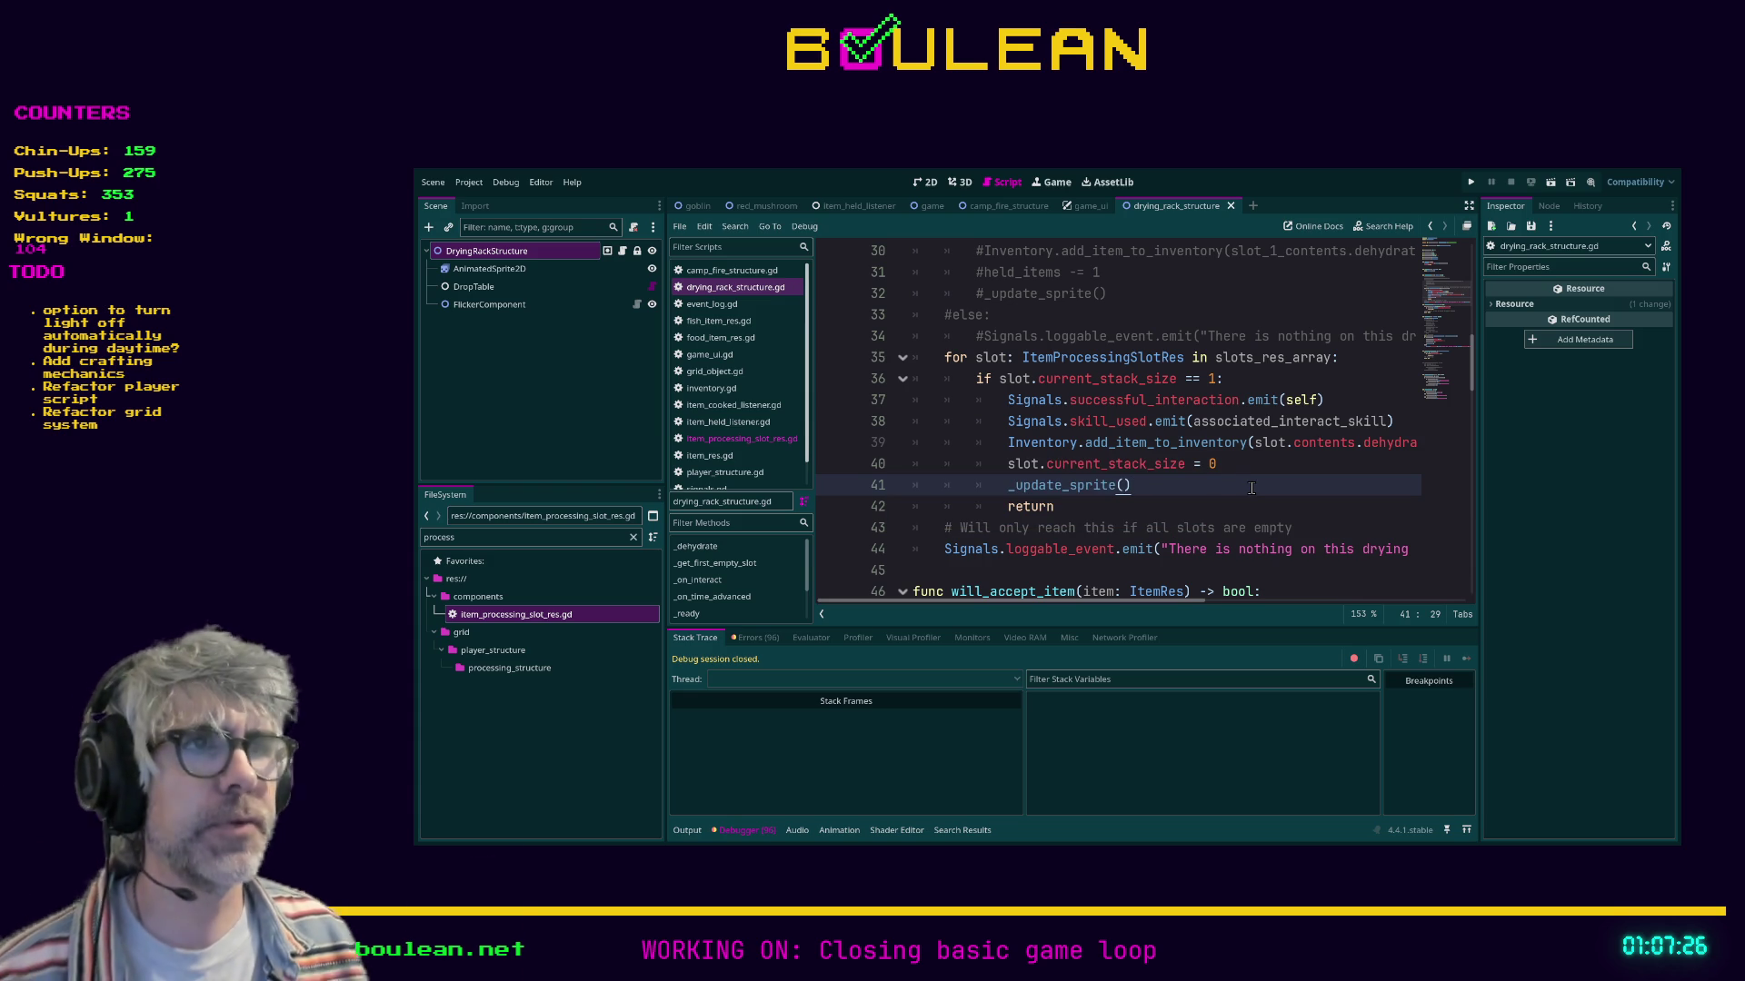
key(F5)
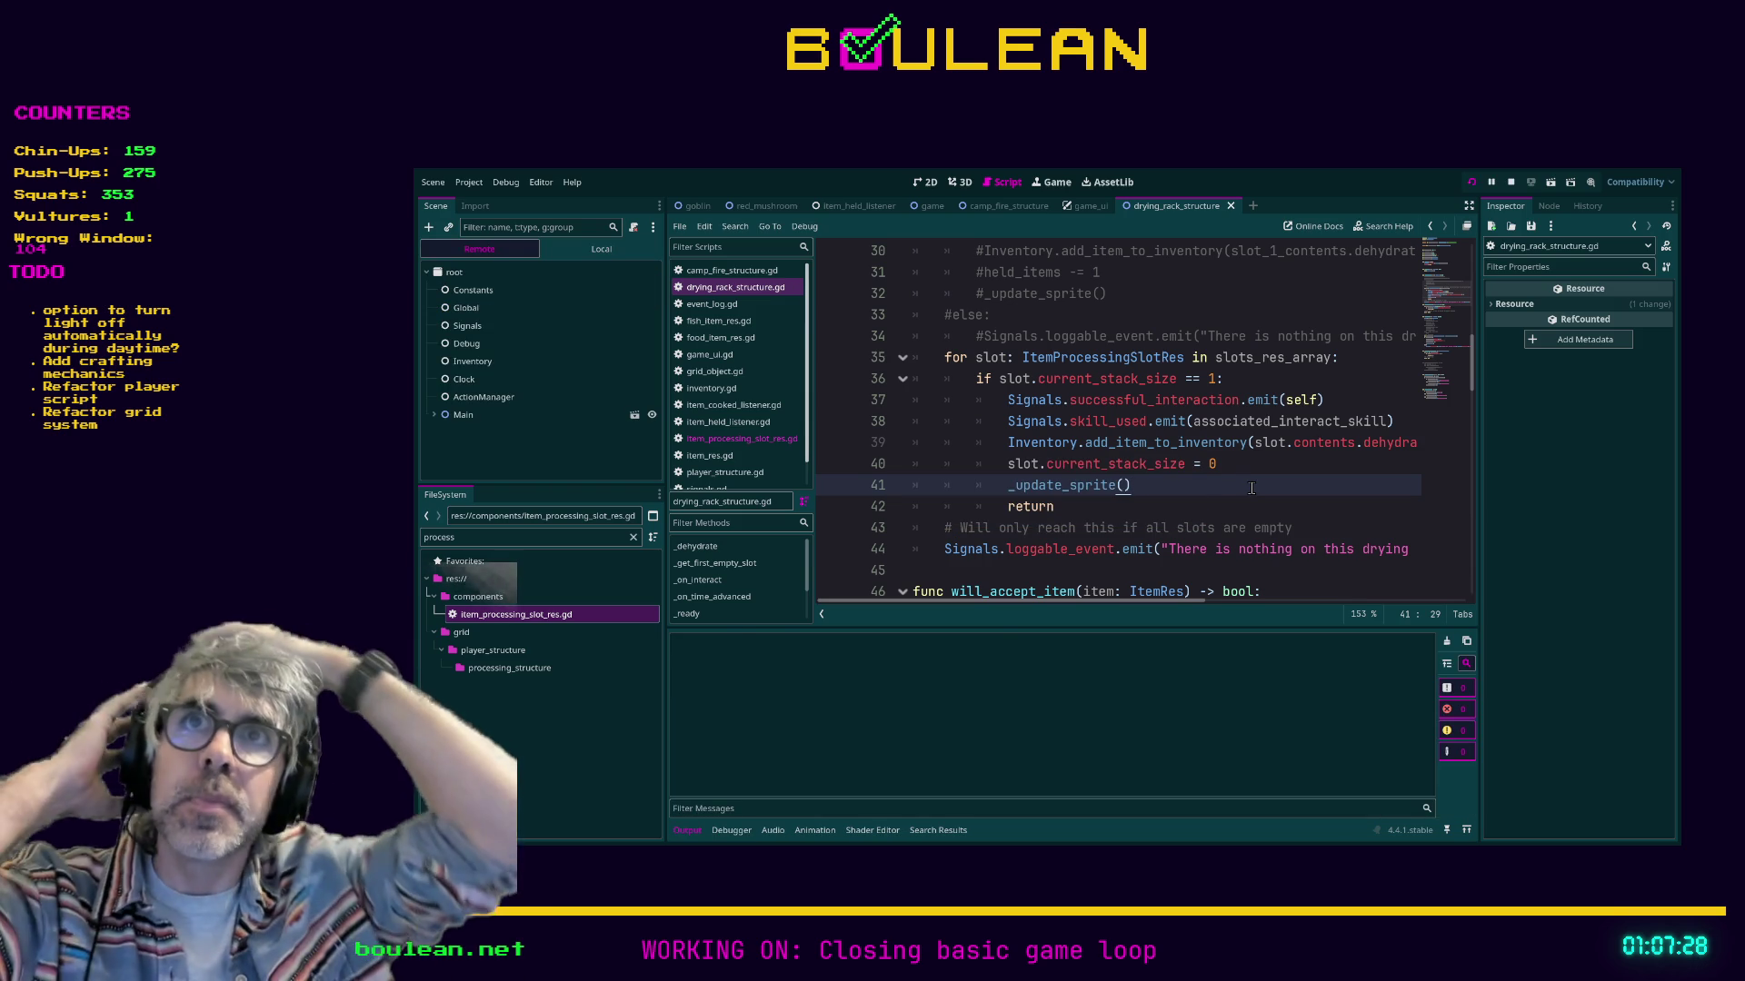
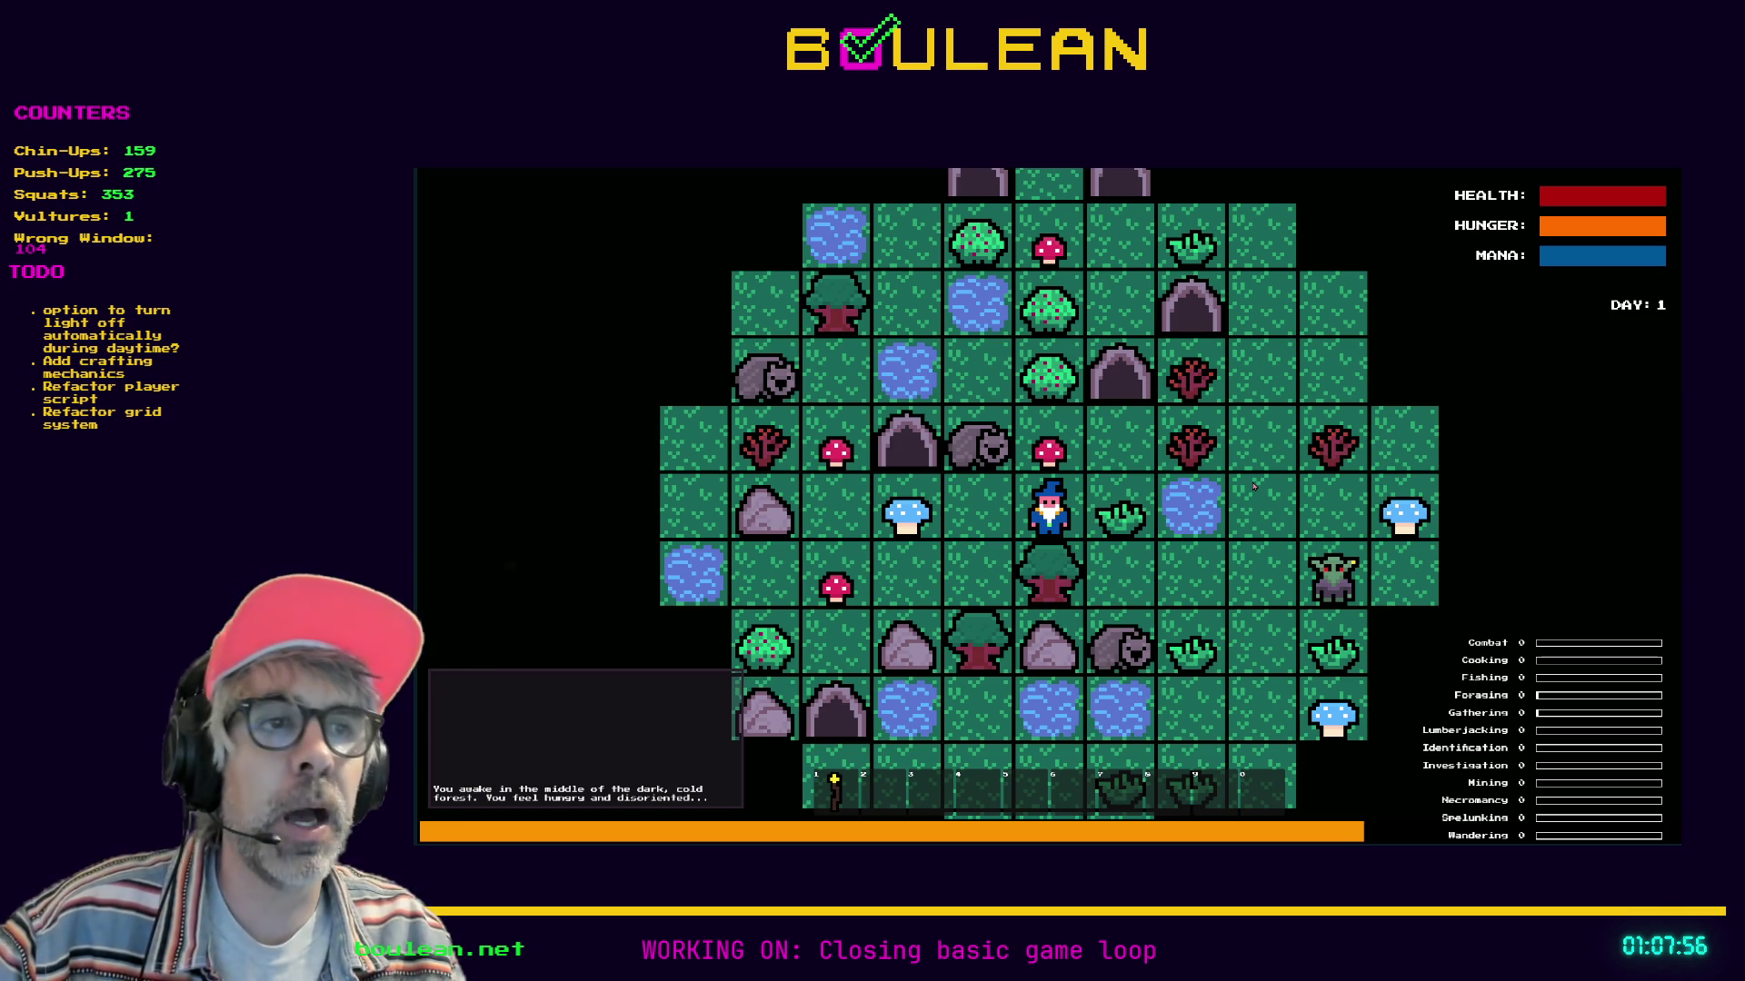
Step: Light the torch, attack the wombat above, and smite all goblins from the debug tools
key(1)
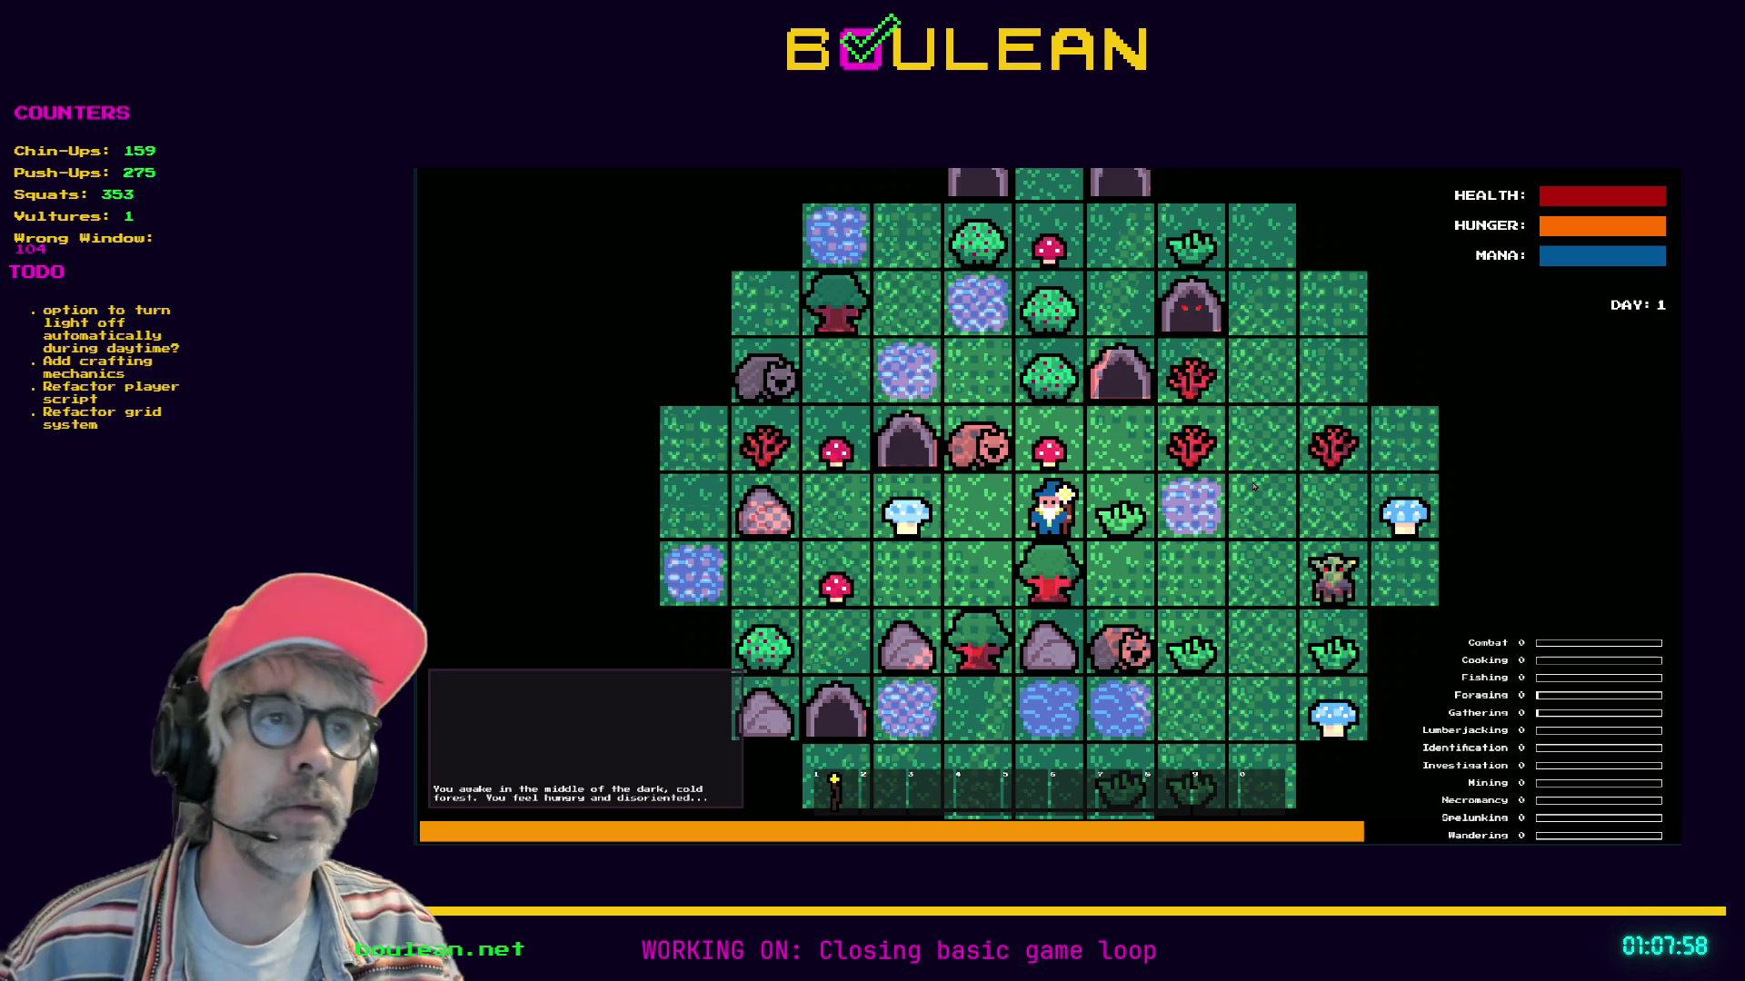
key(Left)
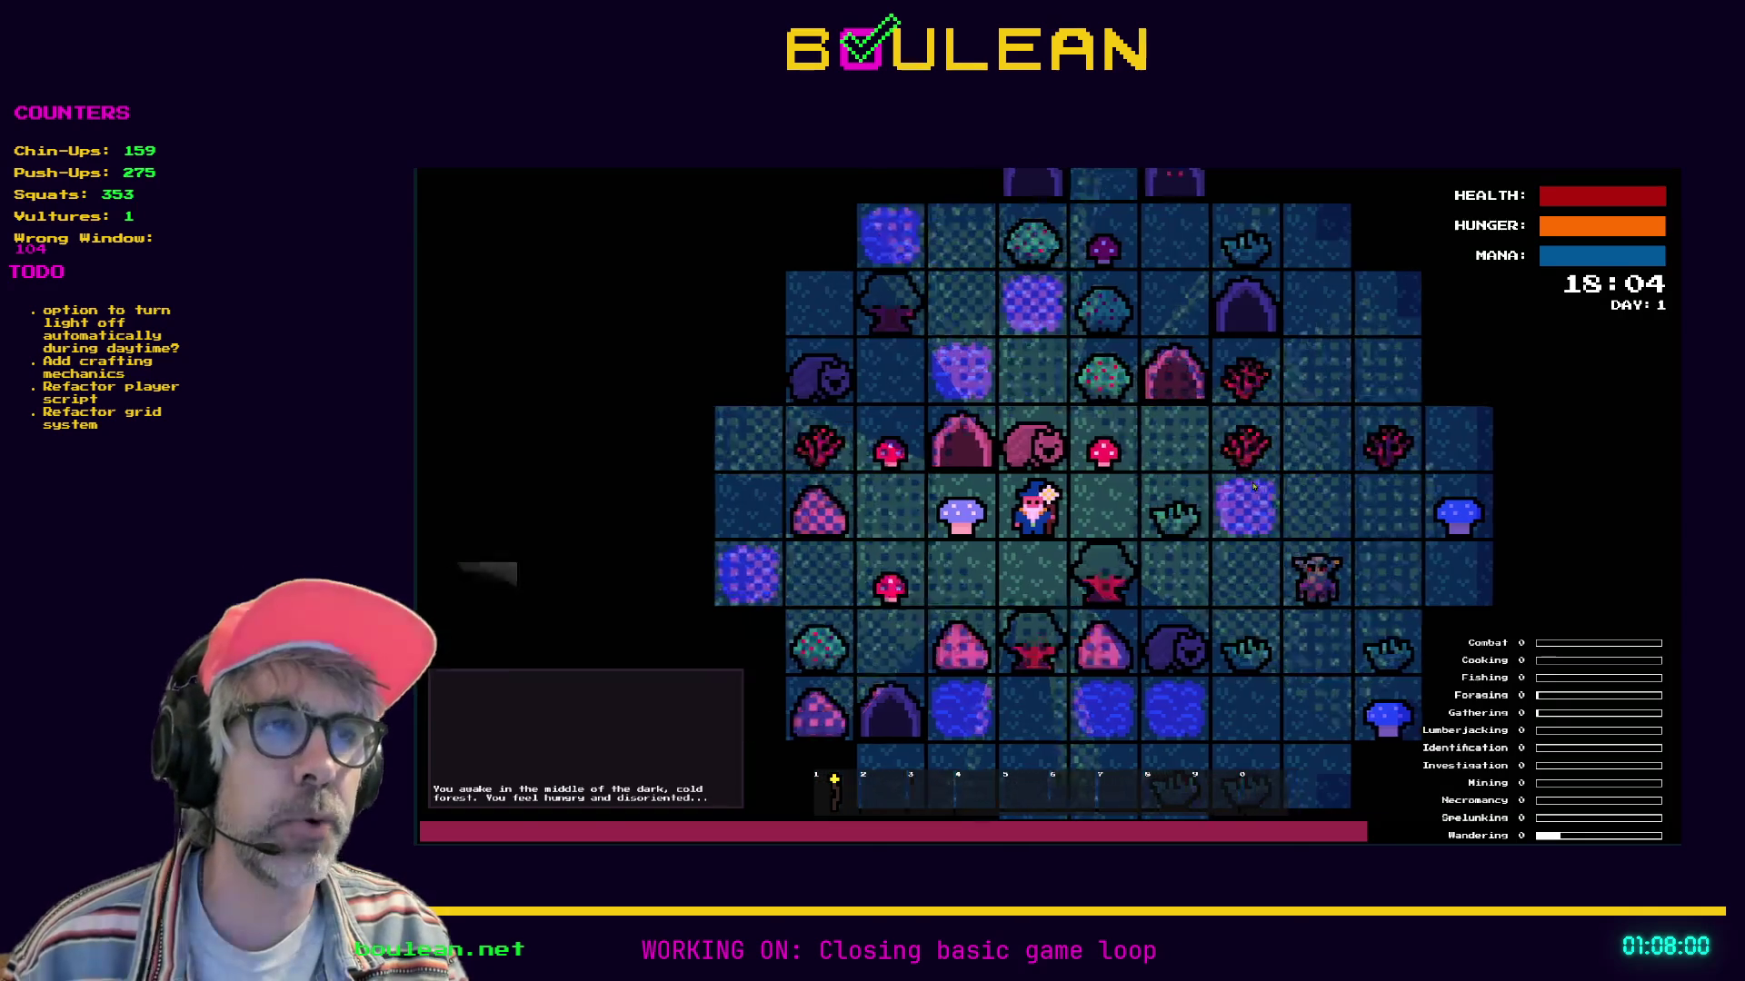
key(Up)
key(Up)
key(grave)
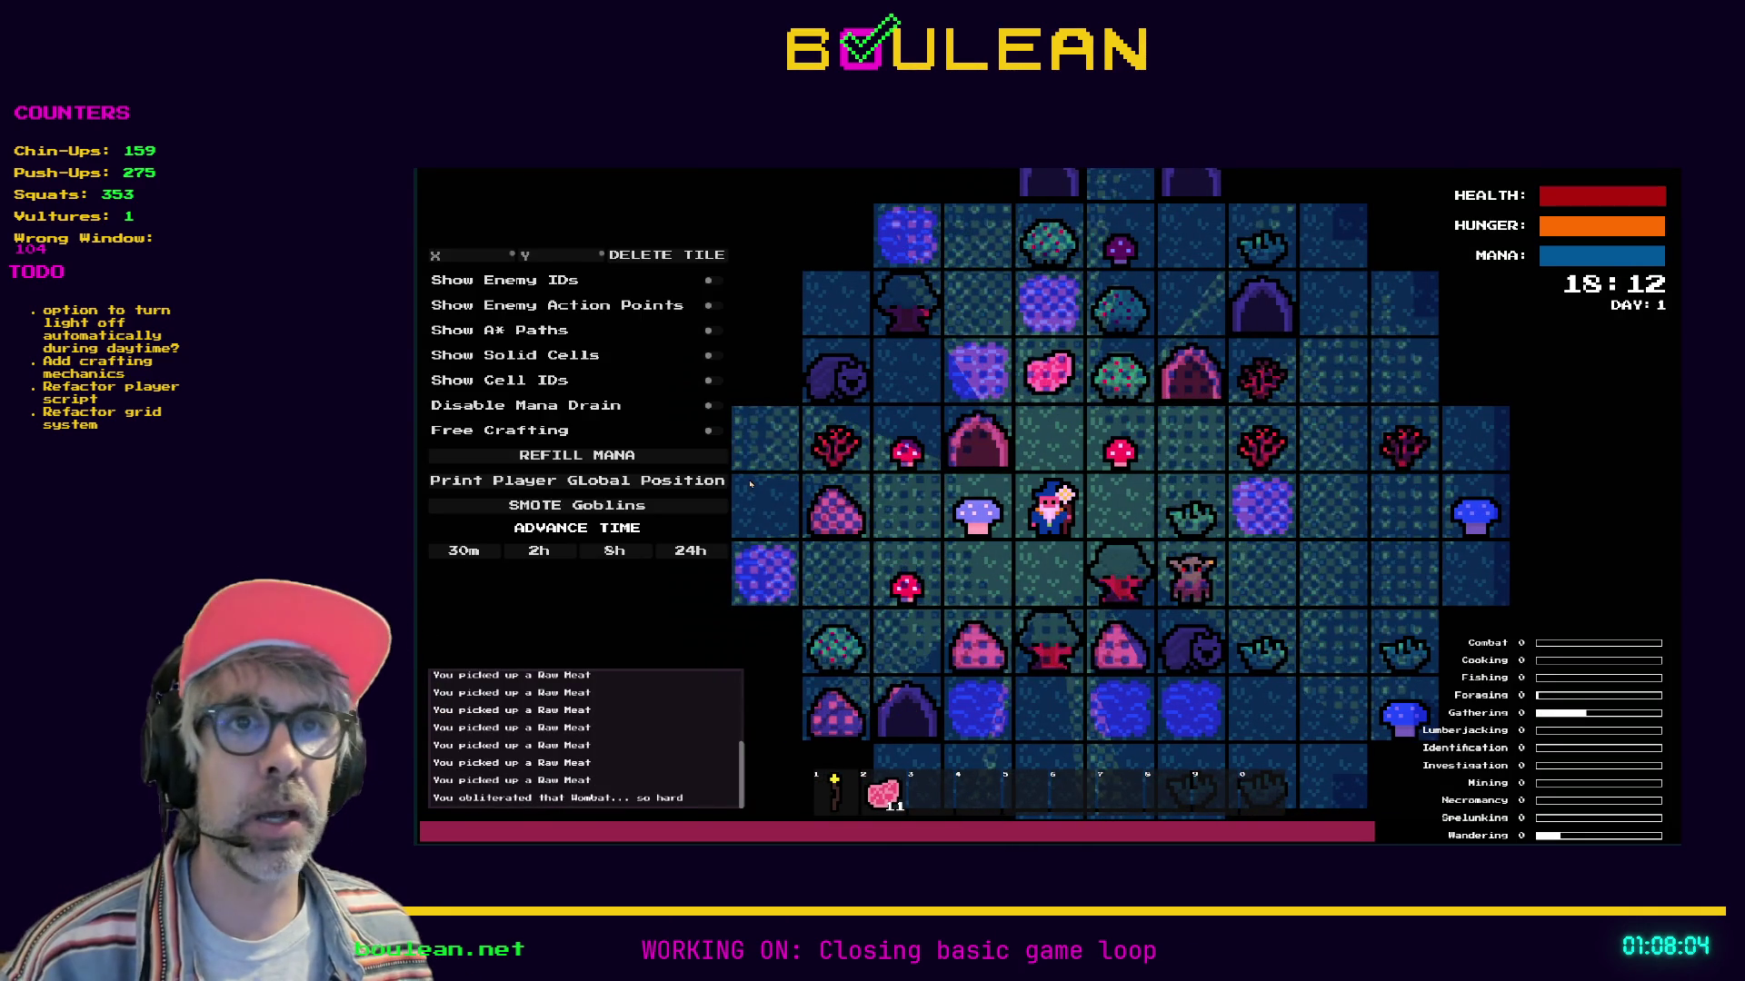
click(657, 507)
key(grave)
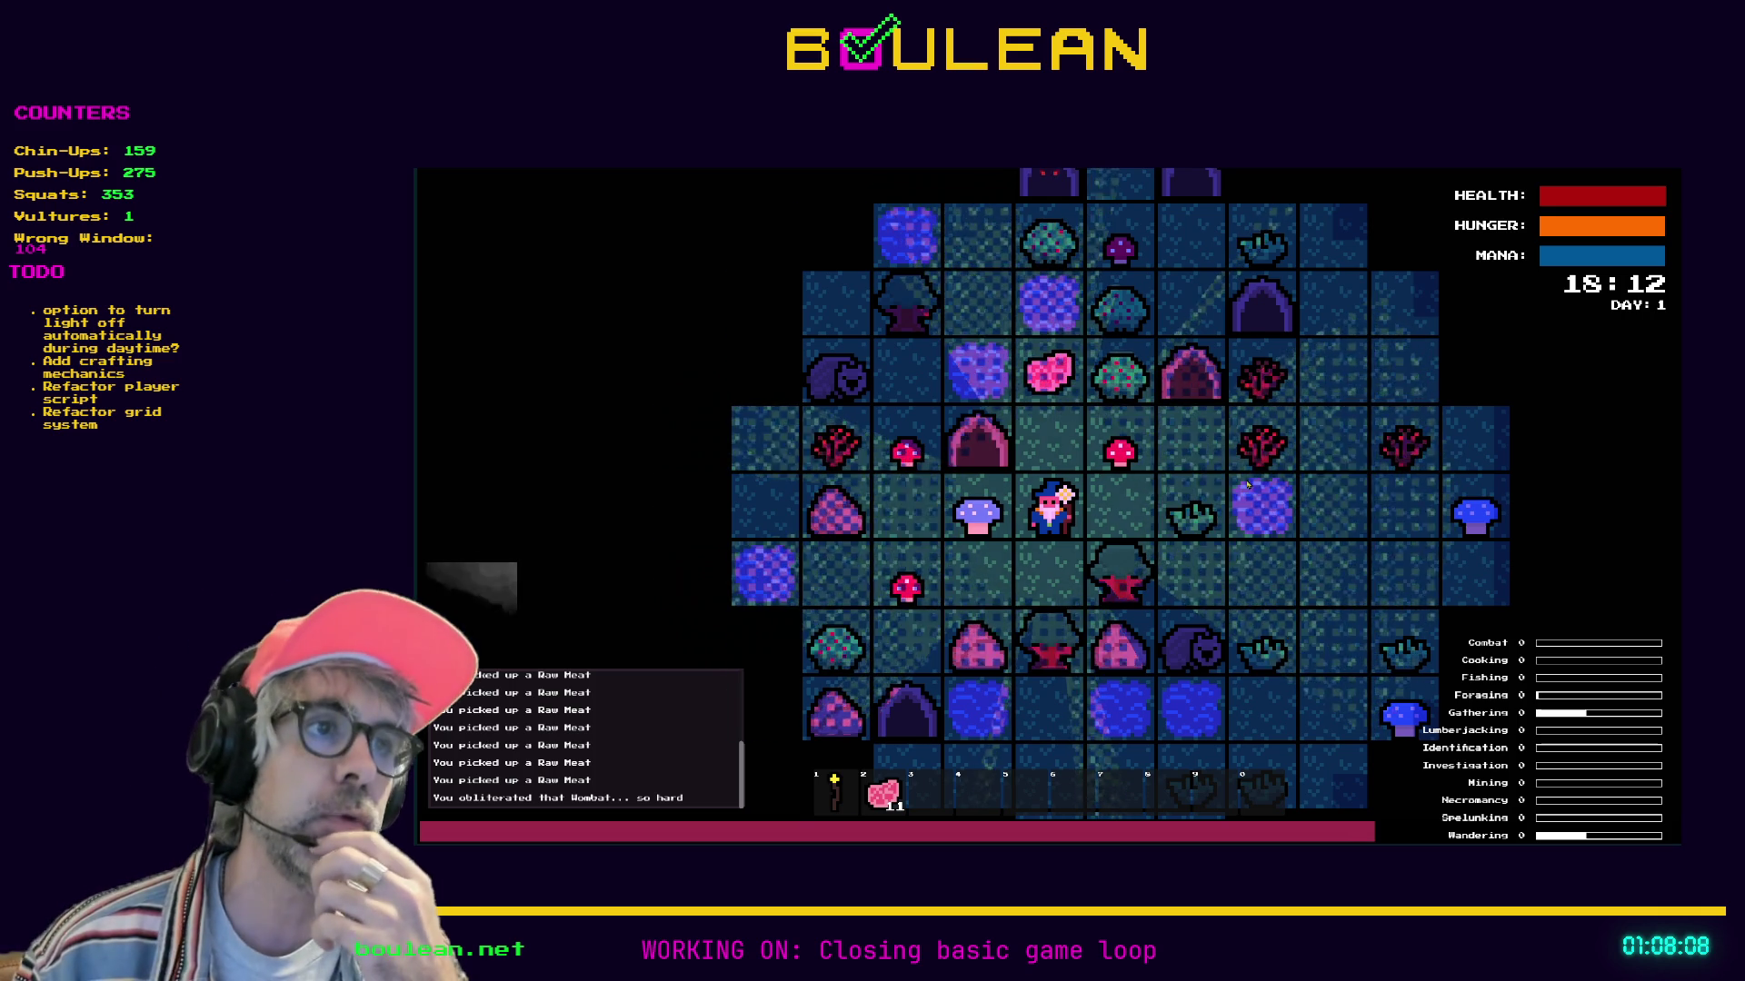
Step: Chop the grass tuft for Grass and kill the lower wombat for Raw Meat
key(Right)
key(Right)
key(Right)
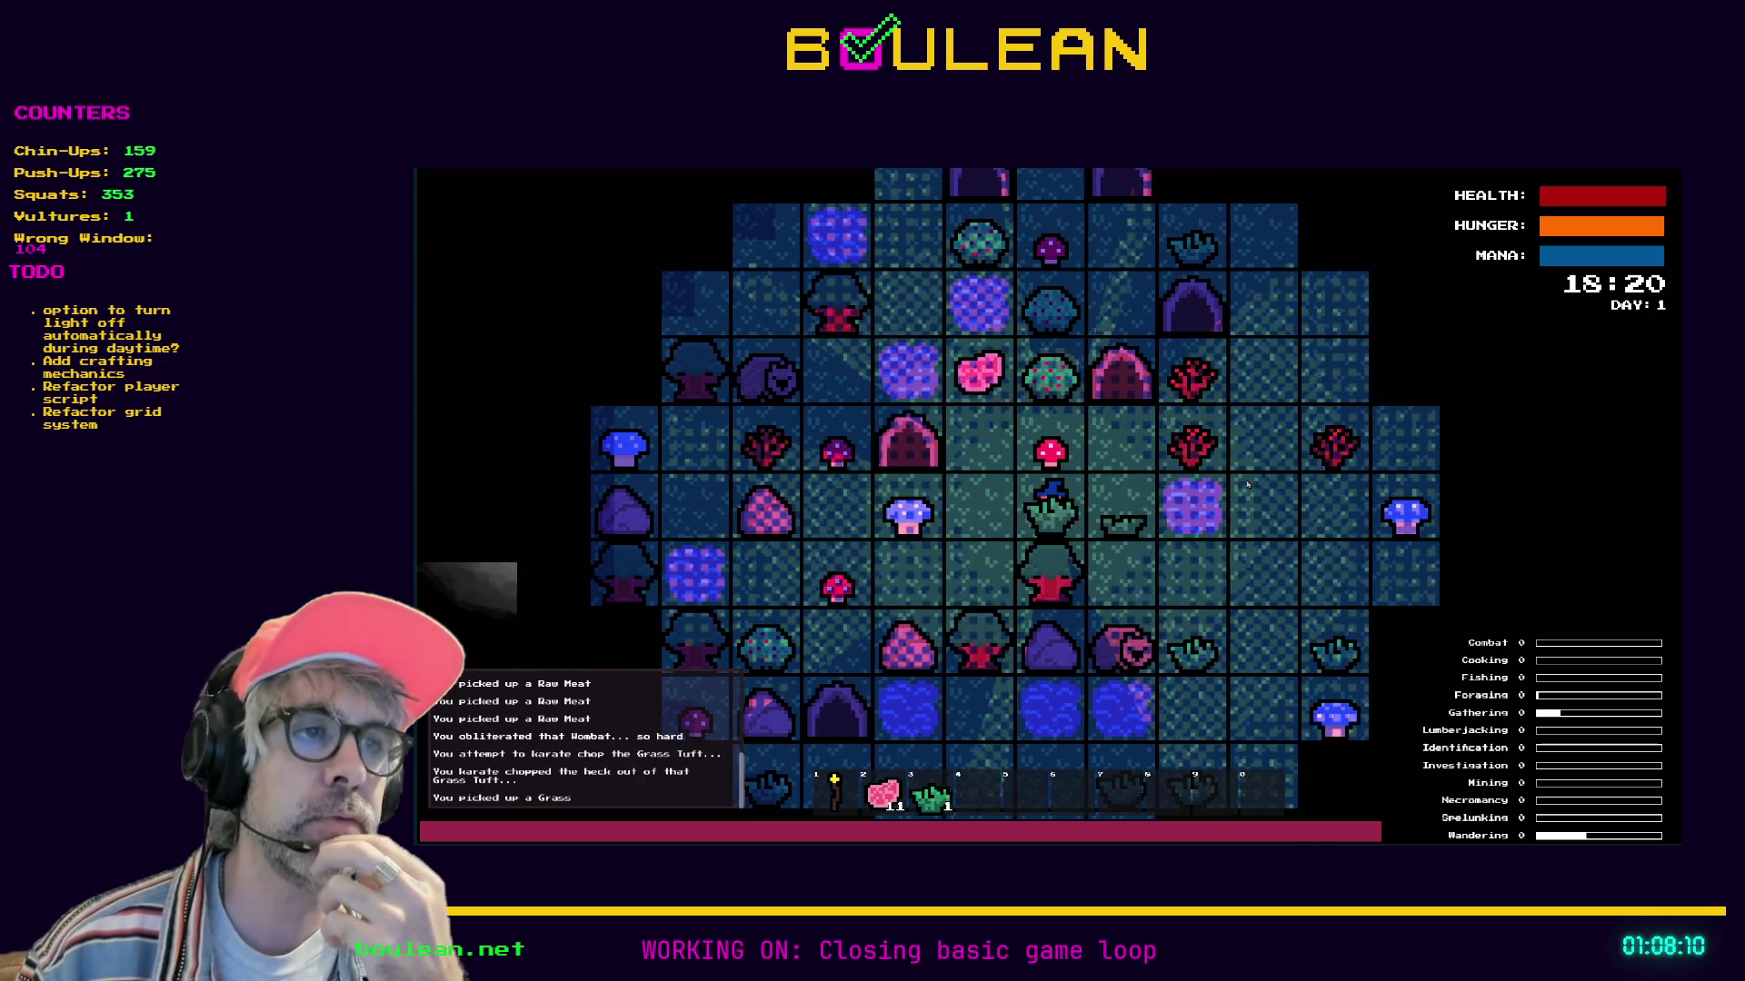
key(Right)
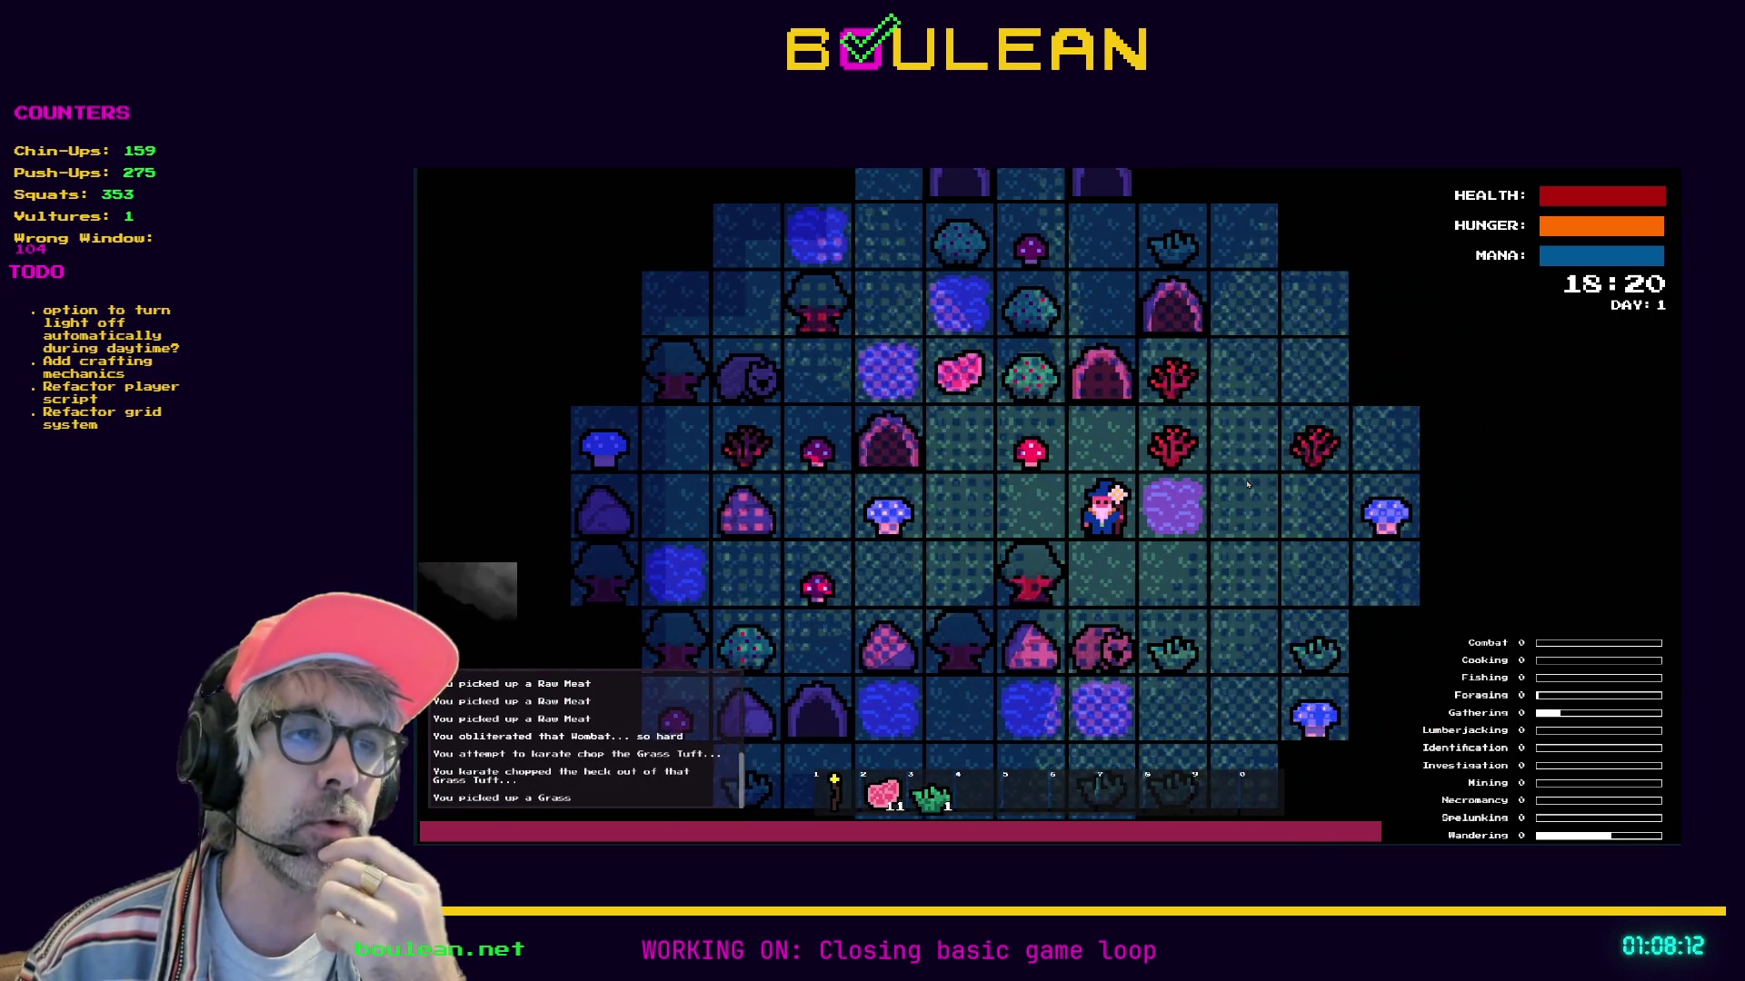
key(Down)
key(Down)
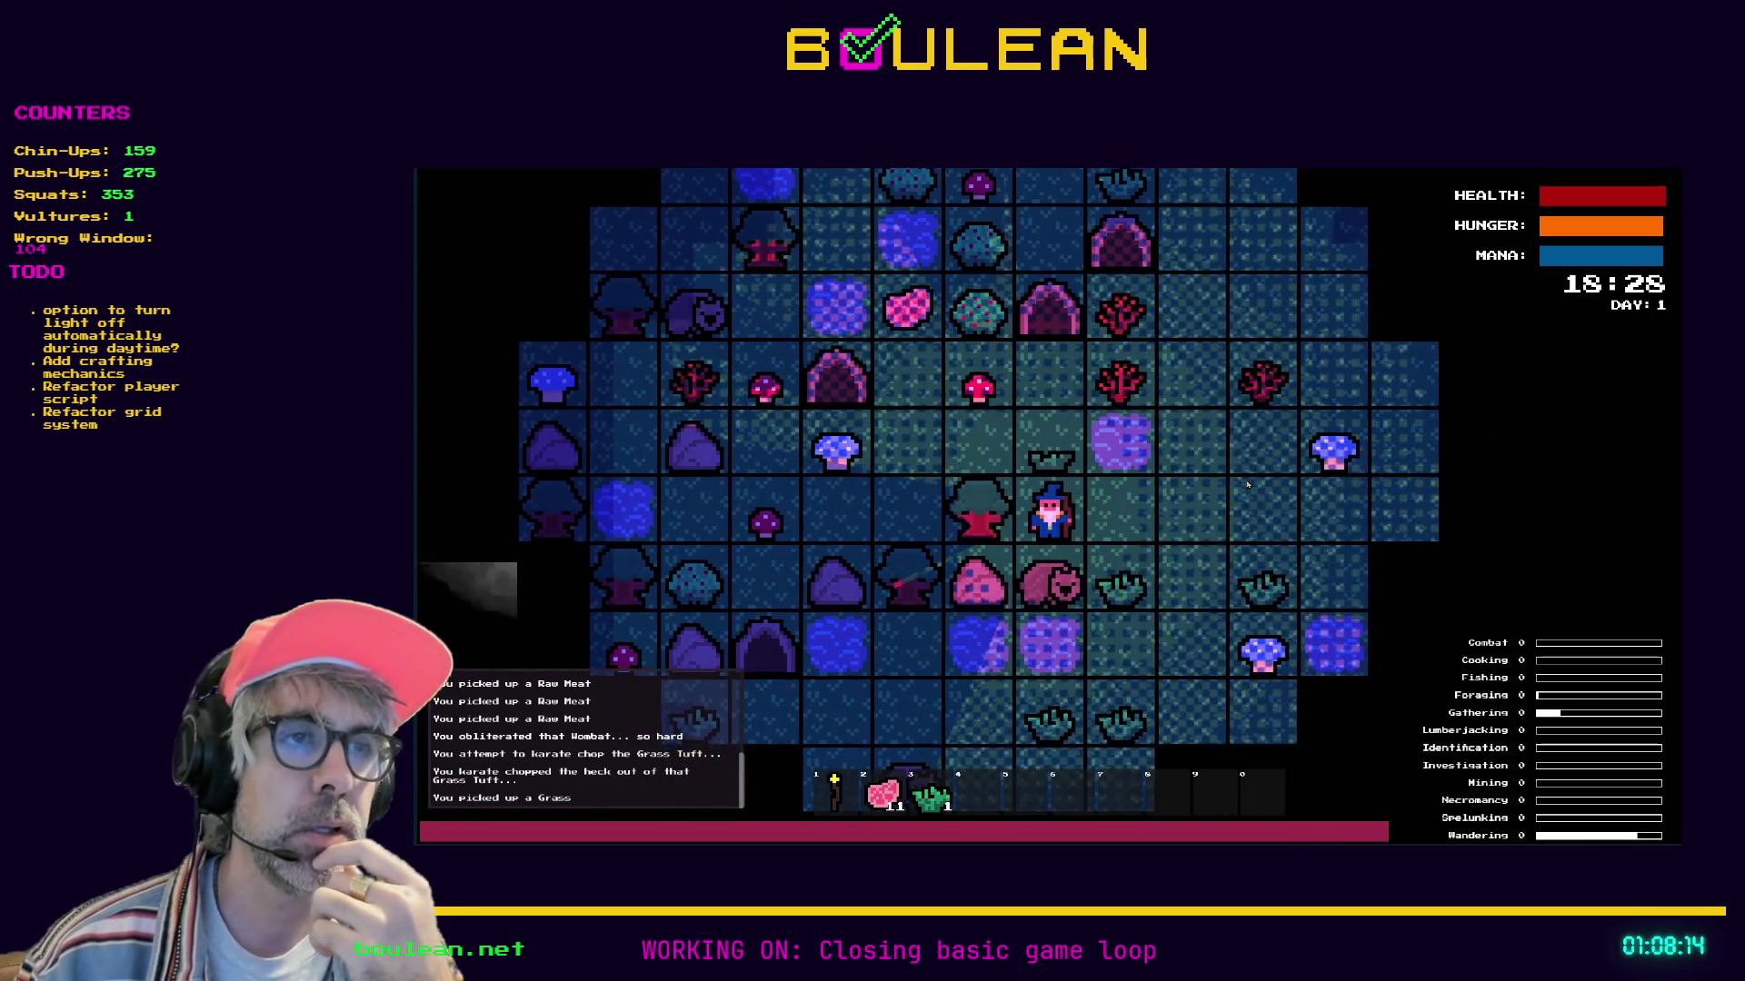
key(Down)
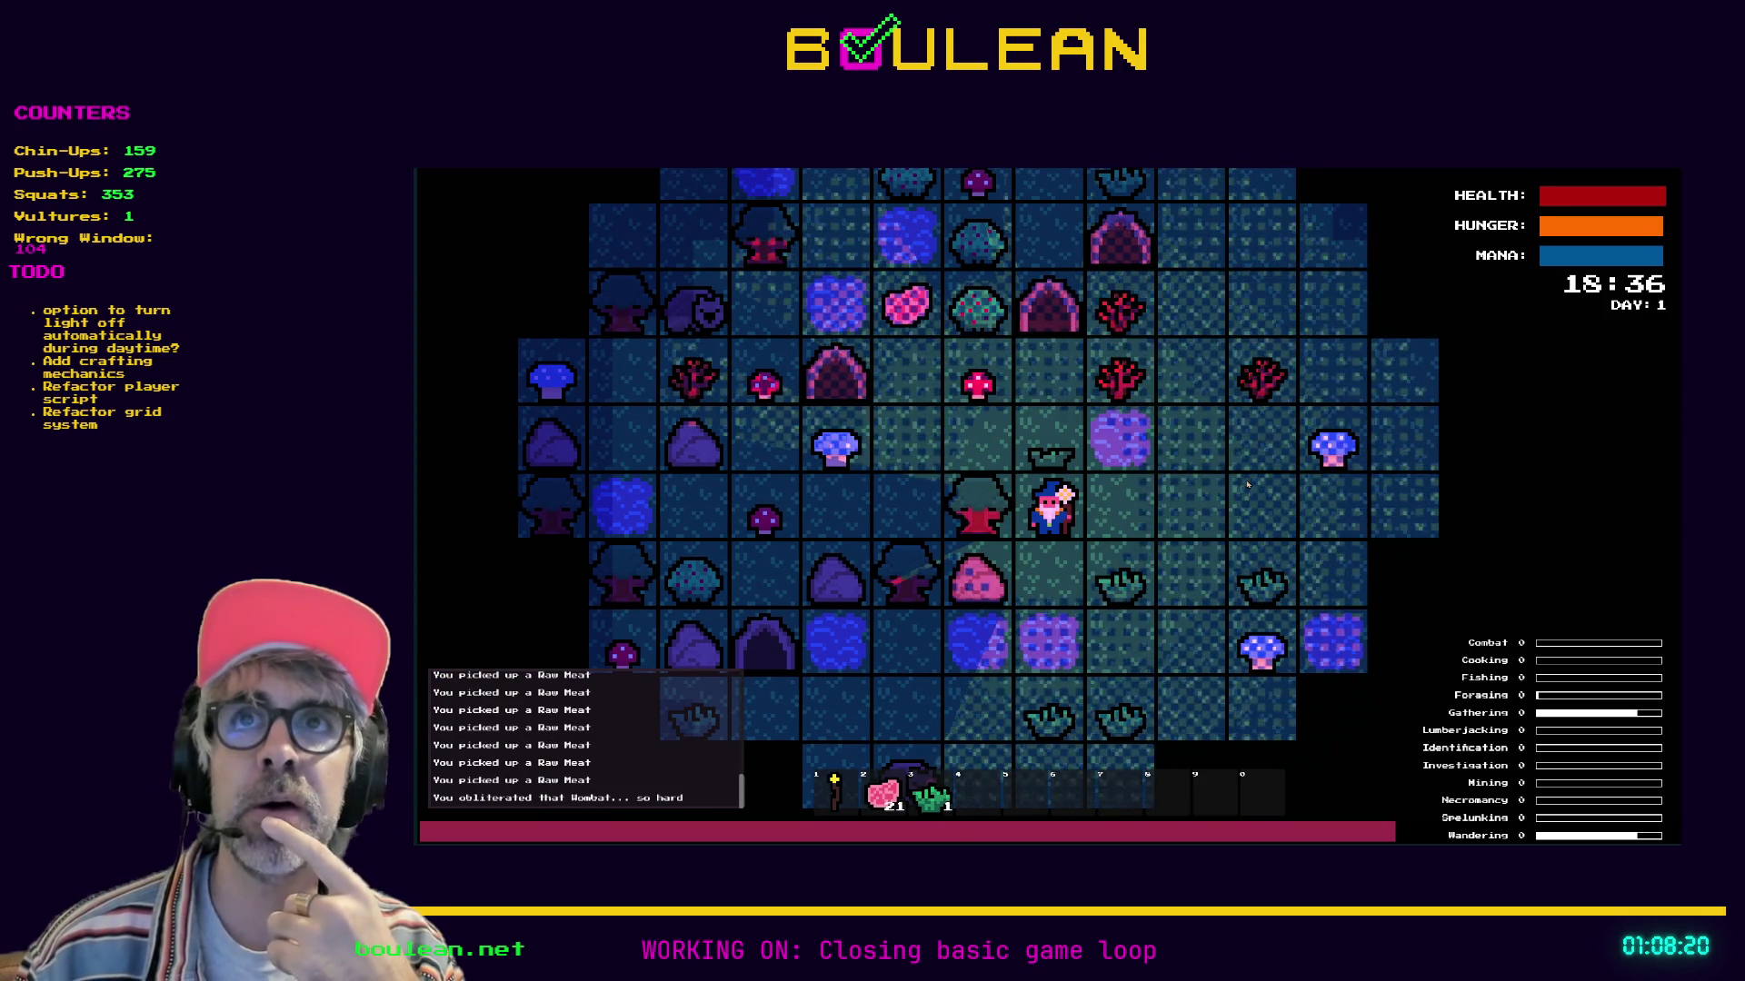
key(w)
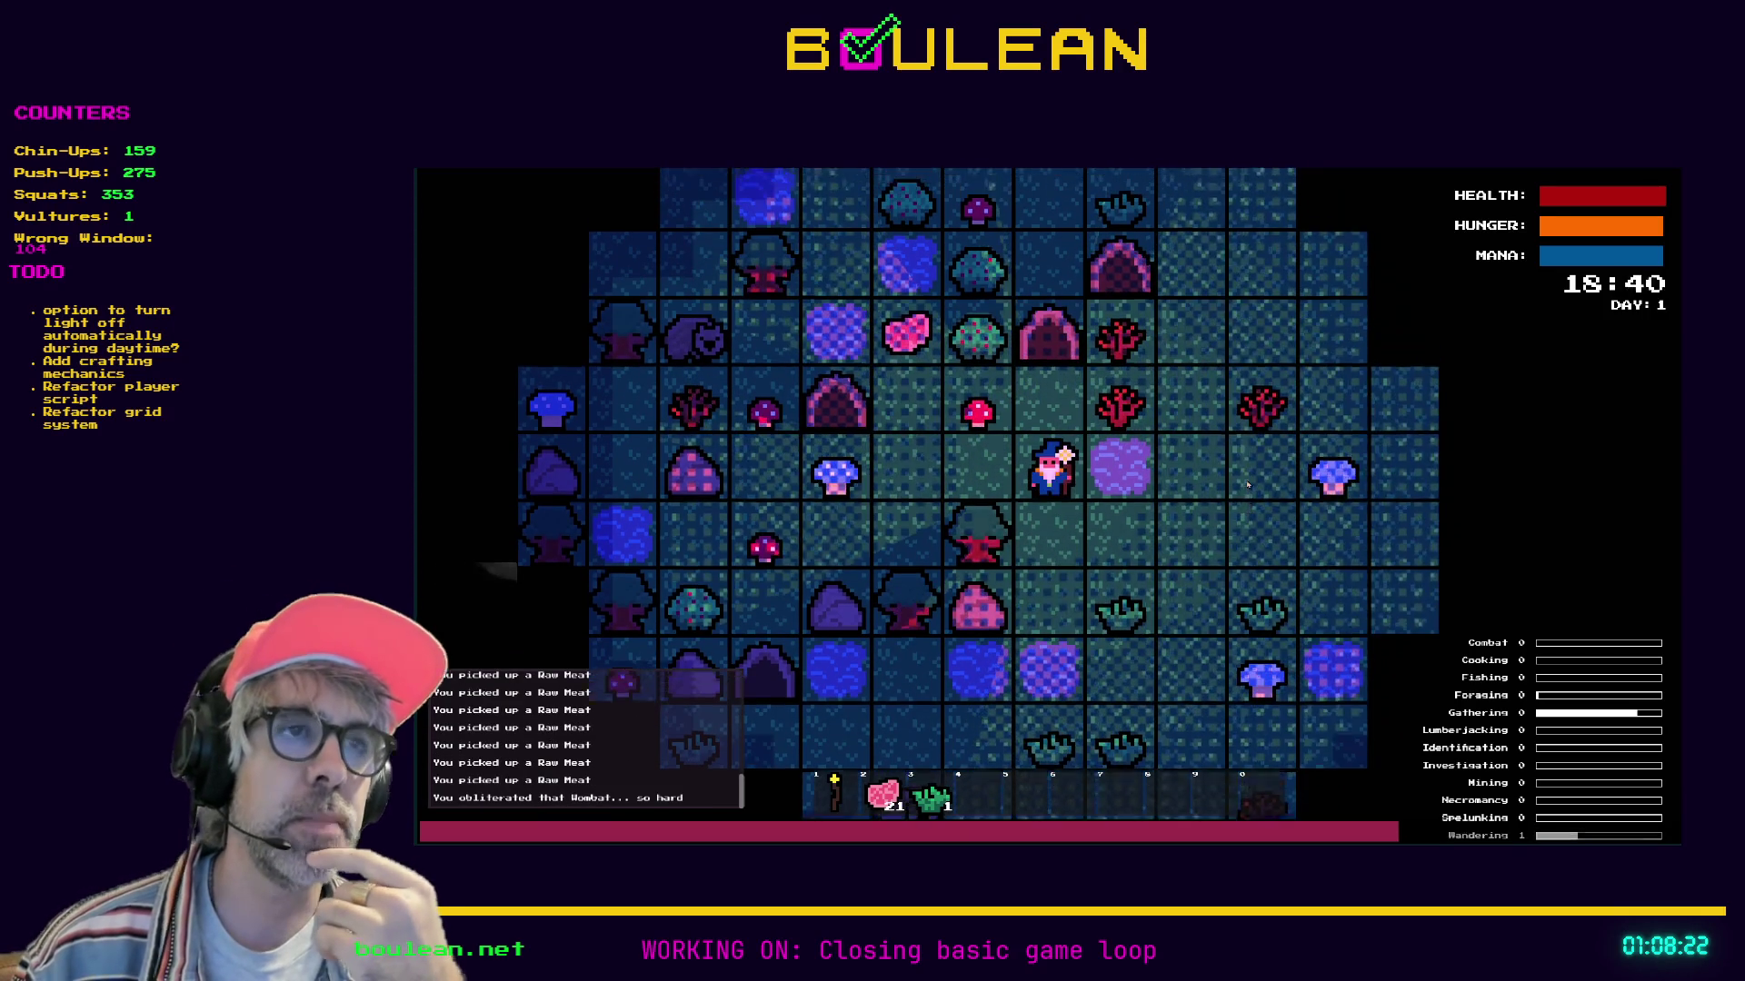
key(w)
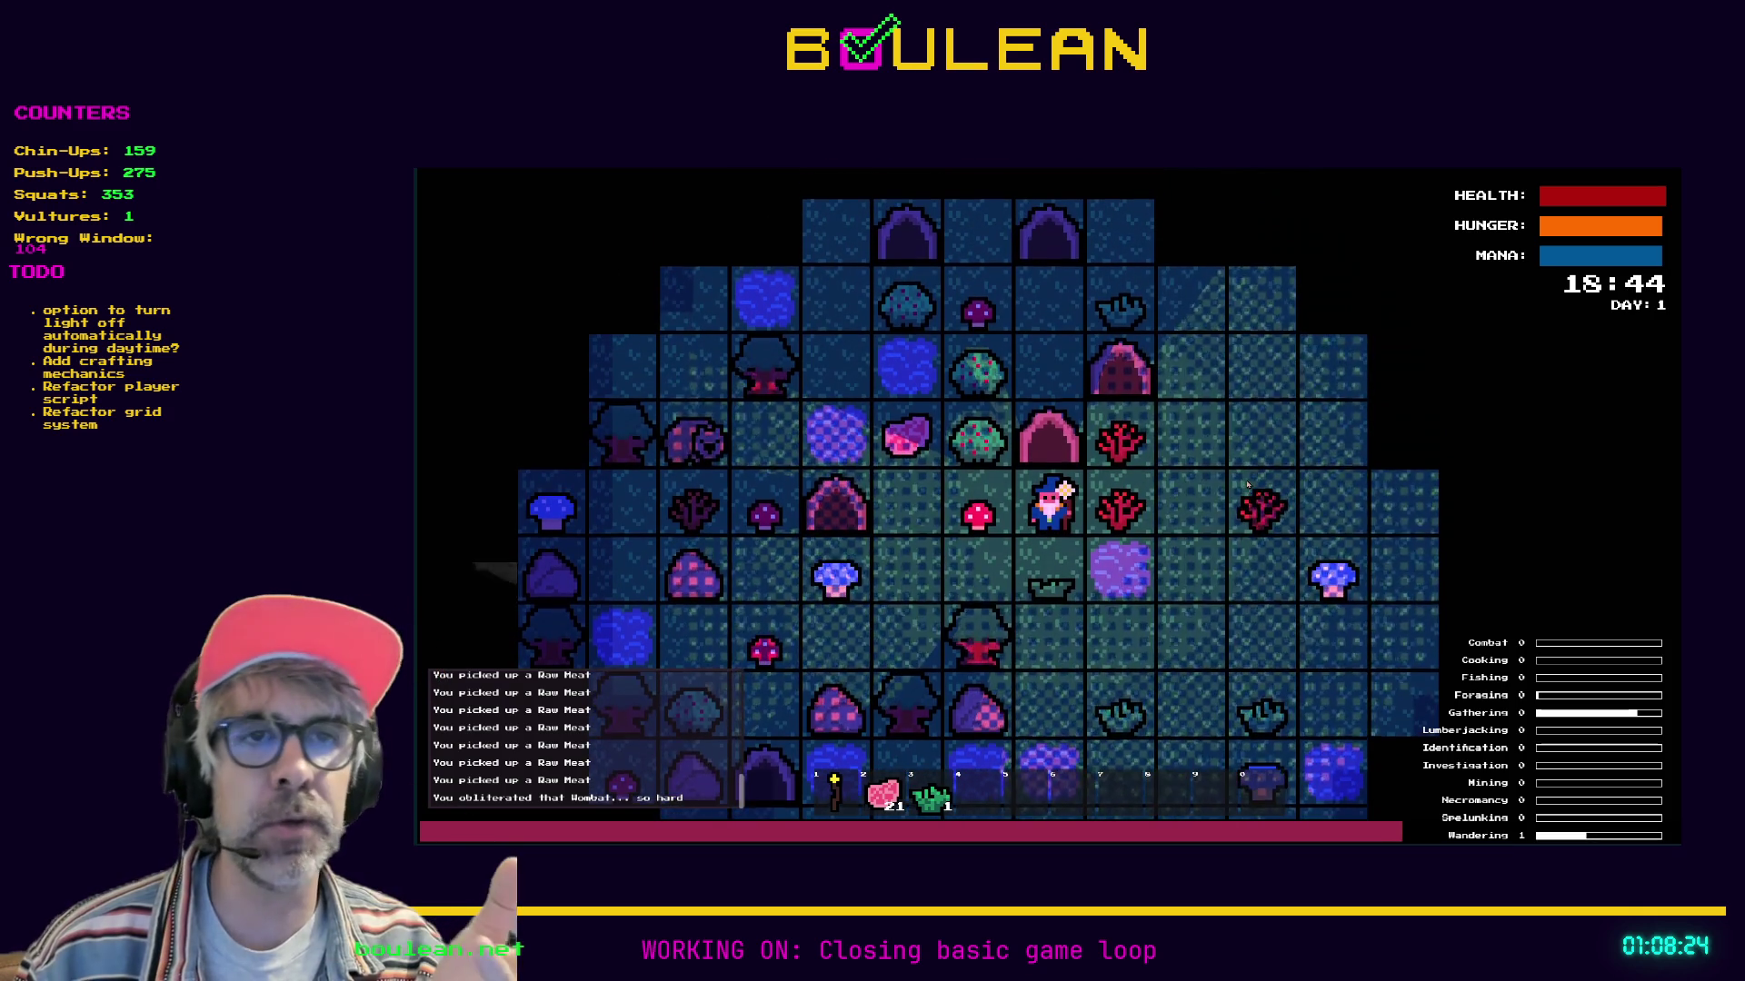
Step: Collect a Red Mushroom, a Stick, the dropped meat and a Blue Mushroom, then show the crafting list
key(Left)
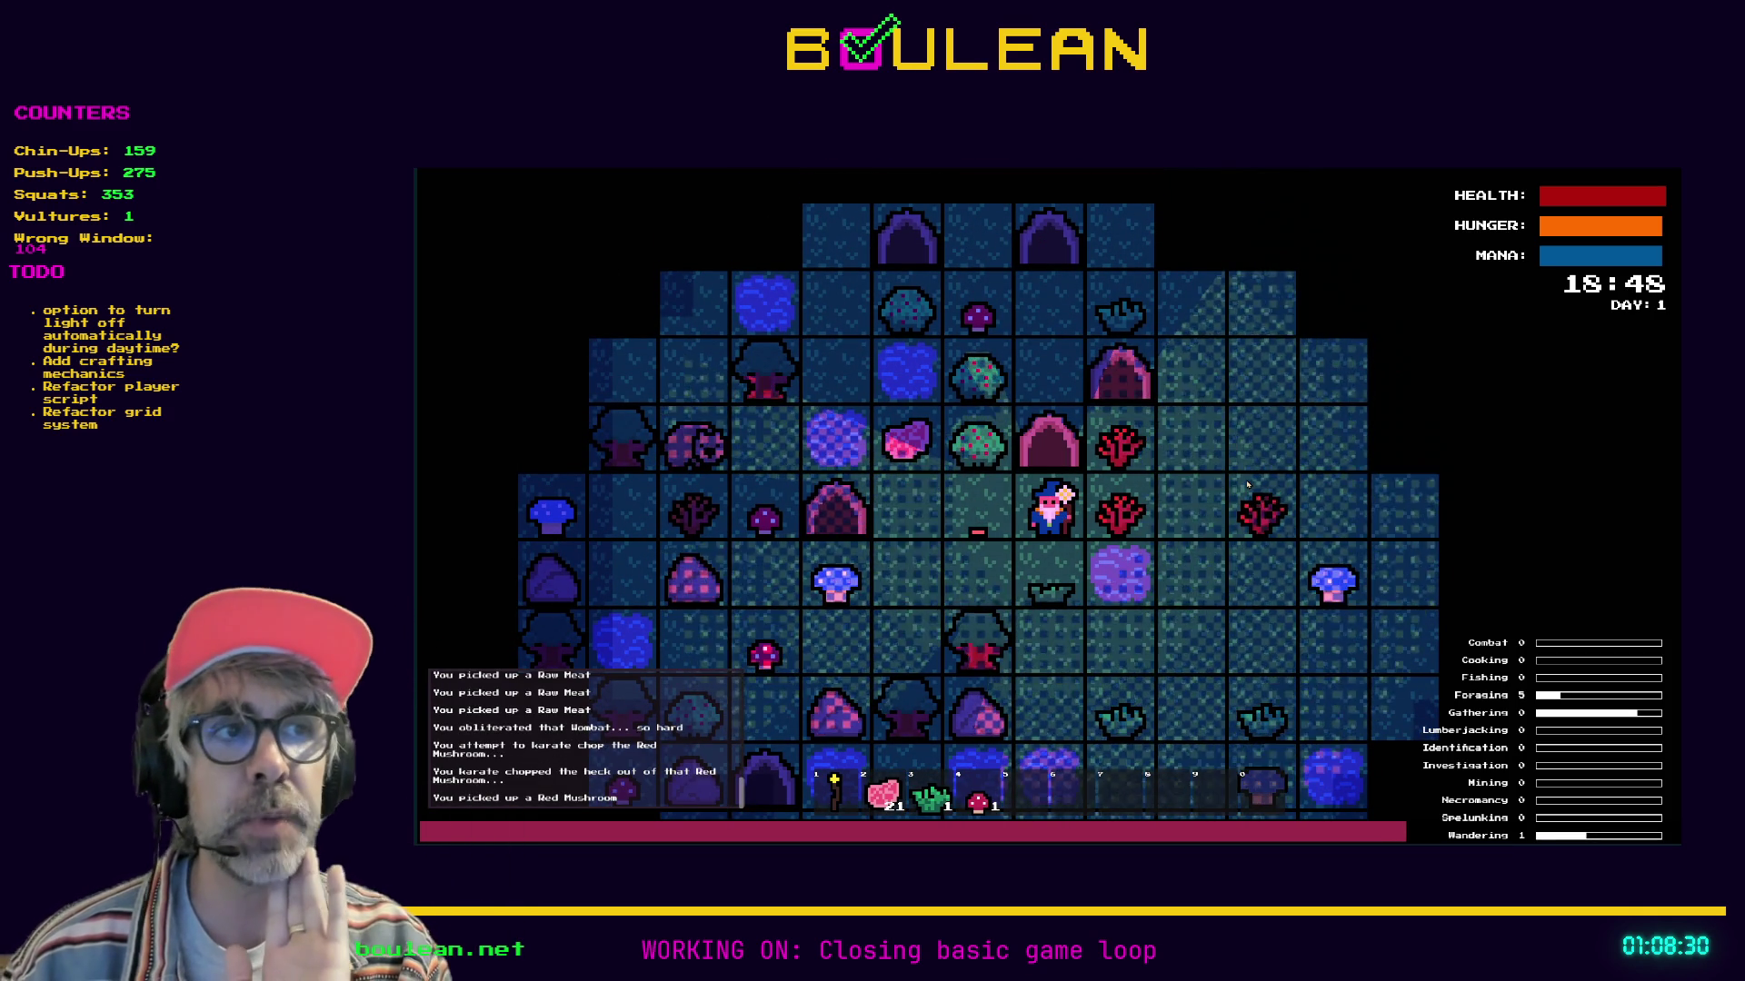
key(Right)
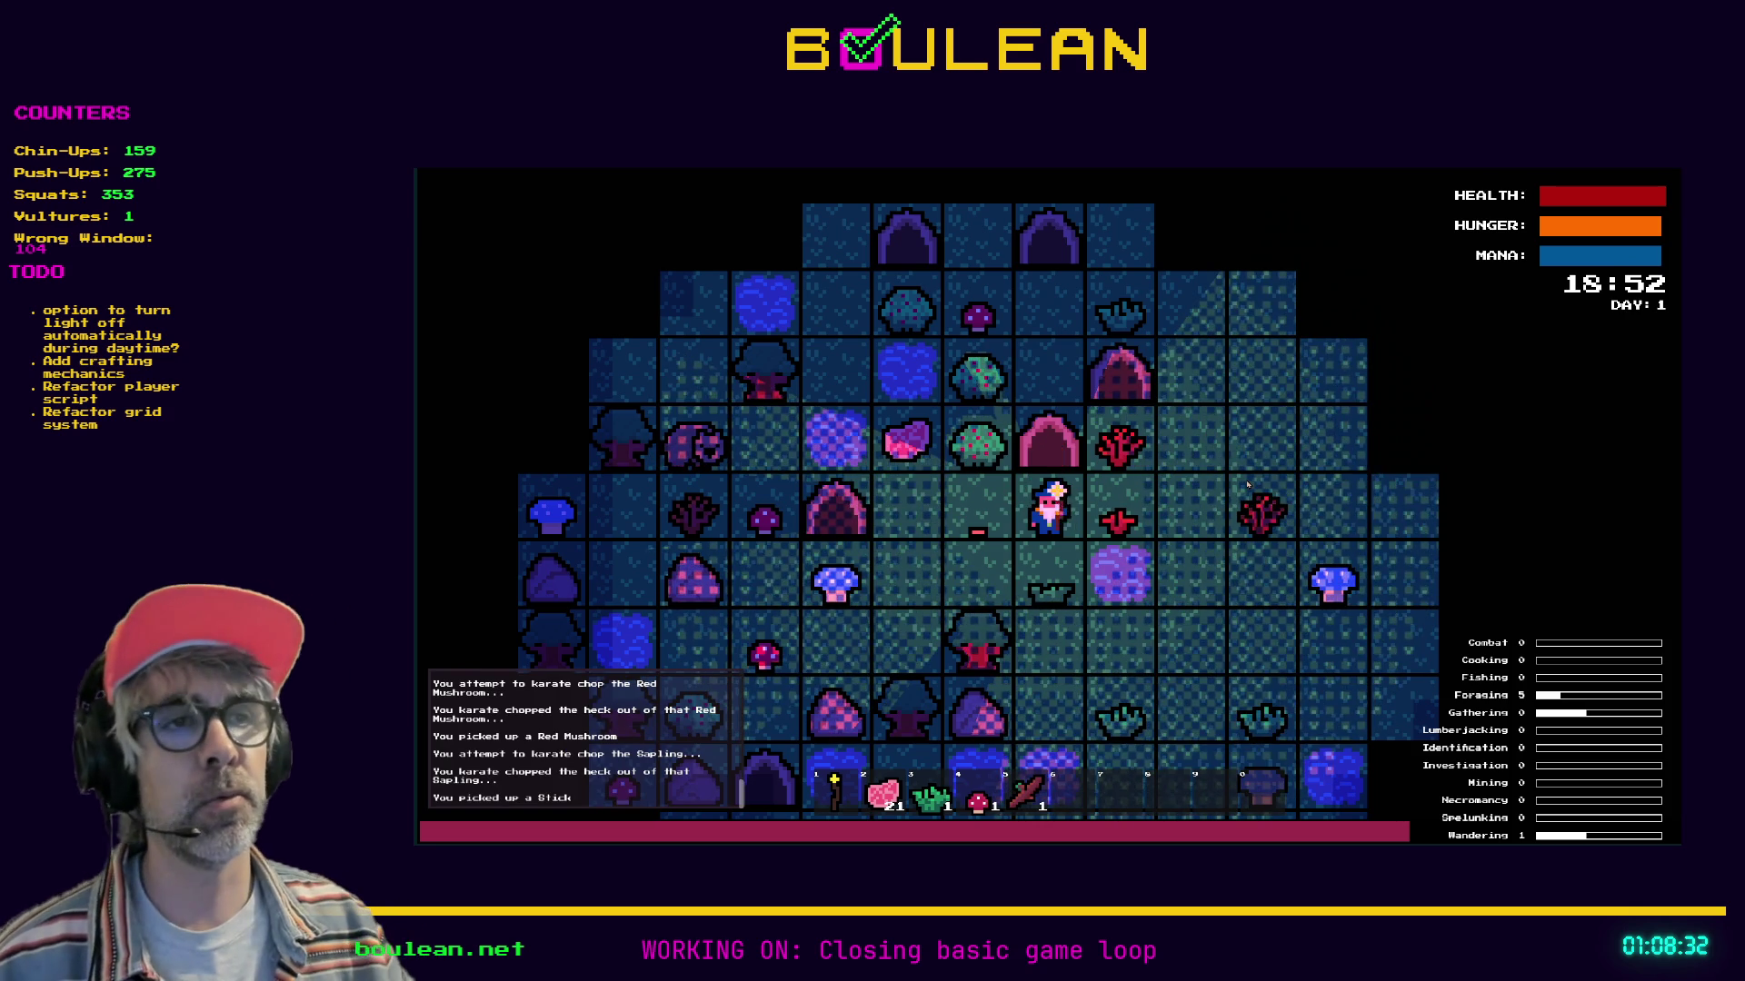
key(Left)
key(Left)
key(Up)
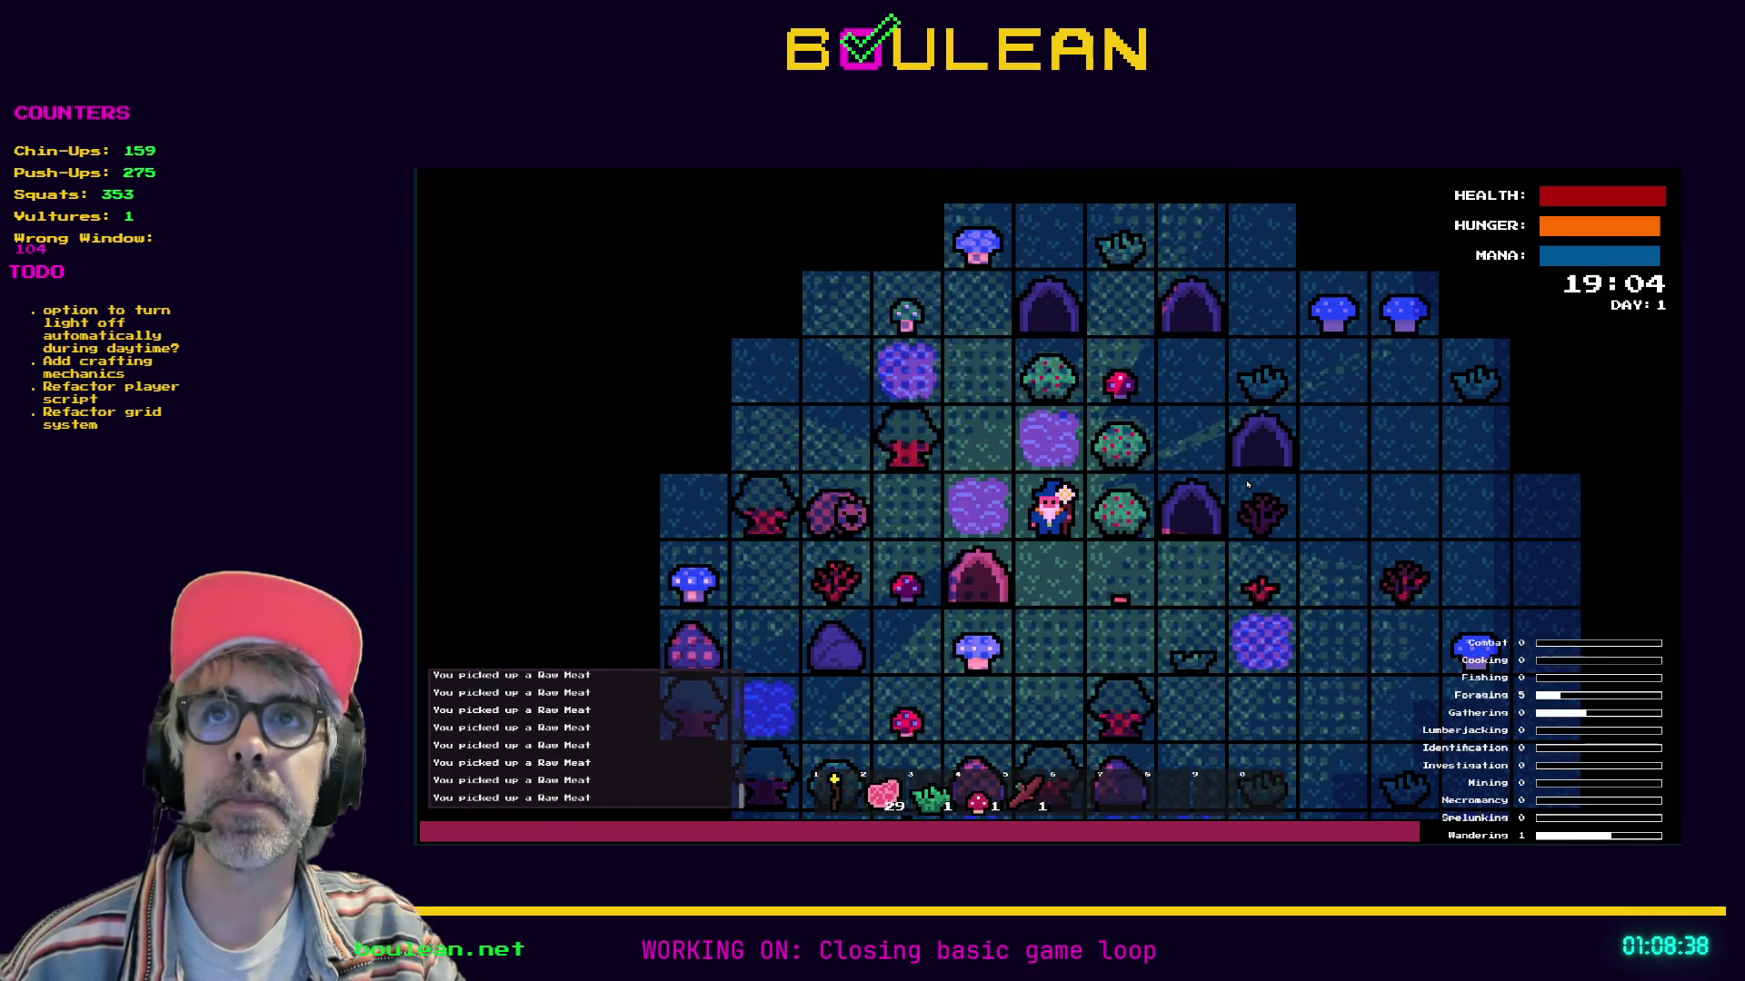
key(Down)
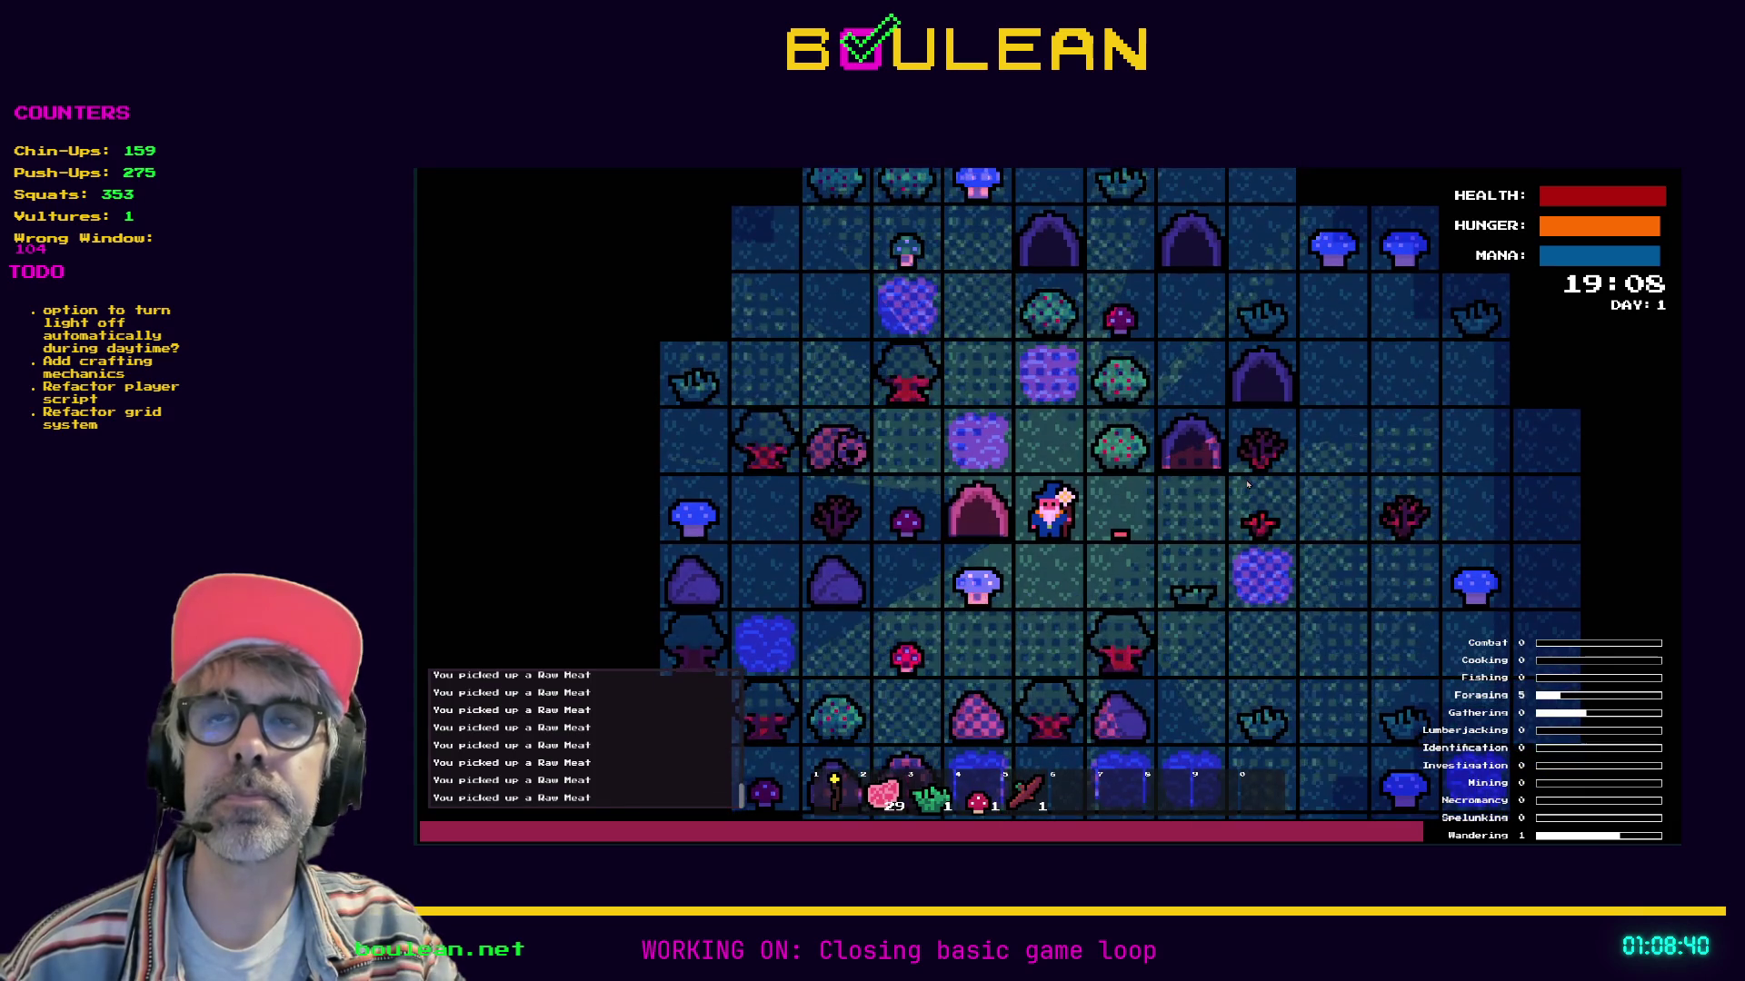
key(Down)
key(Left)
key(c)
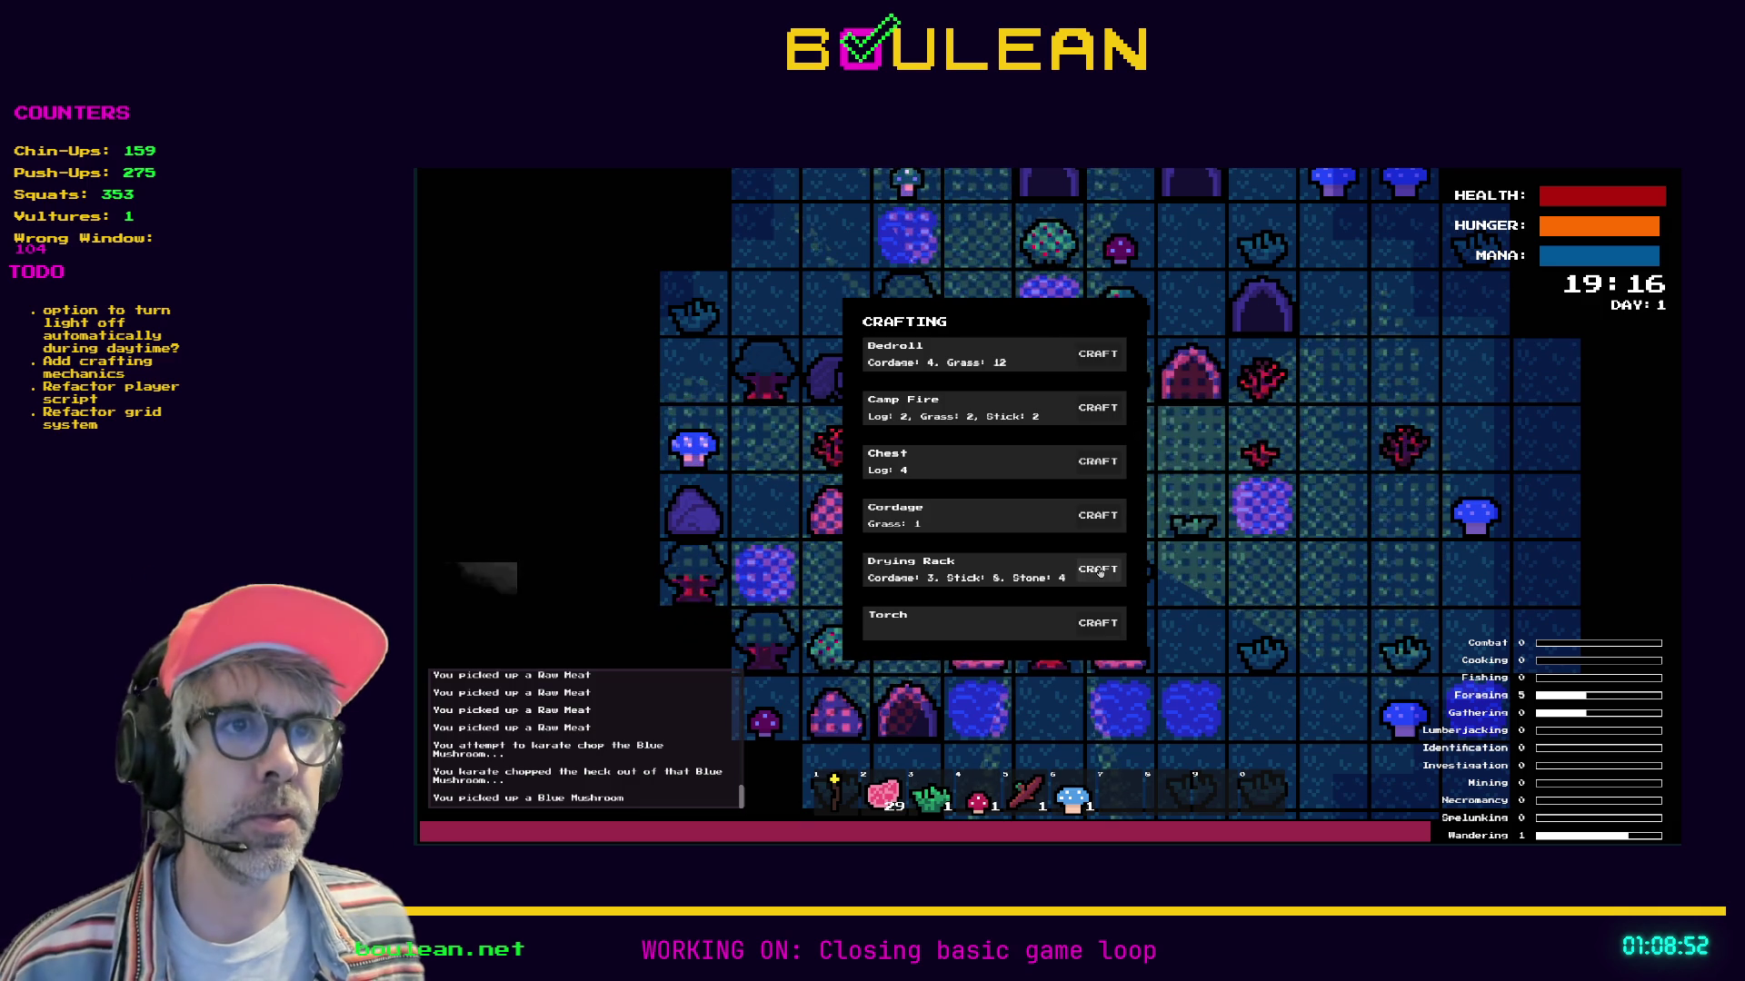
Step: Craft a Drying Rack, hang raw meat on it, and advance game time 30 minutes via debug
click(1097, 570)
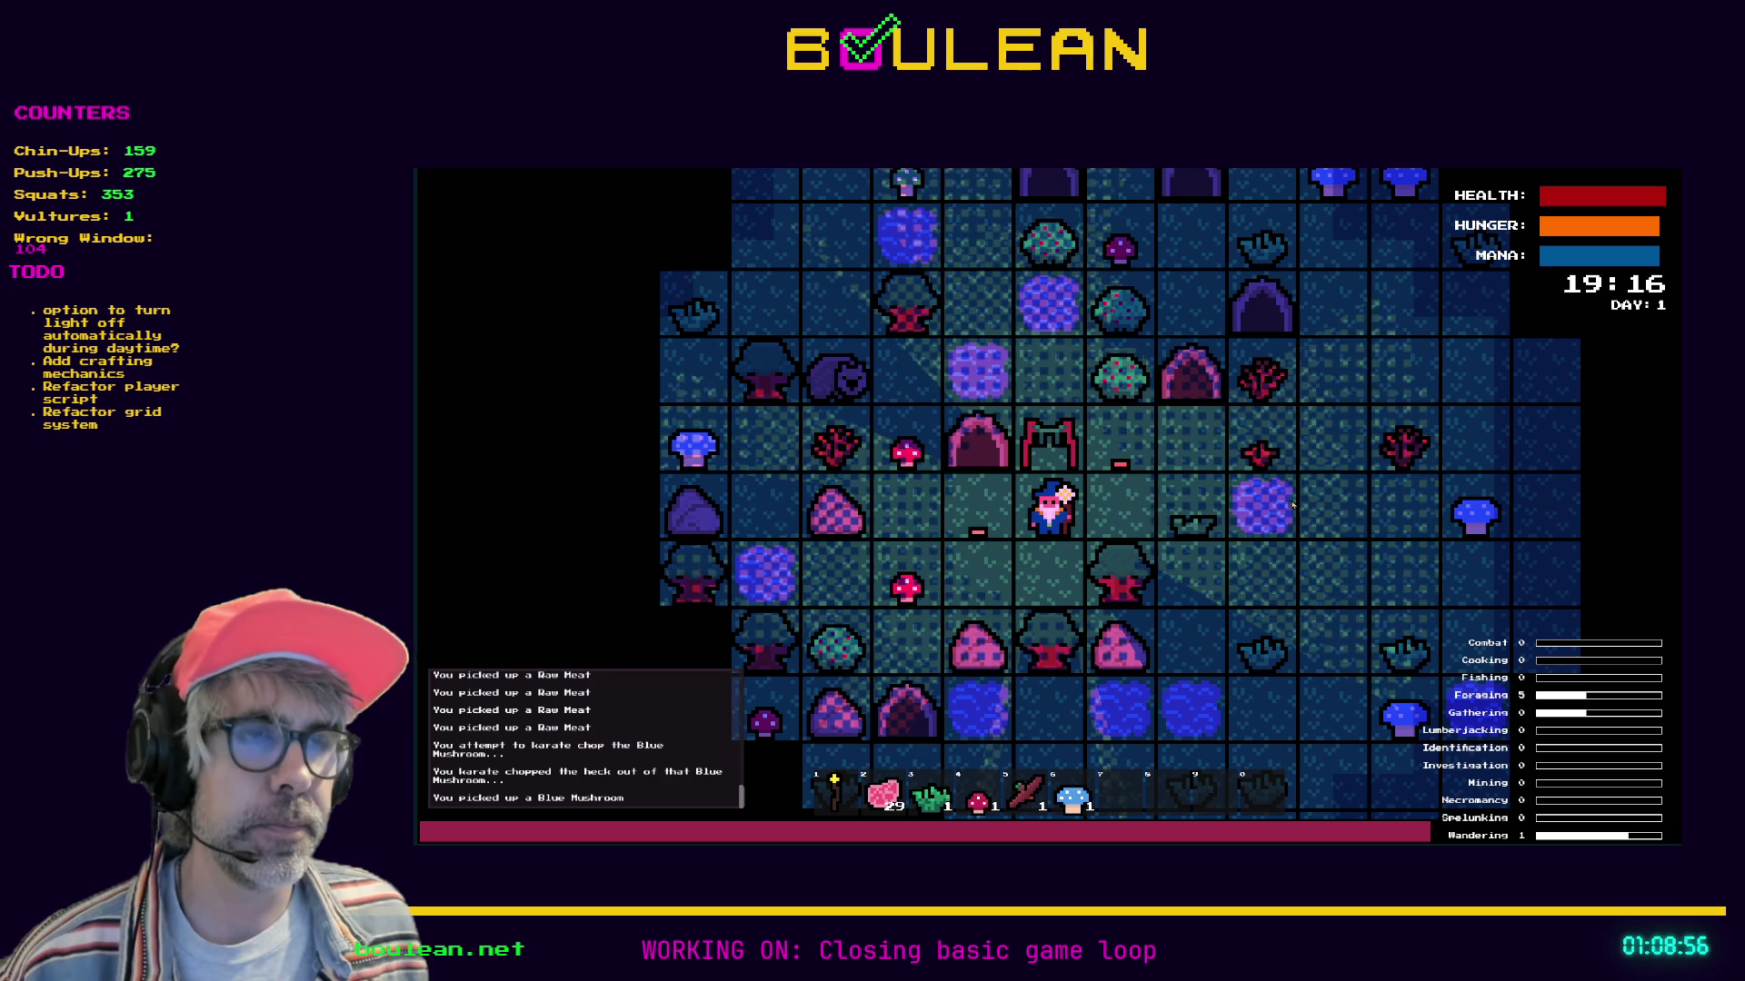
key(Up)
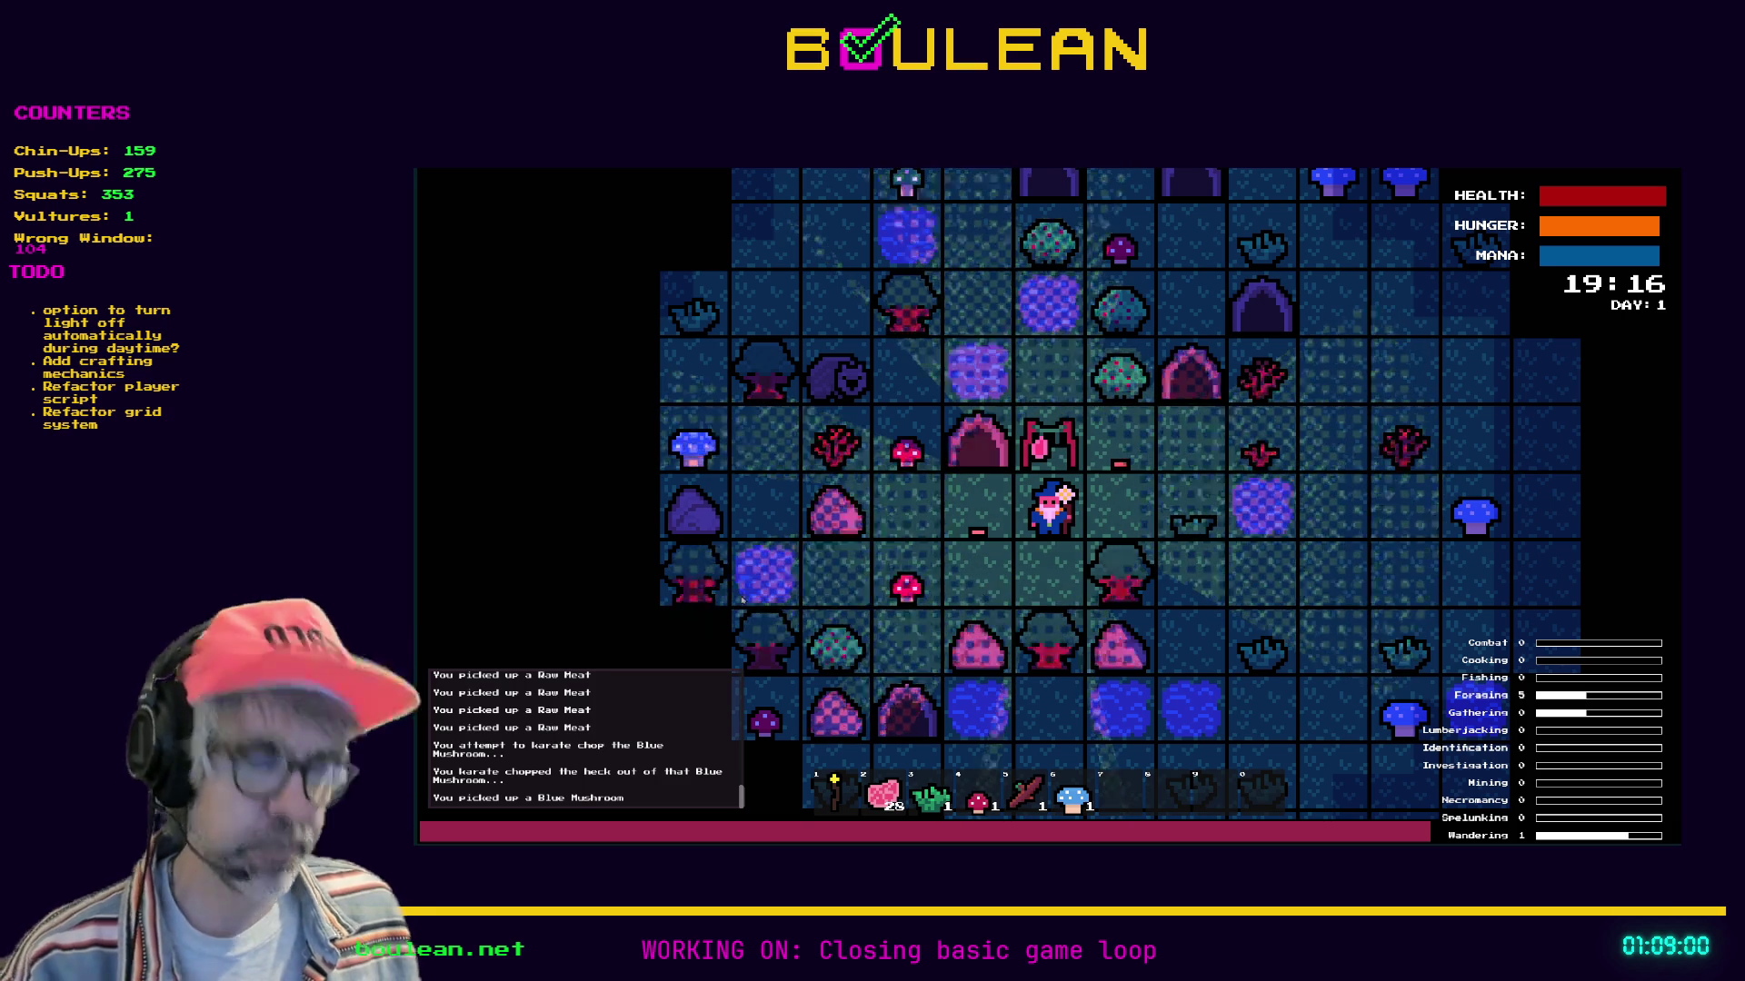
key(F1)
click(468, 551)
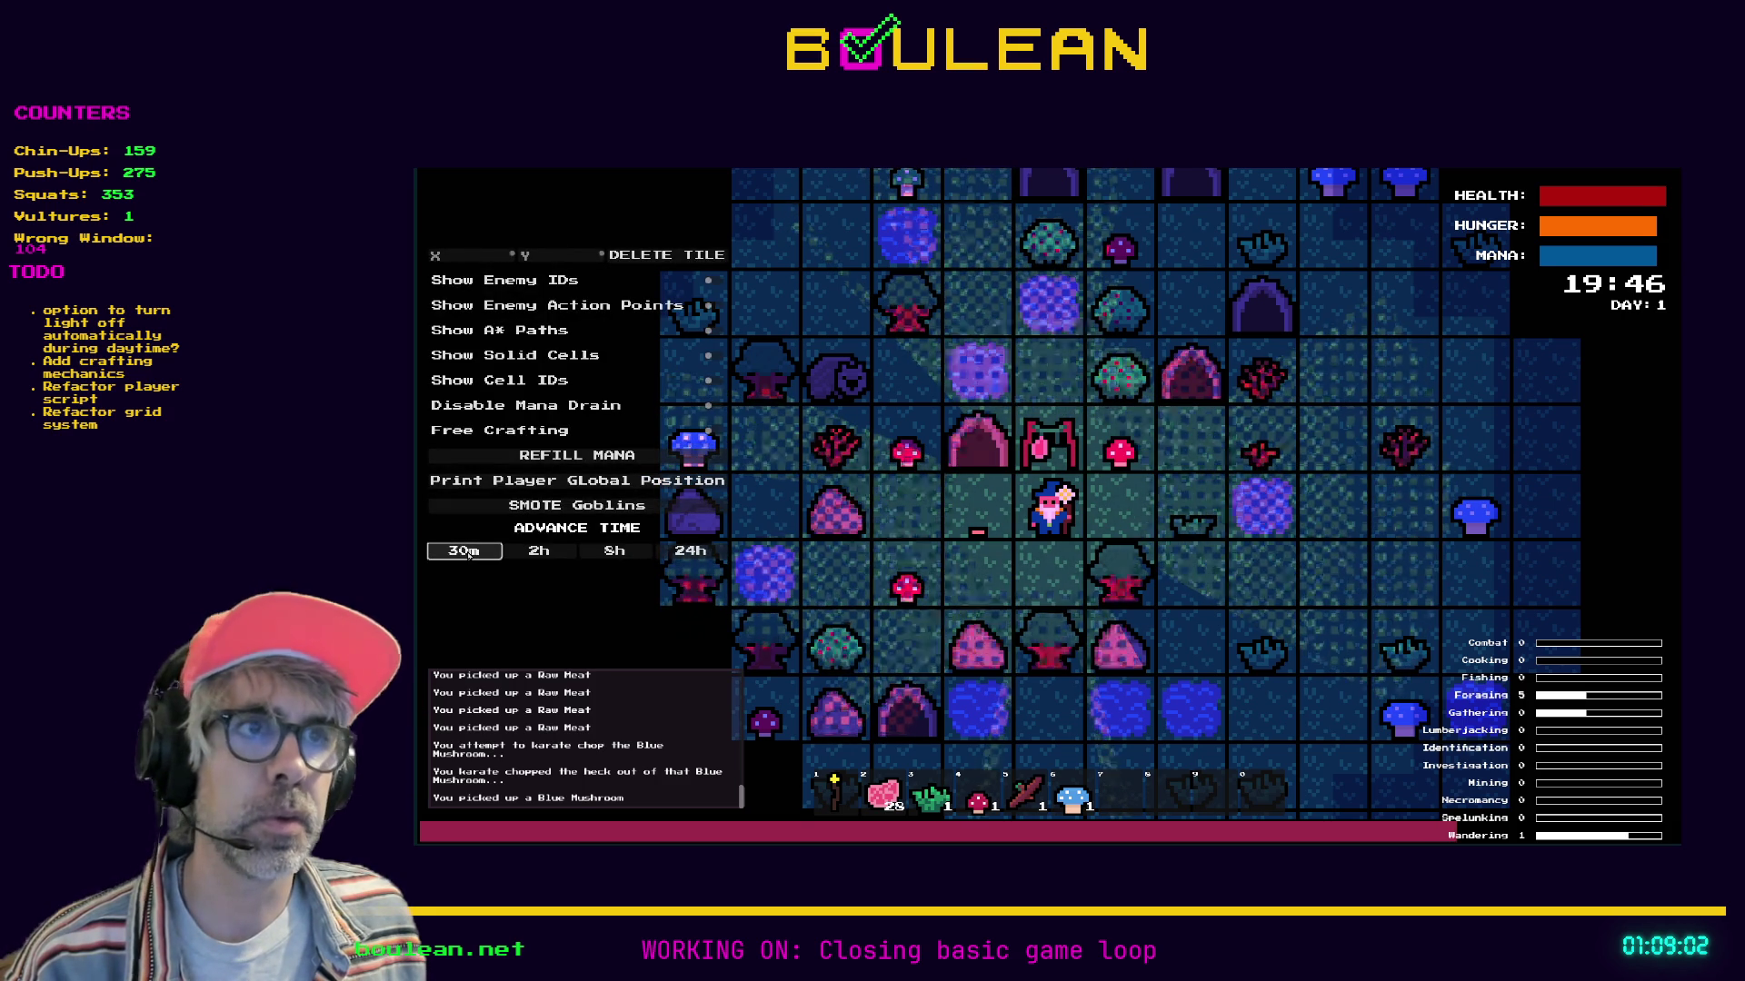
Step: Advance time another 30 minutes, collect Dry Food from the rack, and ready more raw meat
click(467, 551)
key(F1)
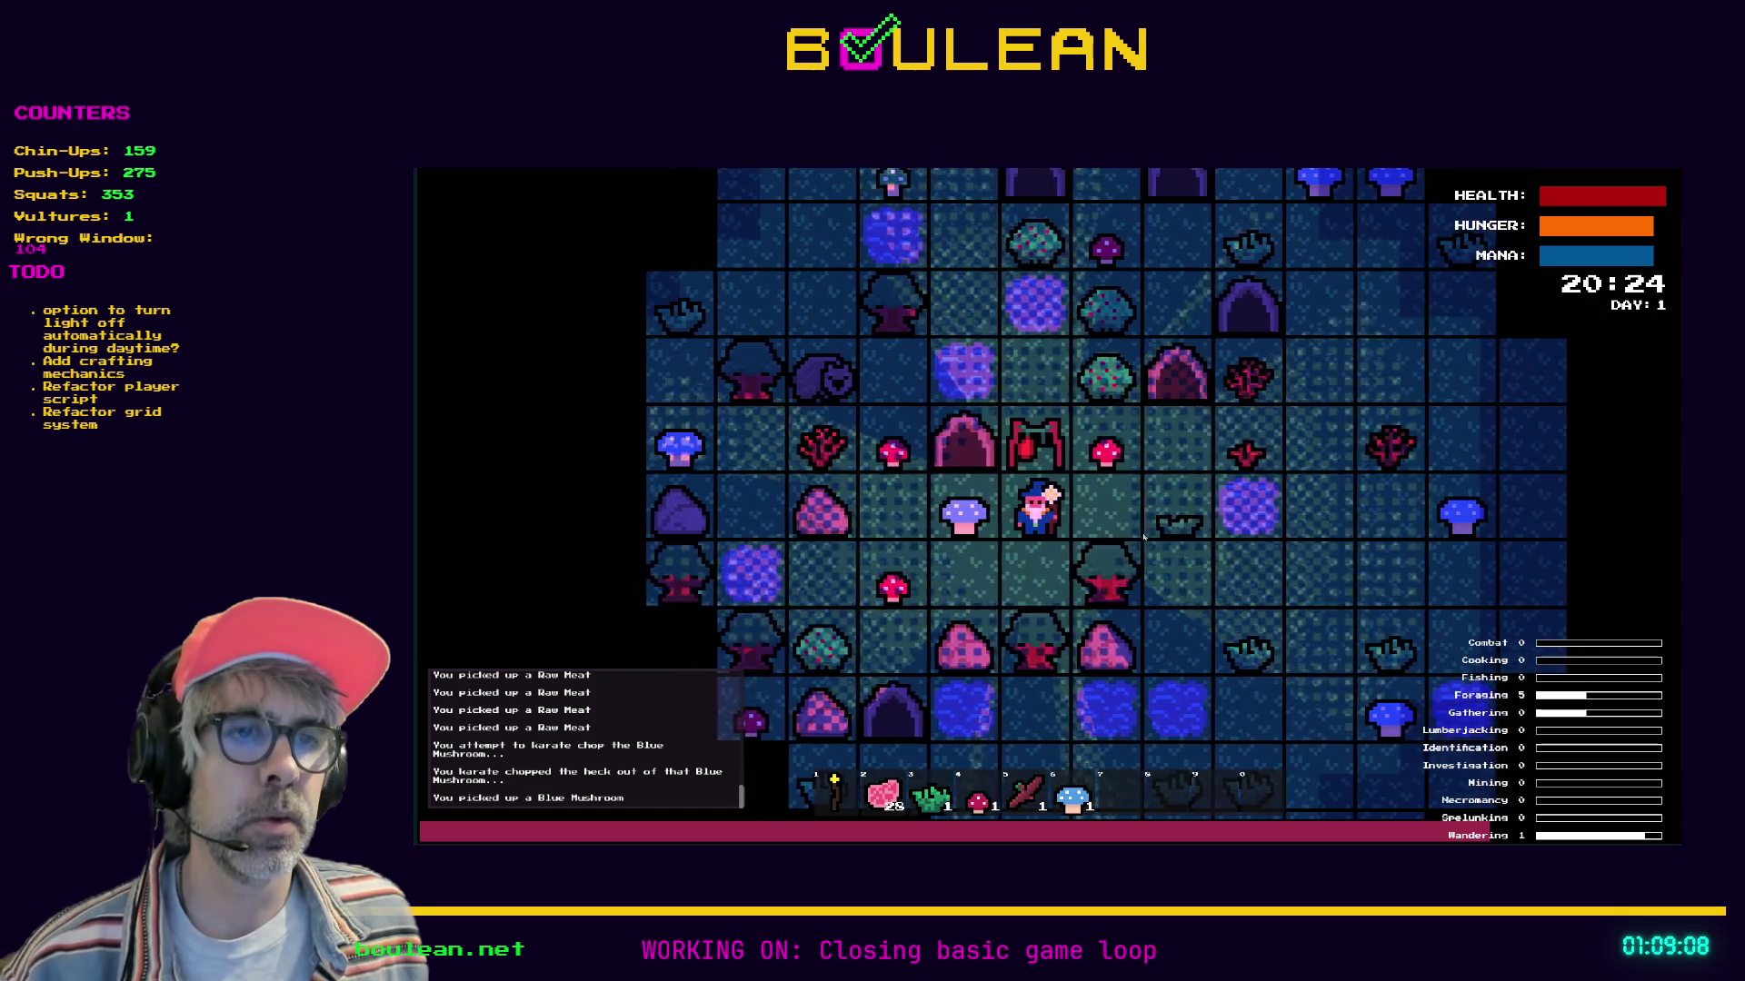
key(Up)
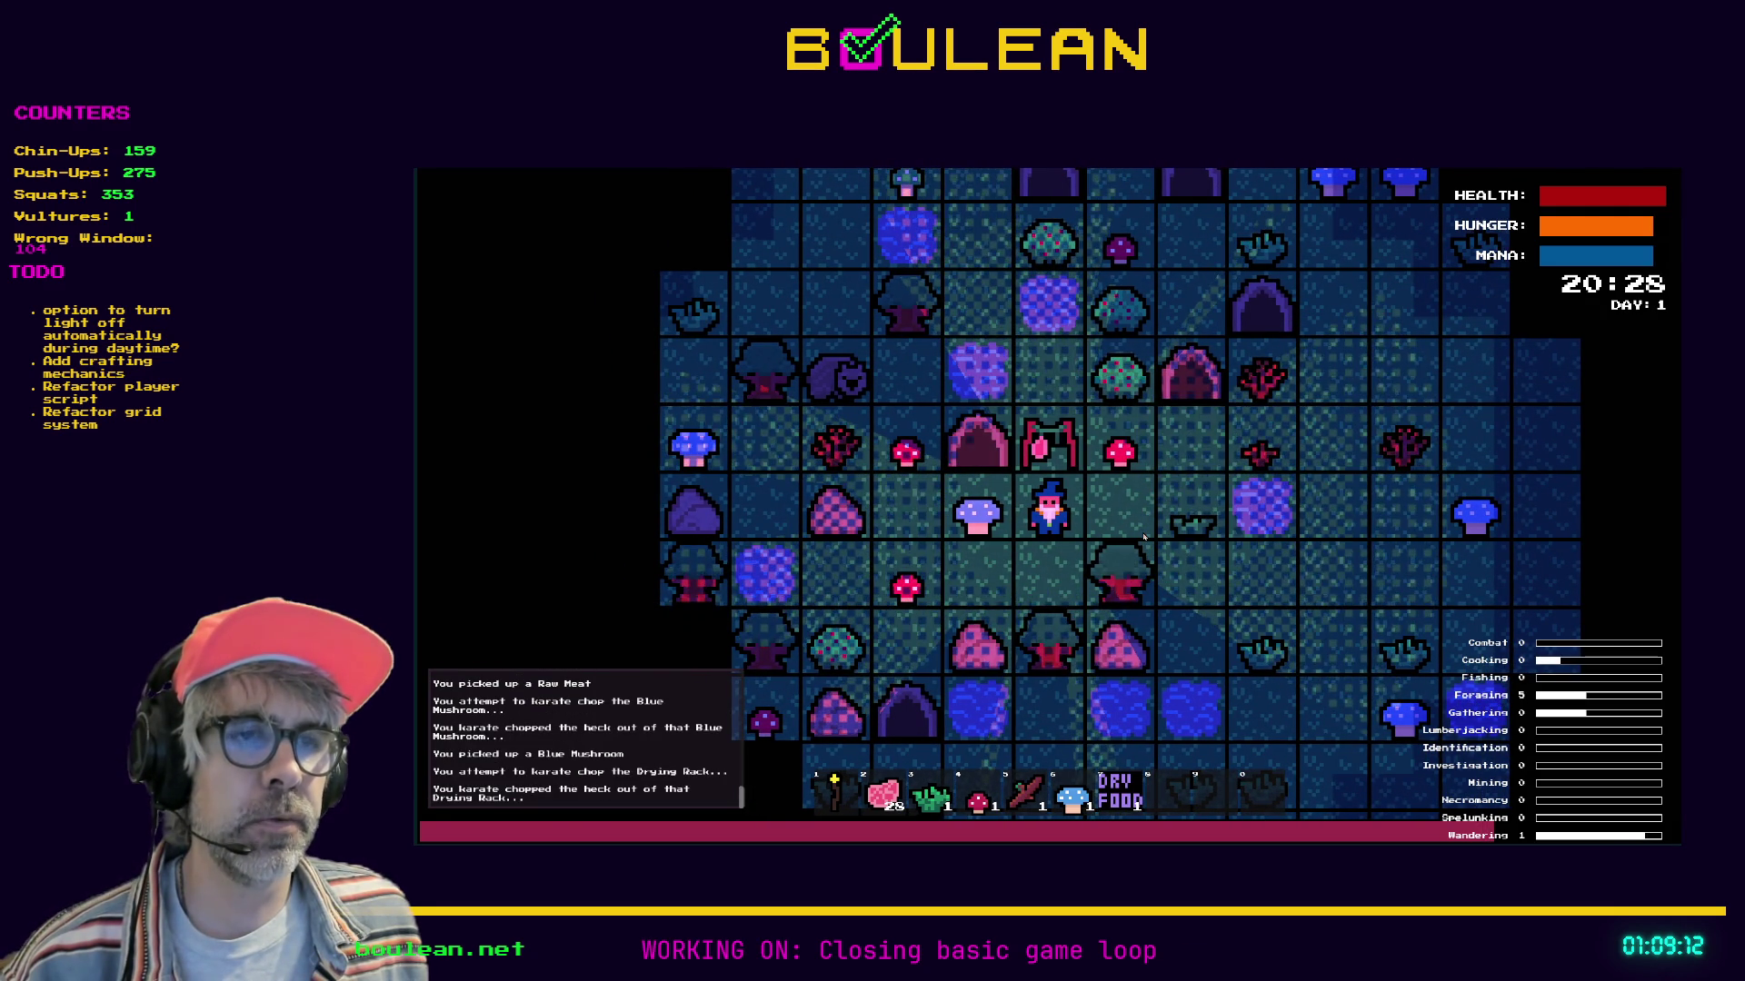
key(2)
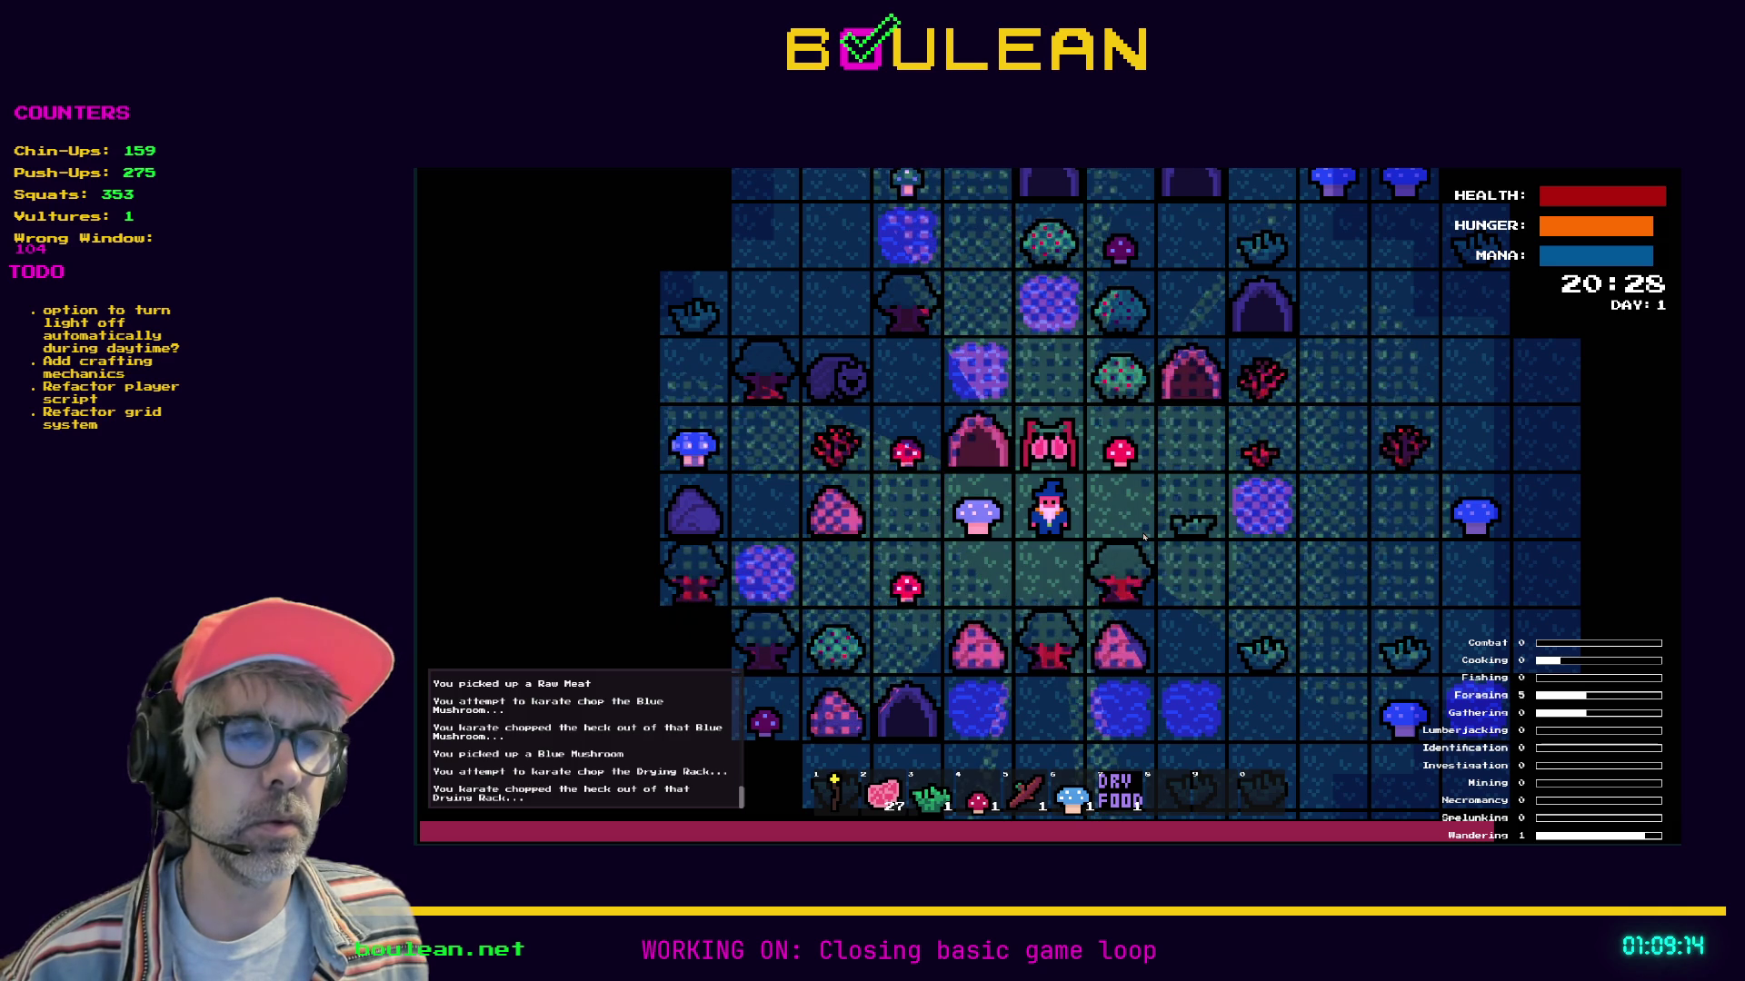
Step: Advance time two hours, collect more Dry Food with the torch lit, then stop the game
key(grave)
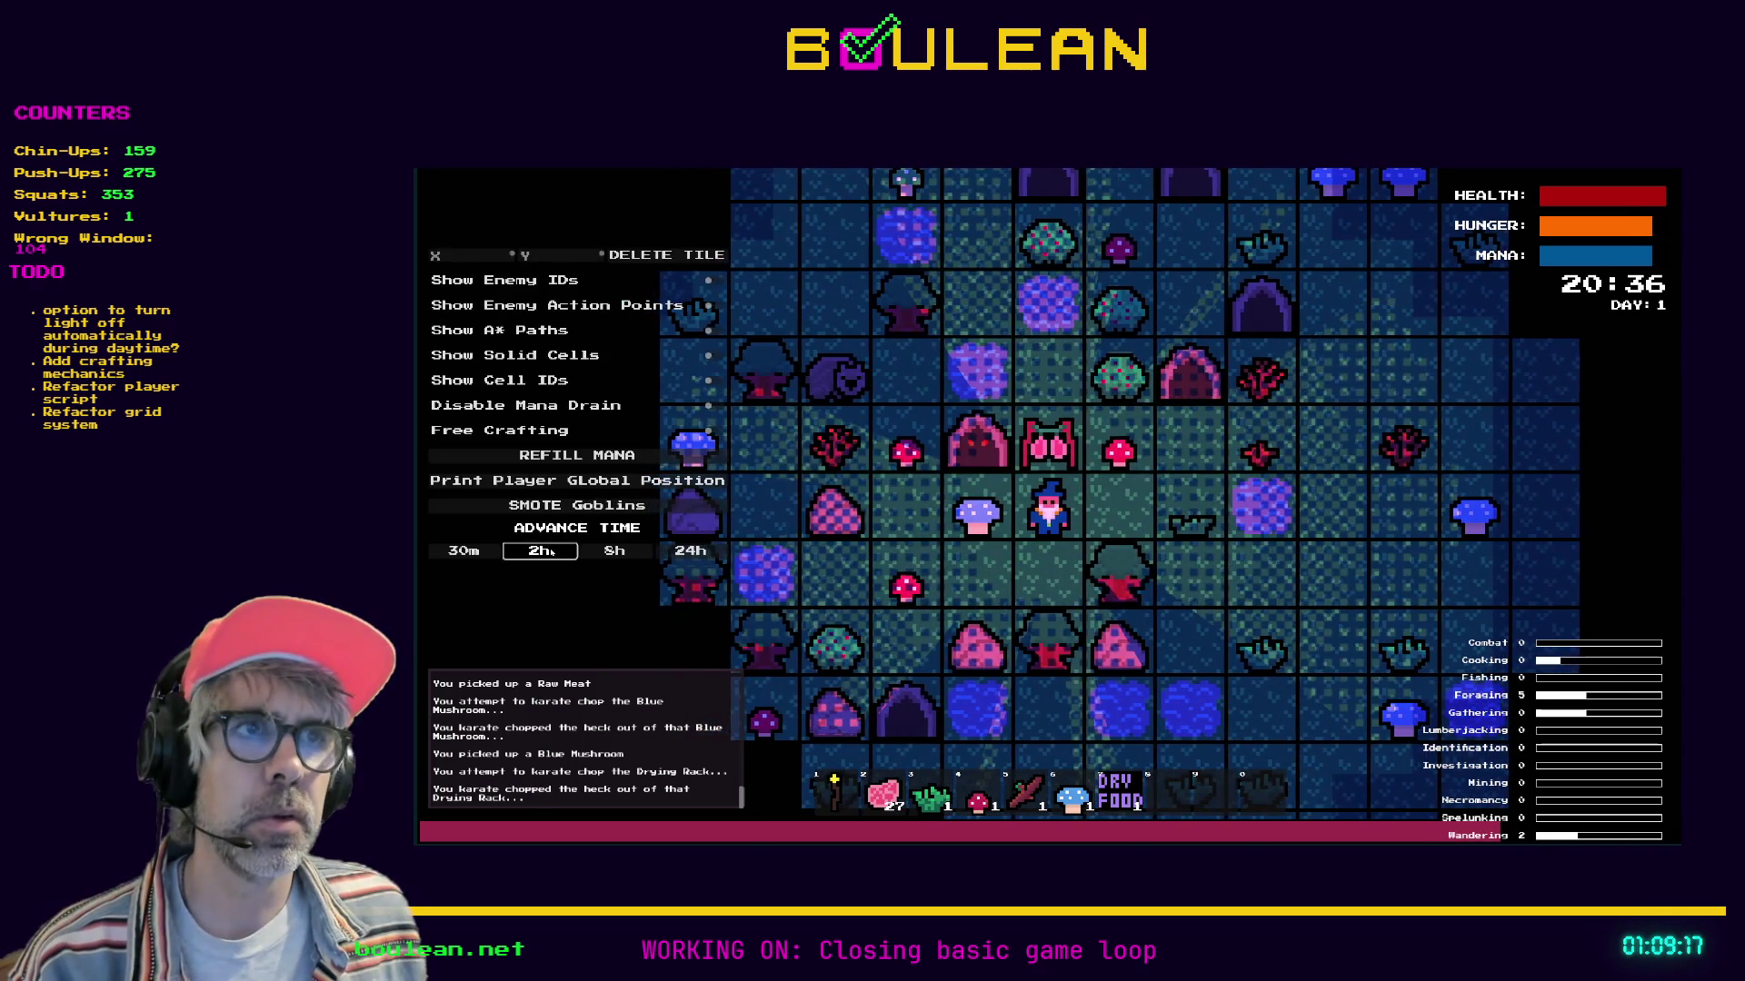
click(539, 551)
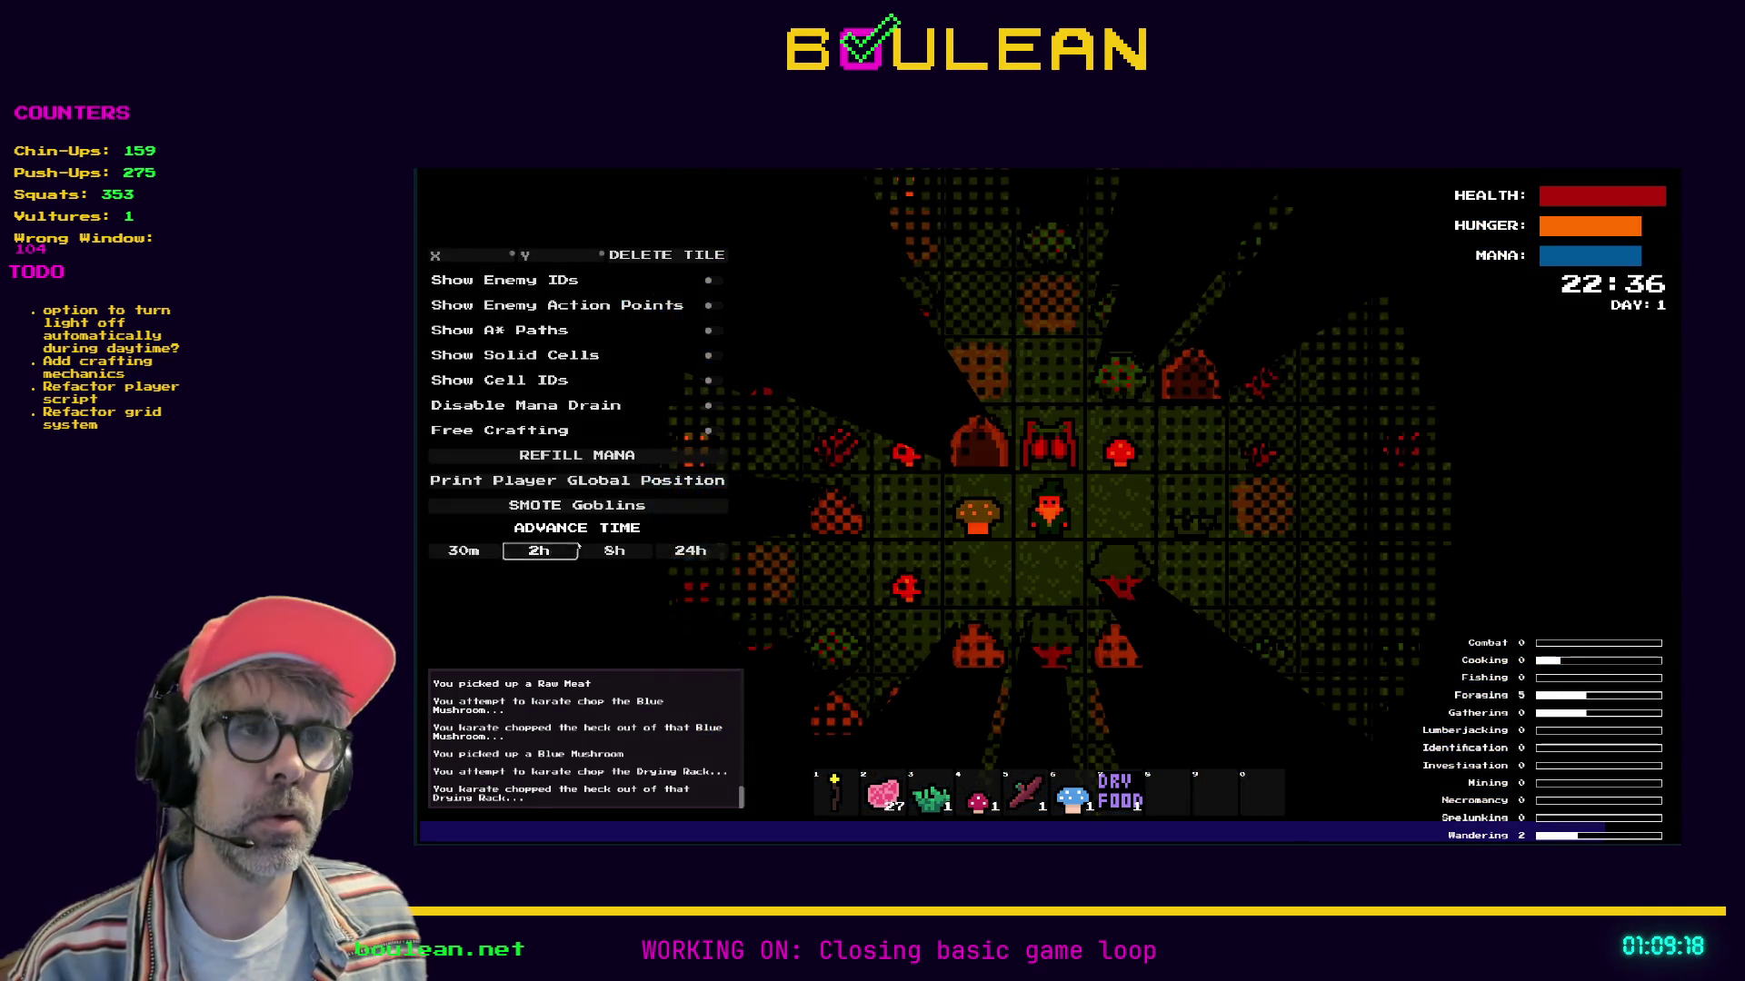
key(grave)
key(1)
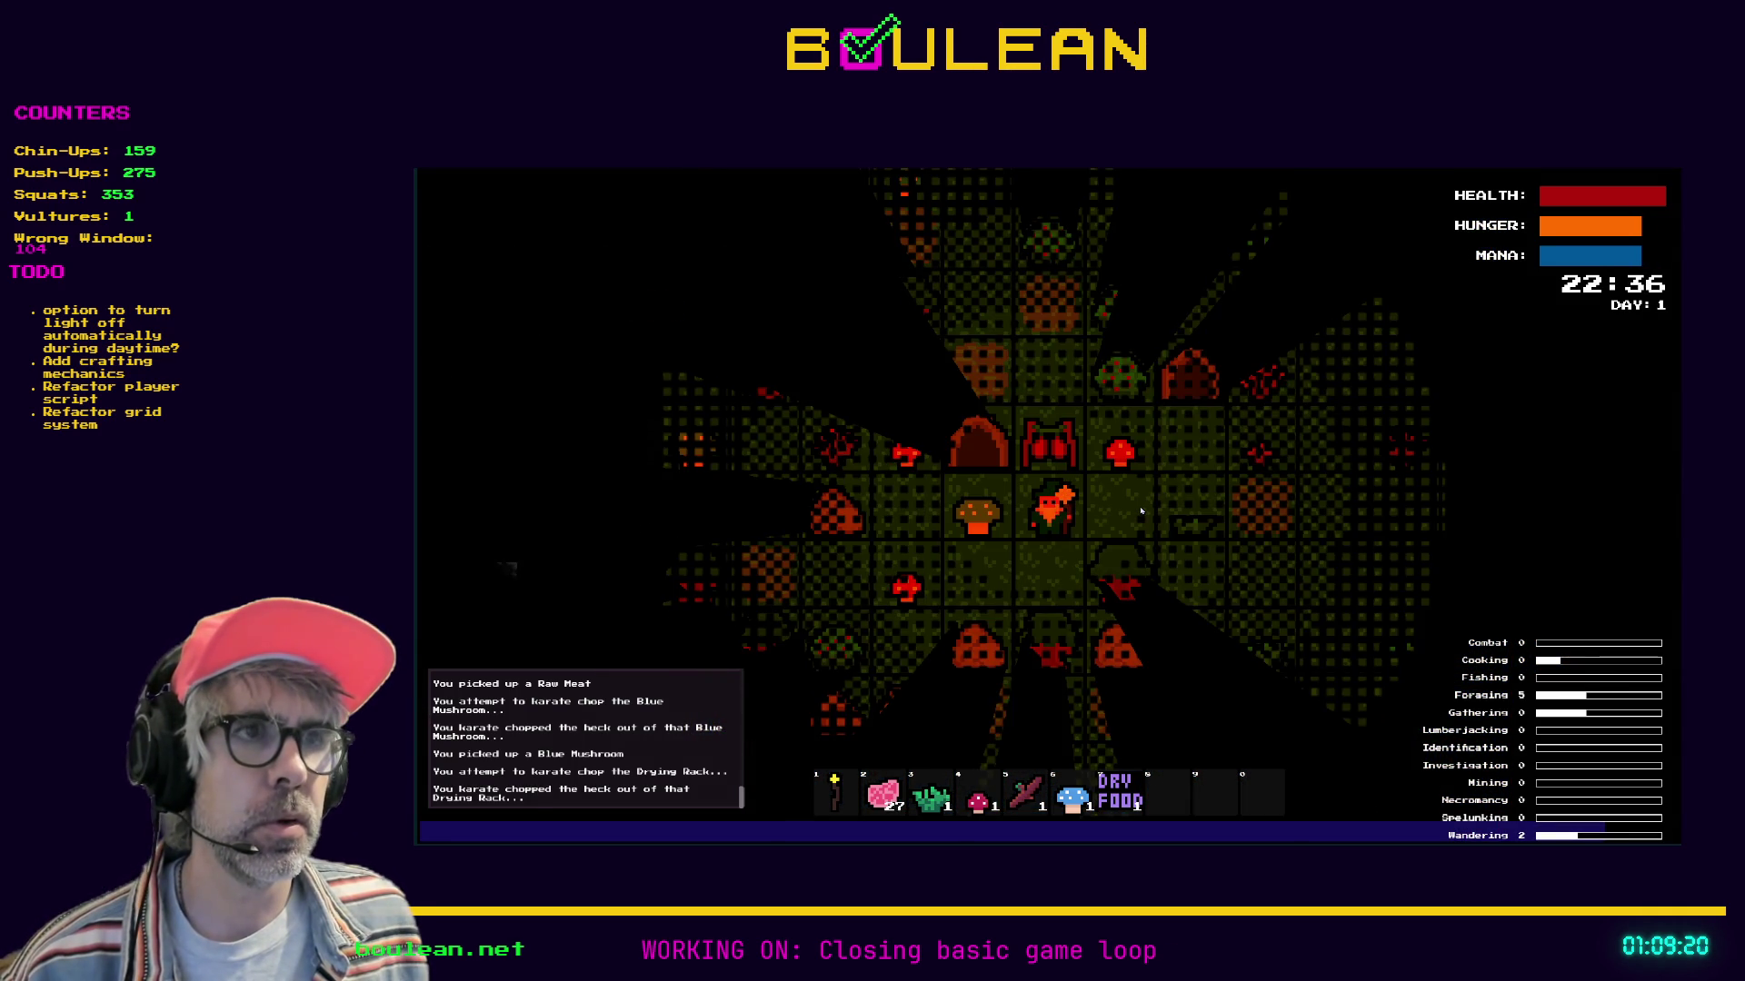
key(Up)
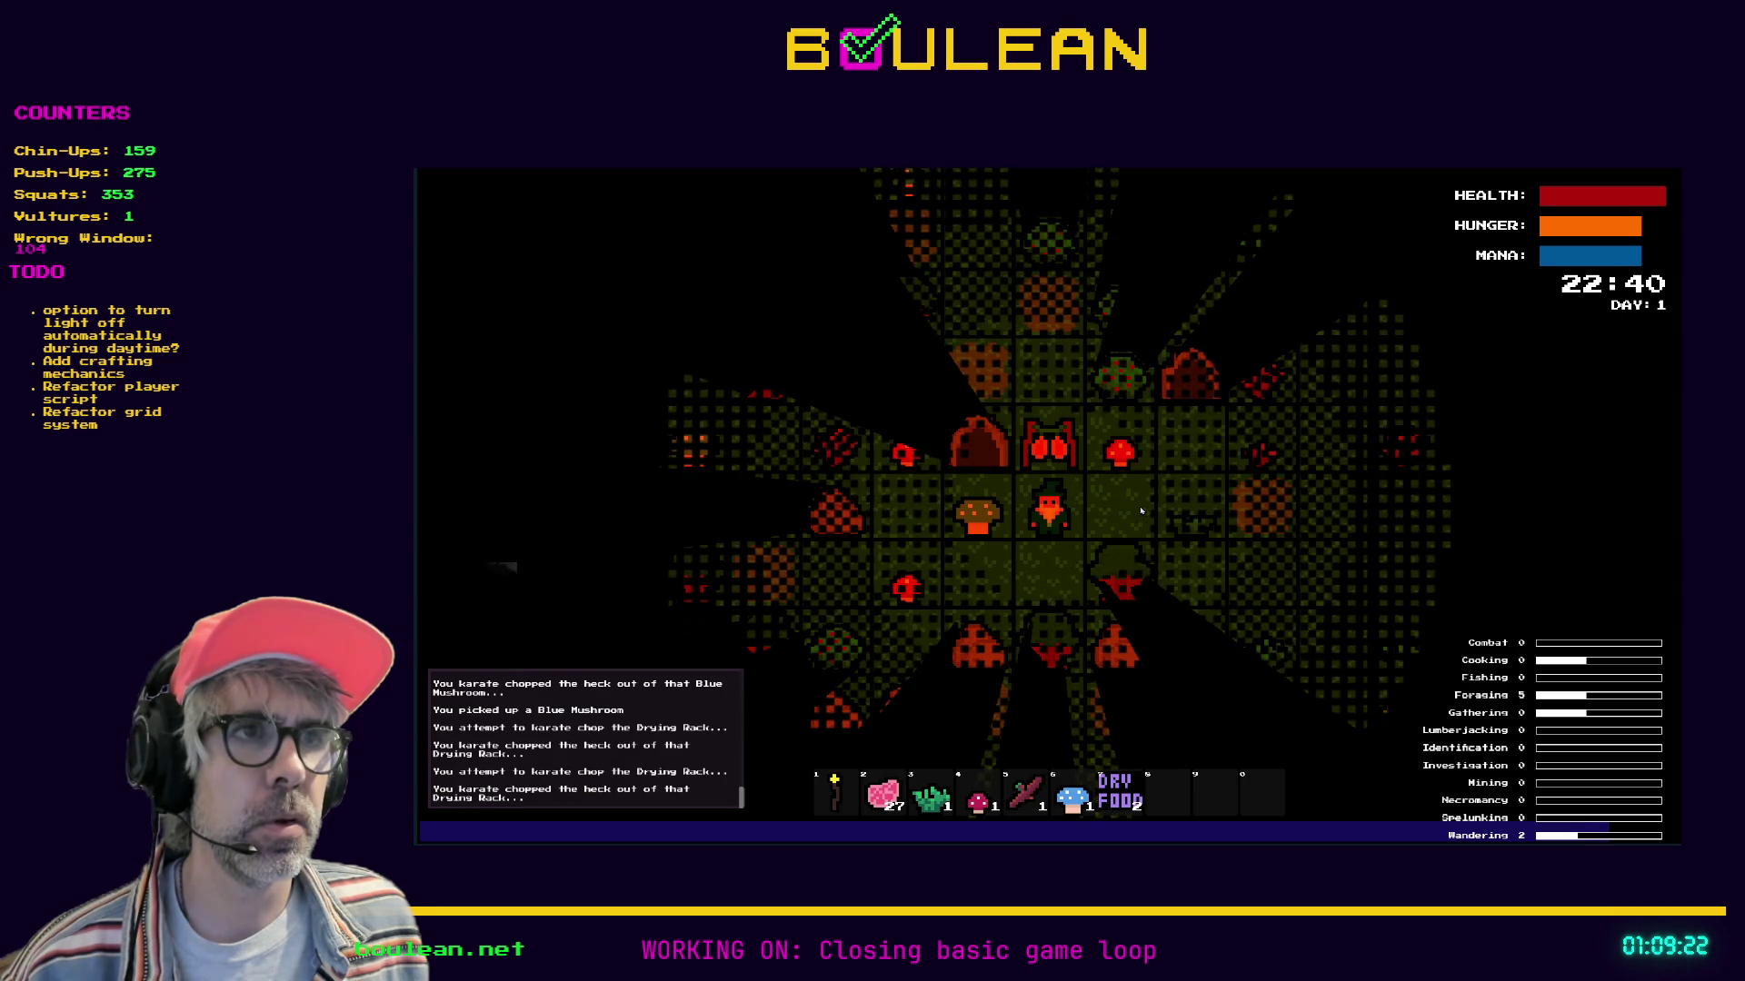
scroll(1090, 498, up, 3)
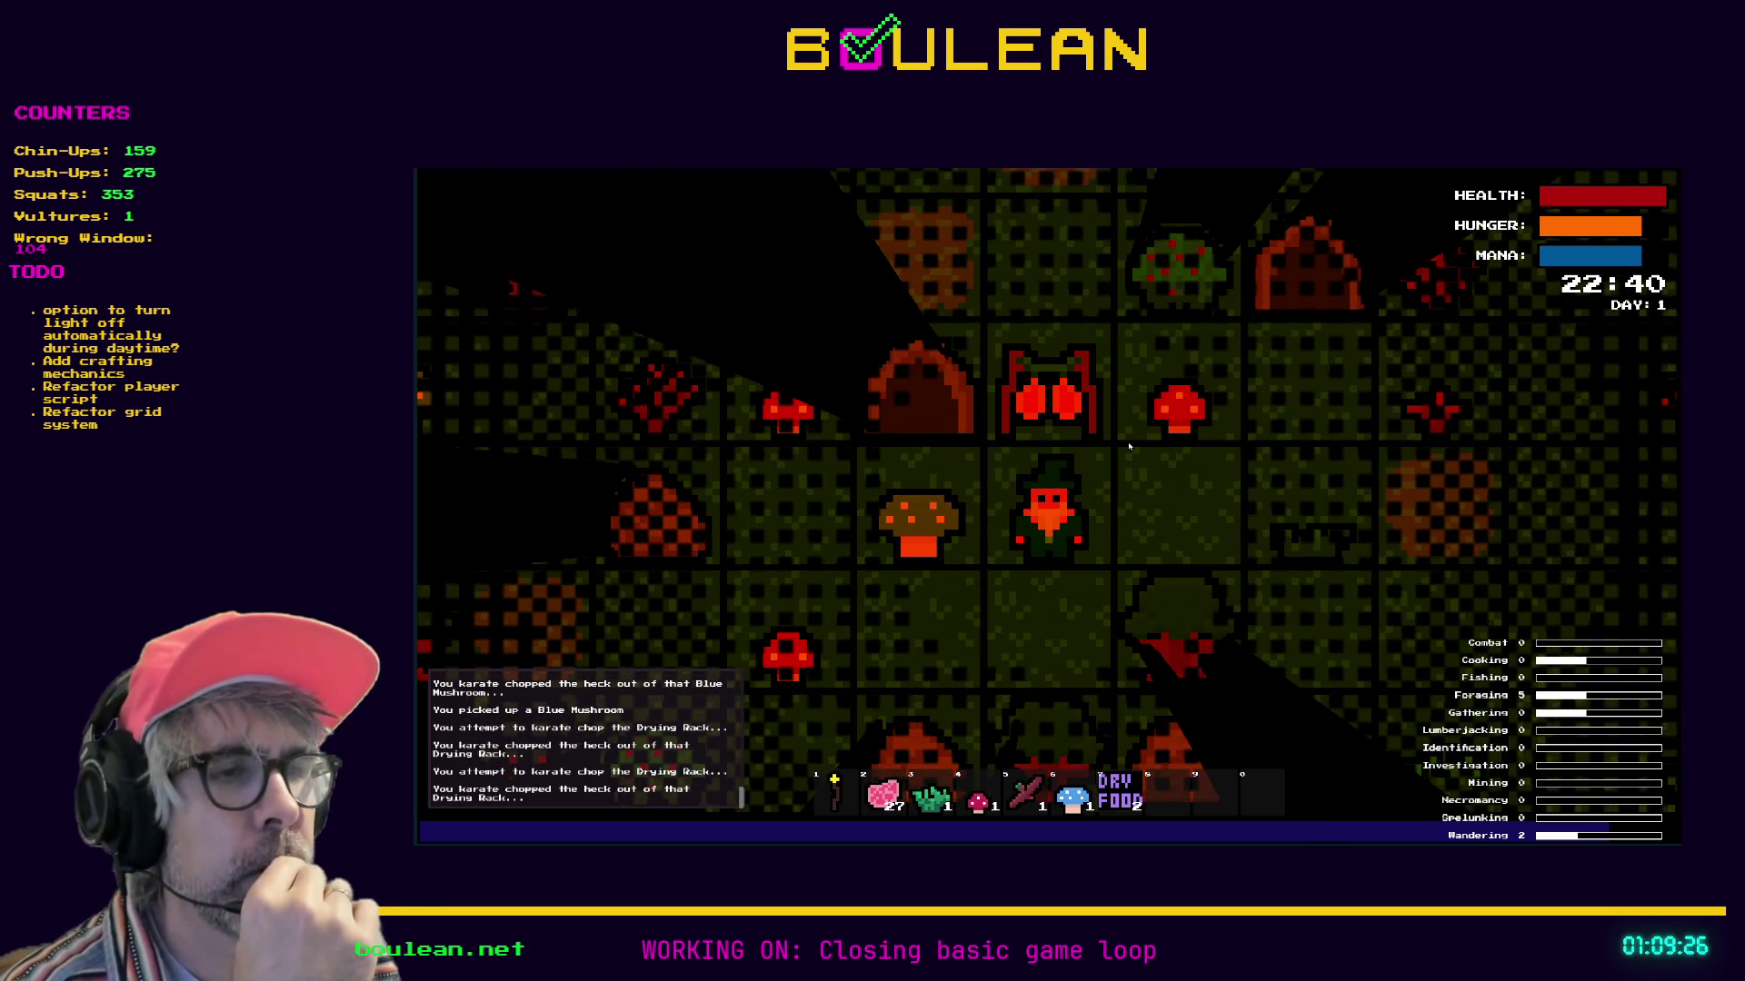
scroll(1113, 481, down, 2)
key(F8)
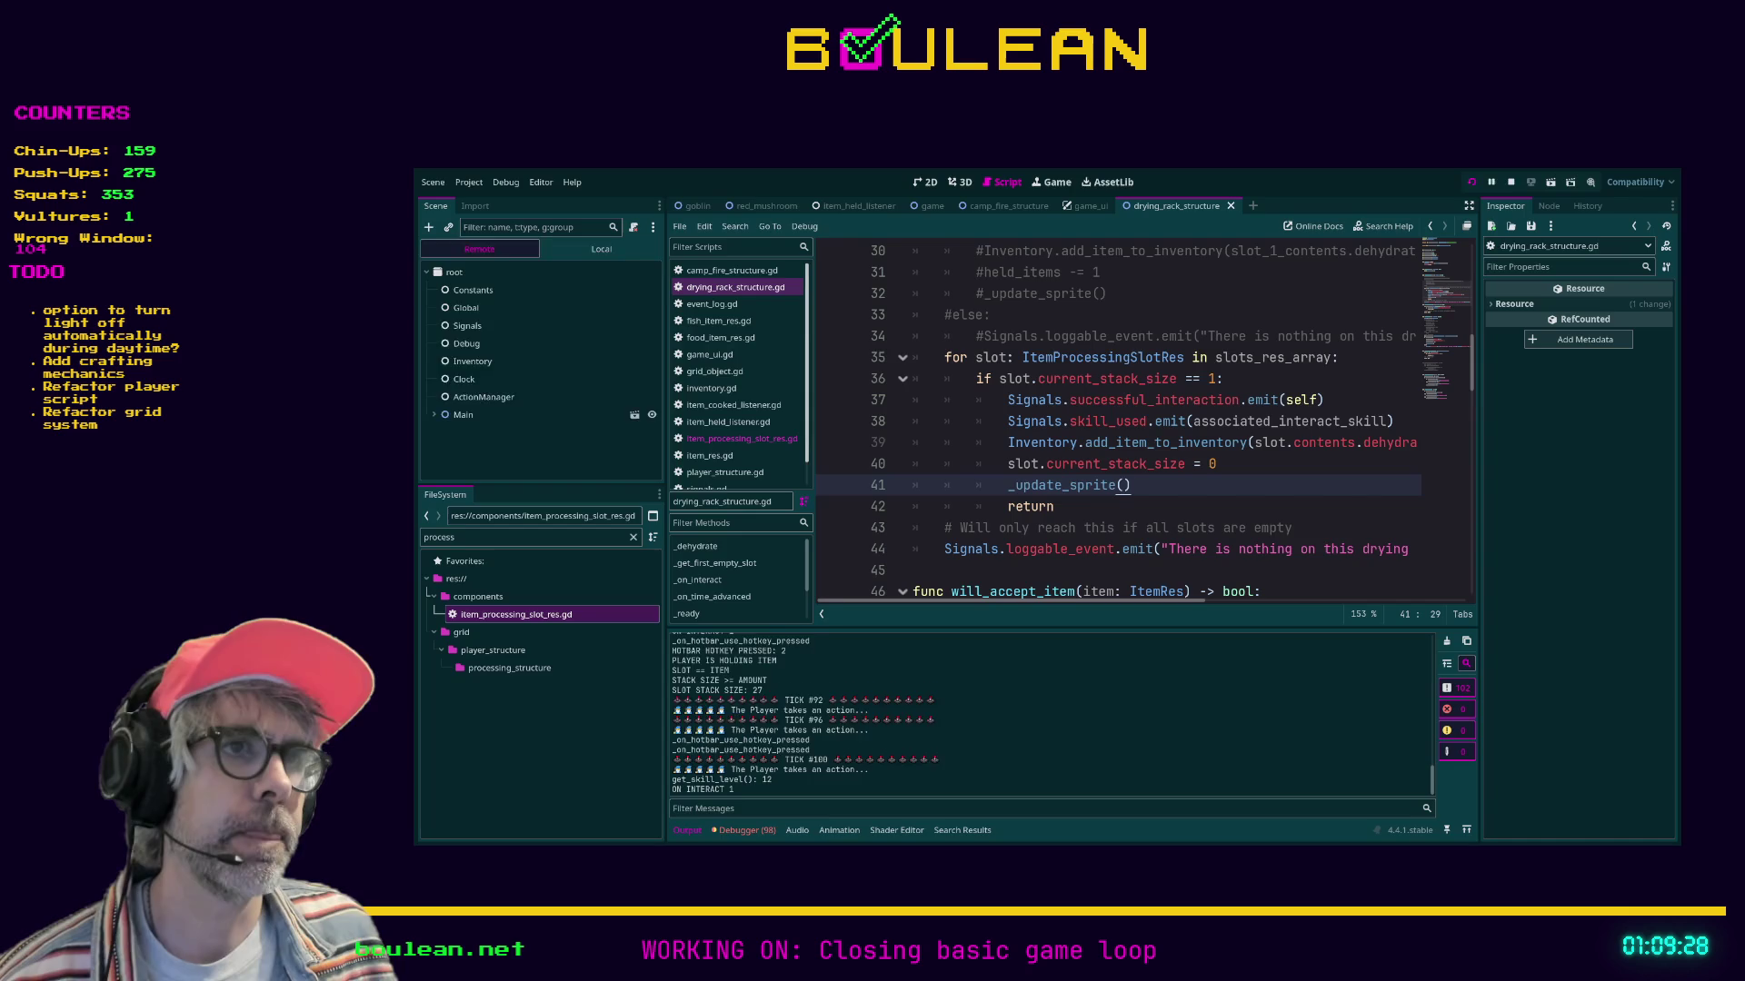
Step: Delete the commented-out held_items block in _dehydrate and its leftover empty line
scroll(1076, 467, down, 2)
scroll(1076, 467, down, 2)
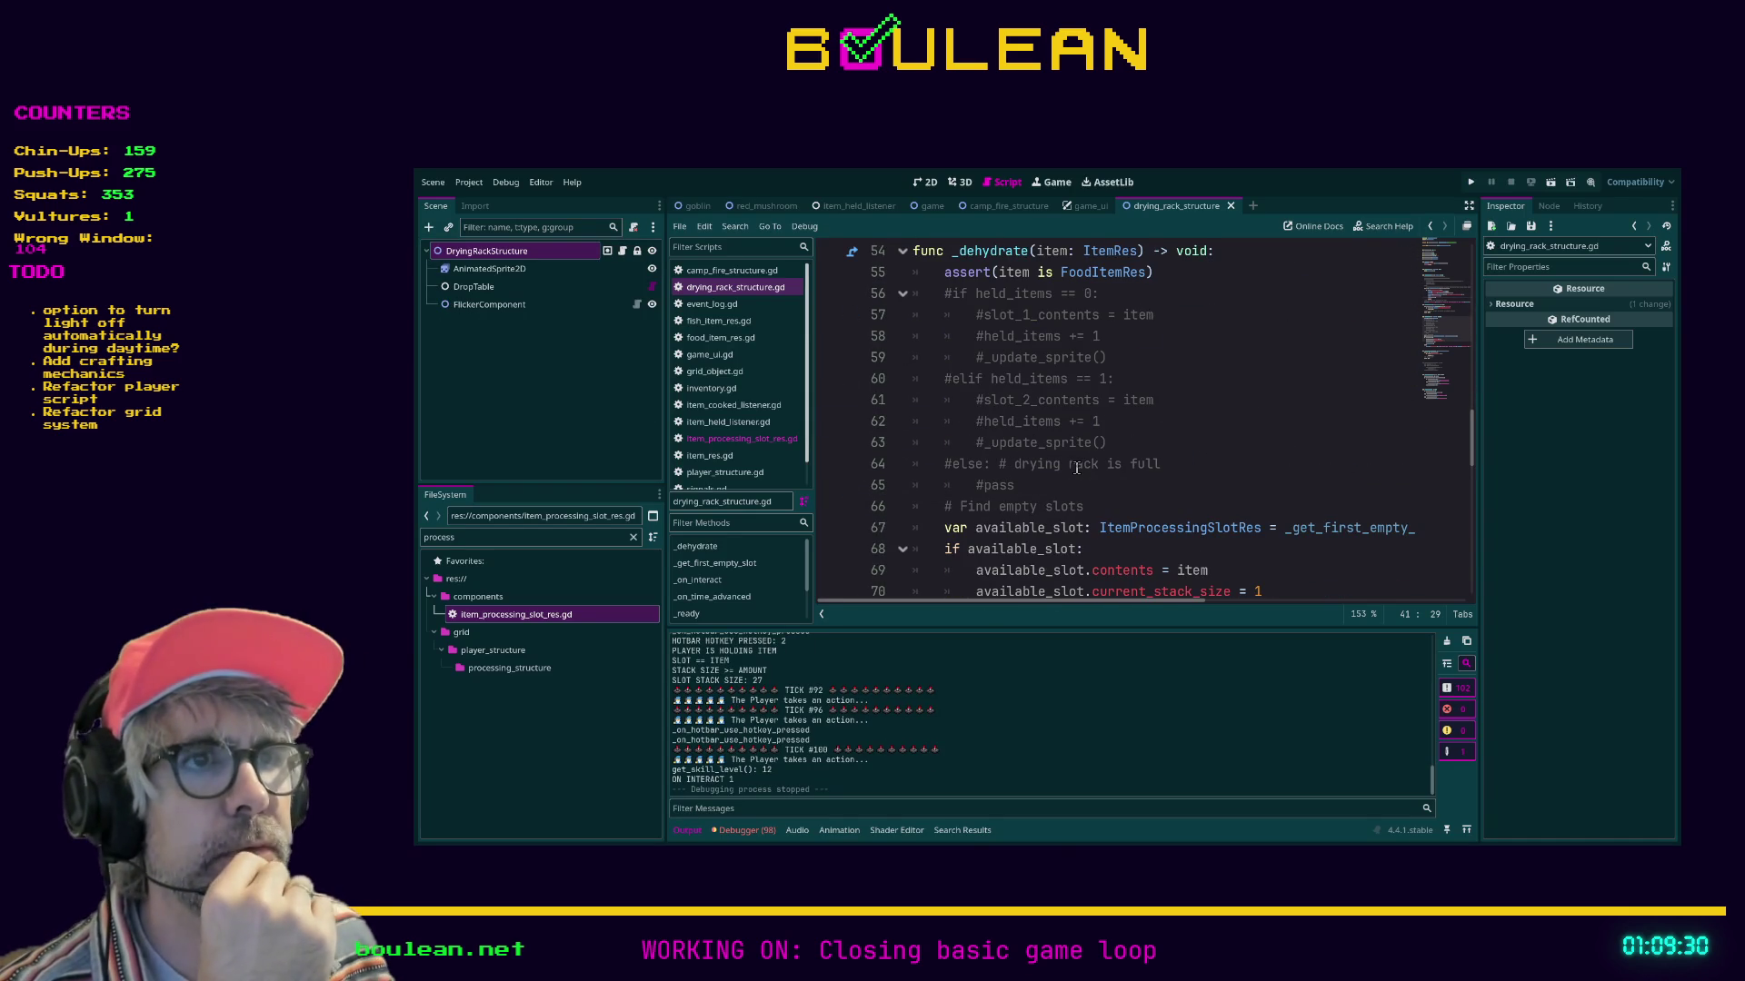
mouse_move(1105, 499)
mouse_down()
mouse_move(1000, 489)
mouse_move(913, 293)
mouse_up()
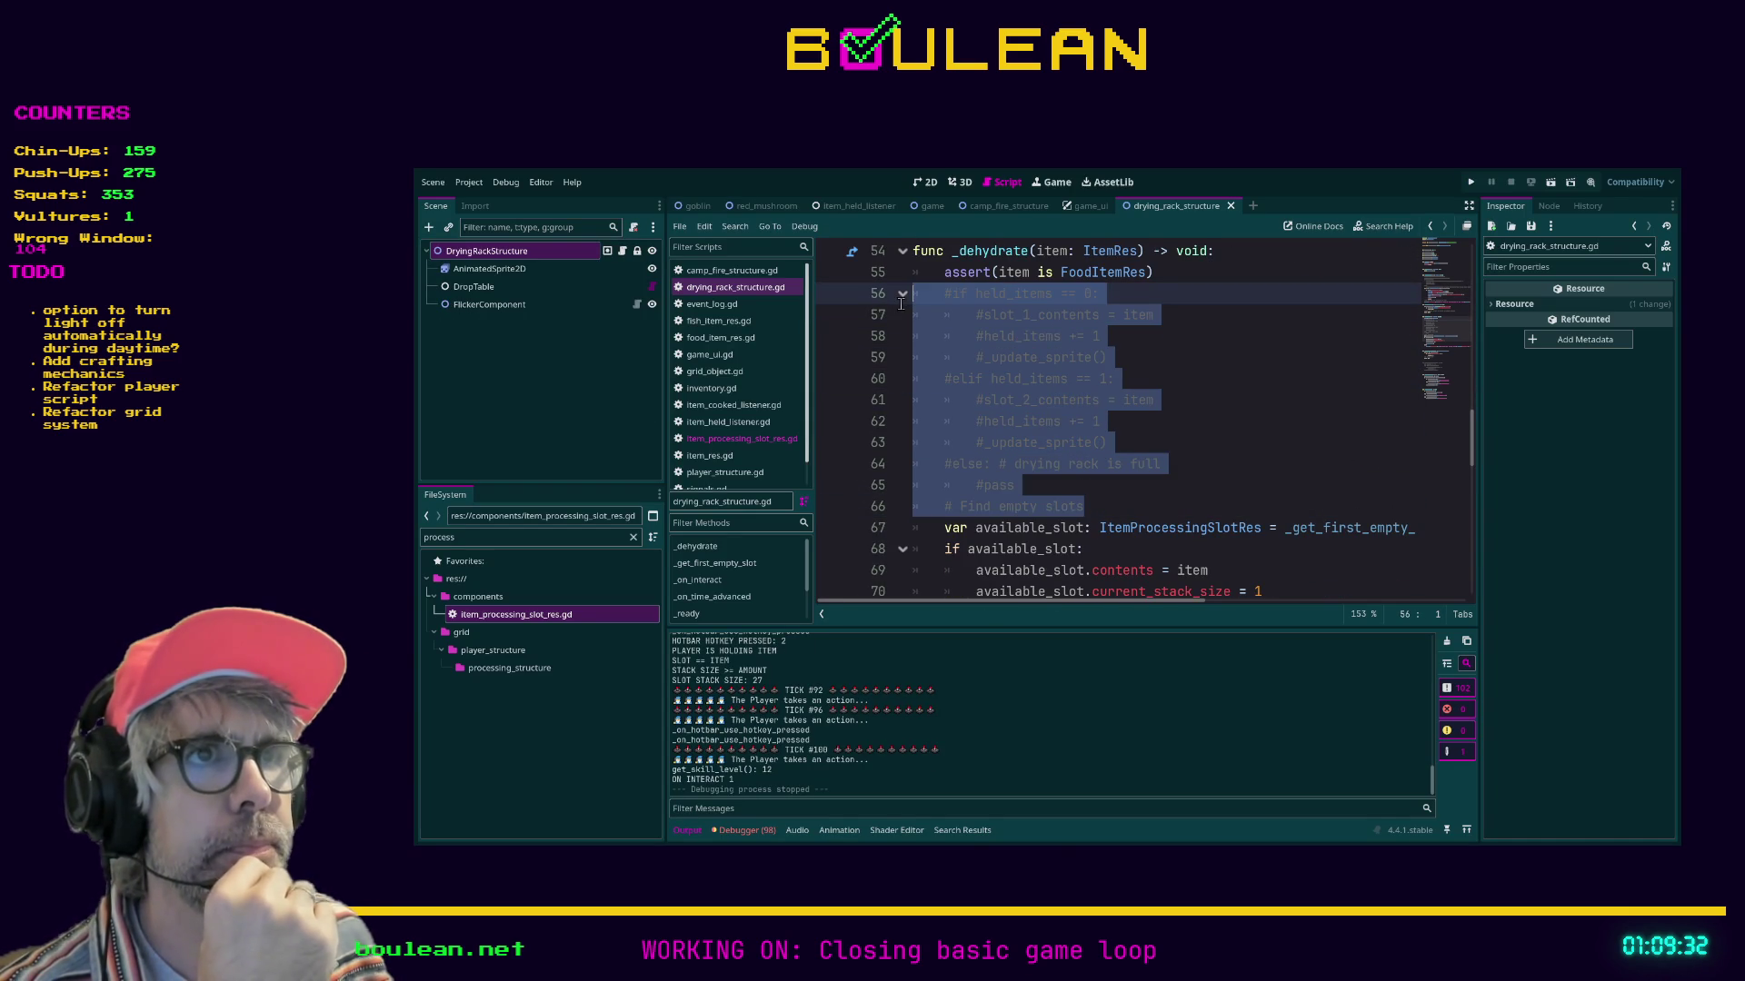
scroll(1132, 397, up, 2)
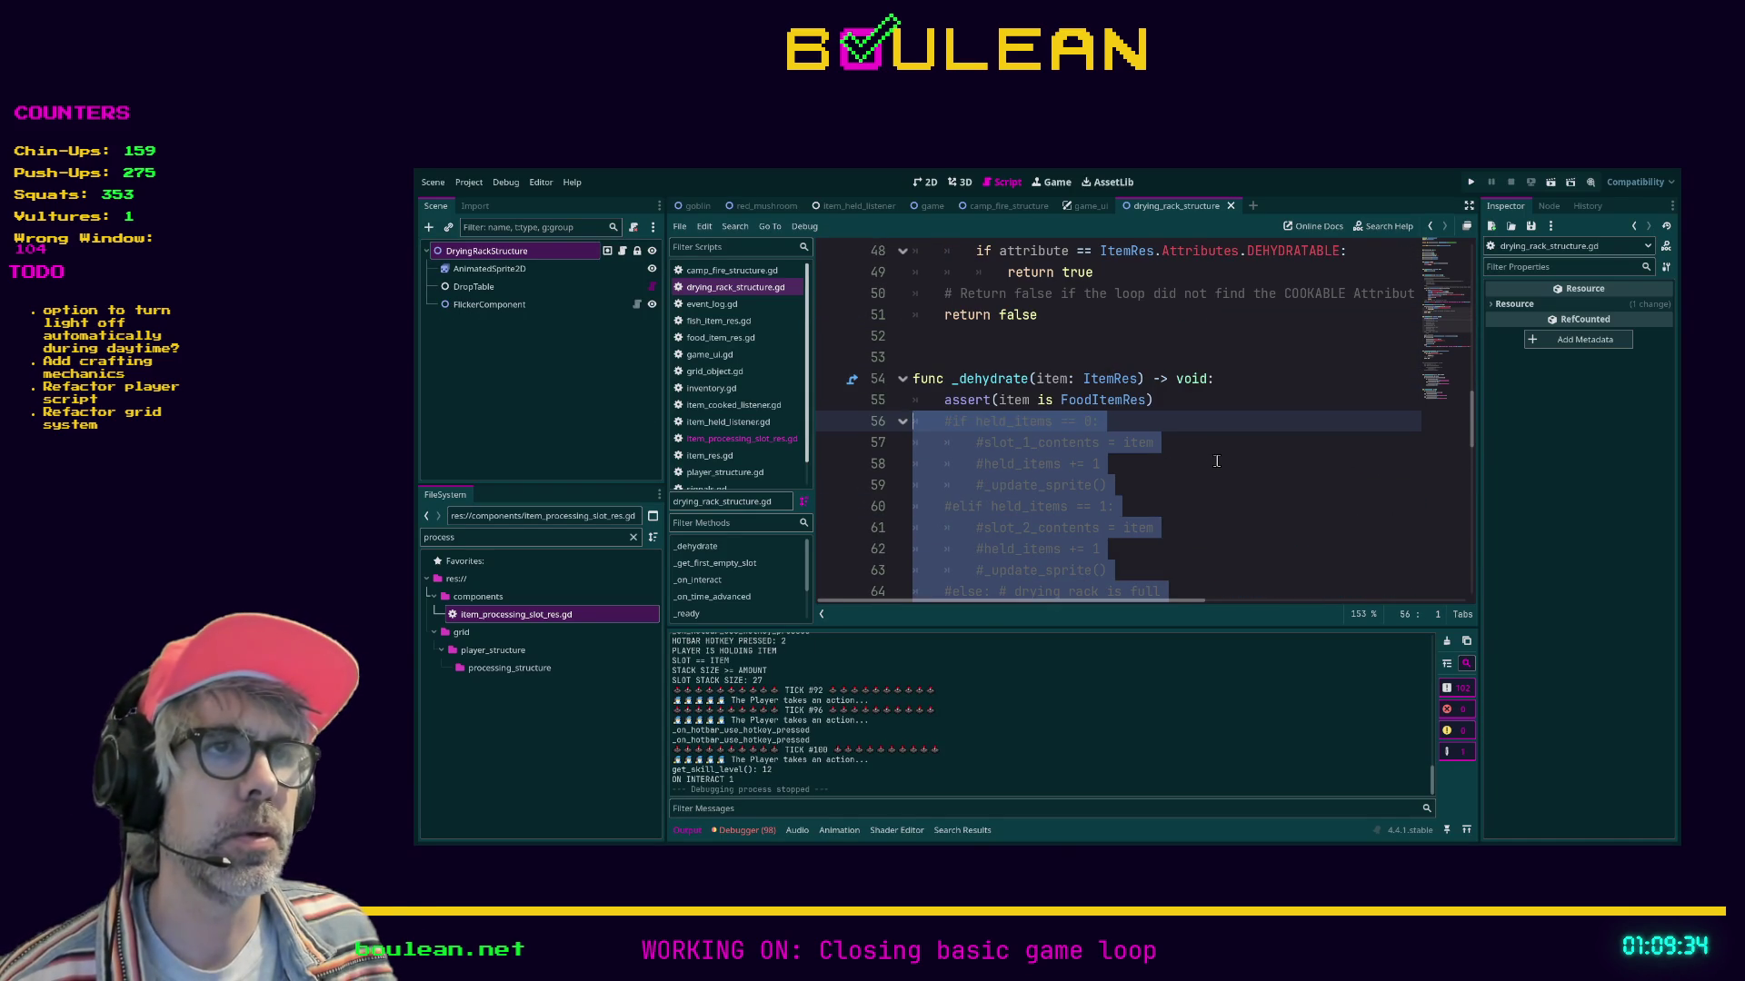
key(Delete)
key(BackSpace)
Step: Delete the commented-out _update_used_slot_counts block from the drying-rack script
scroll(1191, 459, down, 4)
mouse_move(1082, 473)
mouse_down()
mouse_move(899, 459)
mouse_move(1163, 400)
mouse_move(895, 300)
mouse_up()
scroll(957, 468, down, 4)
key(BackSpace)
key(BackSpace)
key(BackSpace)
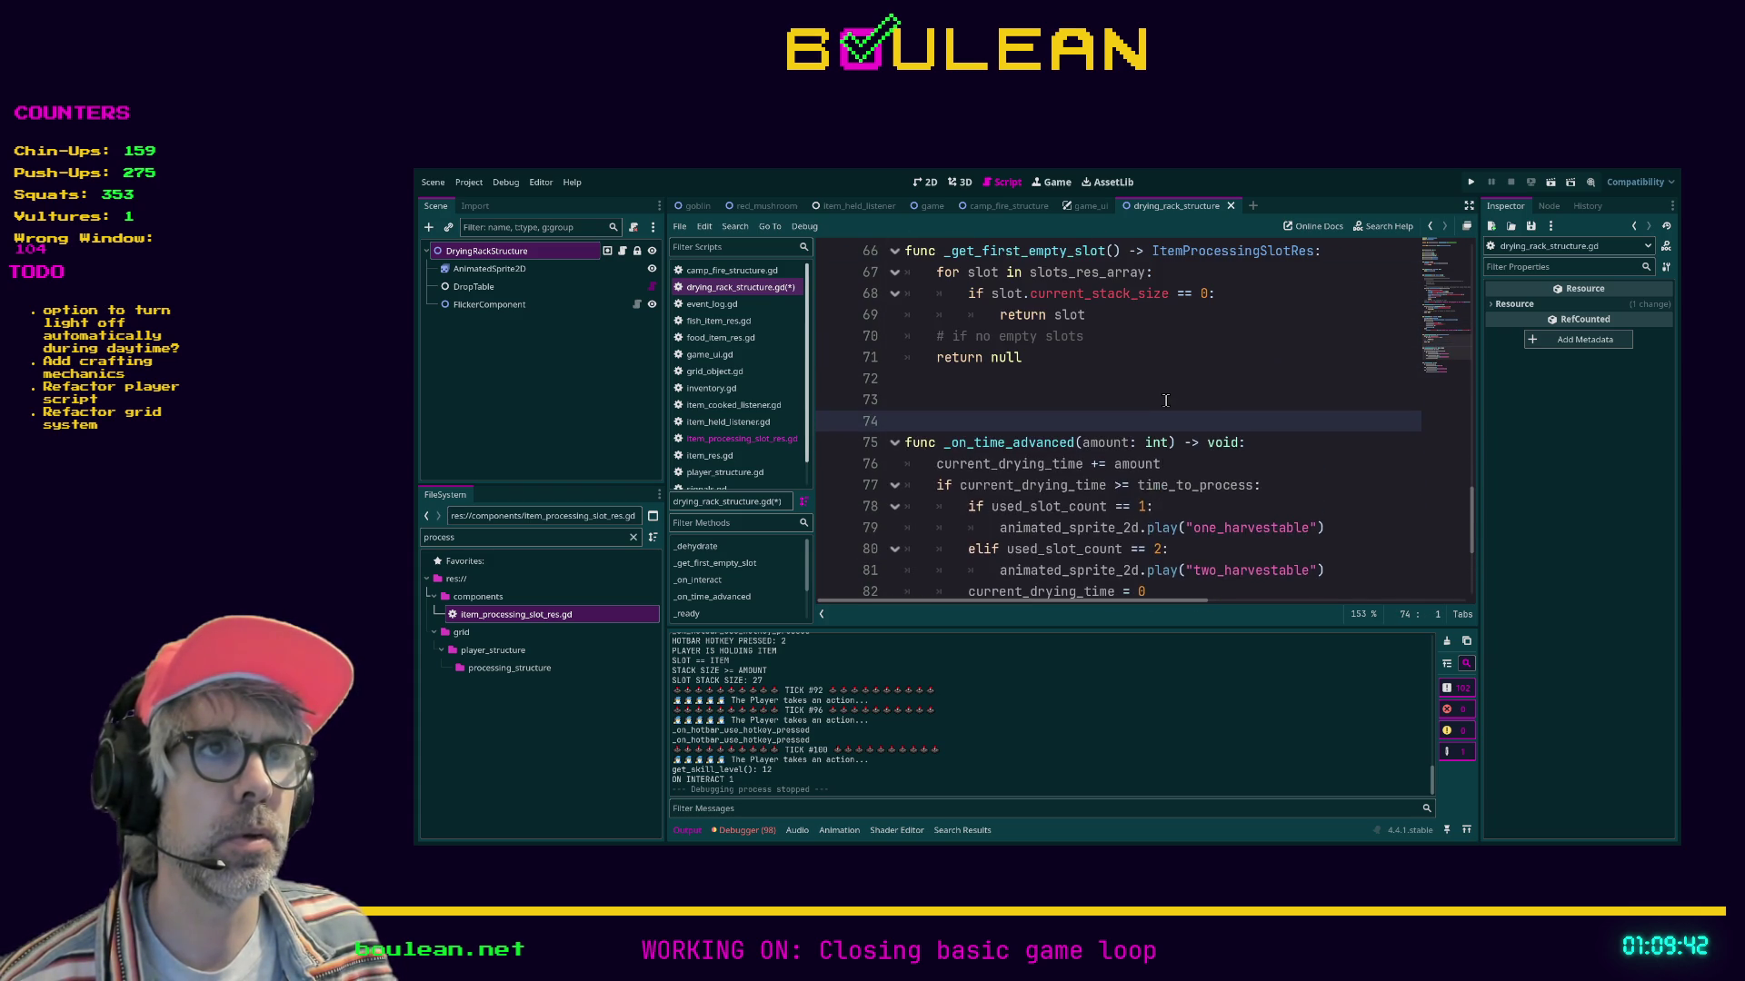
click(1165, 401)
scroll(1166, 401, down, 4)
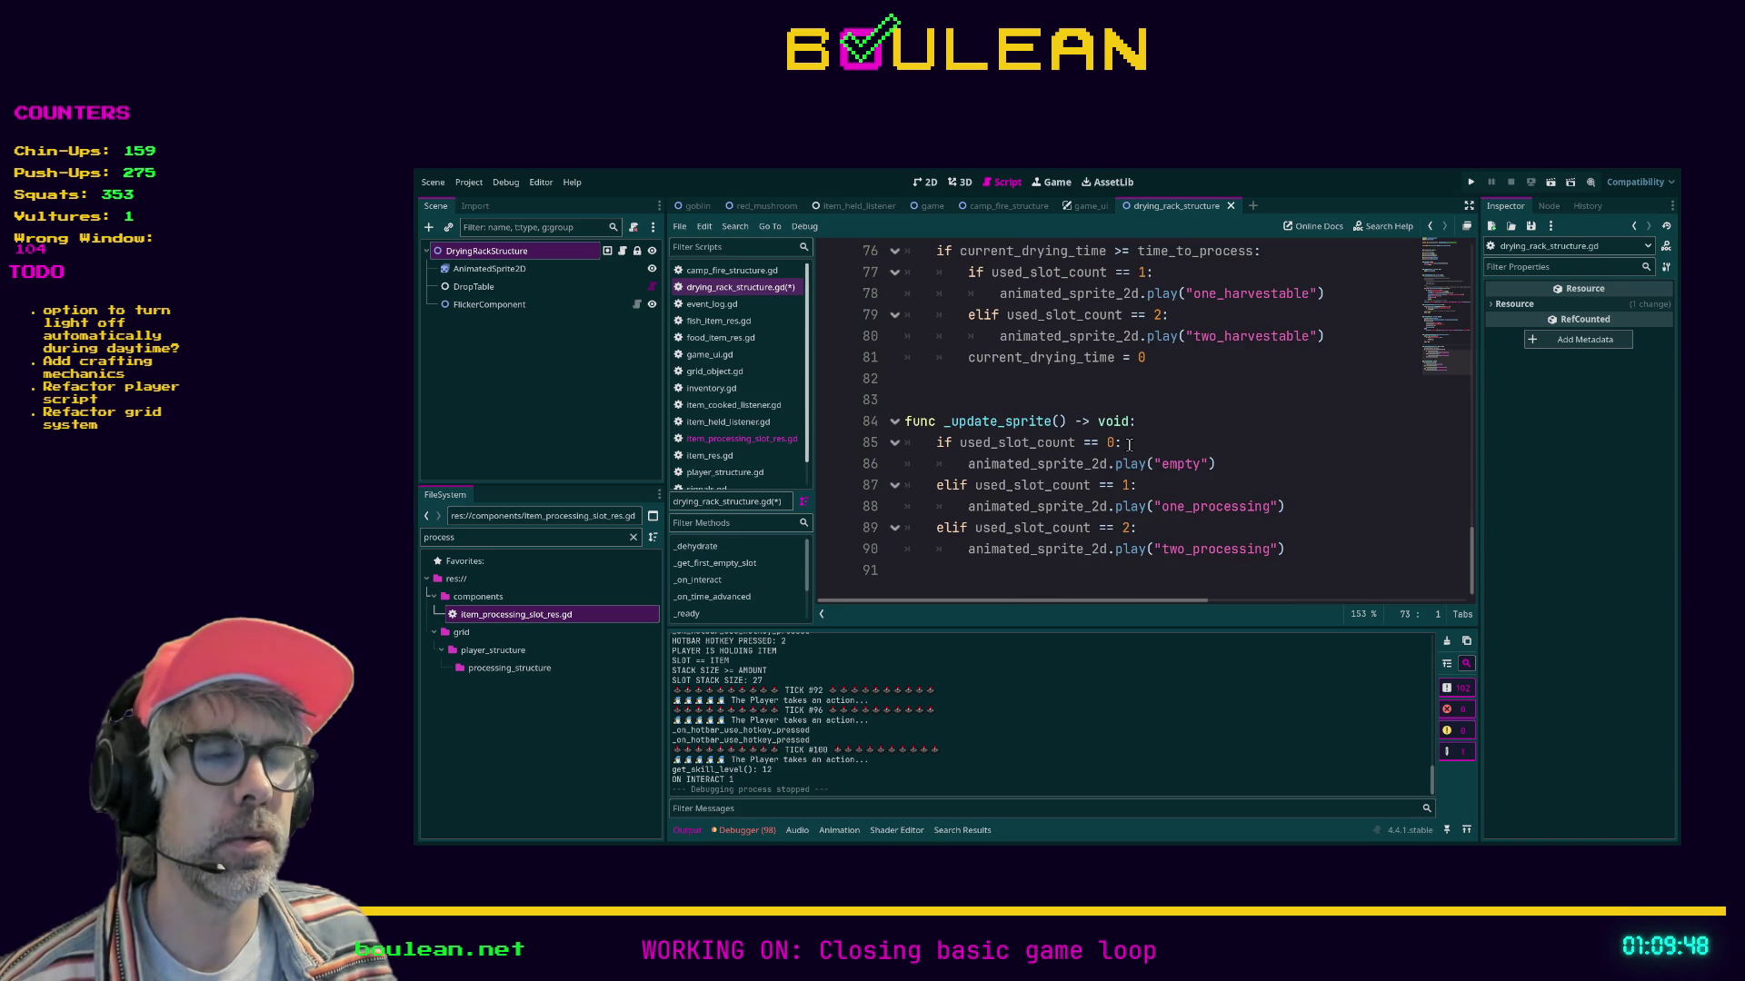
scroll(1142, 446, up, 1)
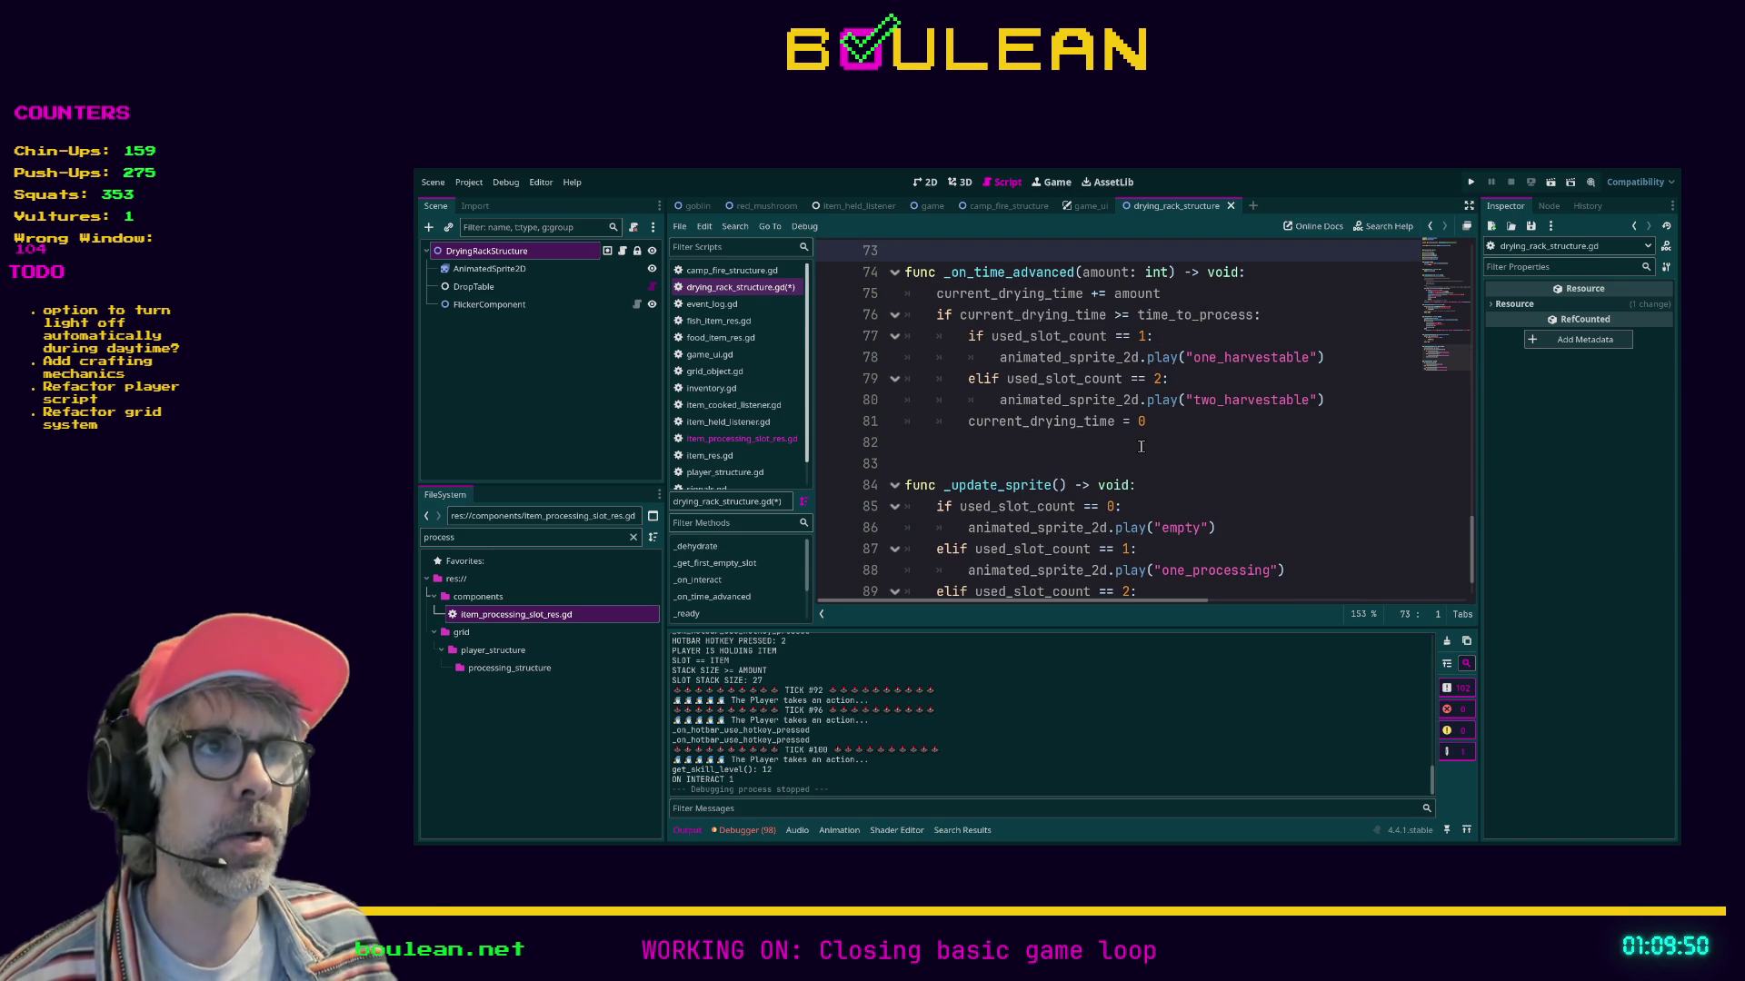
scroll(1159, 463, up, 4)
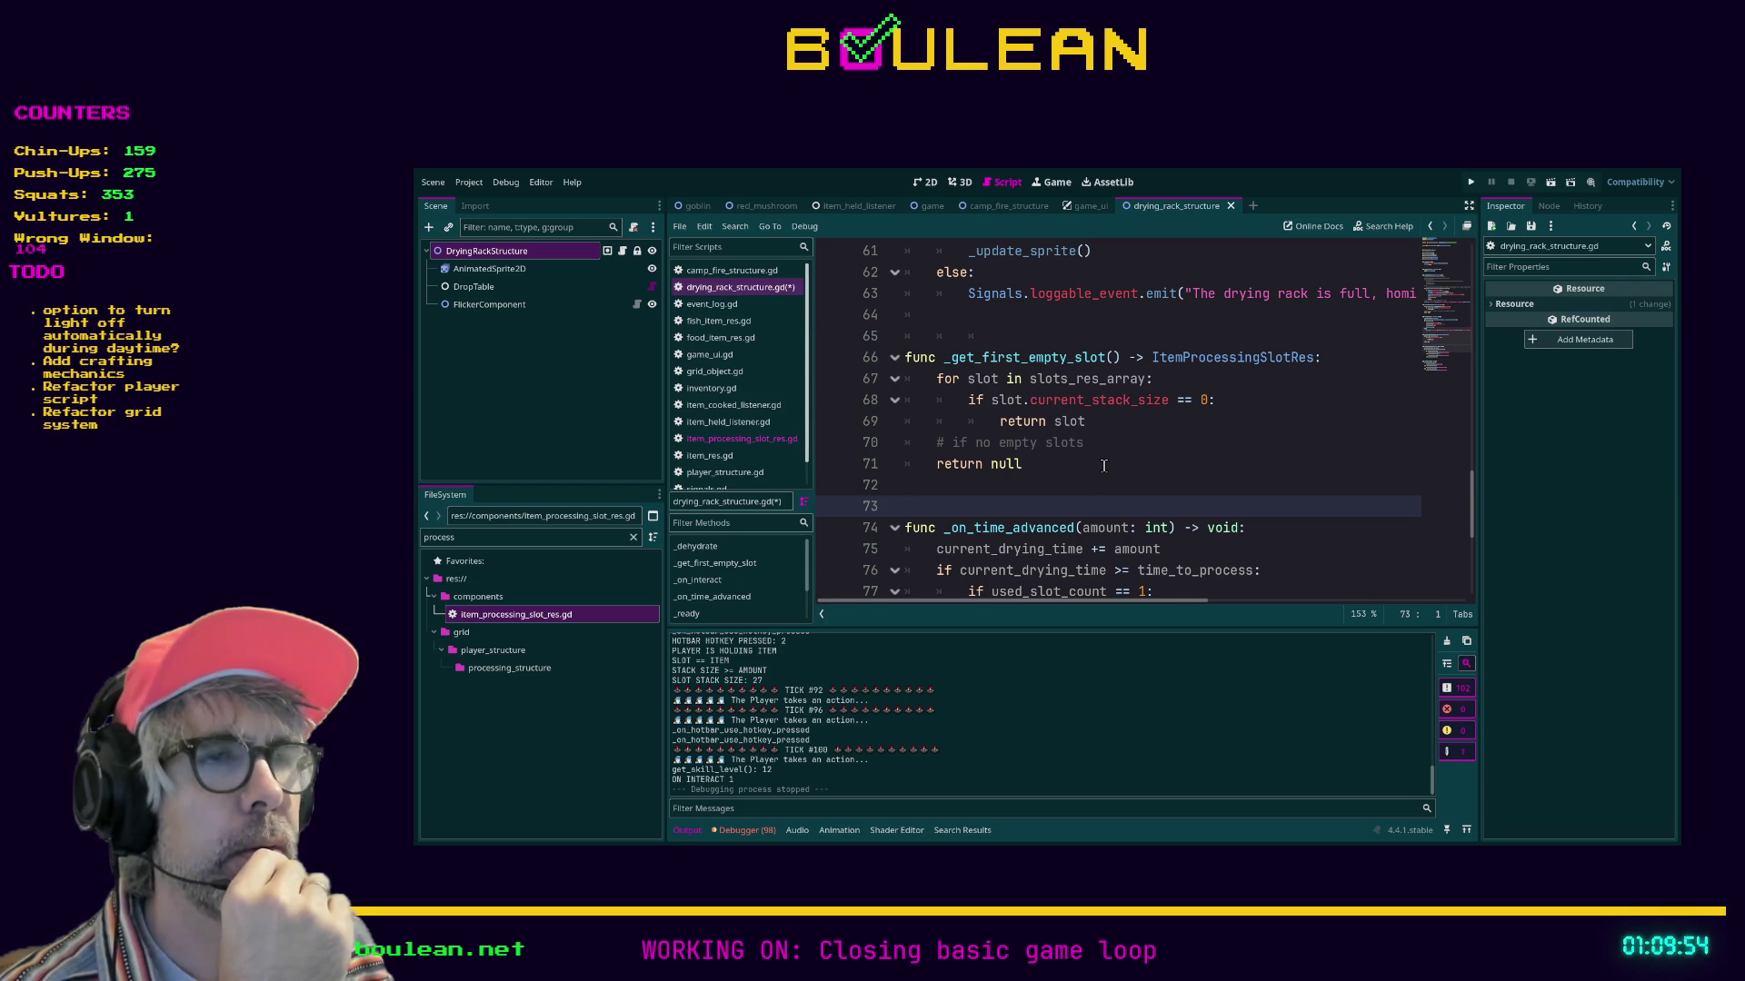
scroll(1104, 466, down, 5)
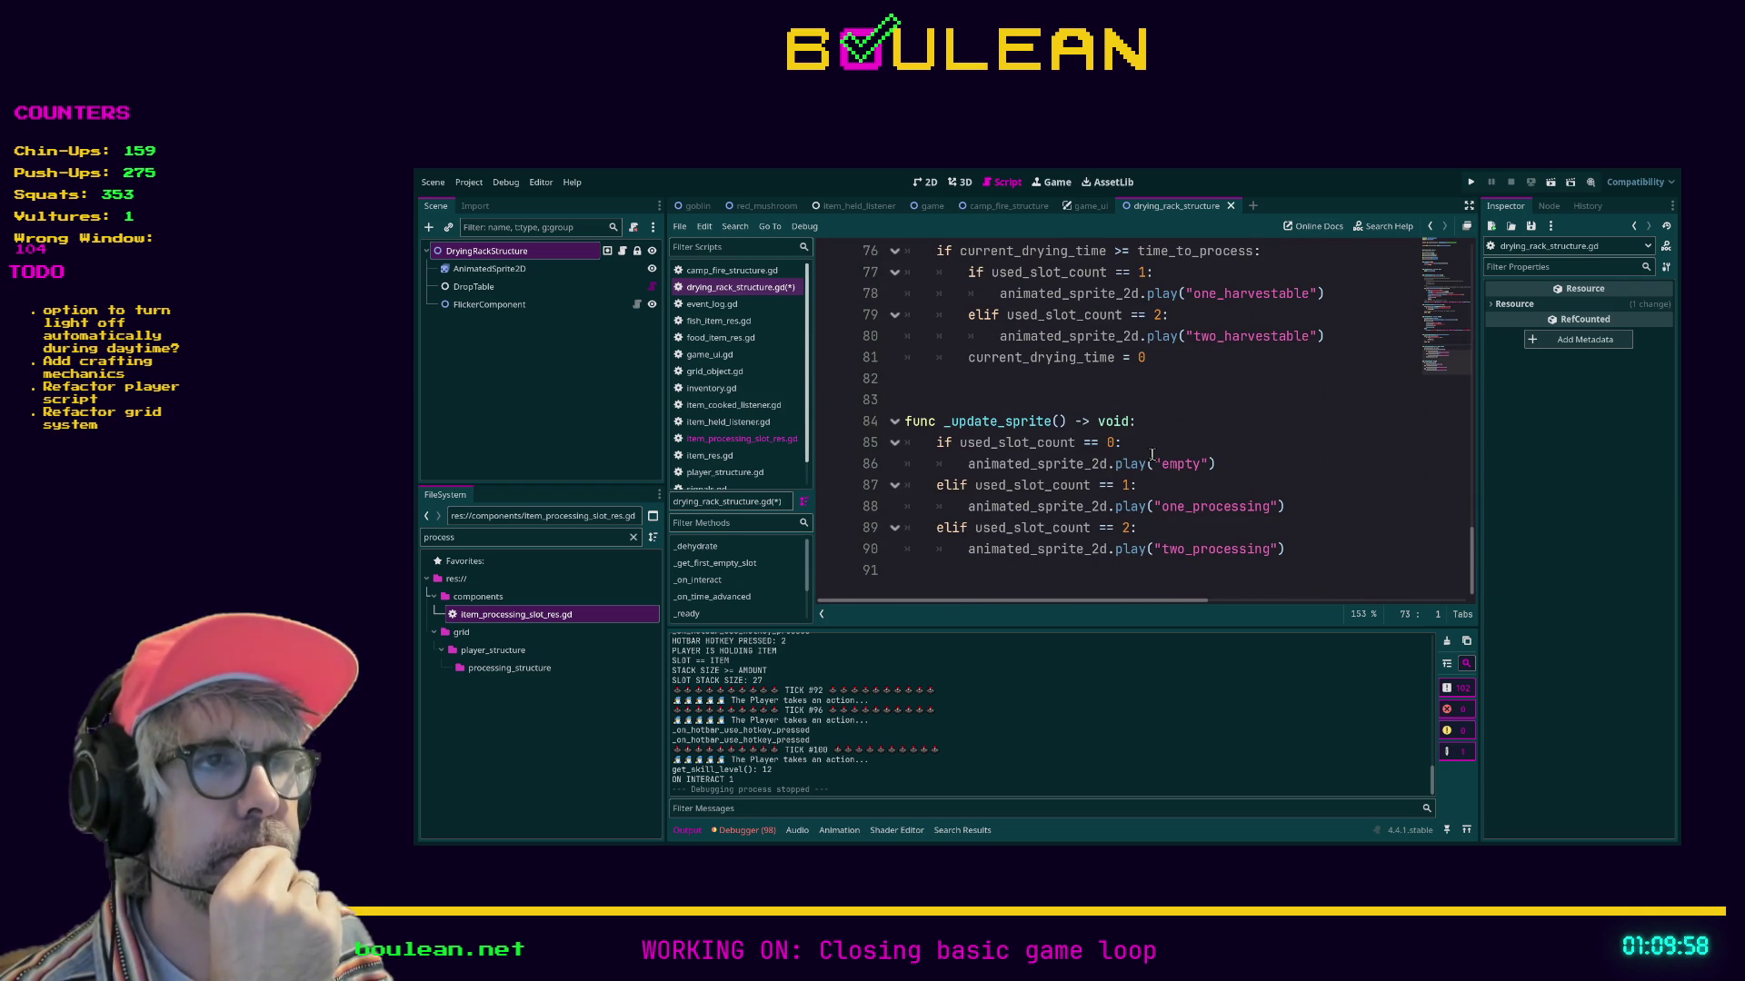
scroll(1151, 454, up, 4)
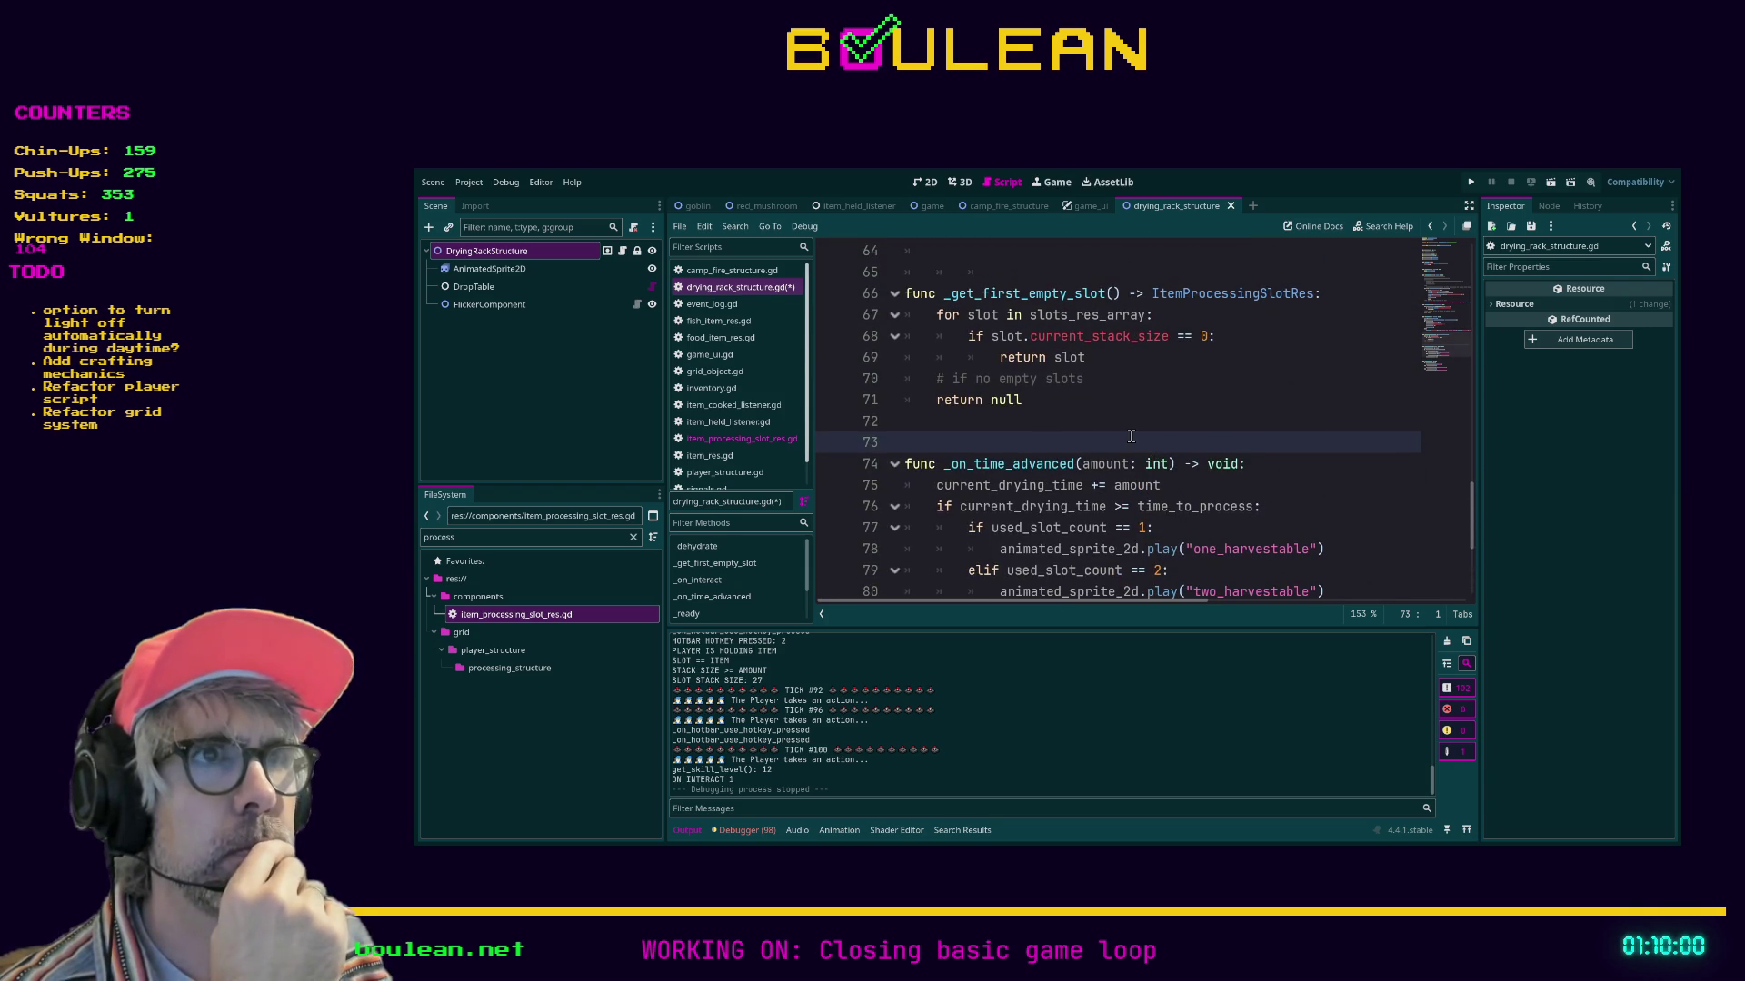
scroll(1131, 436, up, 4)
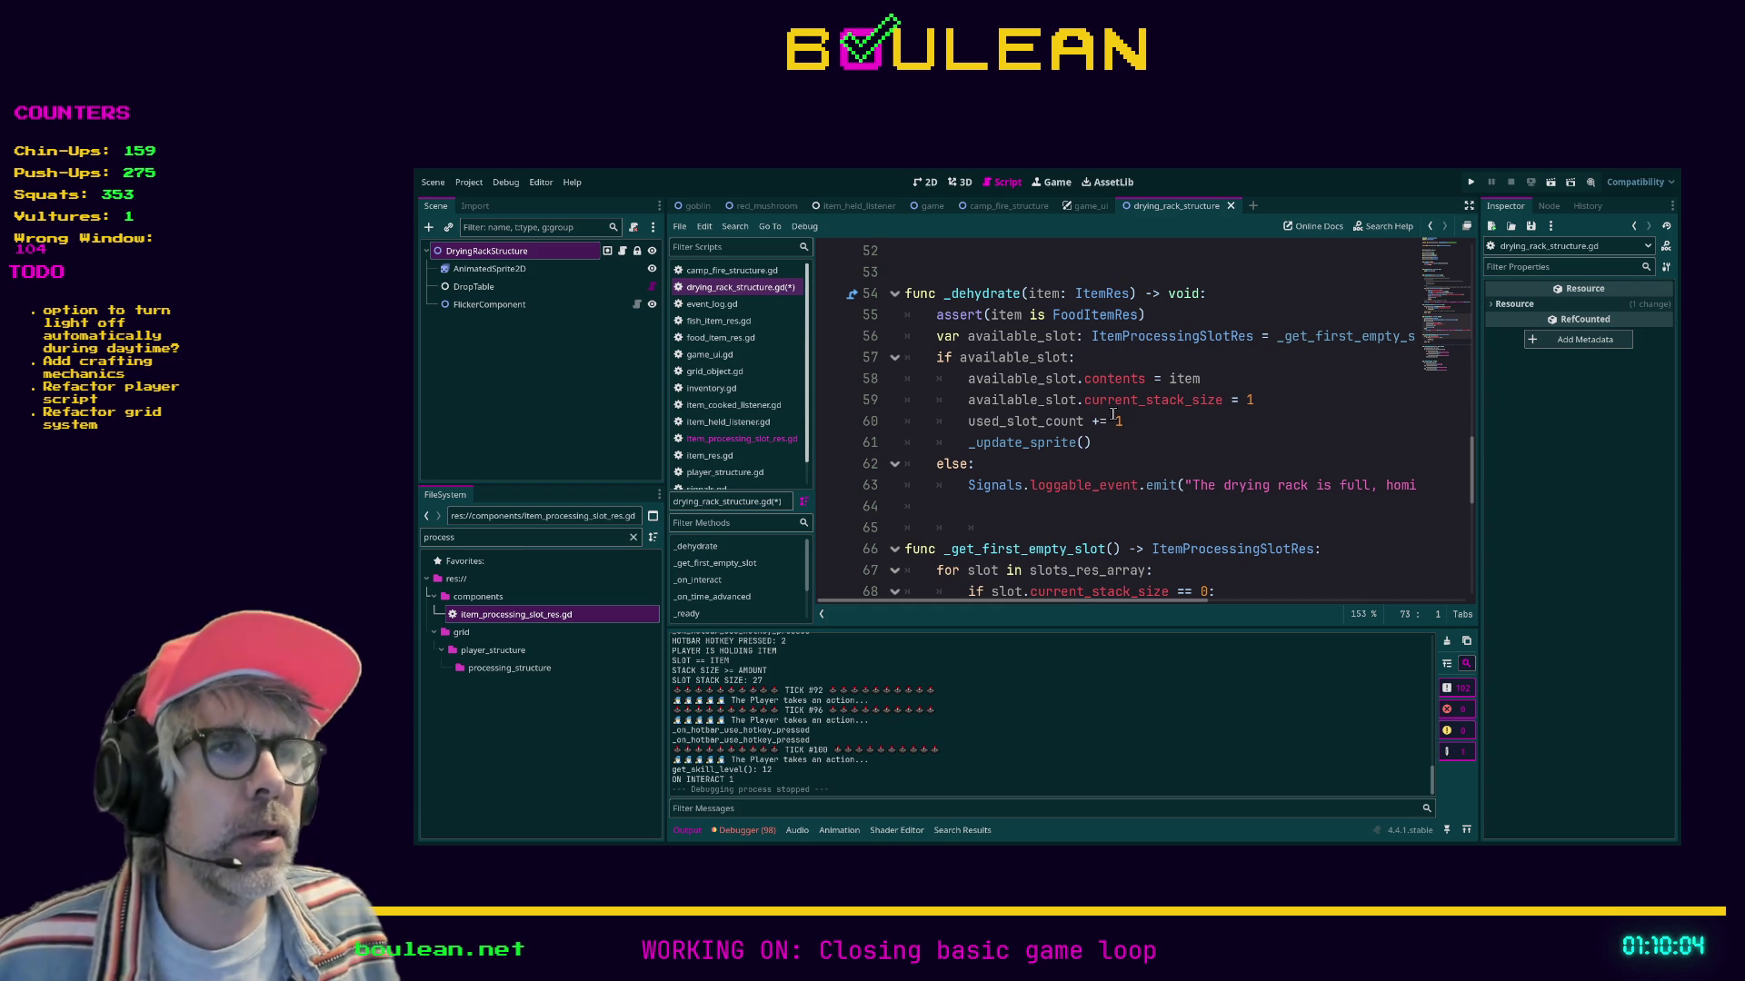
scroll(1117, 425, up, 3)
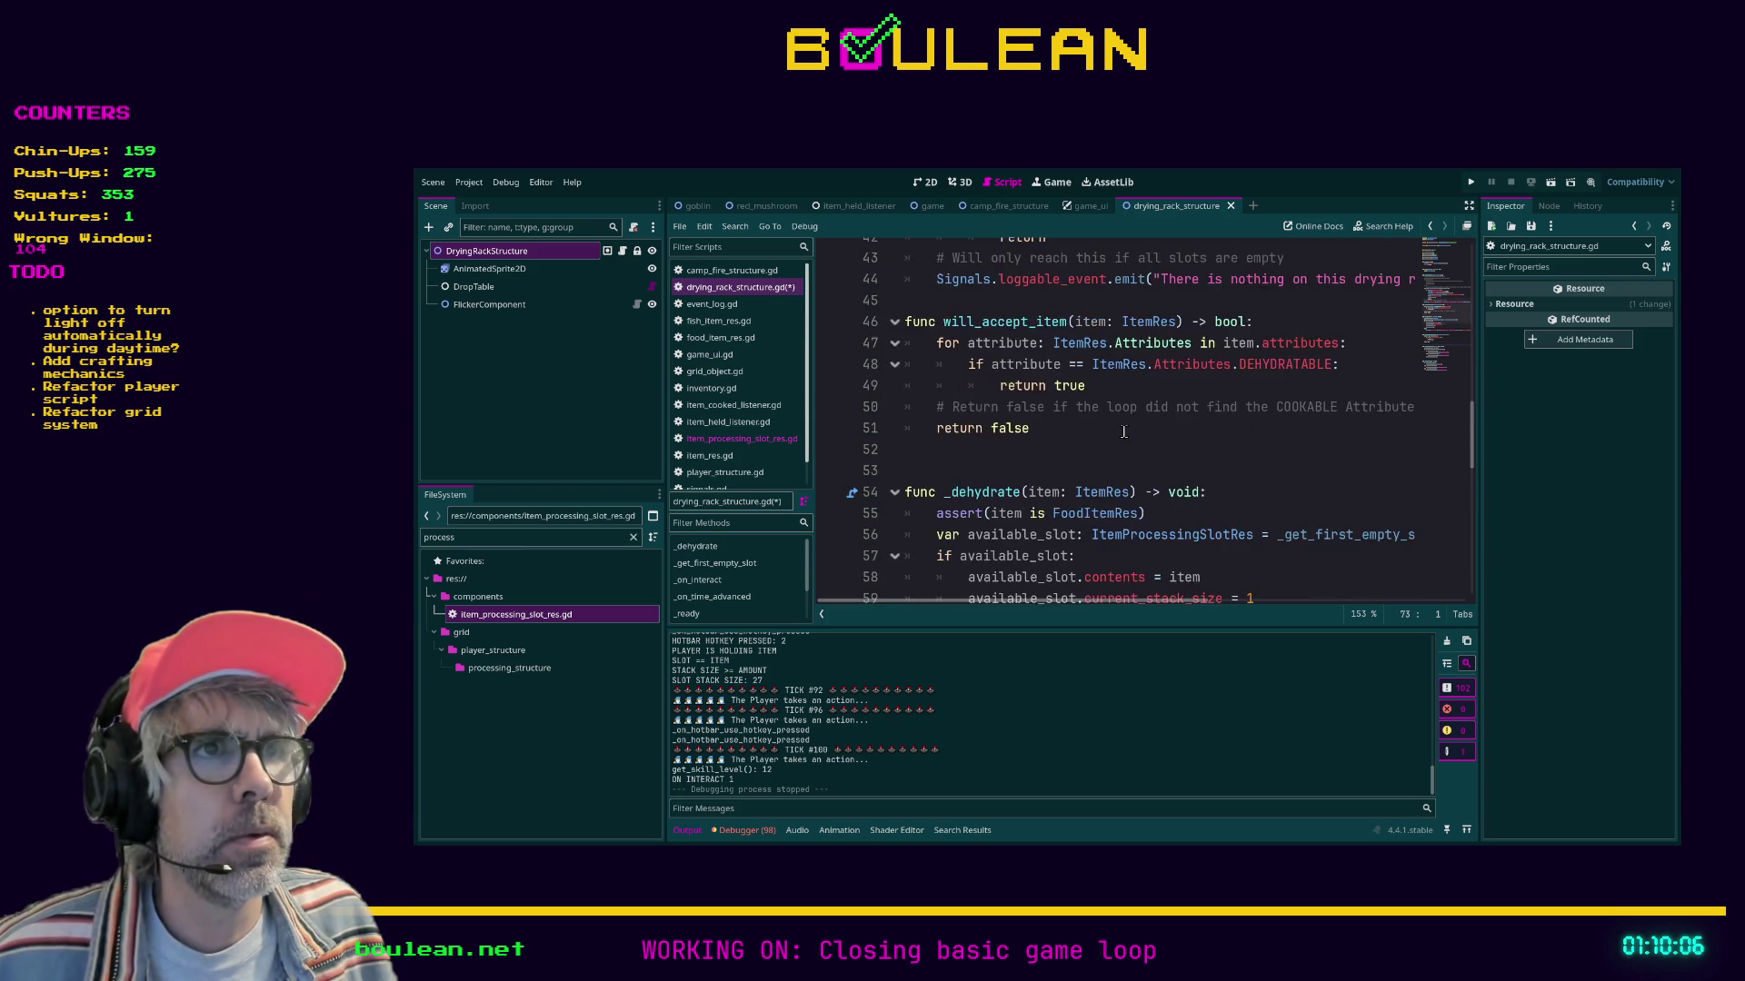
scroll(1123, 431, up, 4)
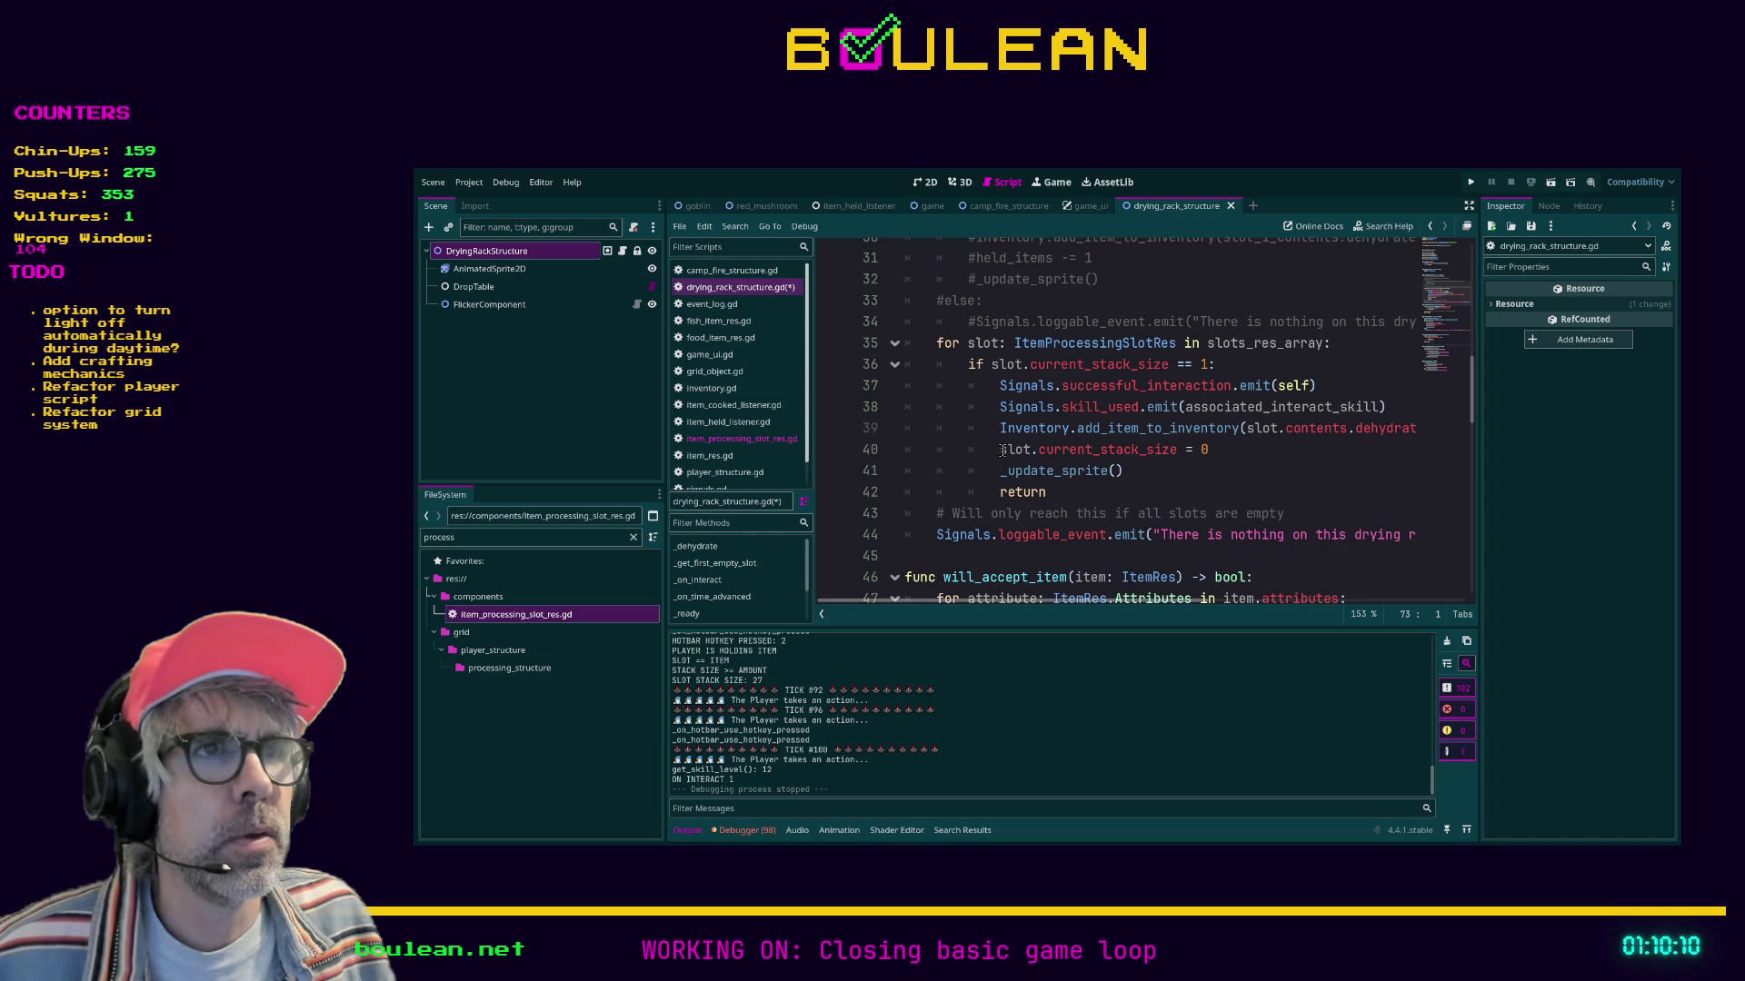
Step: Add 'used_slot_count -= 1' after the stack-size reset, save the script, and run the game
click(1002, 451)
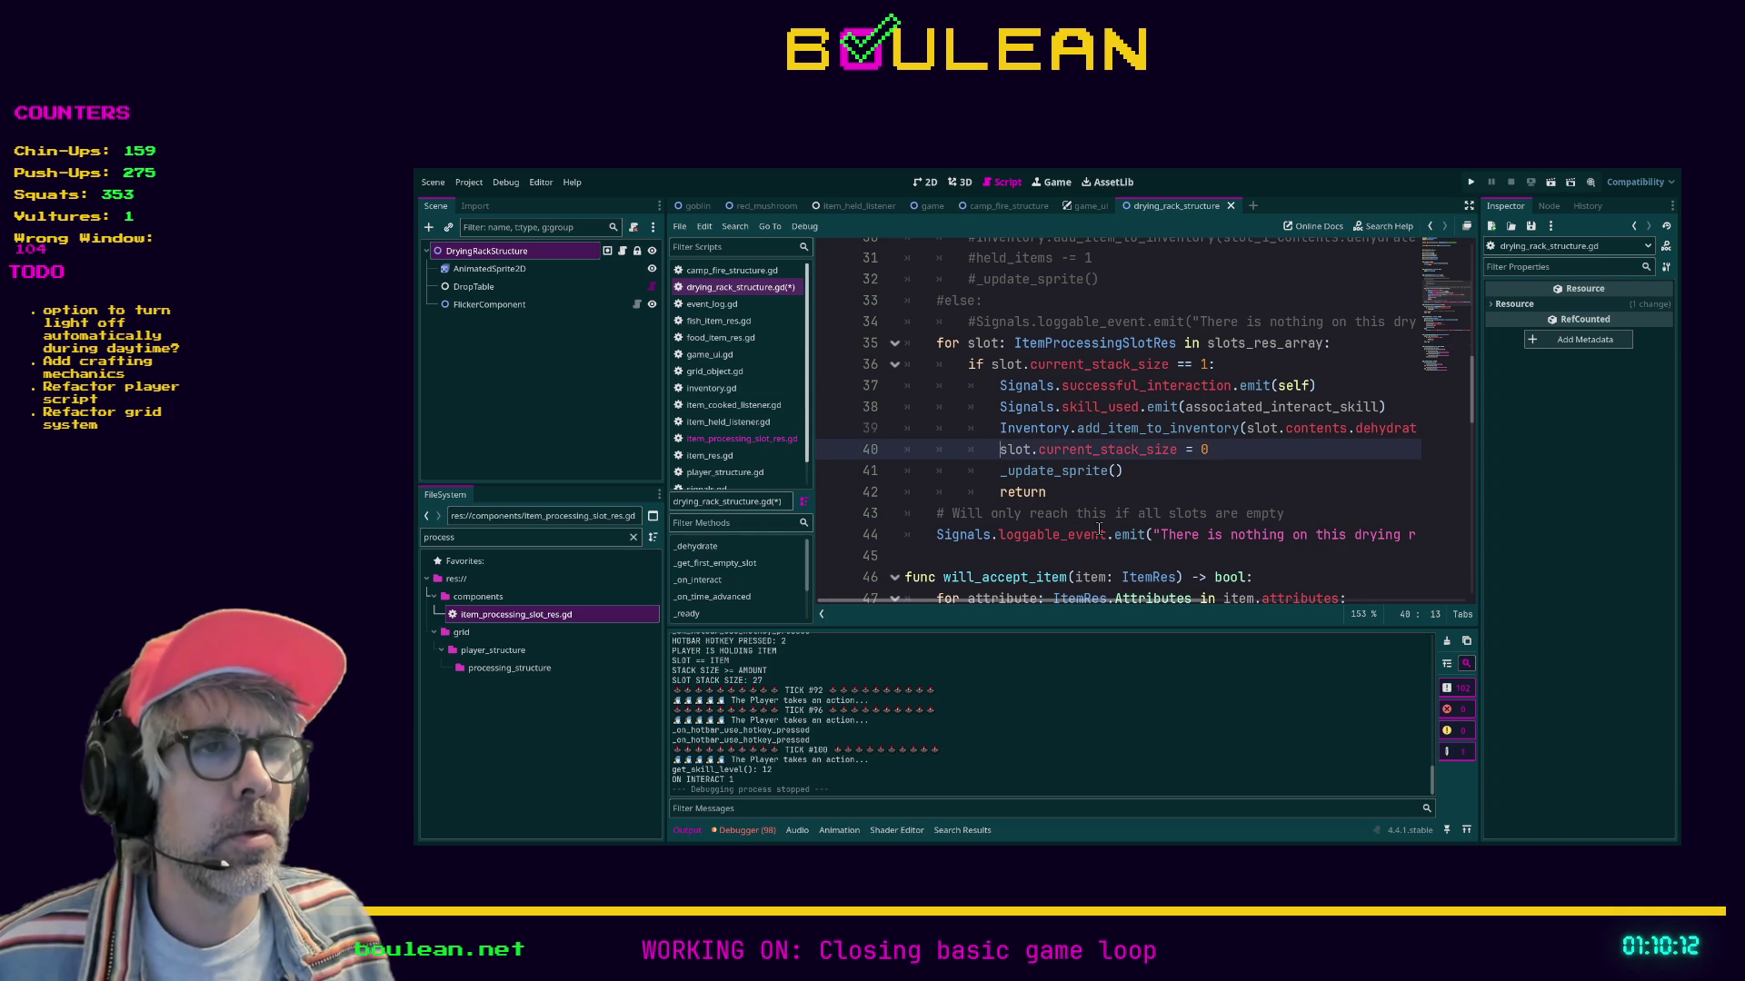
key(Down)
key(Return)
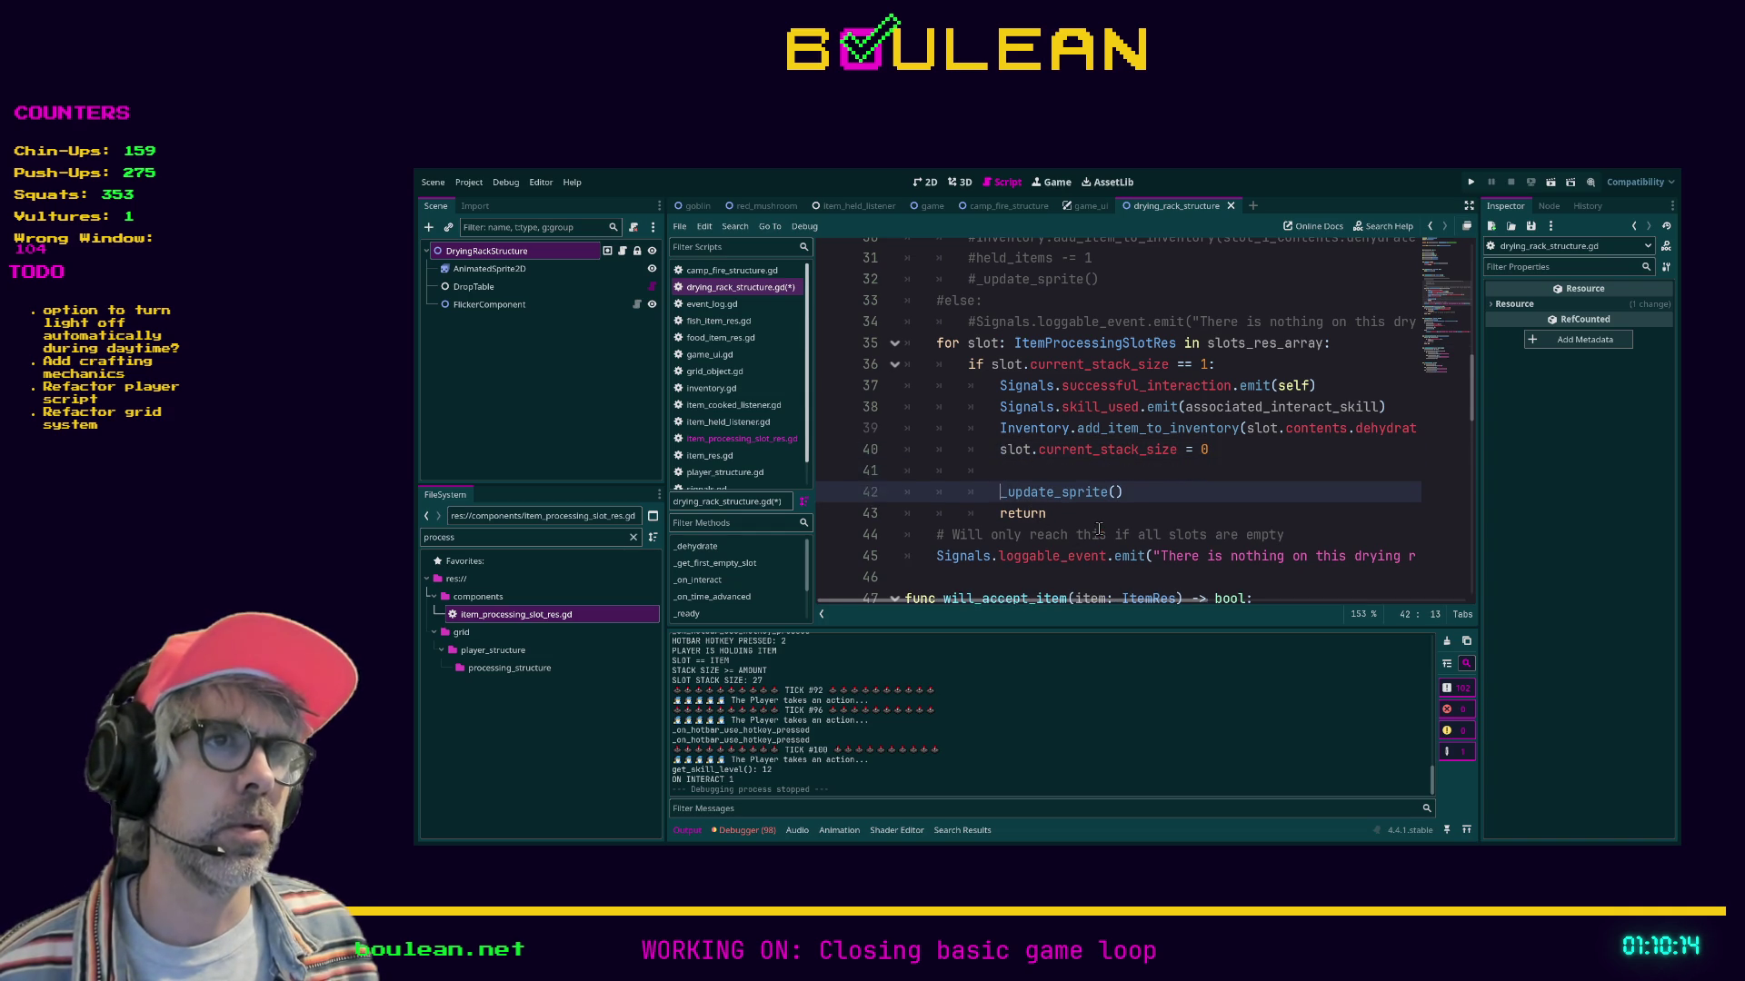
key(Up)
text(ed)
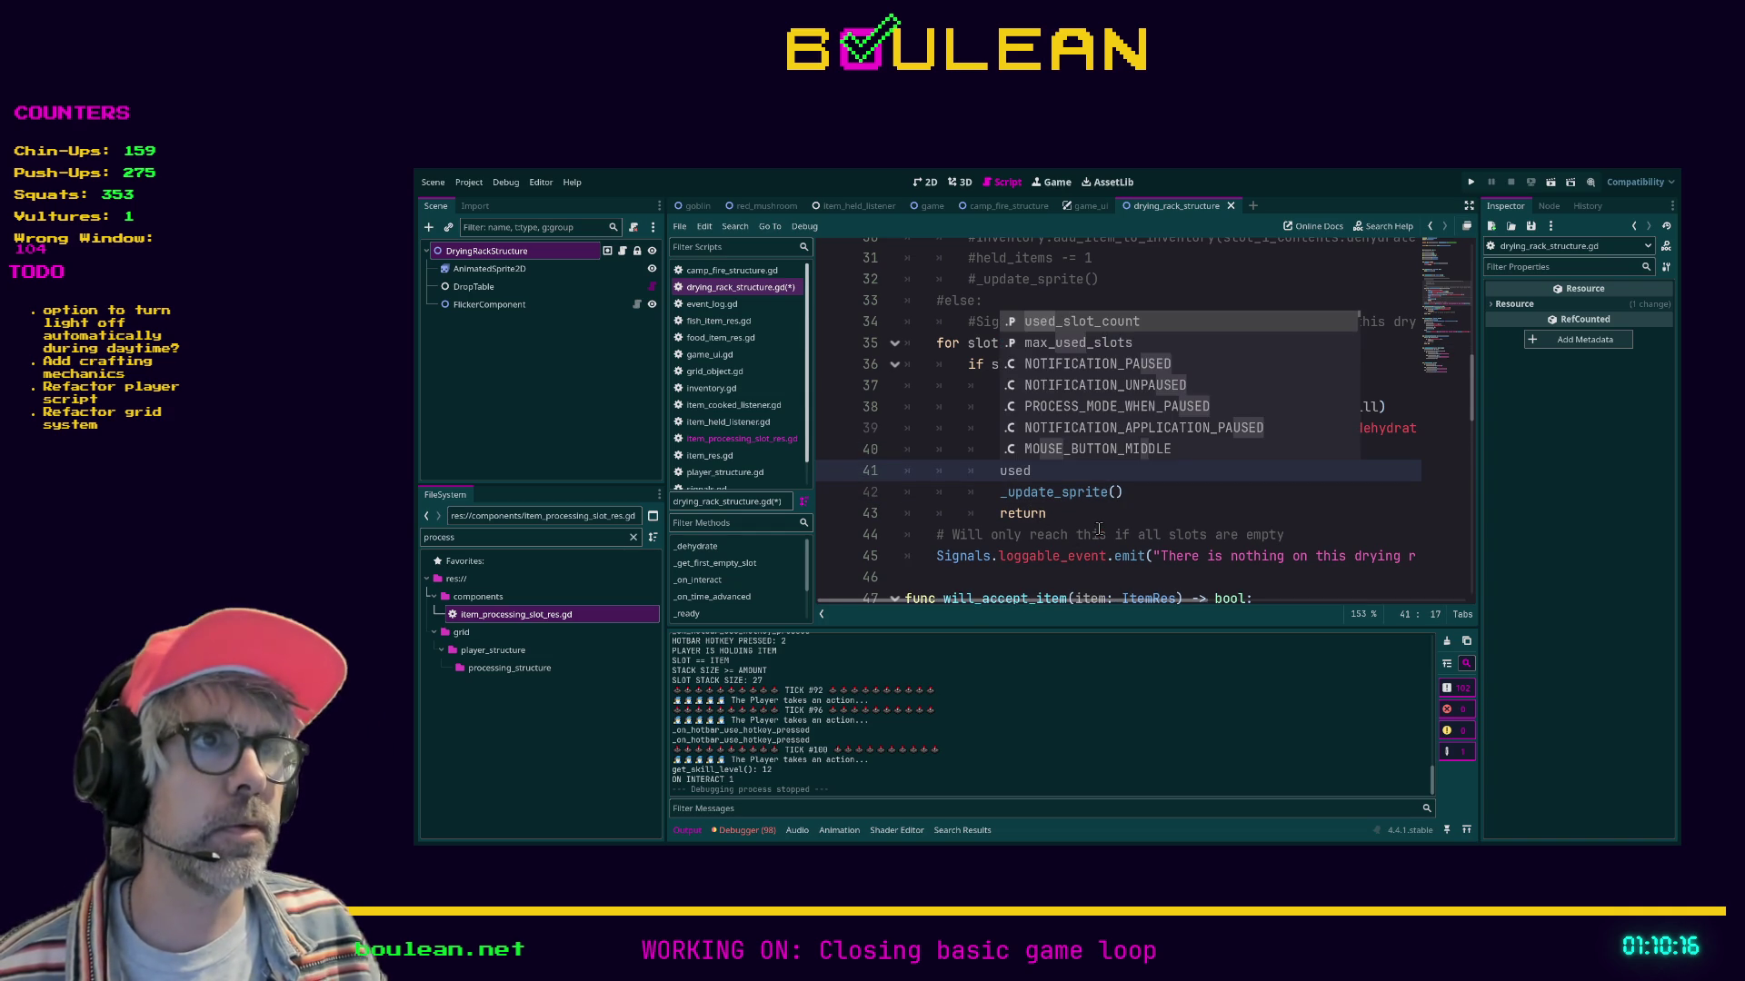
key(Return)
text(= 1)
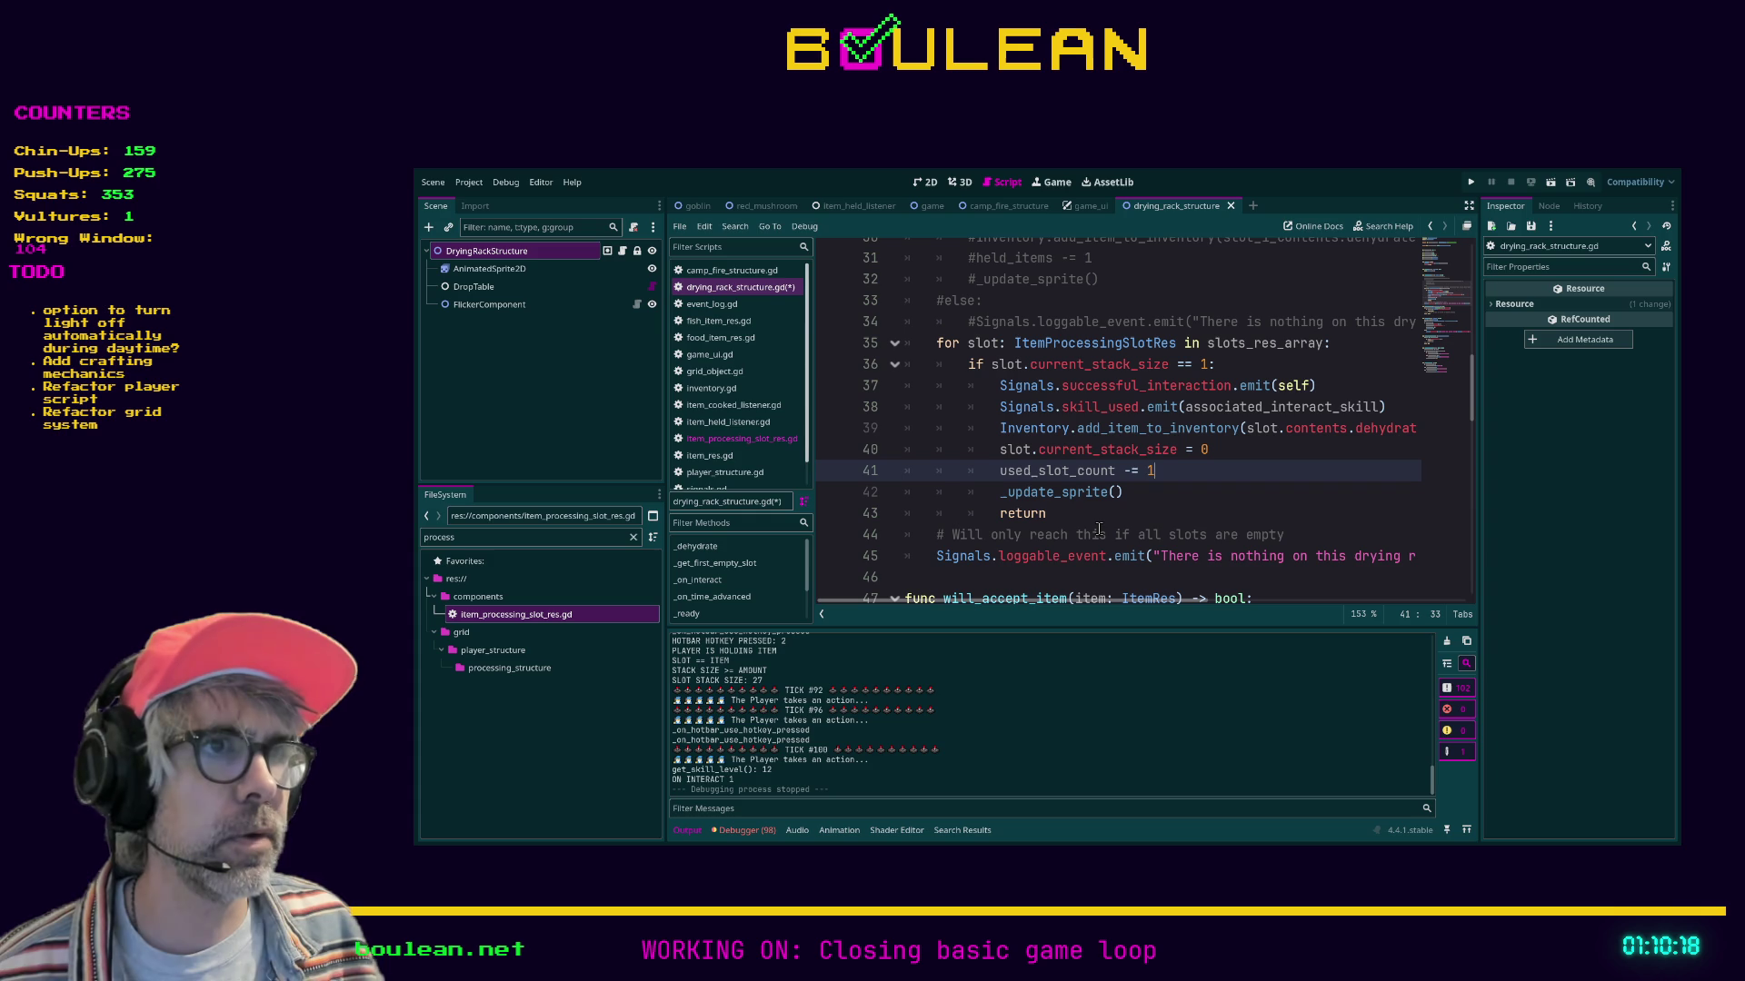
click(1174, 500)
key(ctrl+s)
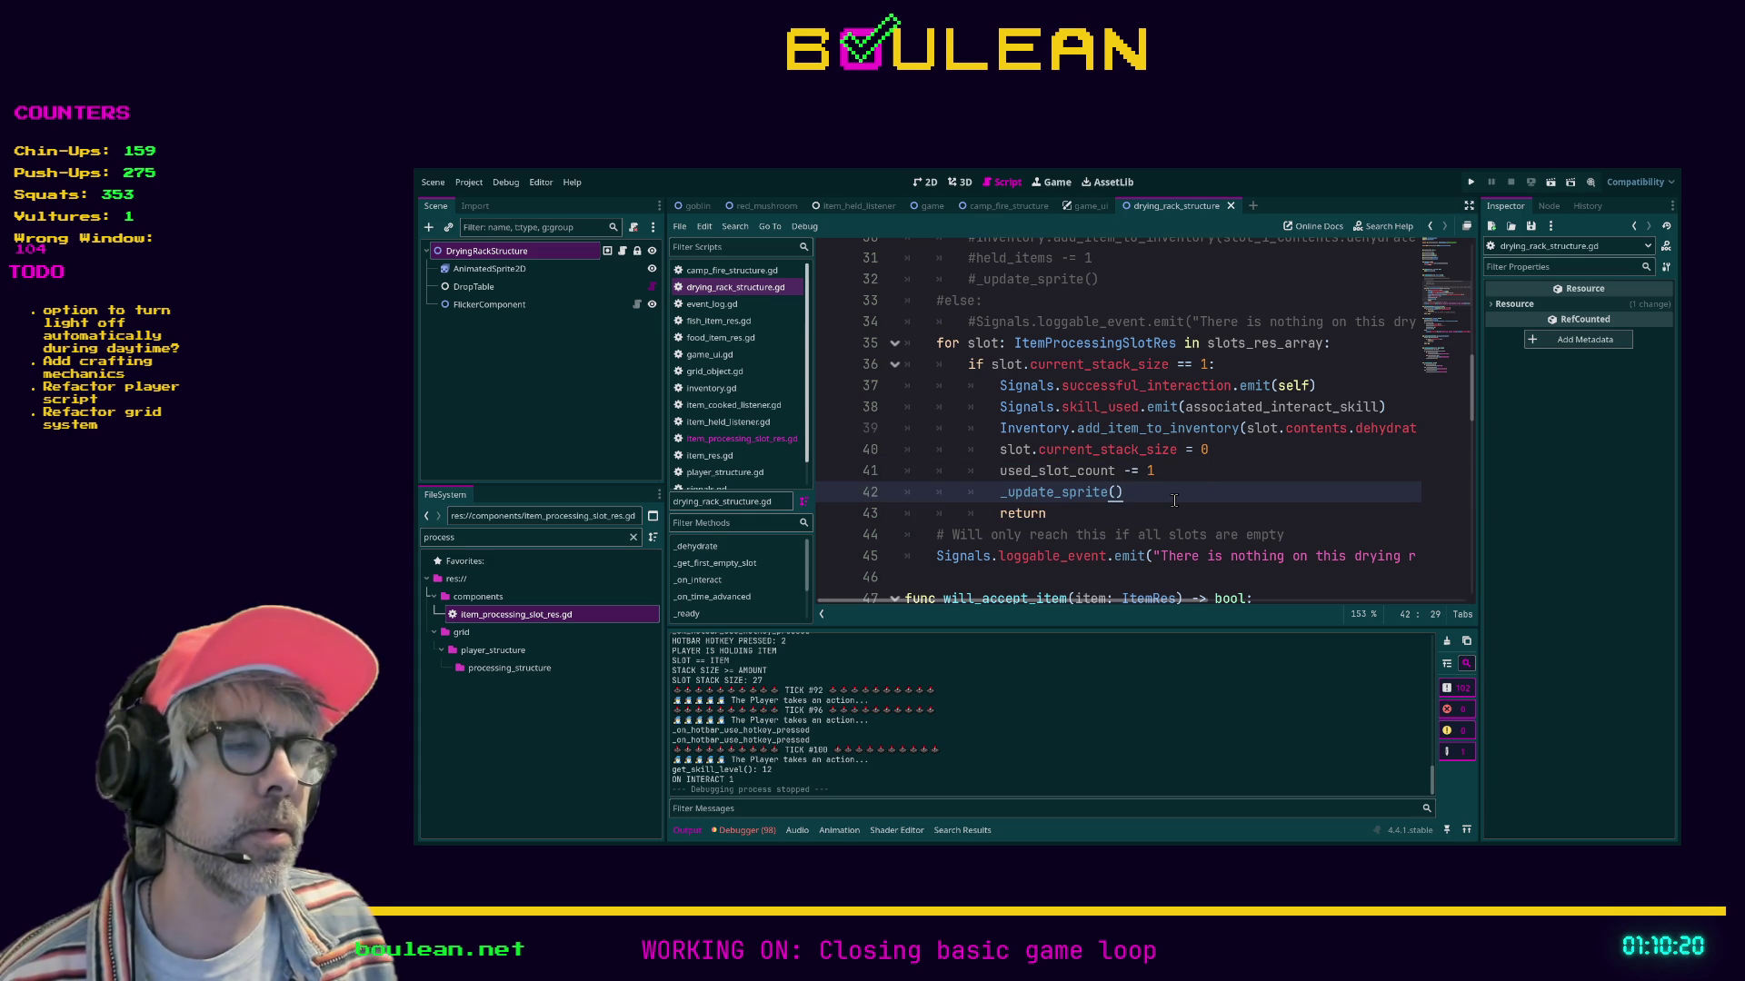
key(F5)
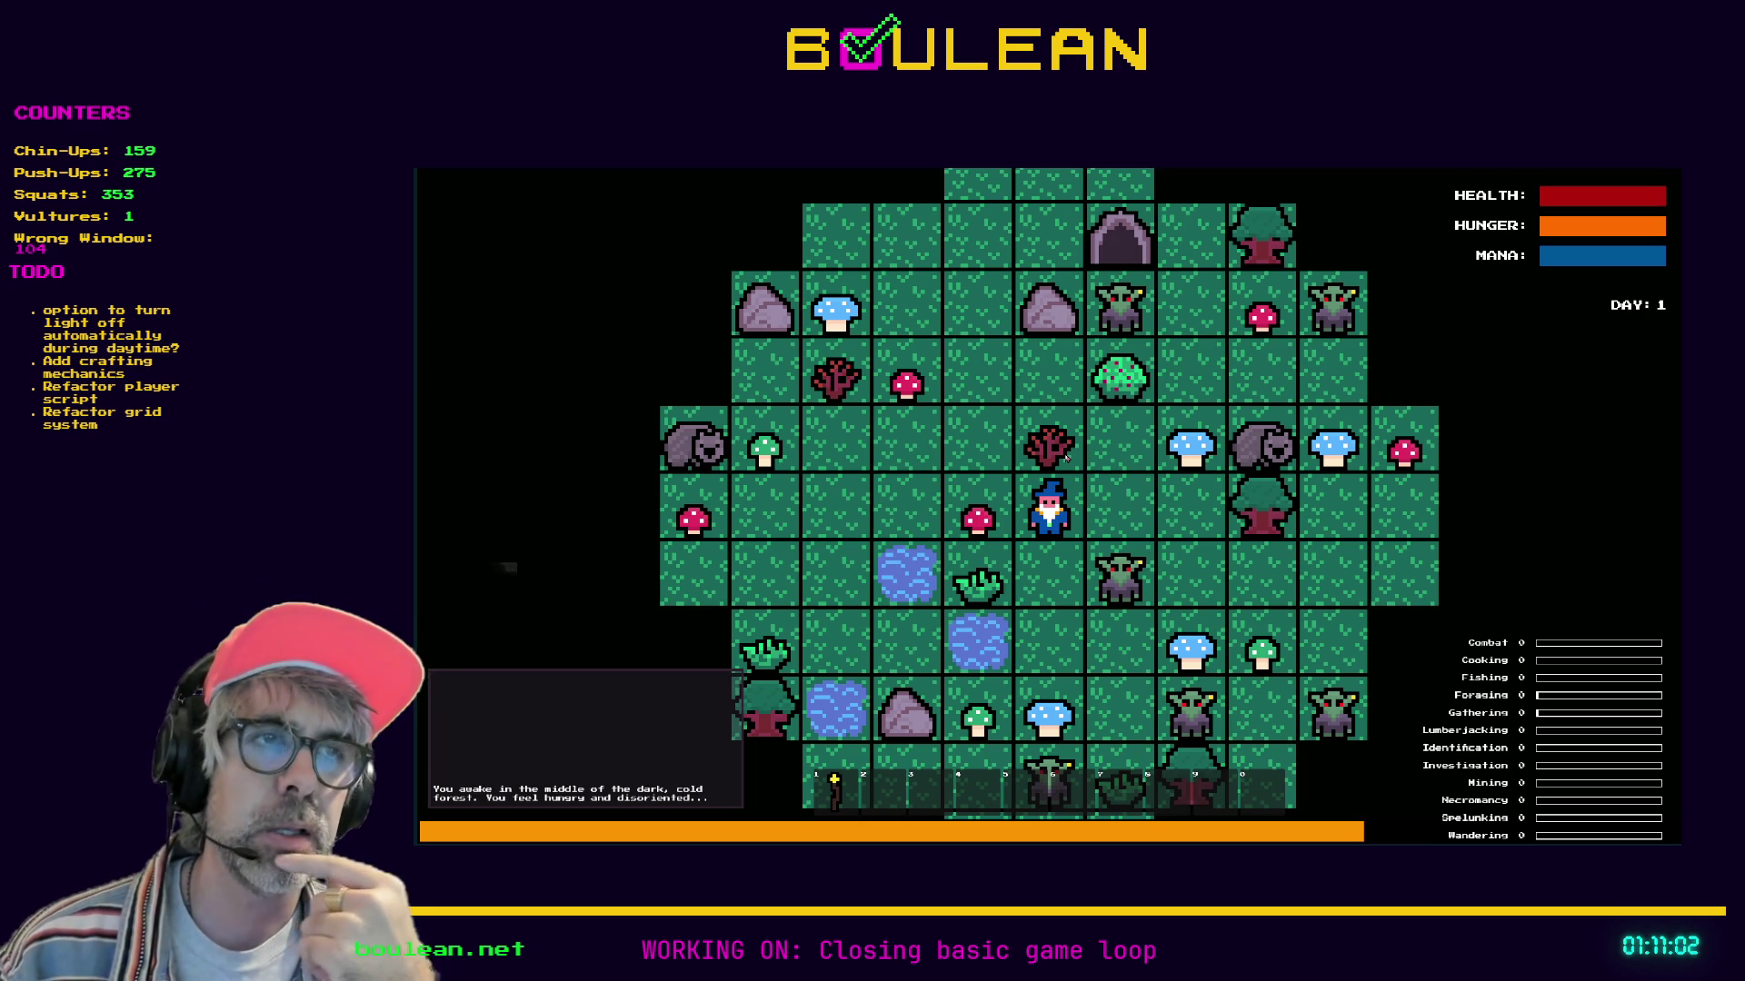
Step: Light the torch, attack the neighbouring Goblin, and smite all goblins with the debug button
key(Right)
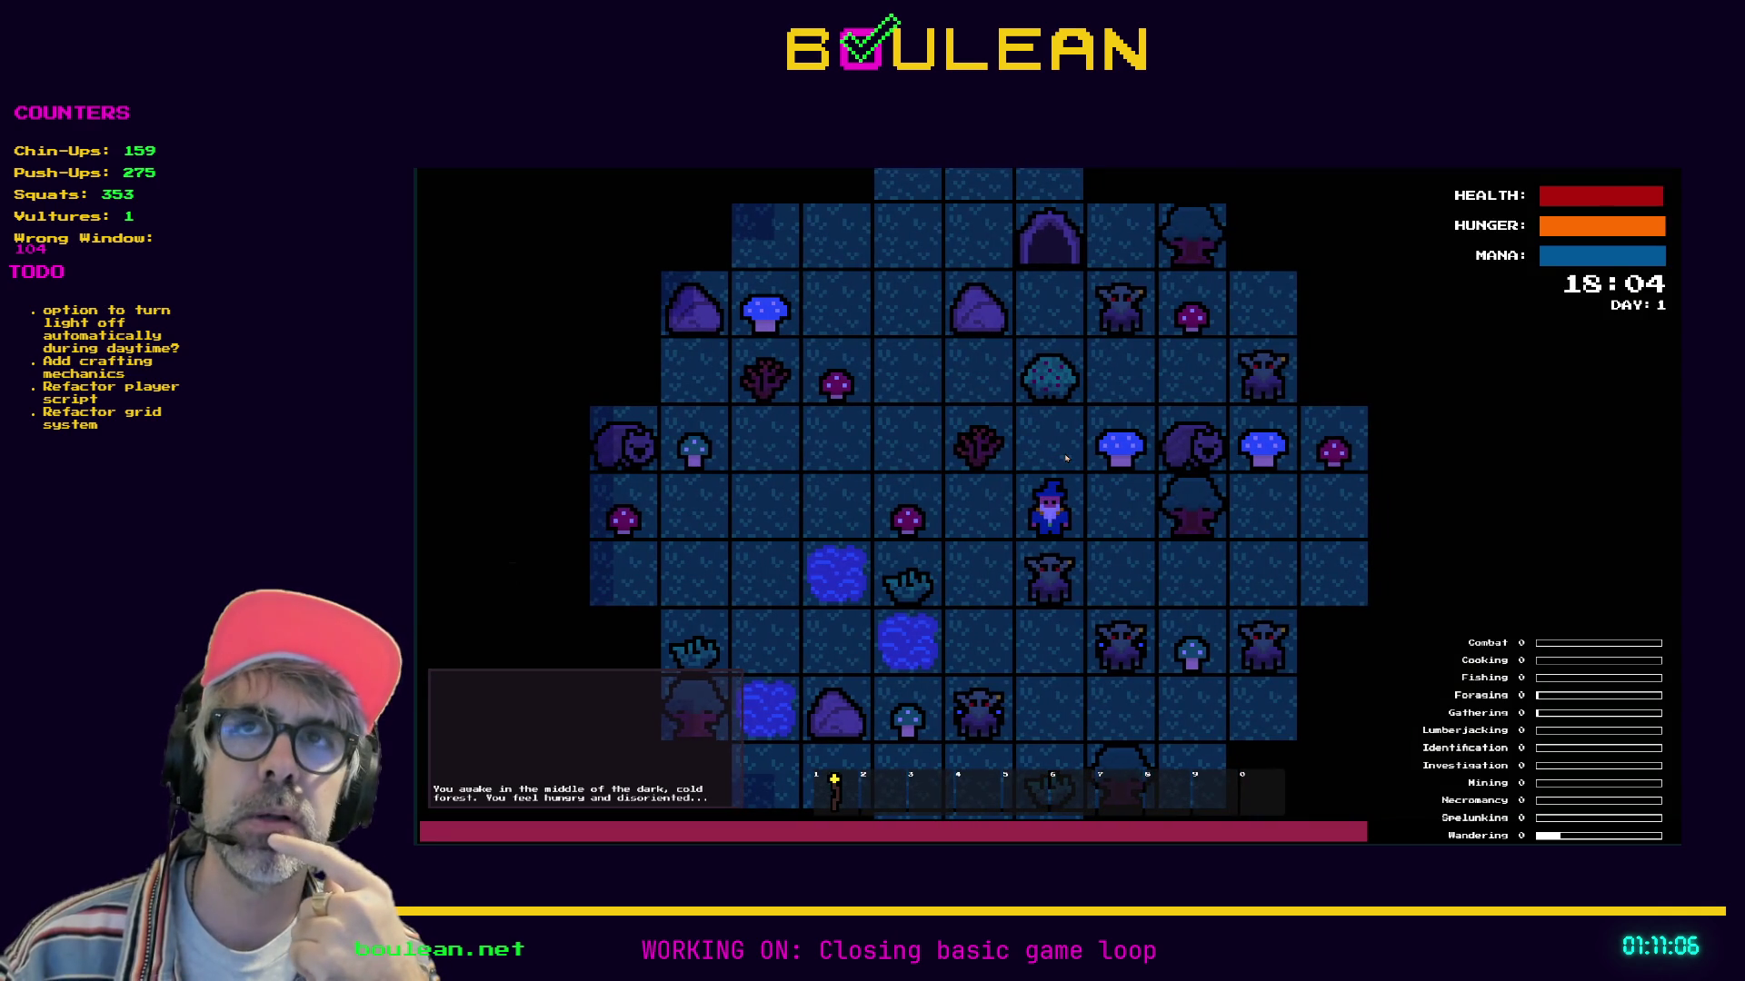
key(1)
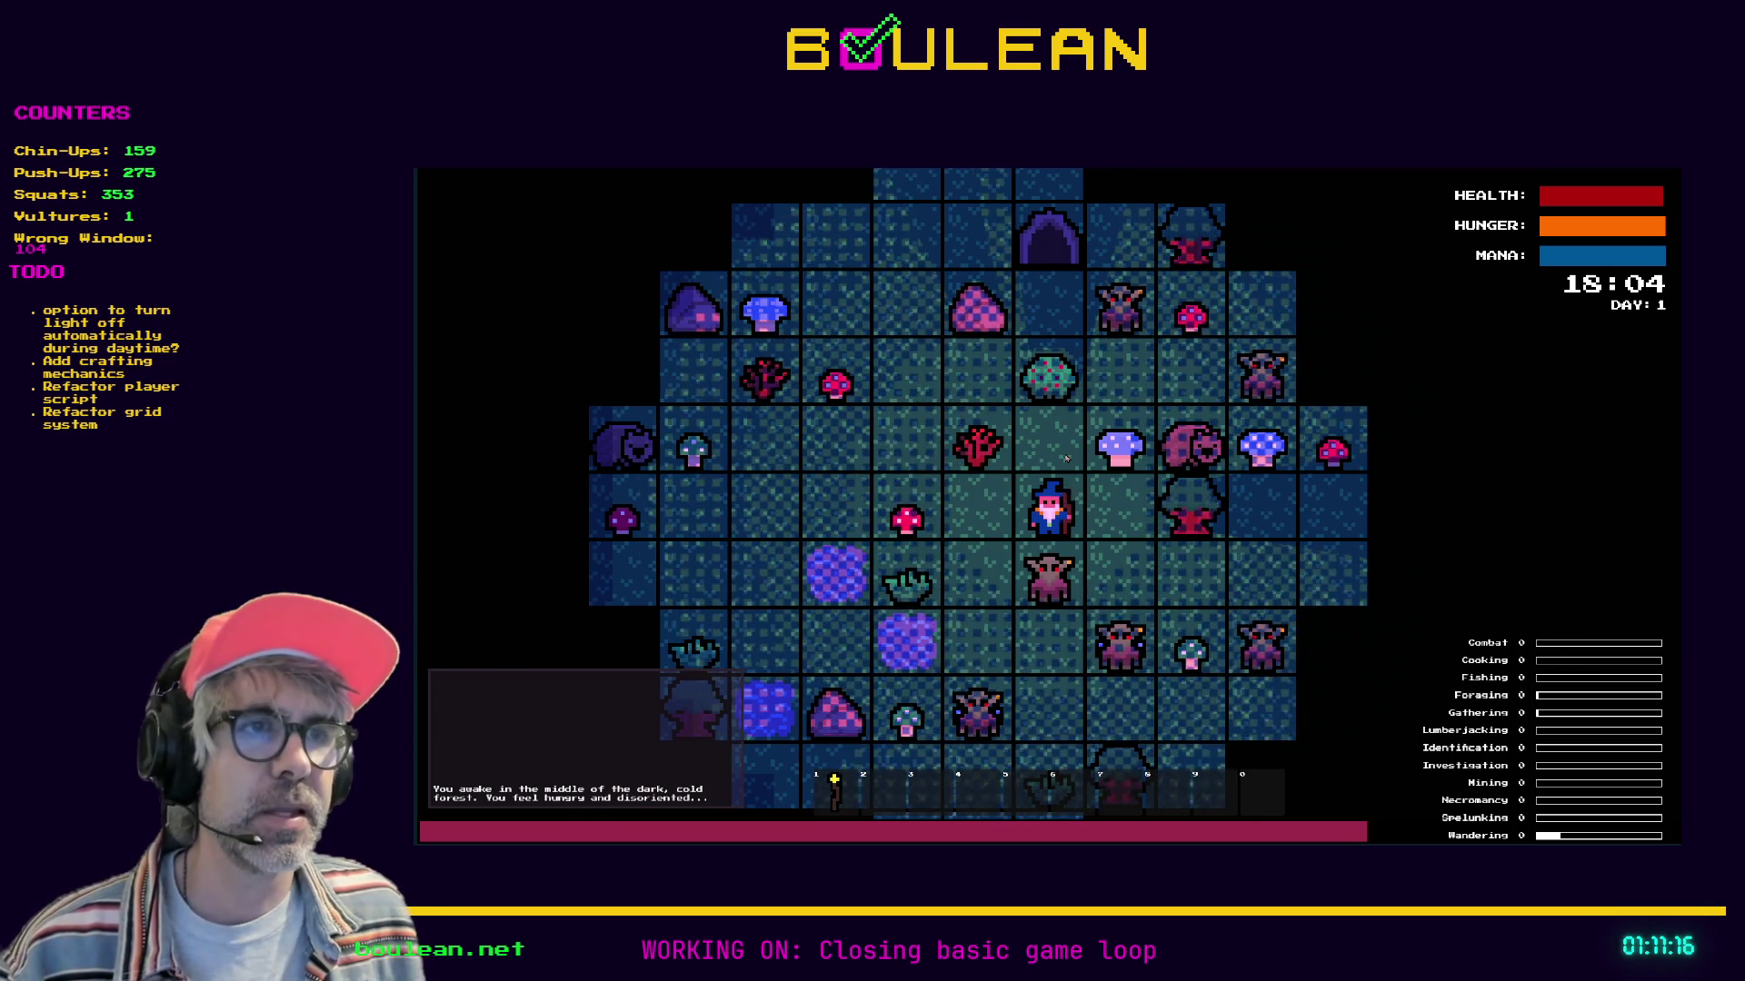
key(Down)
key(Down)
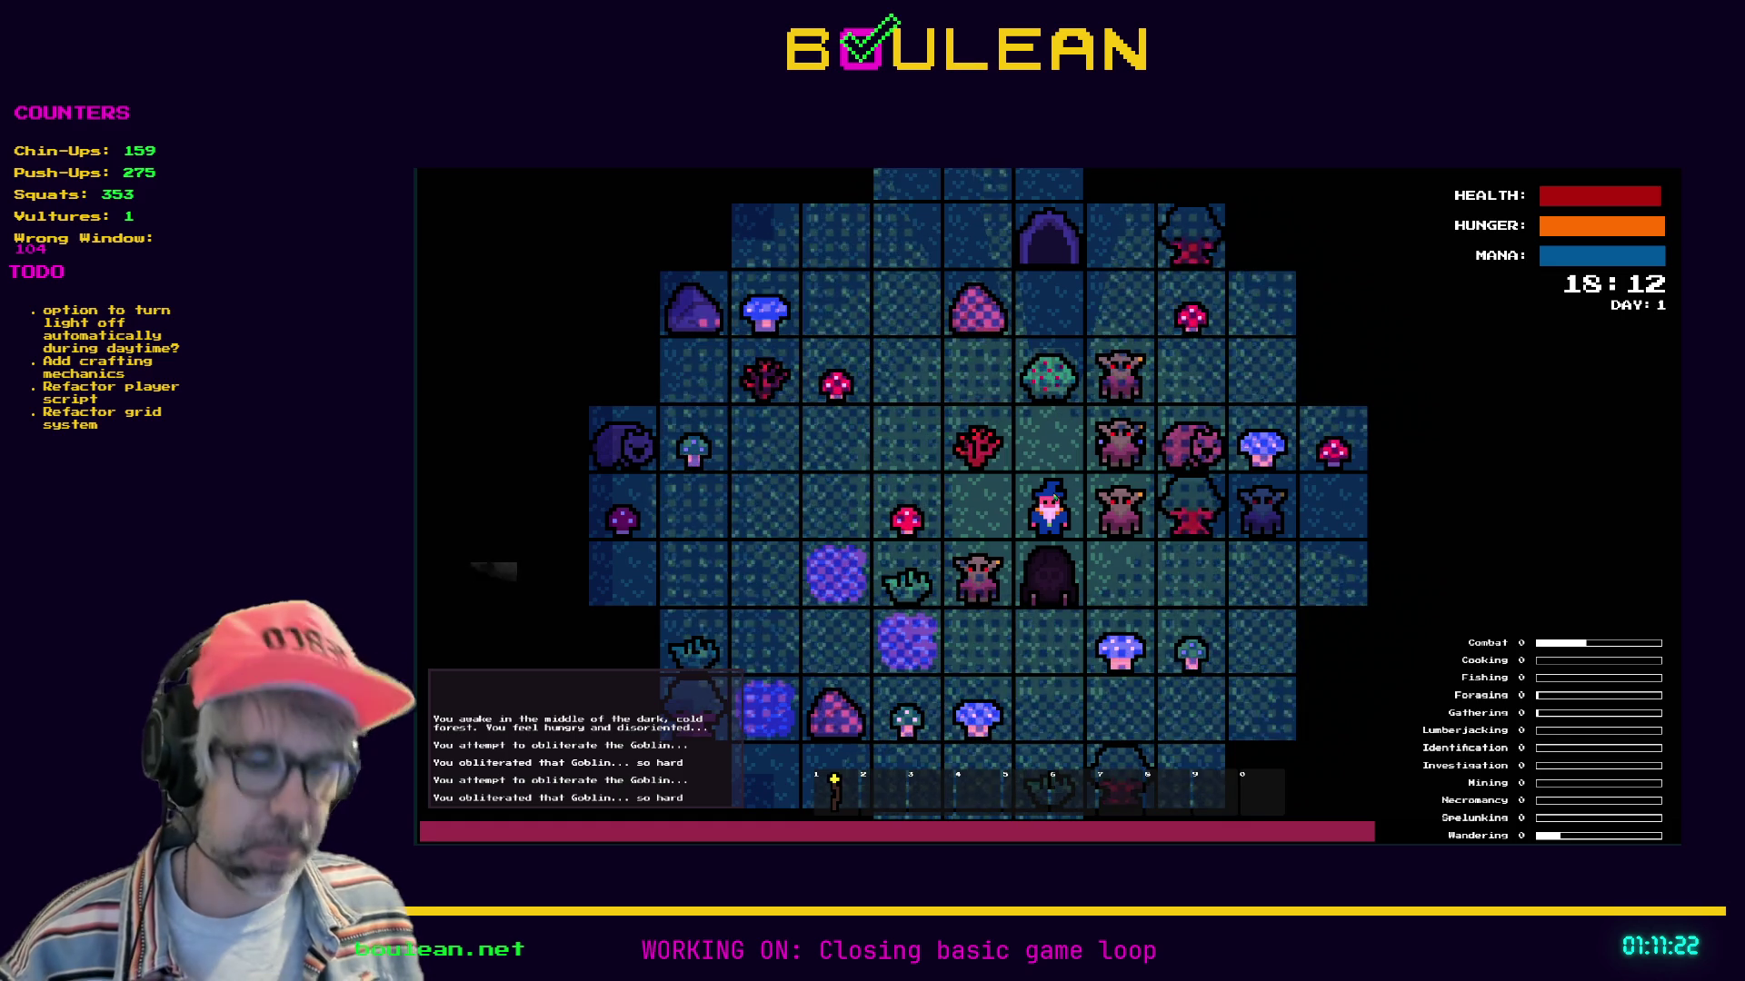
click(690, 506)
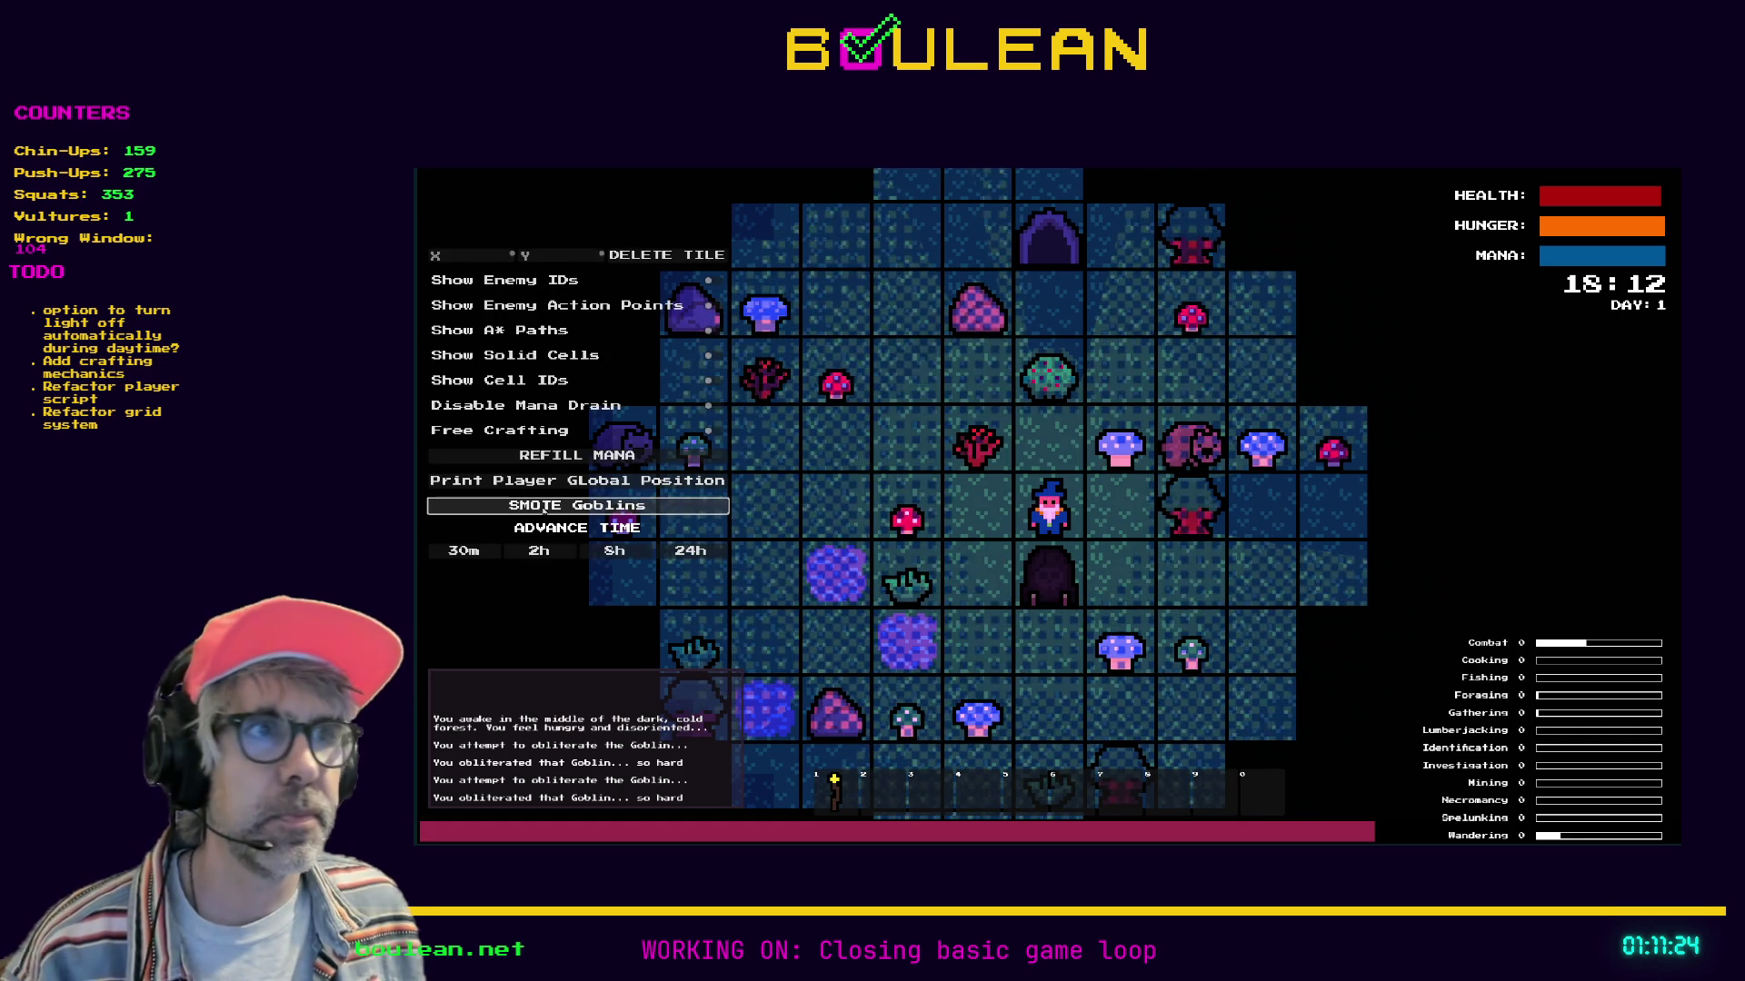
Step: Kill the nearby wombat for Raw Meat and bring up the crafting recipes
key(Right)
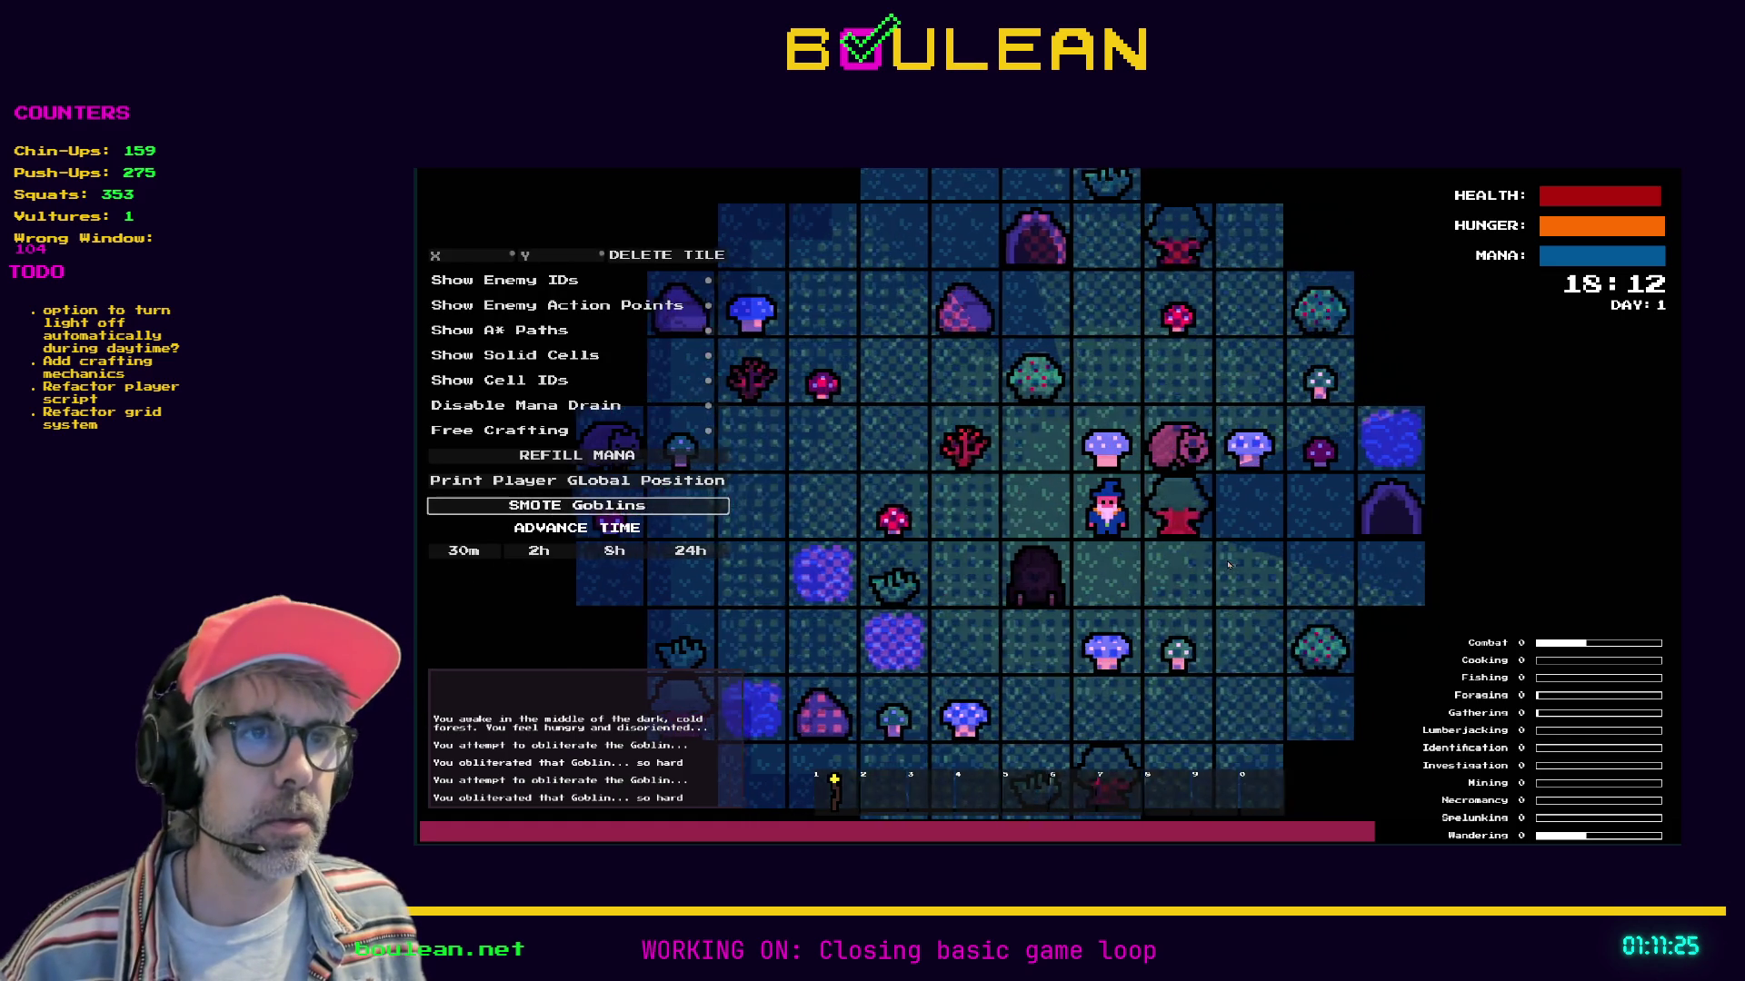
key(Up)
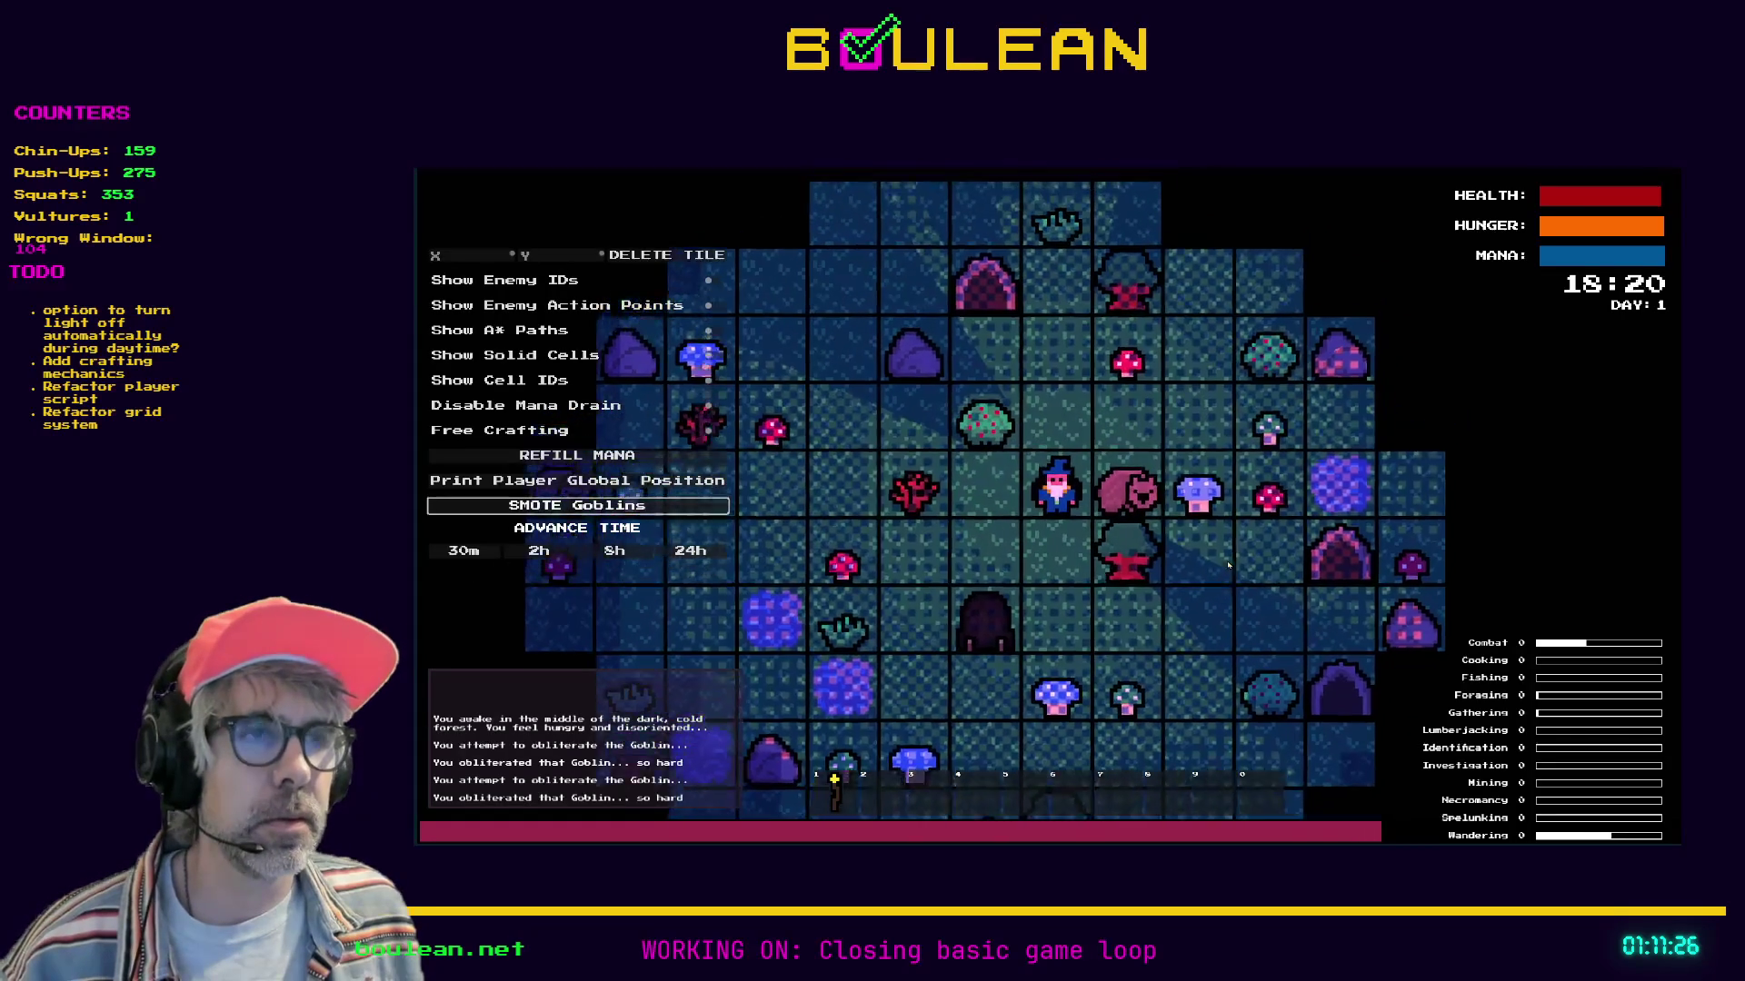
key(Right)
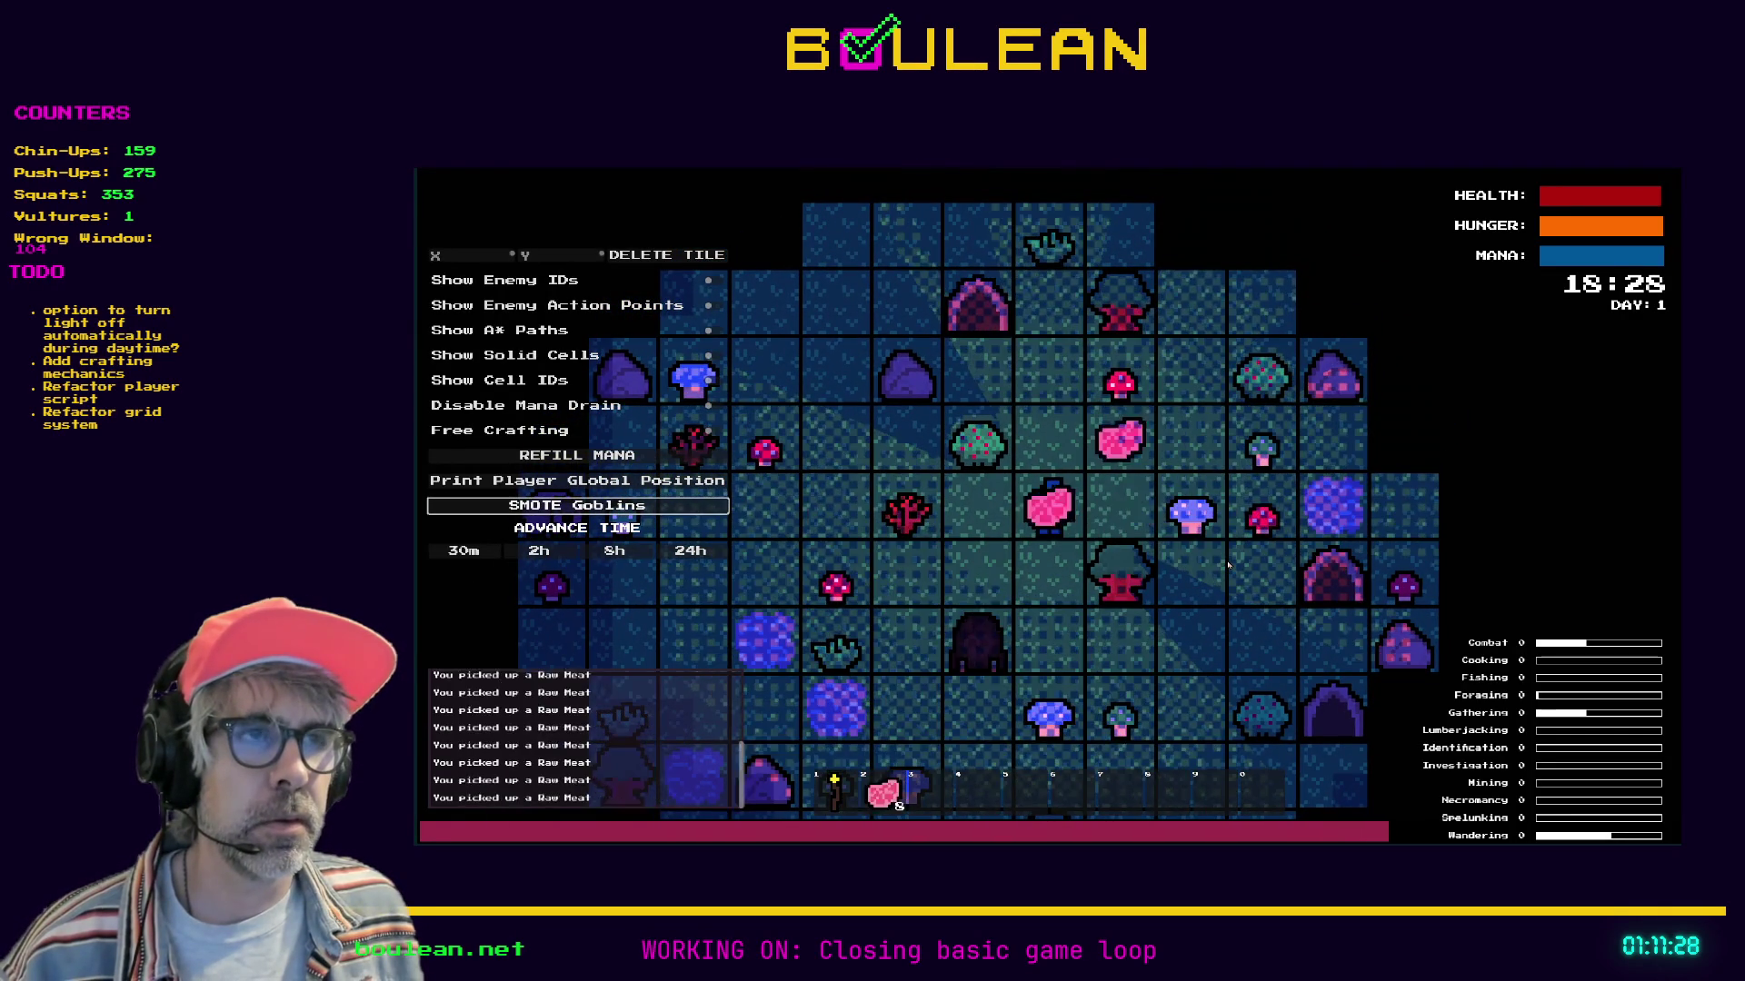
key(Up)
key(Right)
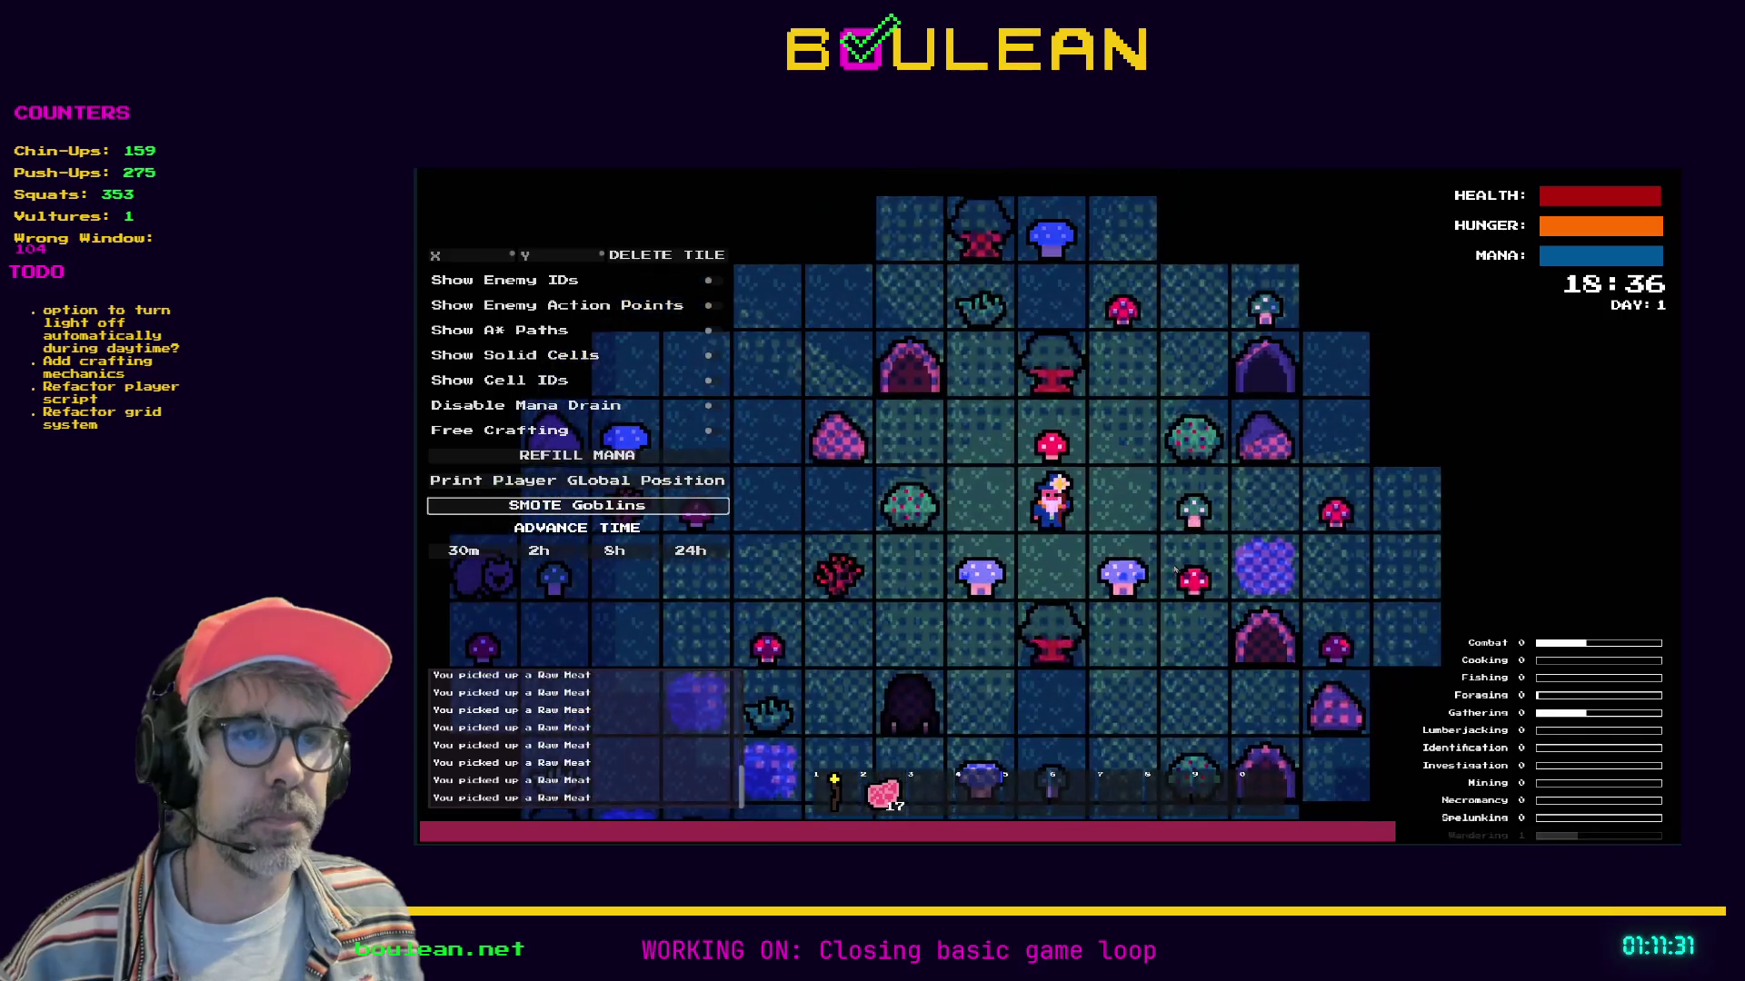
key(c)
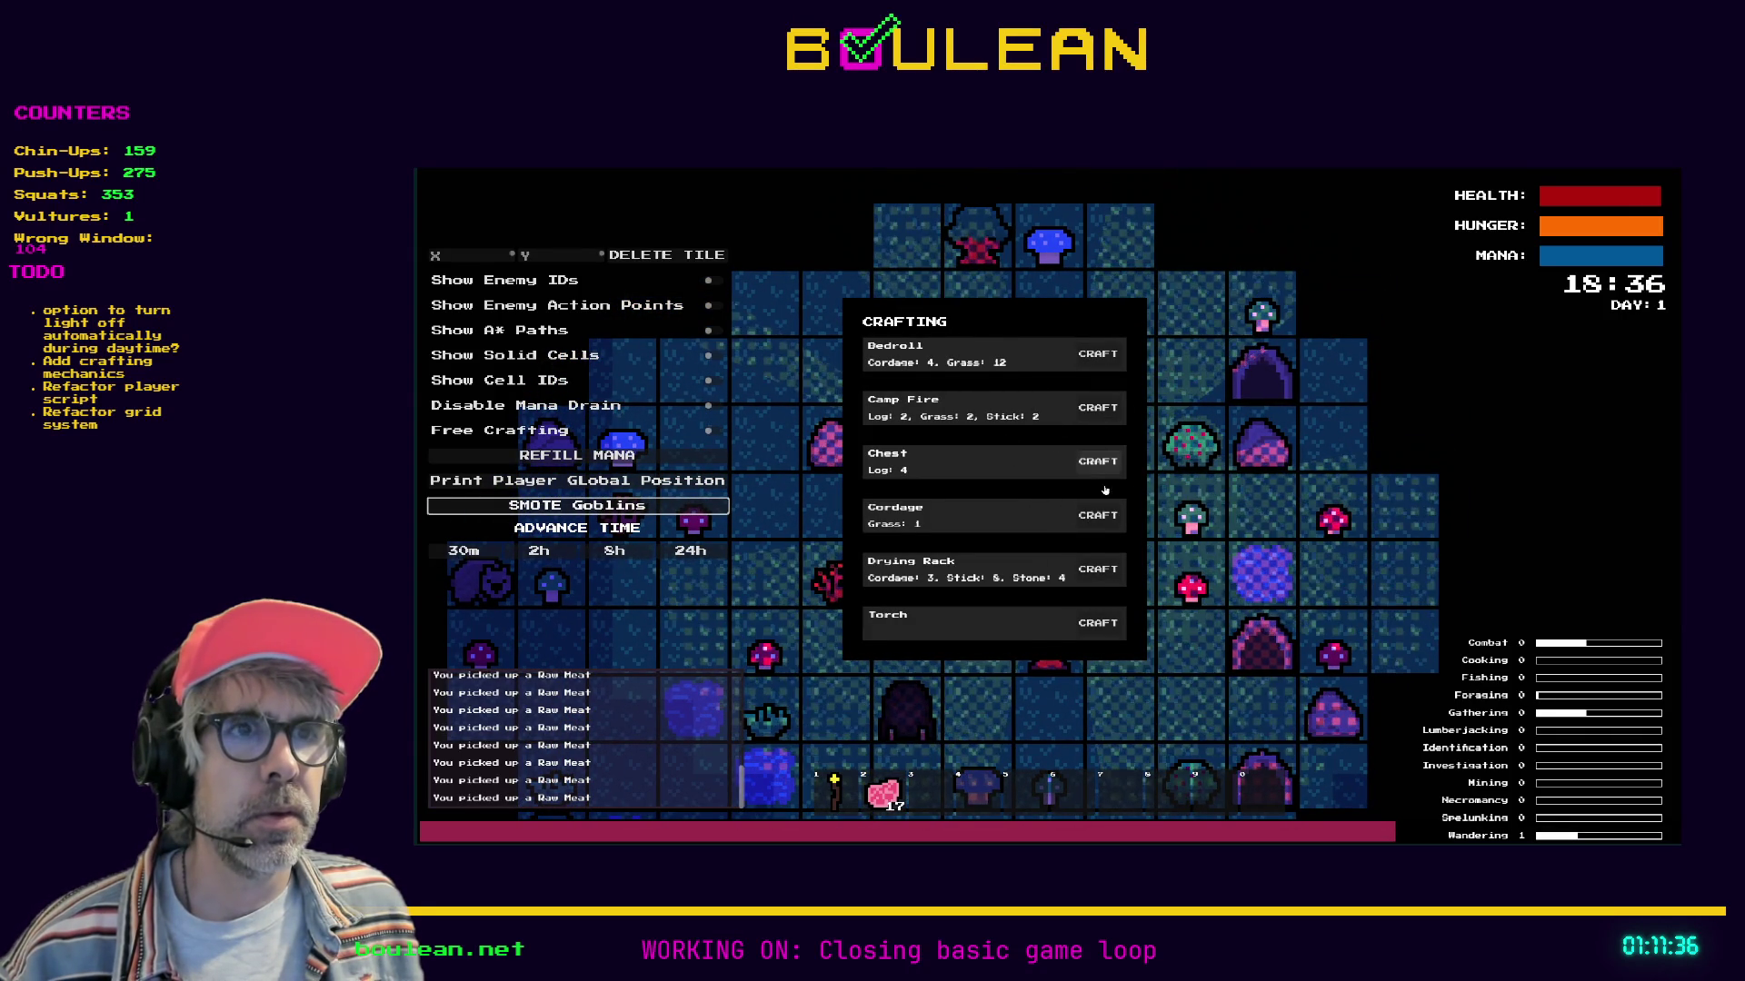
Step: Craft a Cordage and a Drying Rack, then hang raw meat on the drying racks
click(1106, 517)
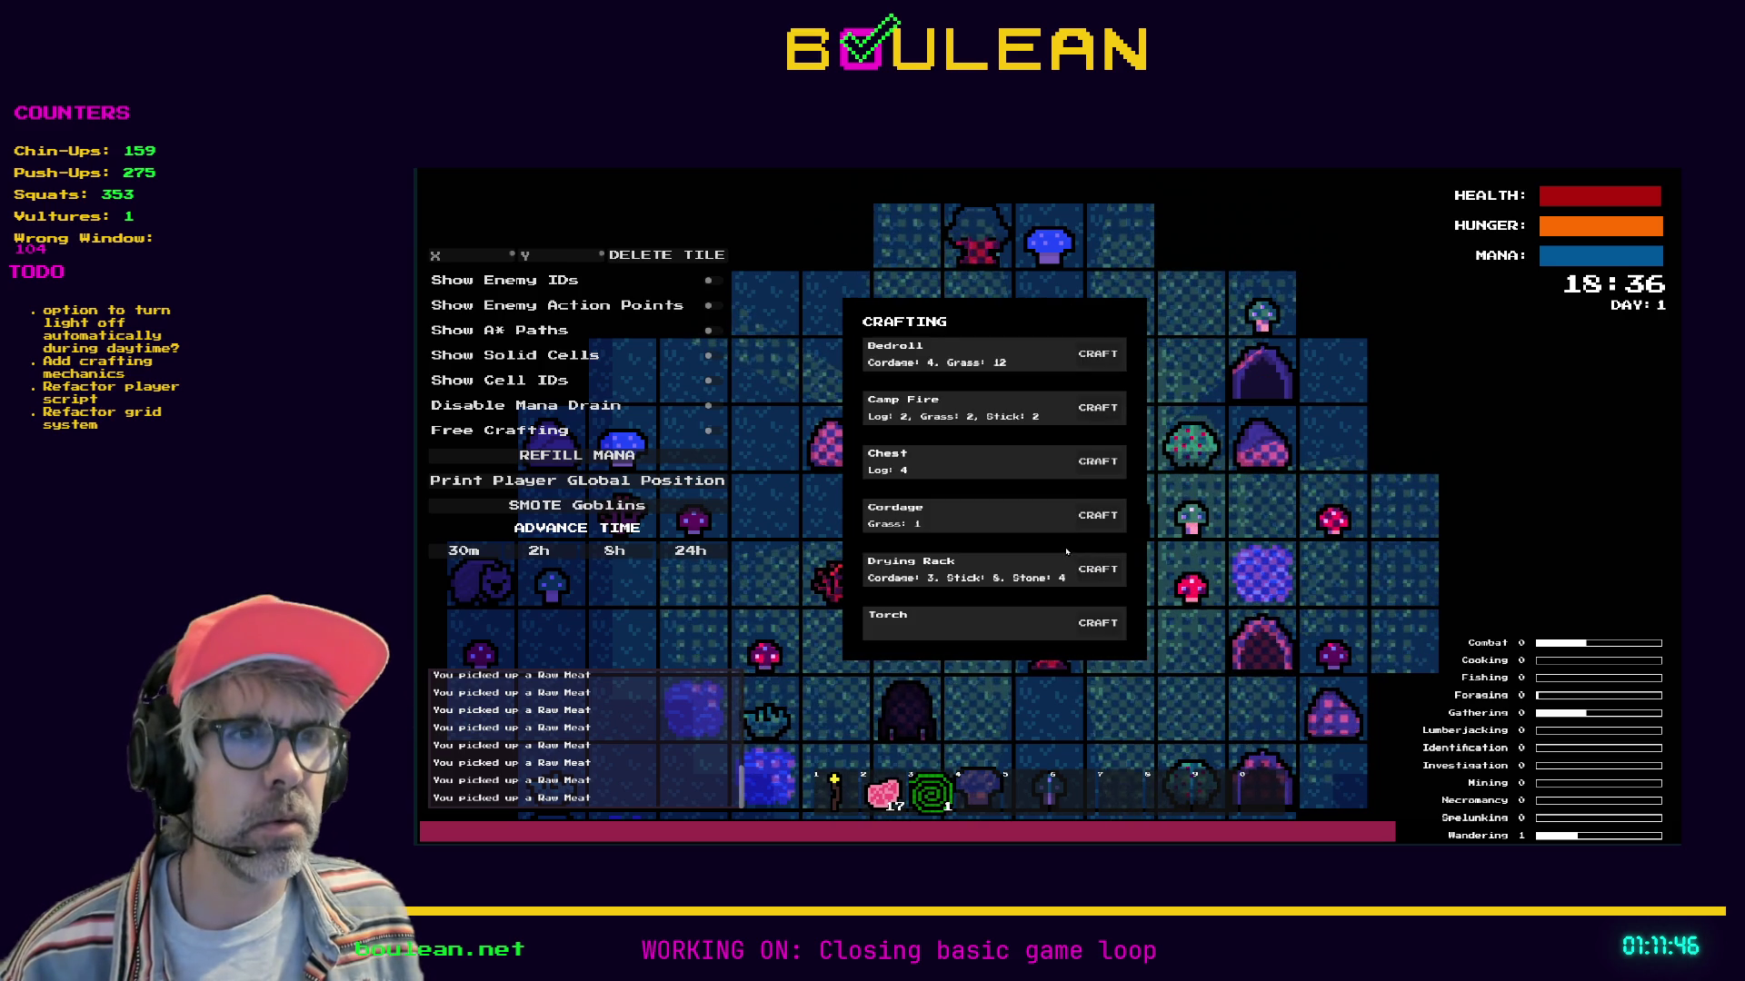
click(1092, 579)
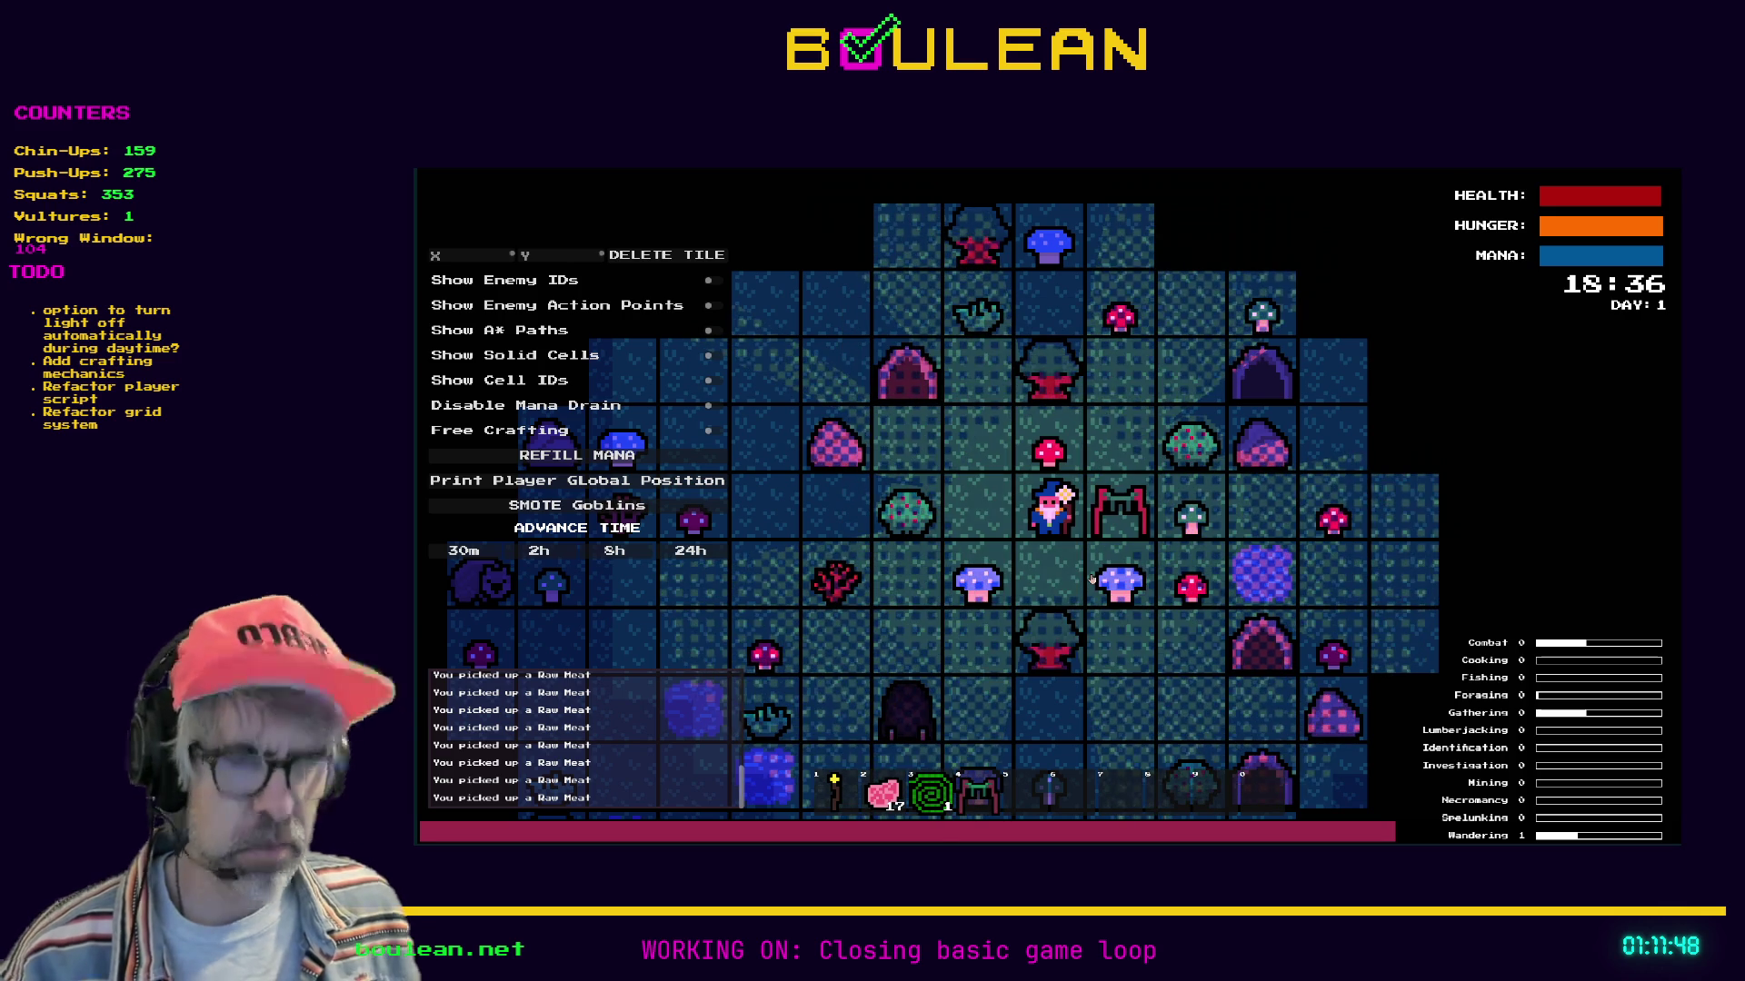
click(1092, 579)
click(1092, 579)
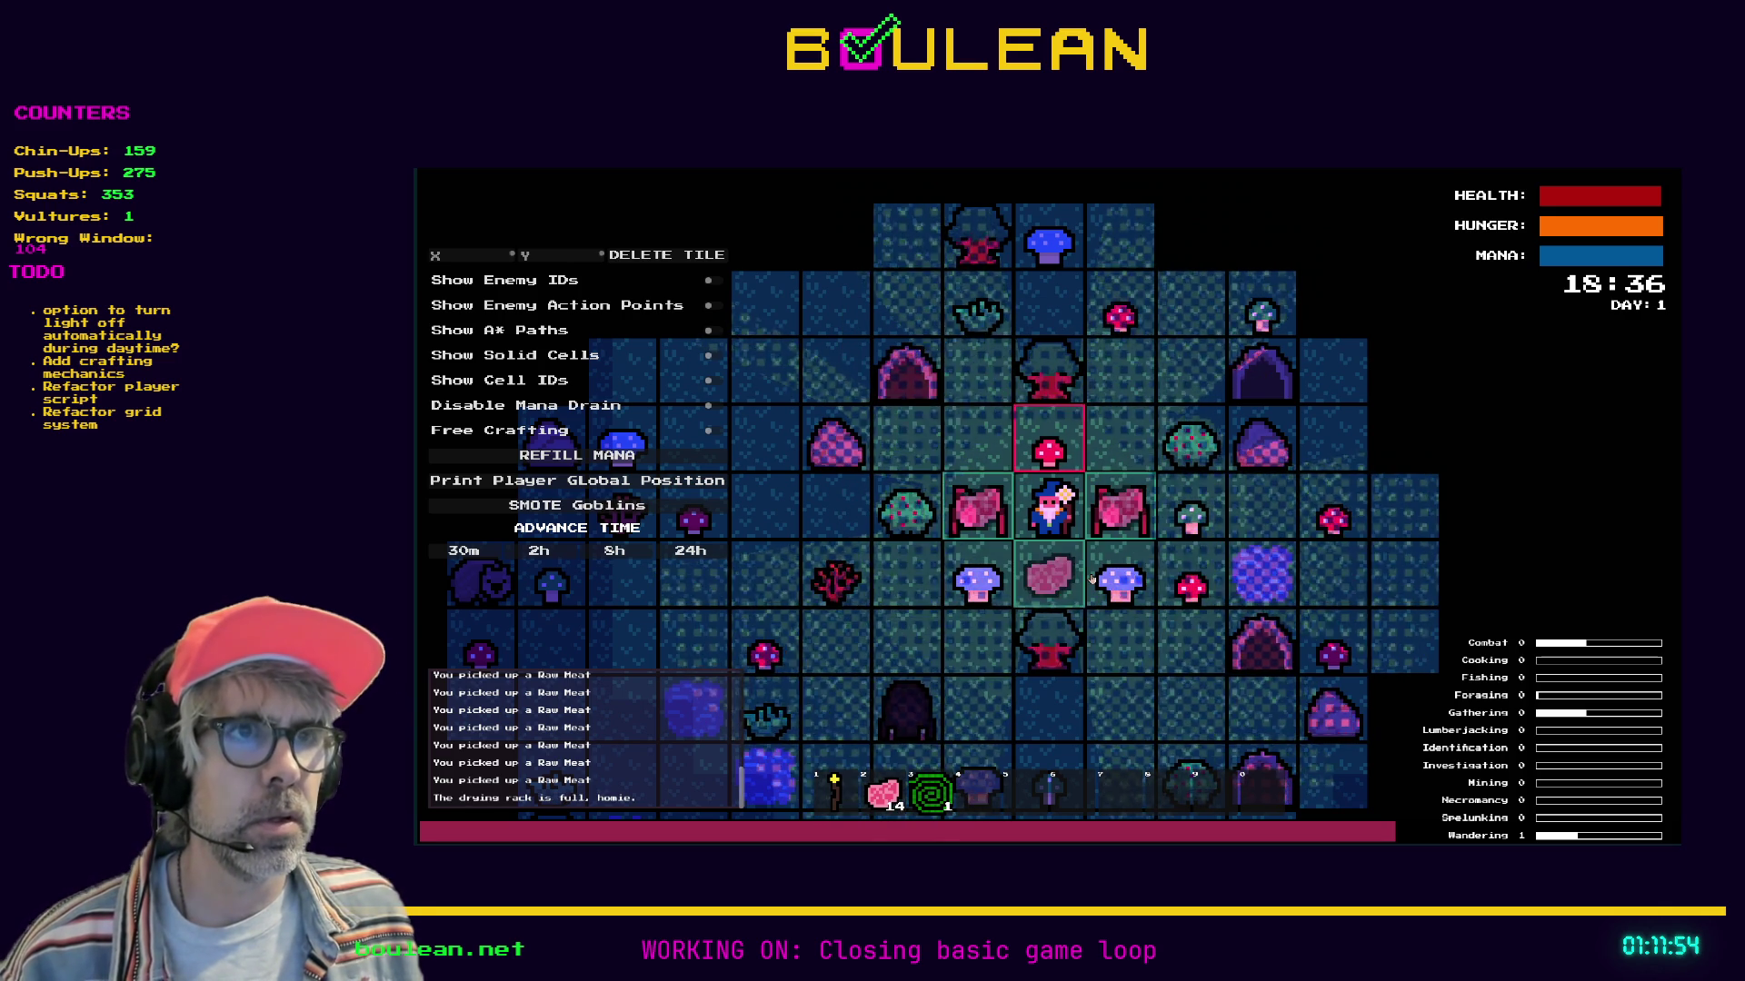
click(1092, 579)
click(1092, 579)
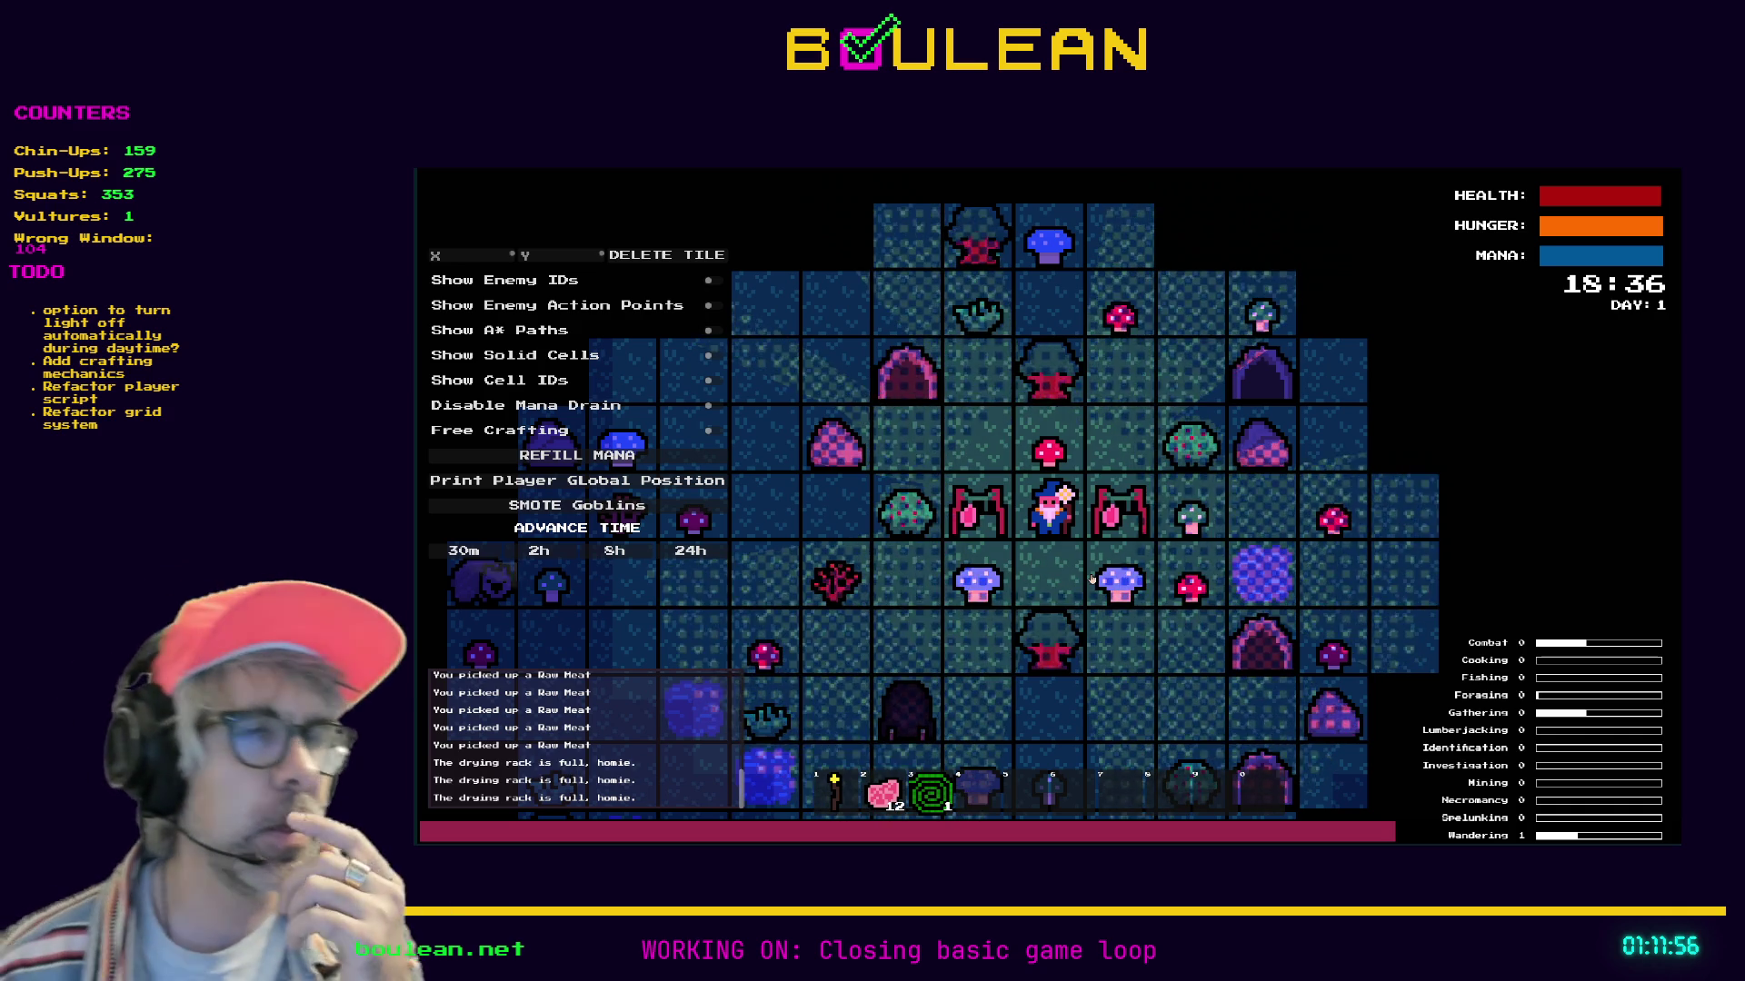
key(w)
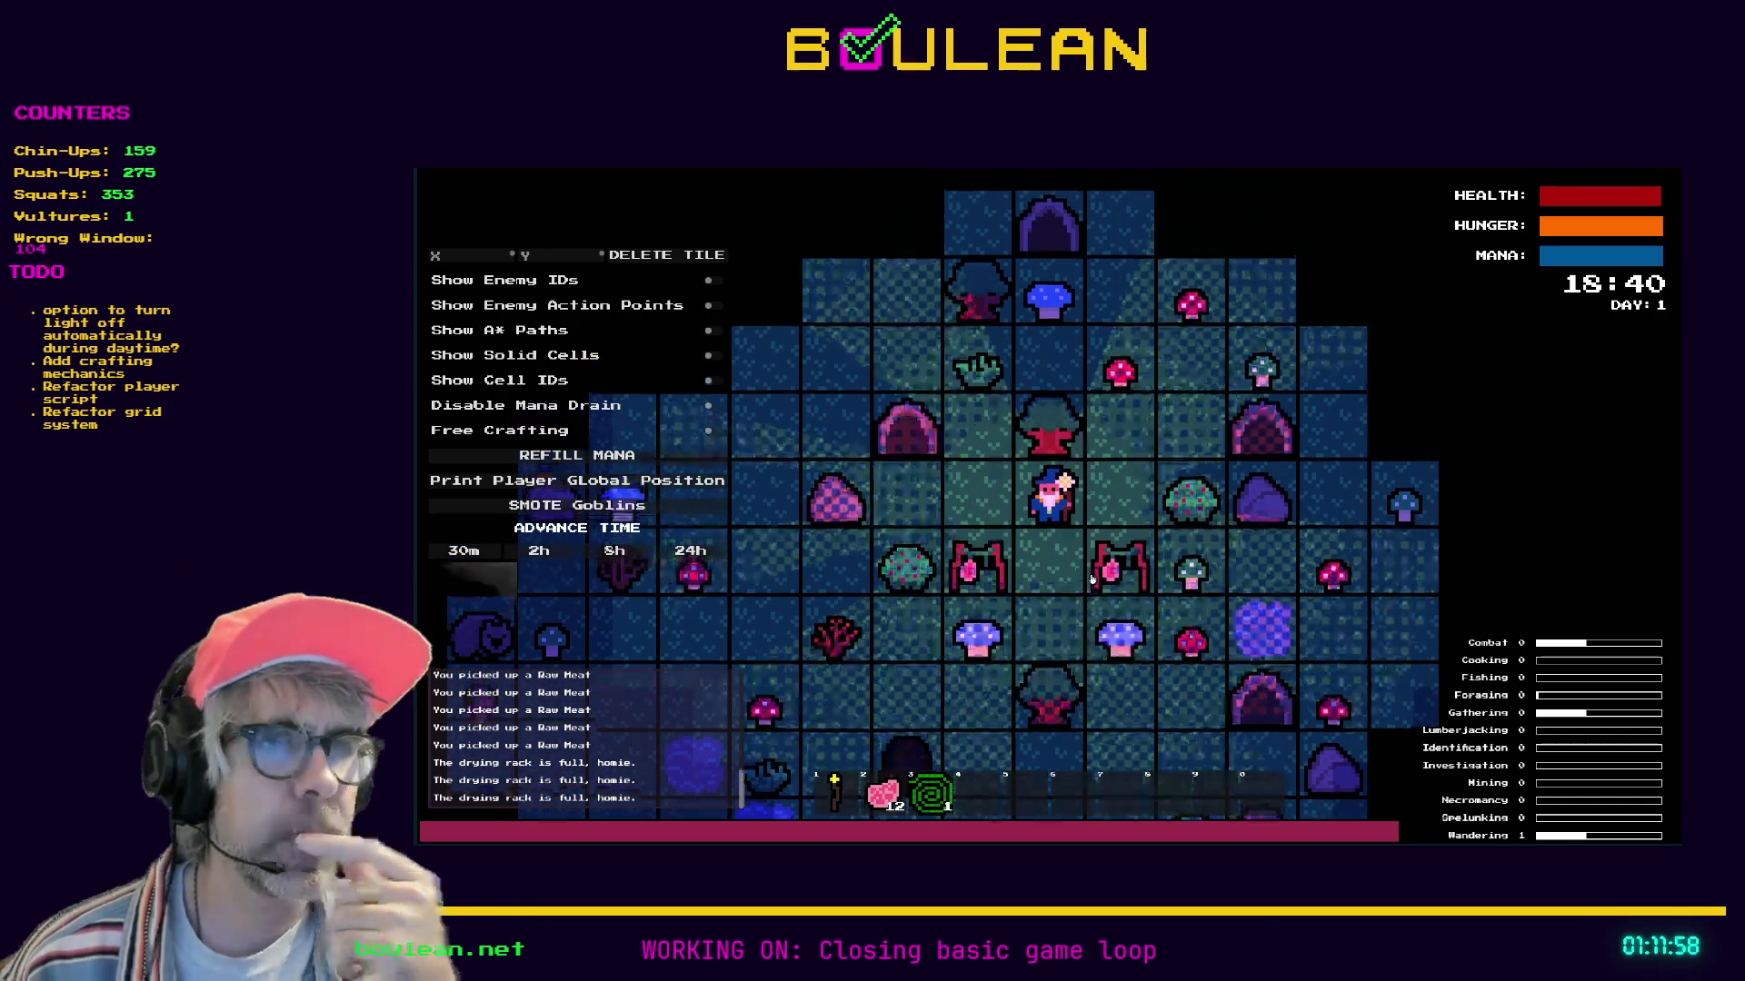
Step: Advance two hours, harvest Dry Food from both racks, rehang raw meat on each, and stop the game
click(539, 551)
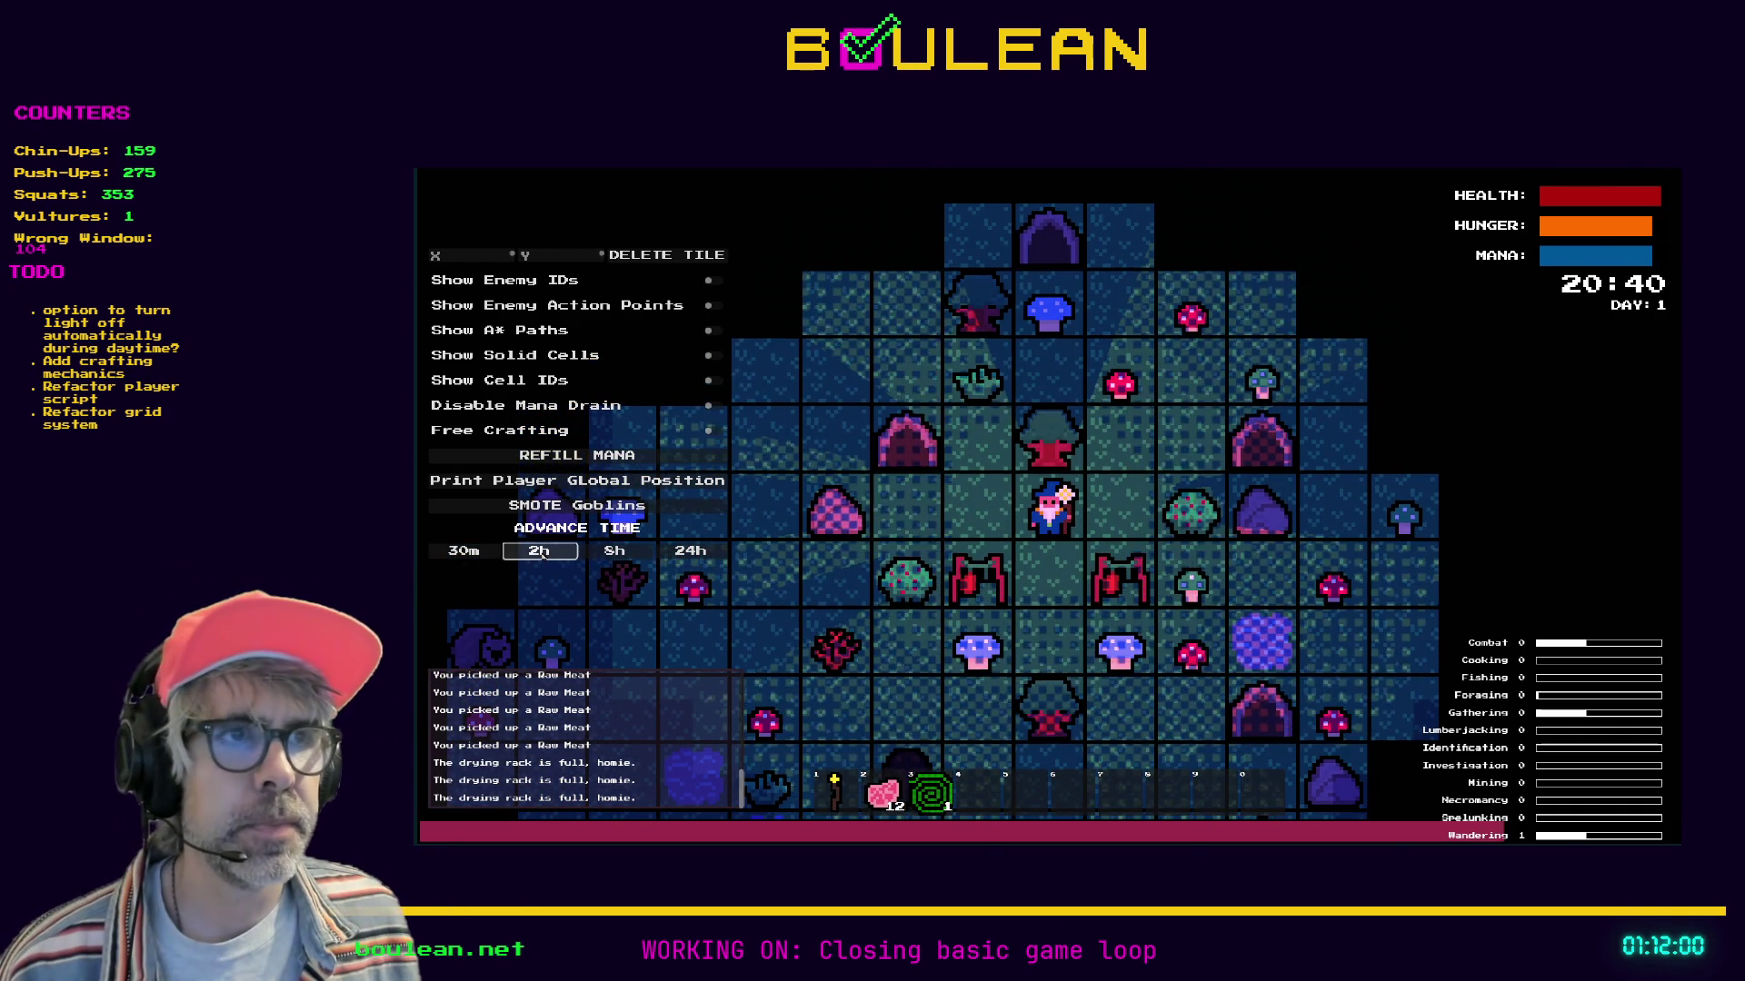
key(s)
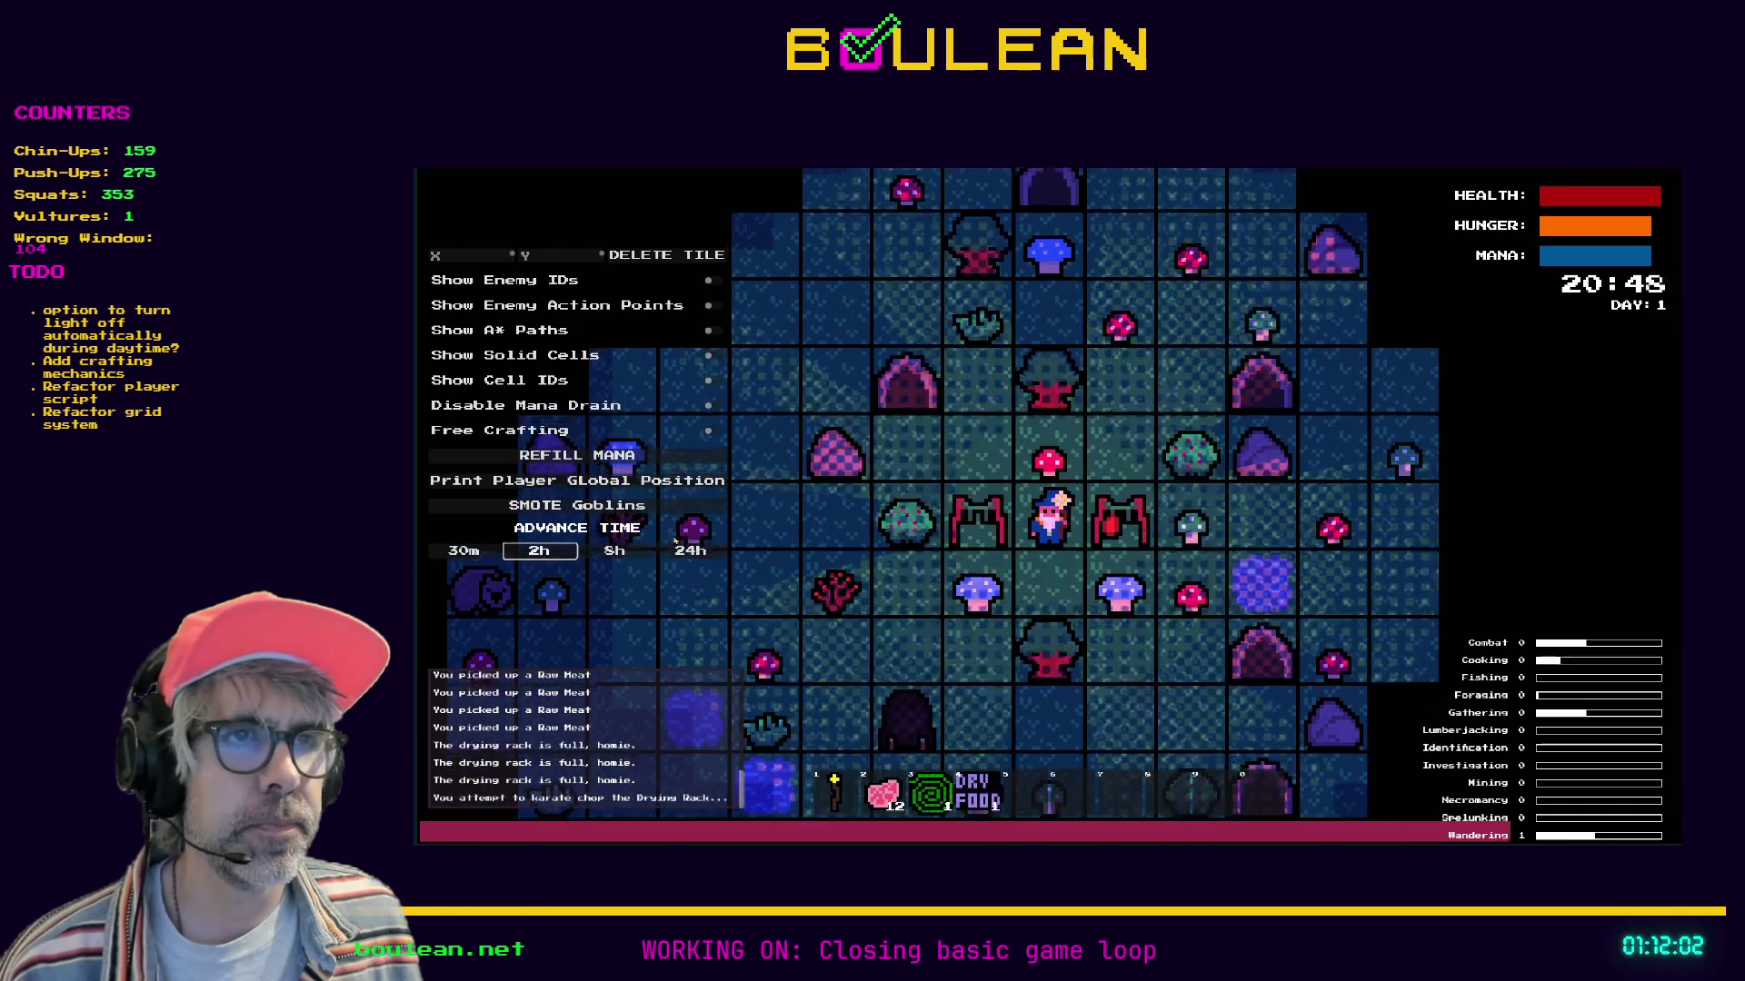
key(a)
key(d)
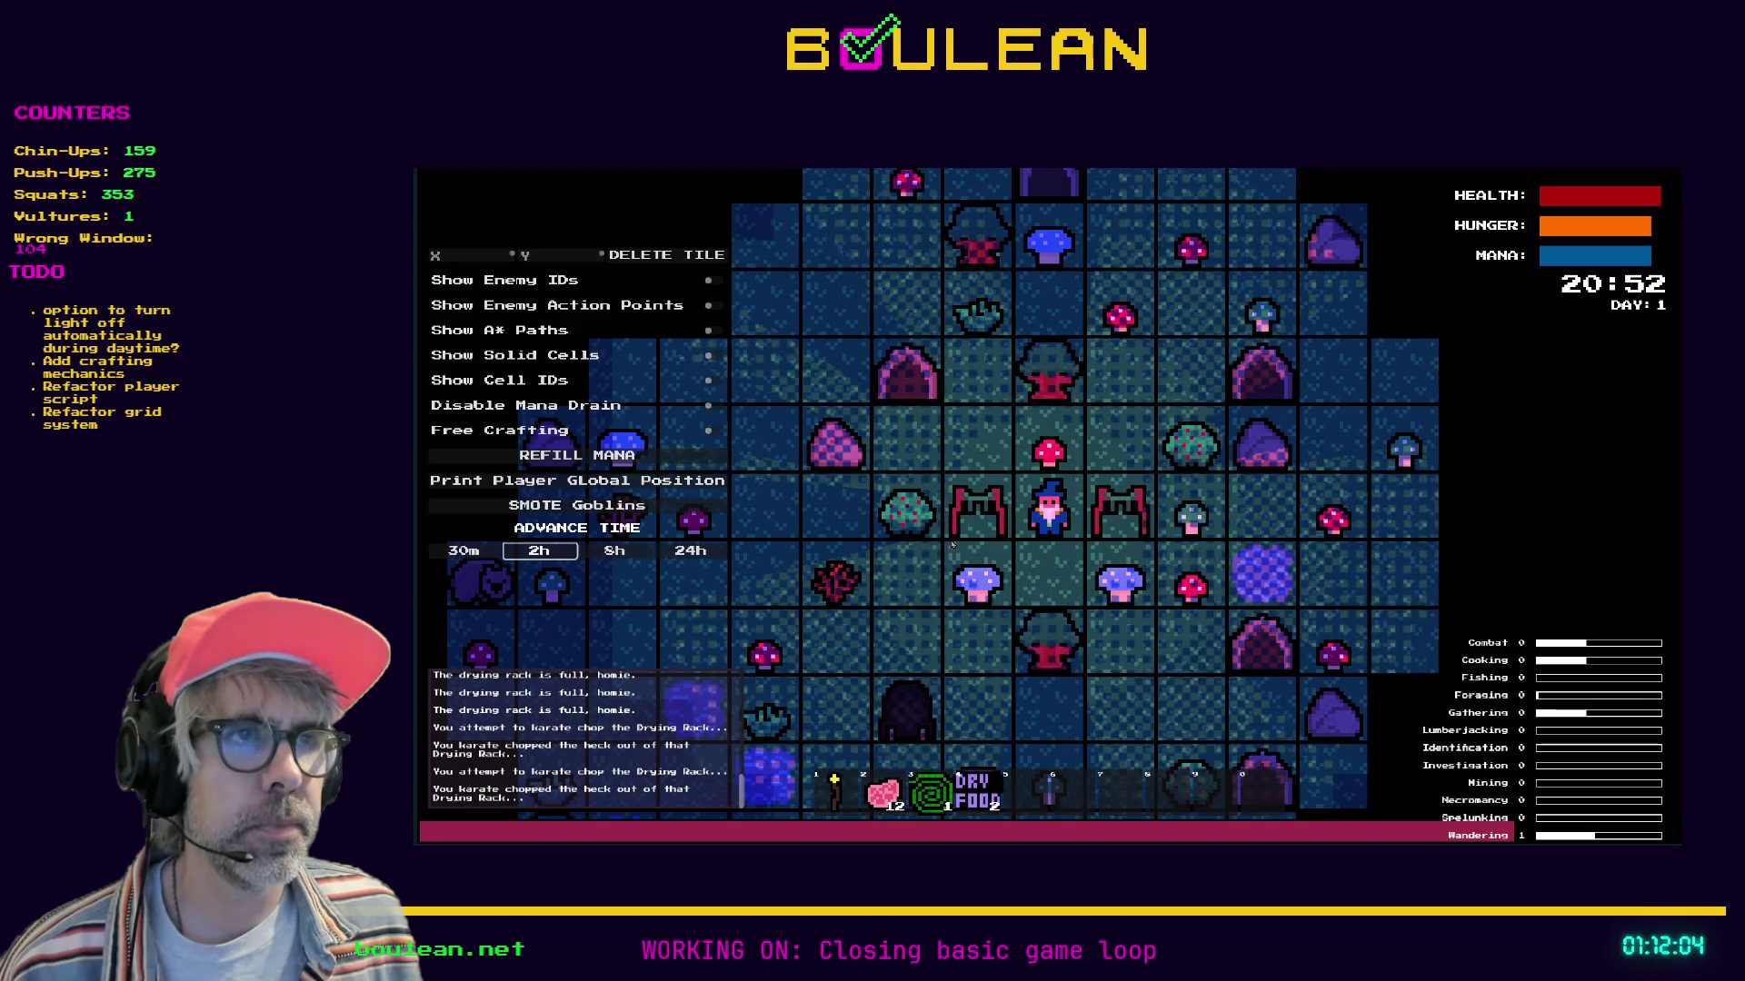
key(a)
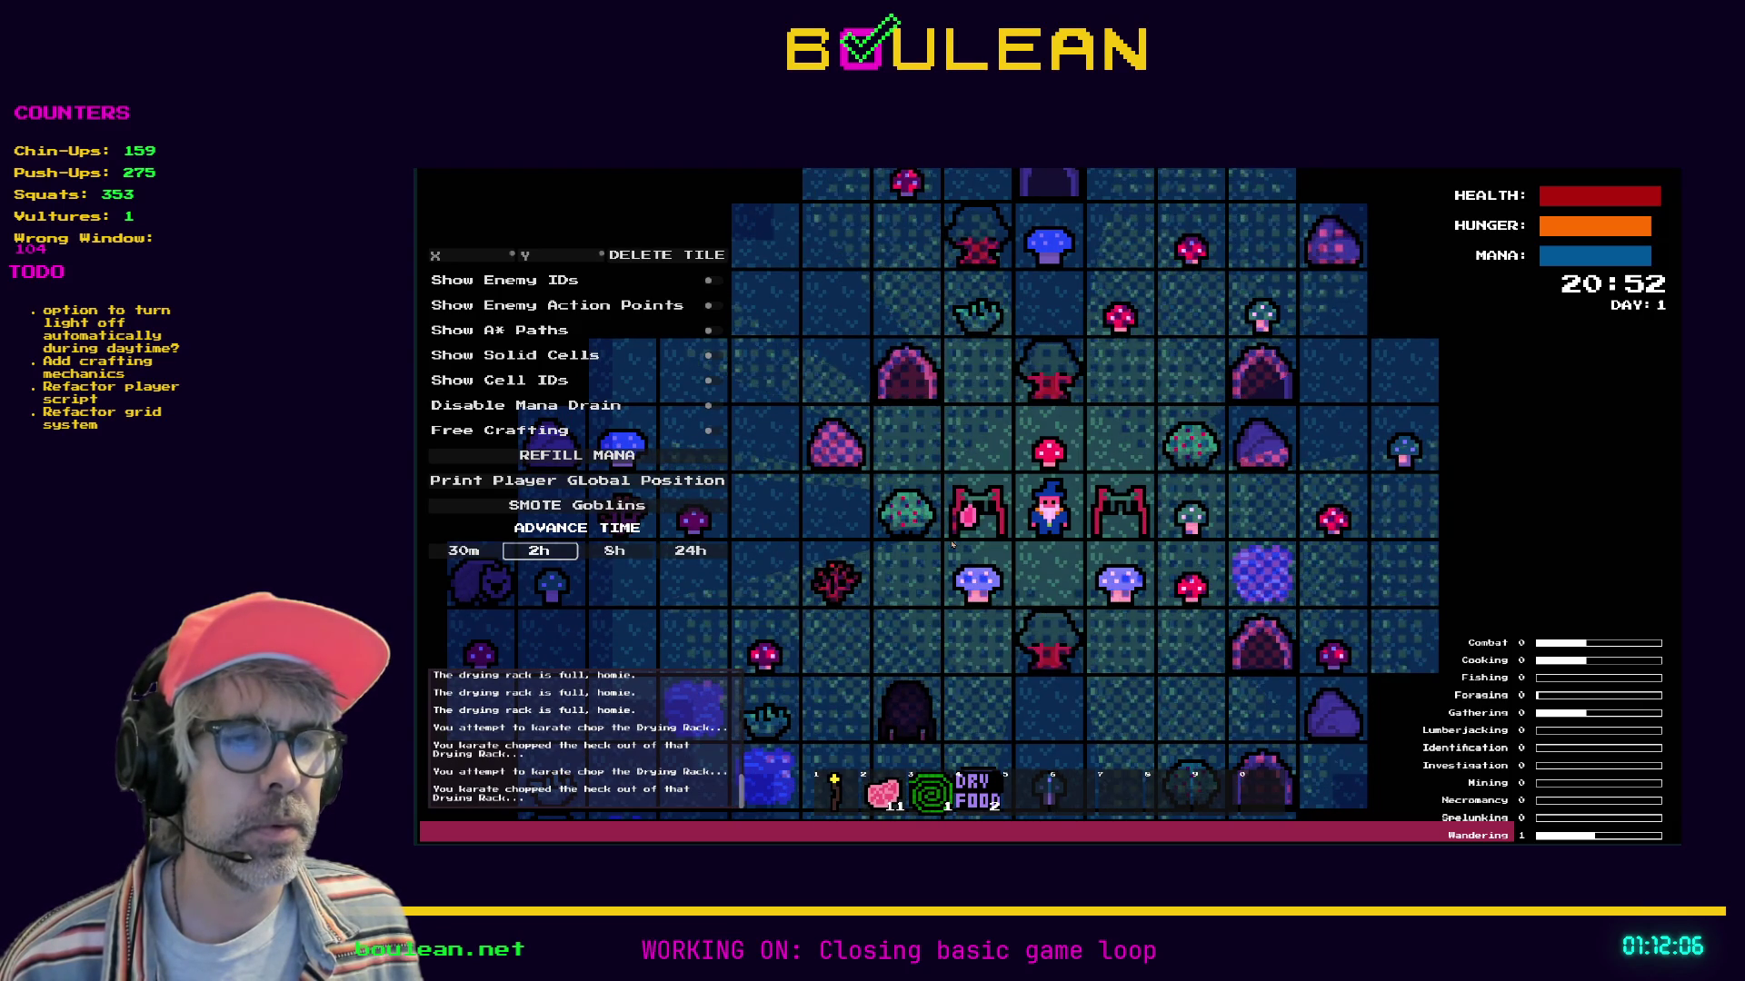
key(d)
key(a)
key(F8)
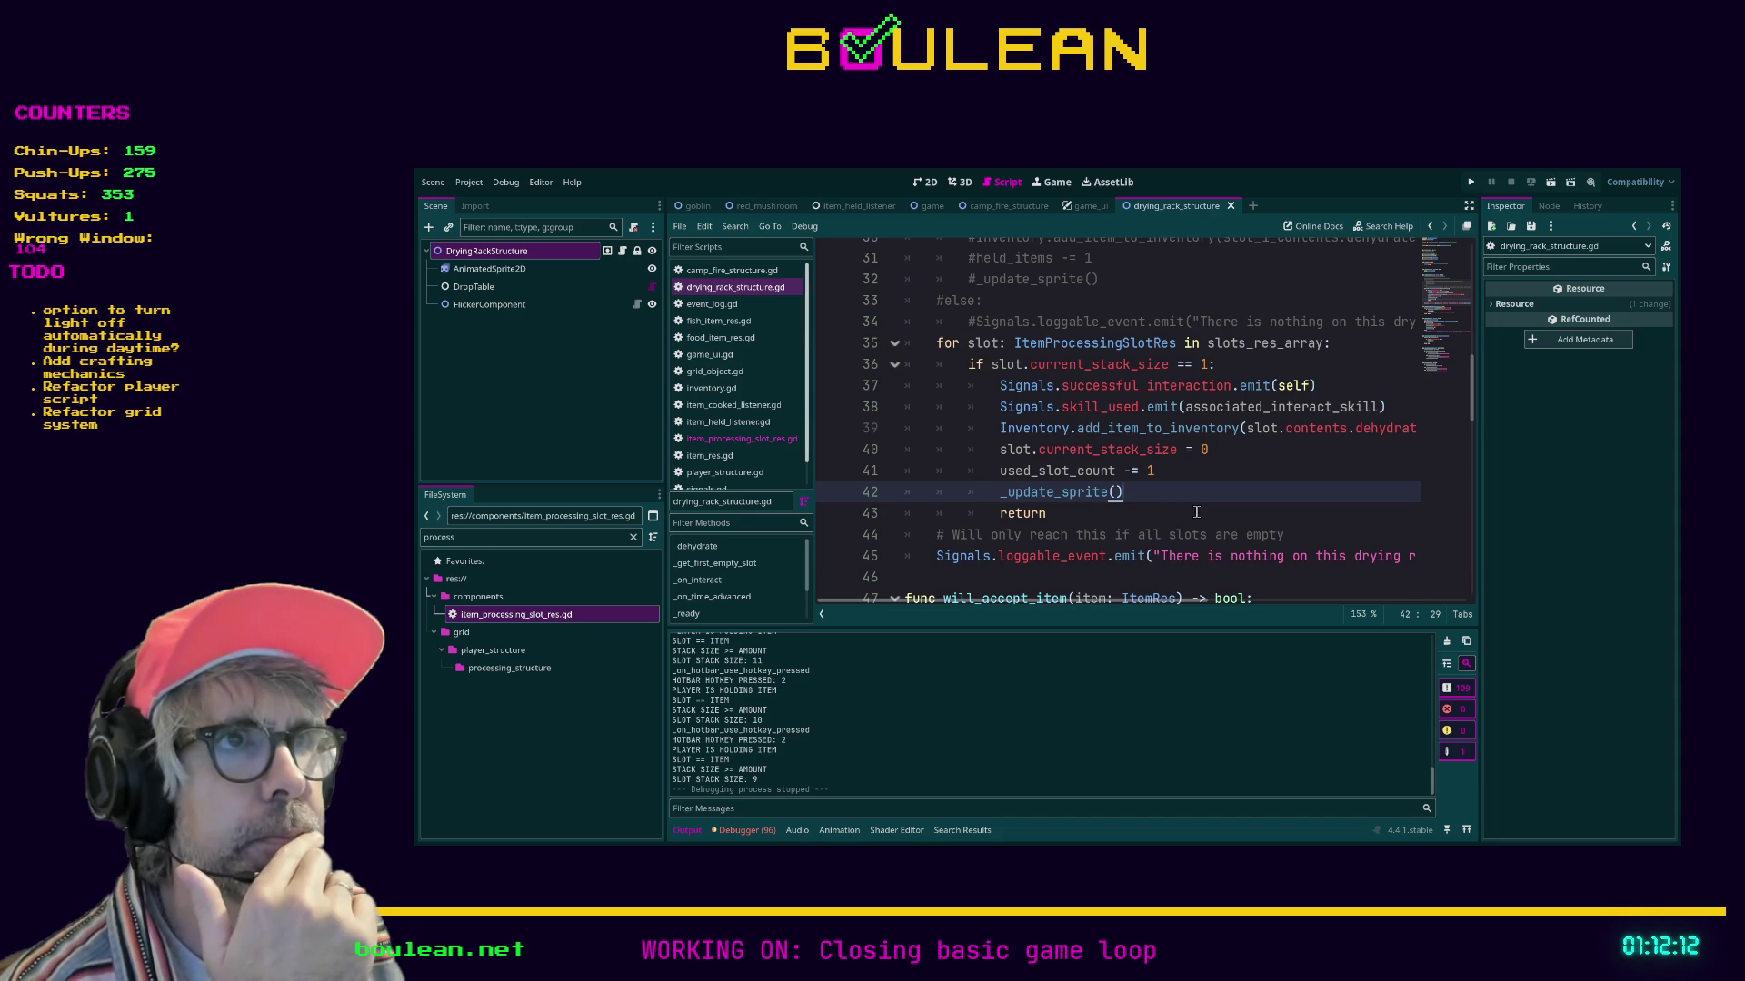
Step: Scroll through drying_rack_structure.gd down to _update_sprite and its used_slot_count animations
scroll(1191, 512, up, 1)
scroll(1196, 511, up, 3)
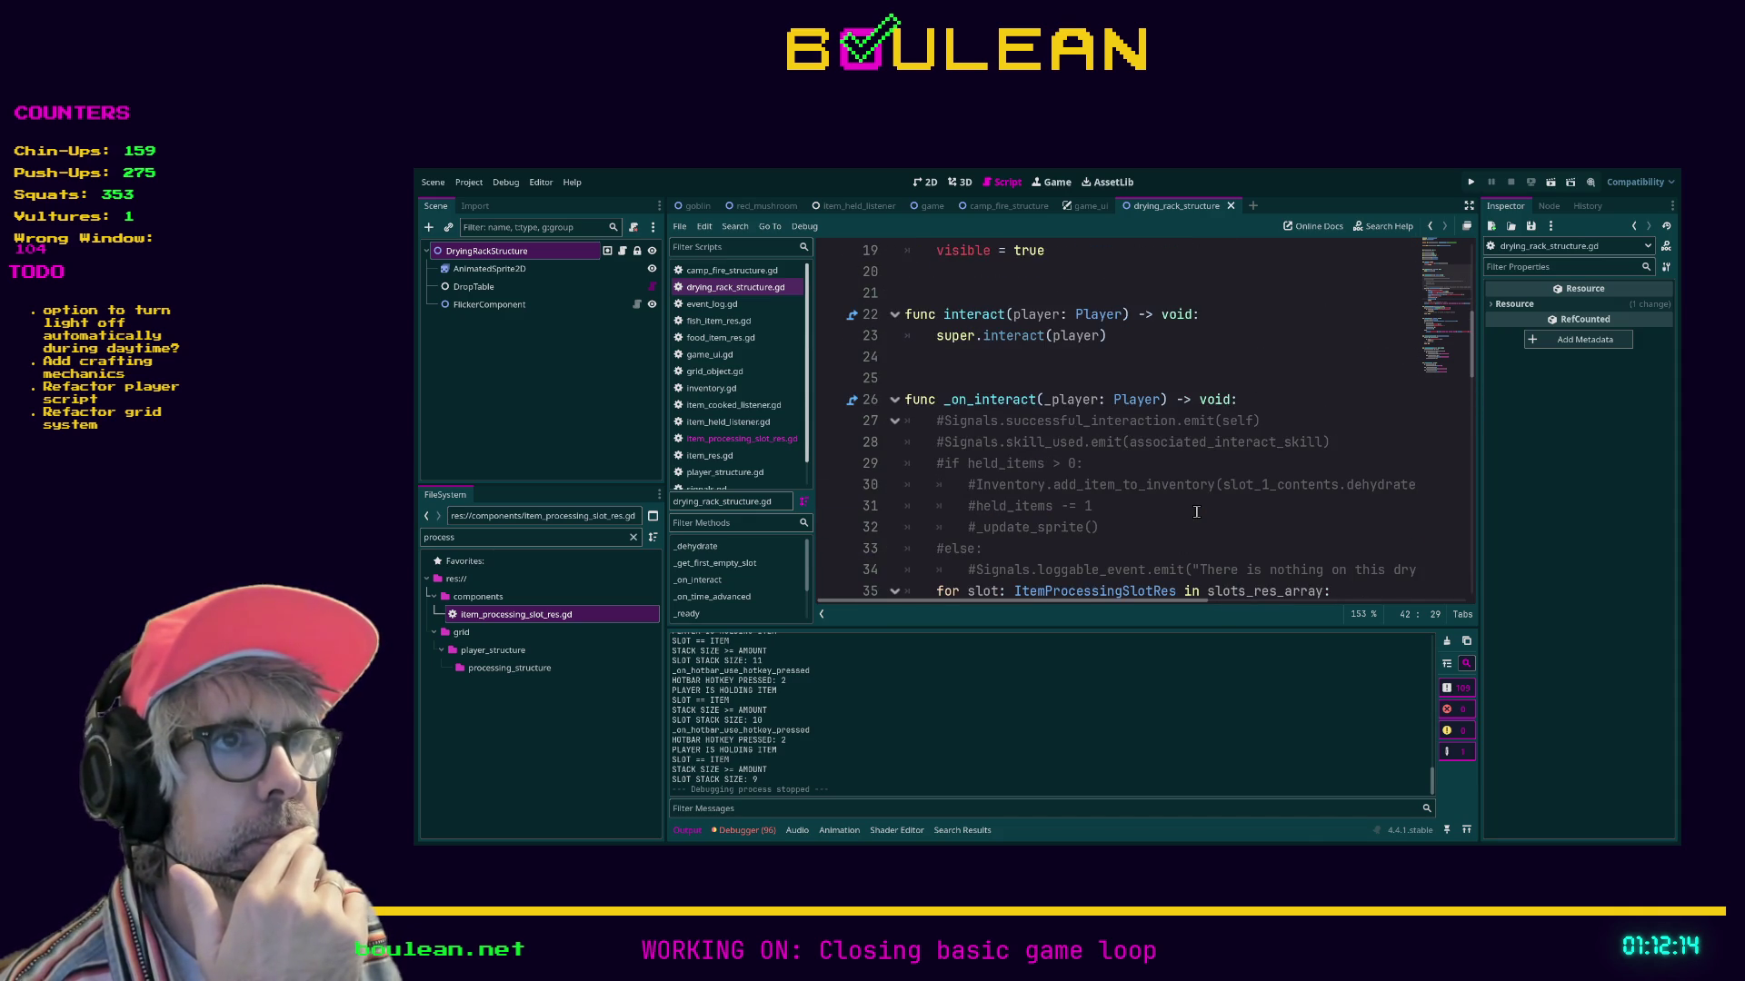
scroll(1195, 511, down, 1)
scroll(1196, 511, up, 6)
scroll(1196, 511, down, 4)
scroll(1195, 512, down, 8)
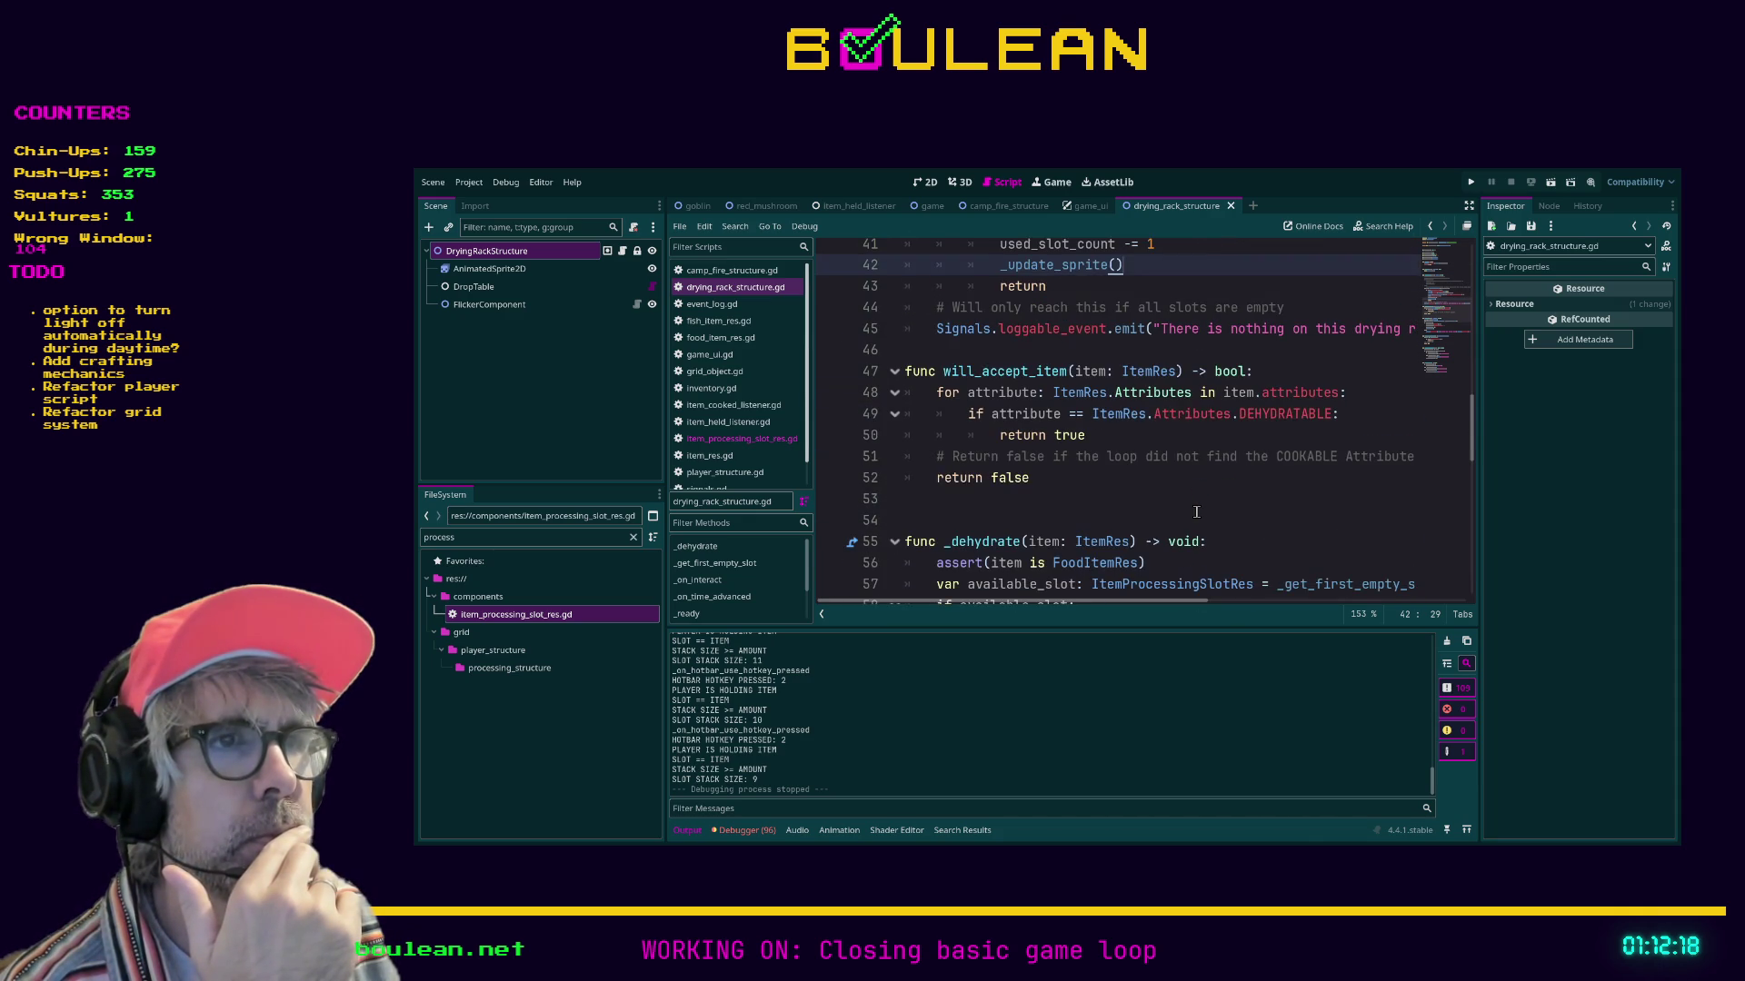
scroll(1195, 512, down, 3)
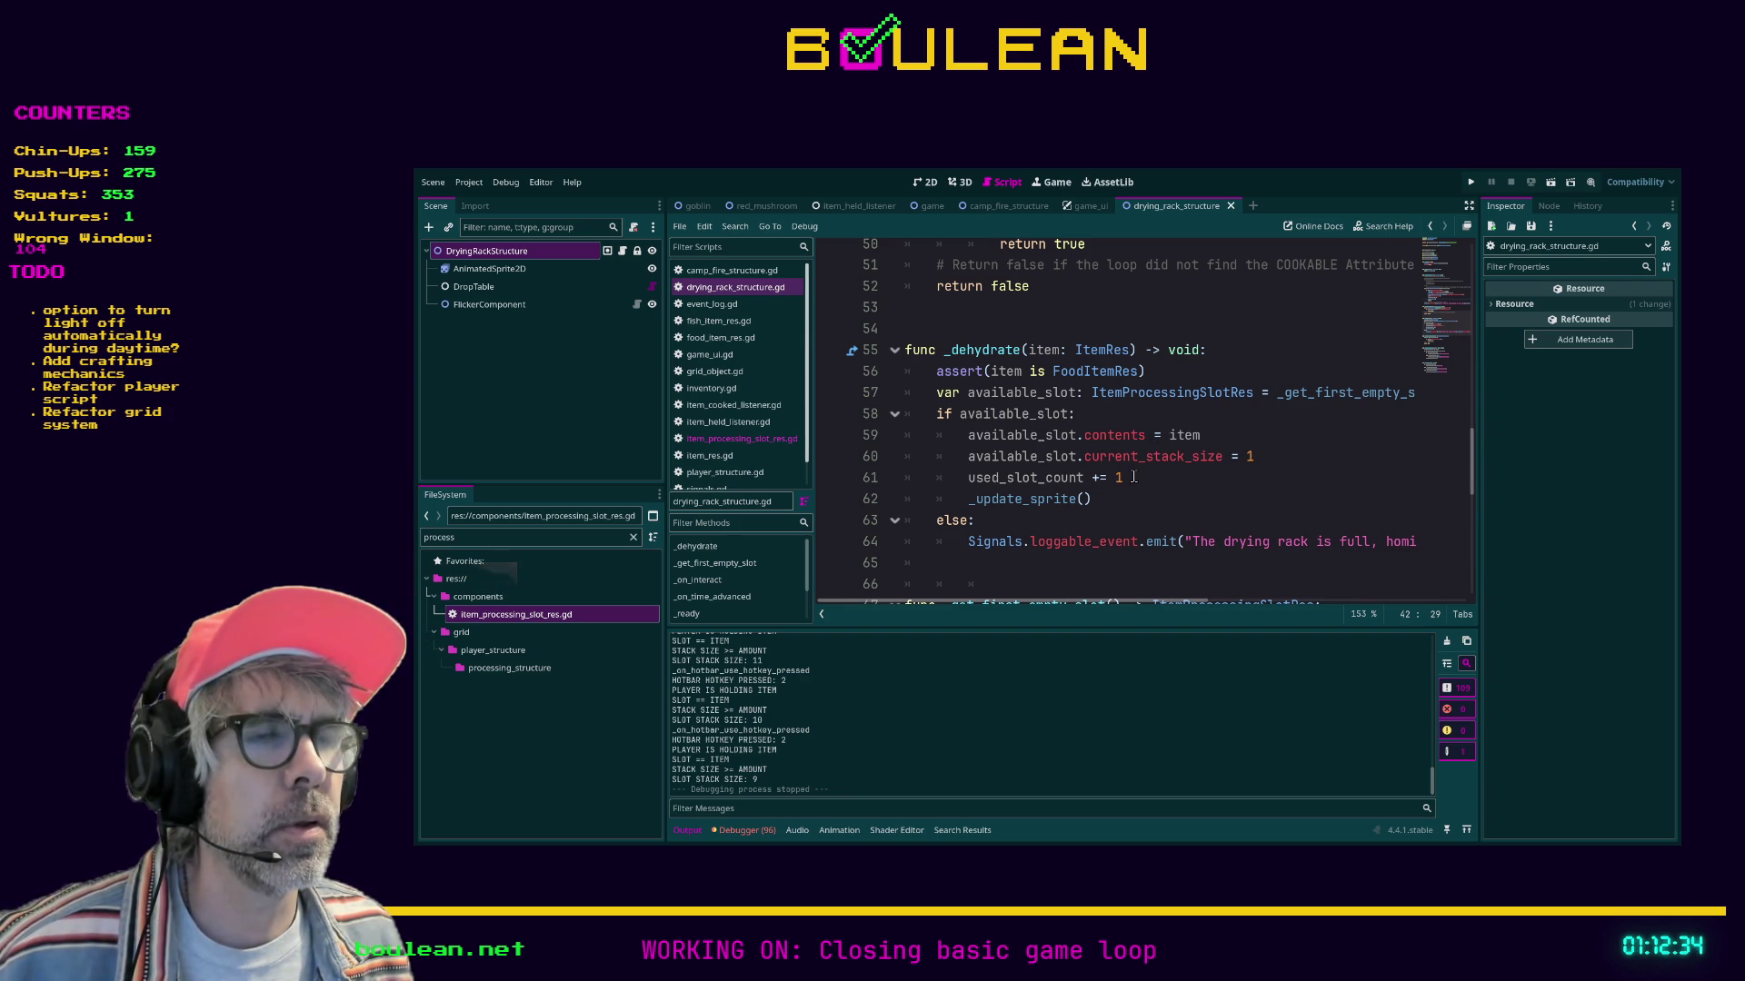
scroll(1133, 477, down, 5)
scroll(1133, 477, down, 4)
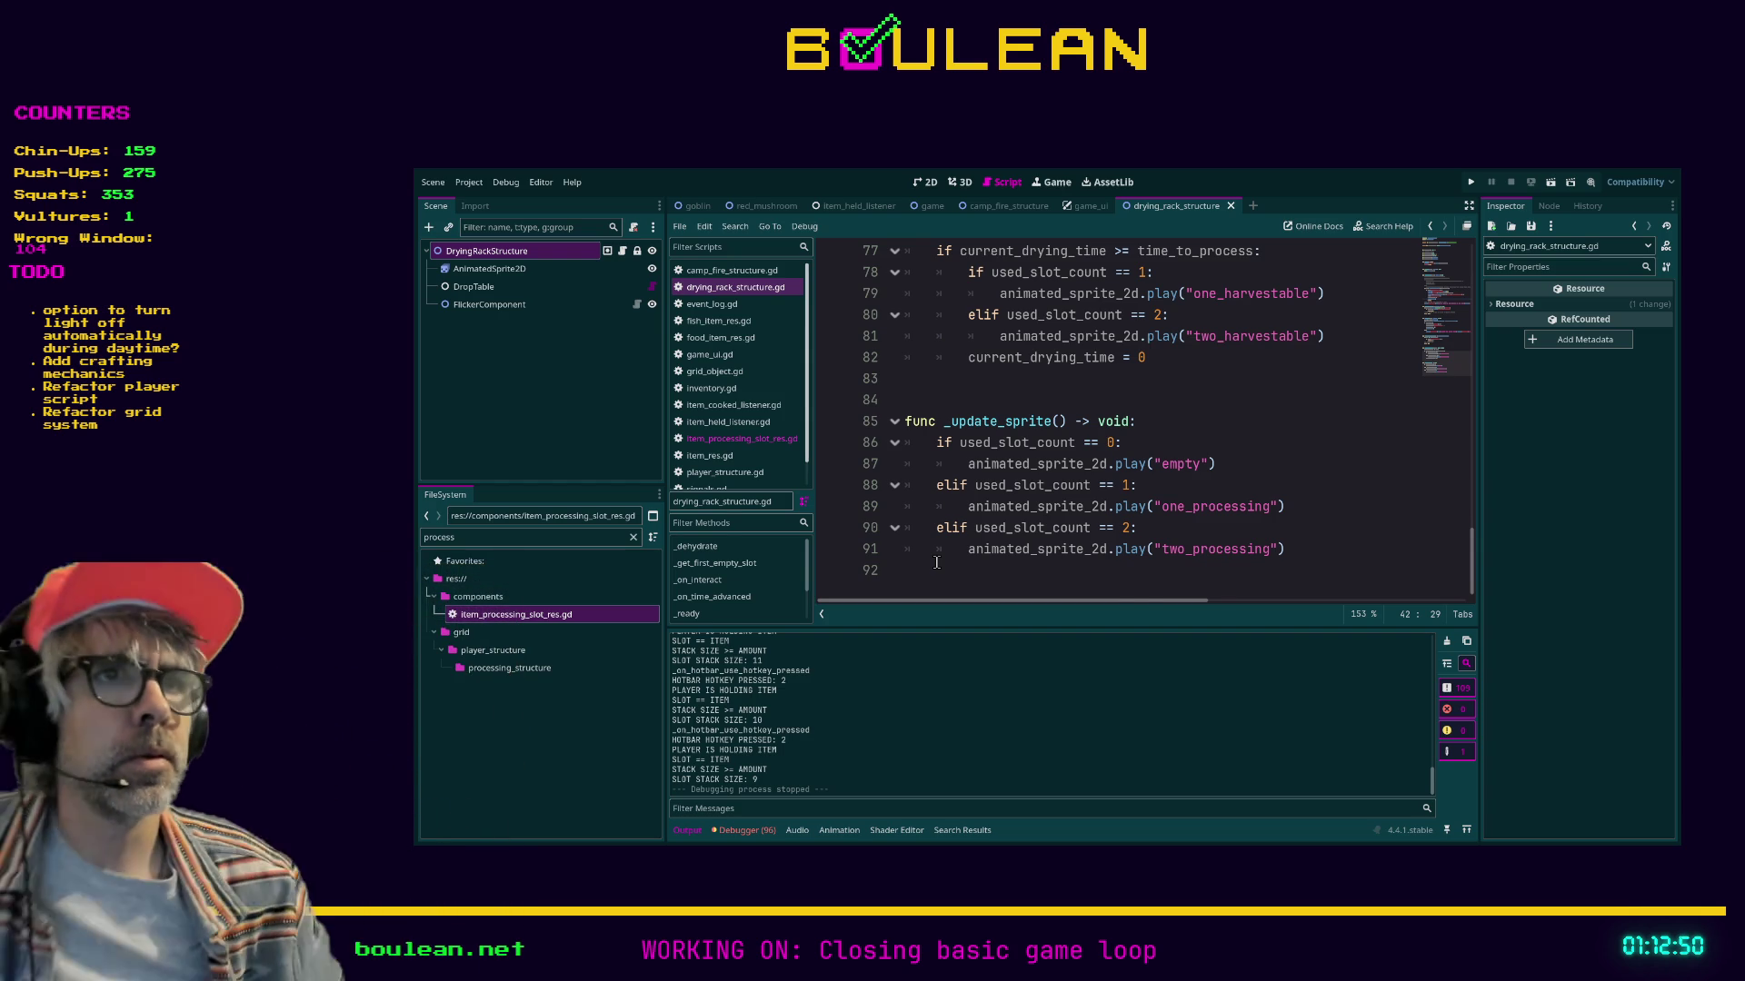
scroll(936, 562, up, 4)
scroll(956, 572, down, 1)
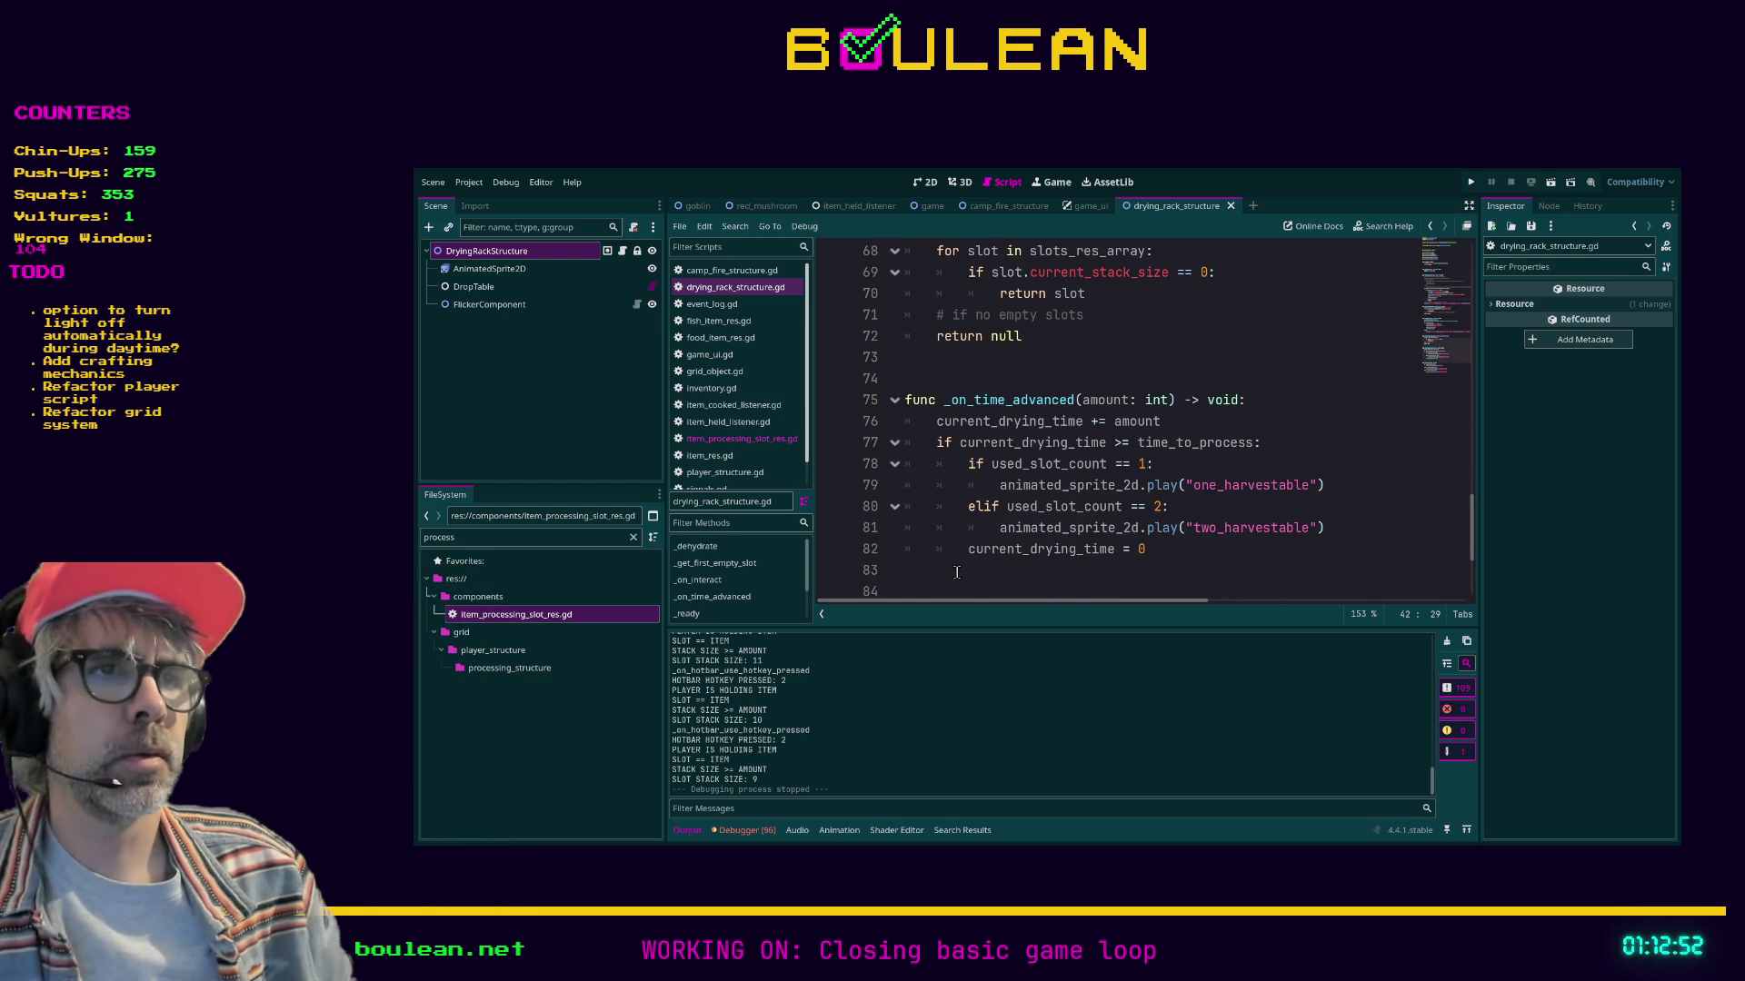
scroll(957, 572, up, 2)
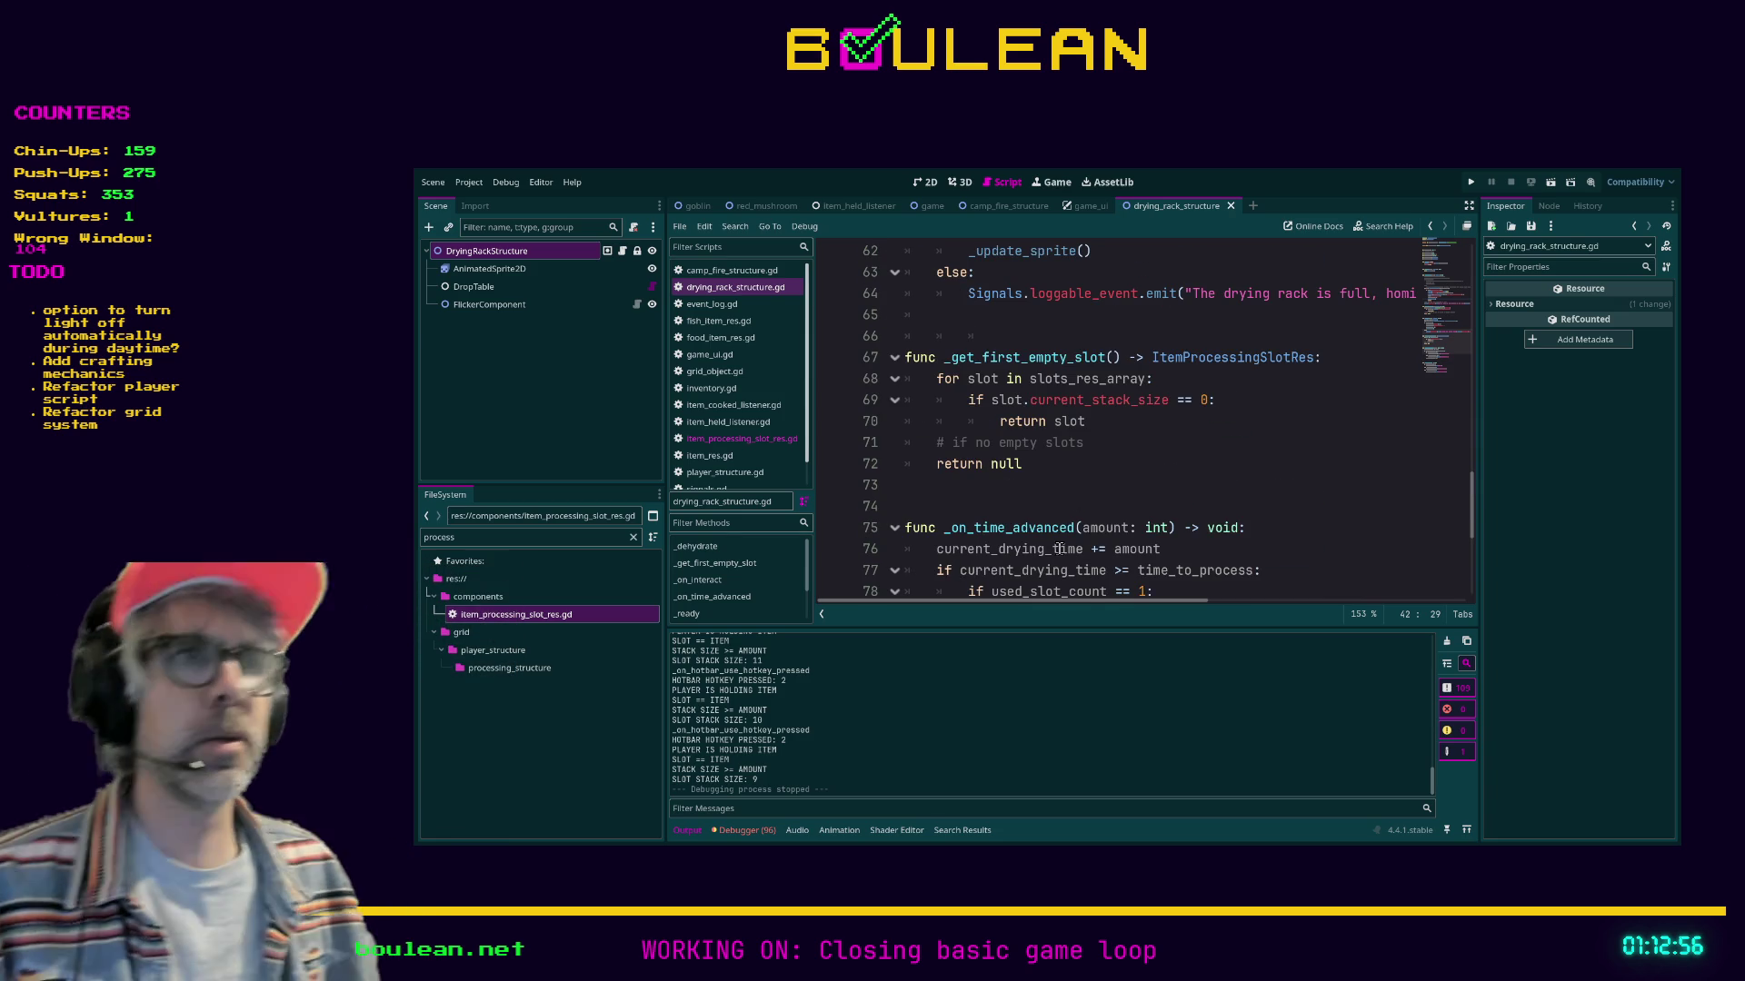
scroll(1058, 518, up, 3)
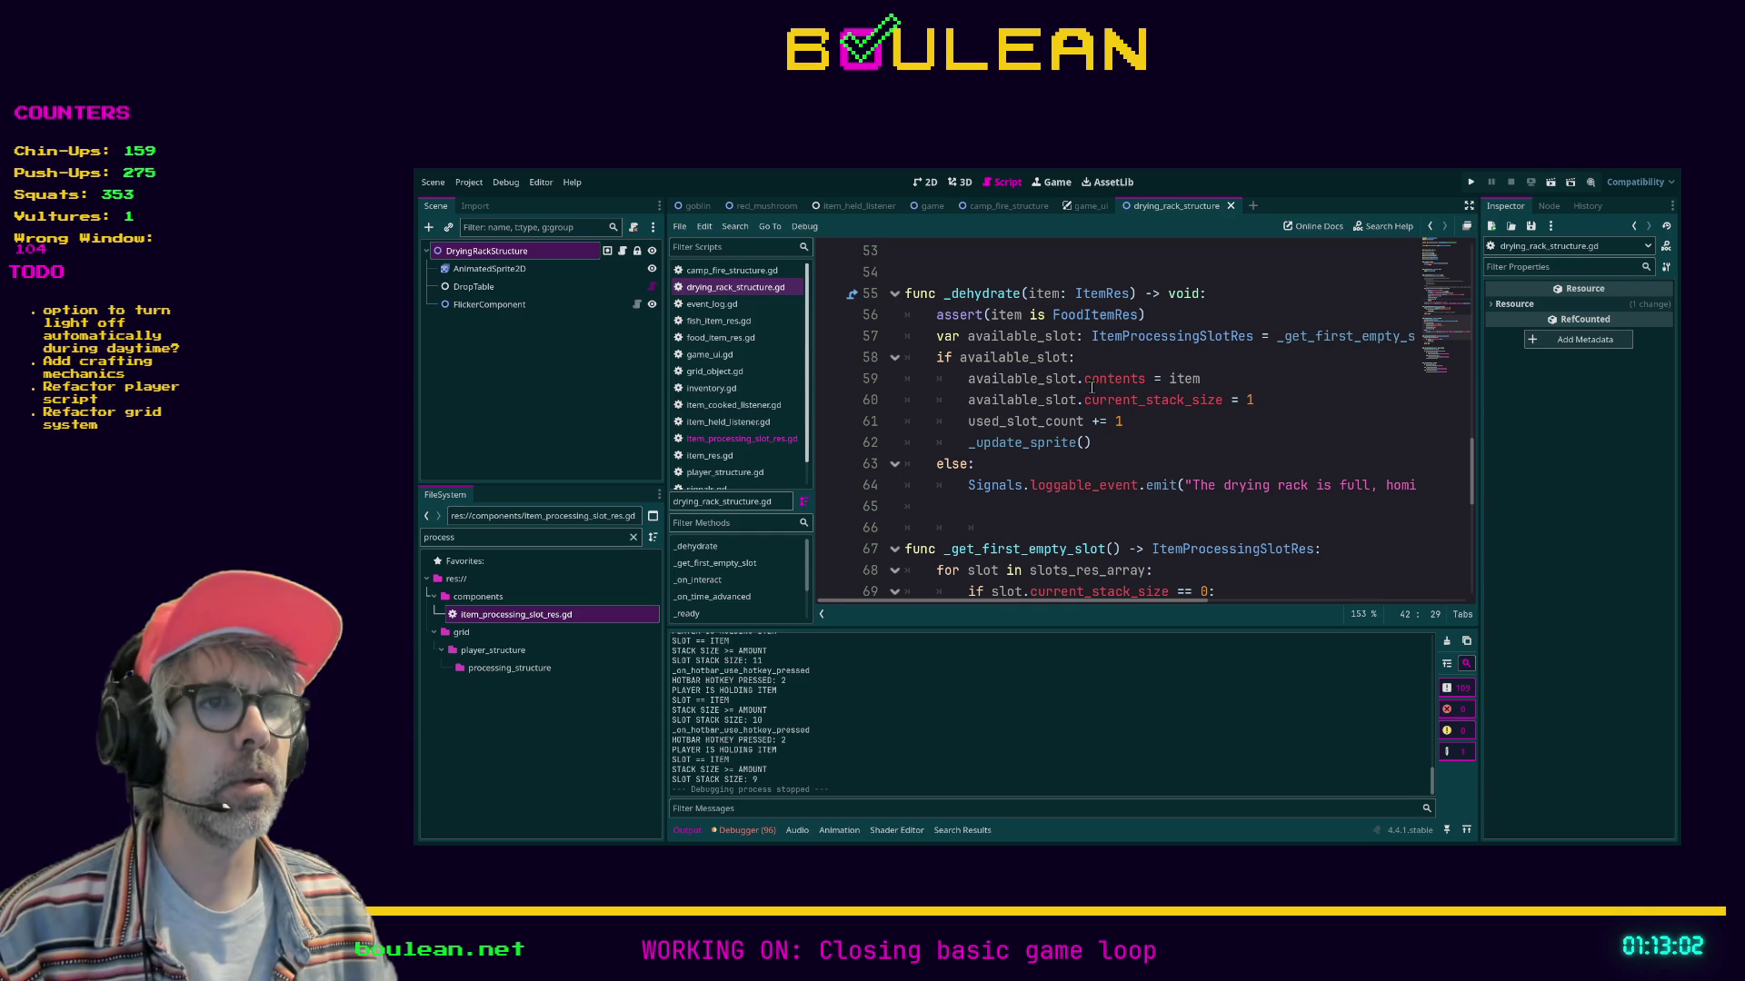
scroll(1098, 420, down, 1)
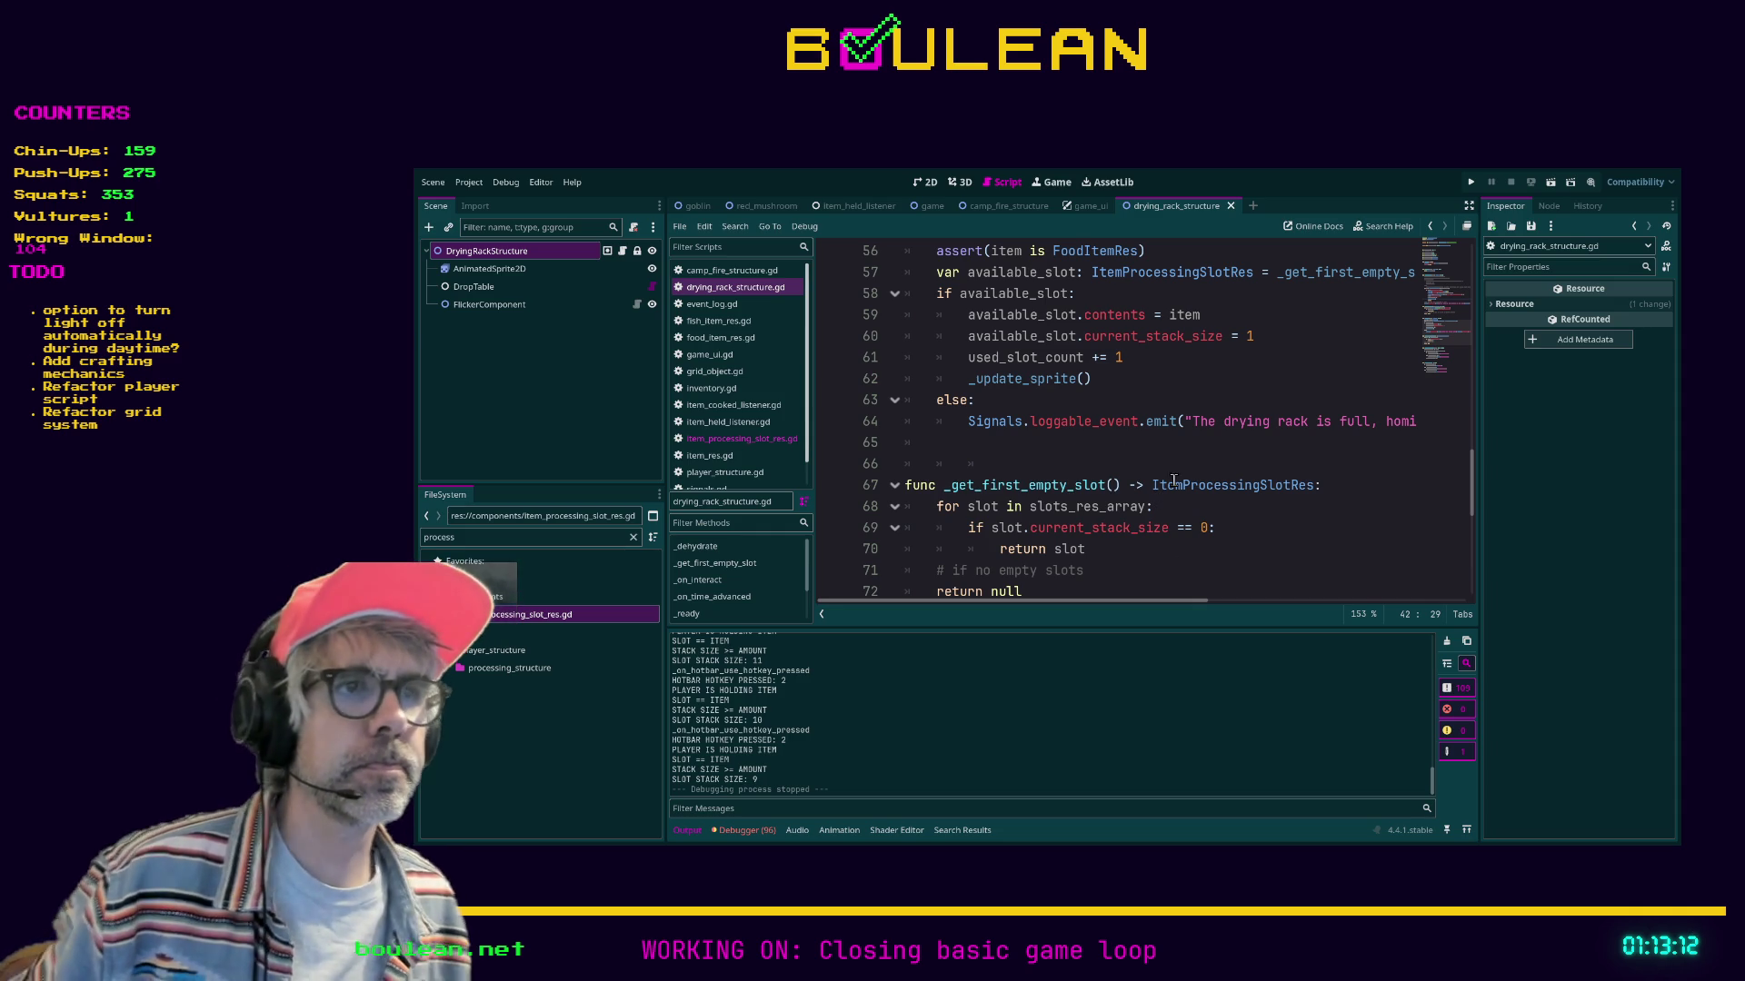
scroll(1186, 466, up, 5)
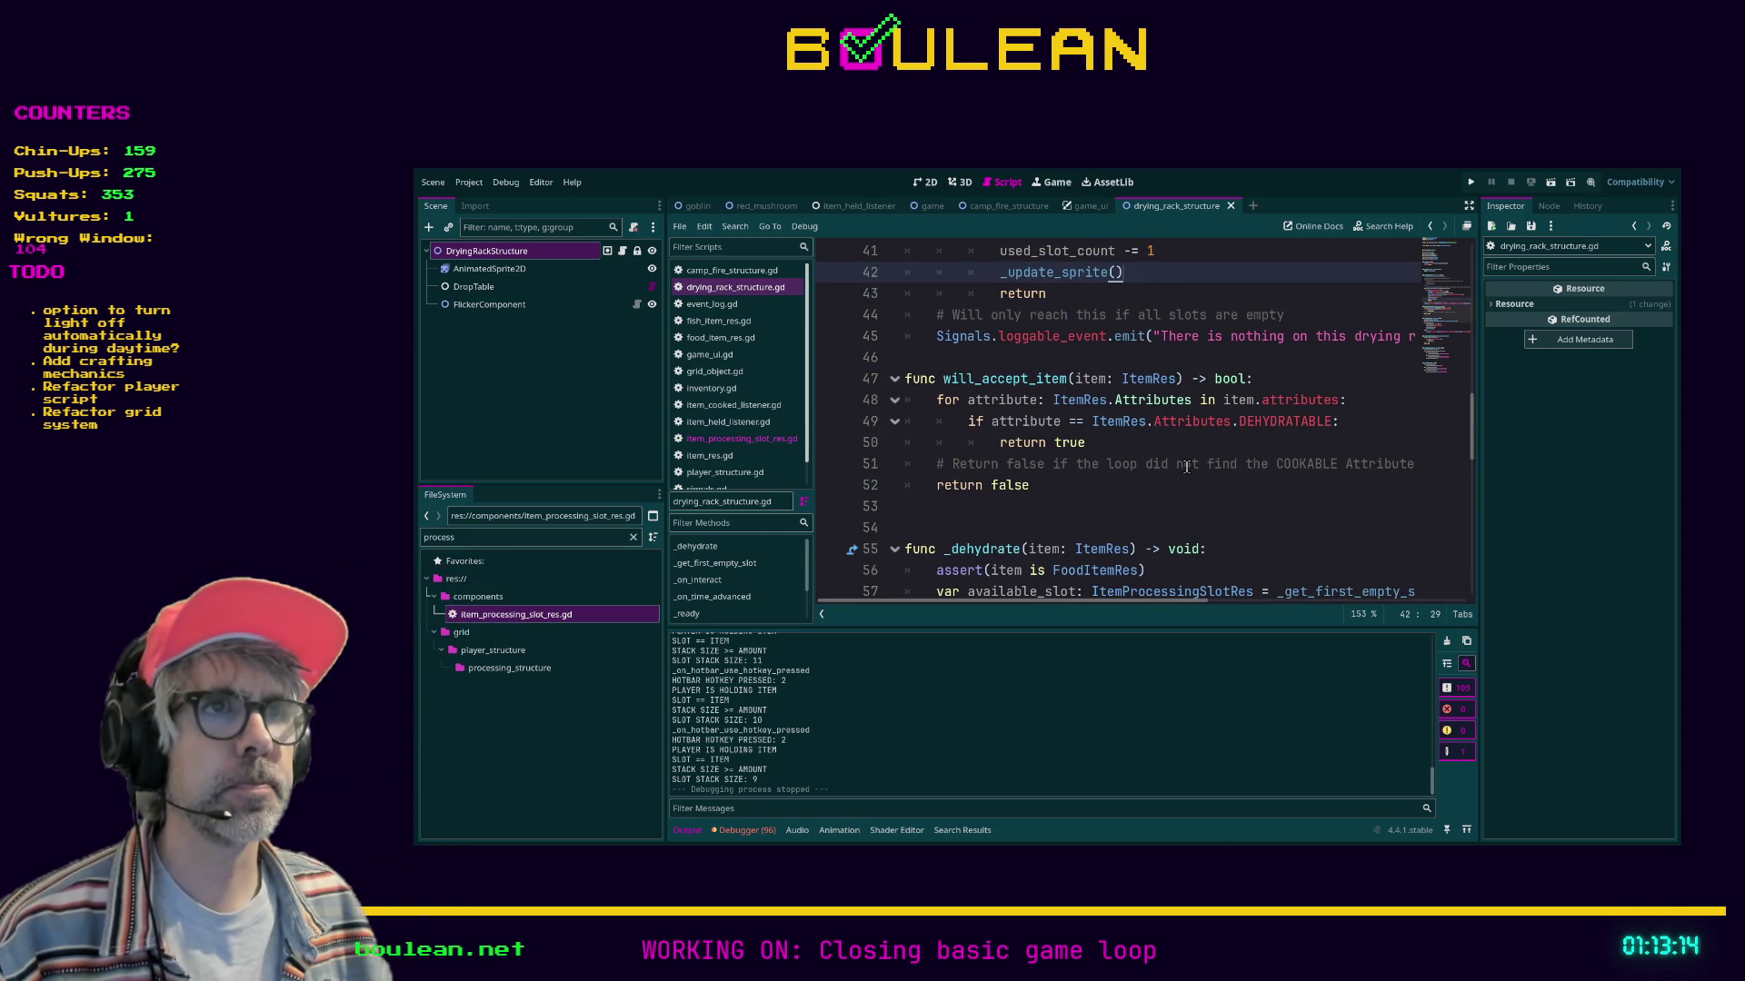
scroll(1186, 466, up, 2)
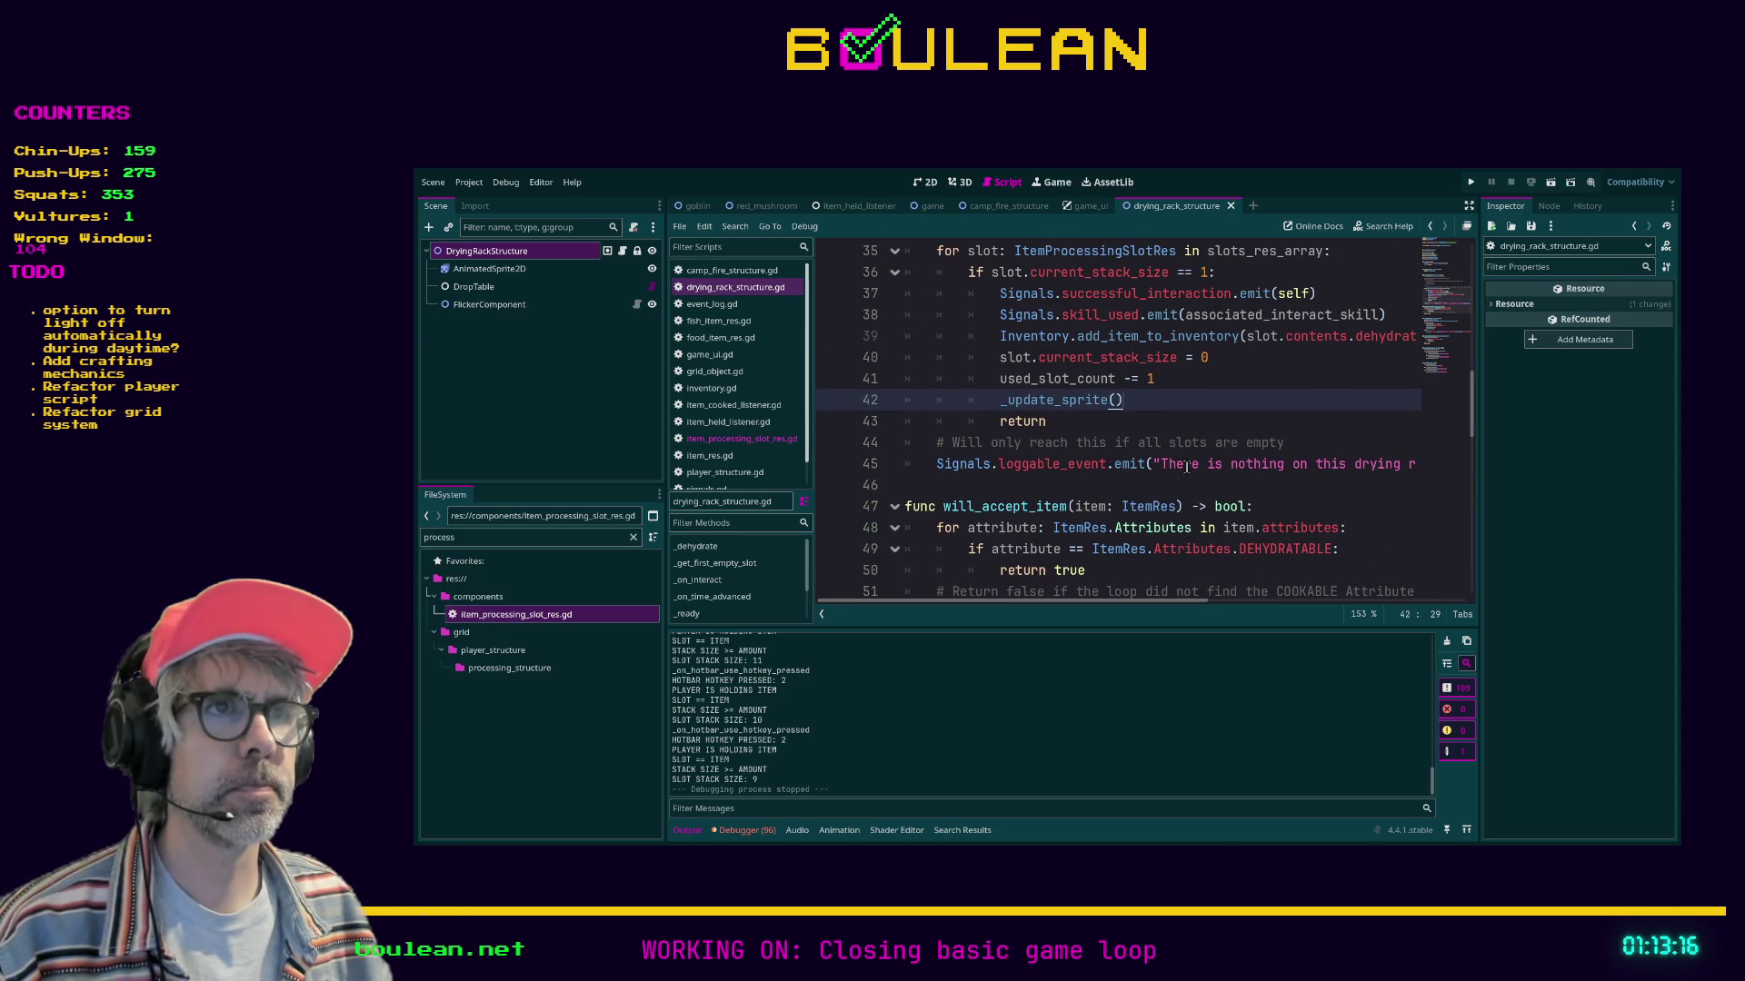
scroll(1186, 466, up, 1)
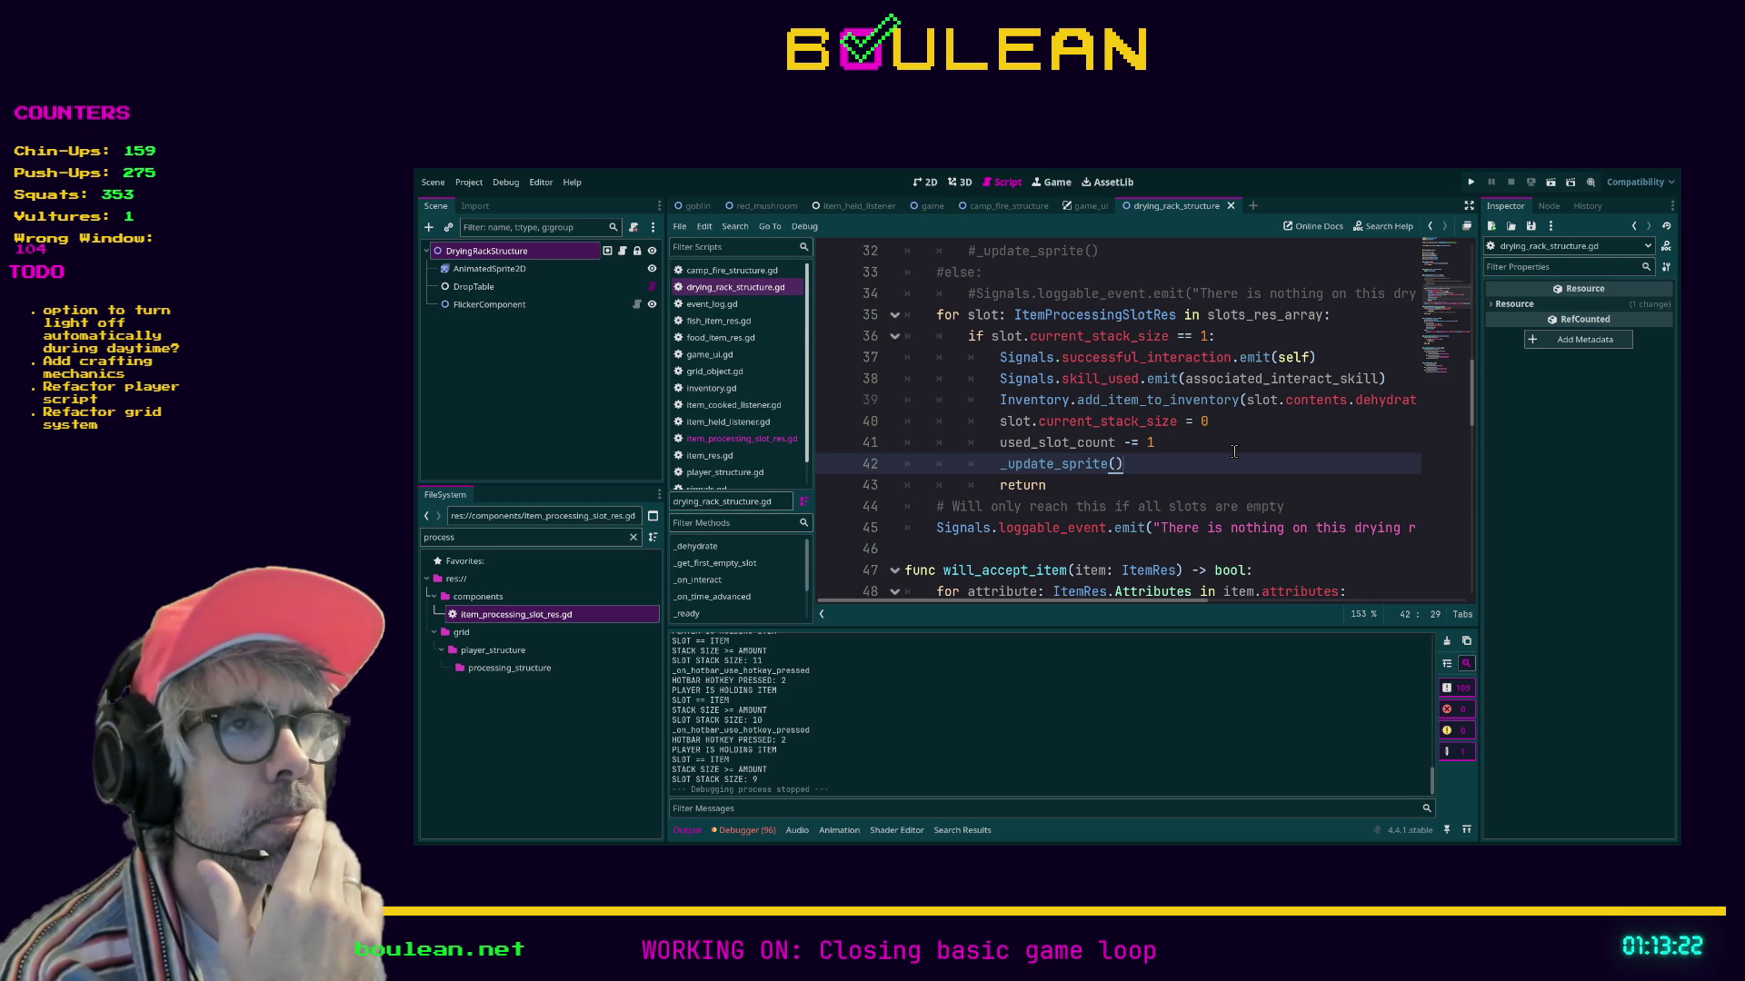
scroll(1234, 452, down, 6)
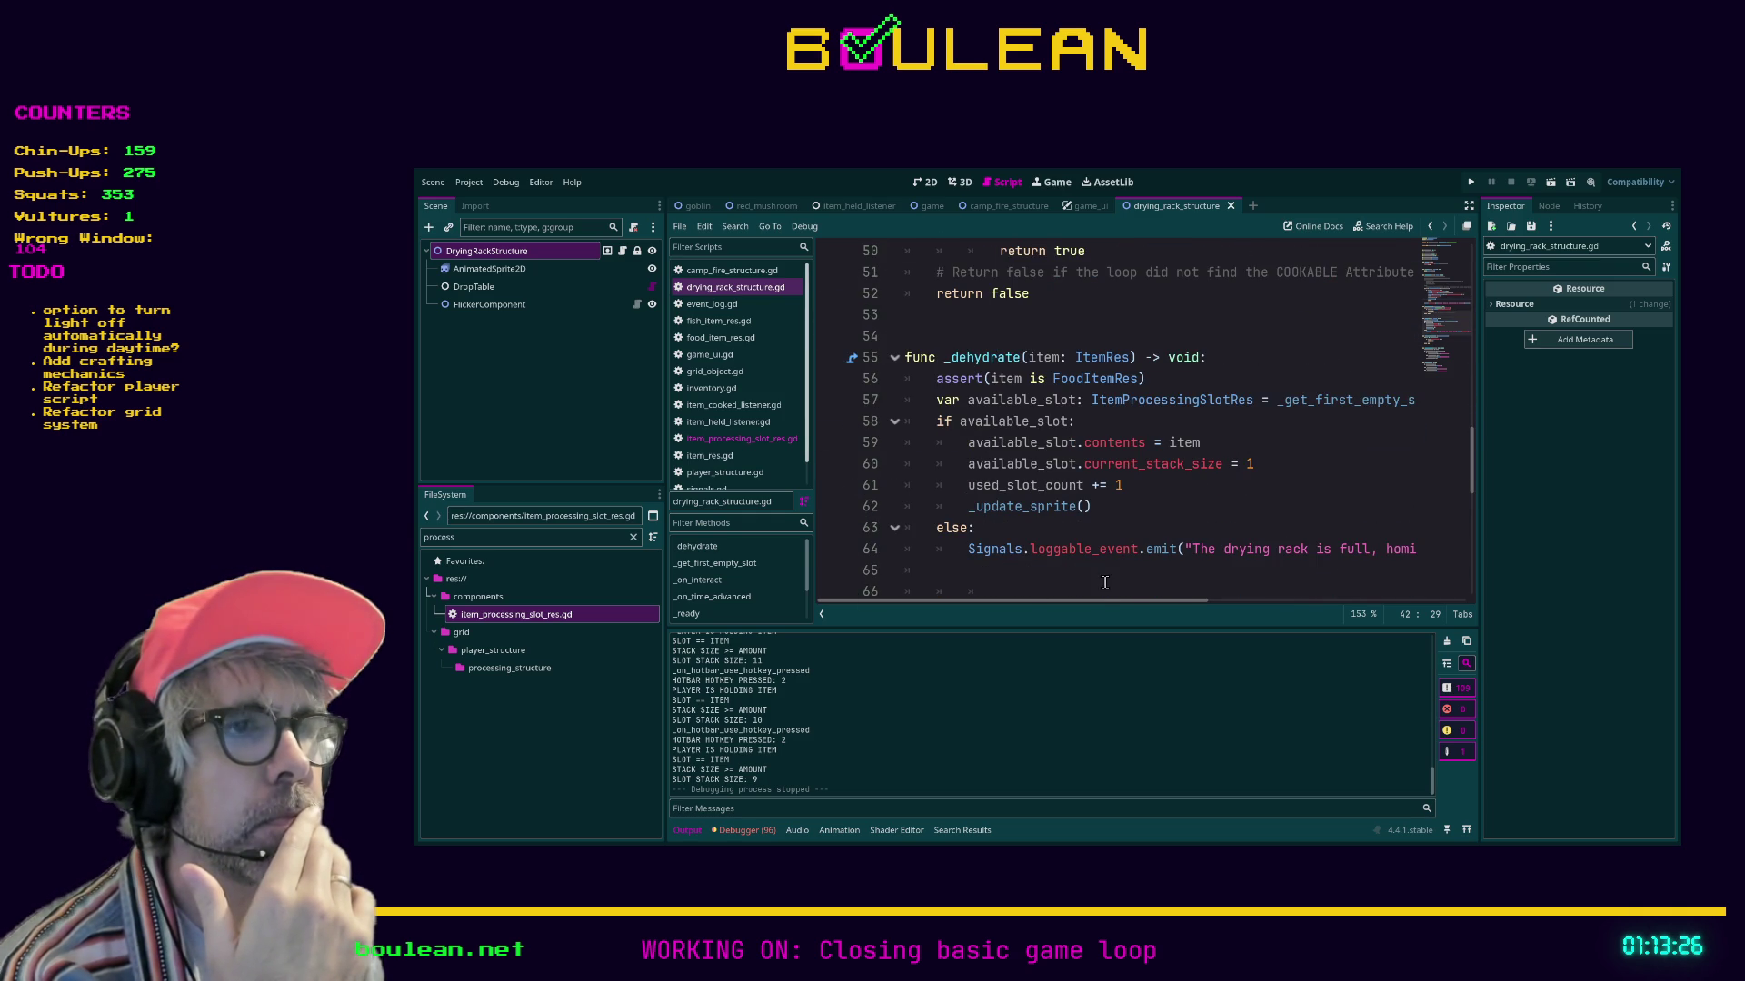
mouse_move(1088, 600)
mouse_down()
mouse_move(1158, 600)
mouse_move(1088, 600)
mouse_up()
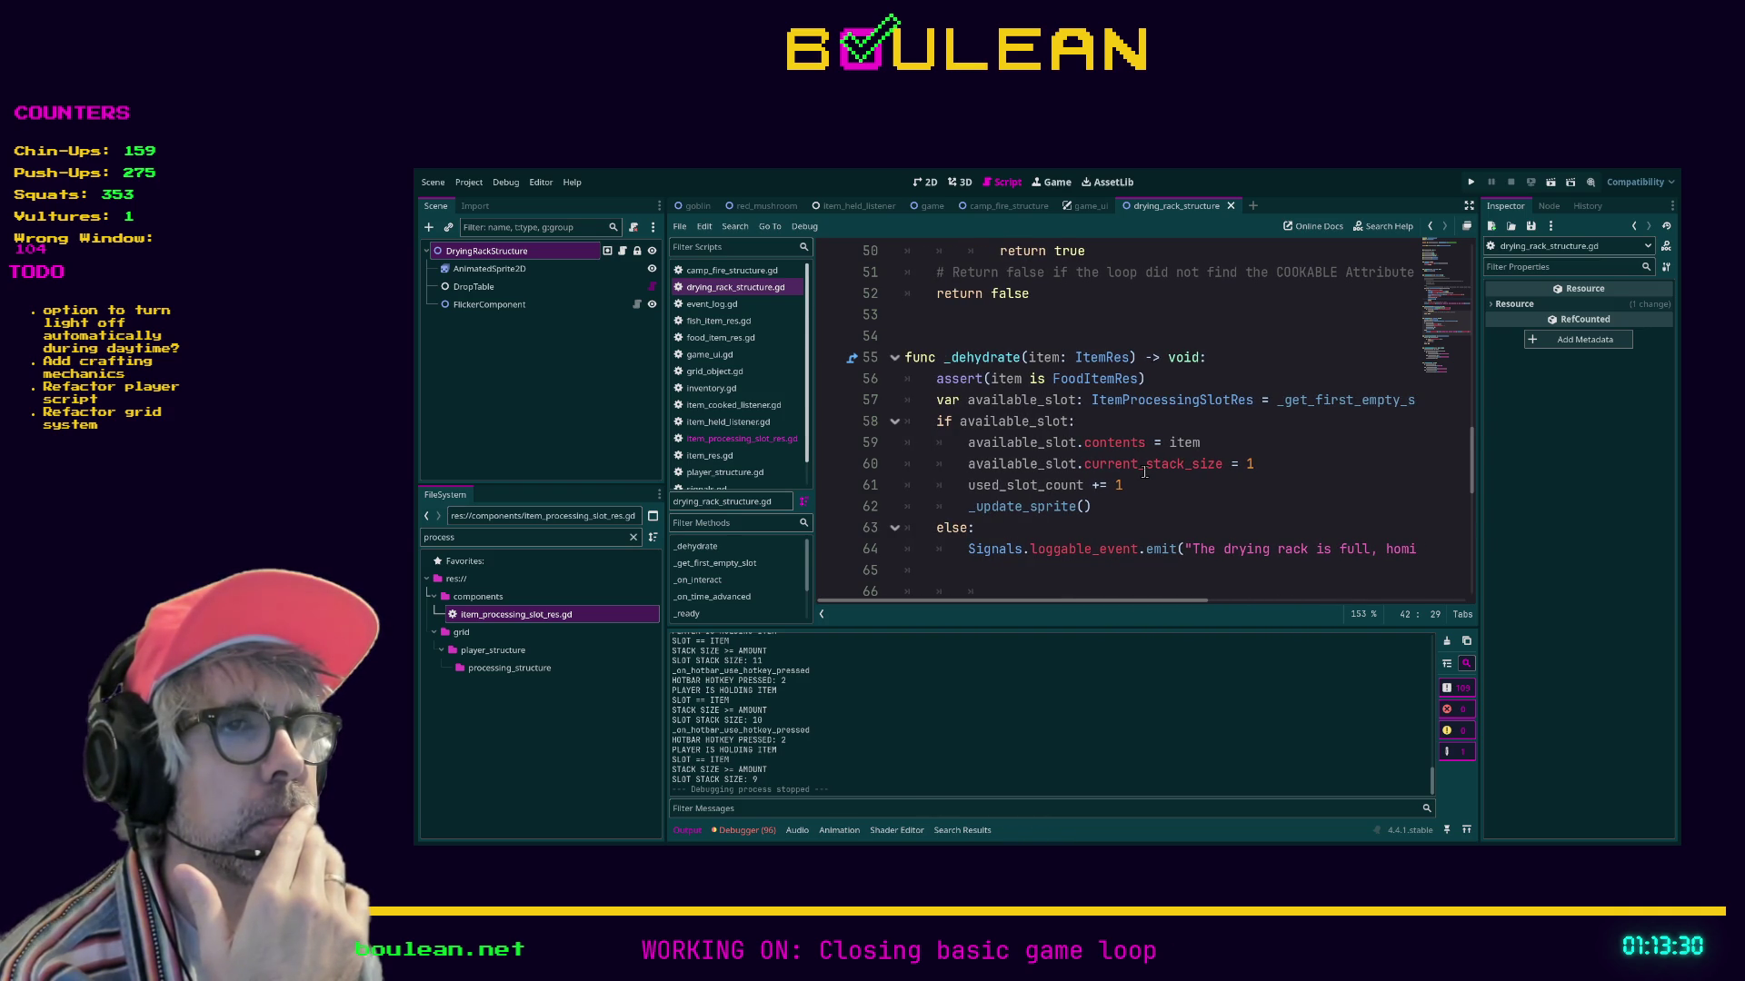
scroll(1144, 471, down, 1)
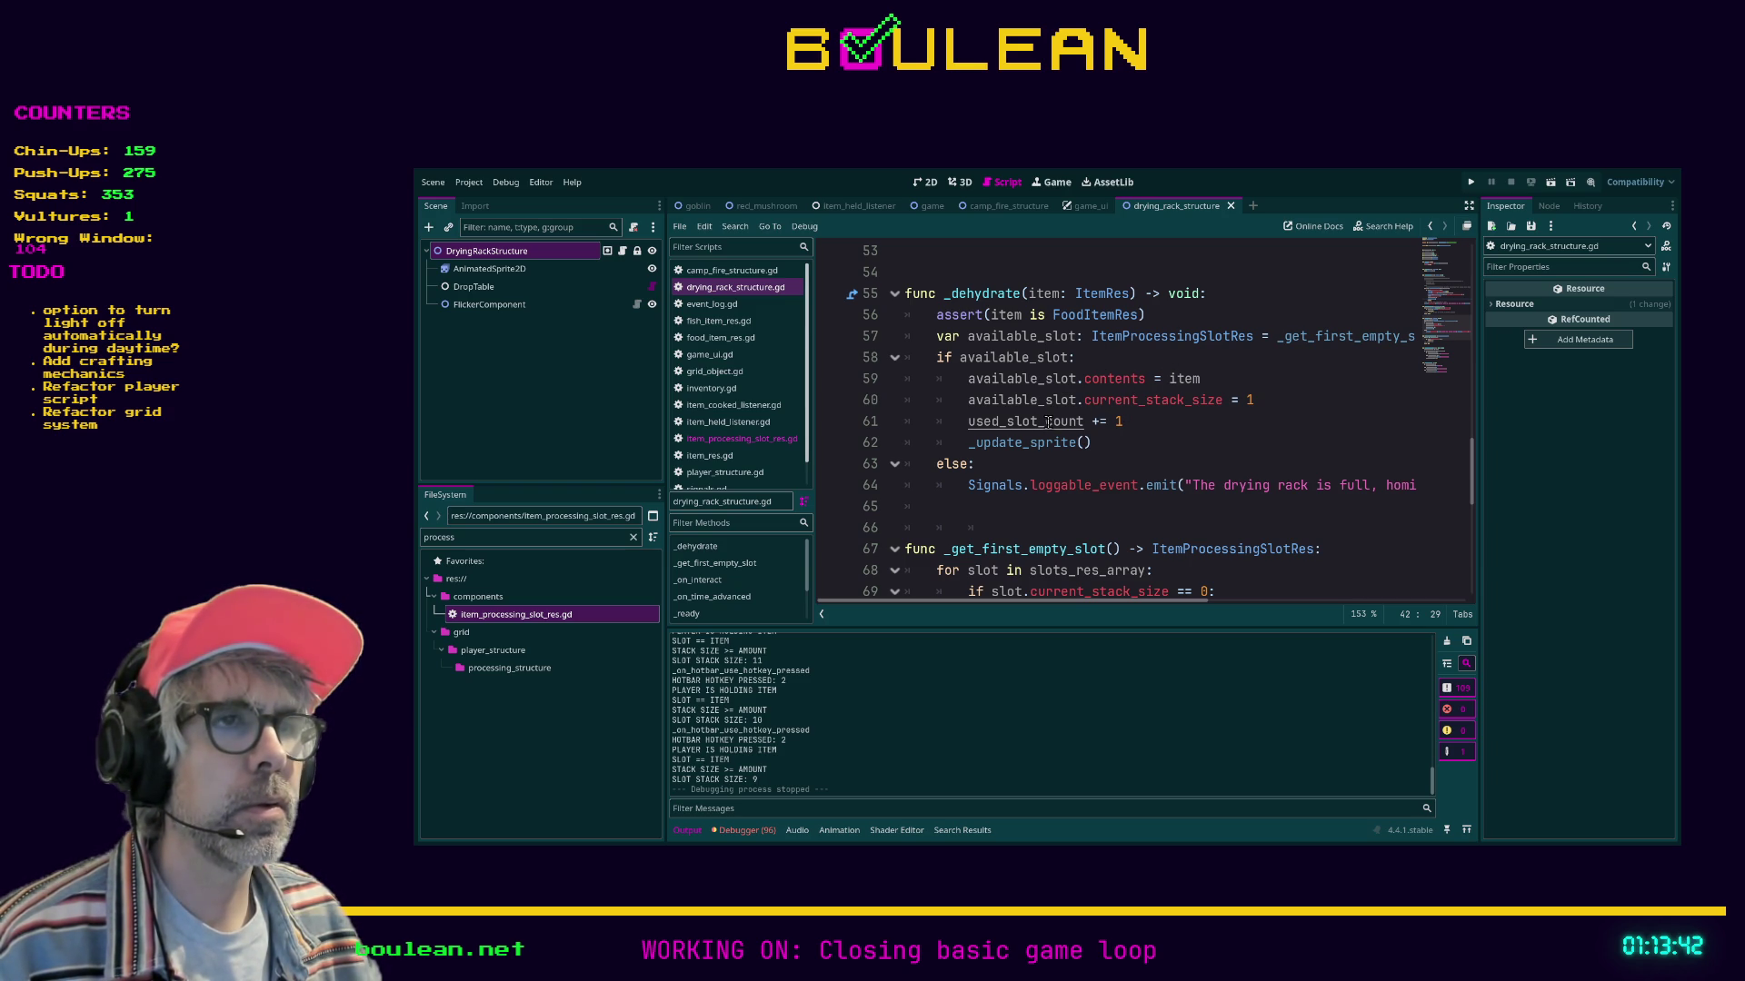
scroll(1041, 429, down, 5)
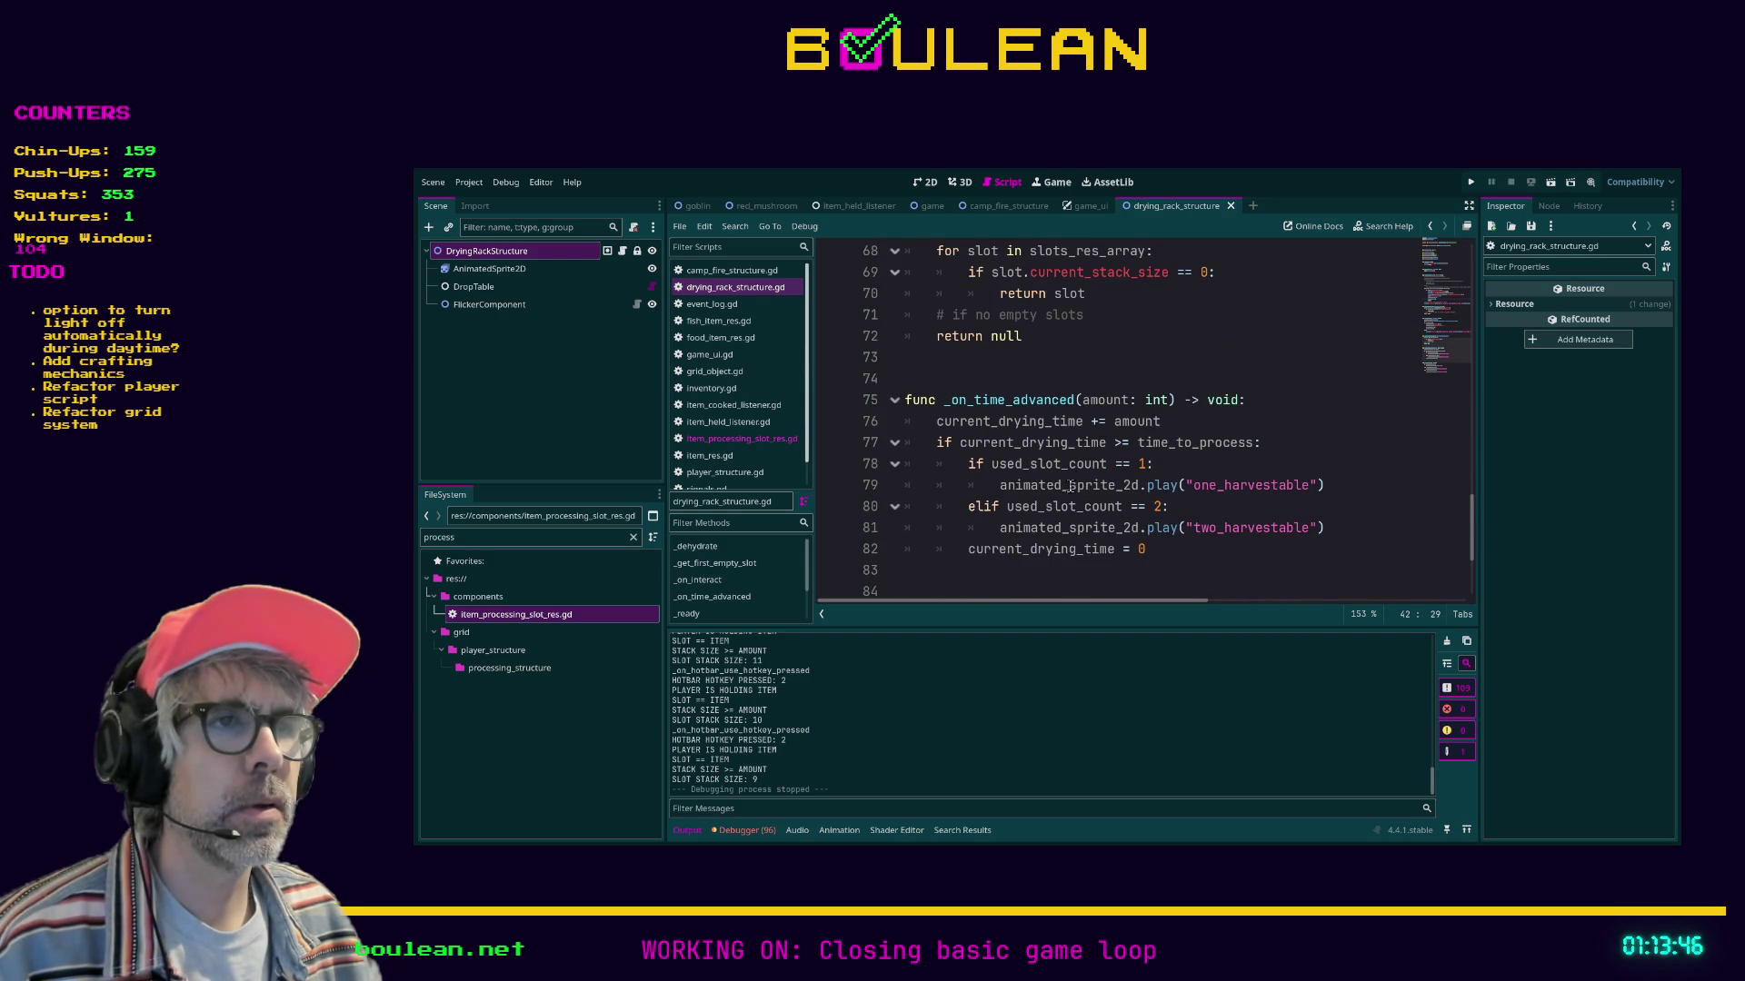
scroll(1068, 516, up, 6)
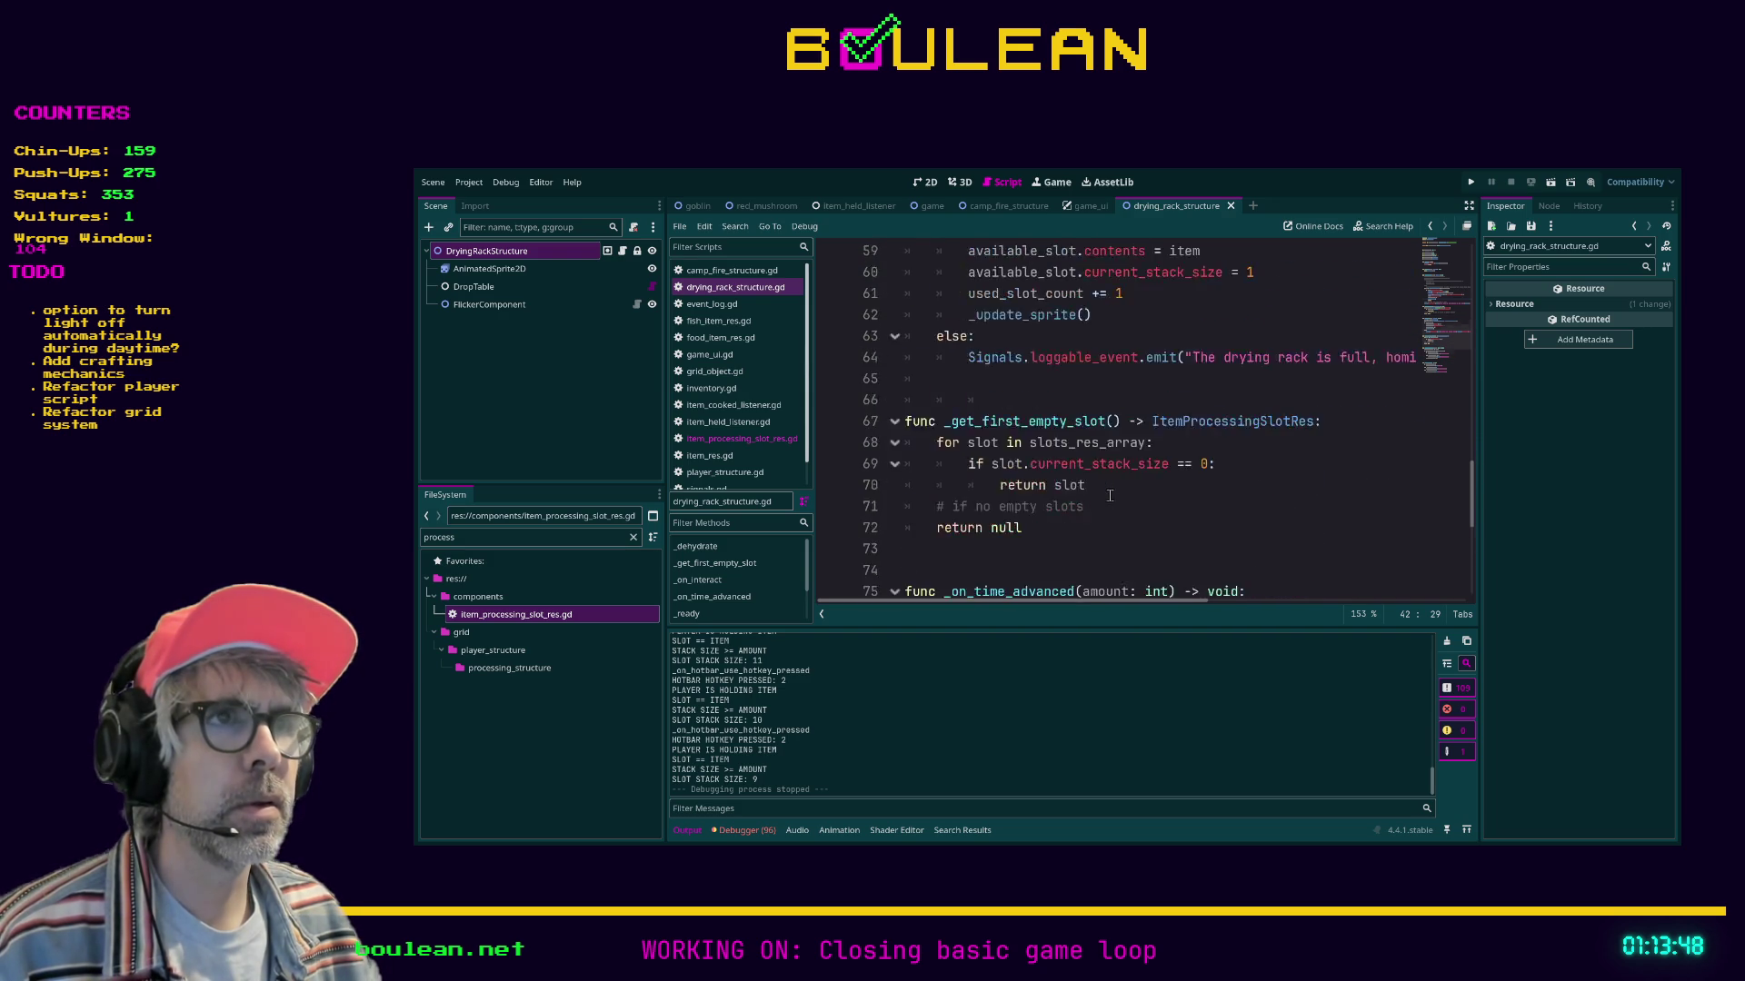
click(1172, 485)
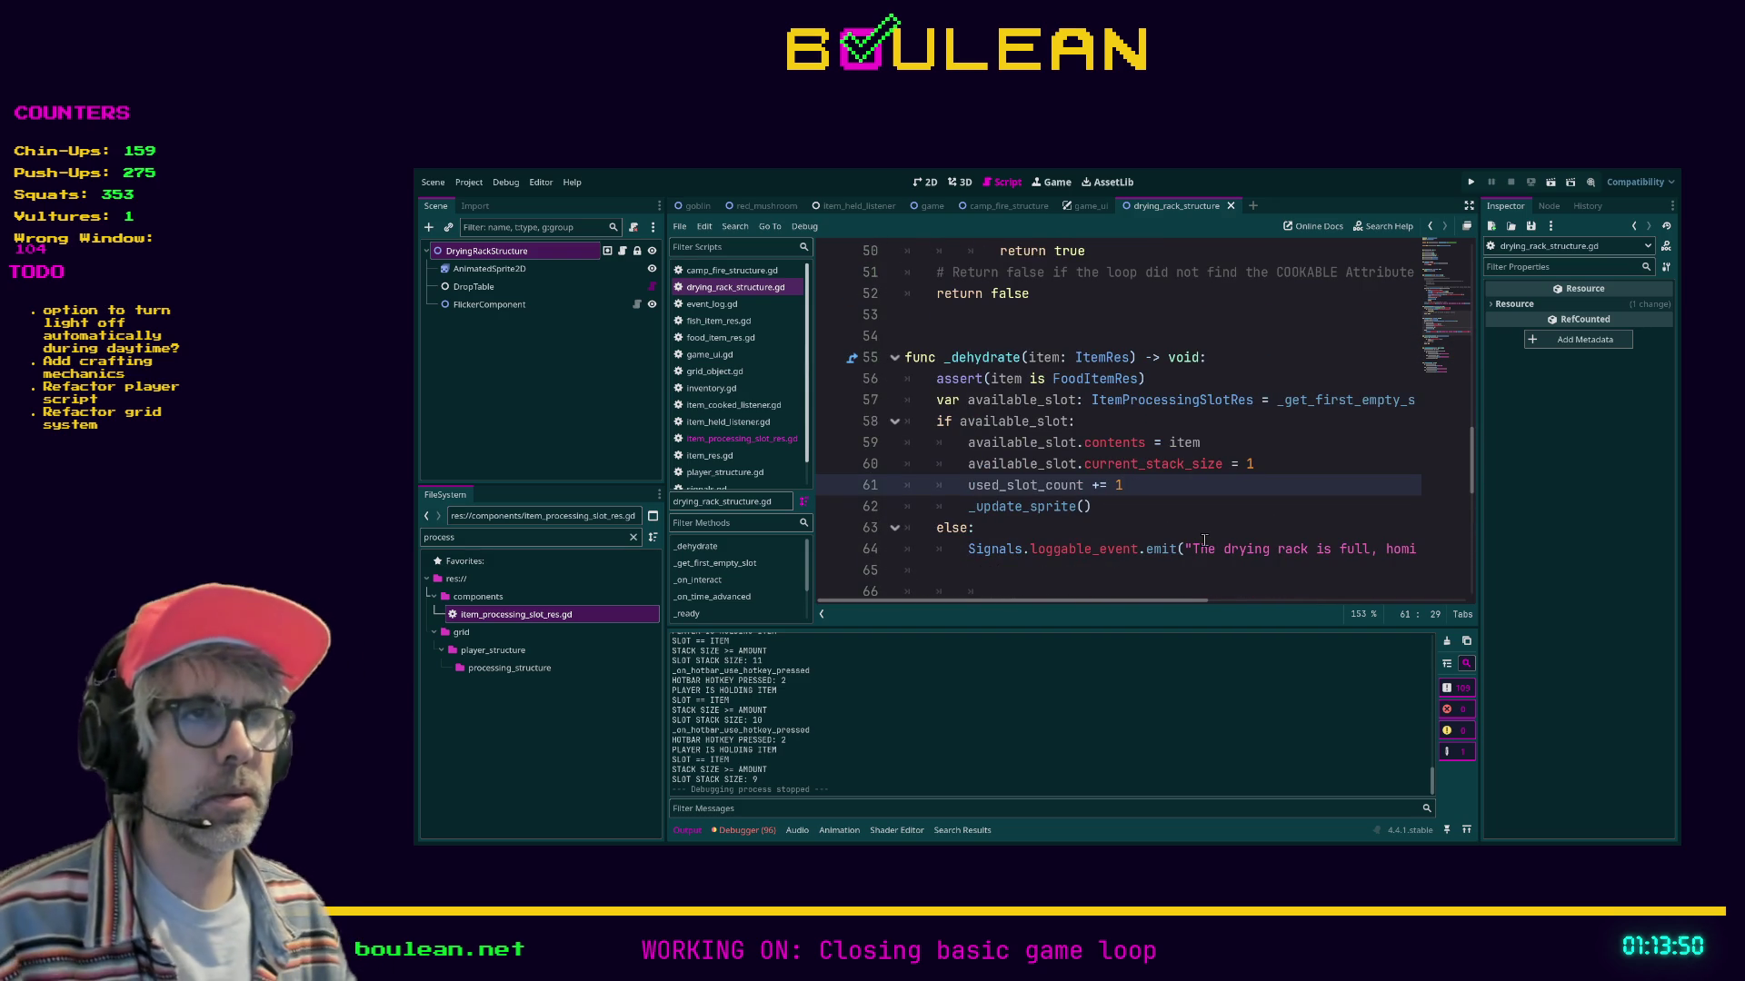
Step: Add a print of "USED SLOT COUNT: " + str(used_slot_count) after the increment, then run the game
key(Return)
text(print(")
text(USED SLOT COUNT)
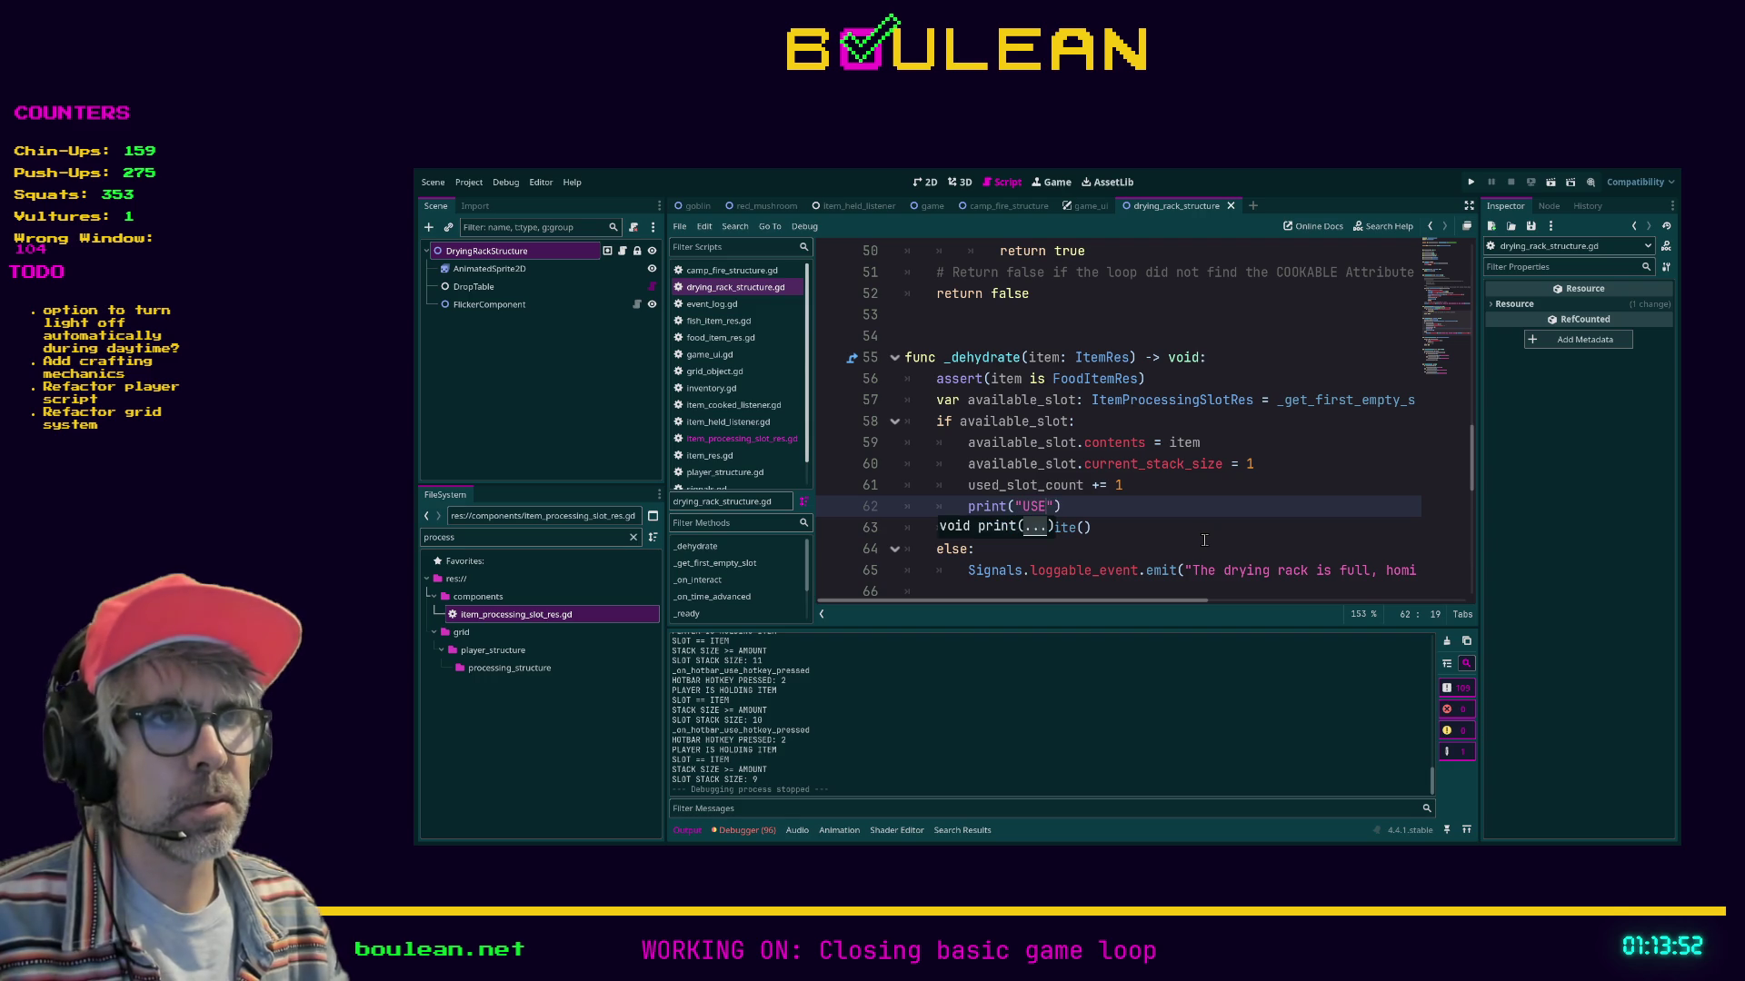
text(: " )
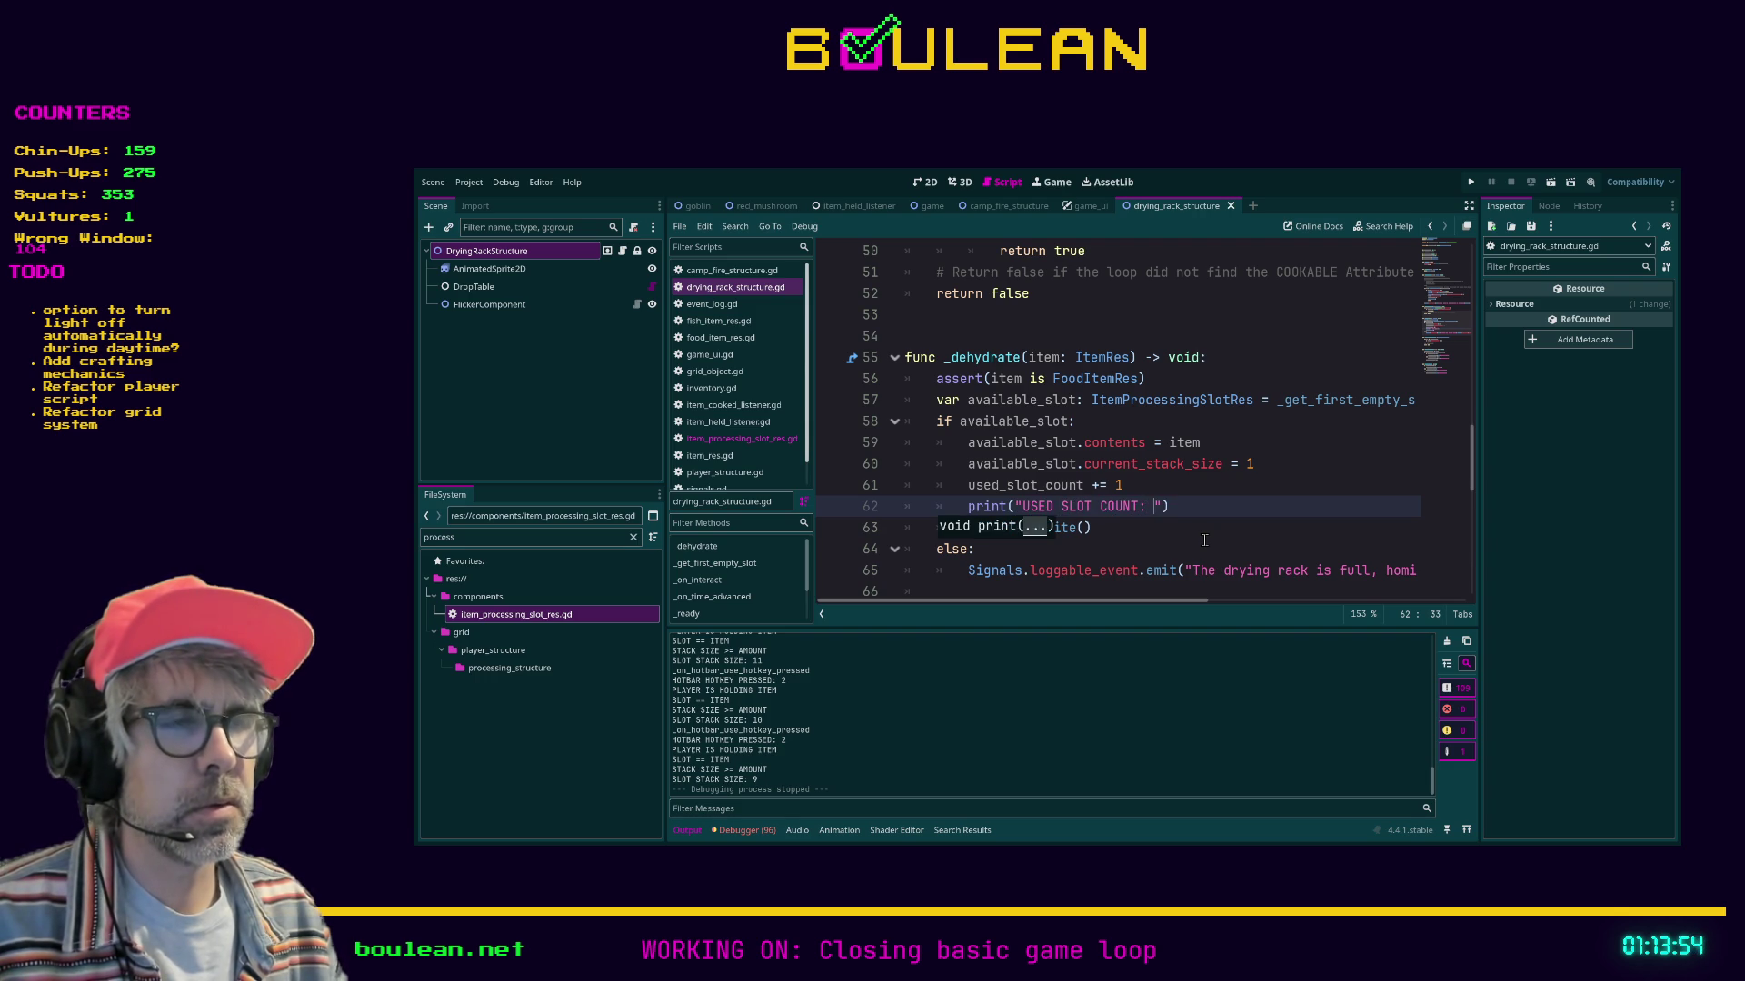
text(str(used_slot_count)
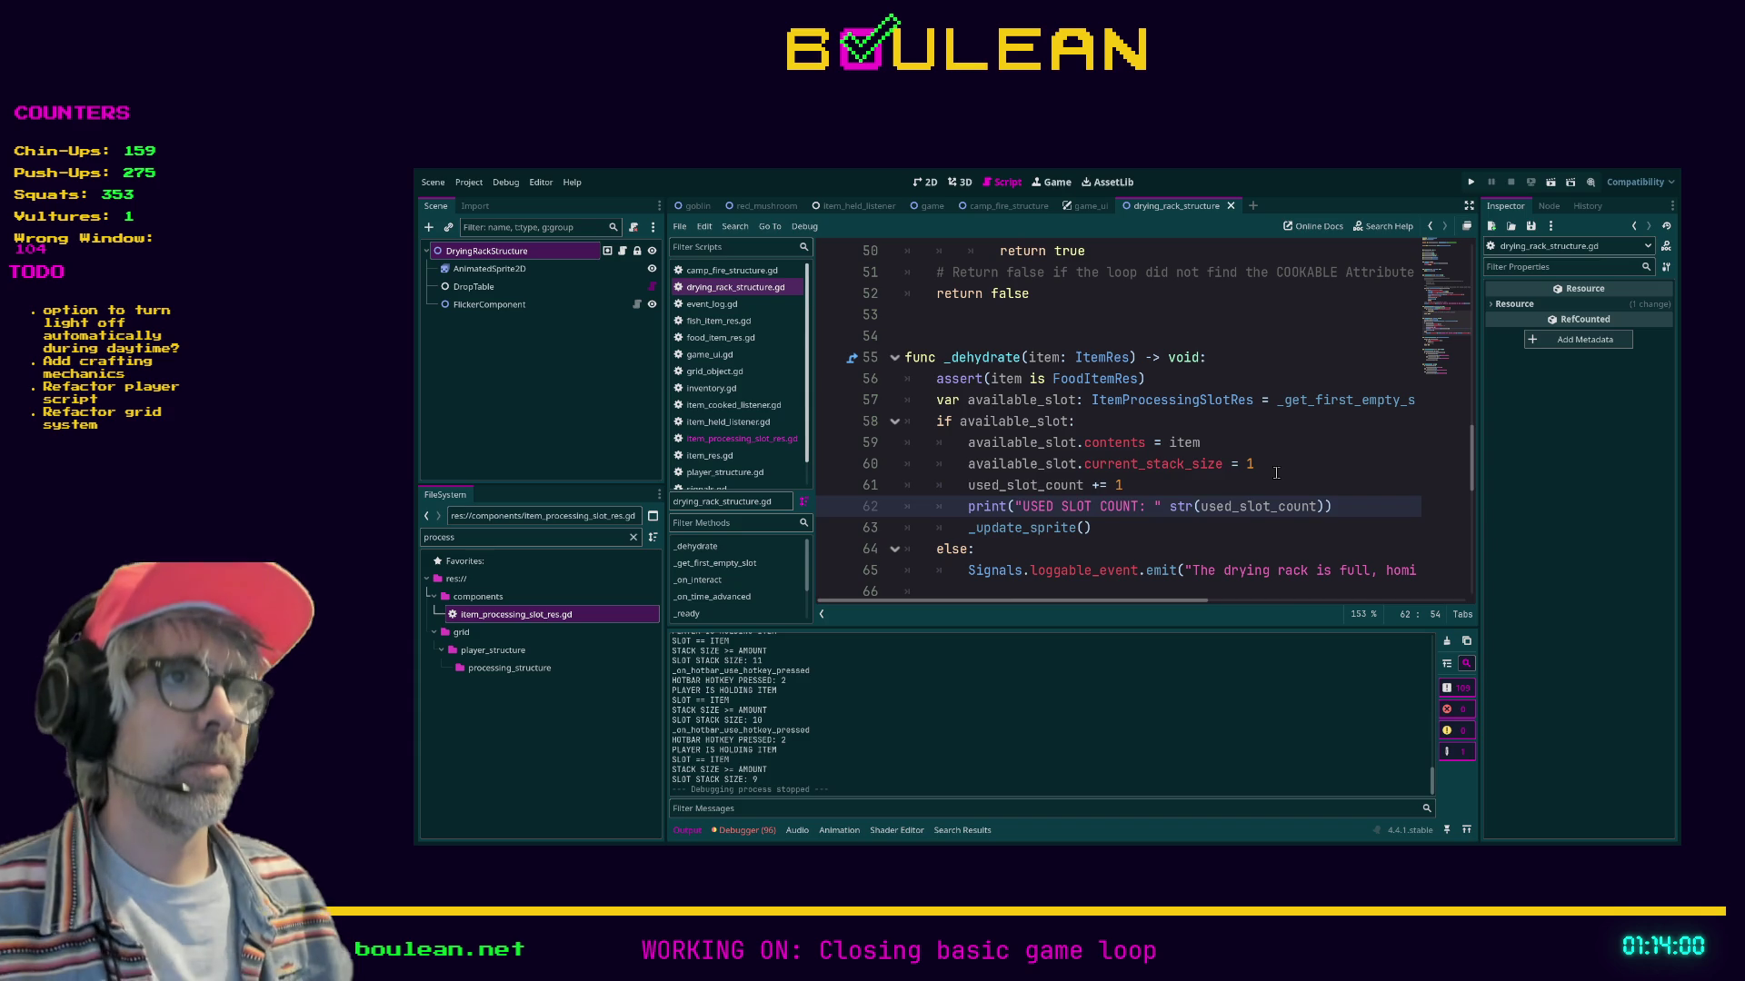
click(1276, 472)
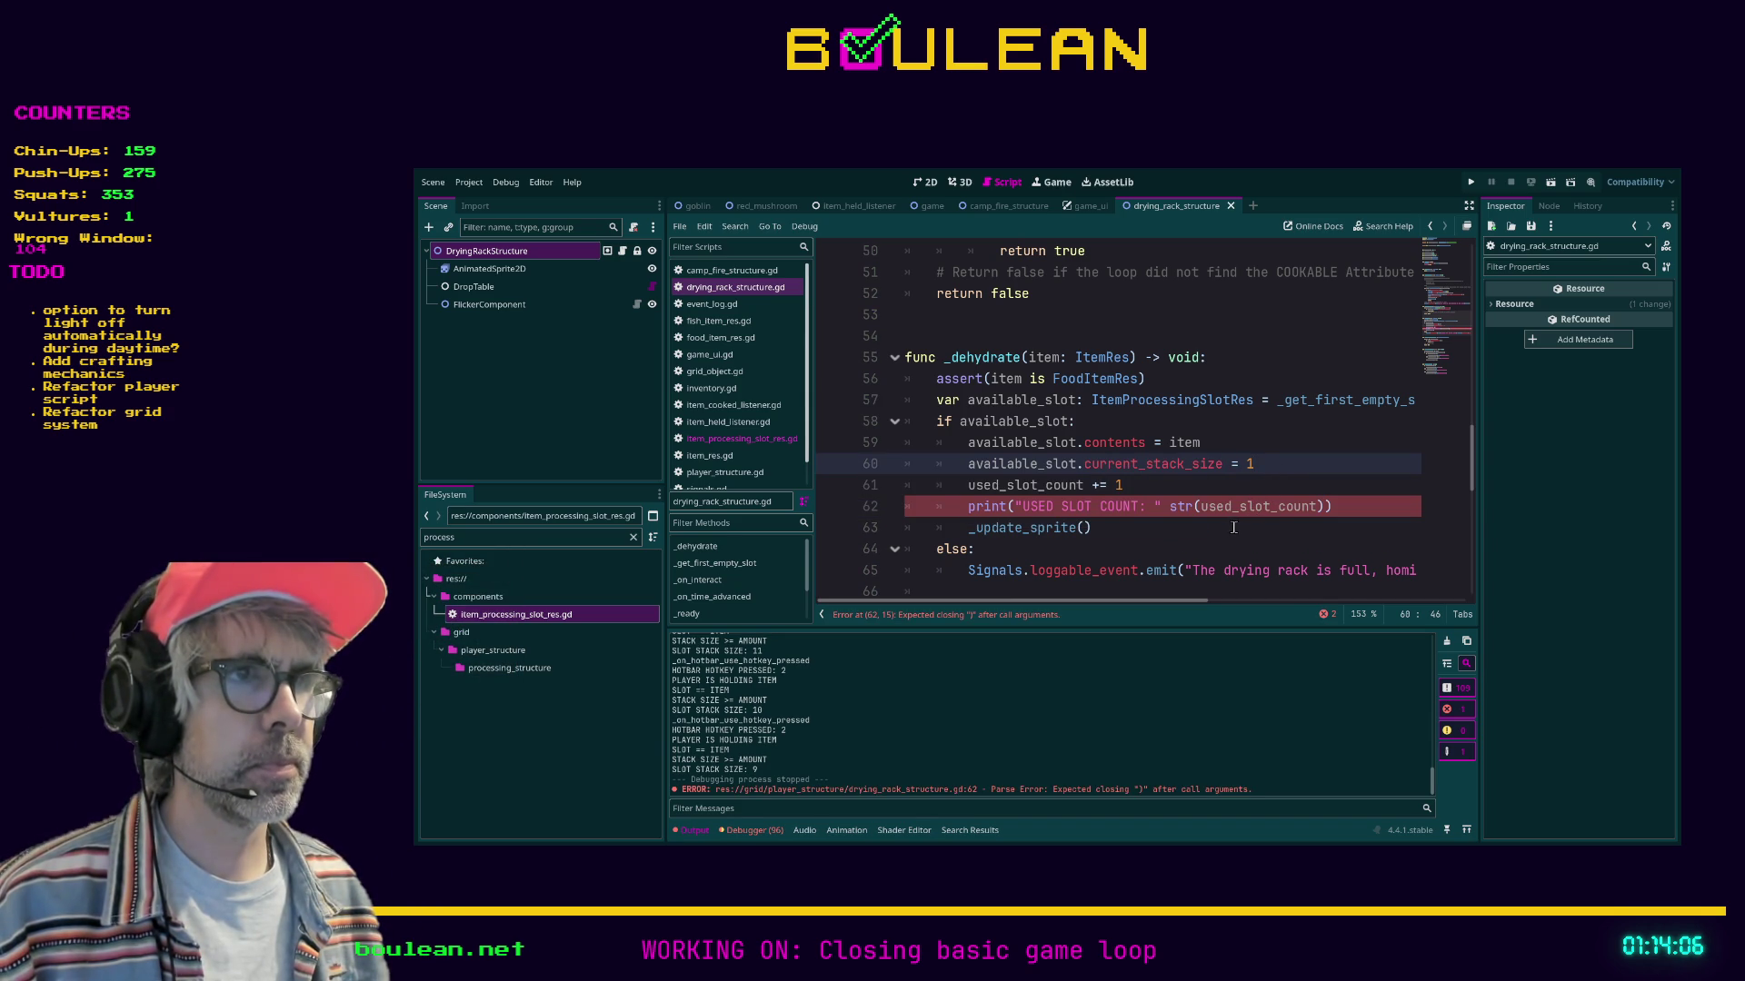
click(1170, 509)
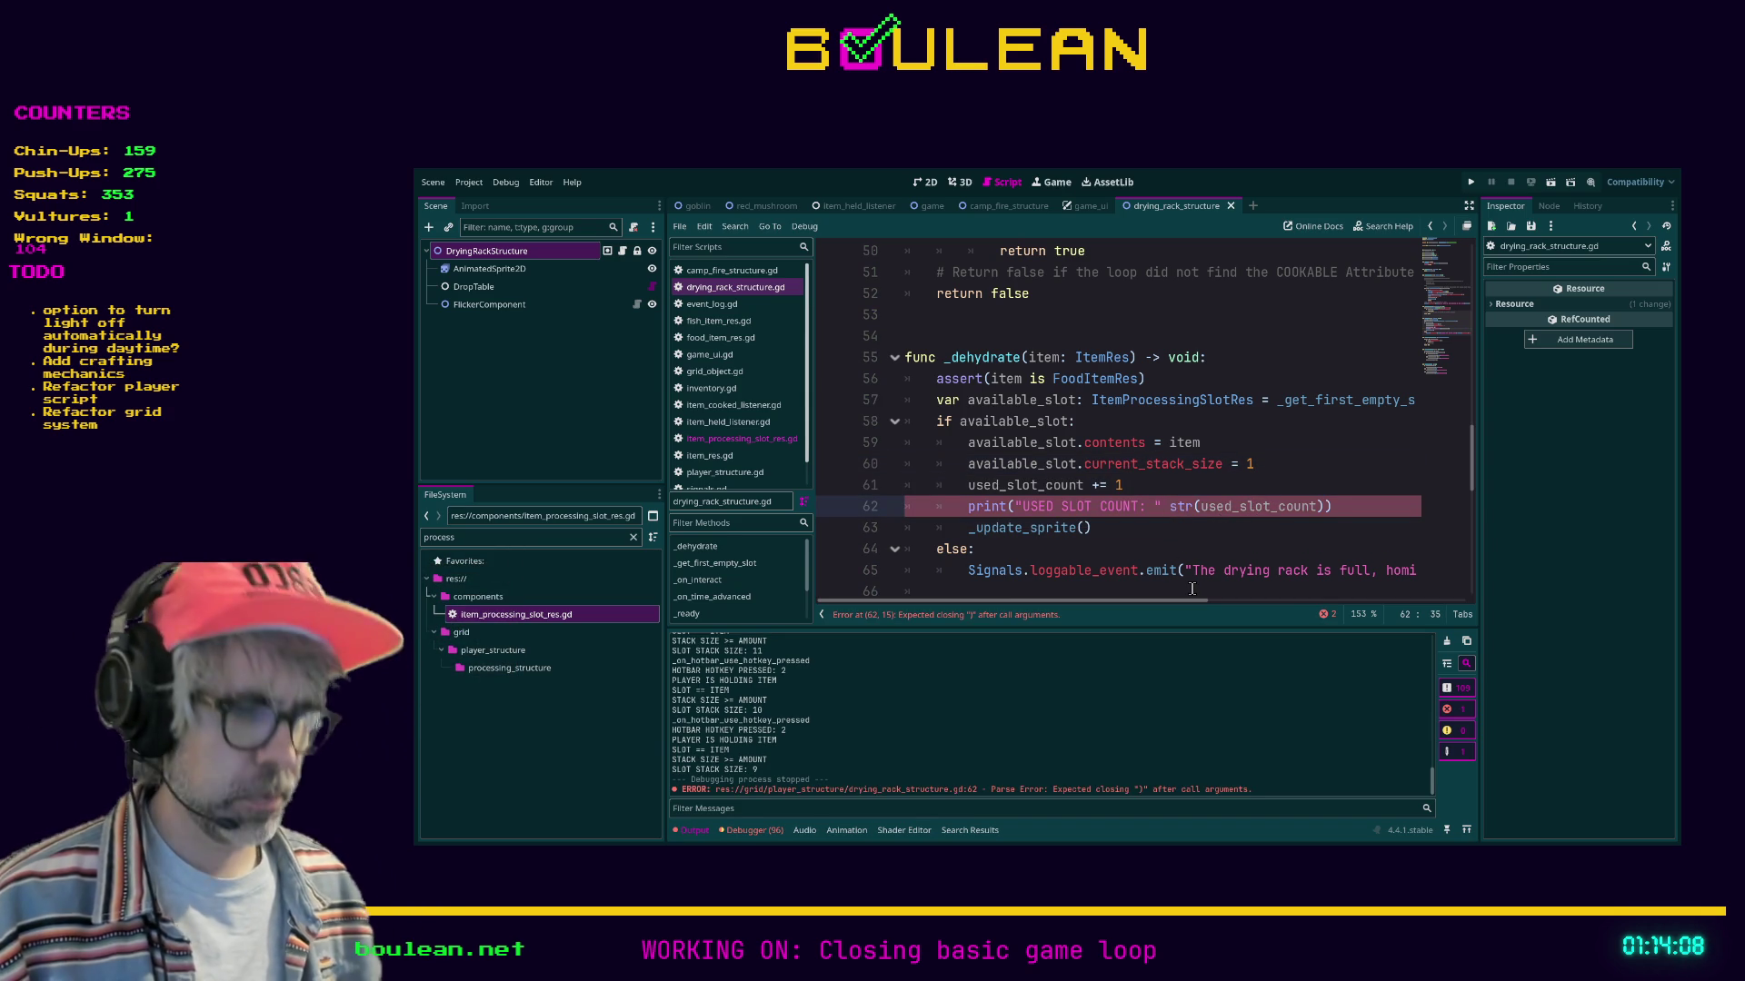
text(+)
click(1196, 540)
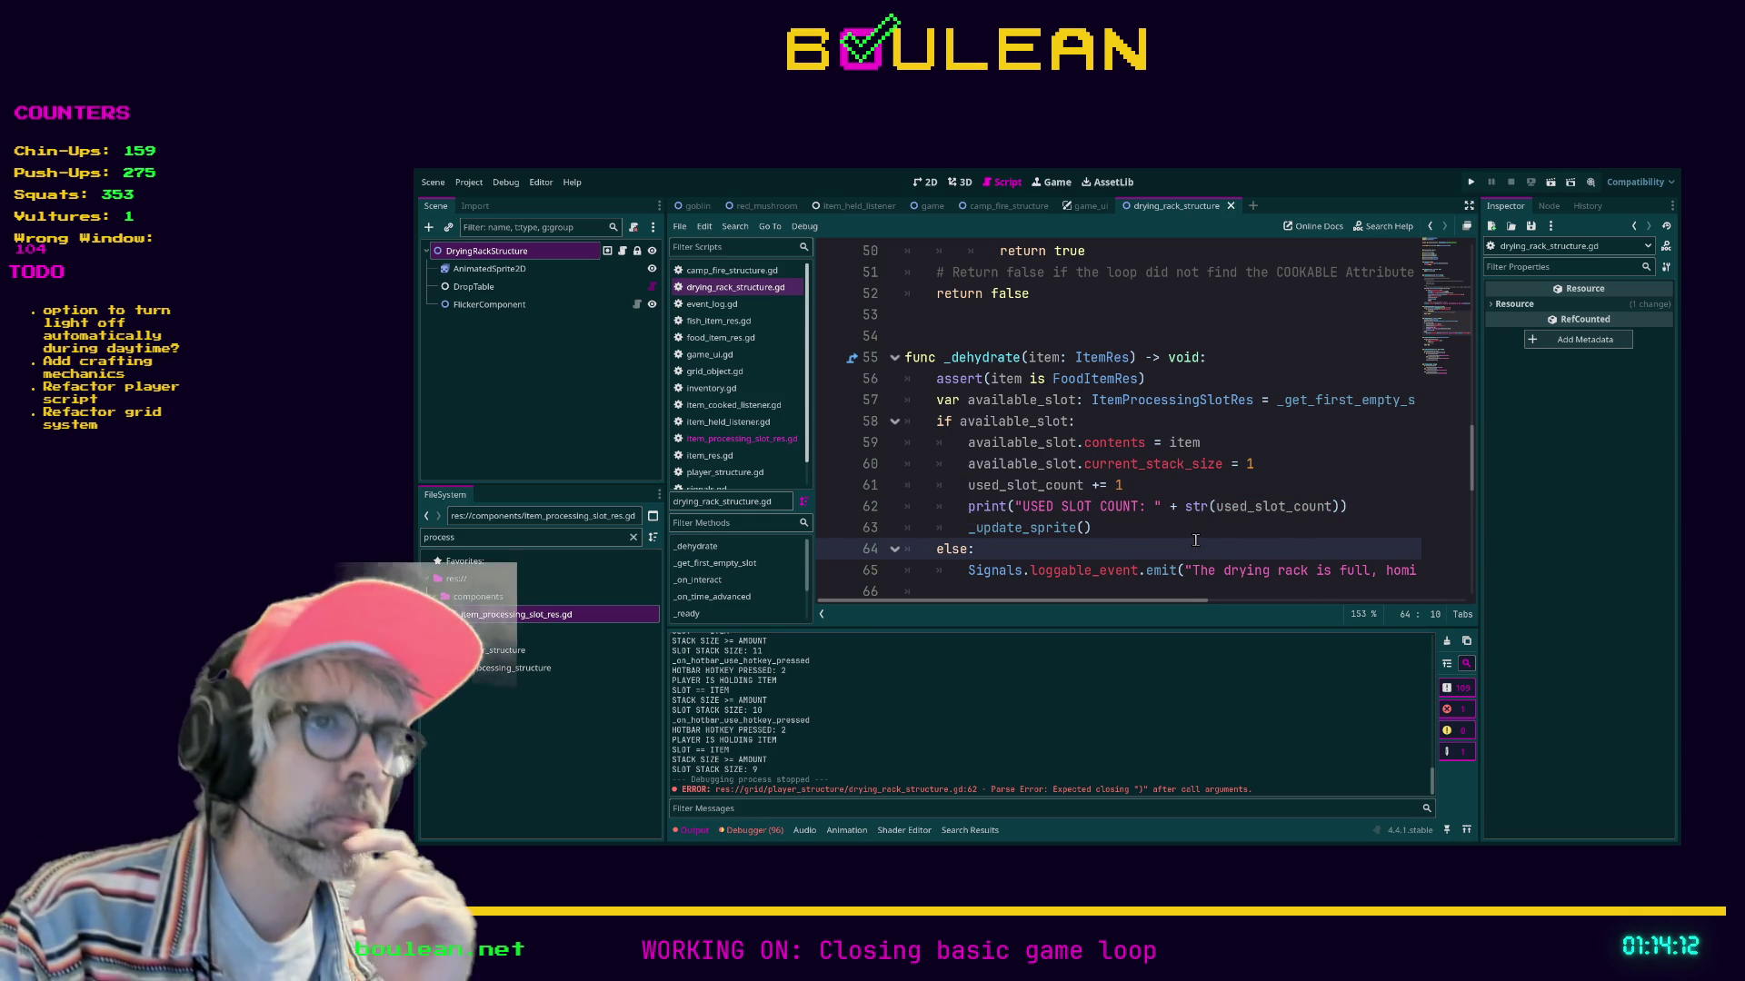
key(F5)
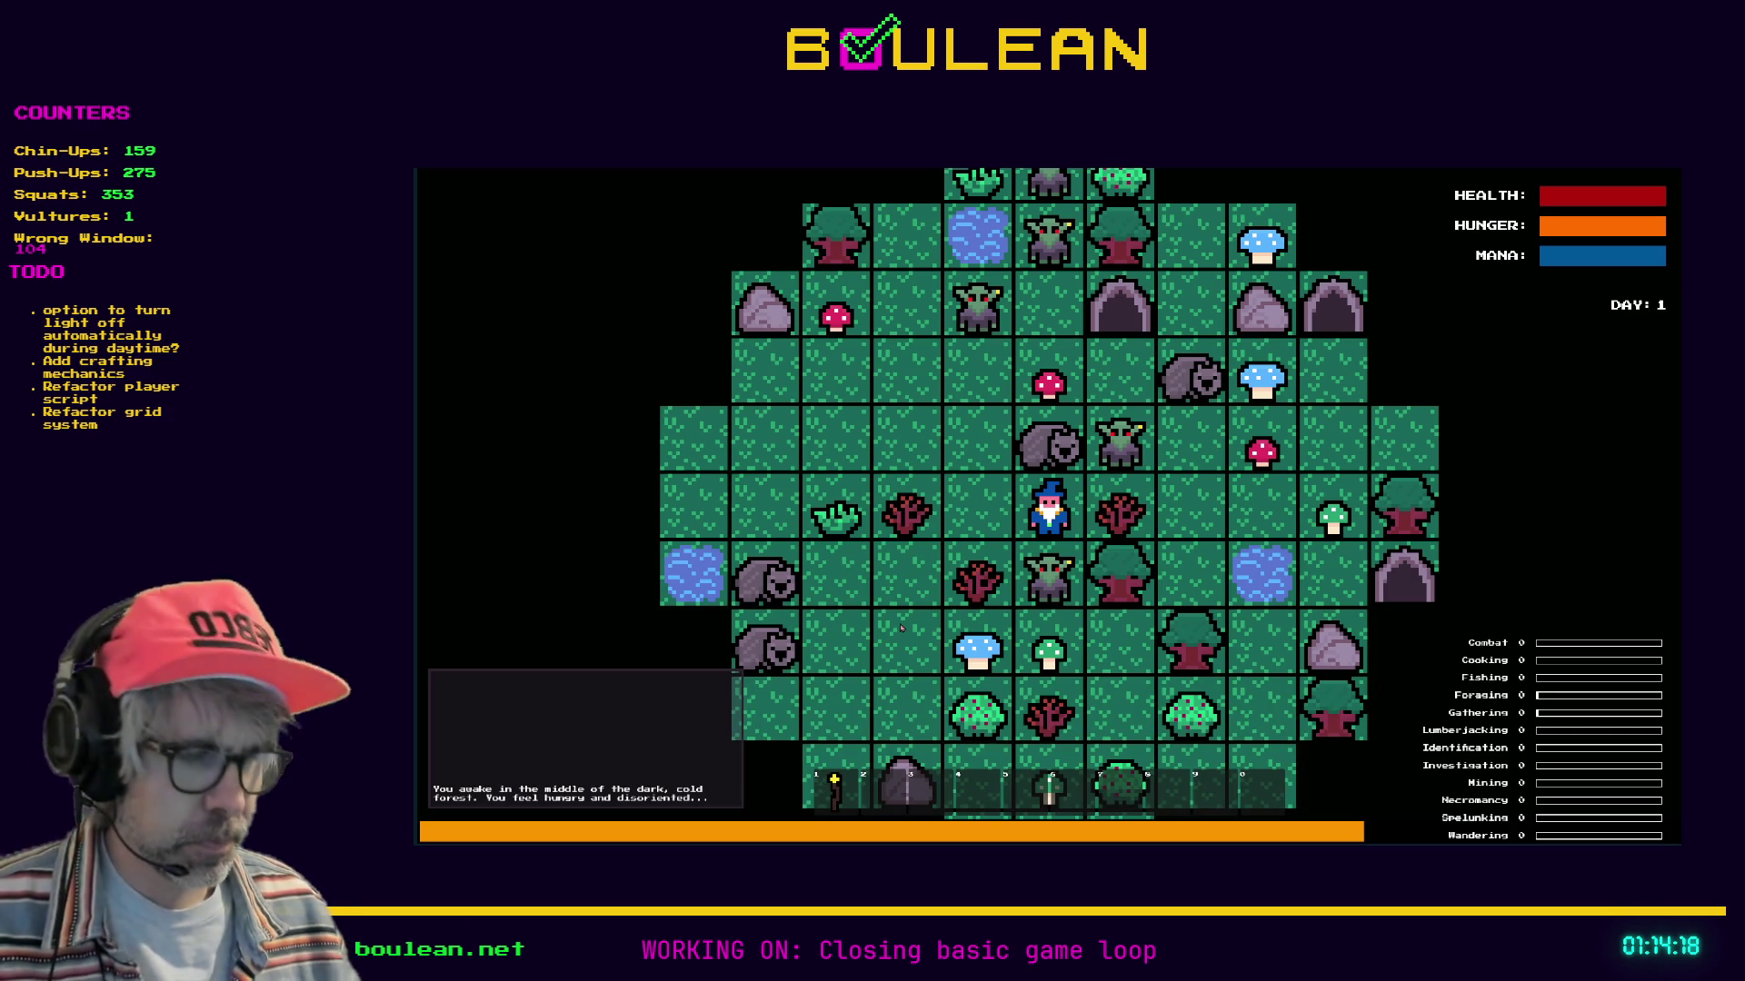
Step: Smite the goblins, advance the clock to evening, and place raw meat on the drying rack
key(grave)
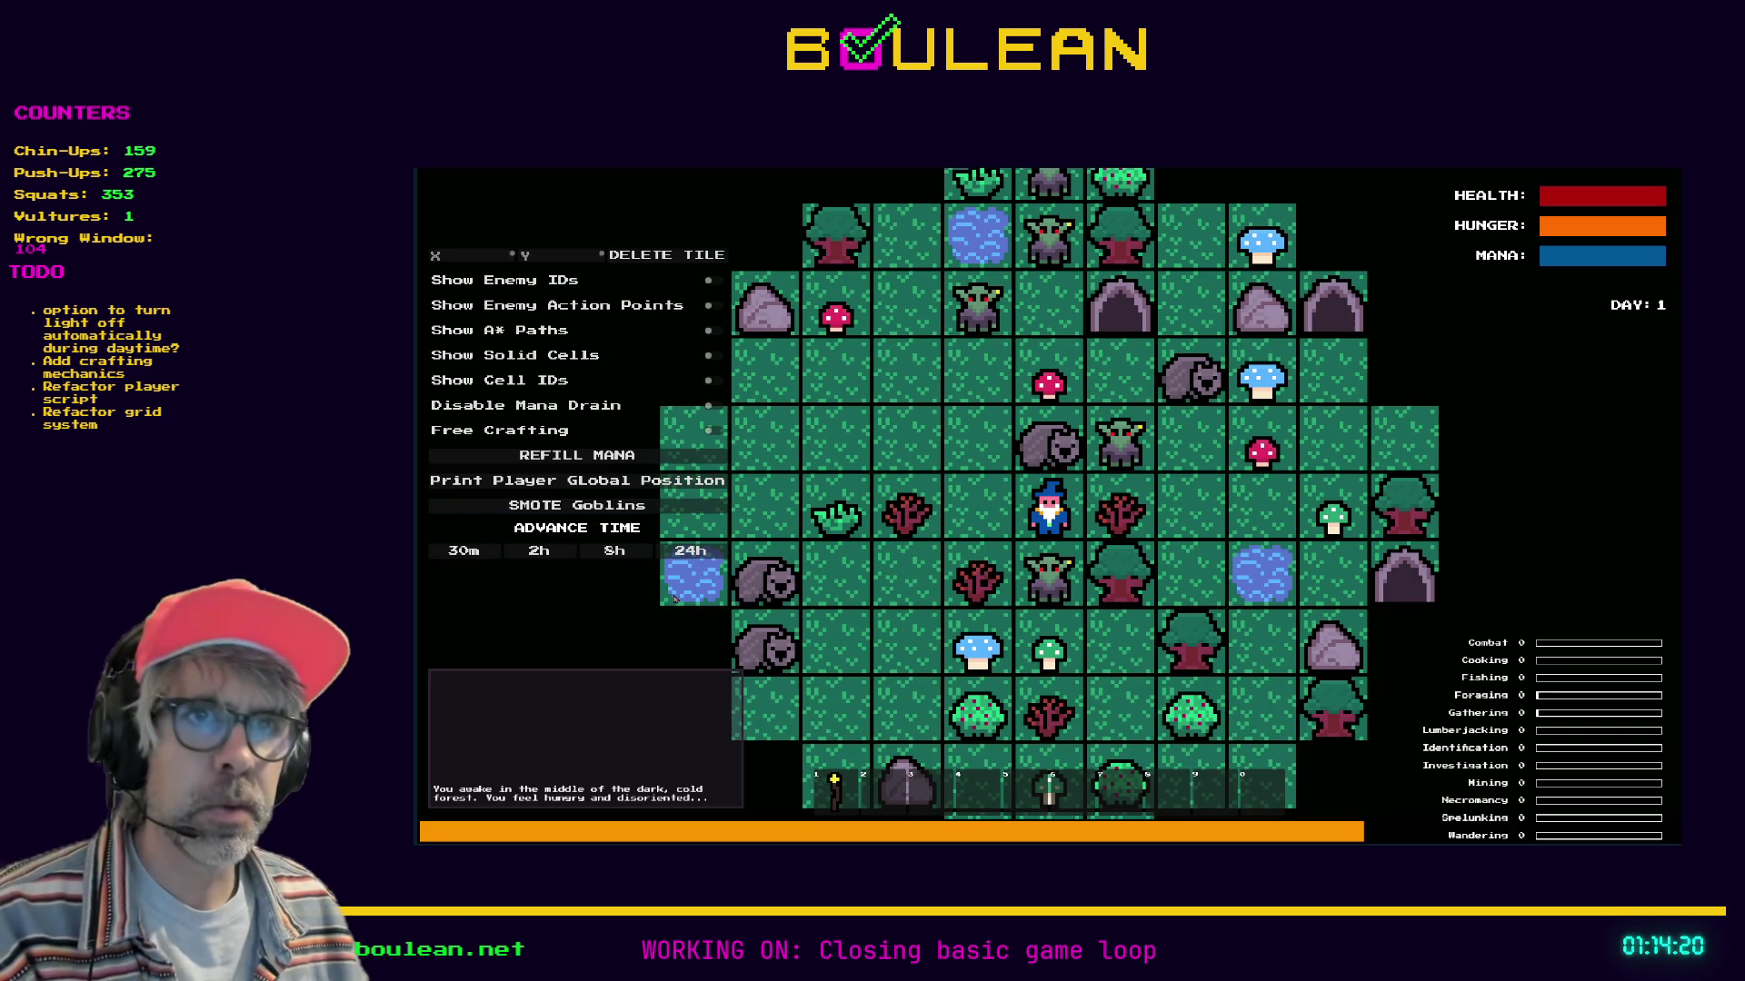
click(691, 506)
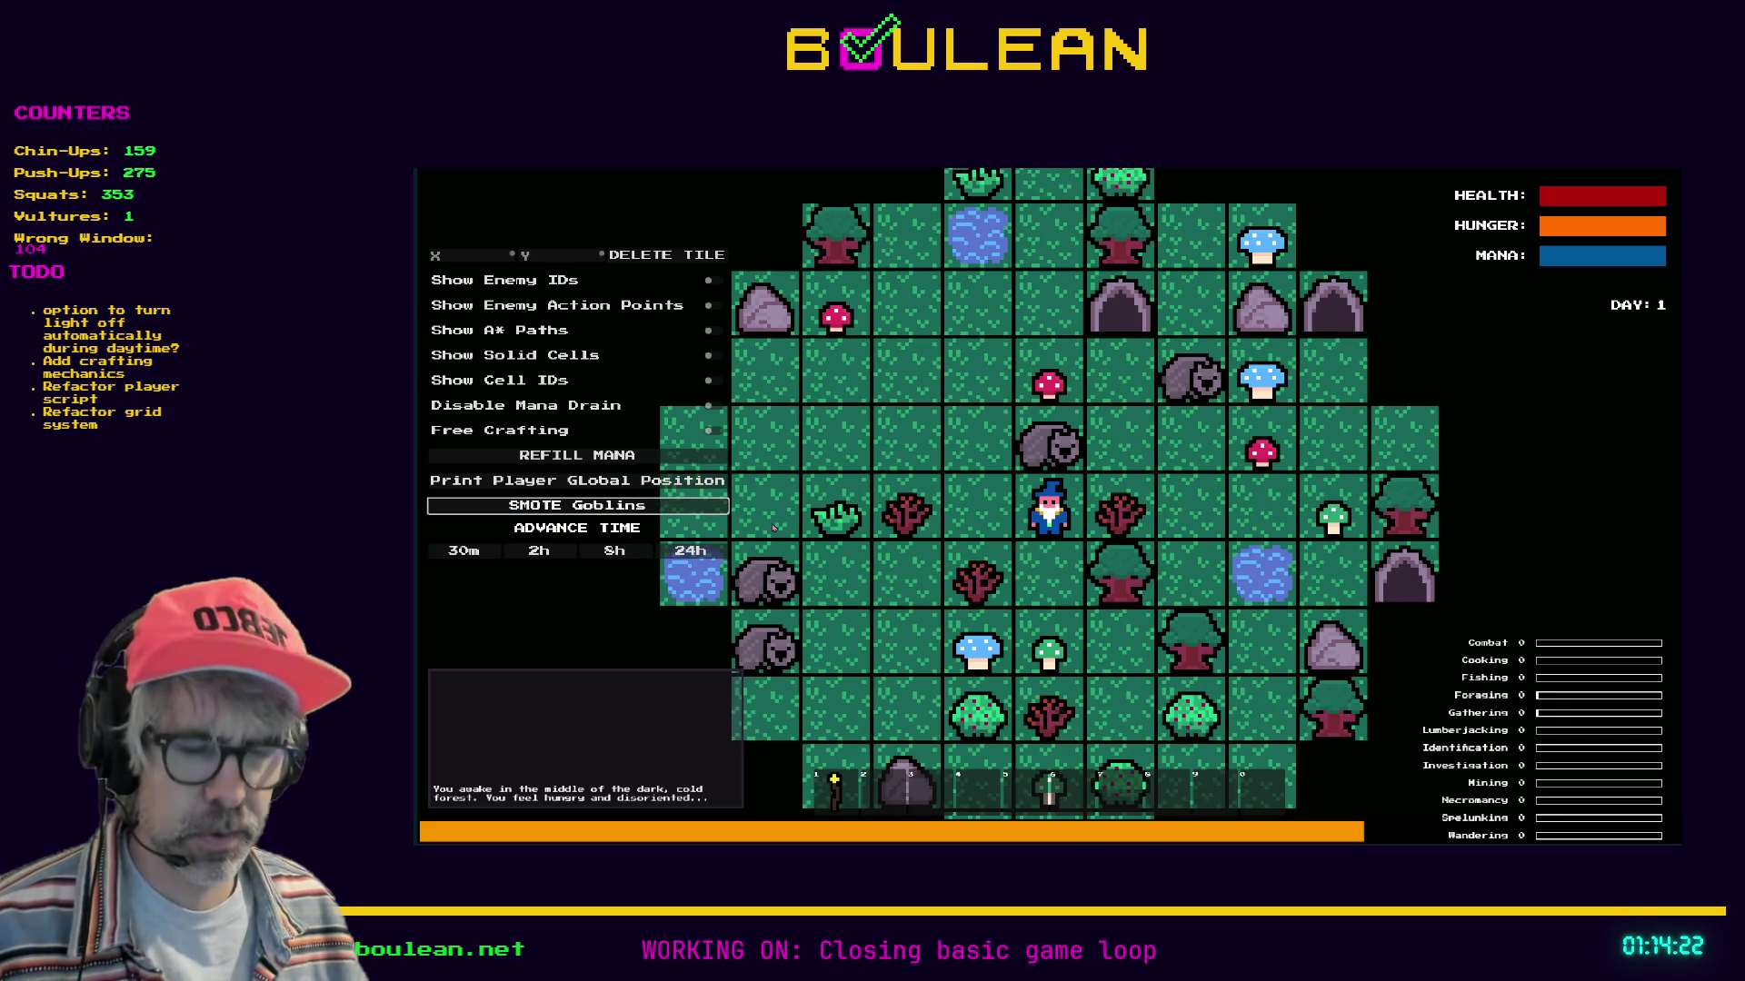
click(1060, 511)
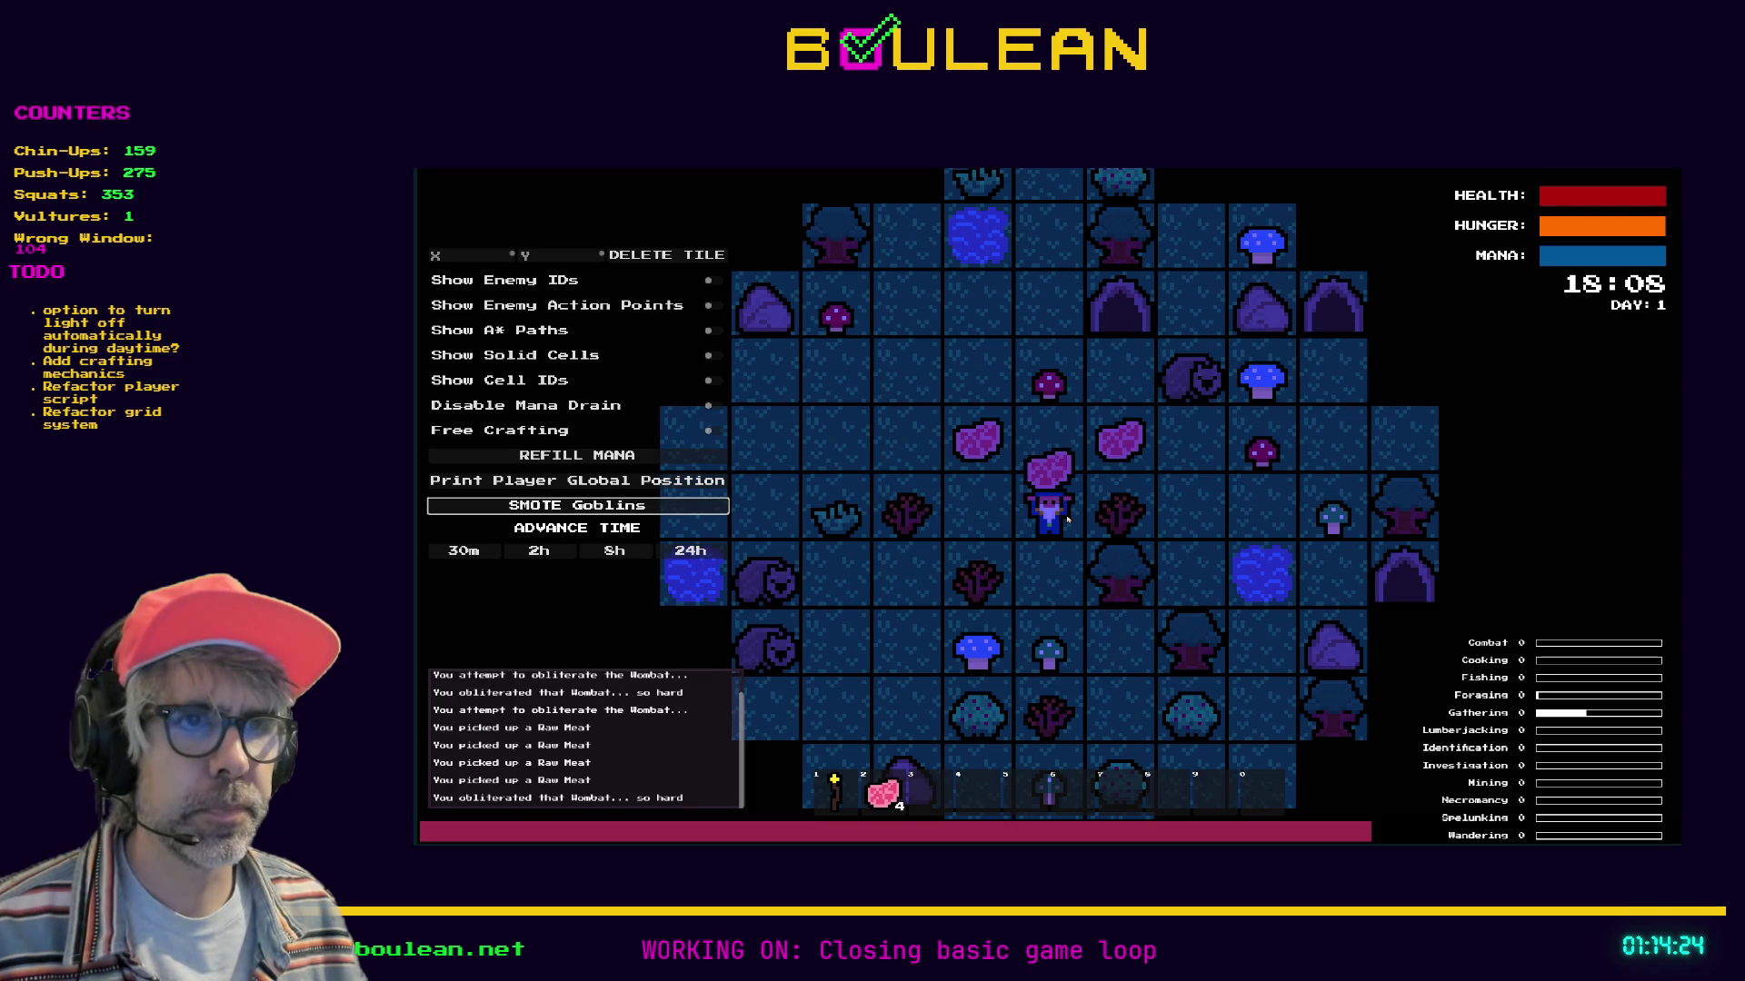
key(c)
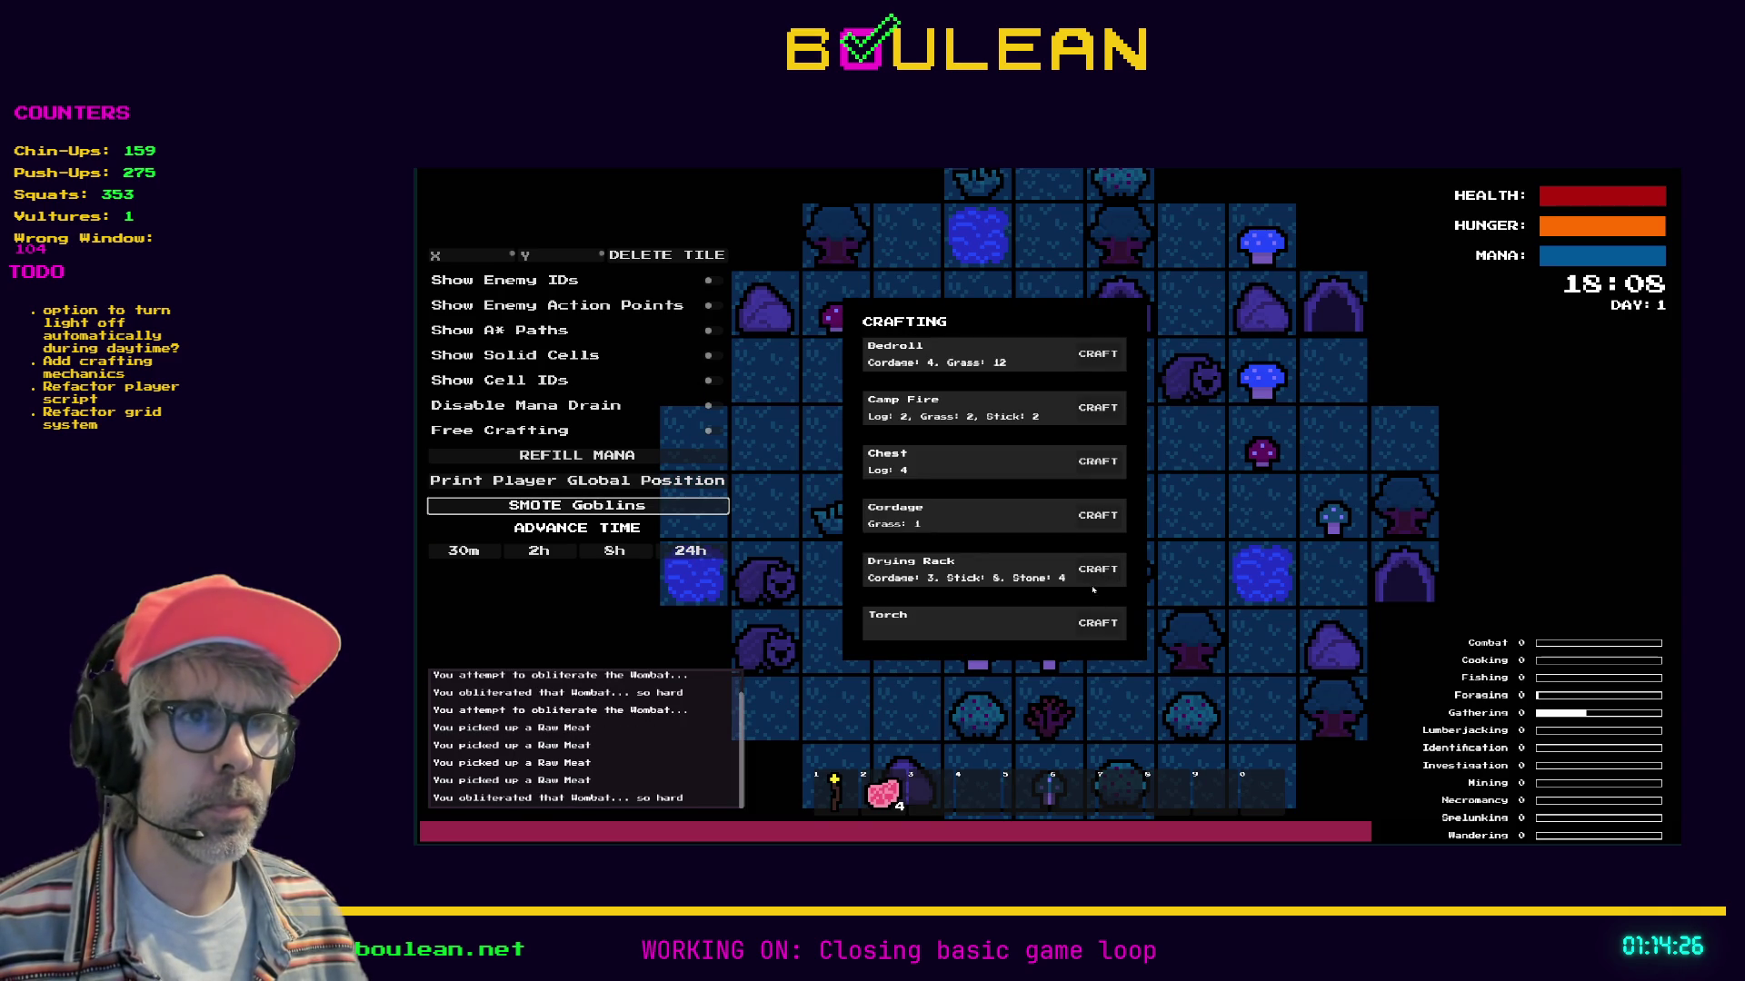
key(c)
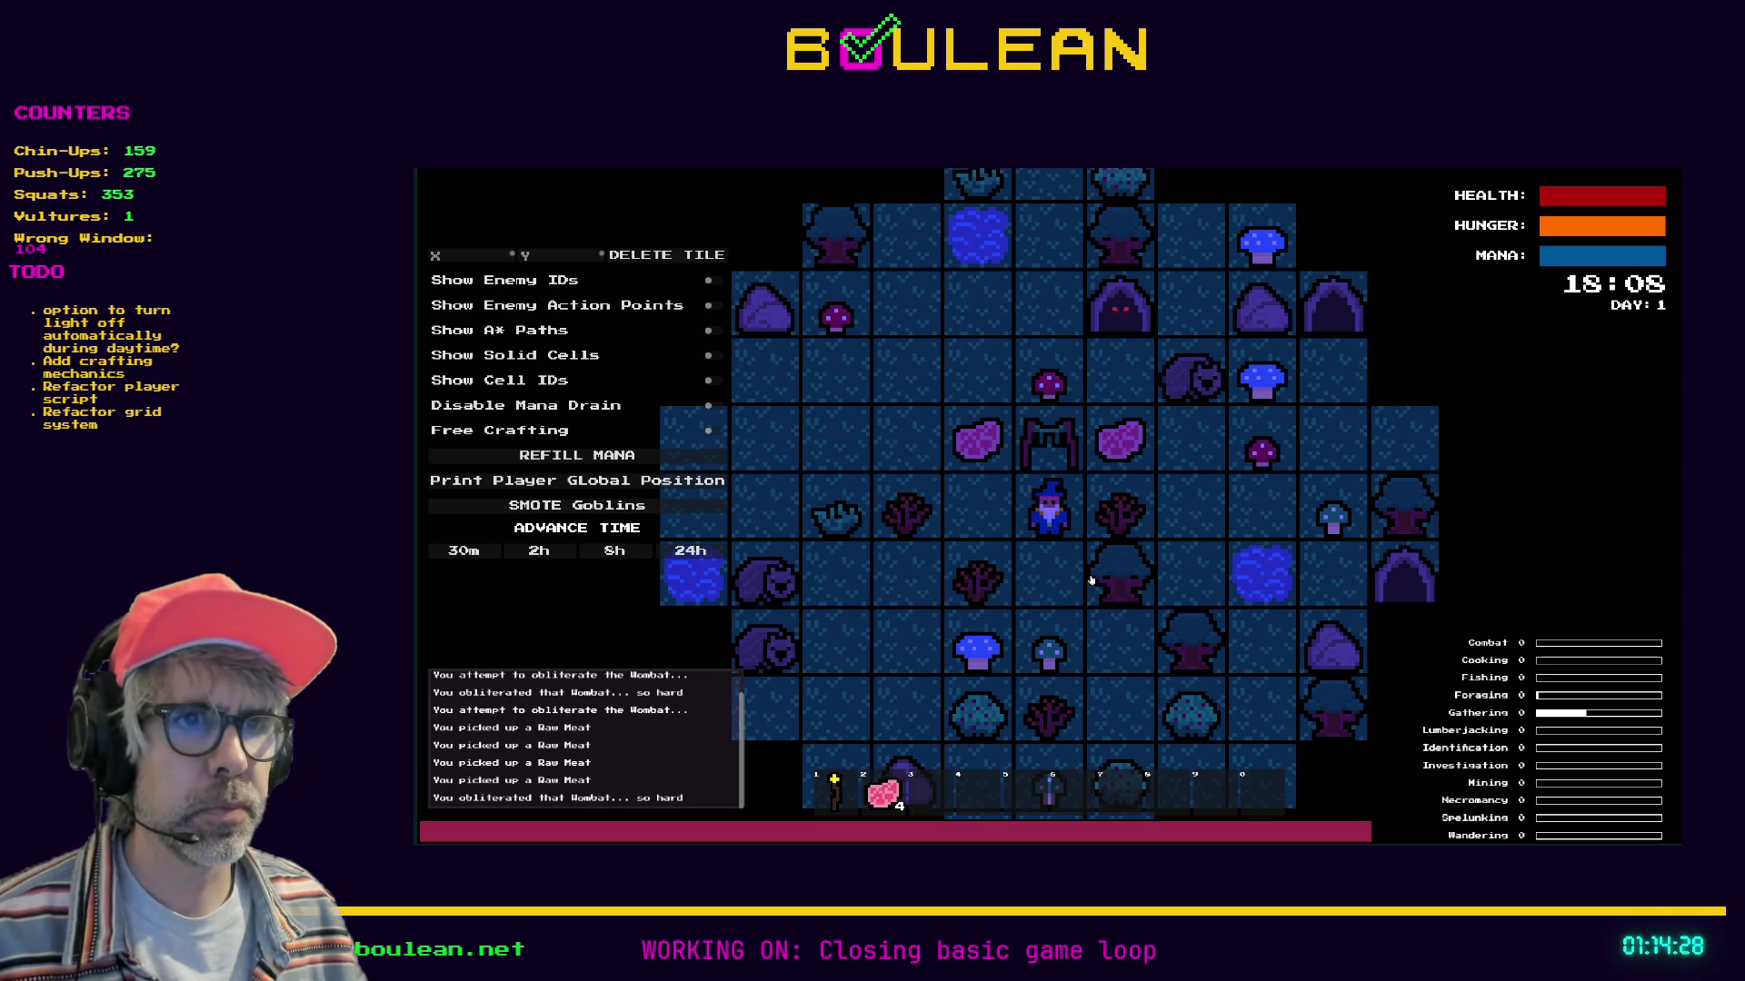
key(2)
key(w)
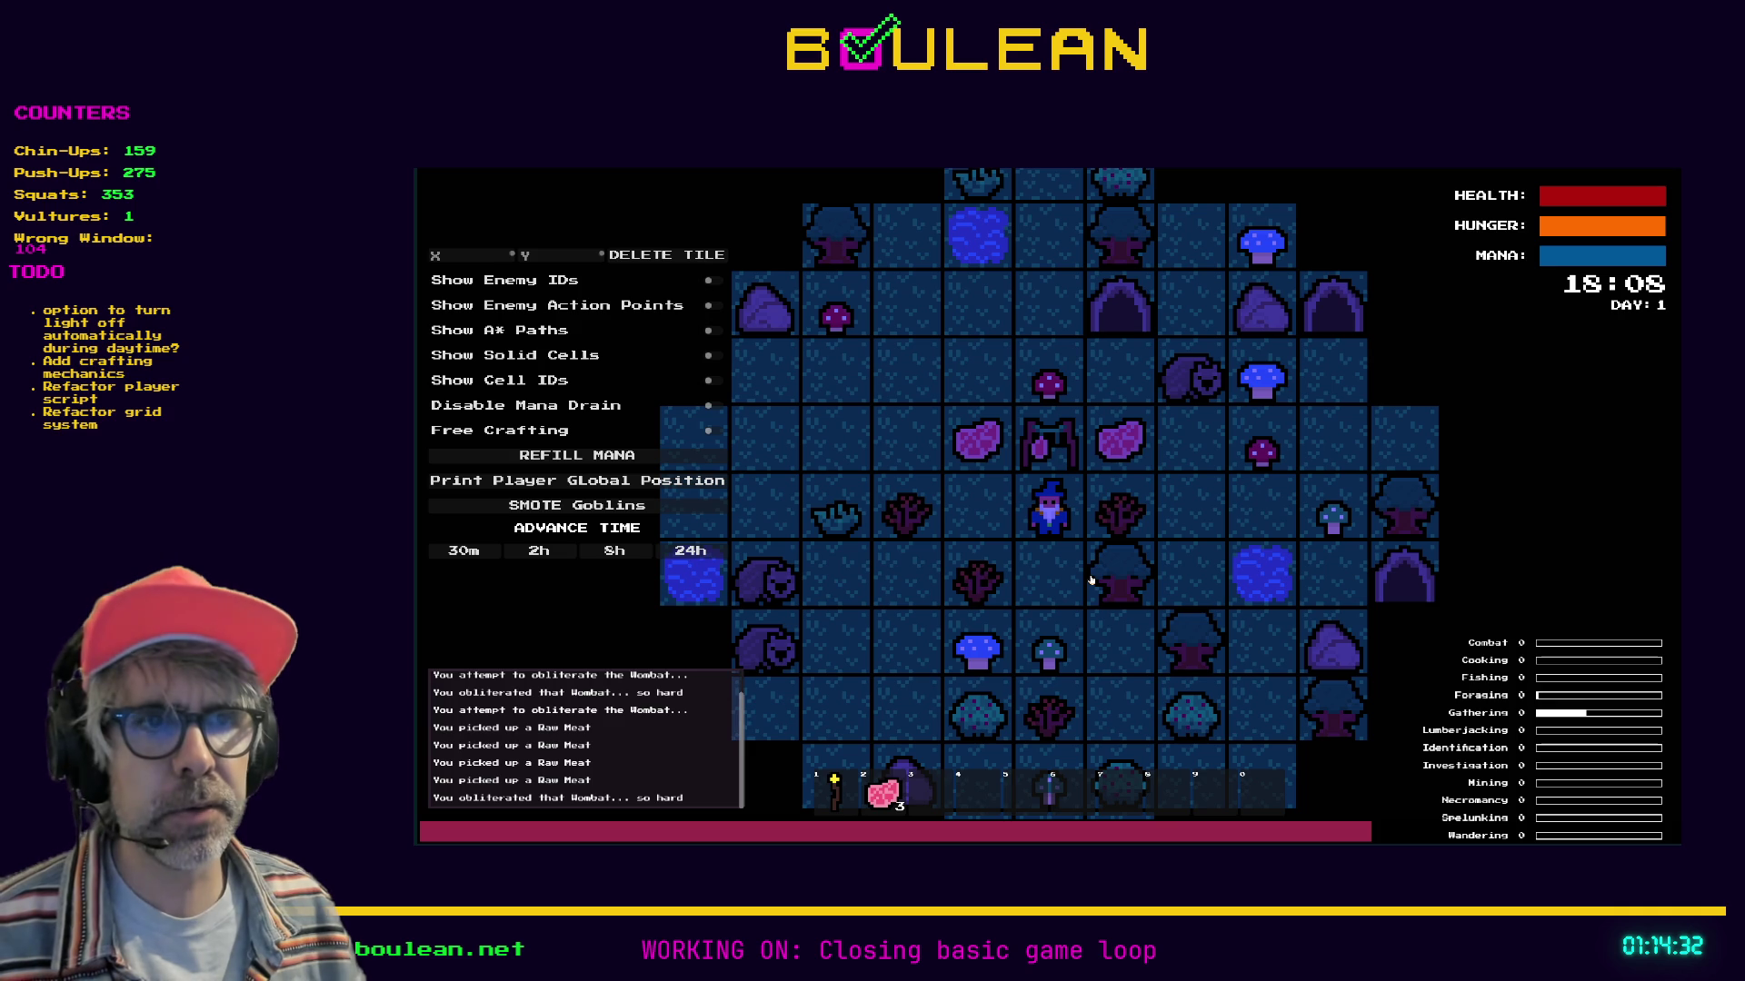
key(2)
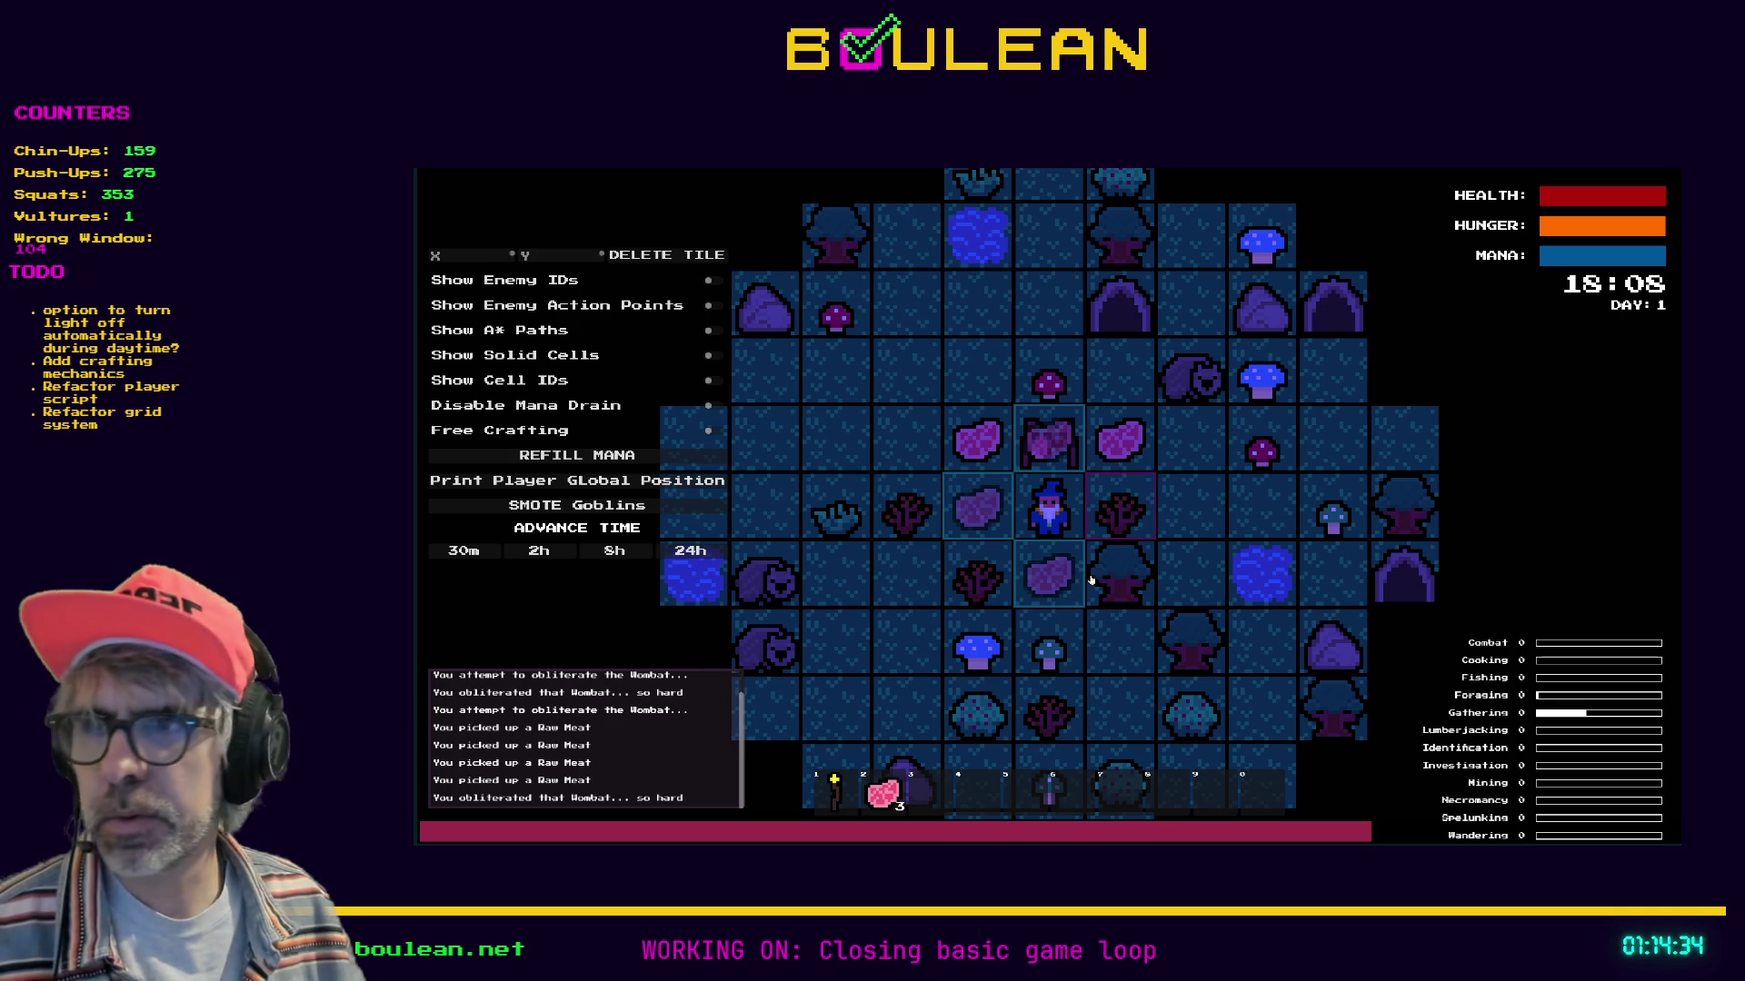
click(1090, 579)
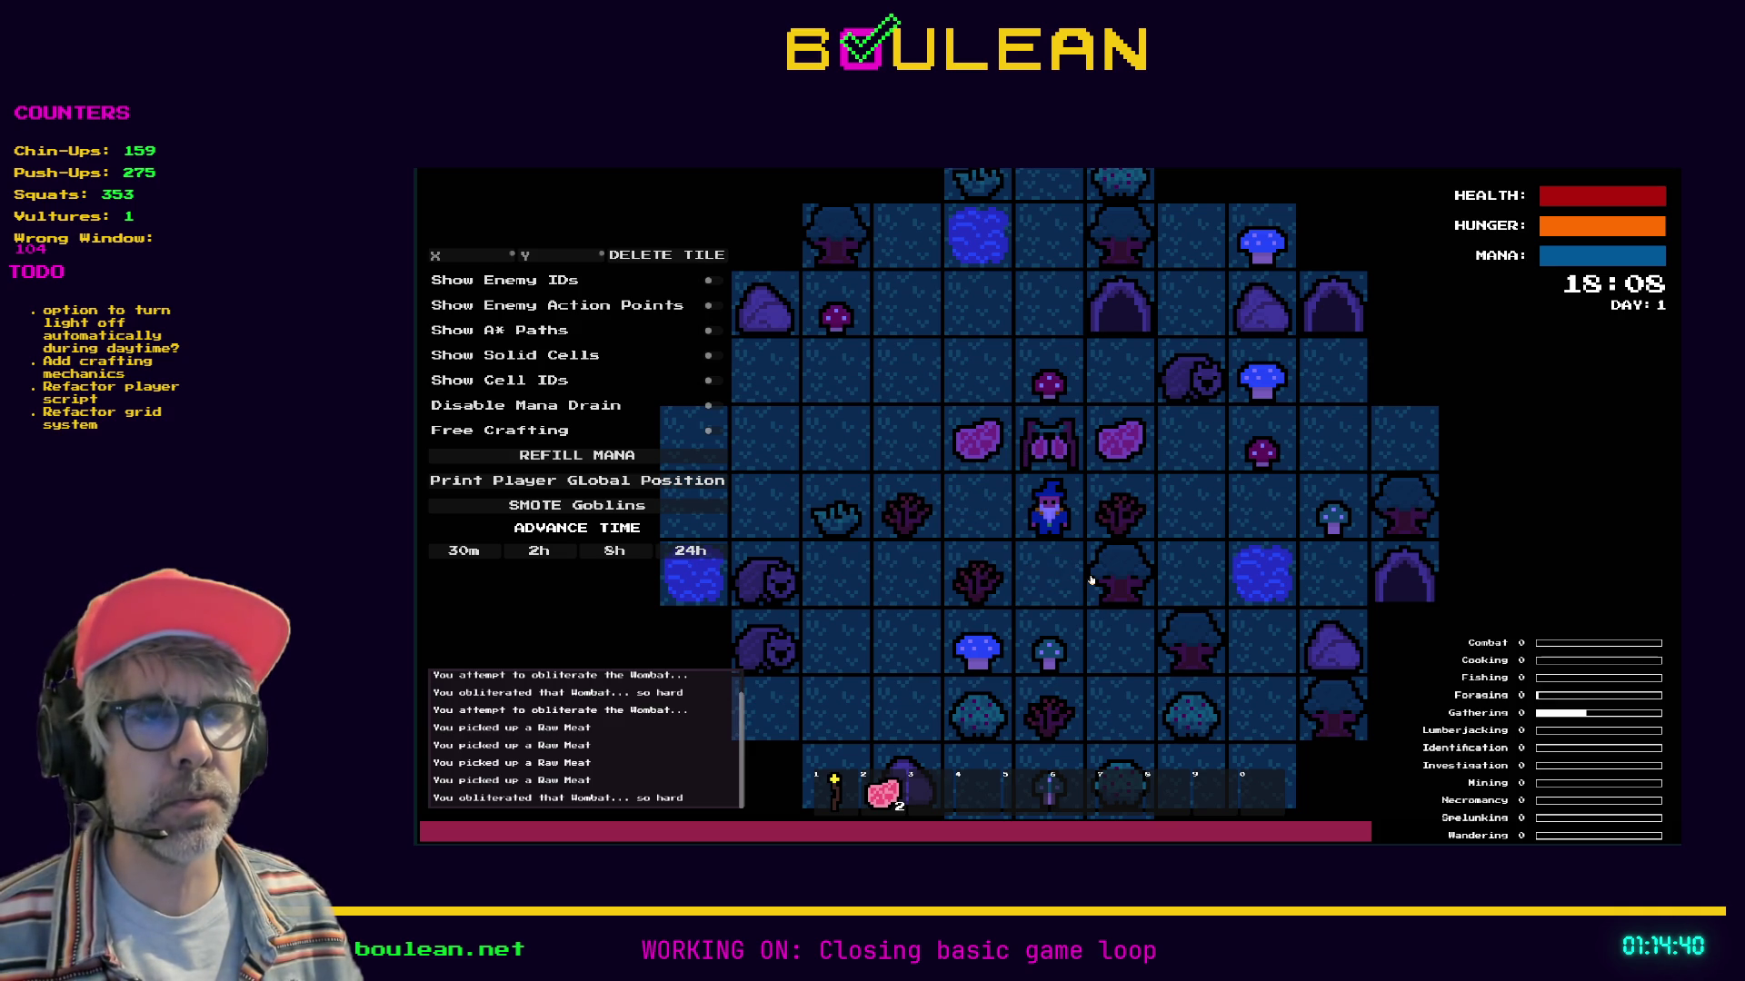
Step: Walk around the goblin to collect raw meat and return to just below the drying rack
key(Left)
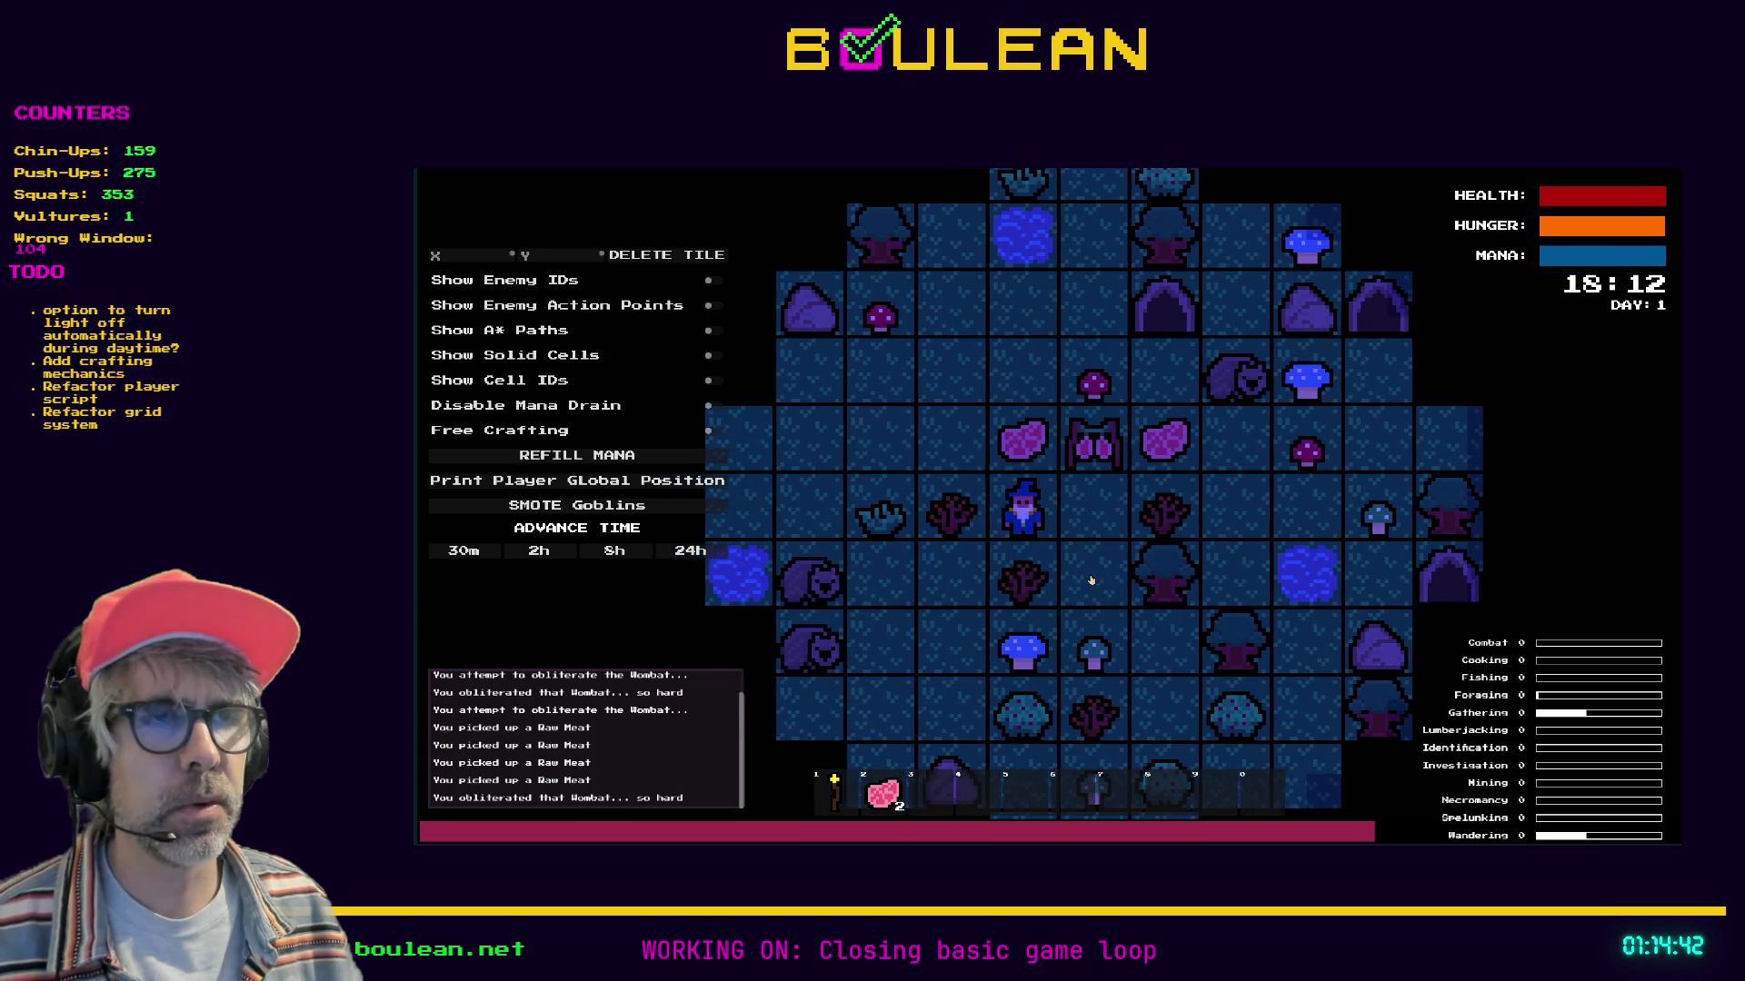
key(Up)
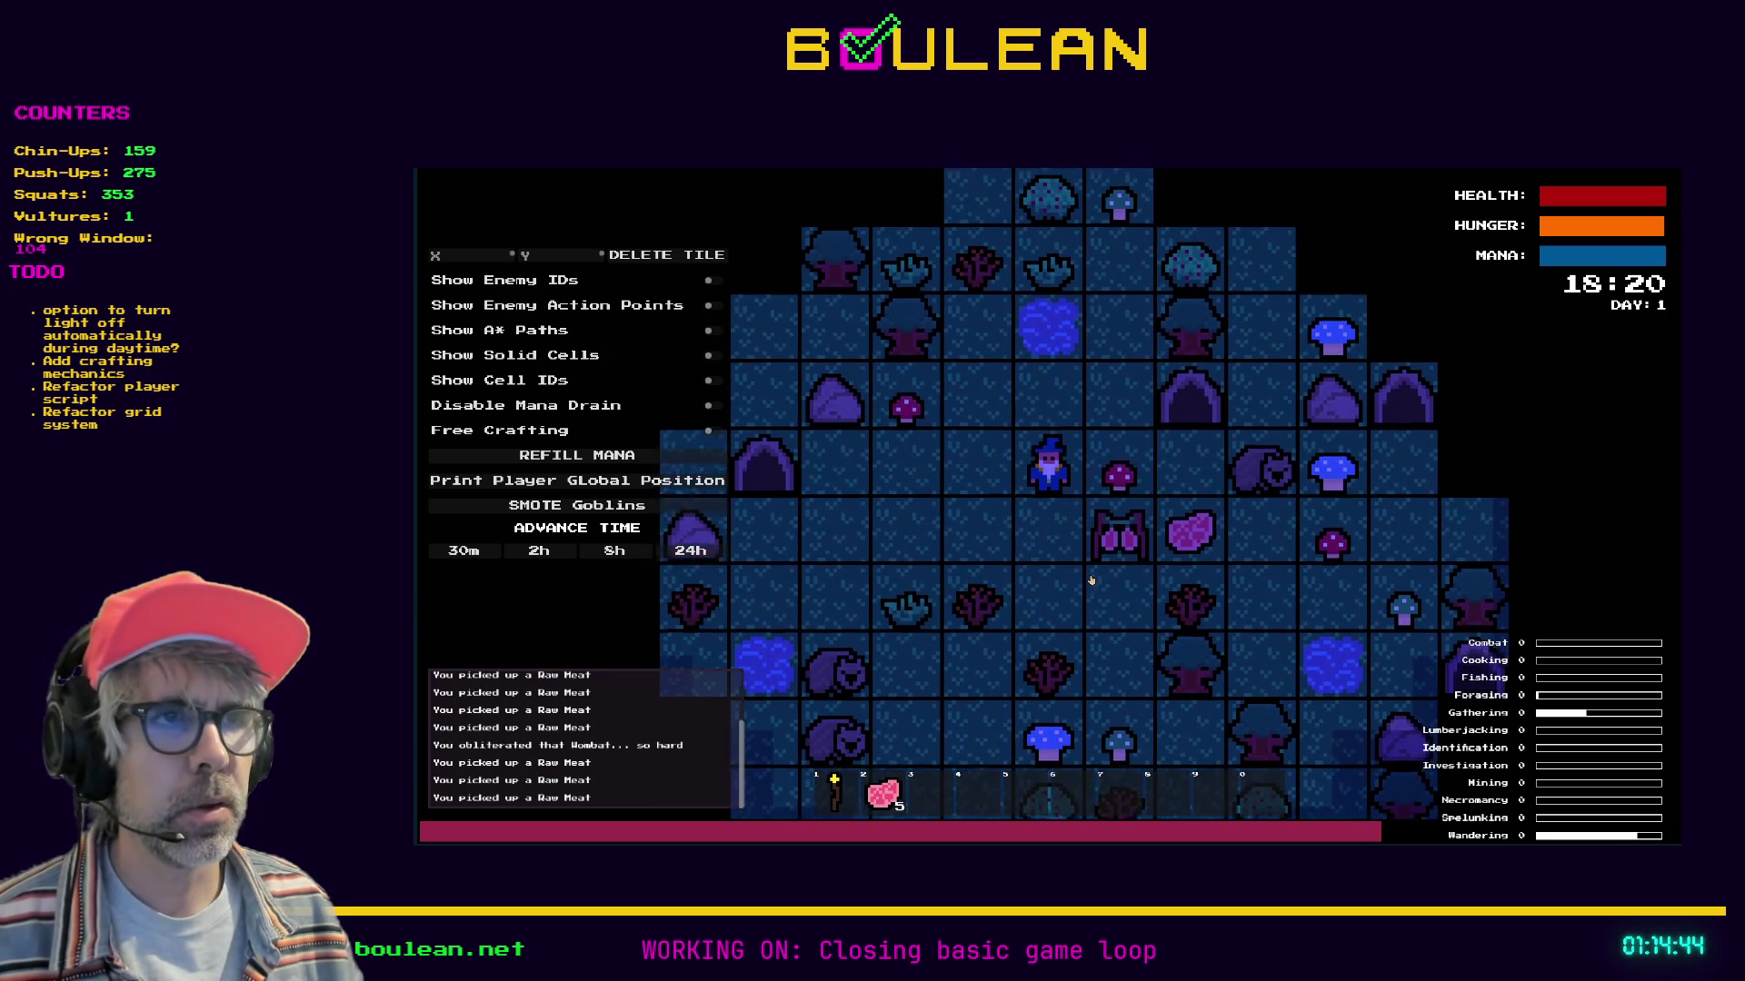
key(Up)
key(Right)
key(Right)
key(Down)
key(Right)
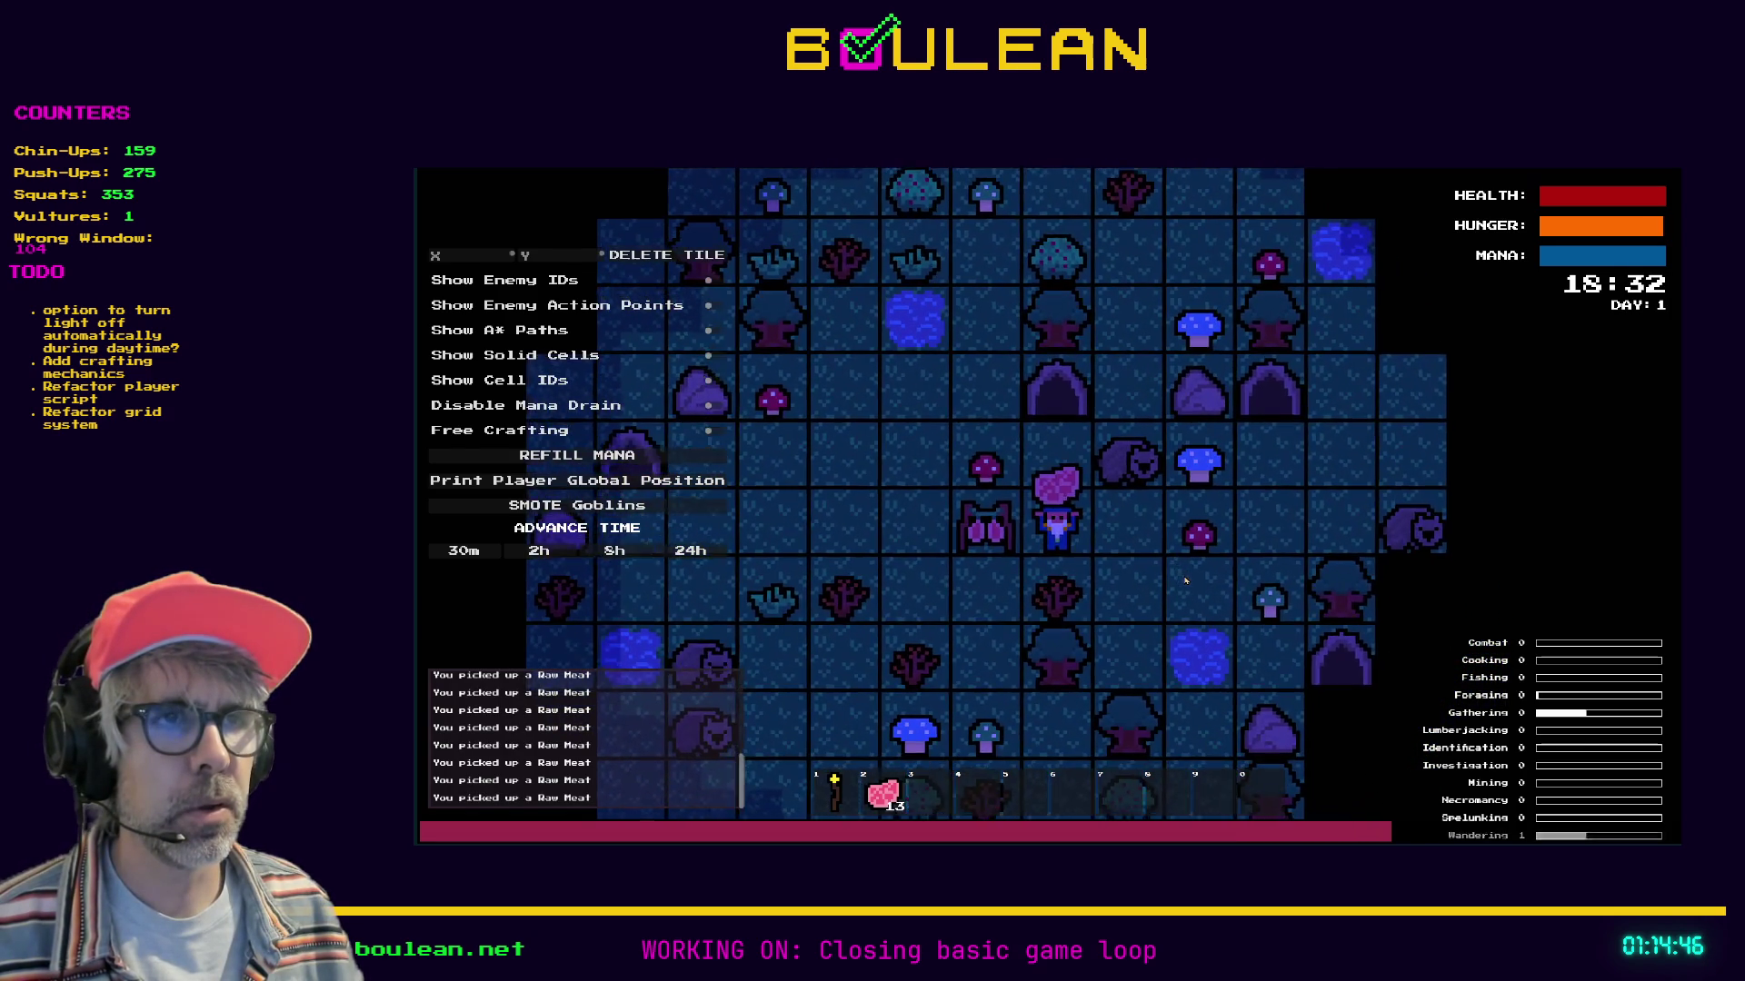
key(Left)
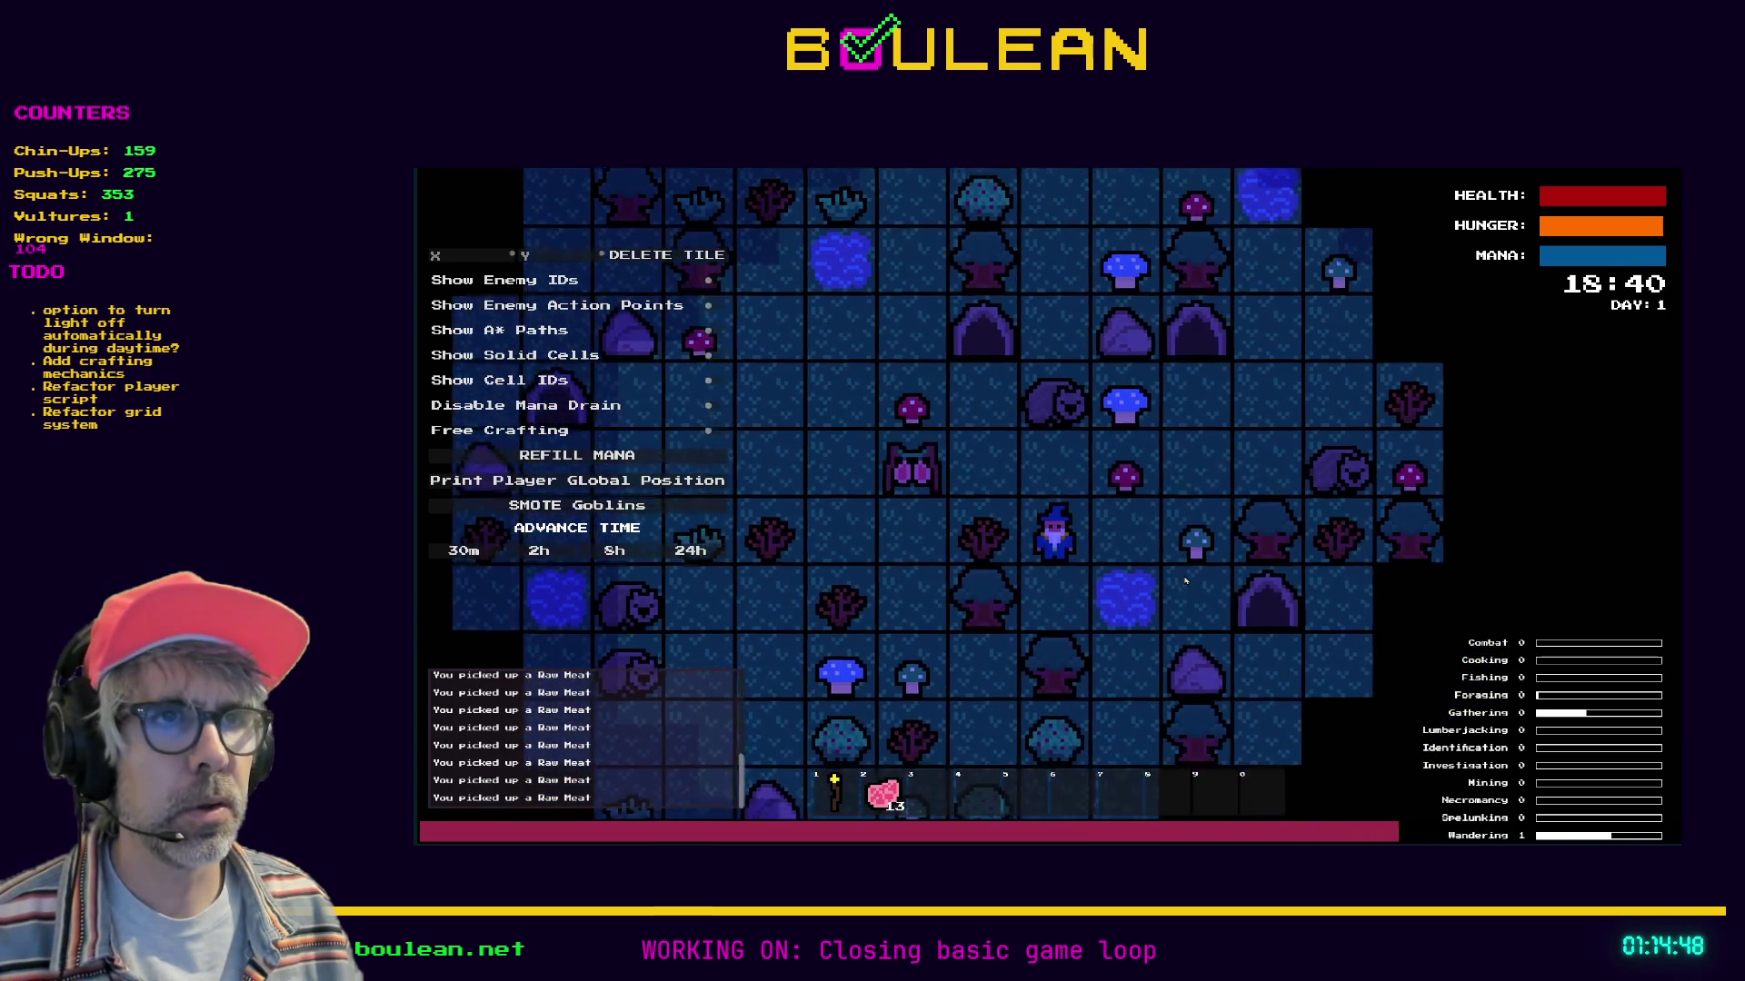
key(Up)
key(Left)
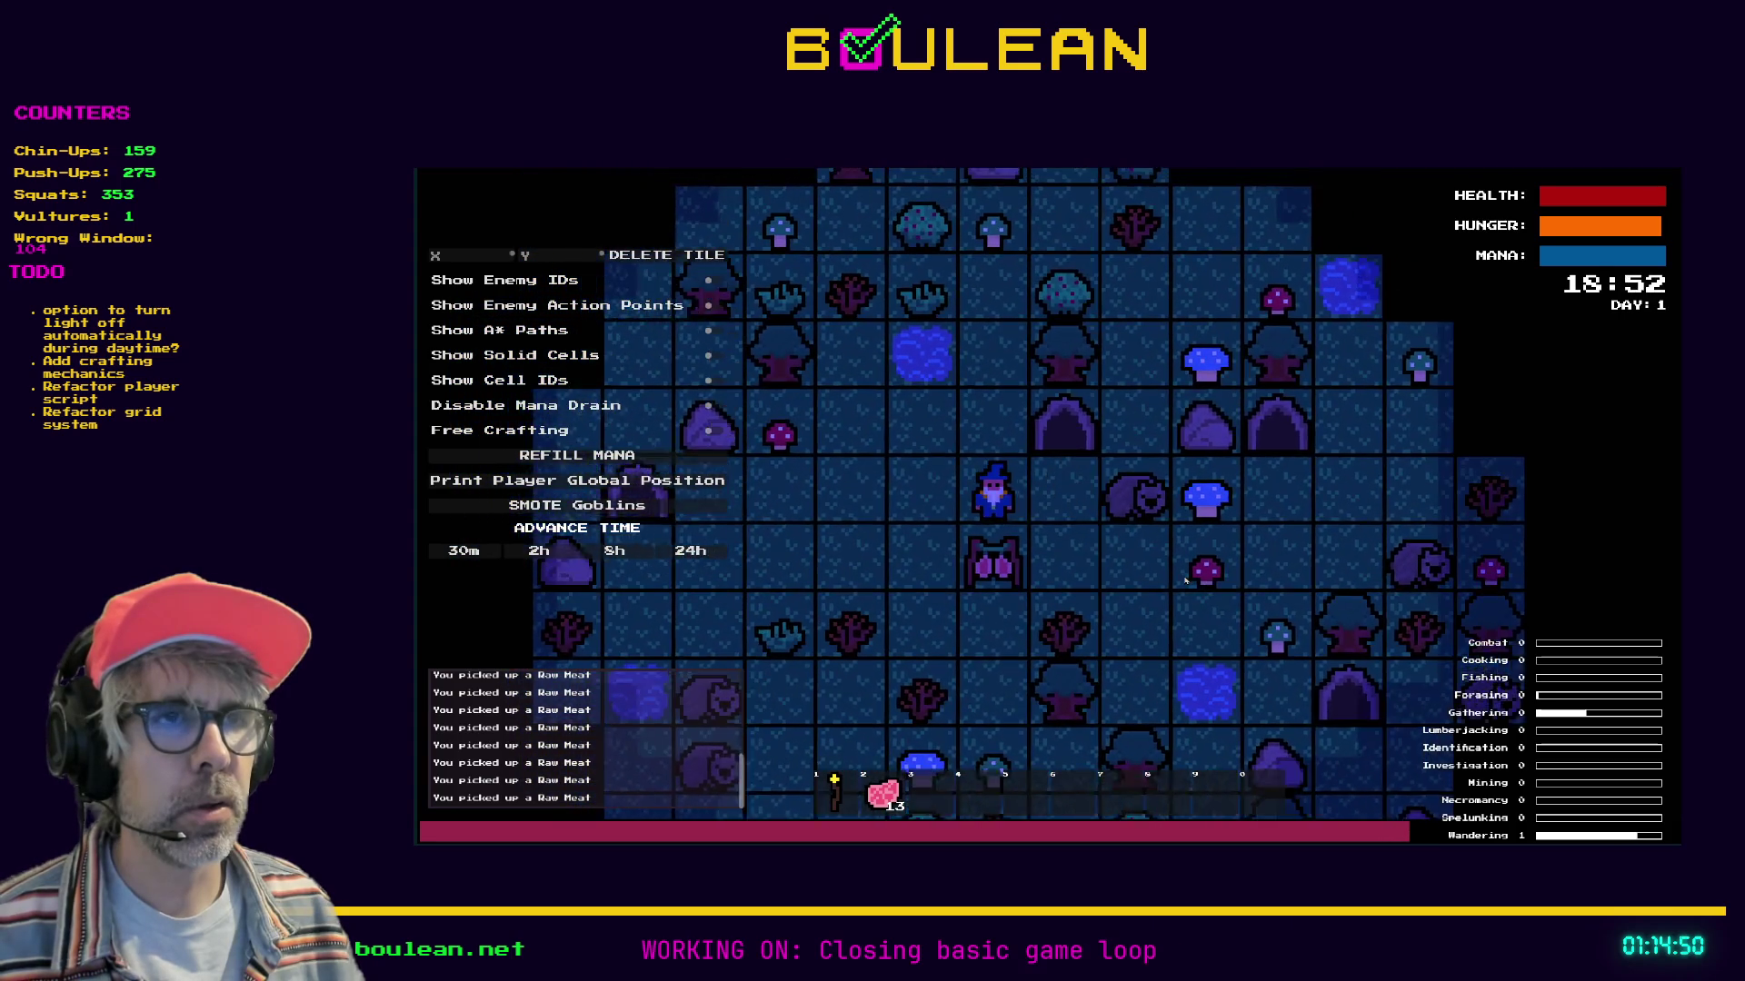
key(Left)
key(Down)
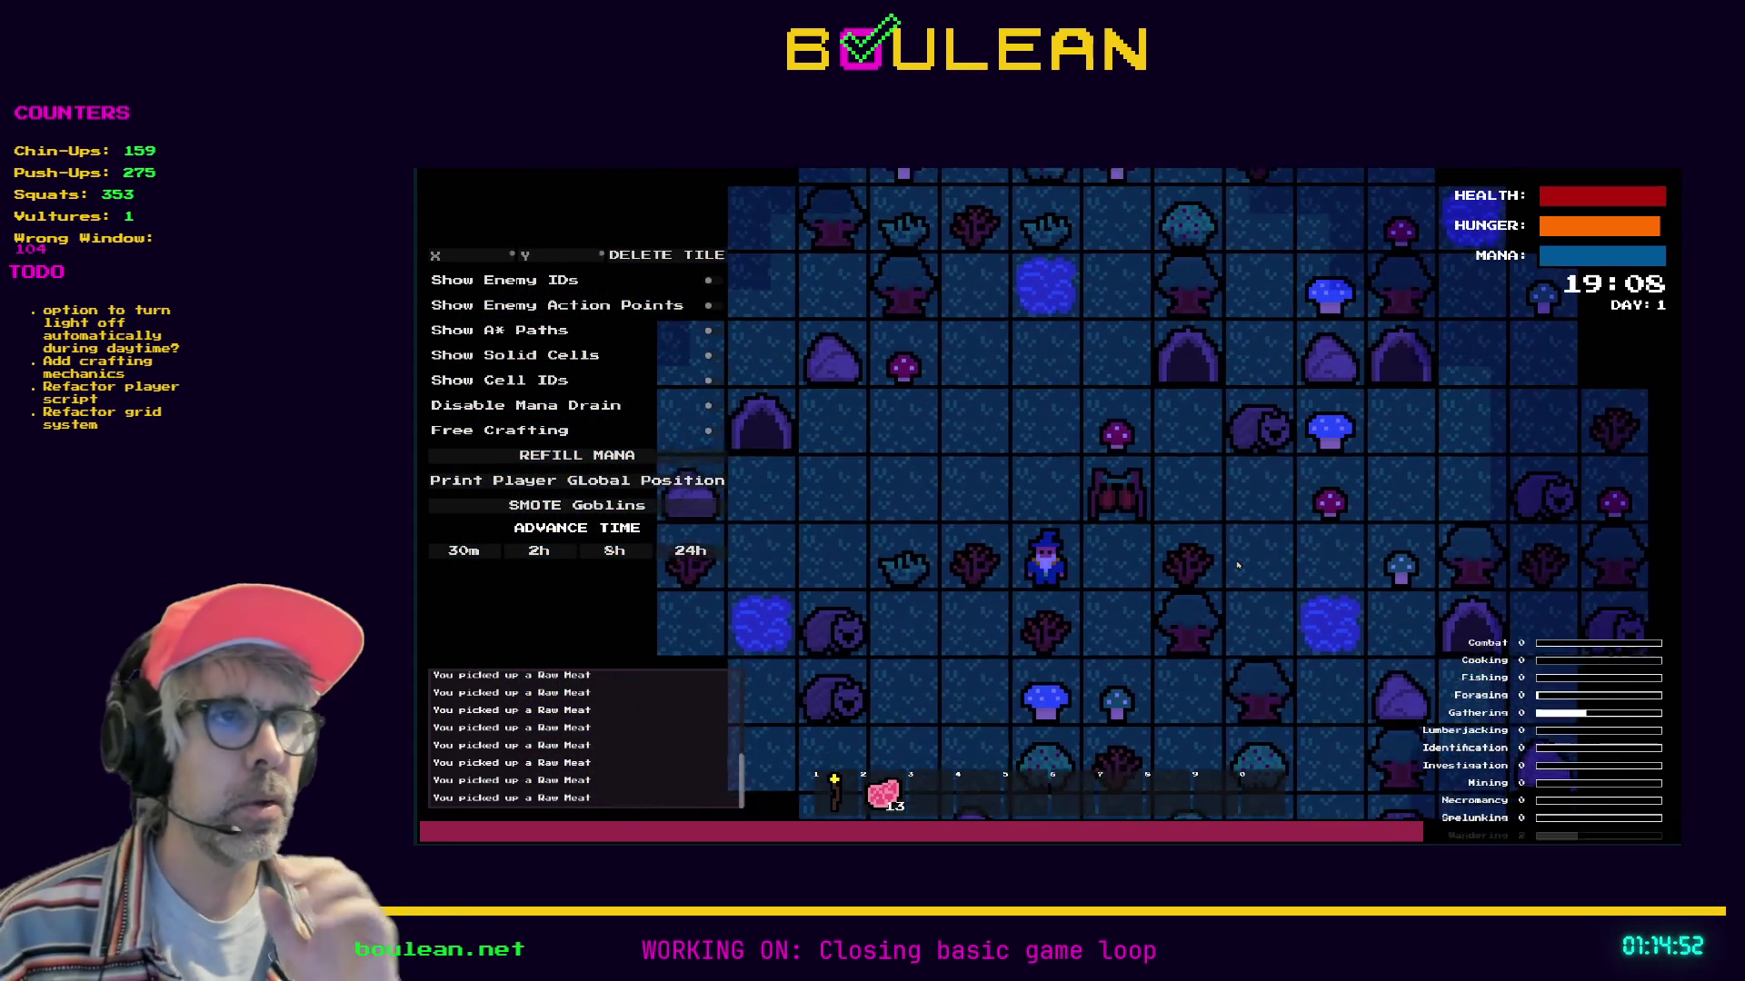
key(Down)
key(Right)
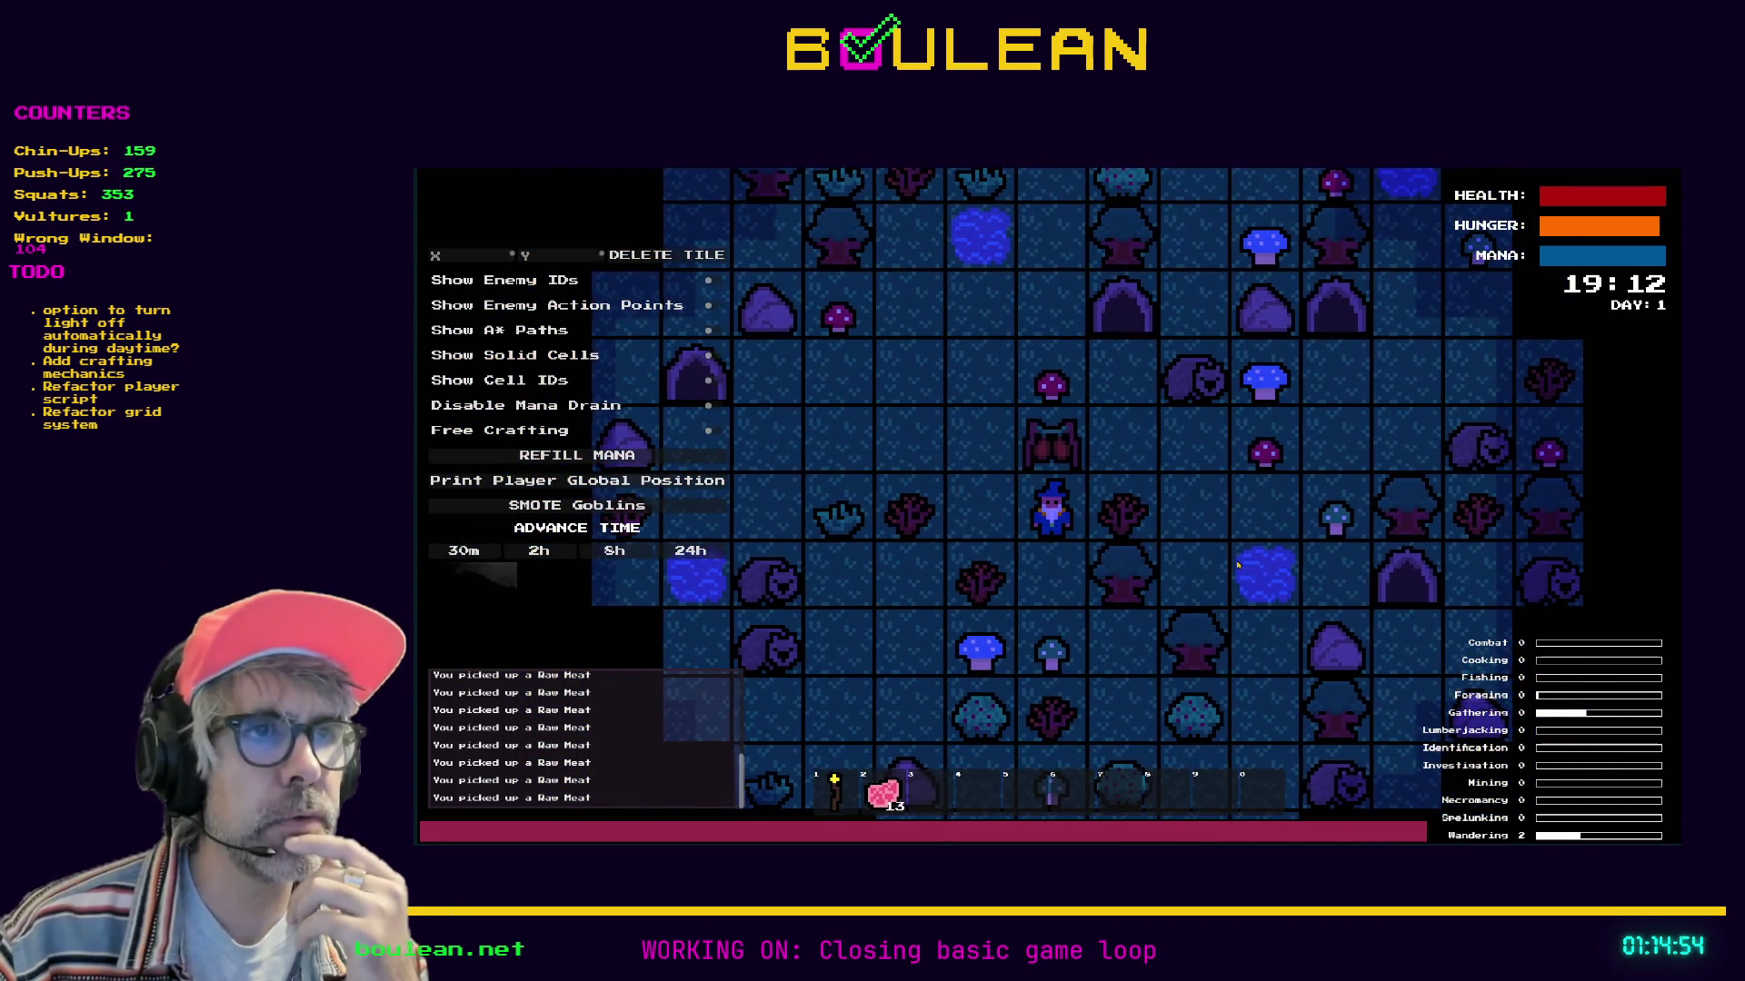
Step: Harvest two Dry Food from the rack, load two raw meat onto it, and quit the game
key(Up)
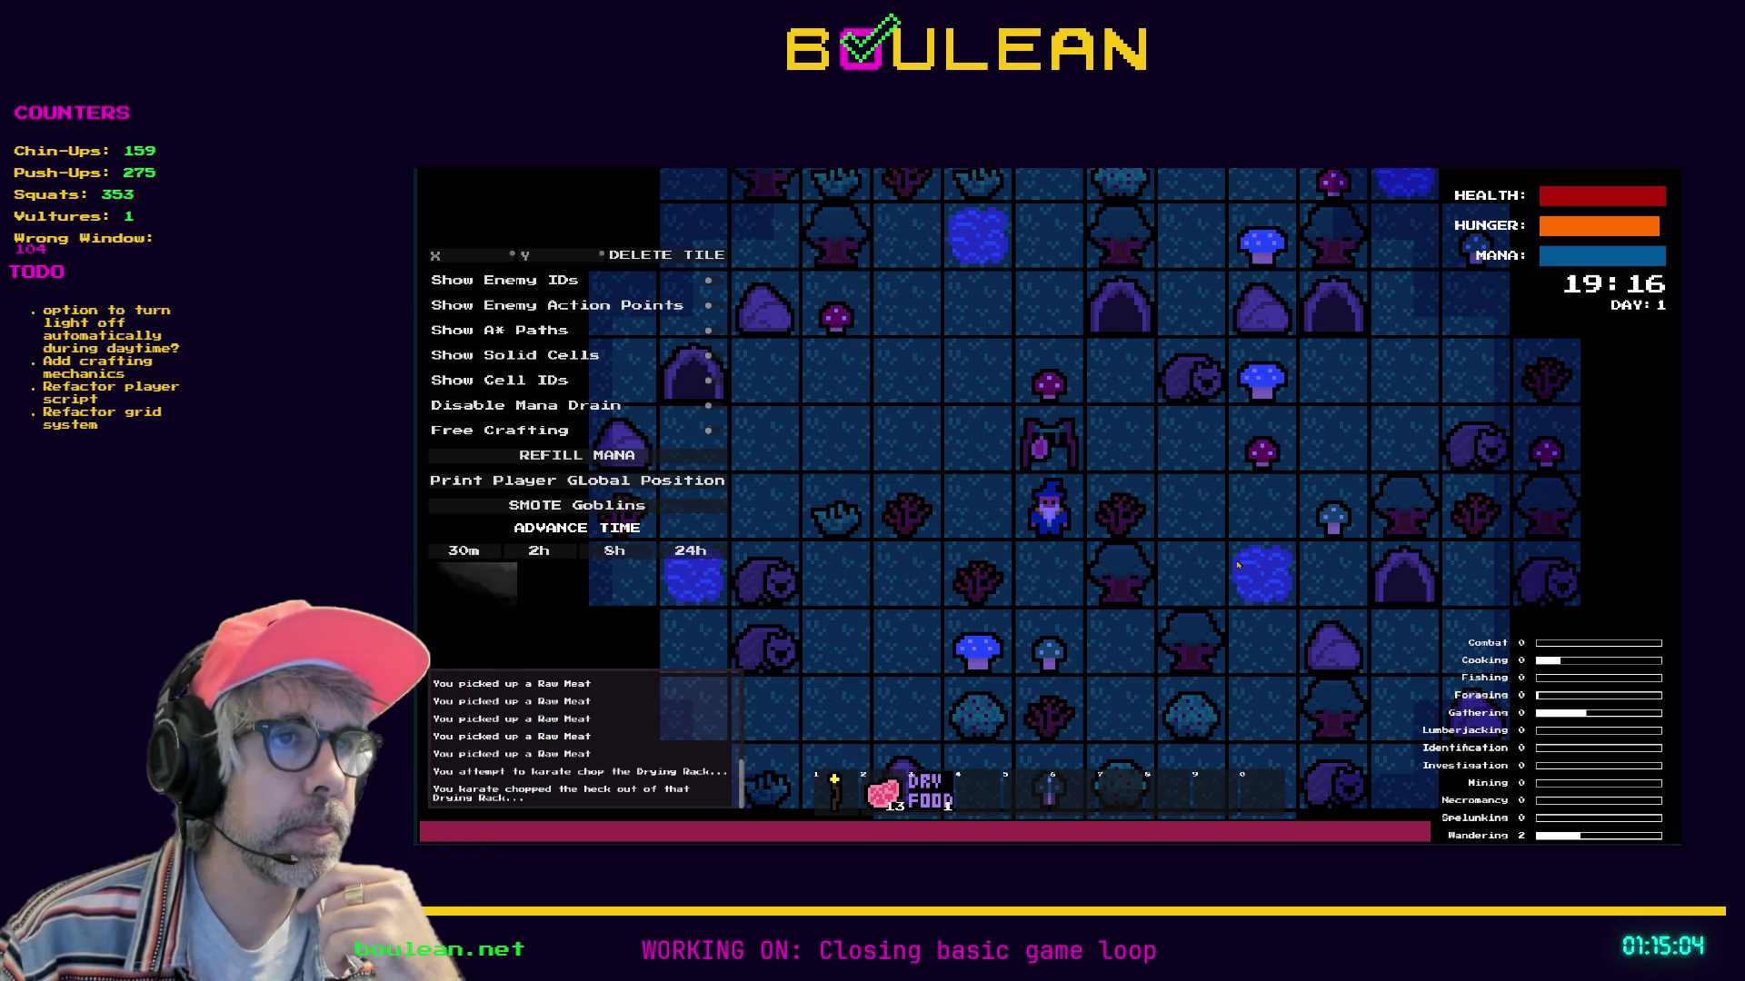
key(Up)
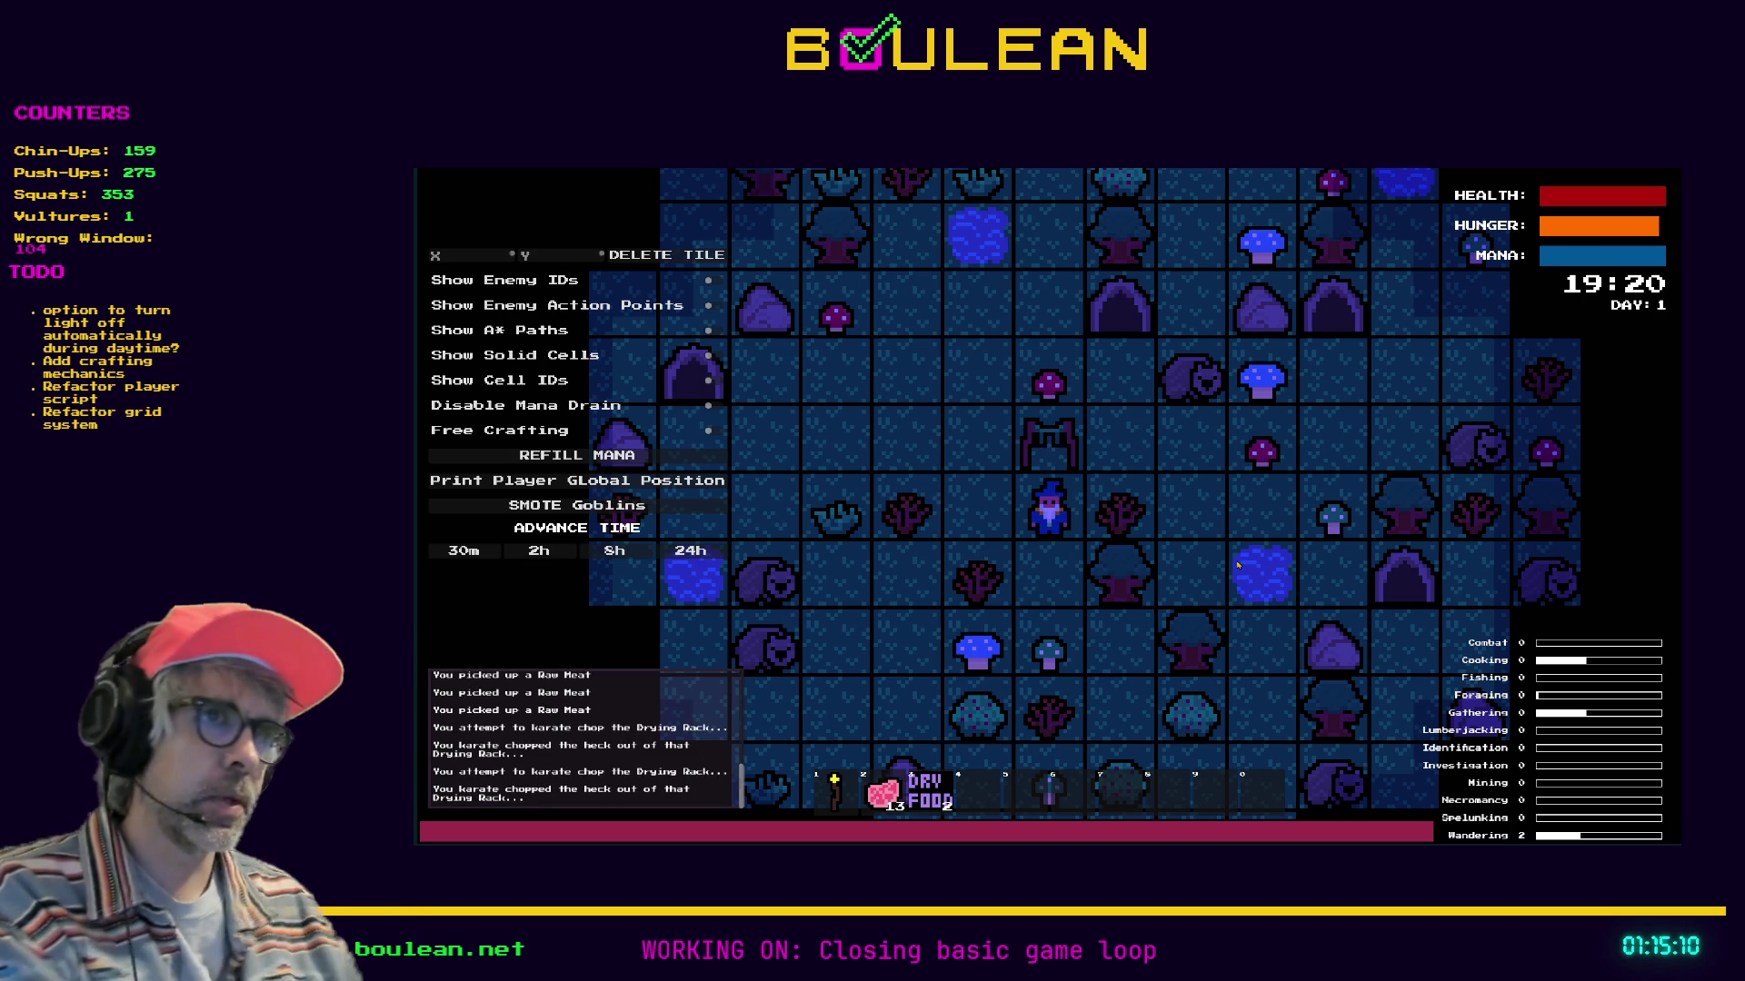
key(Up)
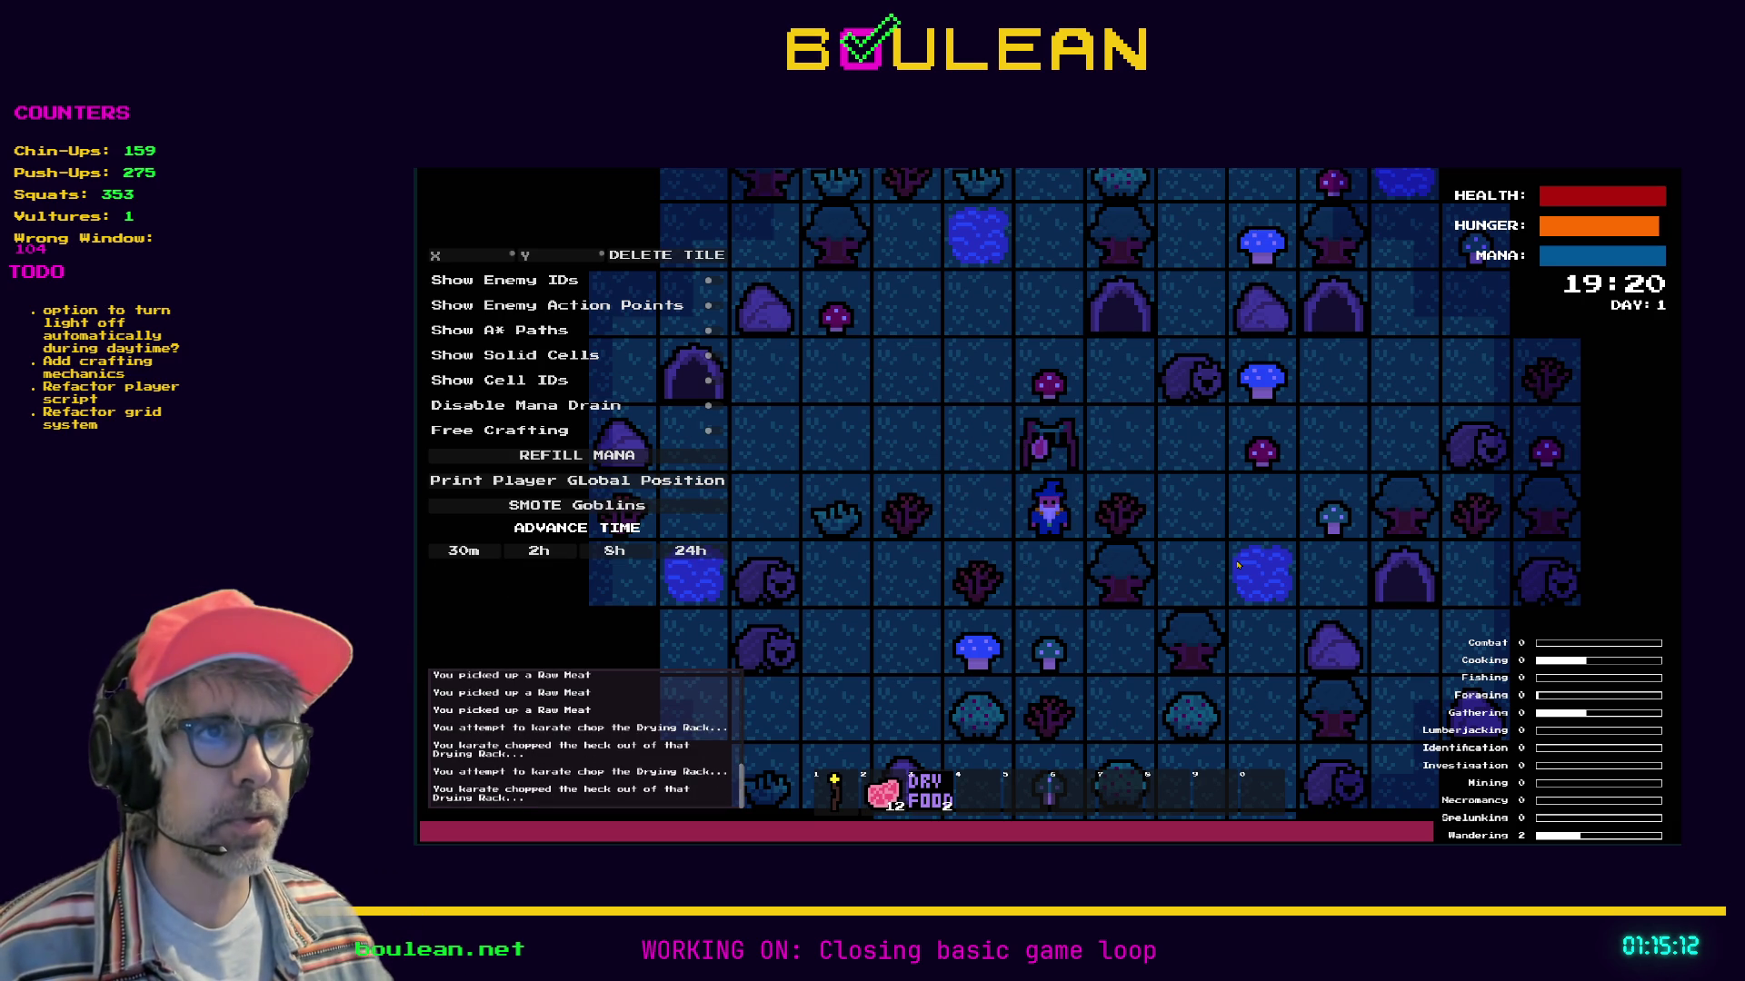
key(Up)
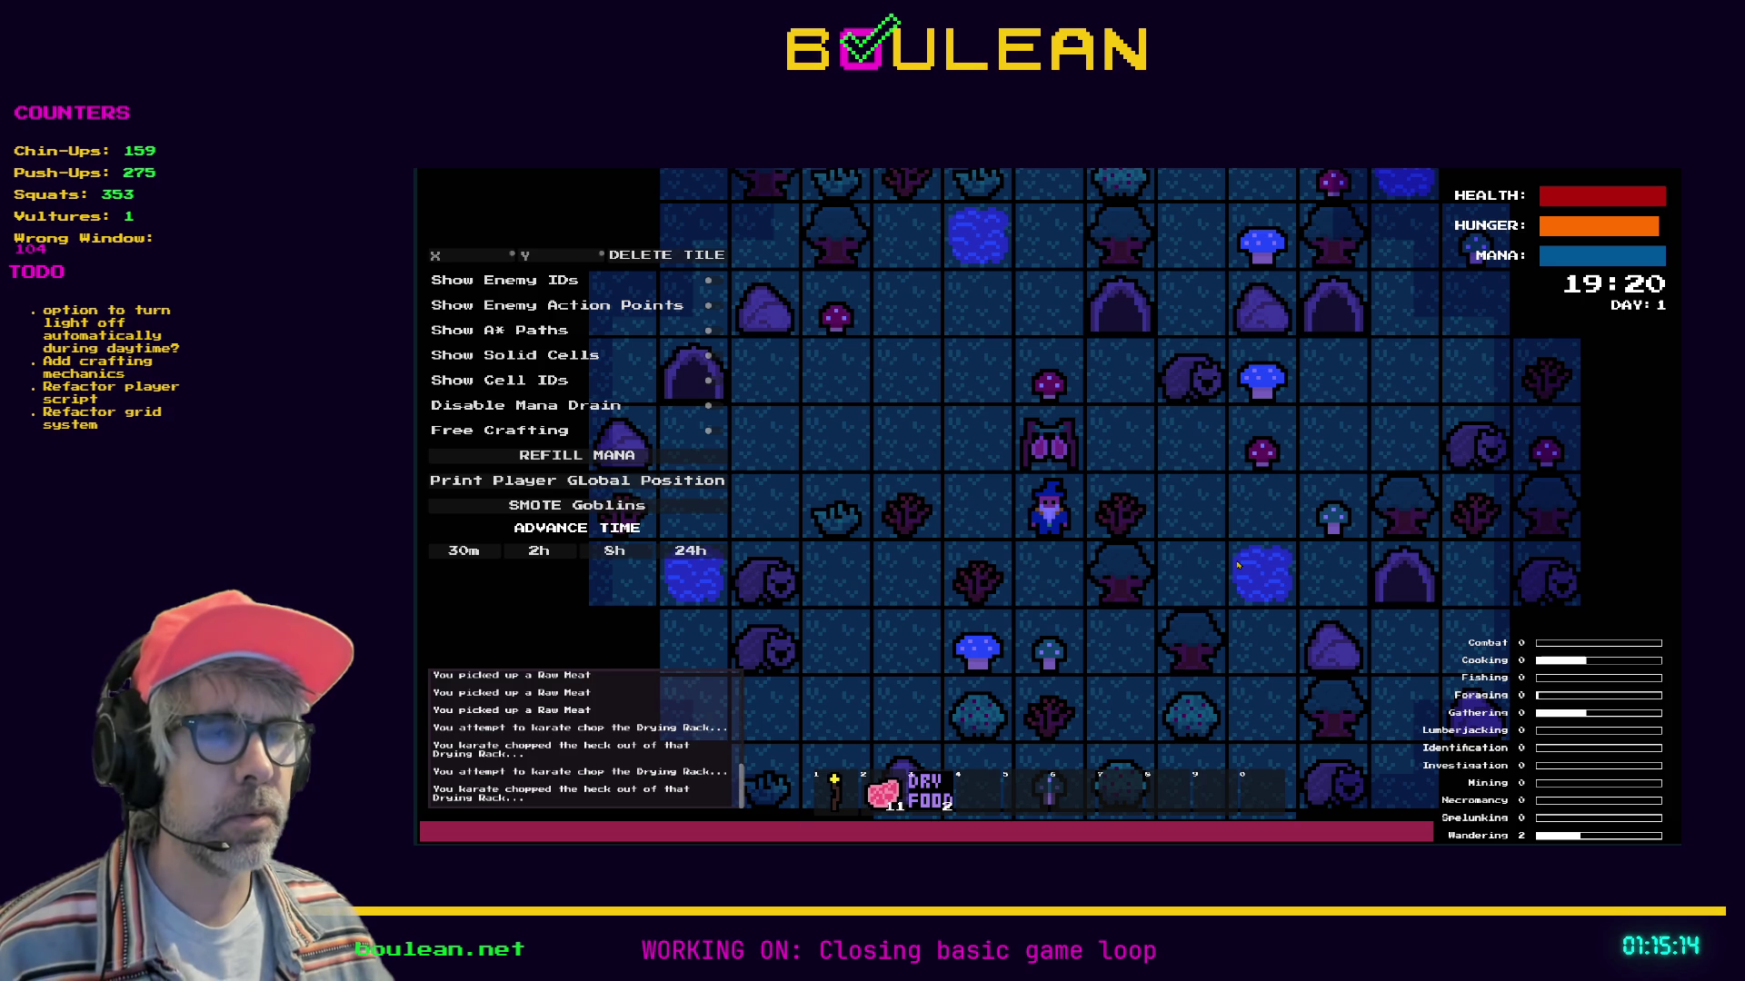
key(F8)
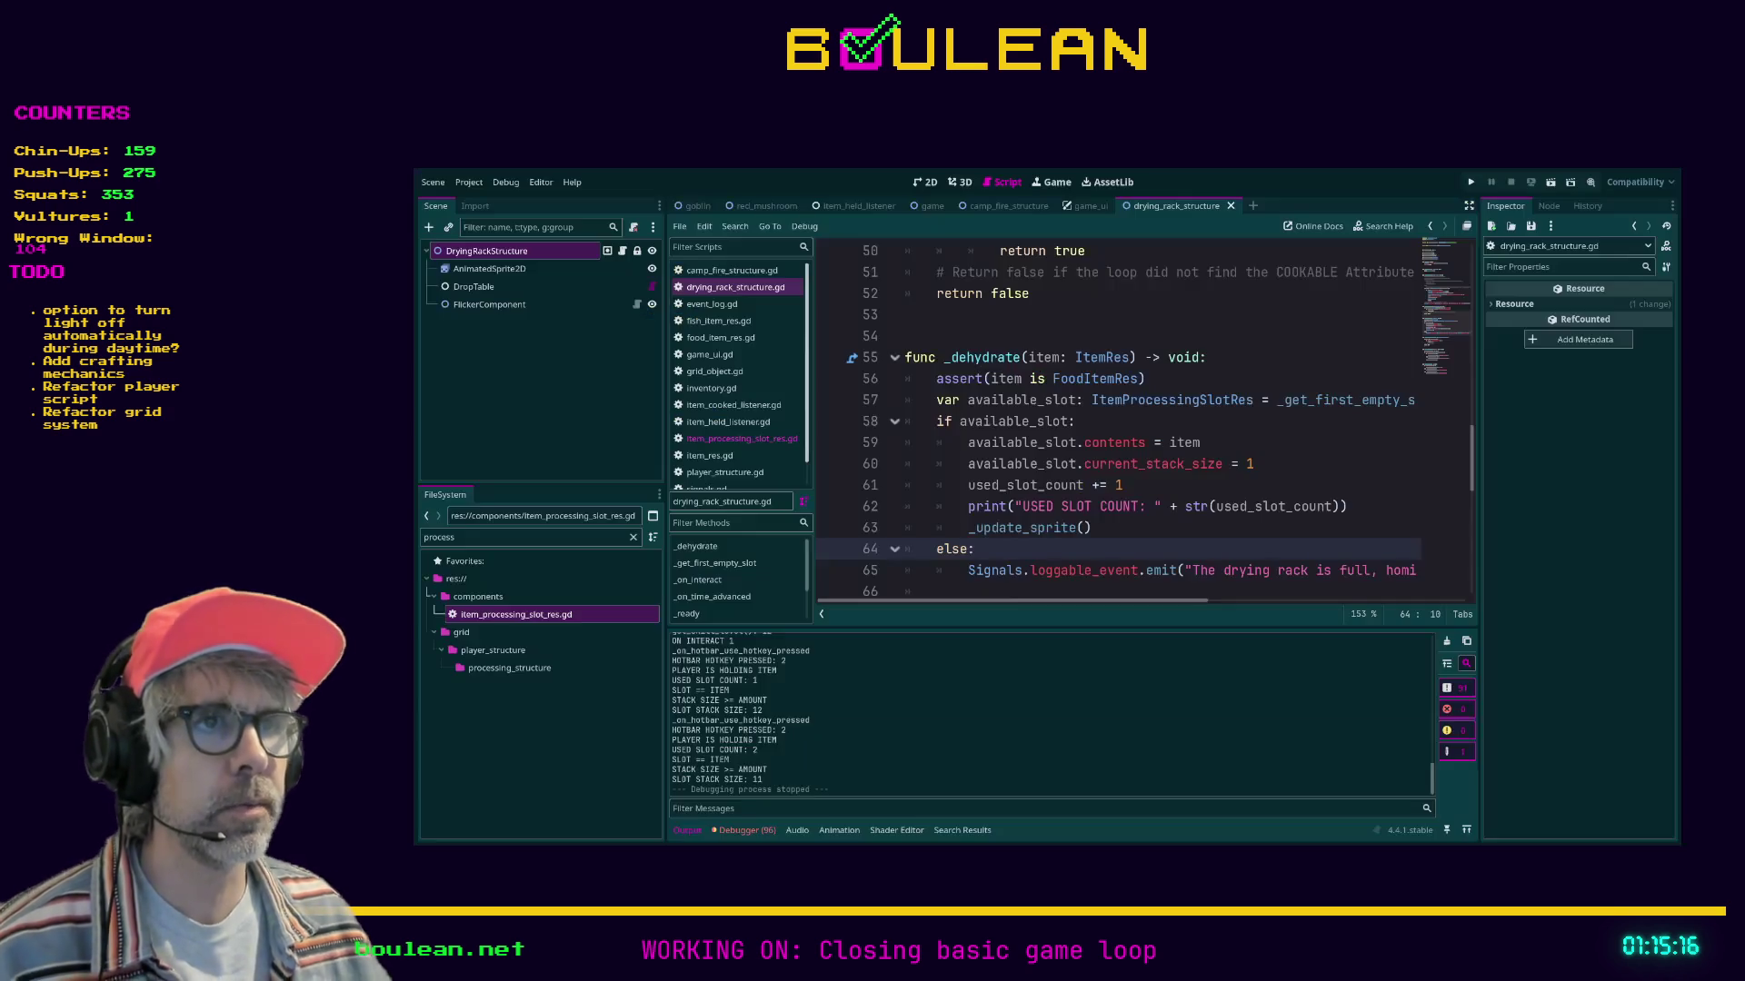
click(772, 441)
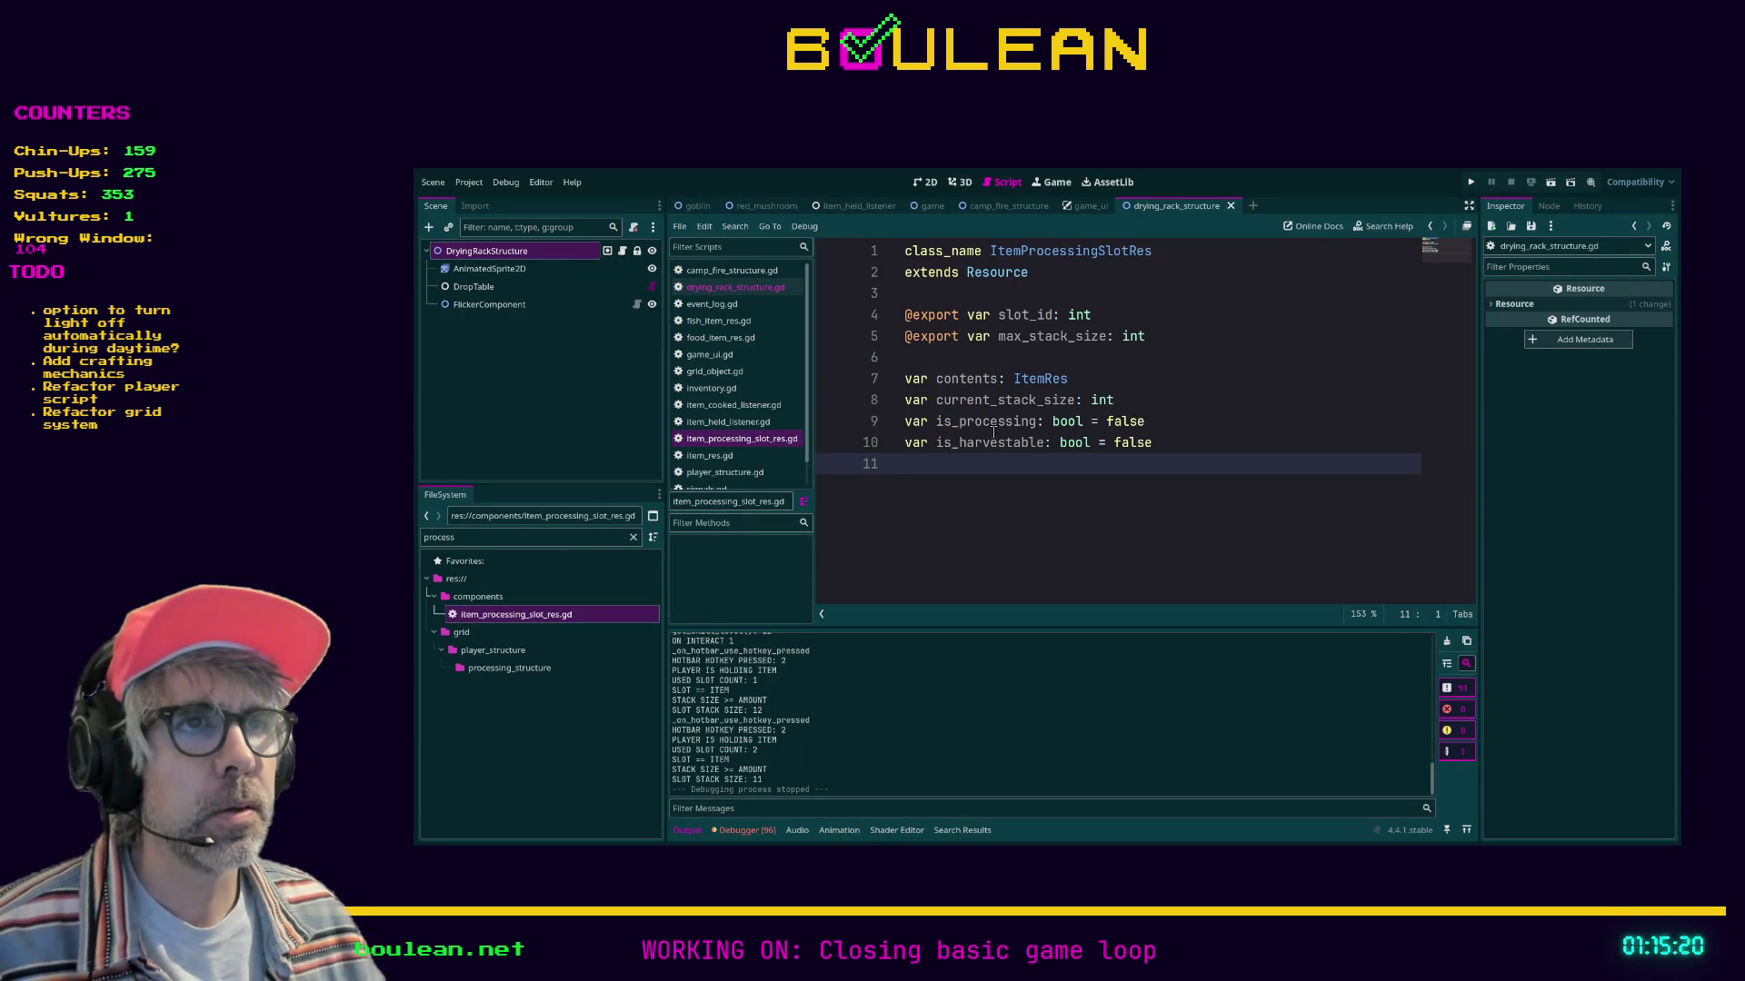
click(718, 288)
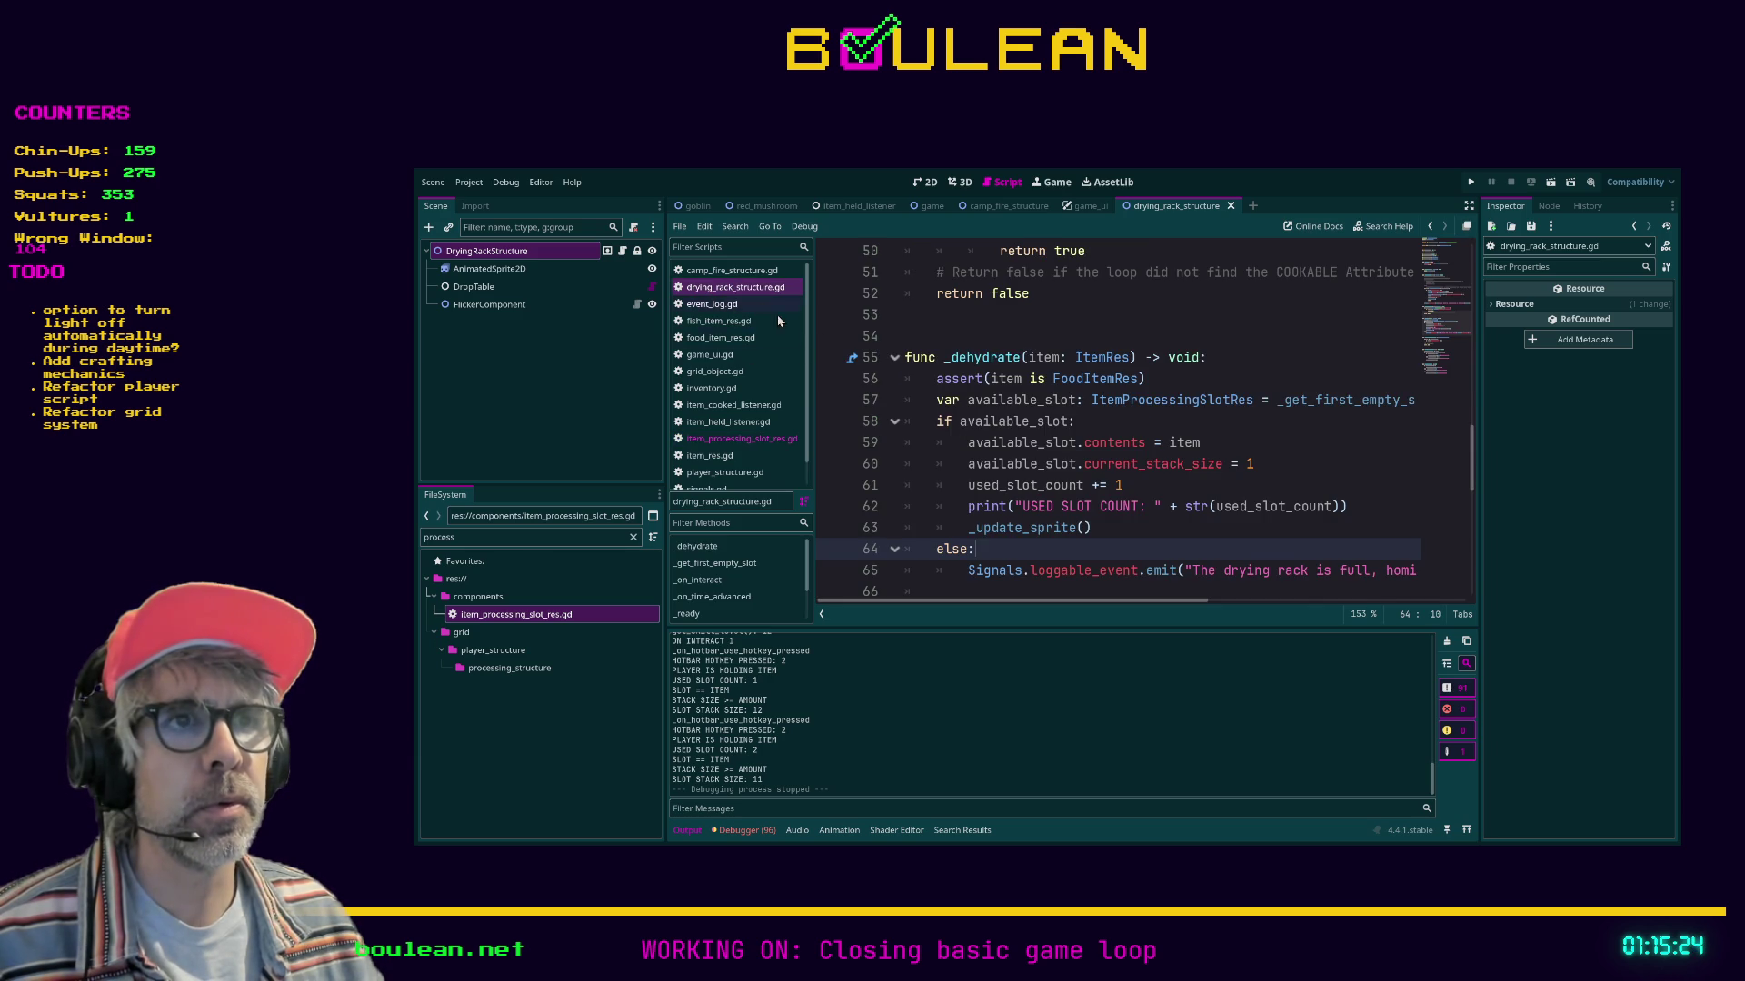
scroll(1071, 487, down, 3)
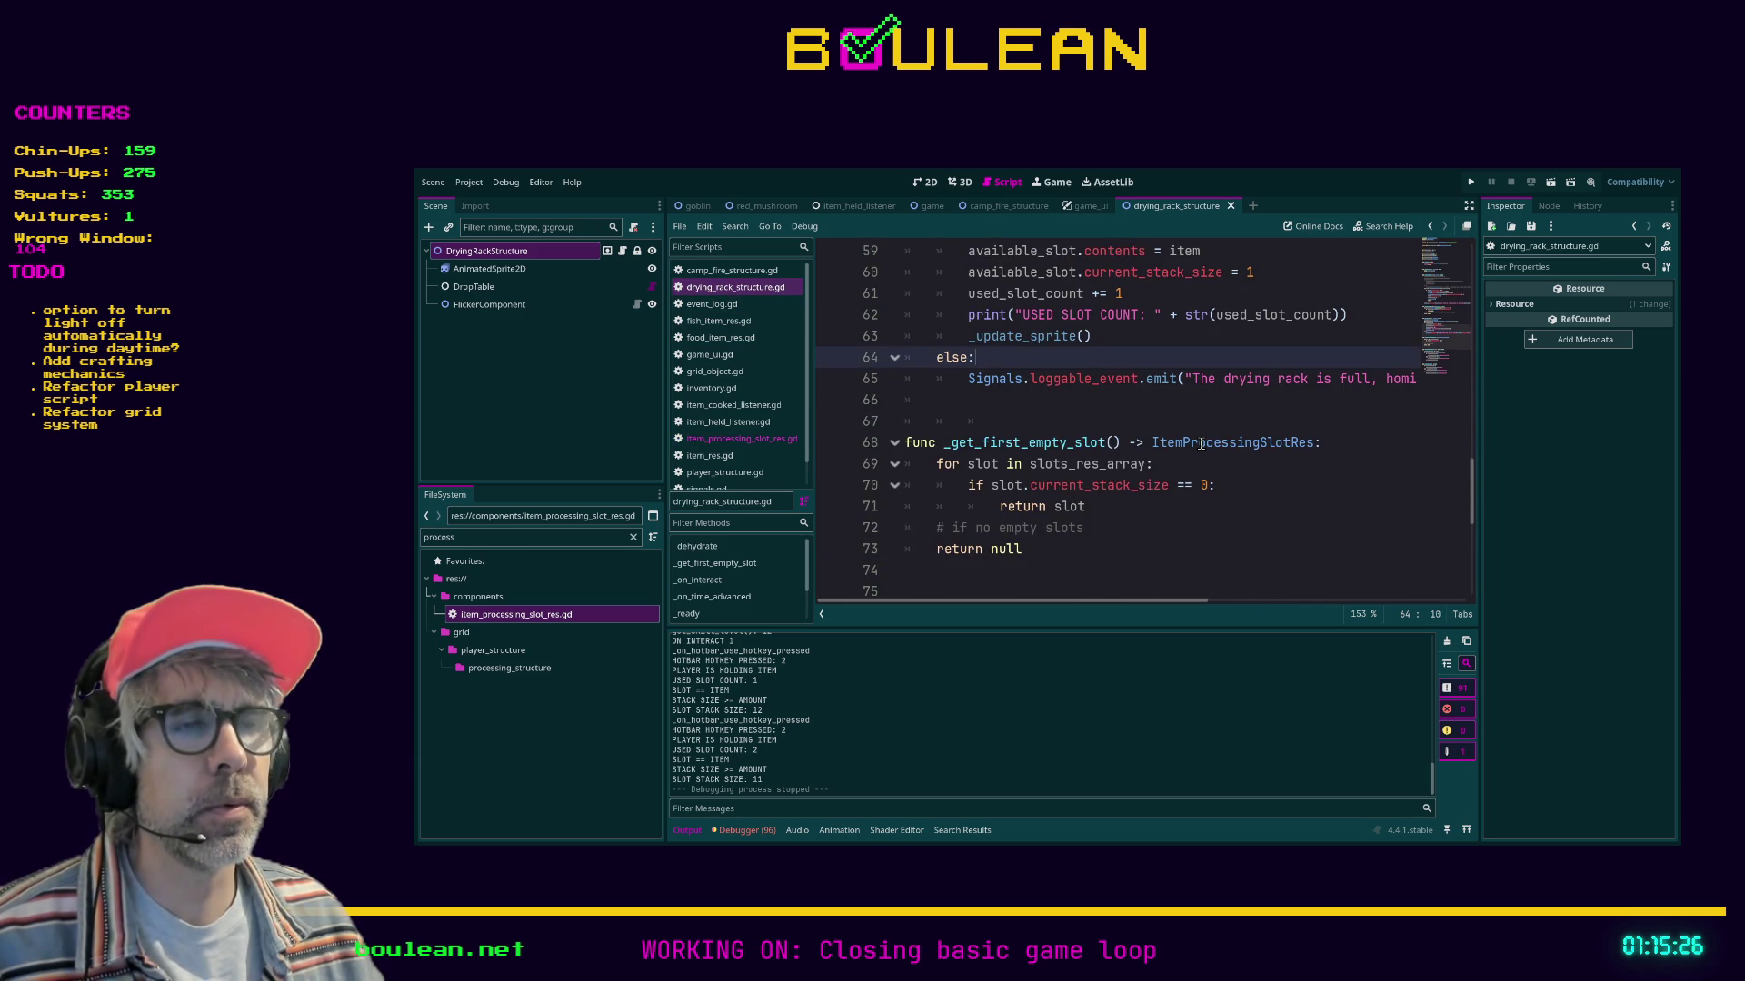
scroll(1201, 444, down, 4)
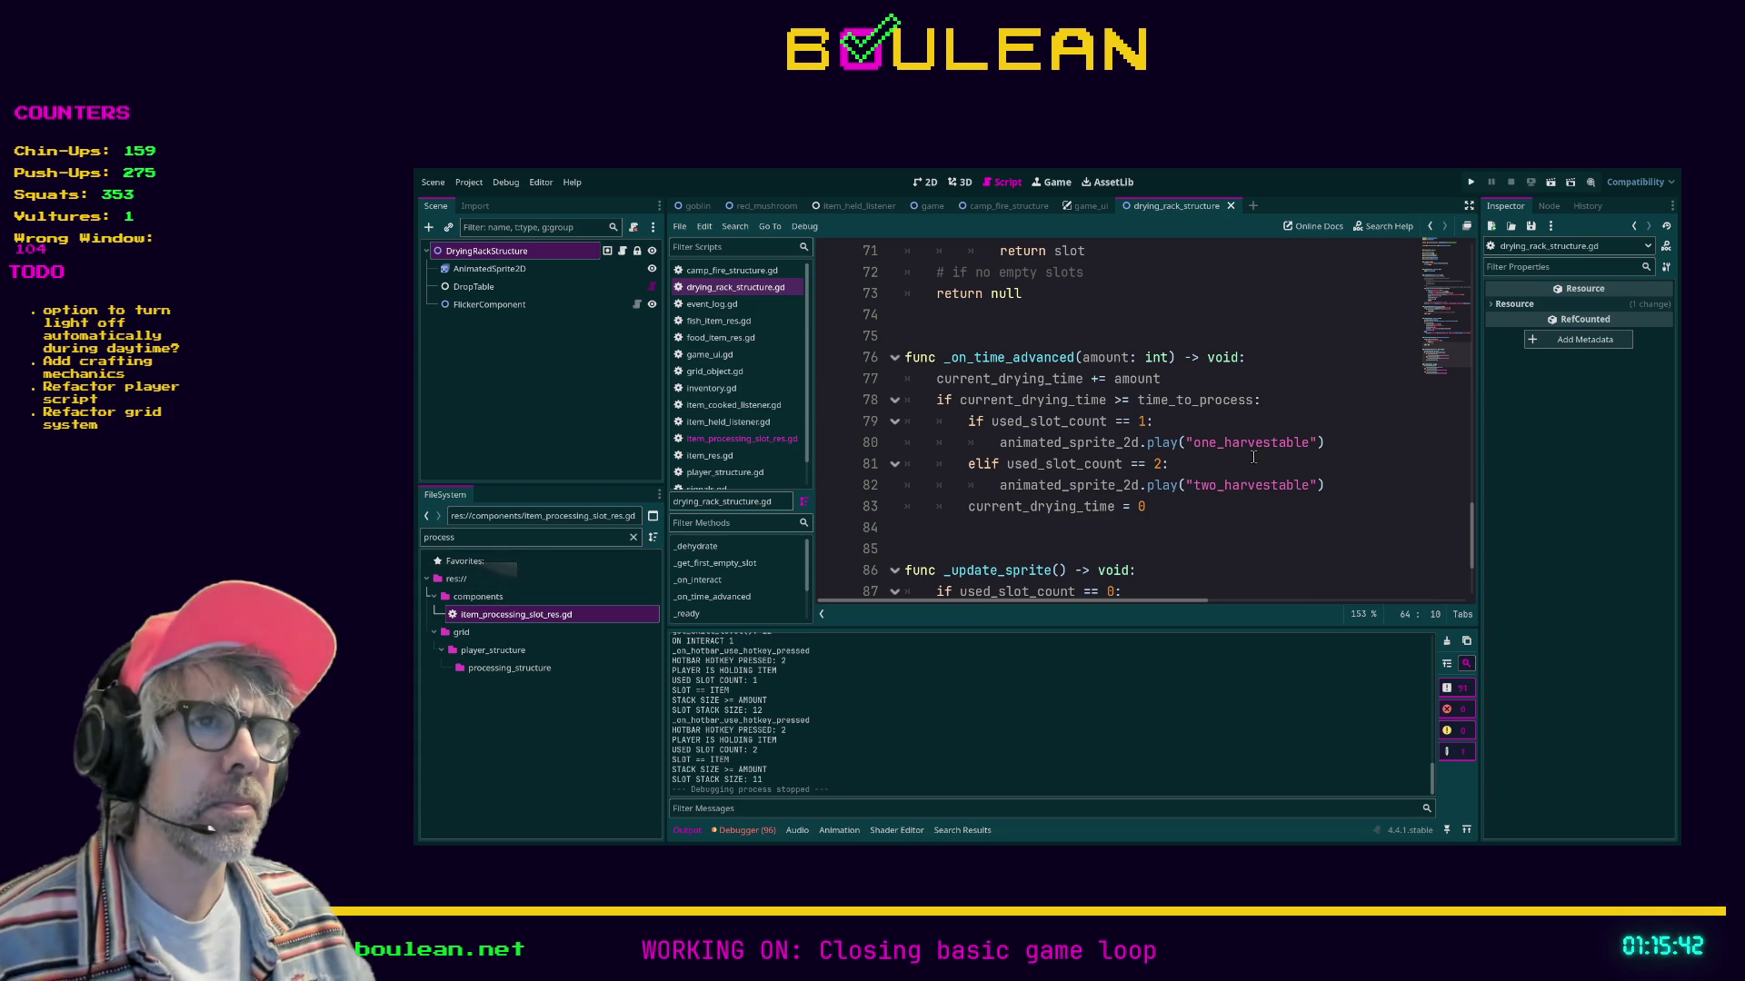
click(1174, 421)
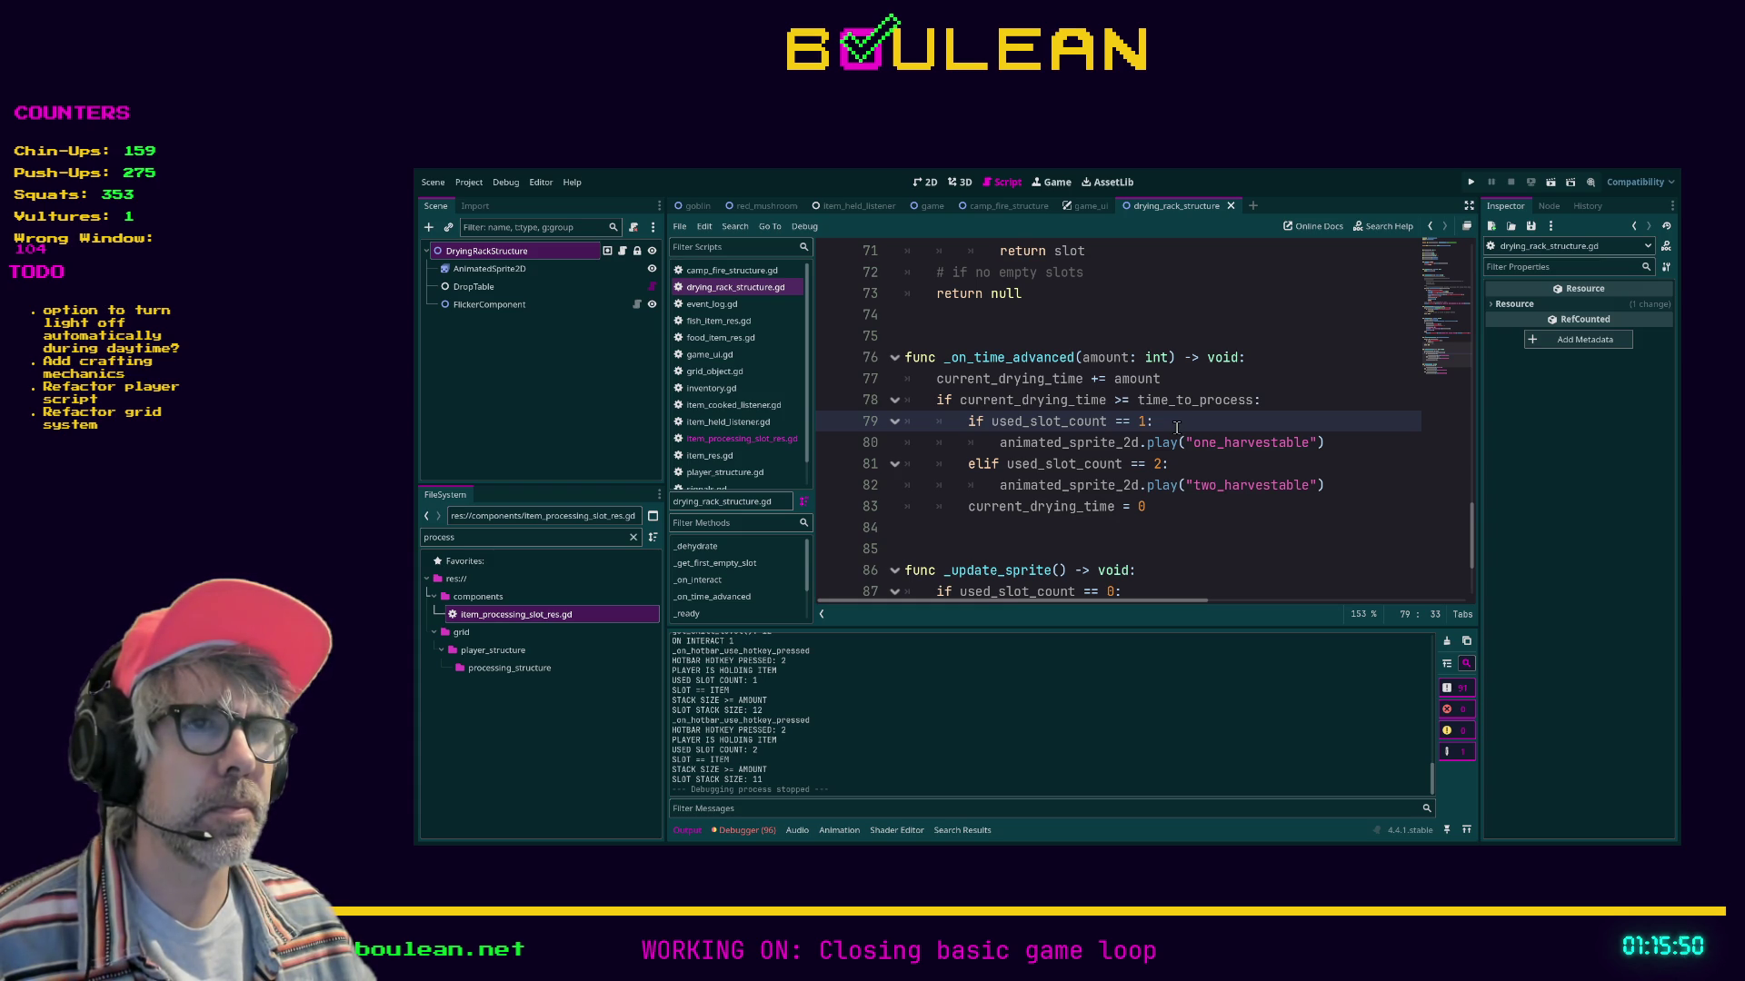
scroll(1176, 427, up, 2)
scroll(1176, 427, down, 2)
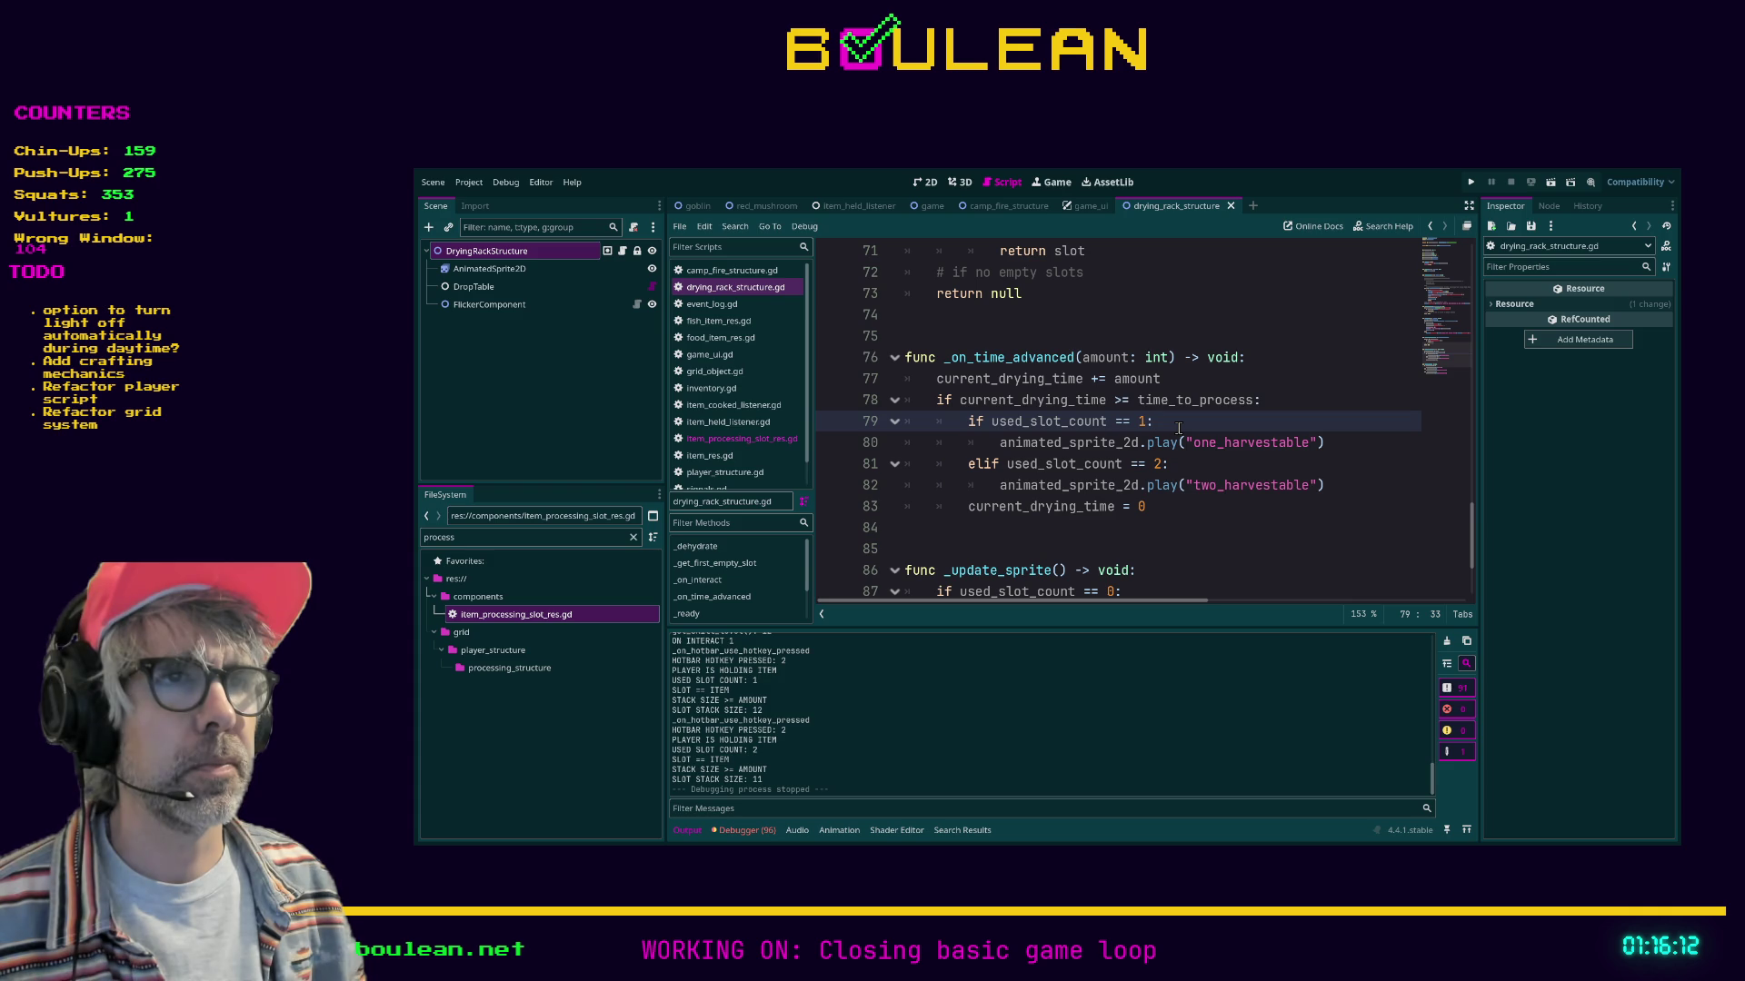
key(Home)
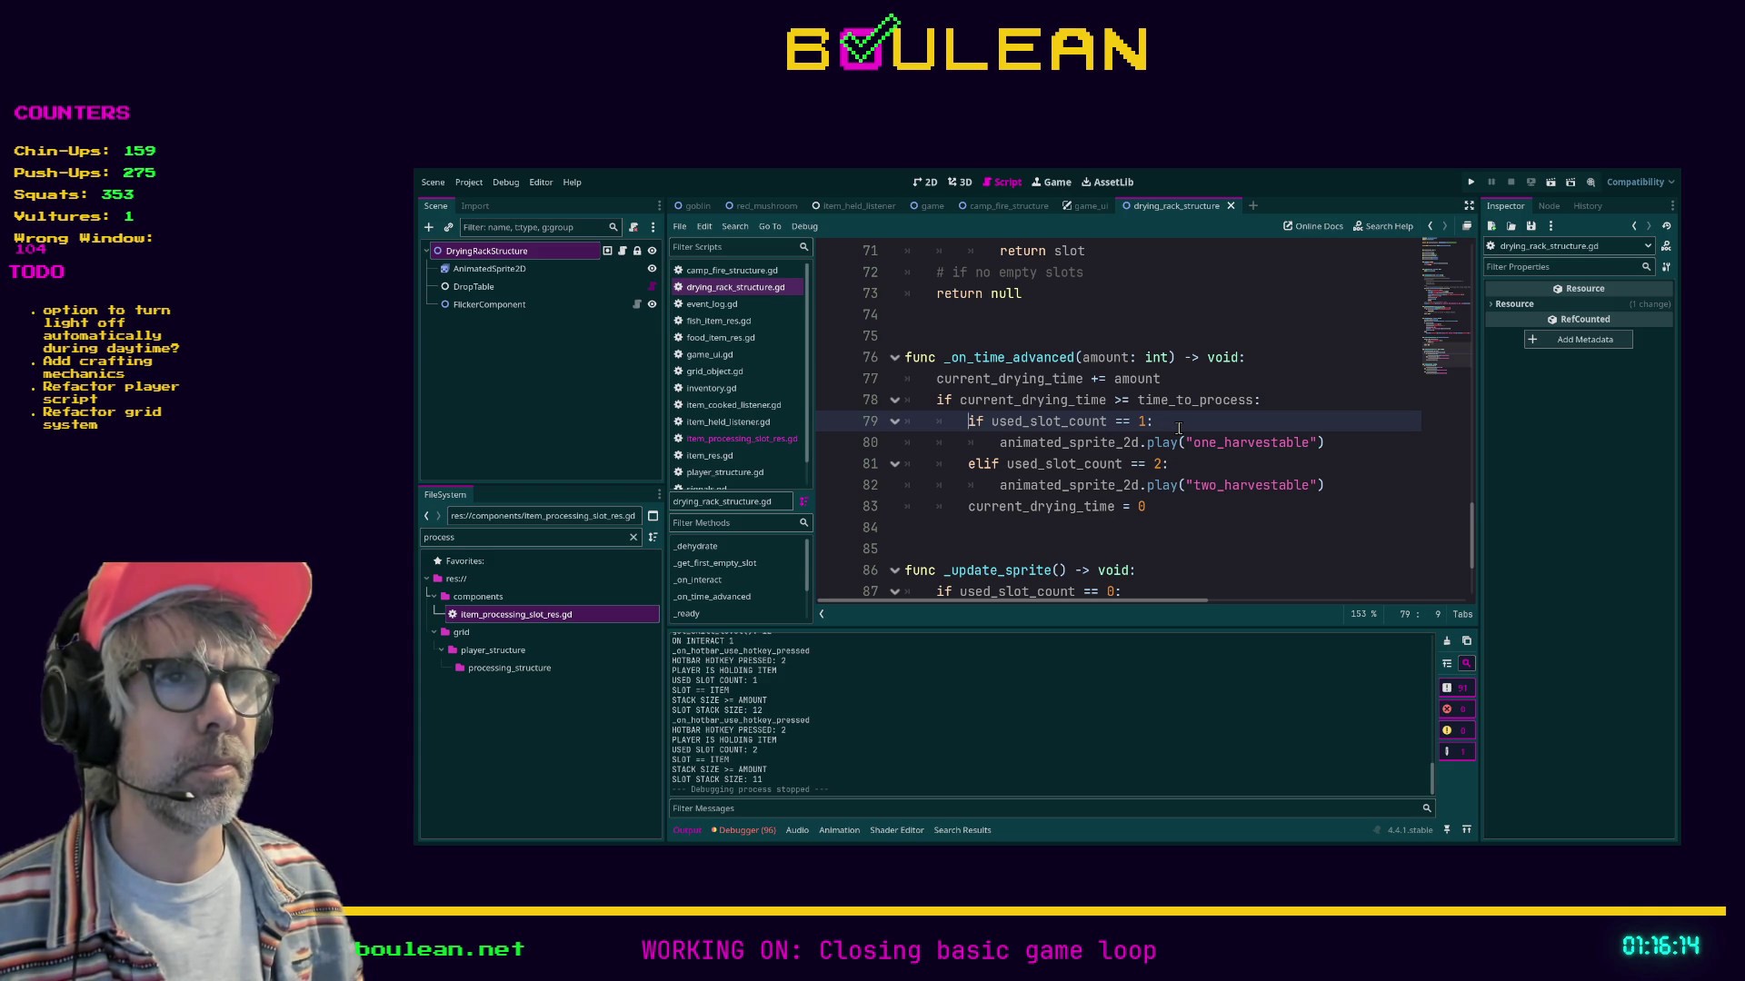
key(Down)
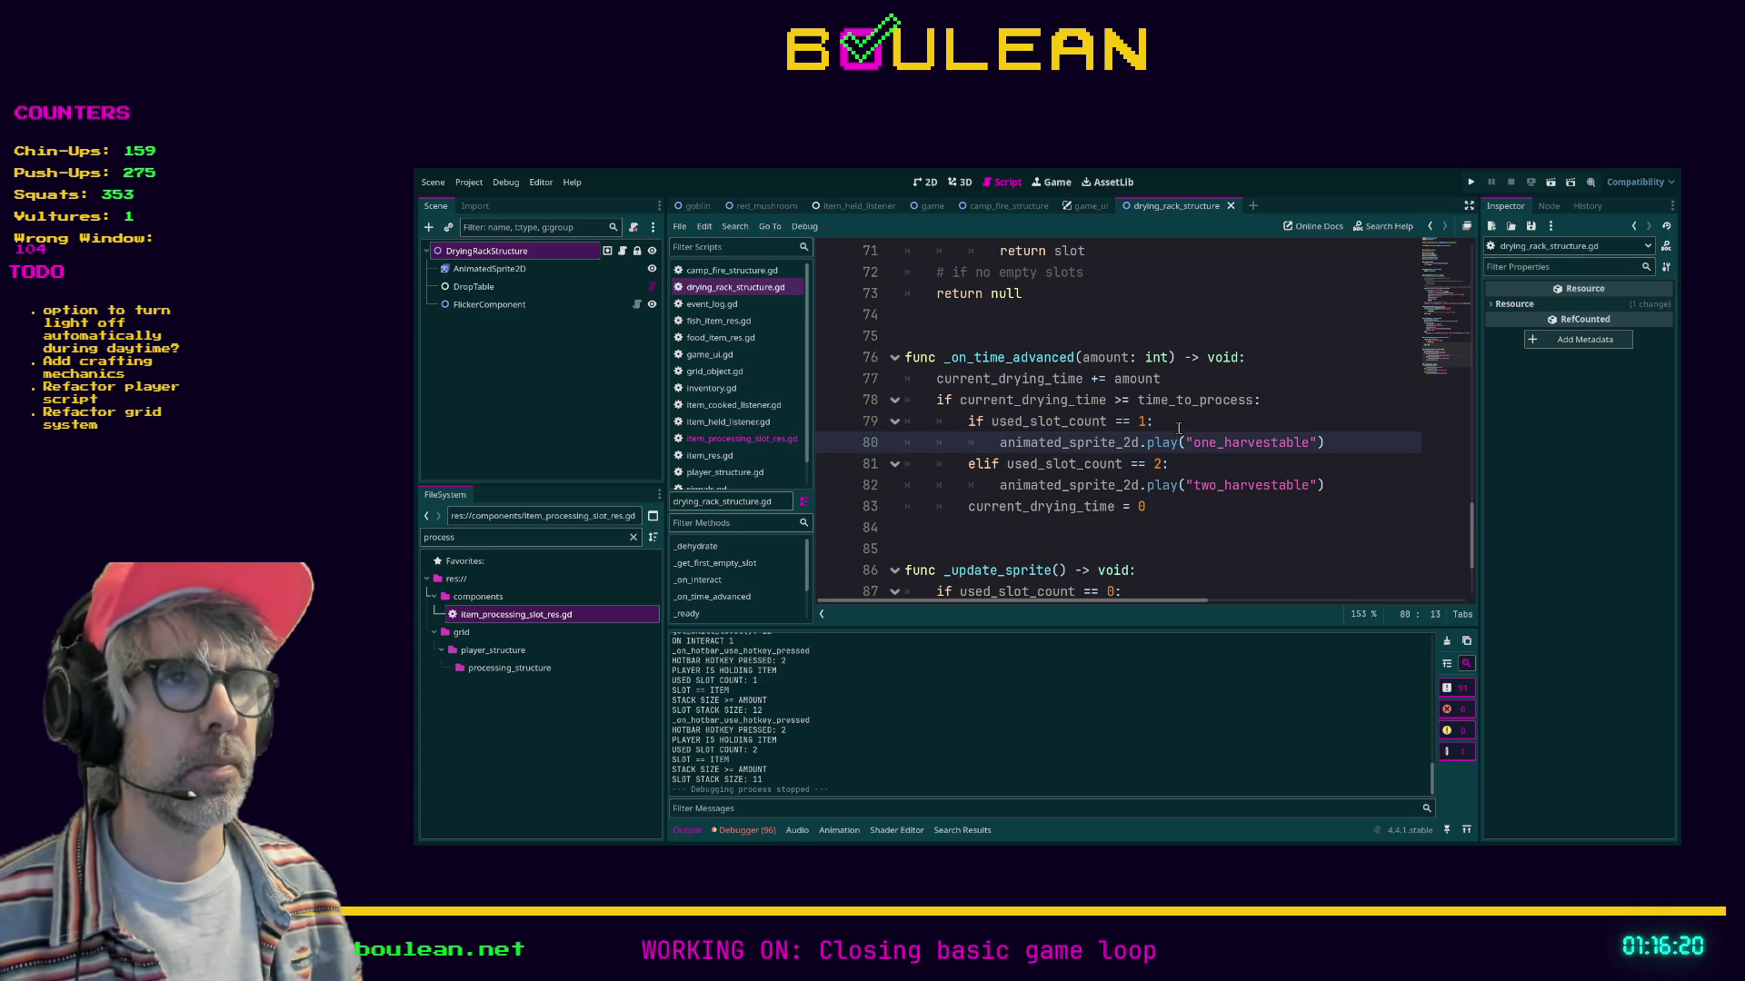
key(Up)
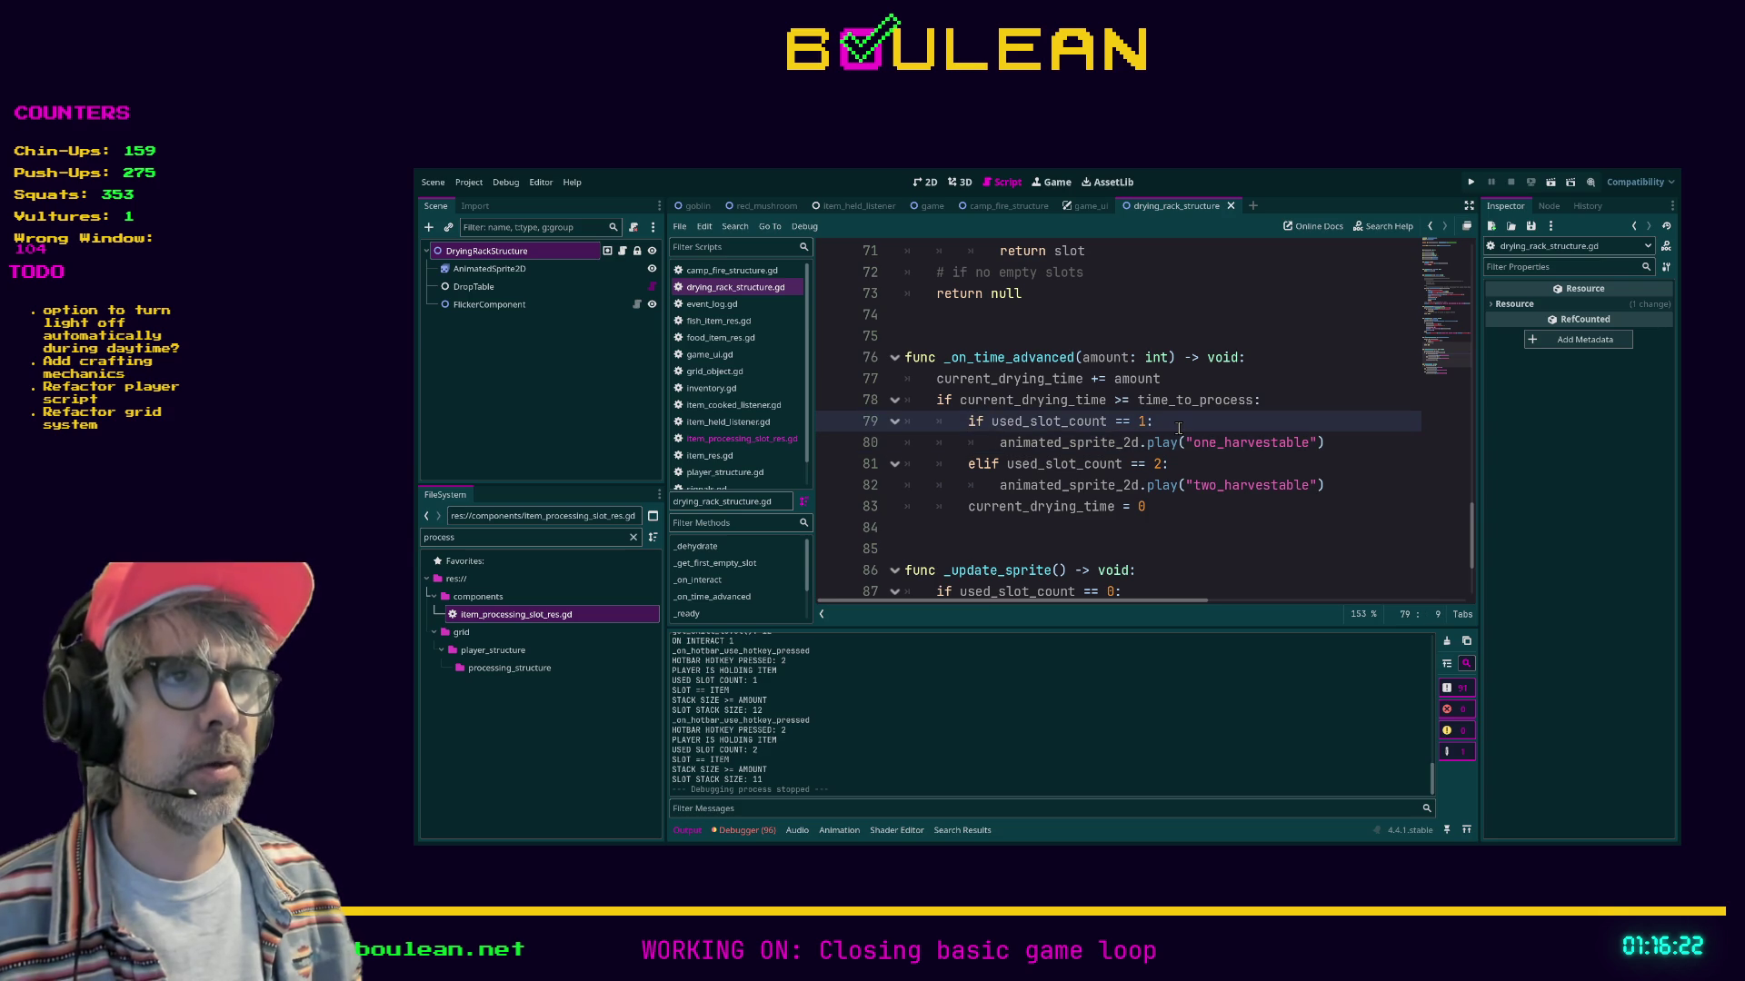
Step: Comment out the old slot-count animation block (lines 79–83) and add a blank line above it
mouse_move(1147, 506)
mouse_down()
mouse_move(1045, 485)
mouse_move(914, 424)
mouse_up()
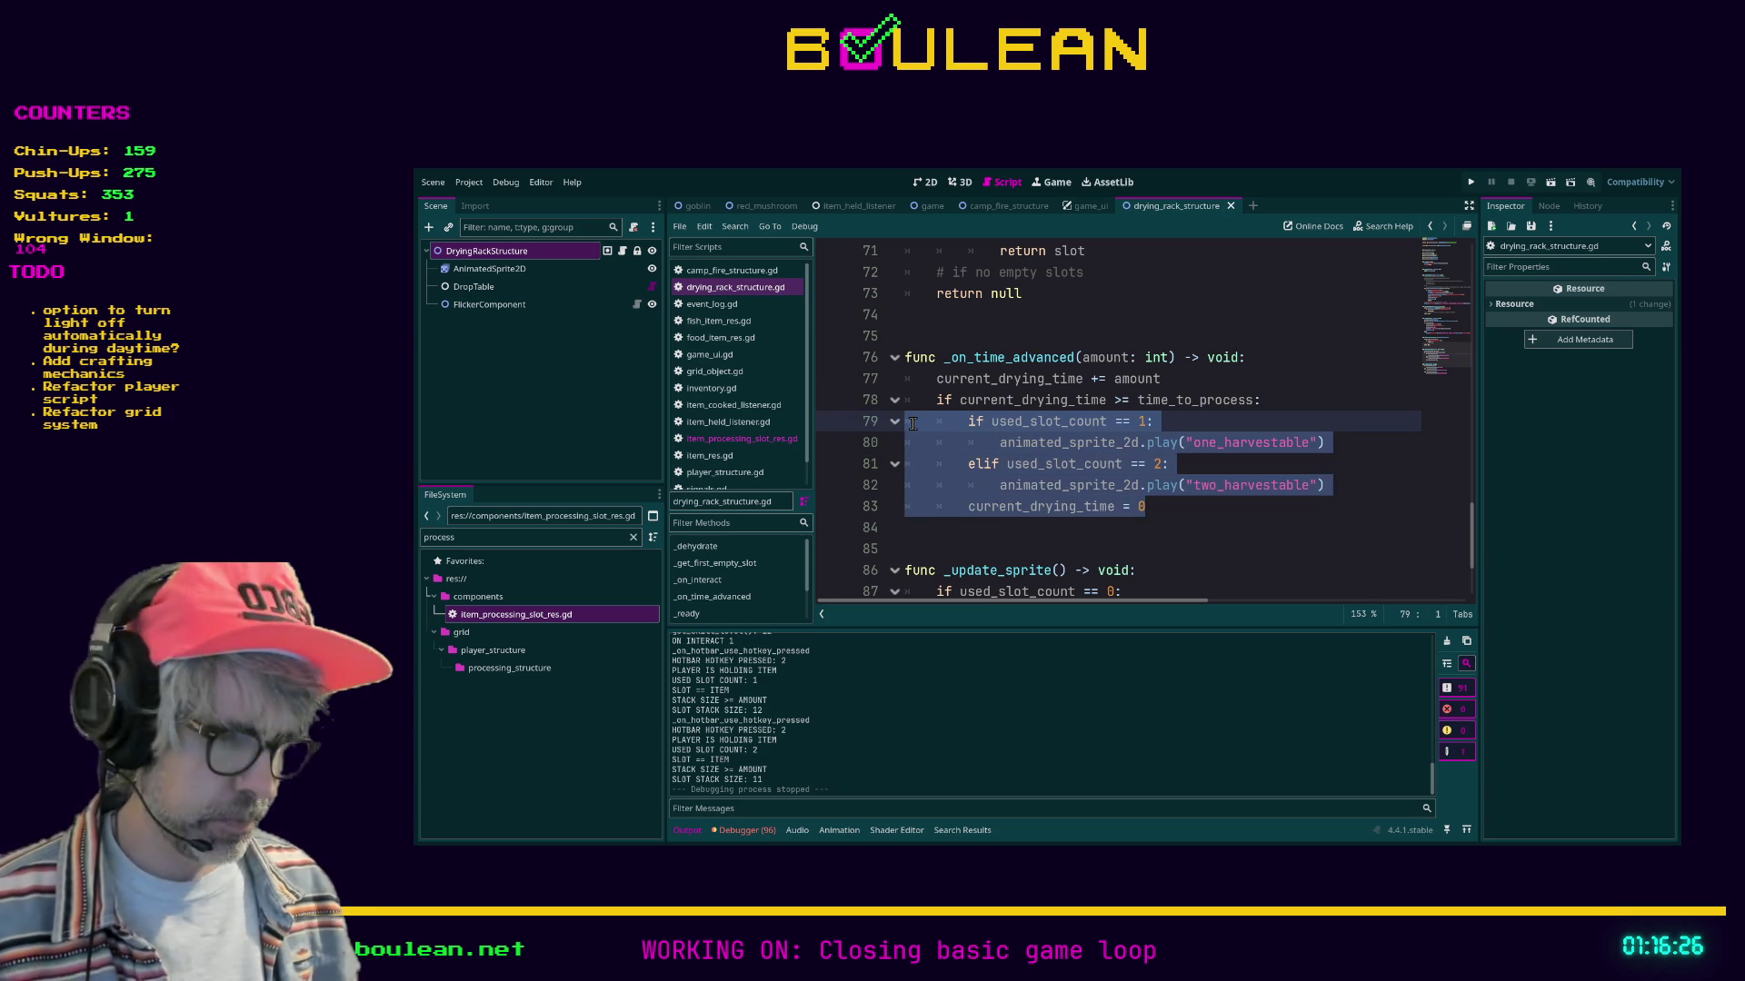
key(ctrl+k)
click(913, 423)
key(Return)
key(Up)
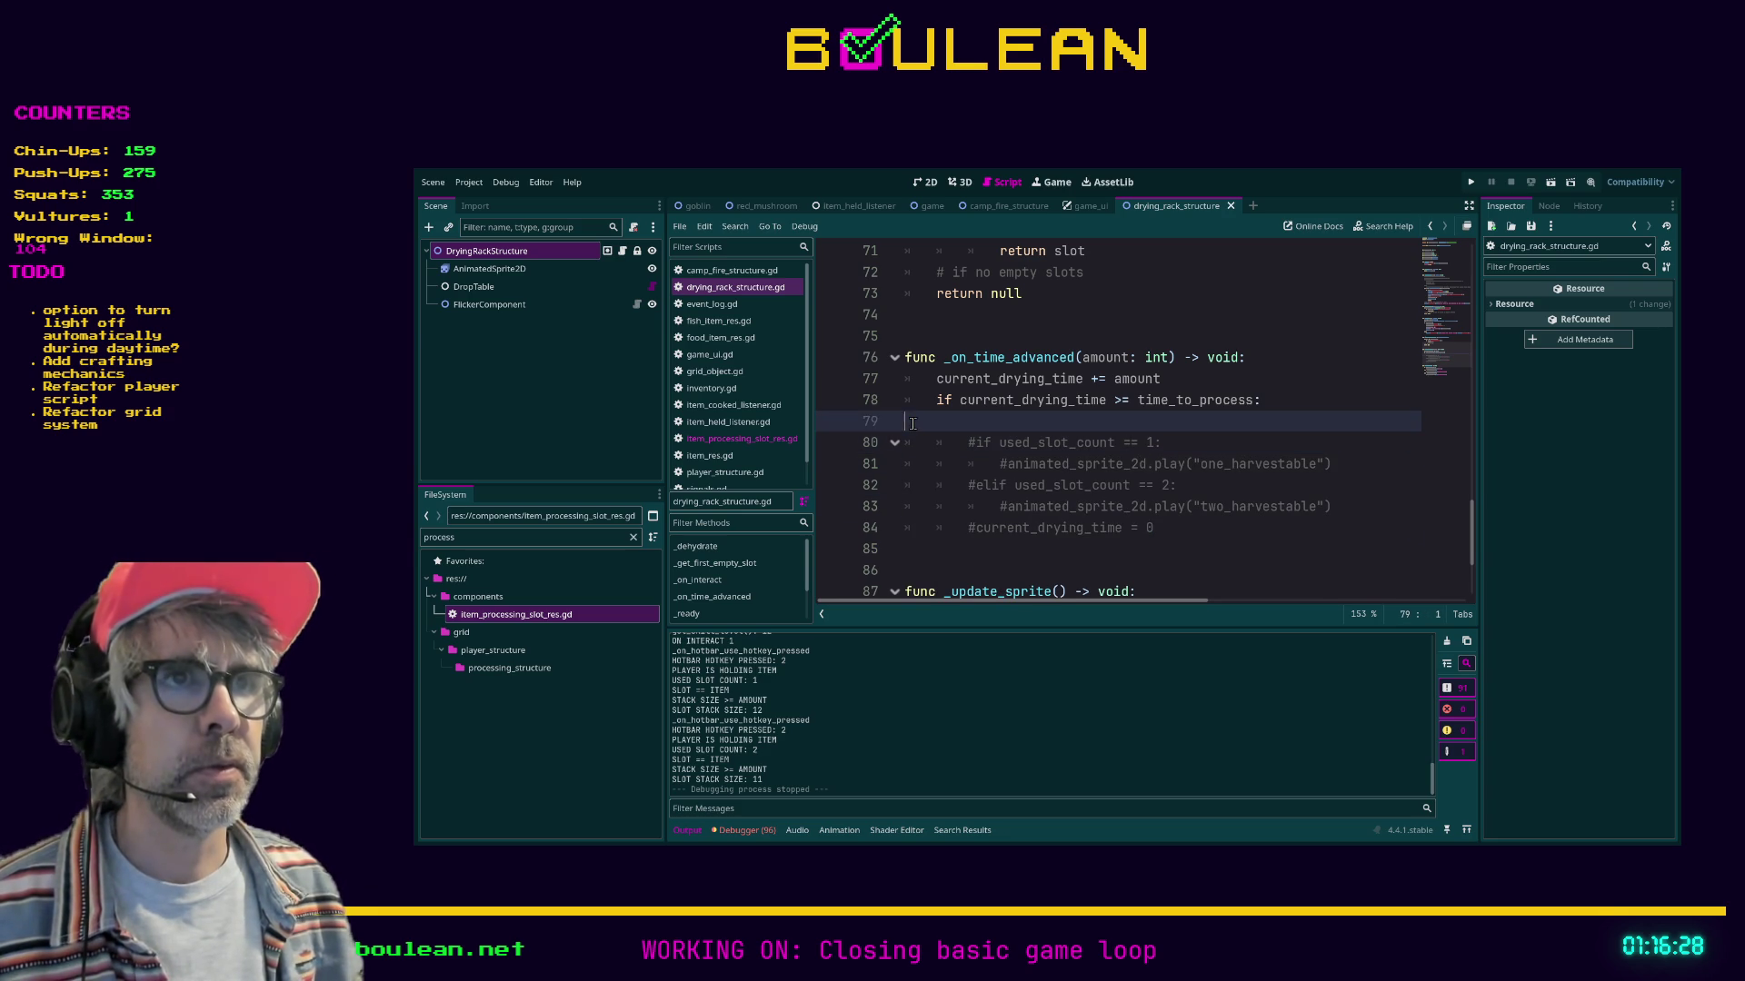
Step: Declare 'var harvestable_slot: ItemProcessingSlotRes = _get_first_empty_slot()' above the commented block
text(get)
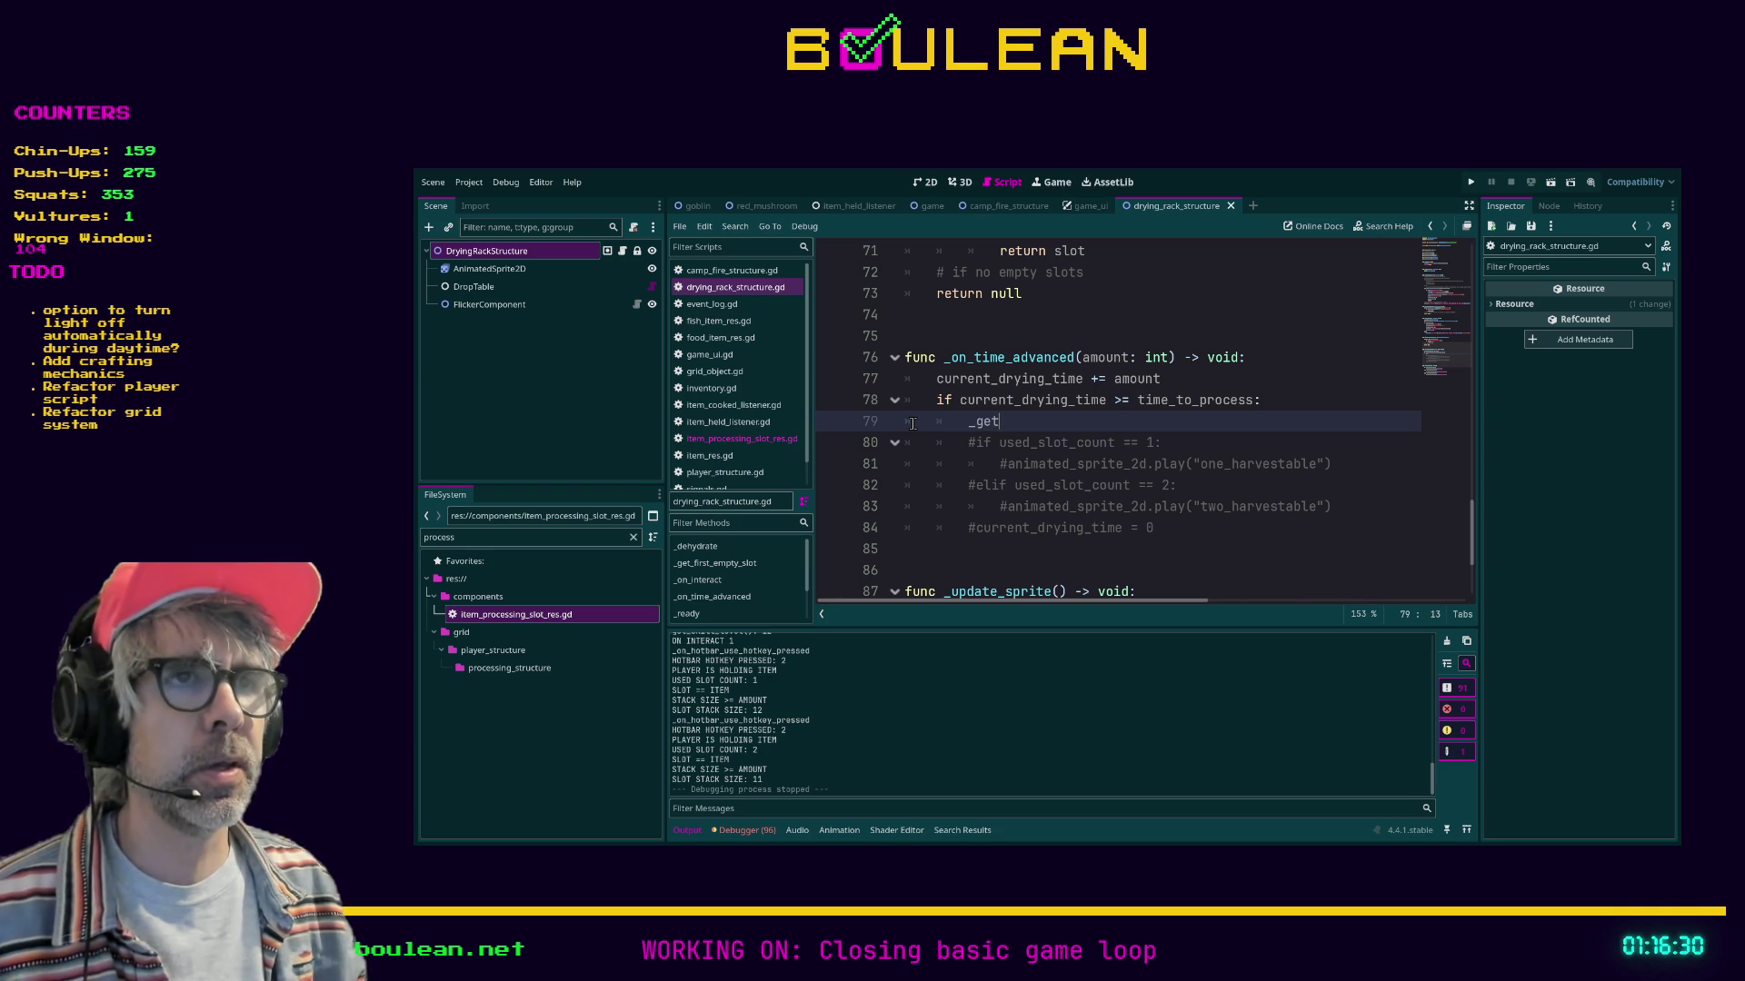
key(BackSpace)
key(BackSpace)
key(BackSpace)
text(var_)
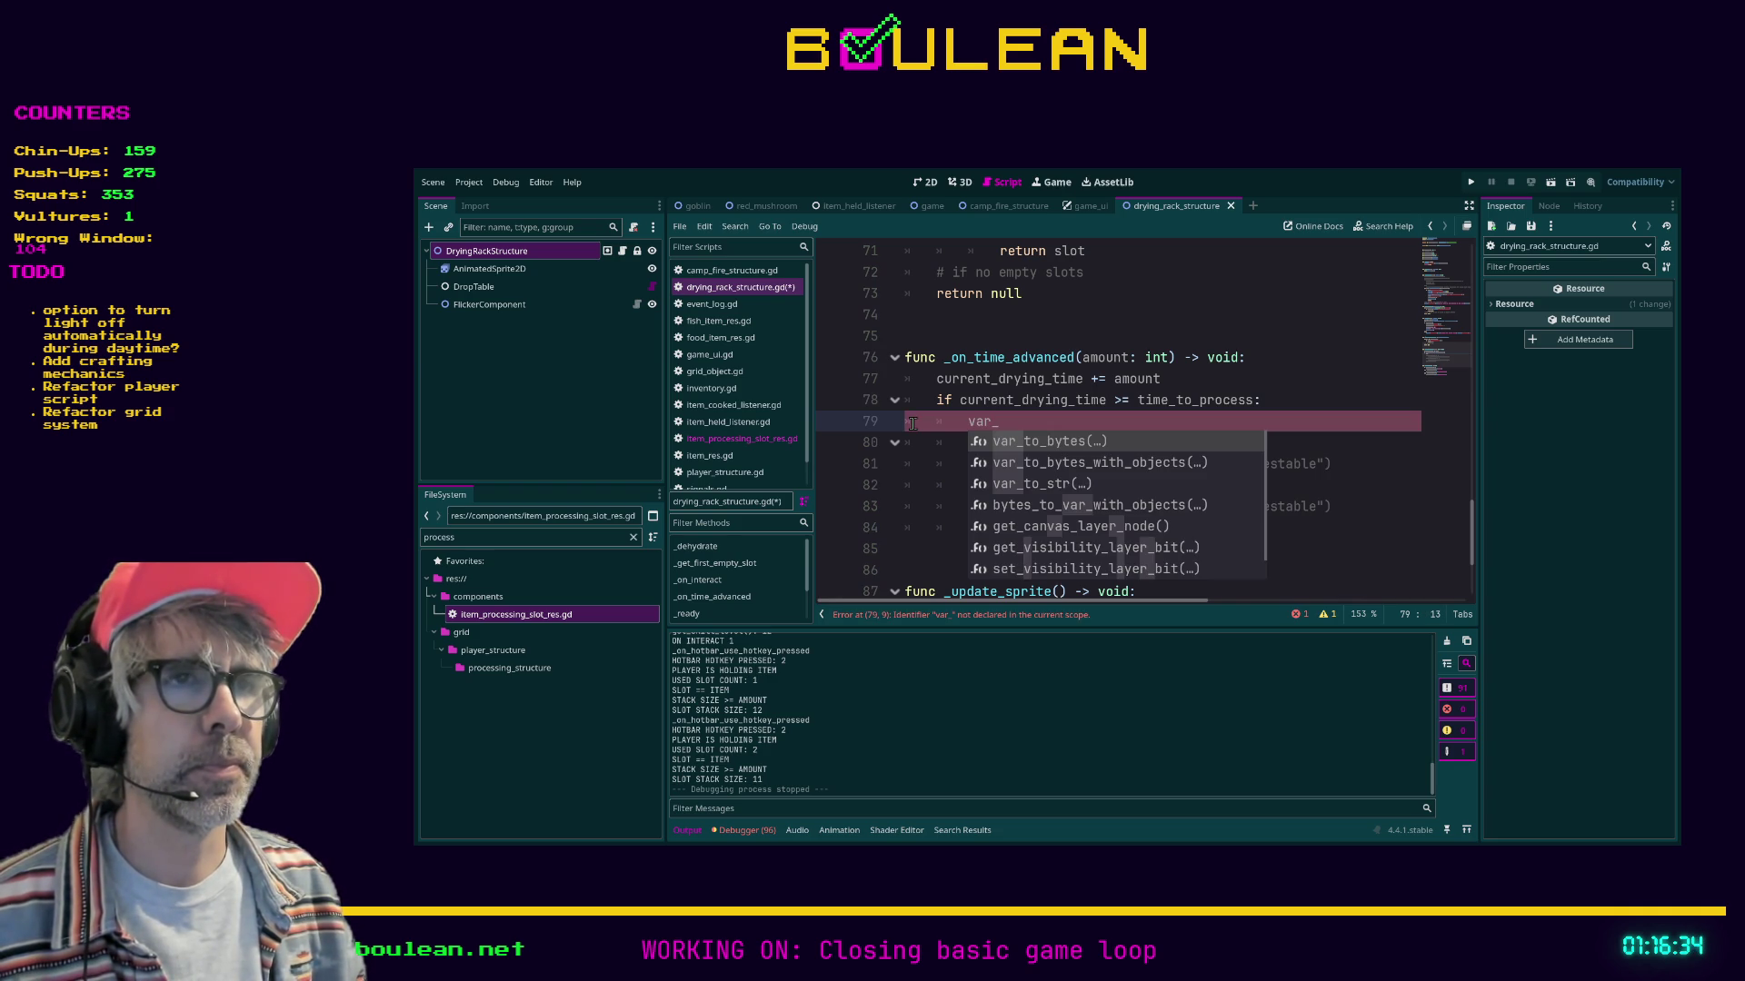
key(BackSpace)
text(harvestable_slot)
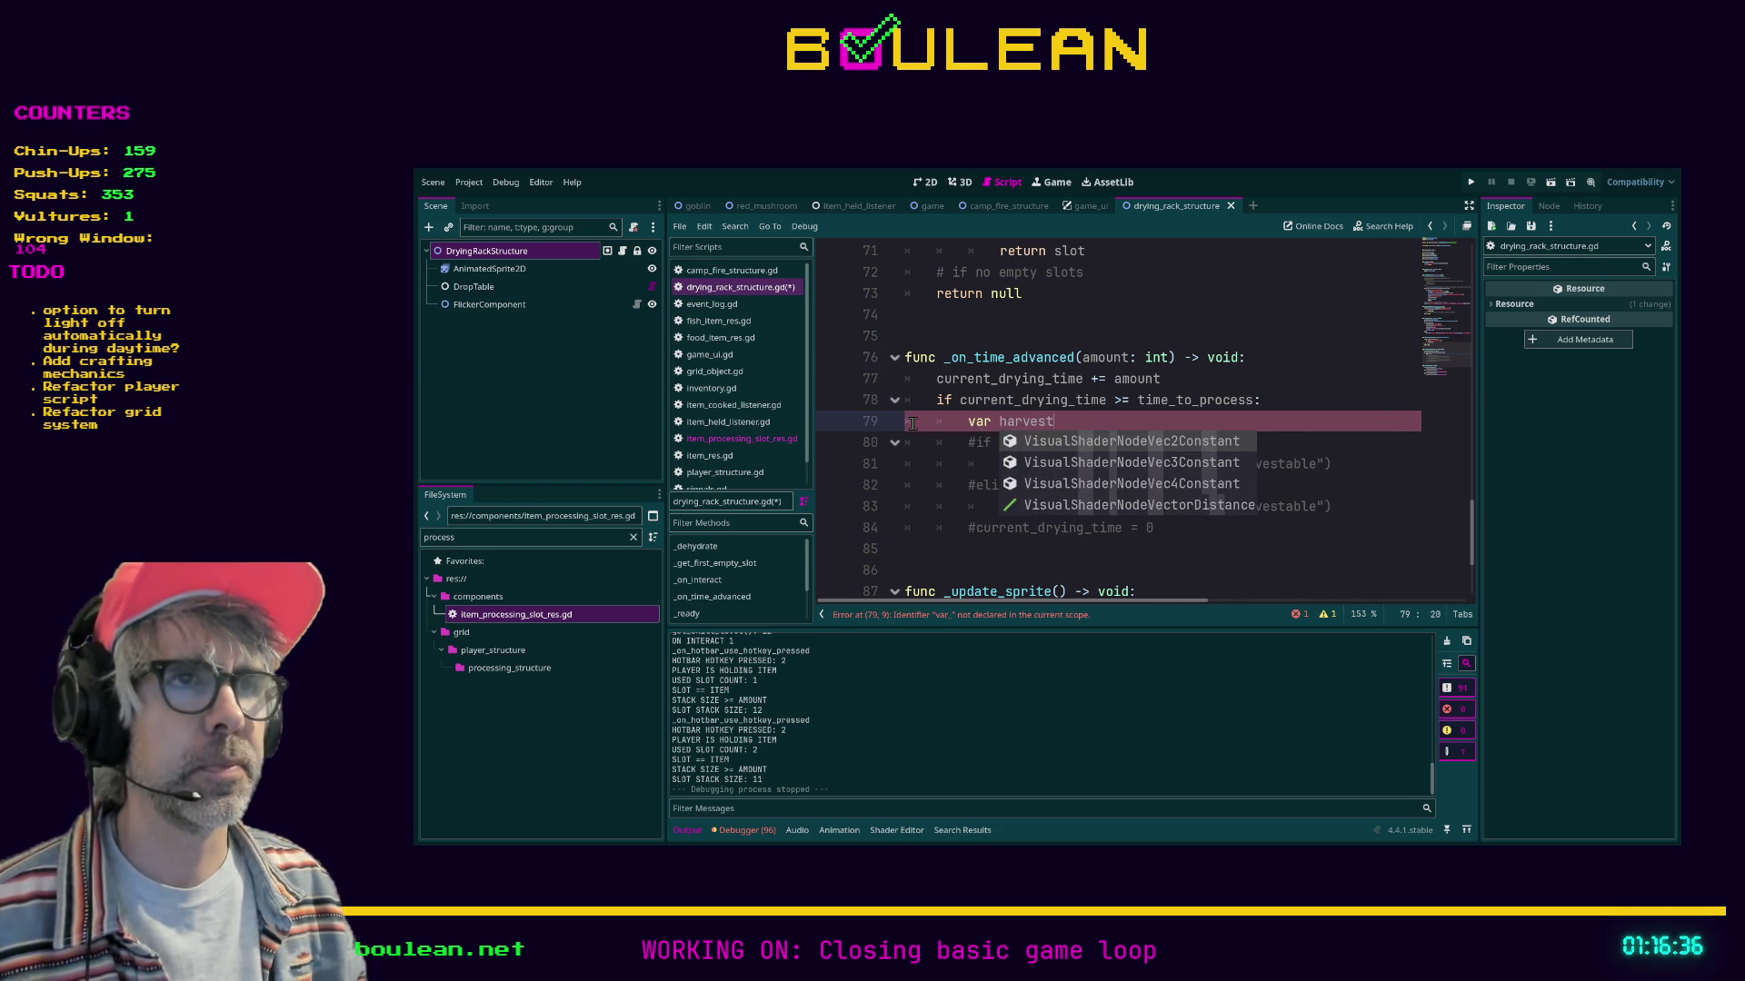
text(: Process)
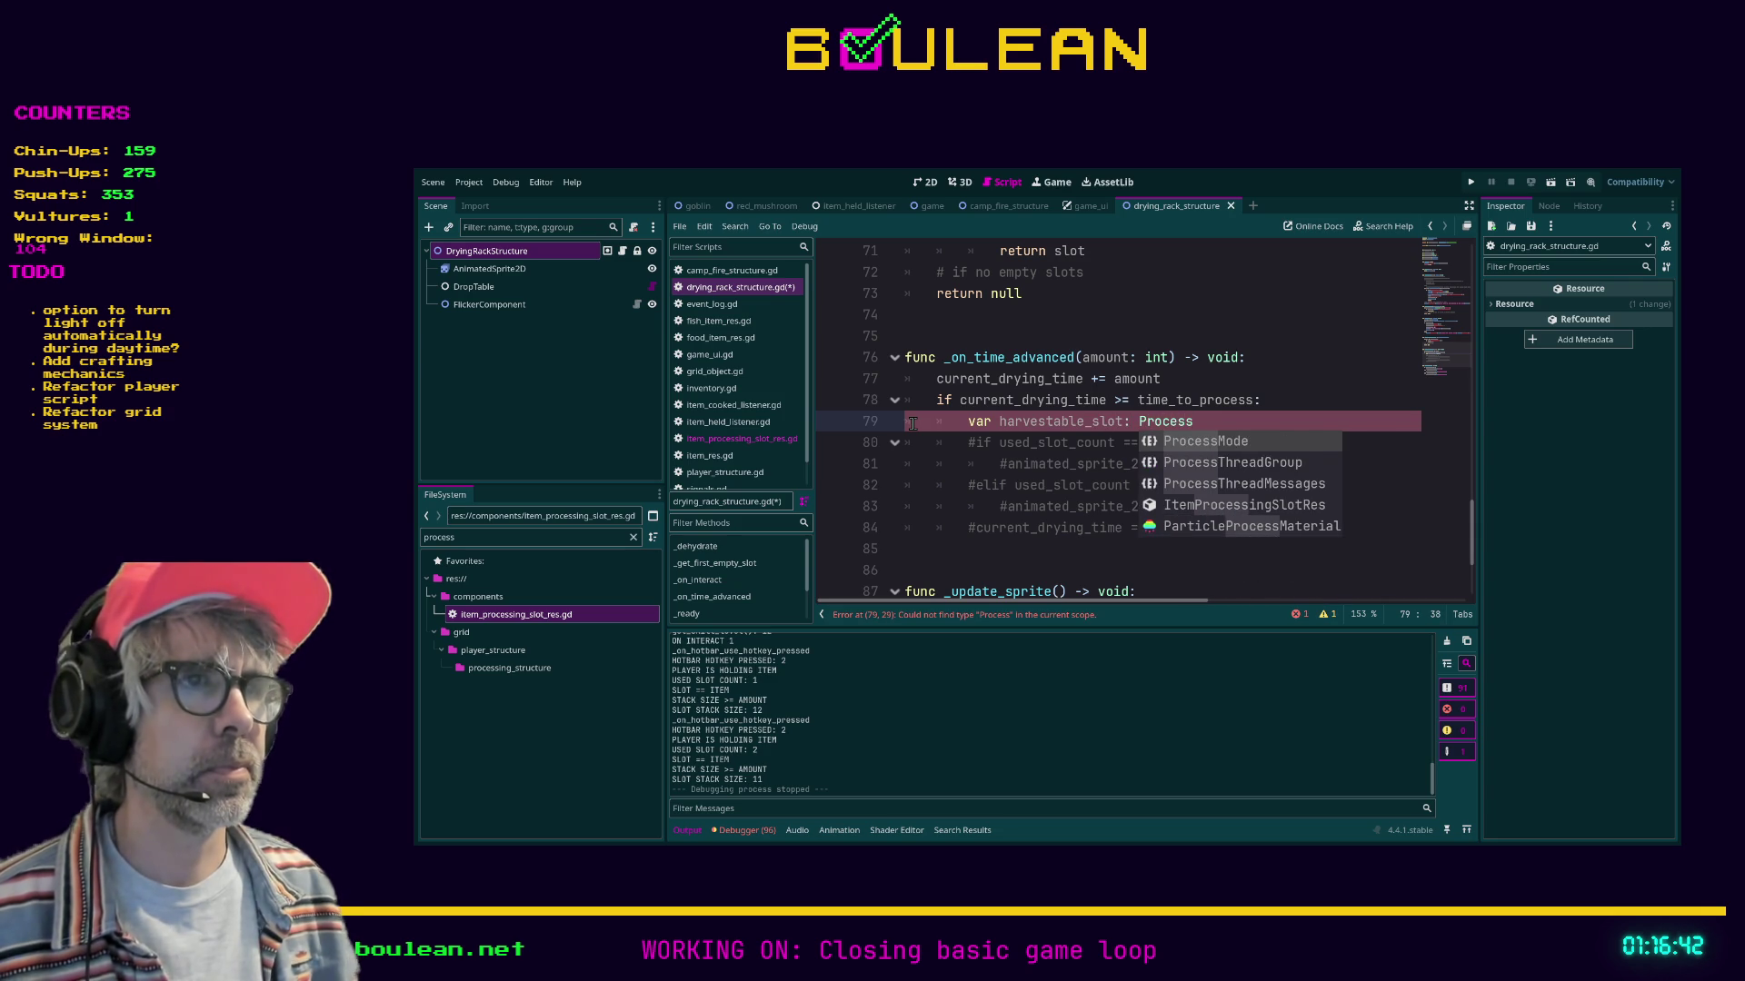
key(Down)
key(Down)
key(Down)
key(Return)
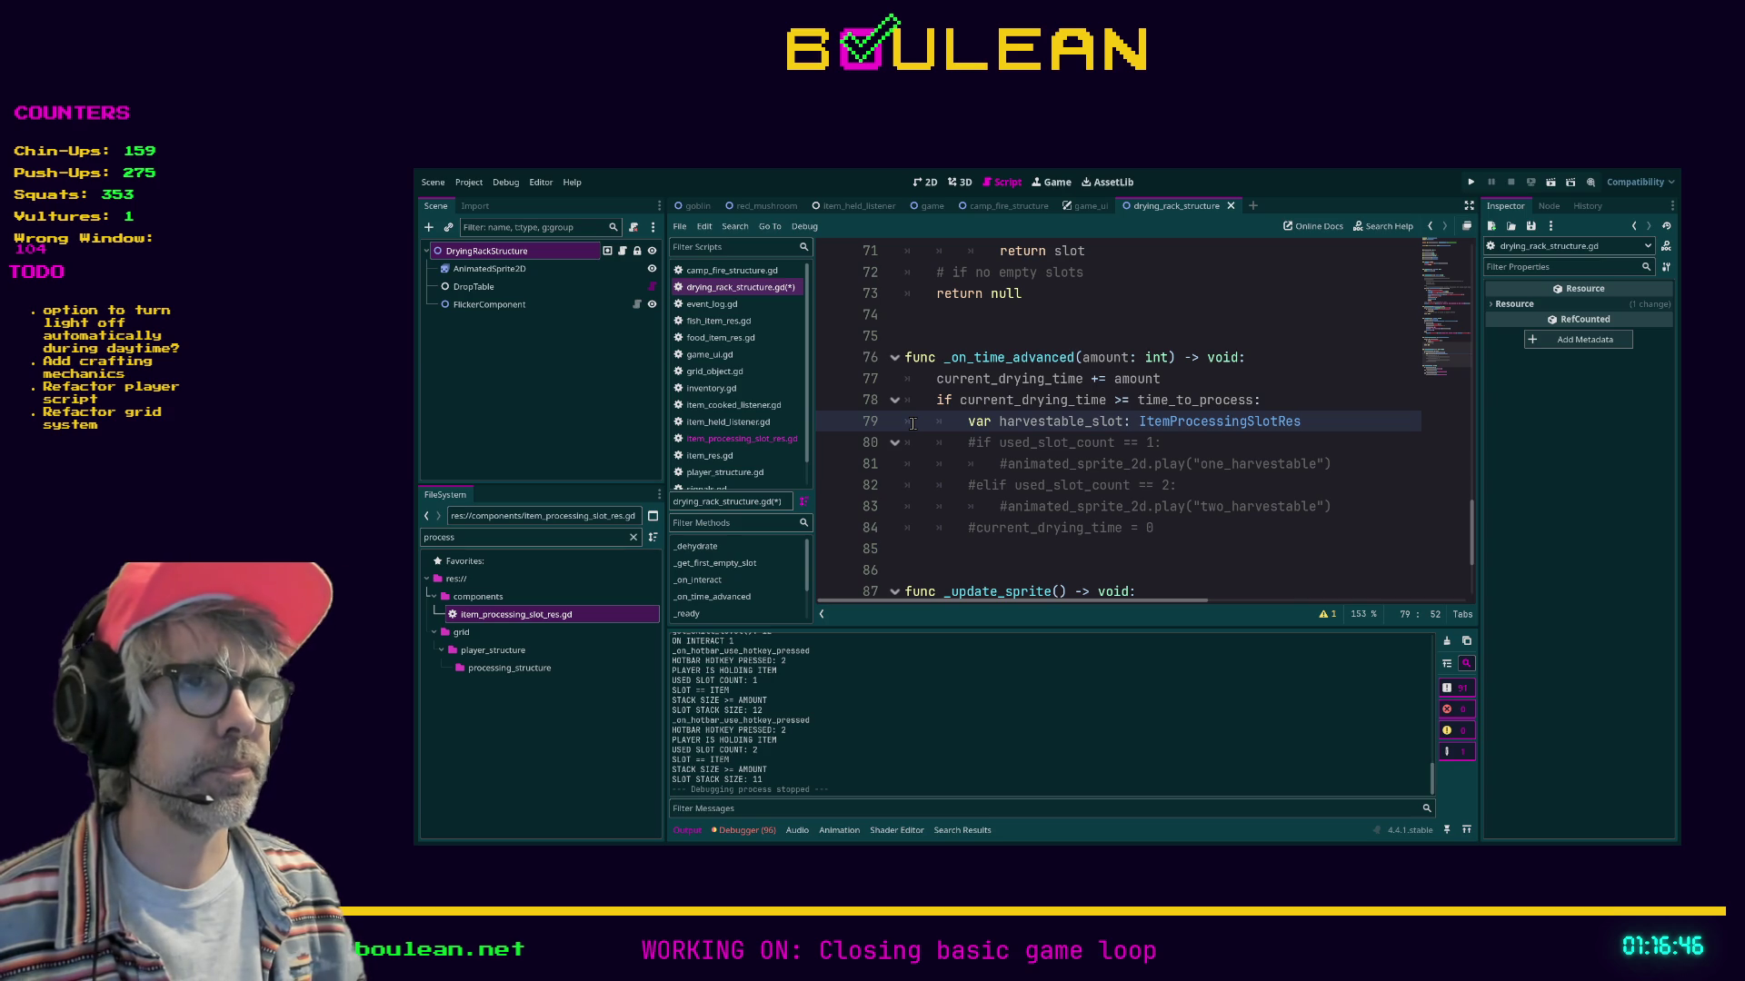
text(= g)
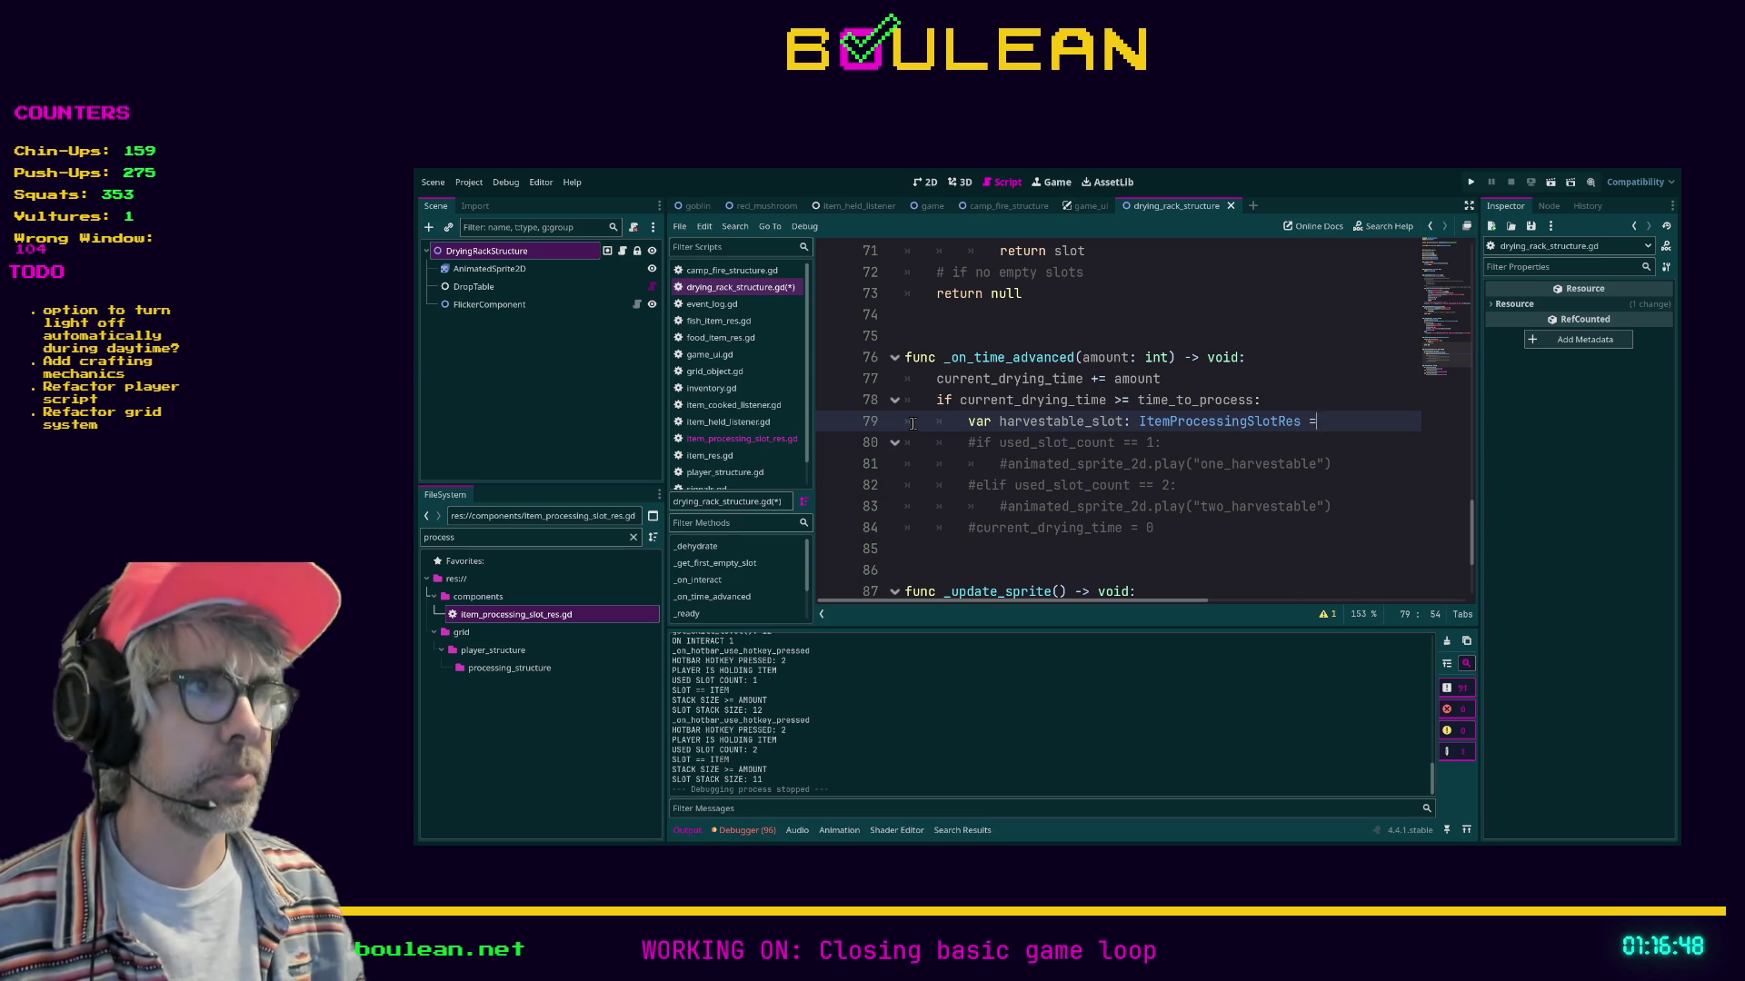
text(et)
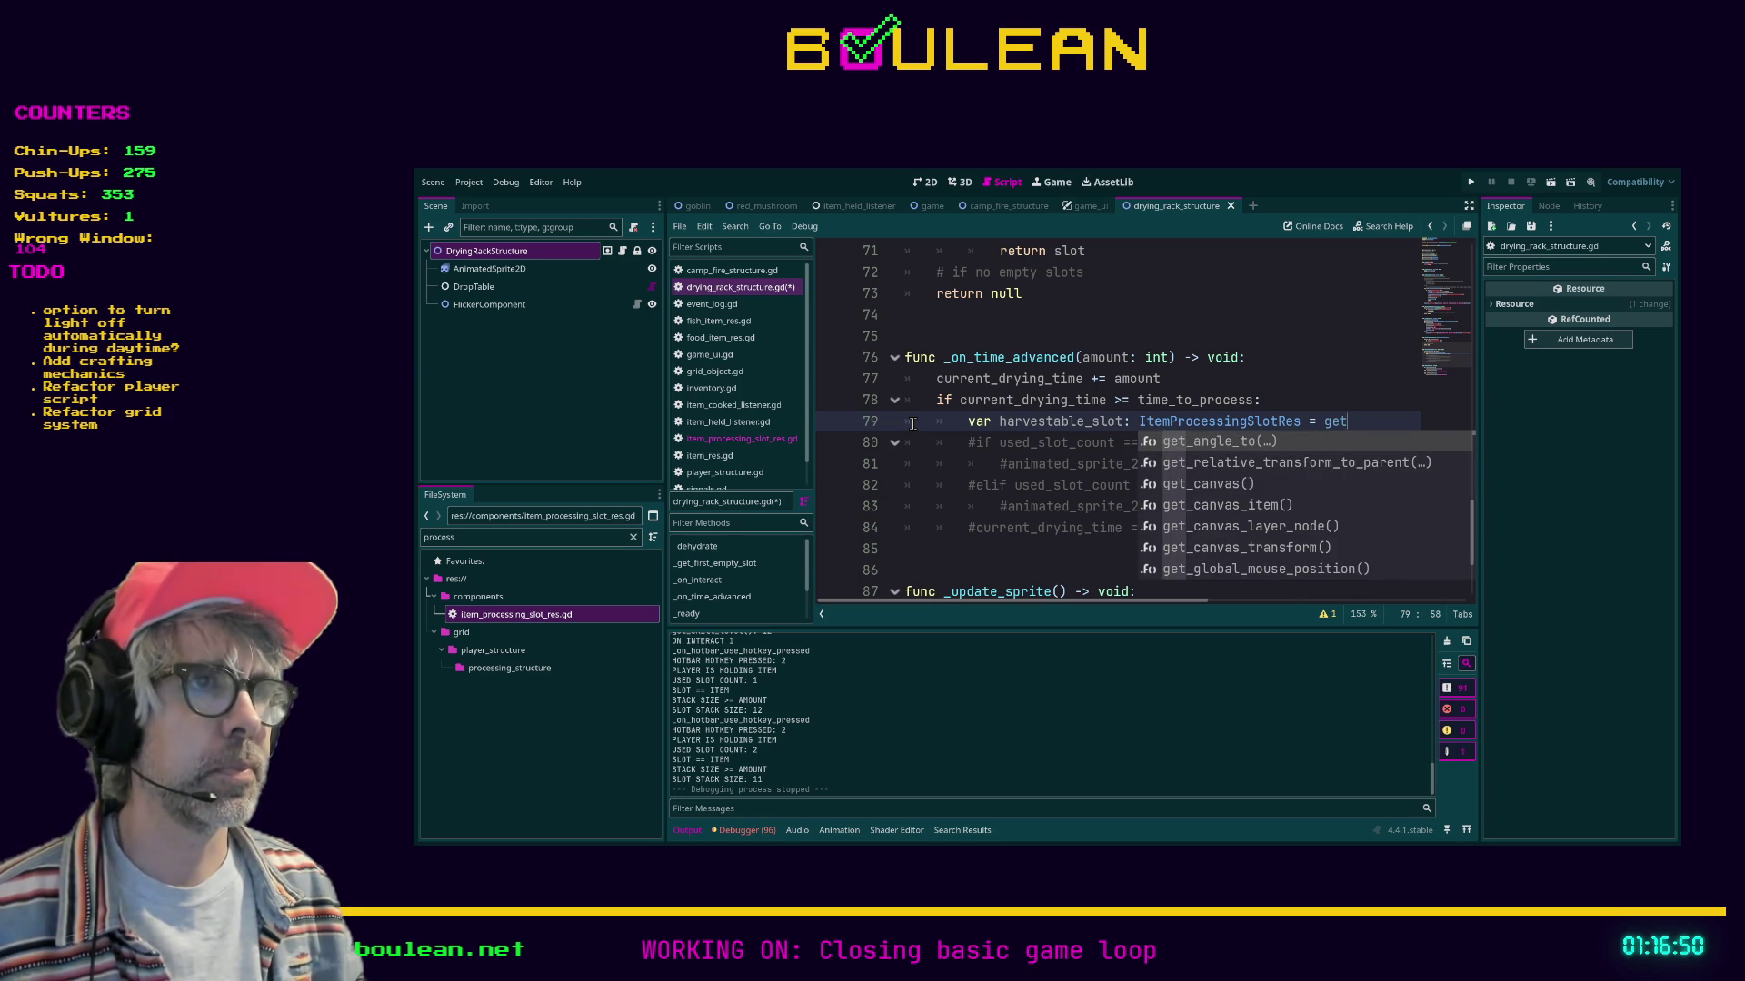
key(BackSpace)
key(BackSpace)
key(BackSpace)
text(_g)
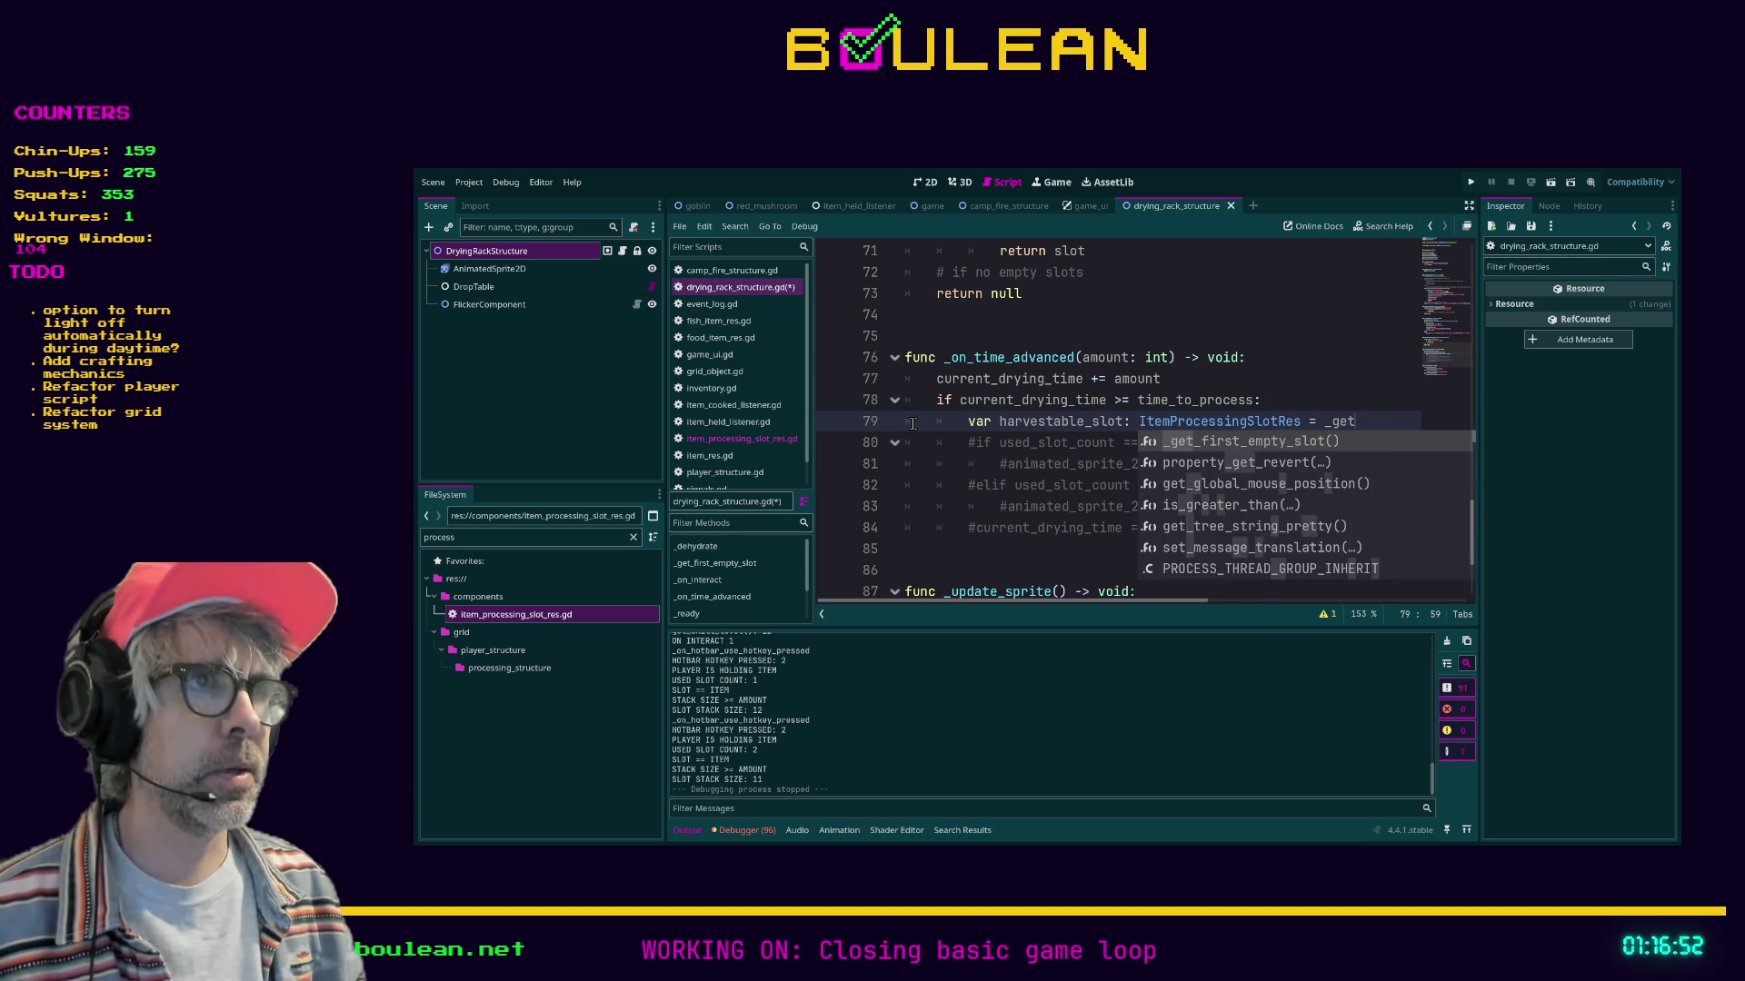
key(Return)
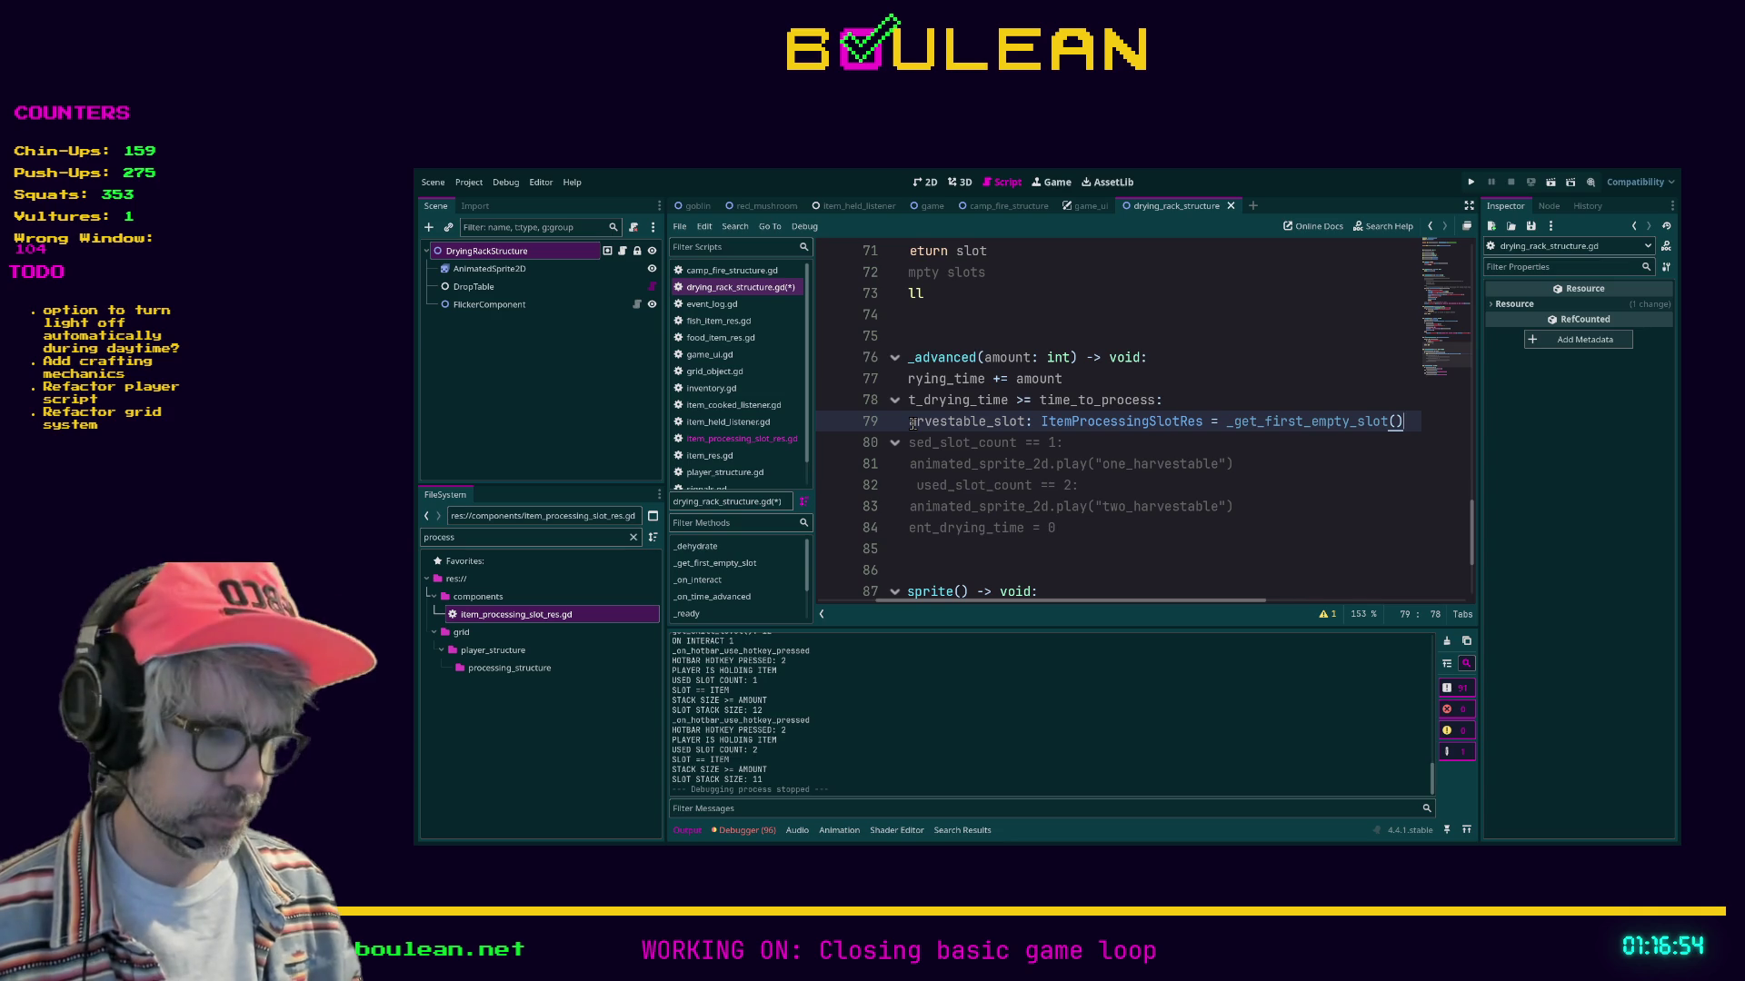
Step: Add 'if harvestable_slot:' beneath the harvestable_slot assignment
key(Return)
text(if harvestable)
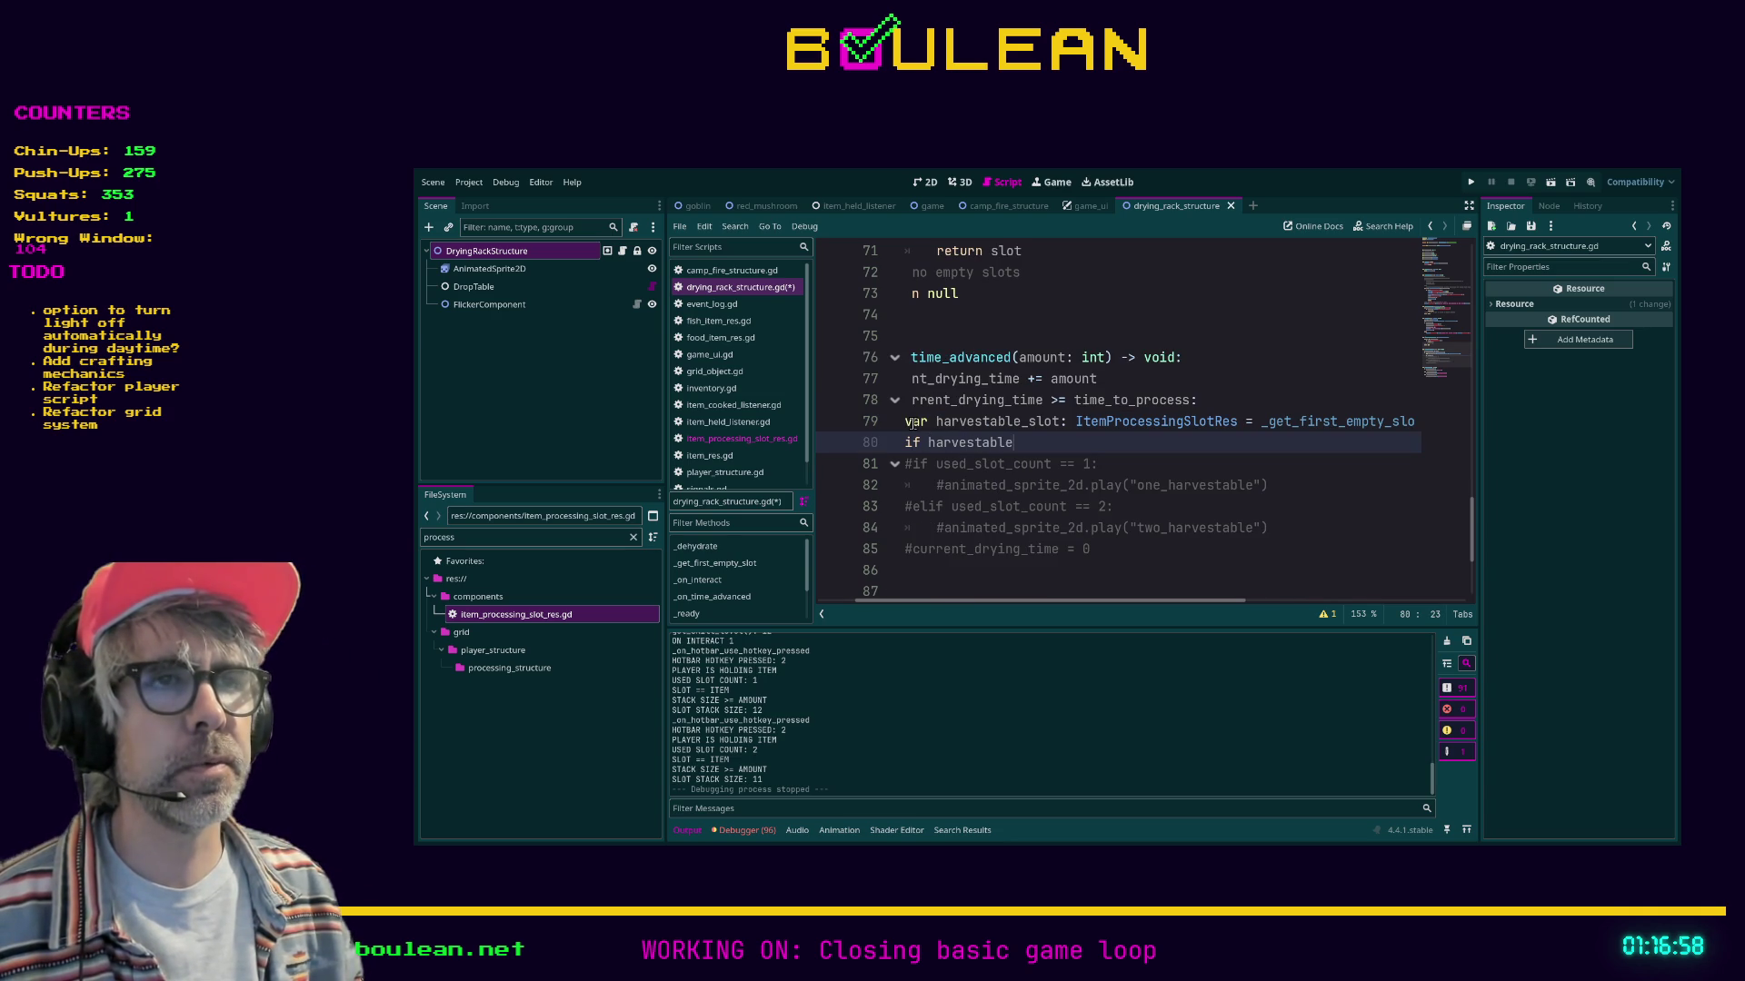
text(_sl)
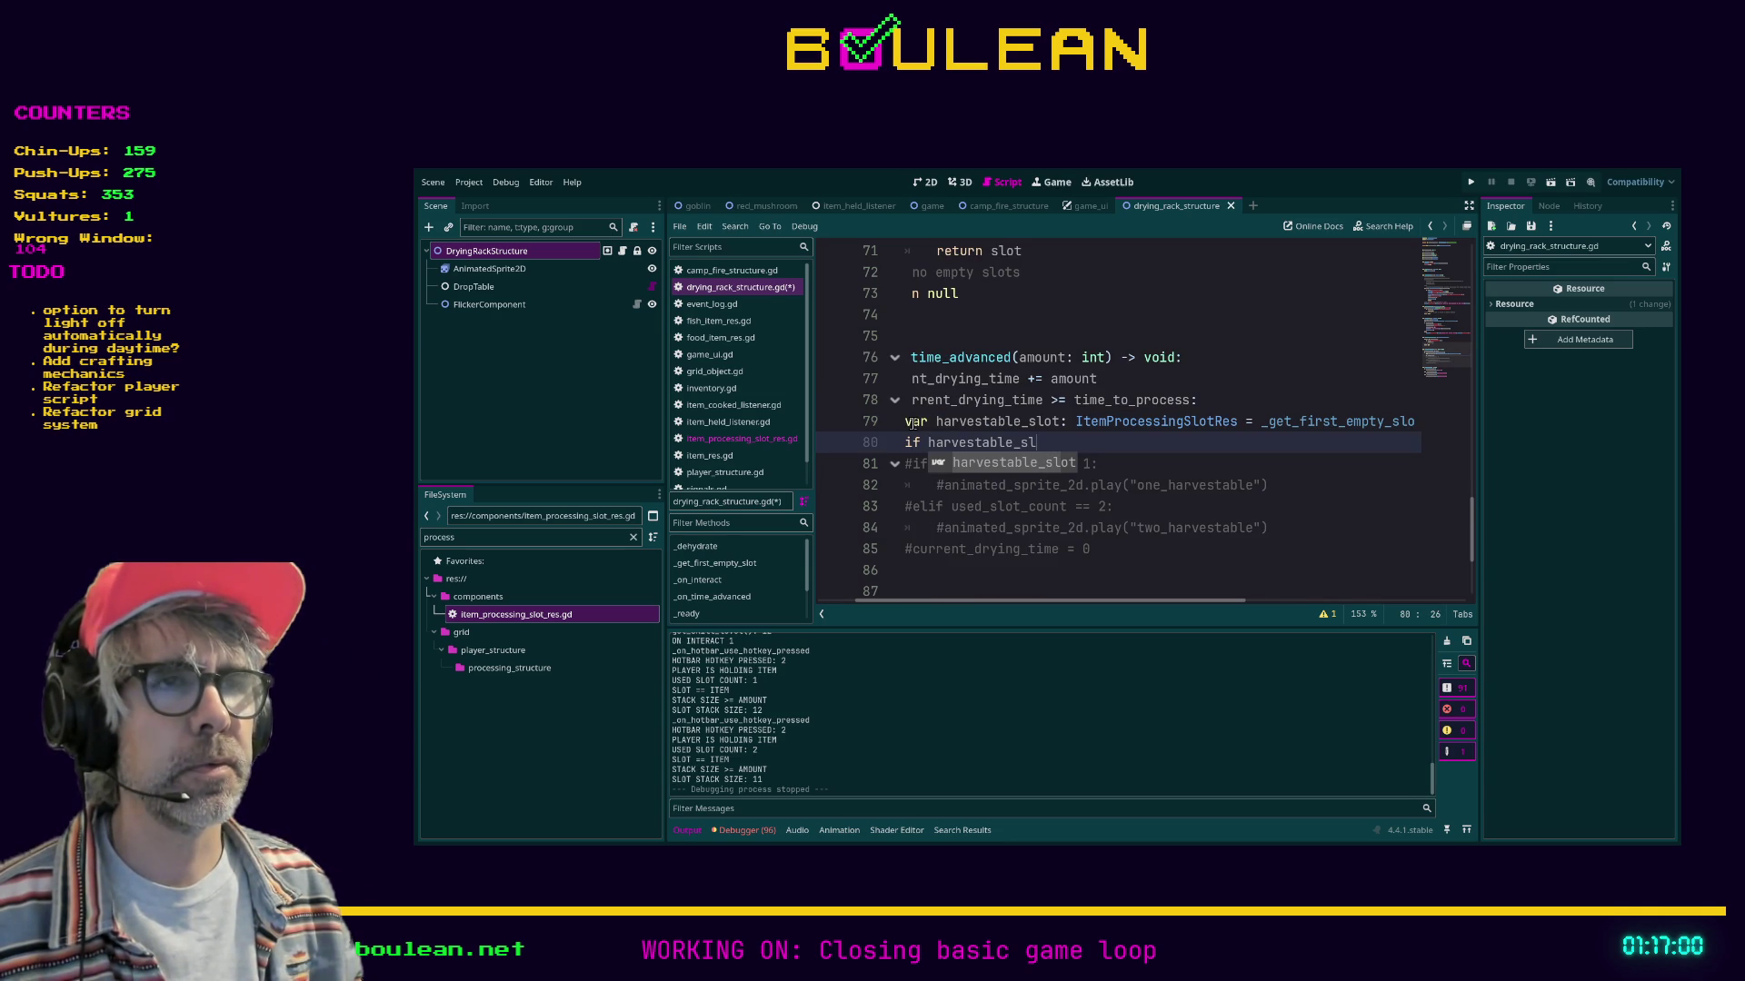
text(ot:)
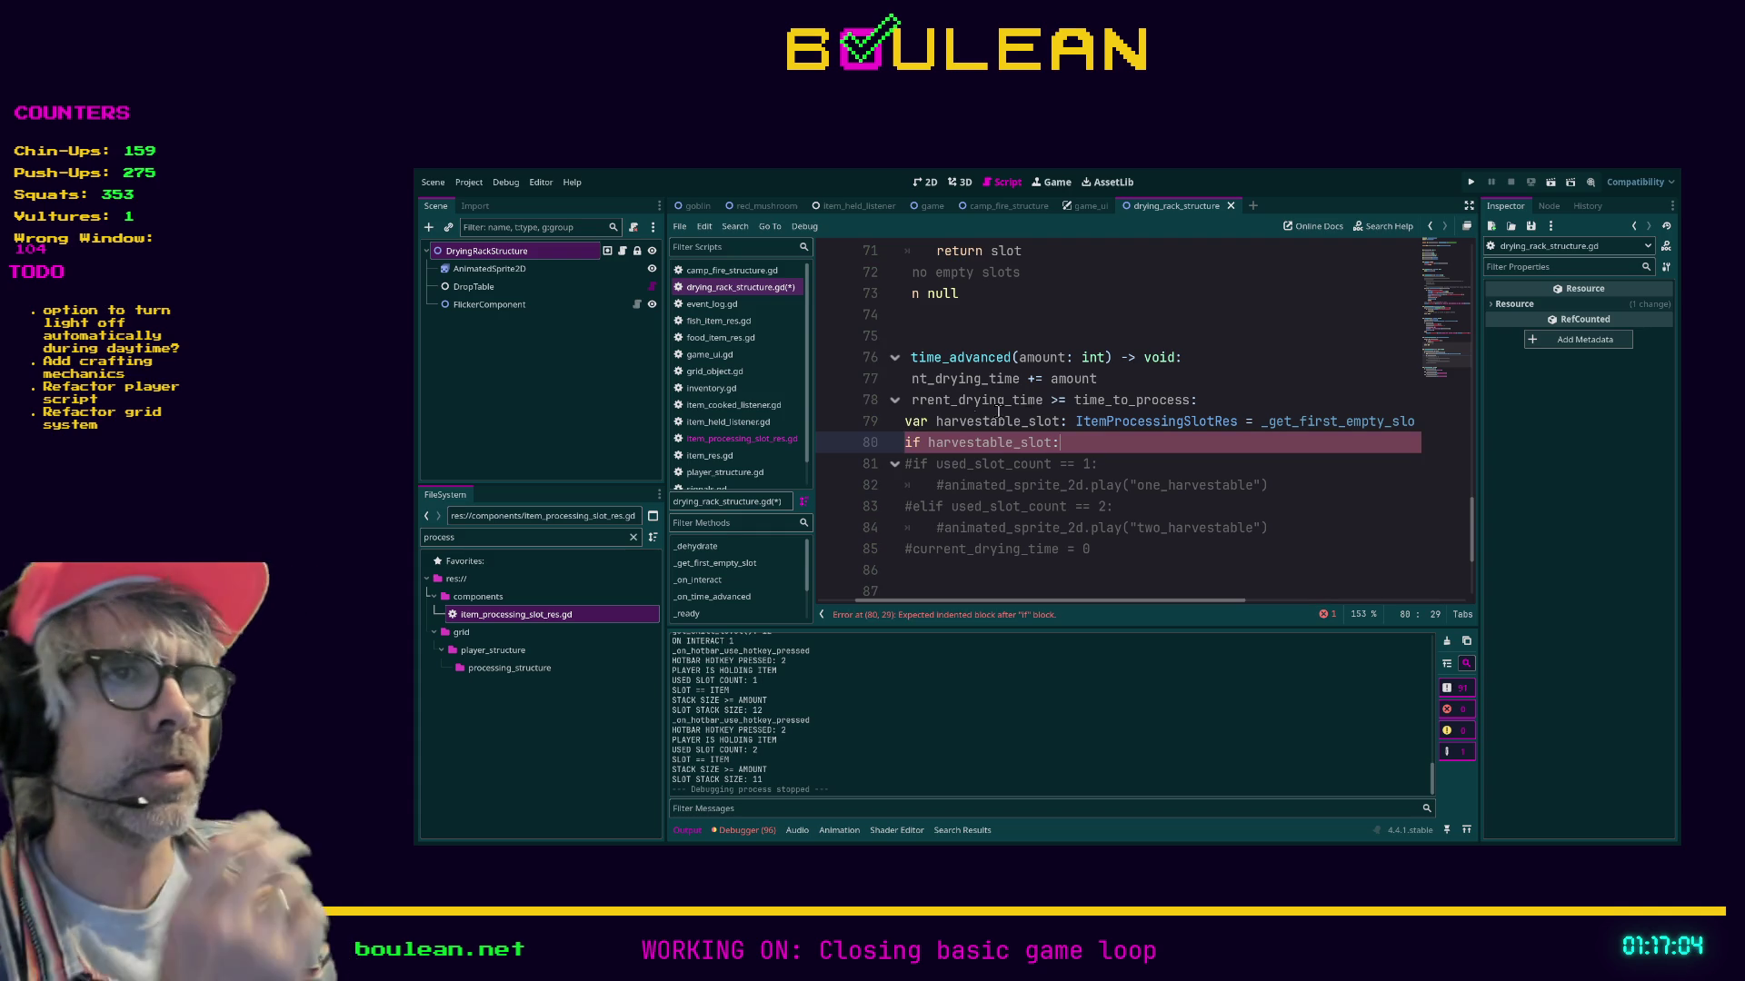
mouse_move(1104, 443)
mouse_down()
mouse_move(859, 441)
mouse_move(851, 424)
mouse_up()
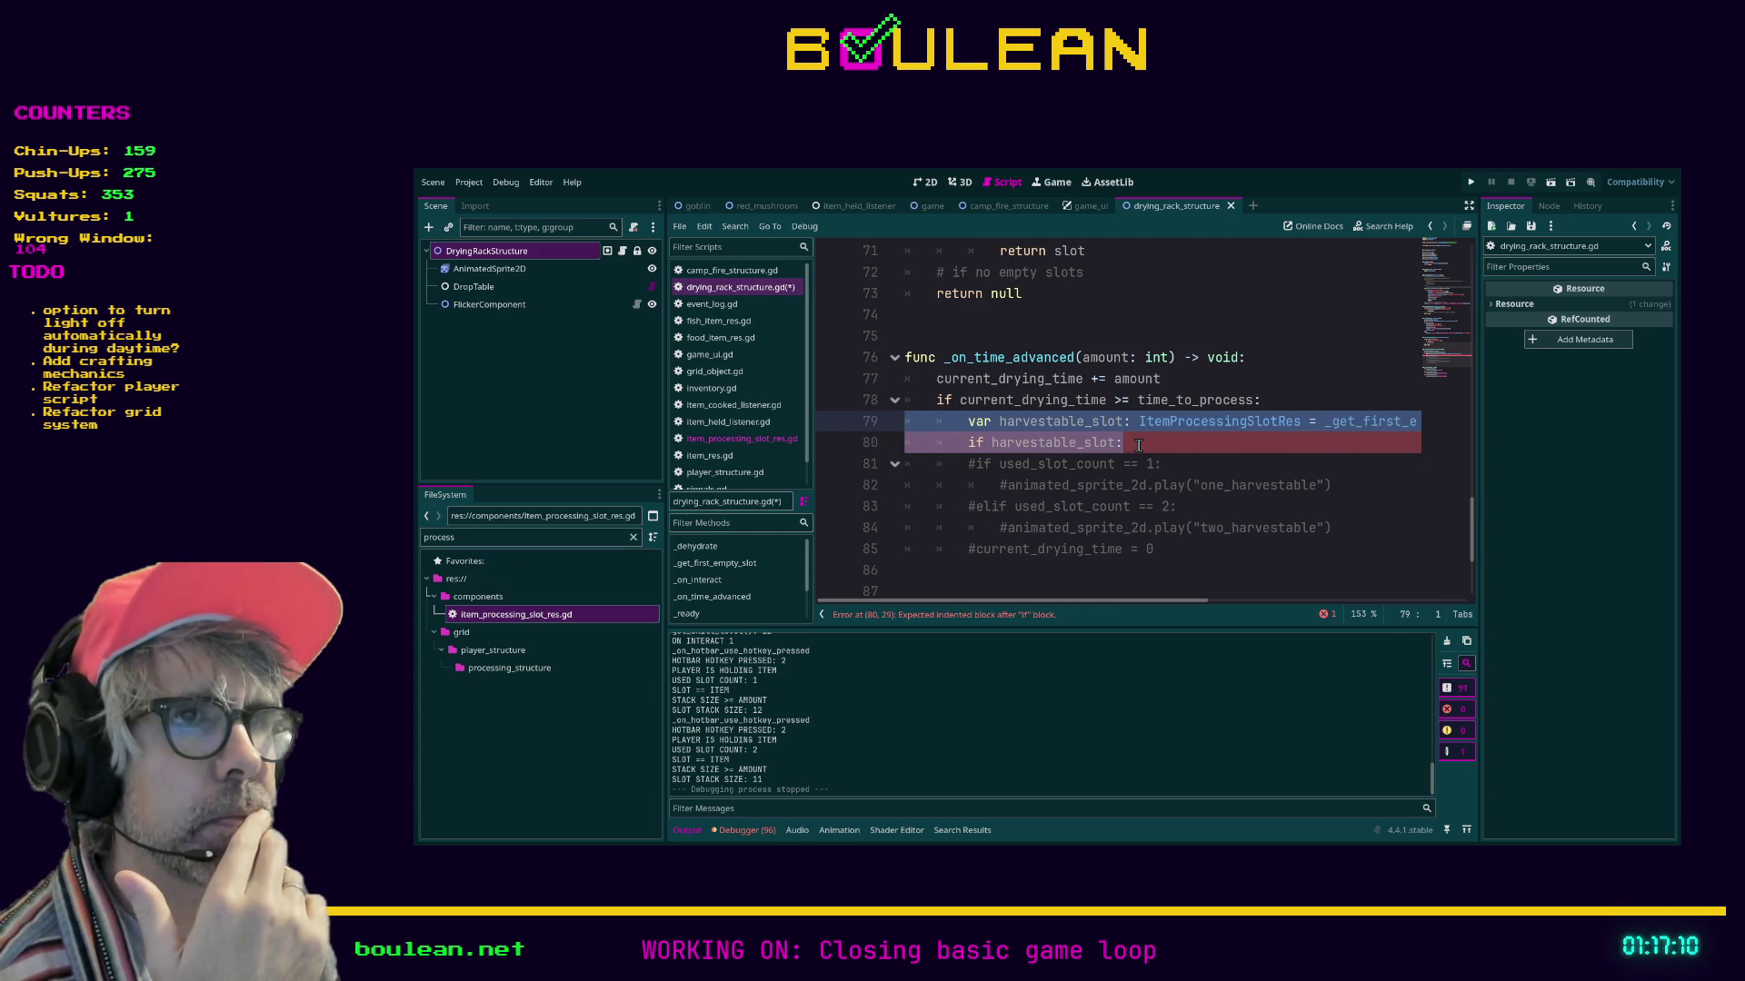
scroll(1175, 463, up, 1)
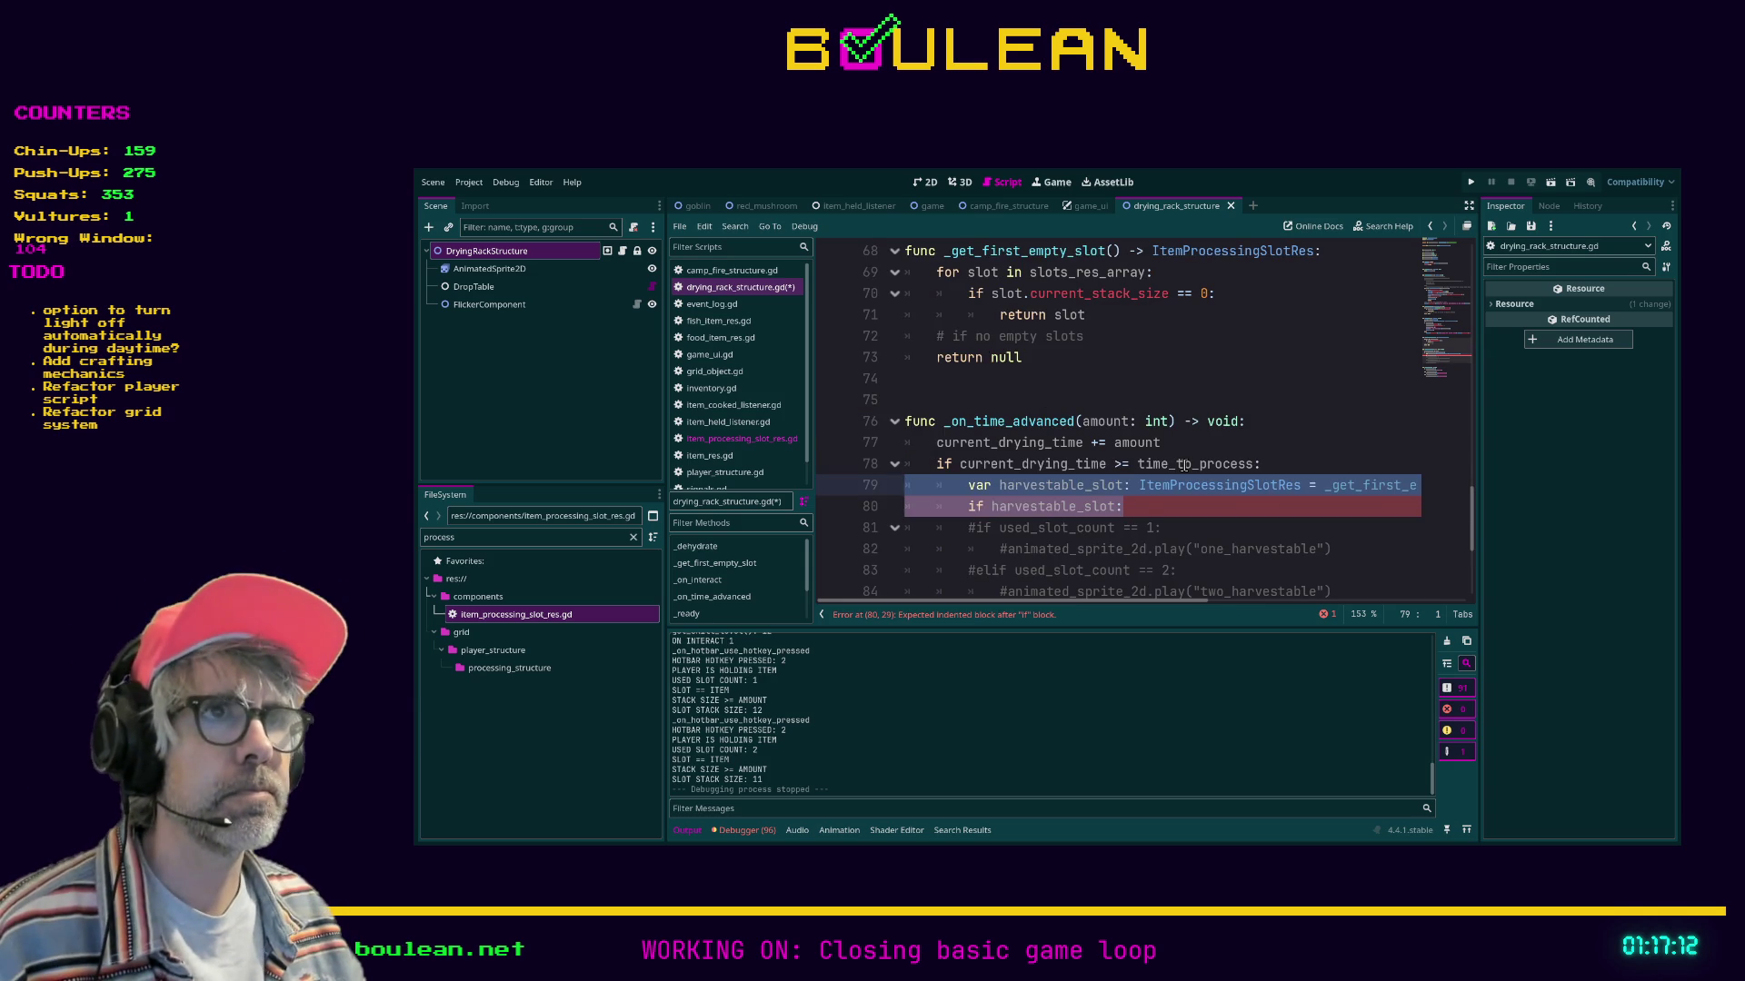
scroll(1184, 466, up, 1)
click(945, 442)
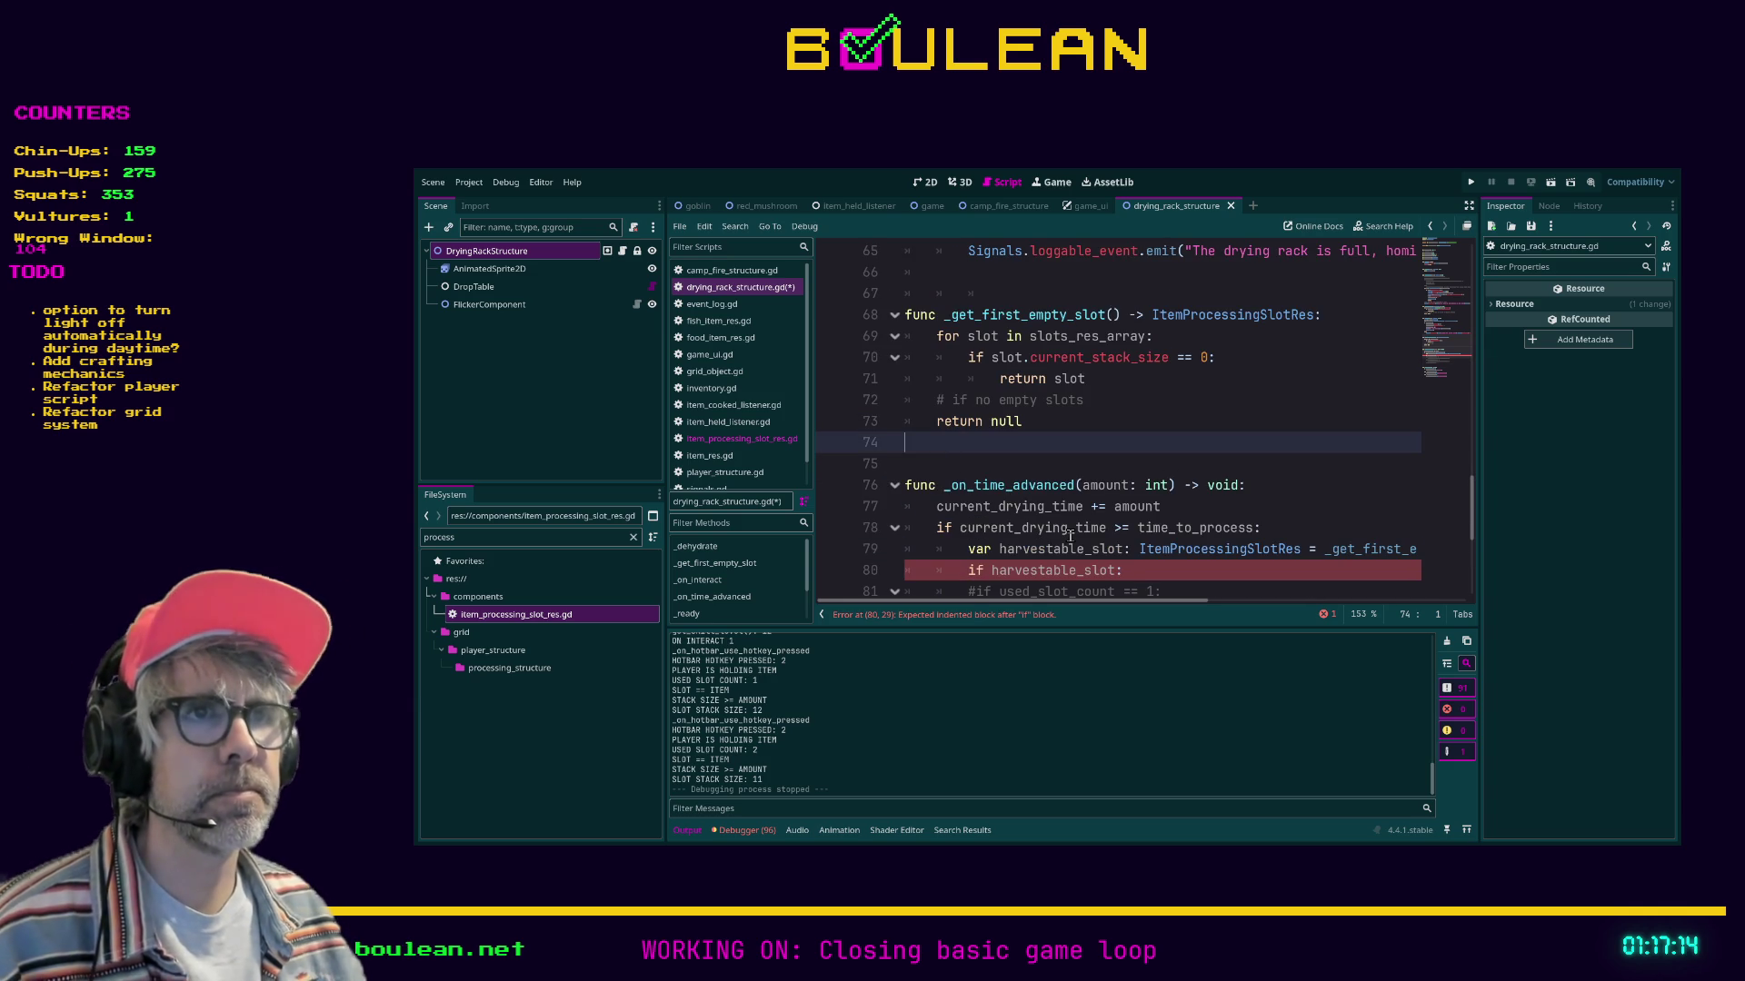
Step: Draft a 'func _get_first_full_slot() -> ItemProcessingSlotRes:' header on line 75
key(Return)
key(Return)
key(Up)
text(func _get_first_full_slot() -> ItemP)
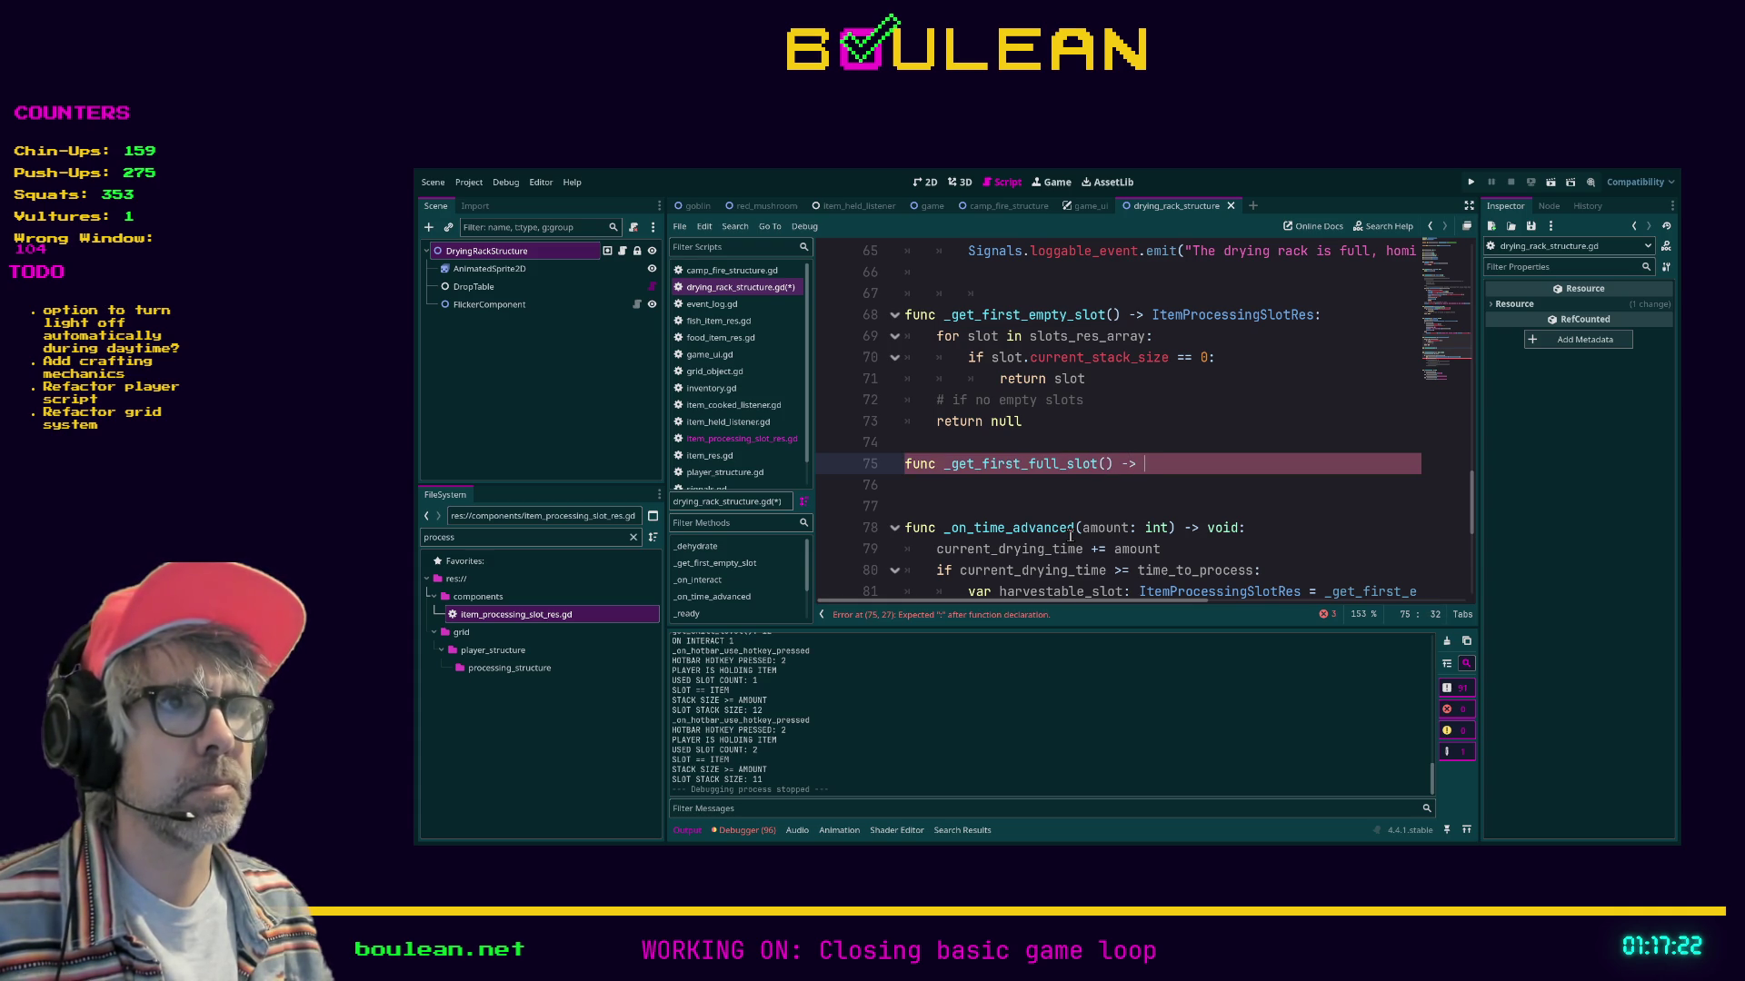
text(rocessingSlot)
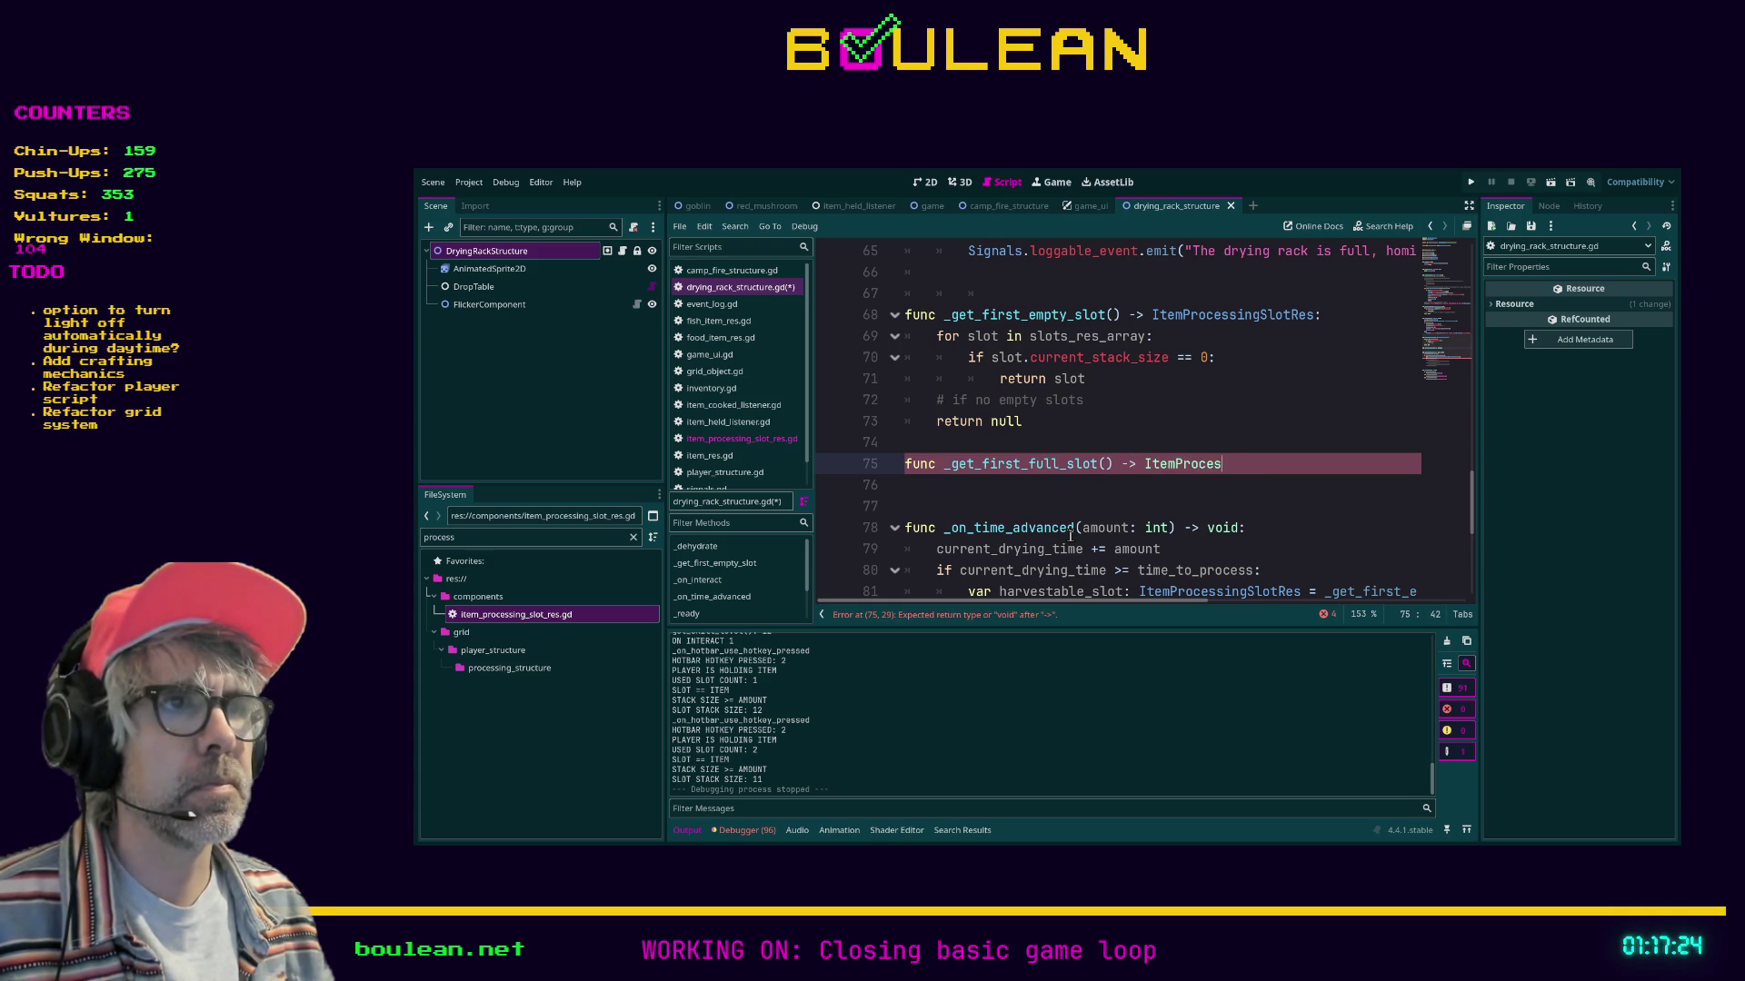
key(Return)
text(:)
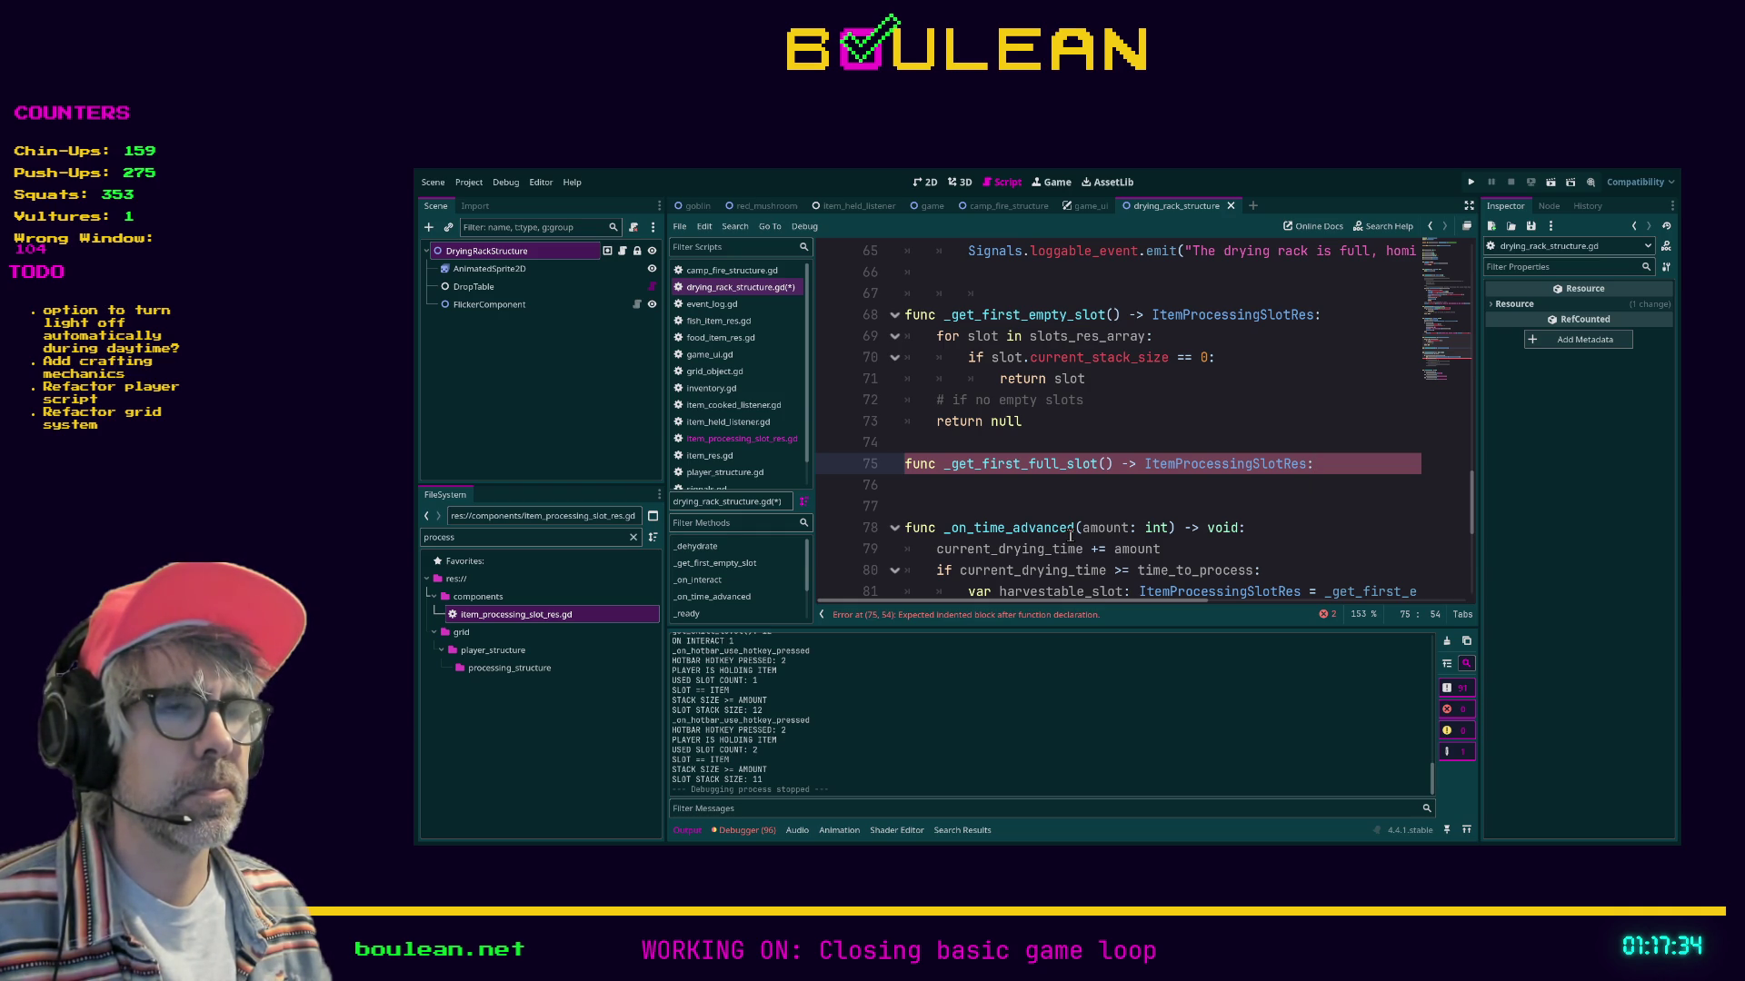
Step: Delete the draft function header and save drying_rack_structure.gd
key(shift+Home)
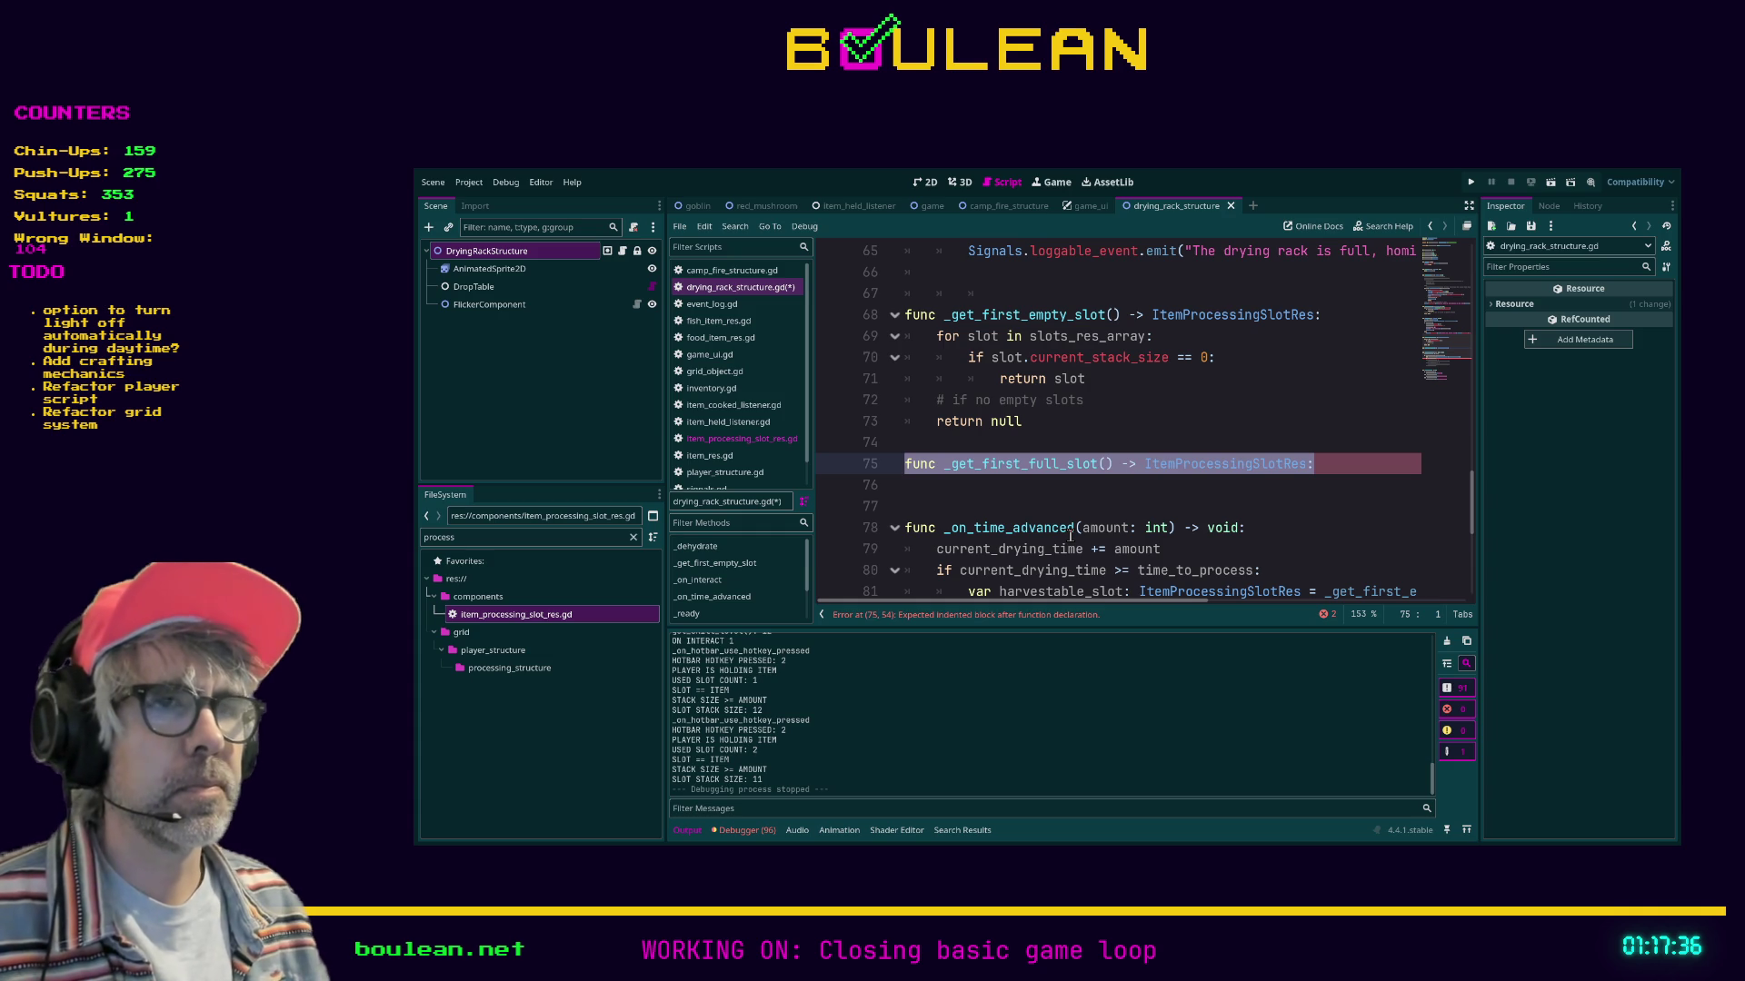
key(BackSpace)
key(Down)
key(Down)
key(ctrl+s)
Step: In item_processing_slot_res.gd, add 'var time_until_processed: int = 15' below is_harvestable
key(alt+Left)
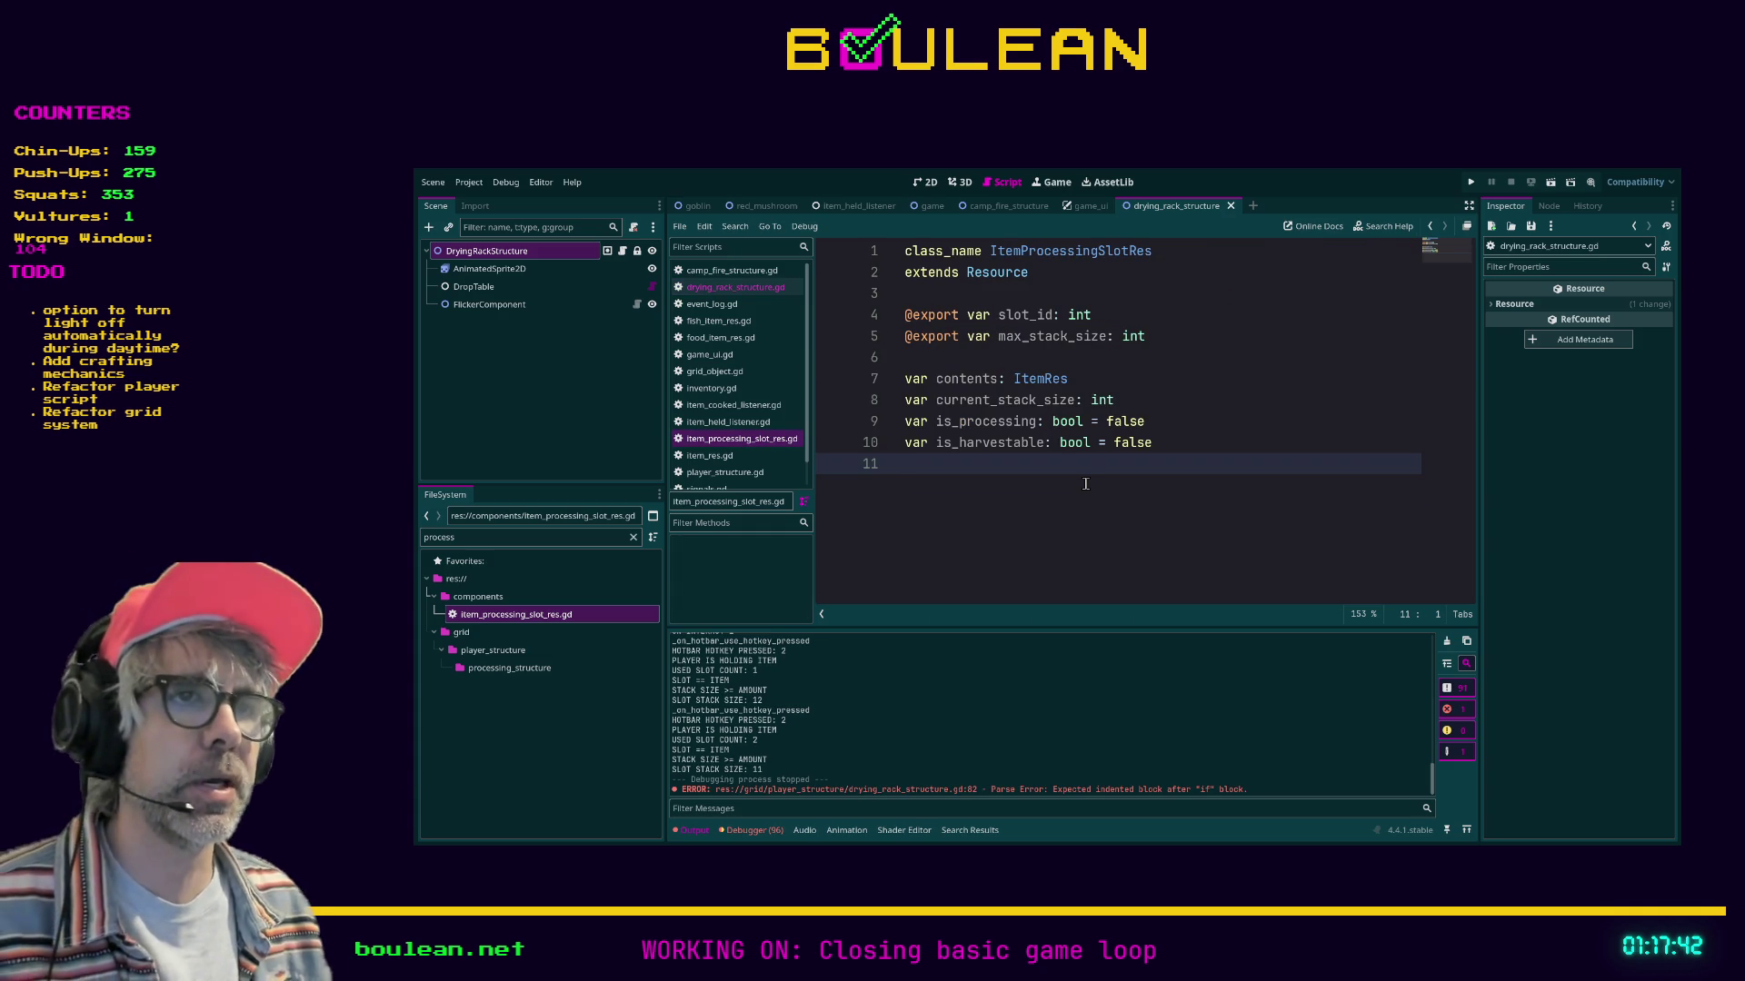
key(Up)
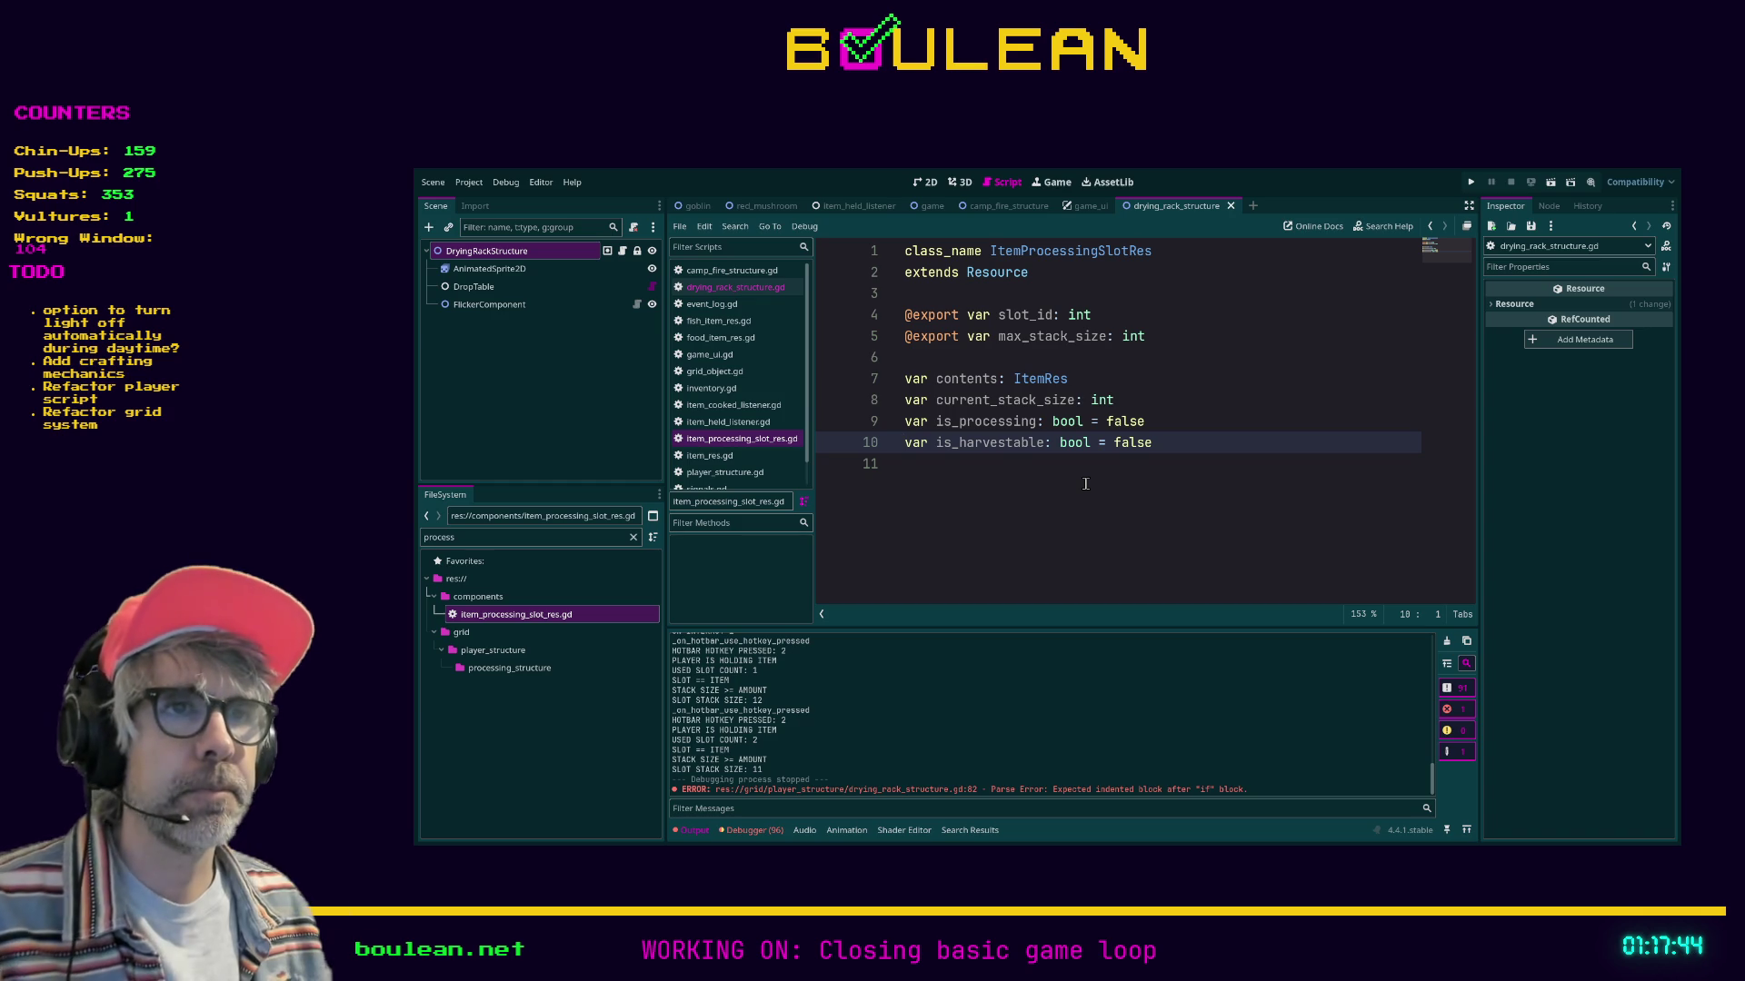
key(Return)
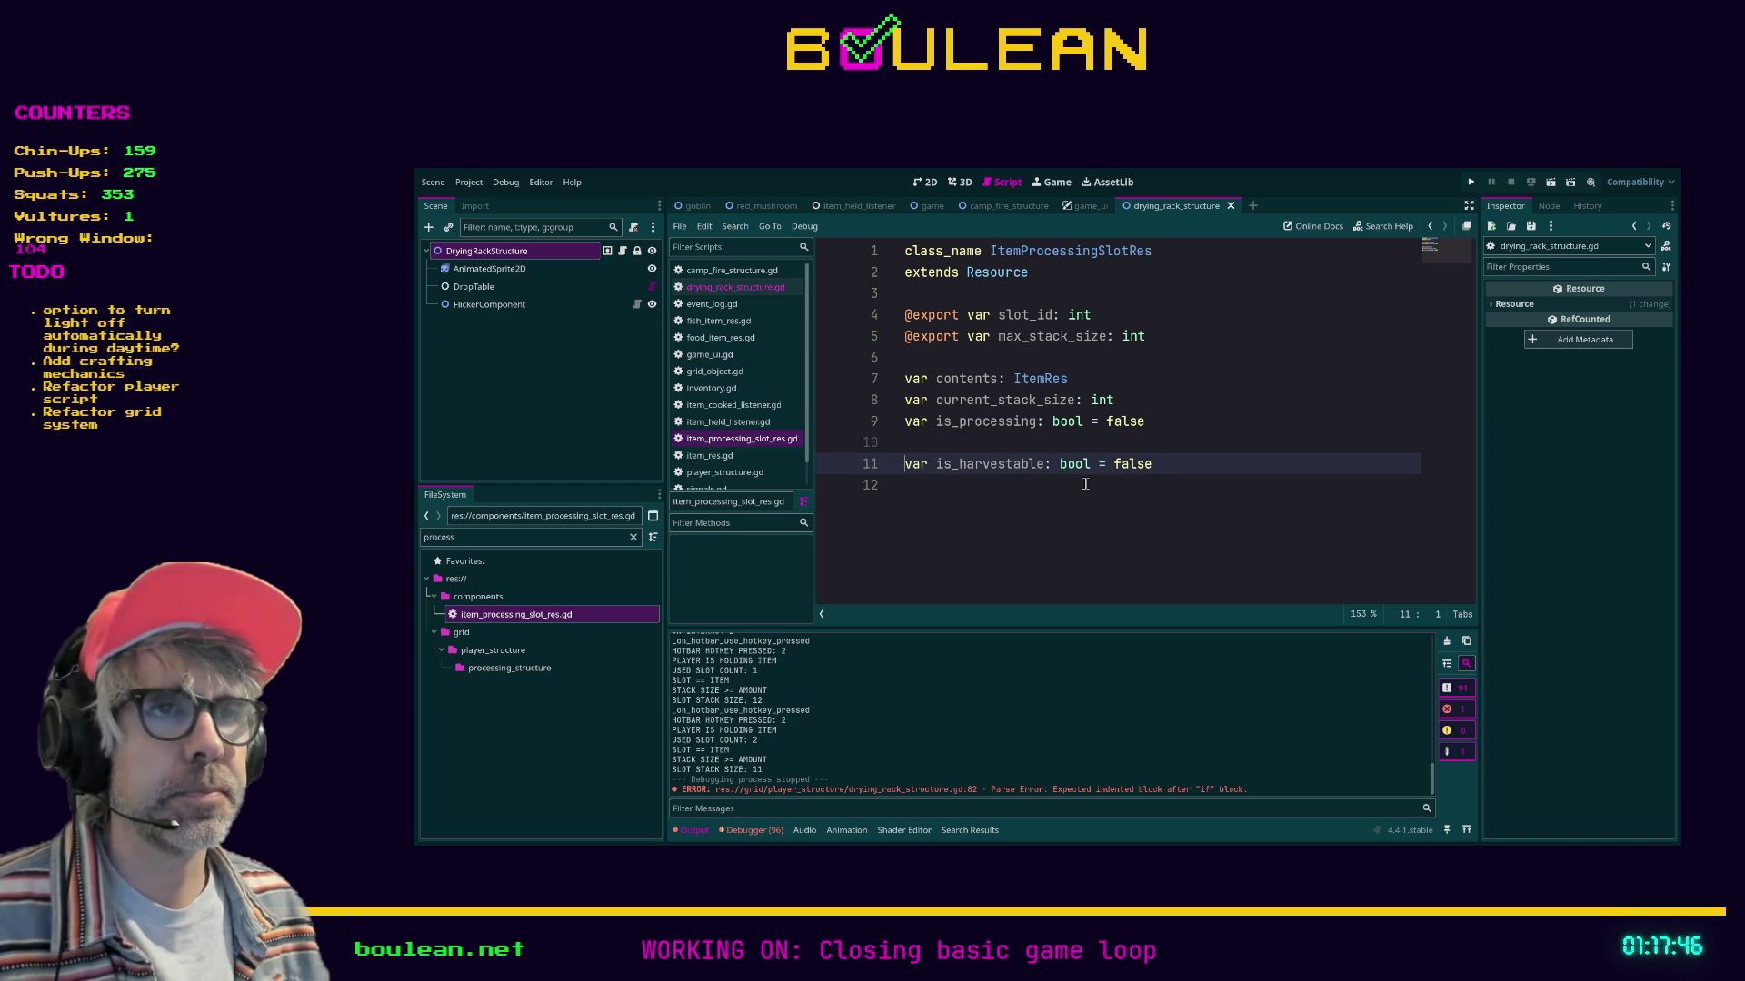
key(BackSpace)
key(End)
key(Return)
text(va)
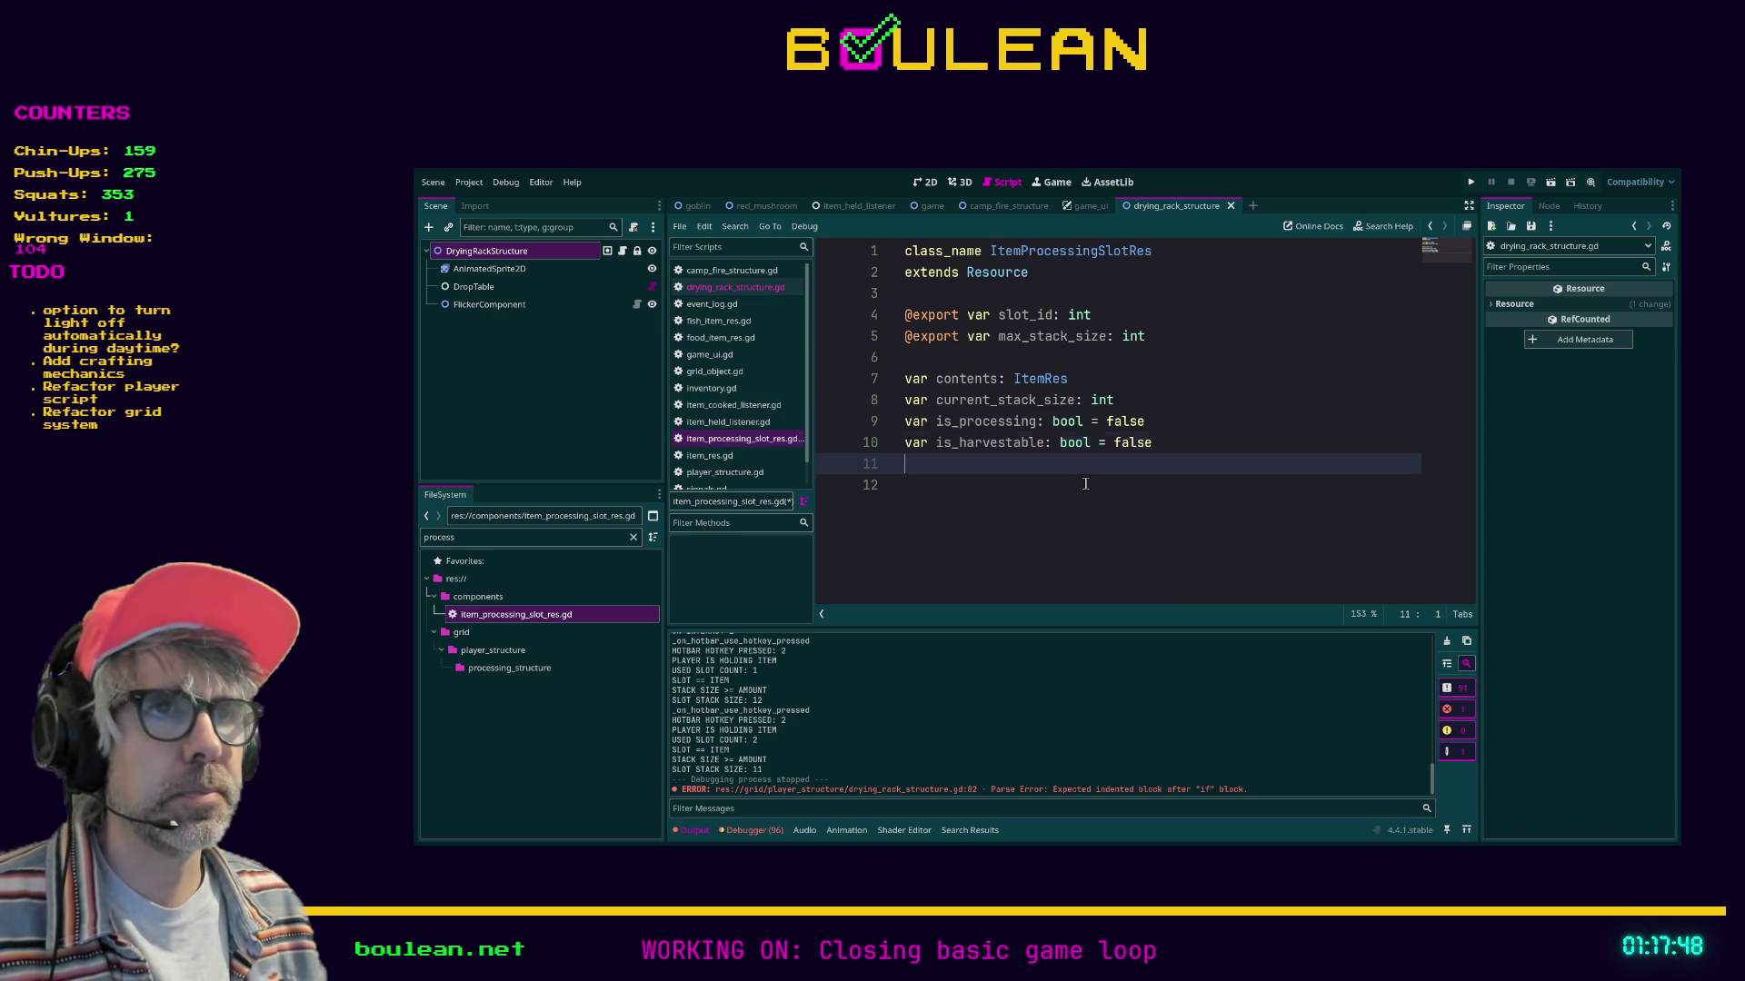
text(r time_)
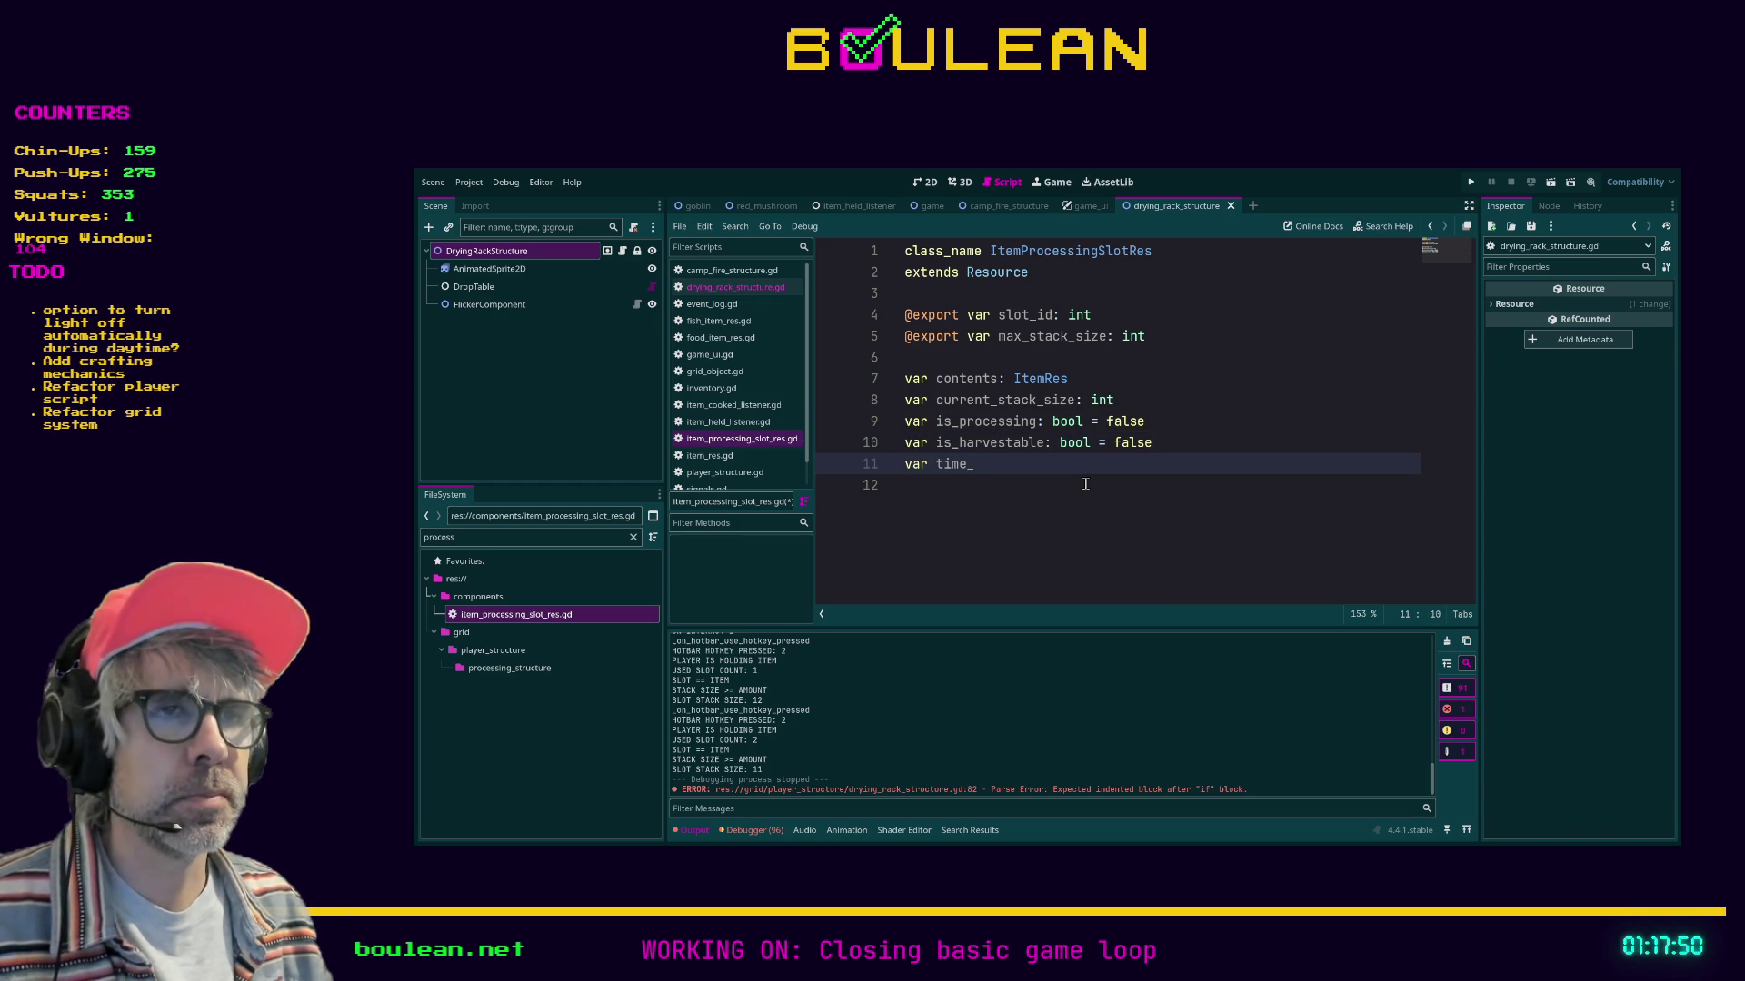
text(to)
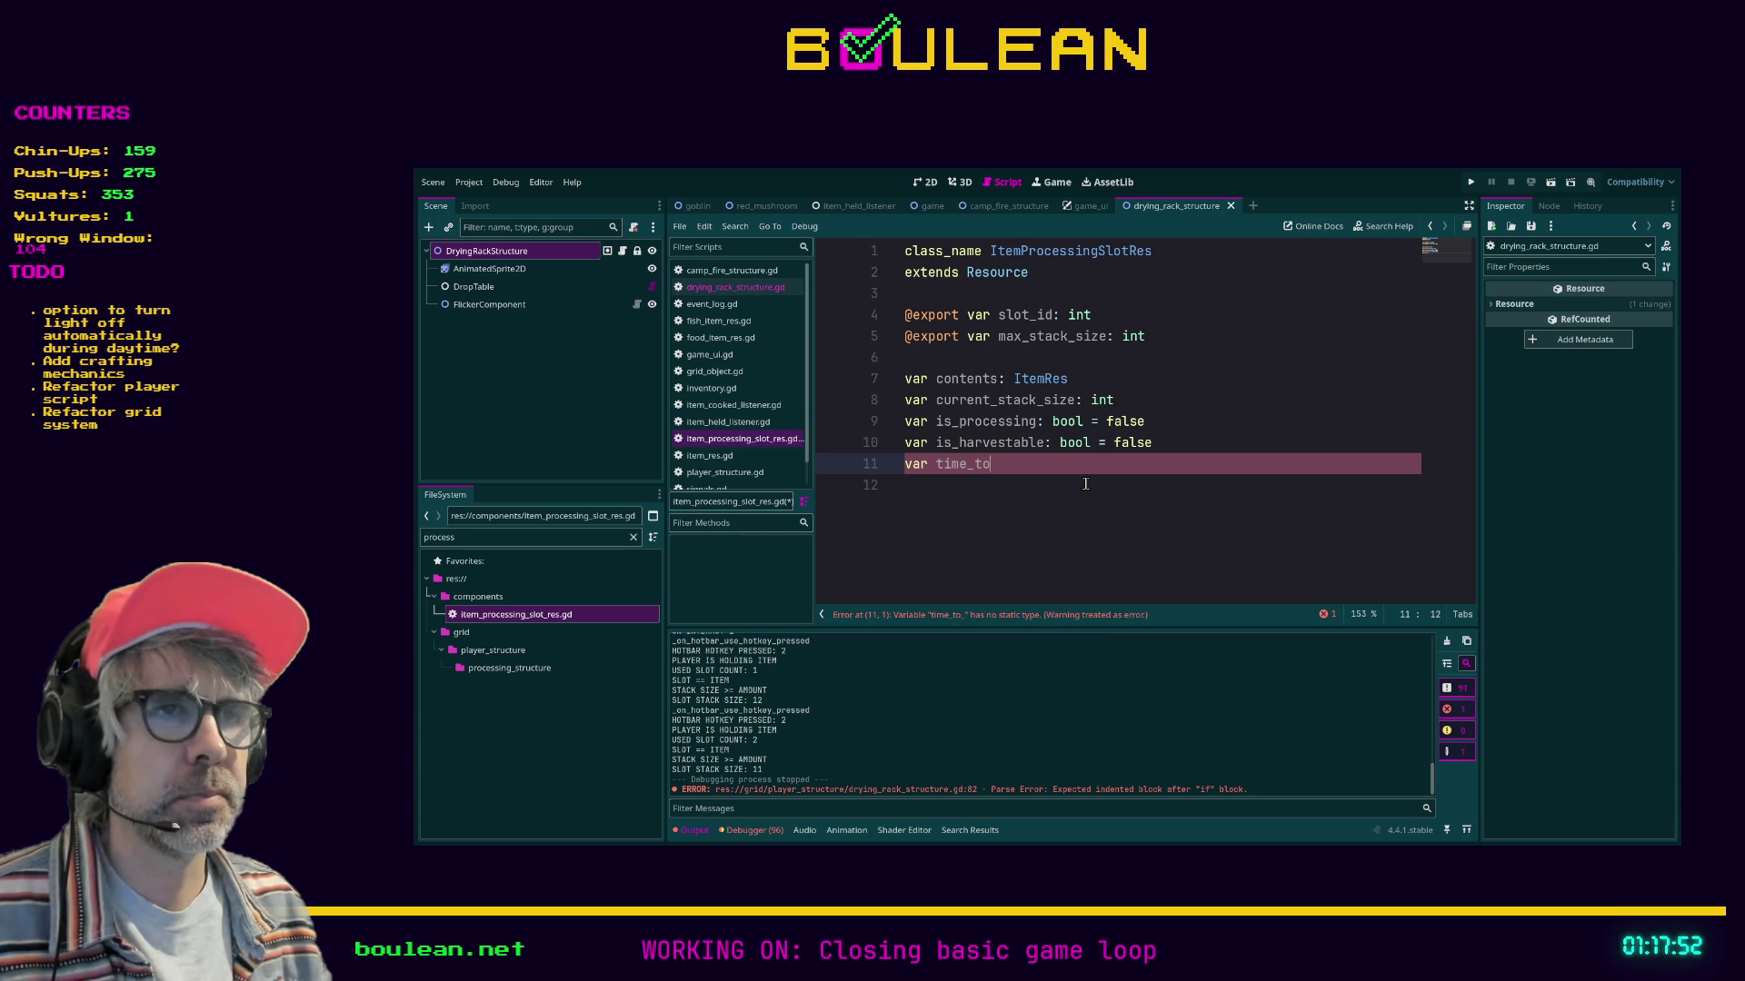
key(BackSpace)
key(BackSpace)
text(until_pr)
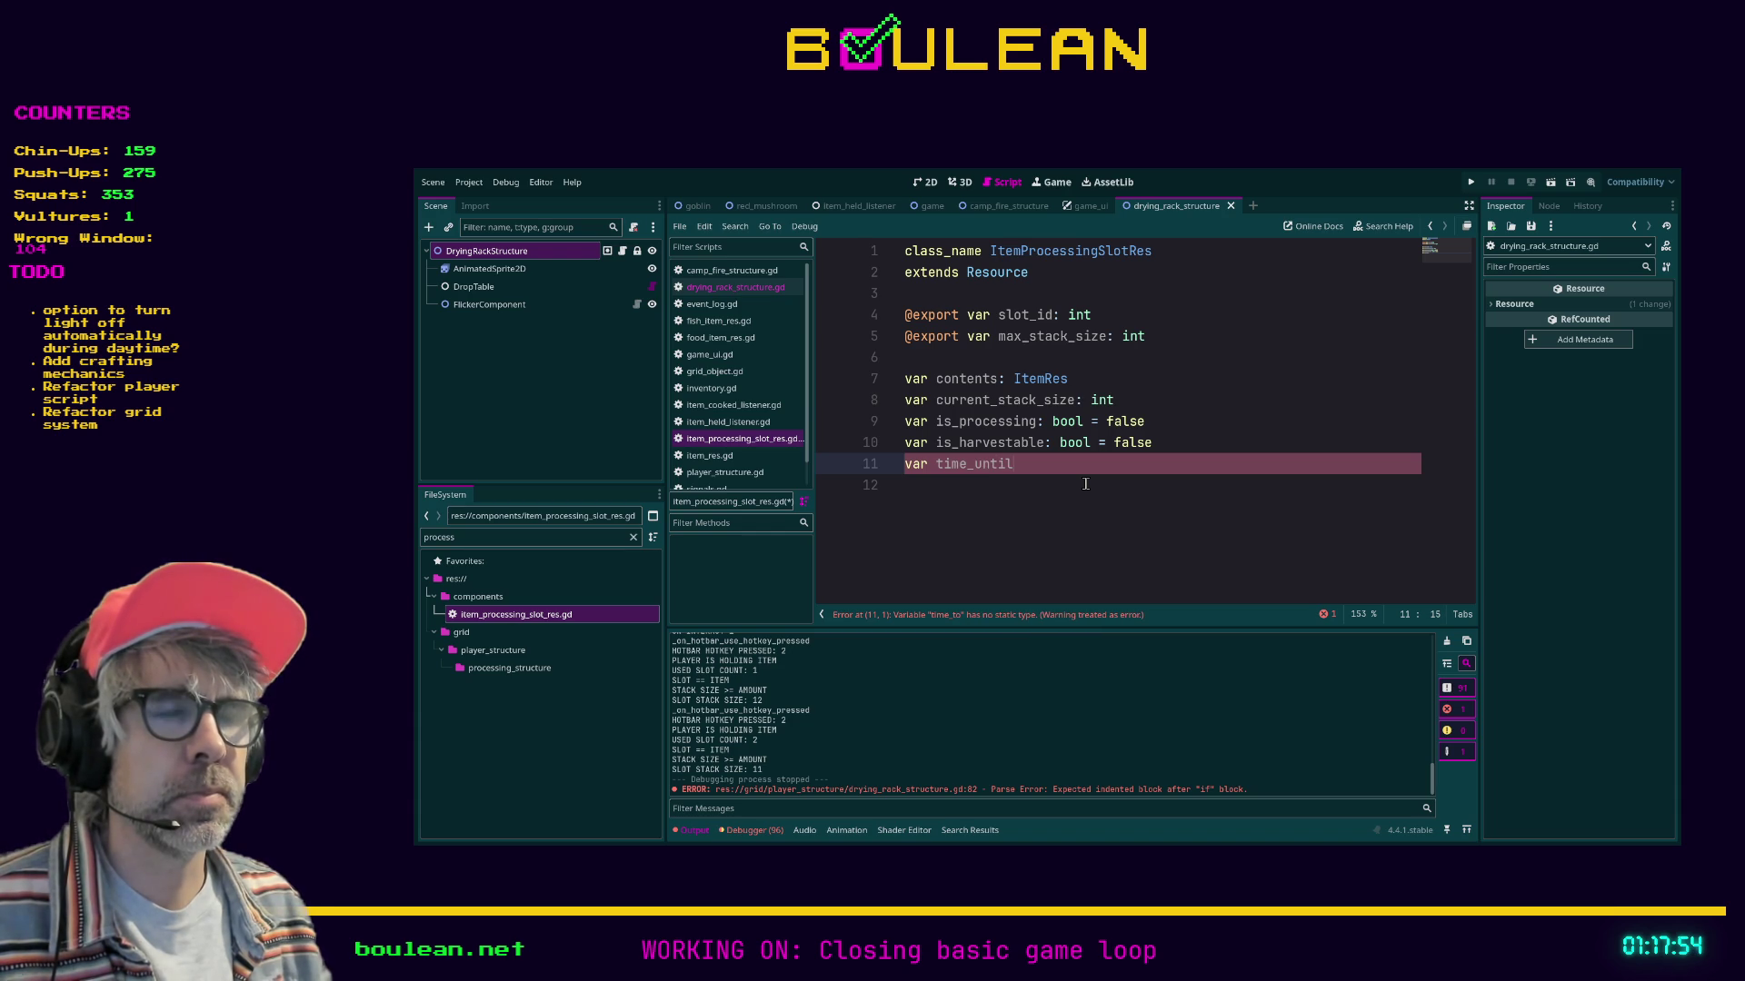
text(ocessed: int)
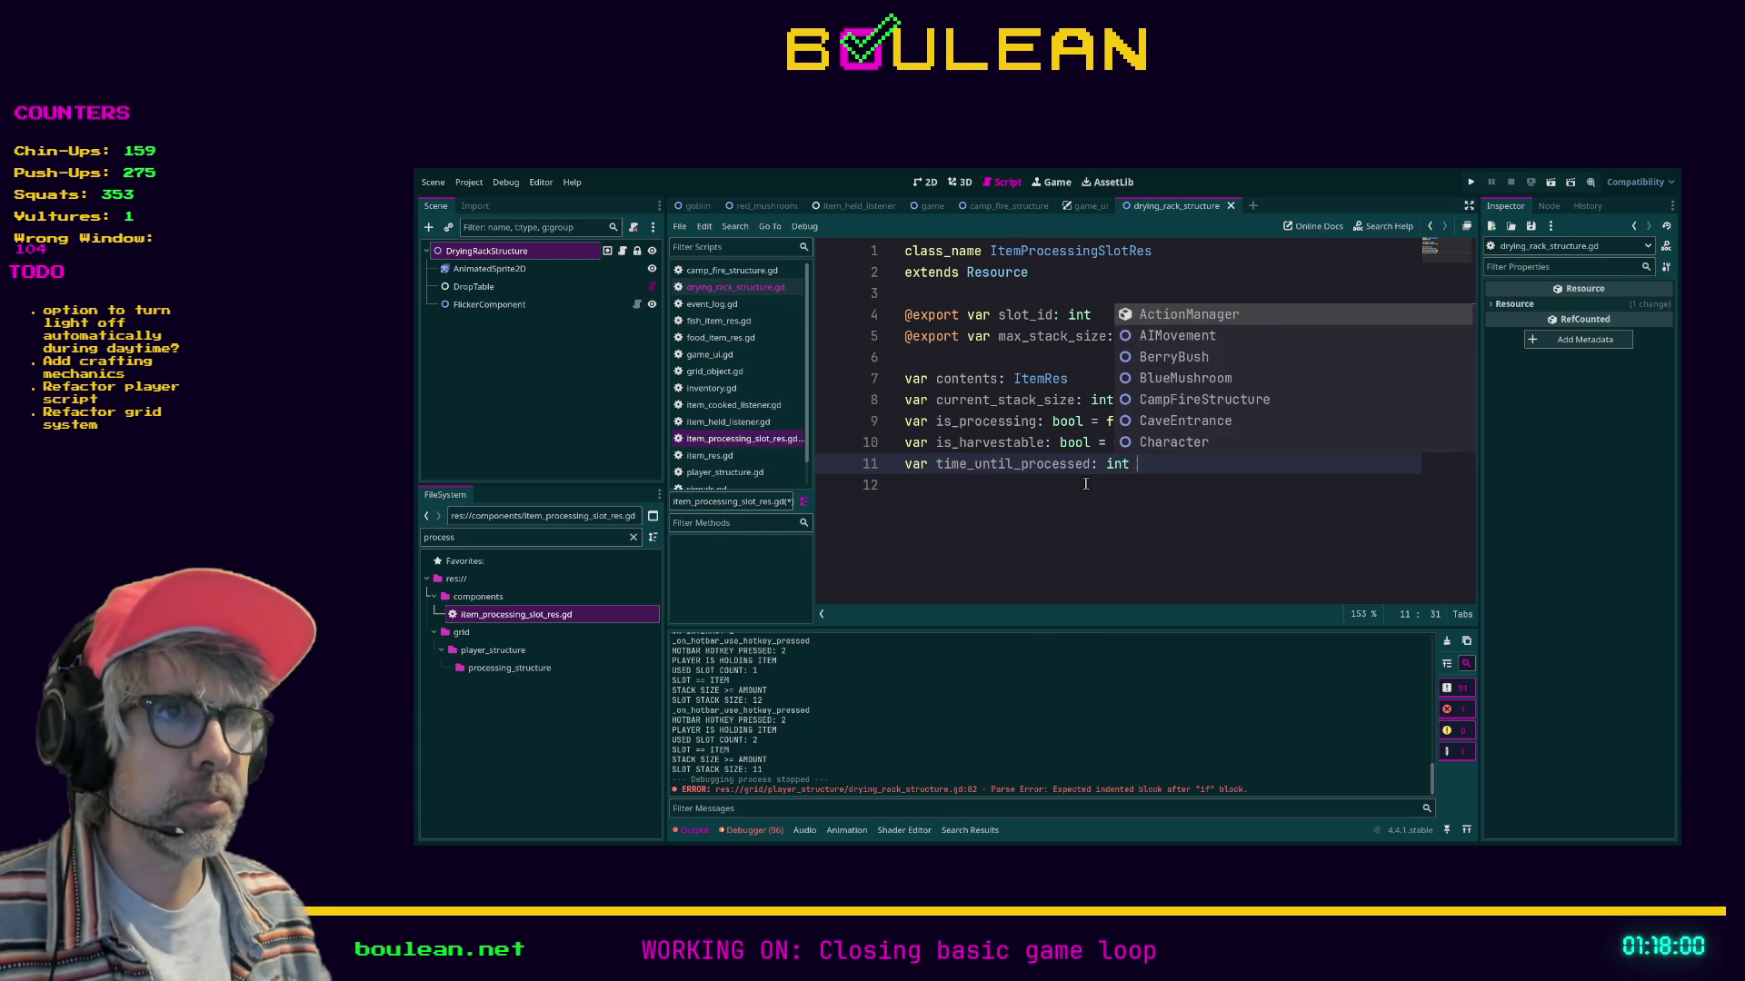
text( = 15)
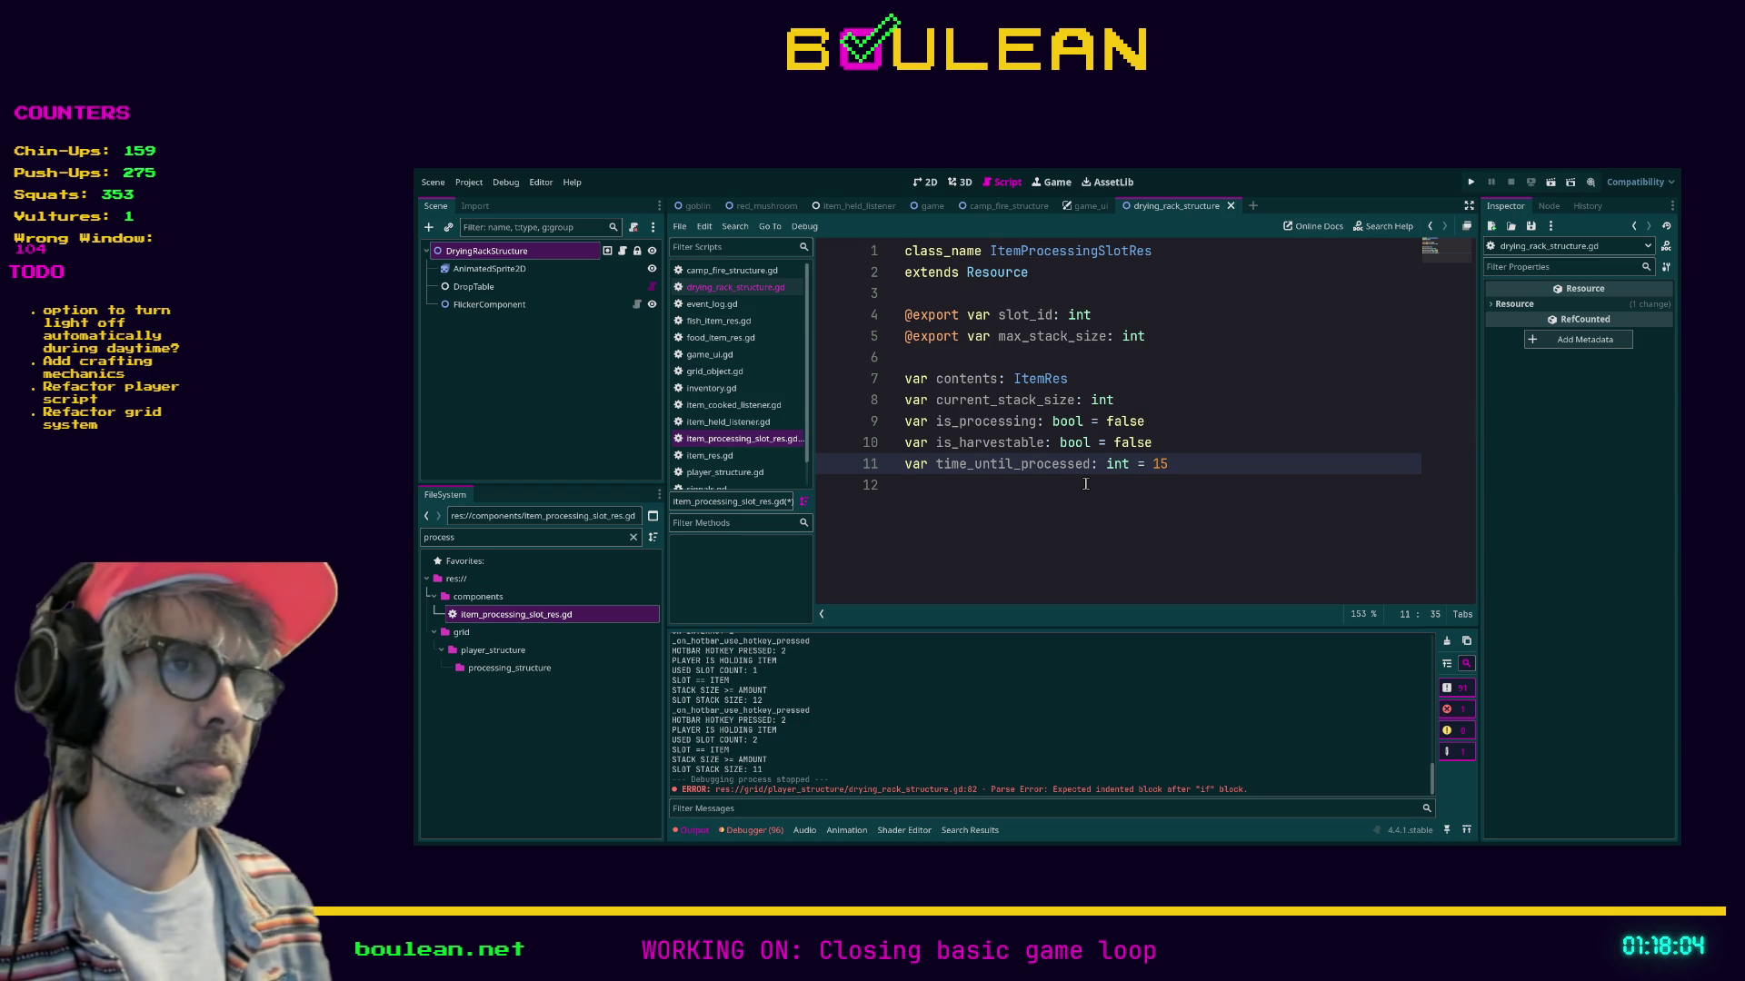
Step: Type a trial 'var time_to_process' line, then delete it
key(Return)
key(Up)
text(var time_to_process)
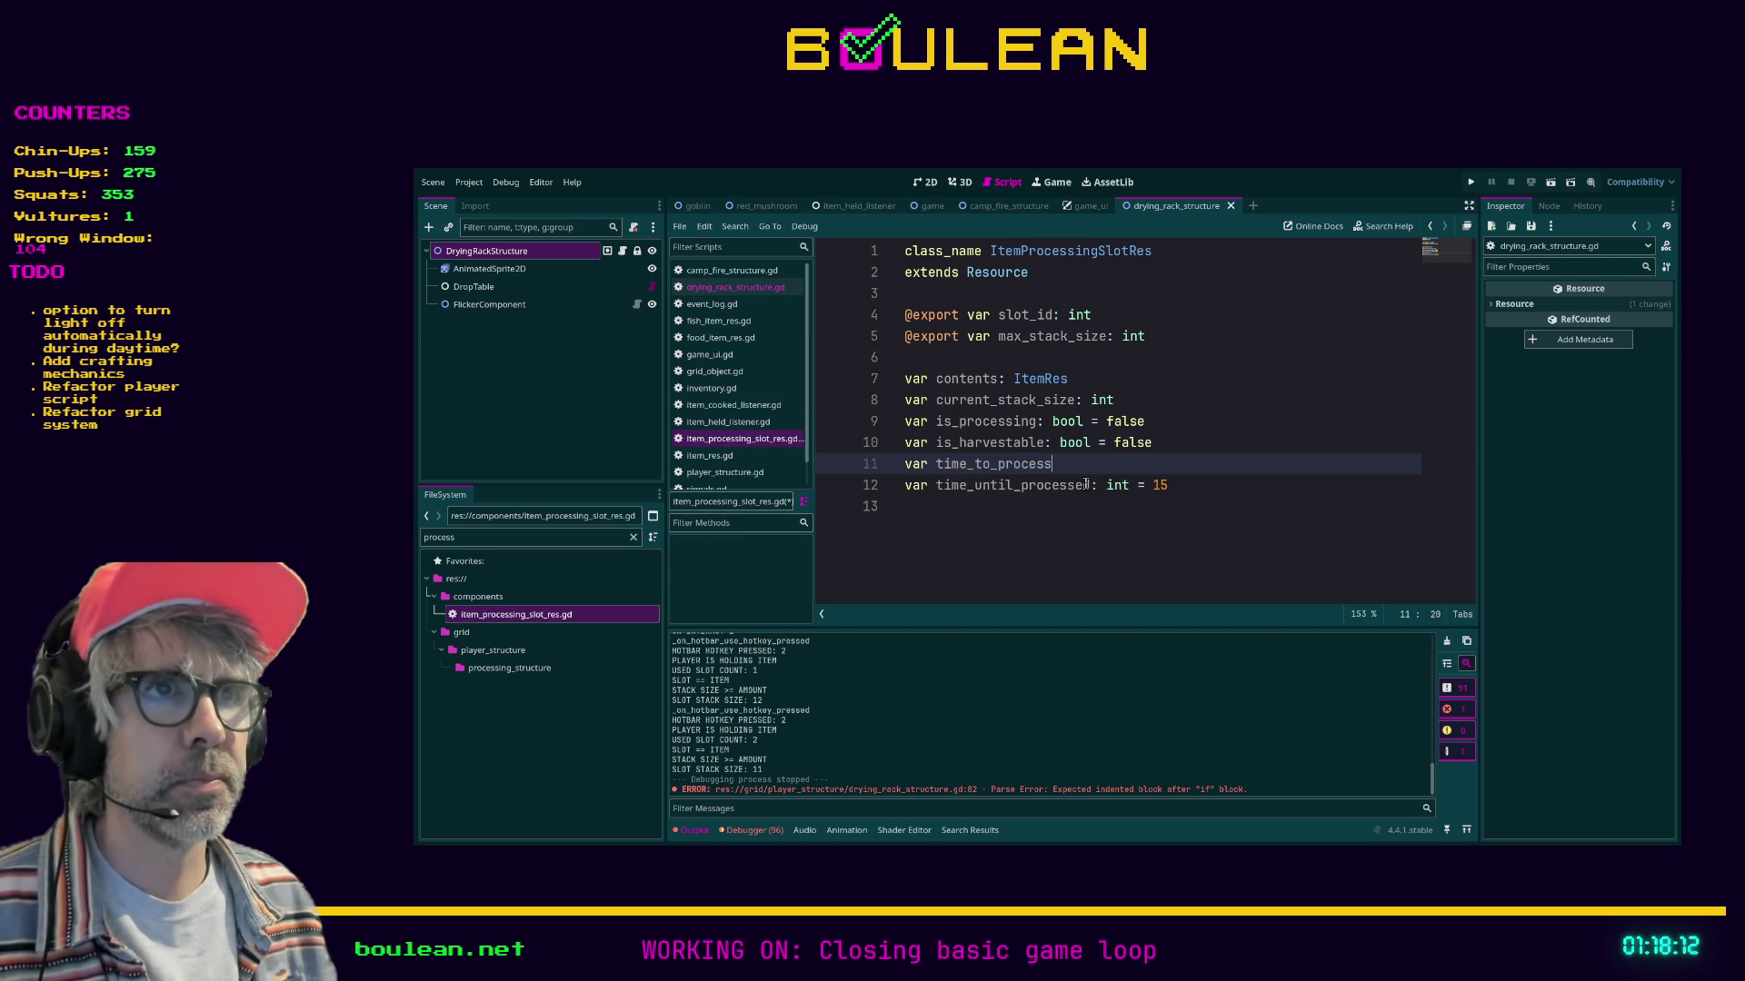
key(shift+Home)
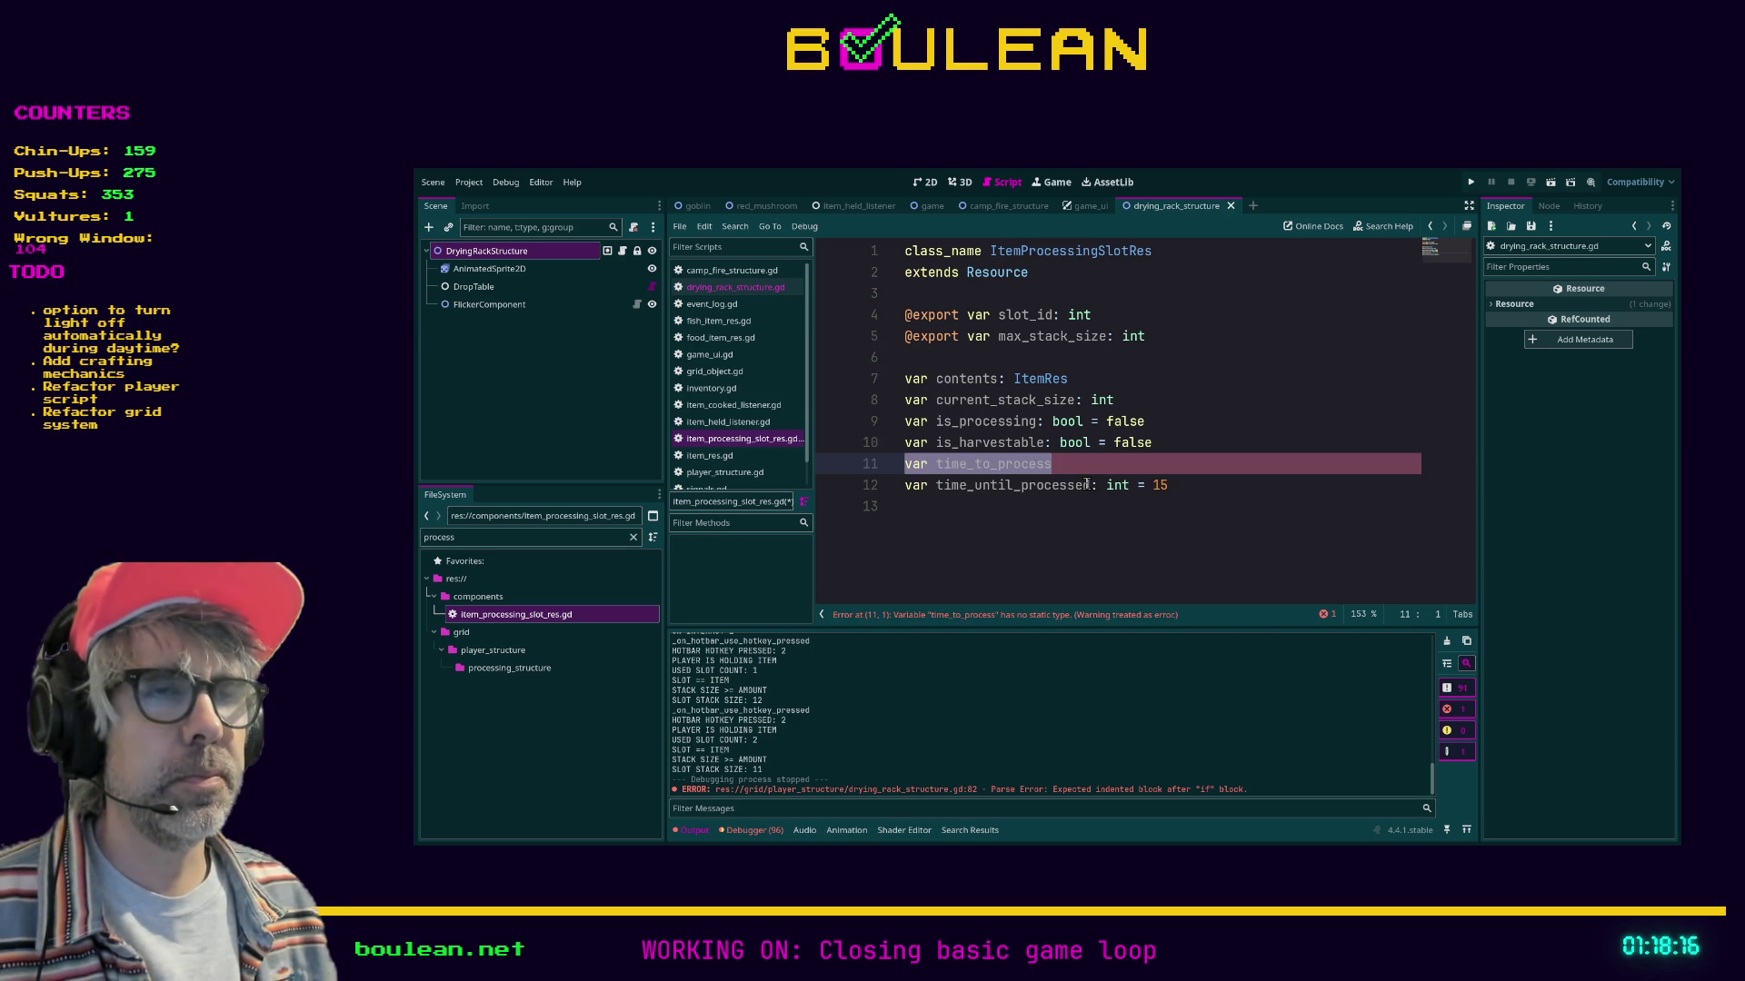
key(BackSpace)
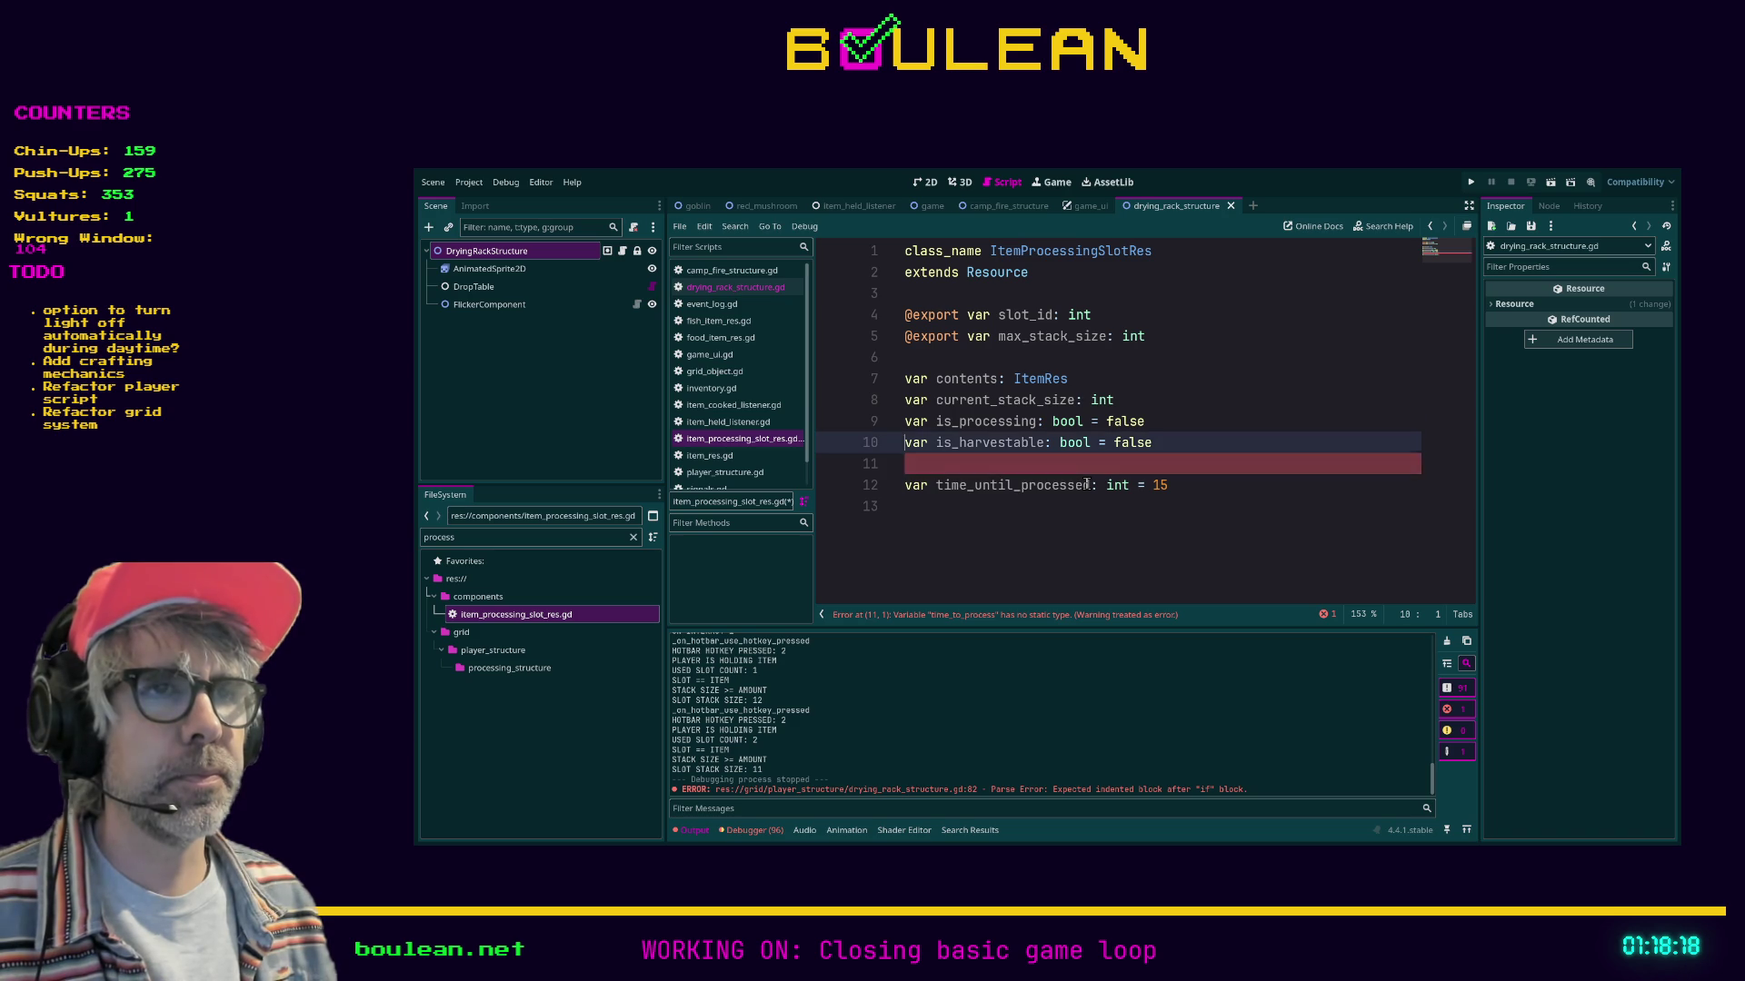
key(Up)
key(Up)
key(Up)
key(Return)
key(Up)
key(Return)
key(Up)
text(@export )
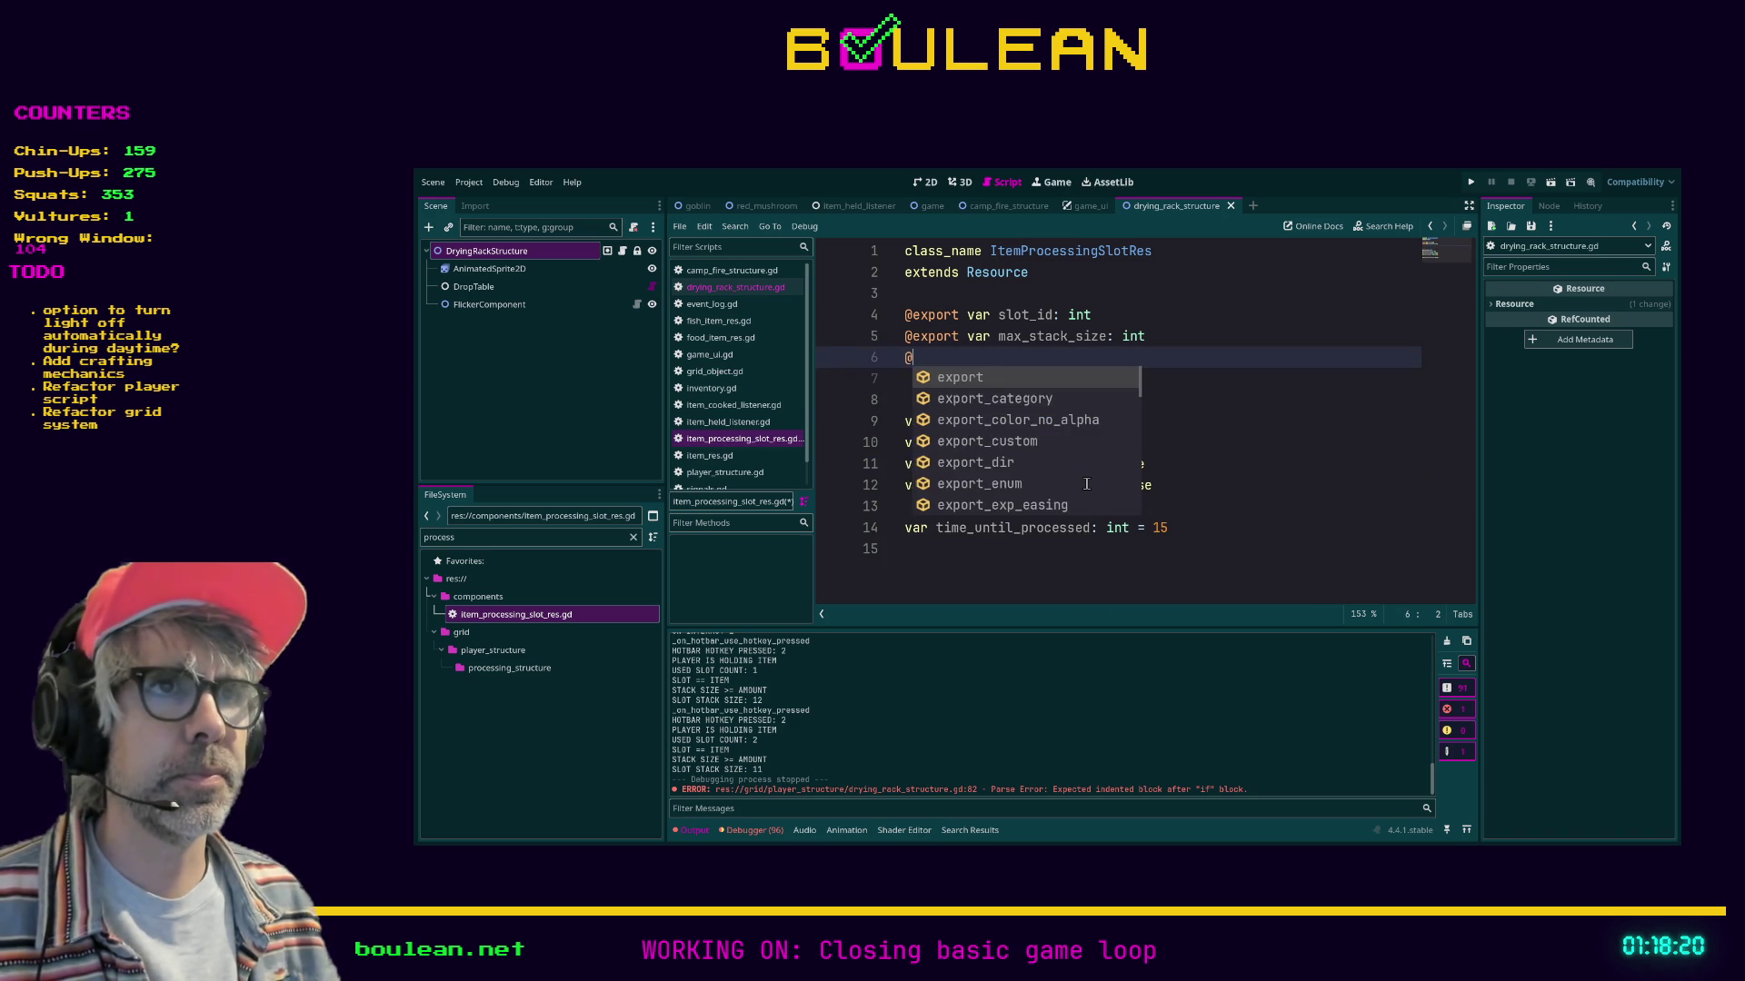
text(var )
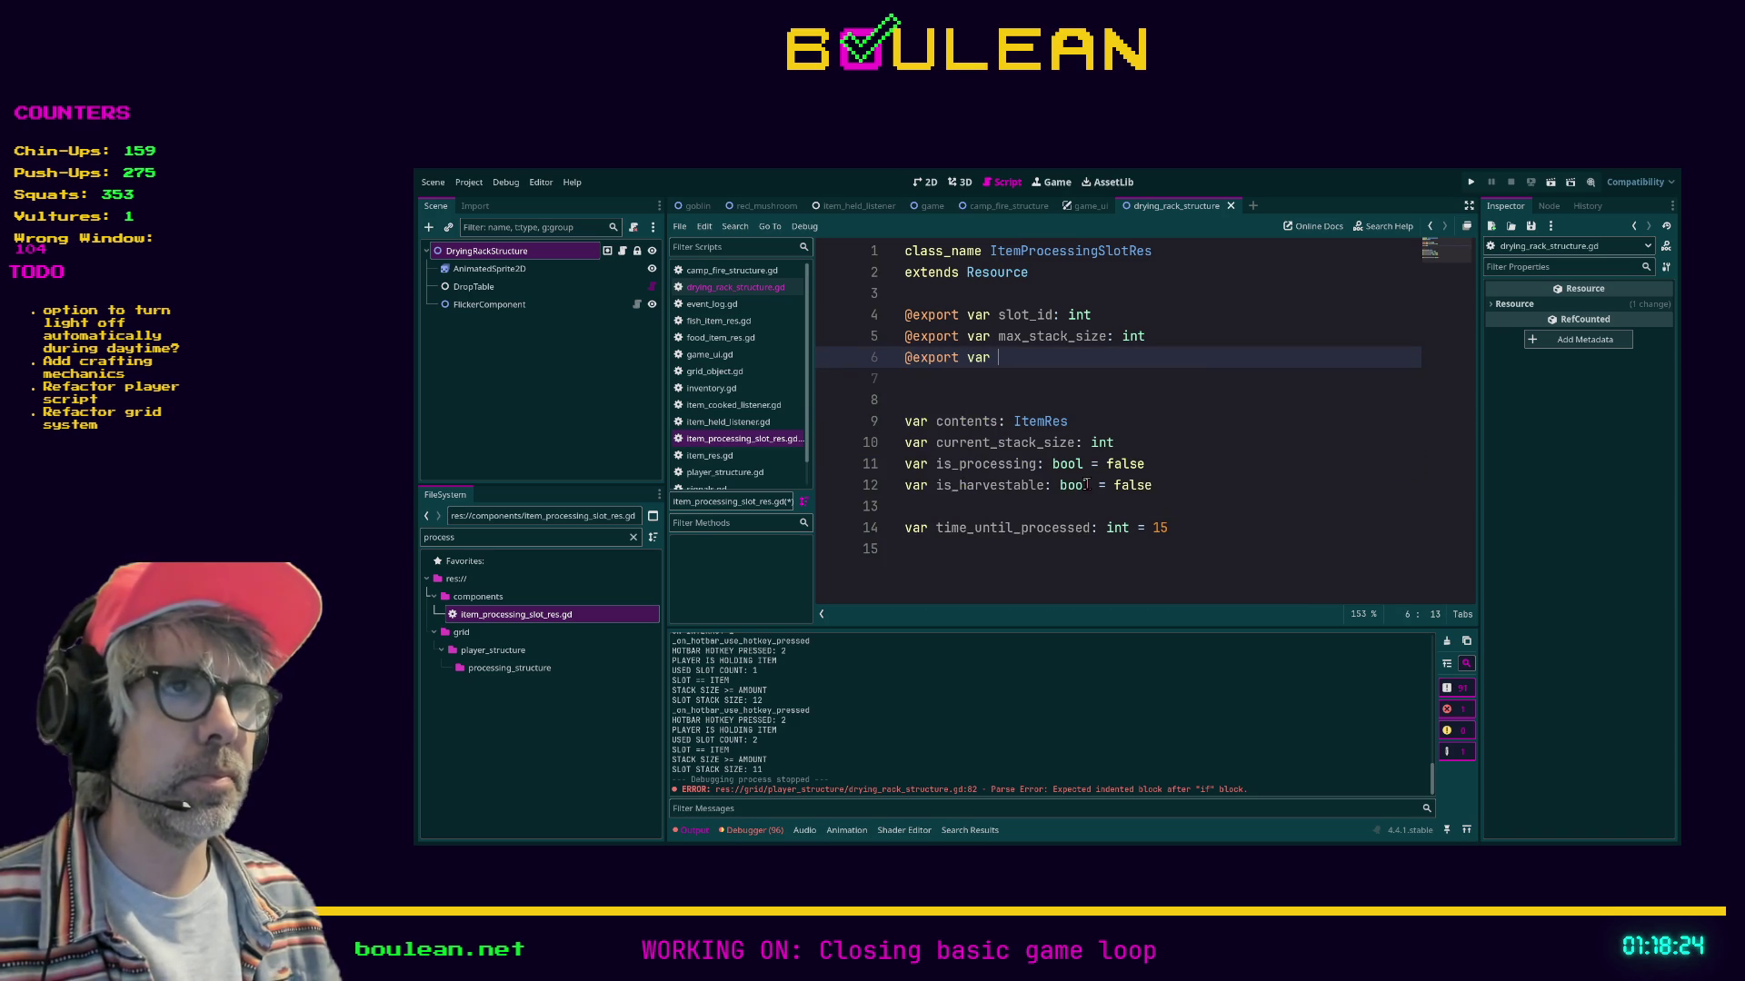
text(time)
key(BackSpace)
key(BackSpace)
key(BackSpace)
text(time_)
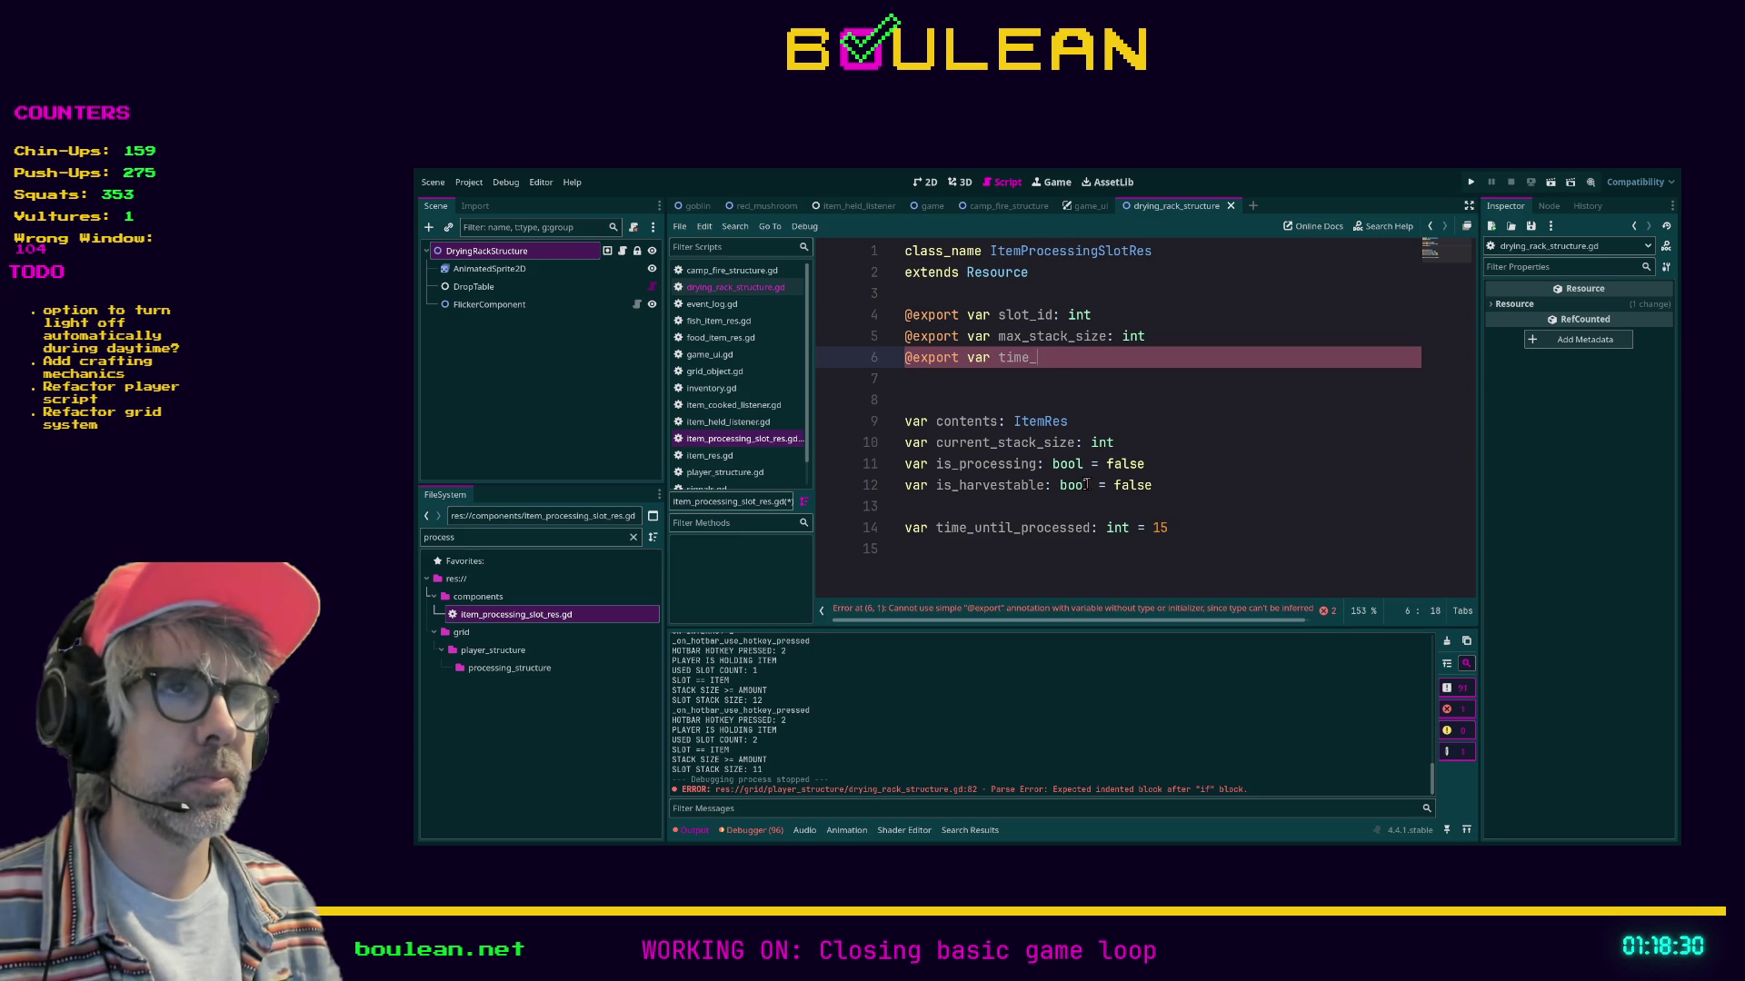
key(BackSpace)
key(BackSpace)
key(BackSpace)
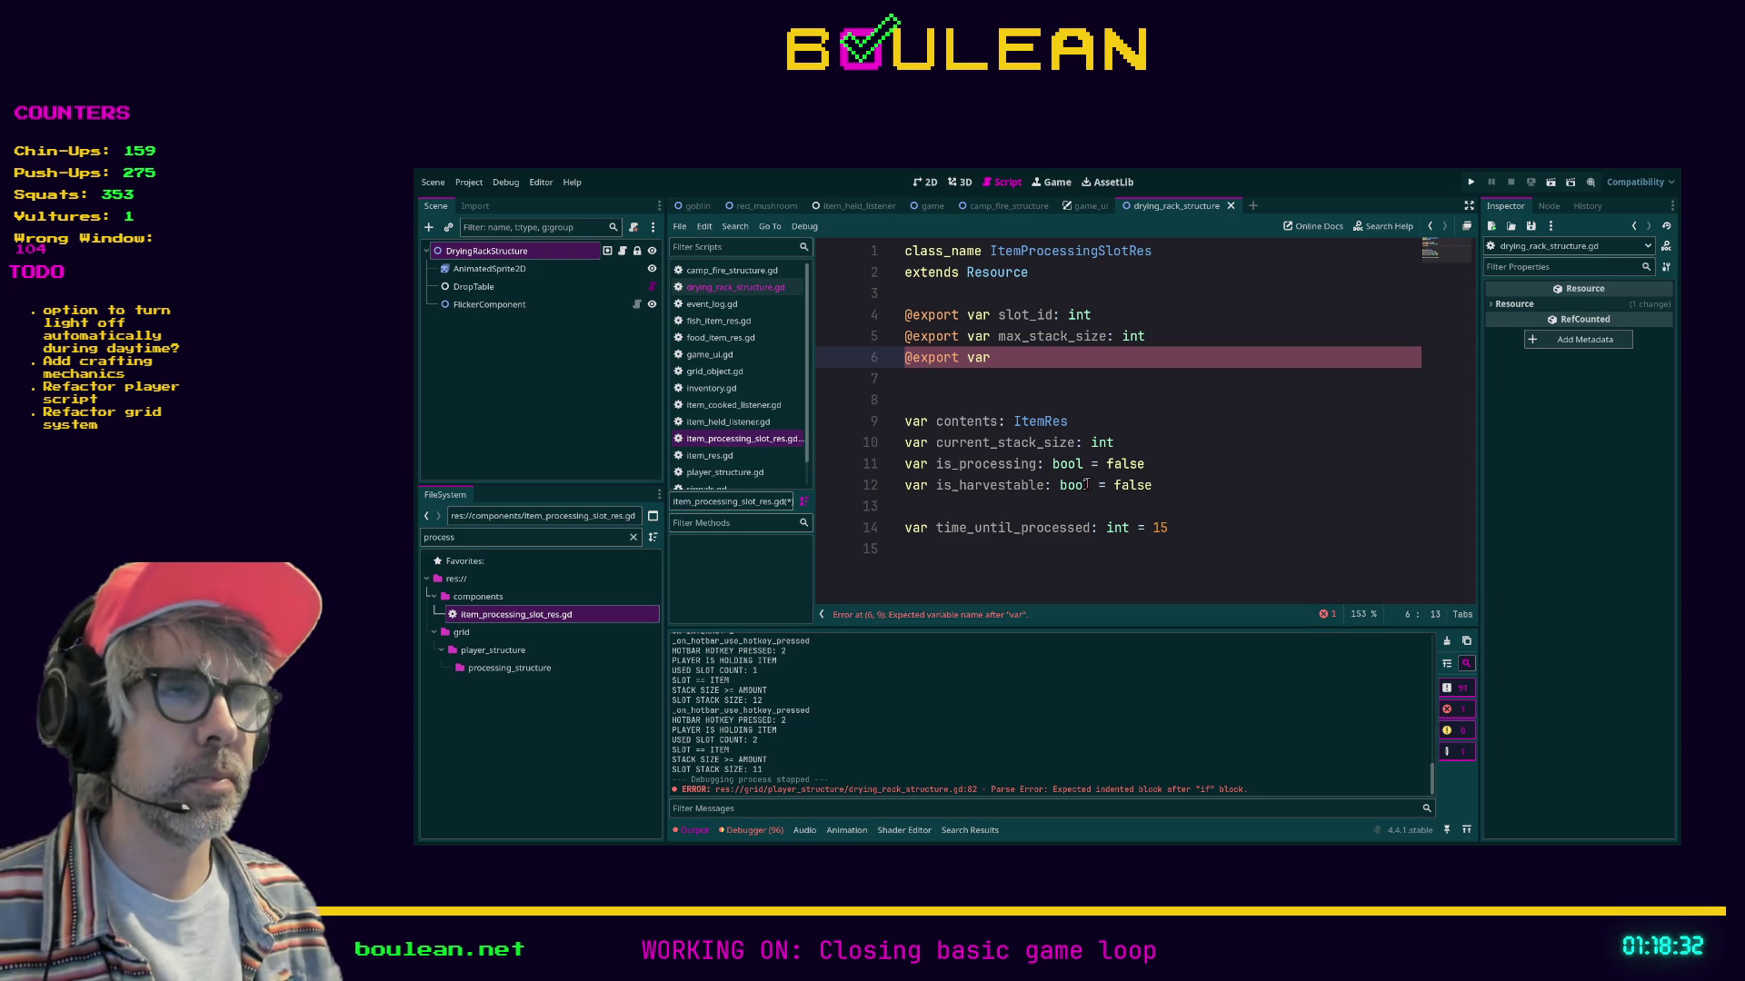
text(processing_time)
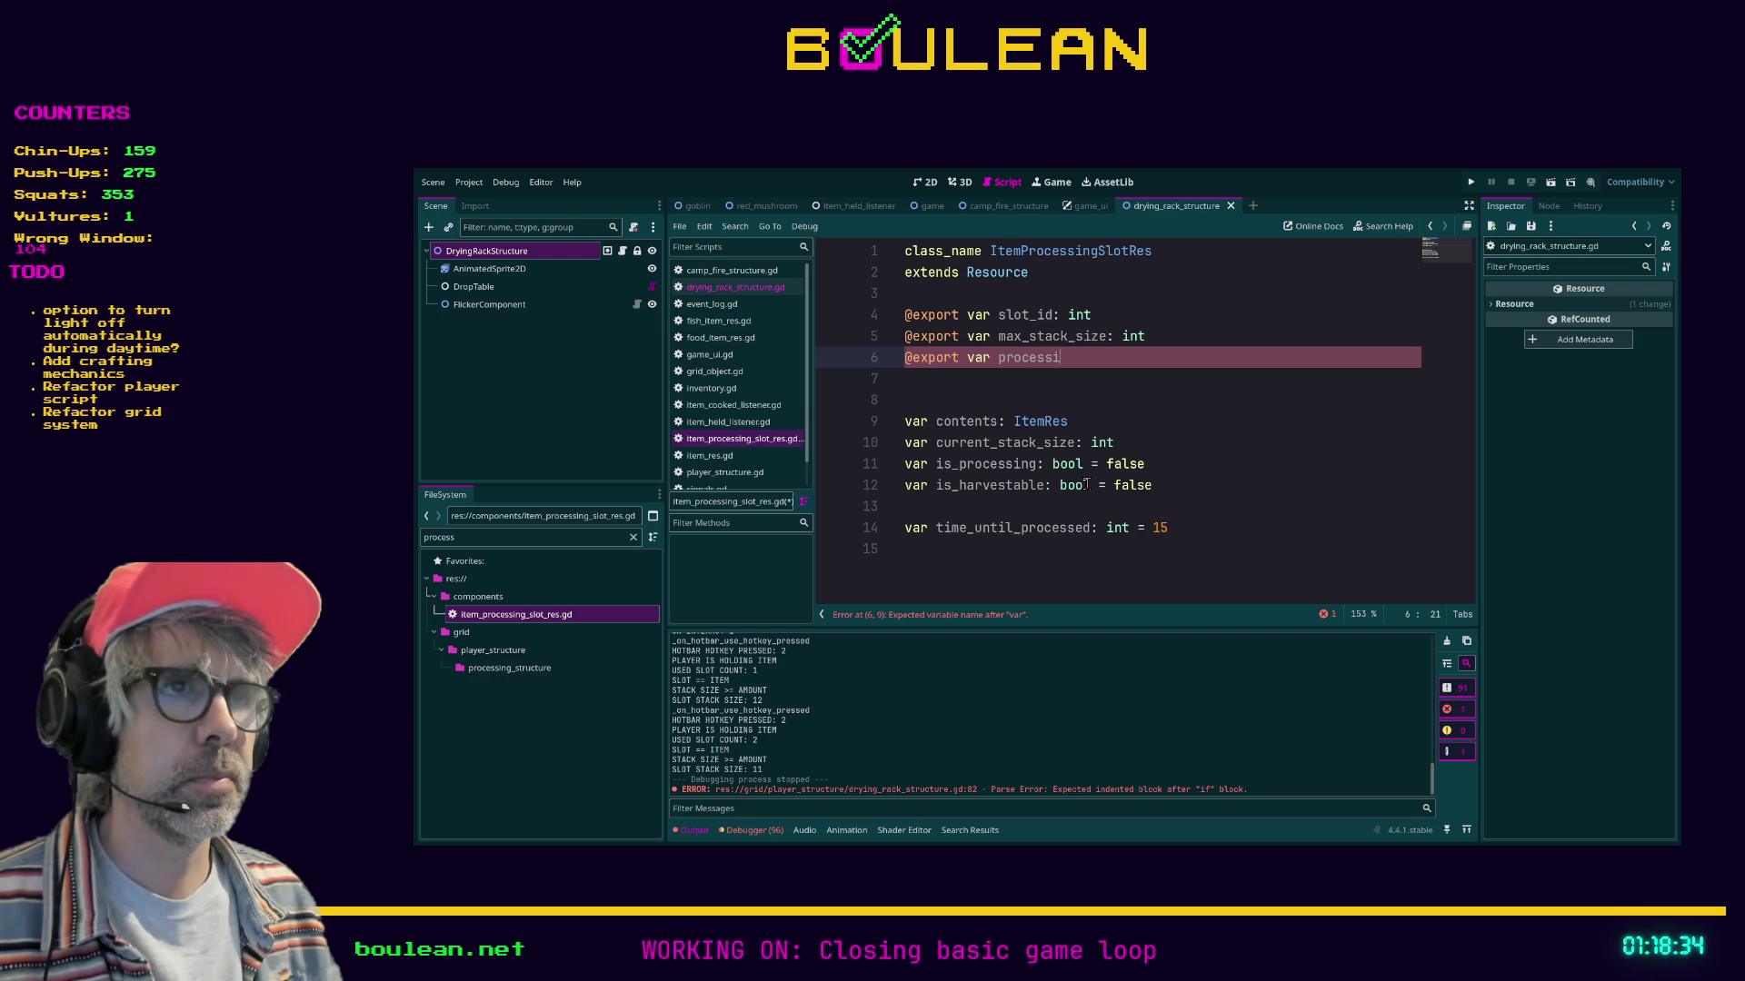
text(: int)
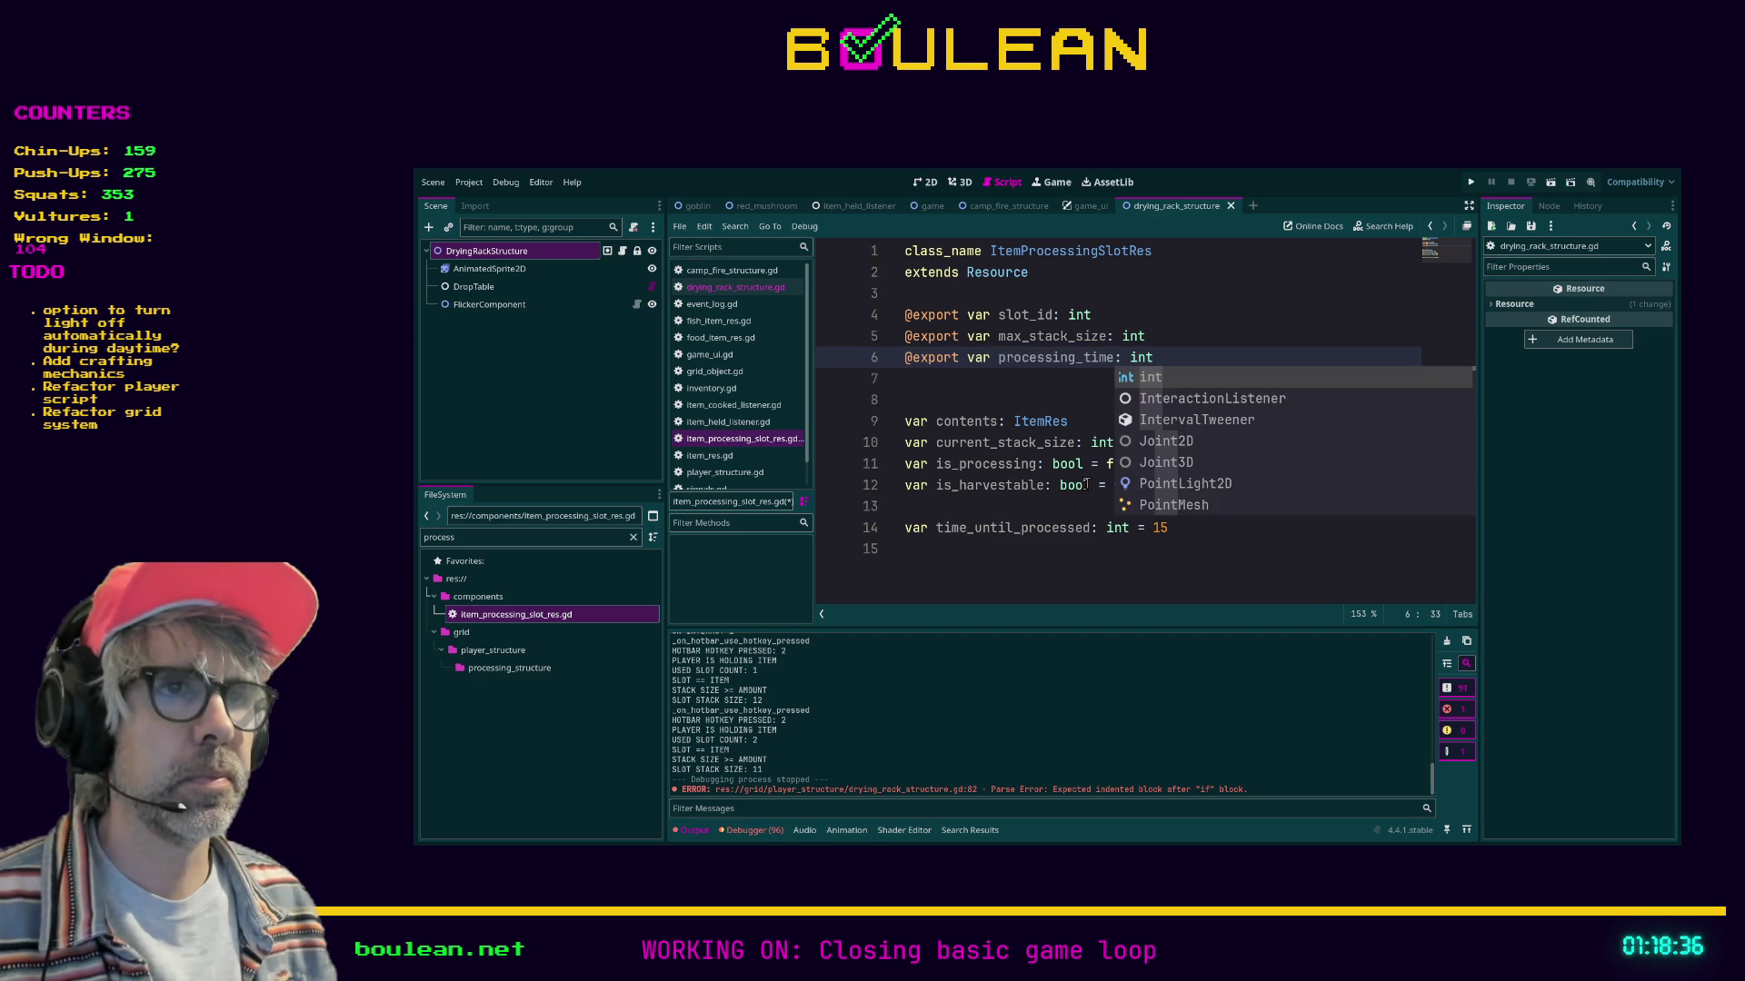
click(948, 515)
Step: Change time_until_processed's default from 15 to processing_time
click(1158, 530)
double_click(1159, 530)
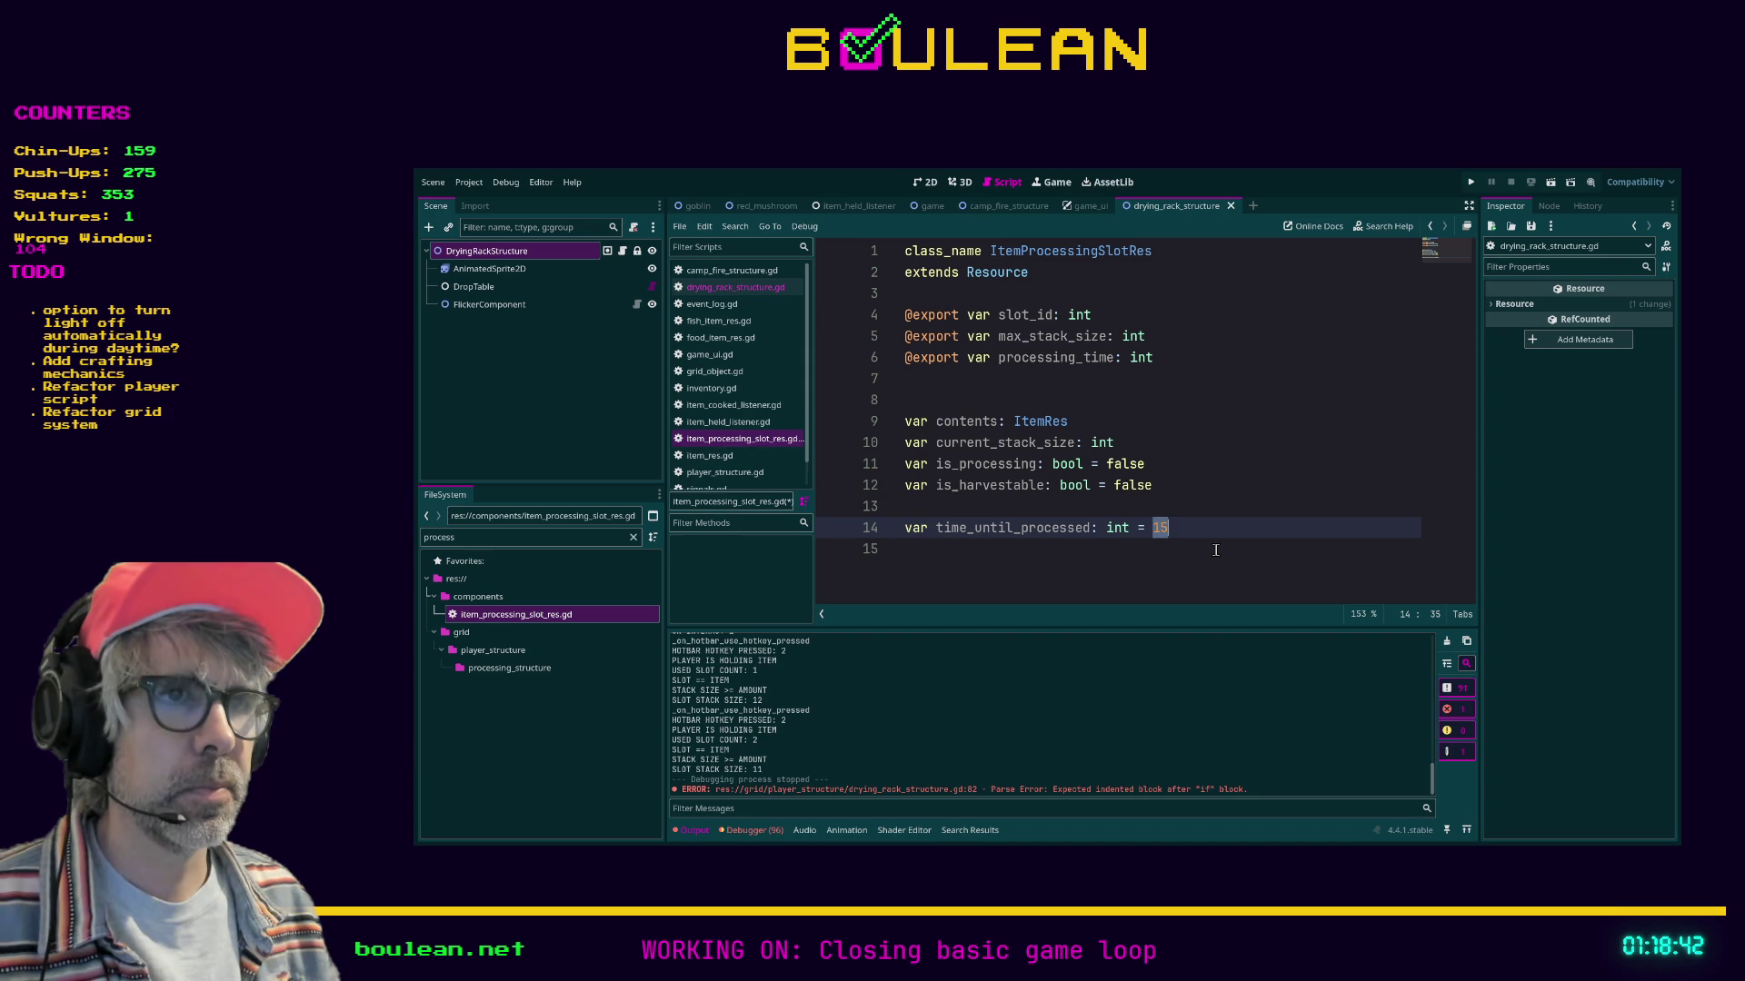
text(processin)
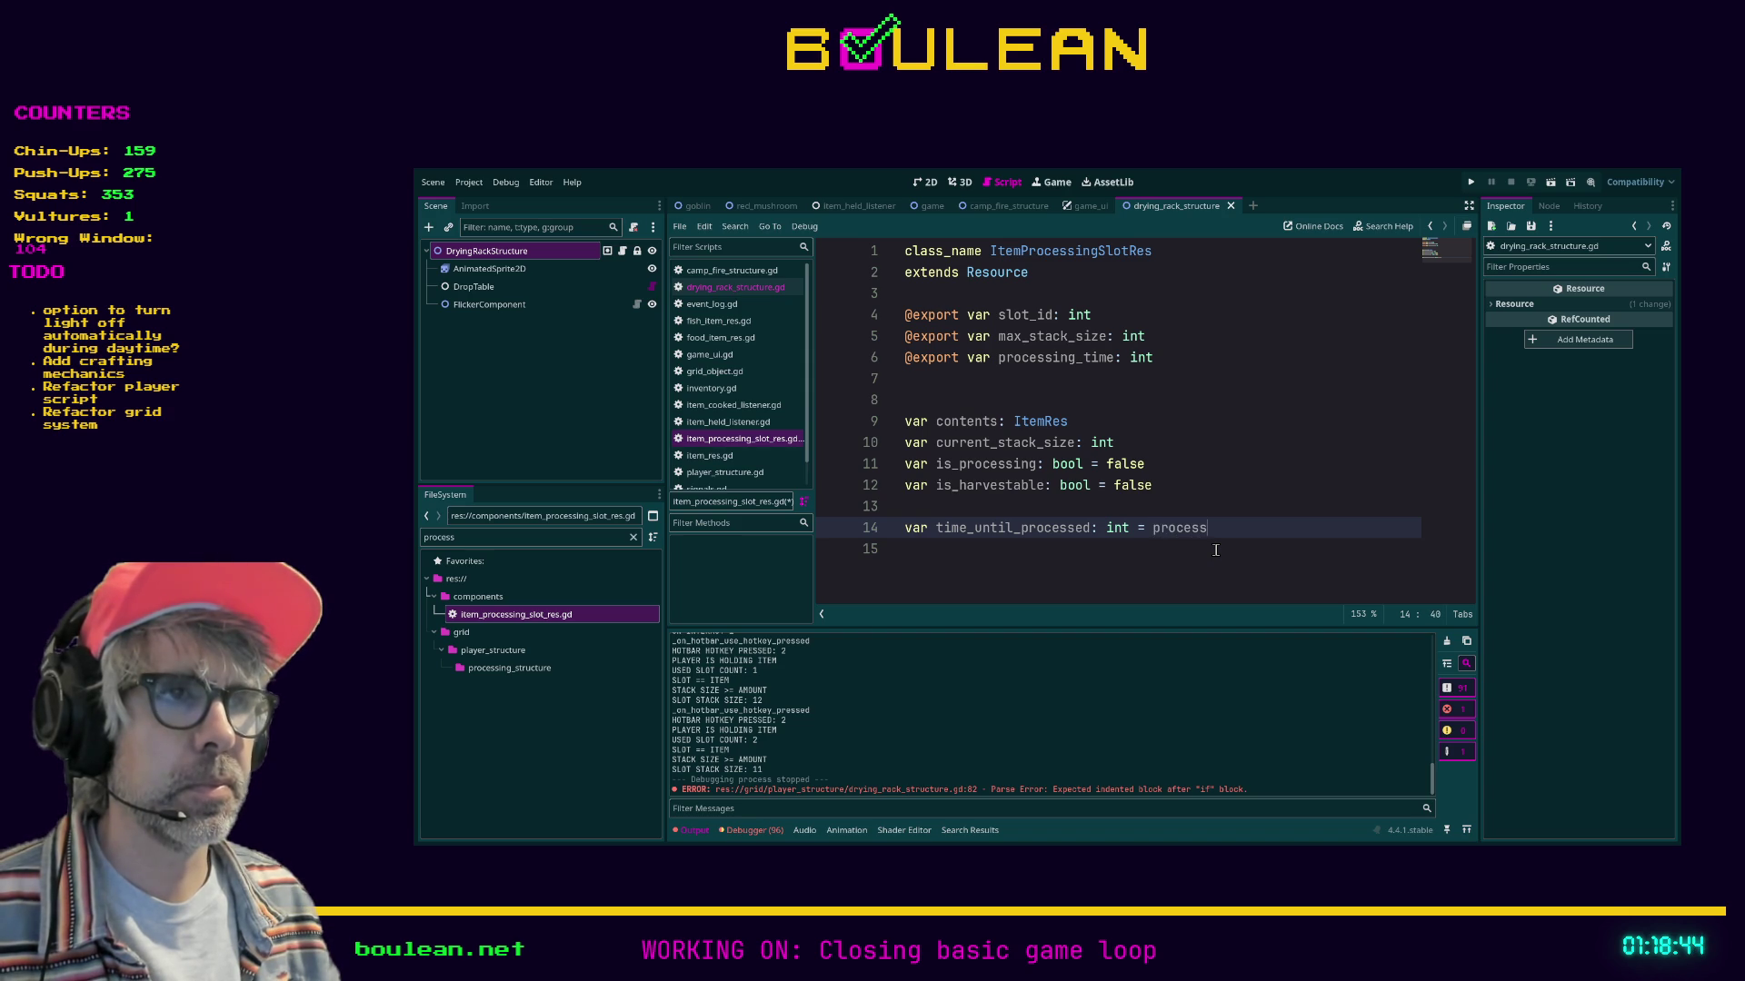
text(g_time)
key(Up)
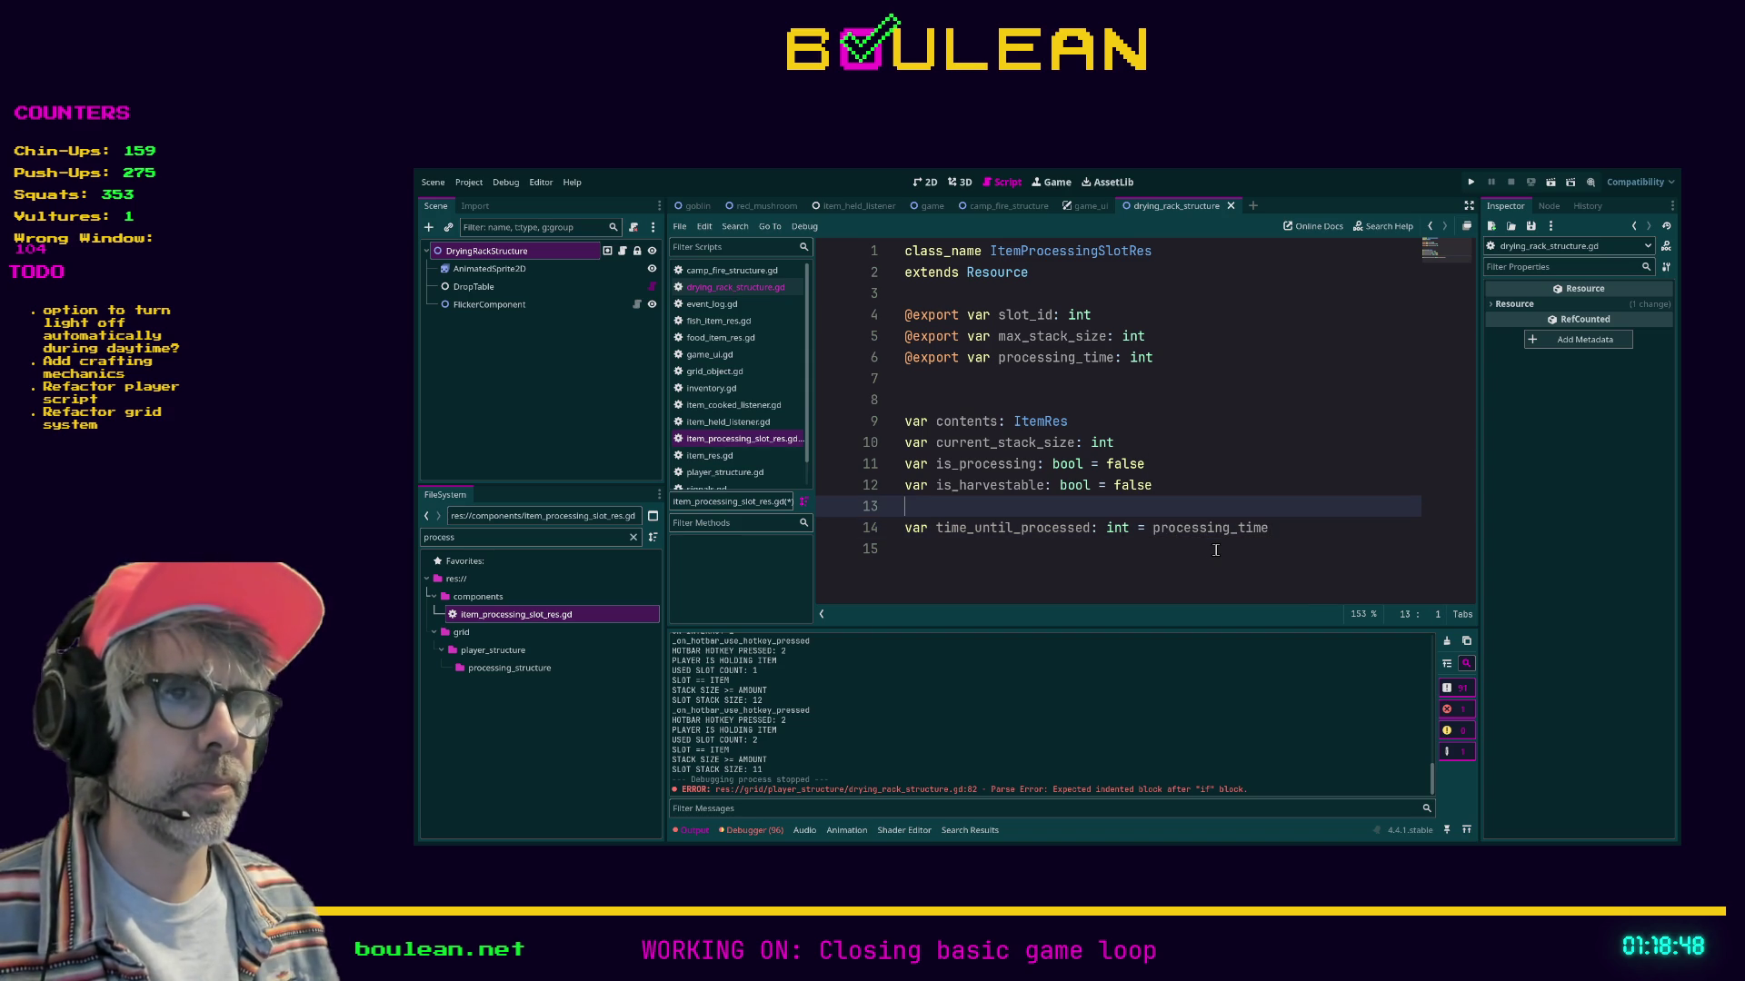
click(1048, 550)
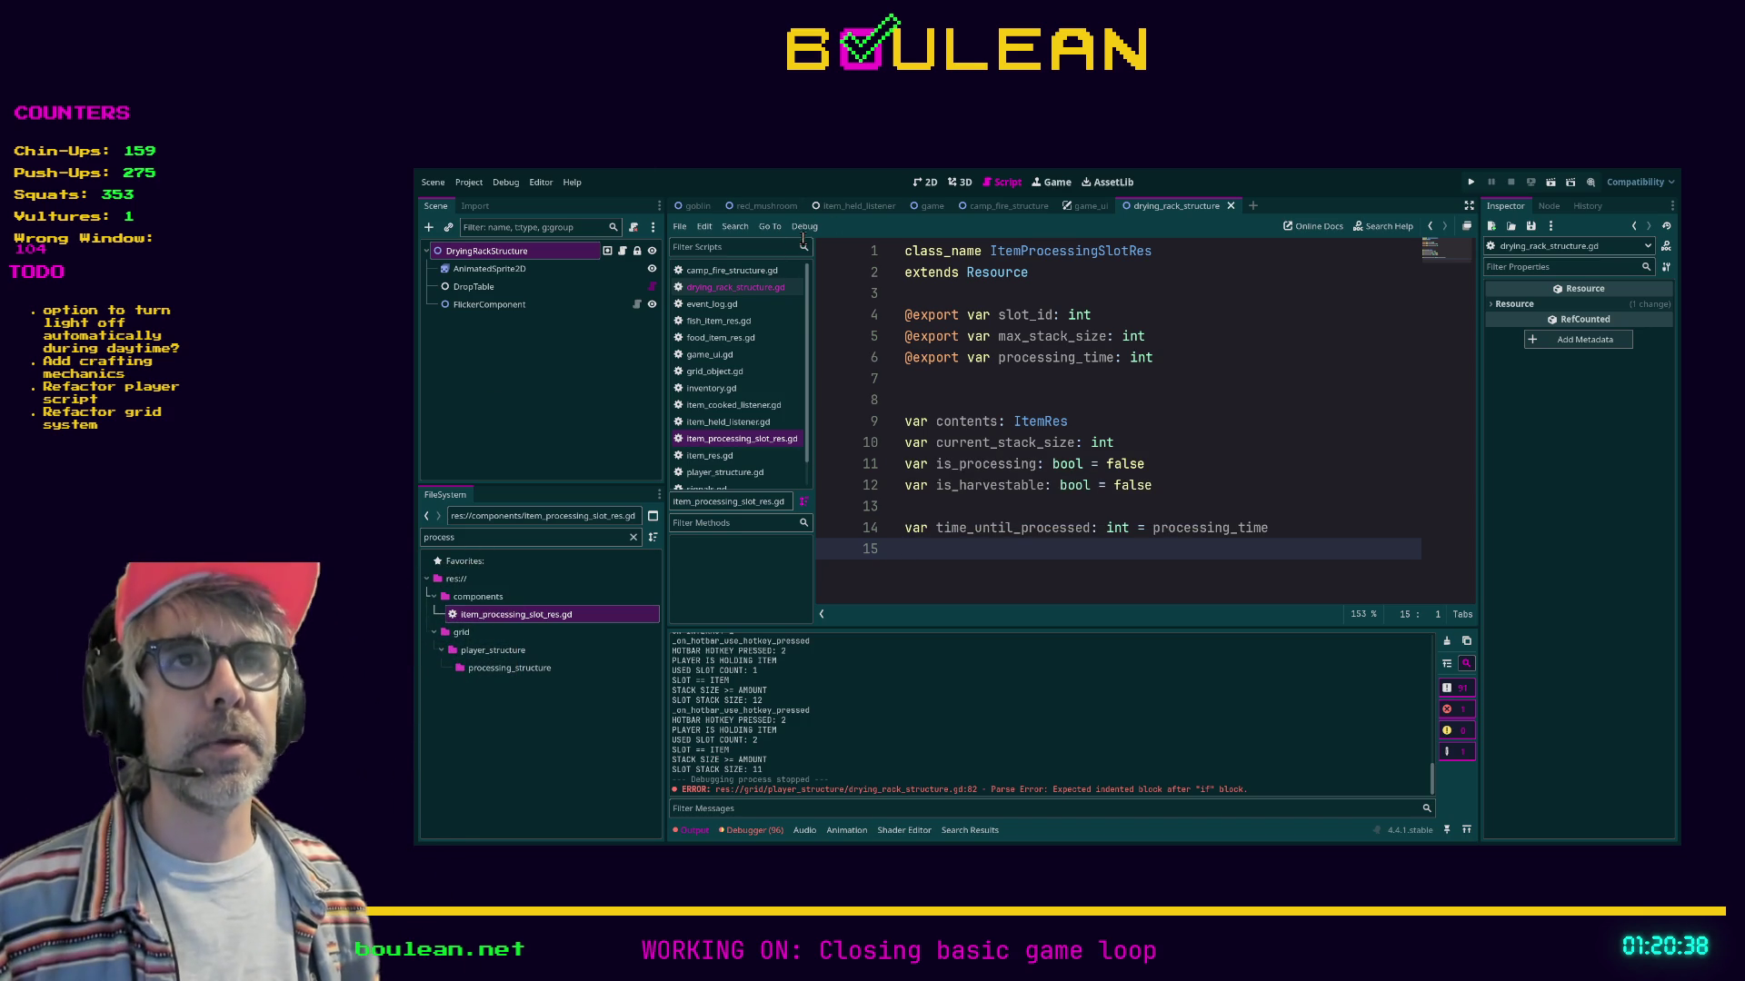
Step: In drying_rack_structure.gd, start a 'for slot' loop on the first line of _on_time_advanced
click(741, 294)
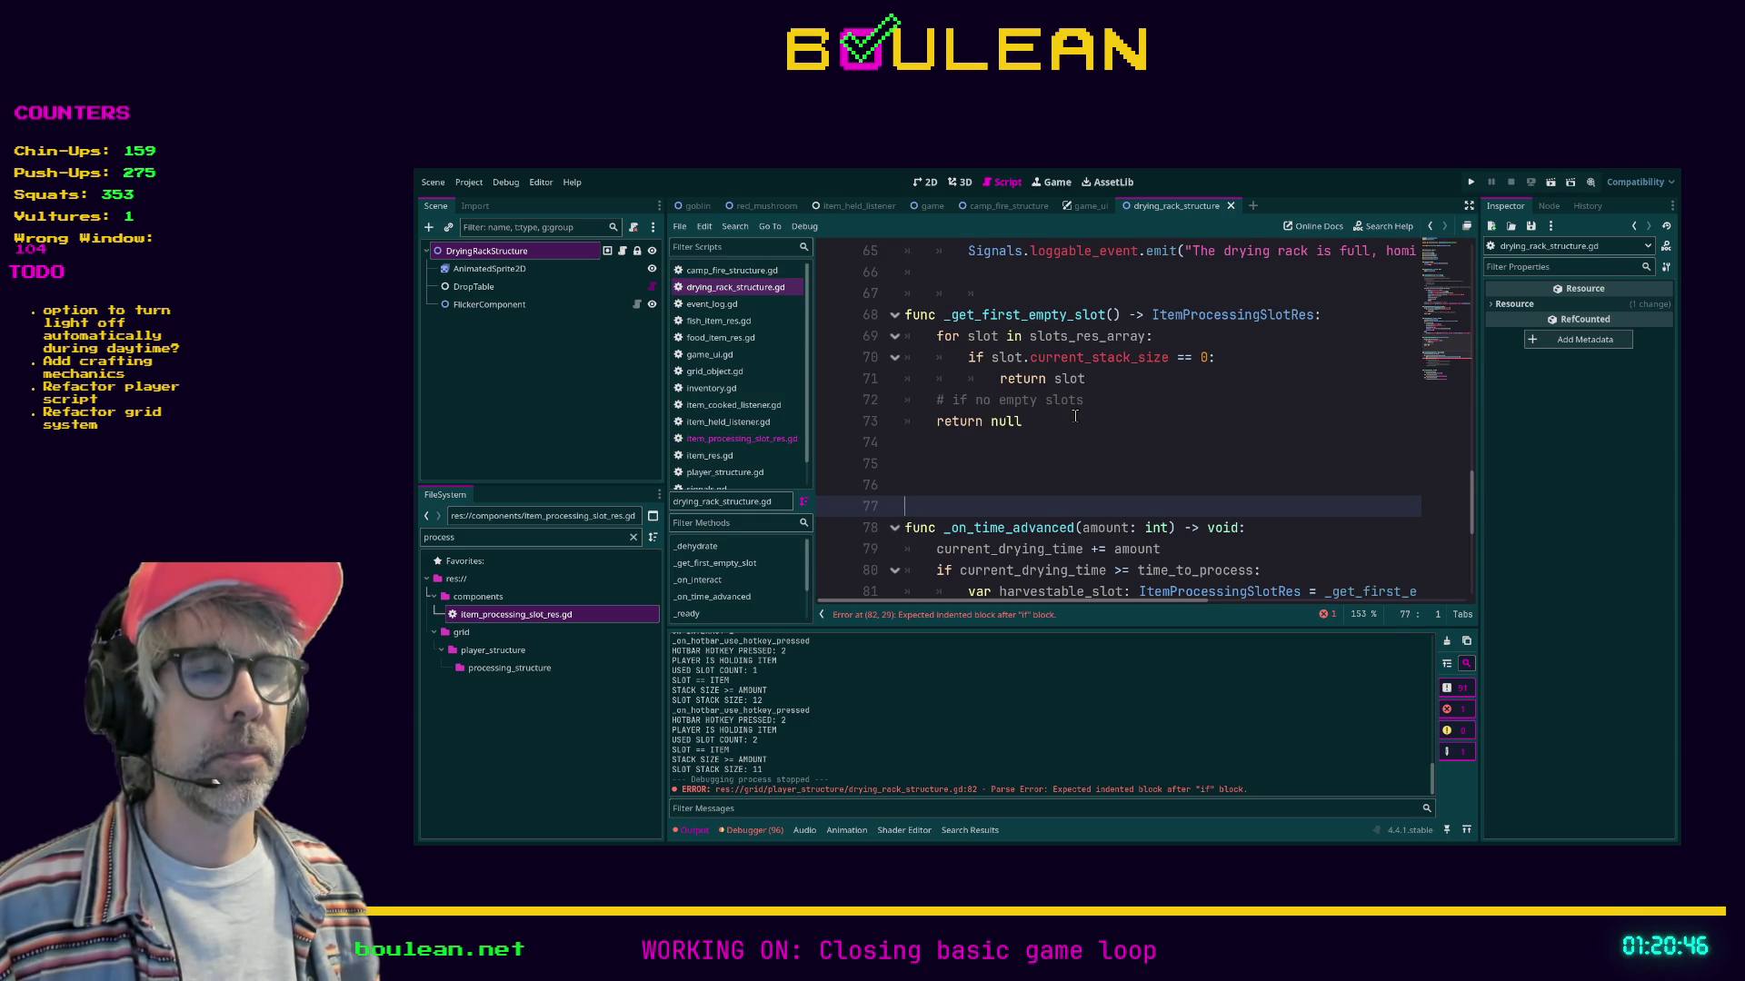
scroll(1075, 415, down, 1)
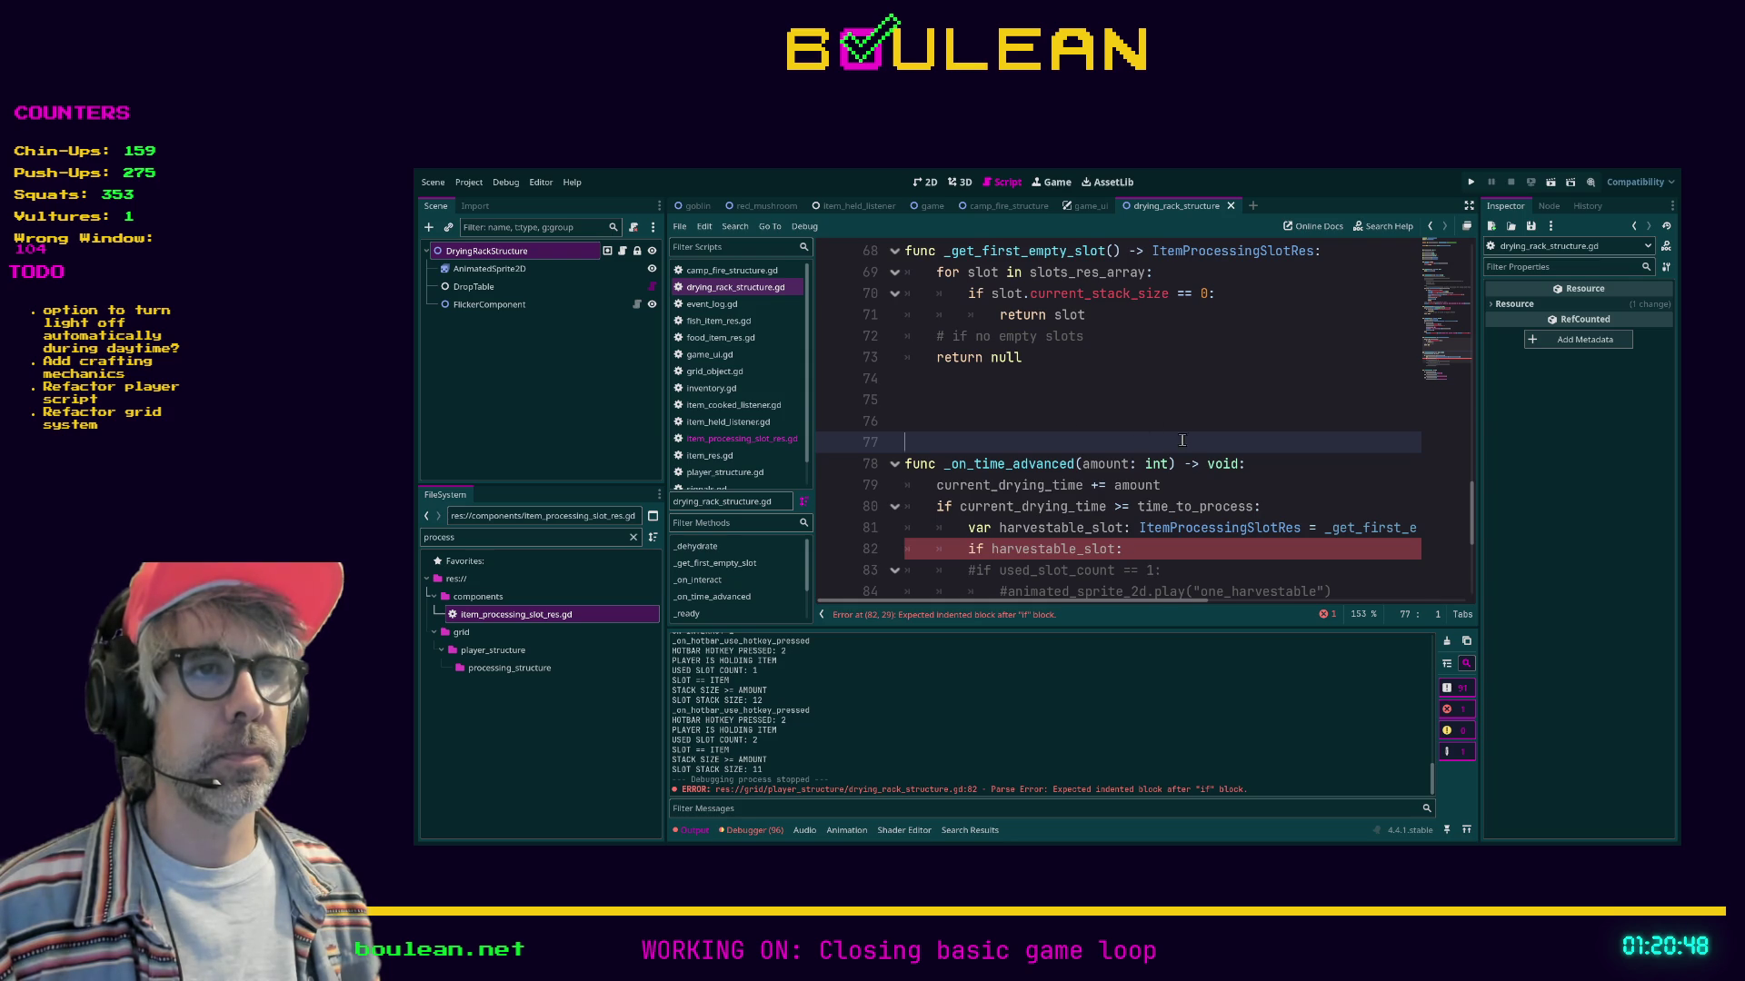
scroll(1127, 472, down, 1)
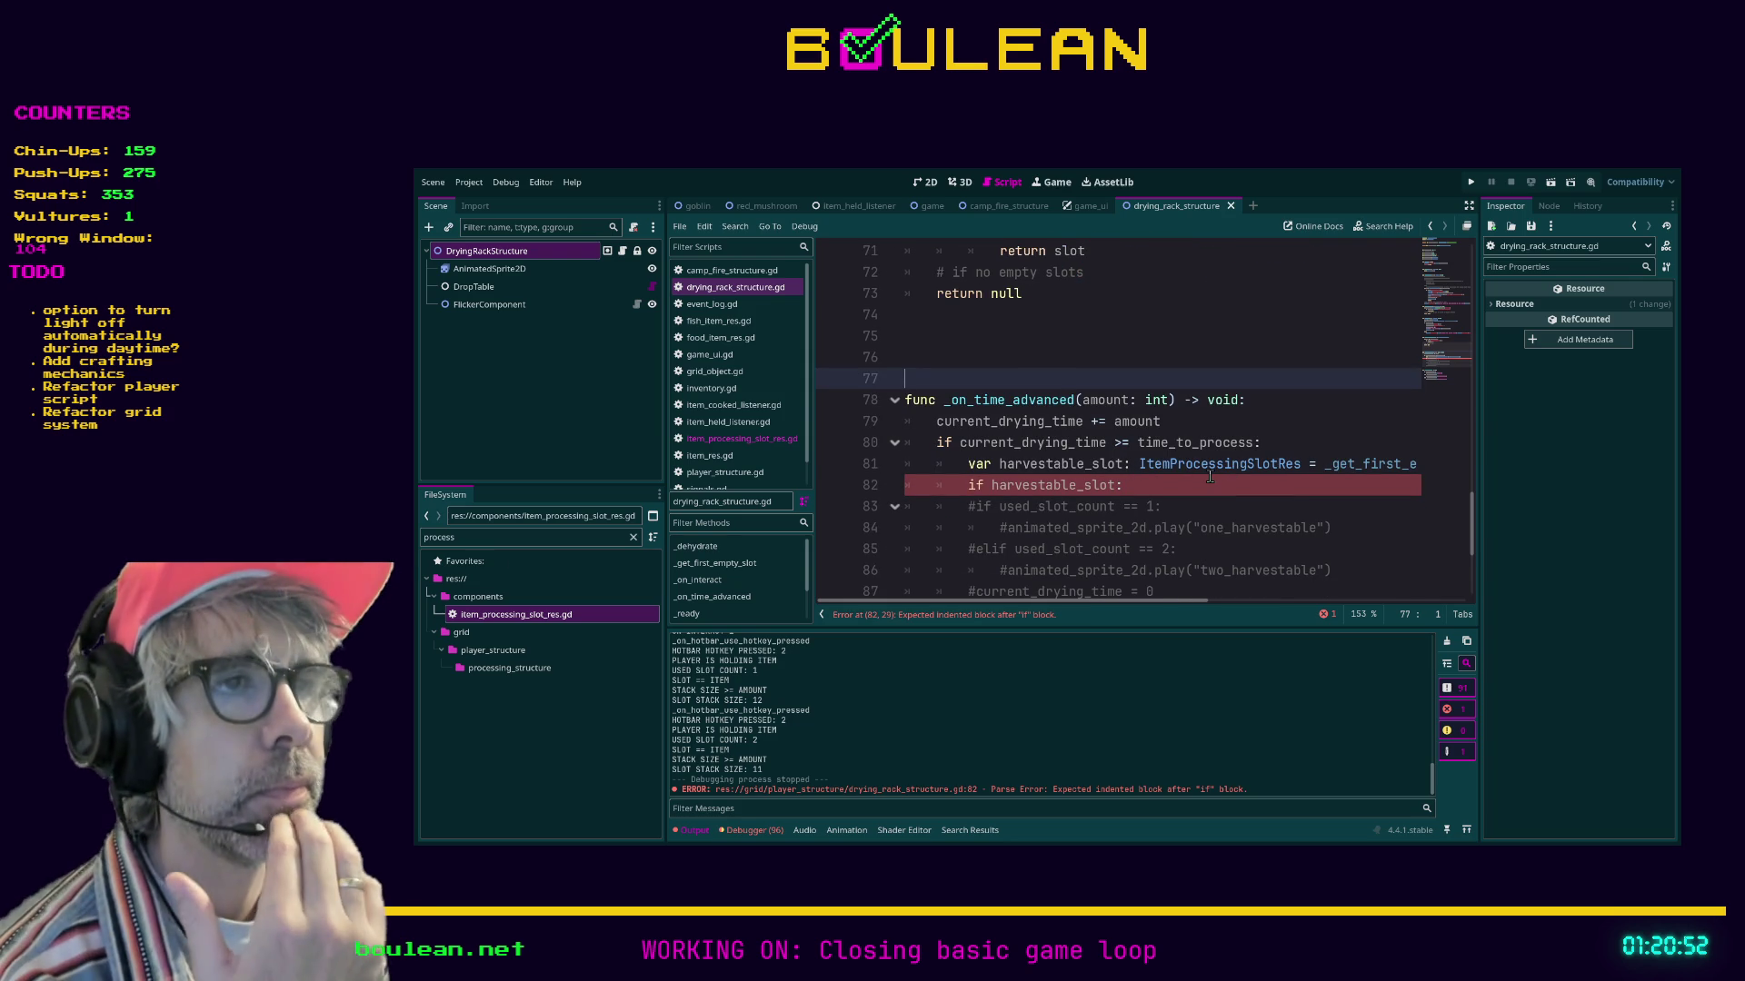
scroll(1209, 472, down, 1)
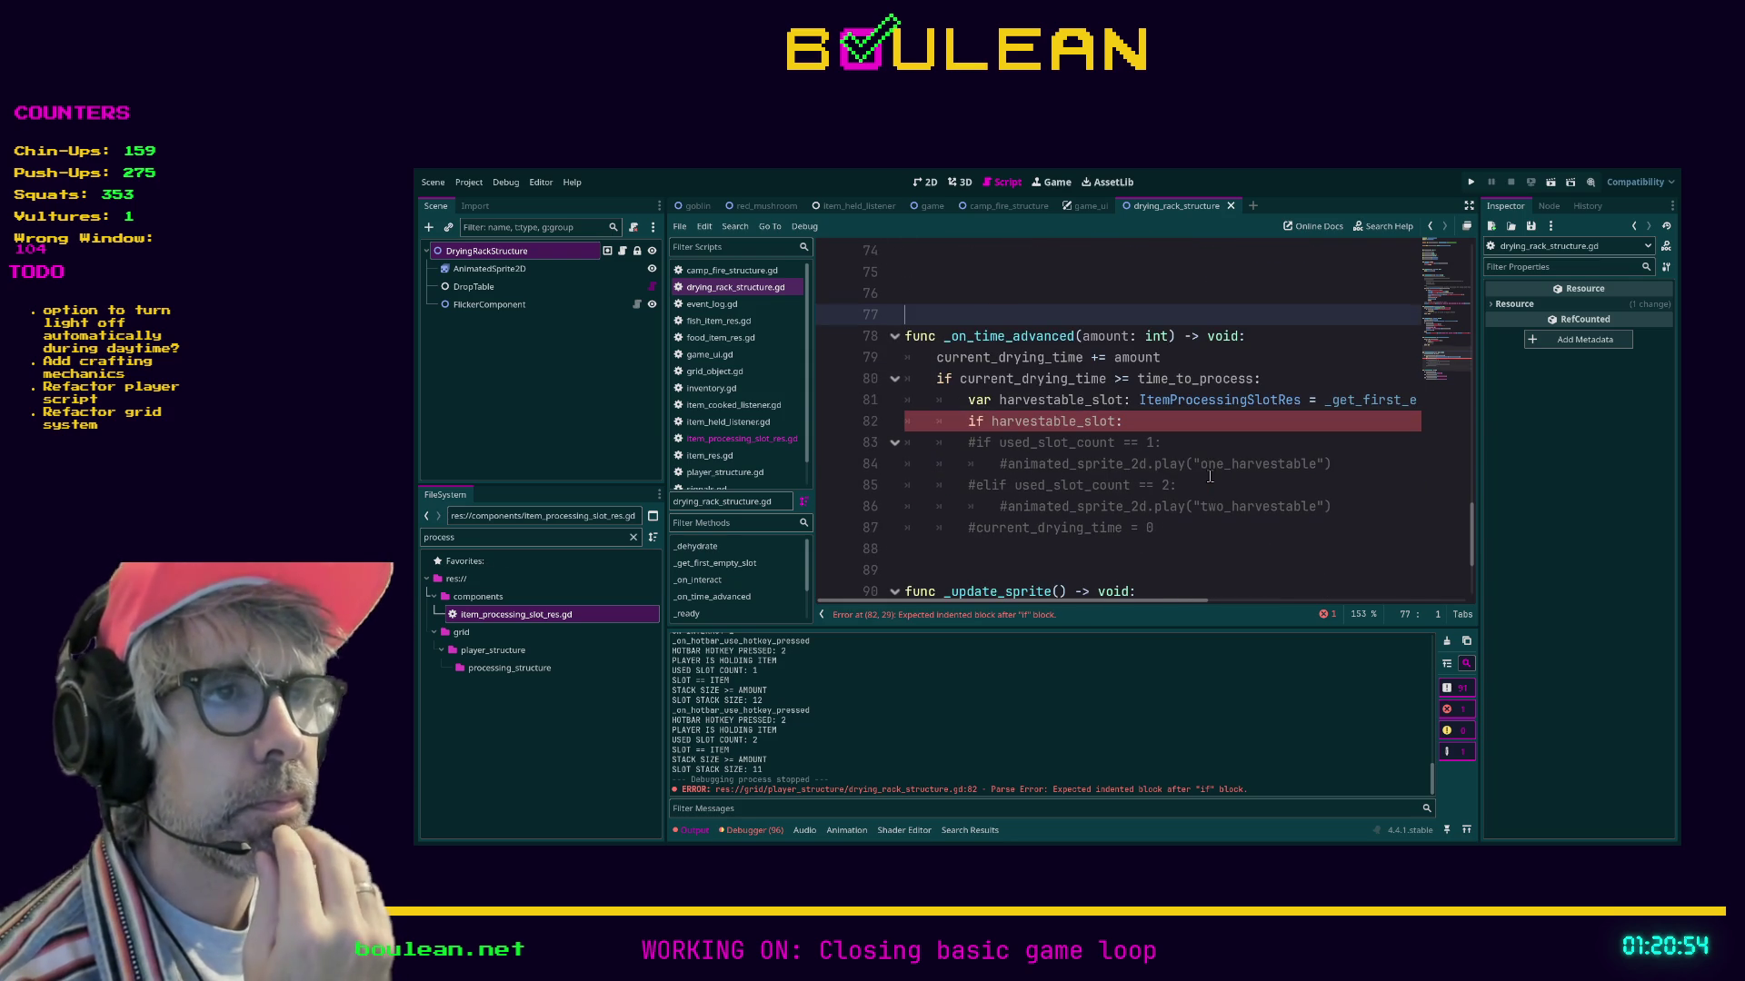
click(1268, 339)
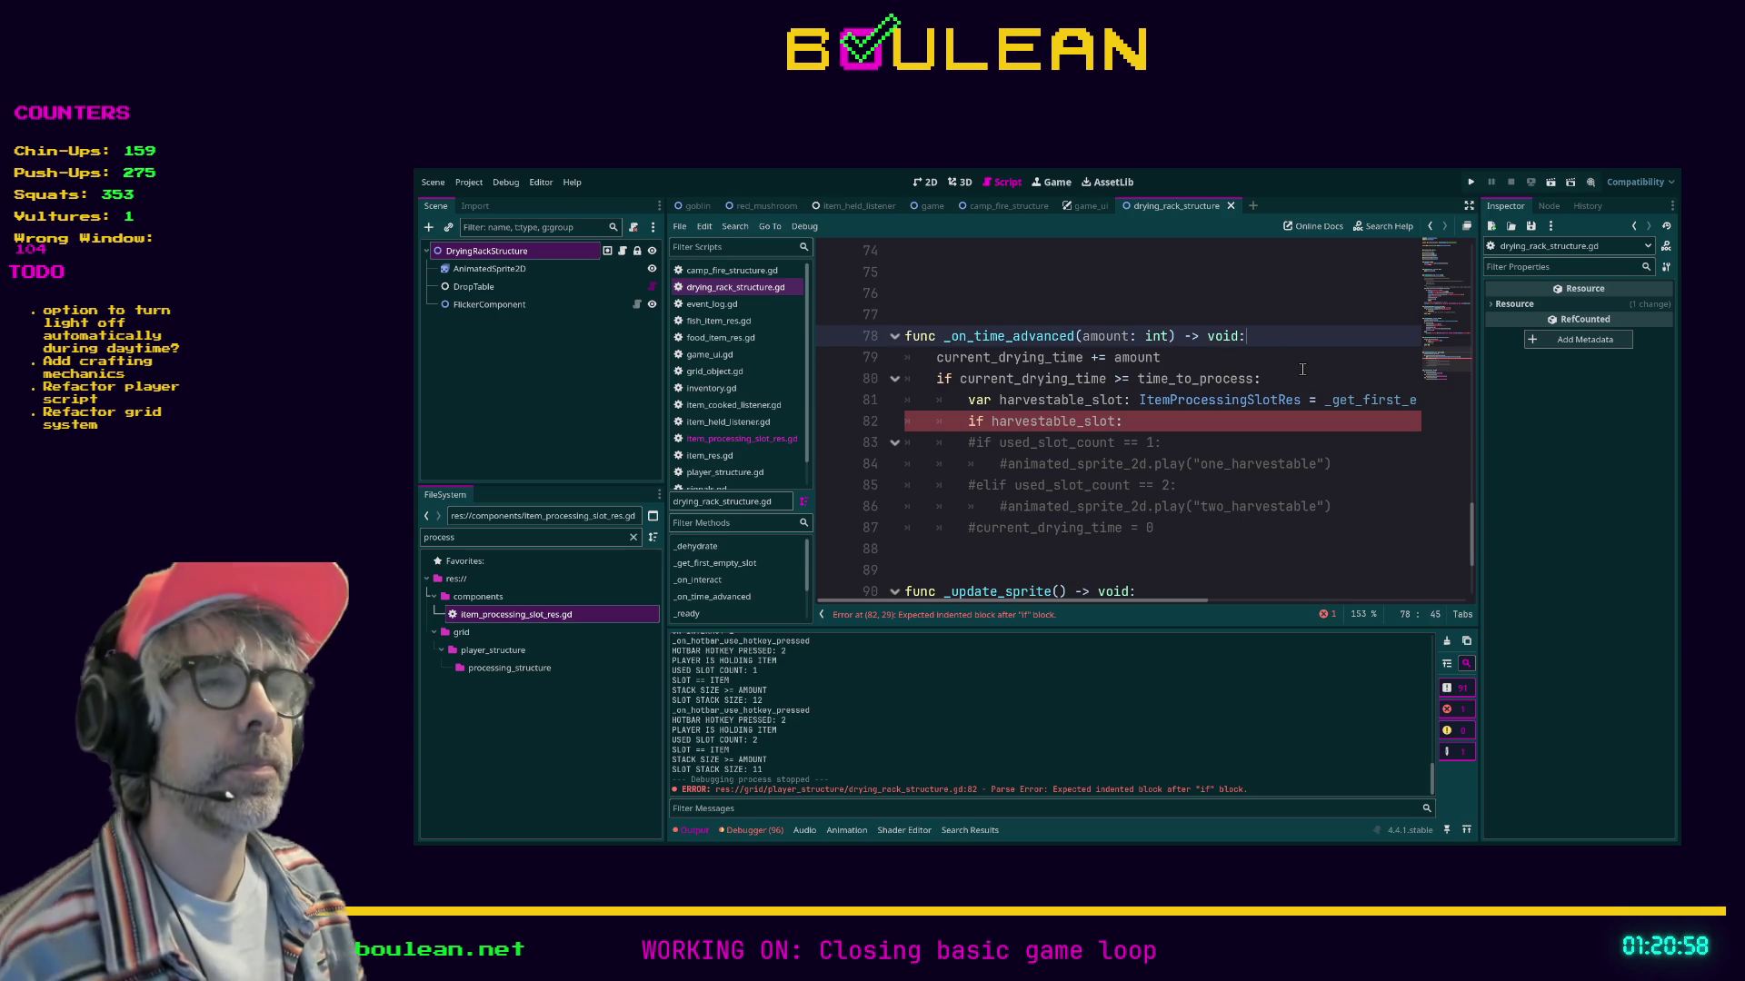
key(Return)
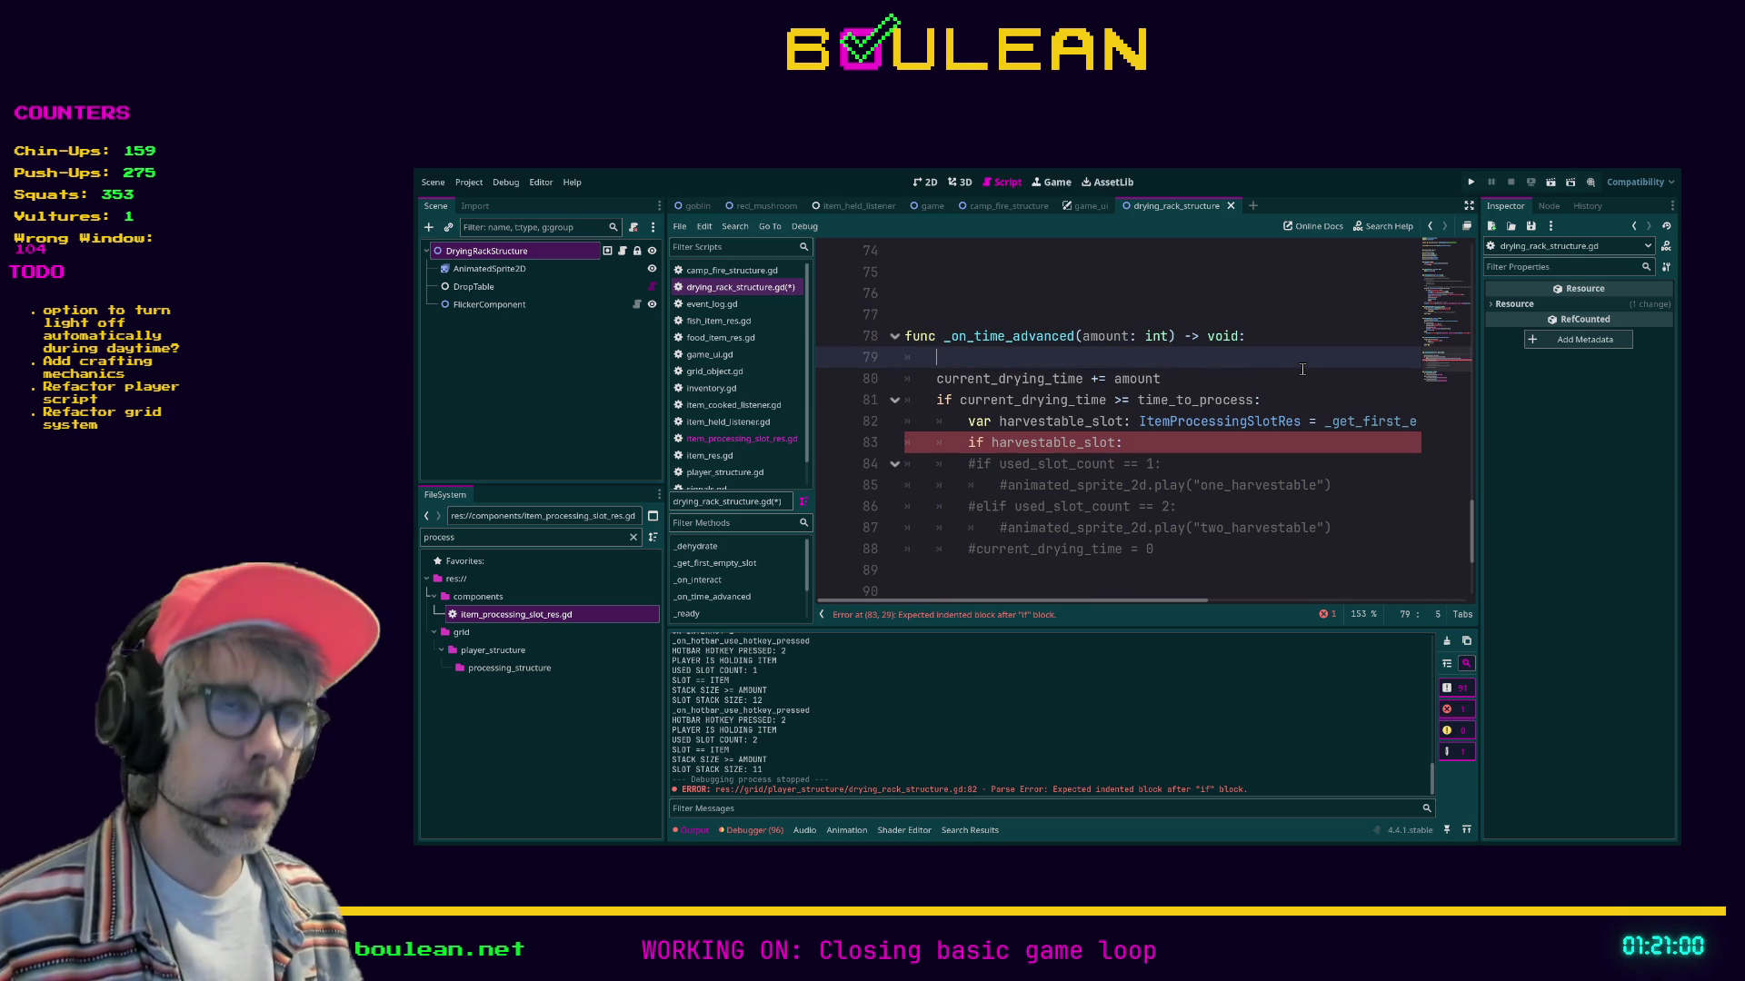
text(for slo)
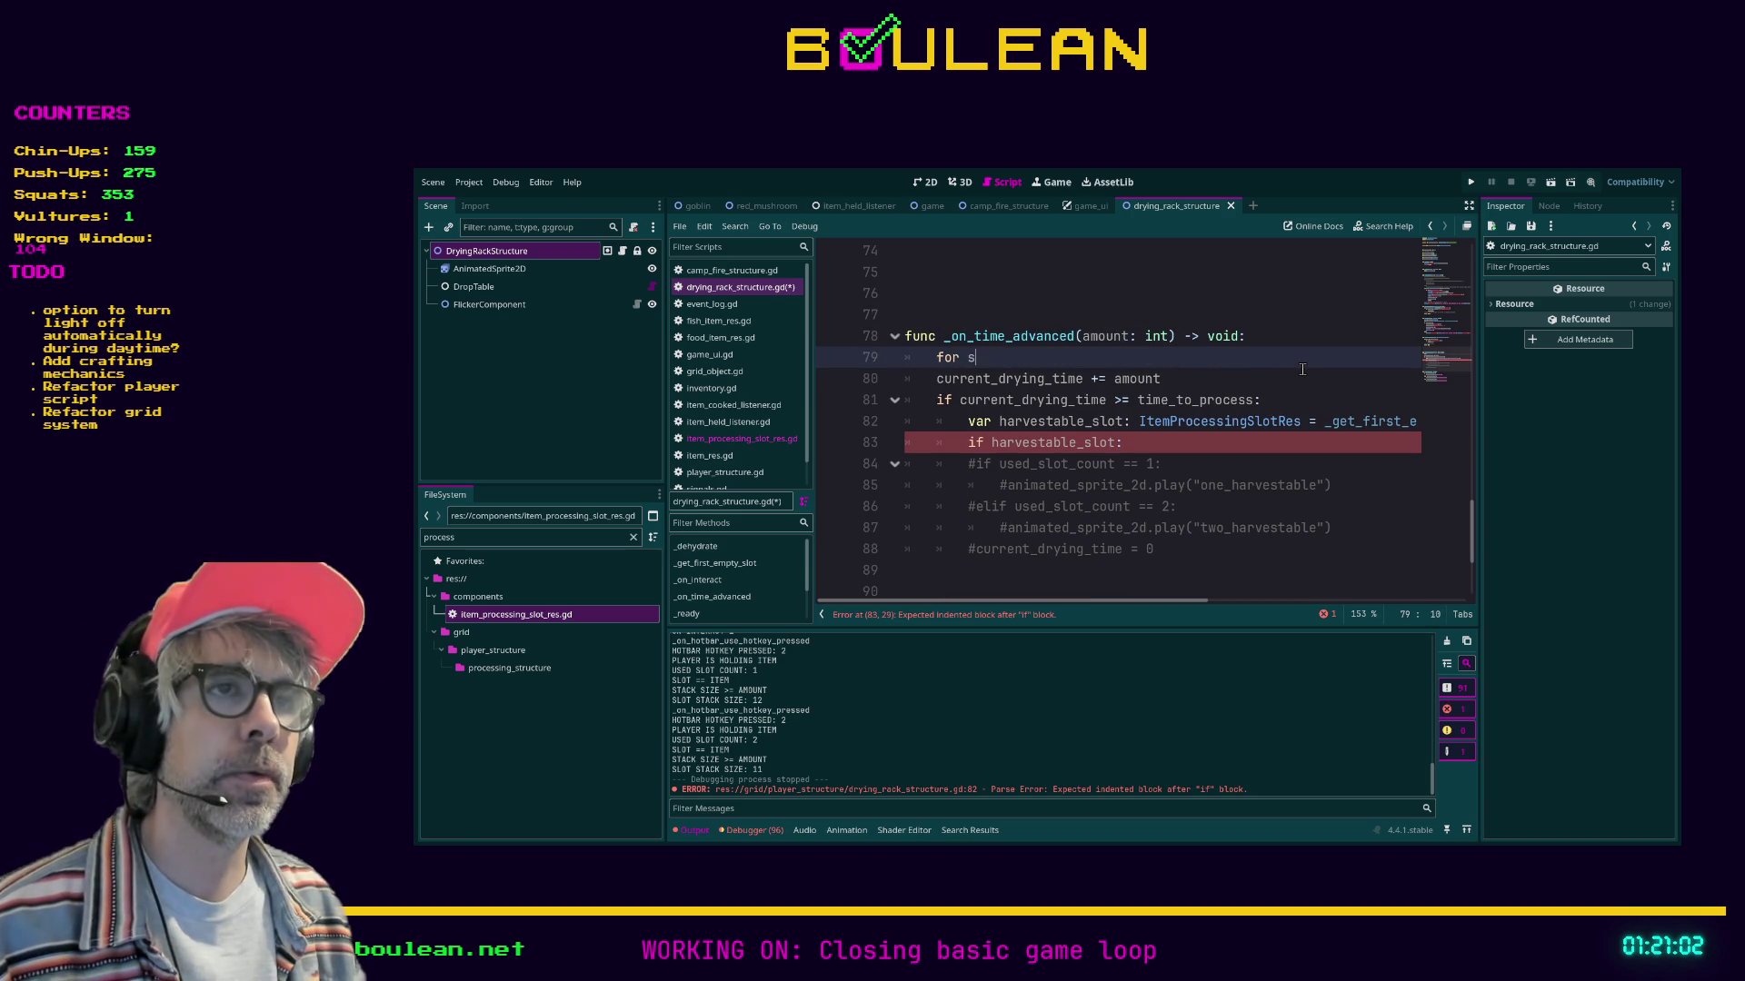